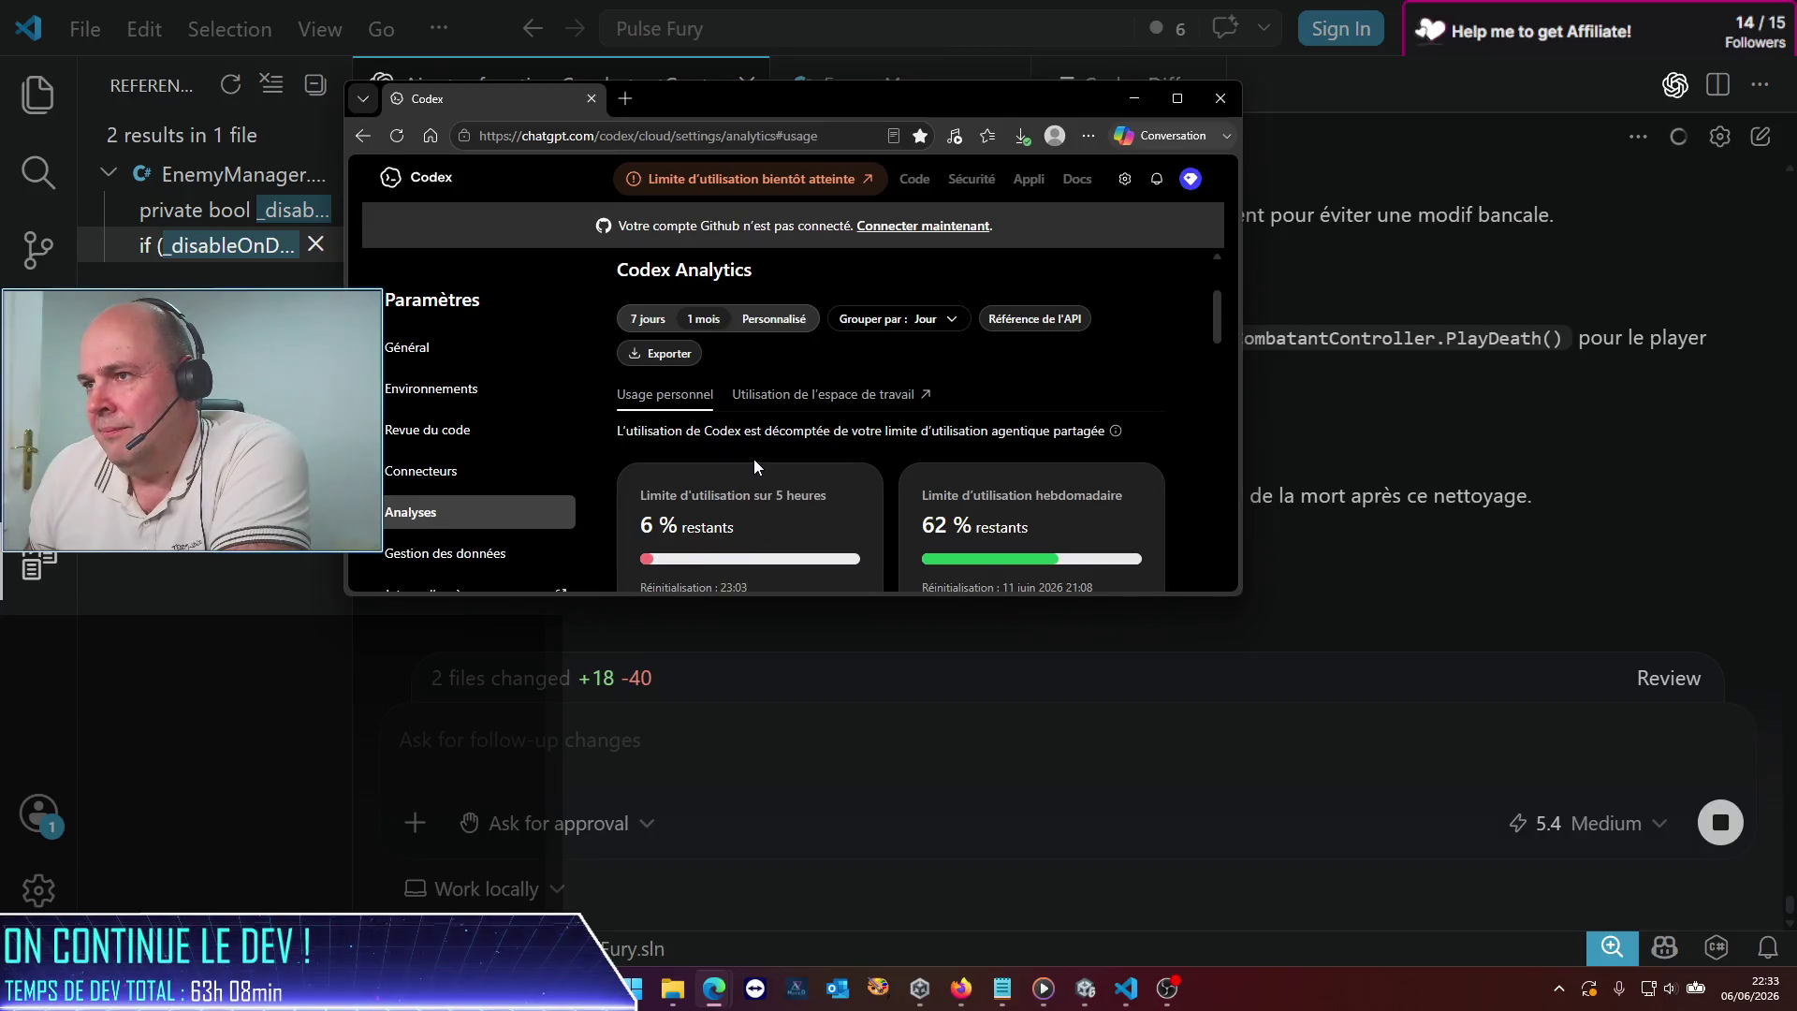
Minimize the Edge Codex Analytics window so the VS Code Codex chat shows again
mouse_move(786, 180)
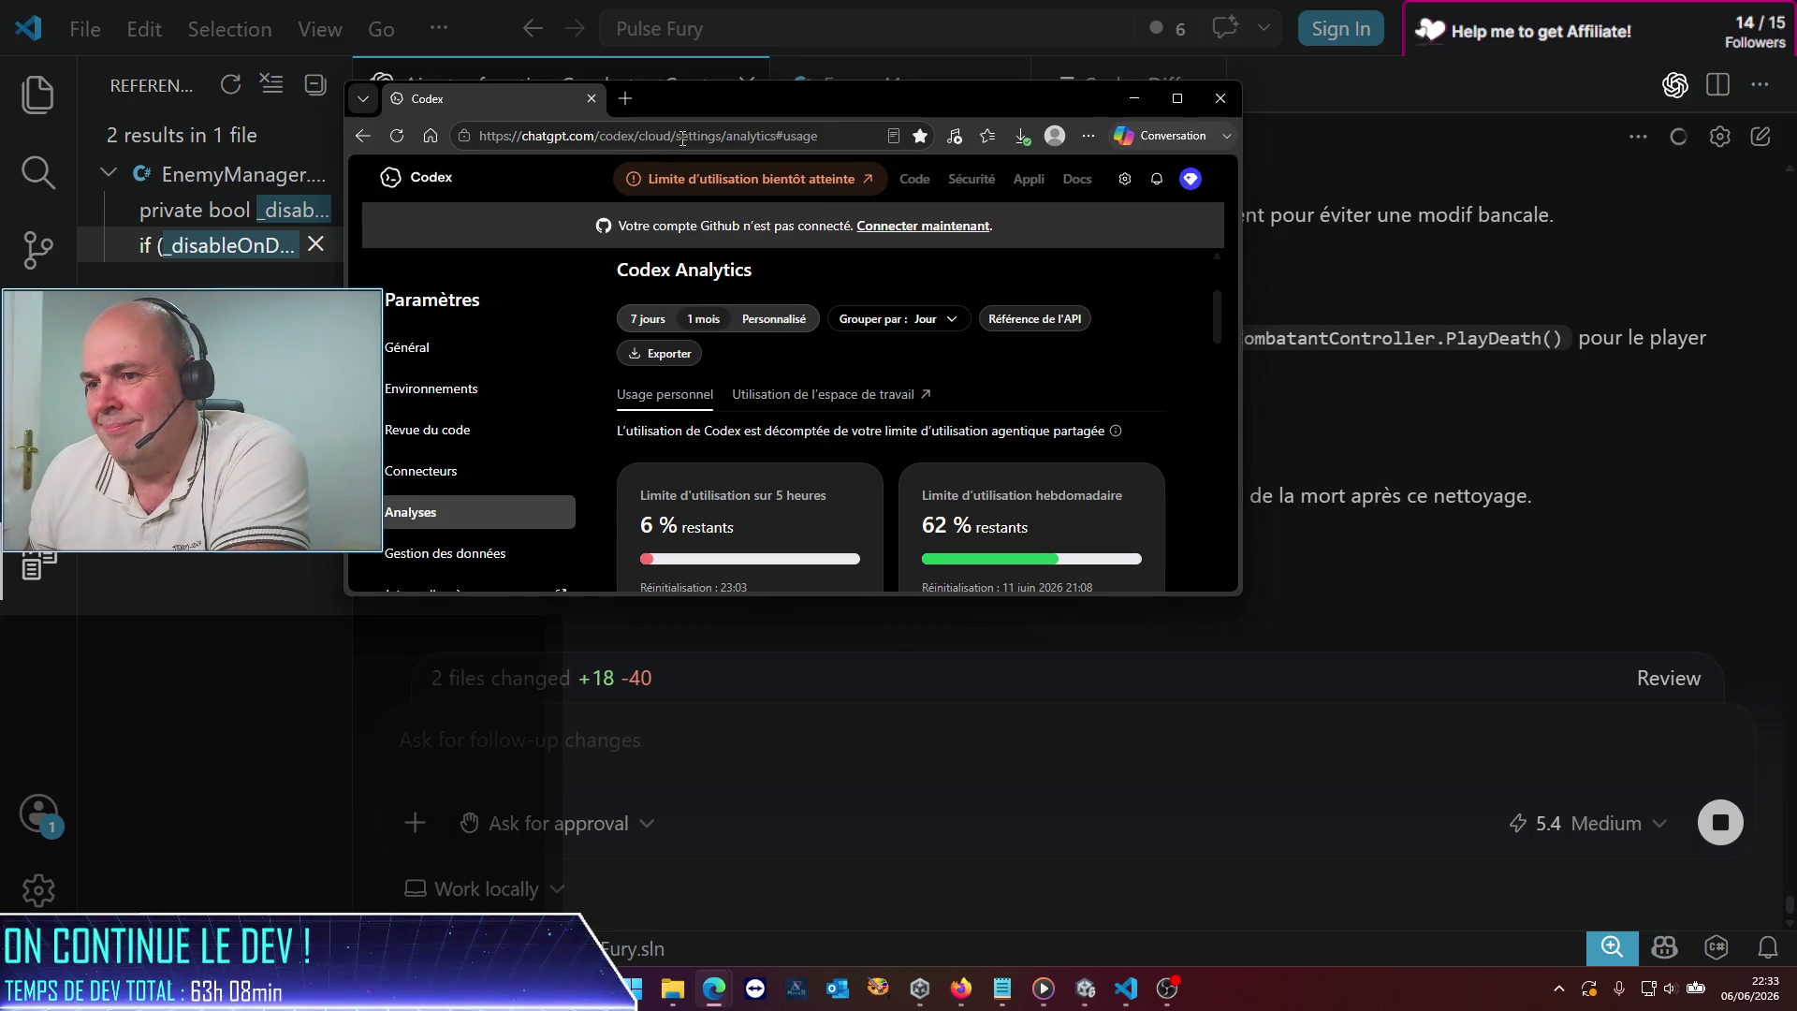
click(1134, 99)
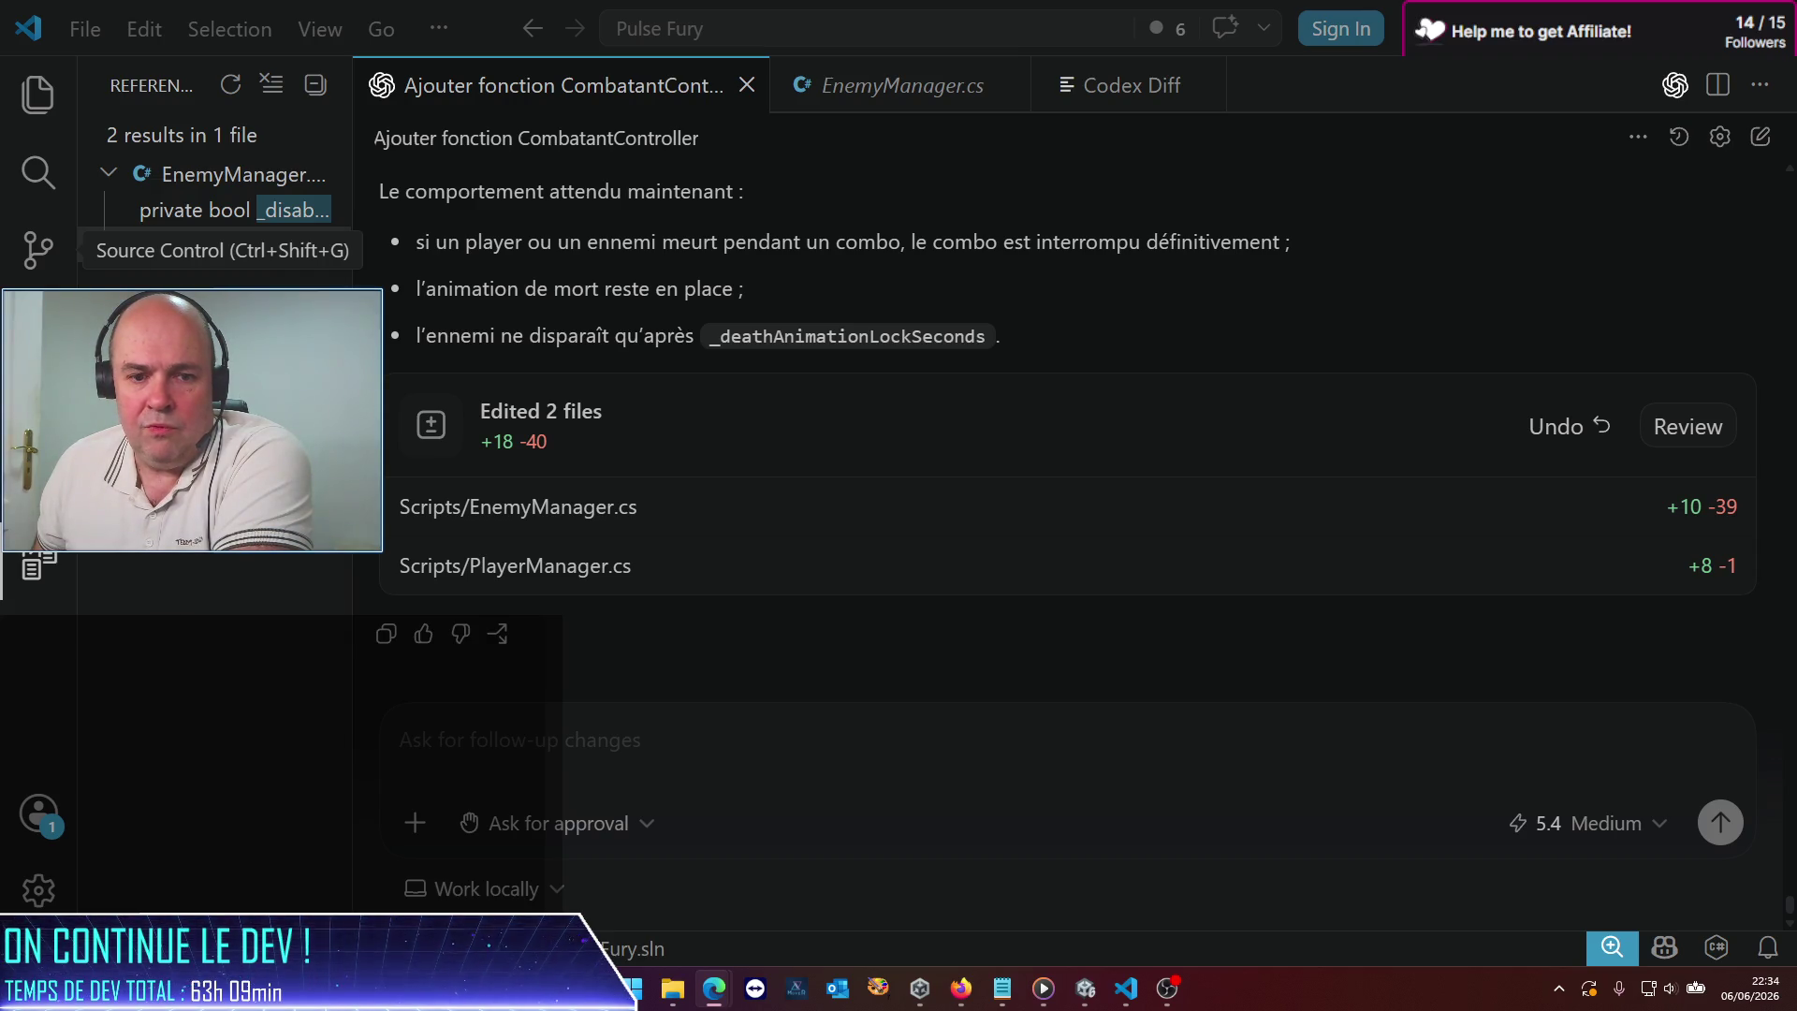
drag(1039, 234, 936, 182)
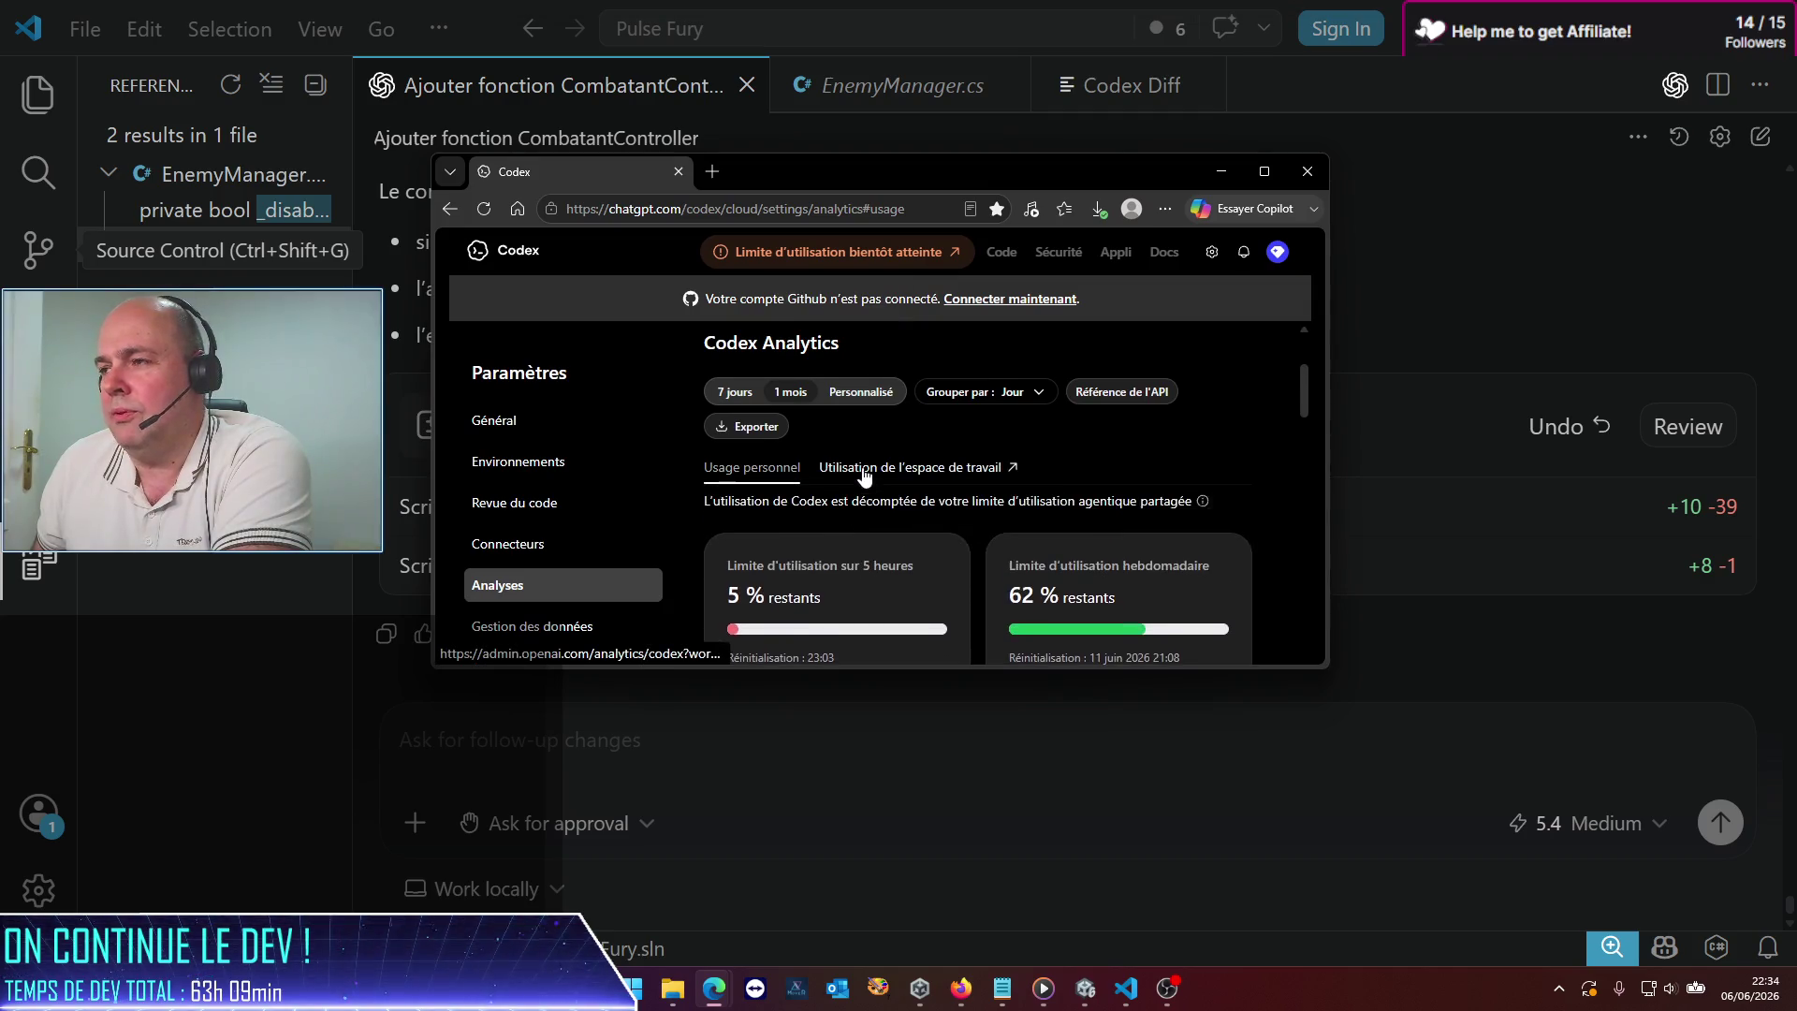
key(alt+Tab)
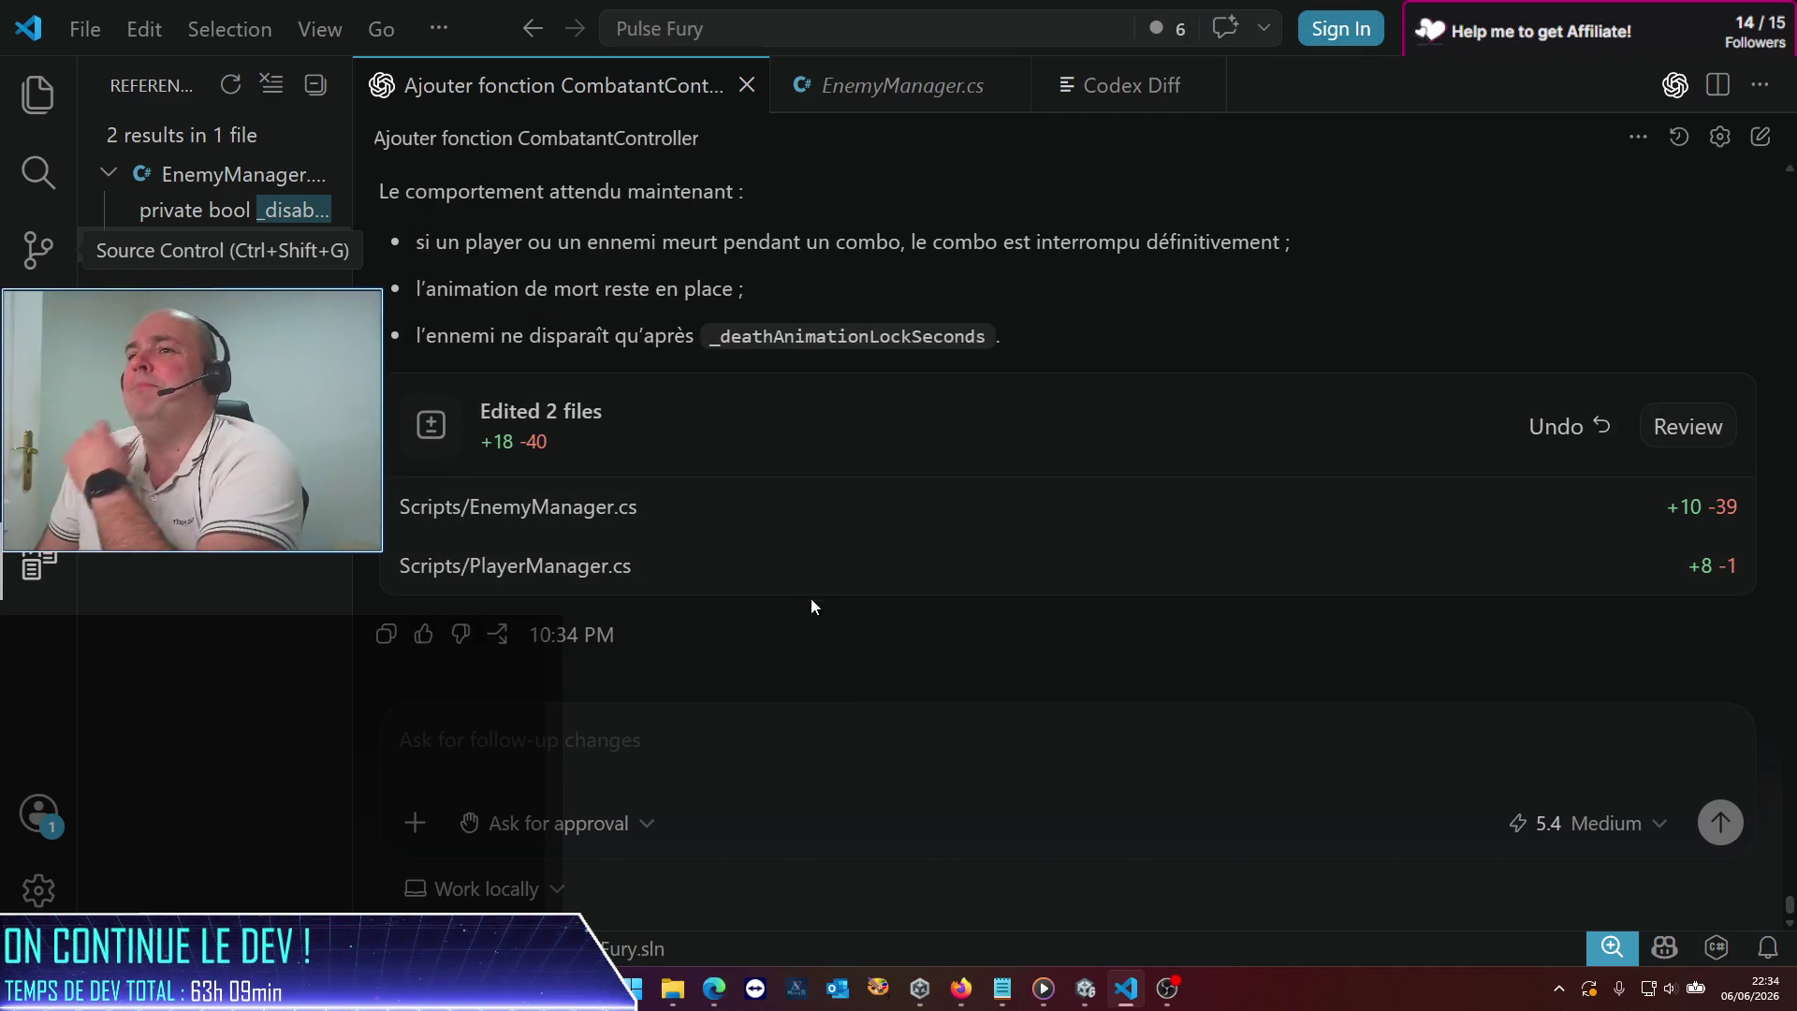
scroll(811, 606, up, 5)
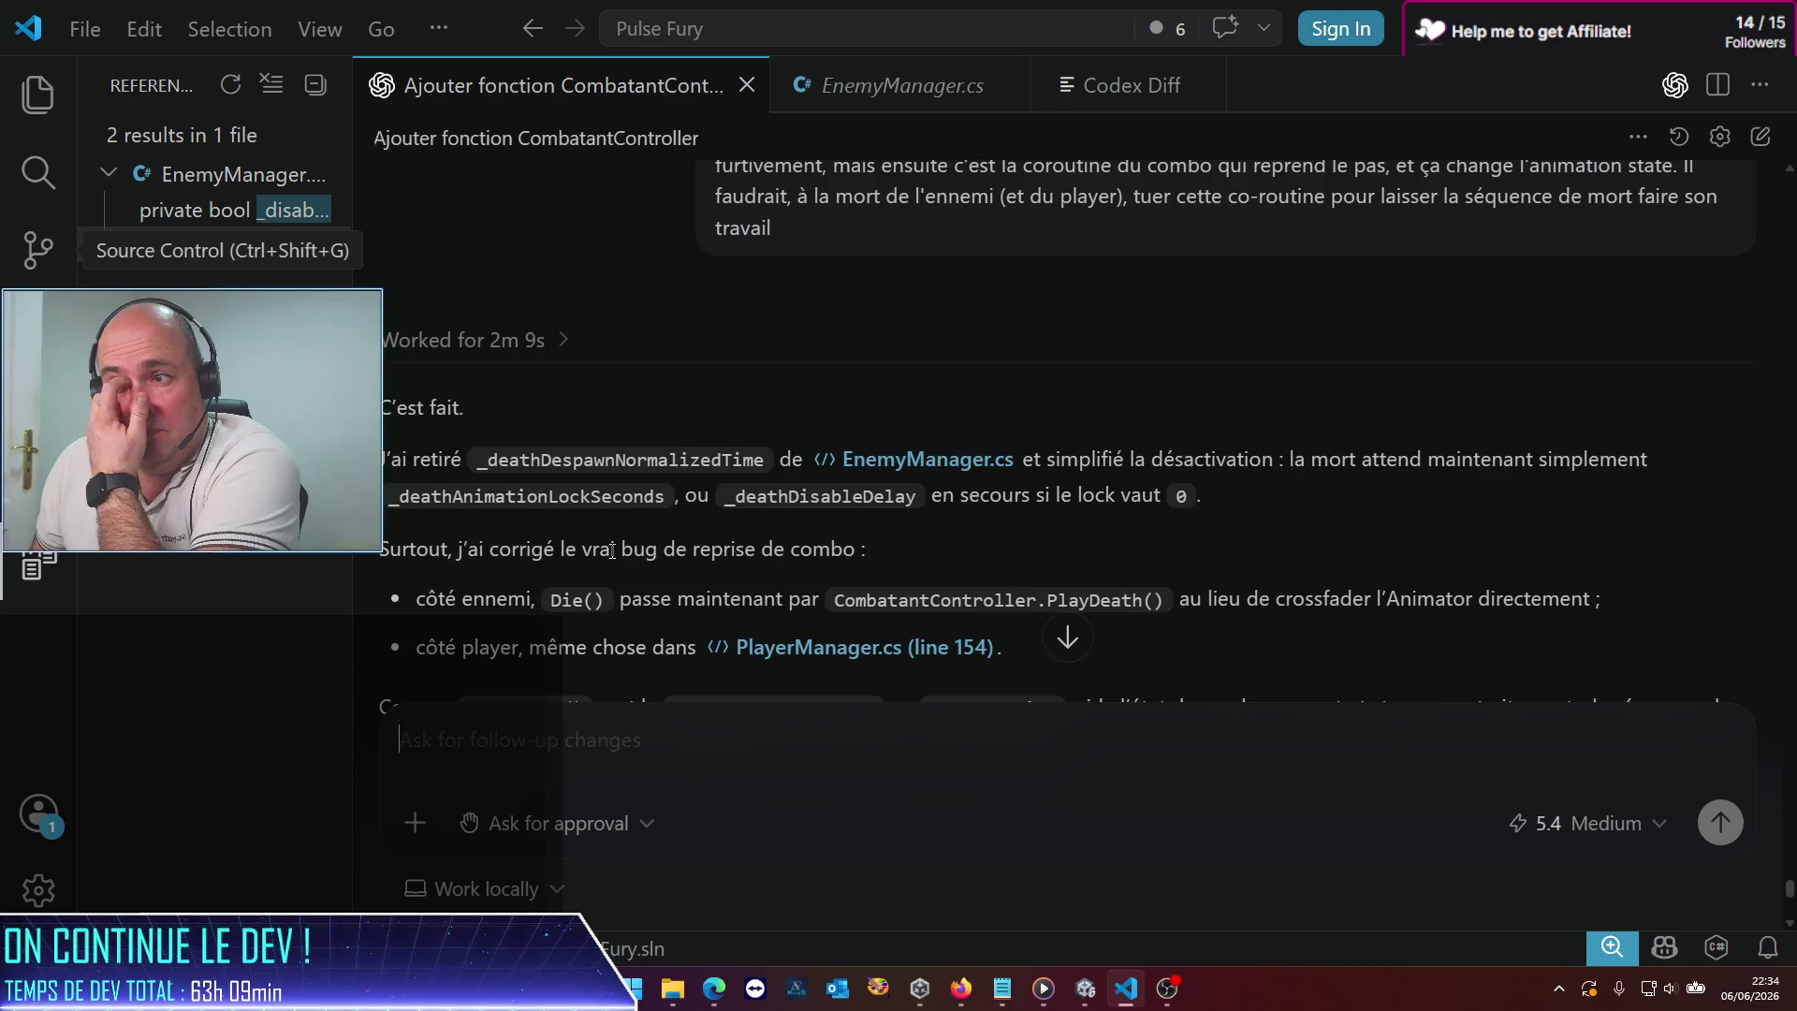
scroll(611, 550, down, 1)
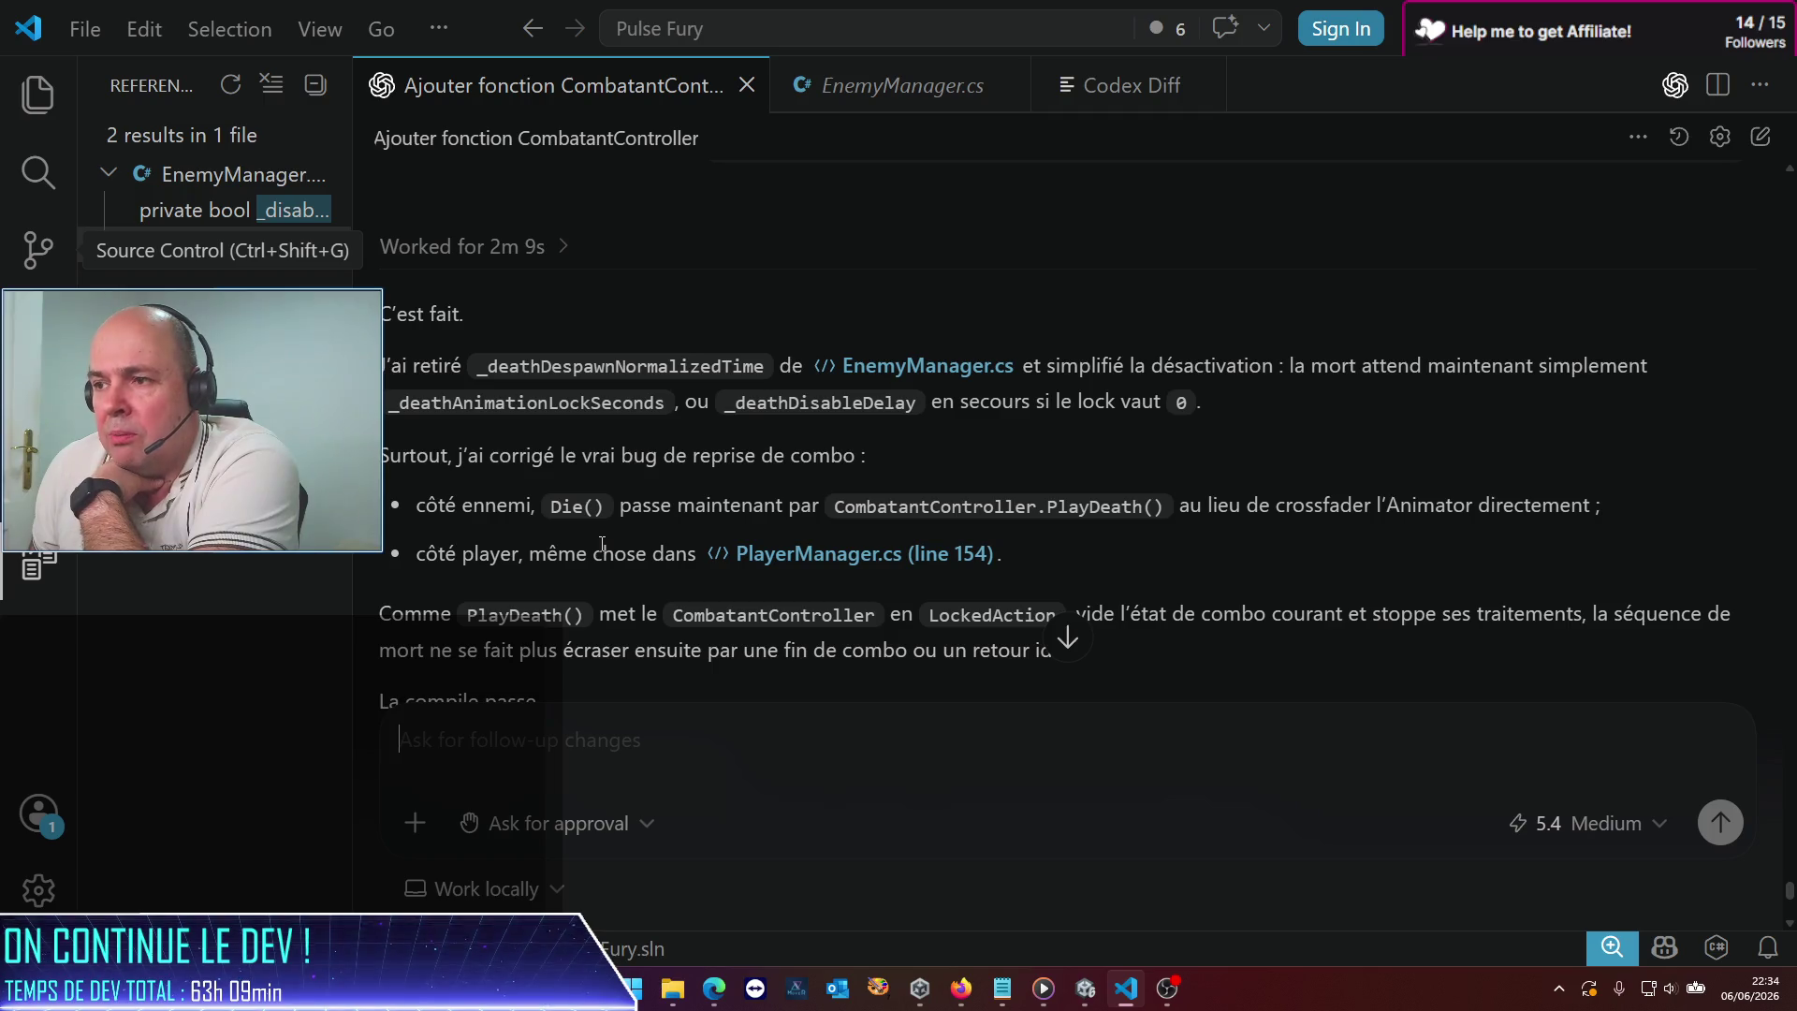
scroll(602, 544, down, 1)
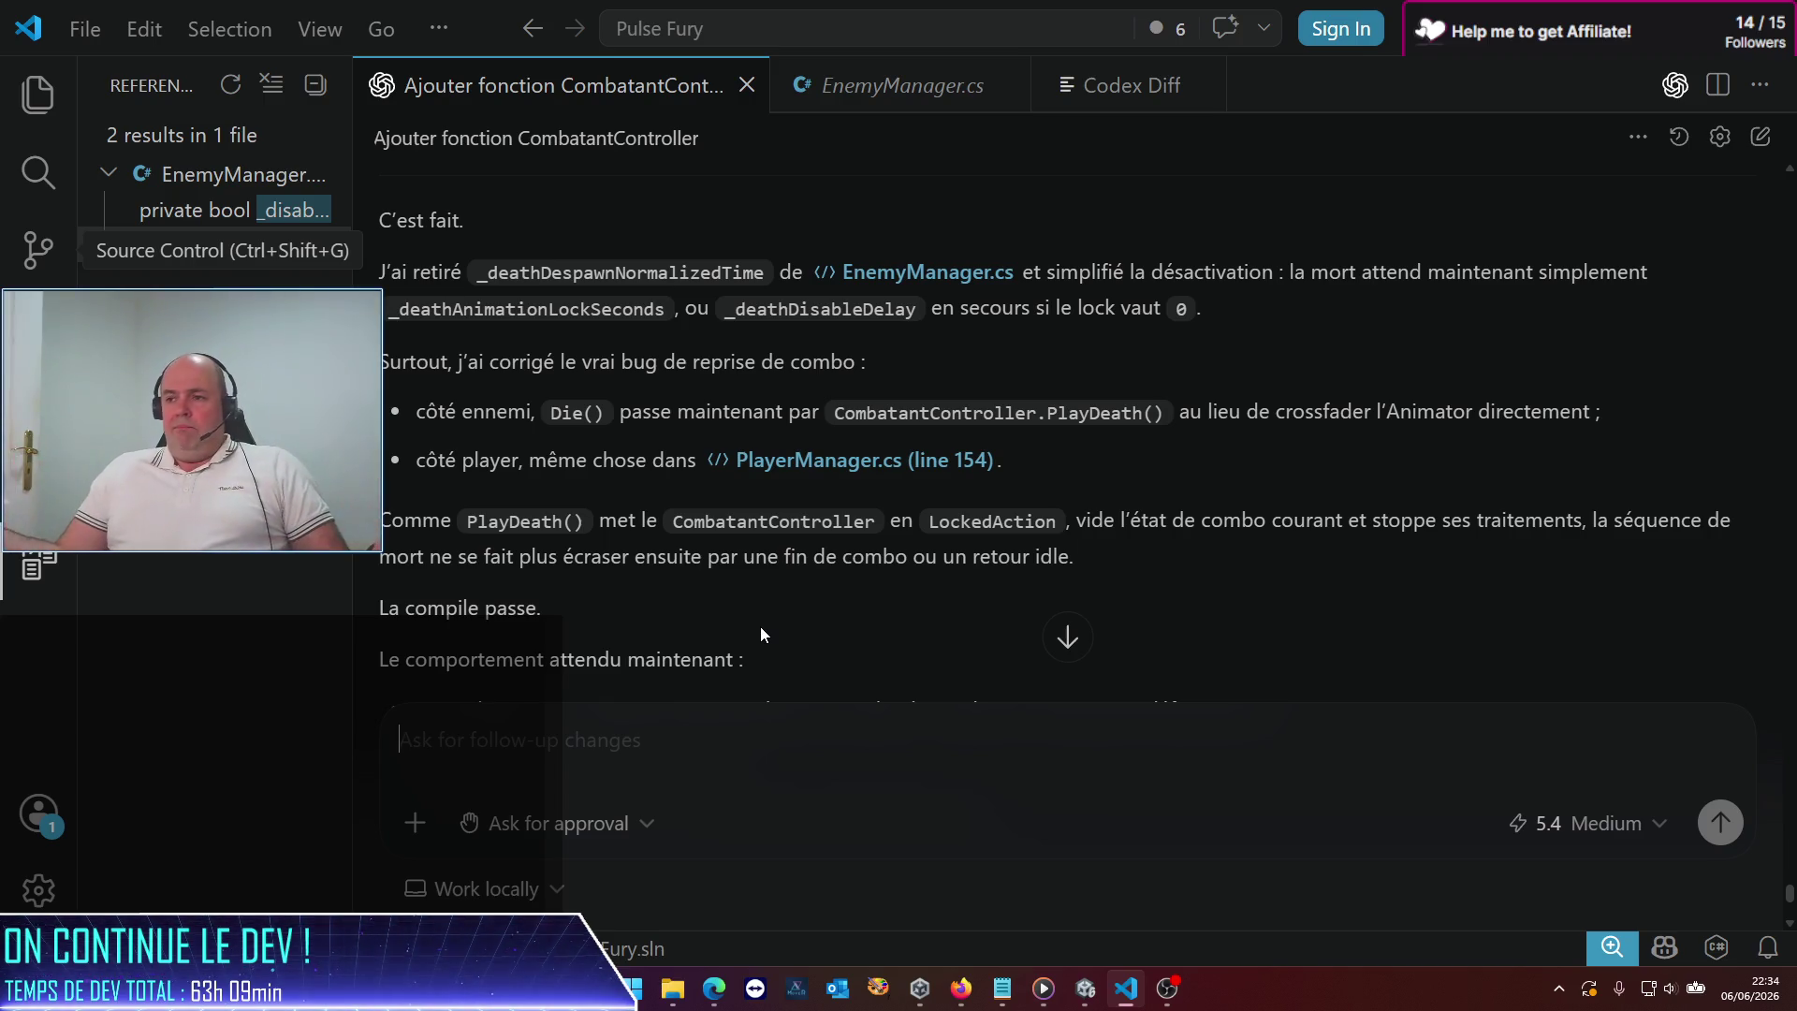
scroll(922, 558, down, 5)
scroll(922, 558, up, 2)
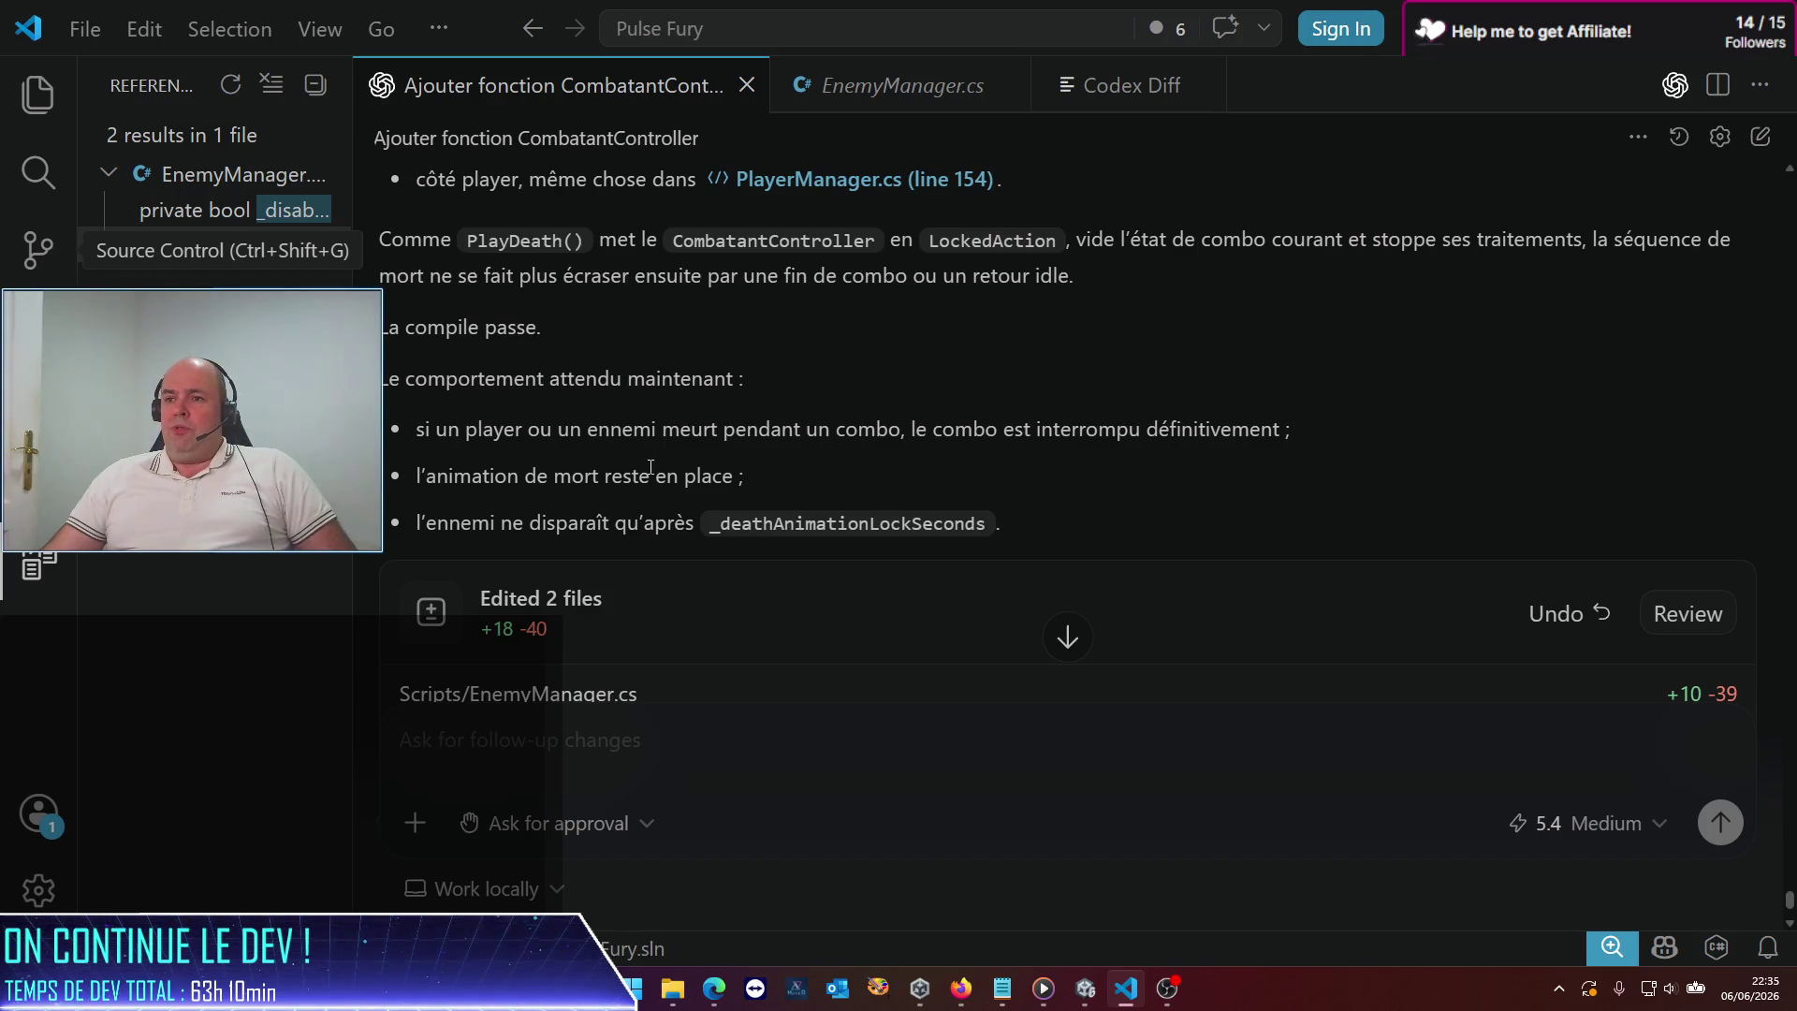
scroll(644, 455, down, 1)
drag(524, 429, 980, 426)
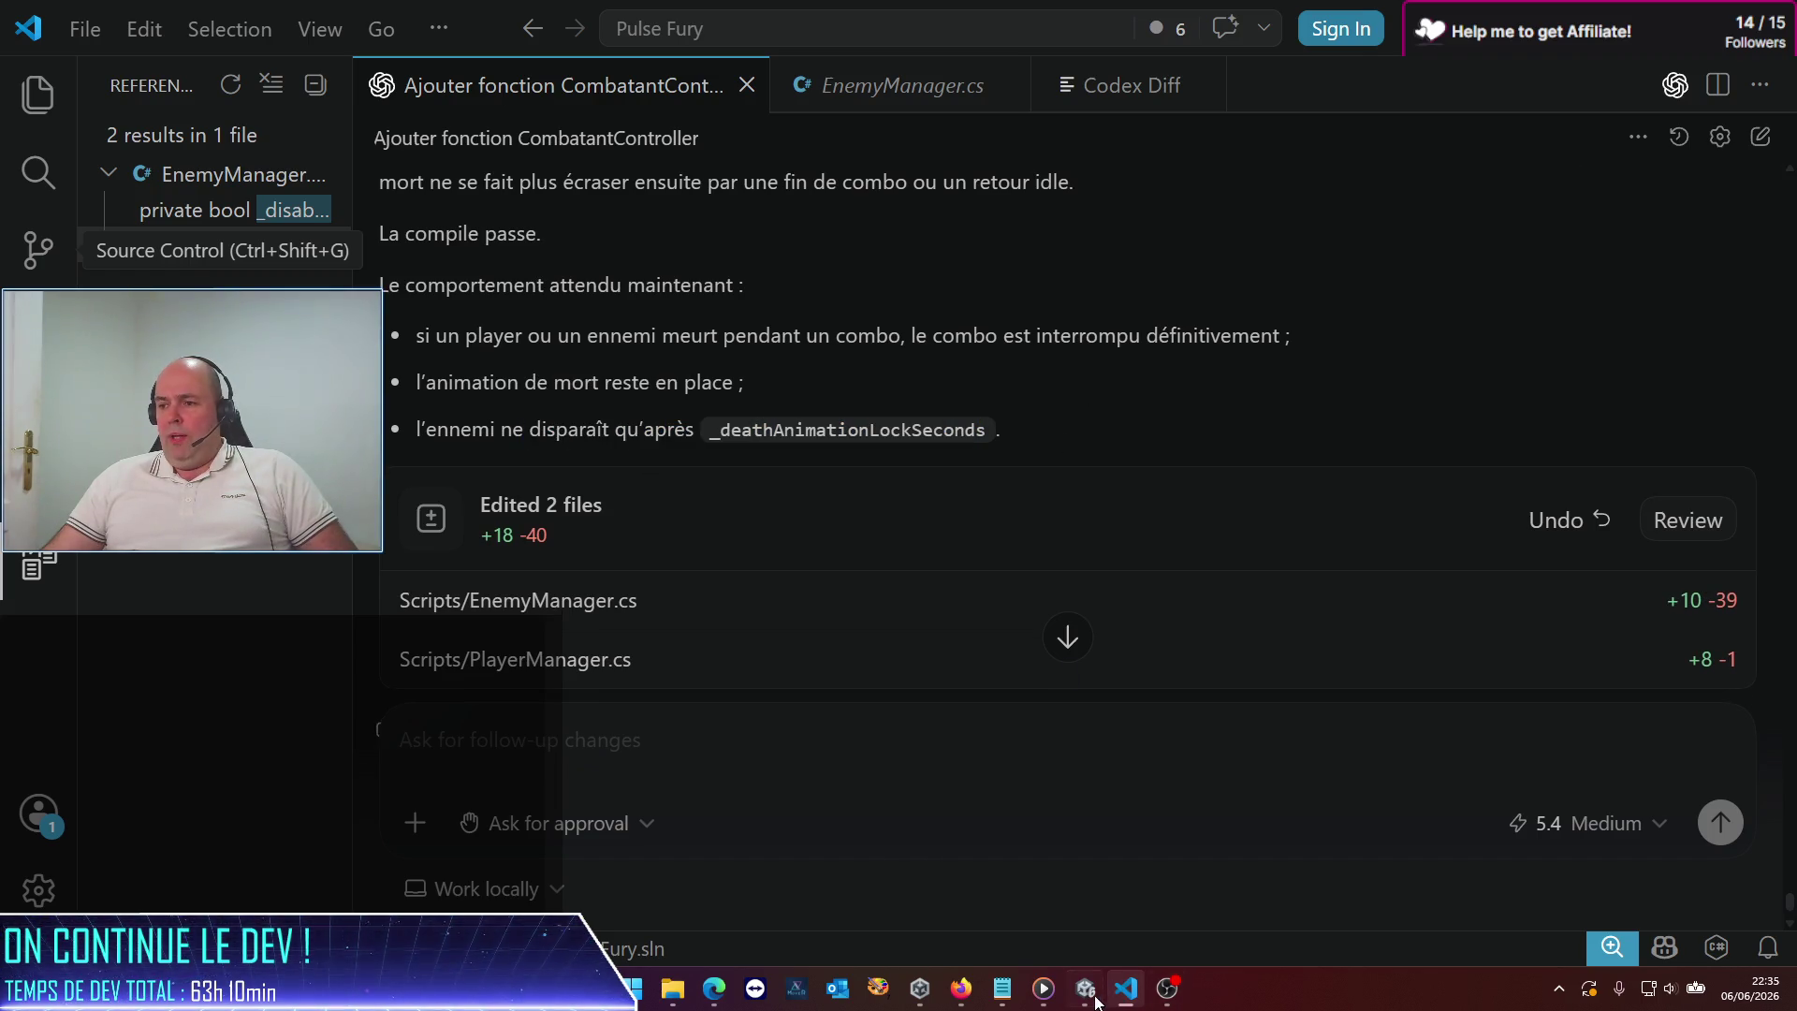
Switch to Unity, widen the Inspector for EnnemyPrefab, and start the game in Play mode
click(1085, 989)
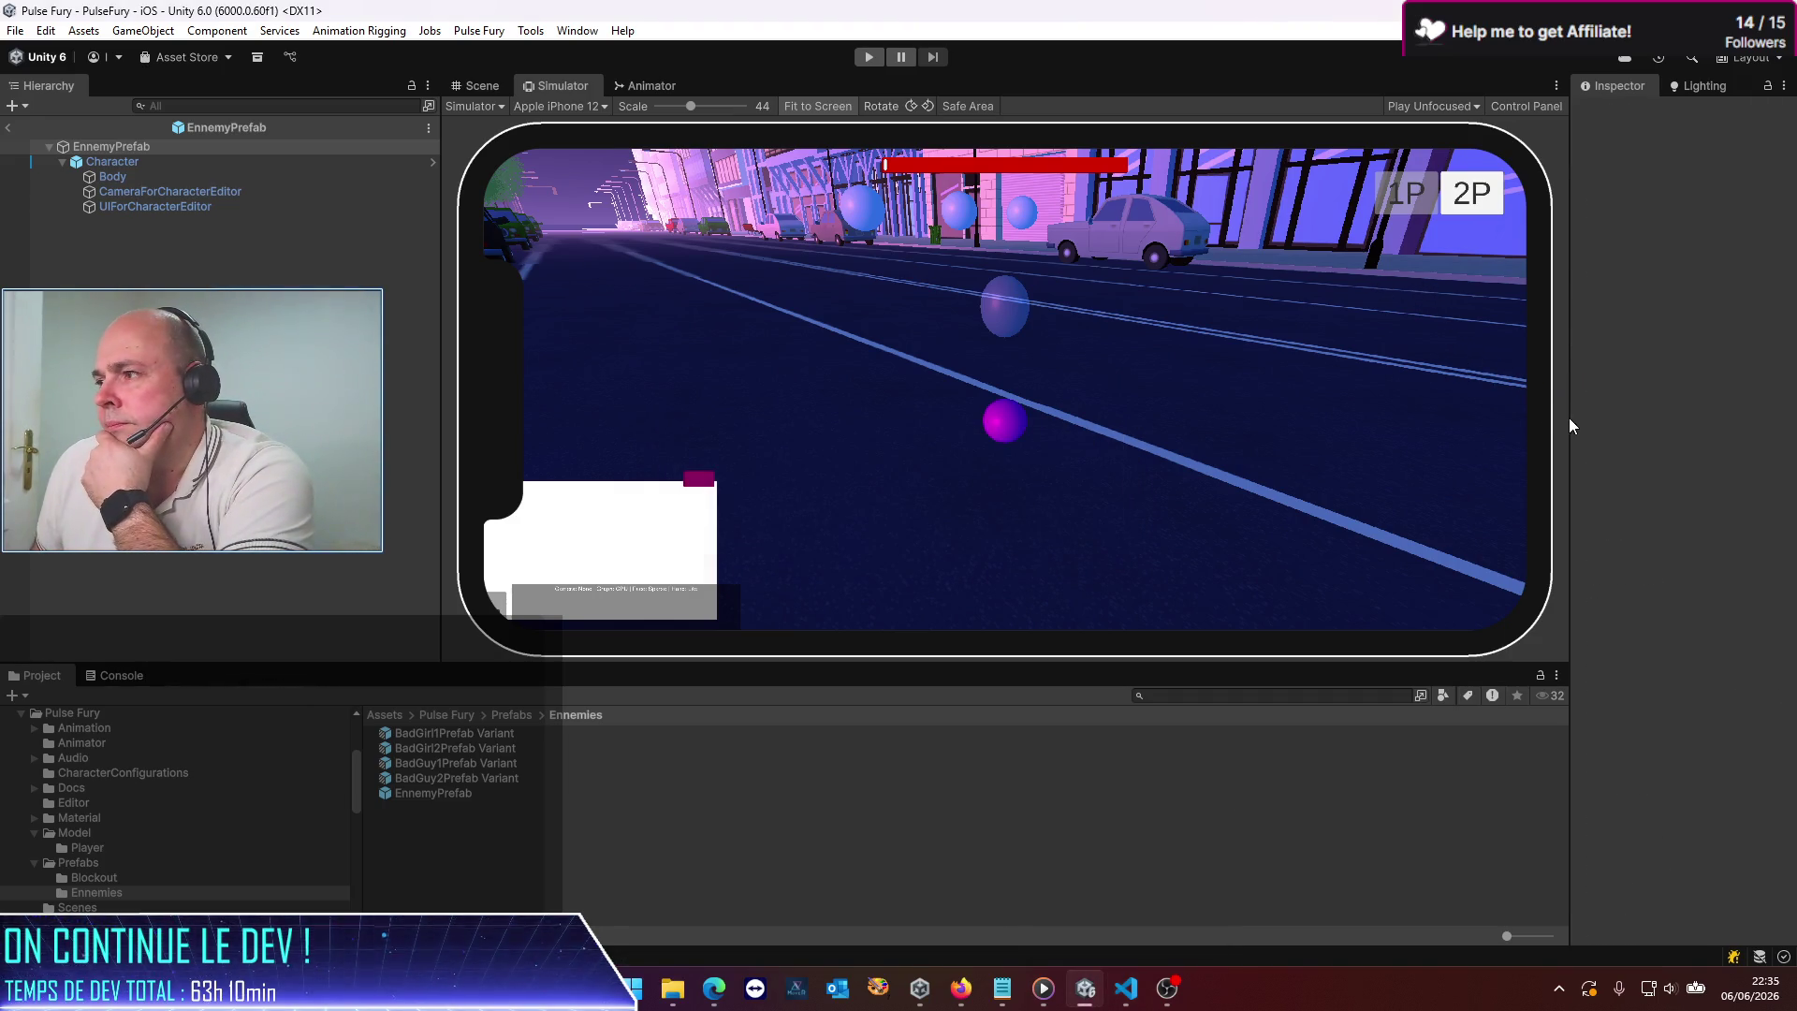
drag(1569, 422, 1418, 442)
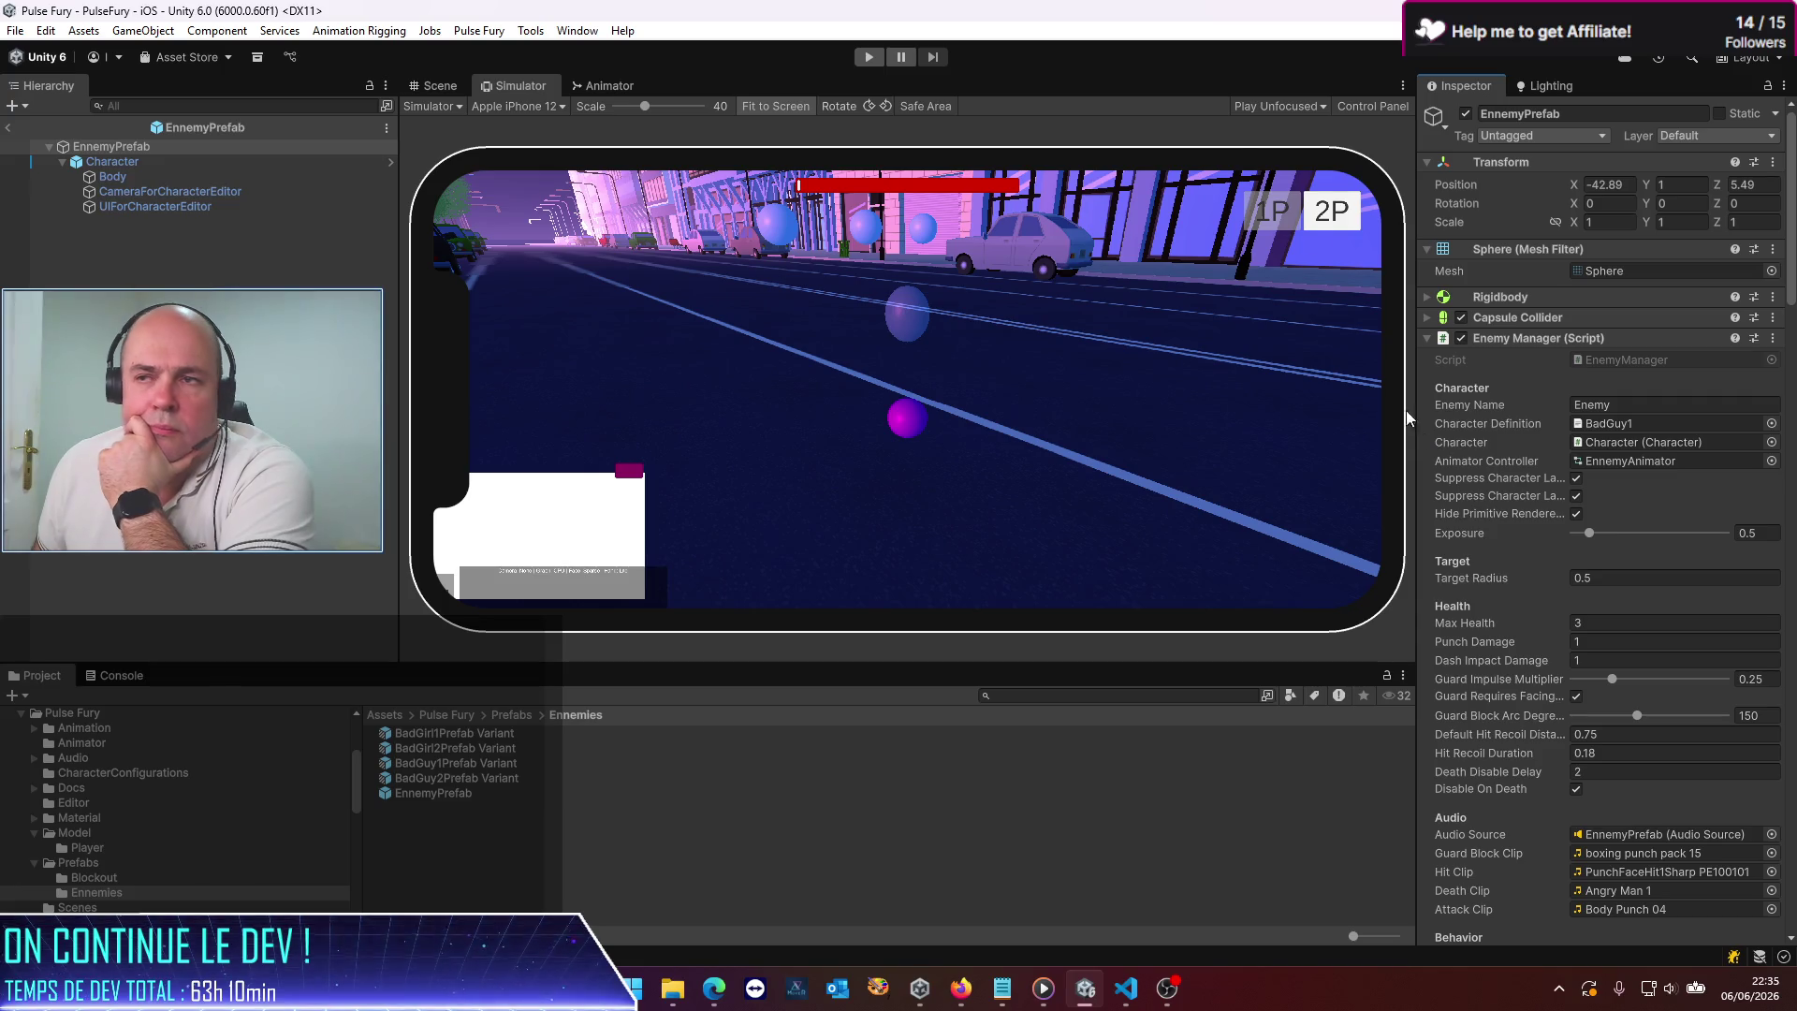
click(869, 57)
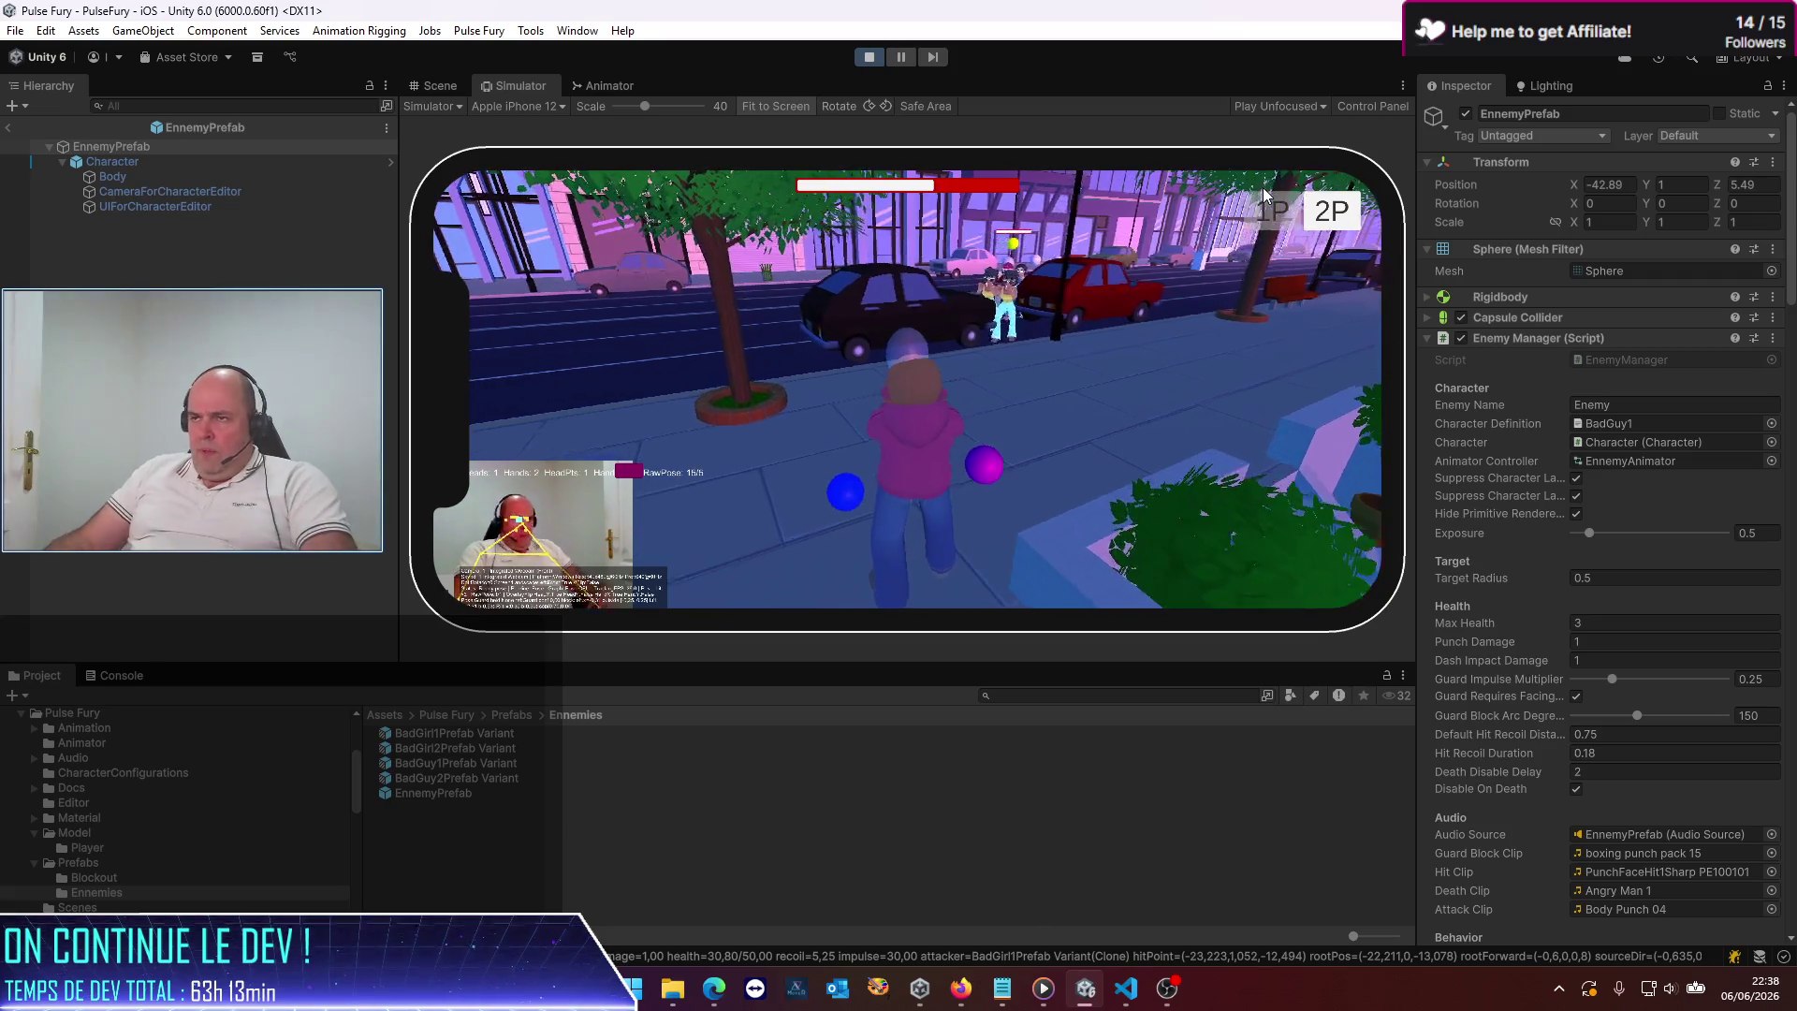
Stop Play mode, glance at Edge and VS Code, then exit EnnemyPrefab back to the PulseFury scene
click(869, 57)
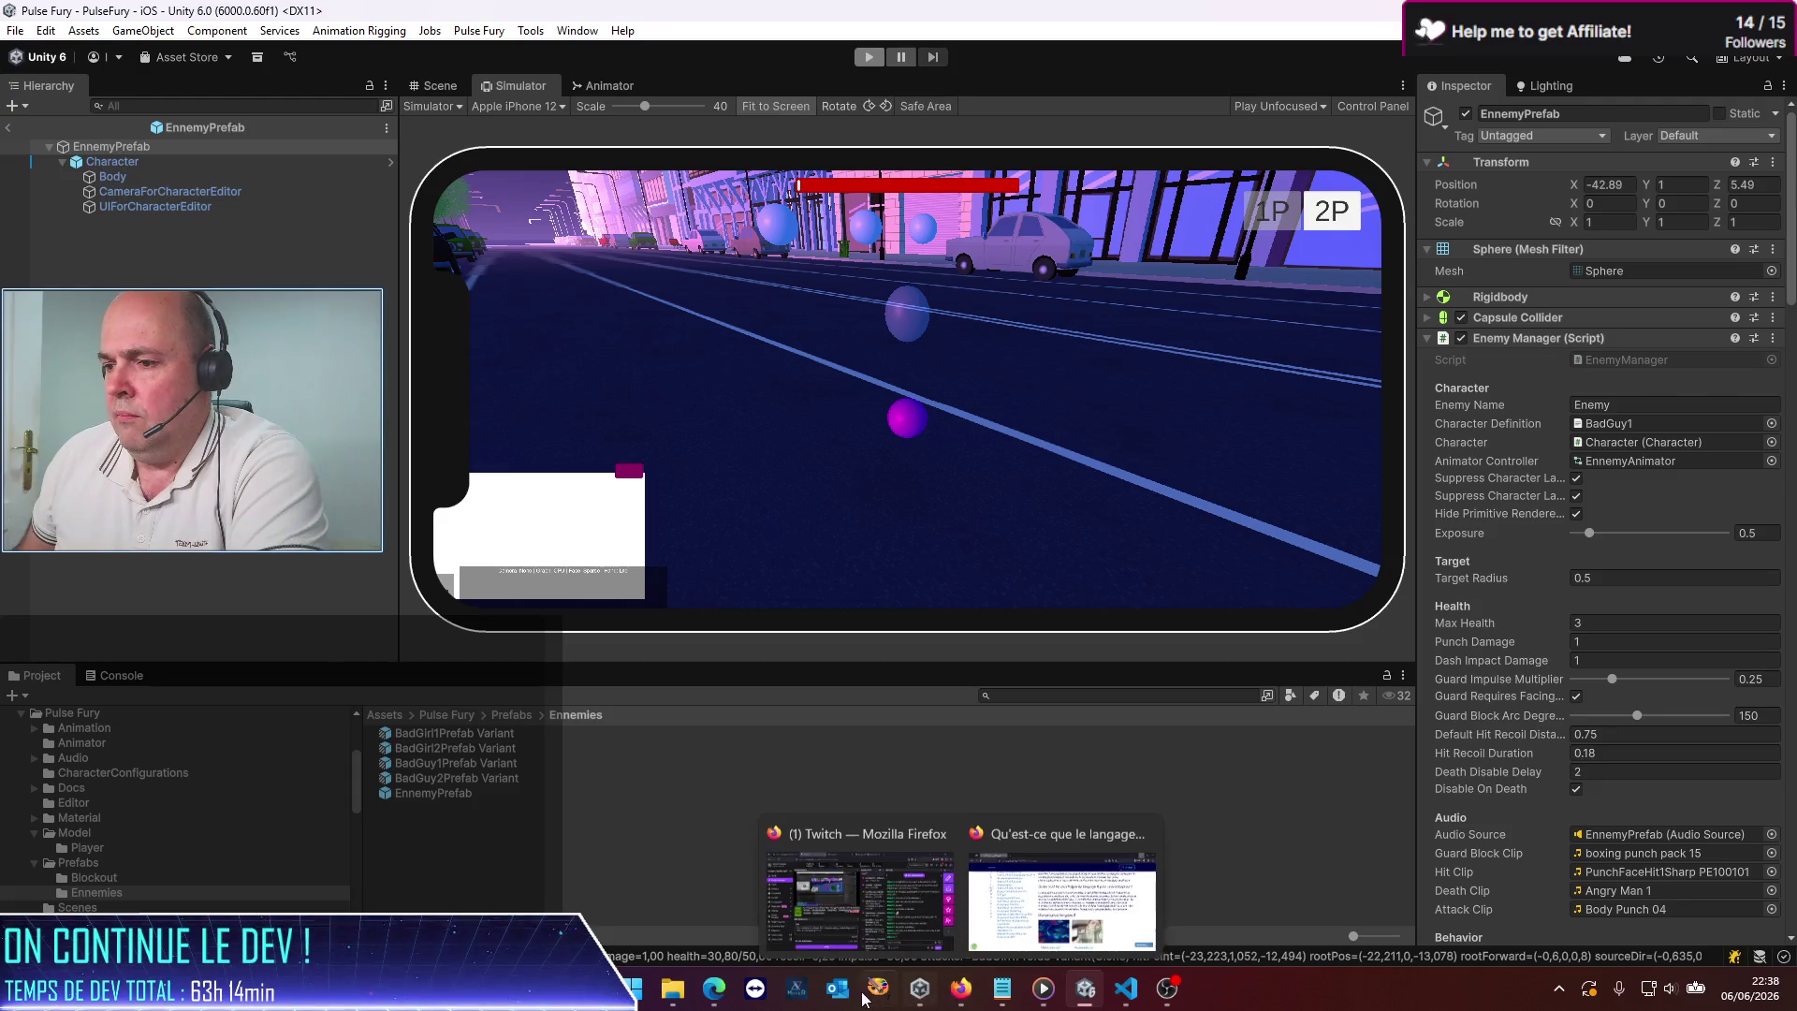
mouse_move(724, 1001)
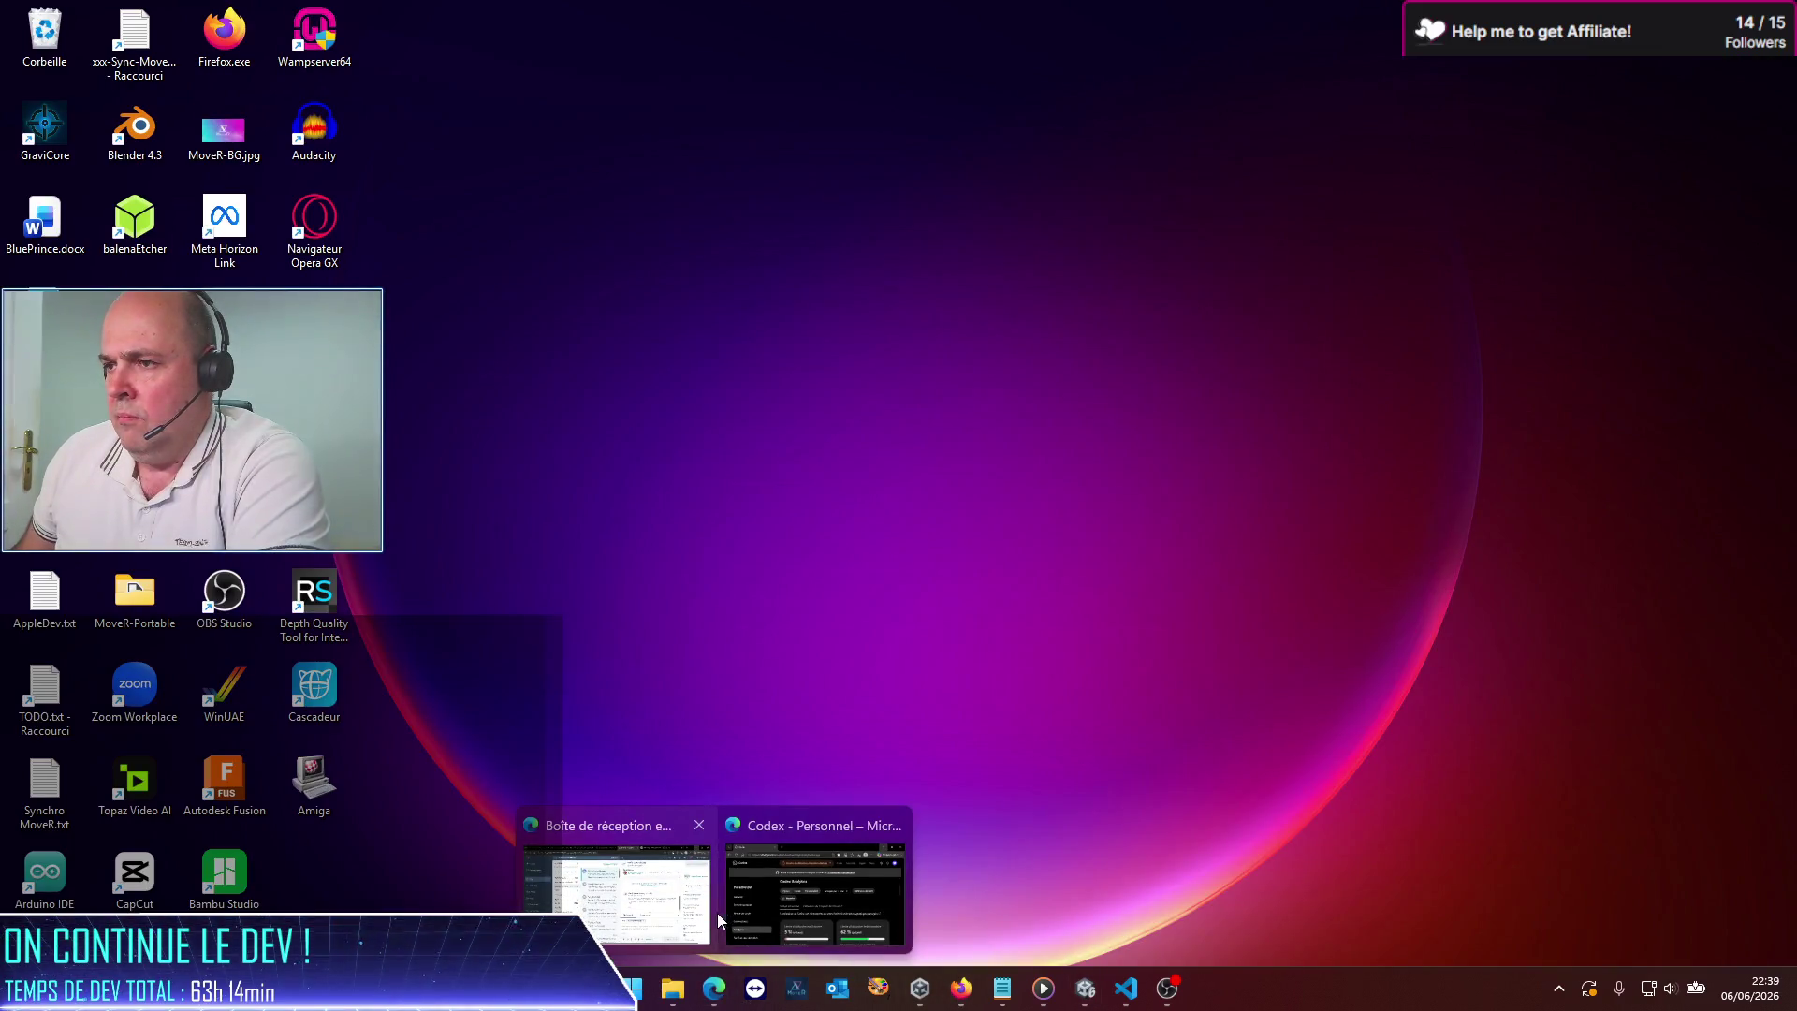
click(767, 910)
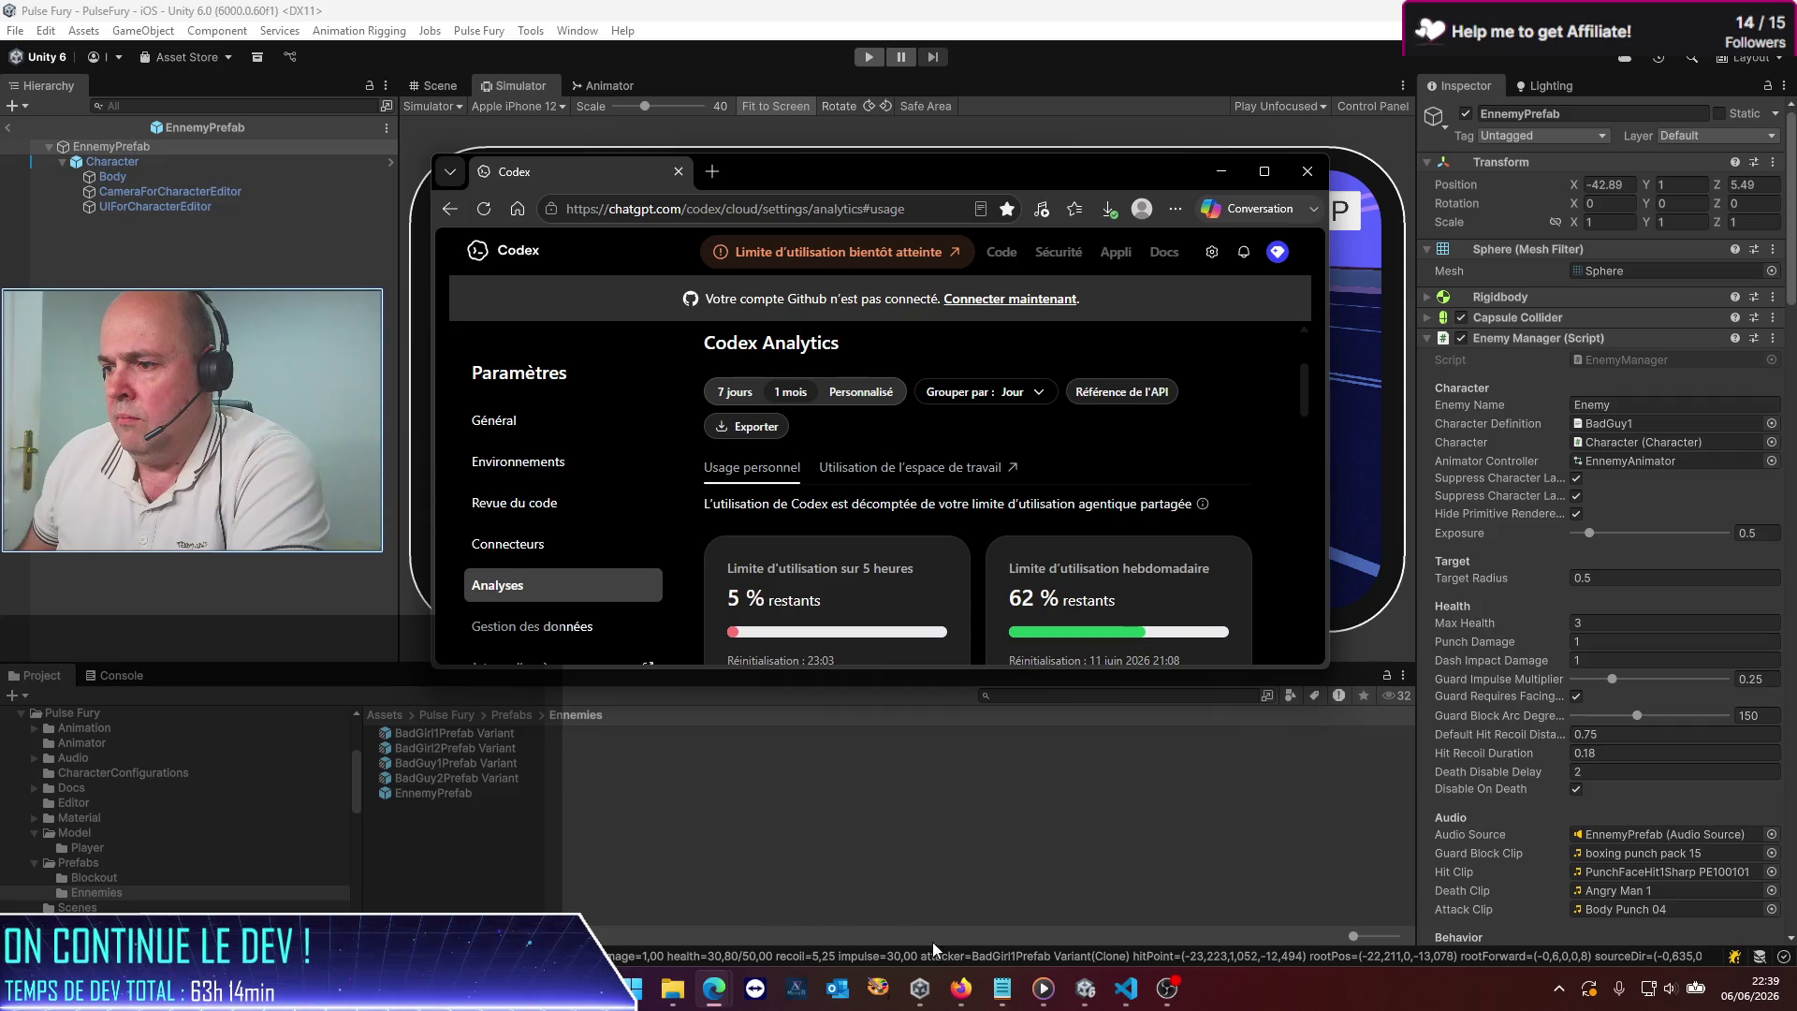
click(1128, 992)
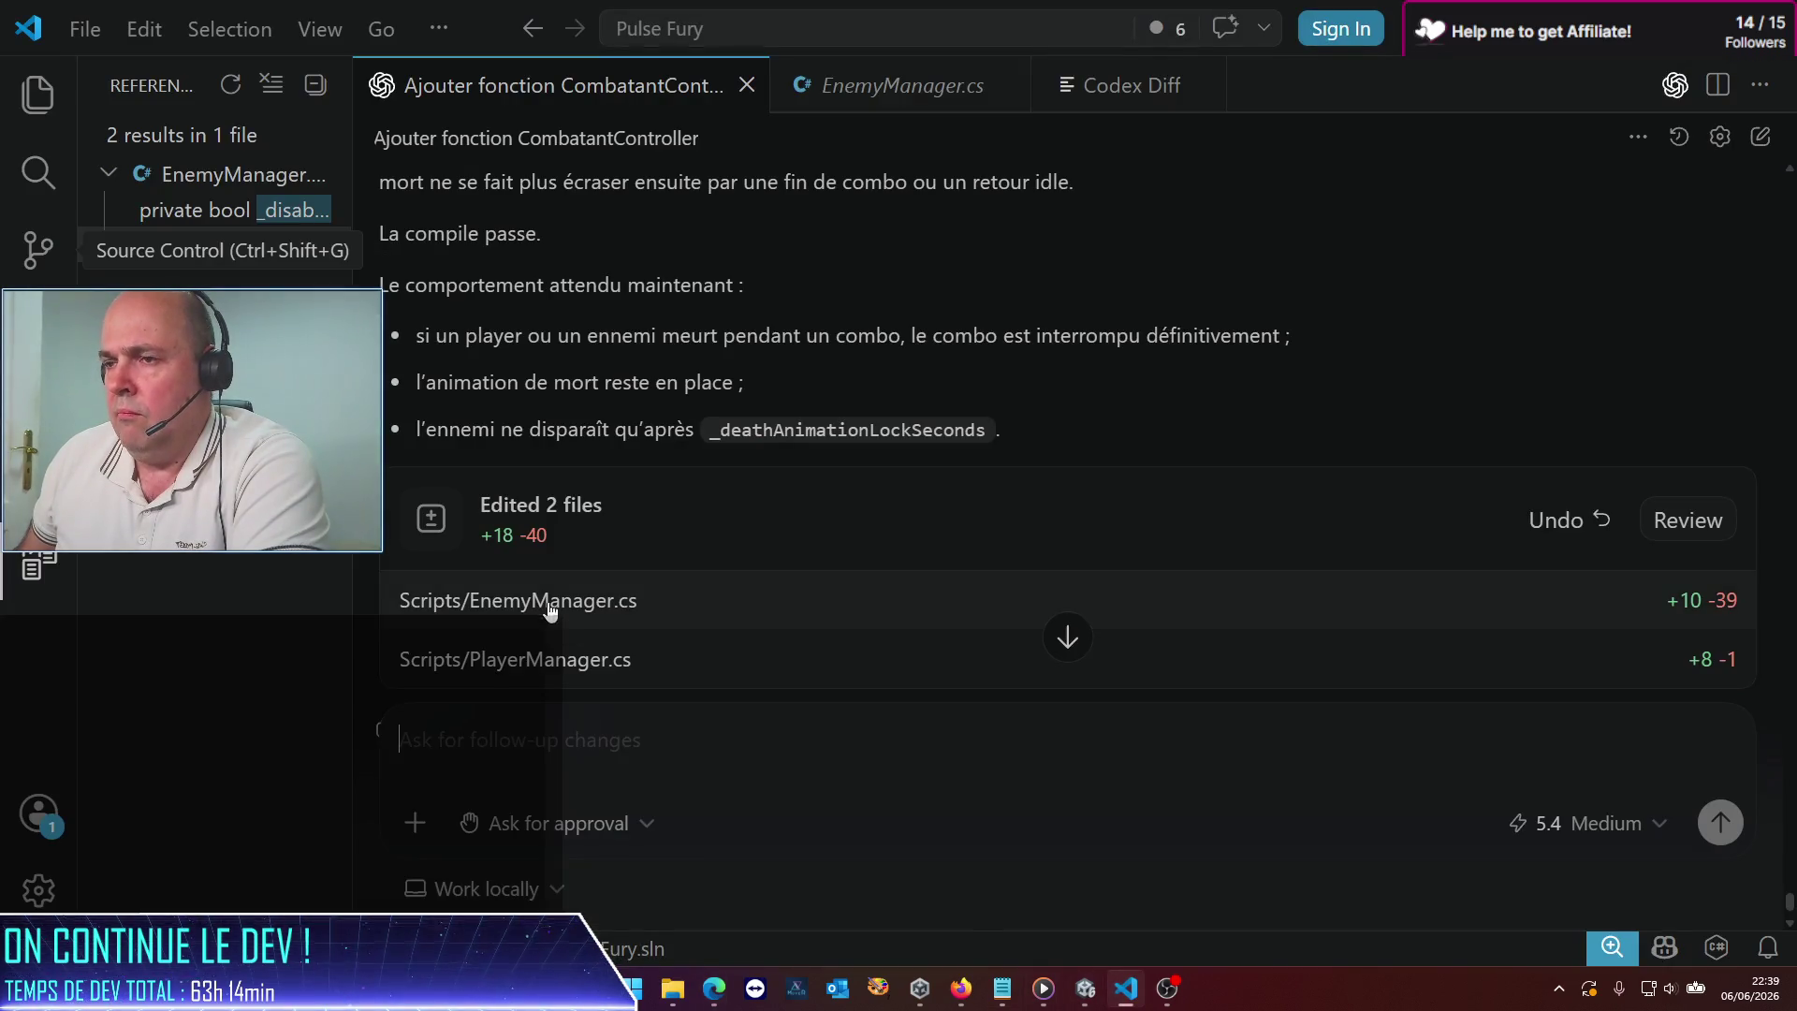
click(1074, 988)
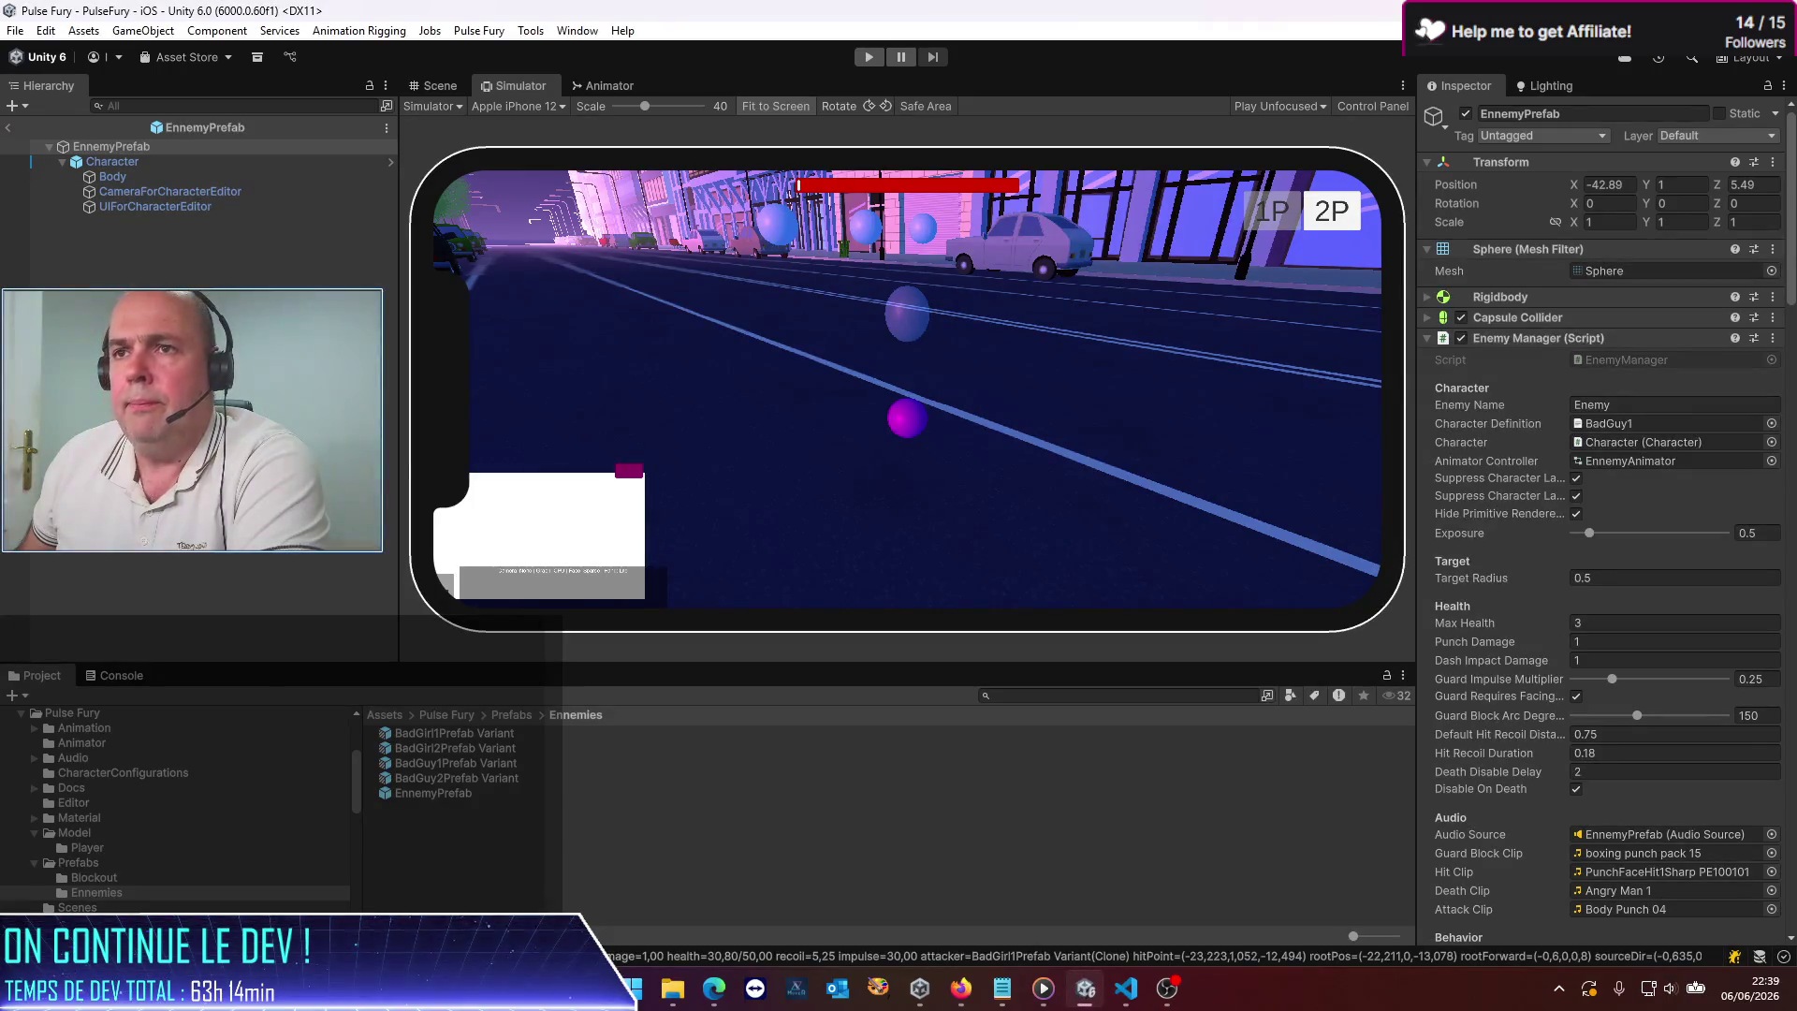
click(5, 130)
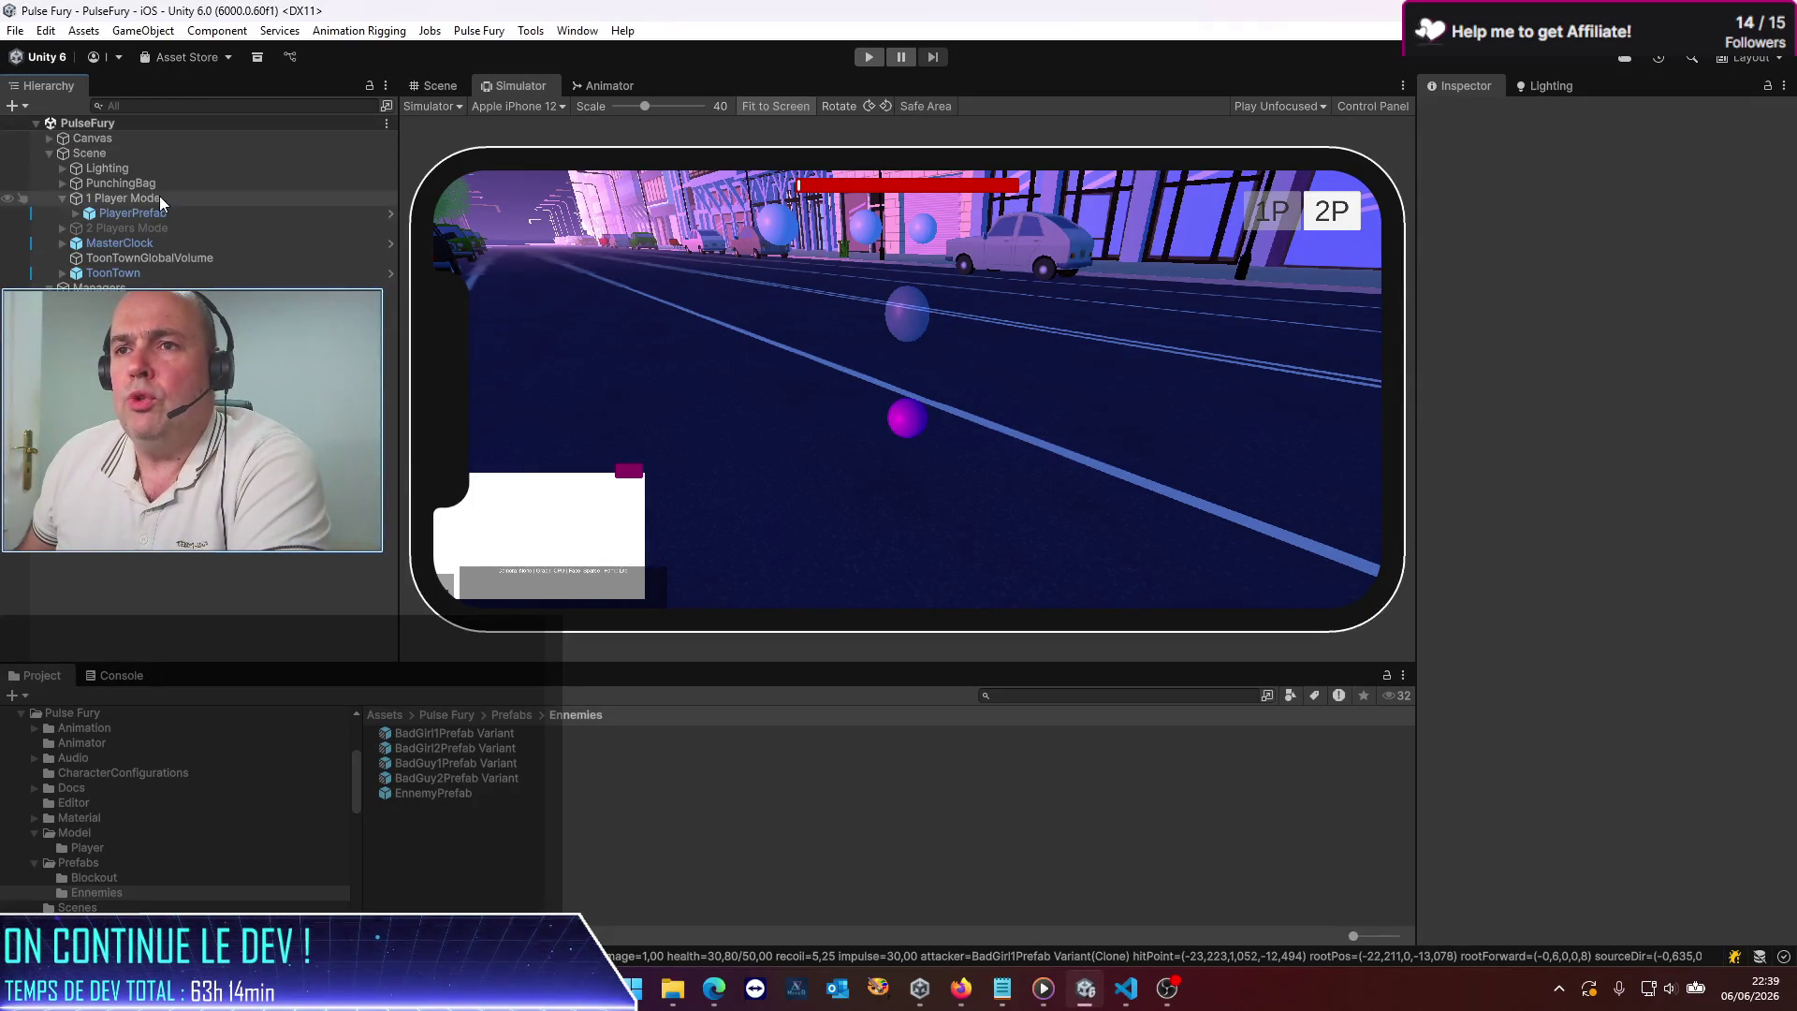
Check PlayerPrefab's Max Health under Player Impact, then return to PulseFury and press Play
click(1739, 186)
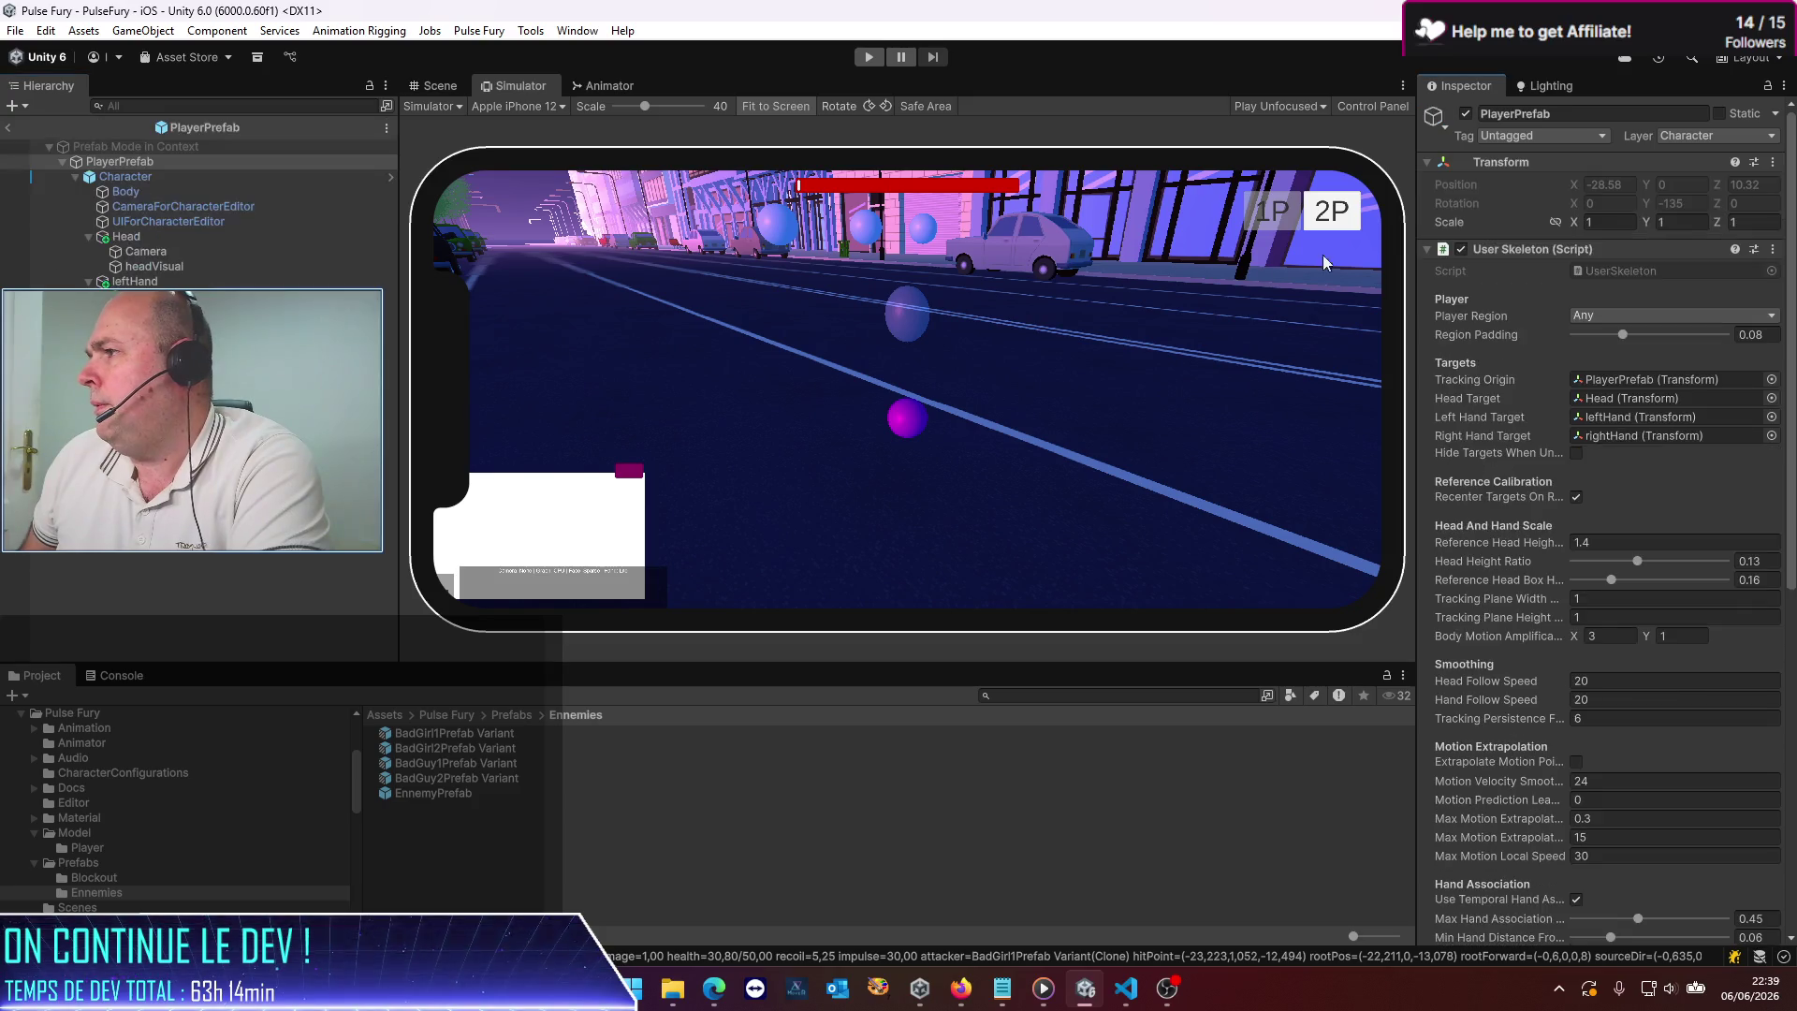
scroll(1513, 508, down, 15)
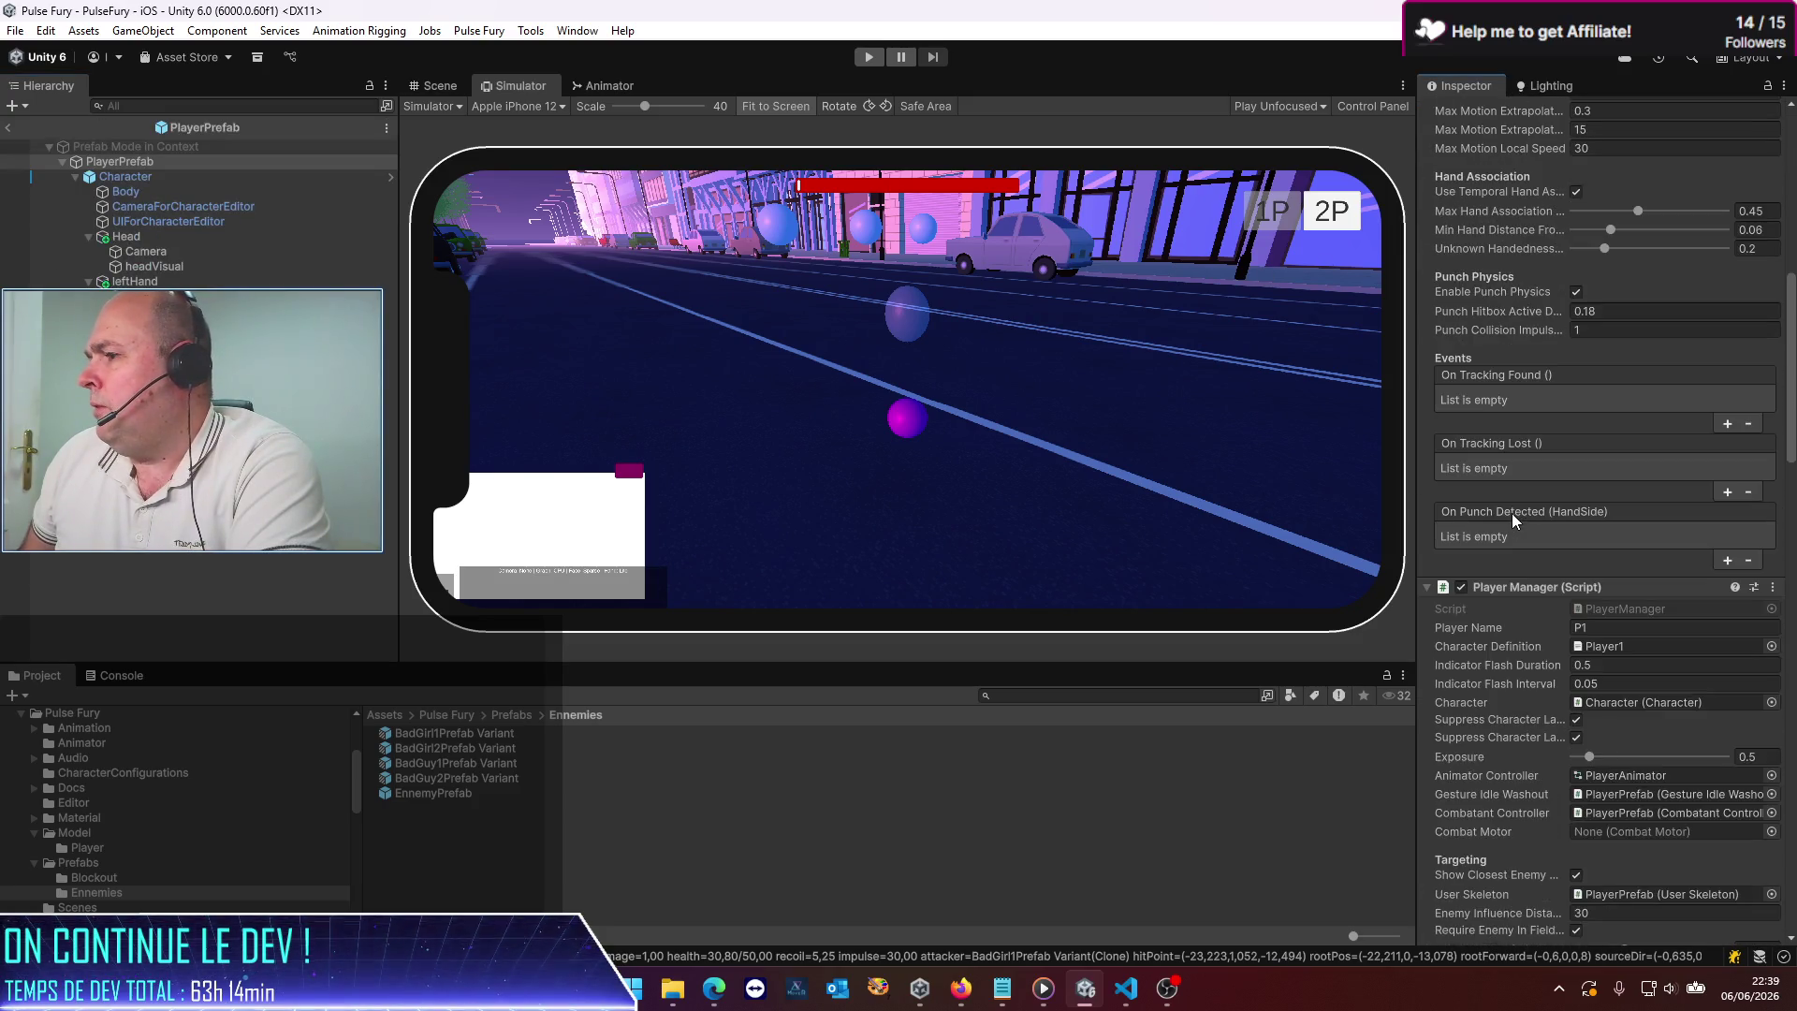
scroll(1513, 514, down, 4)
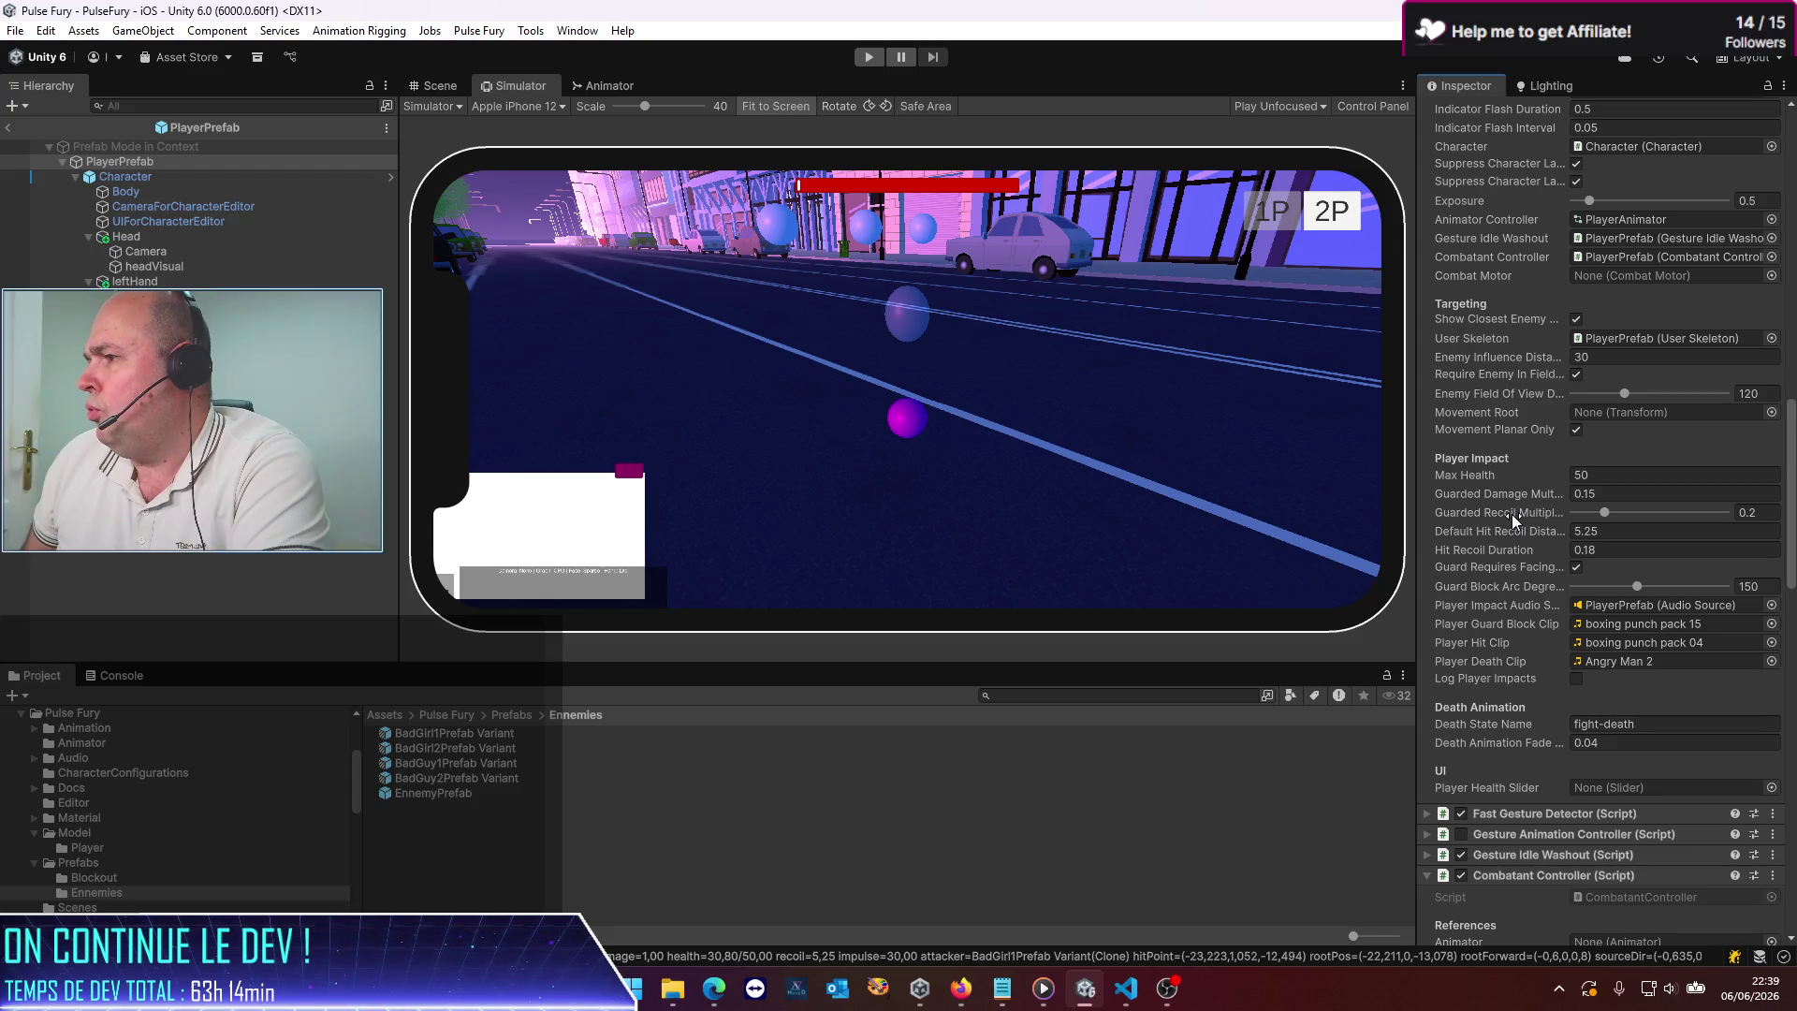
click(1704, 477)
text(5)
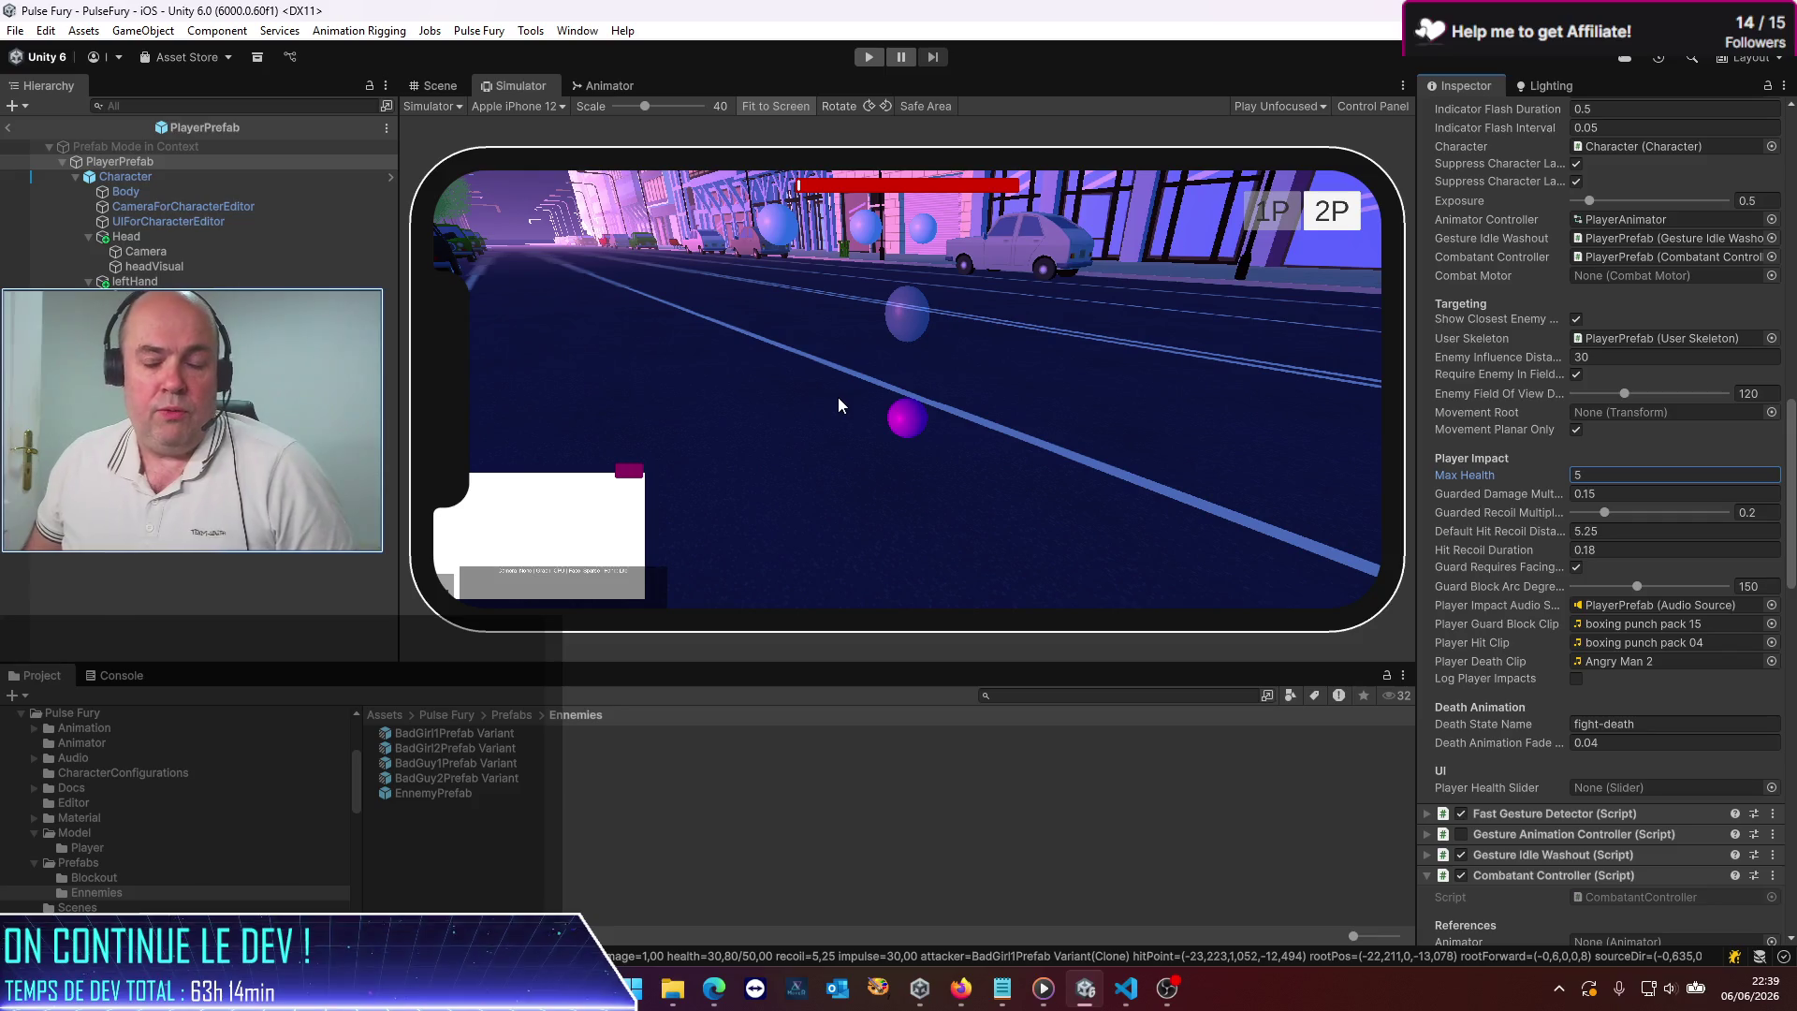
click(8, 128)
click(868, 57)
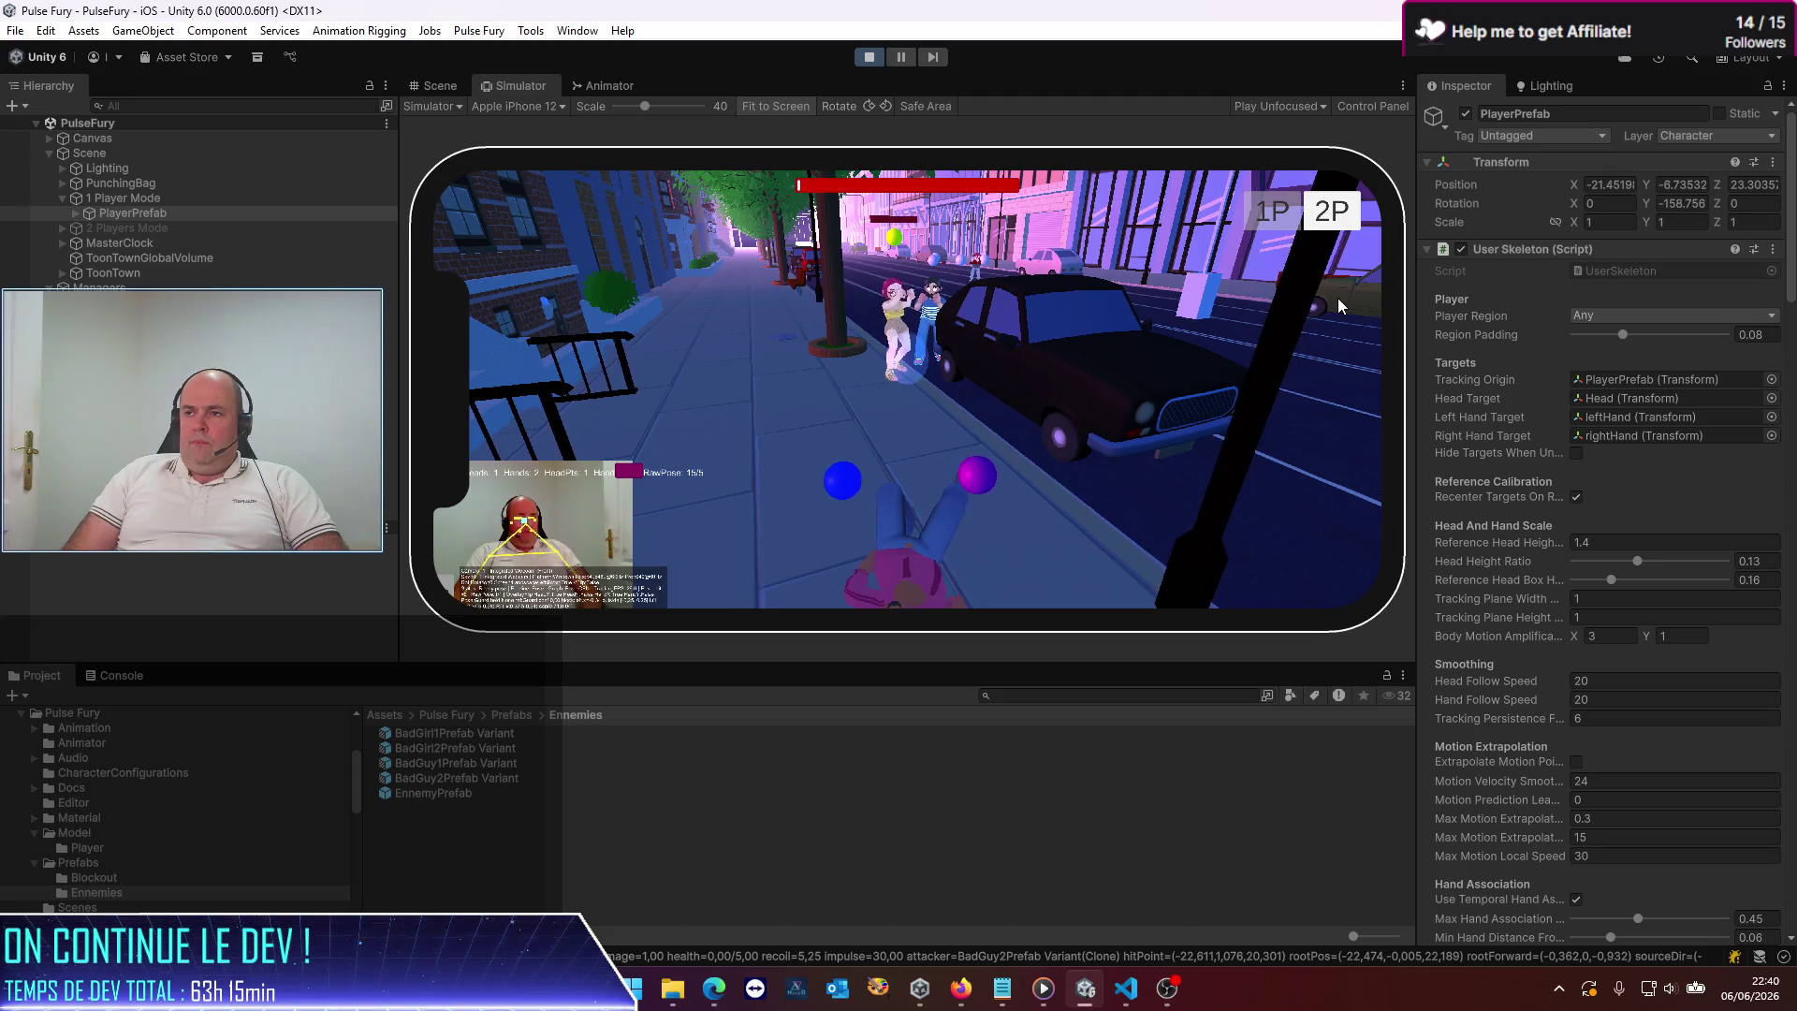
Exit Play mode and open PlayerPrefab in prefab editing
click(868, 58)
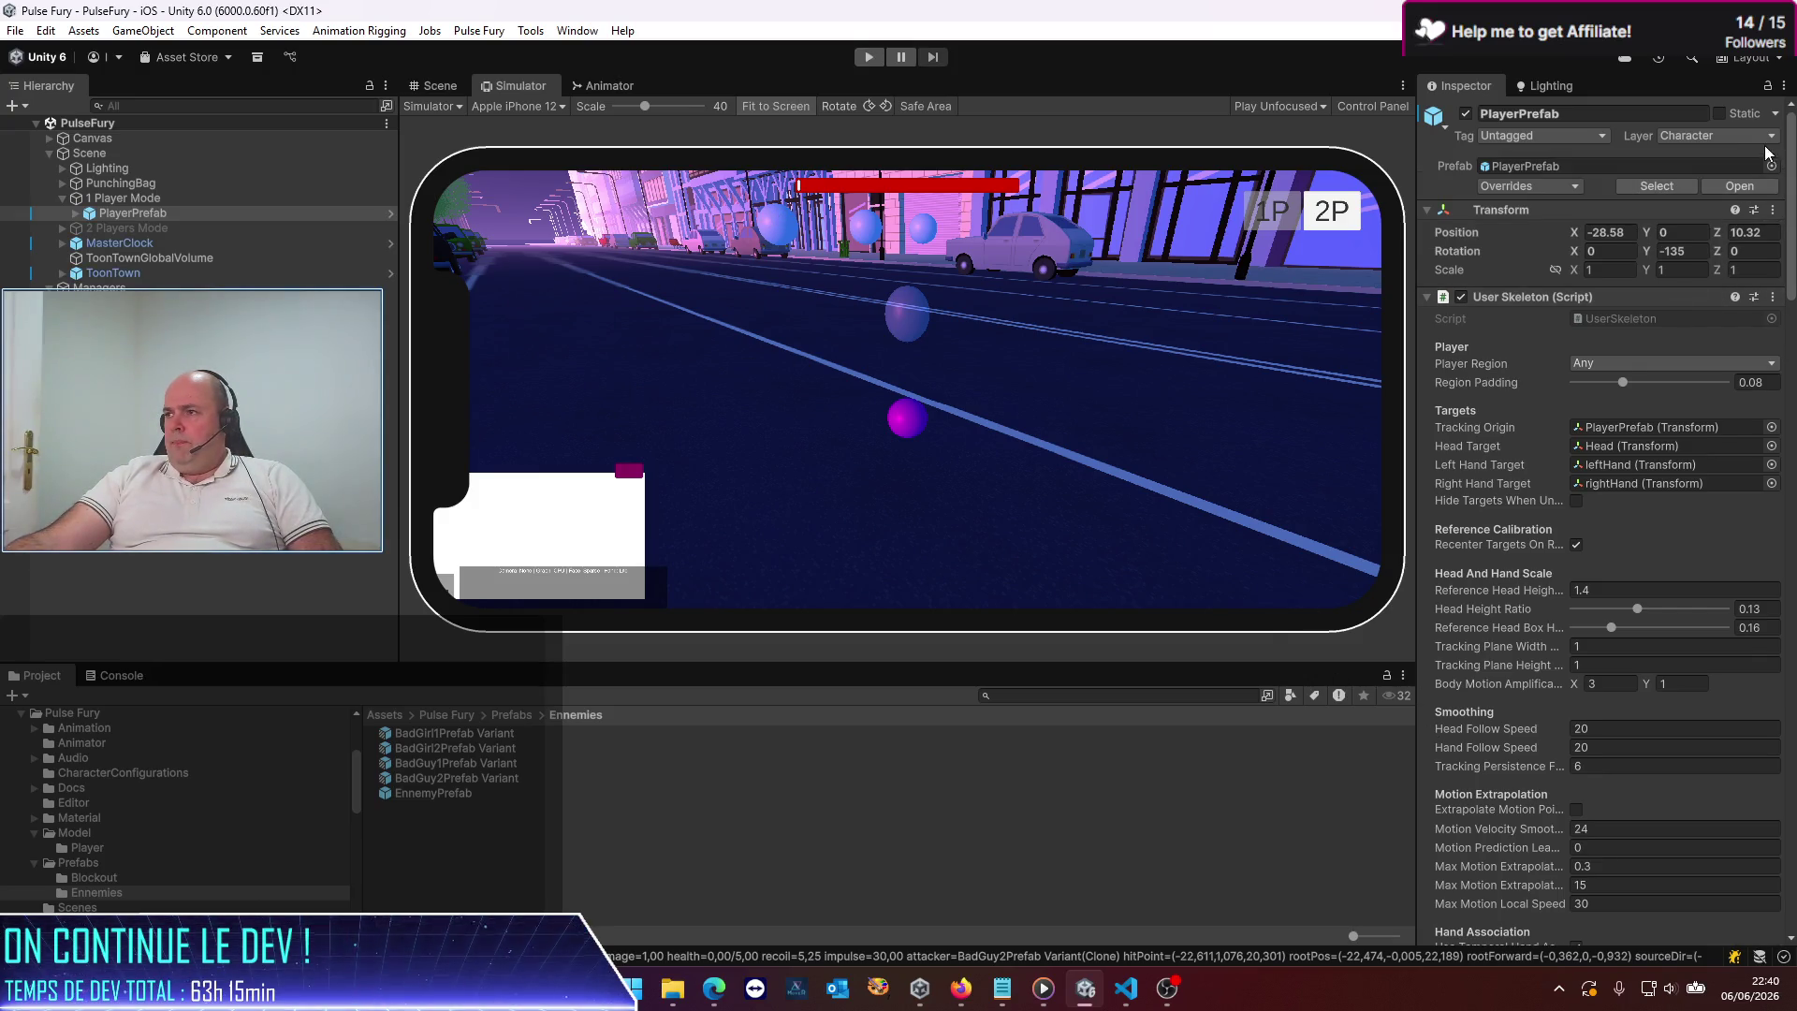
click(1739, 186)
Change PlayerPrefab's Max Health to 25, save with Ctrl+S, and leave Prefab Mode
scroll(1699, 606, down, 5)
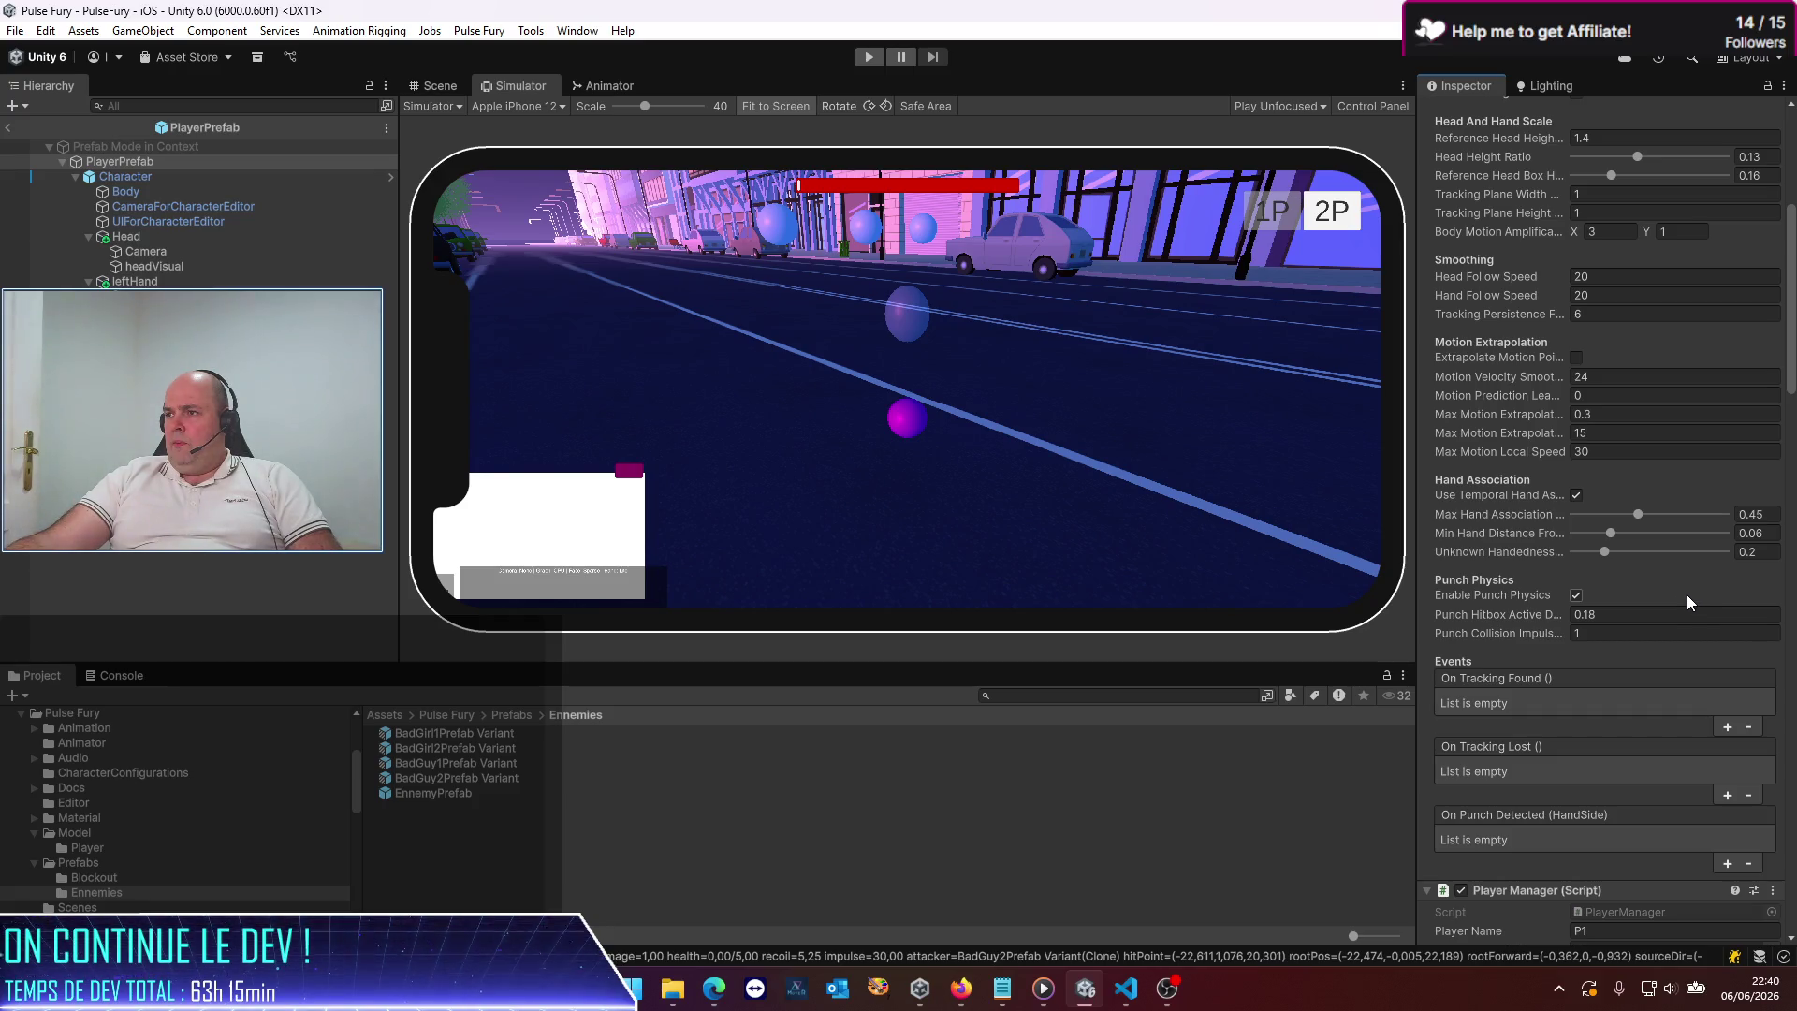
scroll(1571, 571, down, 4)
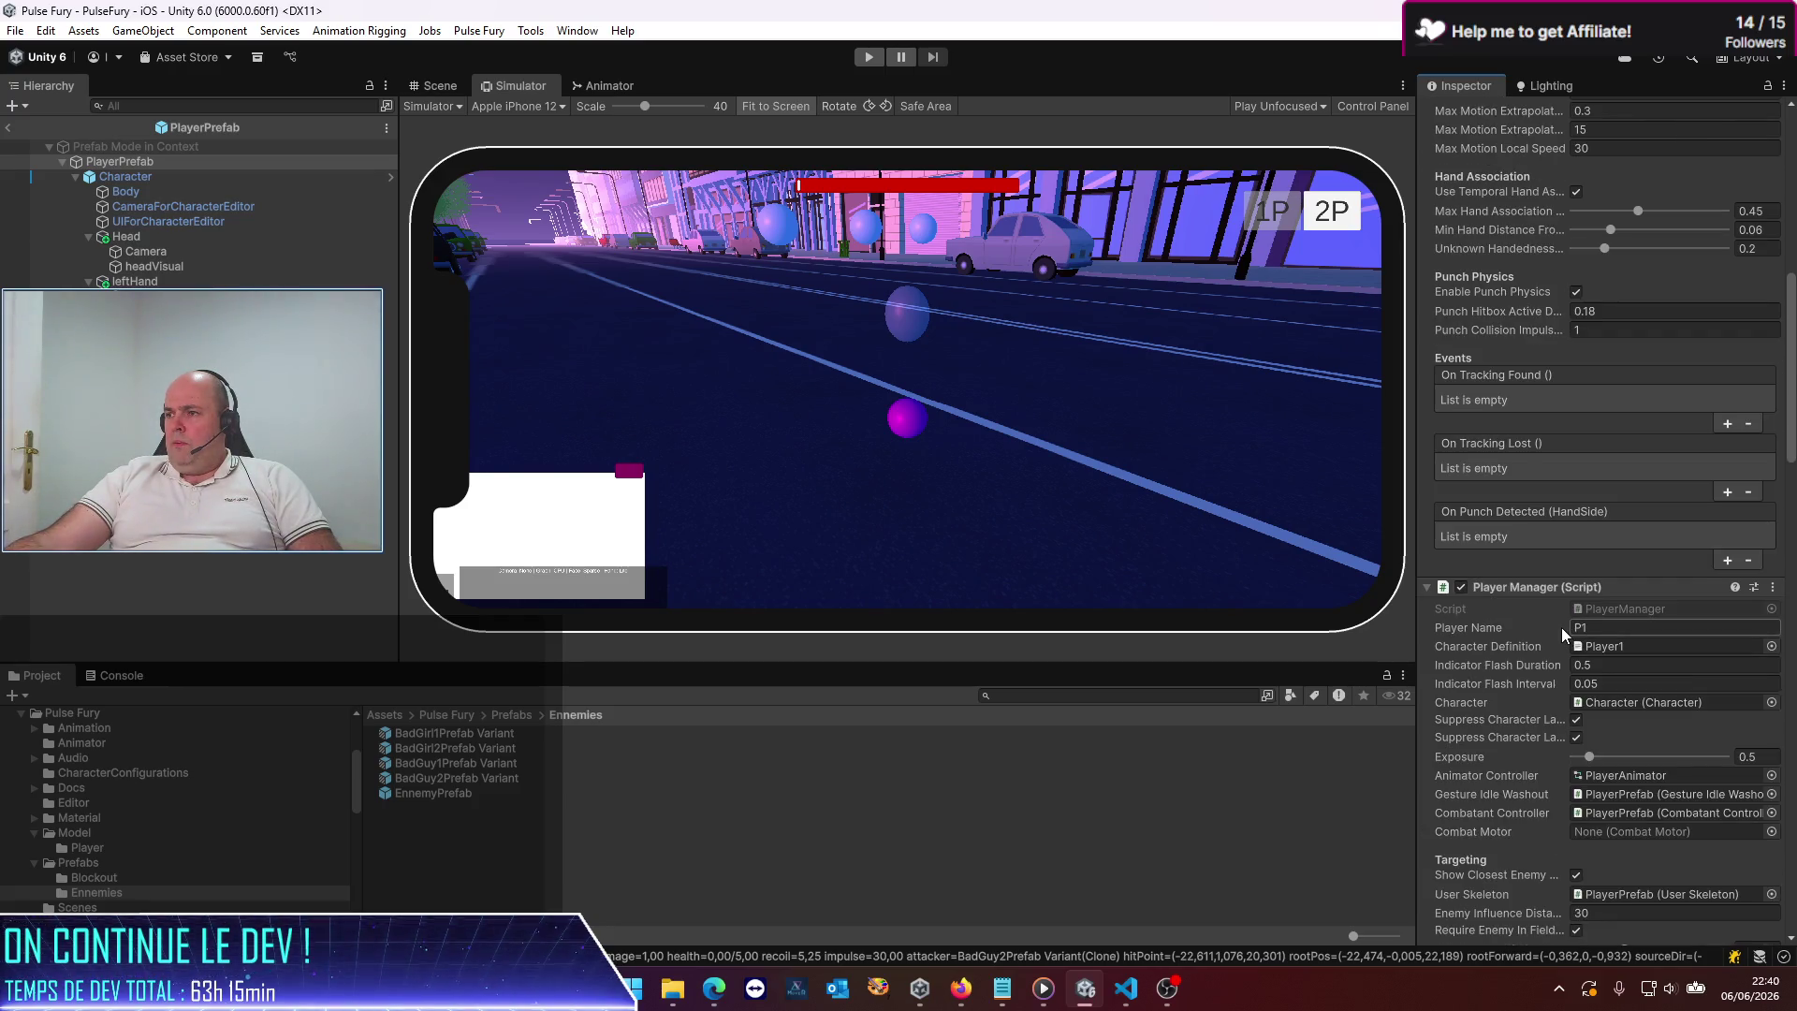
scroll(1561, 627, down, 3)
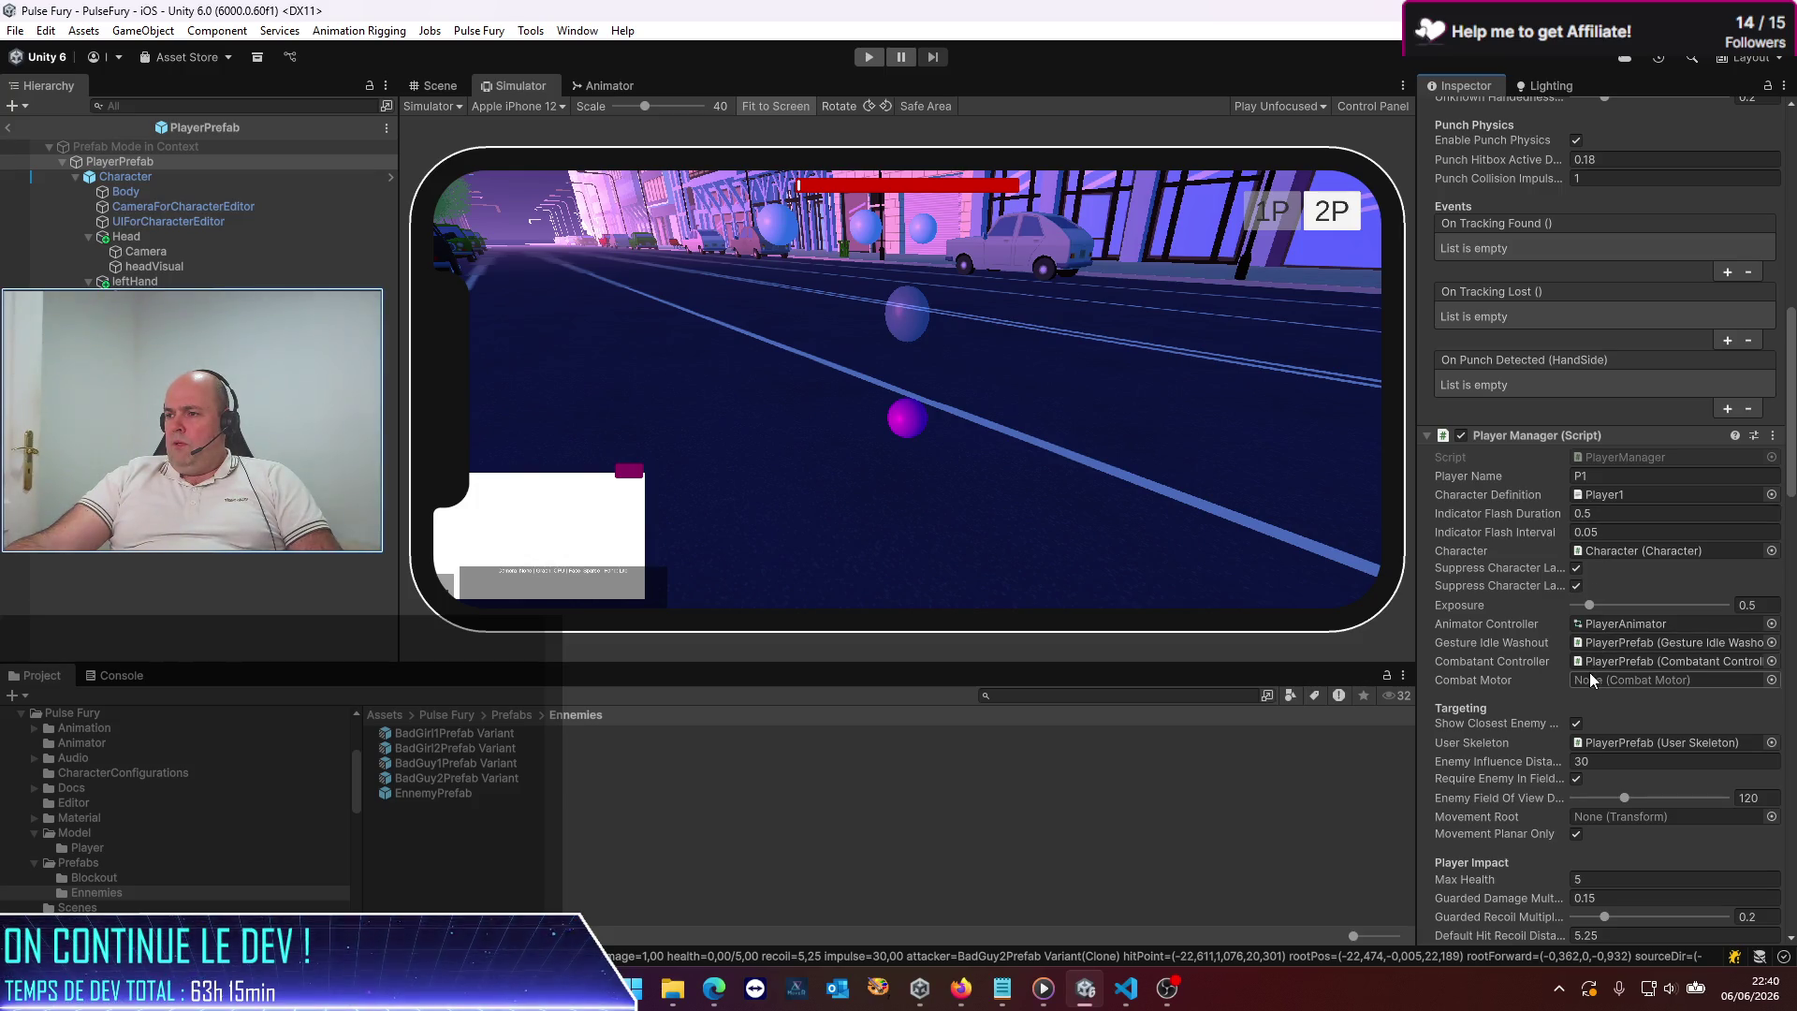
click(1598, 879)
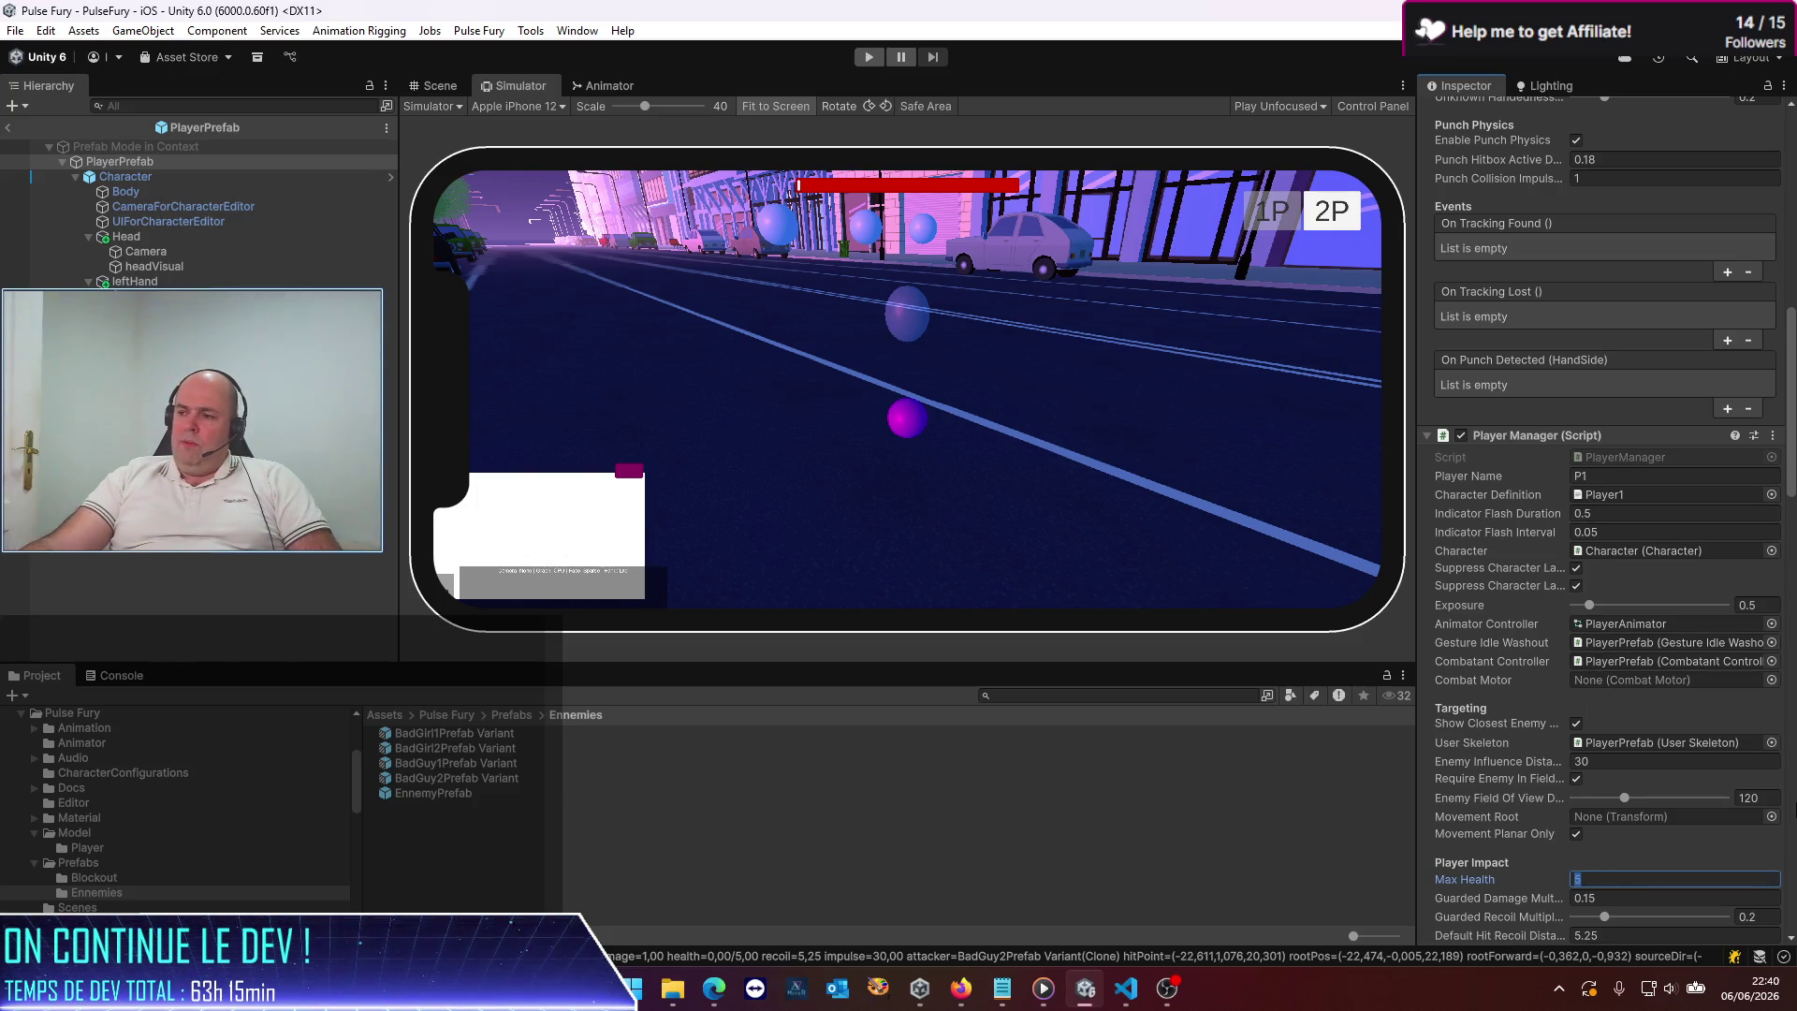
text(25)
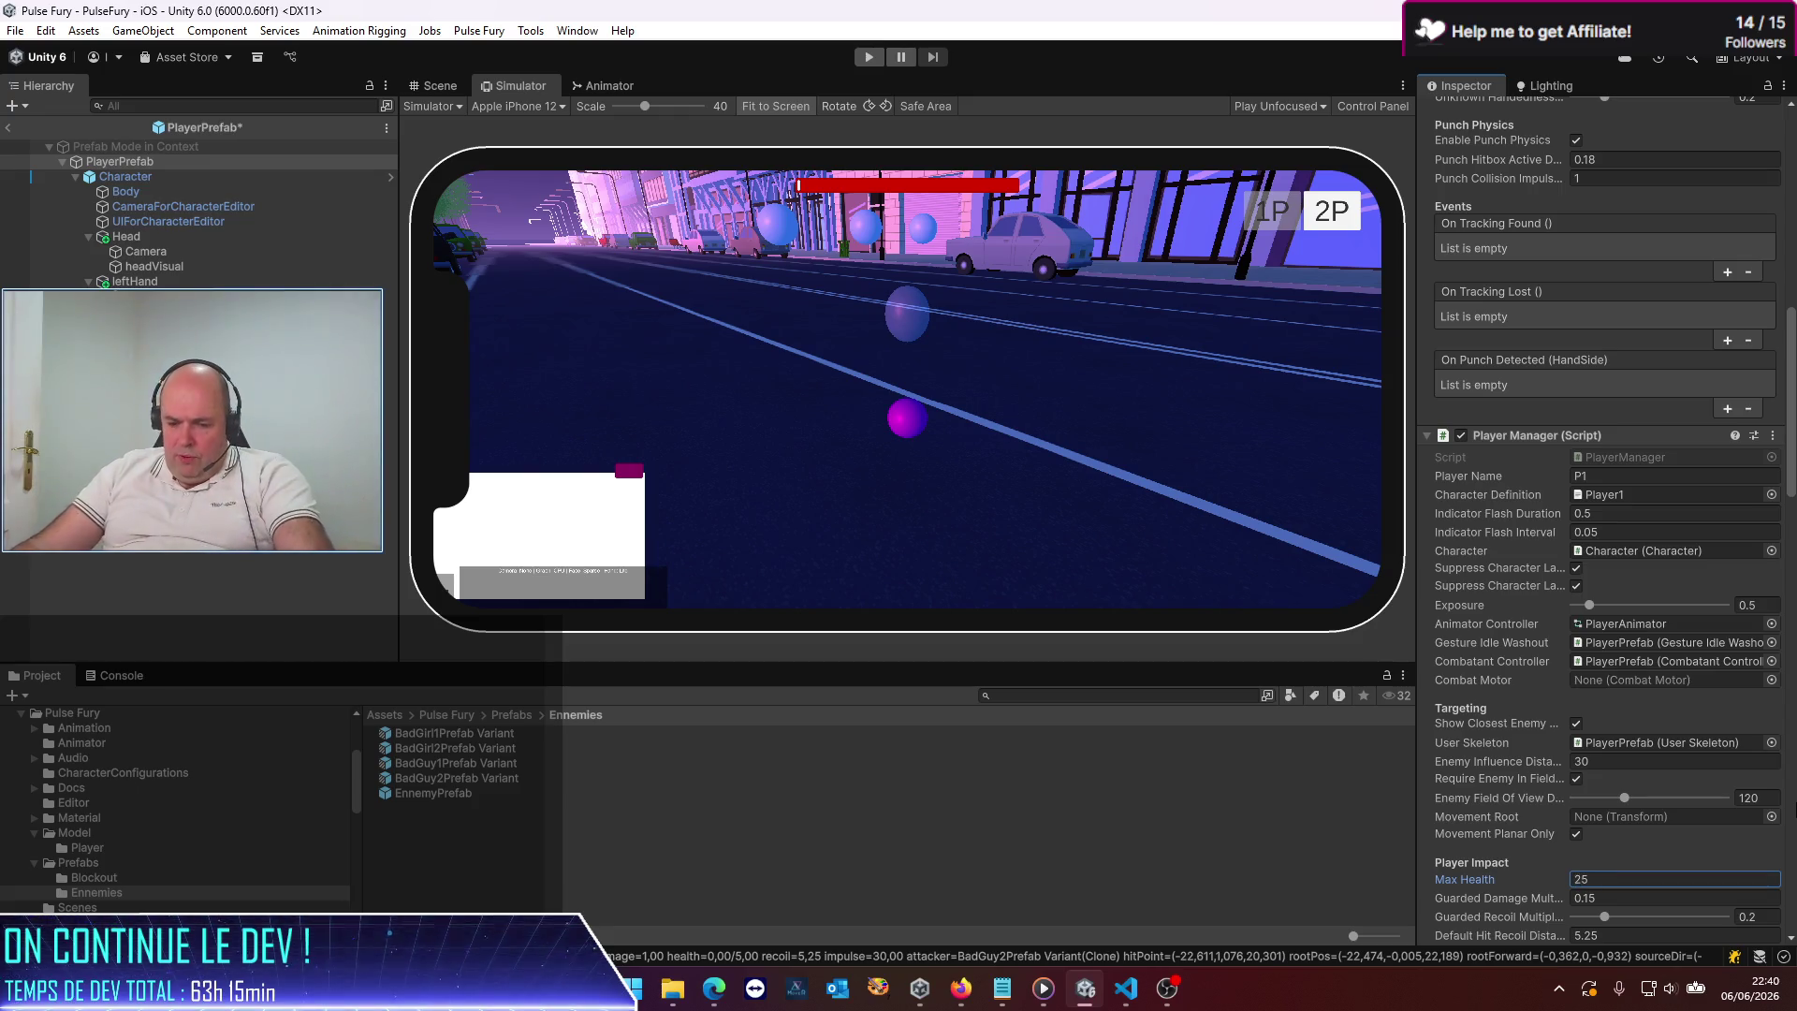
key(ctrl+s)
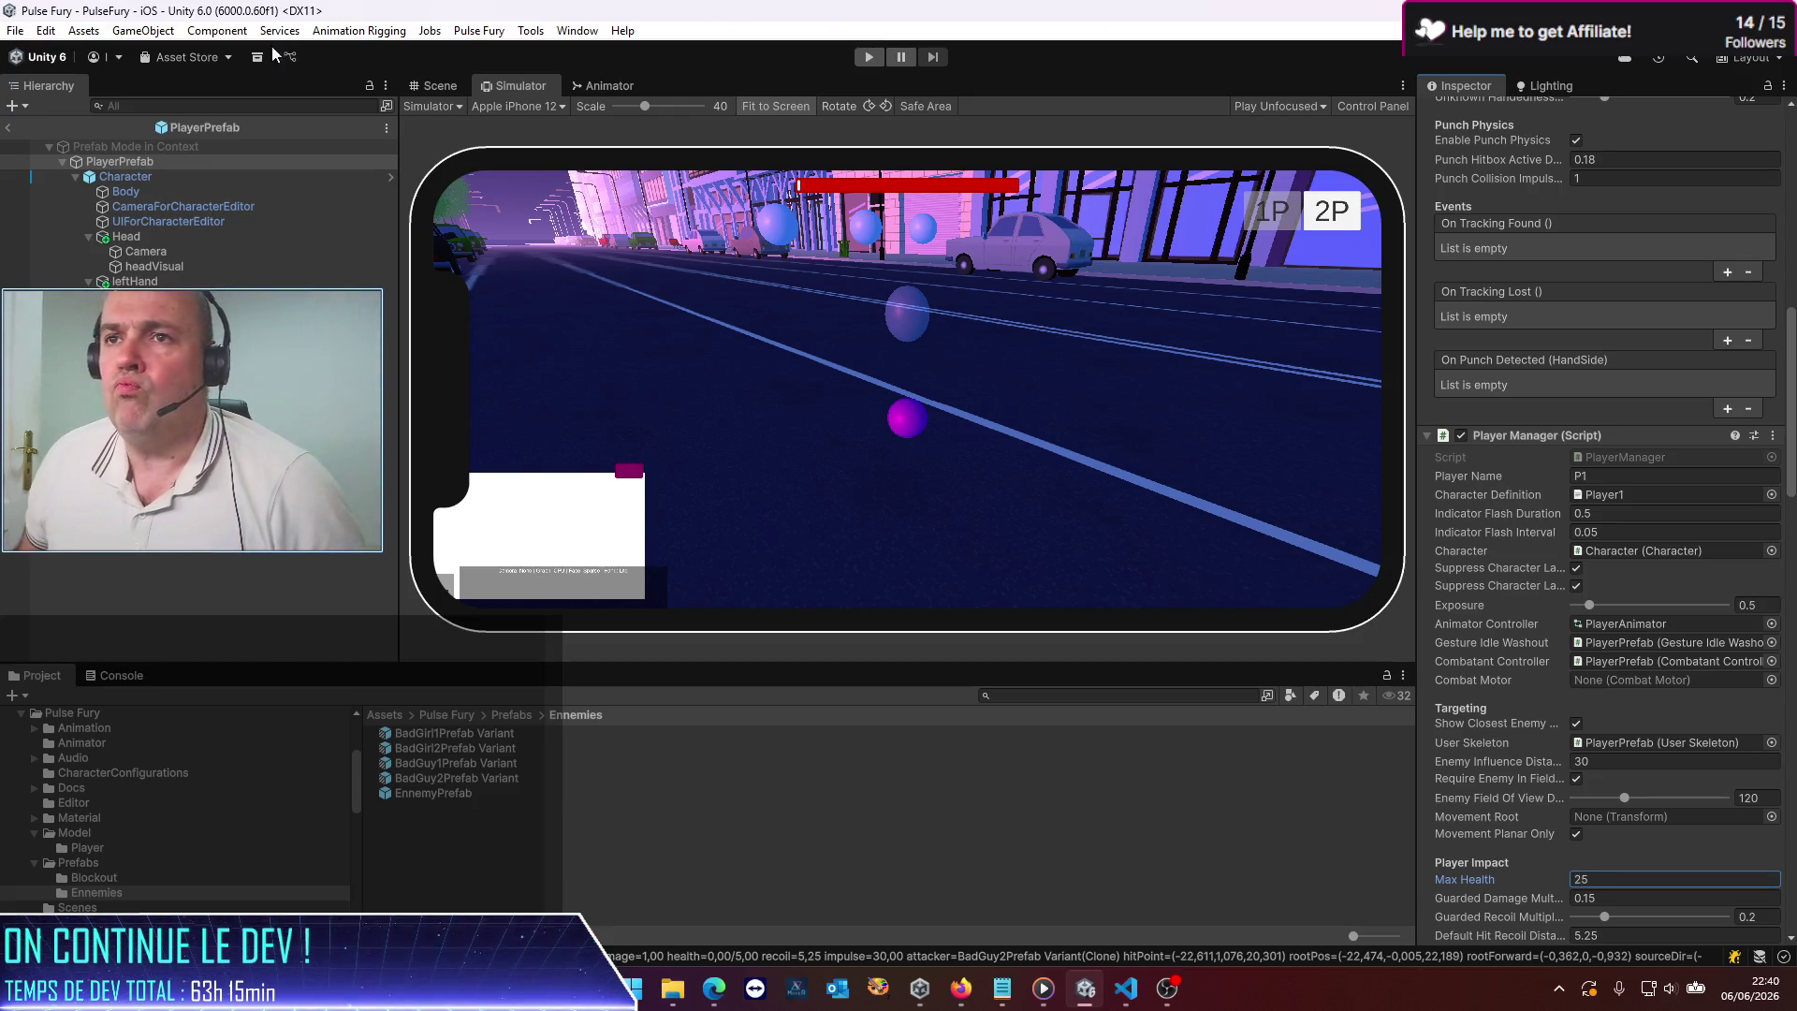
click(9, 128)
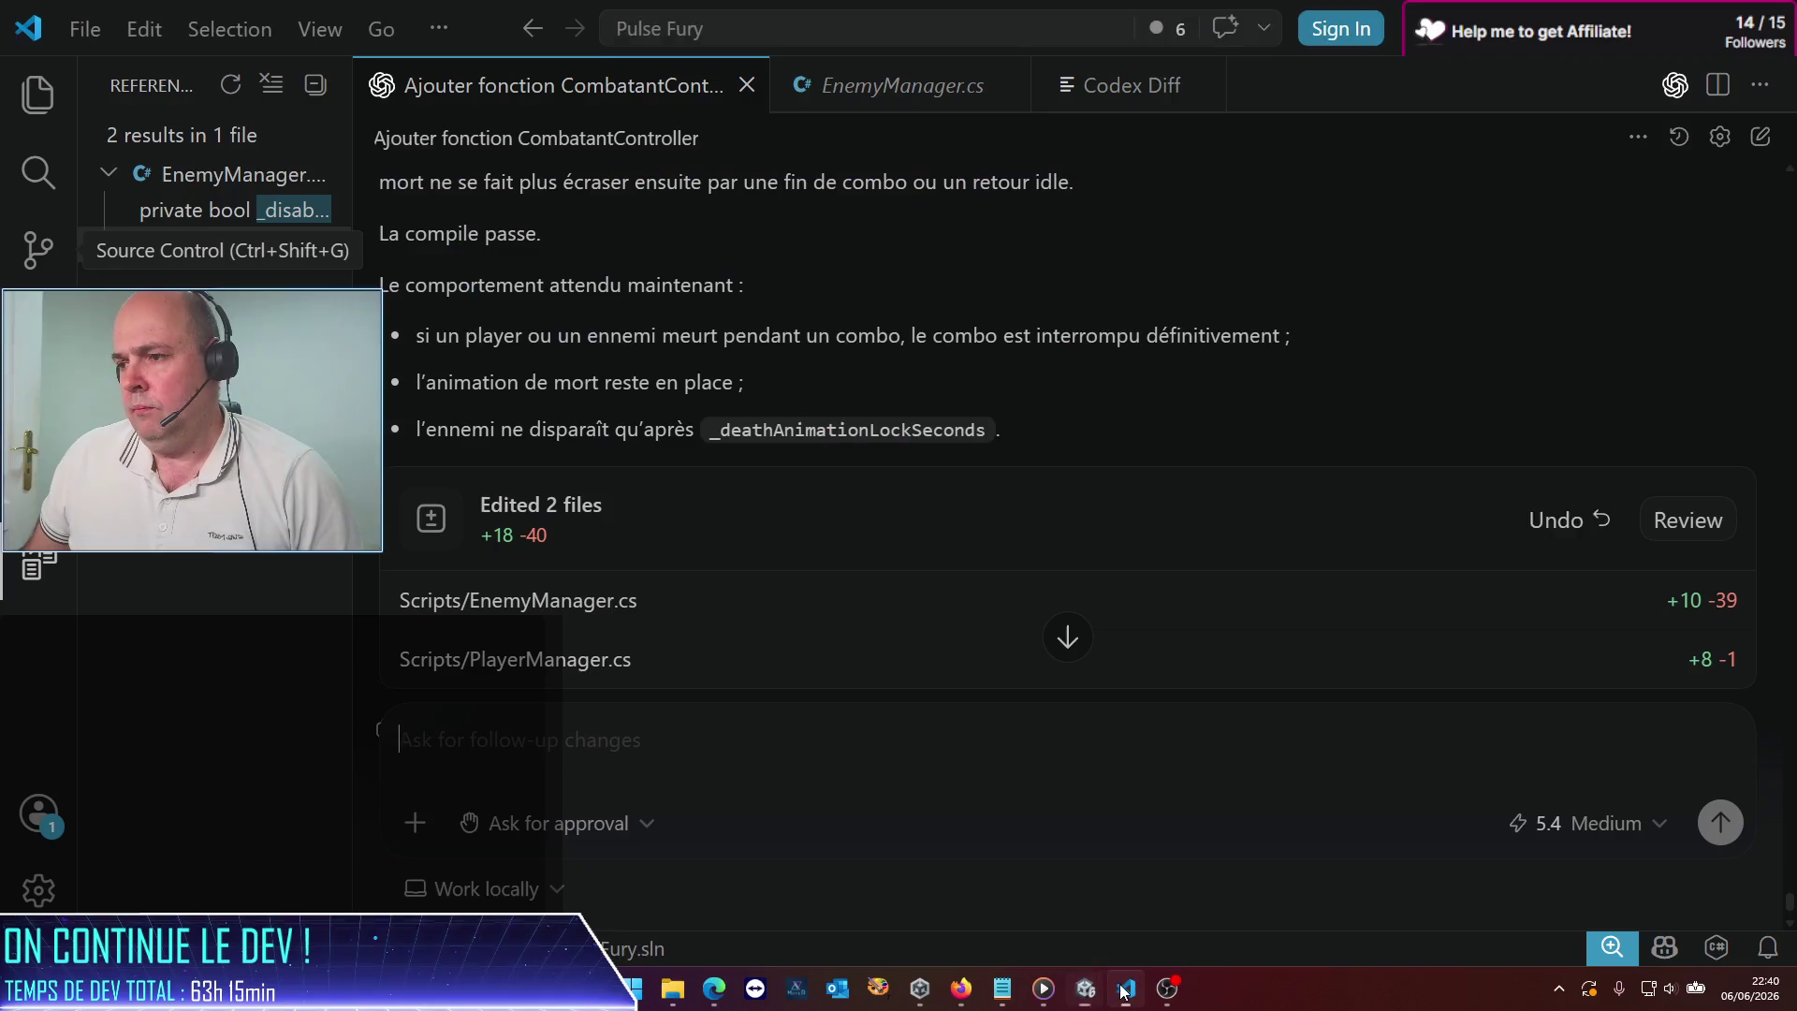
click(1126, 988)
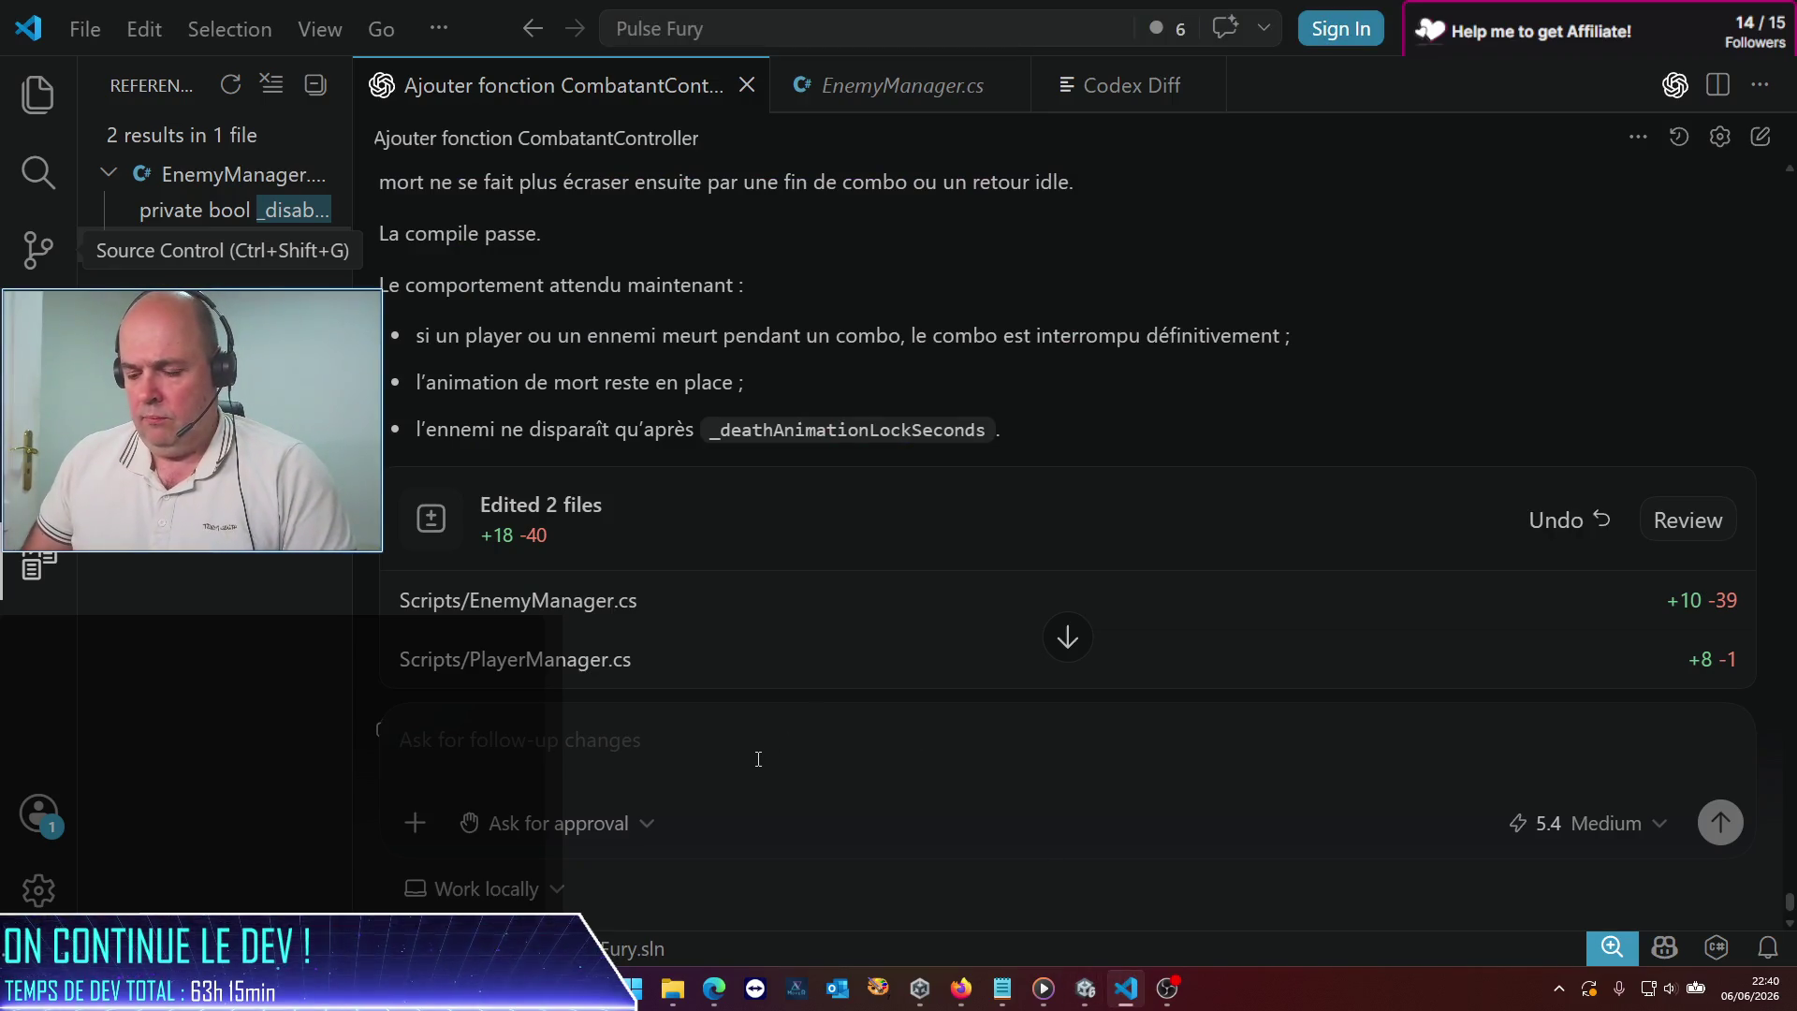
text(alor)
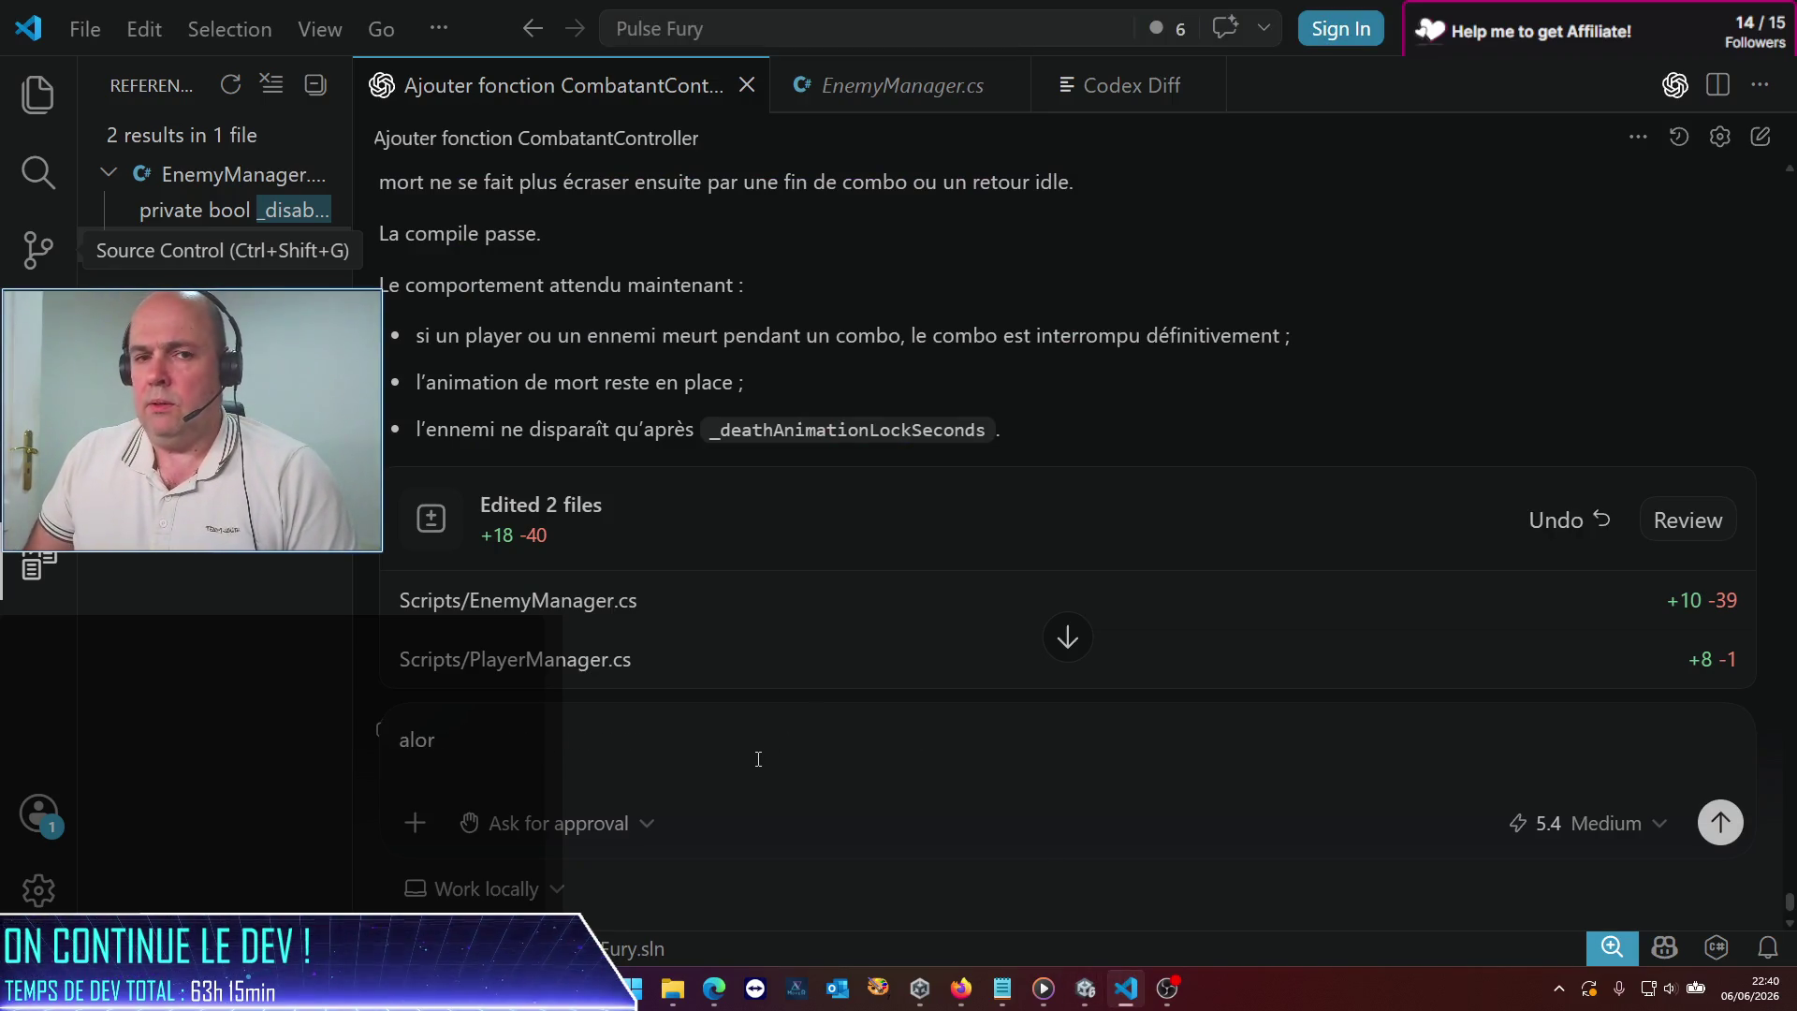
key(ctrl+BackSpace)
key(alt+Tab)
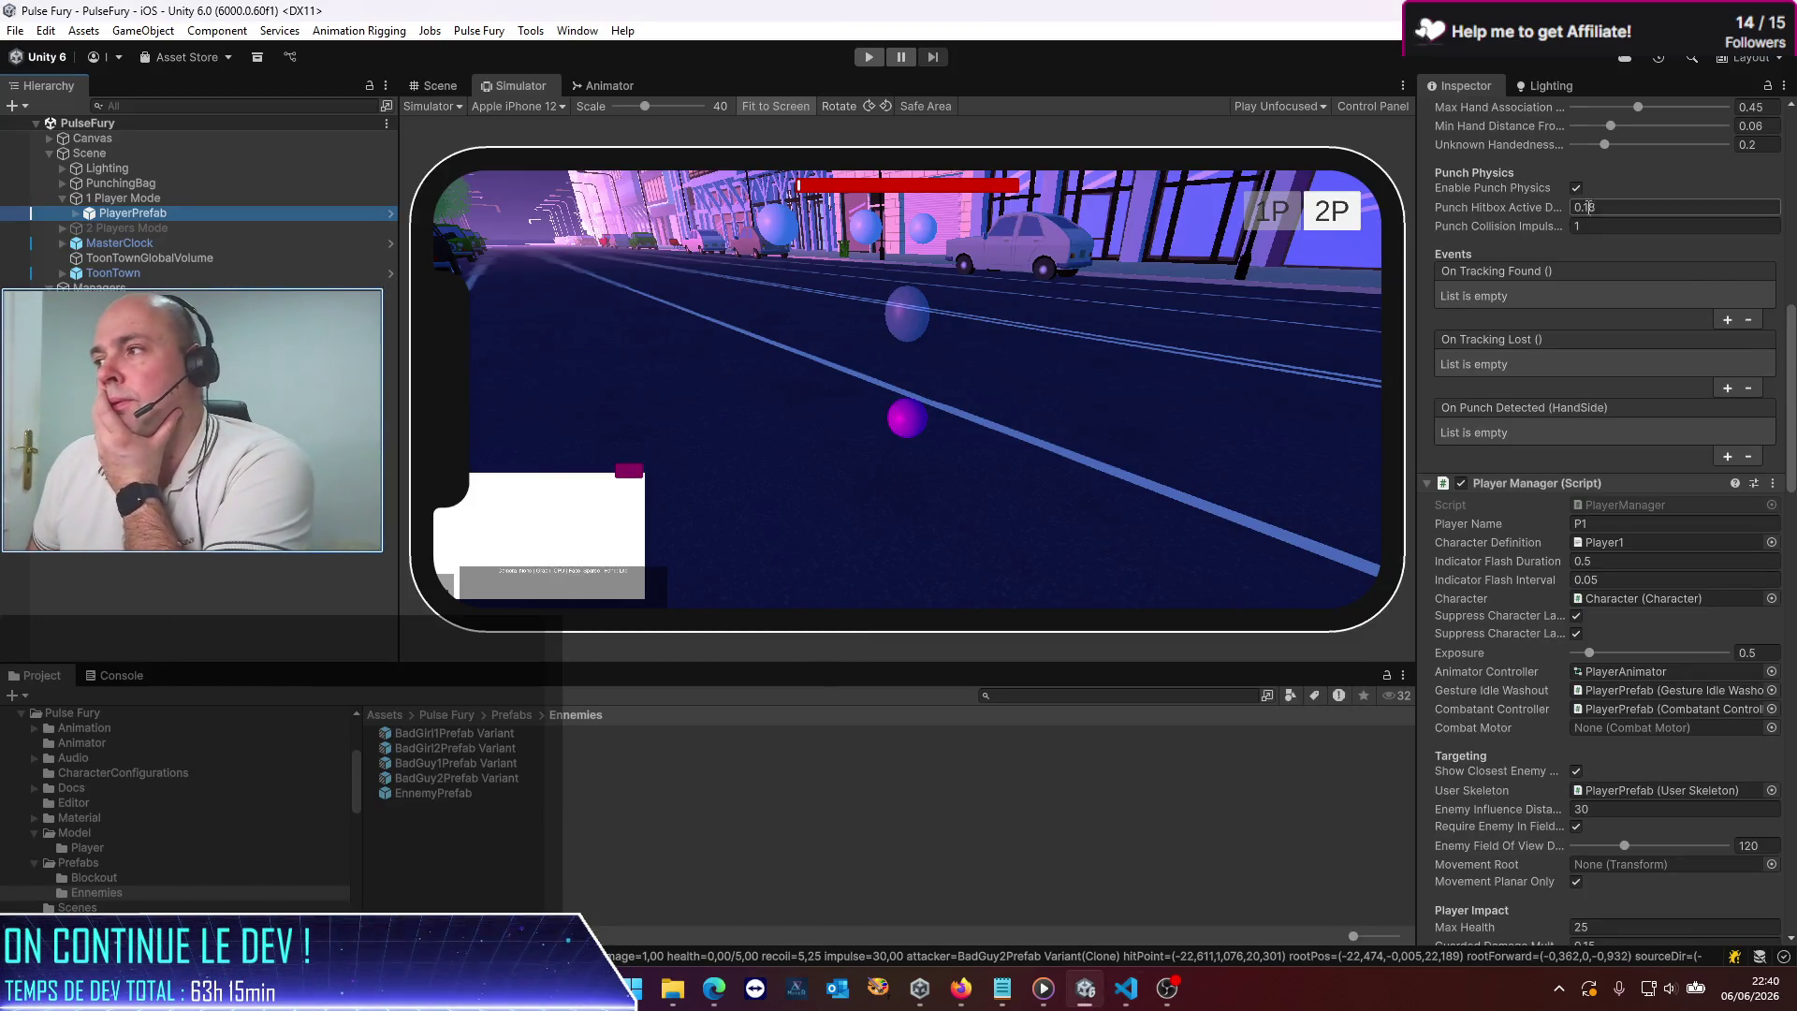
Select EnnemyPrefab, scroll through its Enemy Manager fields, then switch to the VS Code Codex chat
scroll(1675, 311, up, 5)
scroll(1675, 311, down, 5)
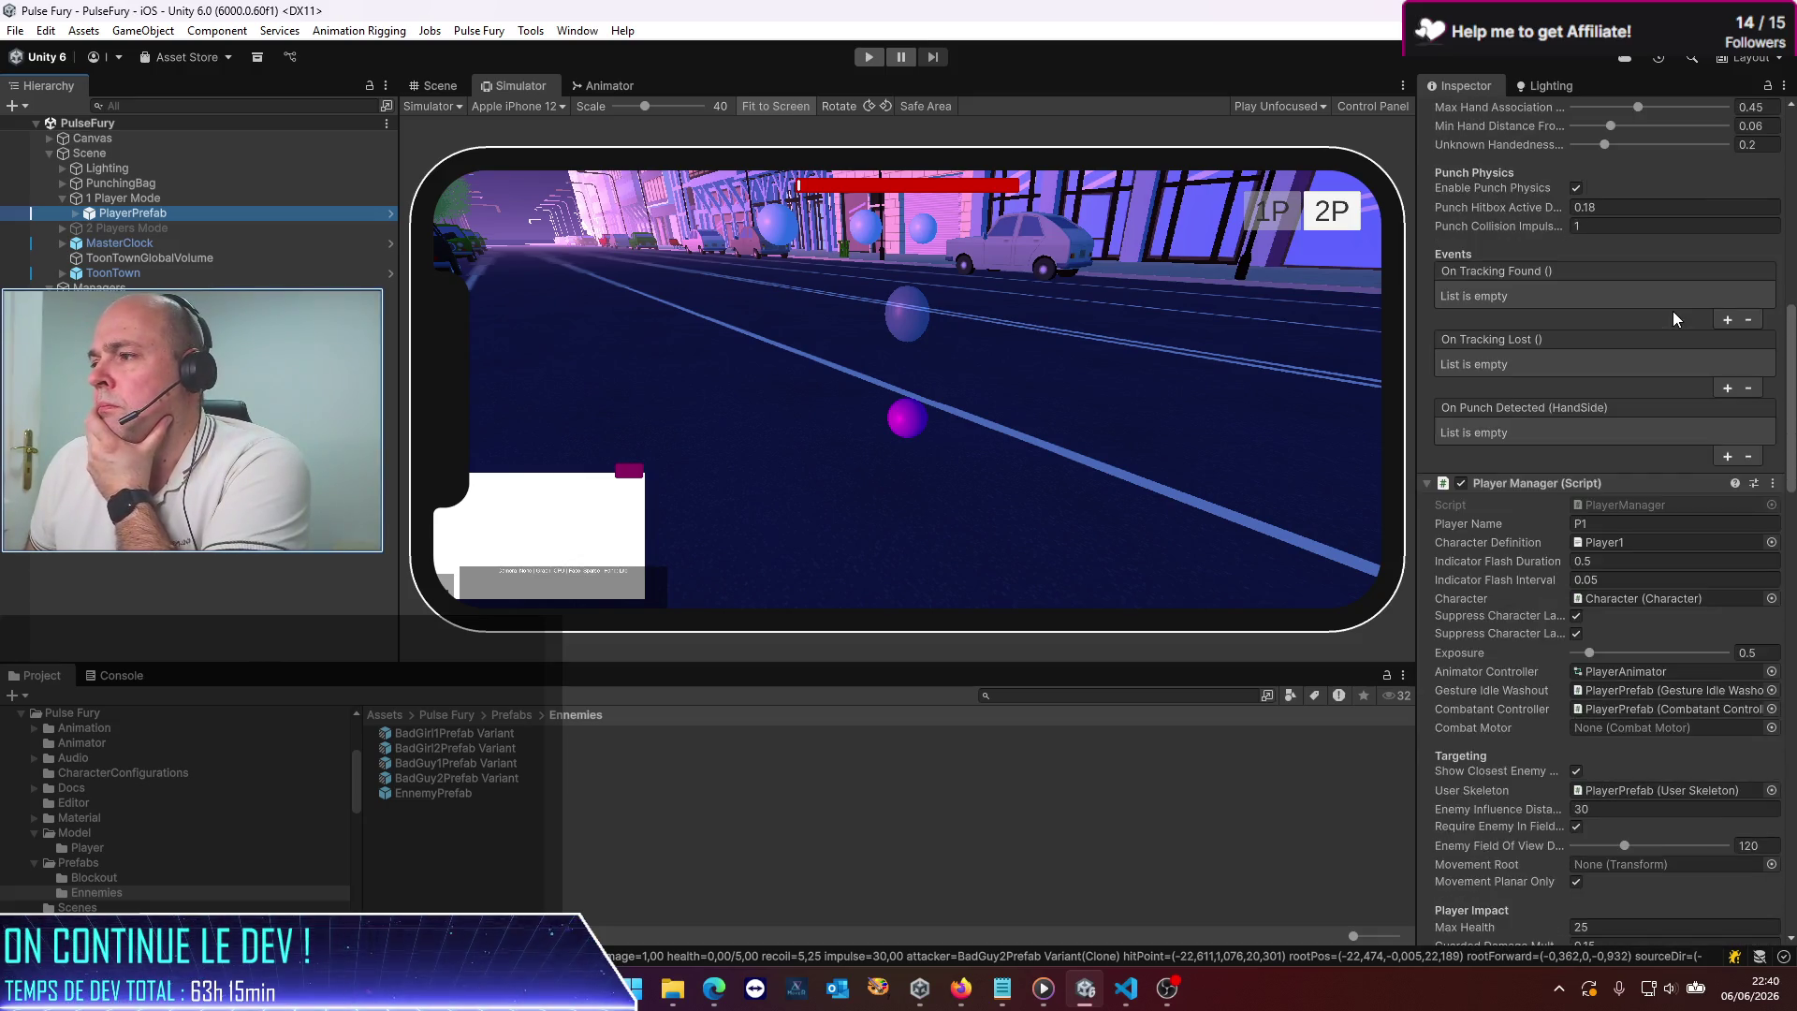
click(431, 793)
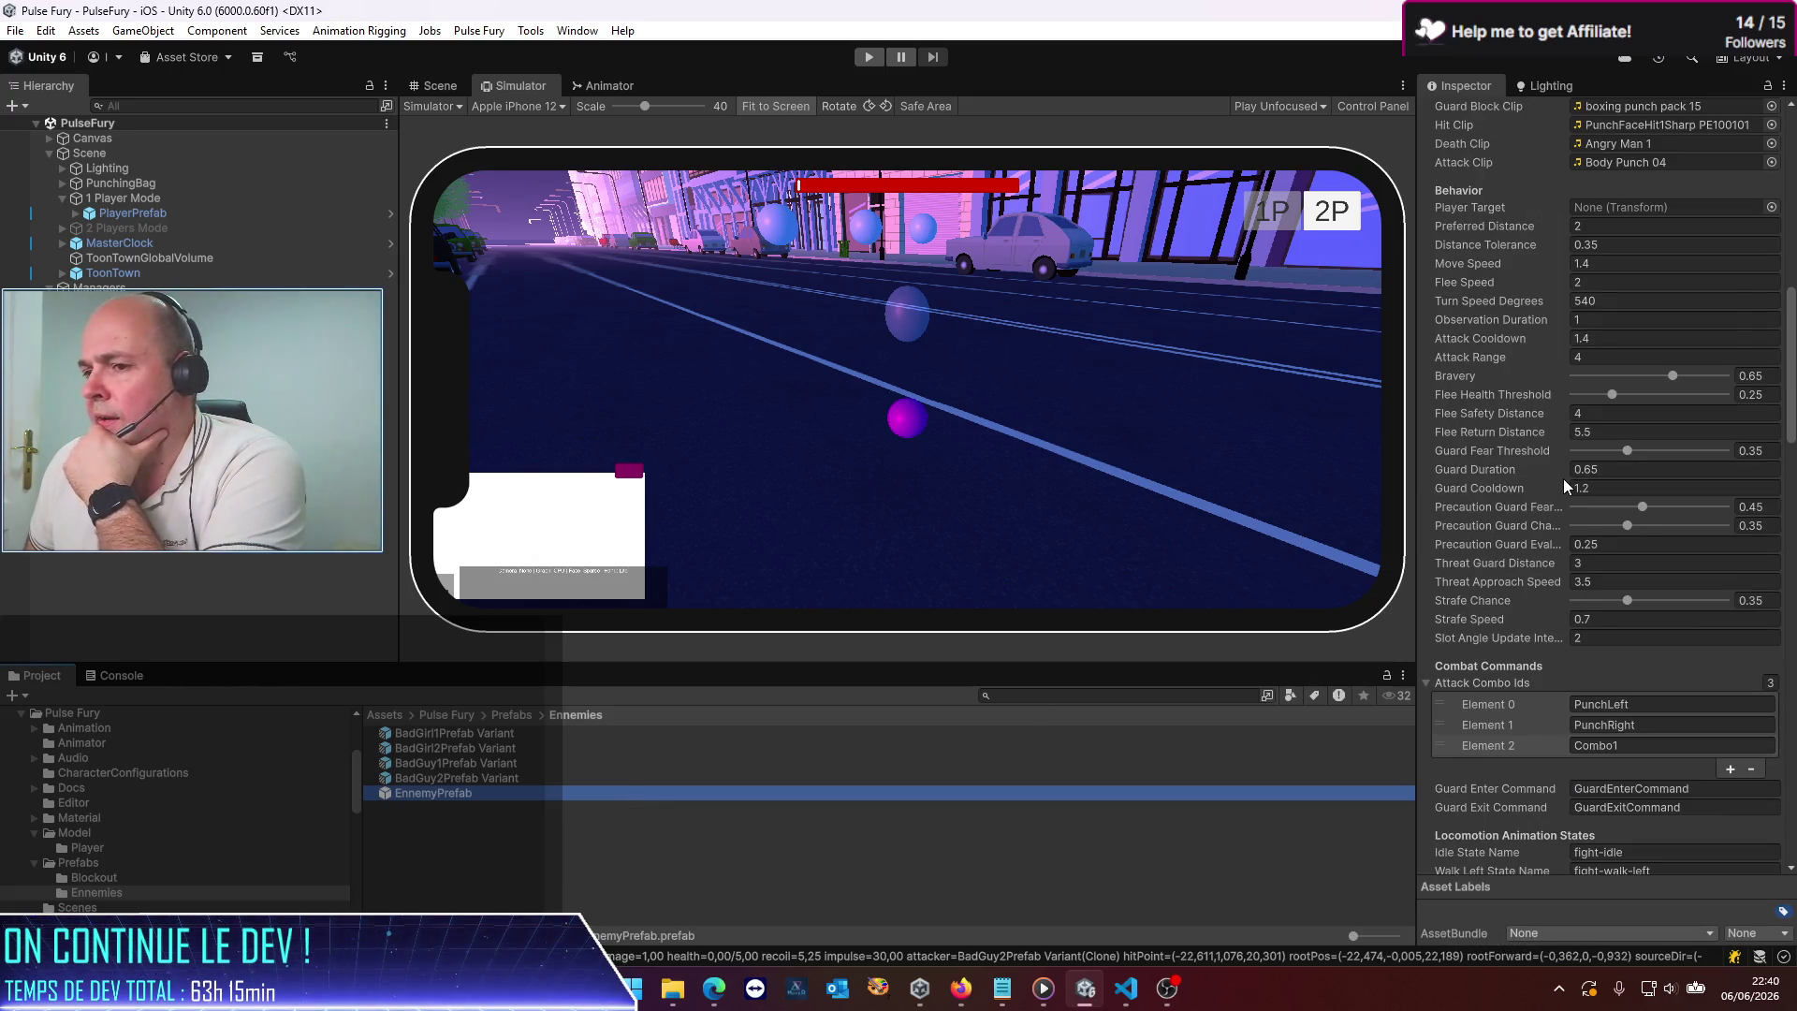
scroll(1564, 479, down, 9)
scroll(1563, 479, down, 5)
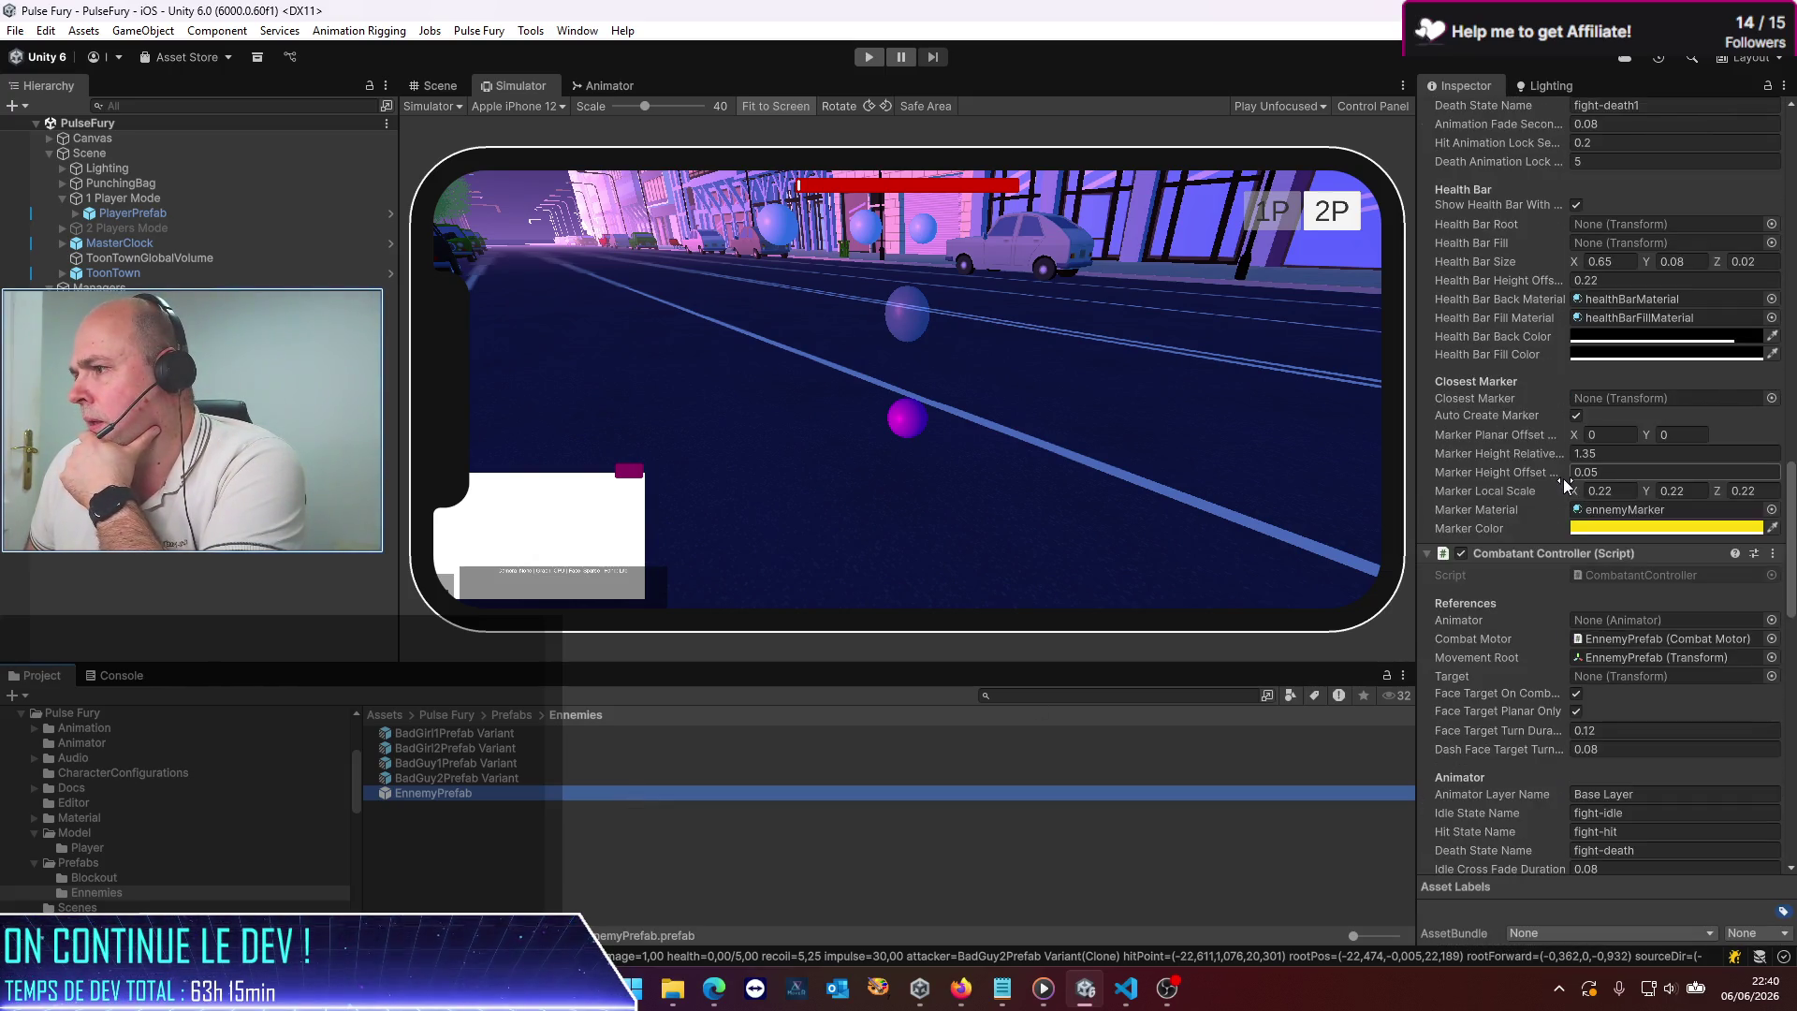
scroll(1563, 479, down, 15)
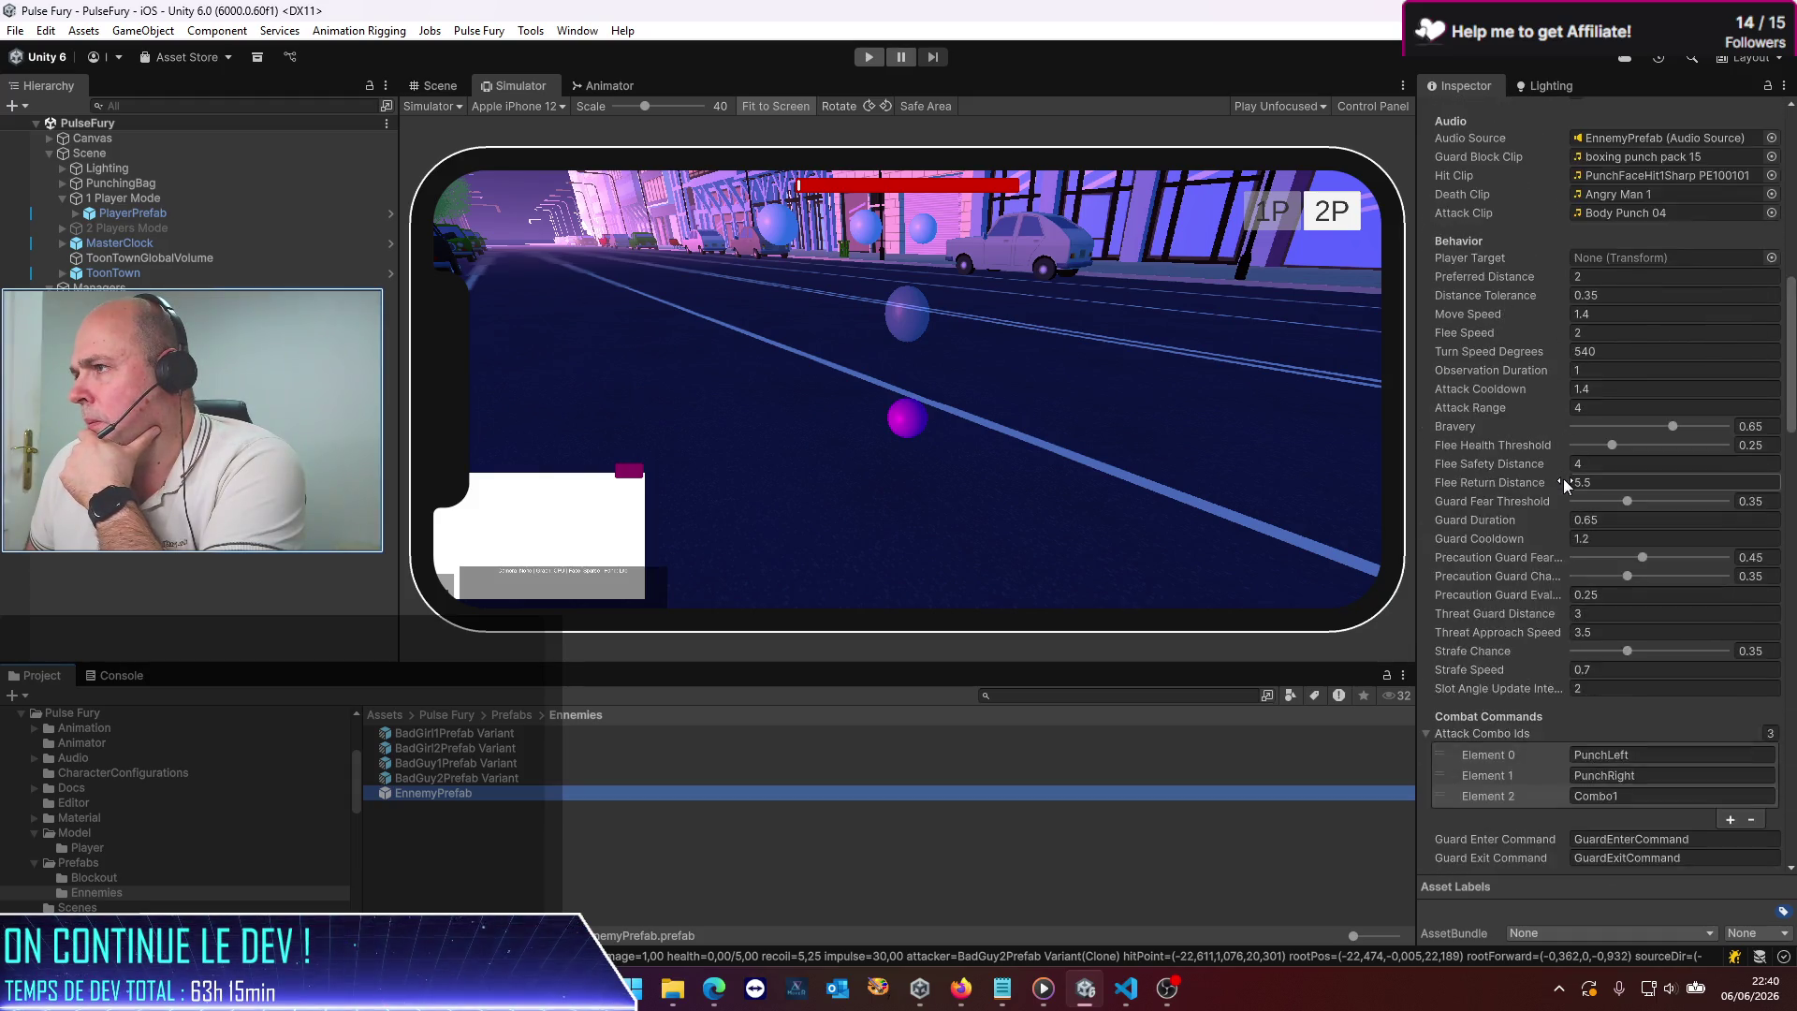
scroll(1564, 479, up, 4)
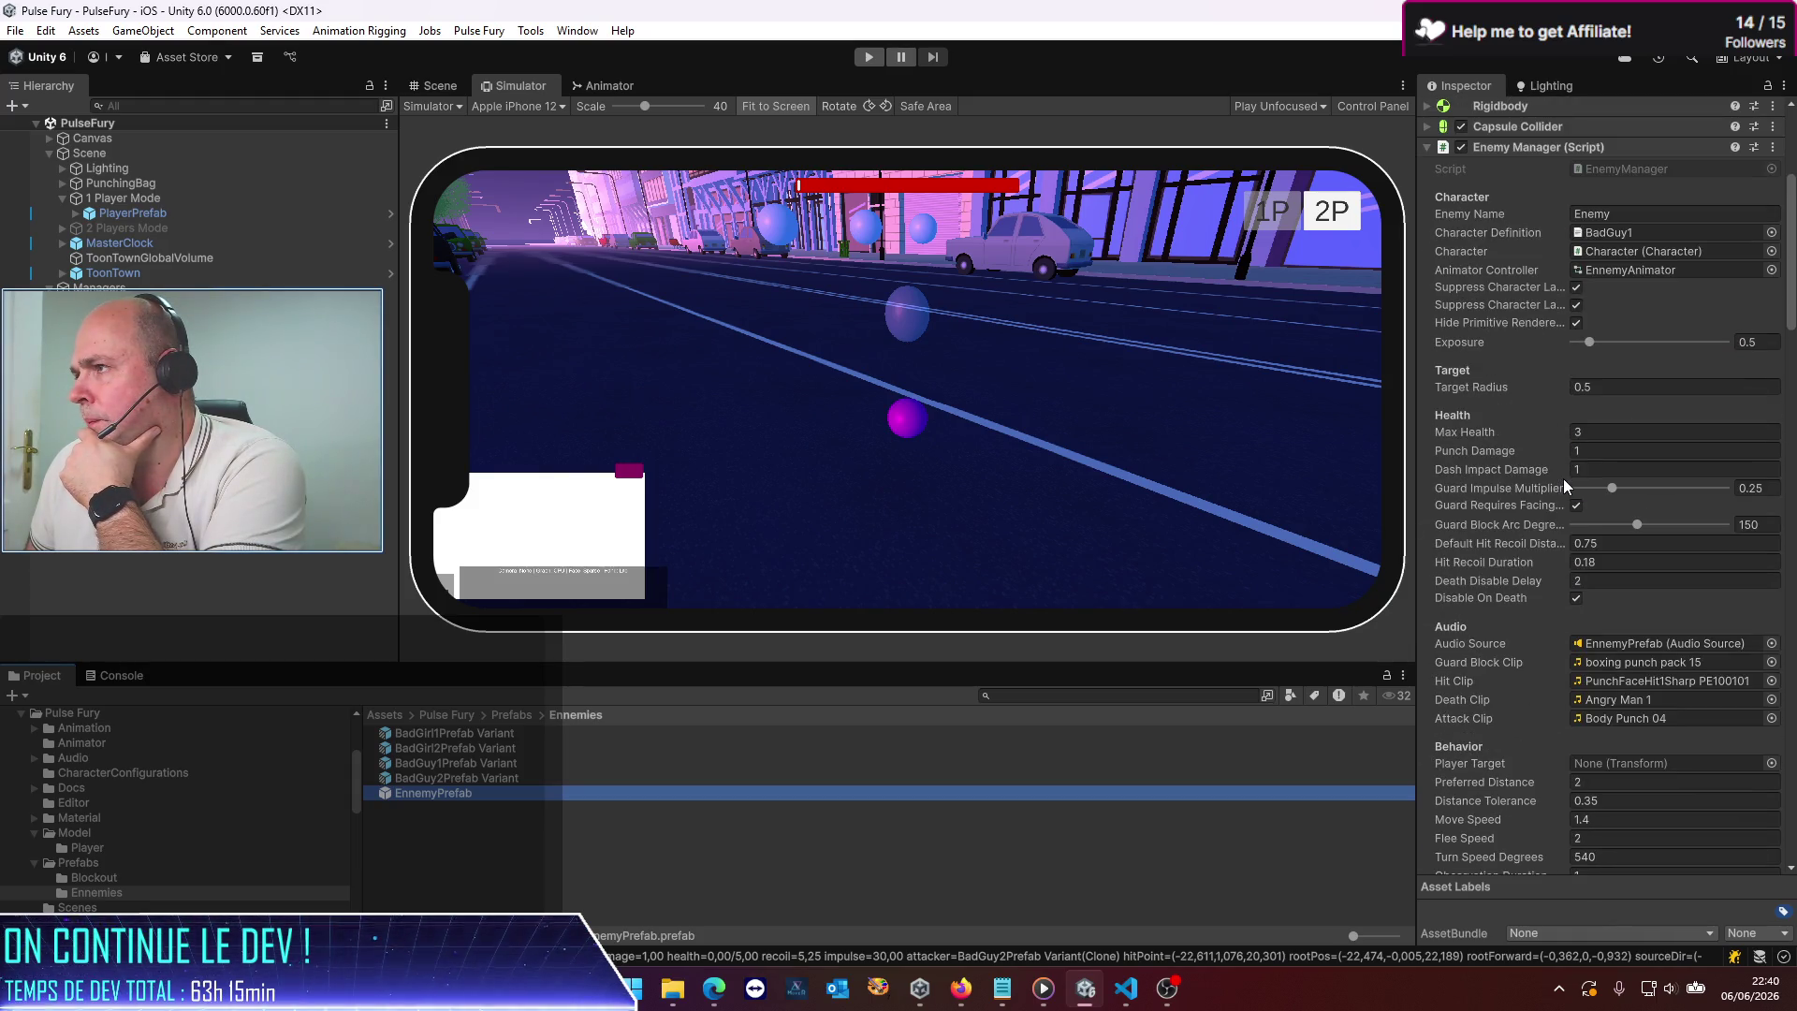
scroll(1563, 484, down, 4)
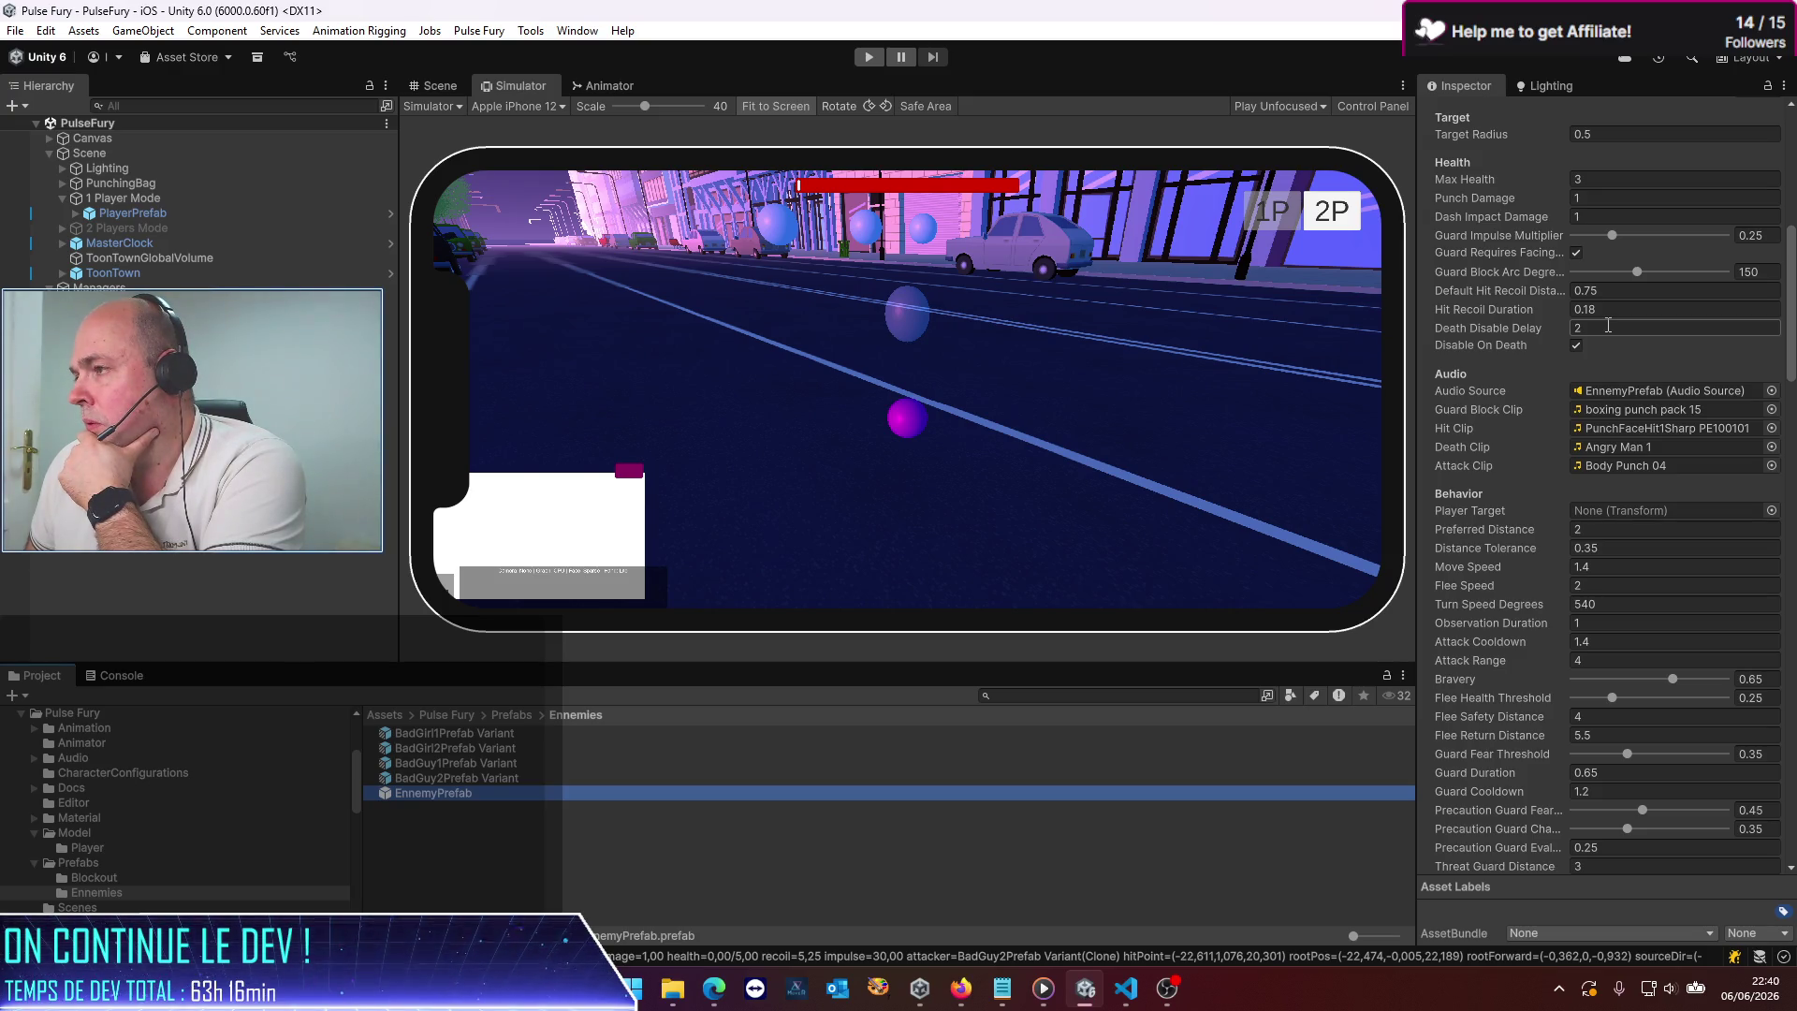
scroll(1573, 375, down, 4)
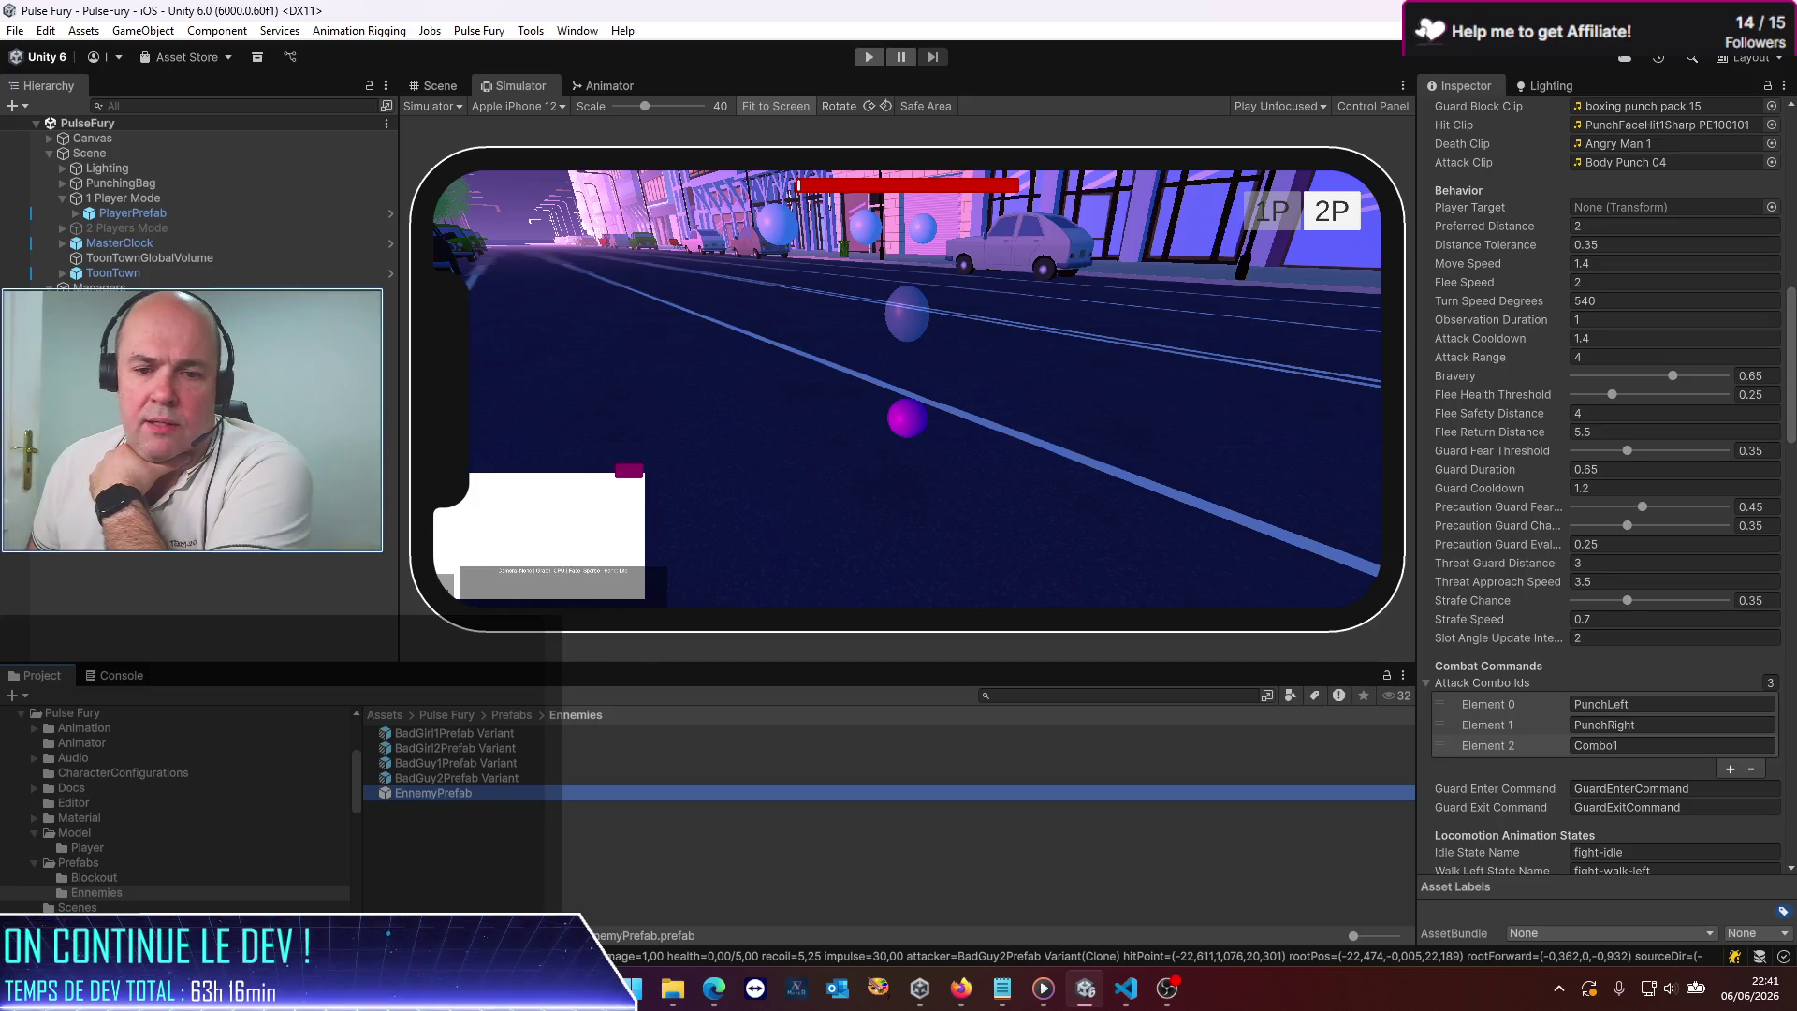
click(1126, 987)
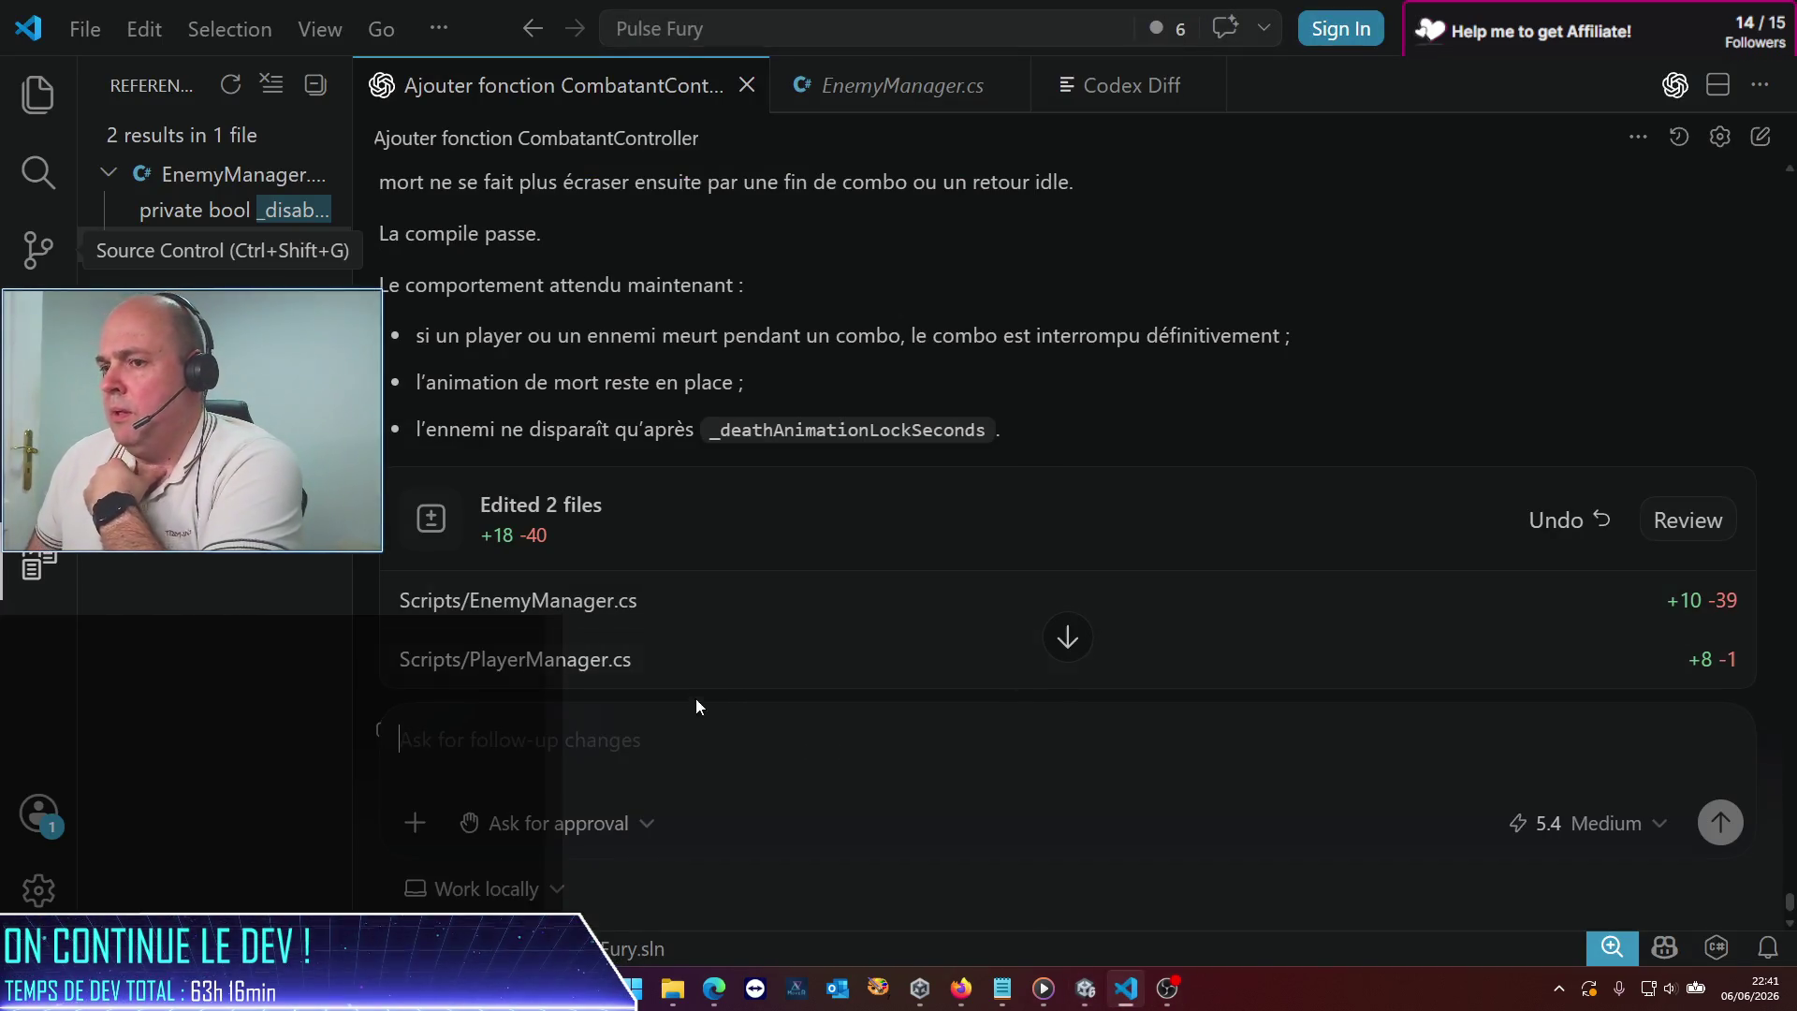
Send Codex: 'alors depuis cette correction, je n'ai plus jamais d'animation de mort d'ennemi qui se déclenche.'
text(alors)
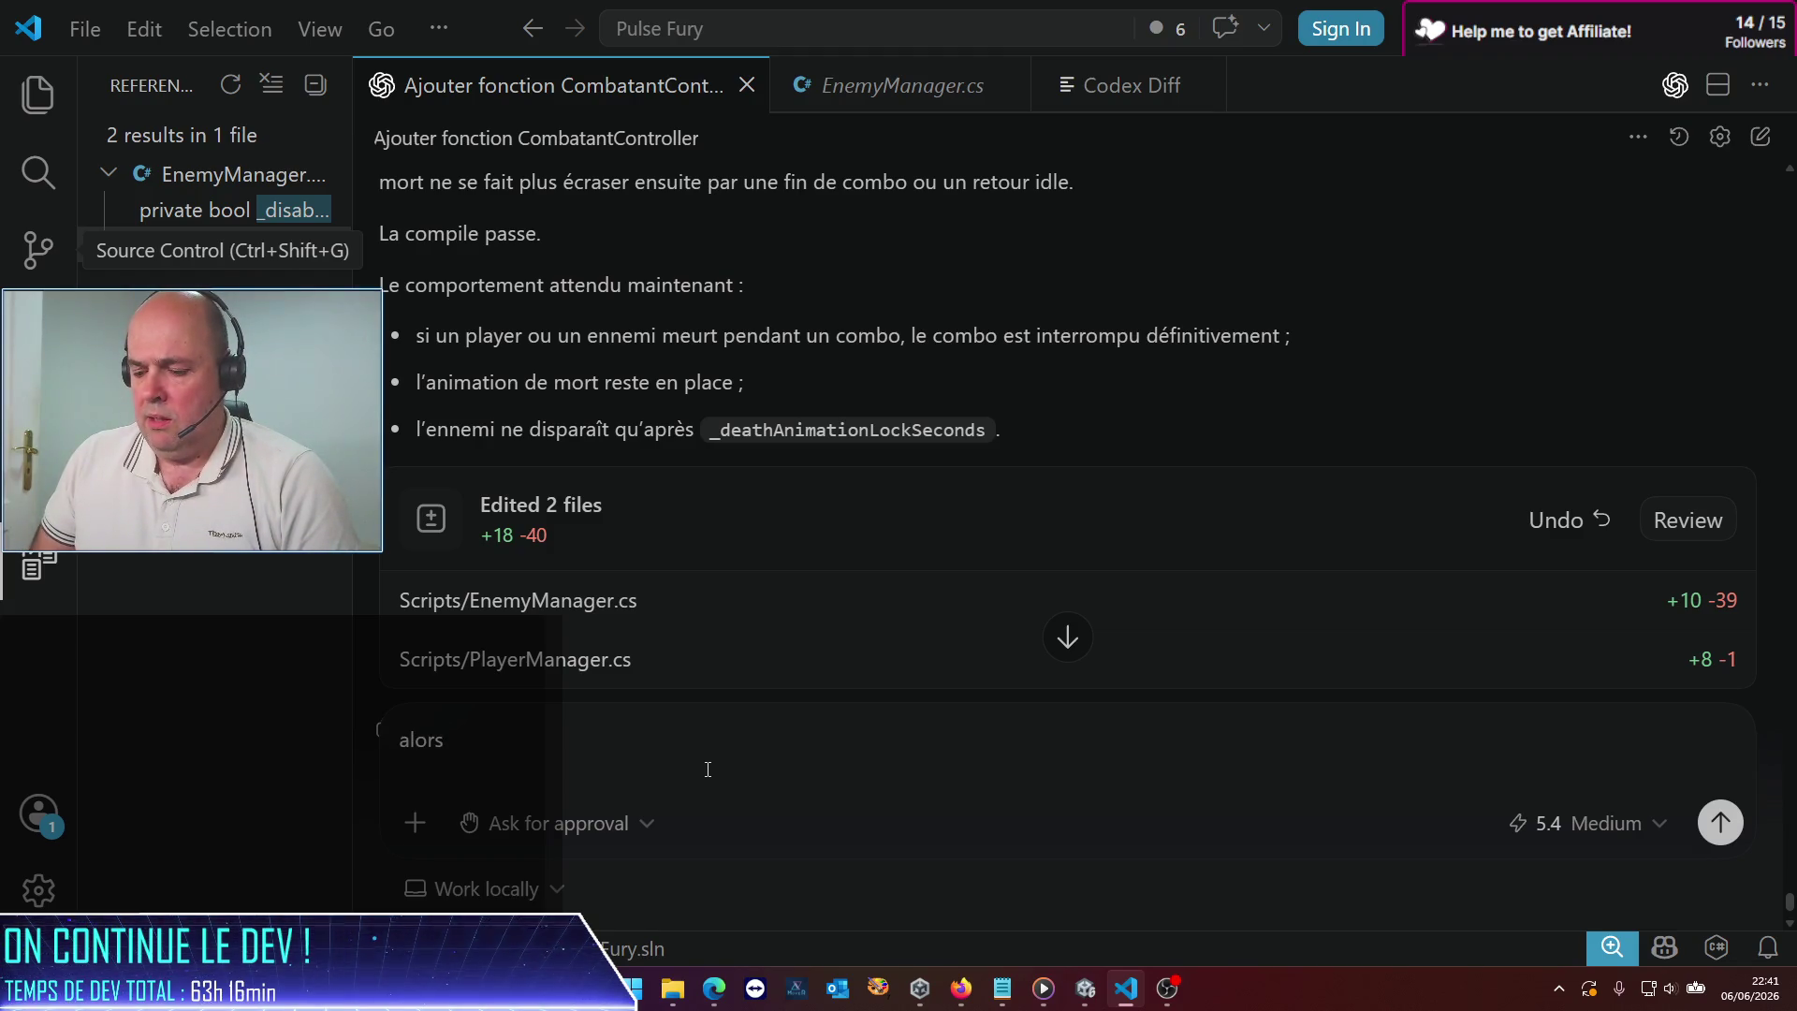
text( depuis c)
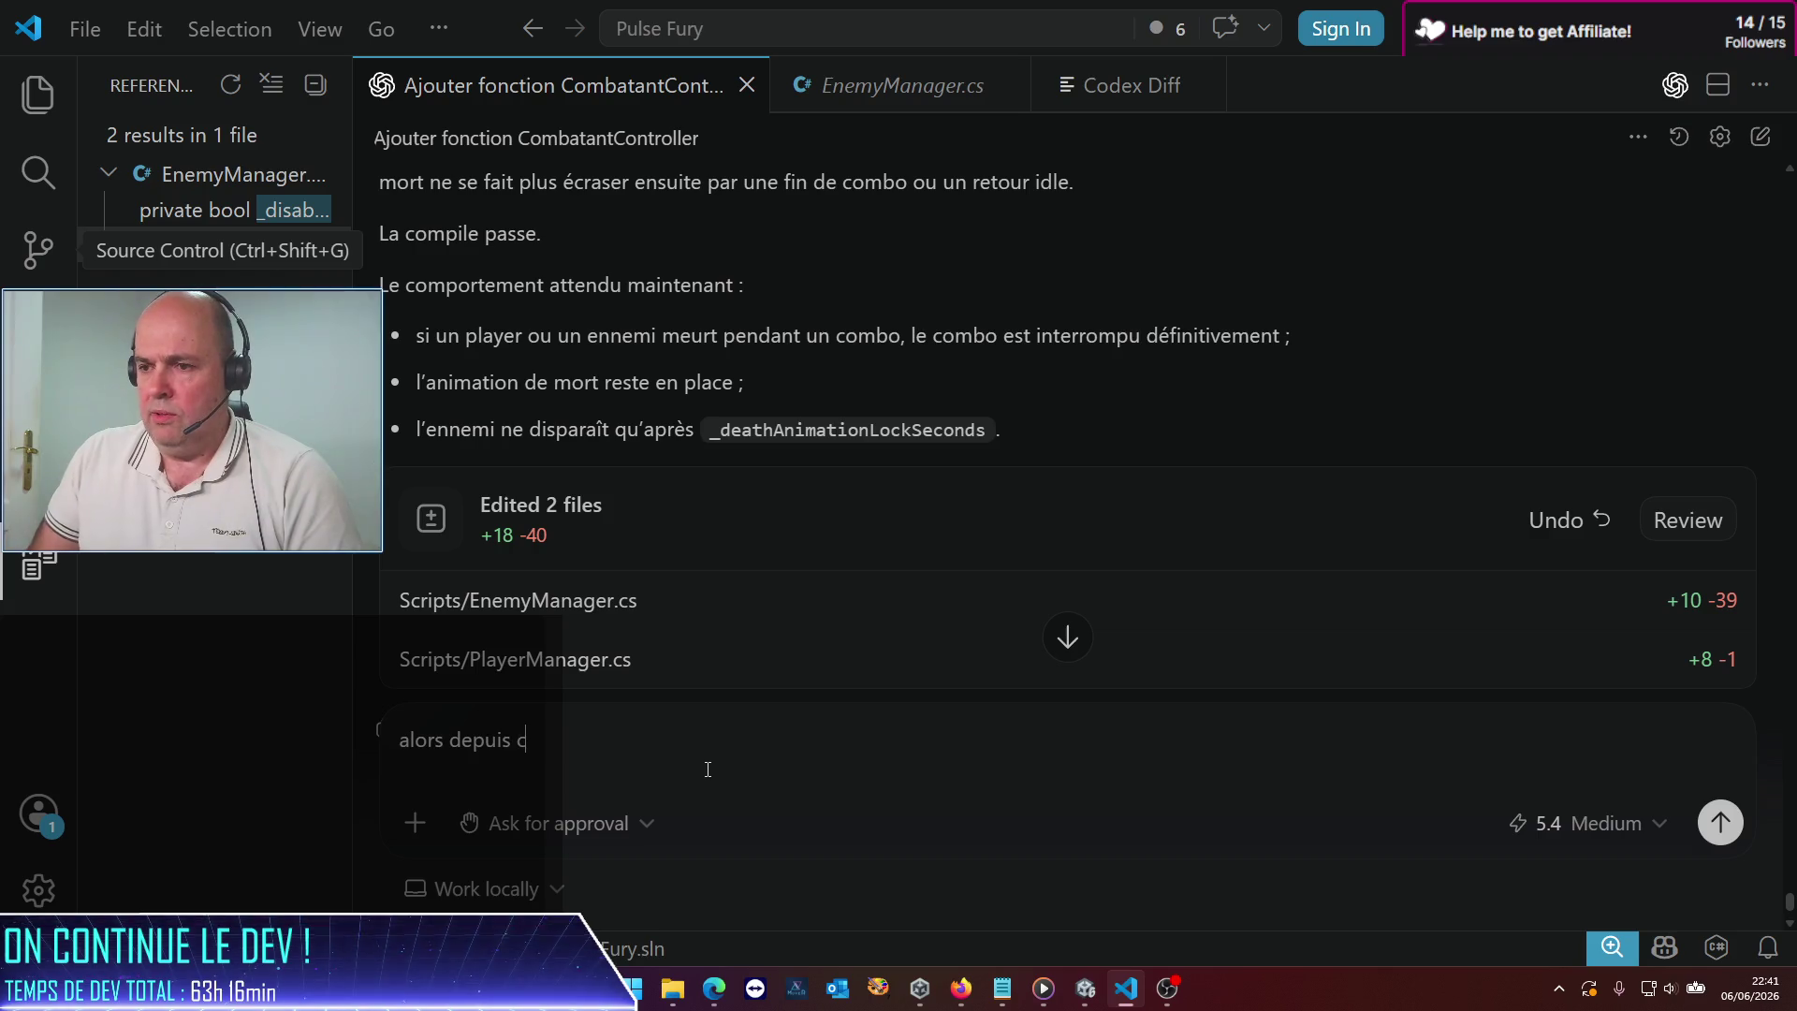
text(ette correctio)
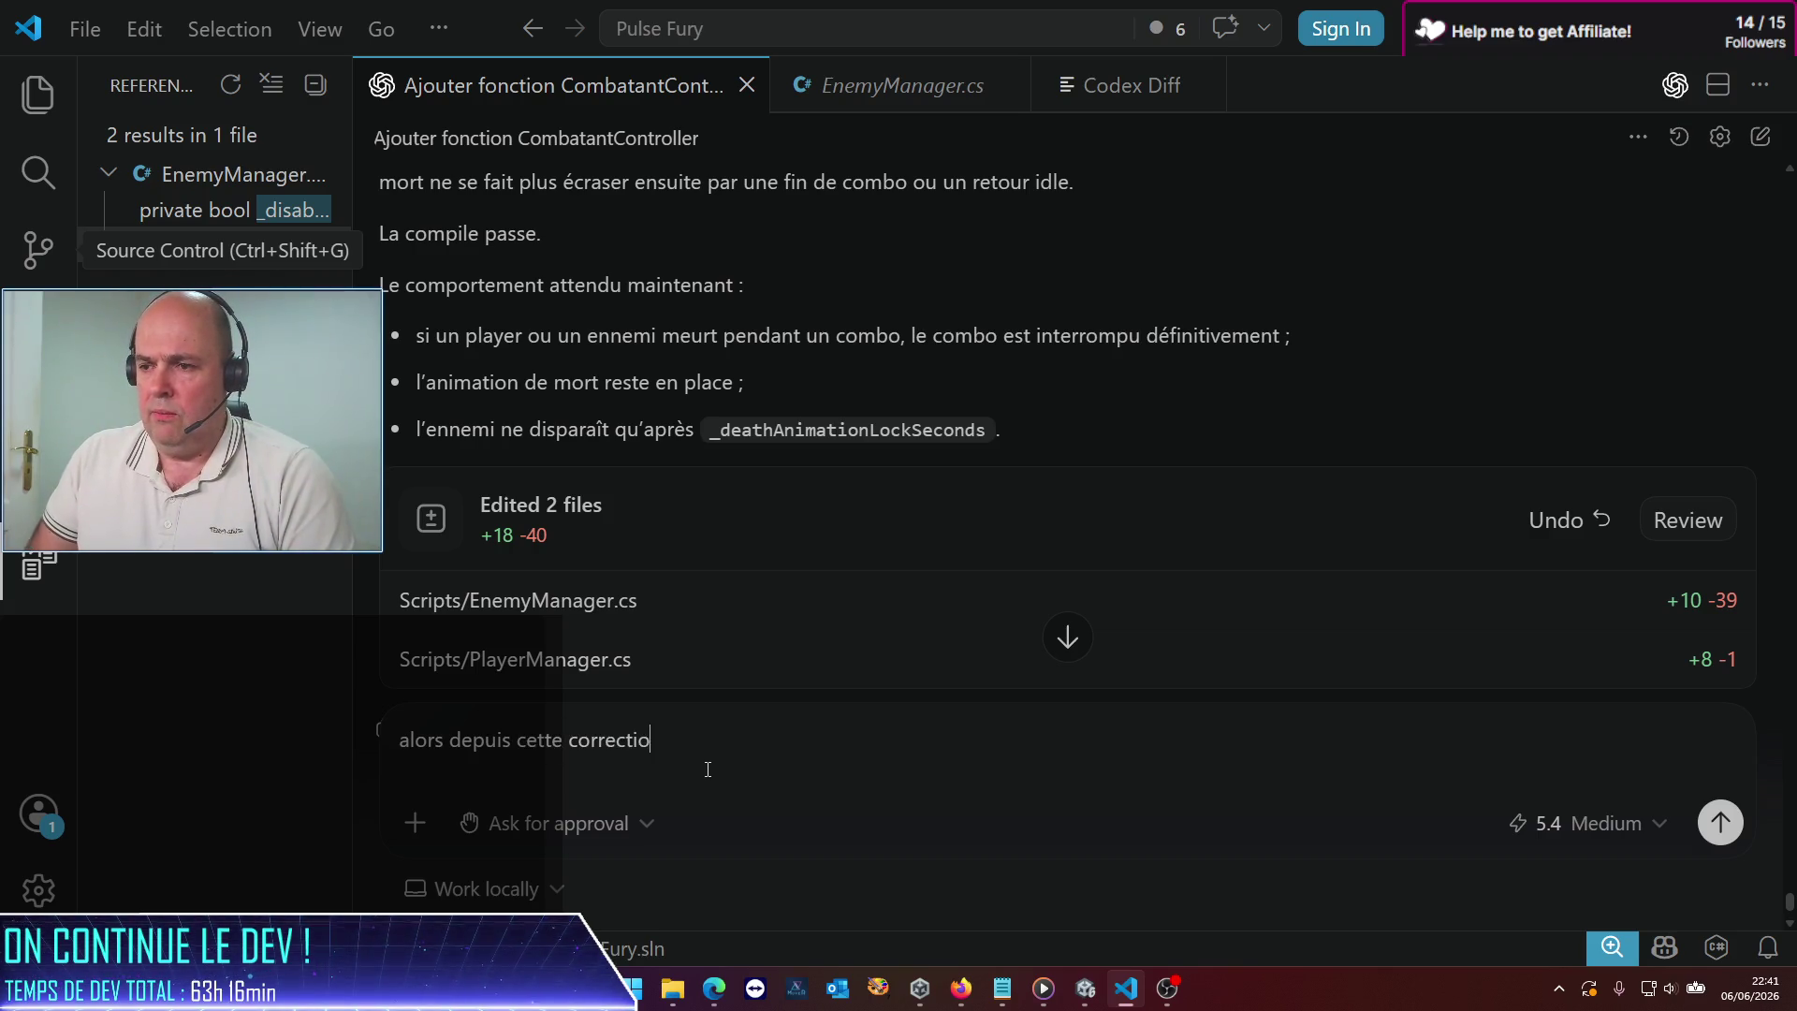
text(n, je n'ai plus j)
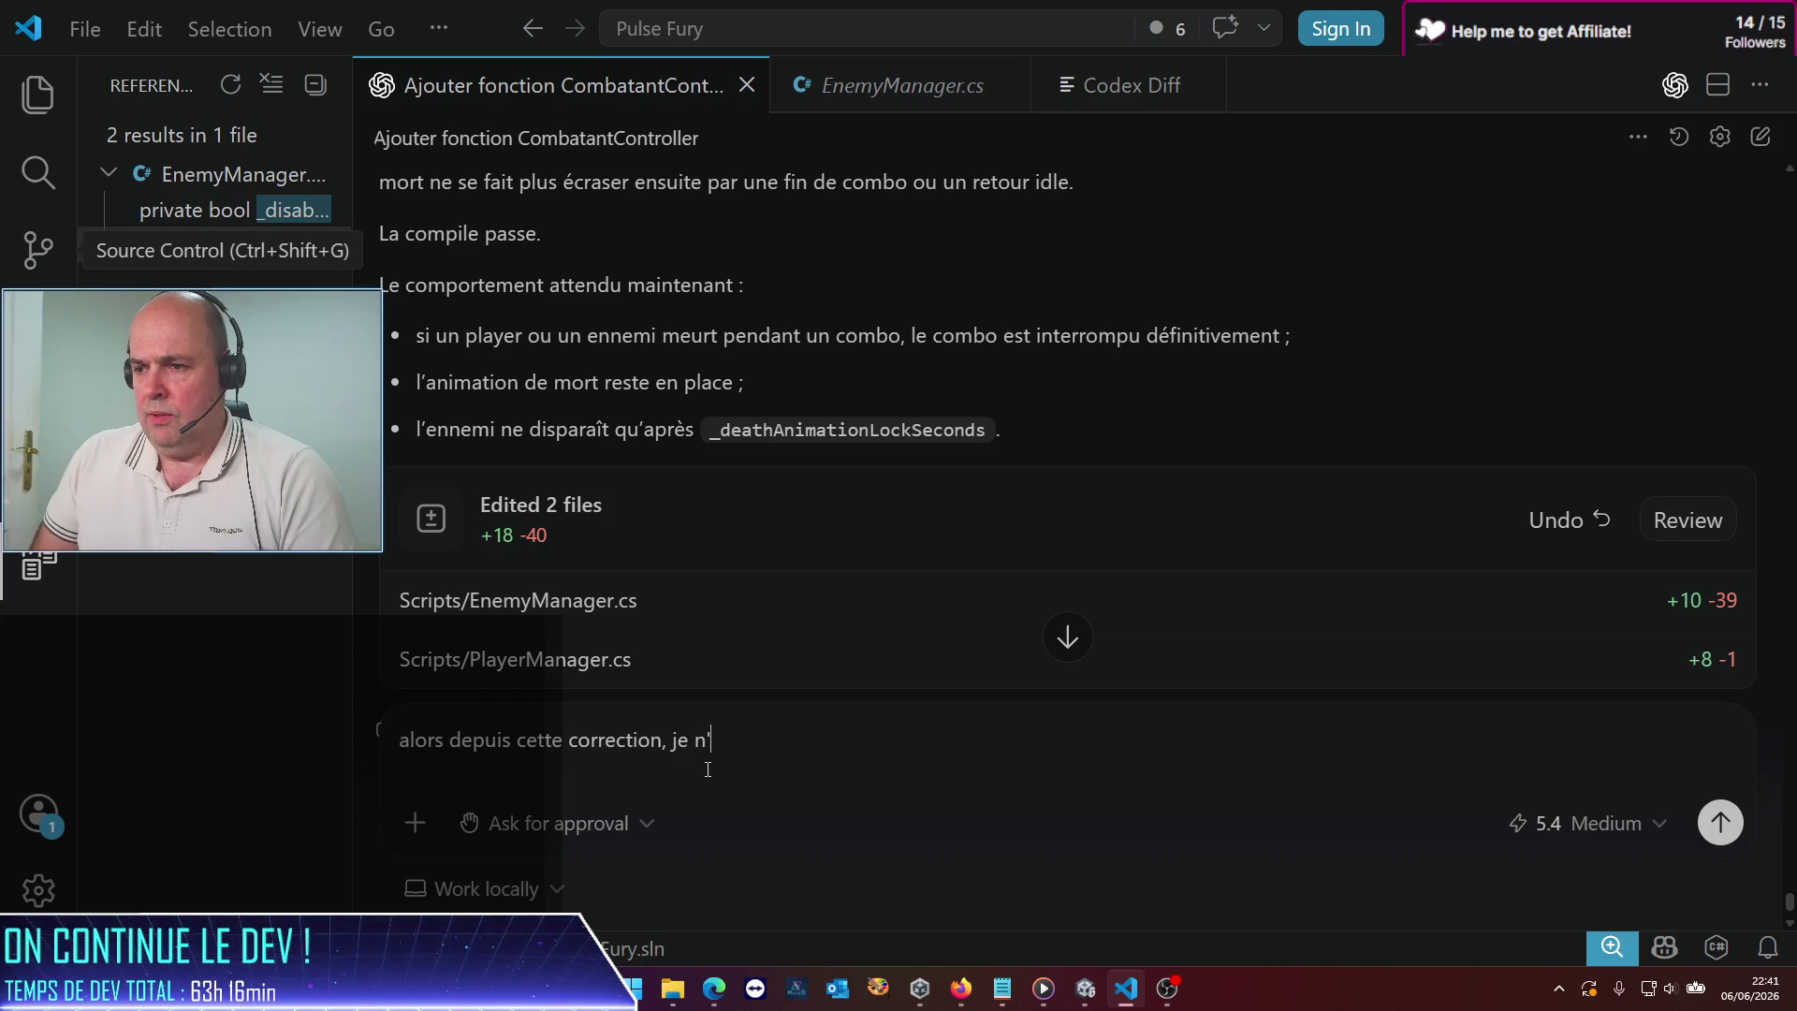
text(amais d)
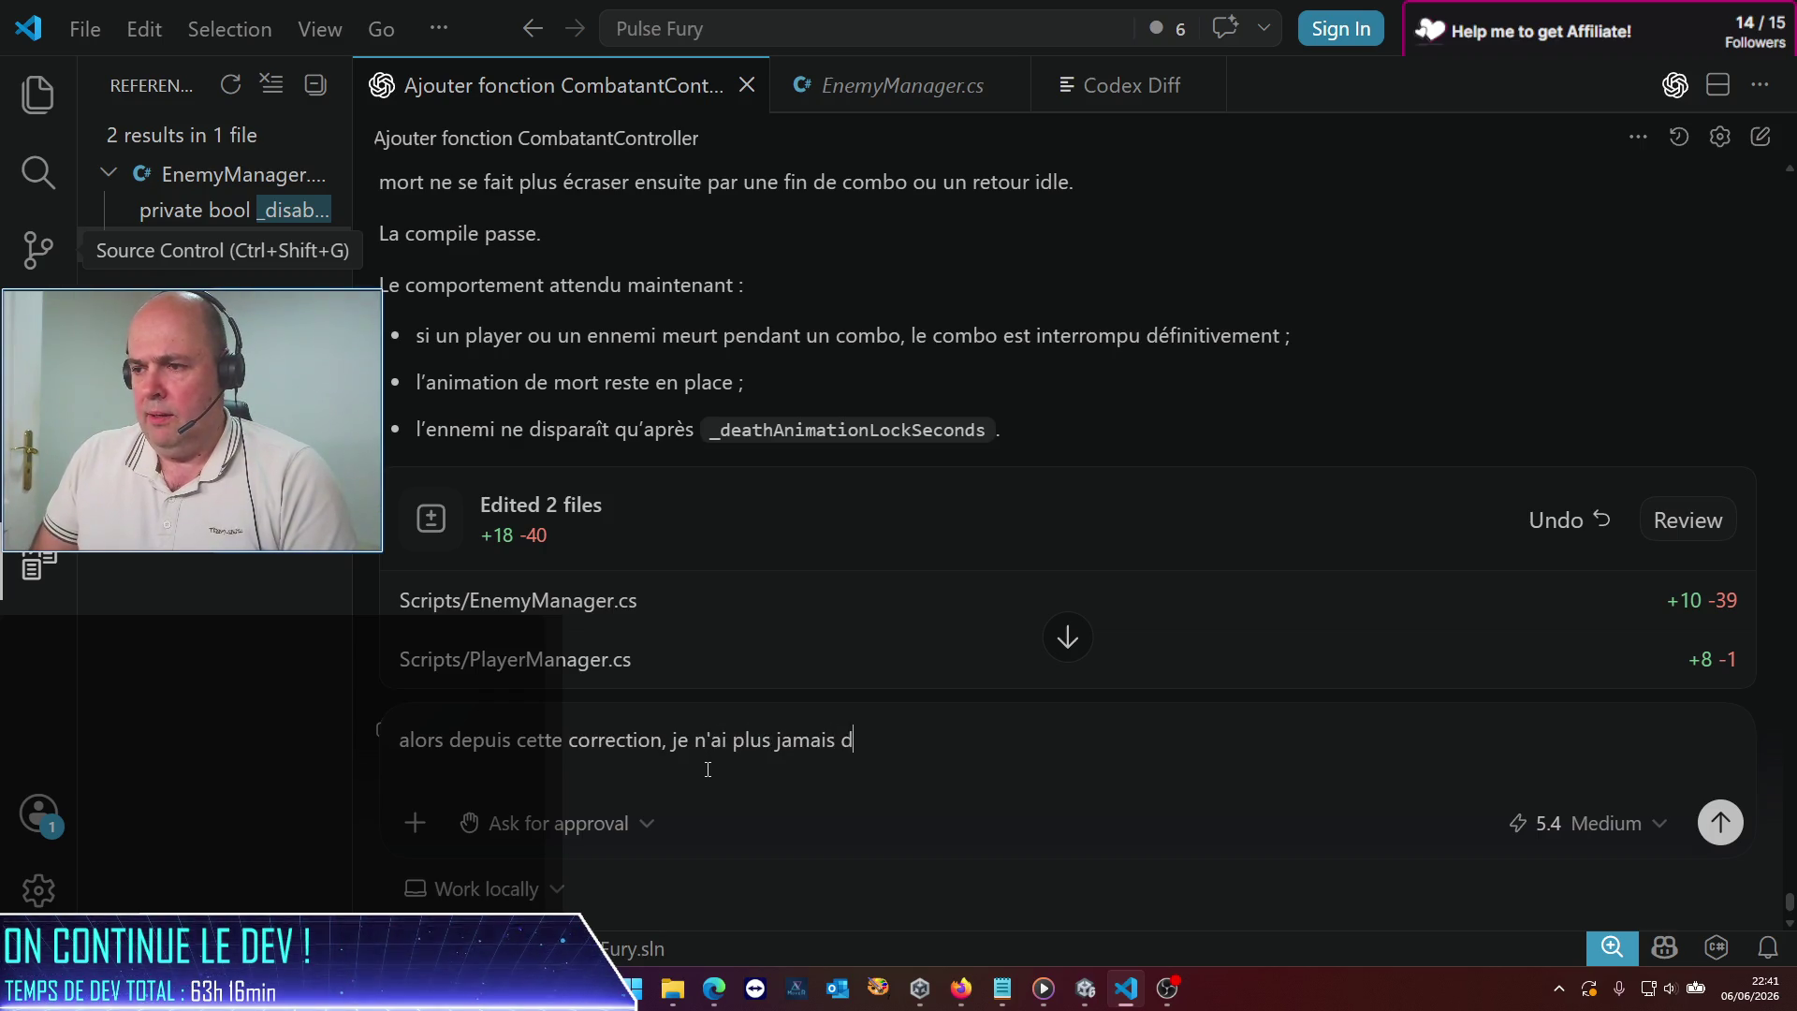
text('animatuion)
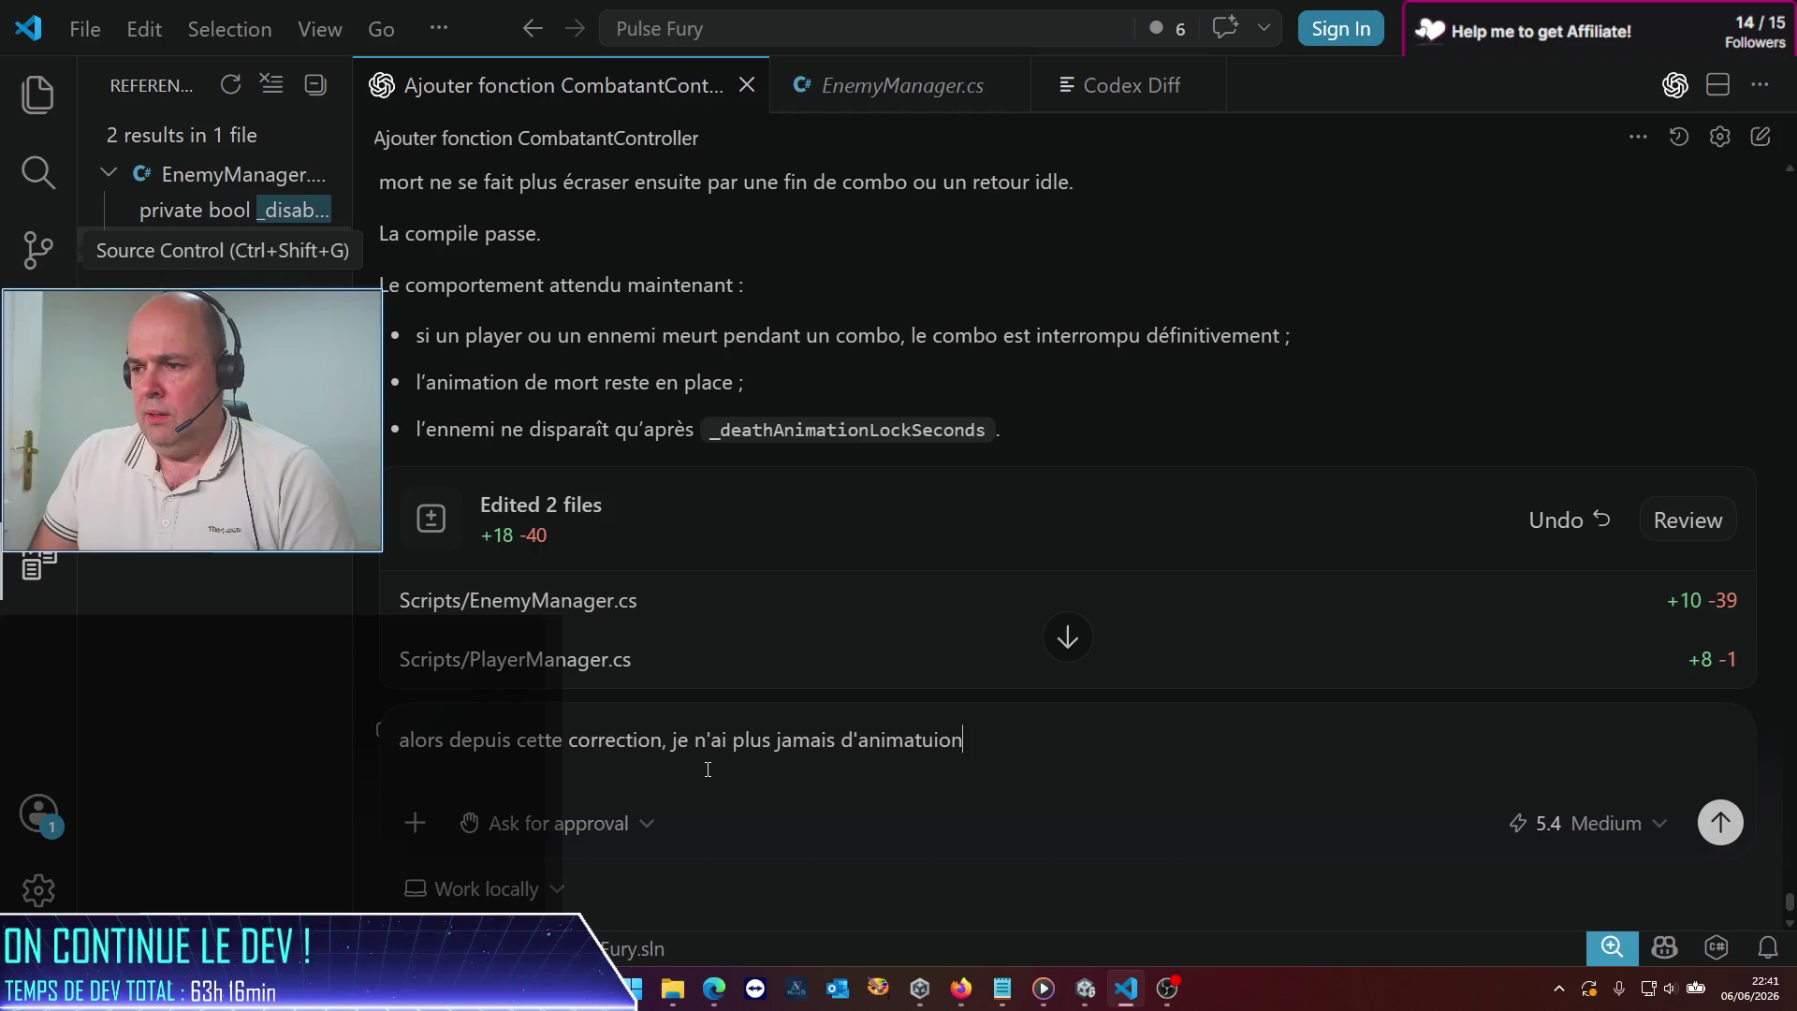
key(BackSpace)
key(BackSpace)
key(BackSpace)
key(BackSpace)
text(ion de mort )
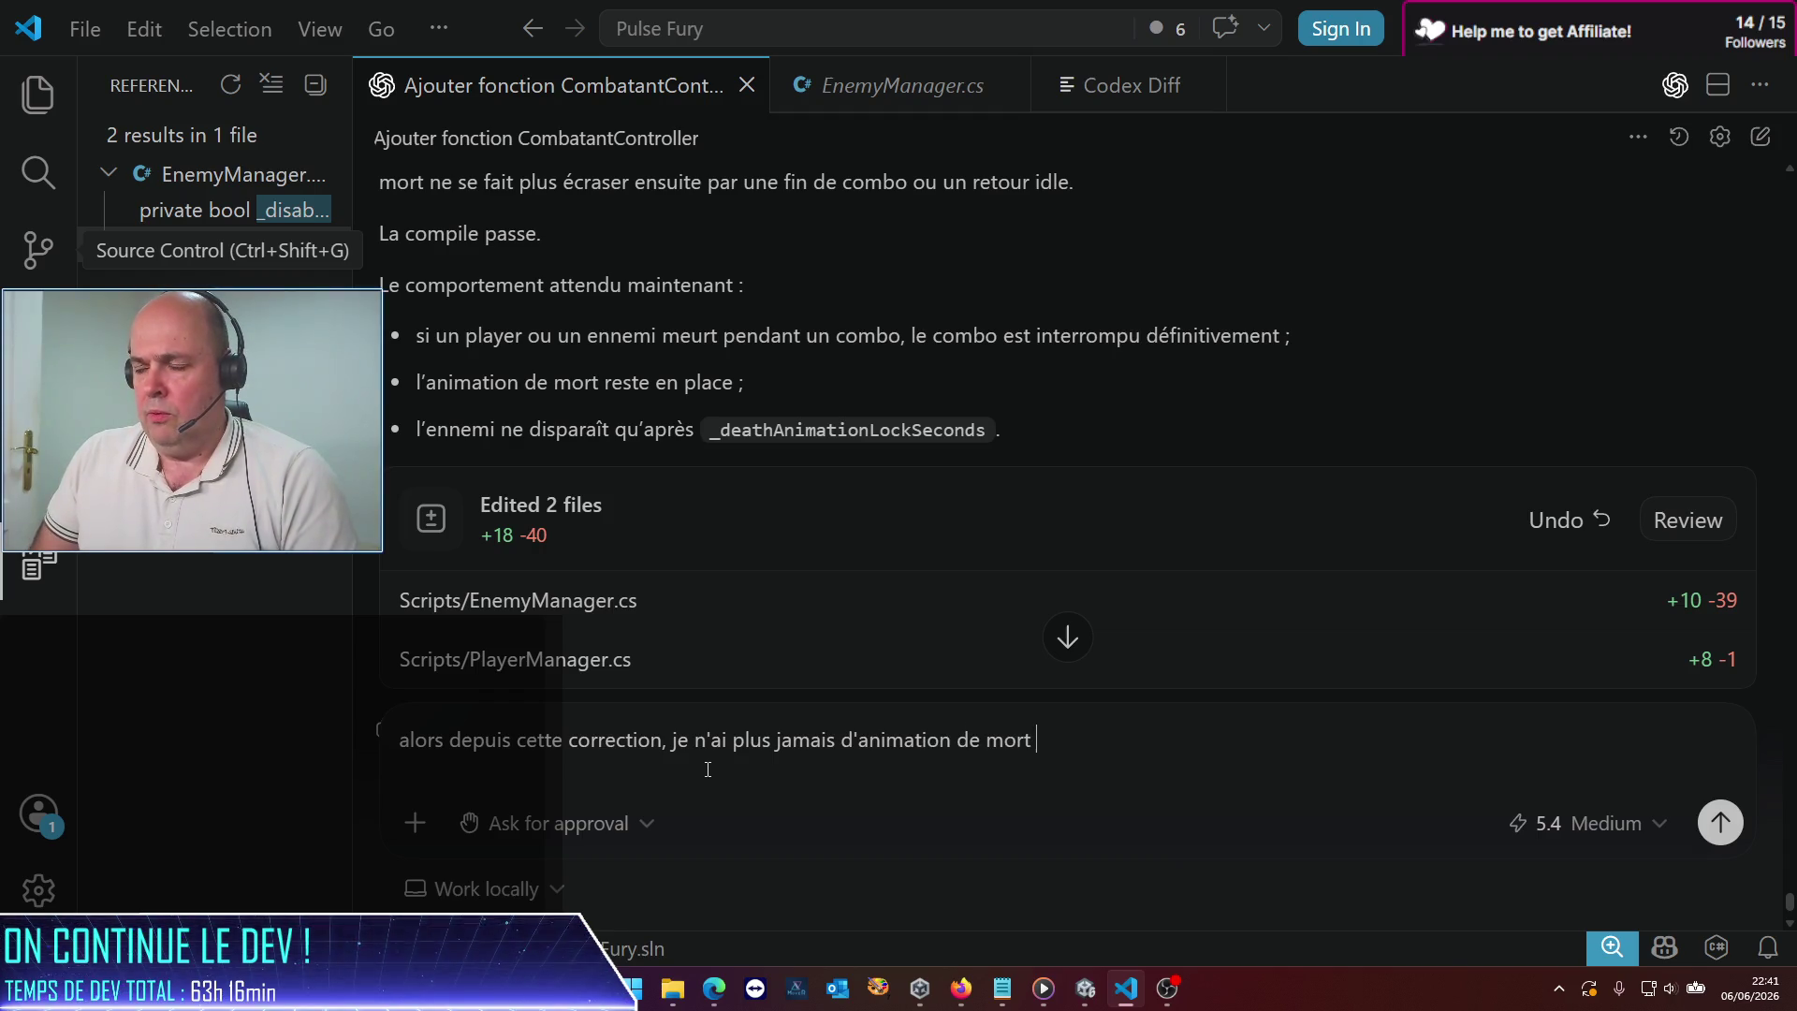
text(d'ennemi q)
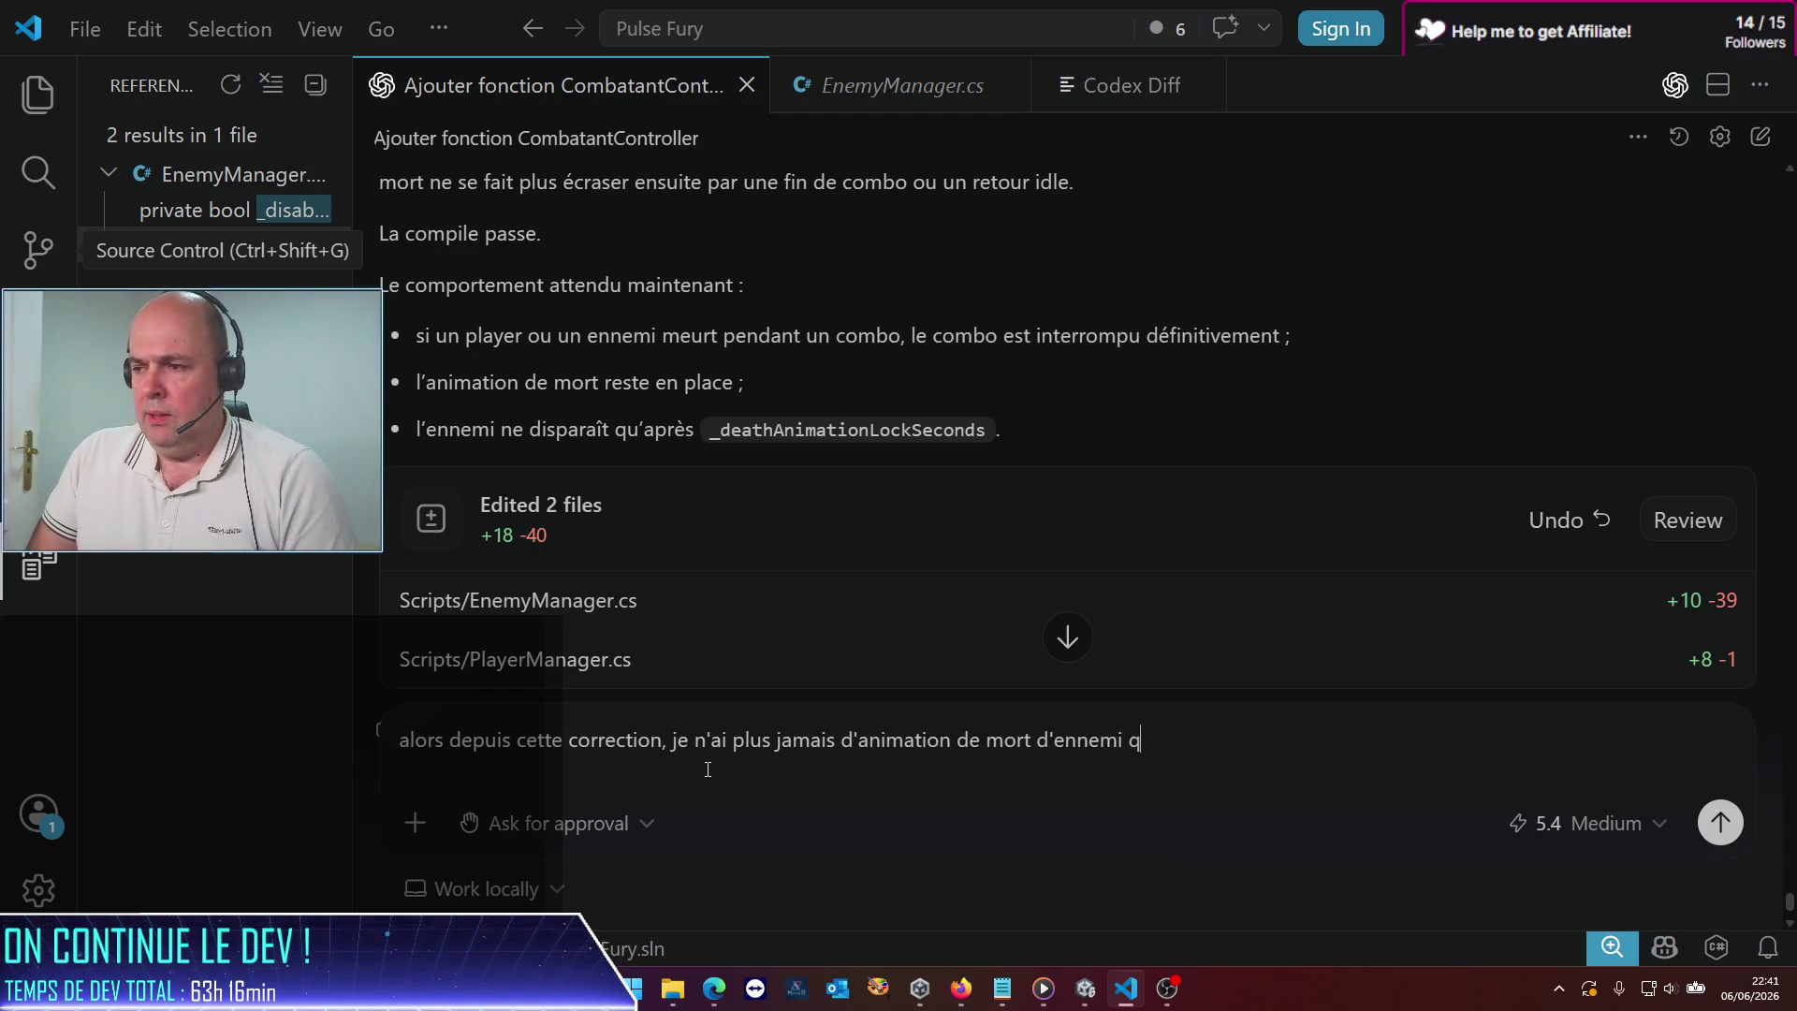
text(ui se décl)
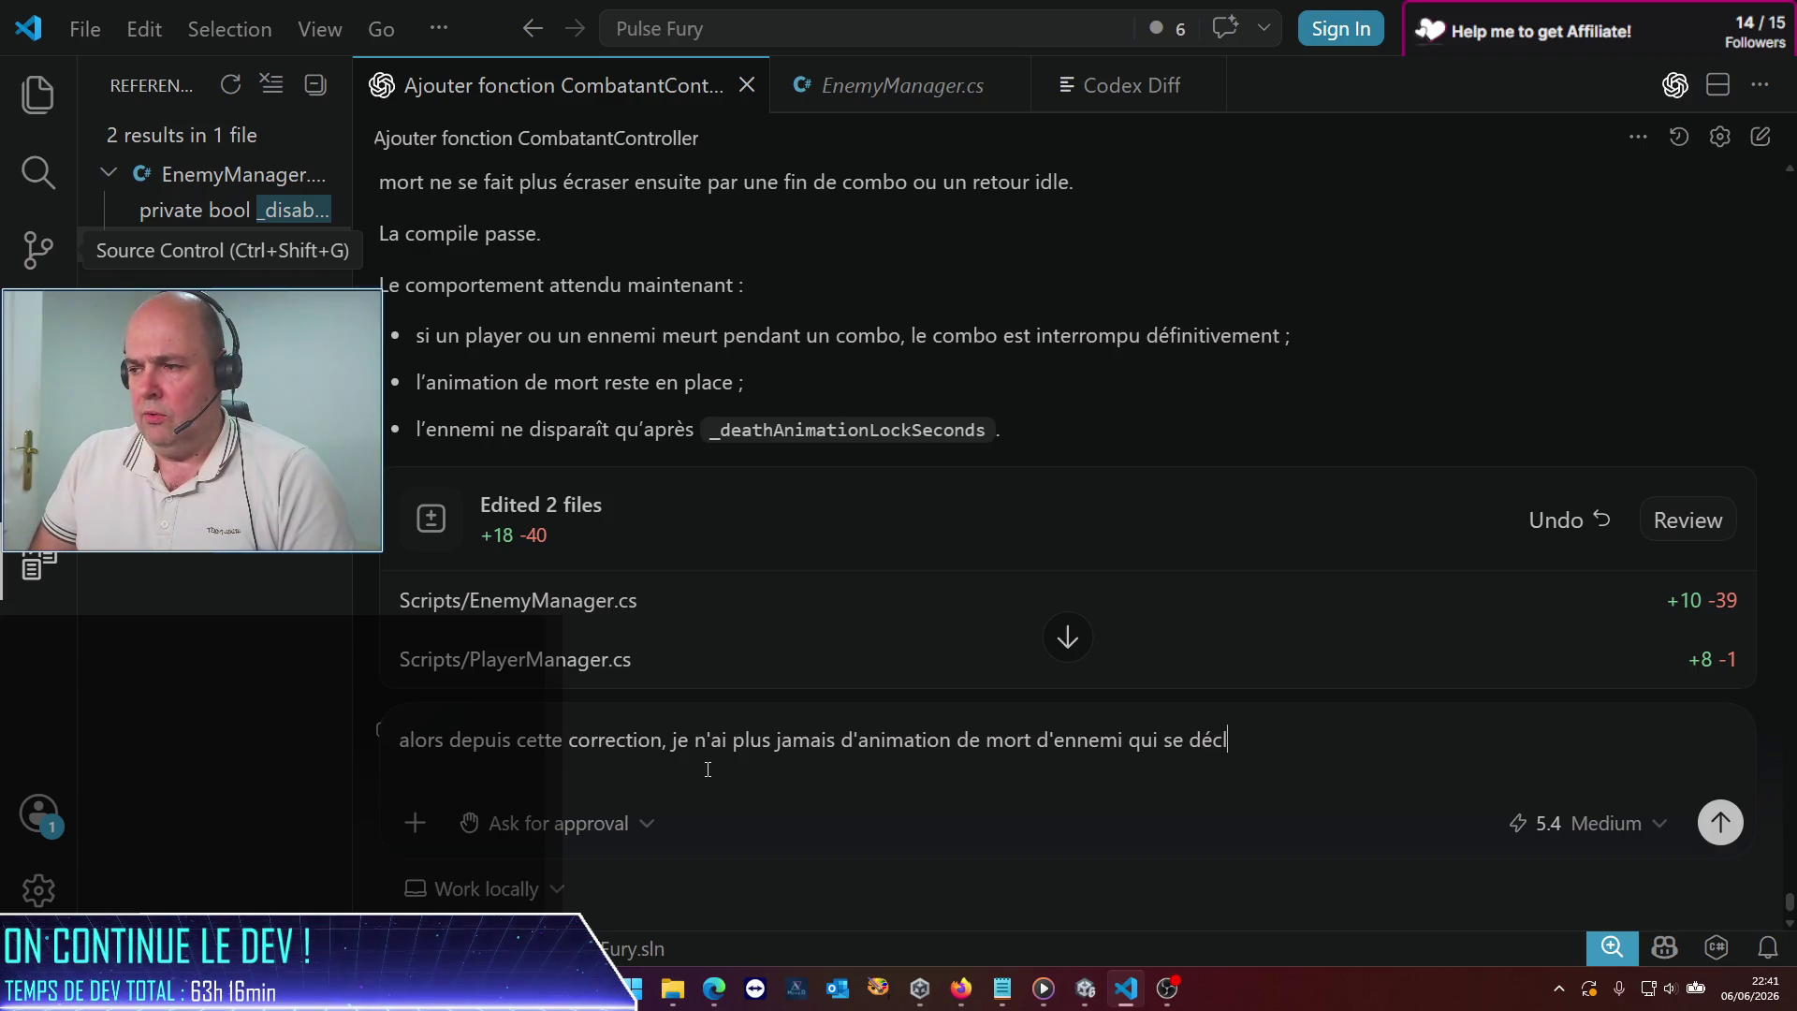
text(enche.)
text( Ce)
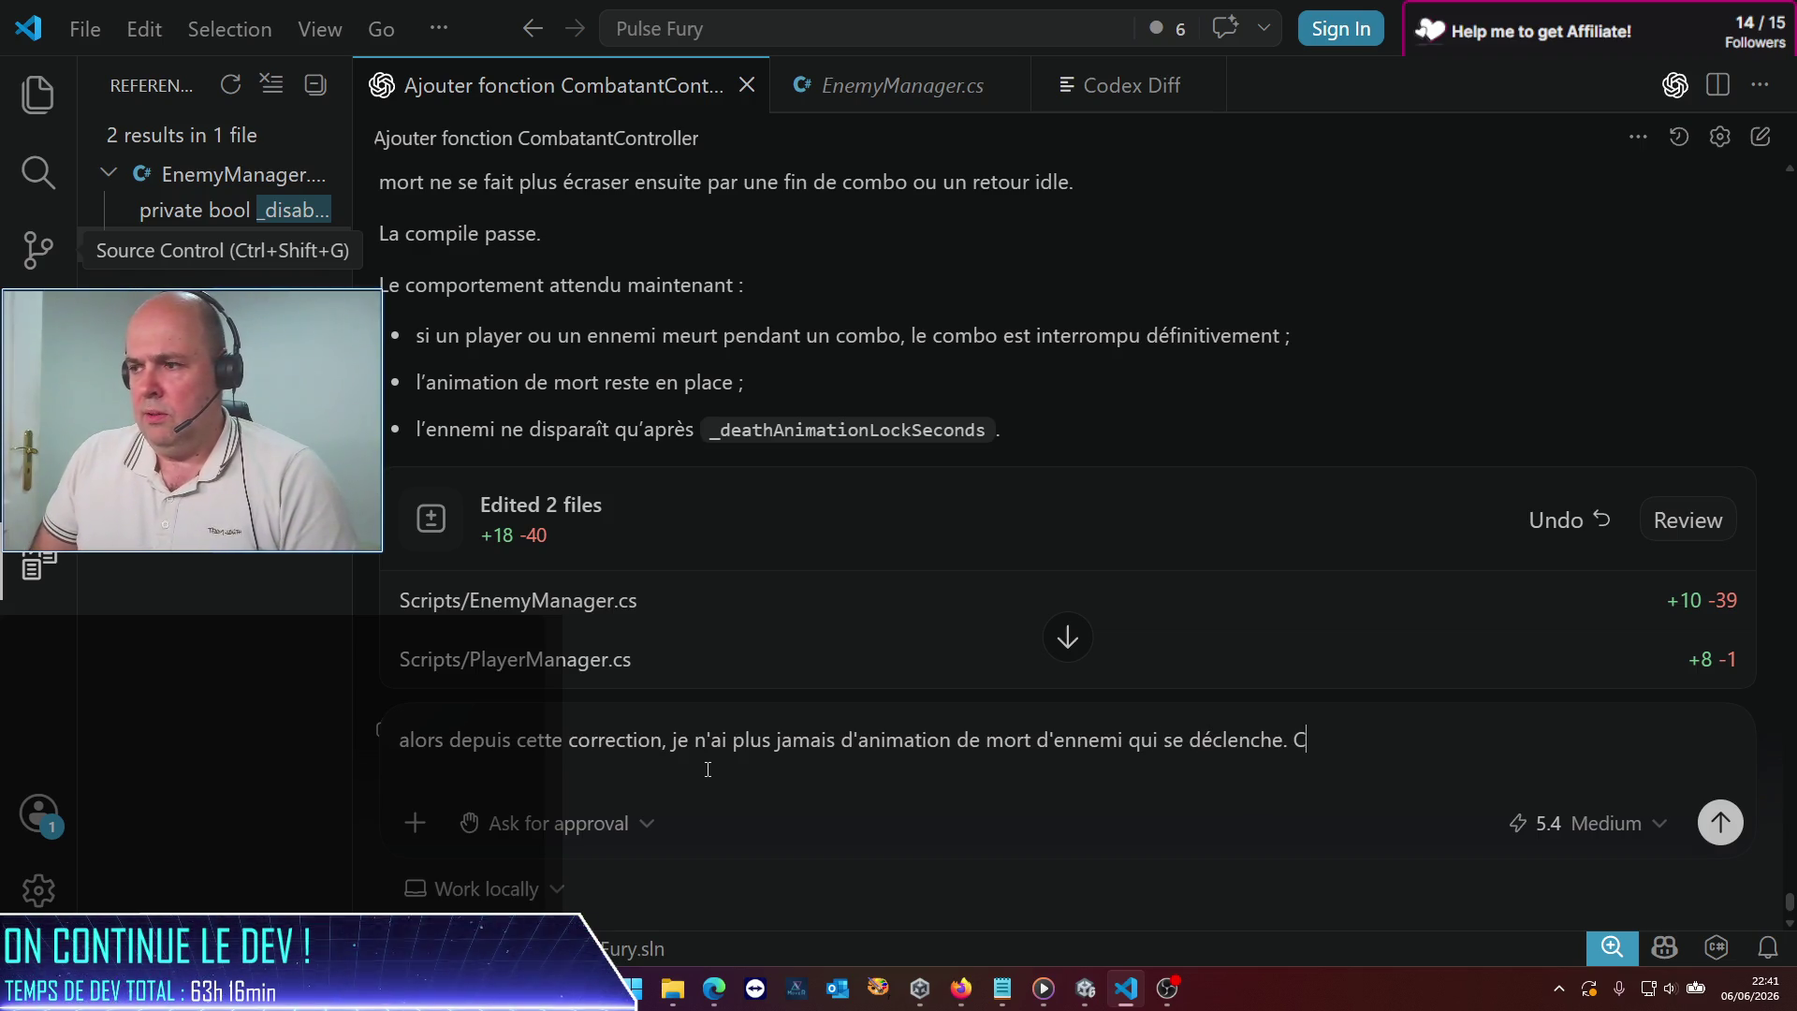
key(BackSpace)
key(BackSpace)
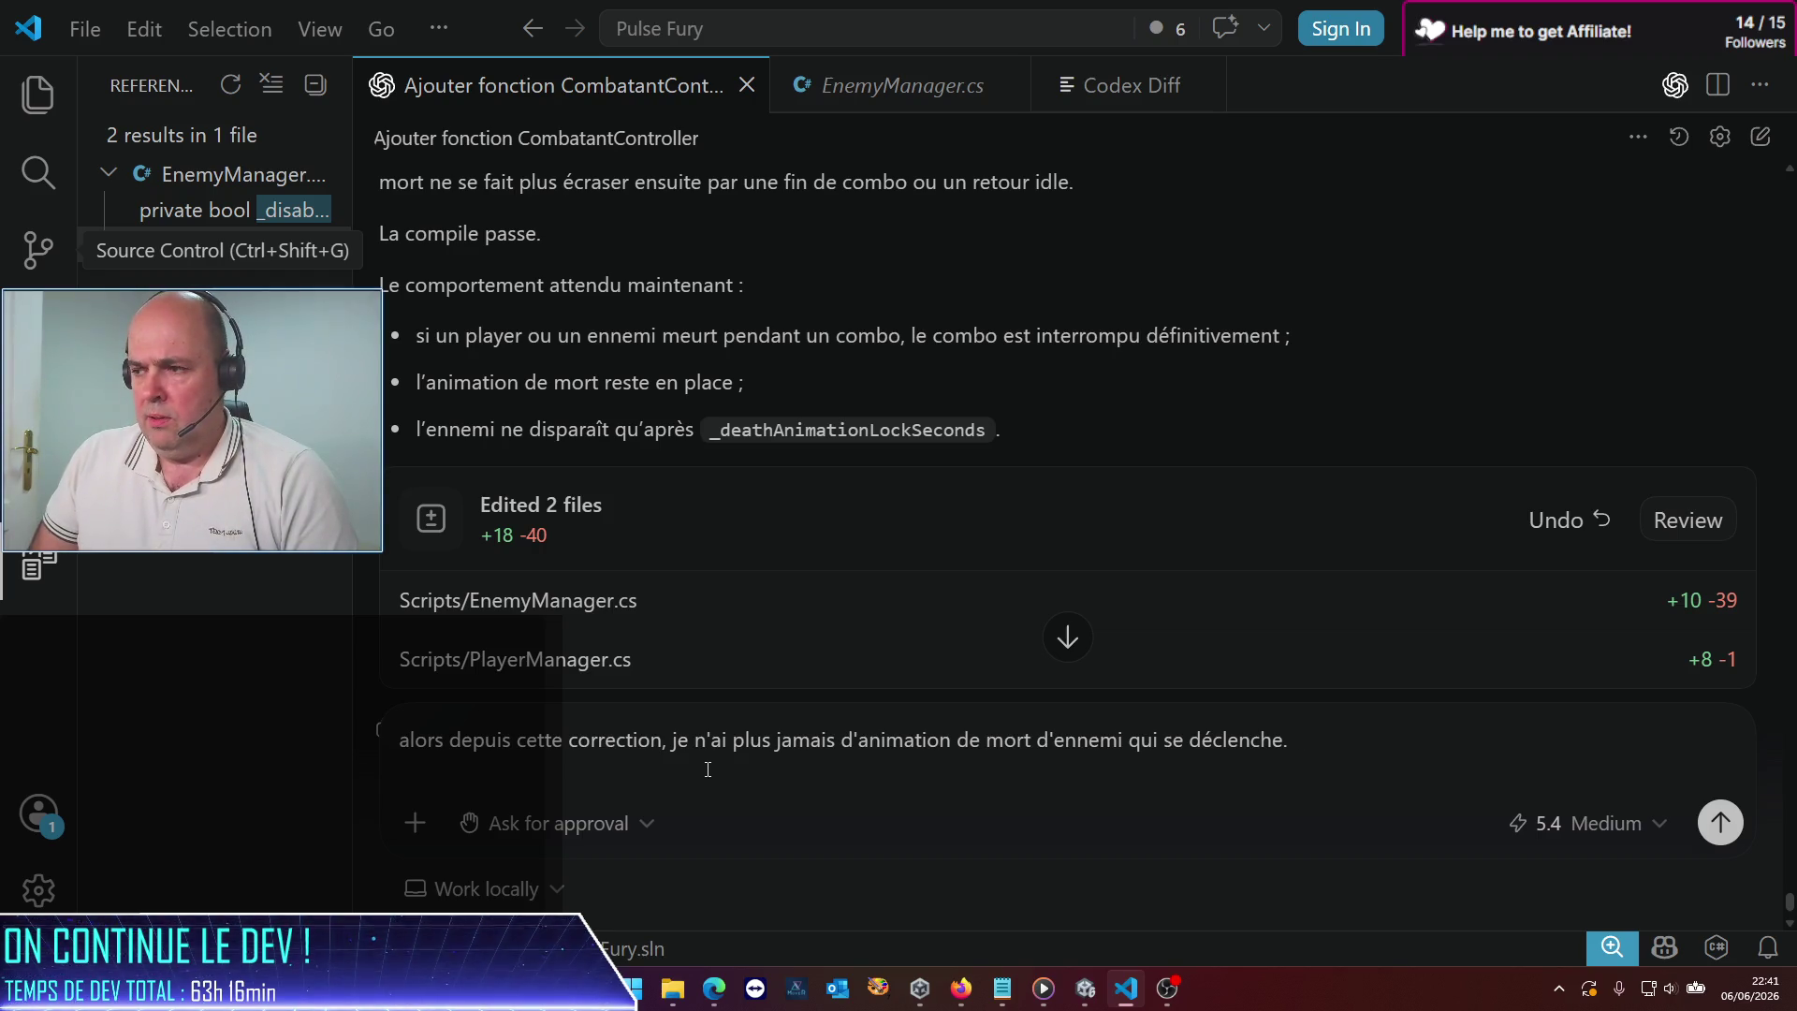
key(Return)
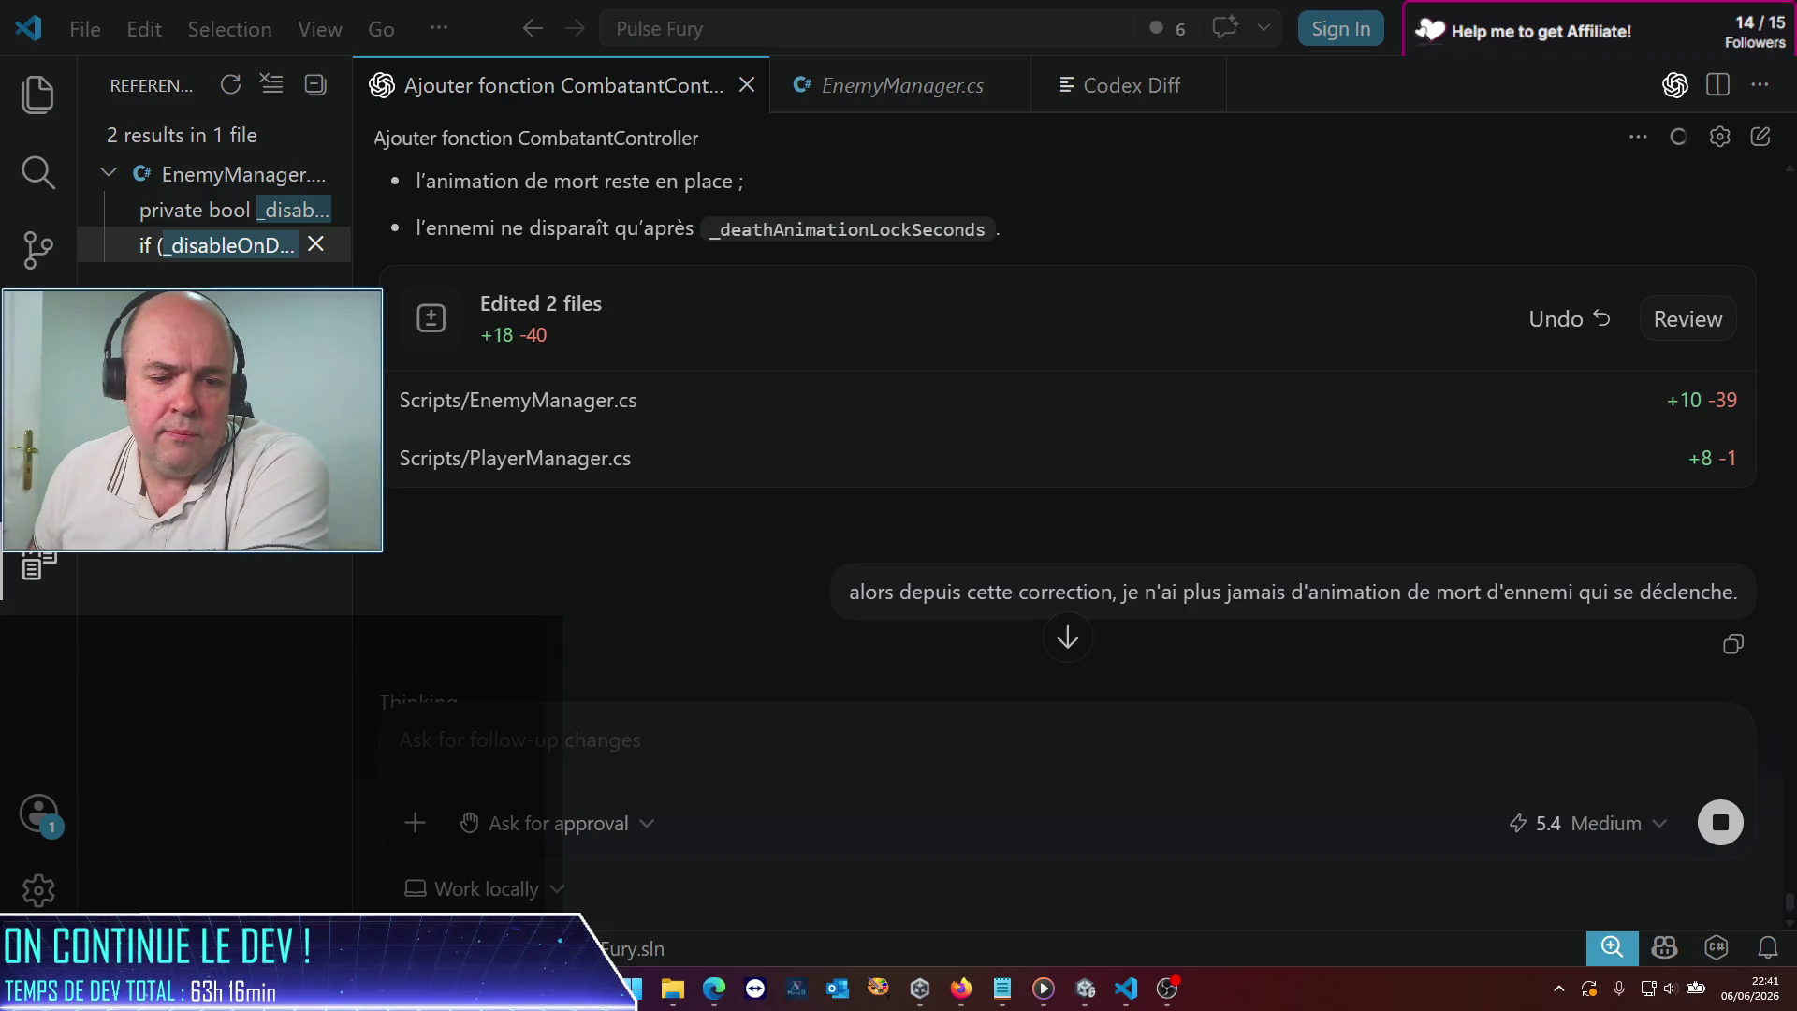
key(alt+Tab)
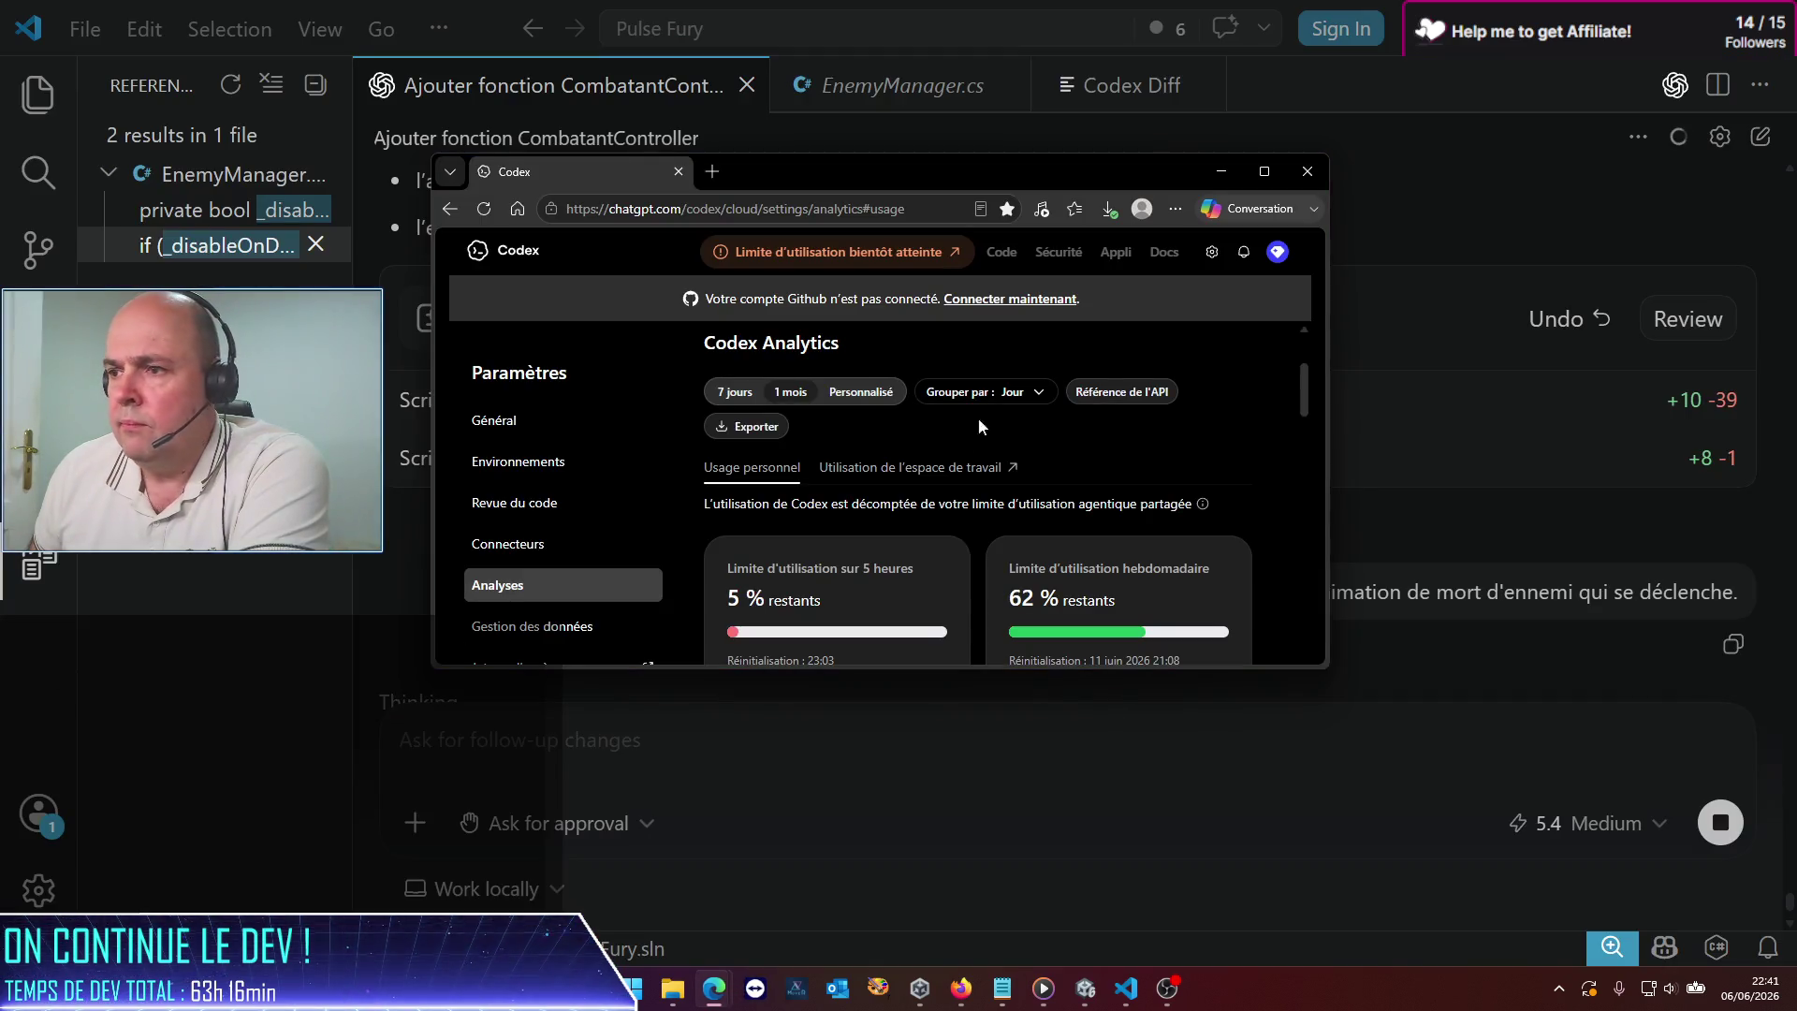
Check and minimize the Codex Analytics window while Codex fixes the EnemyManager.cs death-animation fallback
mouse_move(997, 167)
mouse_down()
mouse_move(893, 166)
mouse_move(752, 103)
mouse_up()
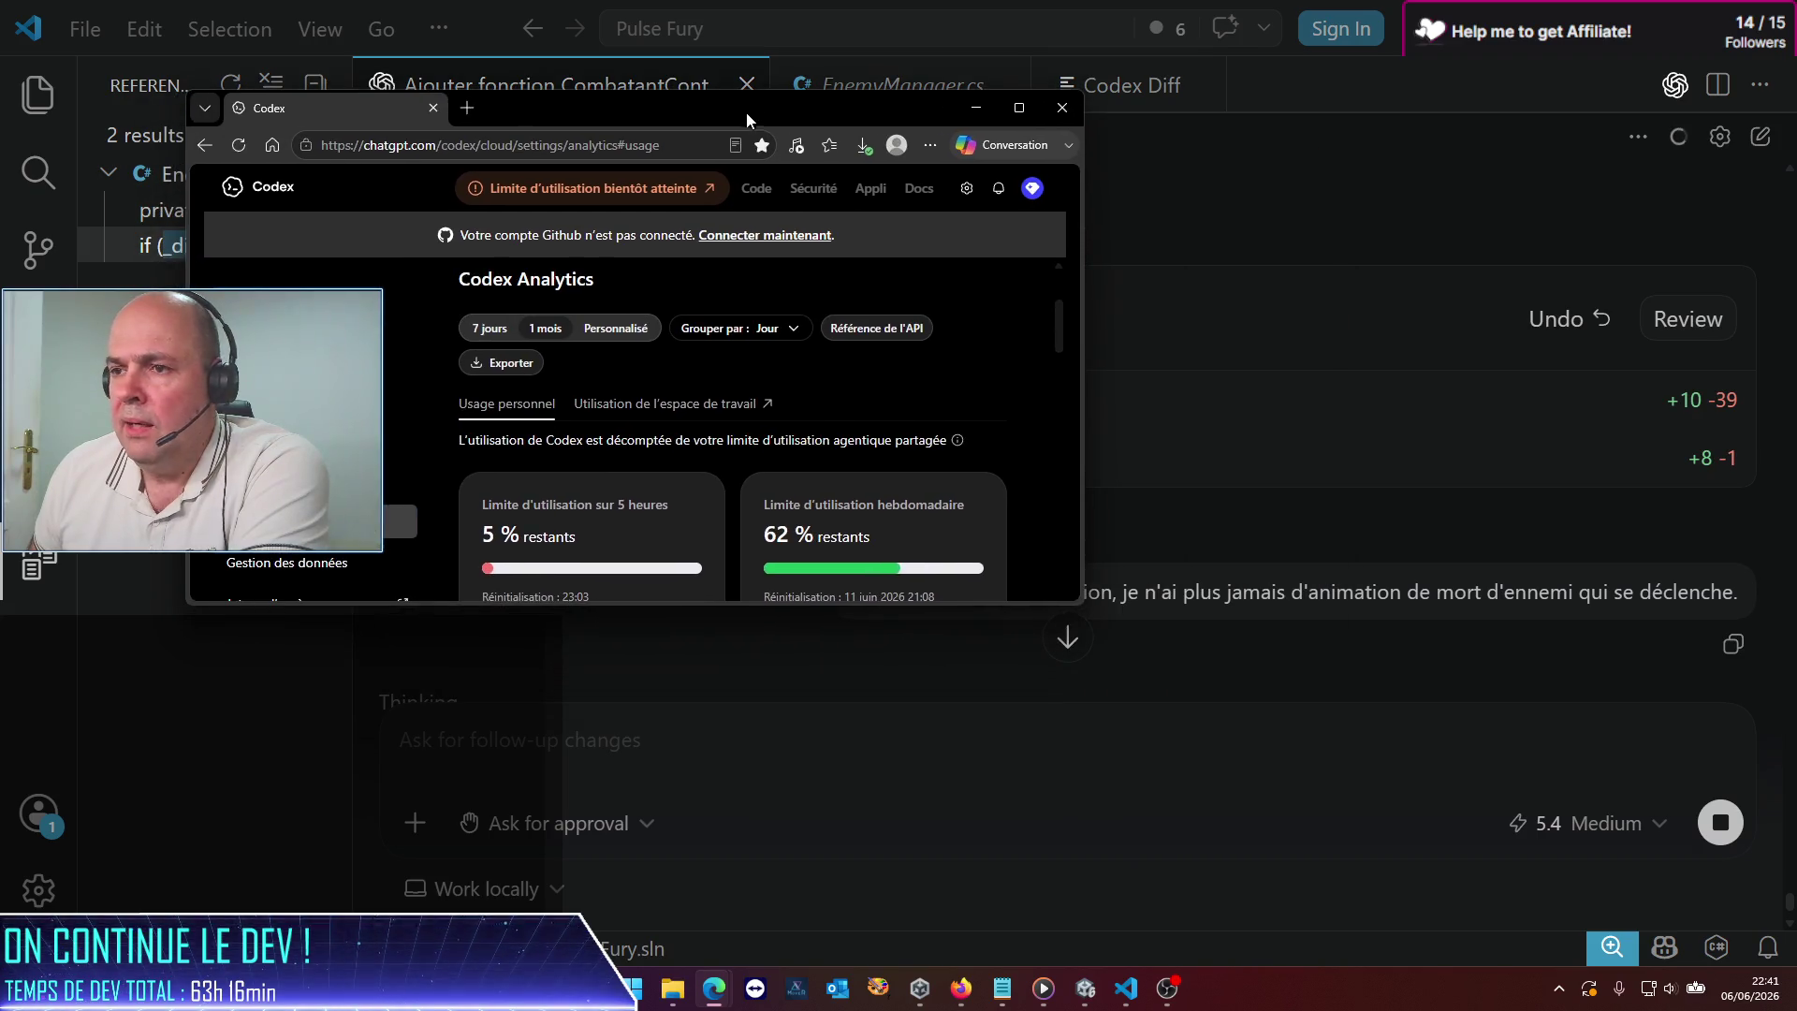
click(979, 106)
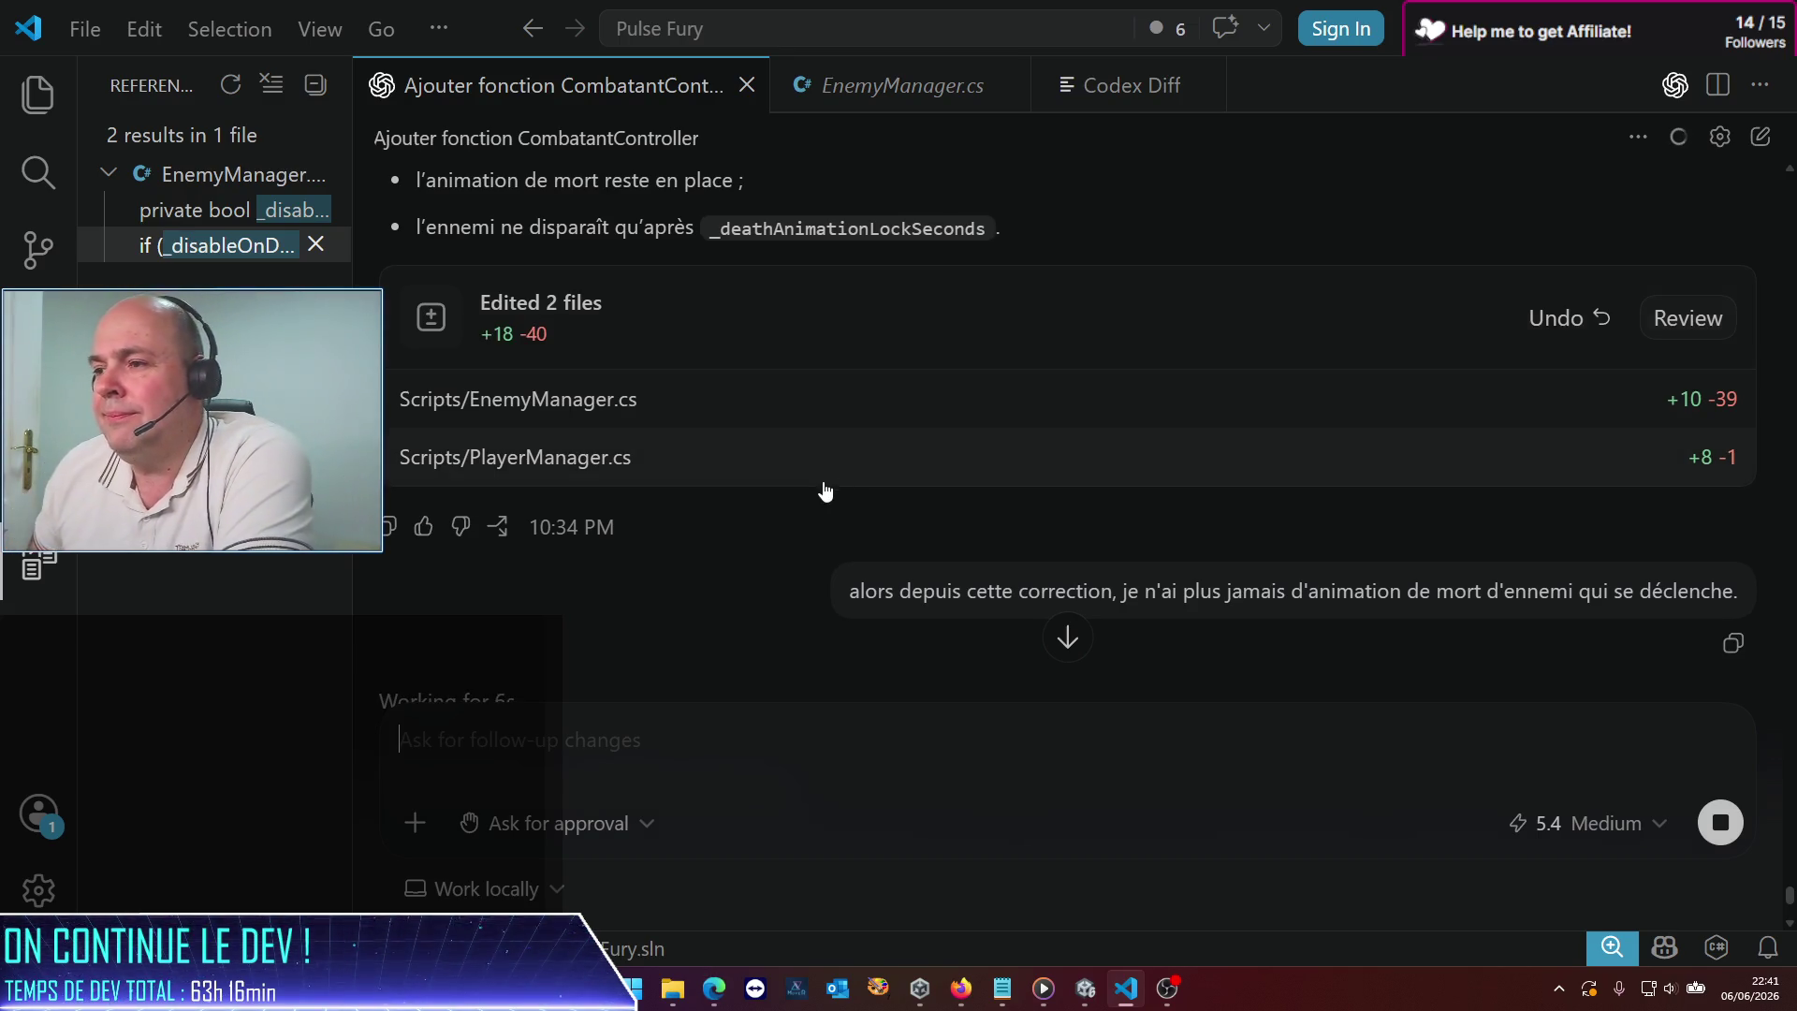
scroll(812, 484, down, 5)
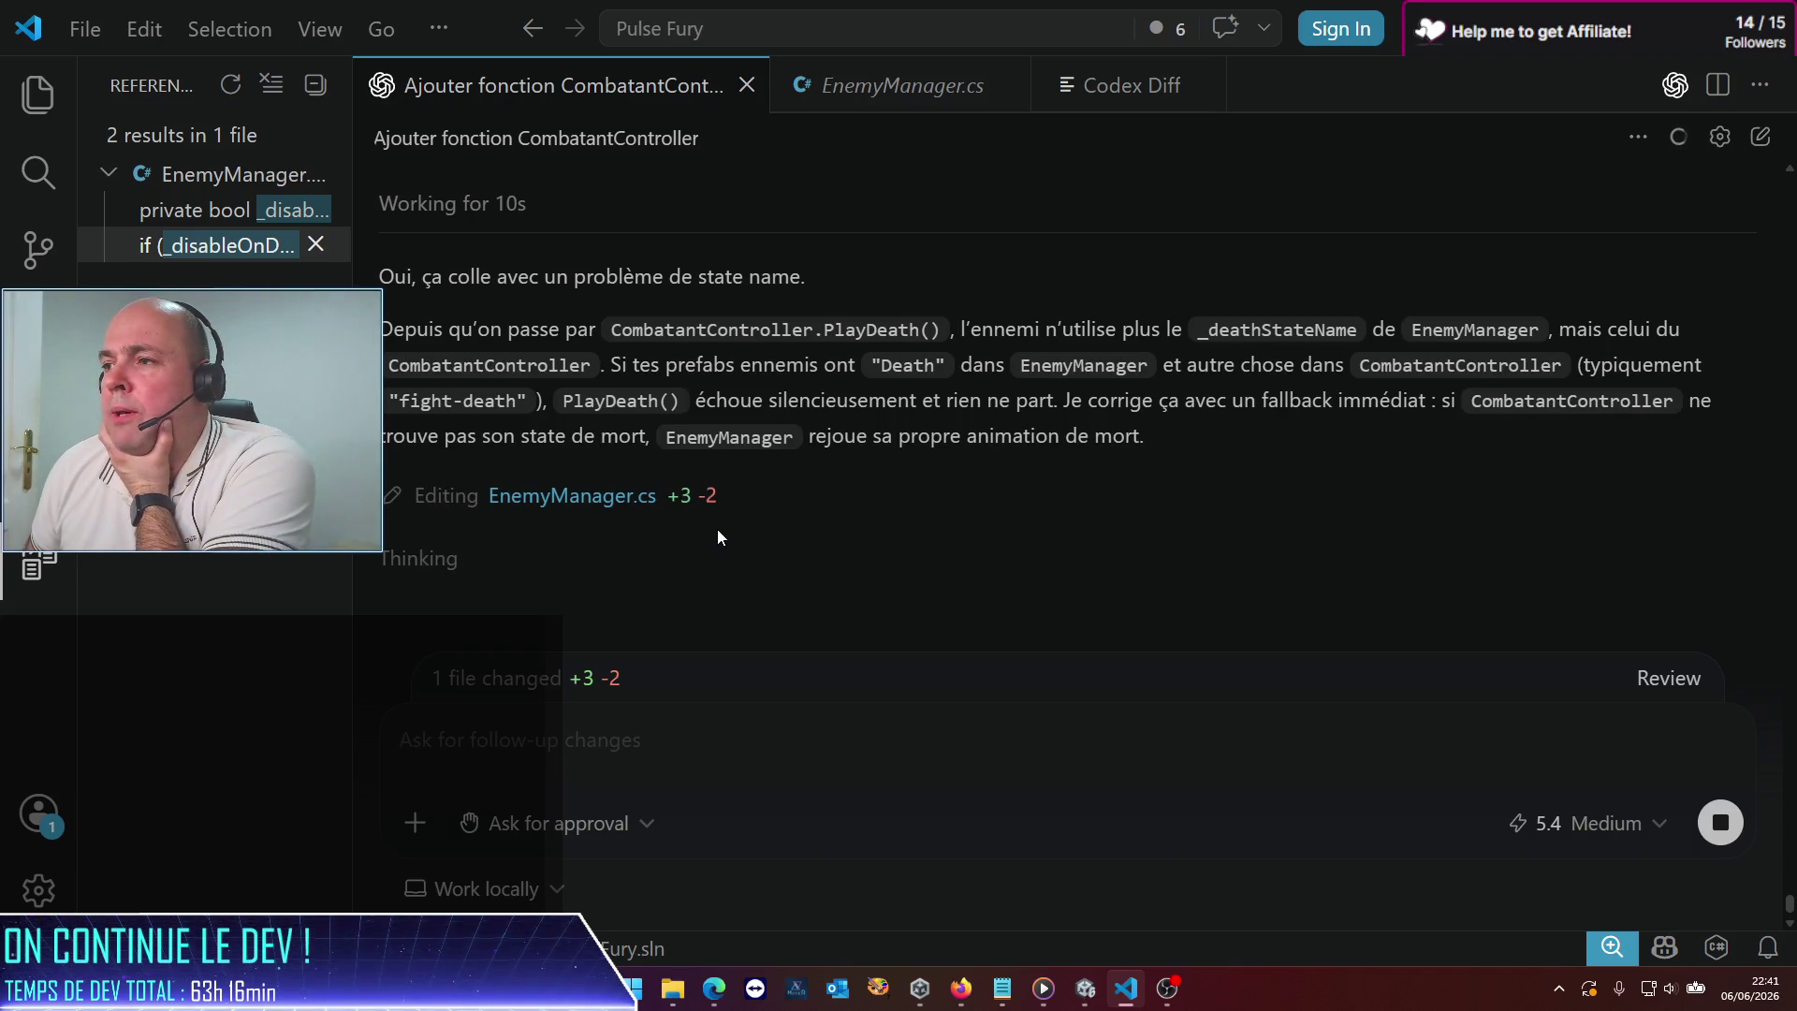
scroll(717, 537, up, 2)
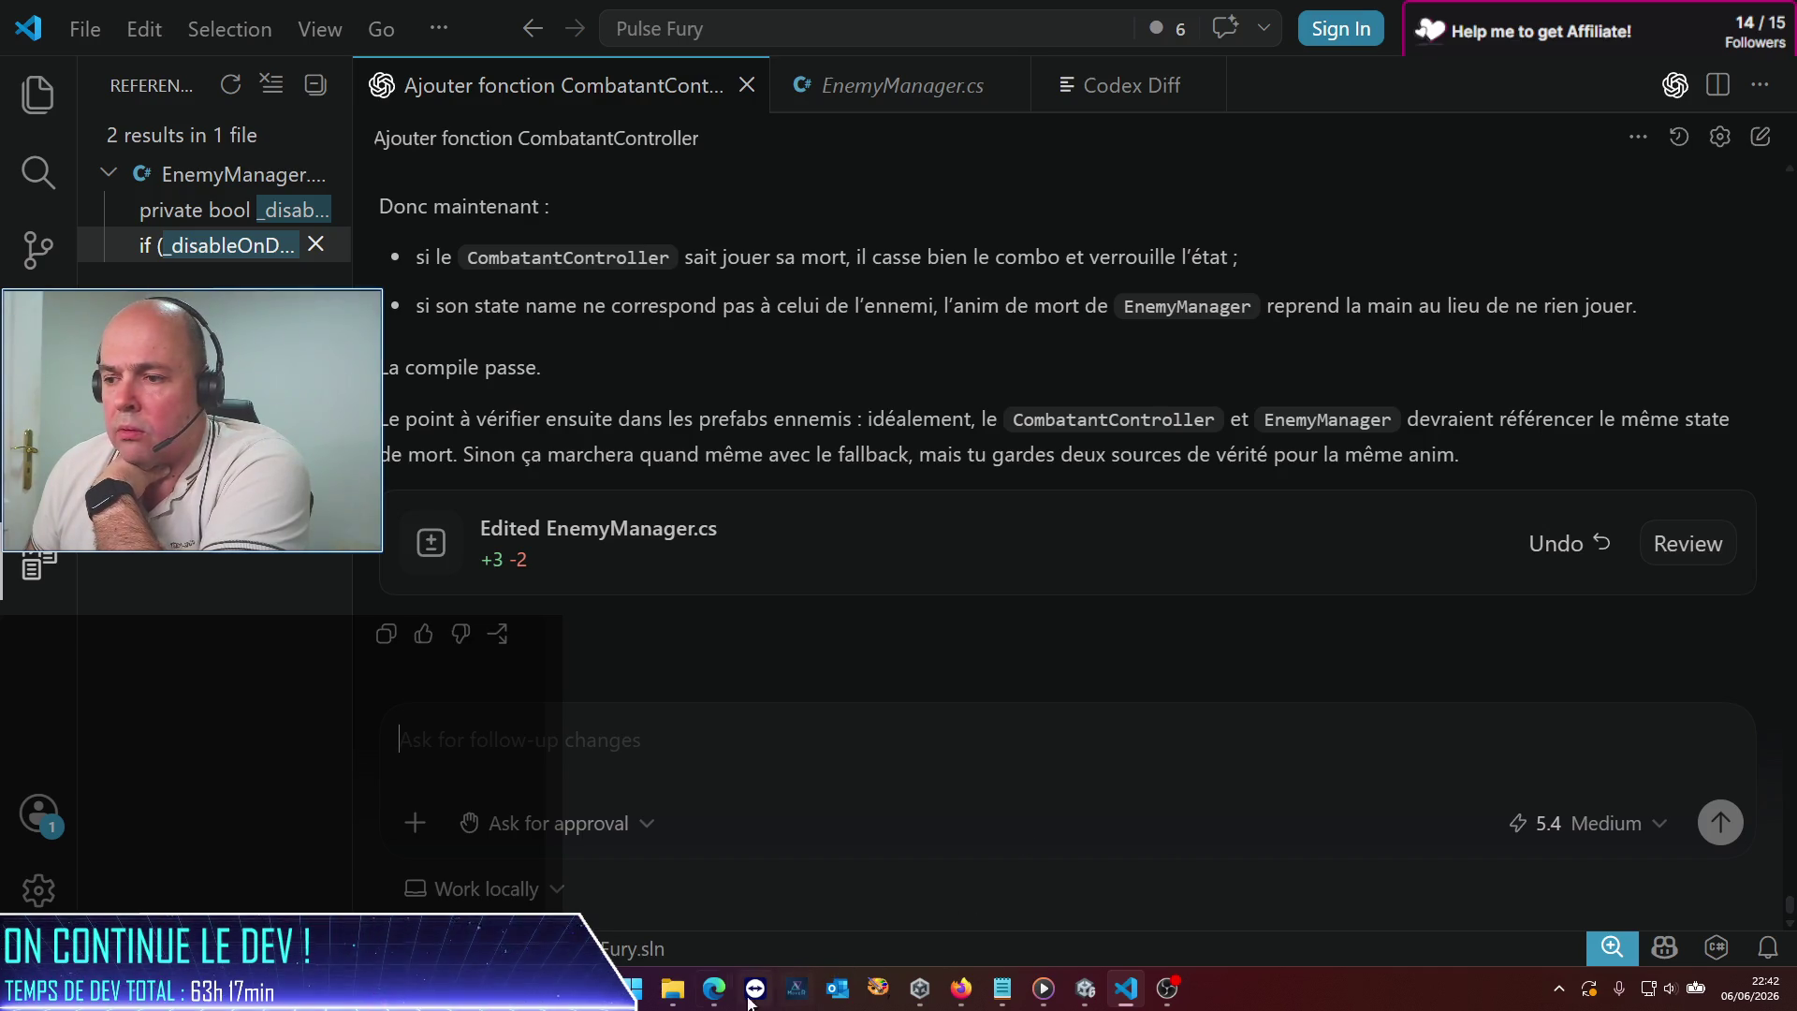
mouse_move(714, 987)
click(757, 913)
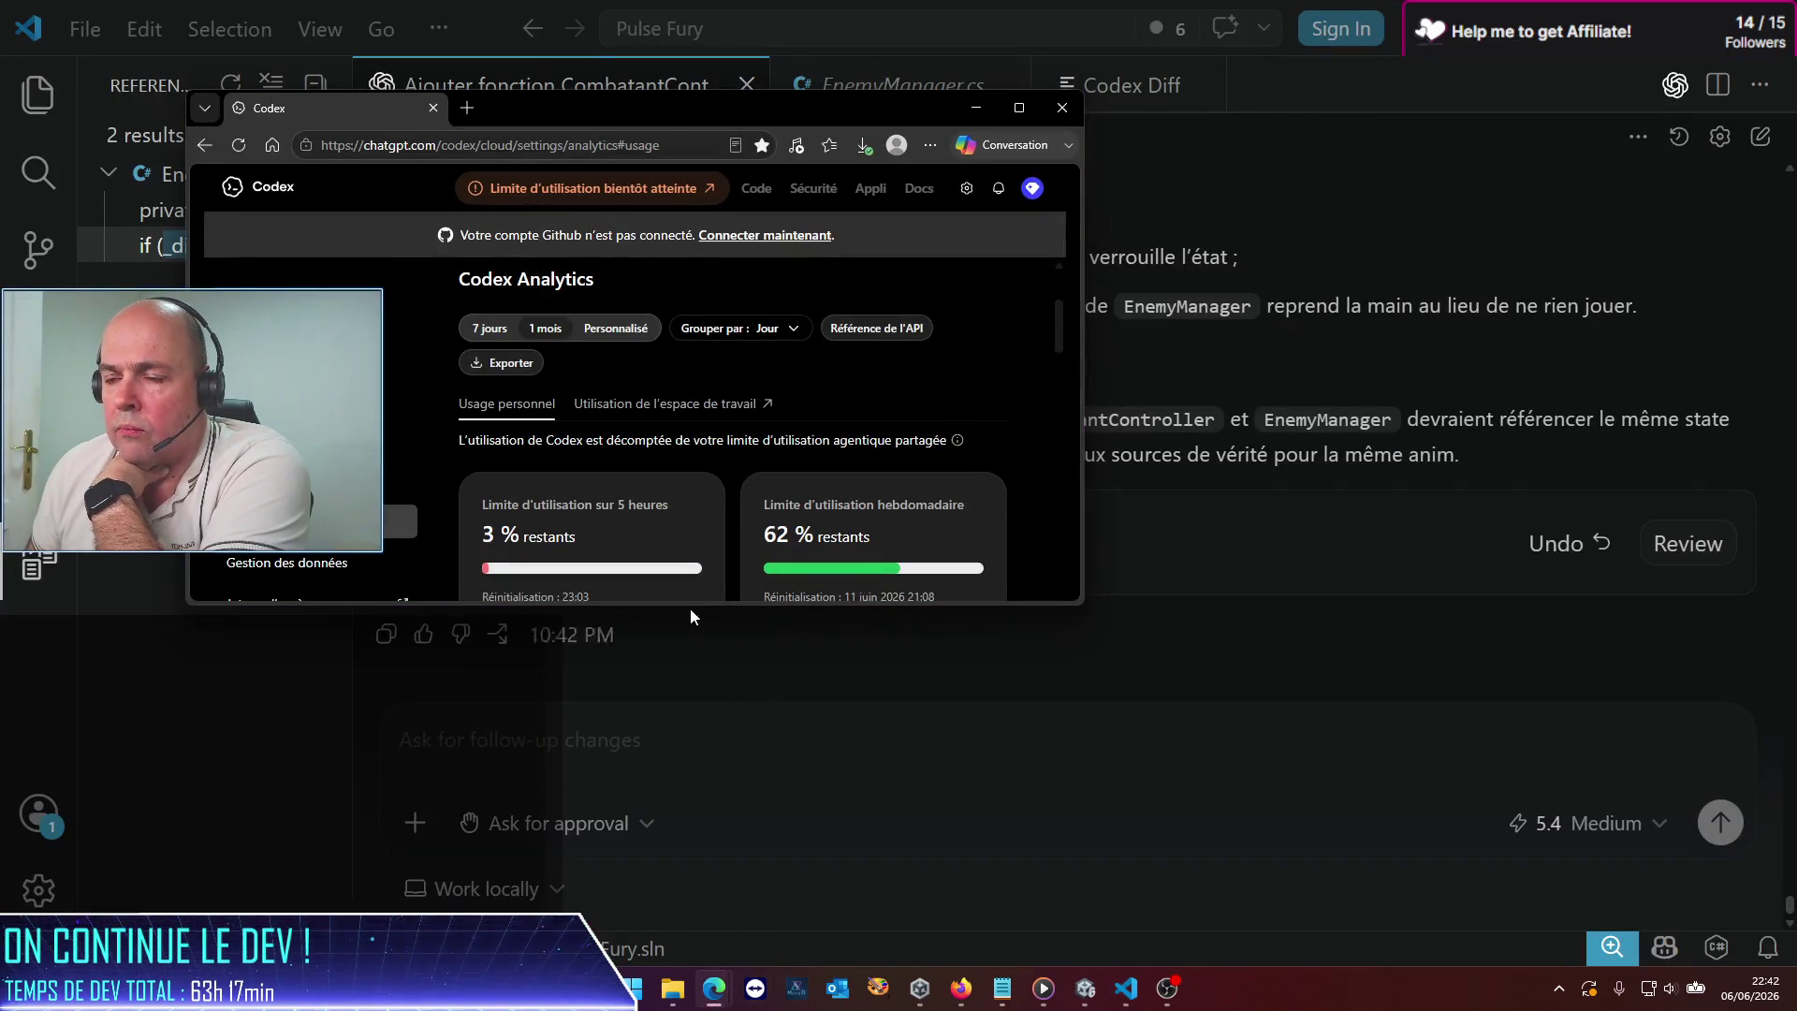
click(985, 105)
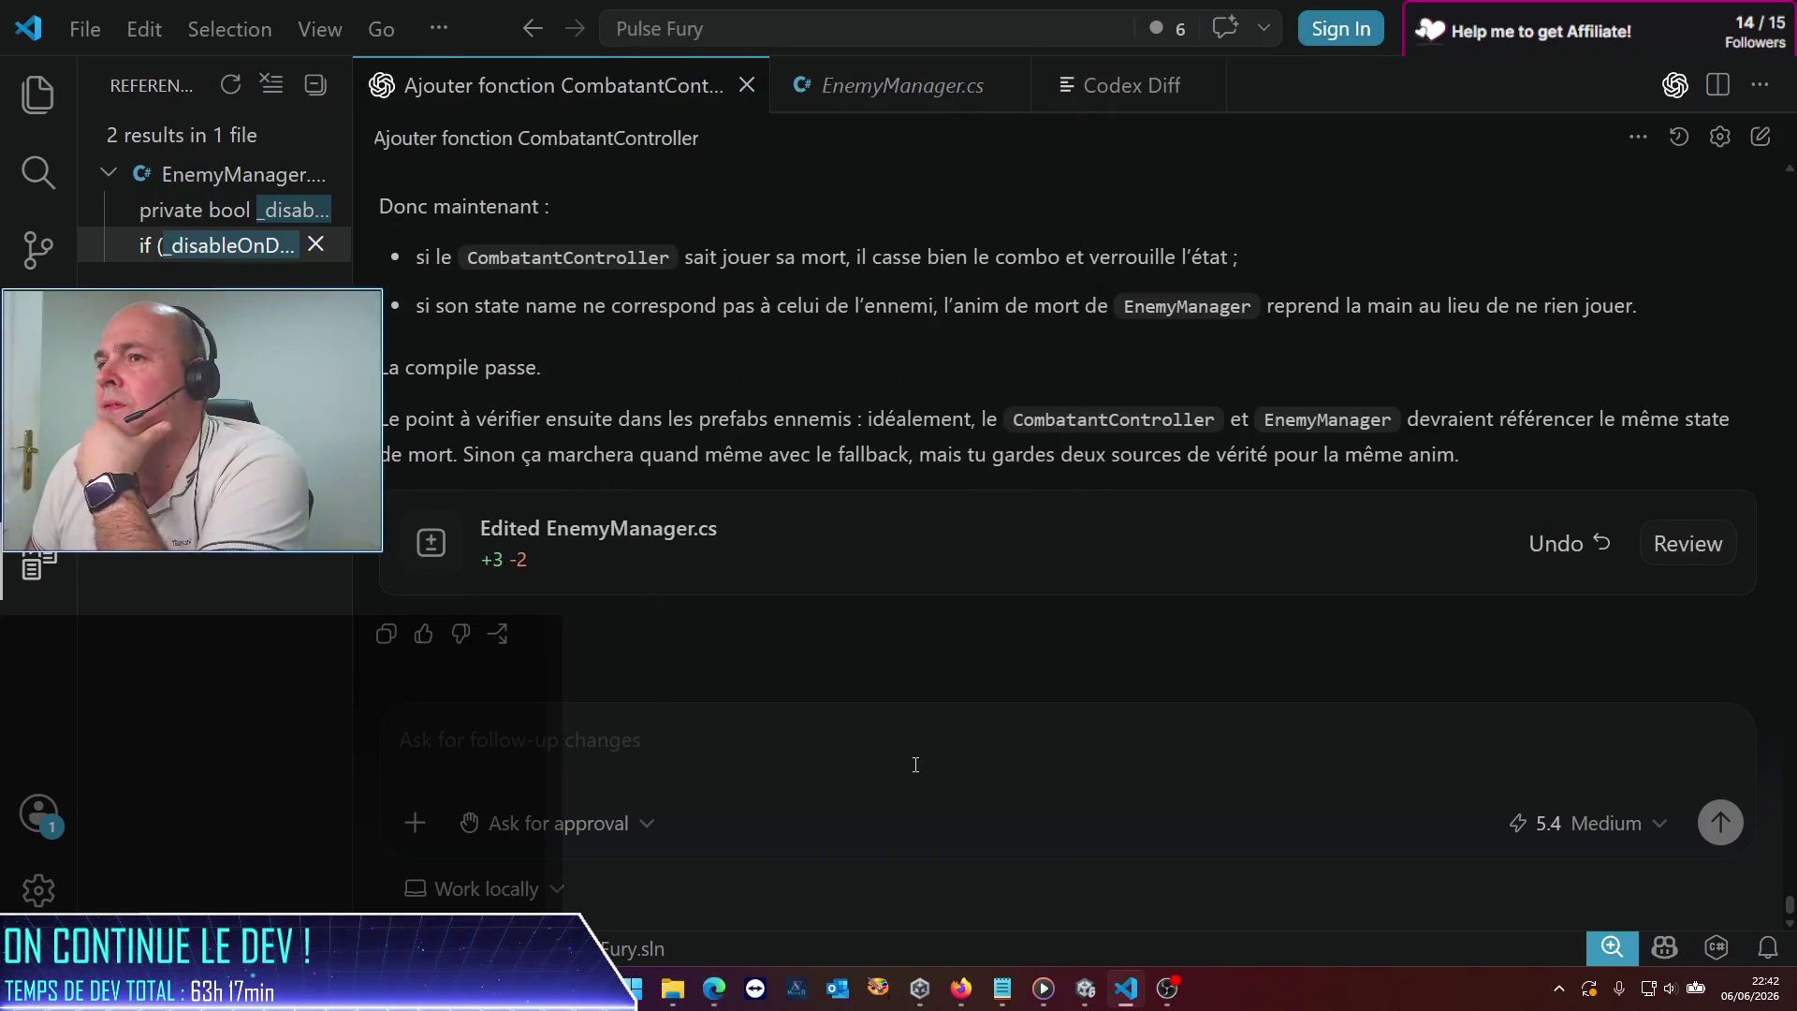
scroll(871, 693, up, 1)
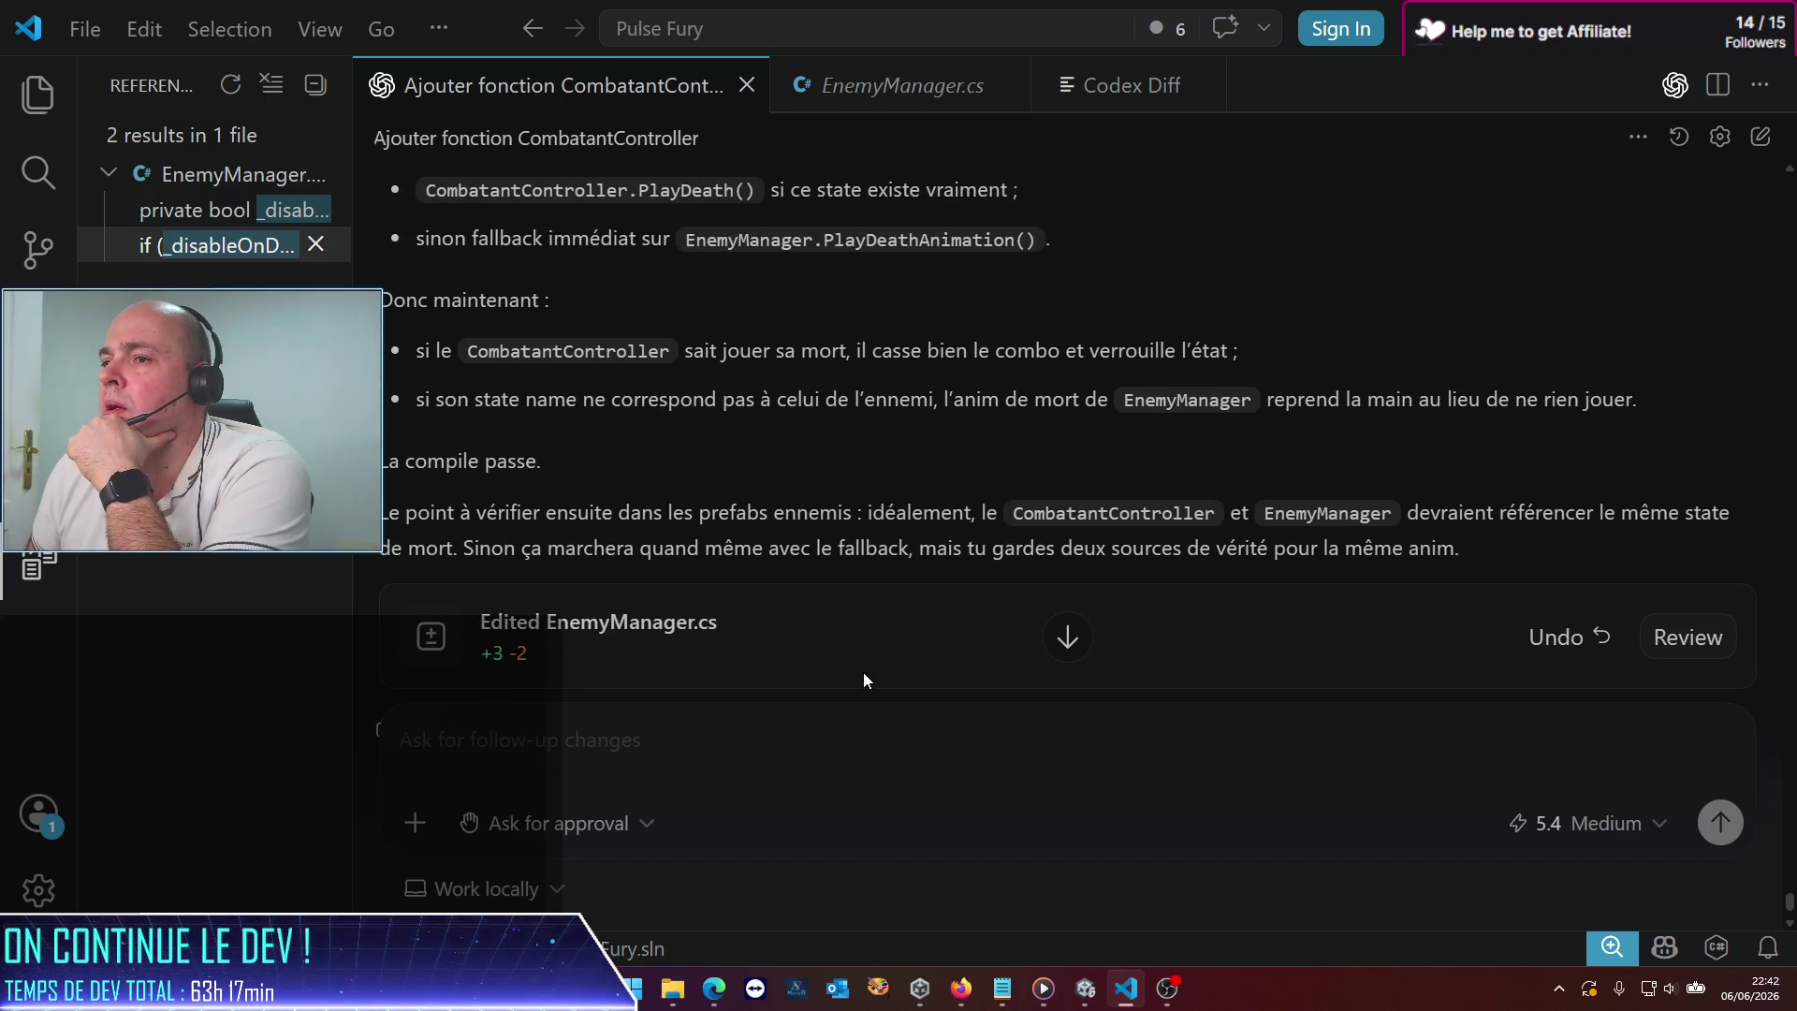
scroll(863, 672, down, 1)
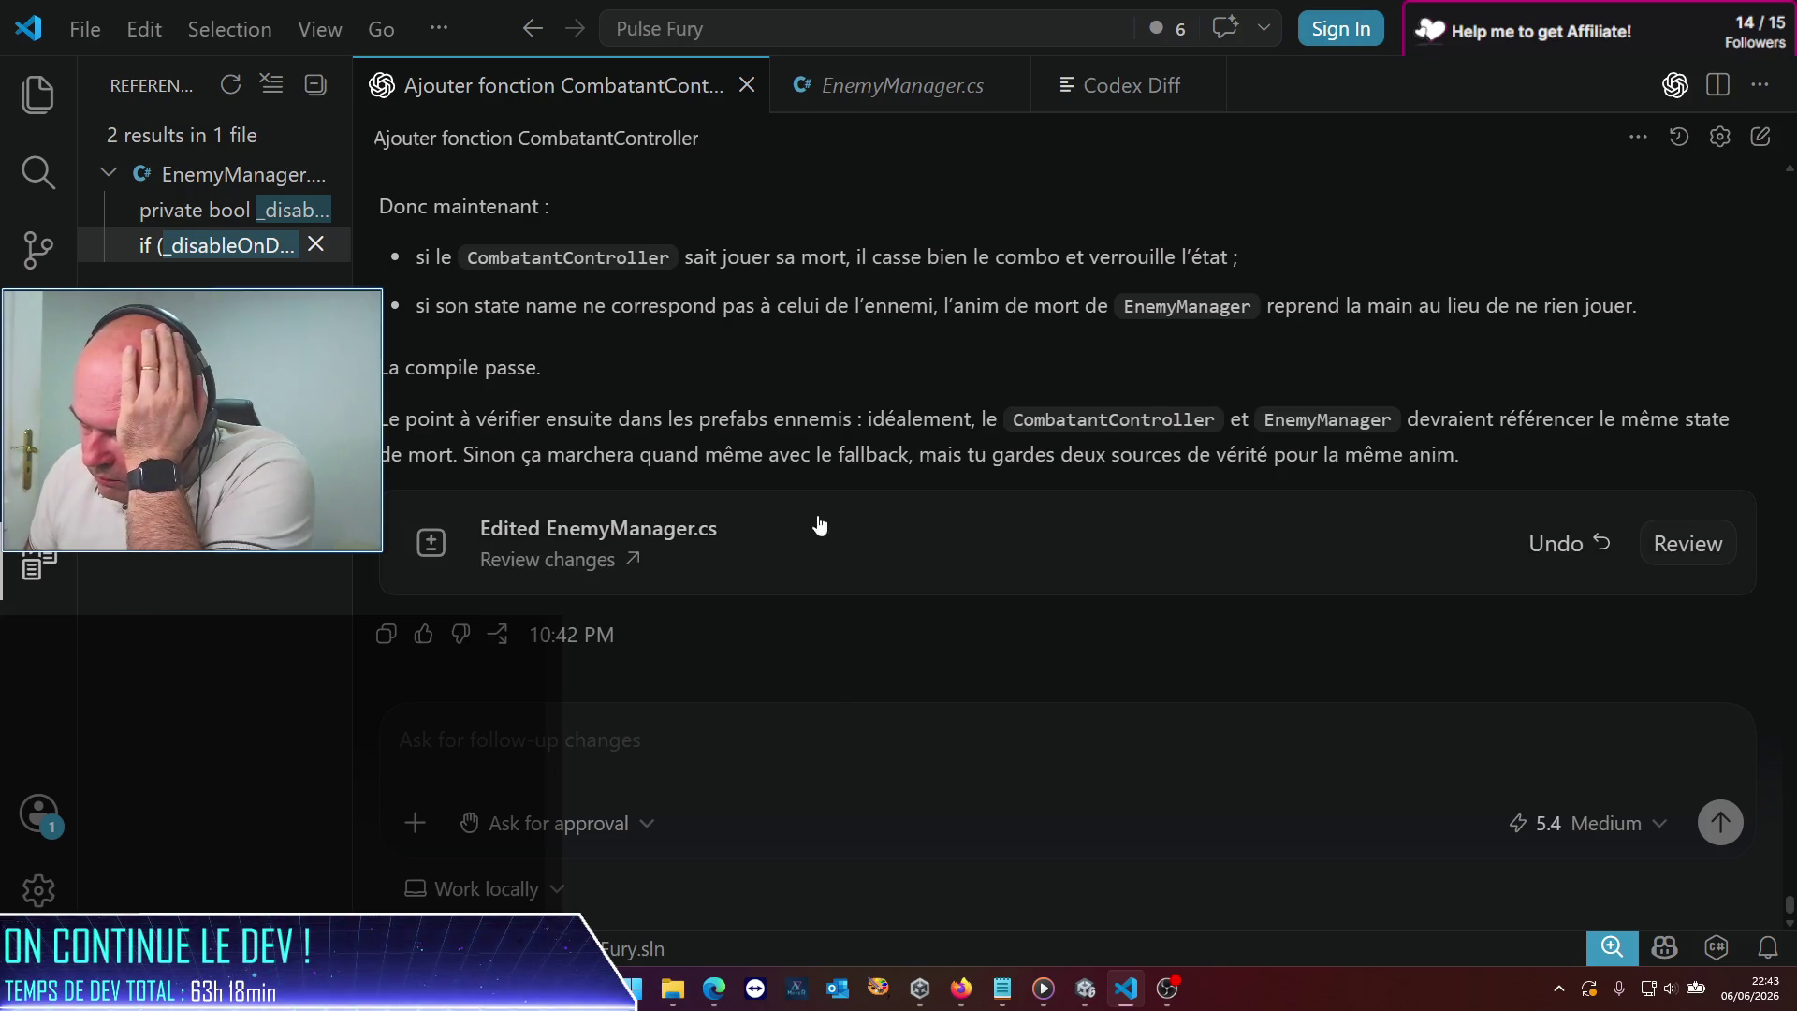
click(1085, 987)
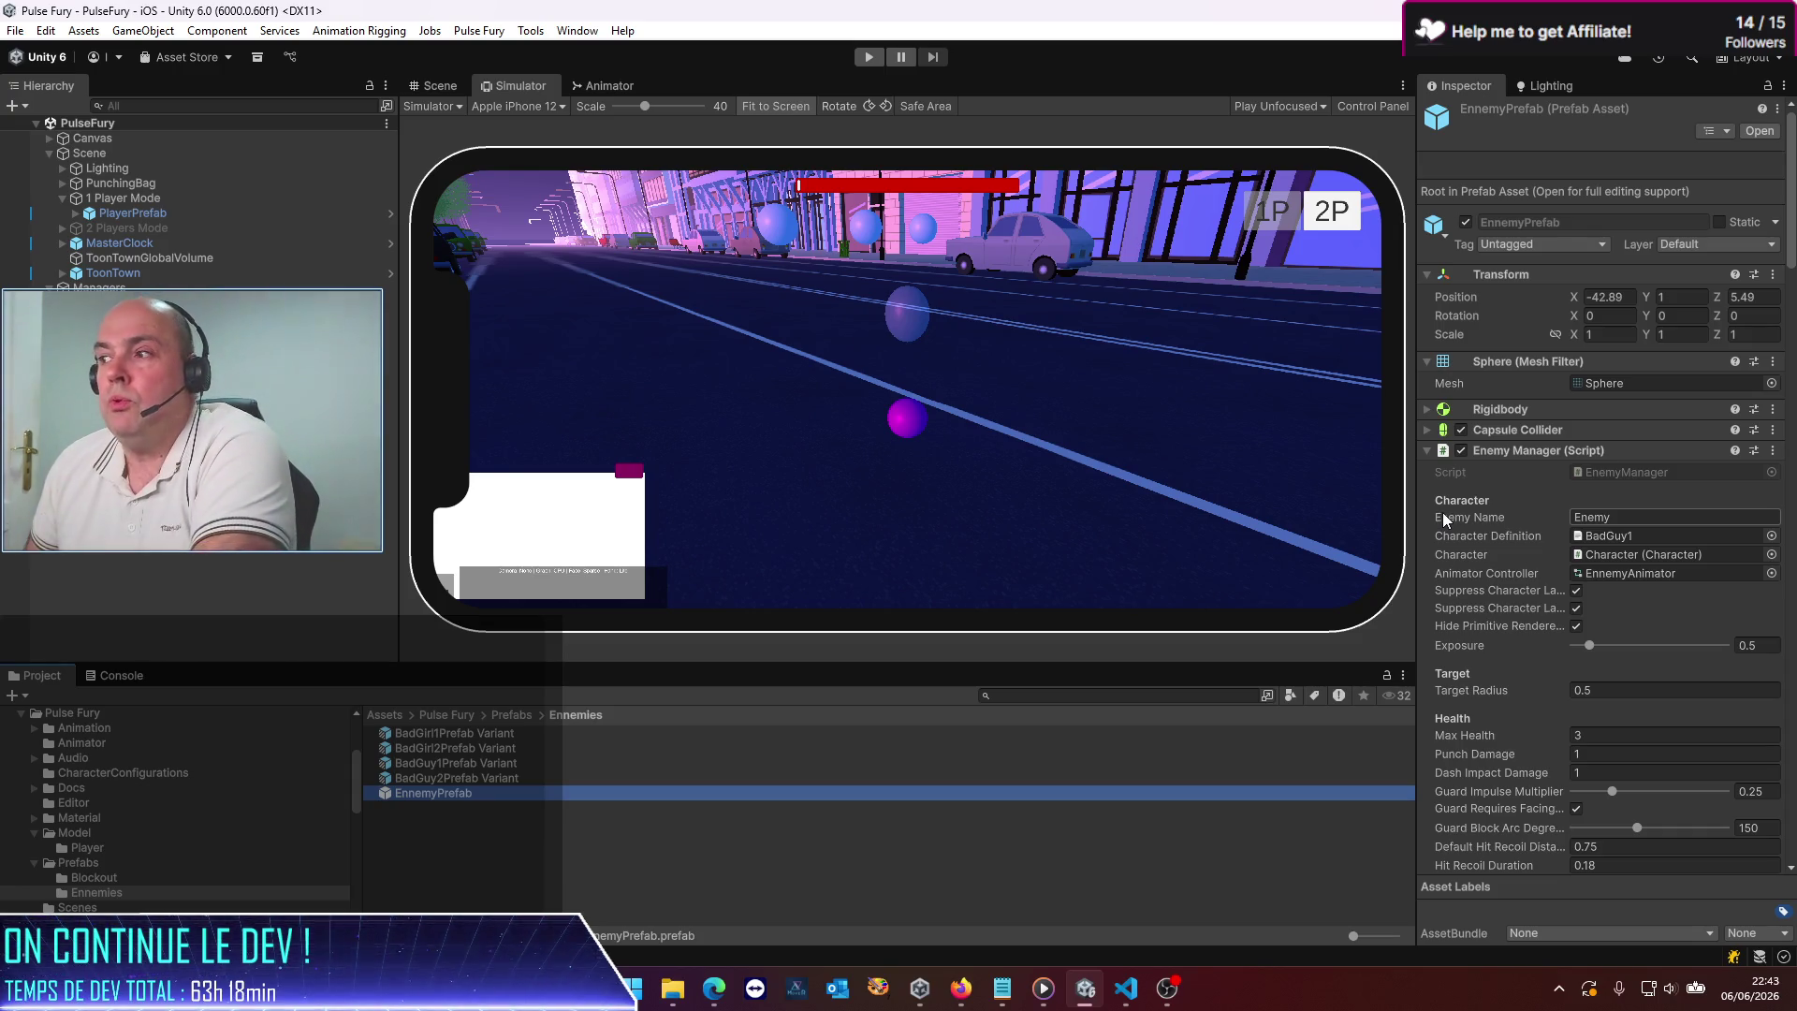
Compare EnnemyPrefab's death states 'fight-death1' and 'fight-death', then open the prefab for editing
scroll(1498, 513, down, 5)
scroll(1502, 506, down, 5)
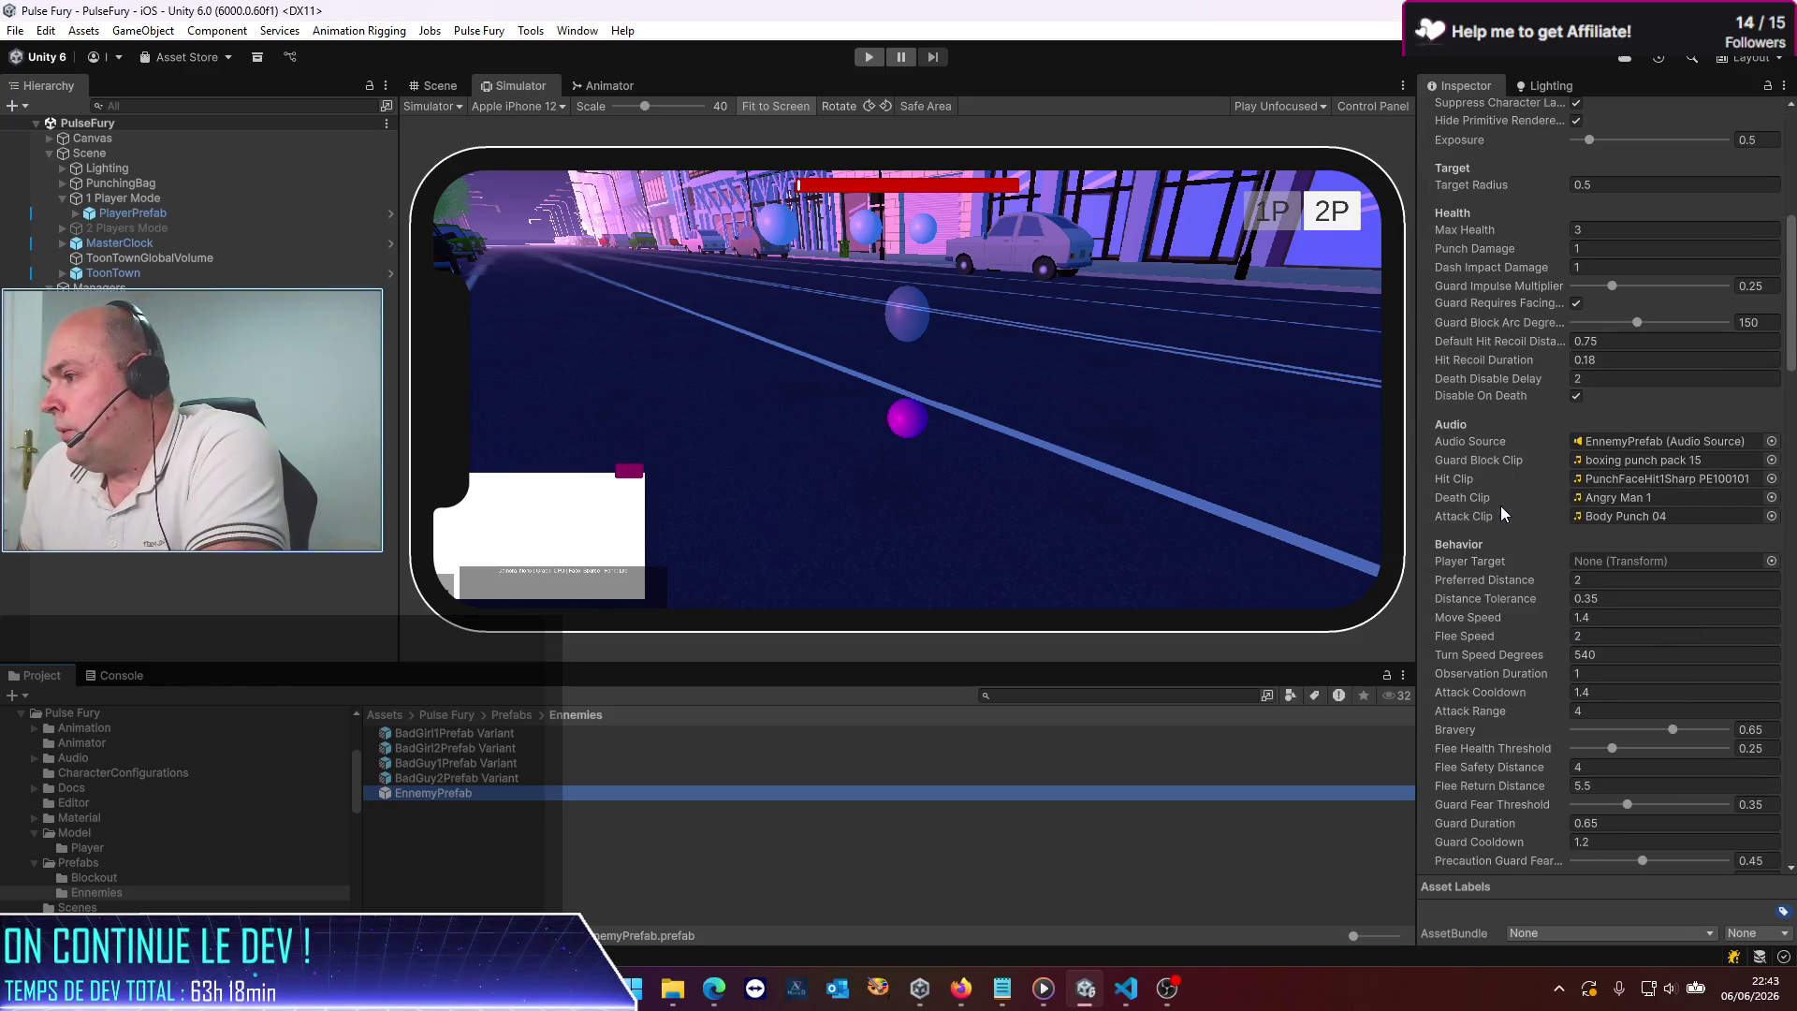
scroll(1501, 513, up, 7)
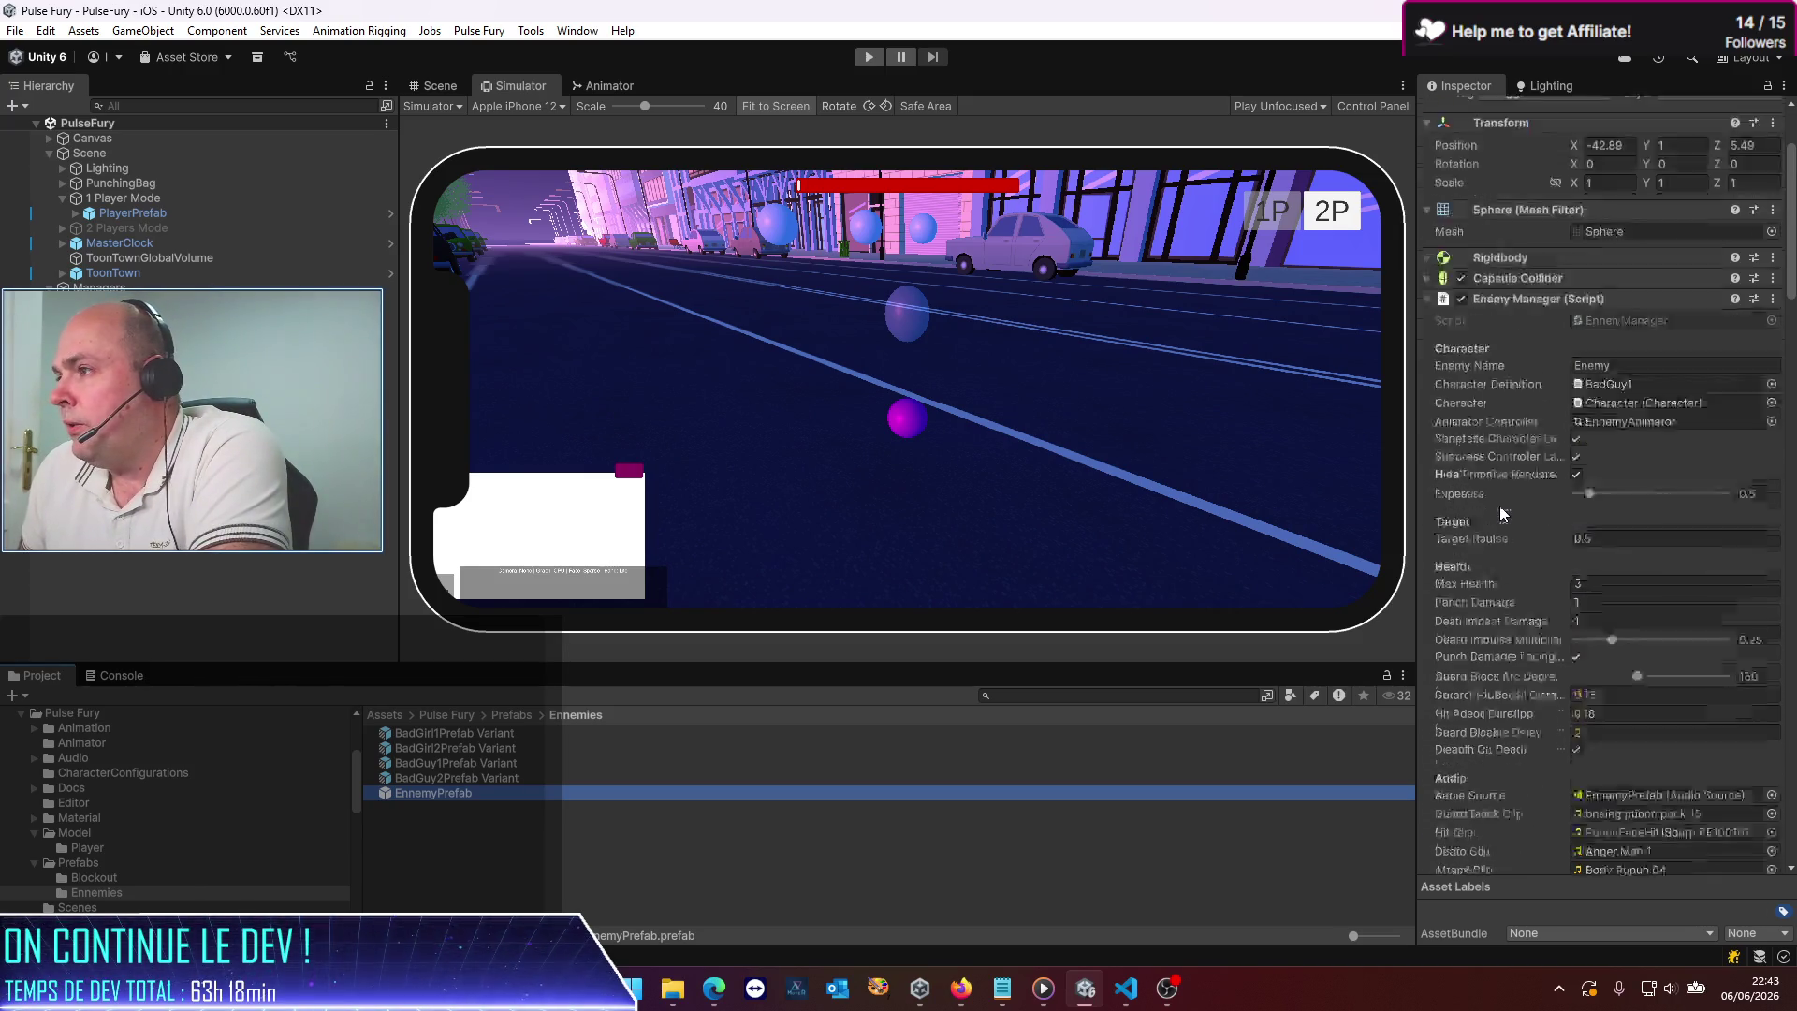
scroll(1500, 513, up, 1)
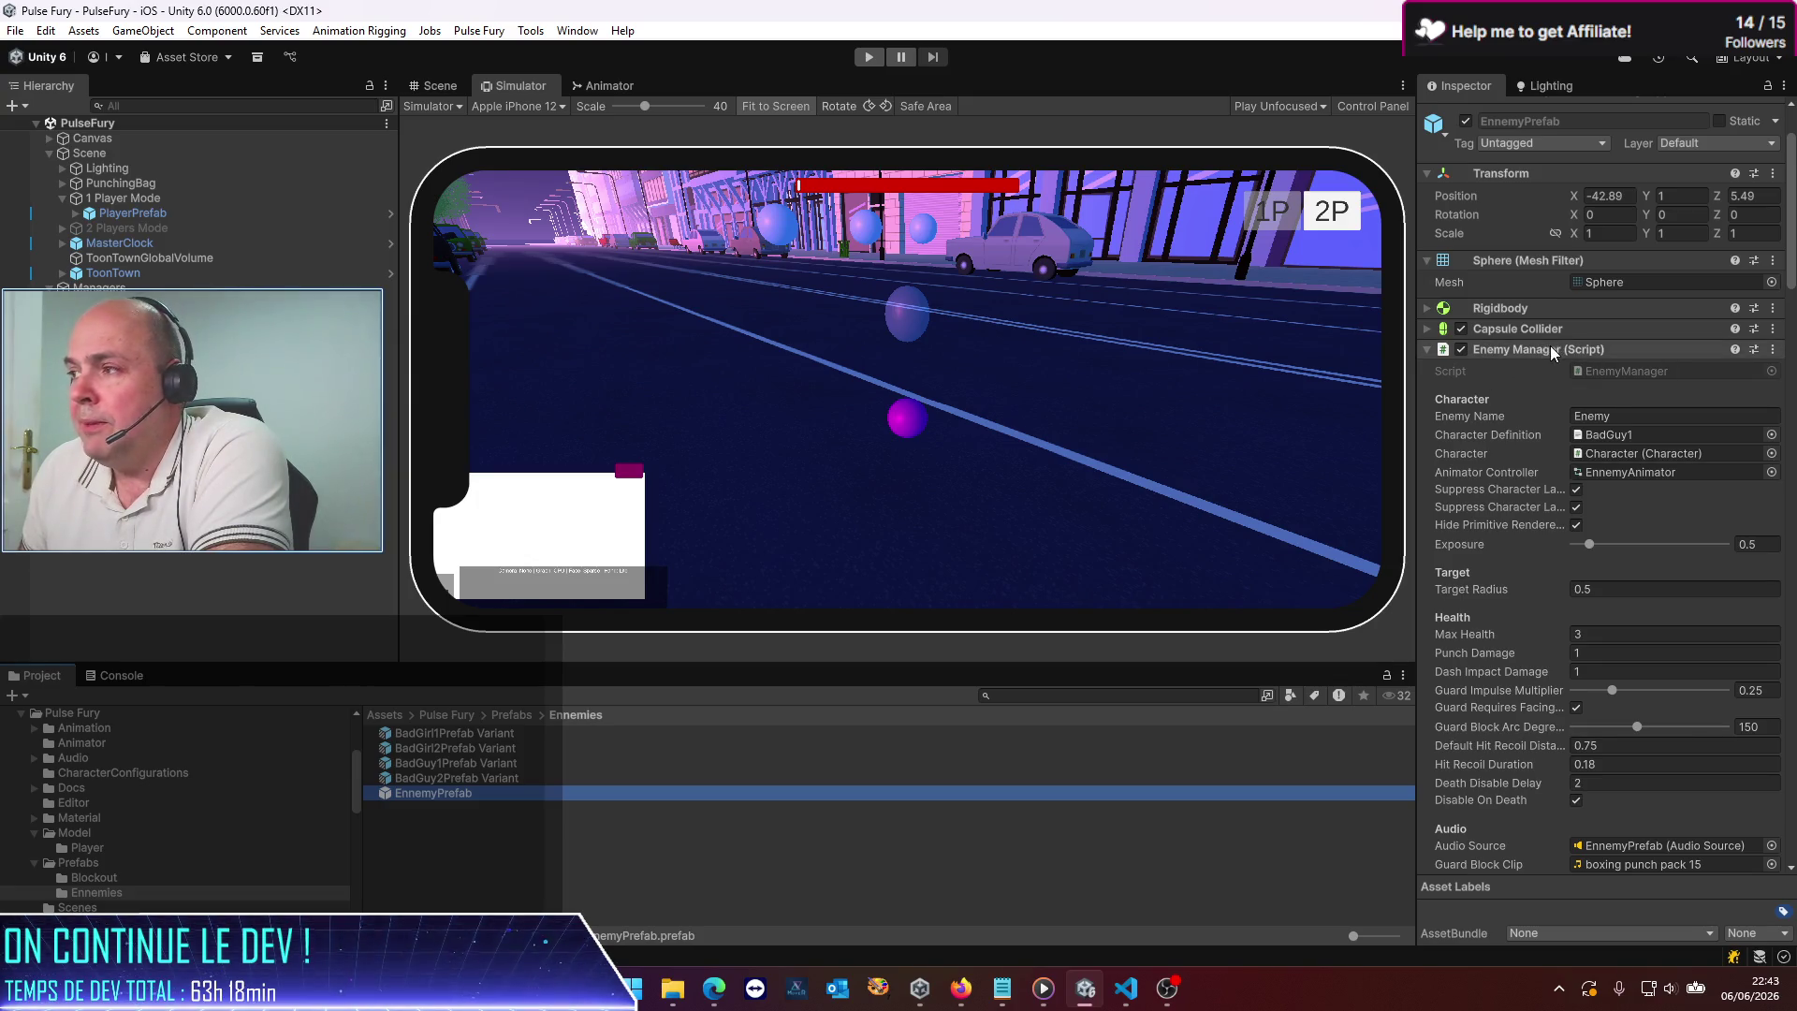
scroll(1466, 533, down, 6)
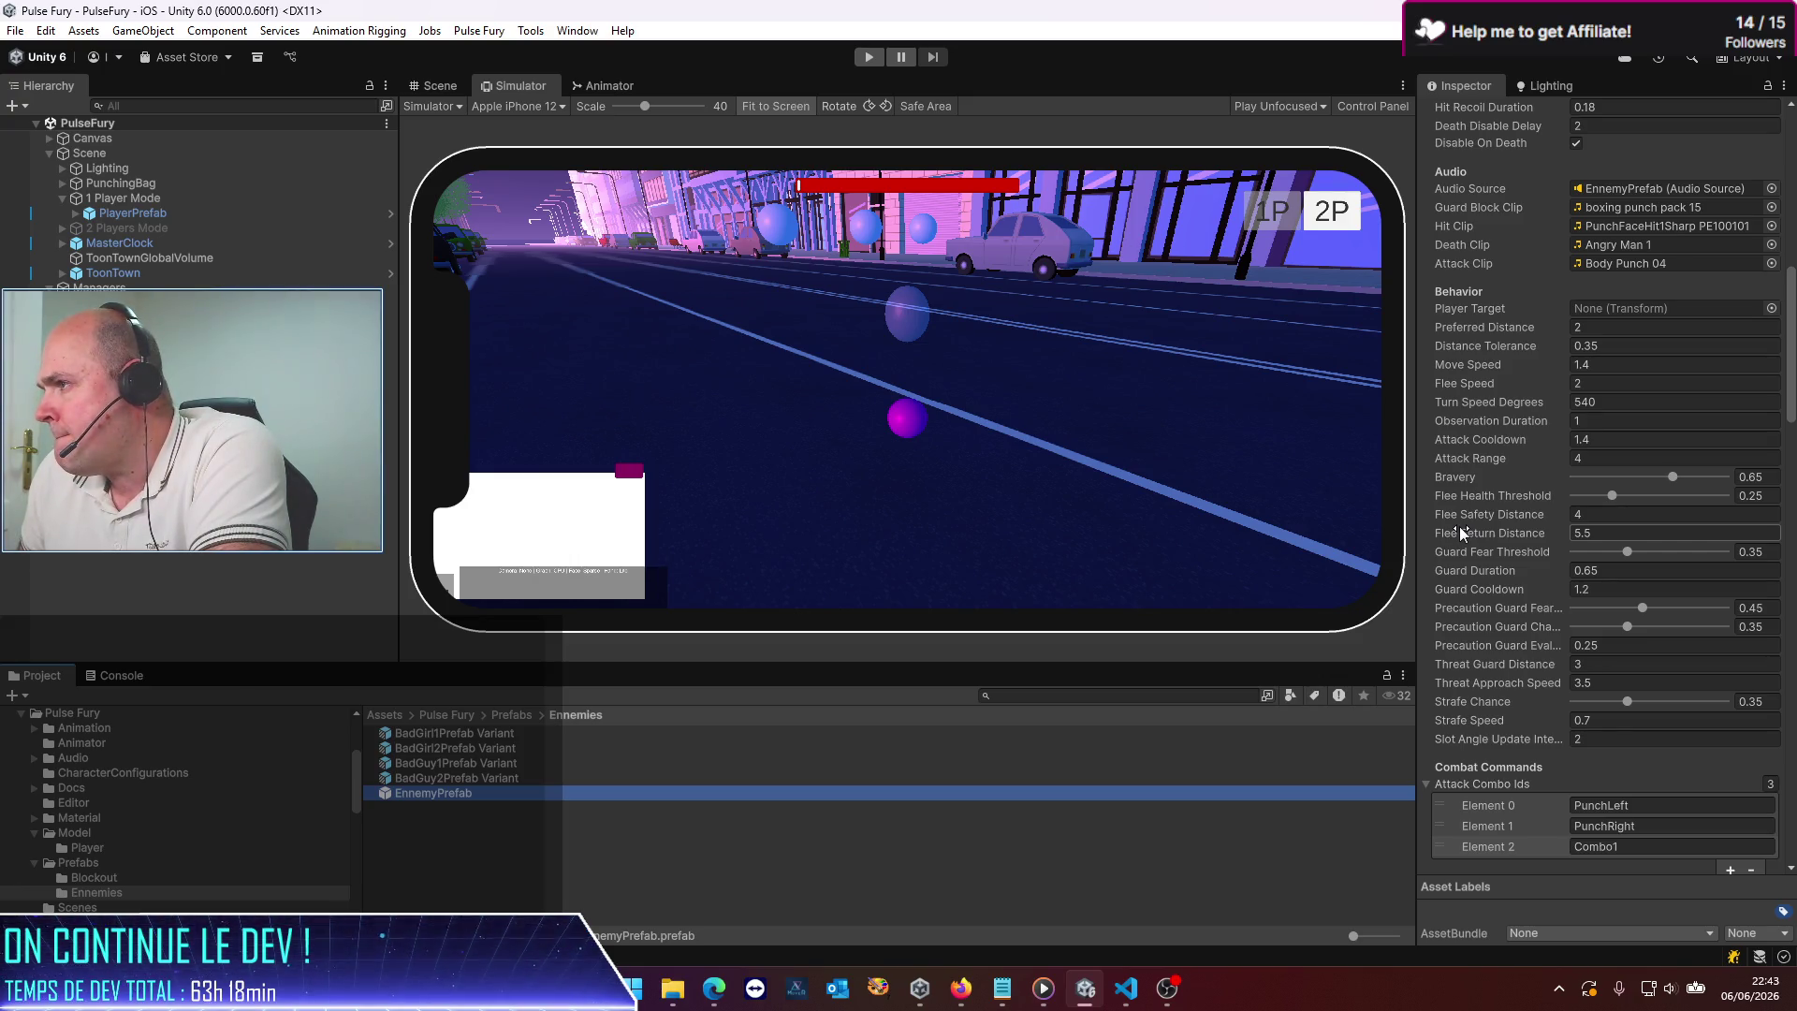
scroll(1460, 530, down, 8)
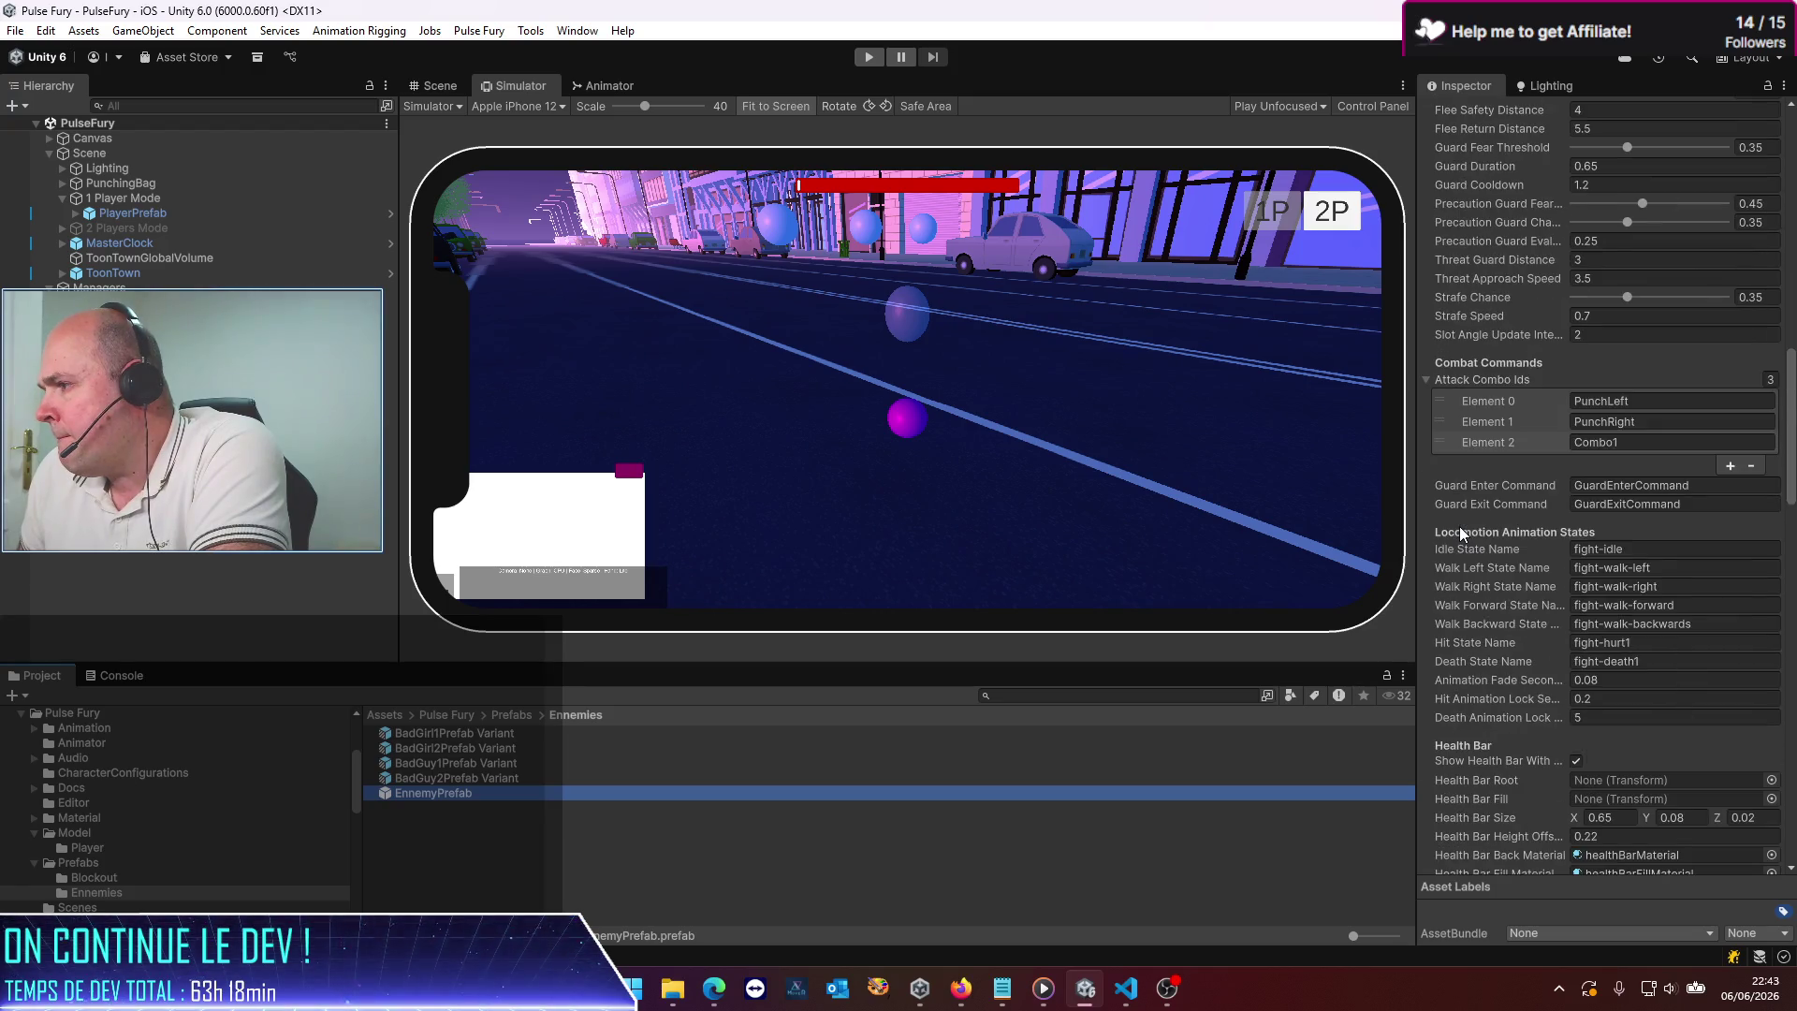
scroll(1610, 655, down, 7)
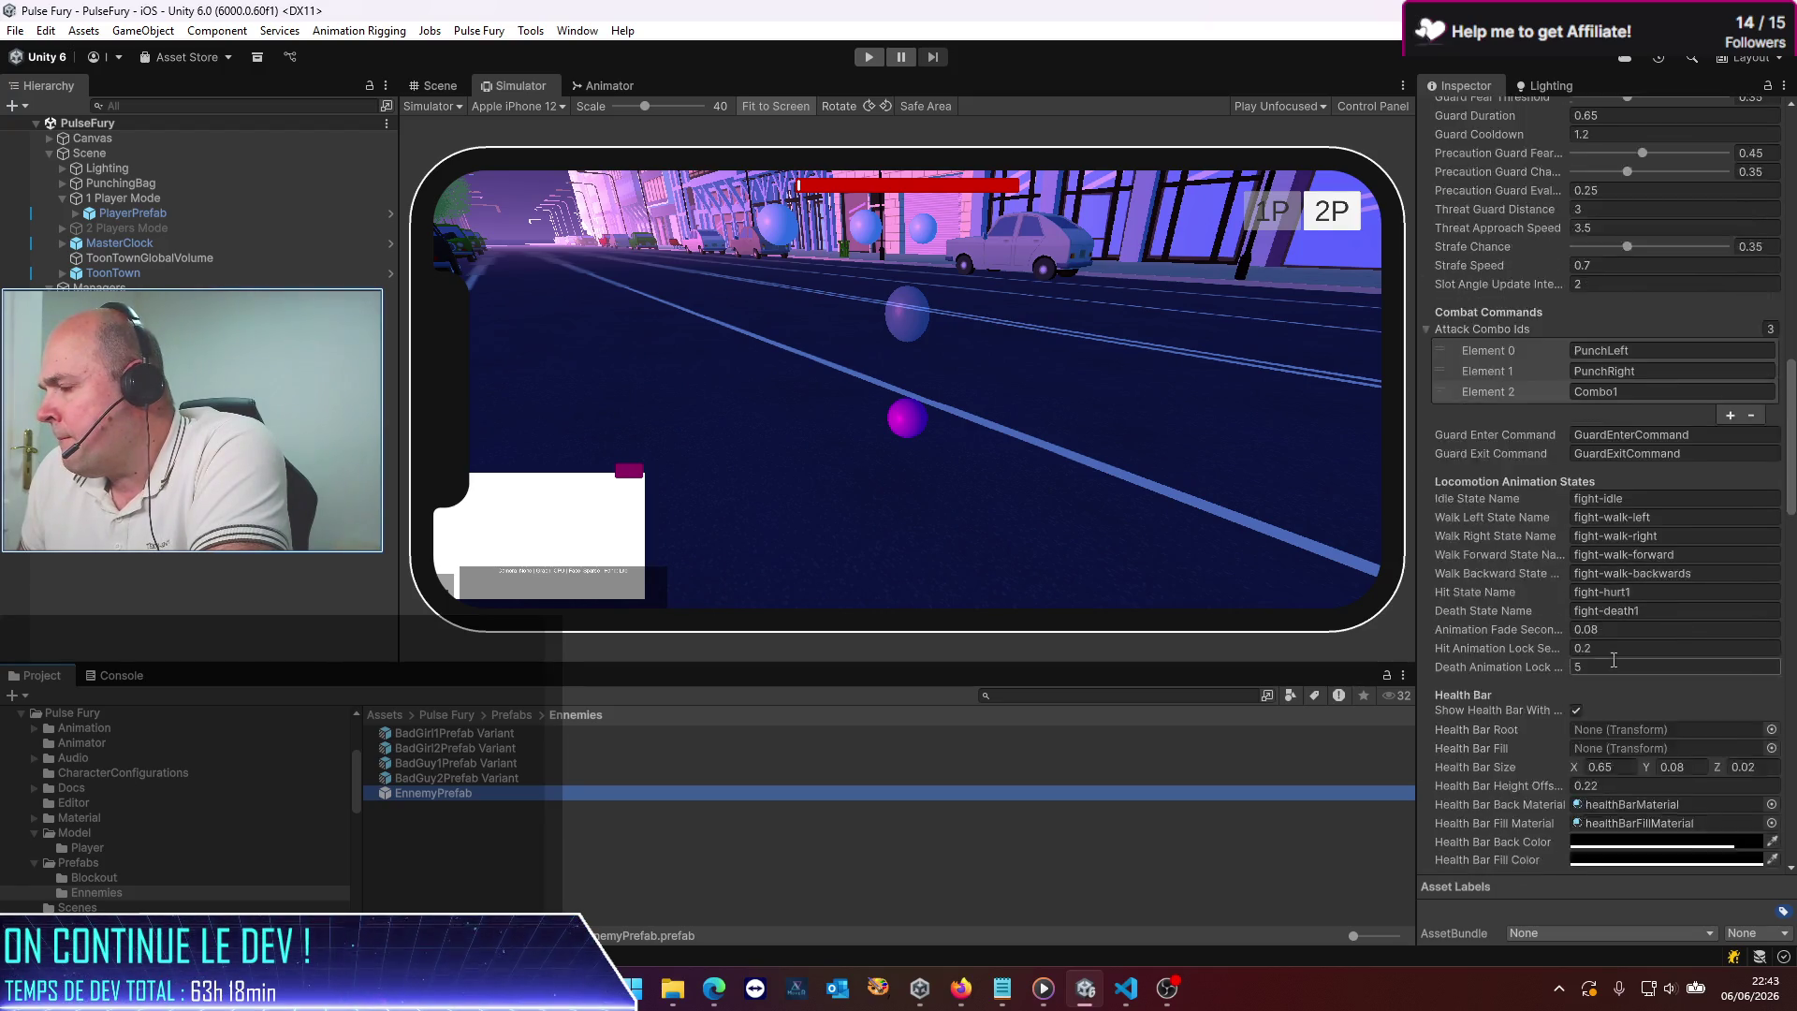
scroll(1487, 505, down, 5)
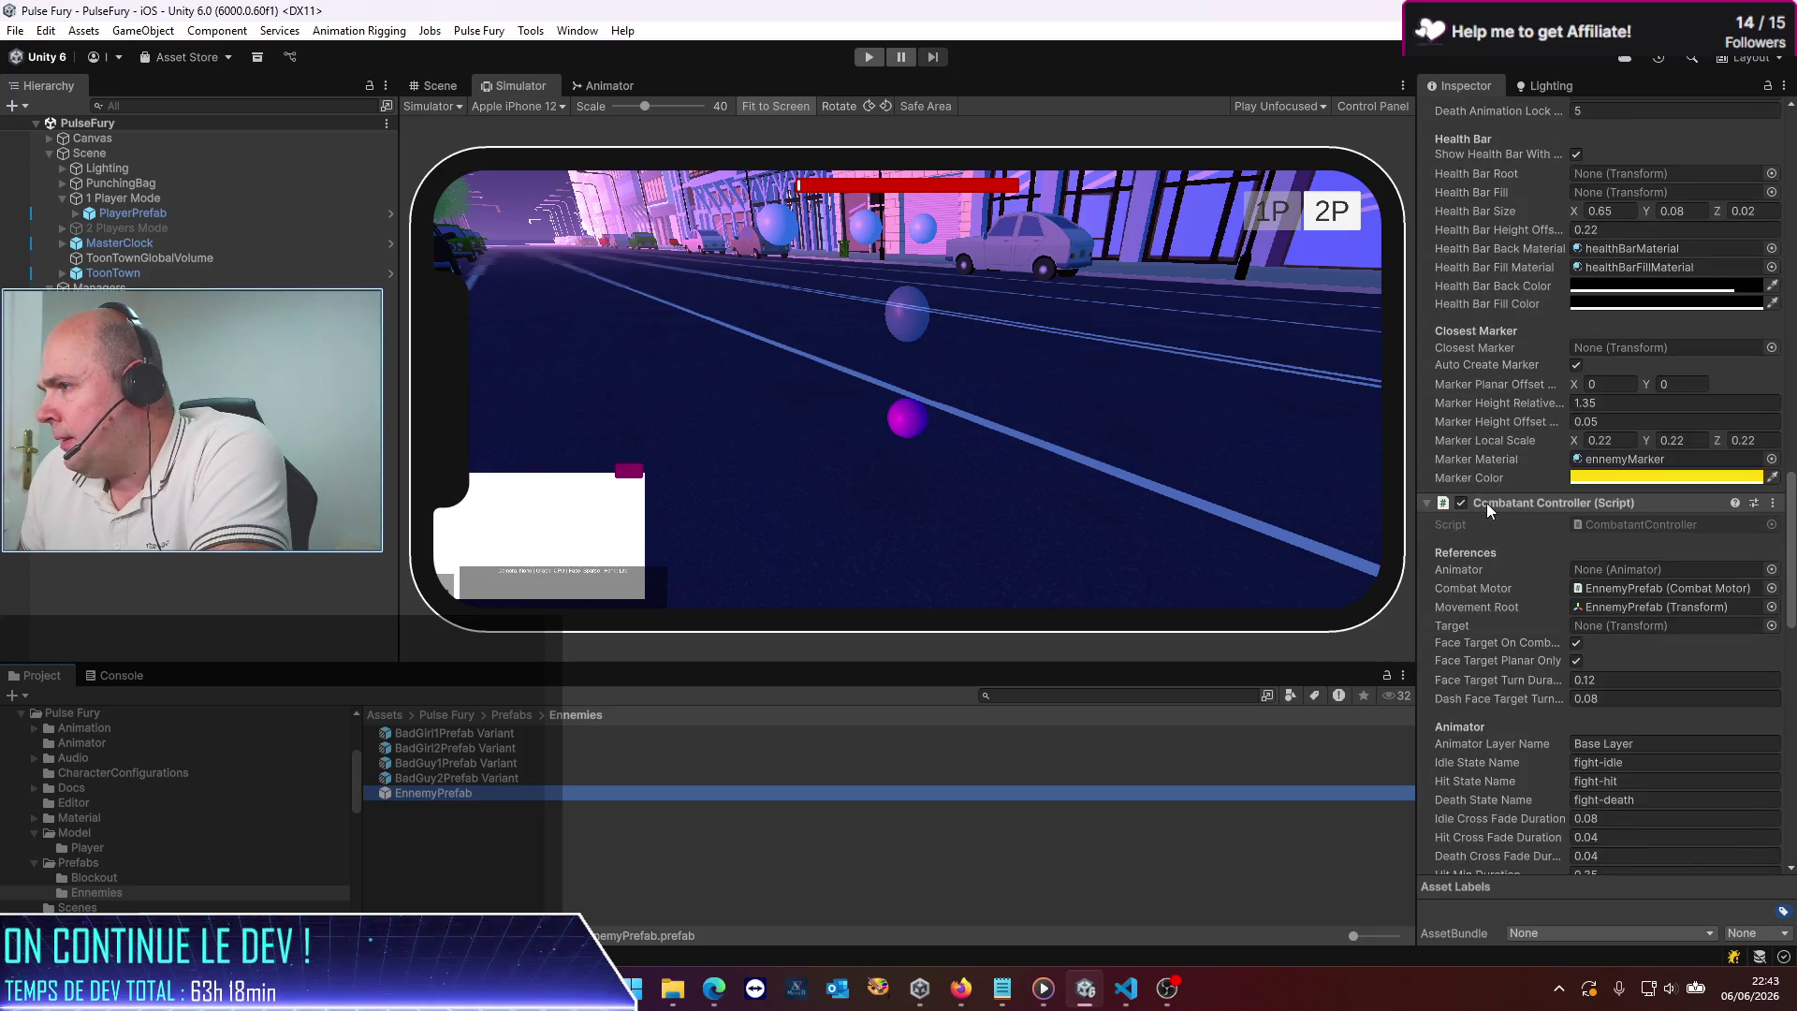
scroll(1486, 503, down, 5)
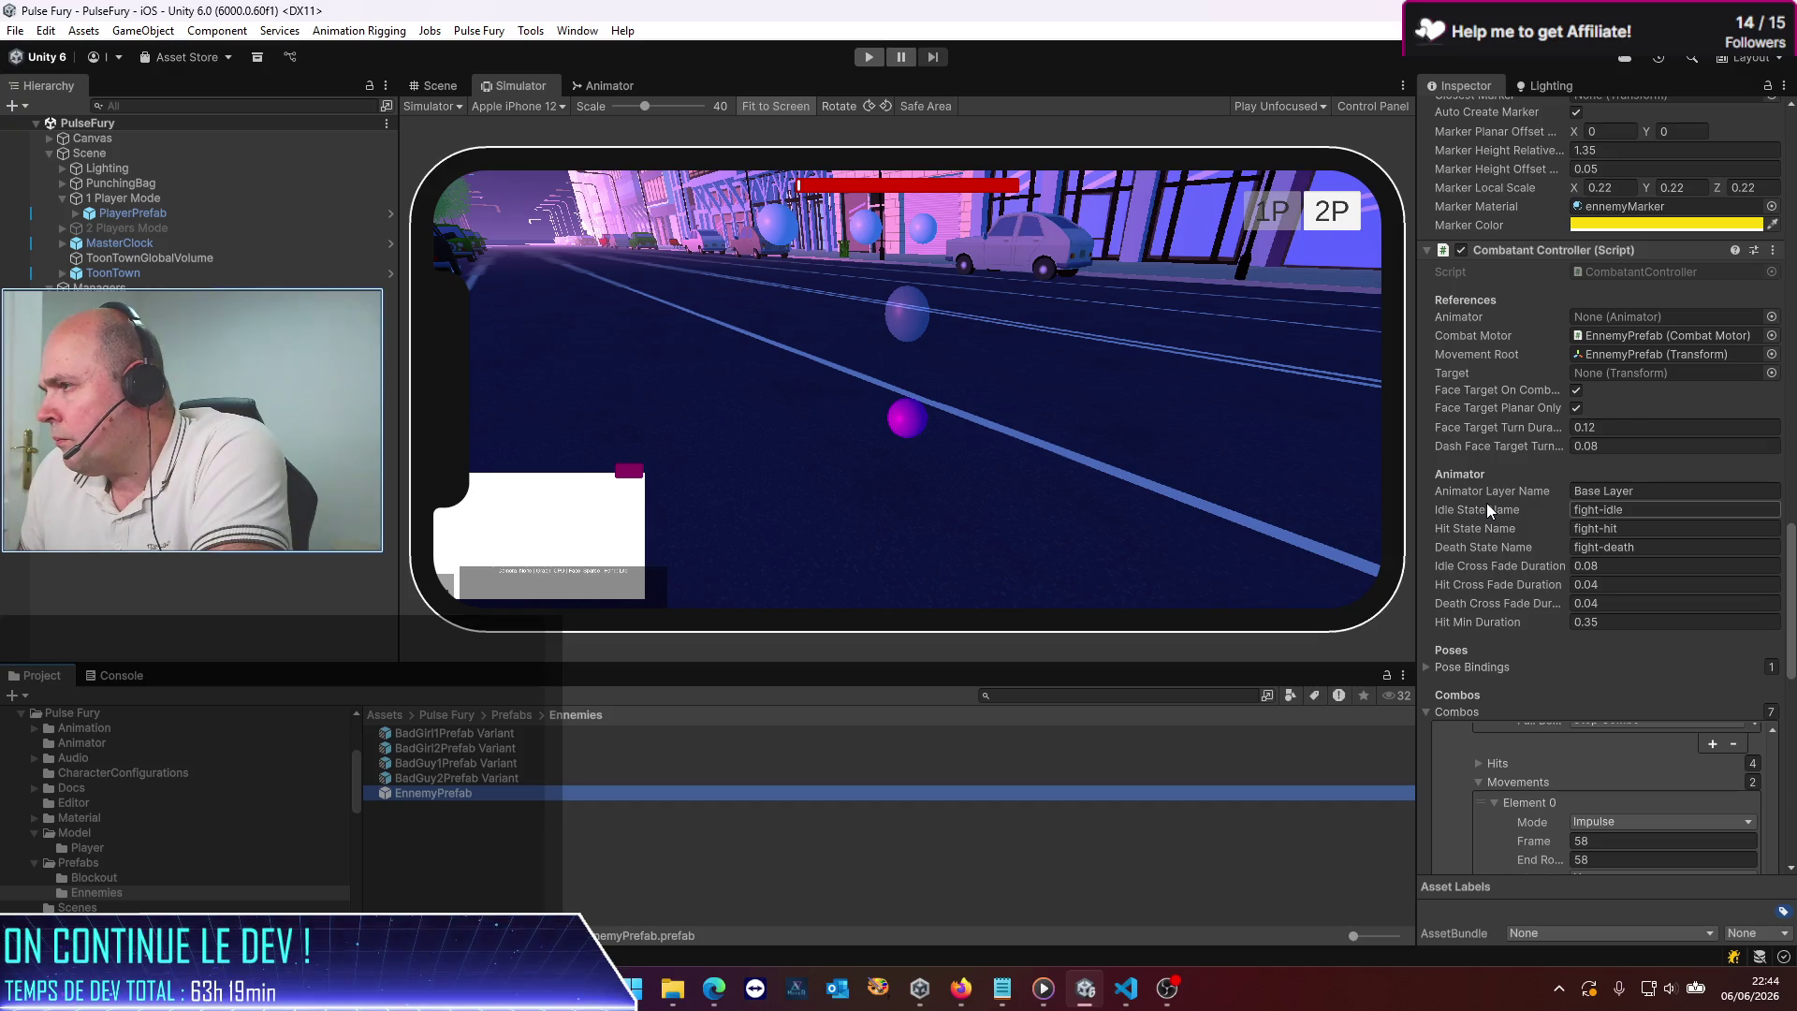
double_click(436, 792)
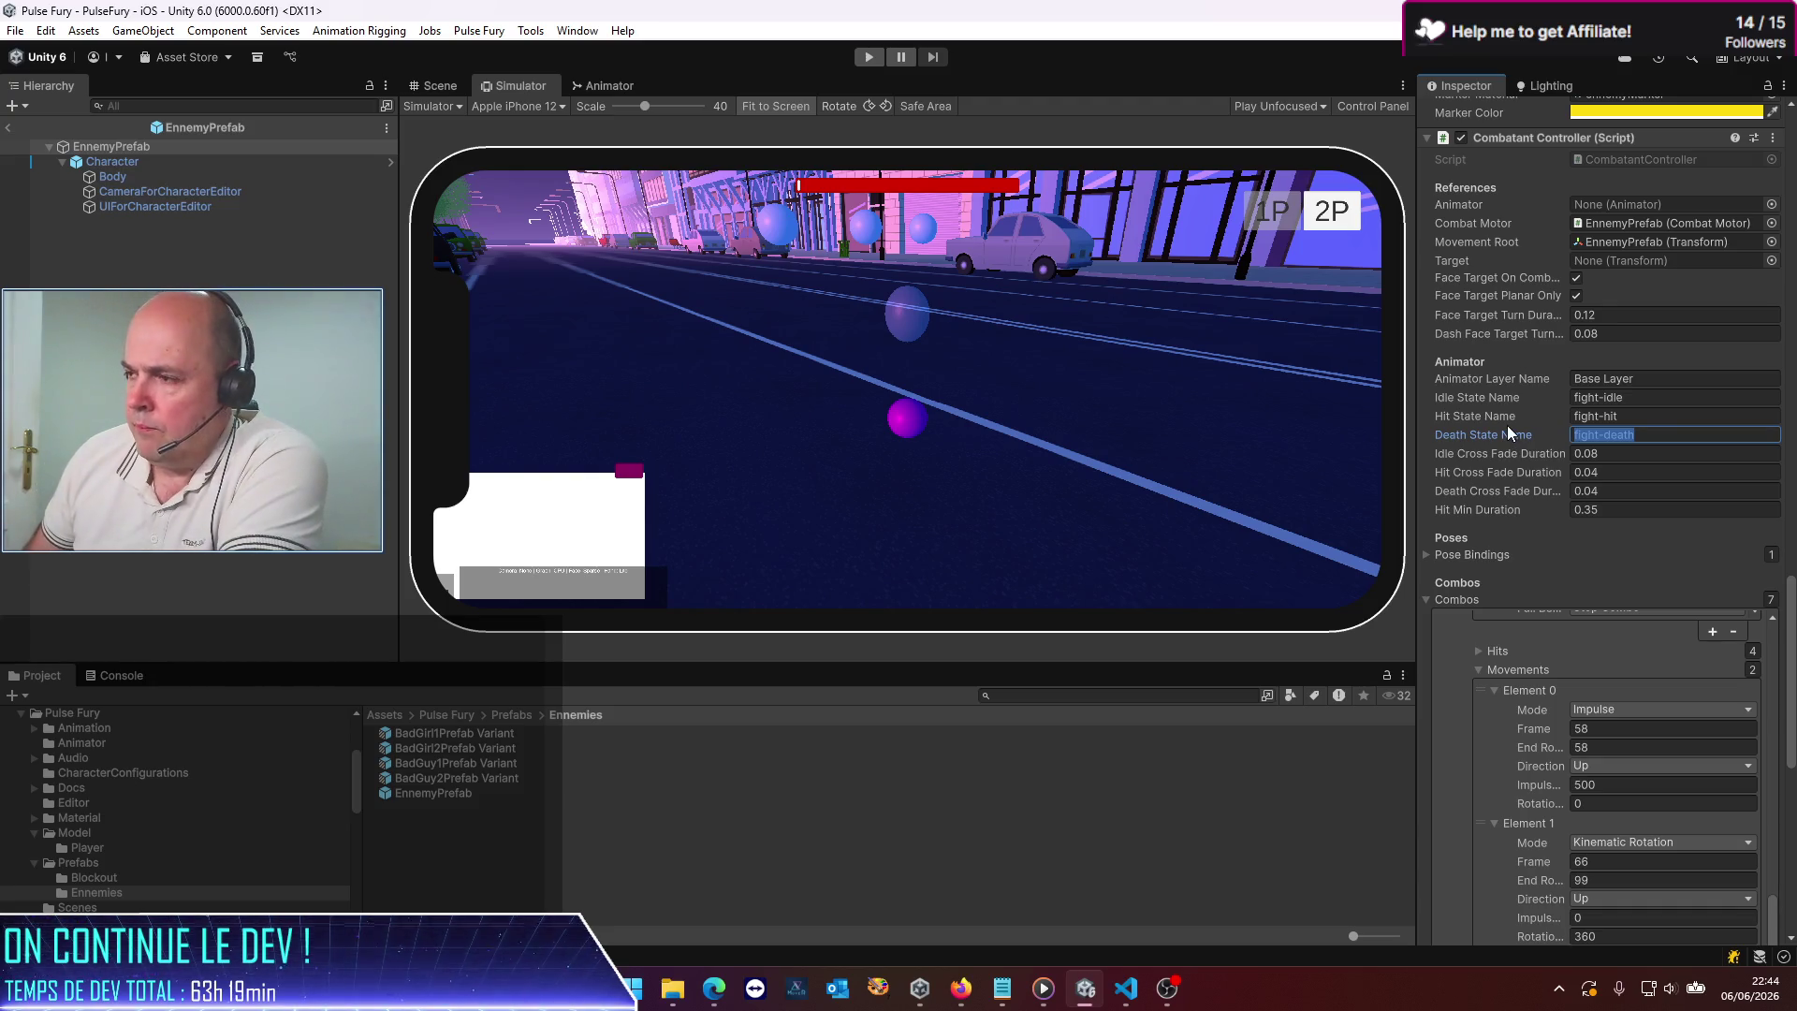
Clear EnnemyPrefab's Death State Name, save the prefab, return to PulseFury and start Play mode
key(BackSpace)
key(ctrl+s)
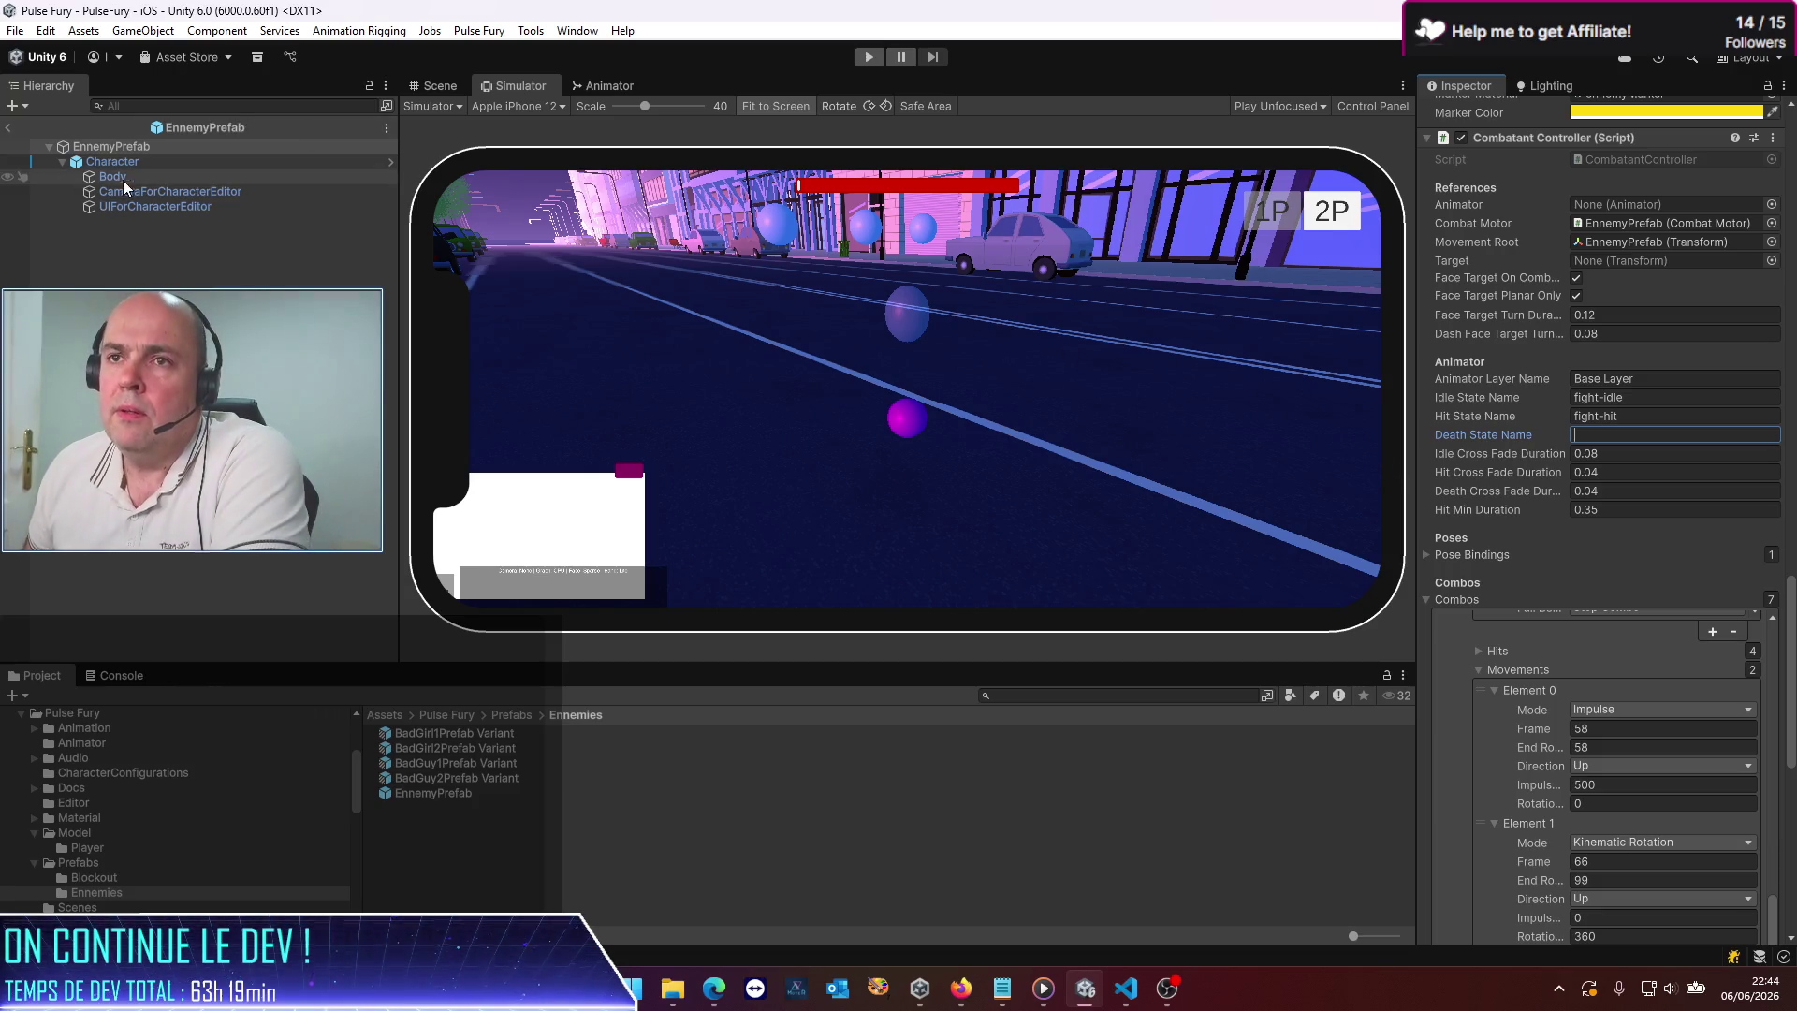
click(11, 131)
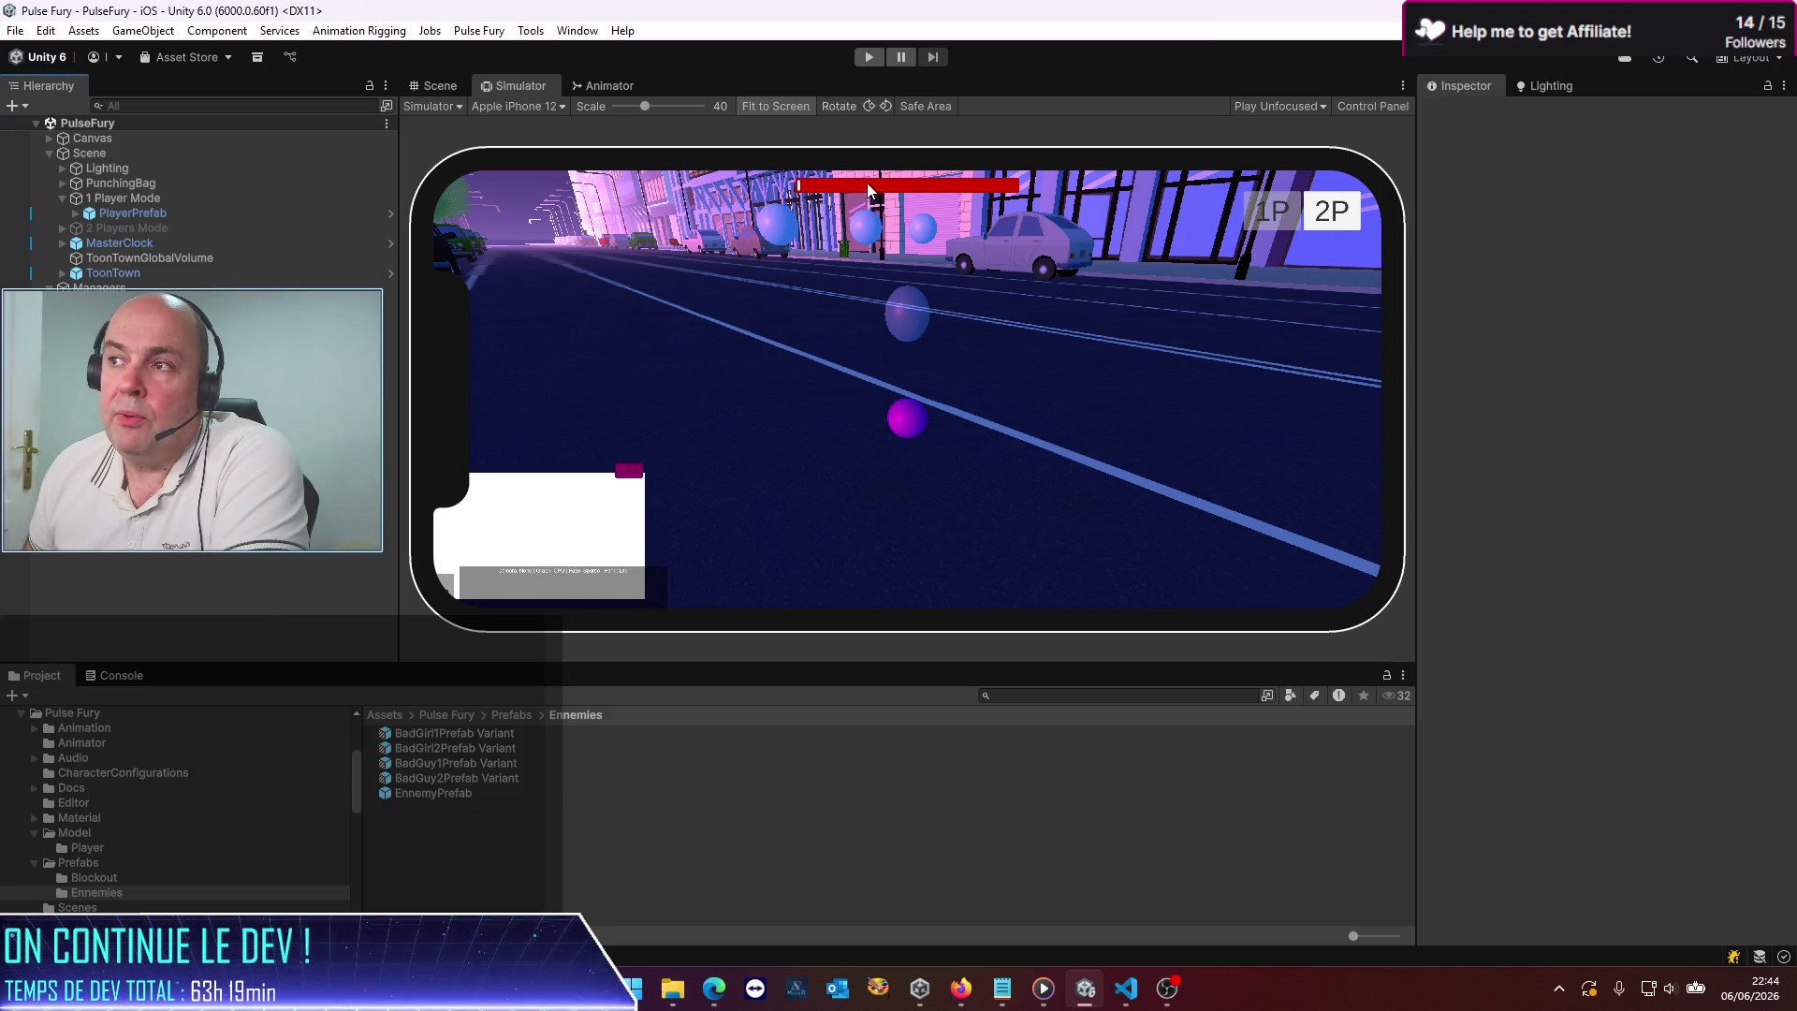
click(870, 58)
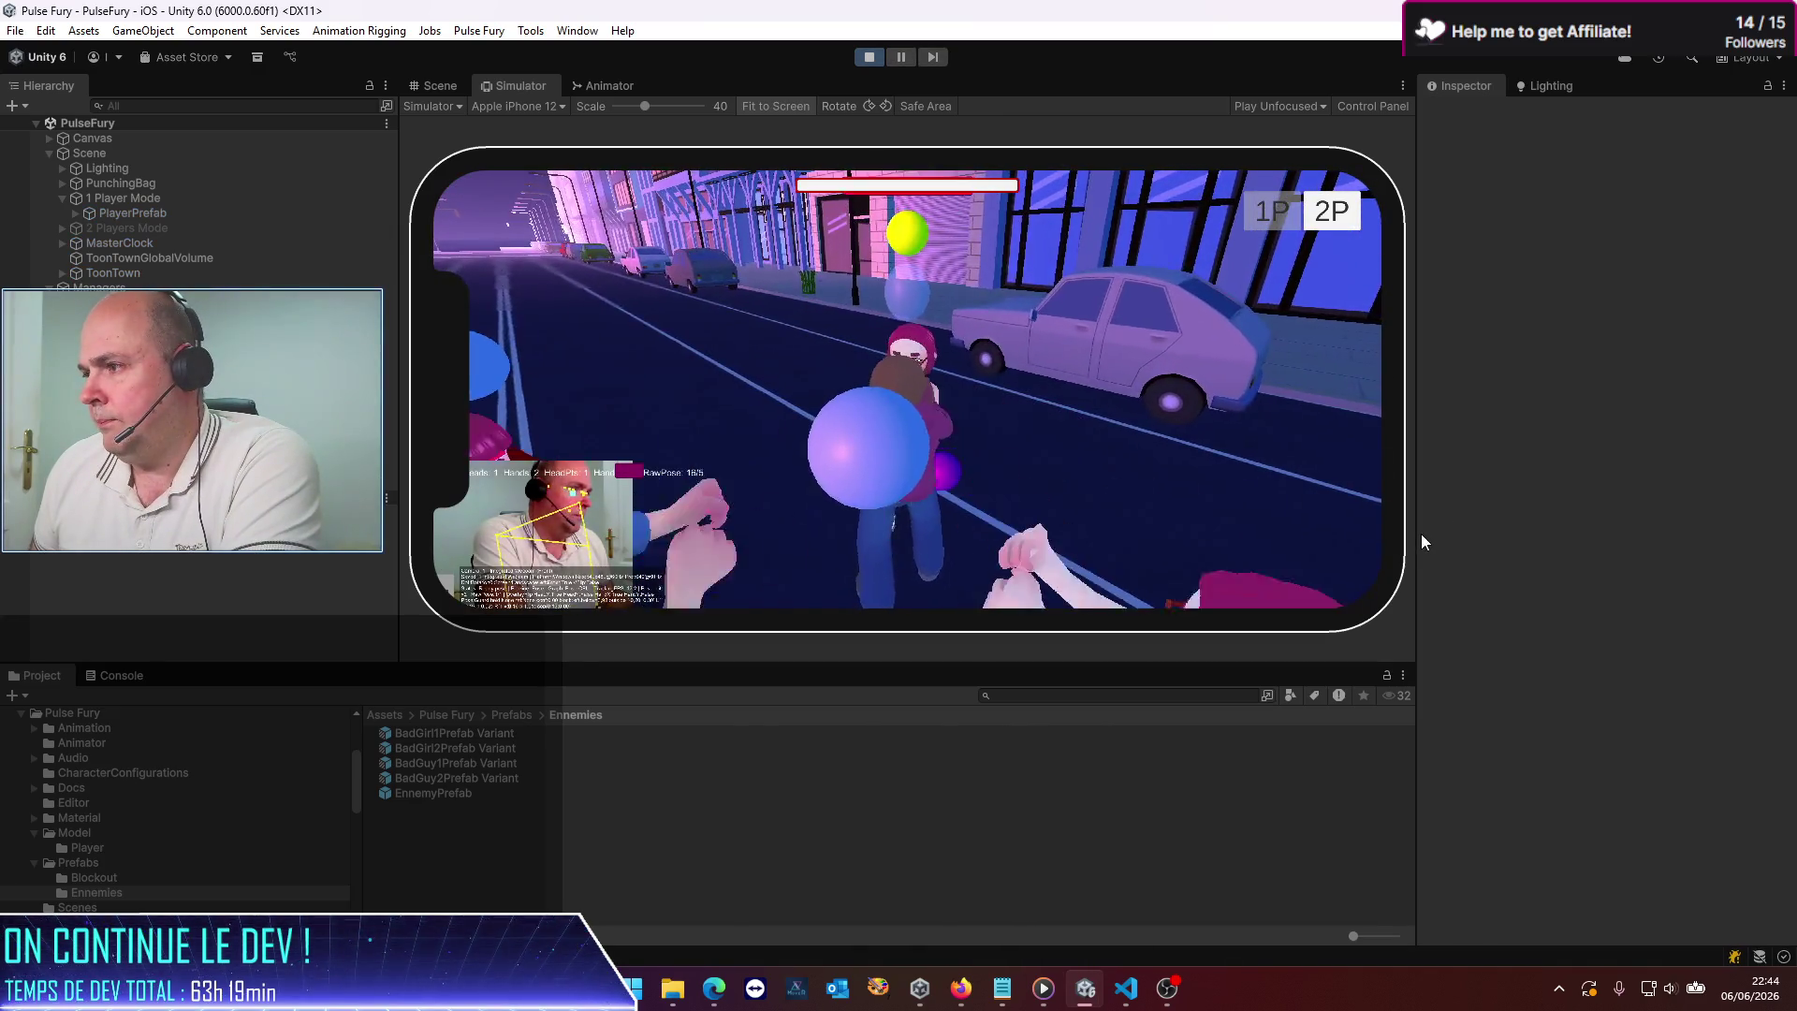
Widen the Simulator view, playtest enemy hits and deaths, then stop Play mode
drag(1417, 534, 1481, 541)
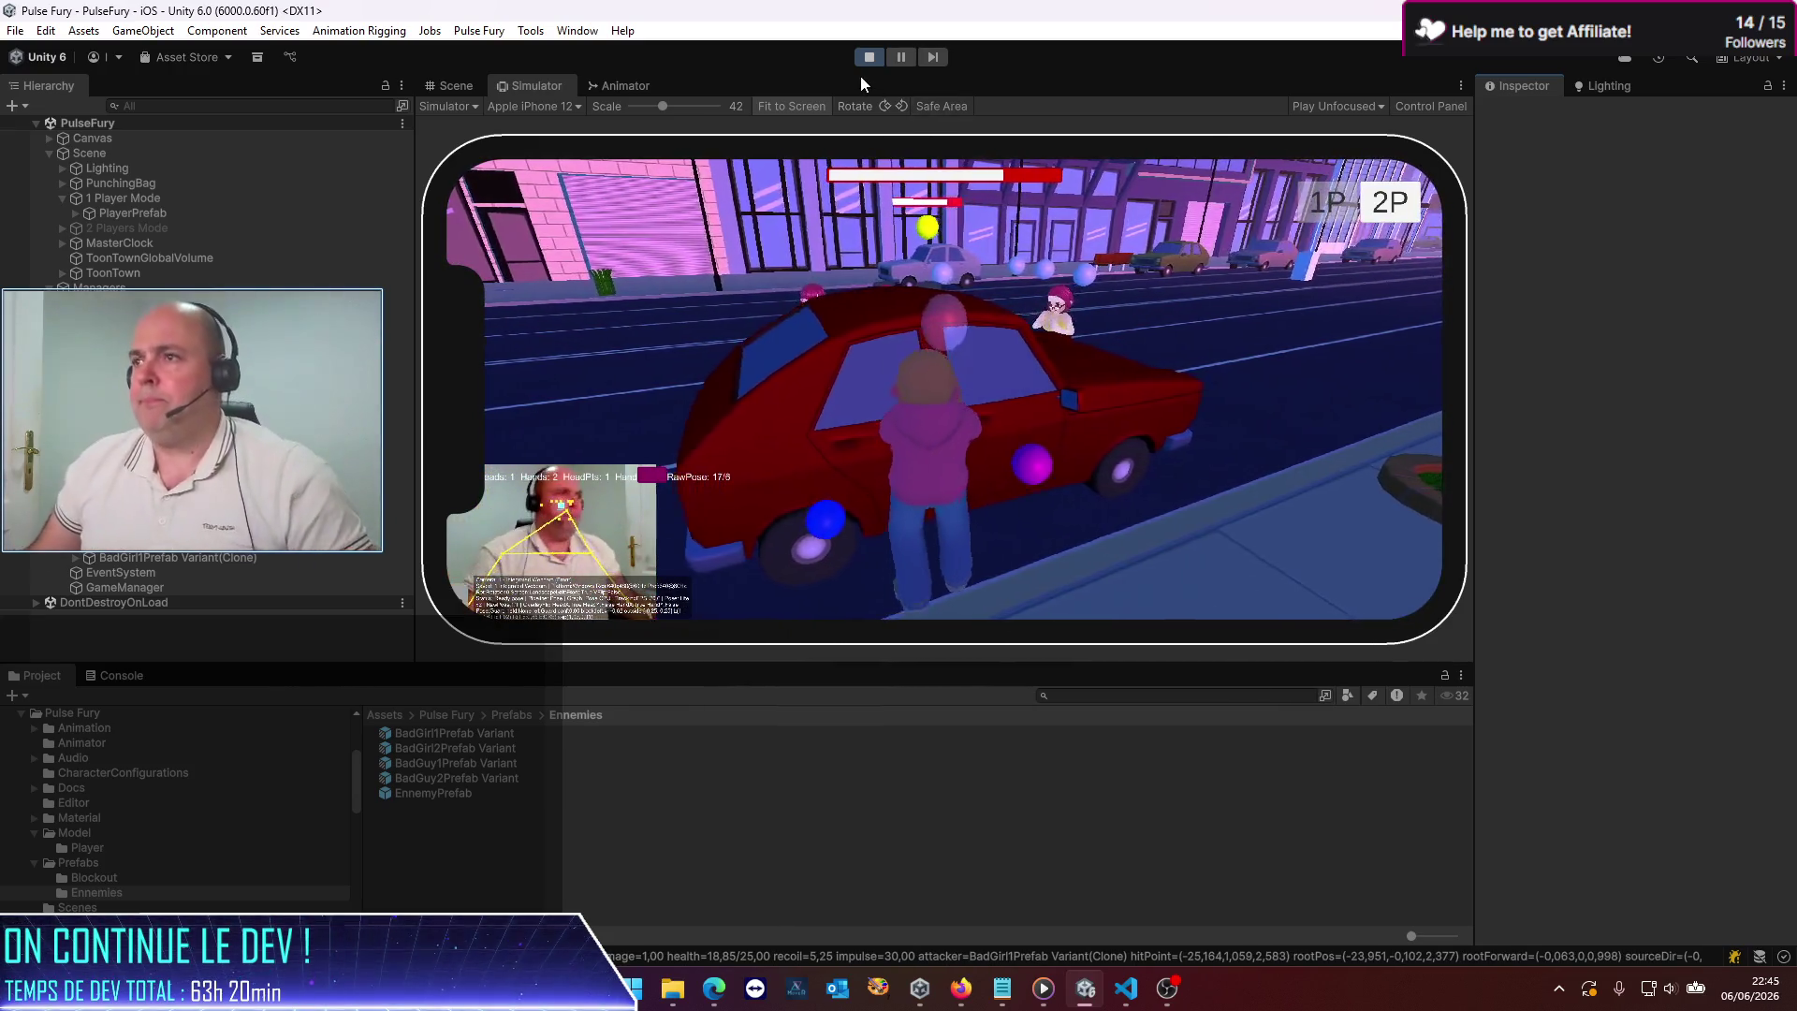
click(870, 58)
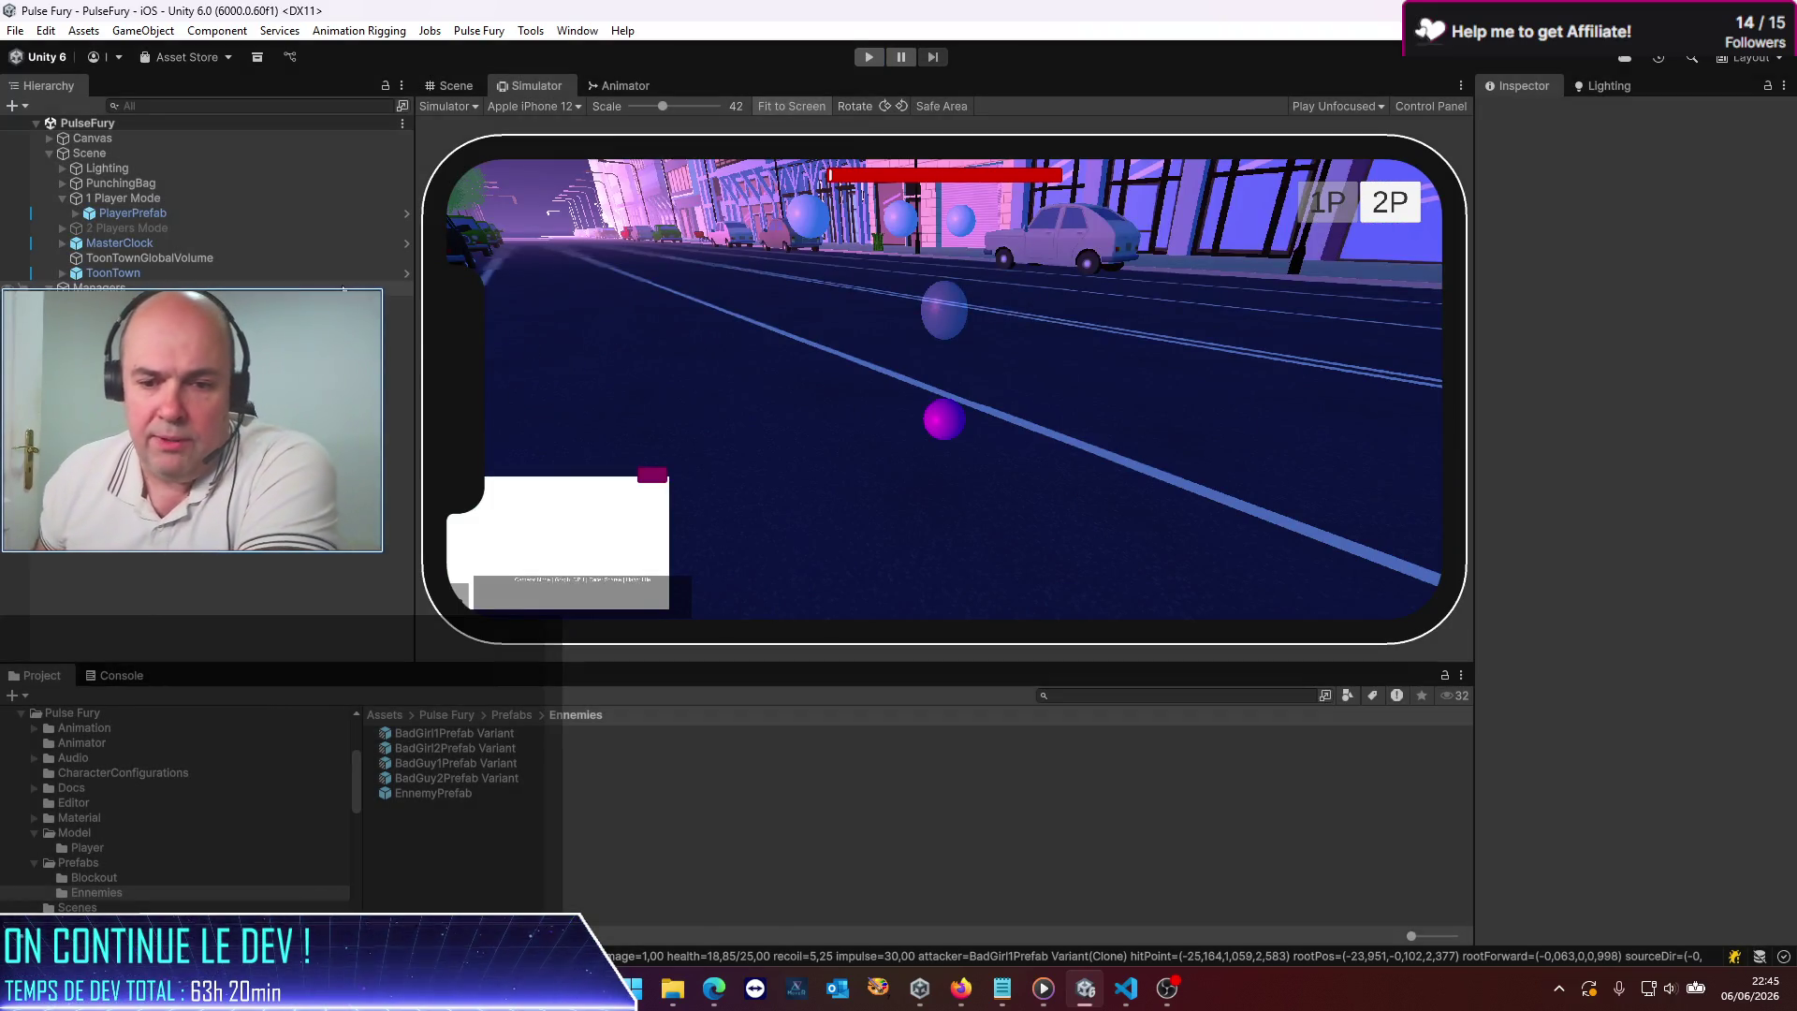
Open PlayerPrefab in Prefab Mode and widen the Inspector to show its Player Manager settings
click(131, 213)
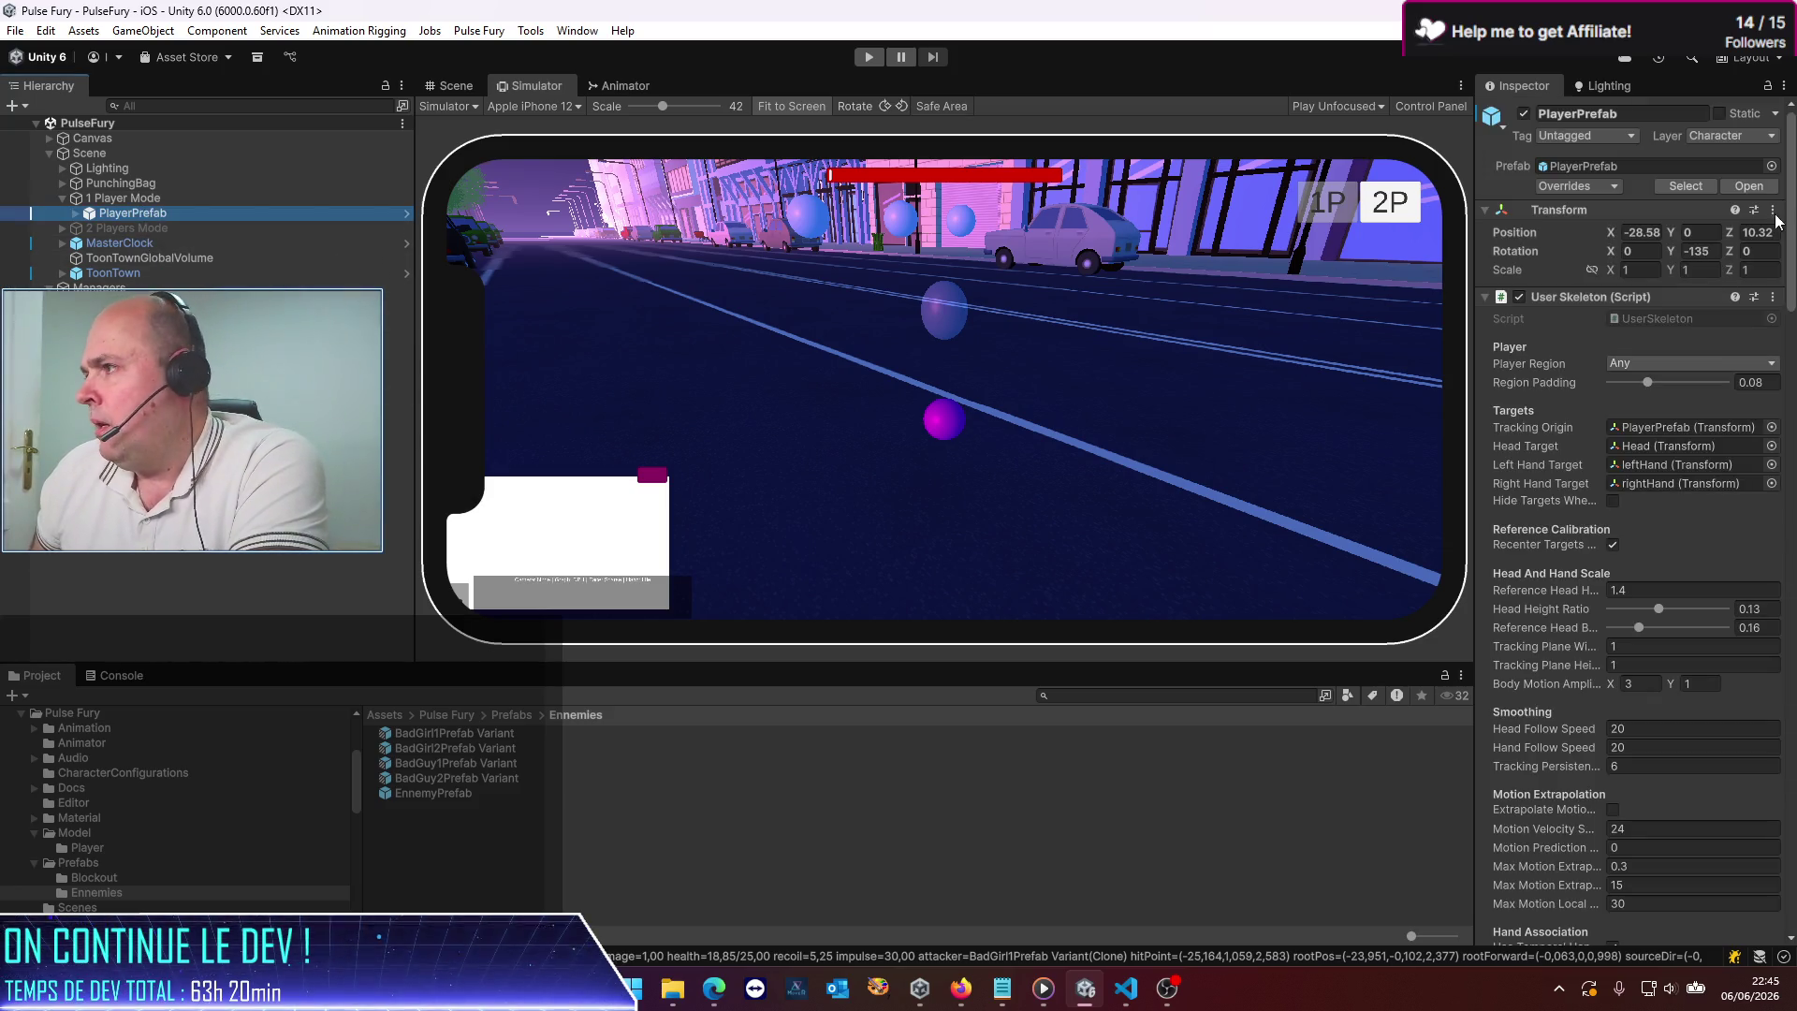
click(1748, 186)
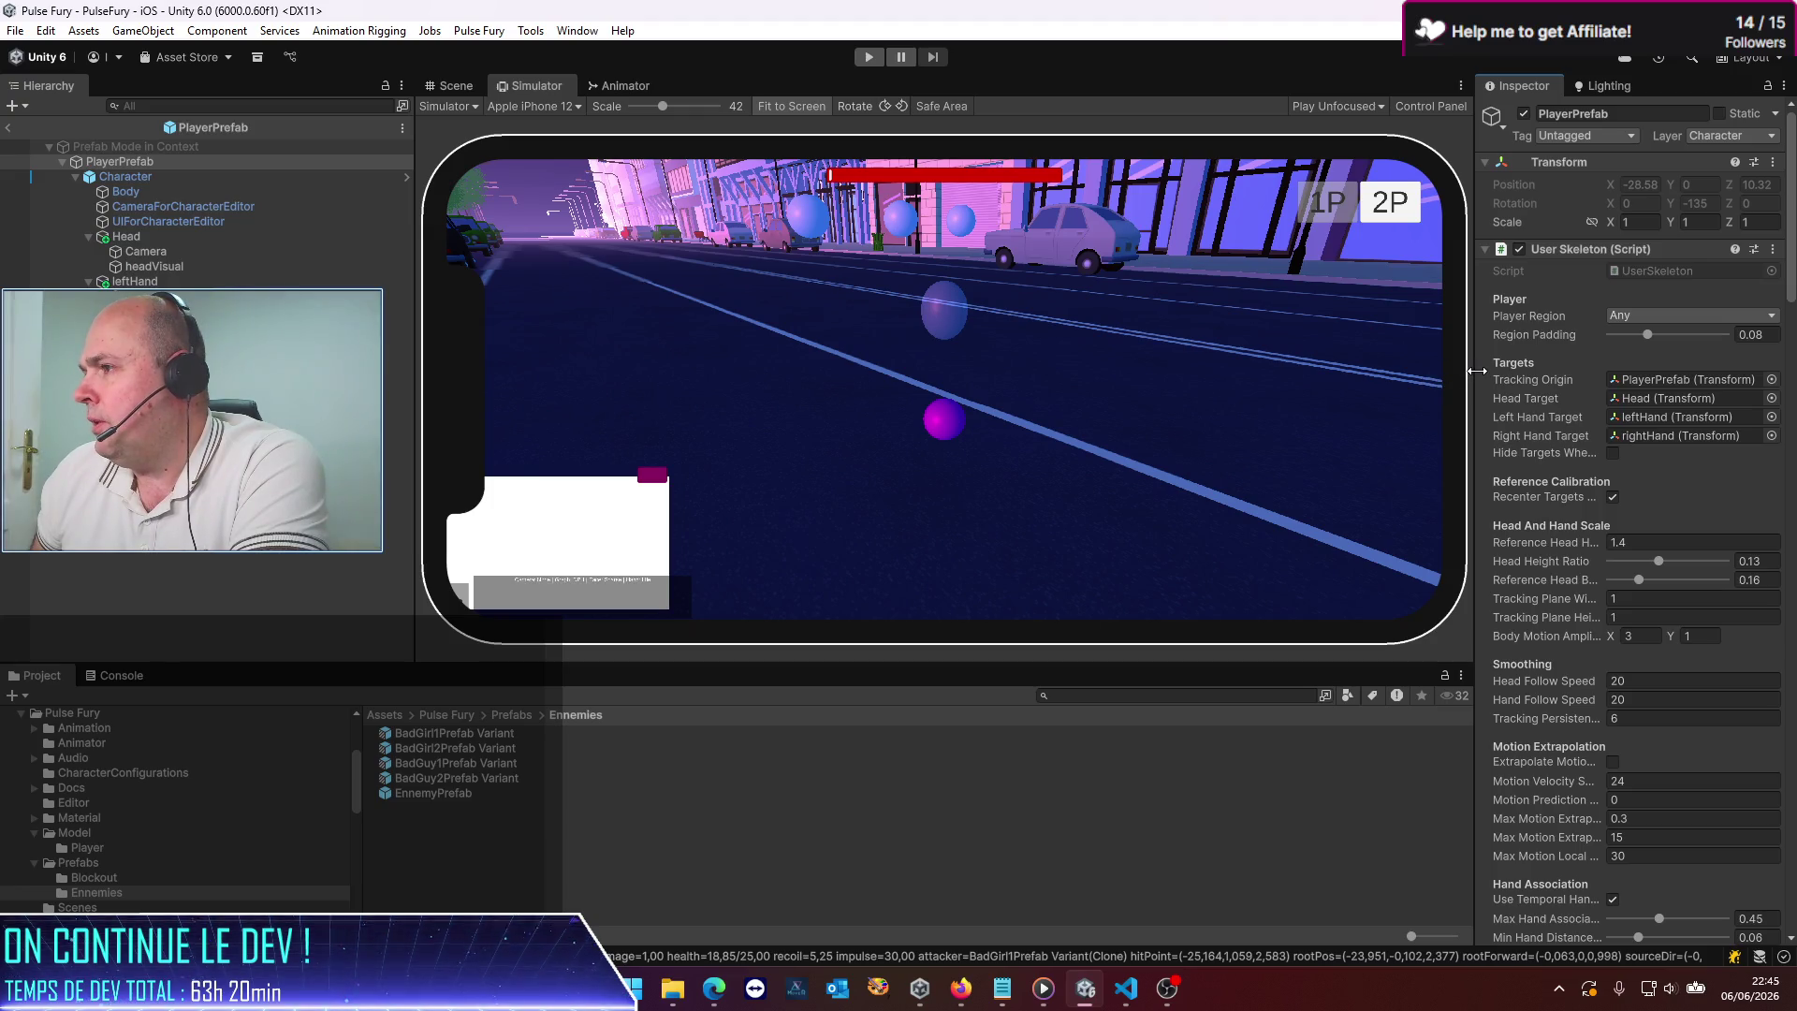
drag(1477, 371, 1084, 371)
scroll(1282, 594, down, 15)
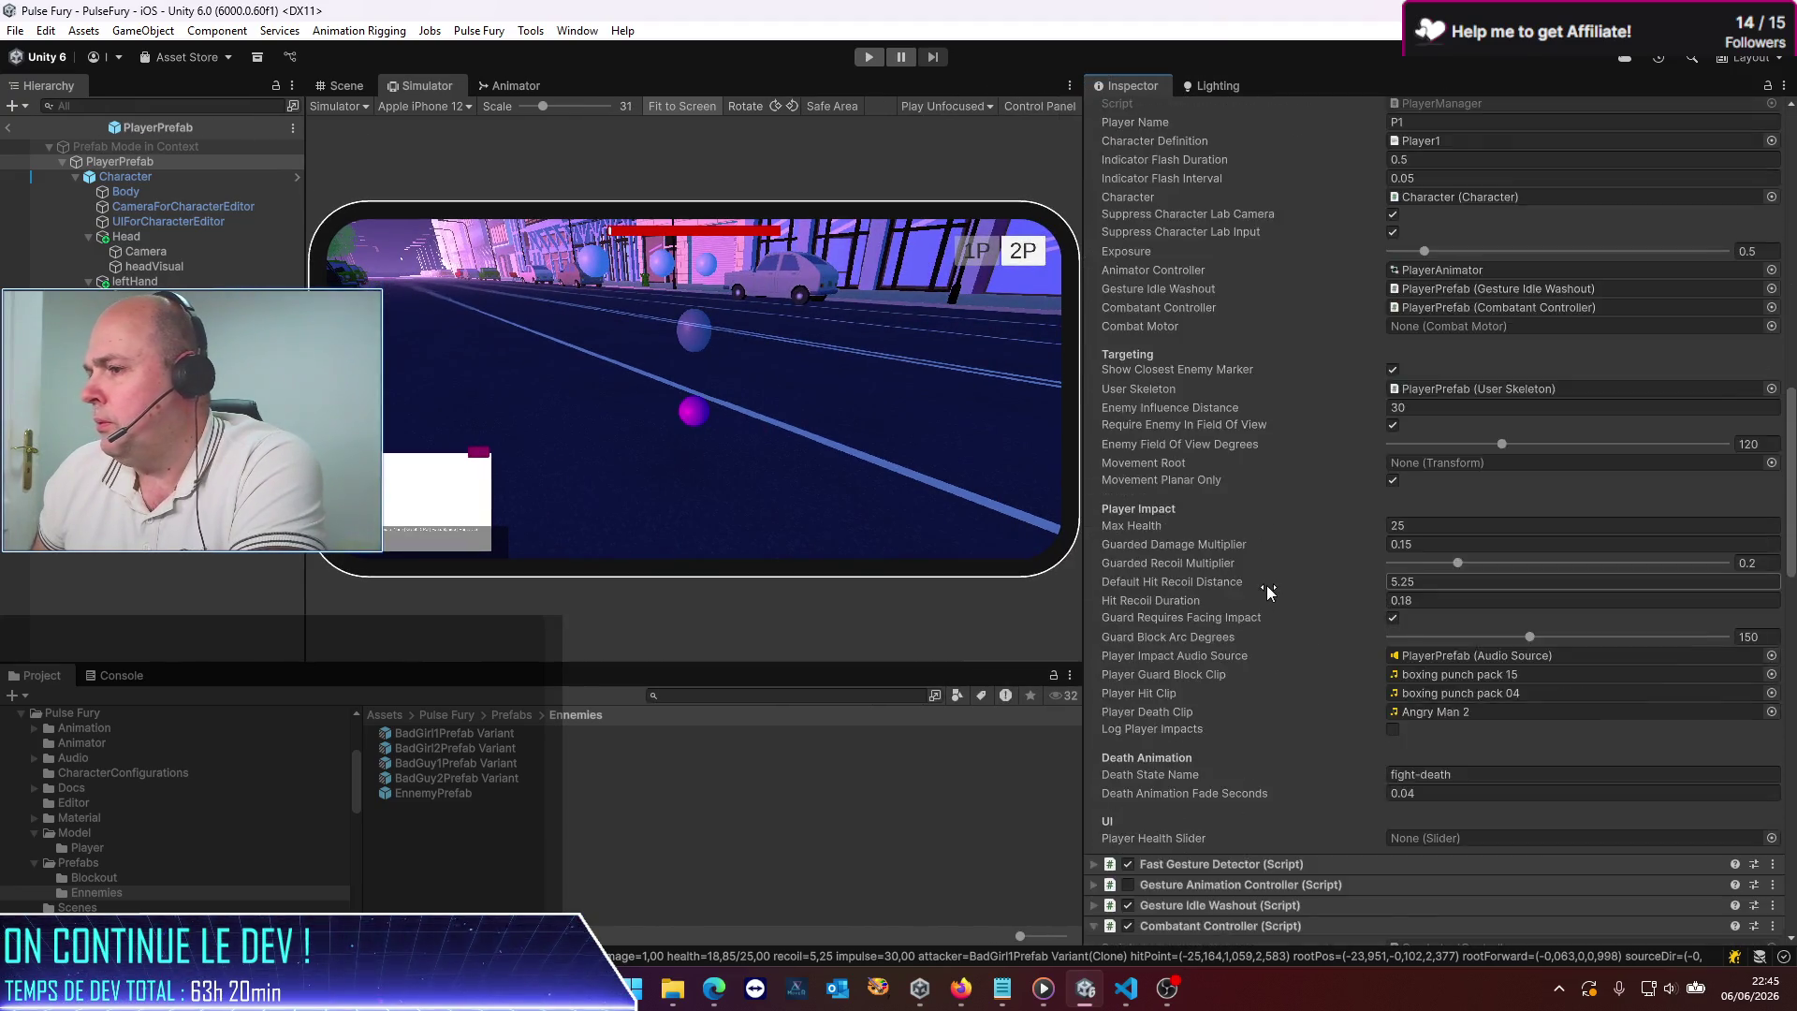
Review the Combo1 and RotateLeft combo settings in the Combatant Controller Combos list
scroll(1267, 586, down, 15)
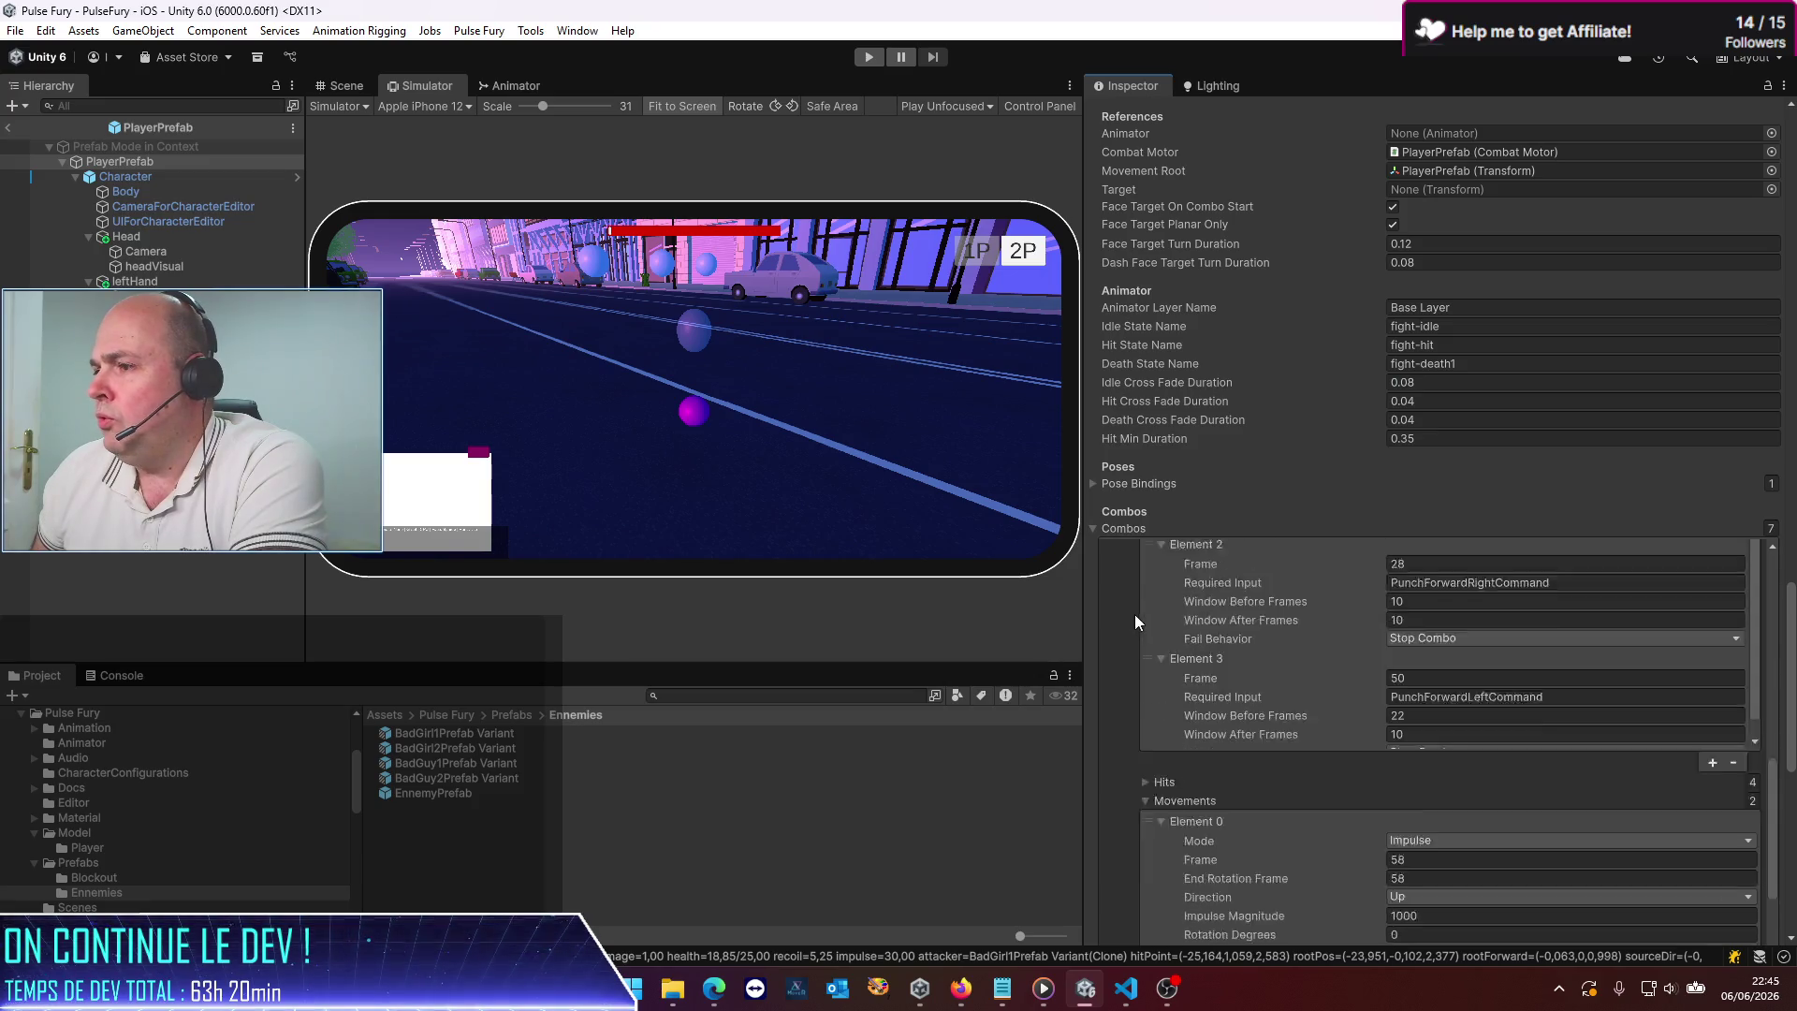
scroll(1135, 614, up, 10)
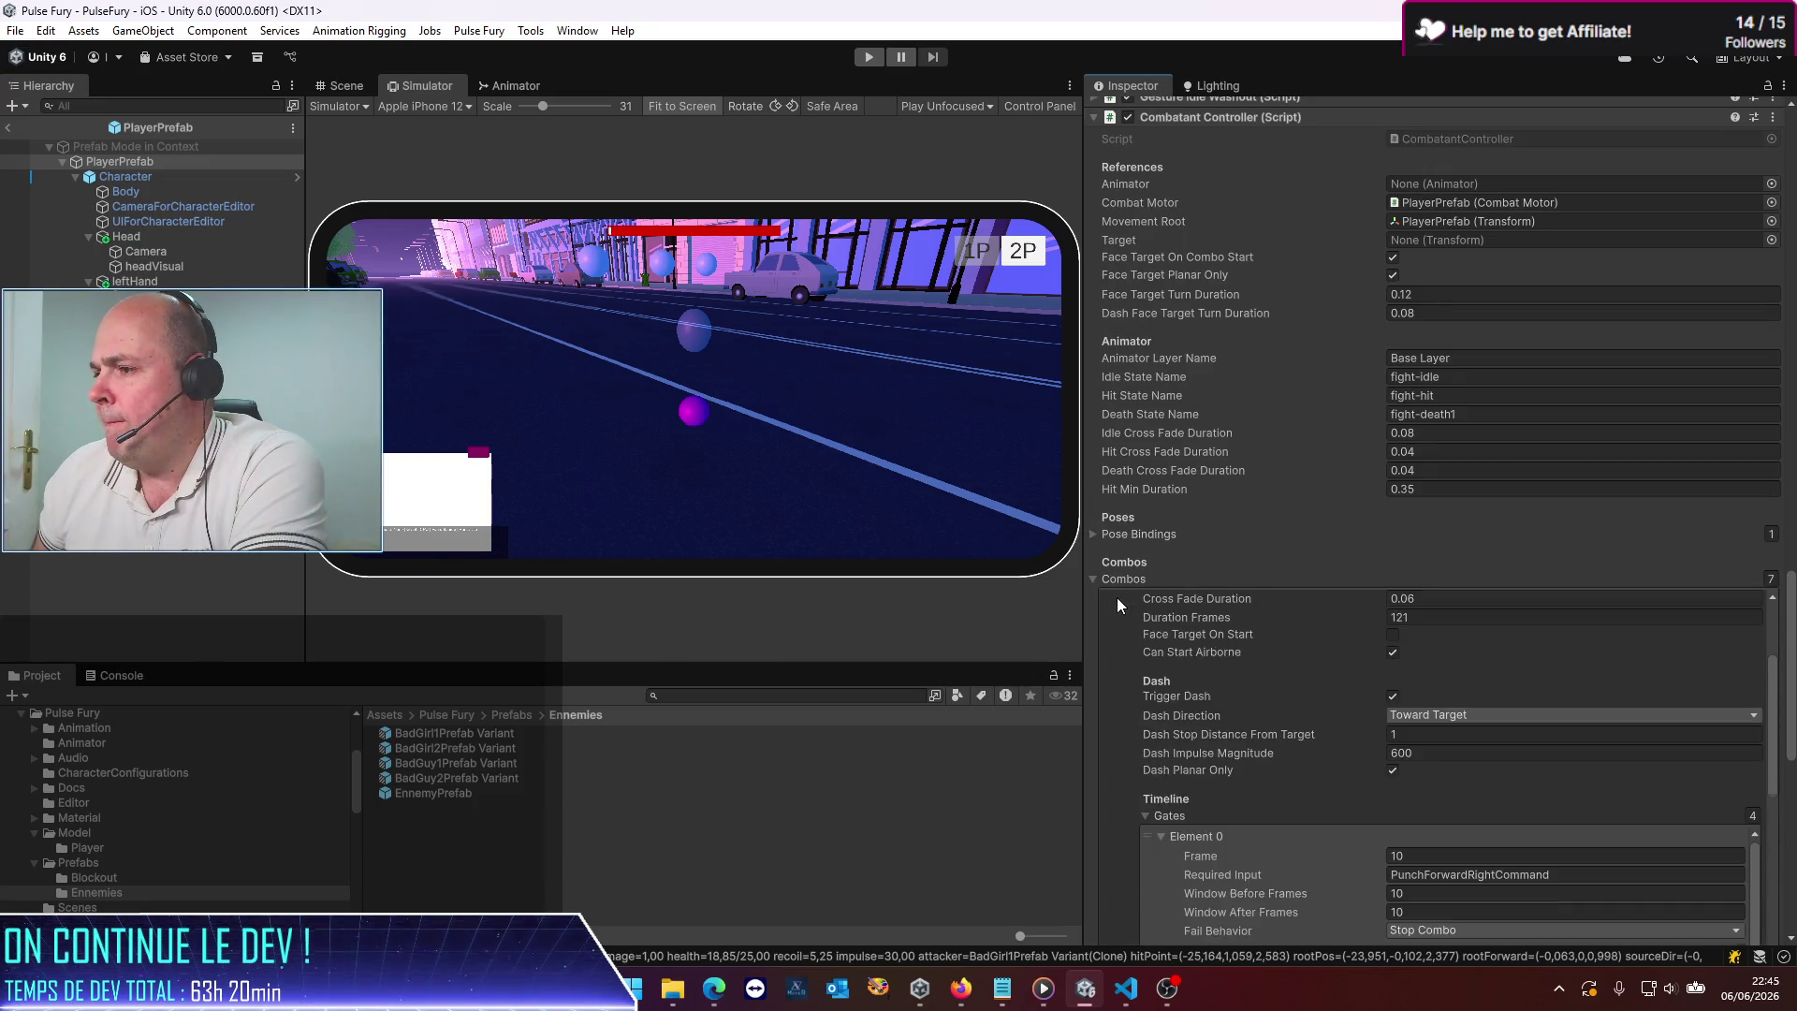
scroll(1116, 597, up, 3)
click(1117, 640)
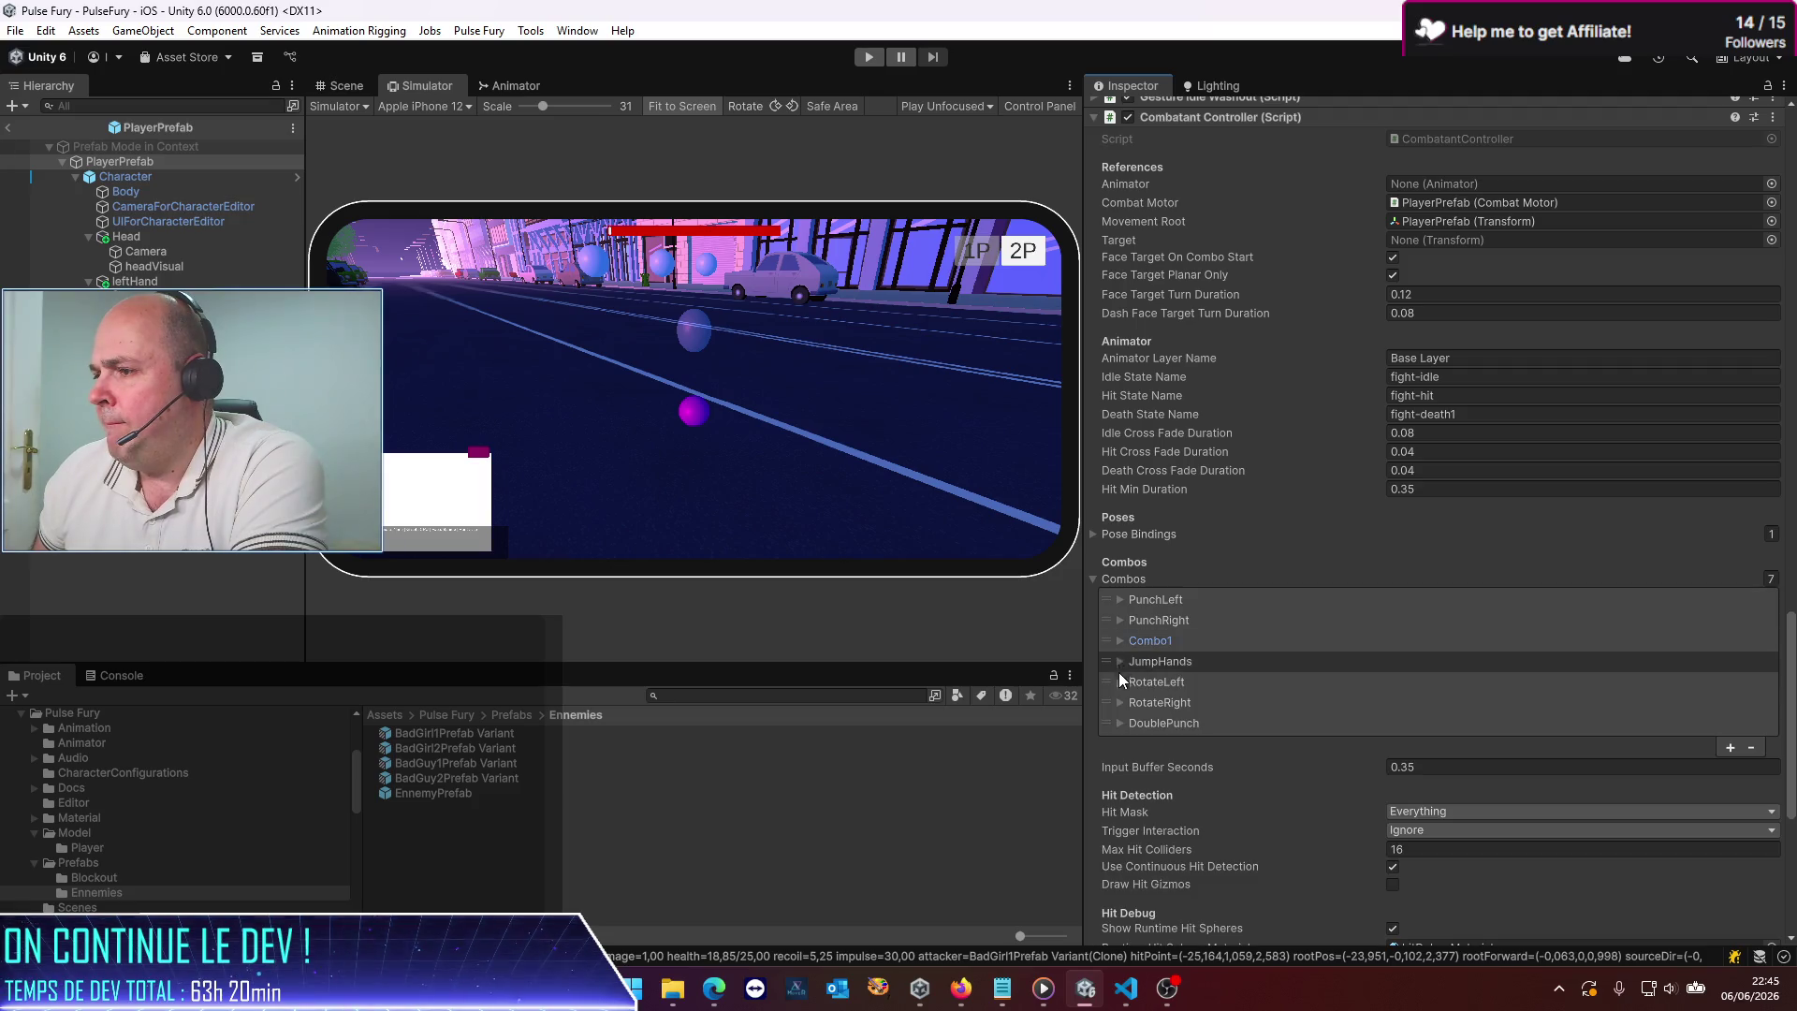
click(1119, 683)
scroll(1174, 717, down, 2)
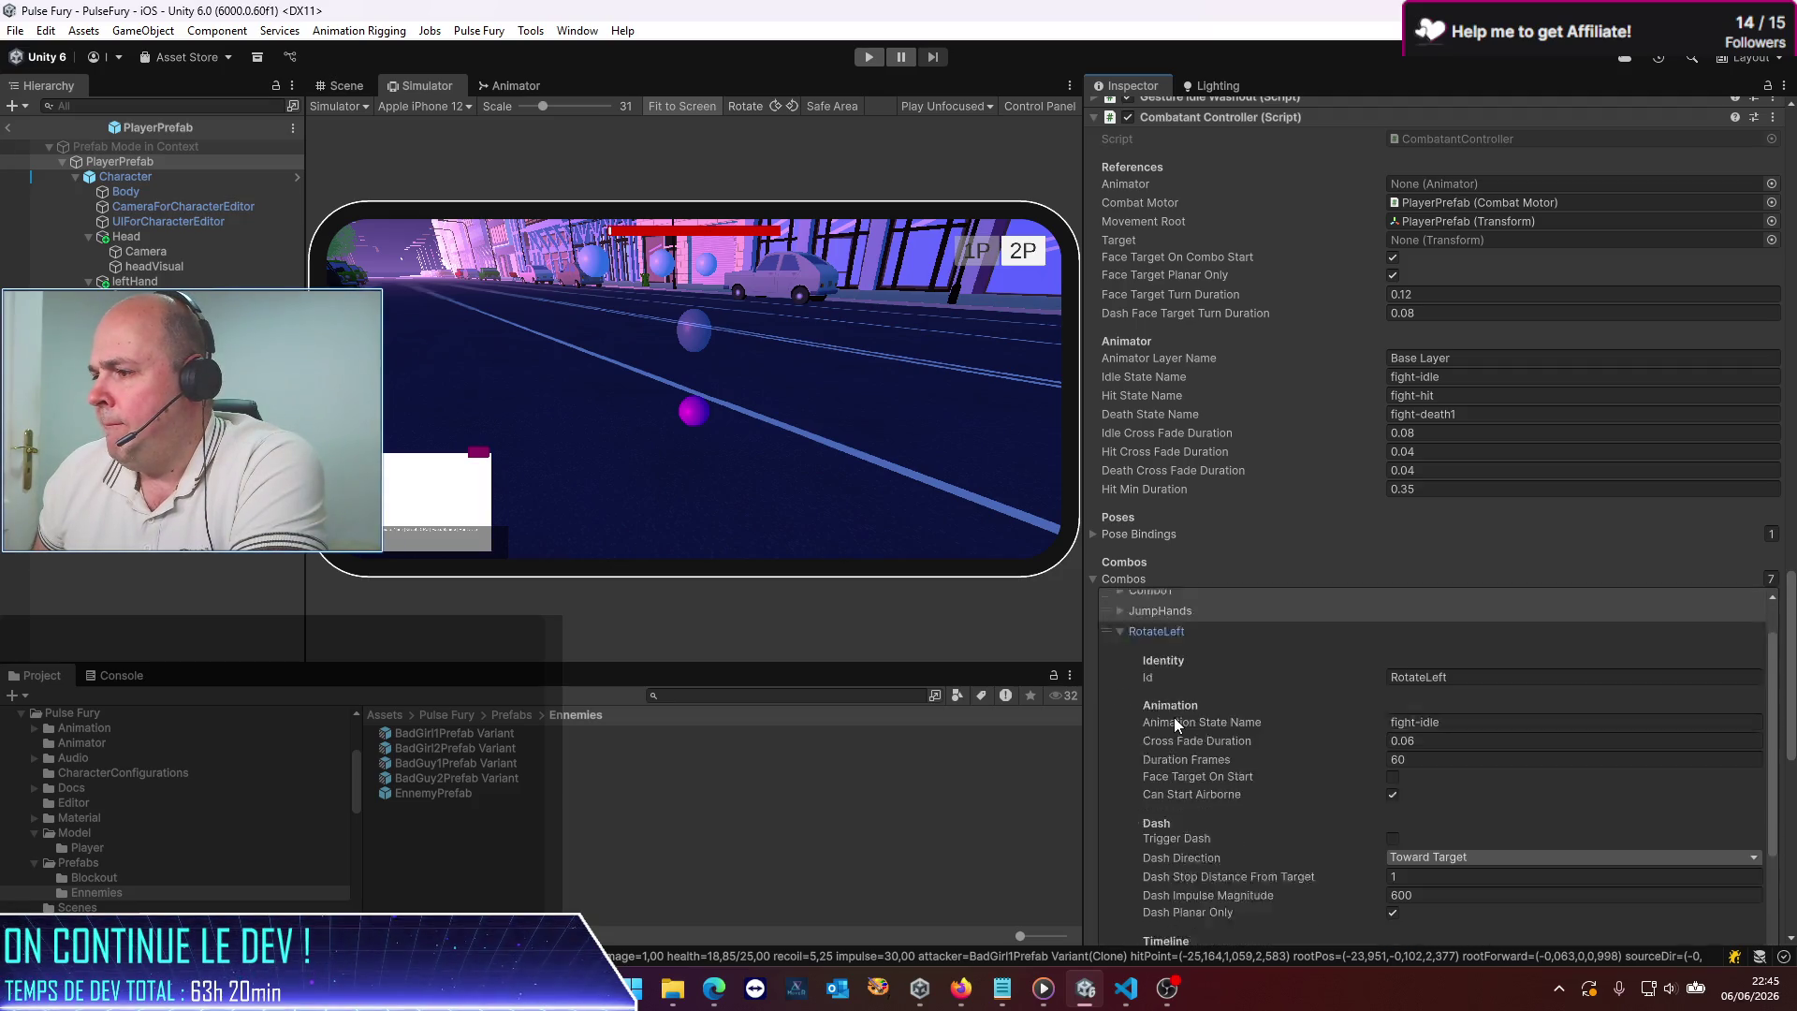
scroll(1174, 717, down, 2)
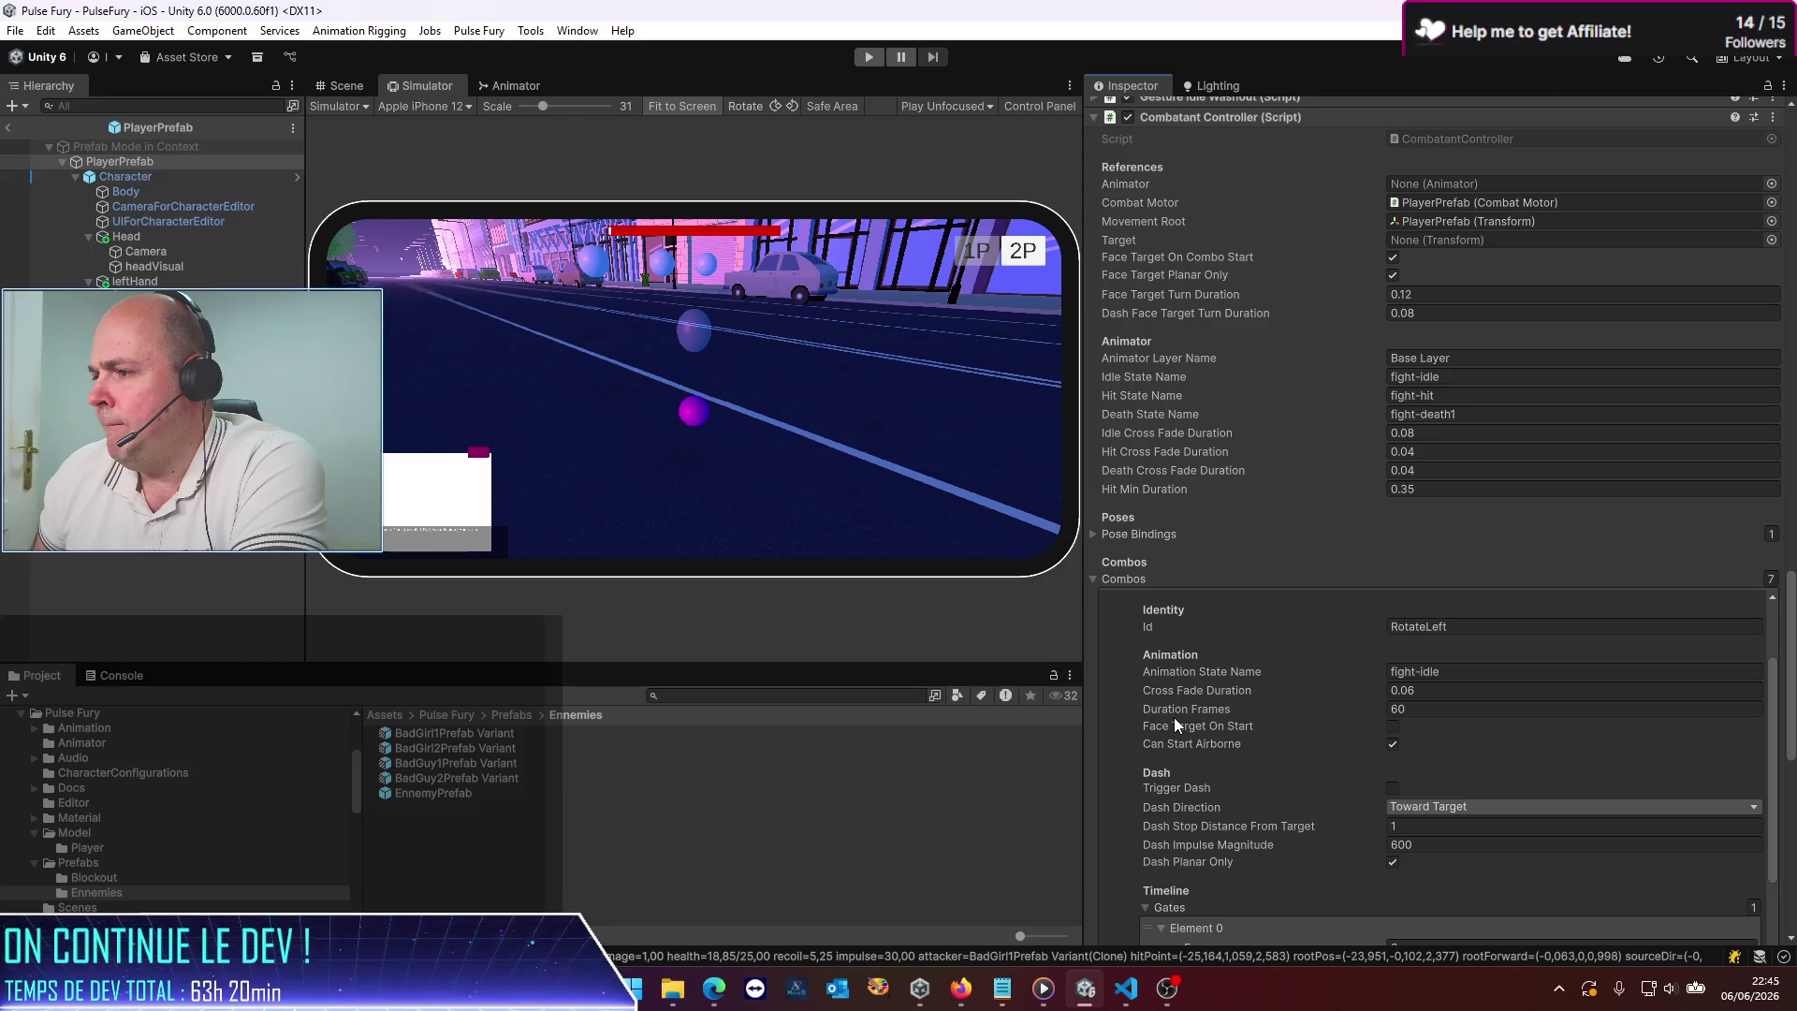
scroll(1174, 717, down, 3)
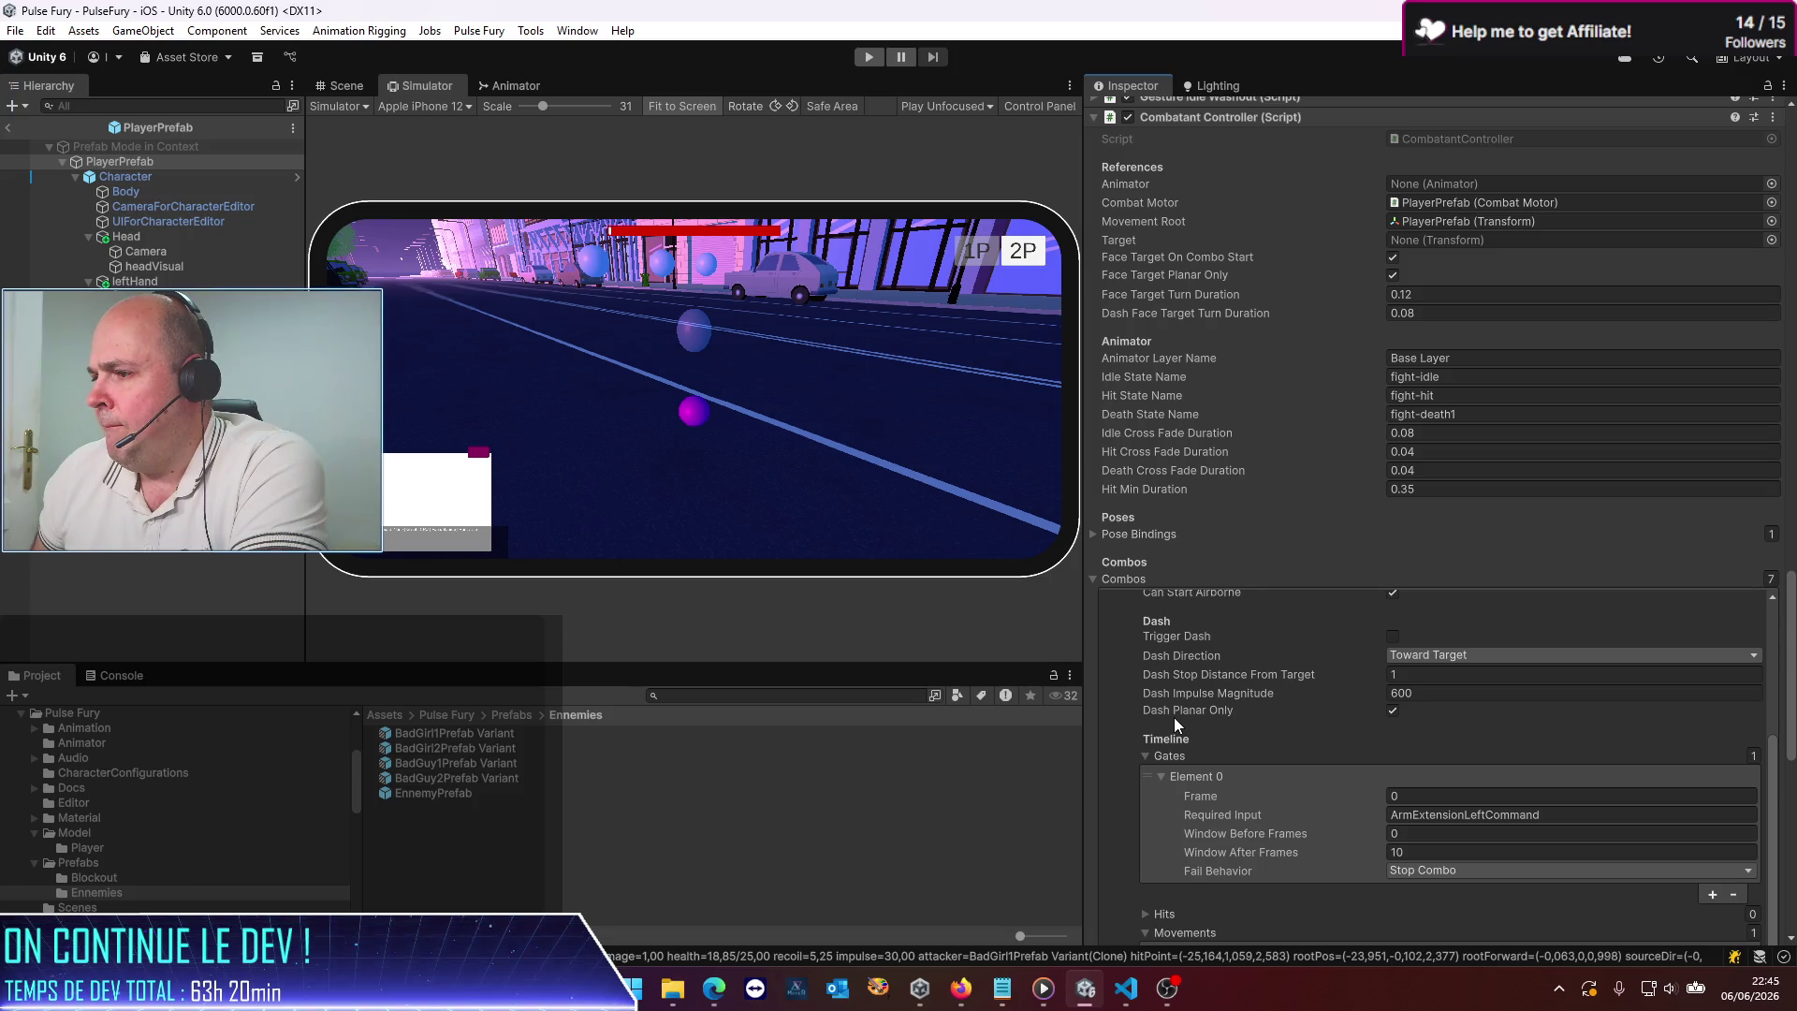
scroll(1174, 717, down, 3)
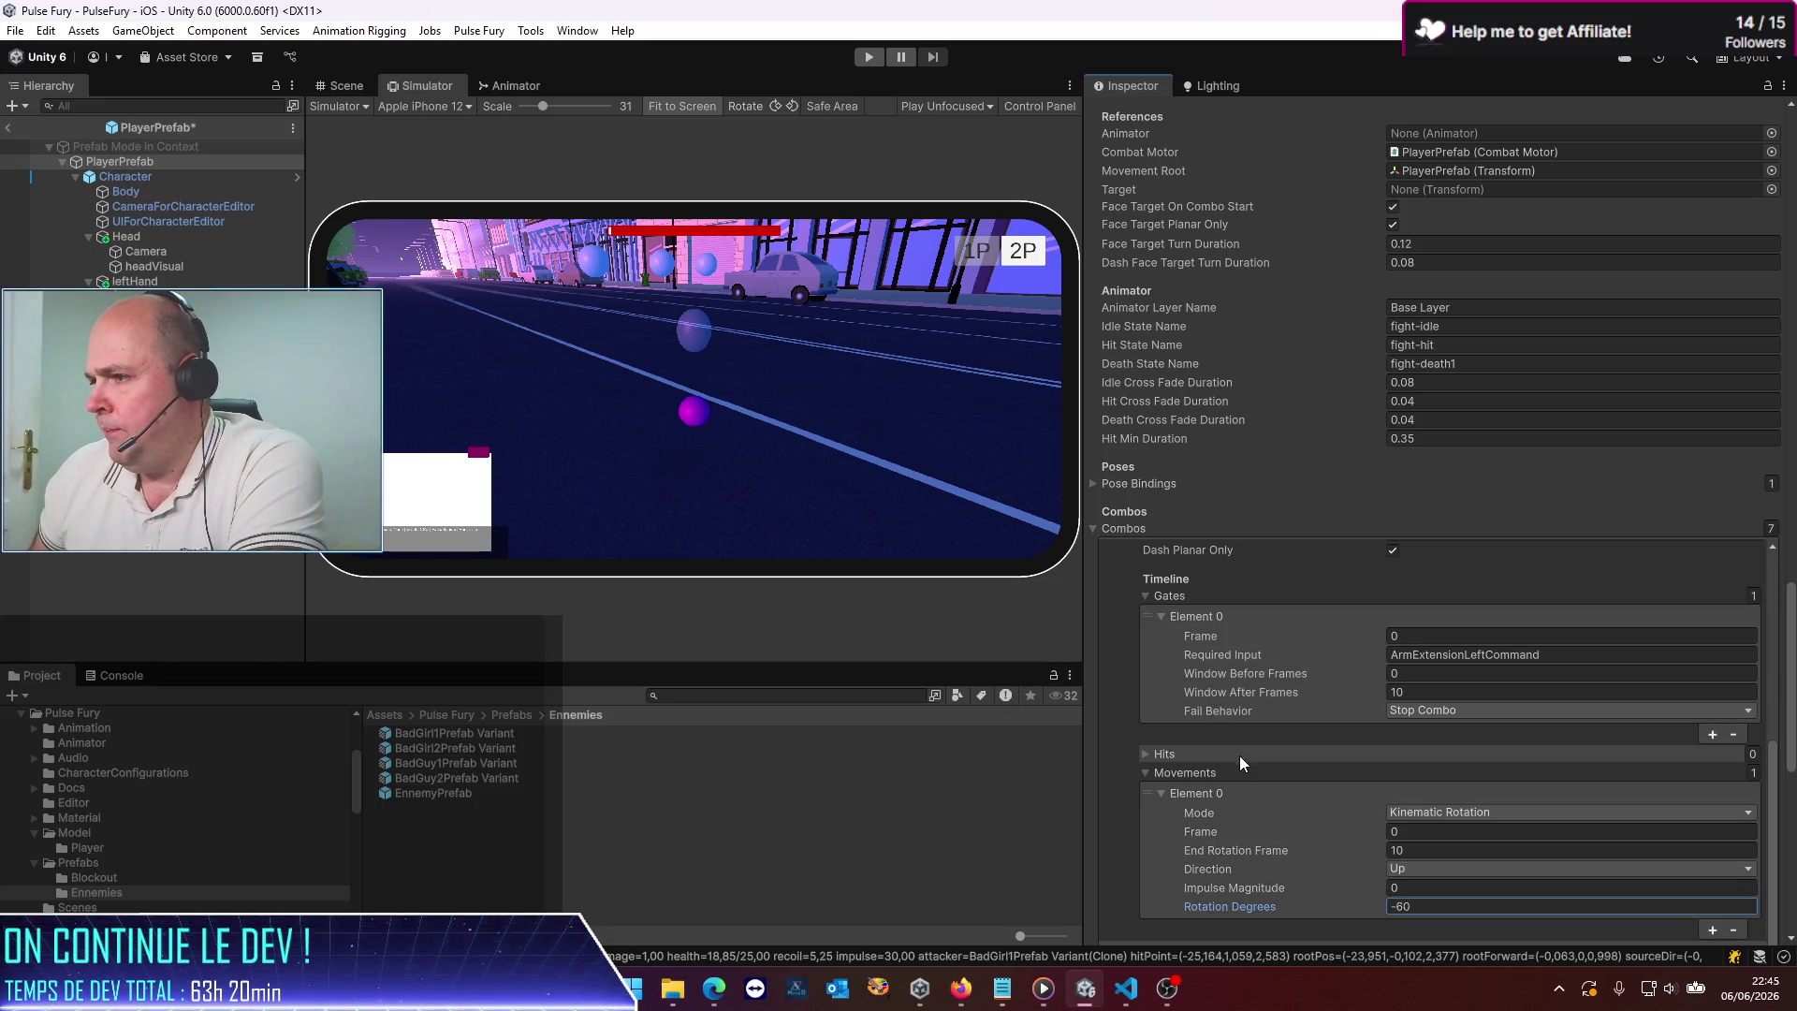
scroll(1205, 722, up, 7)
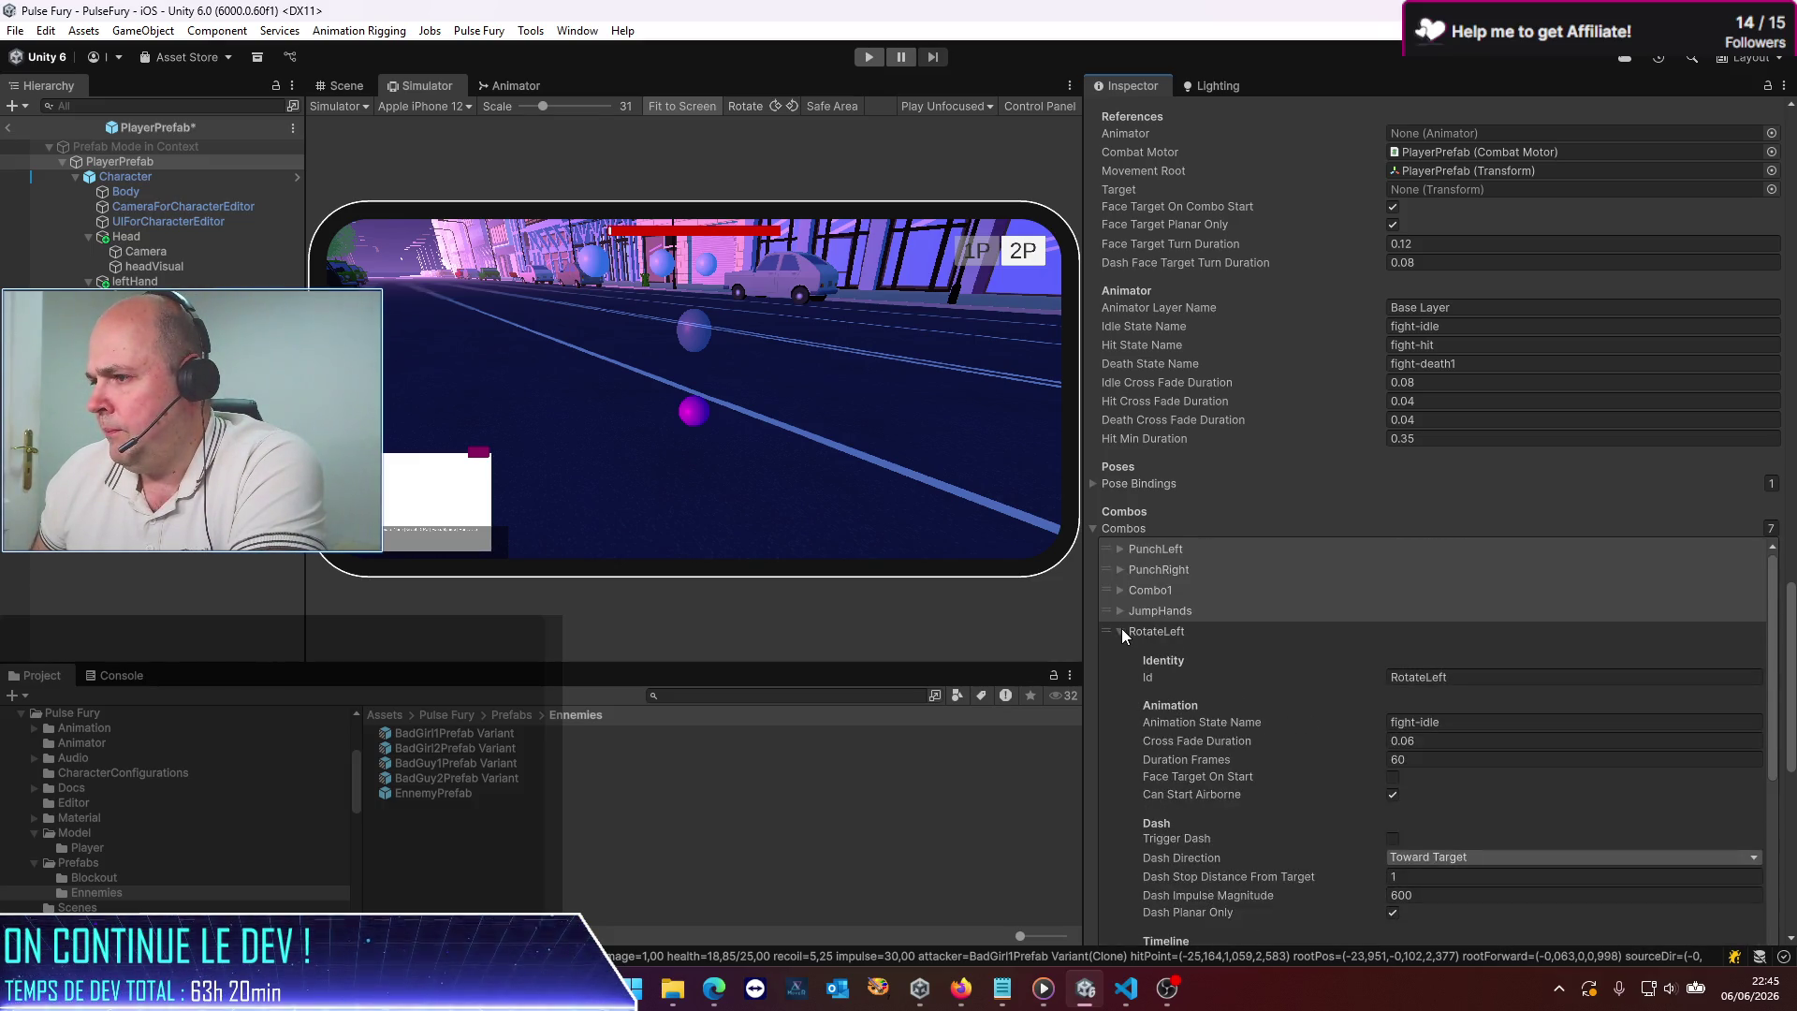
click(1114, 631)
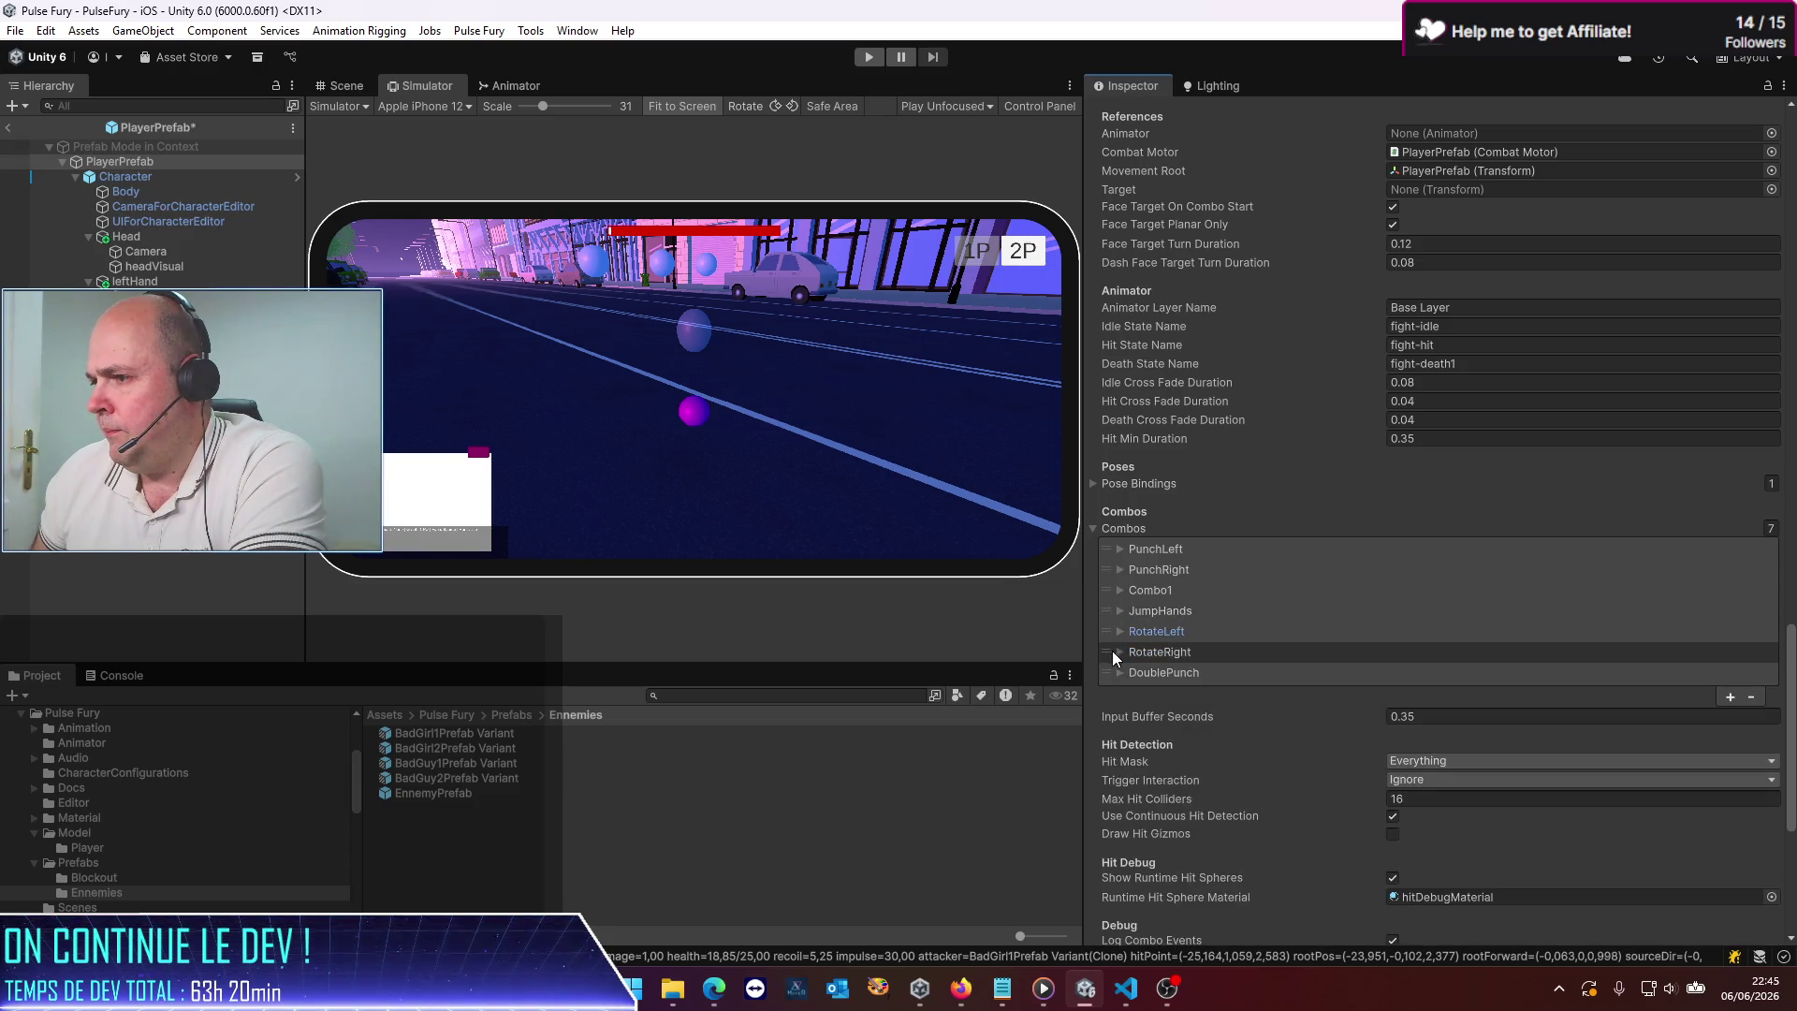
Set RotateRight's Movements Element 0 Rotation Degrees to 60
click(1120, 653)
scroll(1217, 740, down, 5)
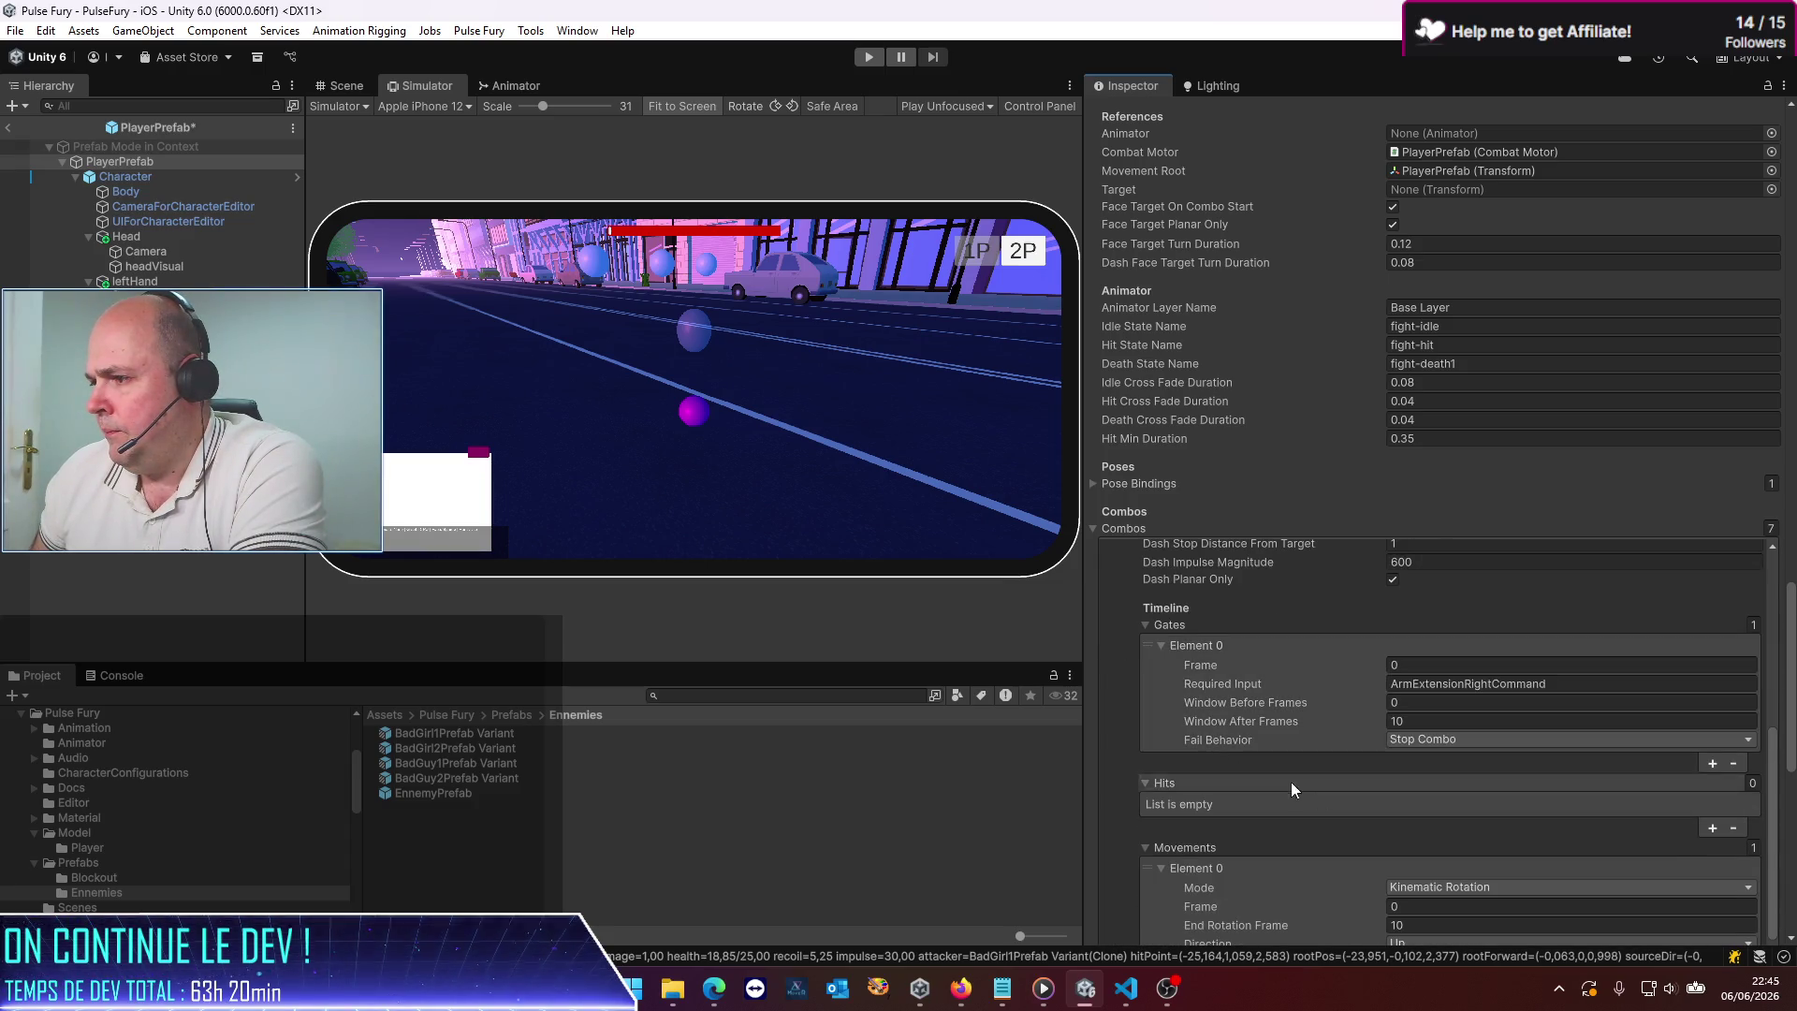
scroll(1343, 801, down, 2)
click(1466, 826)
text(60)
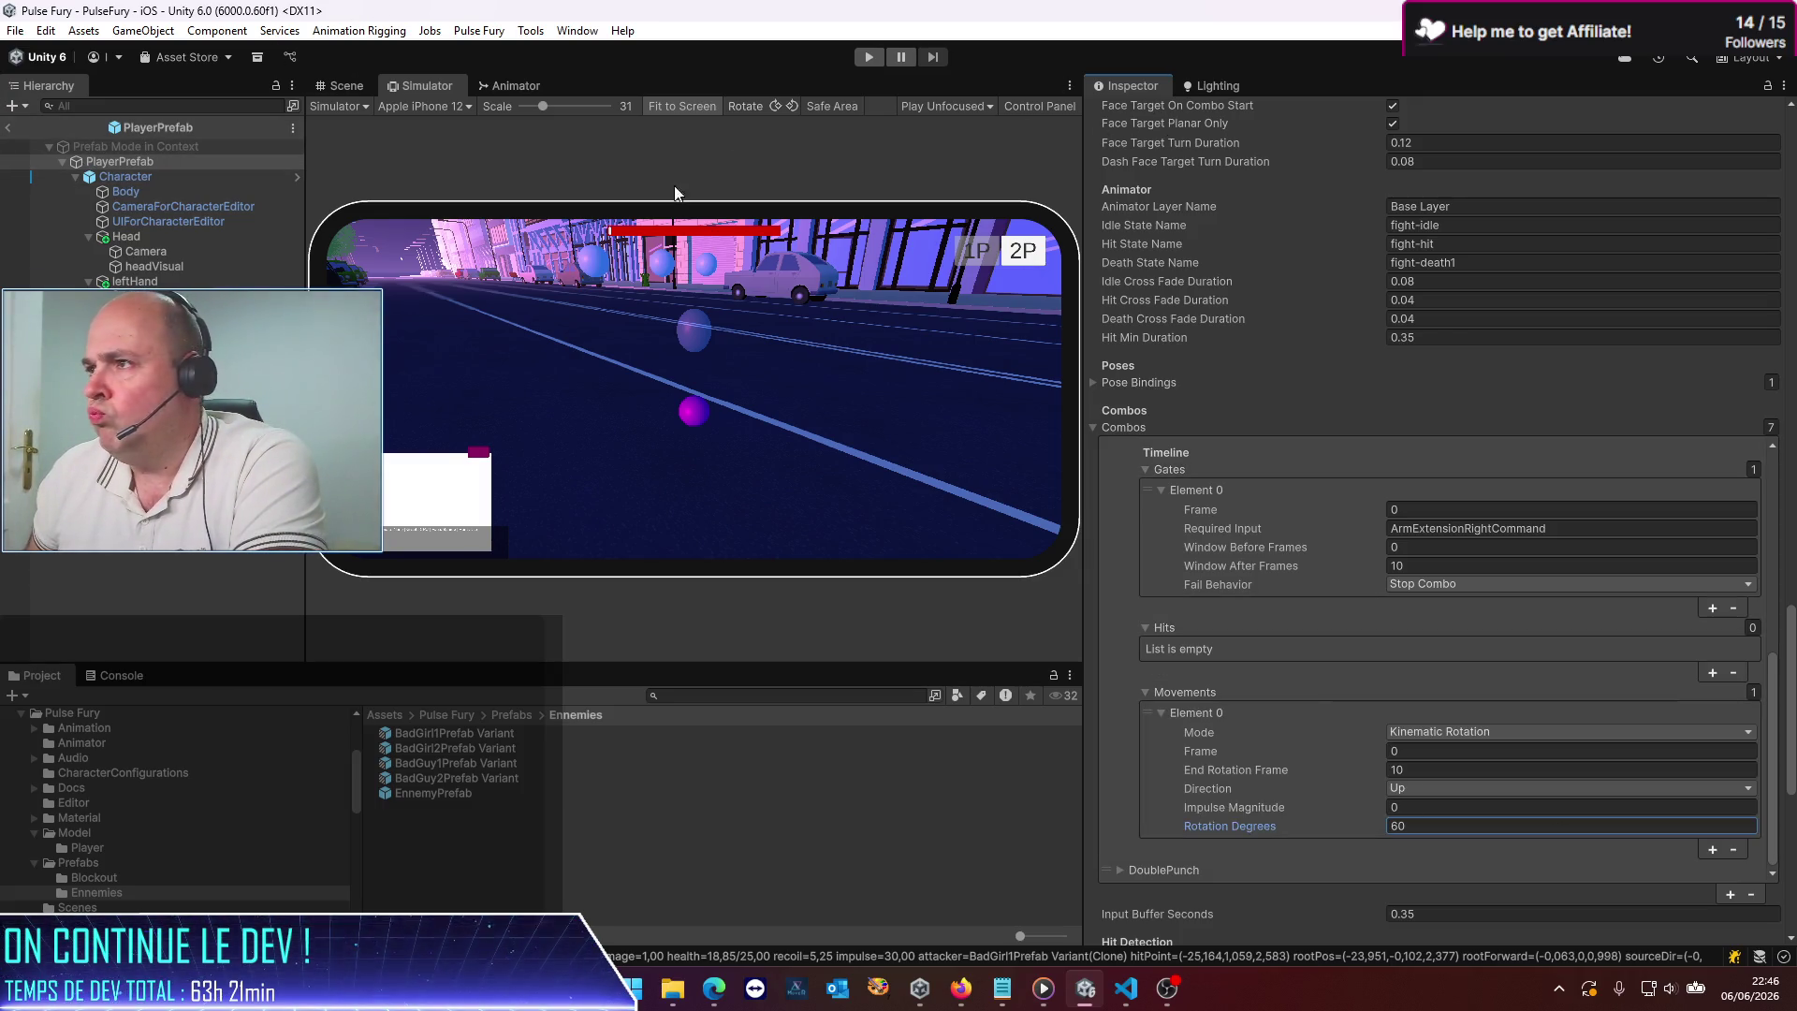
Exit Prefab Mode, maximize the Simulator view, and start Play mode
click(8, 128)
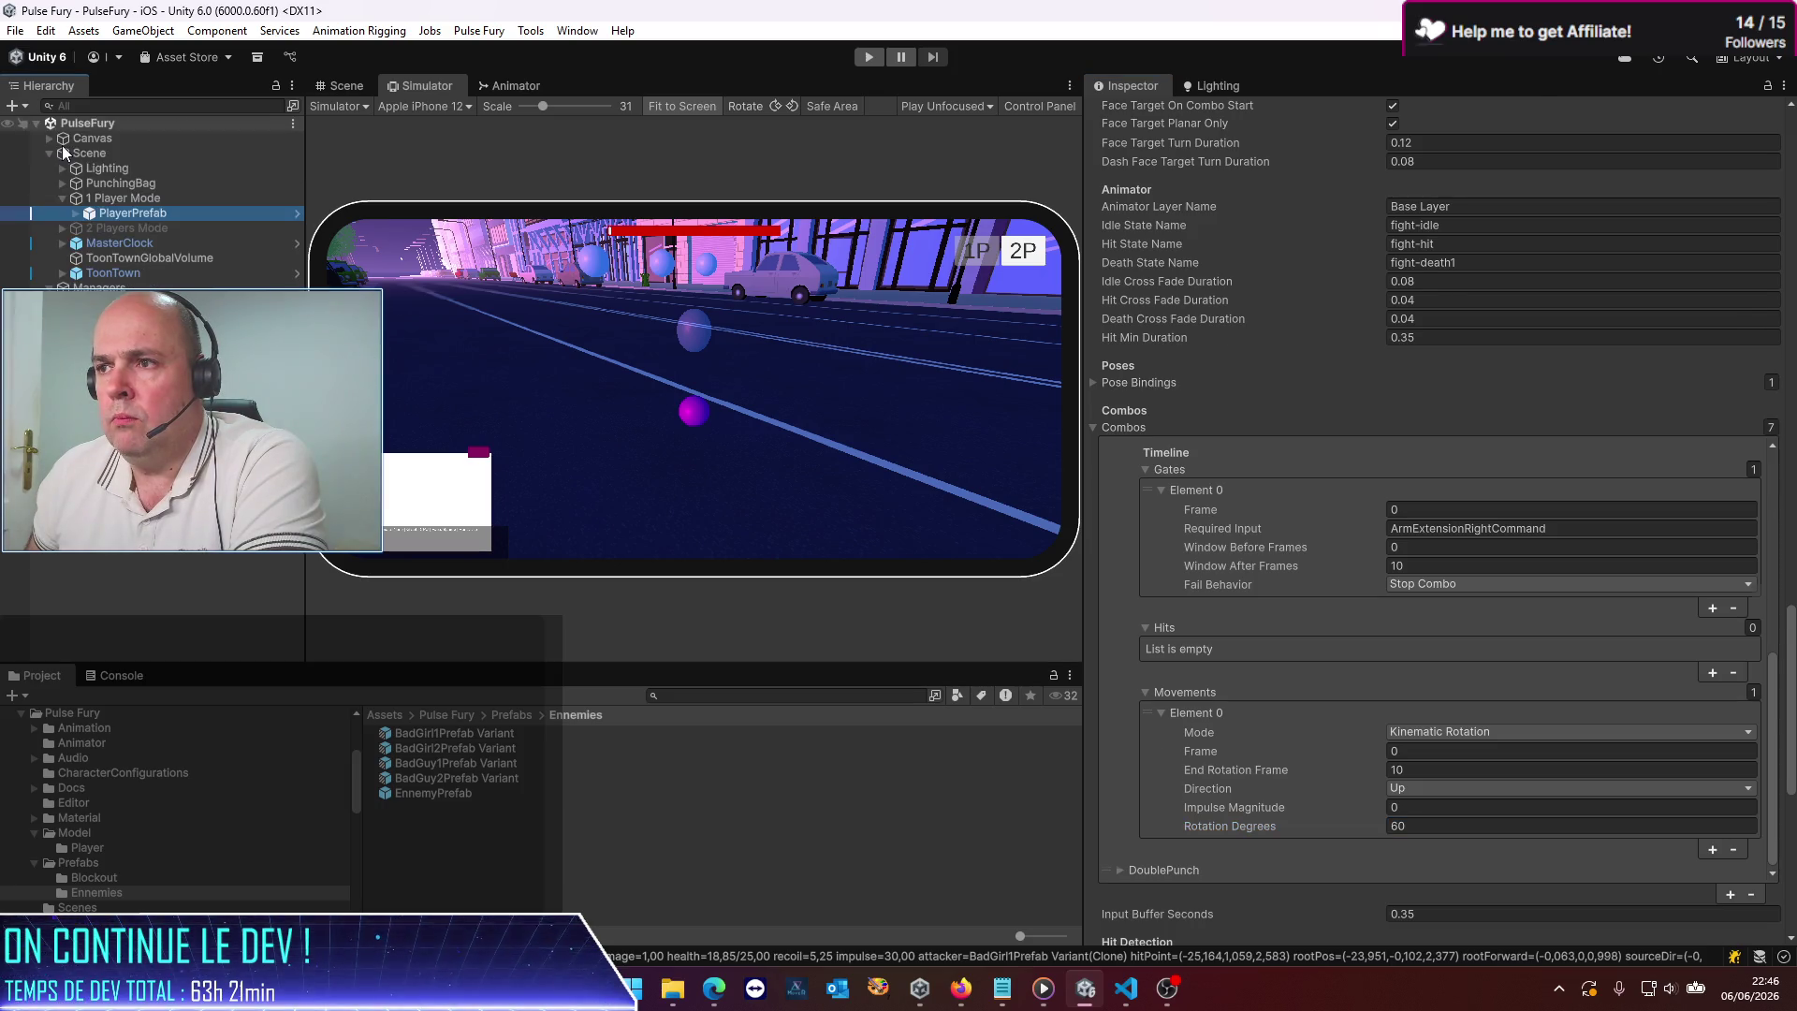
click(1071, 85)
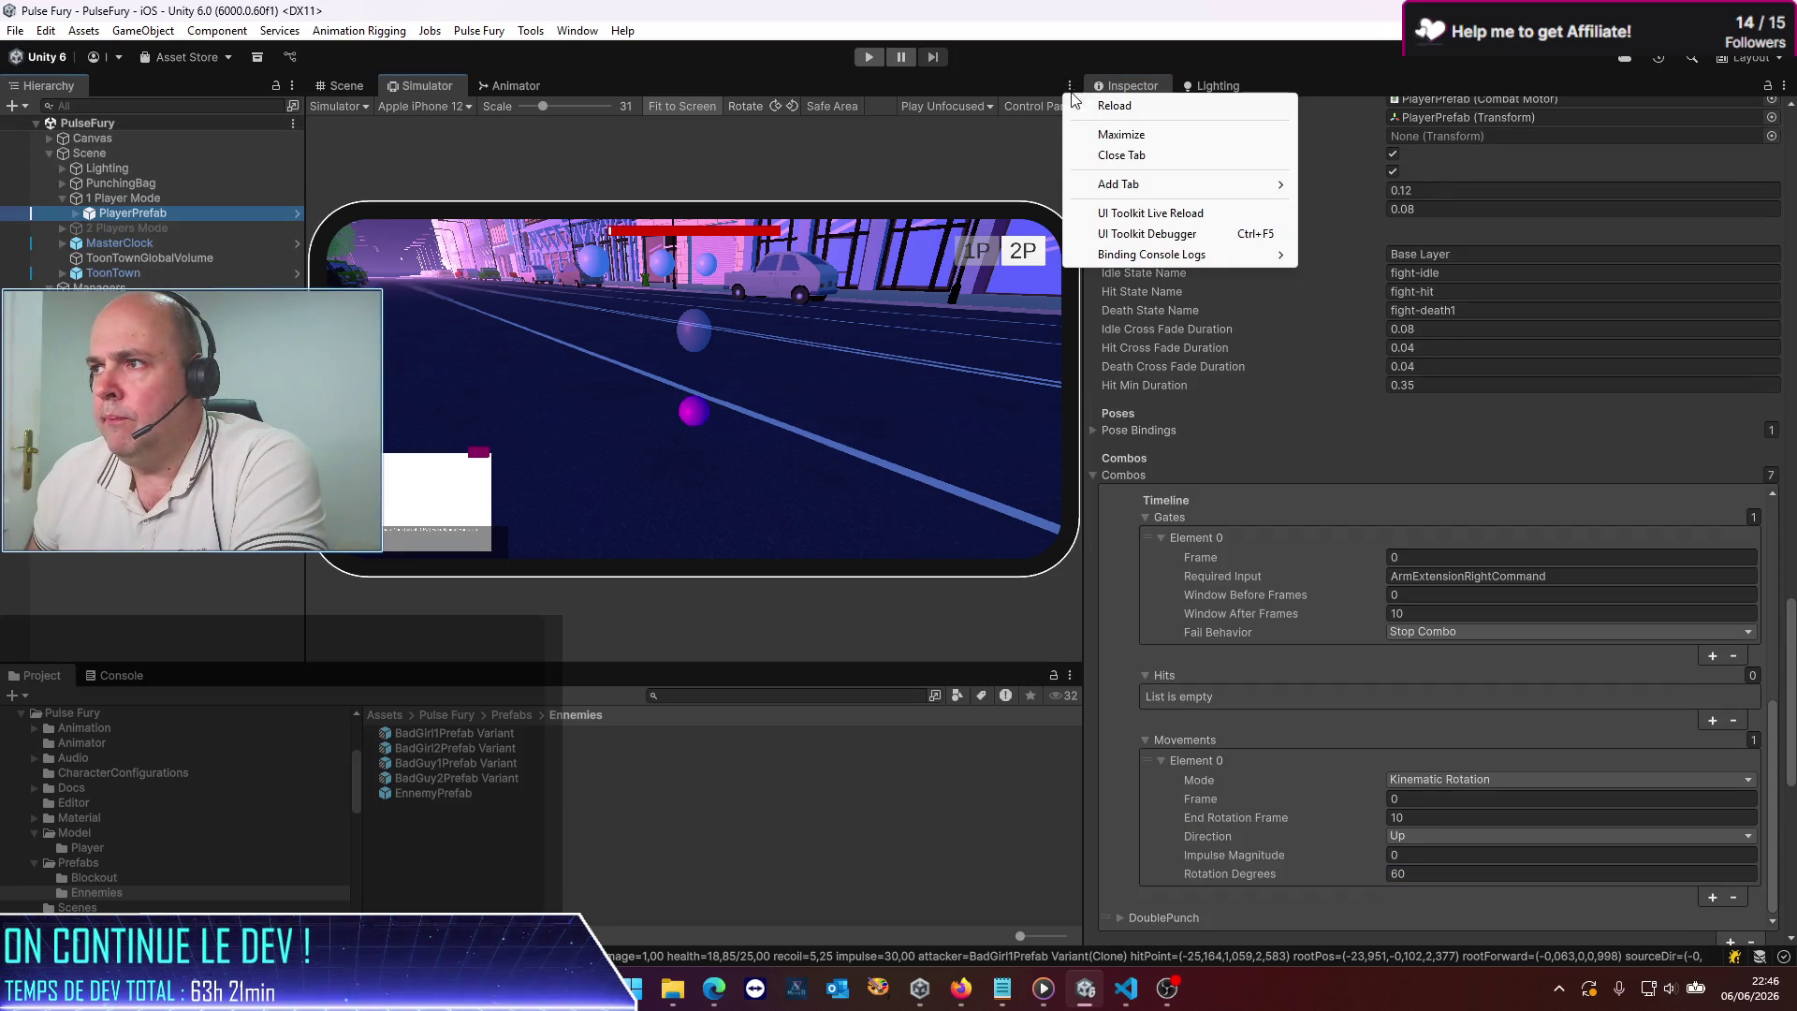
click(1106, 137)
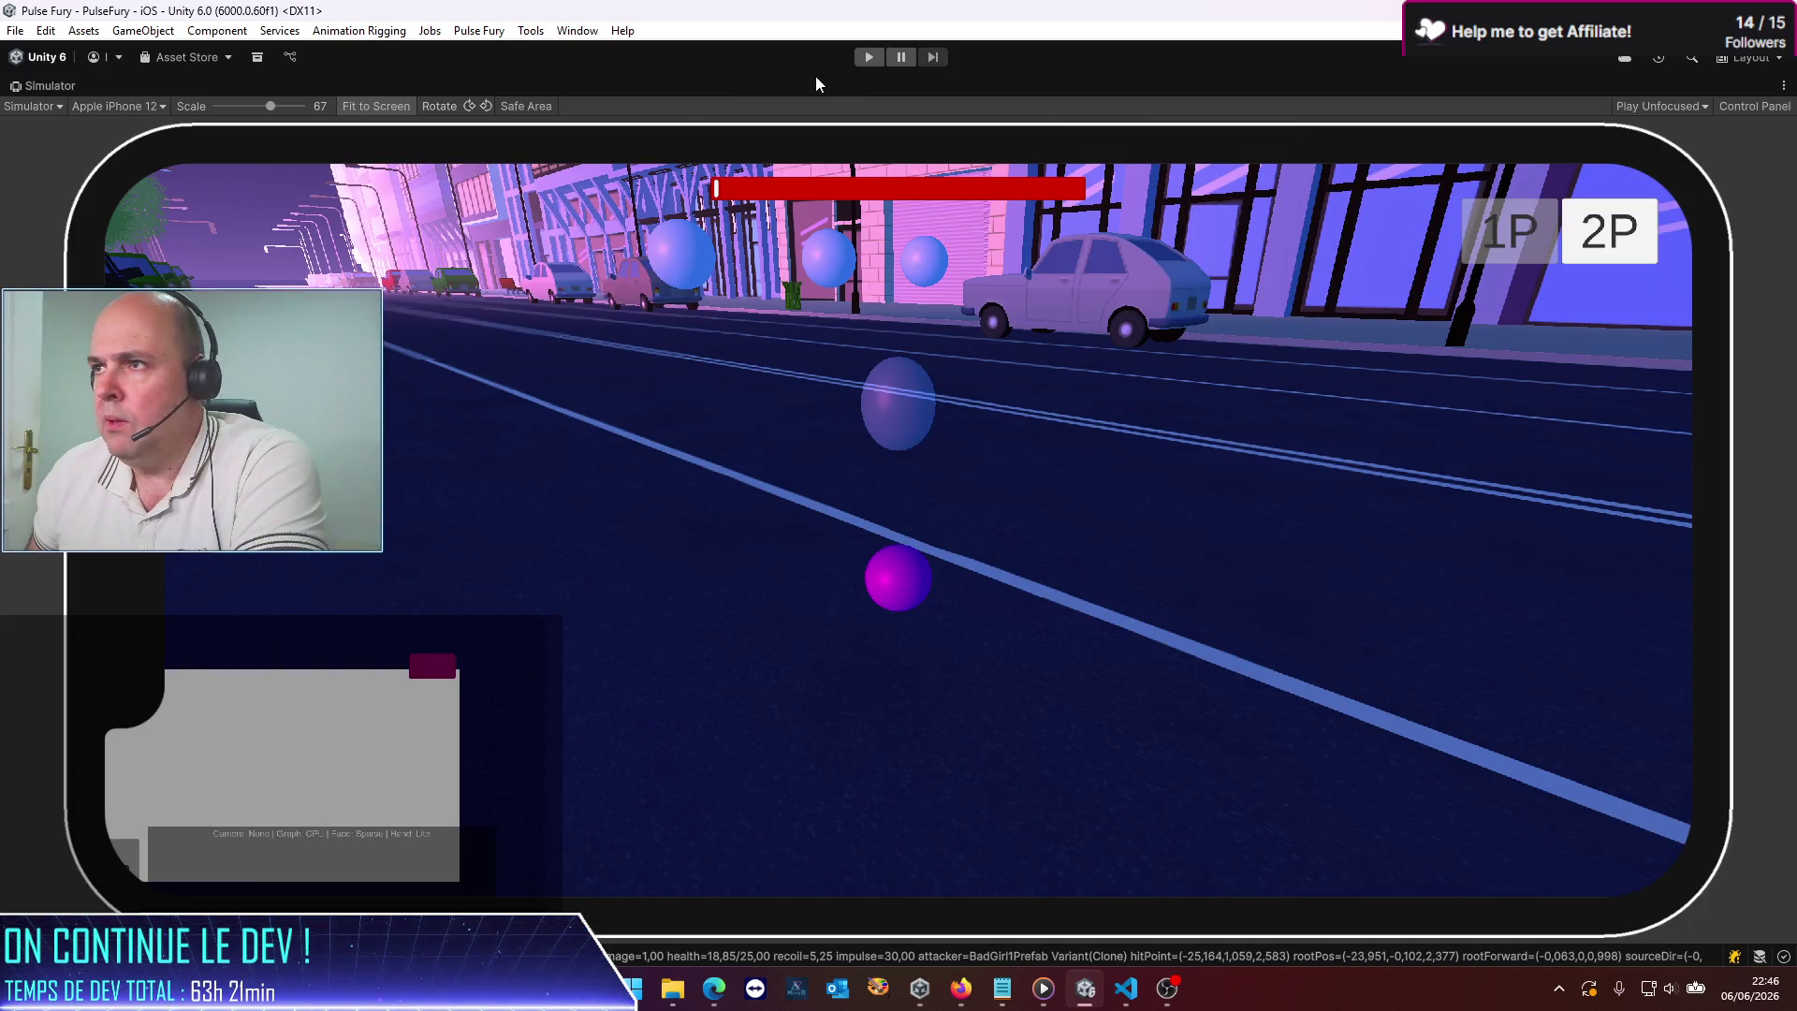
click(867, 58)
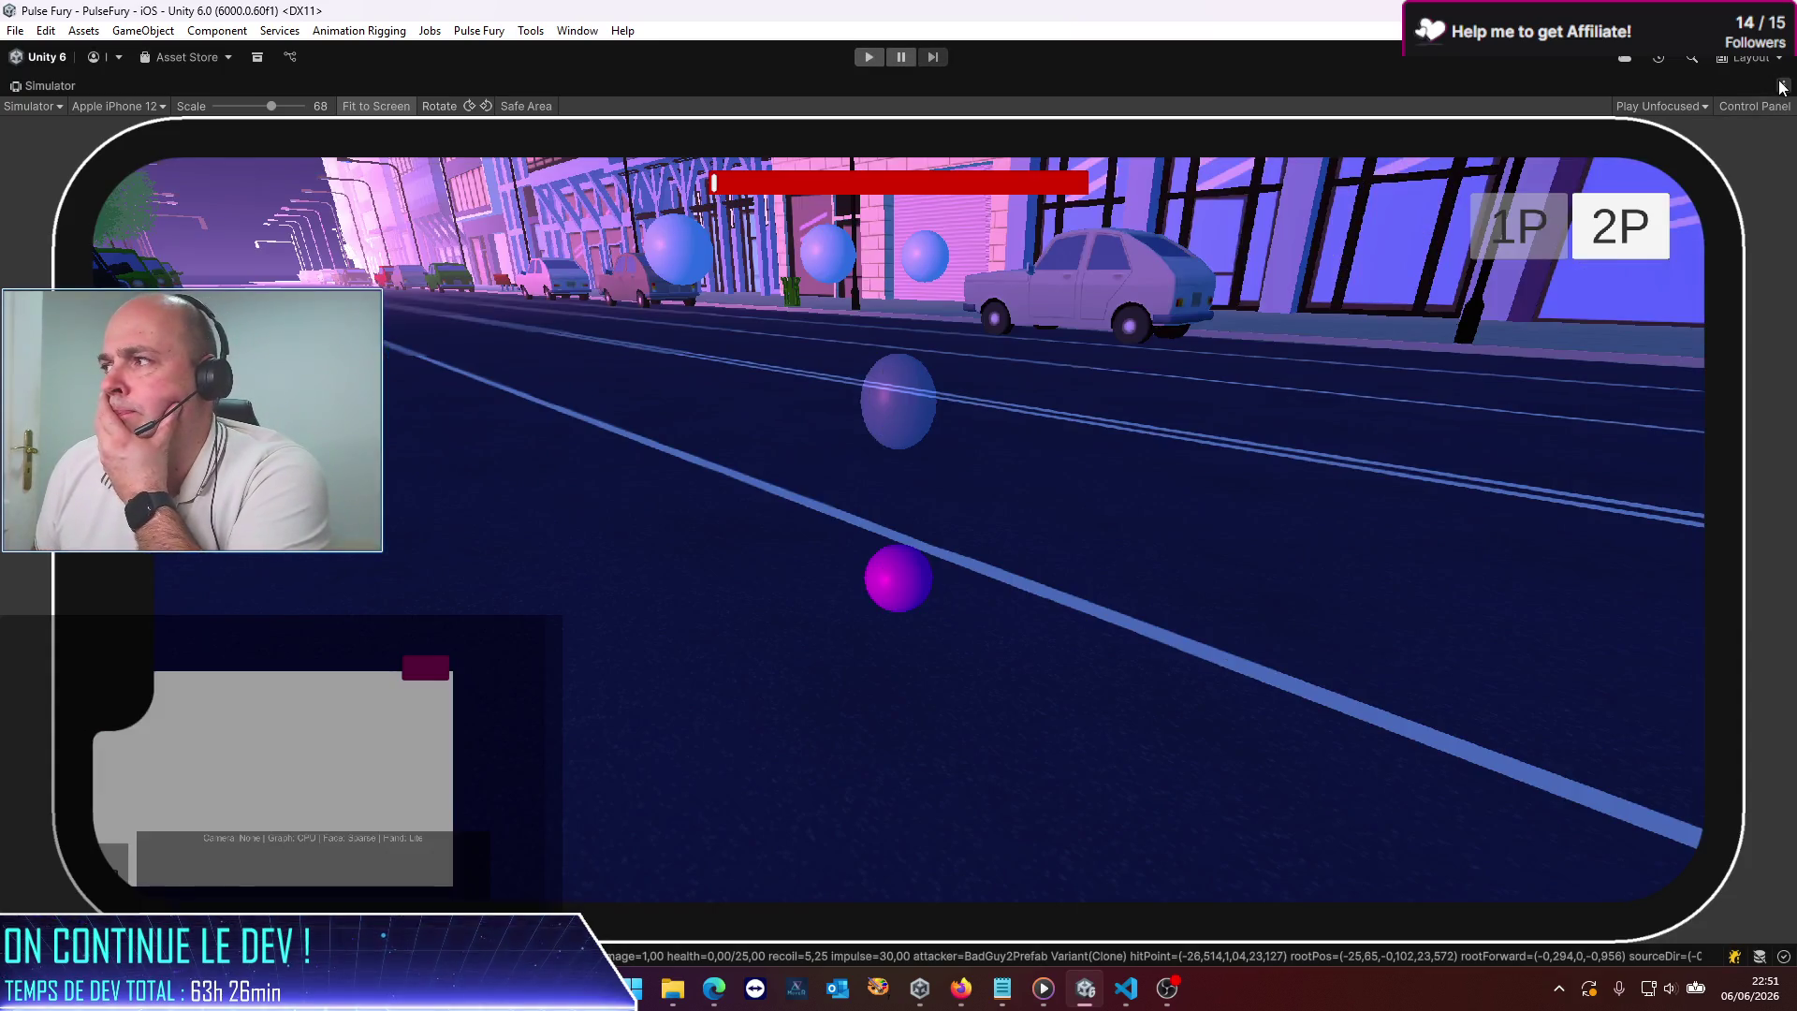
Playtest the updated rotation combos in the maximized Simulator, then open the Simulator's options menu
click(1783, 85)
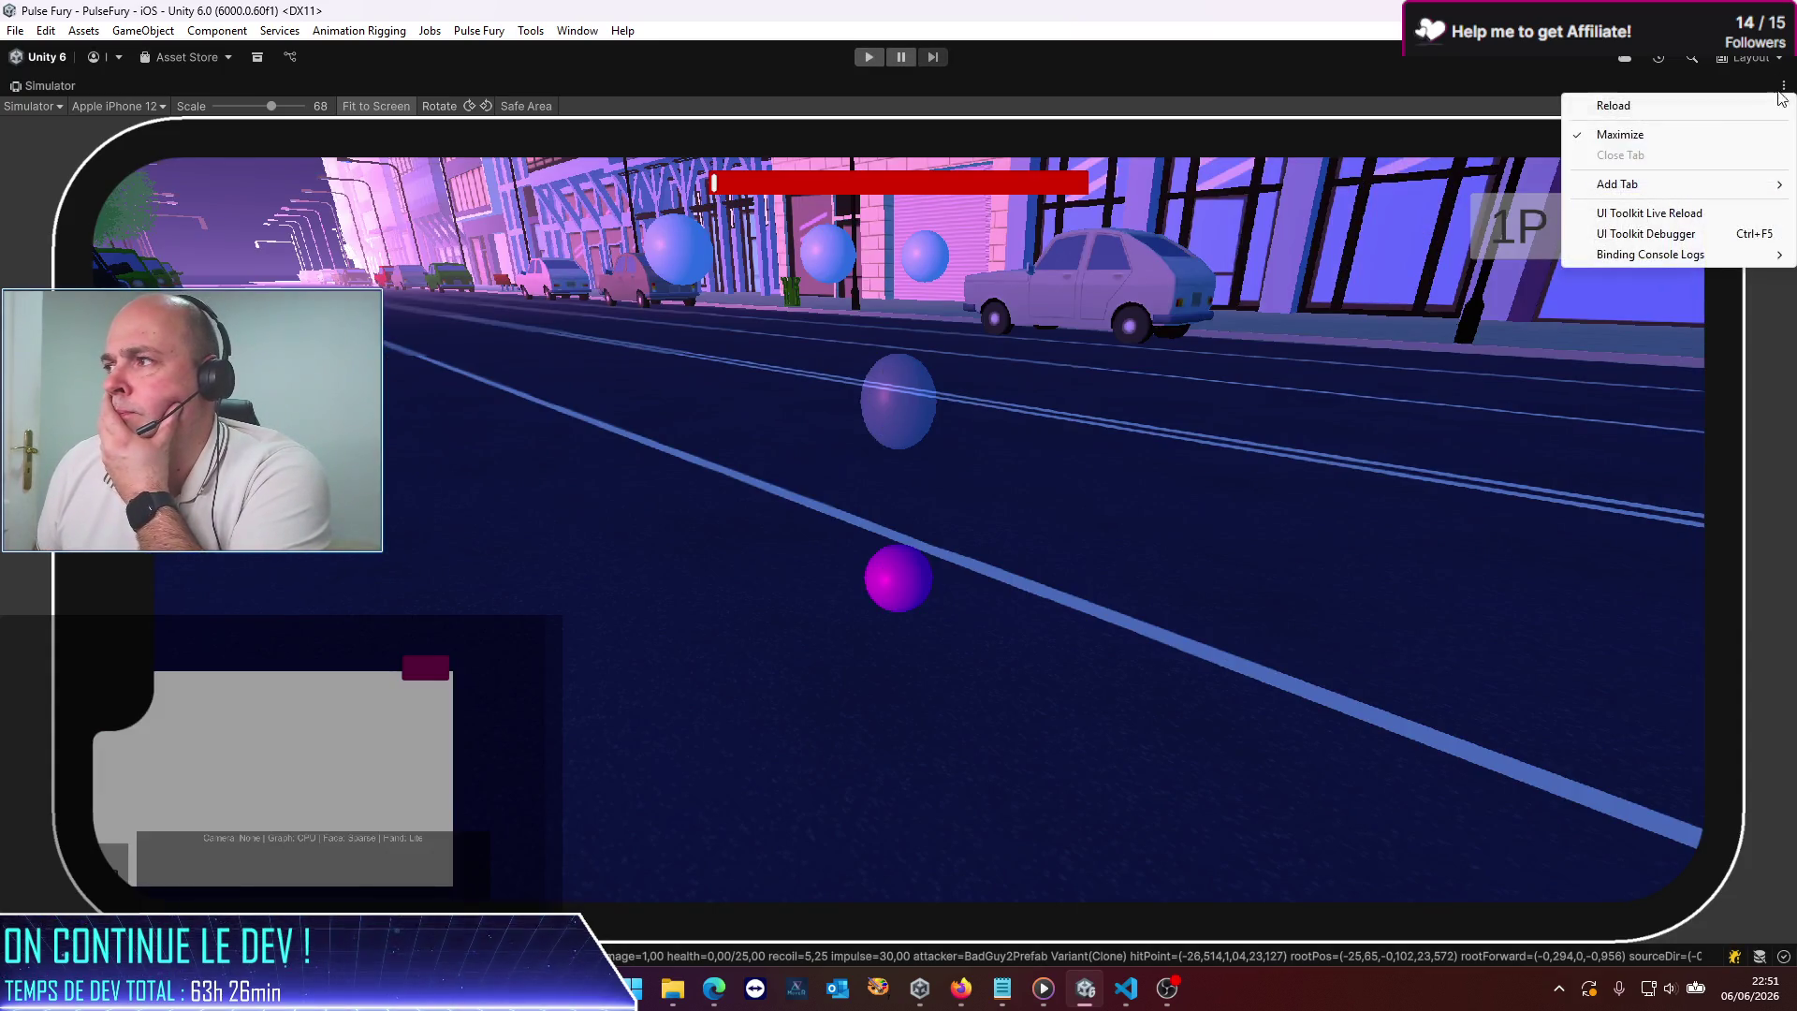
Un-maximize the Simulator and widen it by narrowing the Inspector
click(1657, 135)
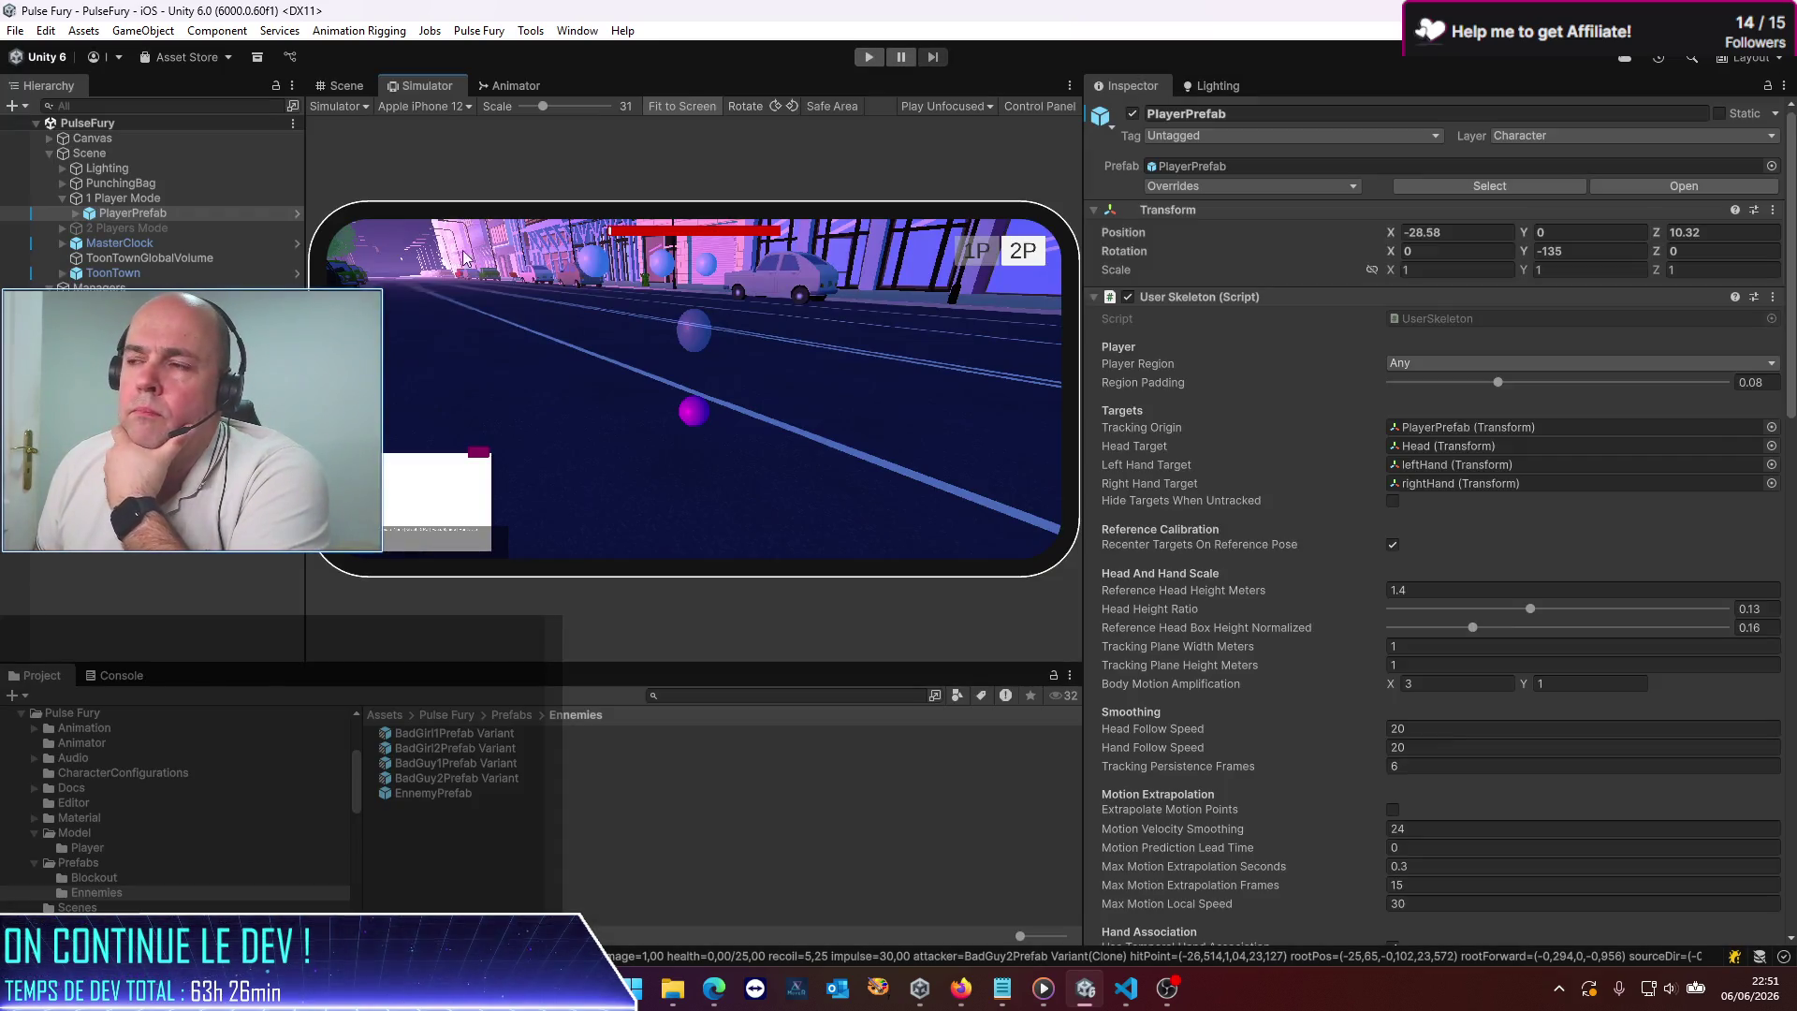
mouse_move(1086, 287)
mouse_down()
mouse_move(1350, 284)
mouse_move(1336, 287)
mouse_up()
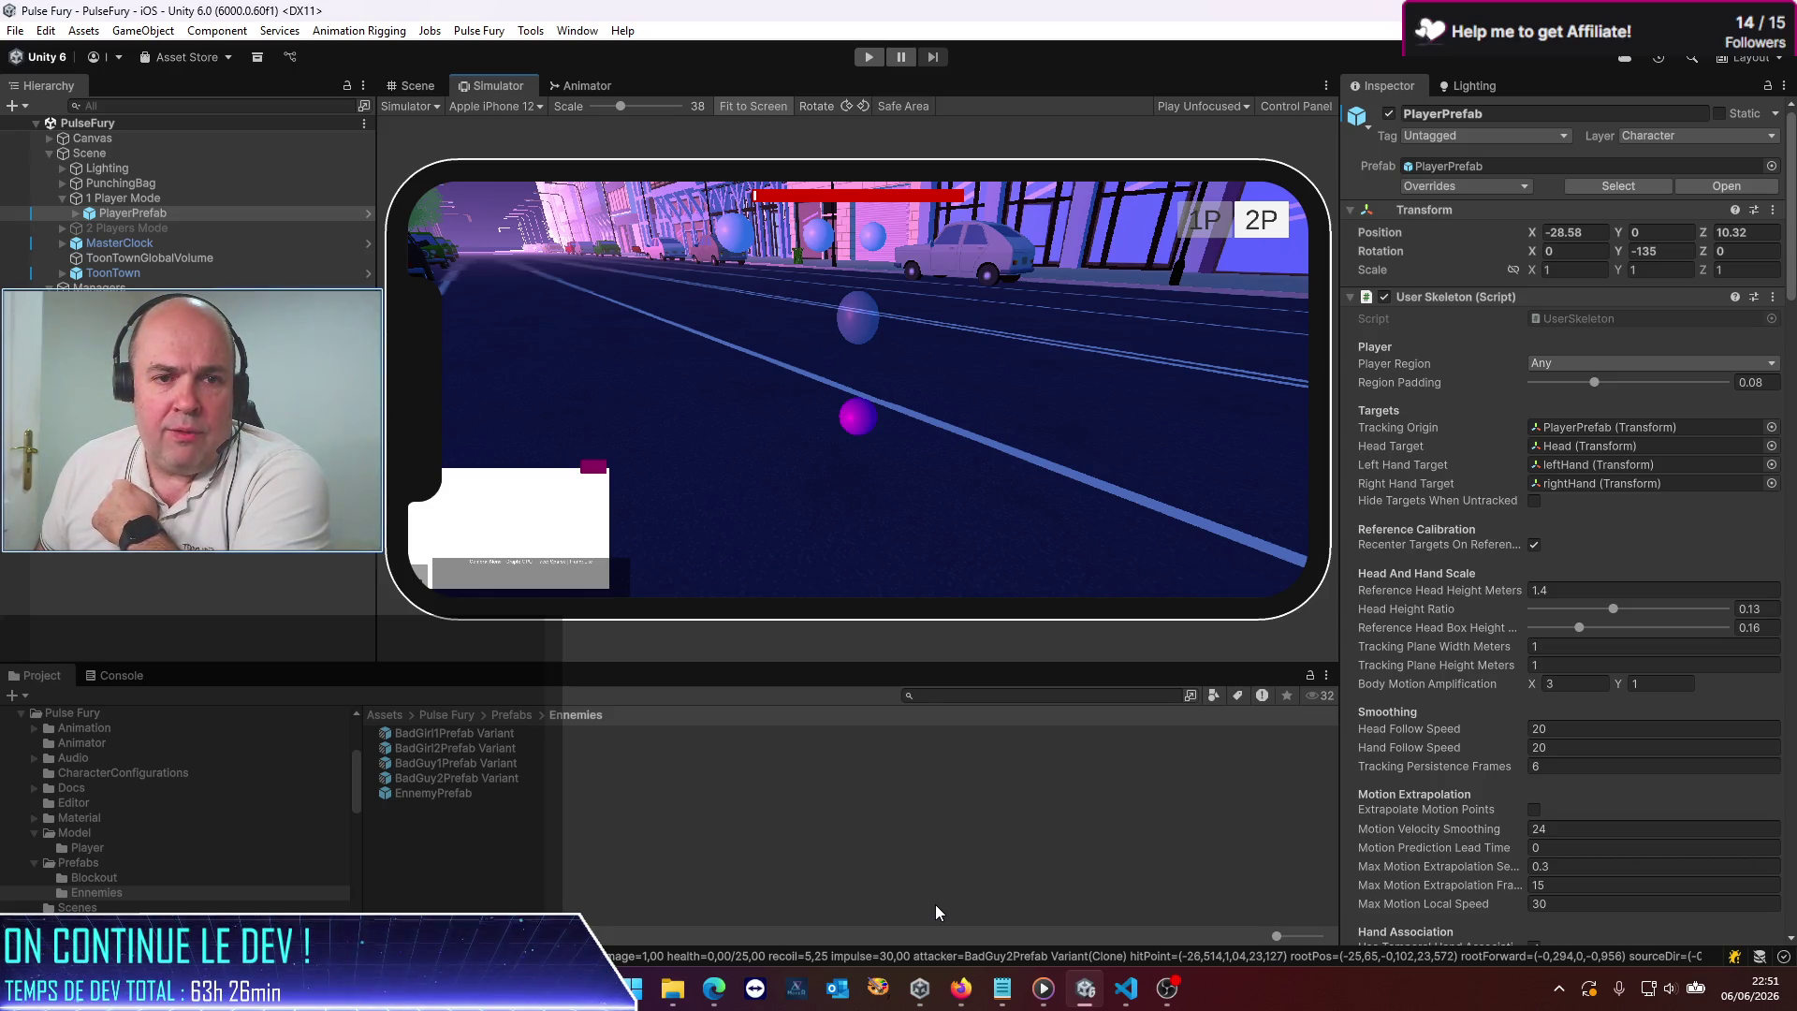
Send Codex a French question asking why Guard sometimes can't be triggered in PlayerManager
click(1124, 989)
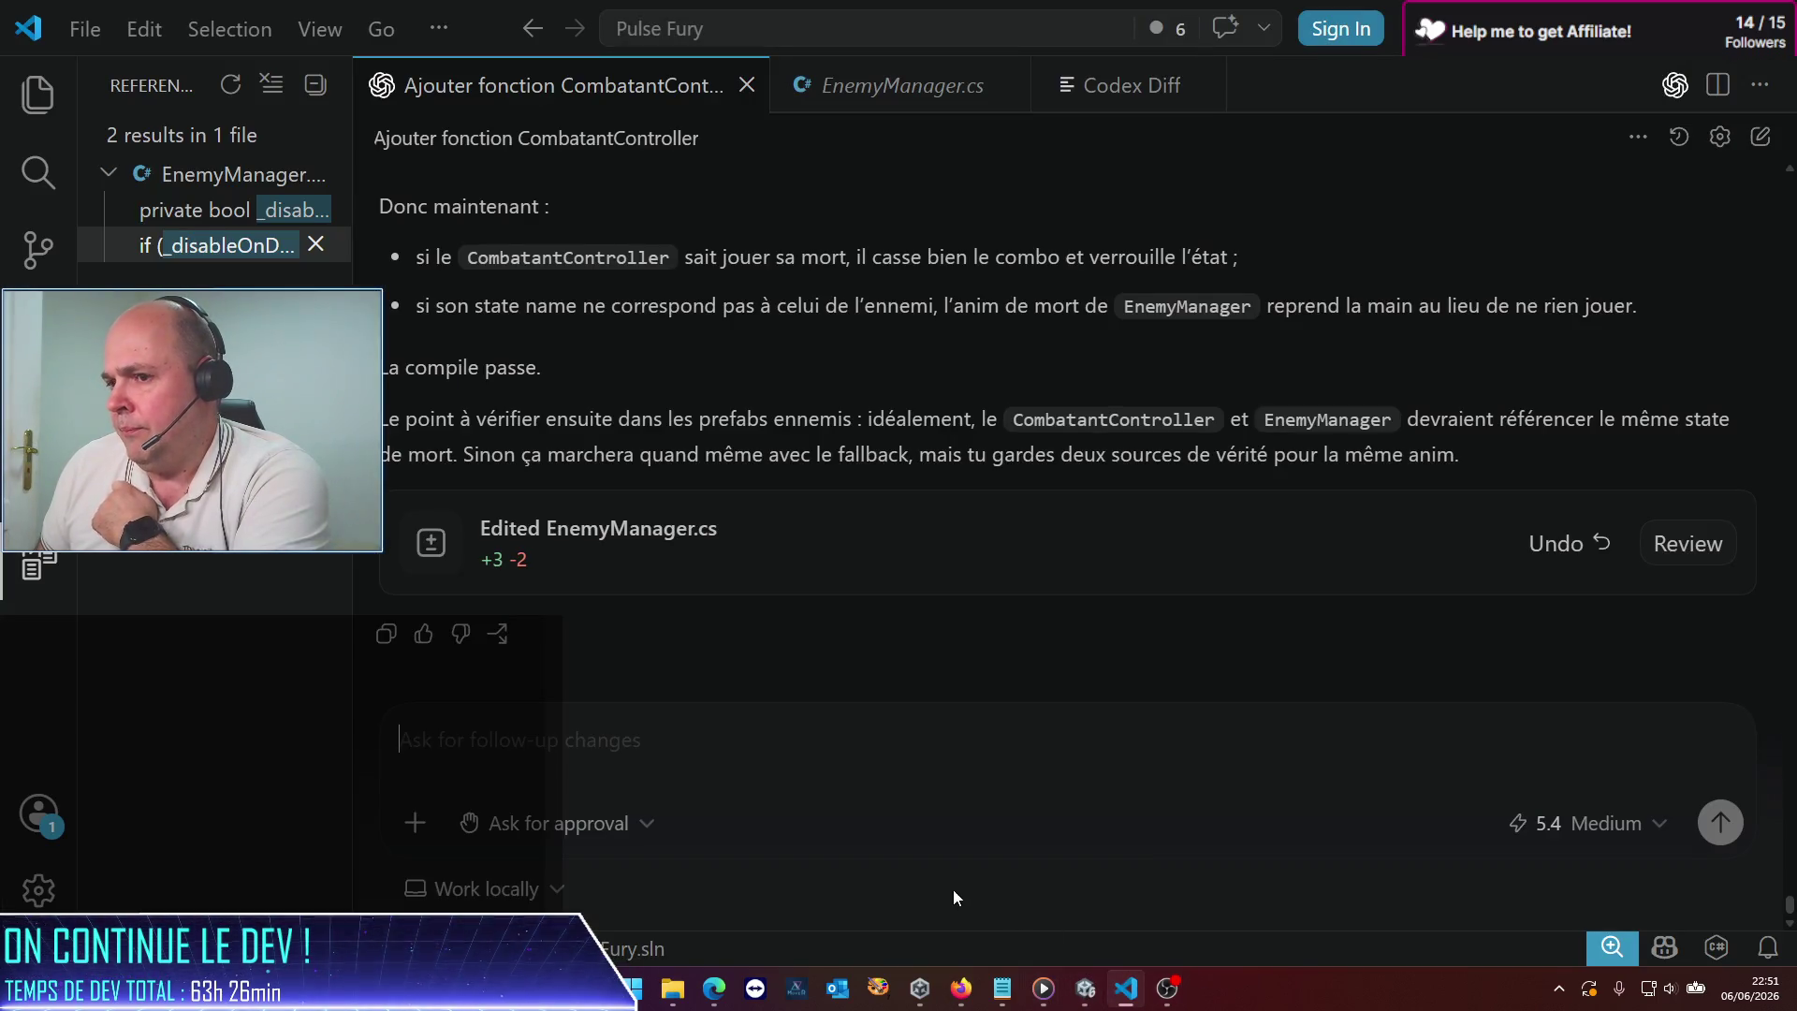
text(j'ai)
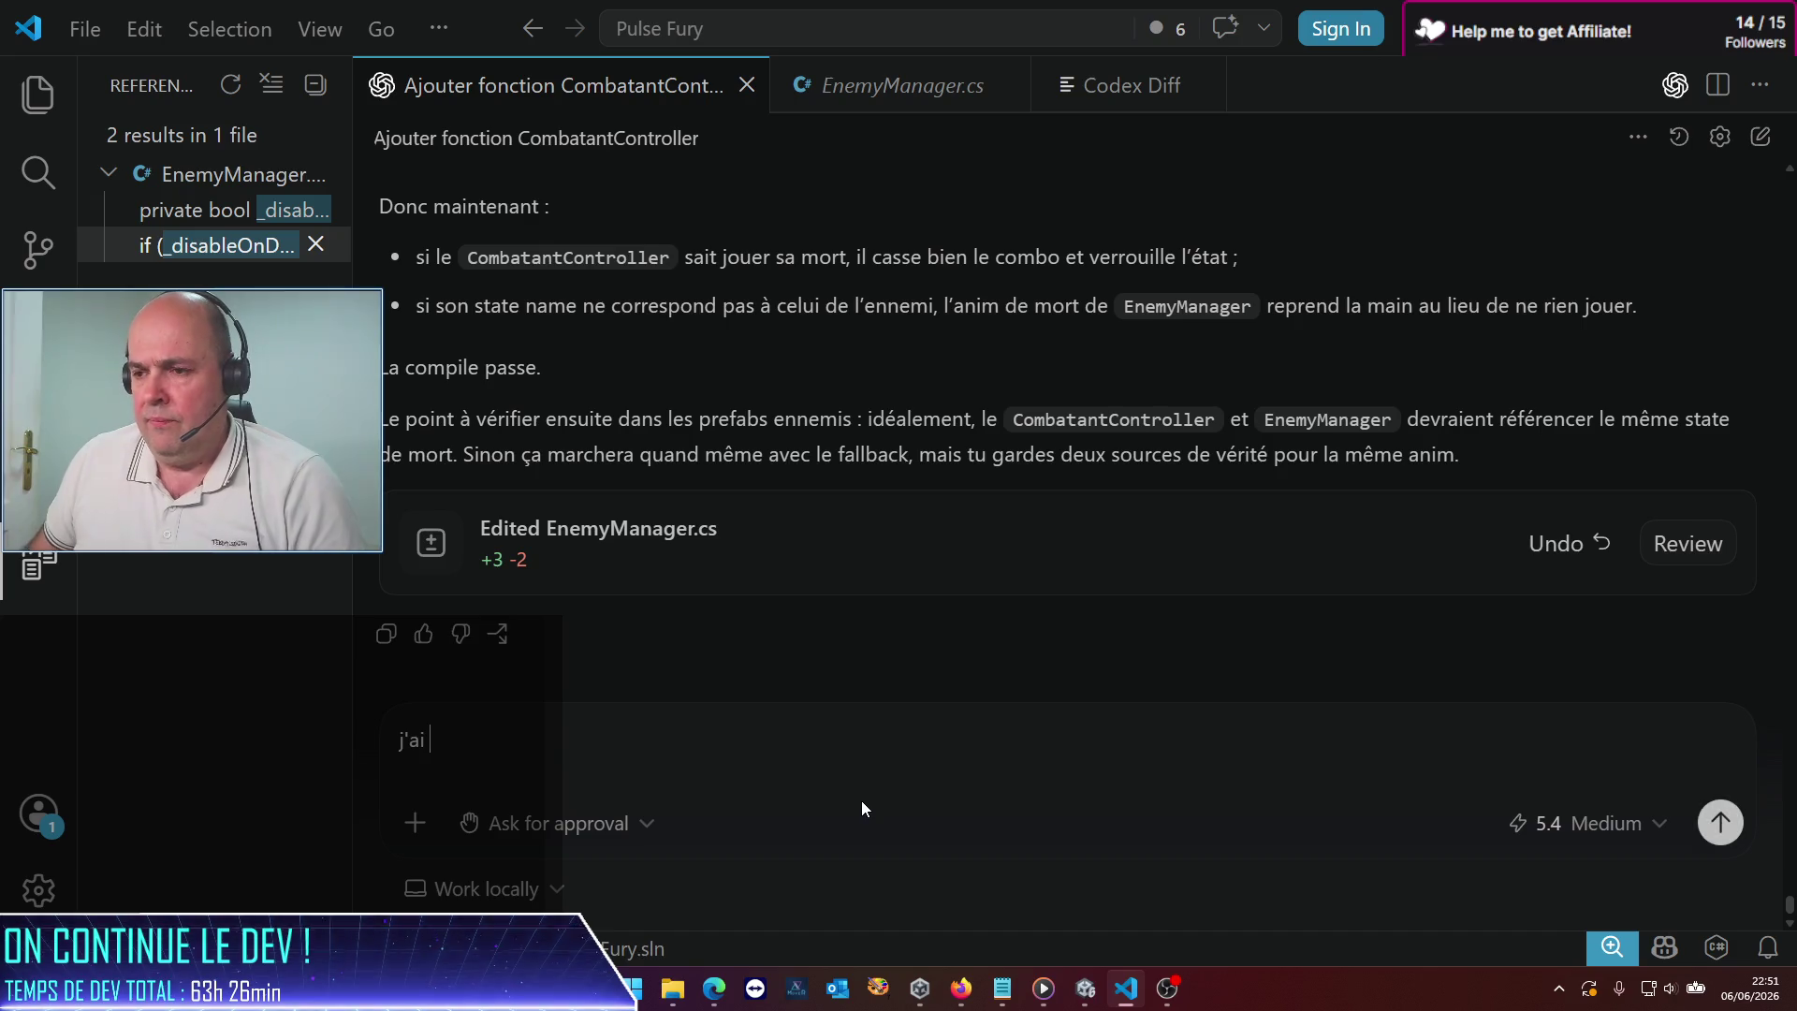
key(BackSpace)
text(c)
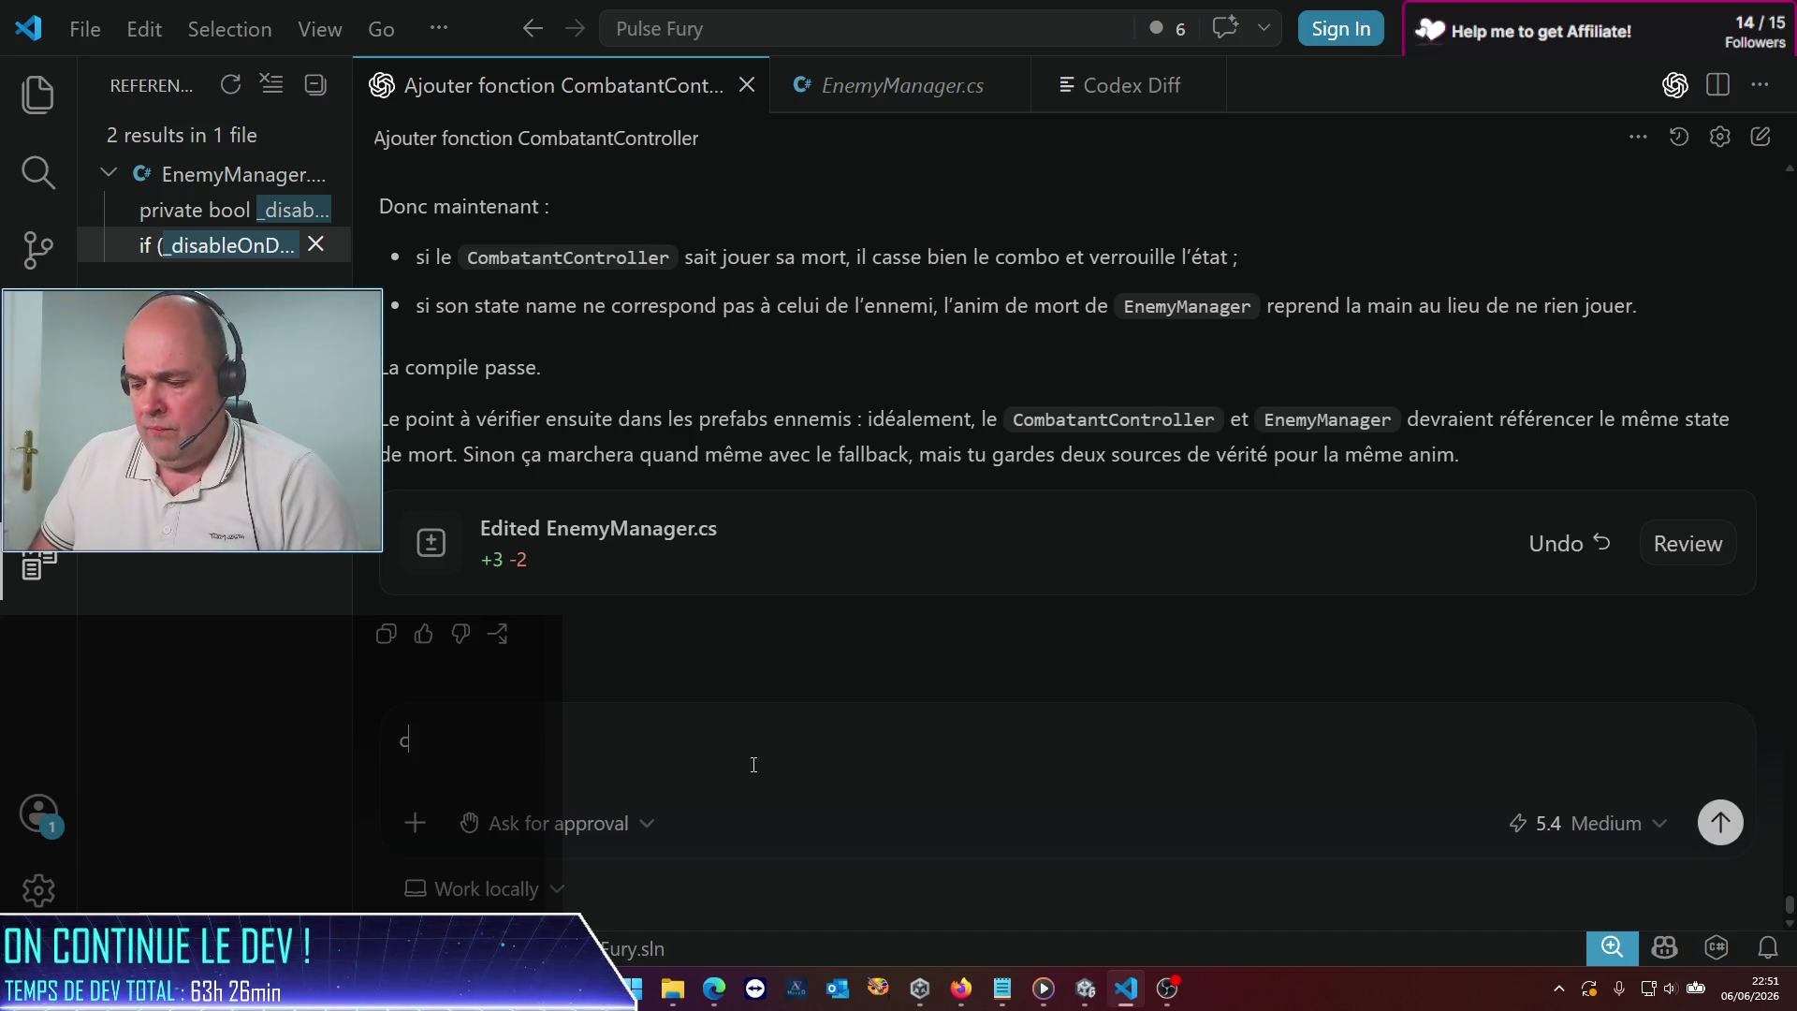
text(ôté player j'ai l'impr)
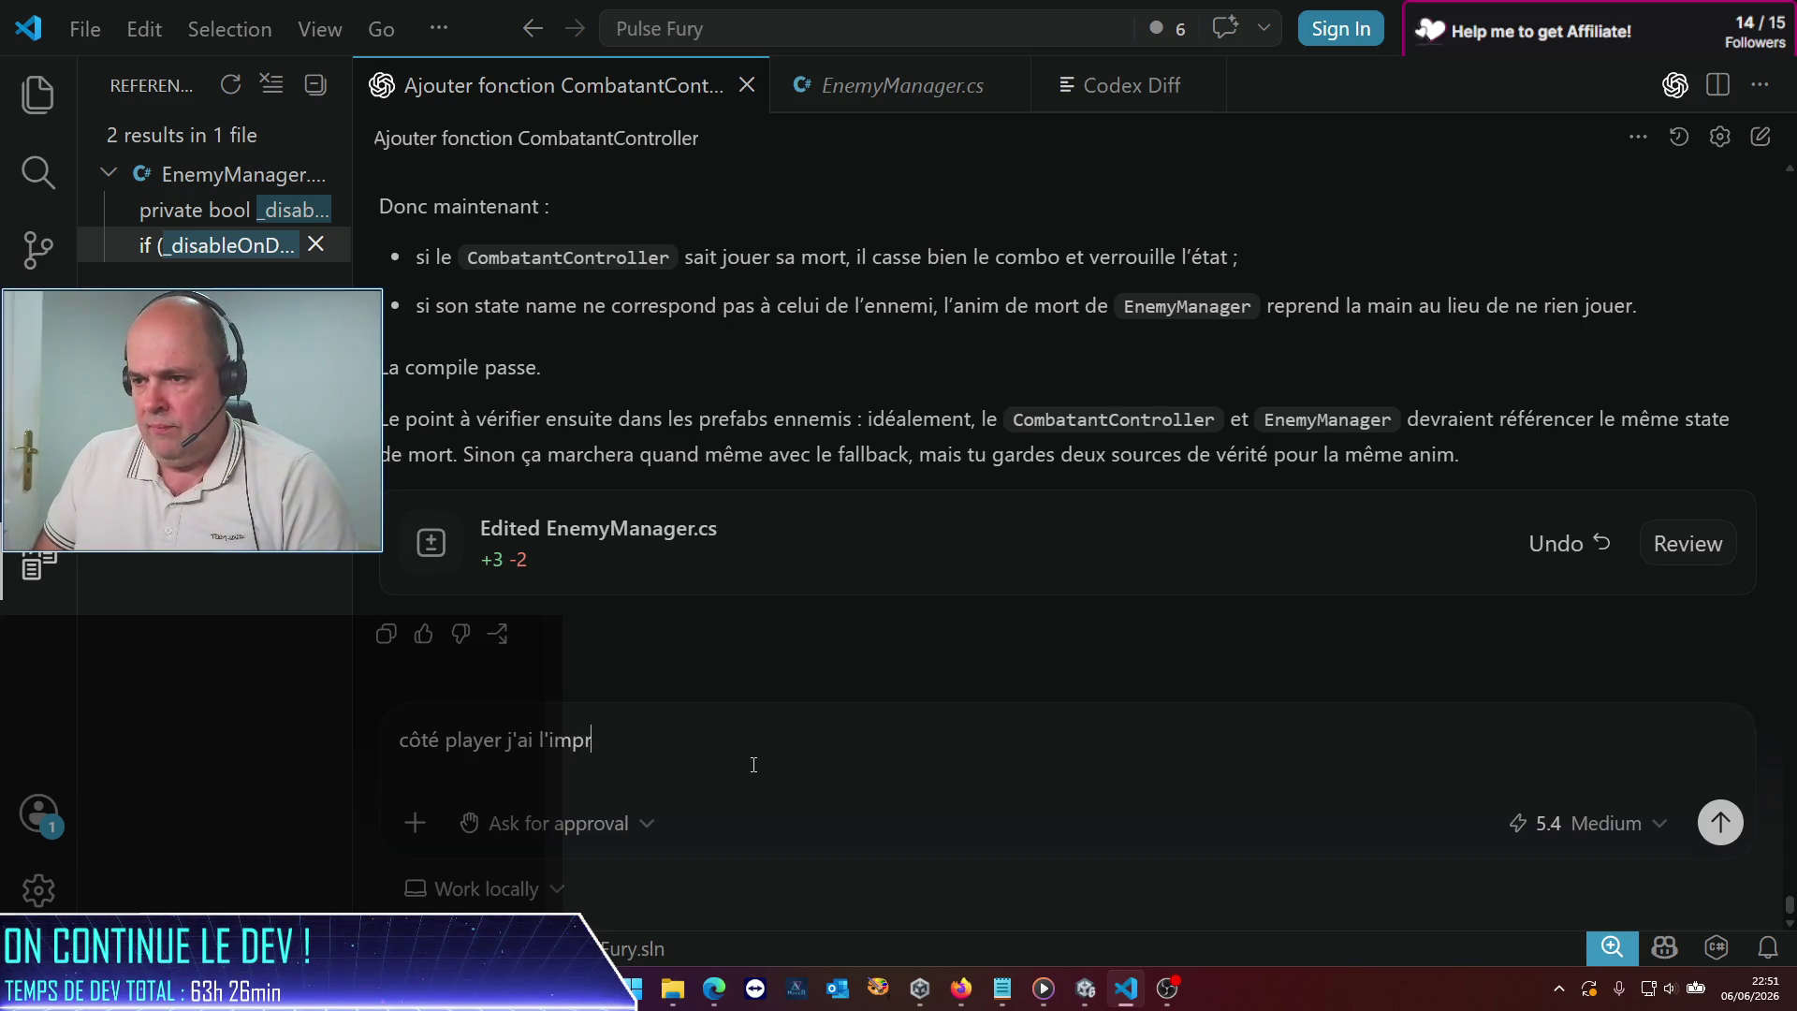
key(BackSpace)
key(BackSpace)
key(BackSpace)
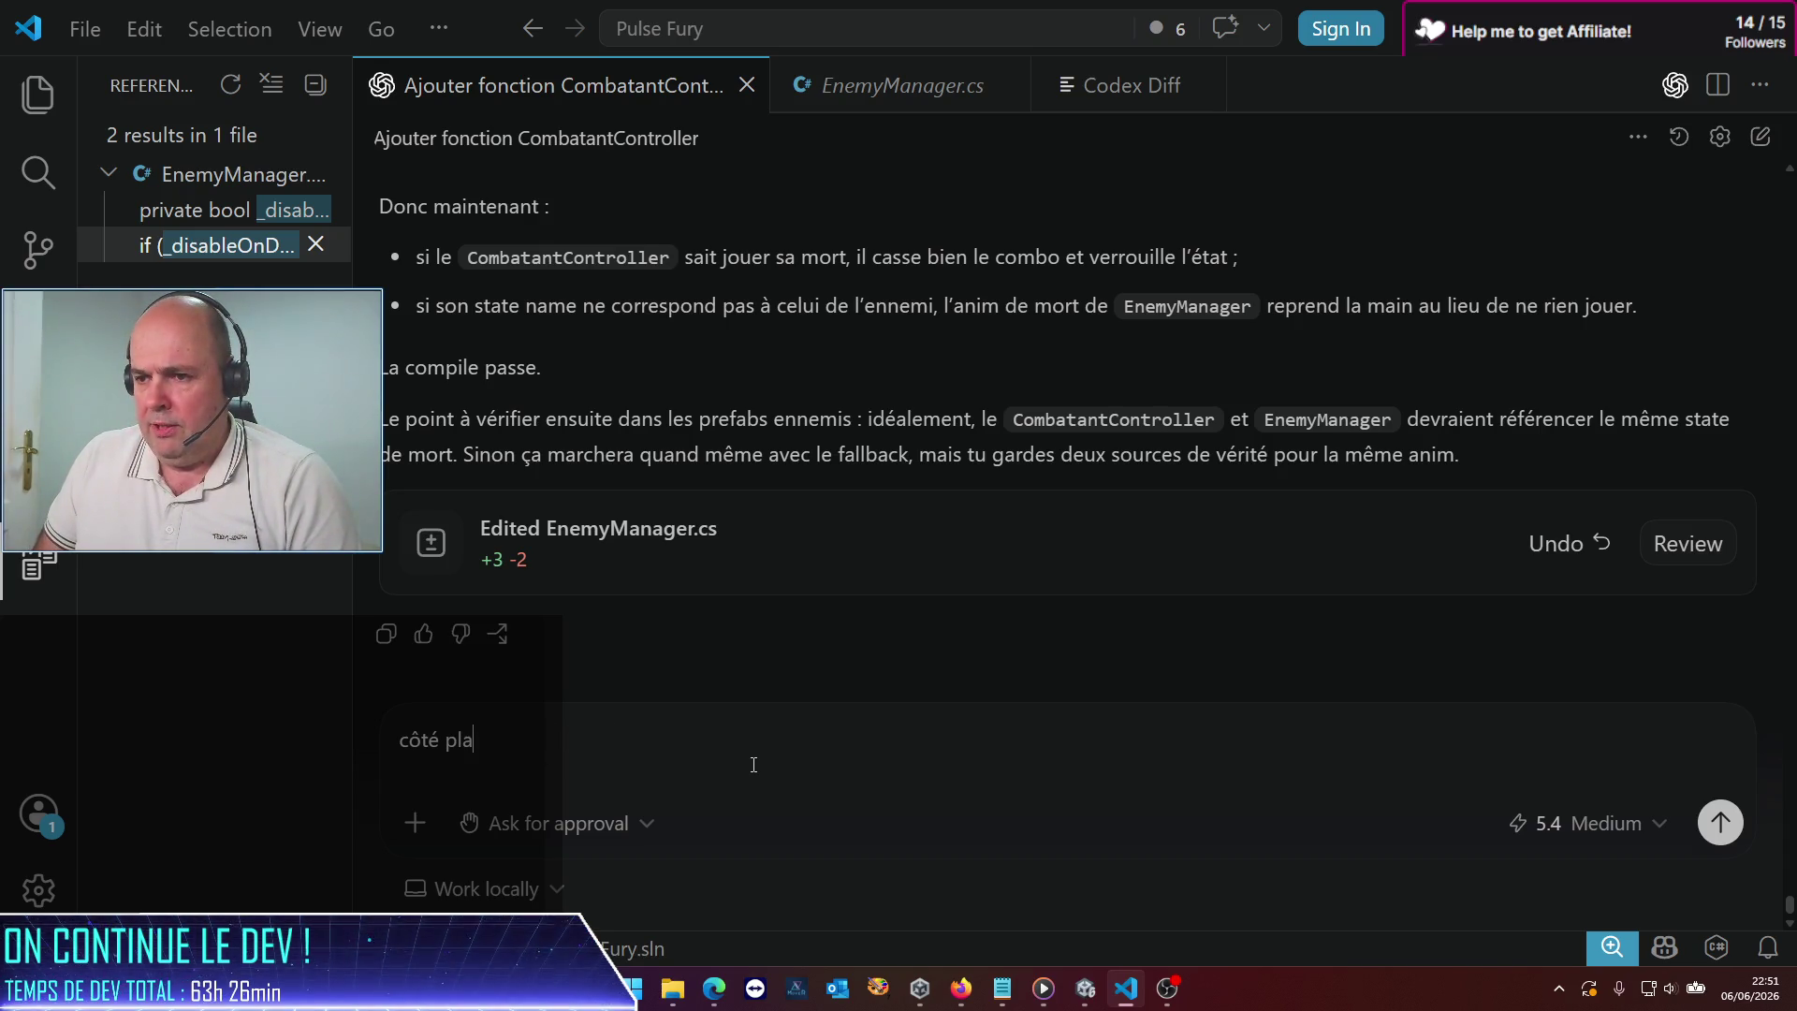
text(PlayerMan)
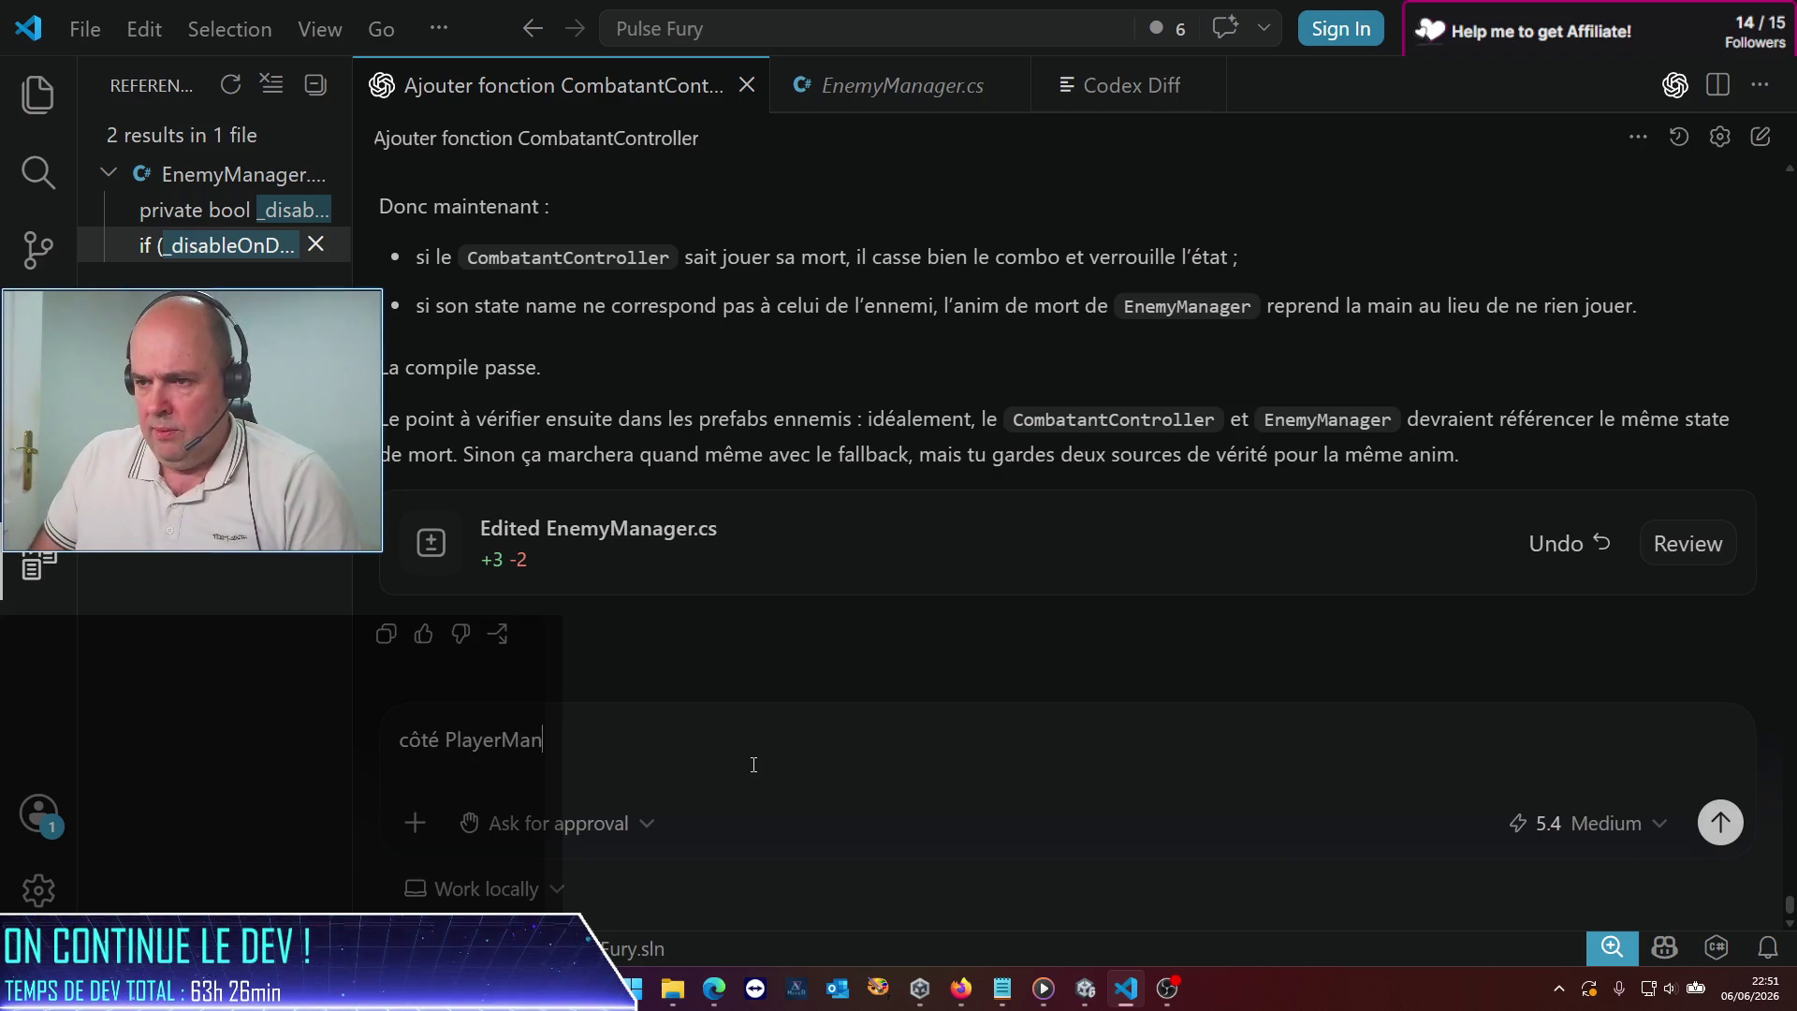
text(pression qu'il y a d)
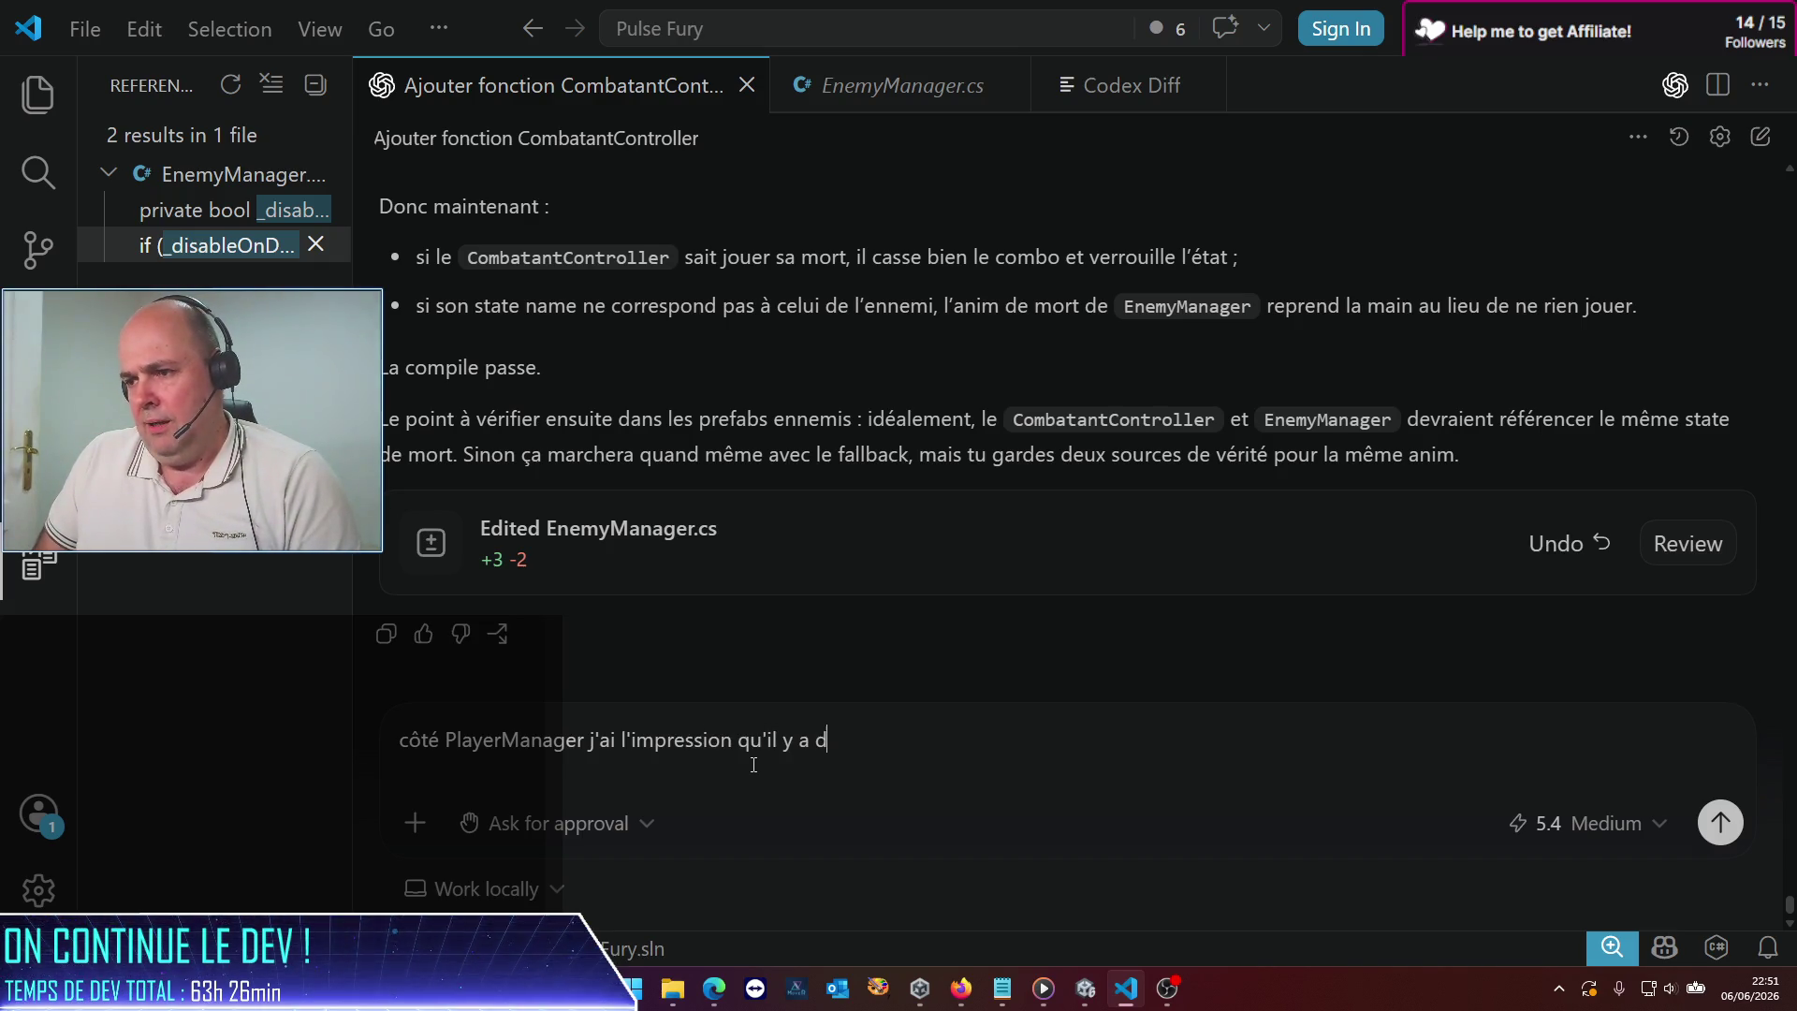
text(je ne parvient plus à d)
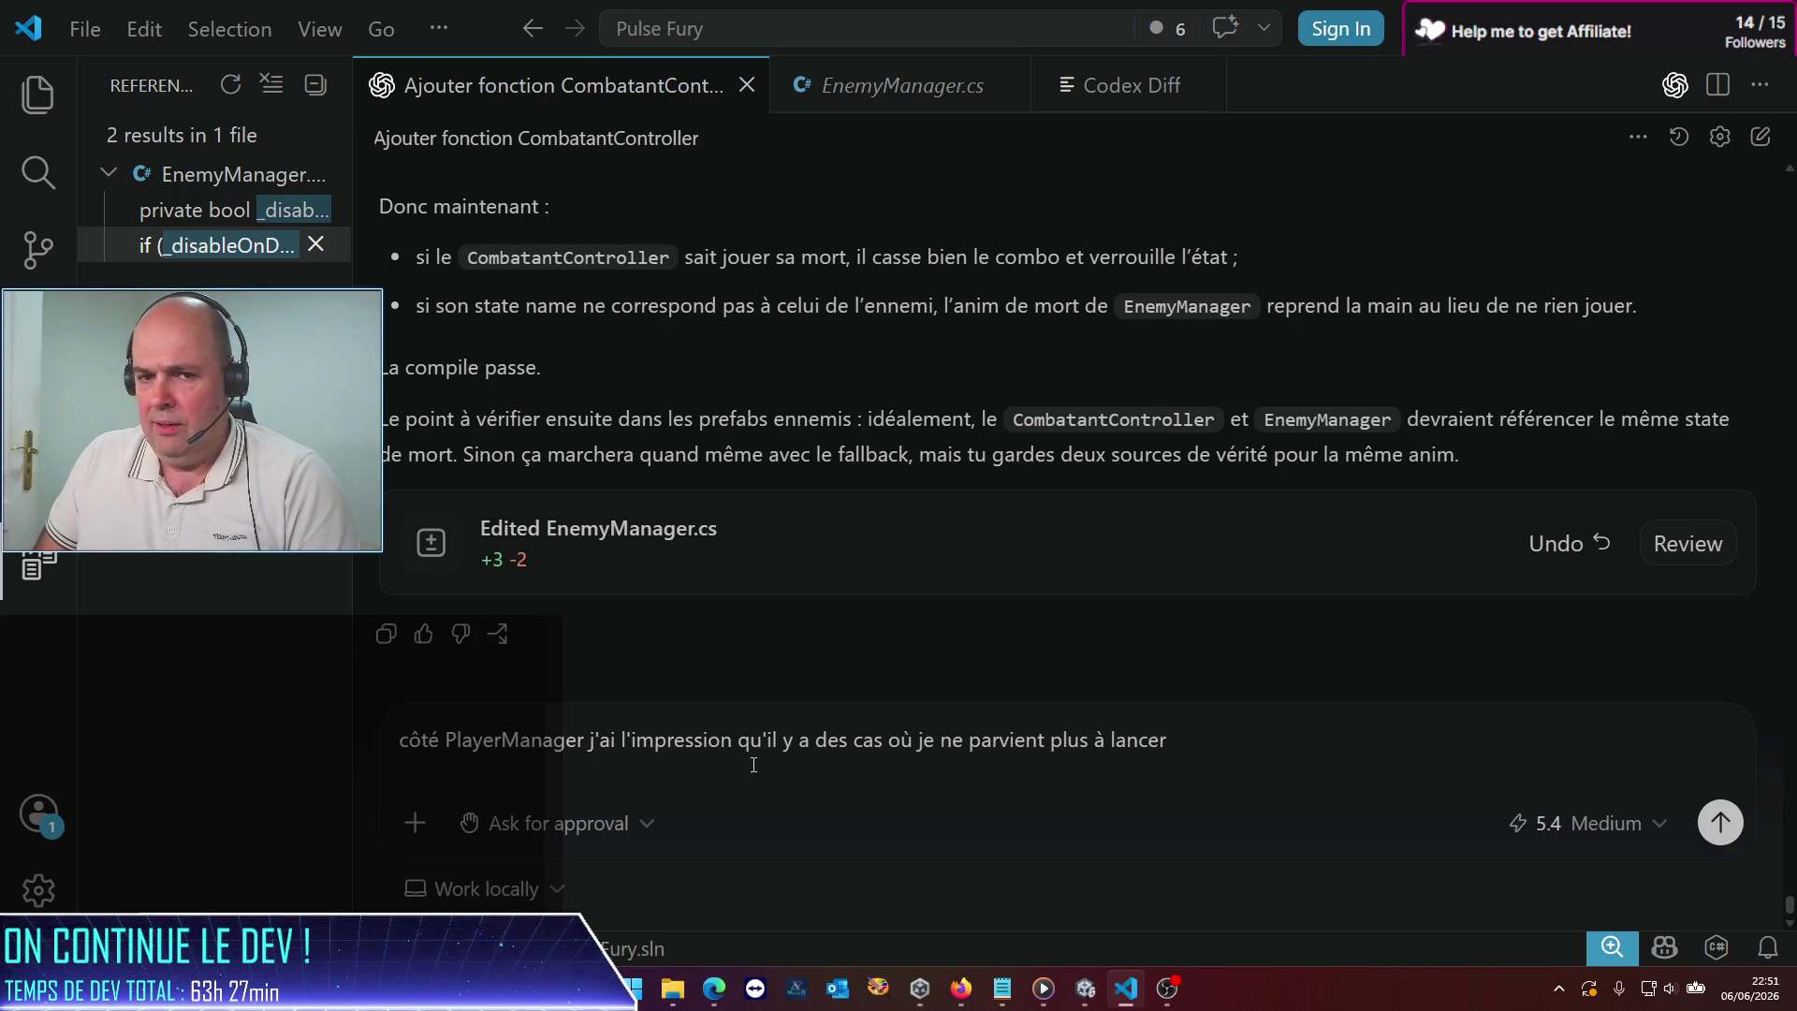
text(éclencher mon Guard ; ça a l)
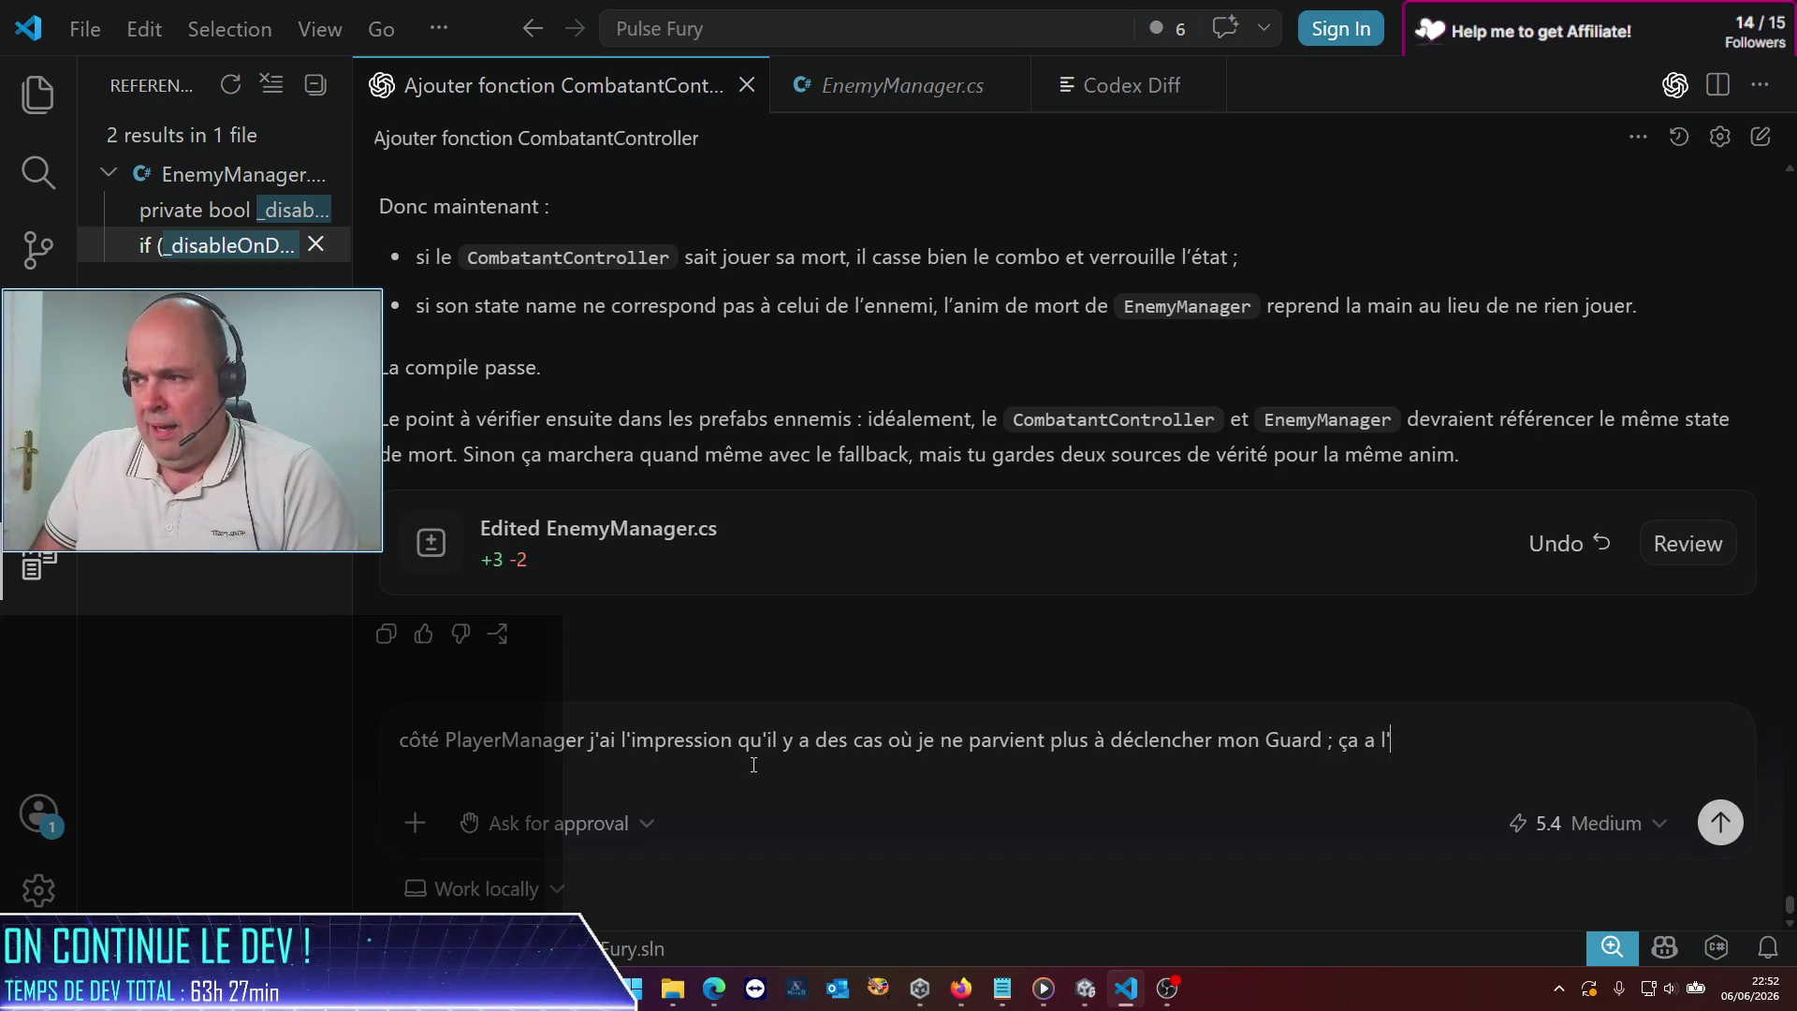
text(ent comme soucis. Est-ce qye)
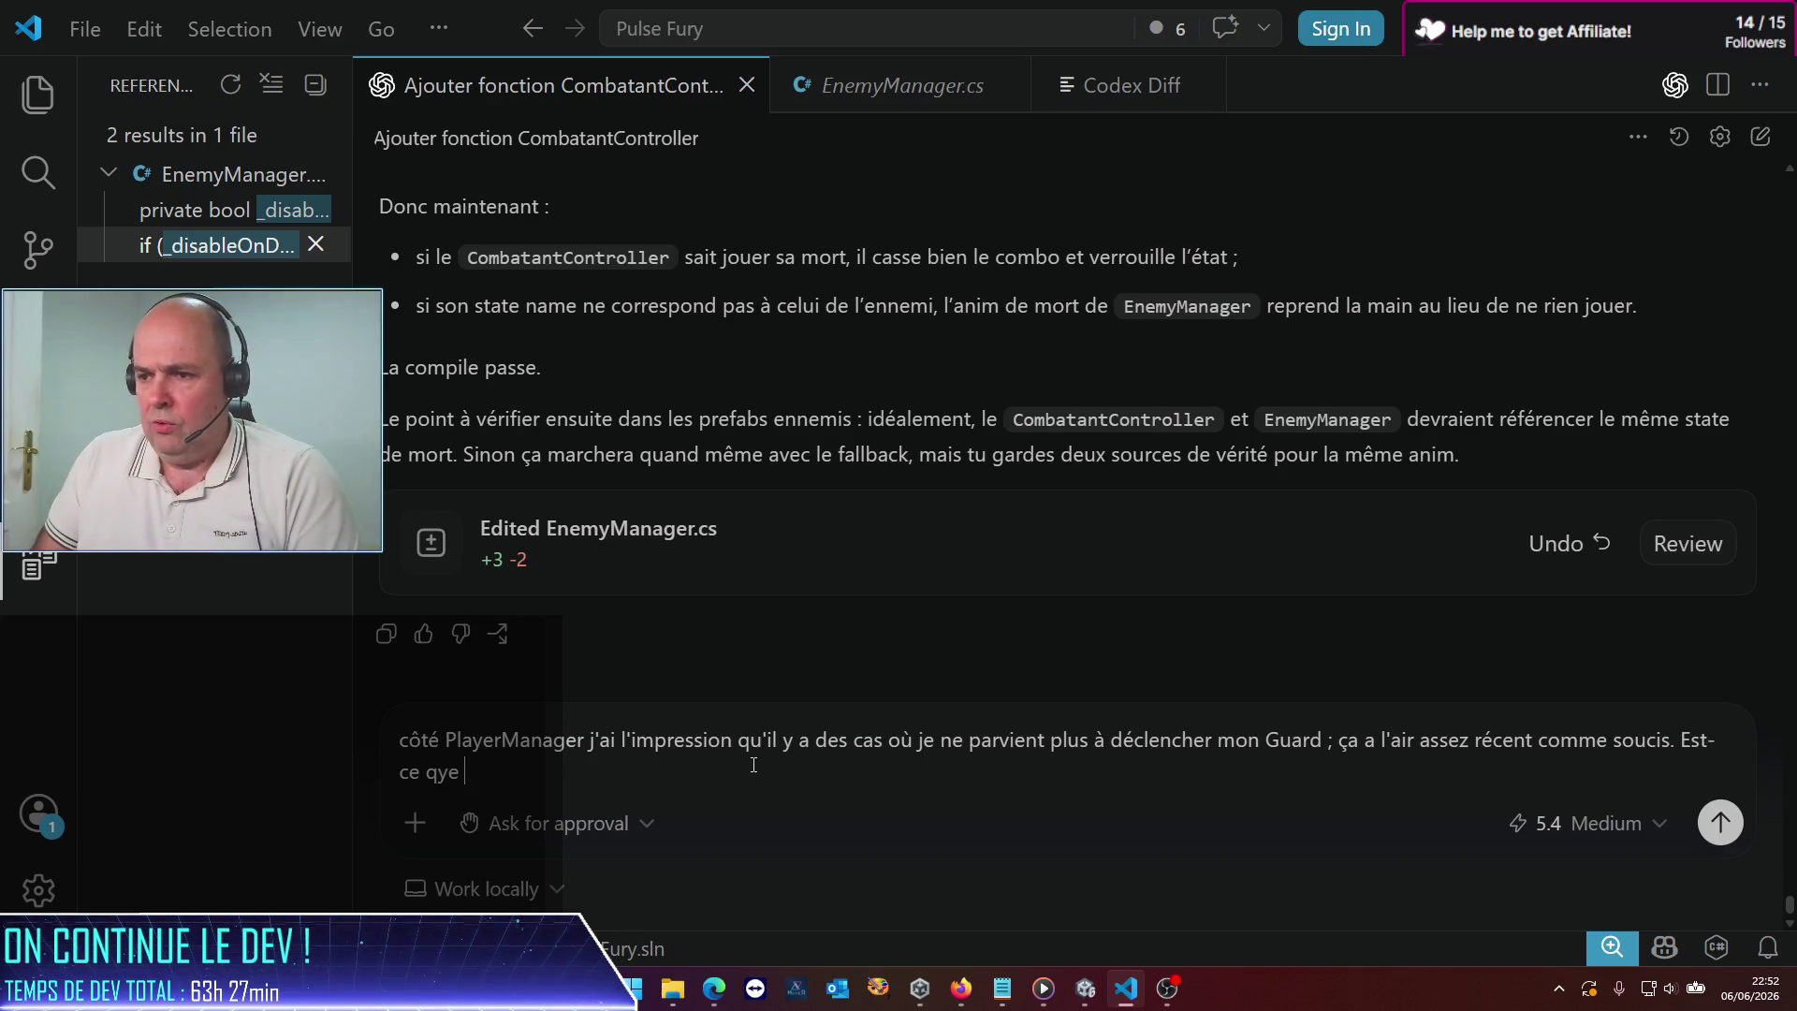
key(BackSpace)
key(BackSpace)
key(BackSpace)
text(ue tu vois une raison pur)
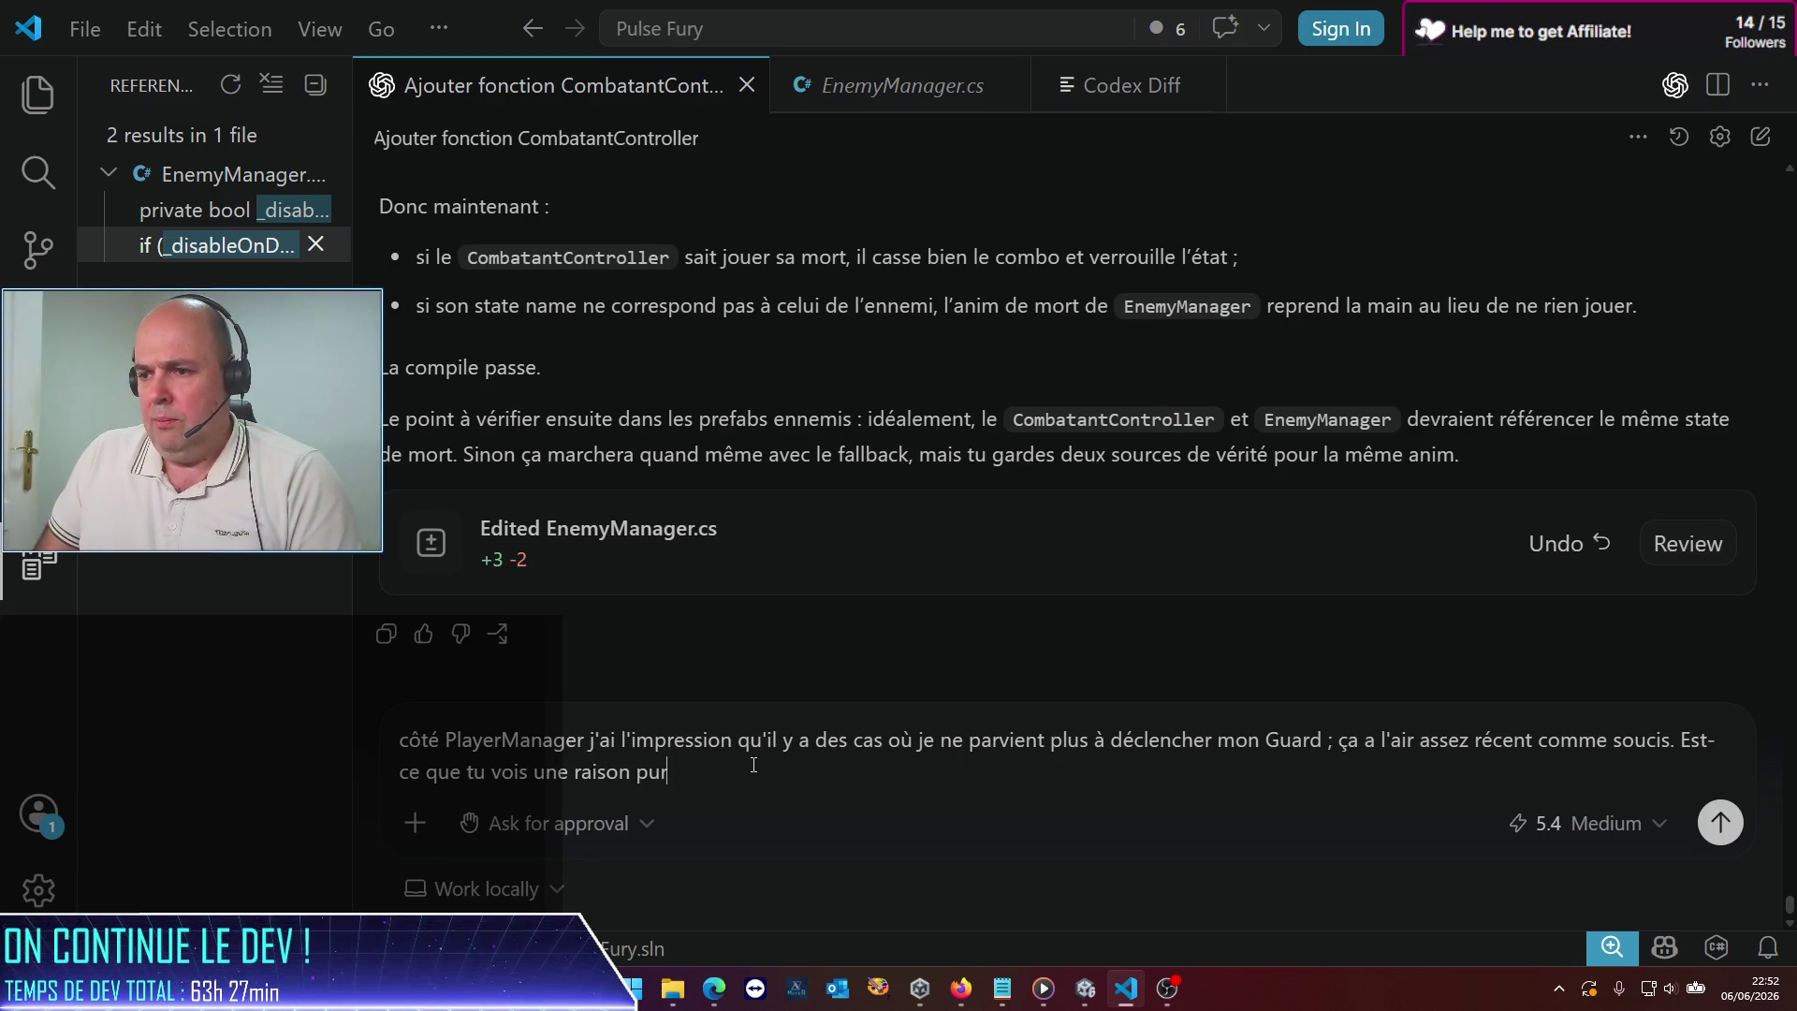
text( possible ?)
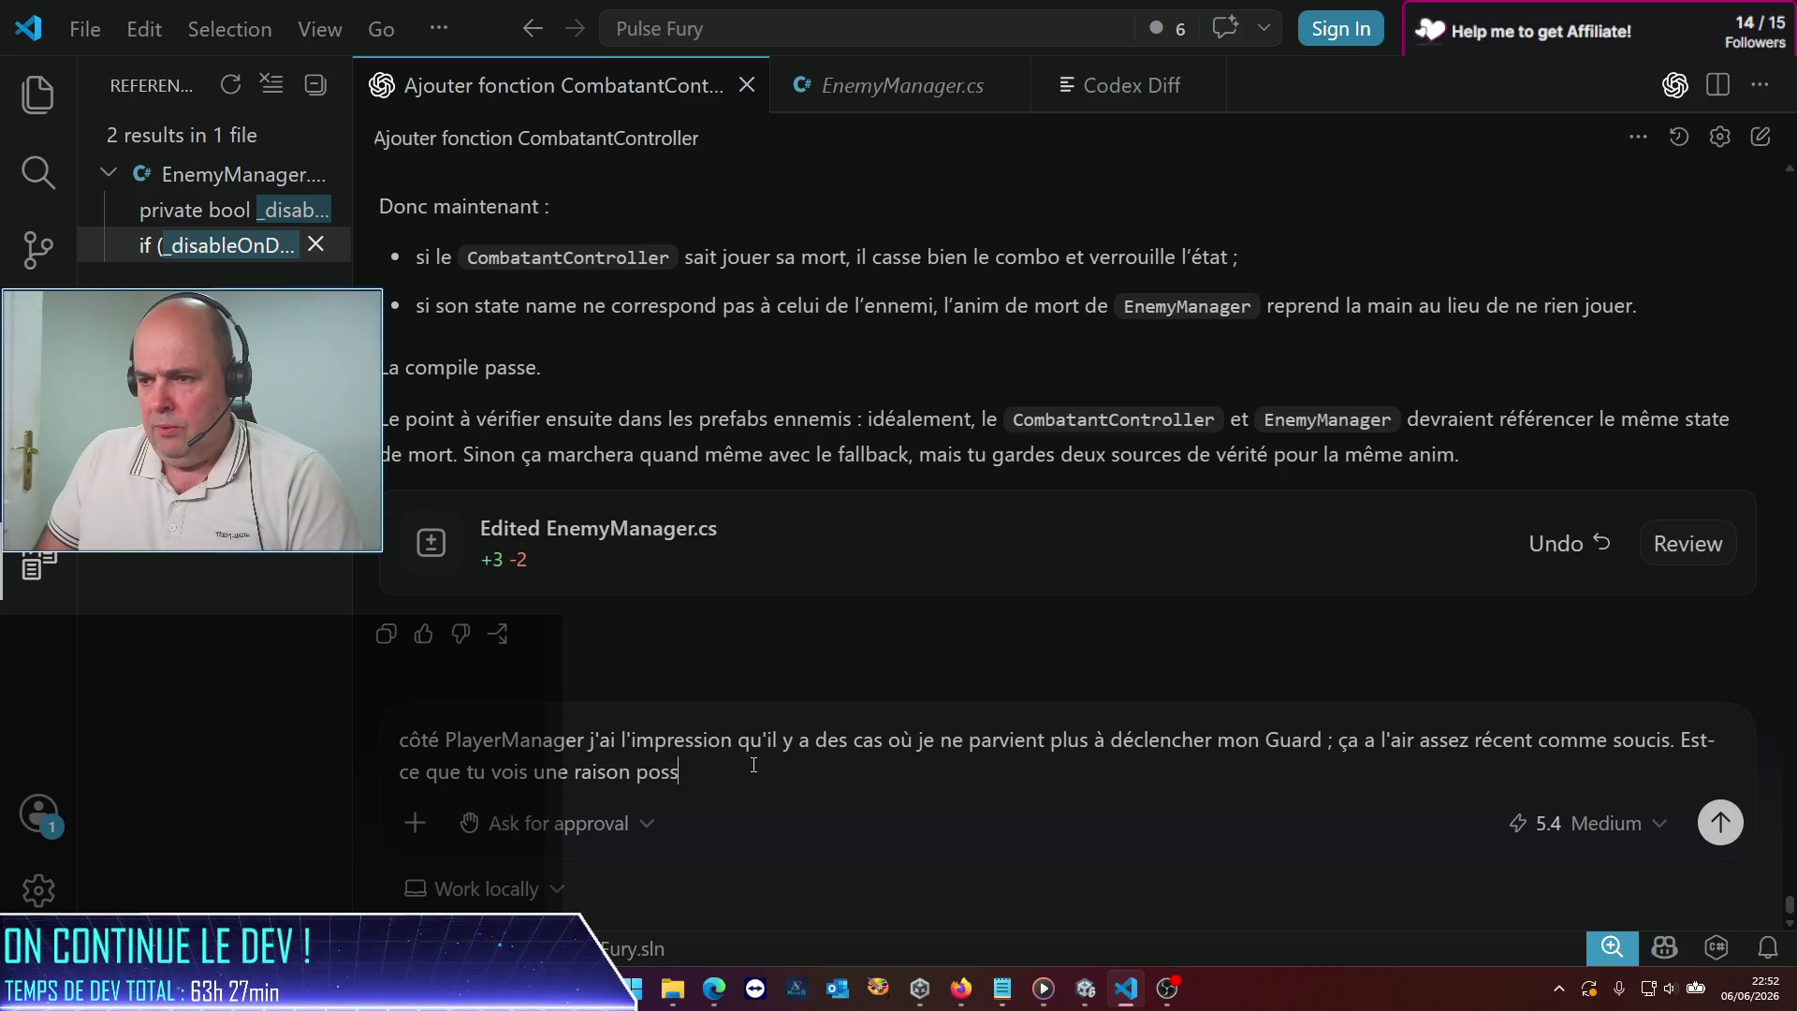
key(Return)
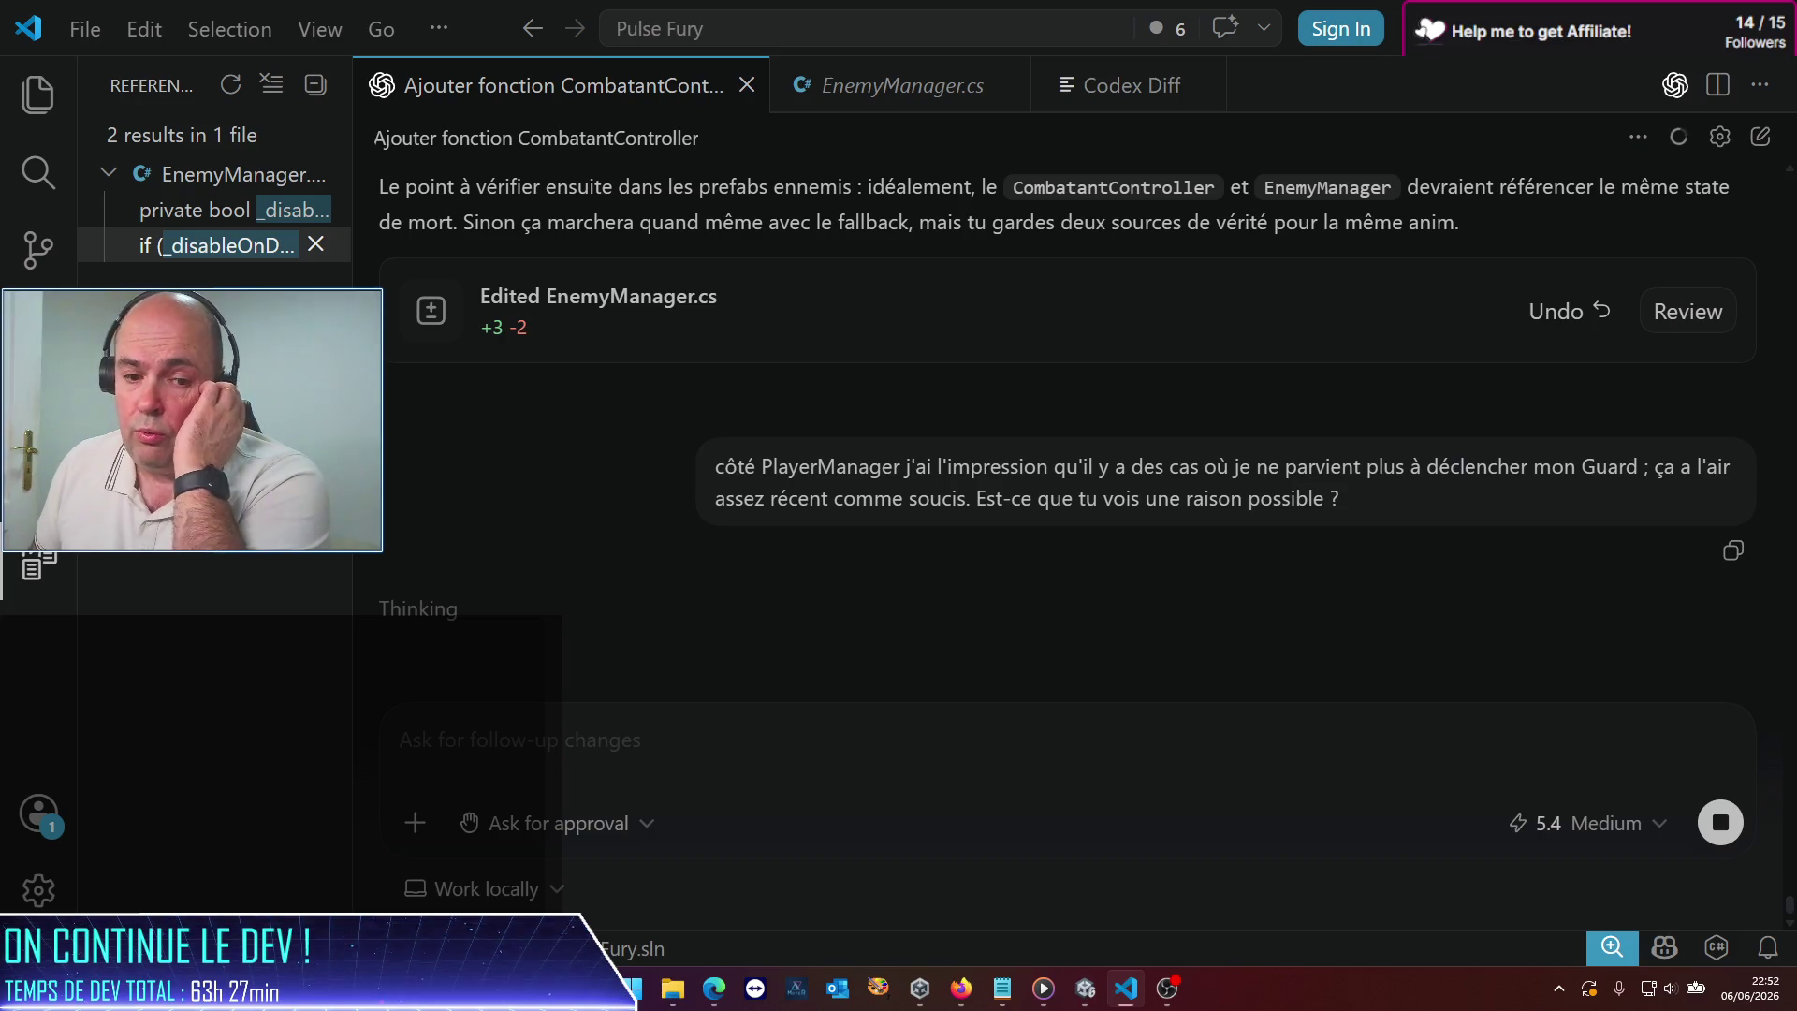
key(alt+Tab)
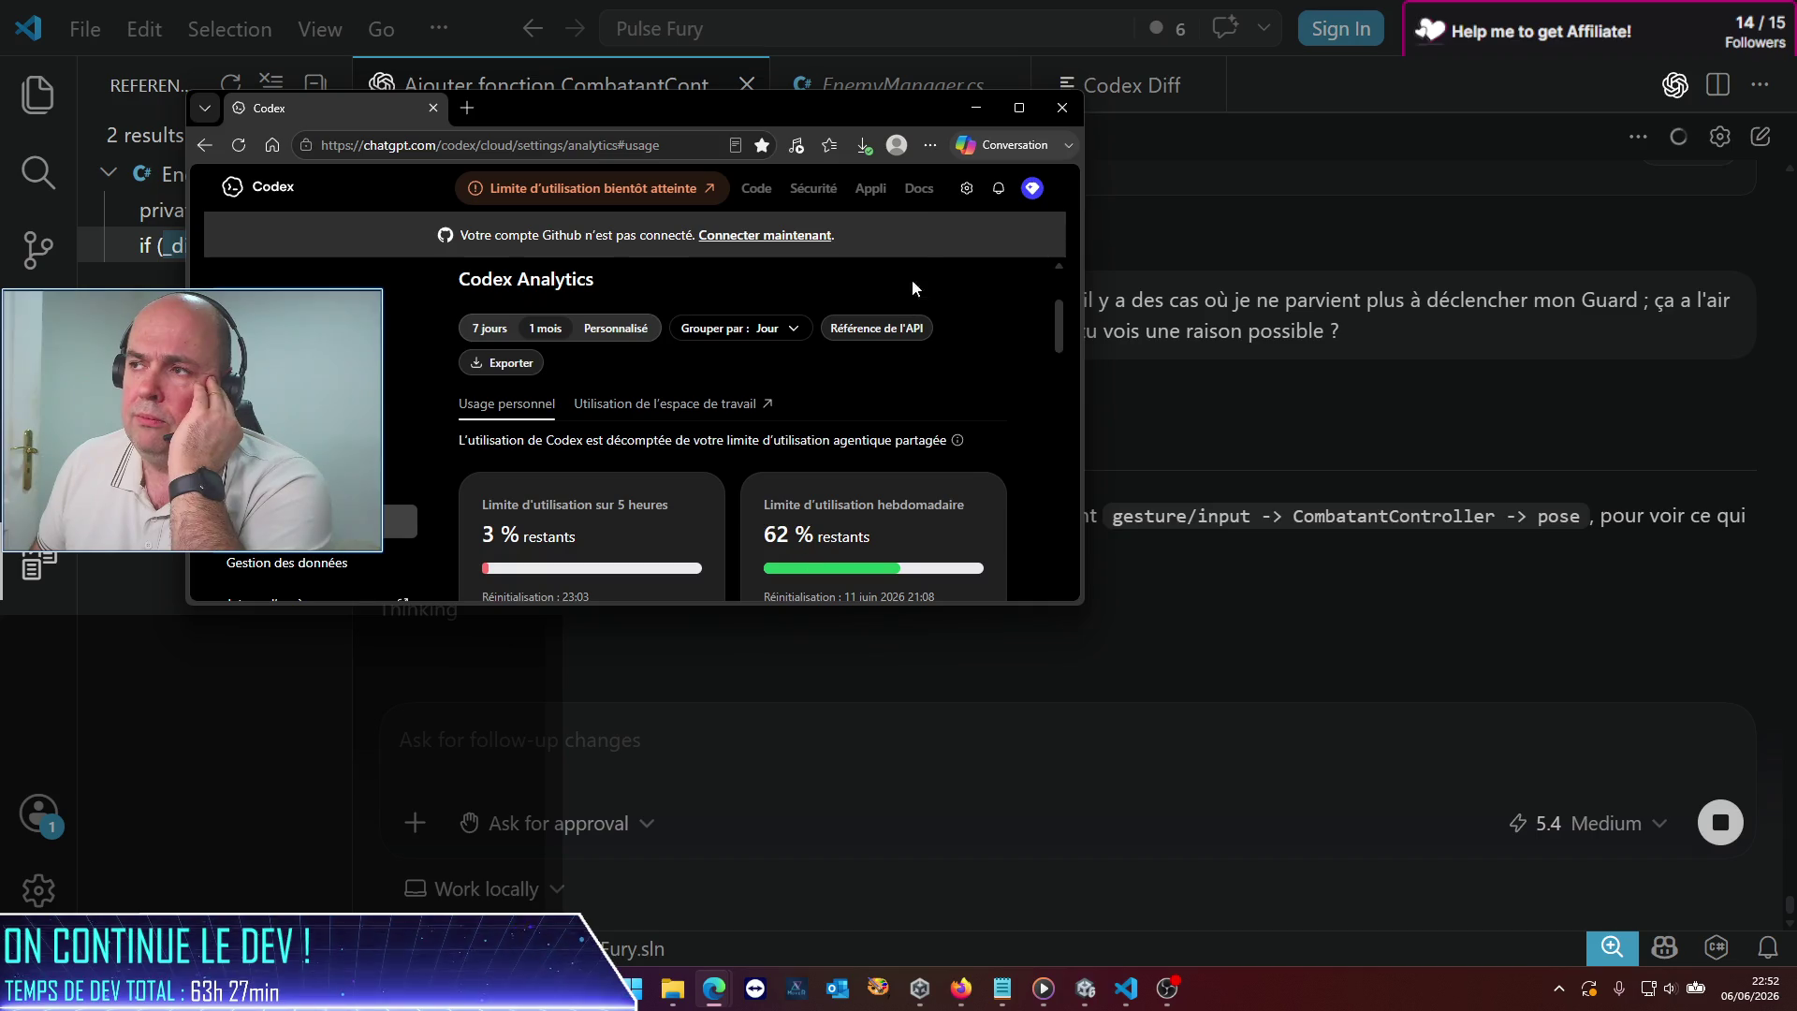
click(974, 109)
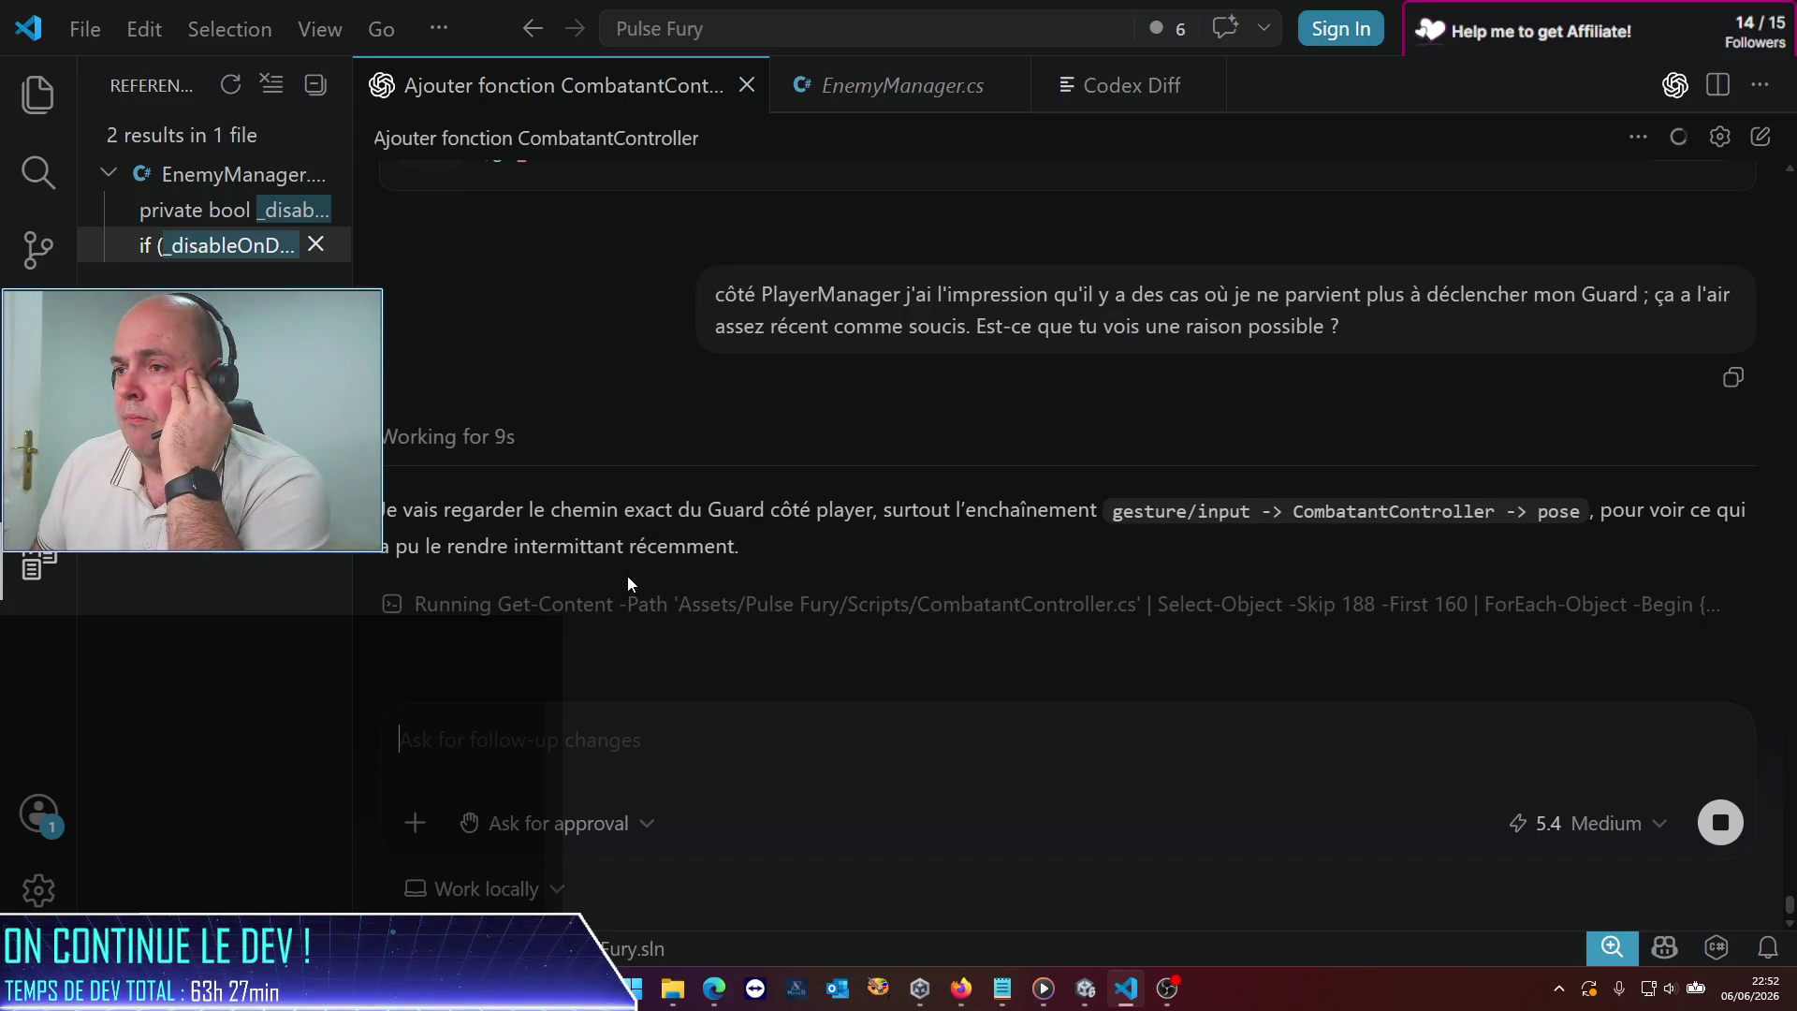
mouse_move(1042, 988)
mouse_move(715, 988)
click(782, 899)
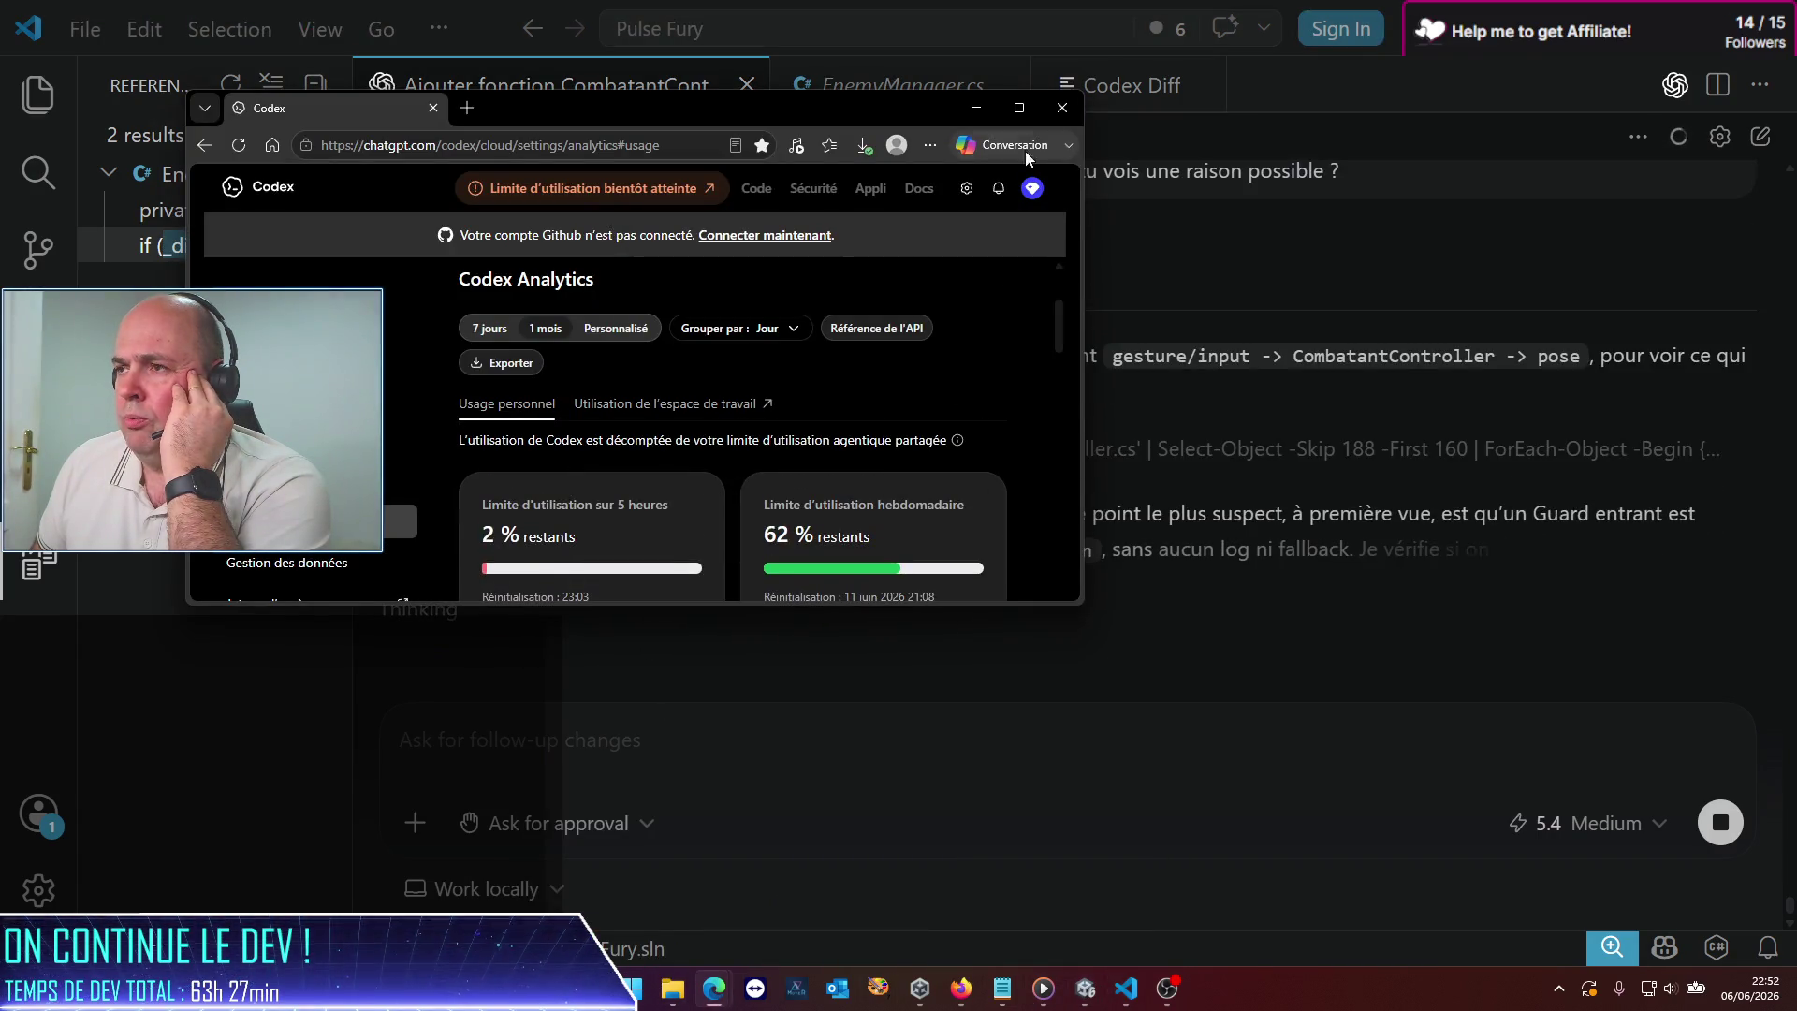
click(975, 108)
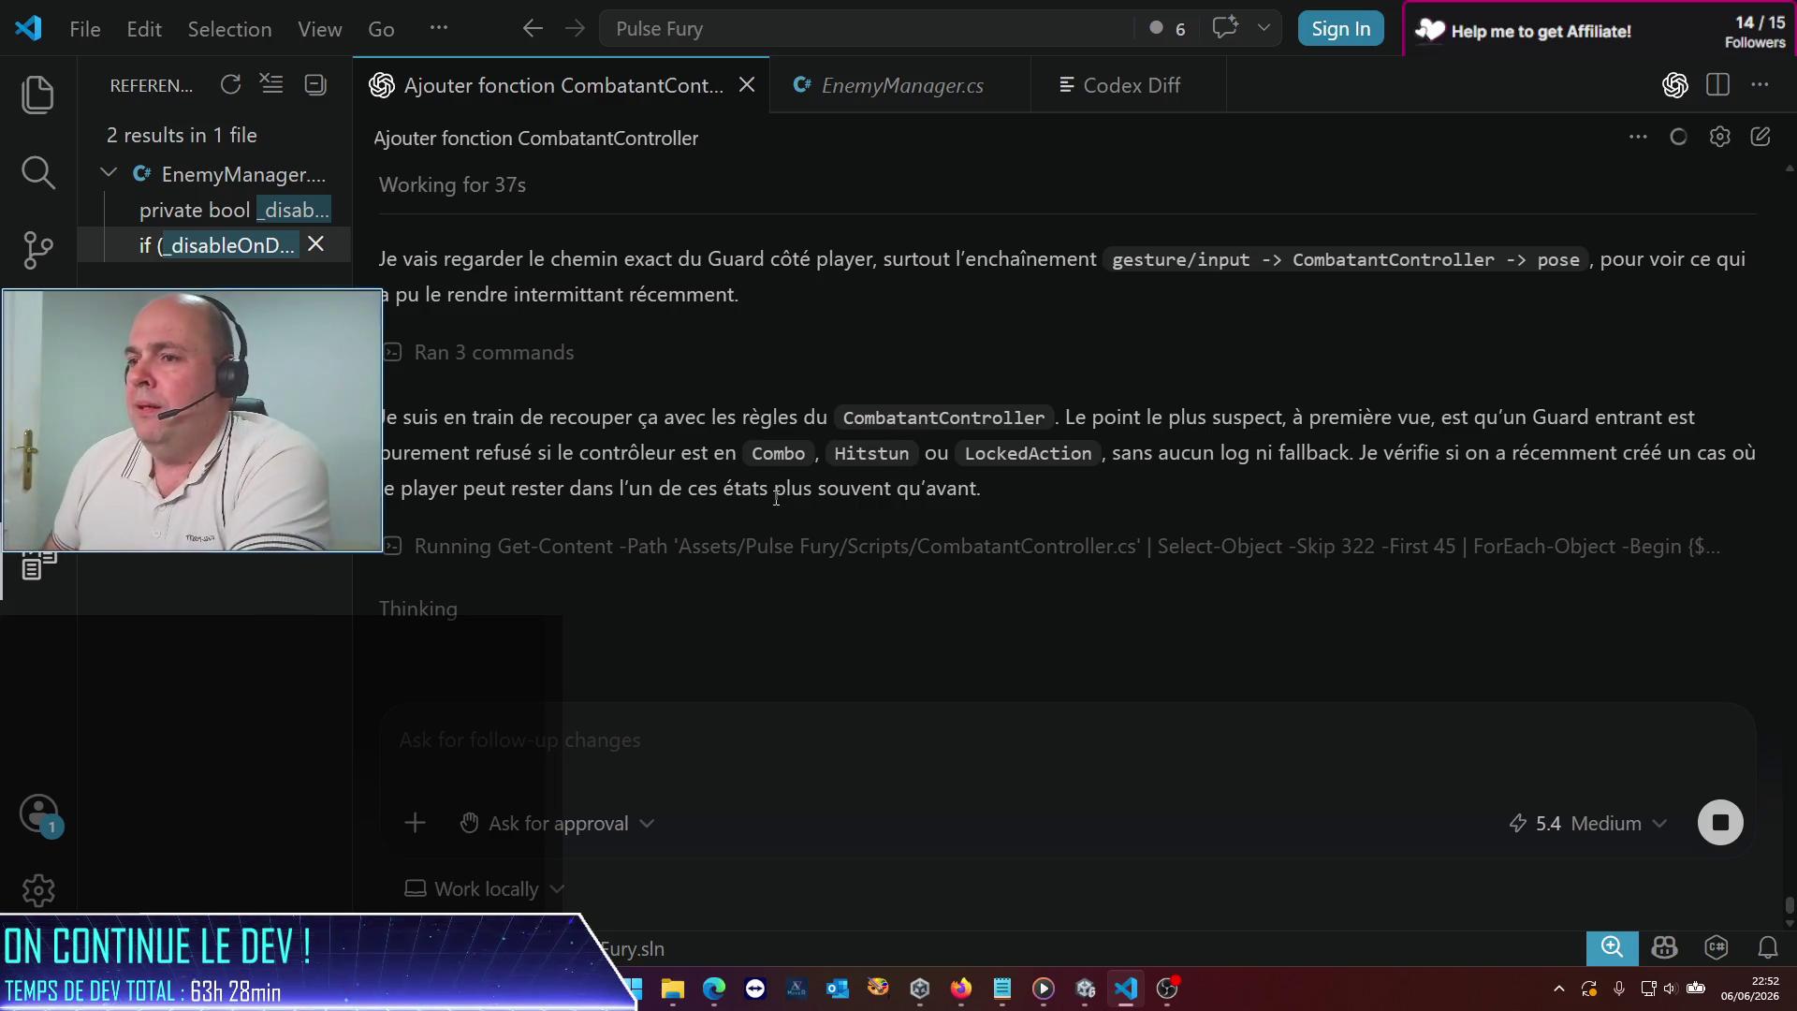
mouse_move(714, 988)
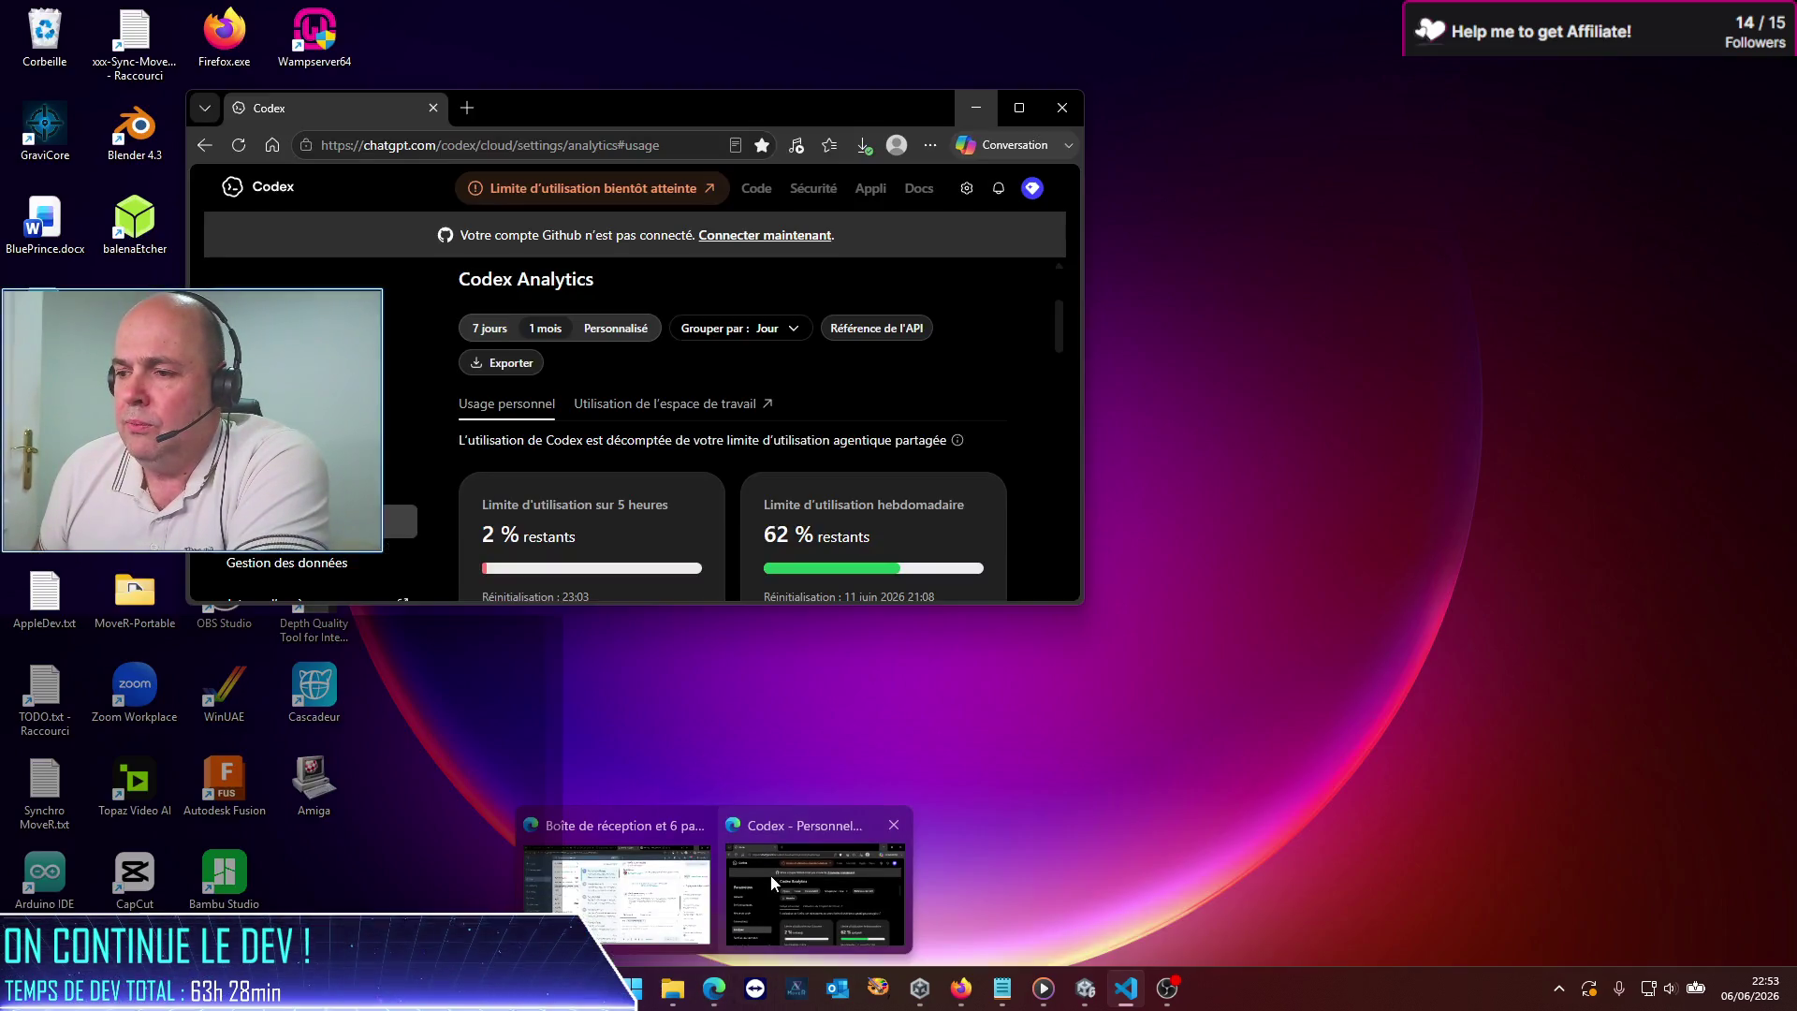
click(762, 858)
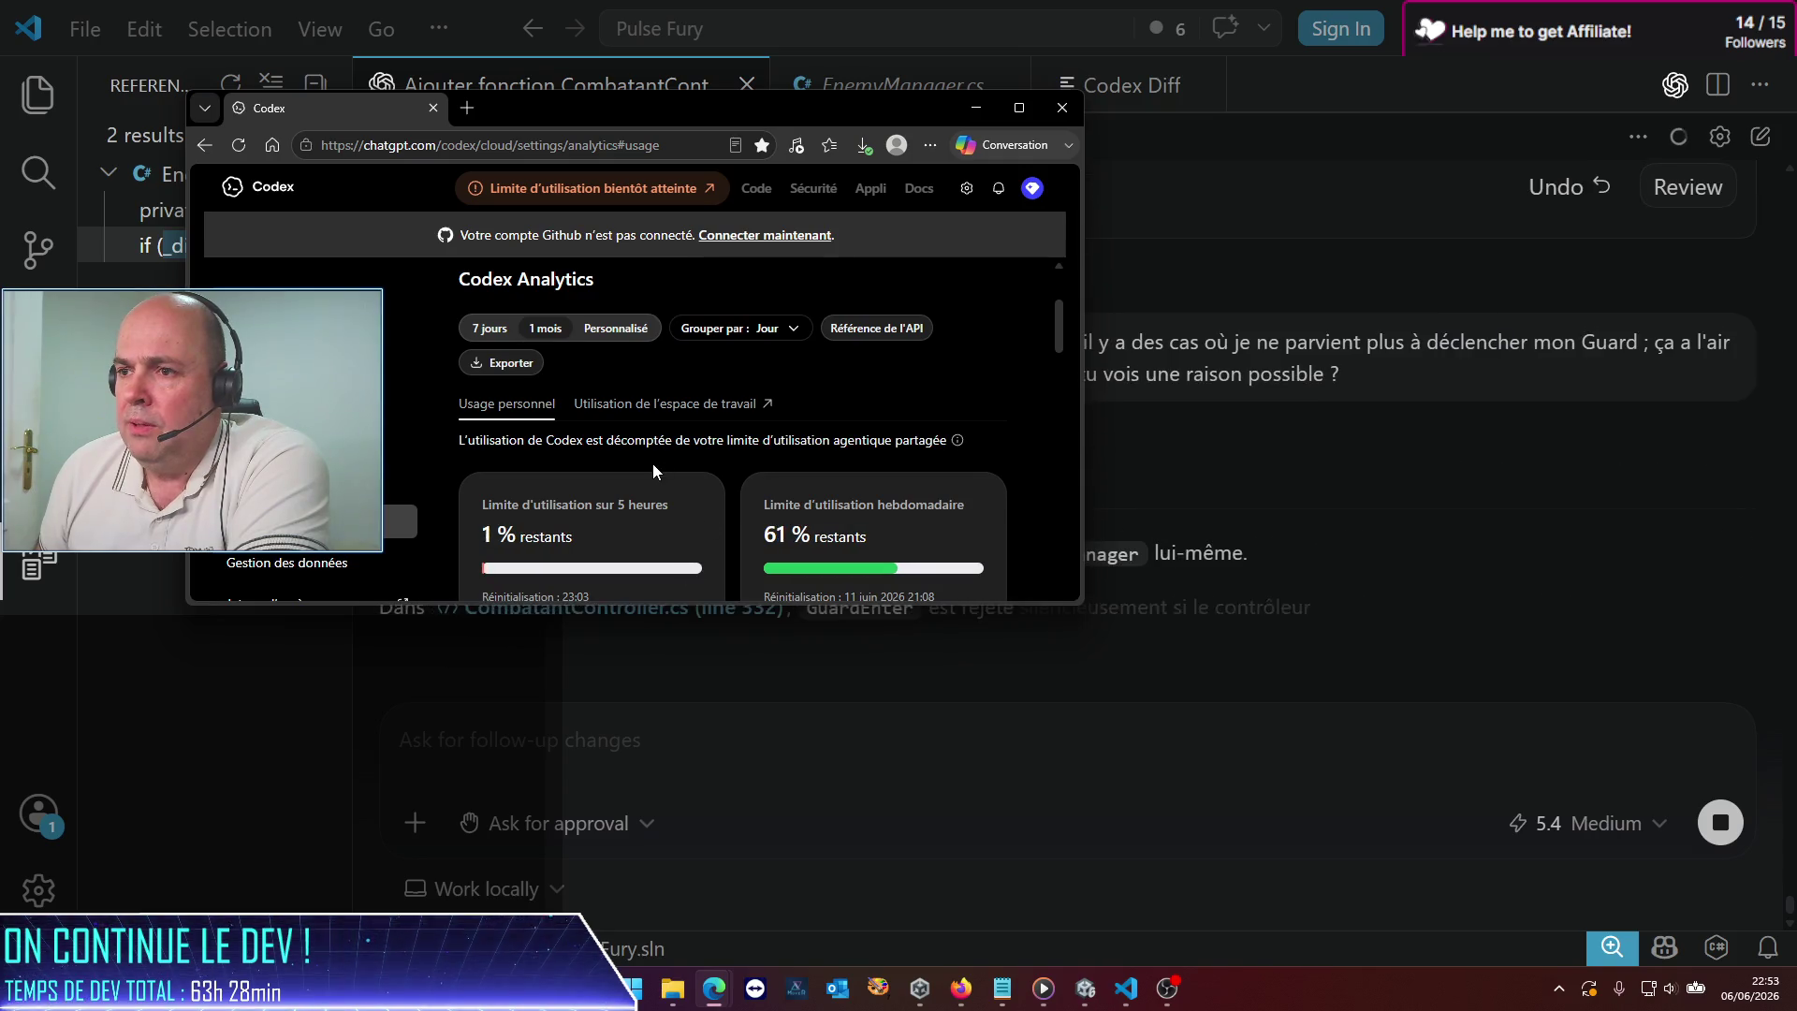
click(976, 107)
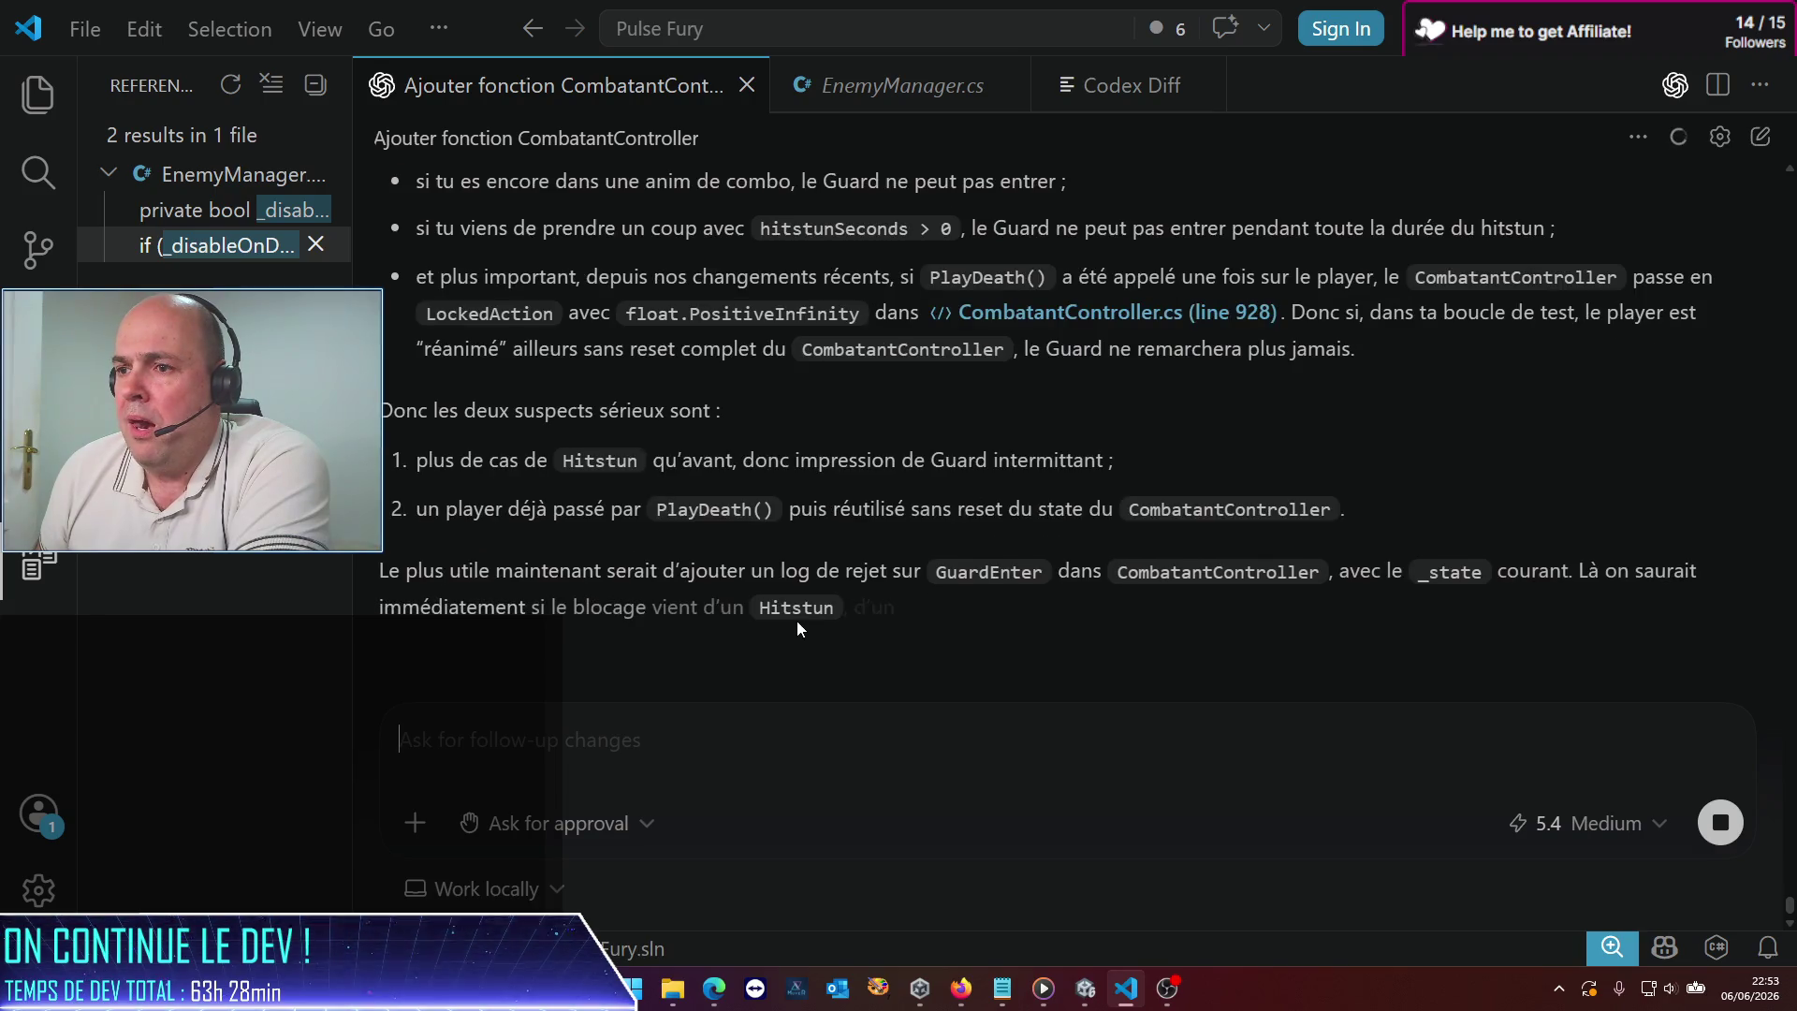
scroll(796, 621, up, 5)
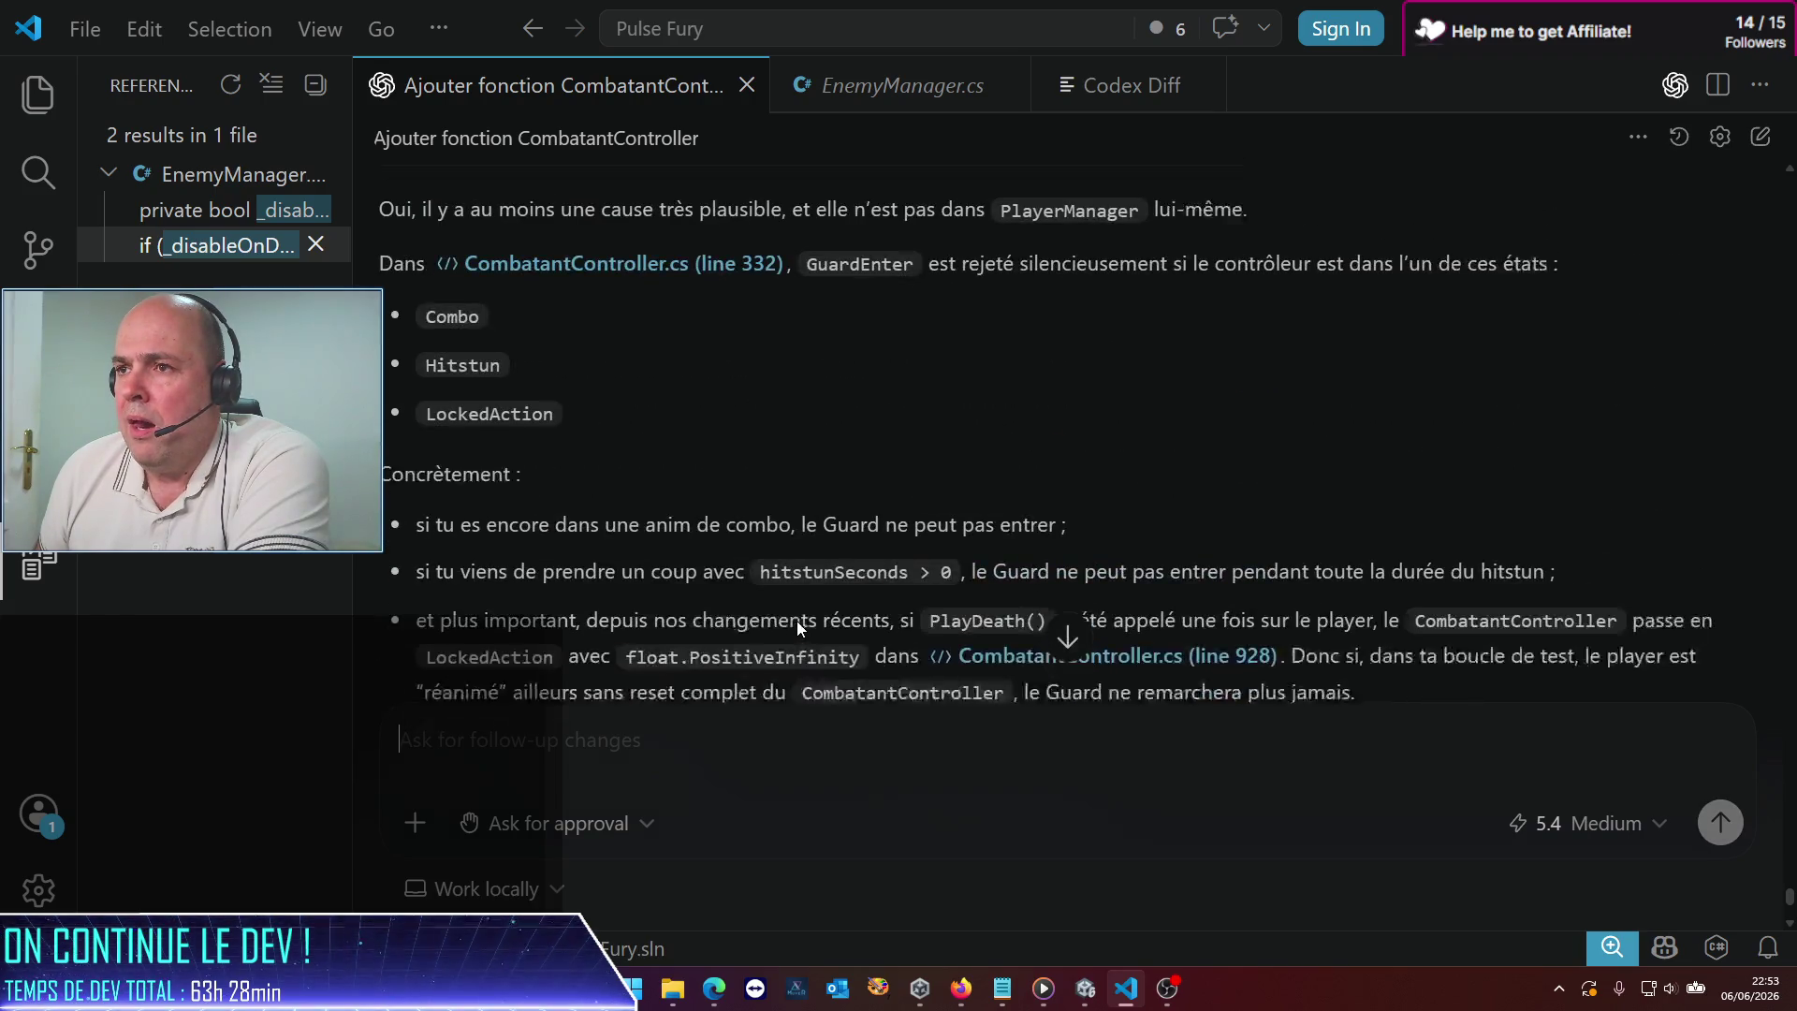
scroll(797, 623, down, 1)
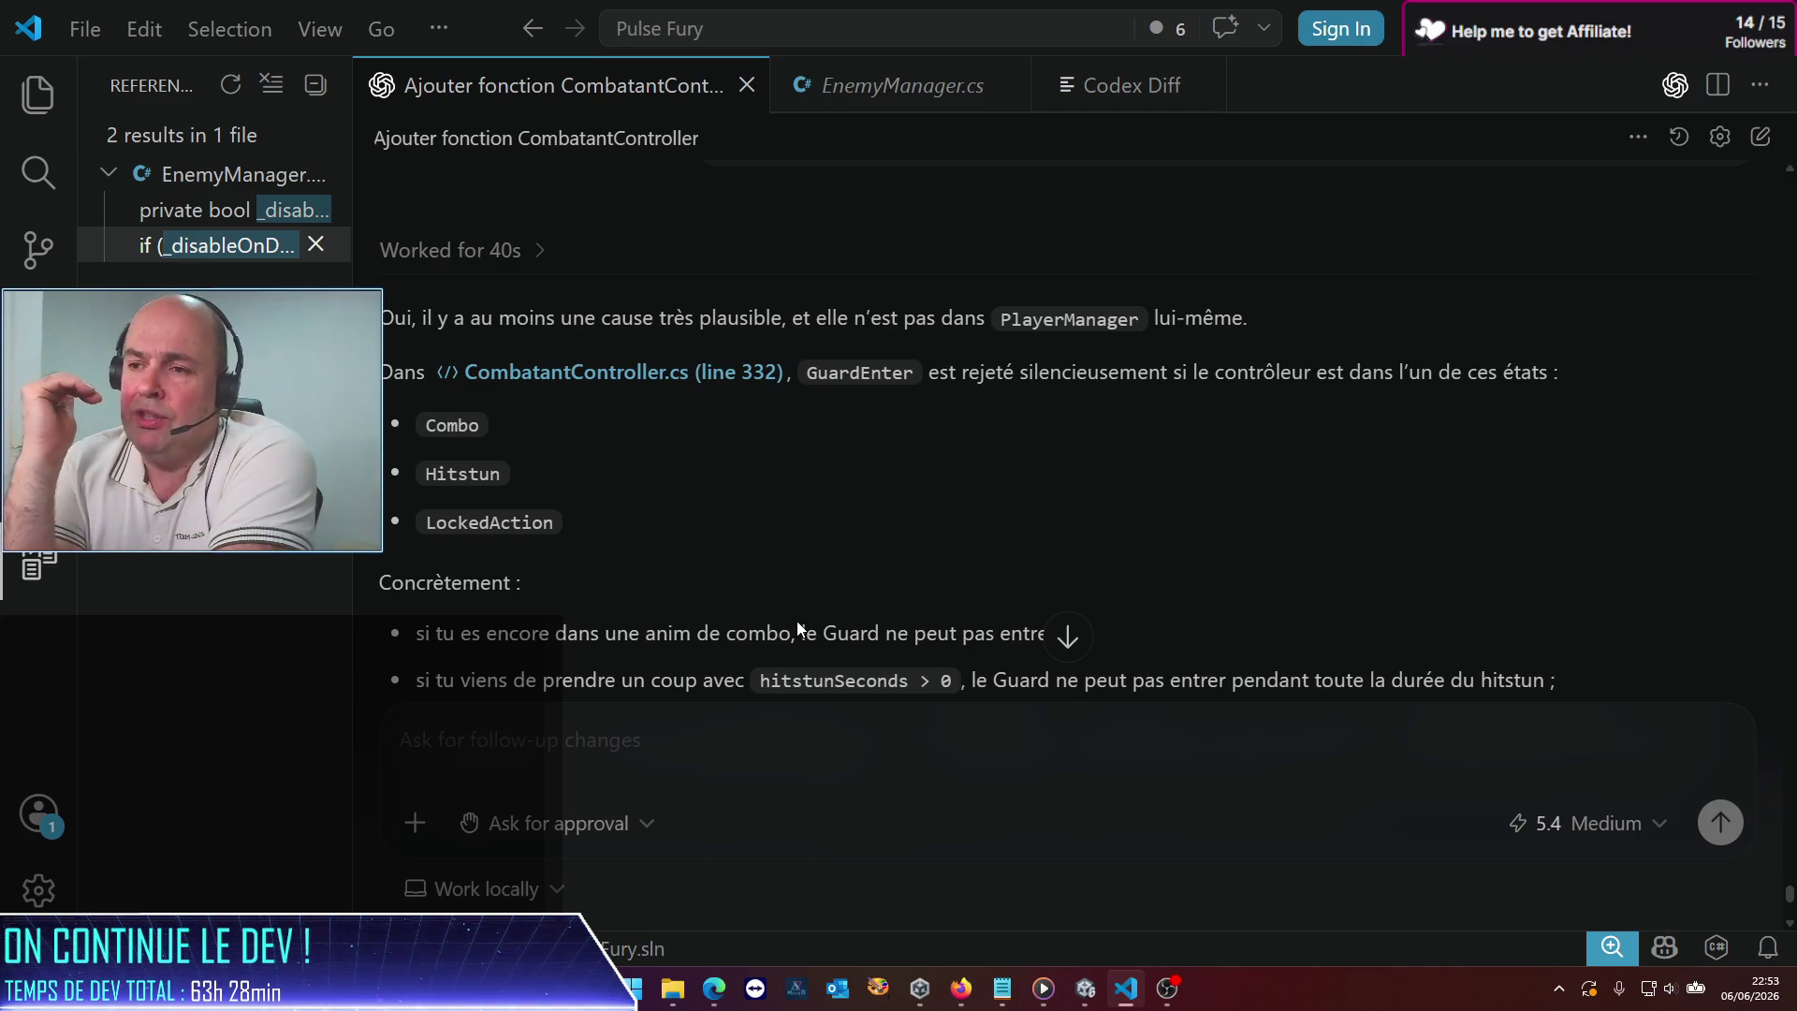
scroll(700, 547, down, 3)
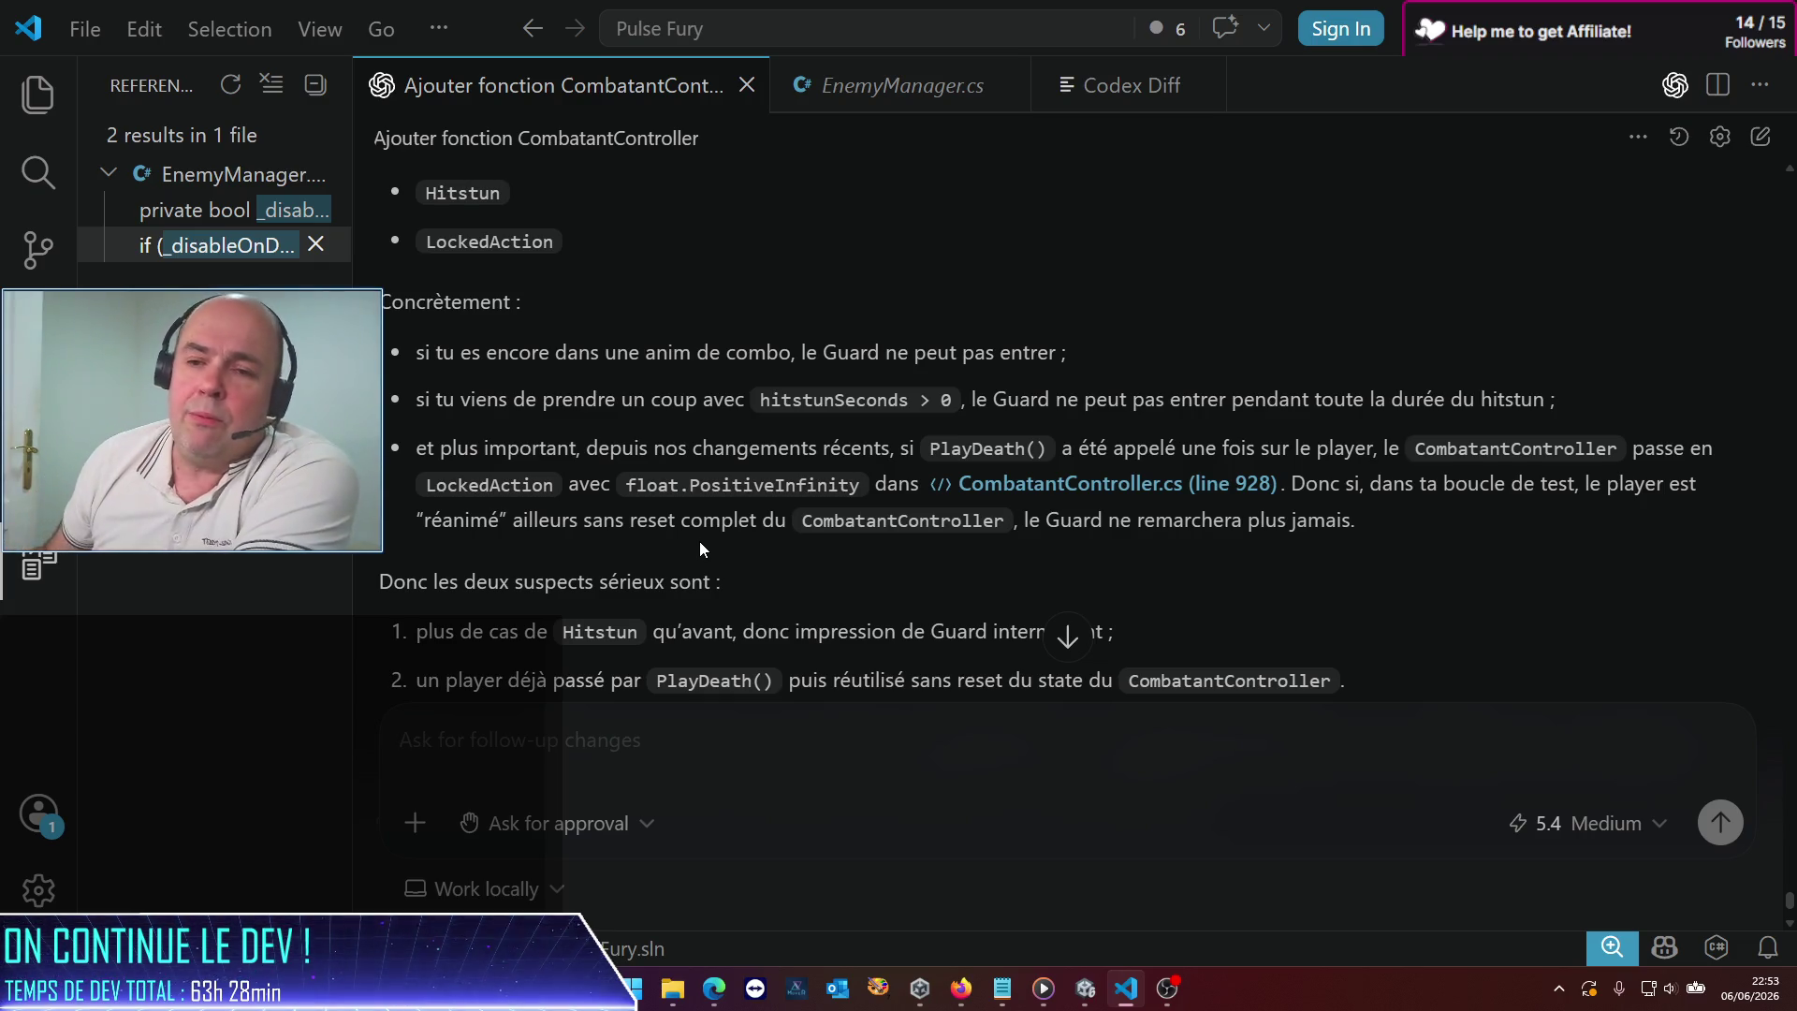
scroll(826, 586, down, 3)
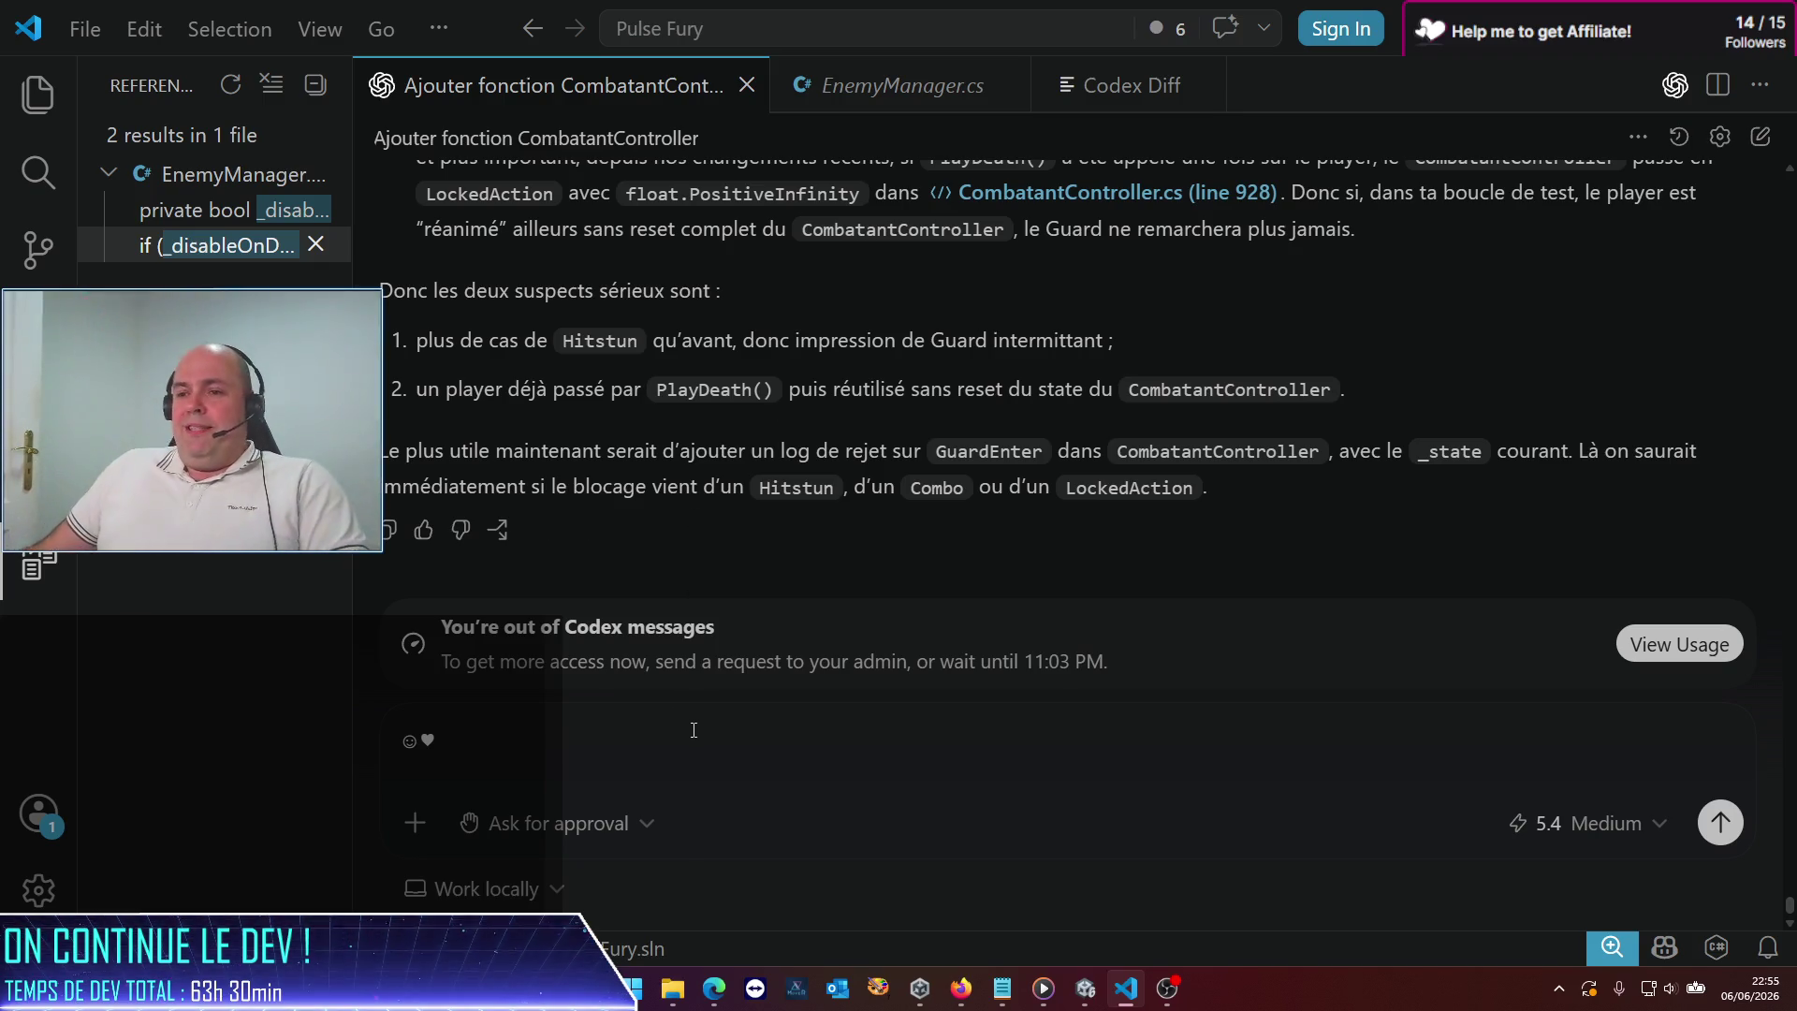
key(BackSpace)
key(BackSpace)
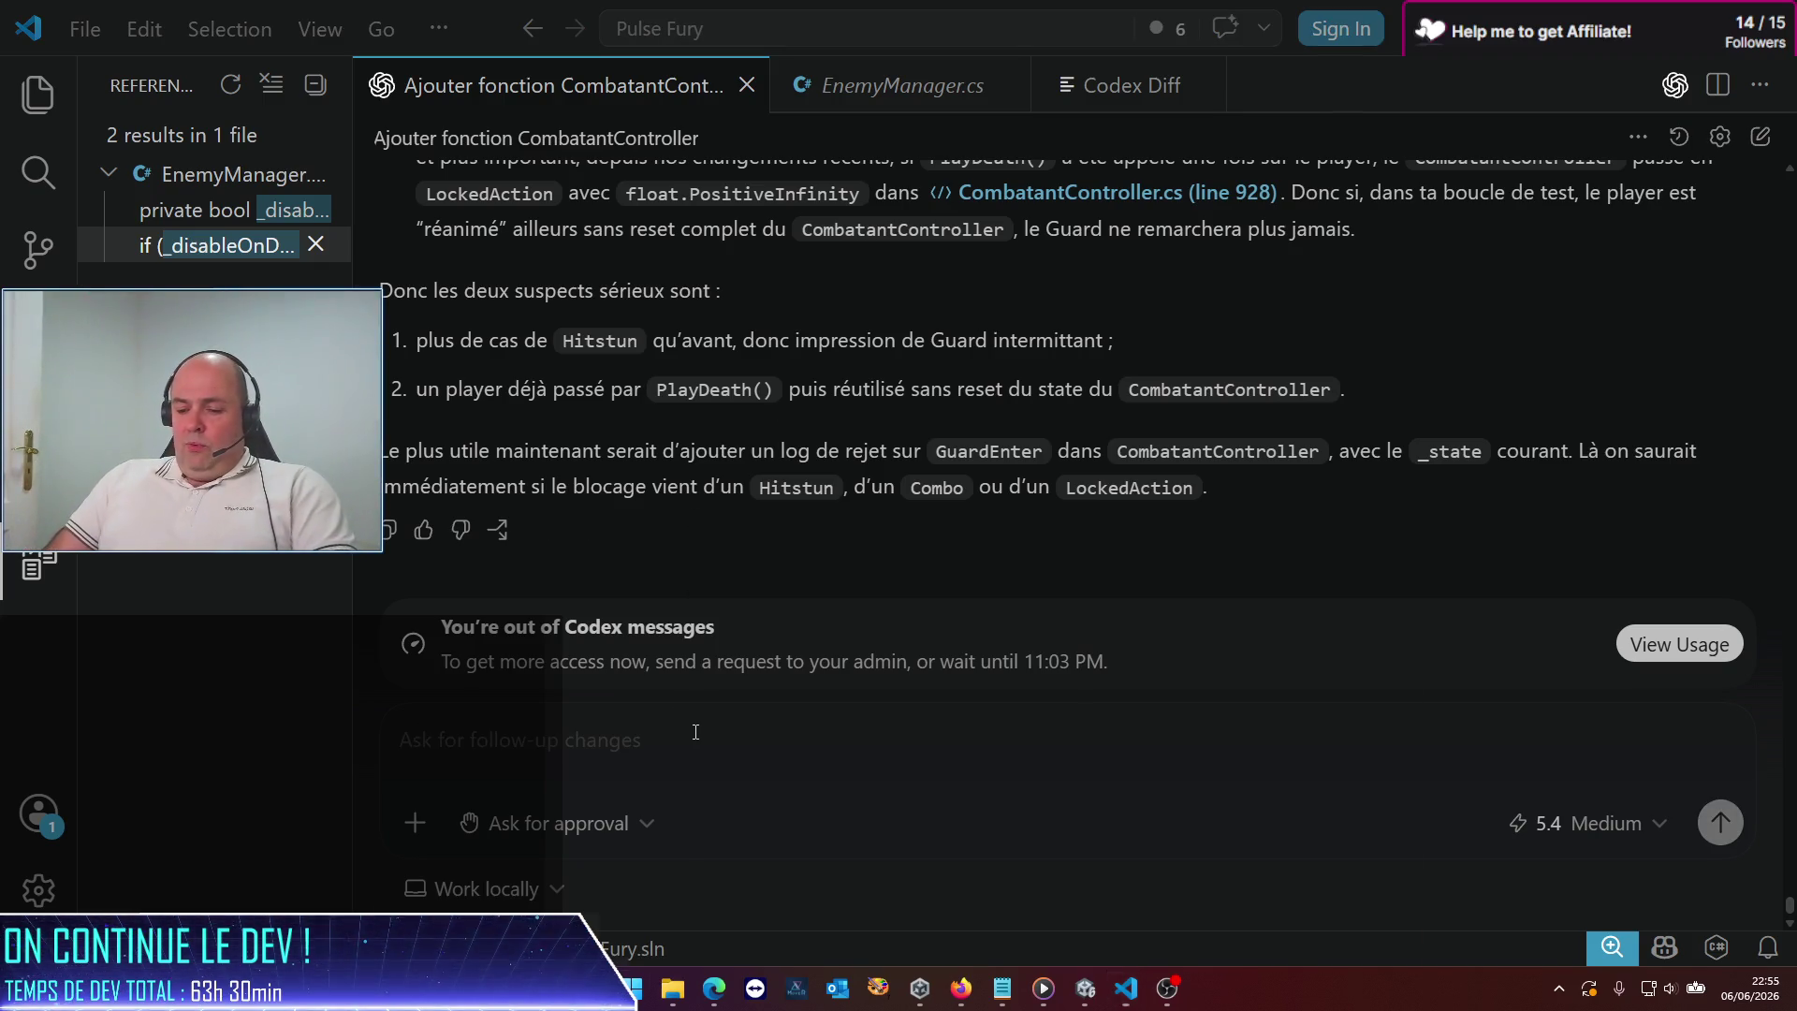
Search 'casca' in Windows Start and launch Cascadeur
key(super)
text(casca)
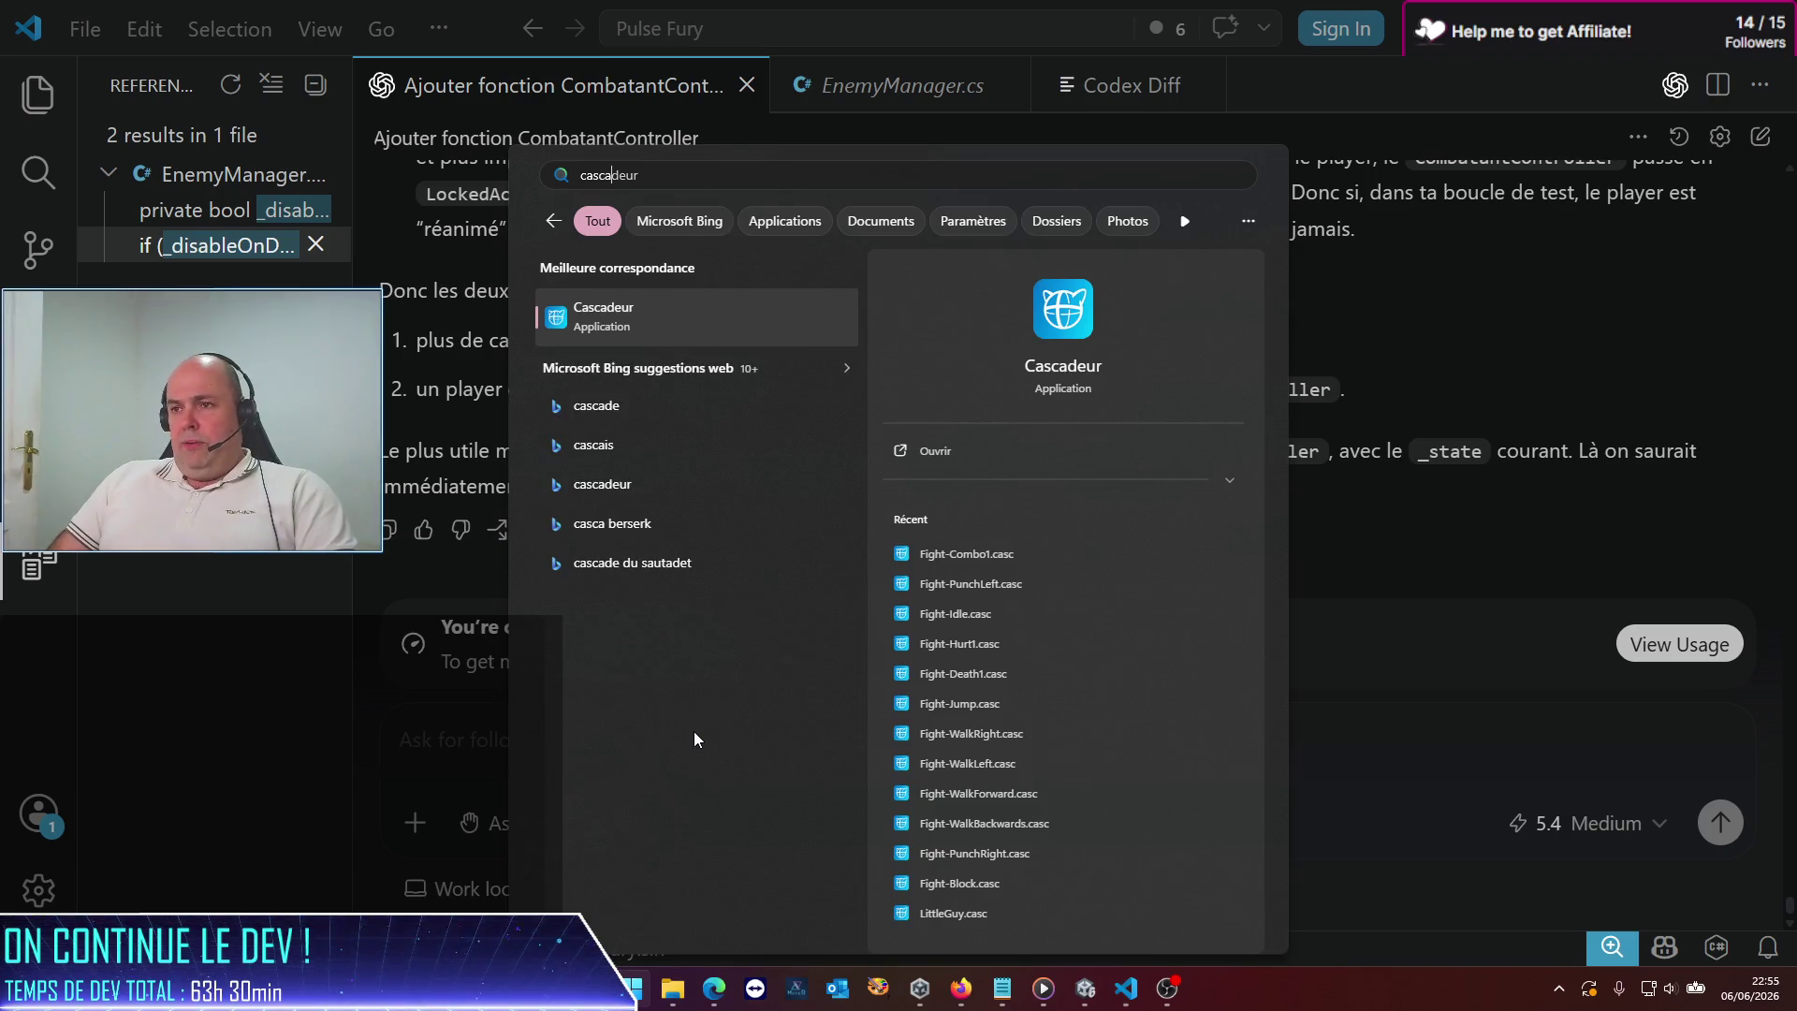
key(Return)
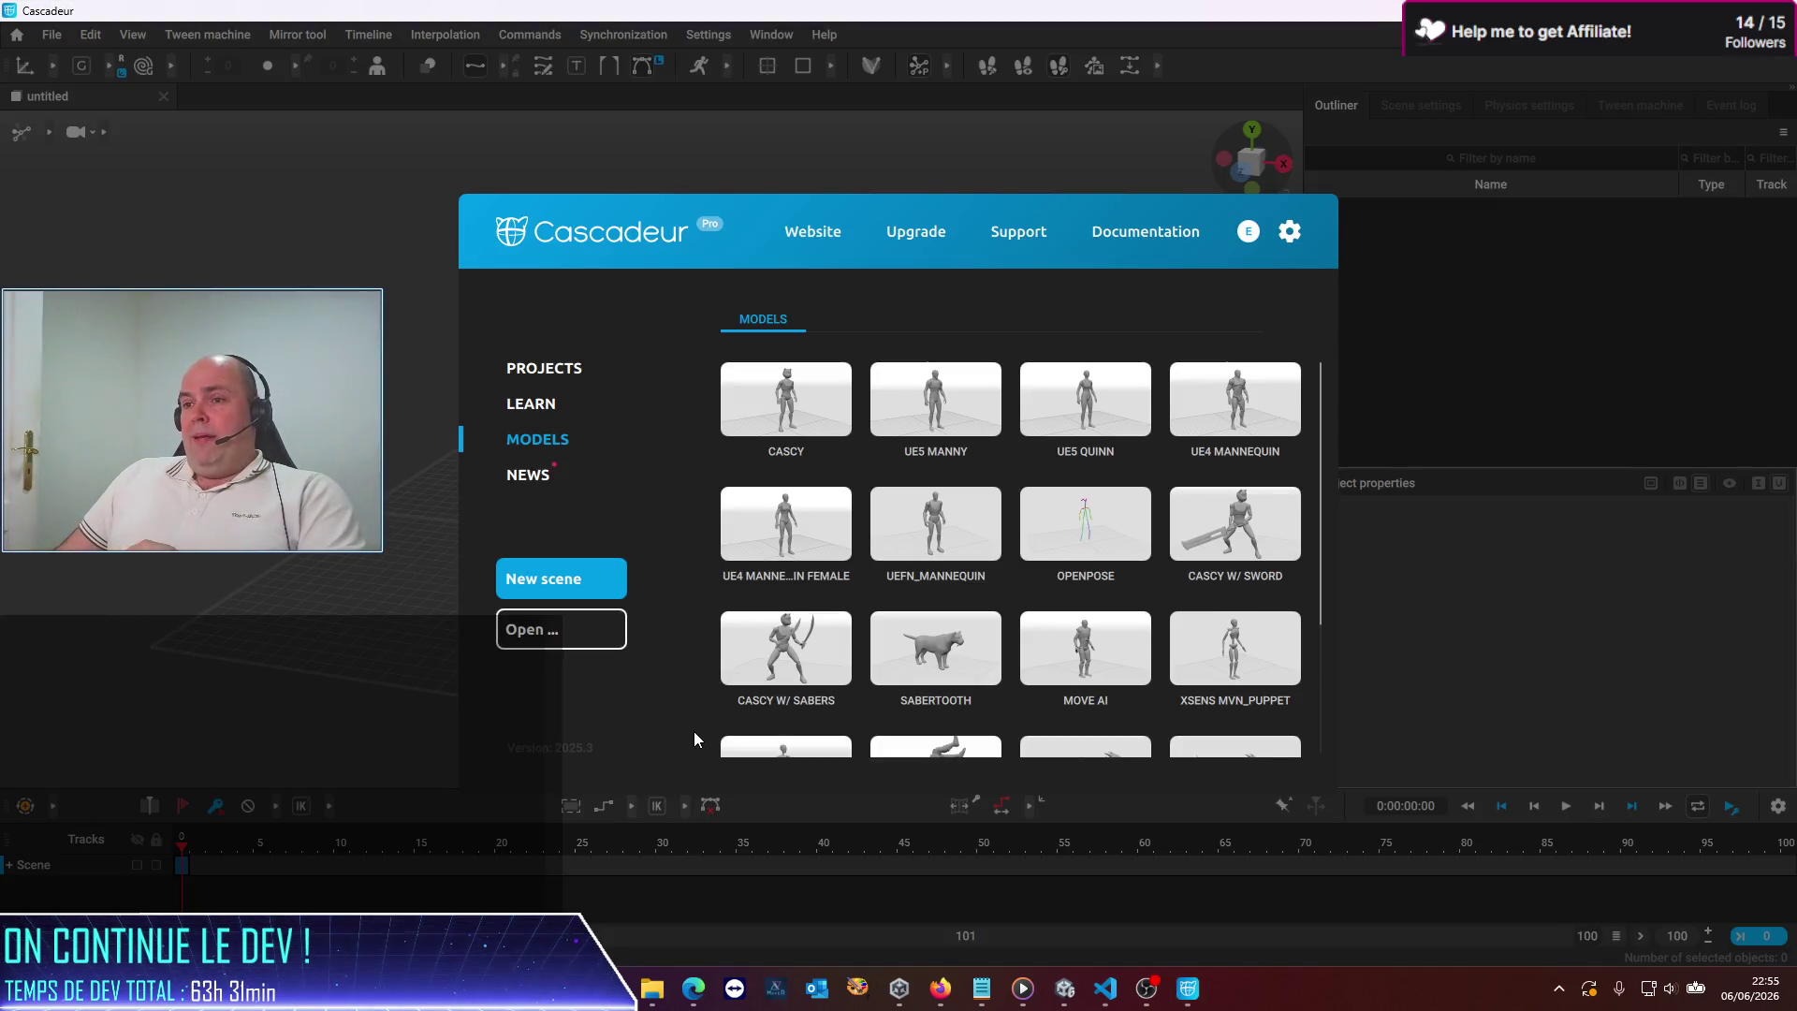
Open the Fight-Idle.casc scene and orbit the view around the character
click(561, 632)
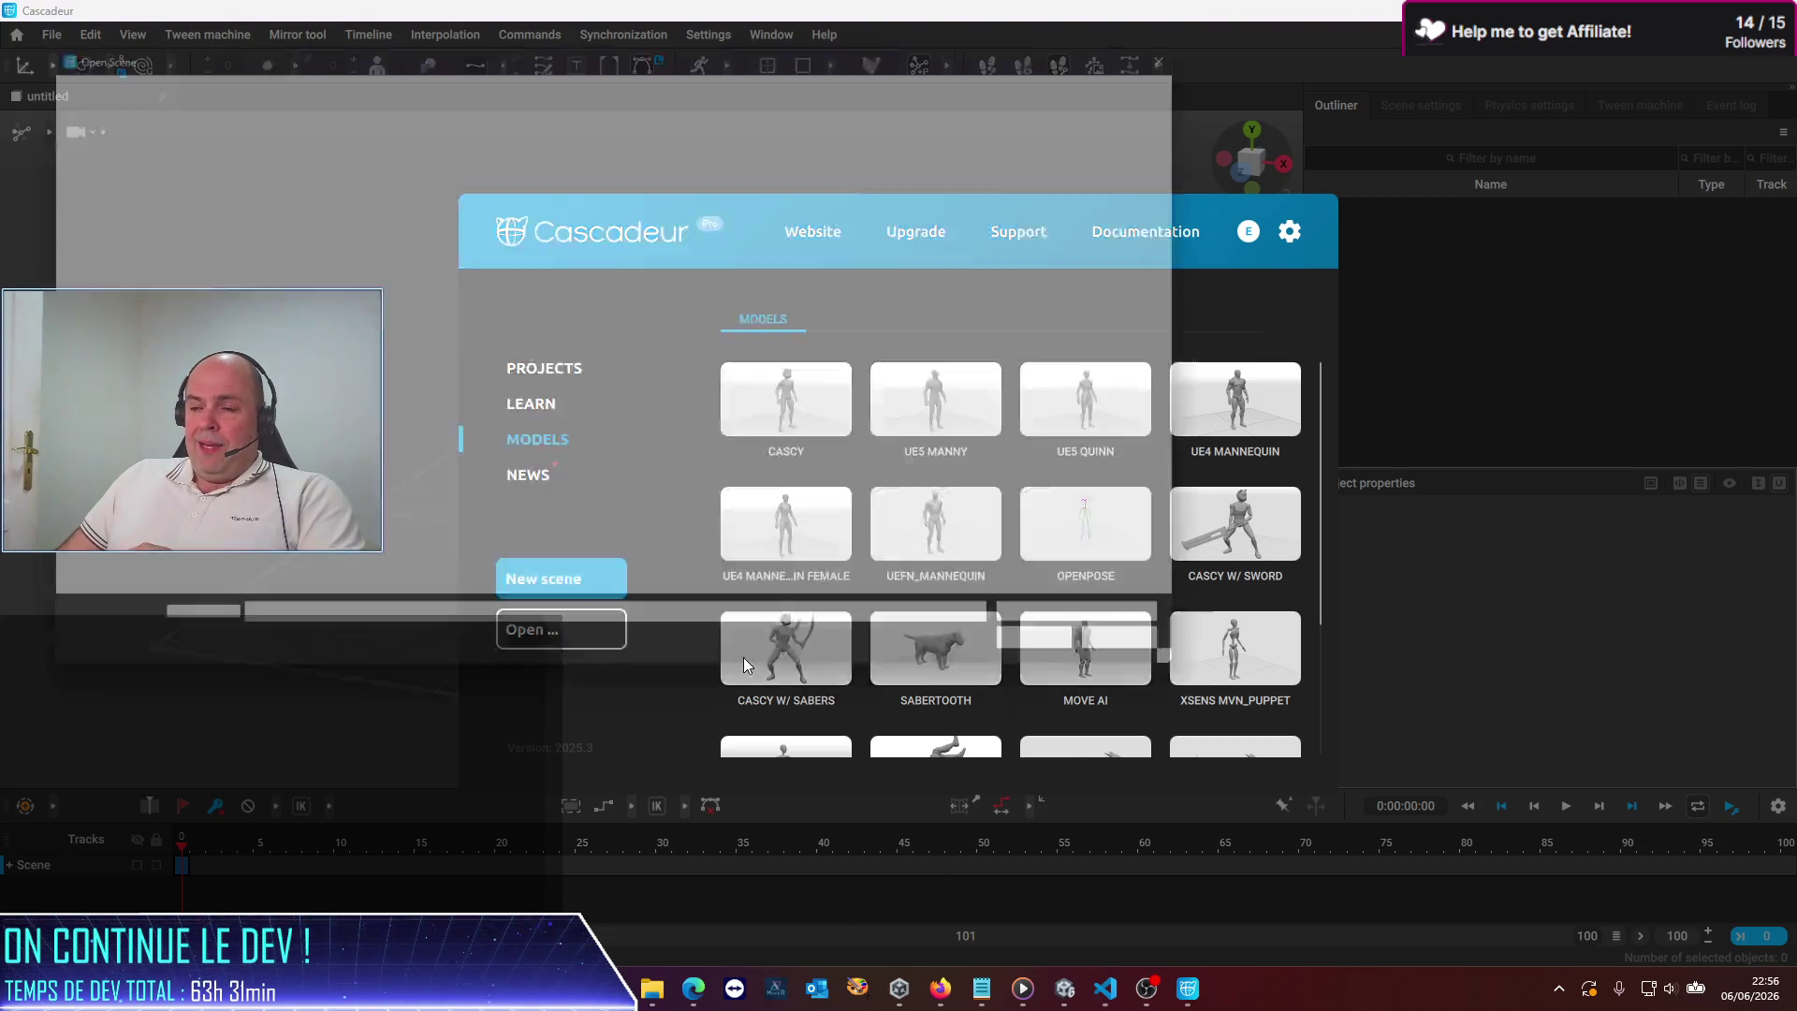
click(373, 278)
double_click(373, 278)
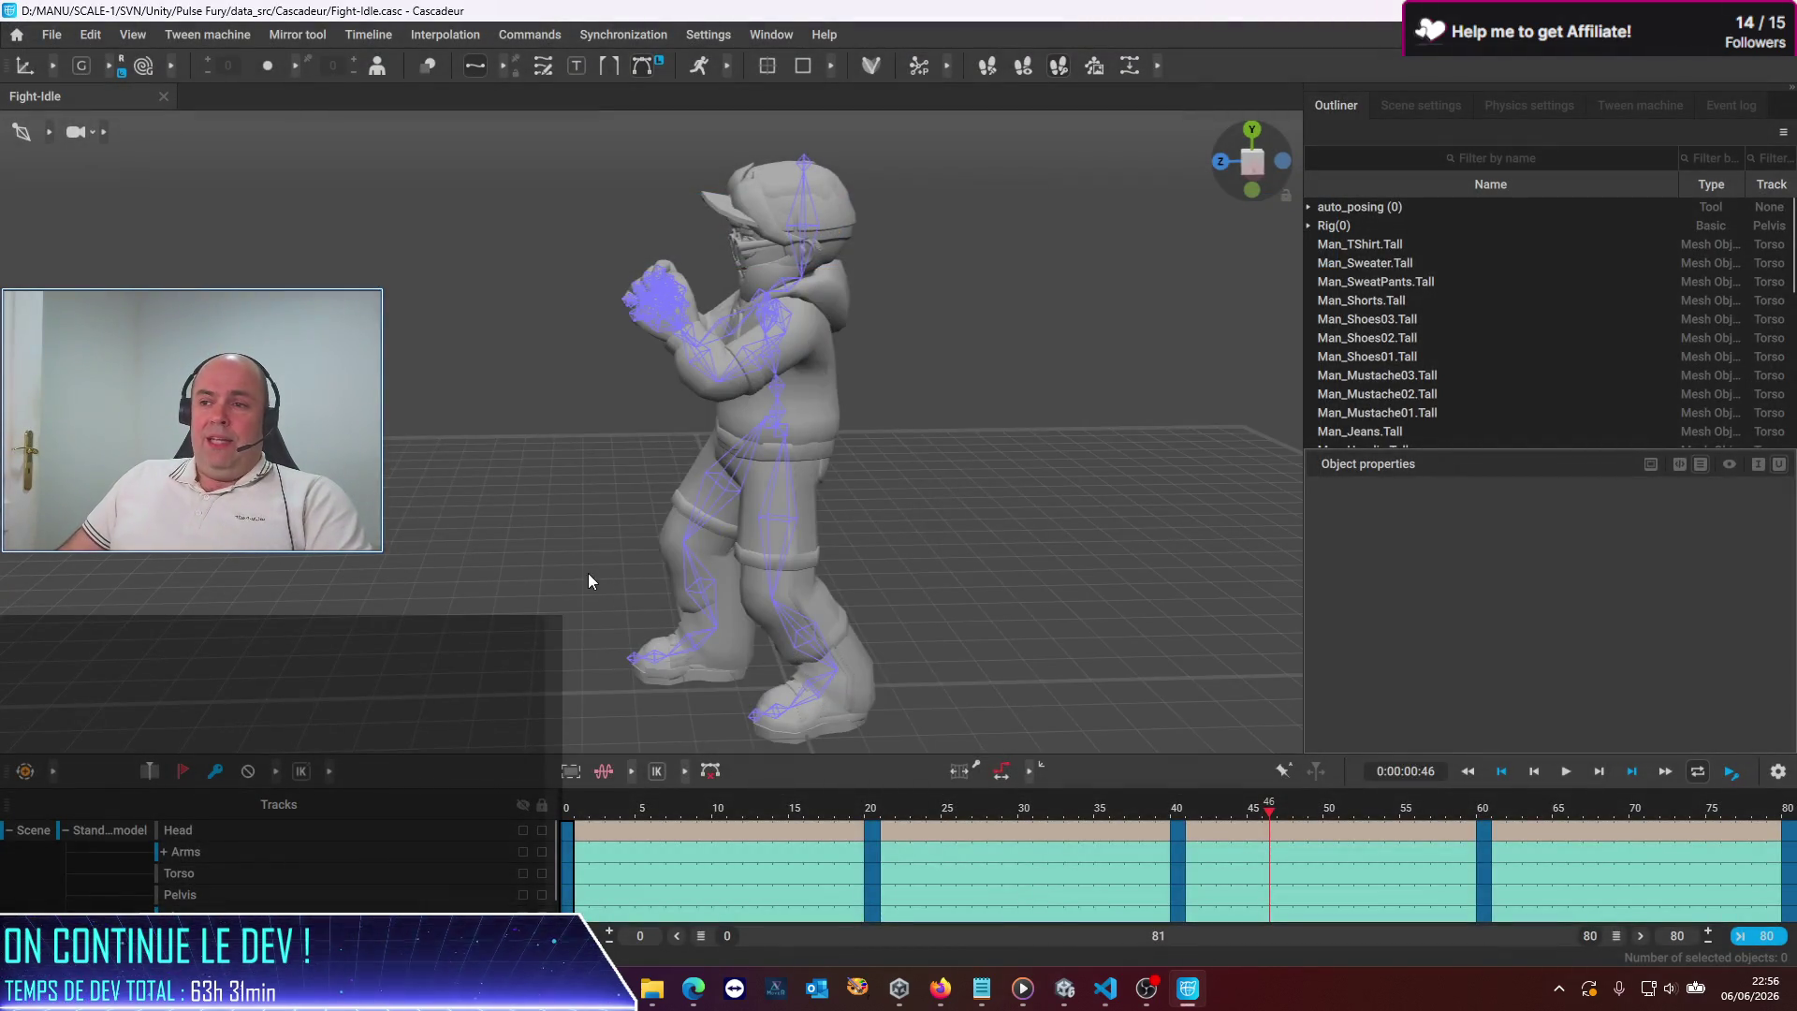
mouse_move(491, 582)
mouse_down()
mouse_move(484, 621)
mouse_move(509, 586)
mouse_move(417, 562)
mouse_move(975, 513)
mouse_move(705, 592)
mouse_move(438, 543)
mouse_move(565, 581)
mouse_move(862, 534)
mouse_move(602, 489)
mouse_move(541, 536)
mouse_move(942, 571)
mouse_move(833, 520)
mouse_move(928, 549)
mouse_move(887, 513)
mouse_up()
mouse_move(790, 456)
mouse_down()
mouse_move(805, 480)
mouse_move(734, 418)
mouse_move(779, 475)
mouse_up()
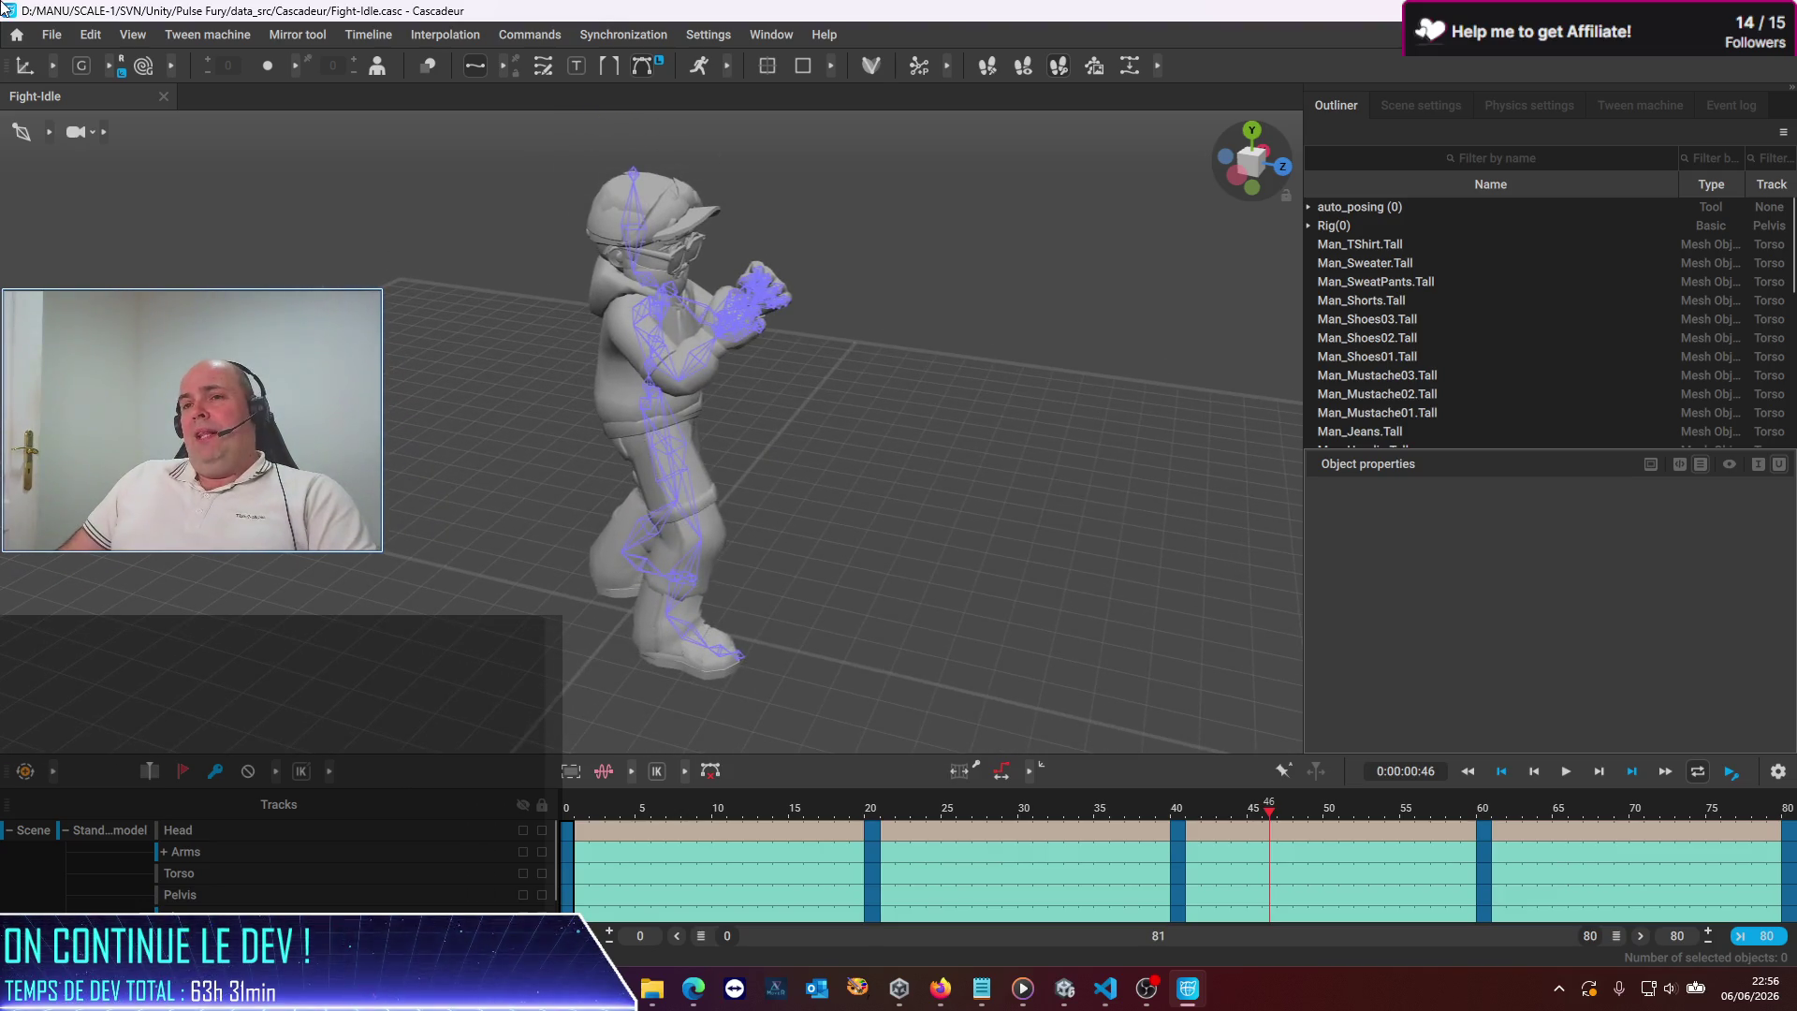
click(54, 37)
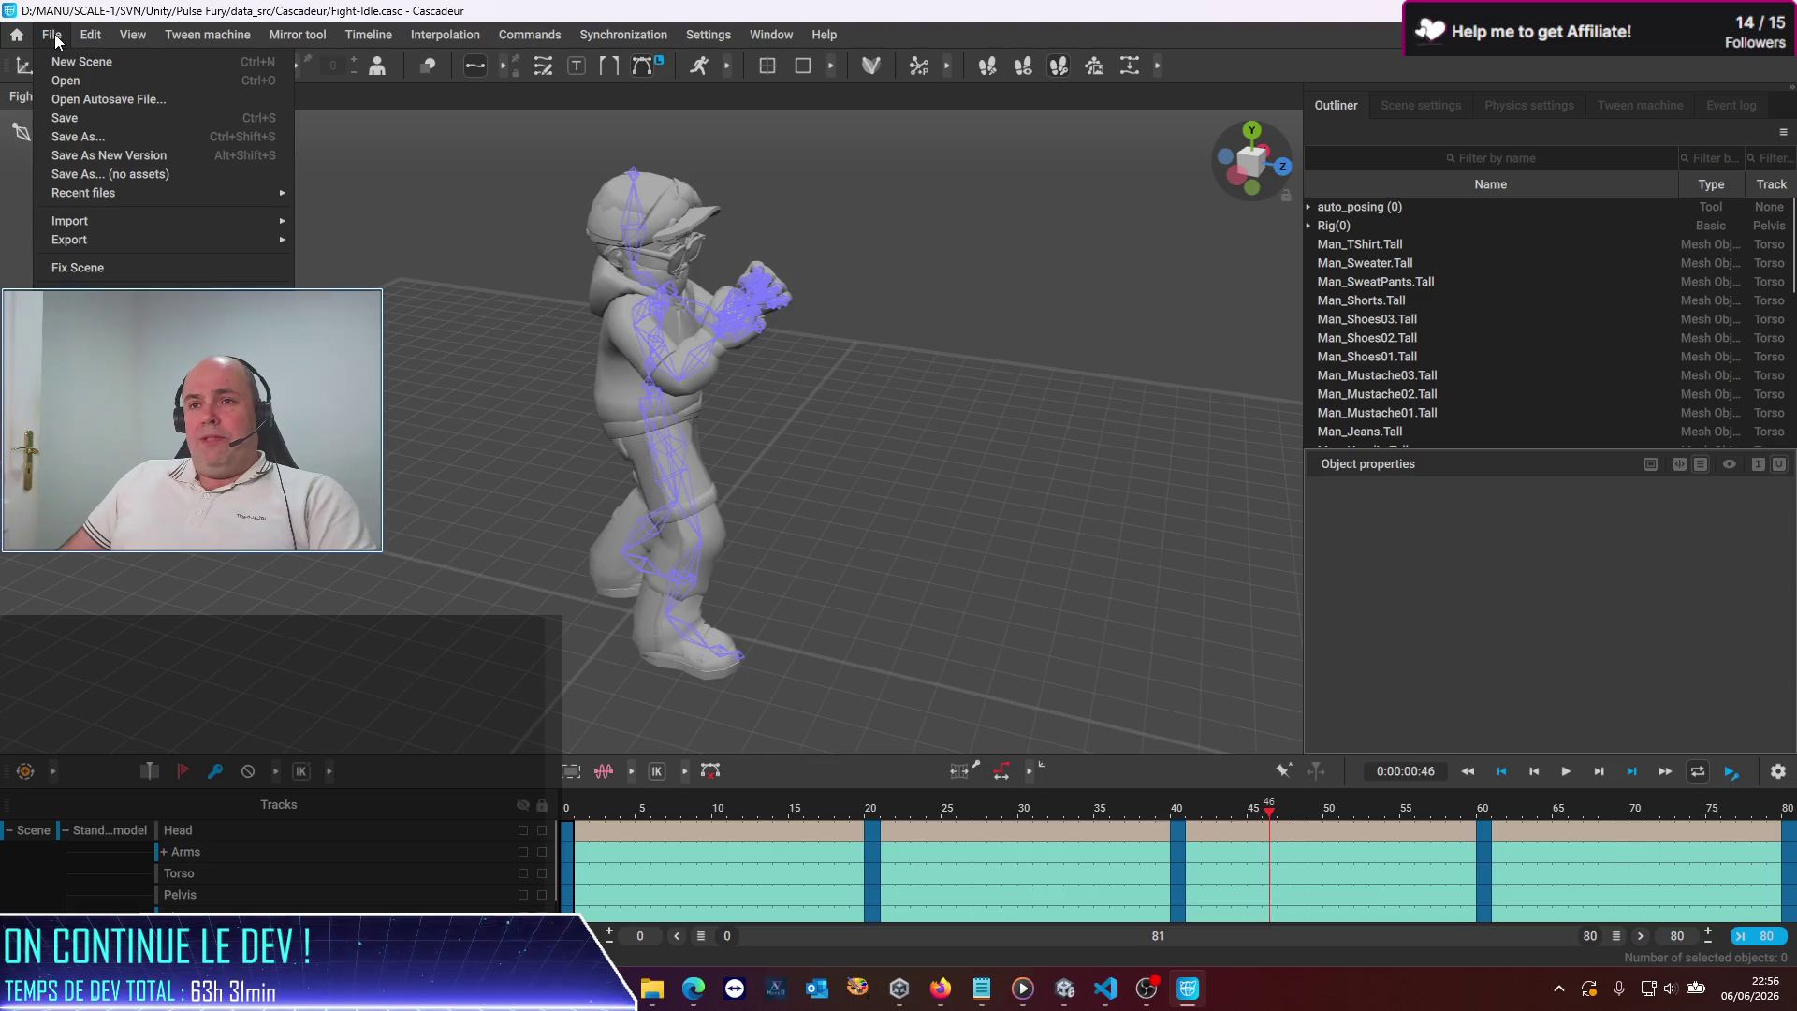
Save Fight-Idle, then Save As starting from Fight-Hurt1.casc, deleting 'ur' from the name
click(60, 119)
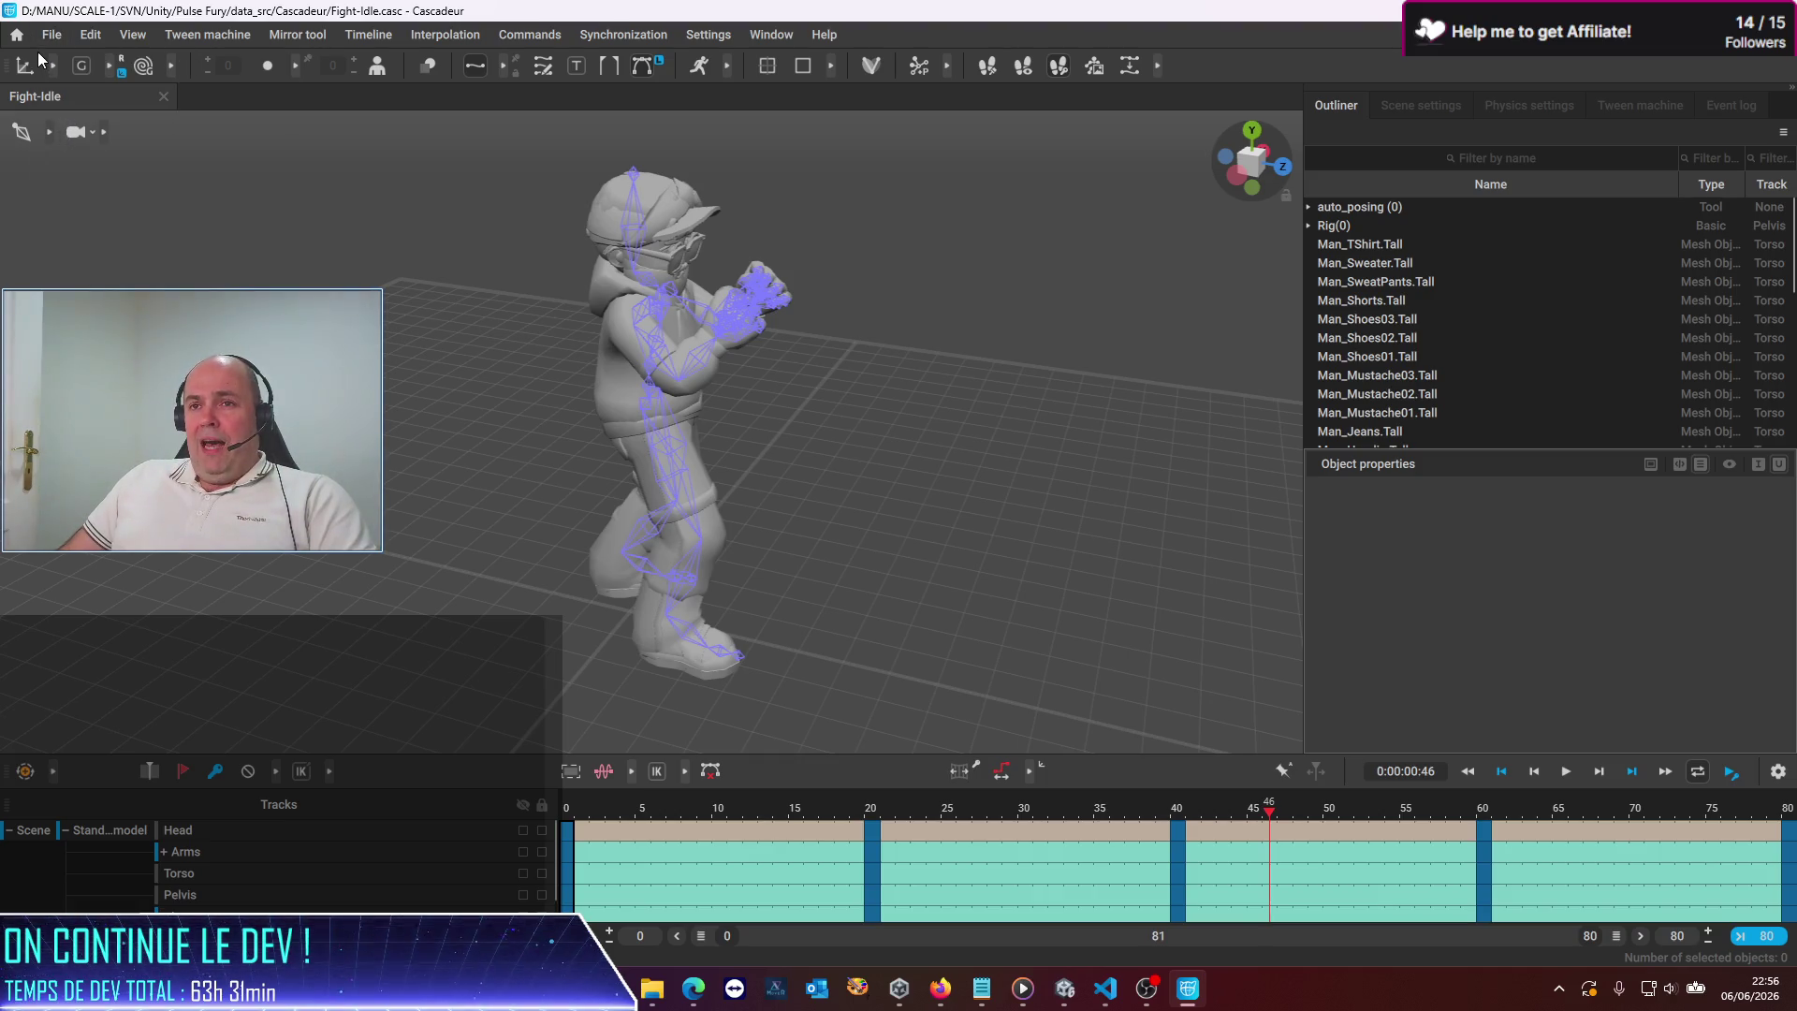
click(51, 34)
click(64, 137)
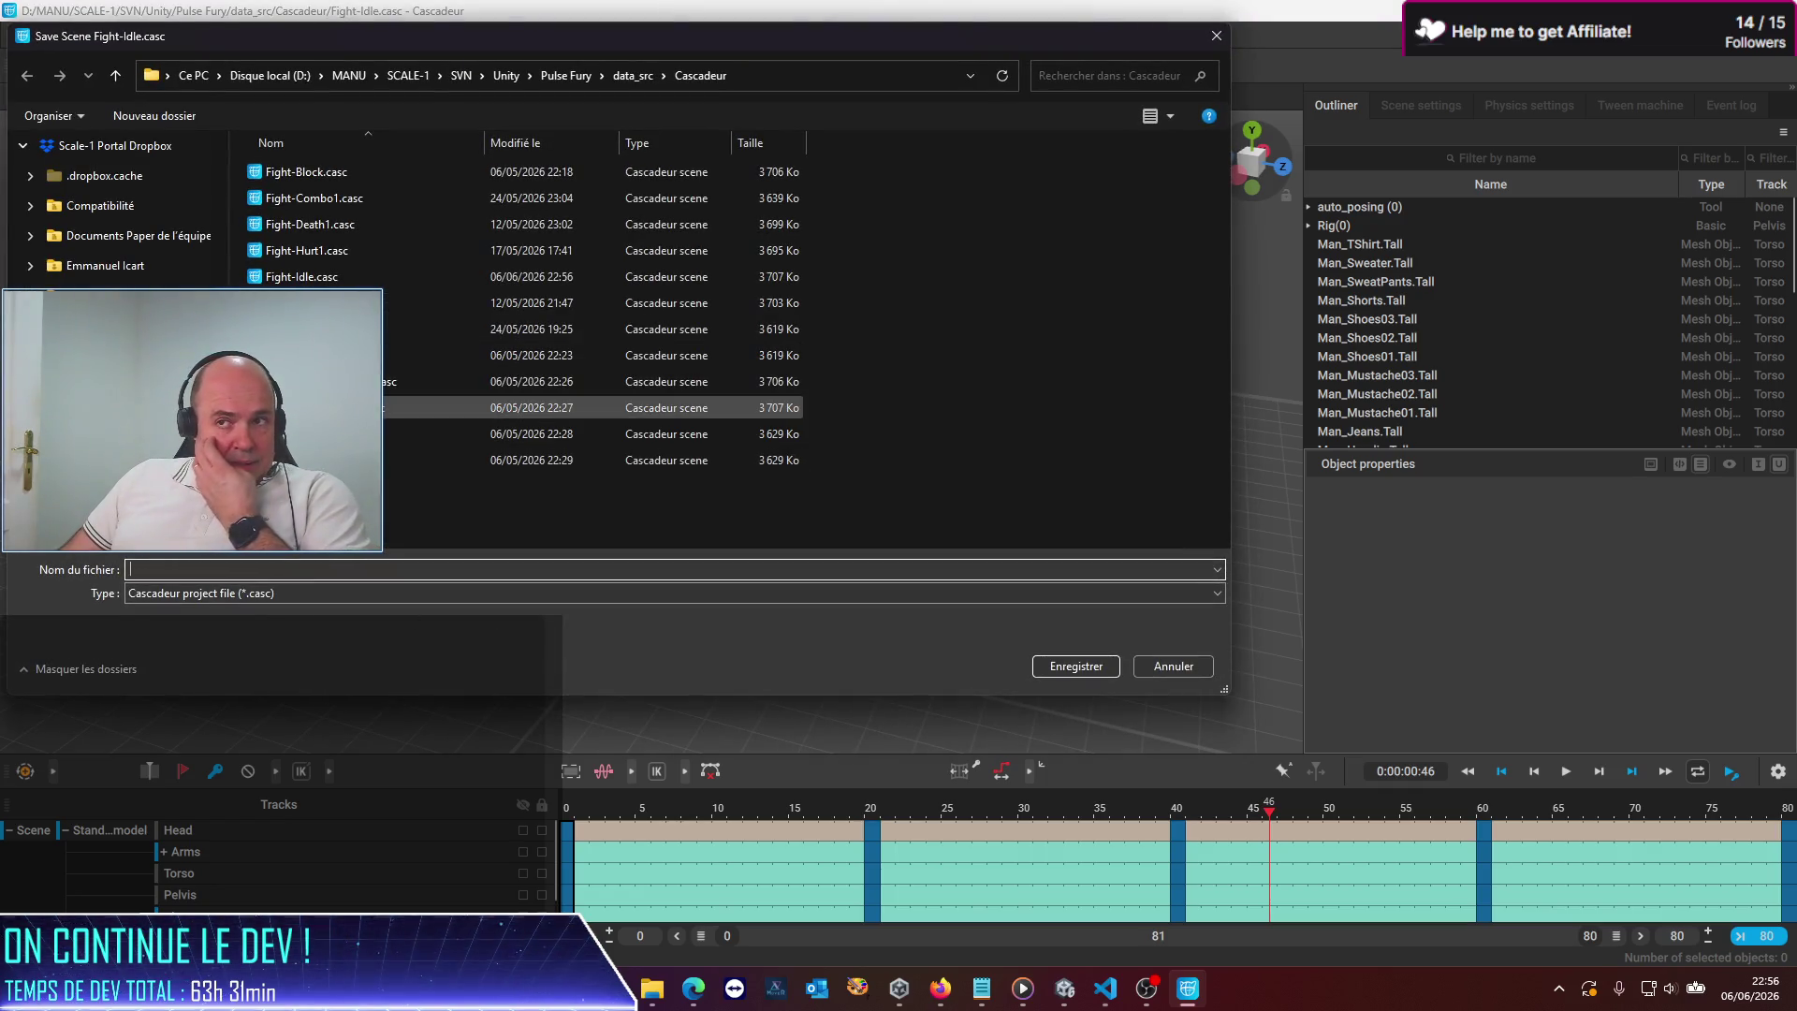
click(313, 249)
click(175, 568)
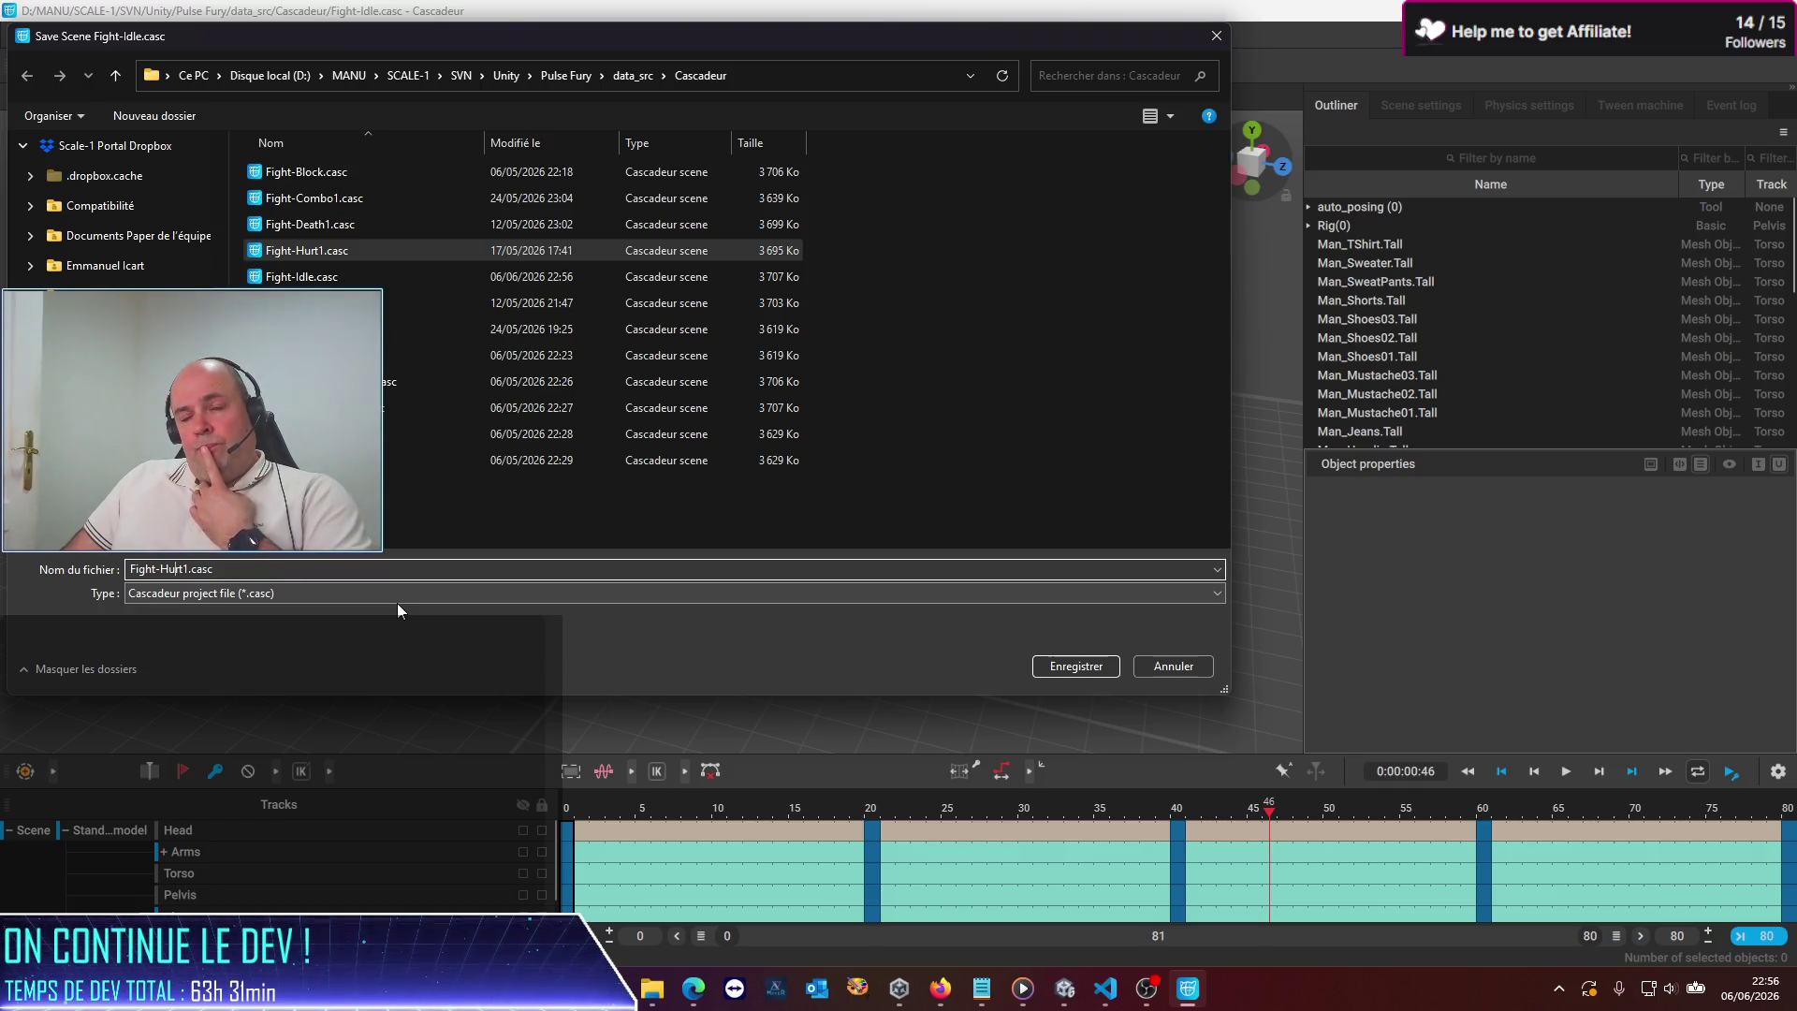
key(Left)
key(Left)
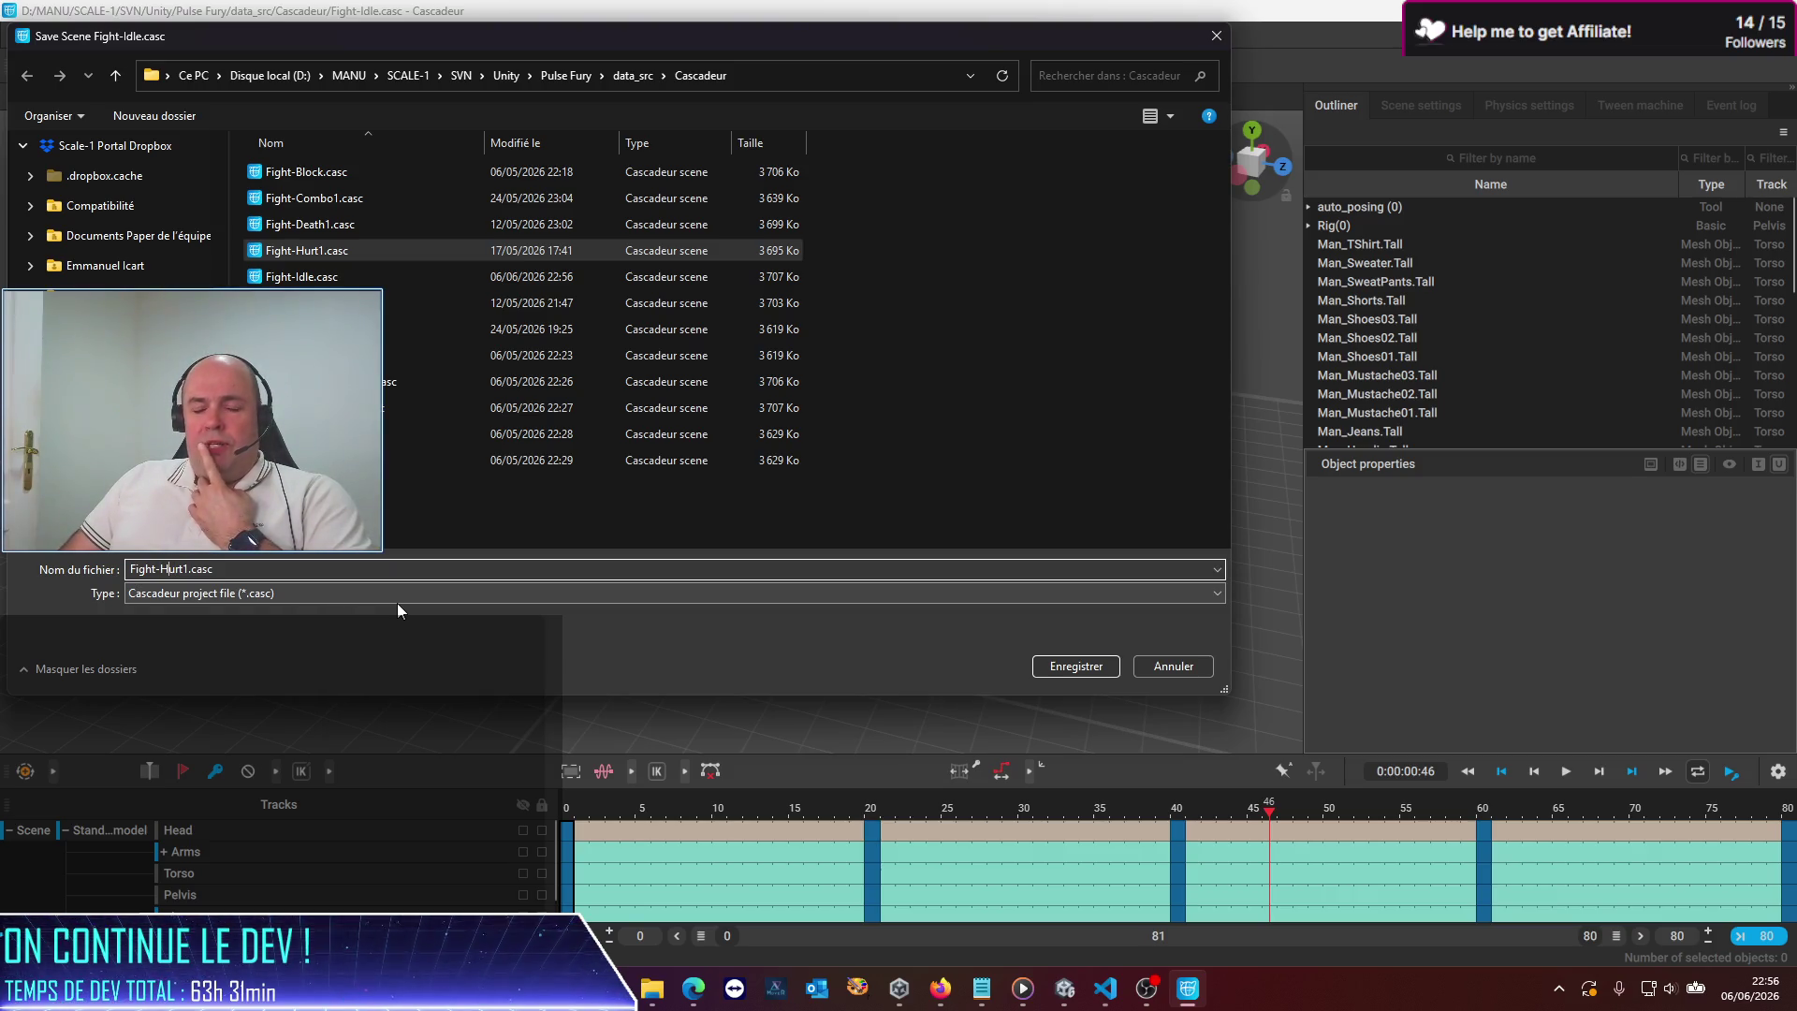
key(Delete)
key(Delete)
key(Delete)
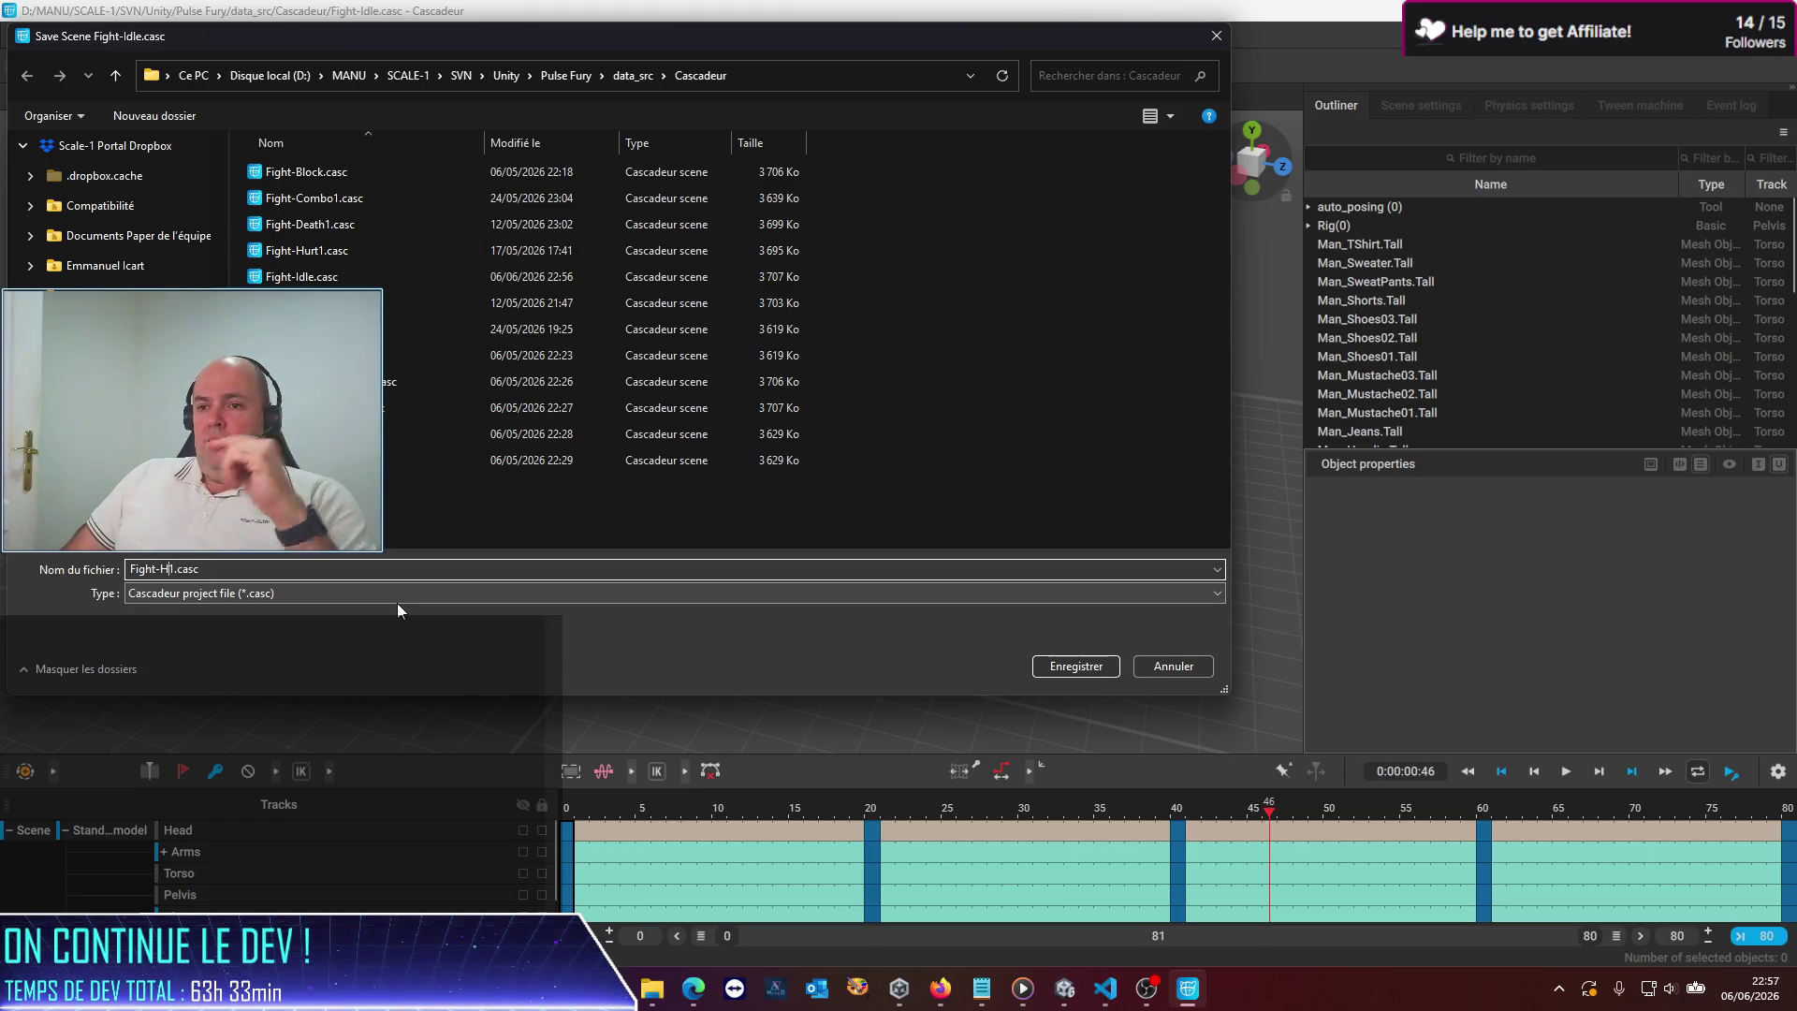
Complete the file name as Fight-HitStun1.casc and save the idle scene under it
text(itStun)
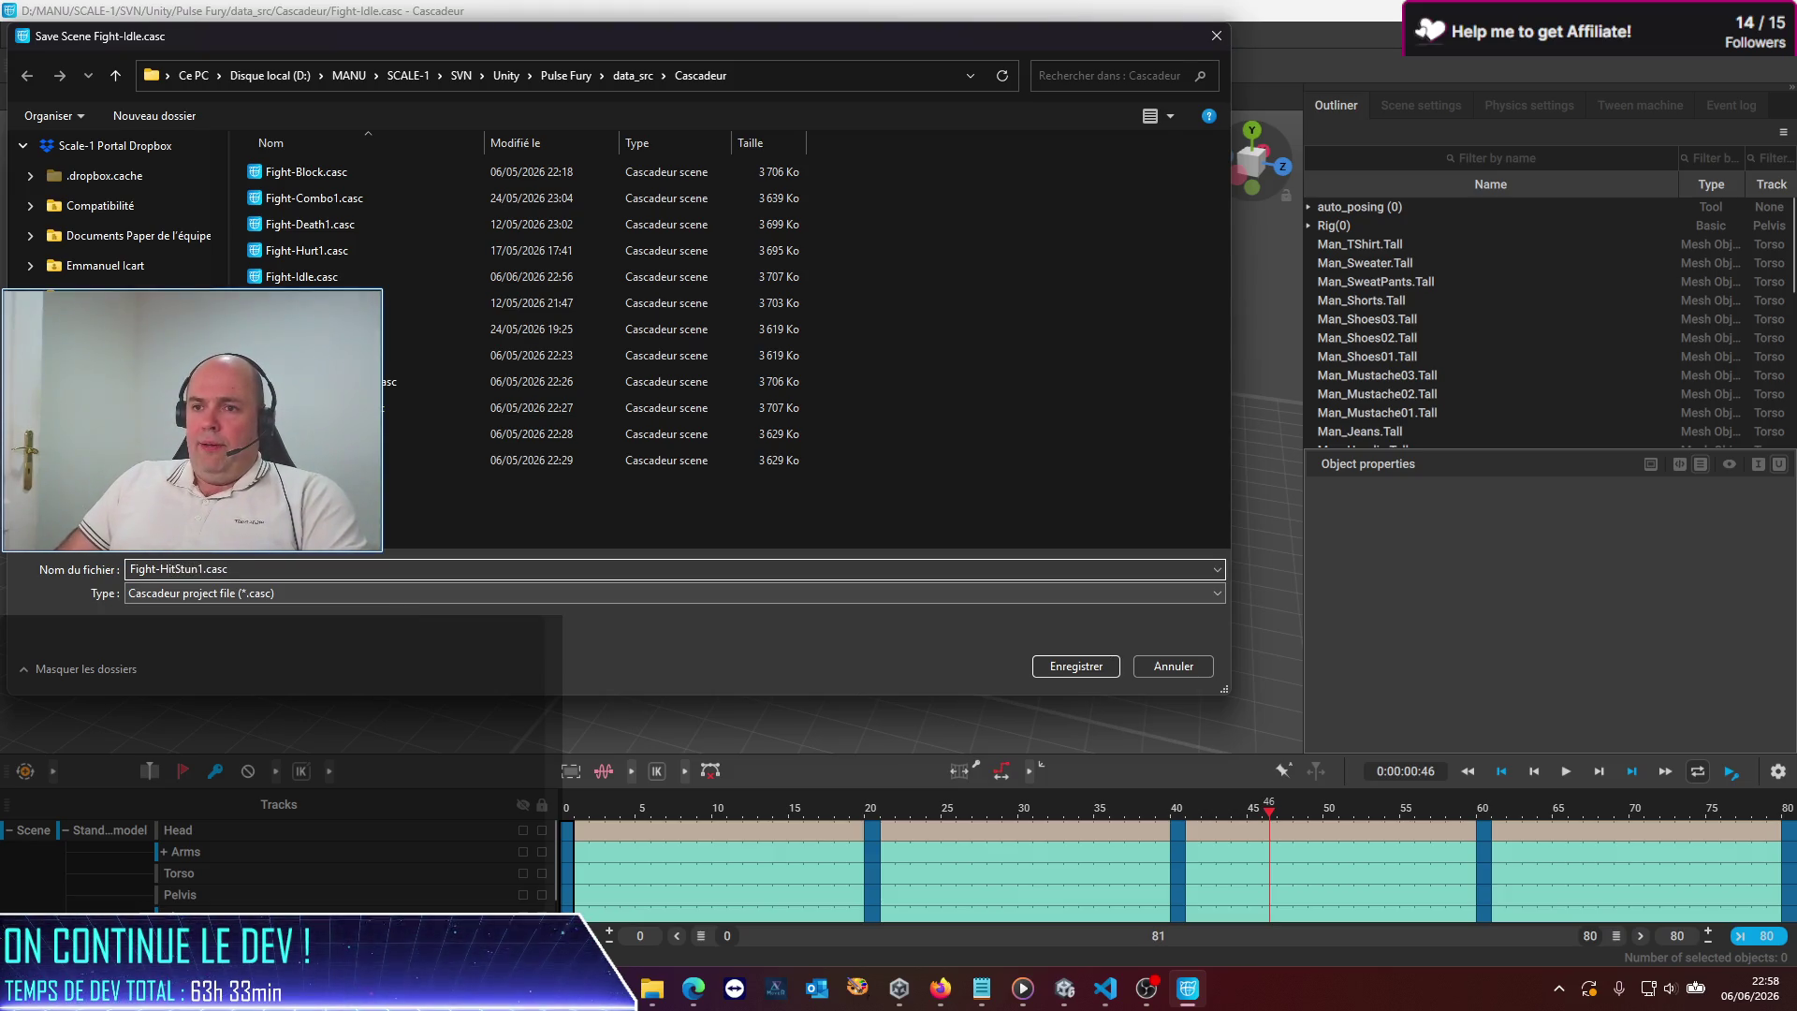
key(Return)
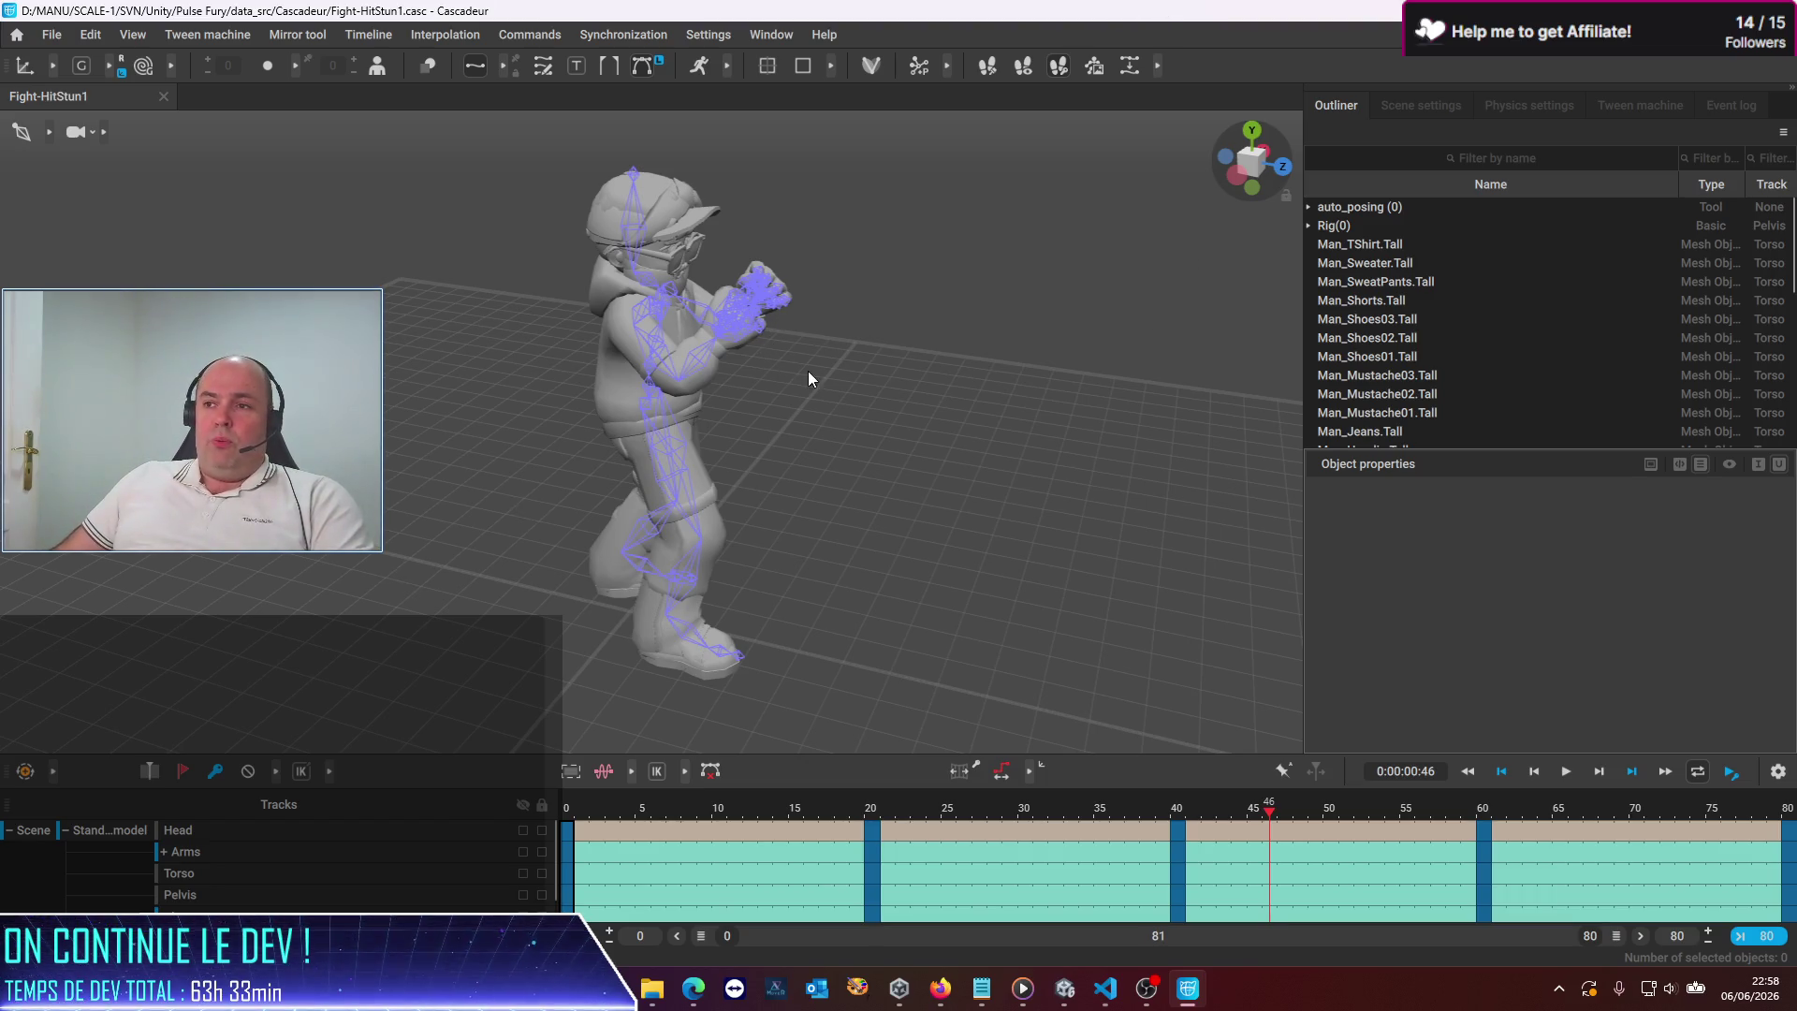
Switch the viewport display to show the character's skeleton joints, orbiting in closer
mouse_move(872, 428)
mouse_down()
mouse_move(839, 421)
mouse_move(847, 481)
mouse_move(846, 465)
mouse_up()
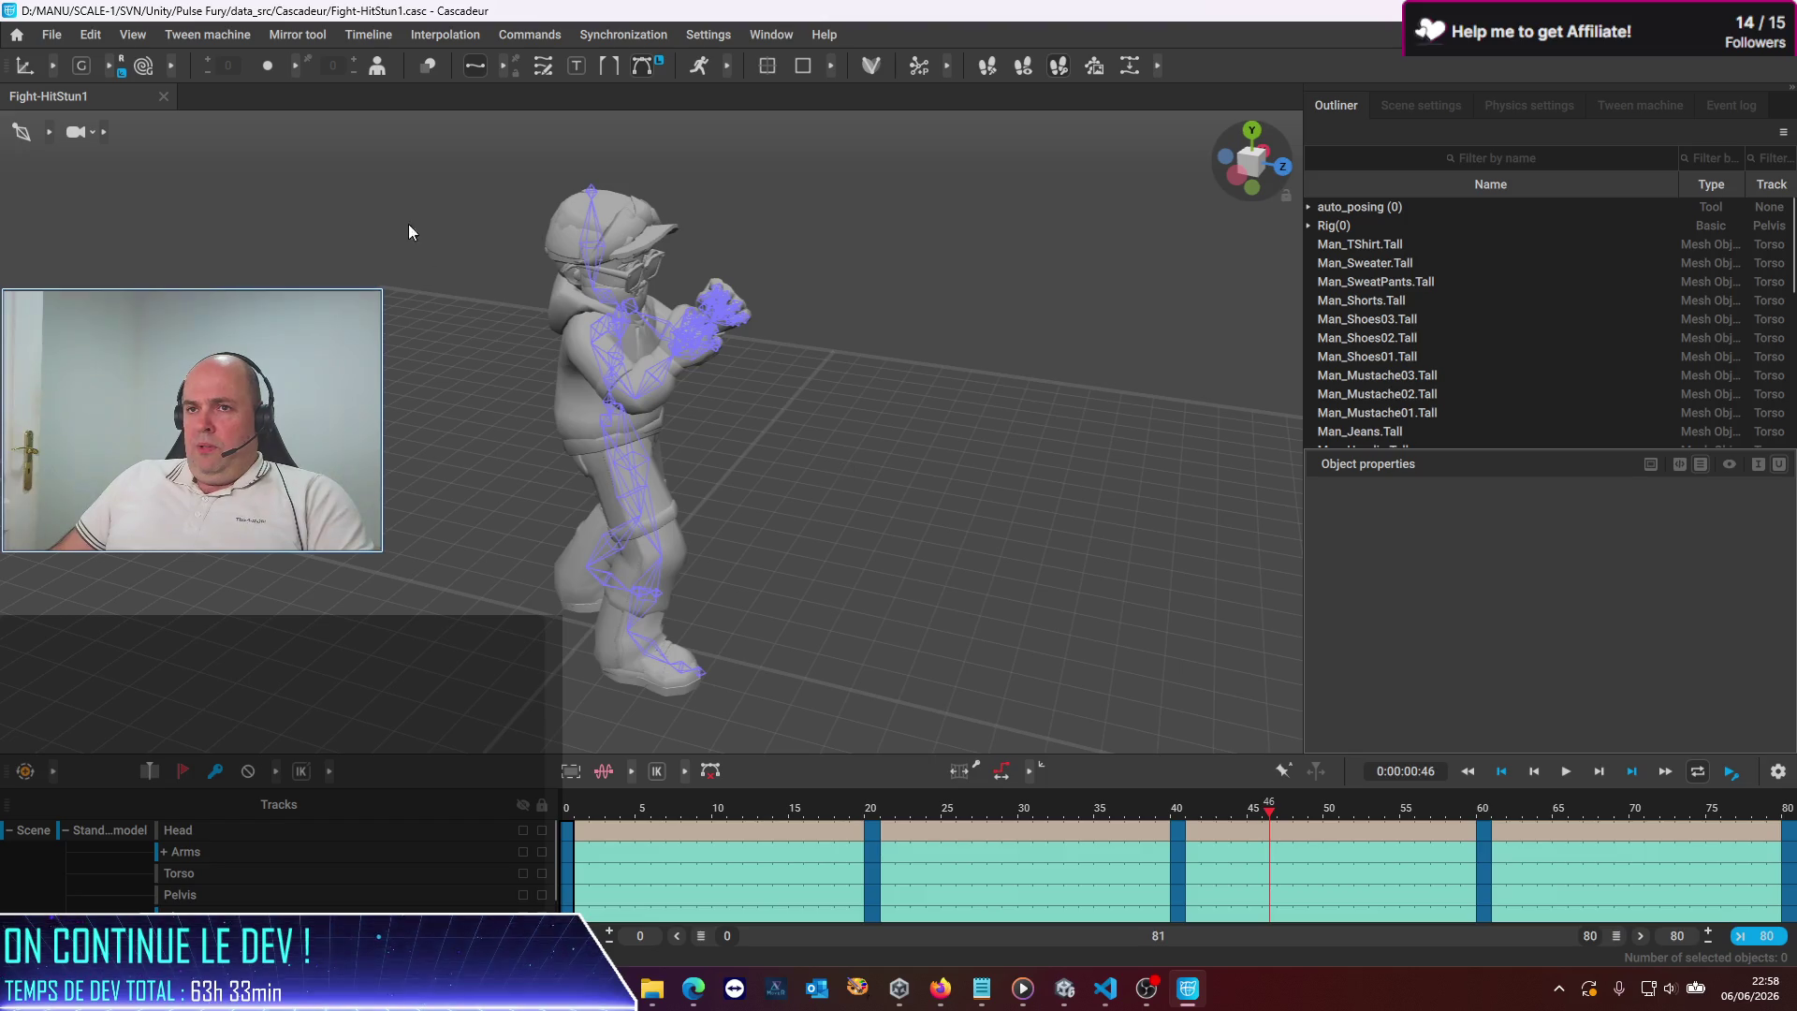
click(21, 133)
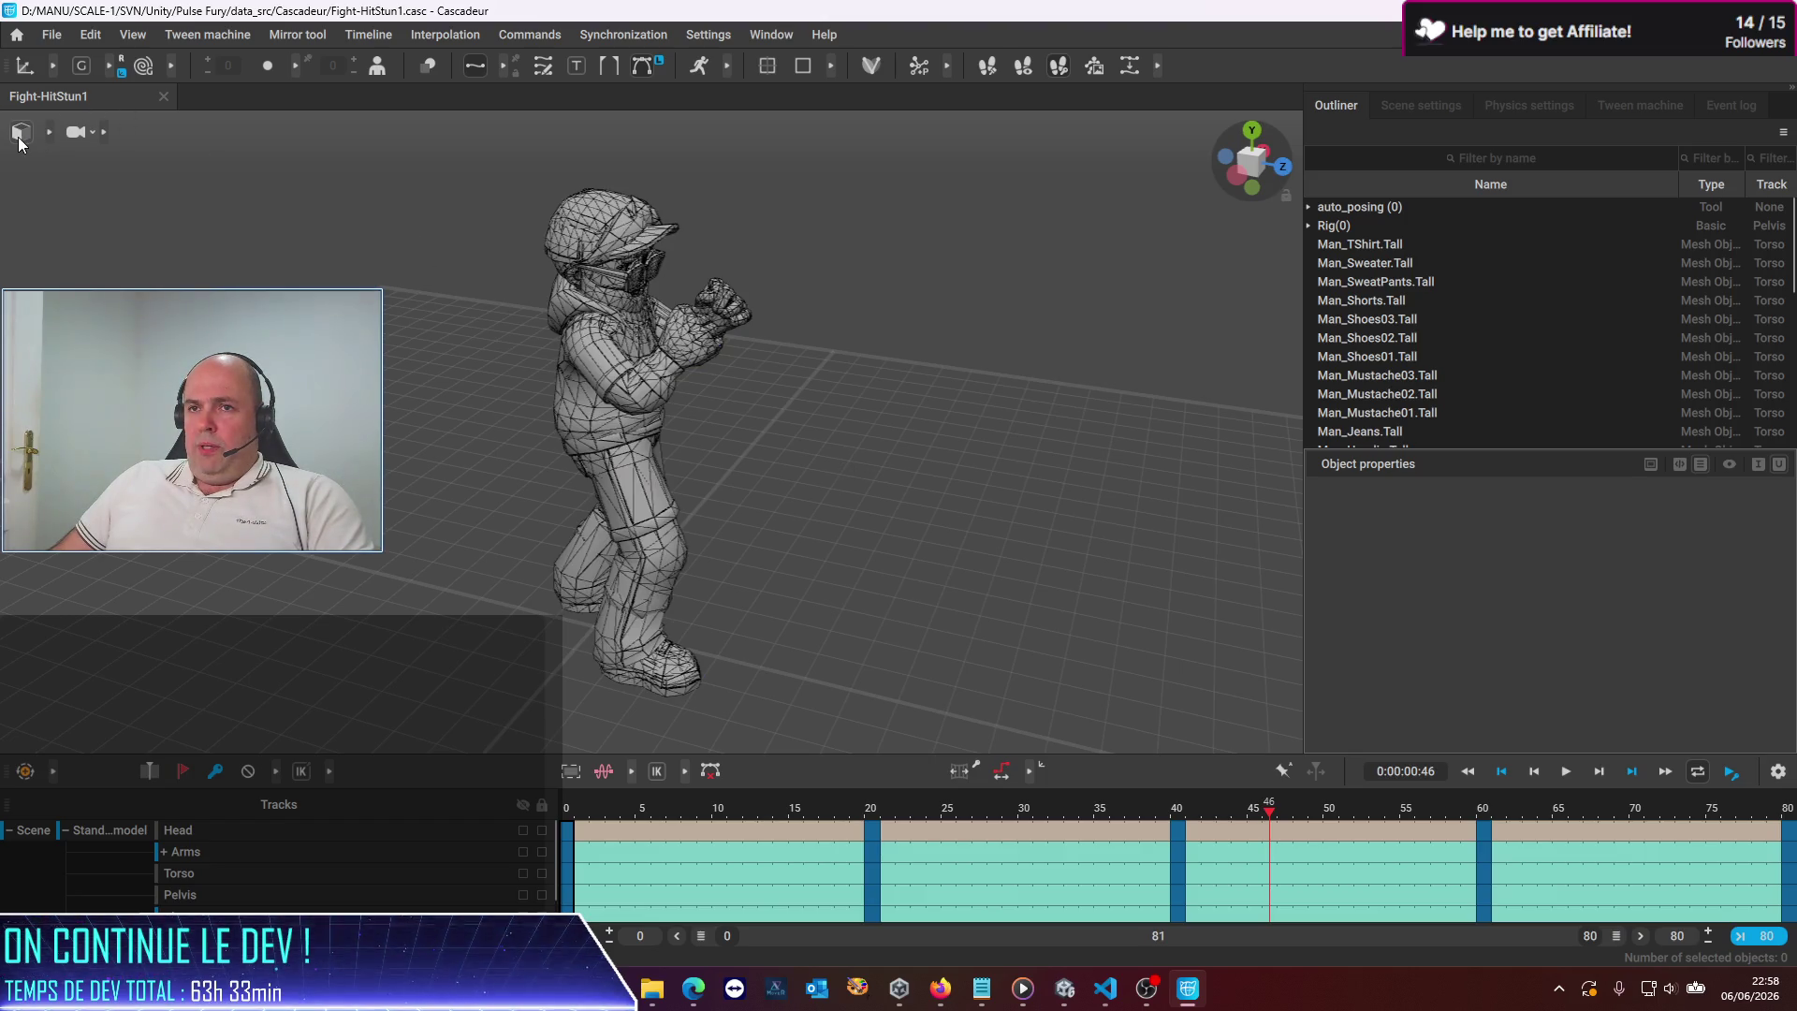
click(20, 133)
click(19, 138)
click(20, 139)
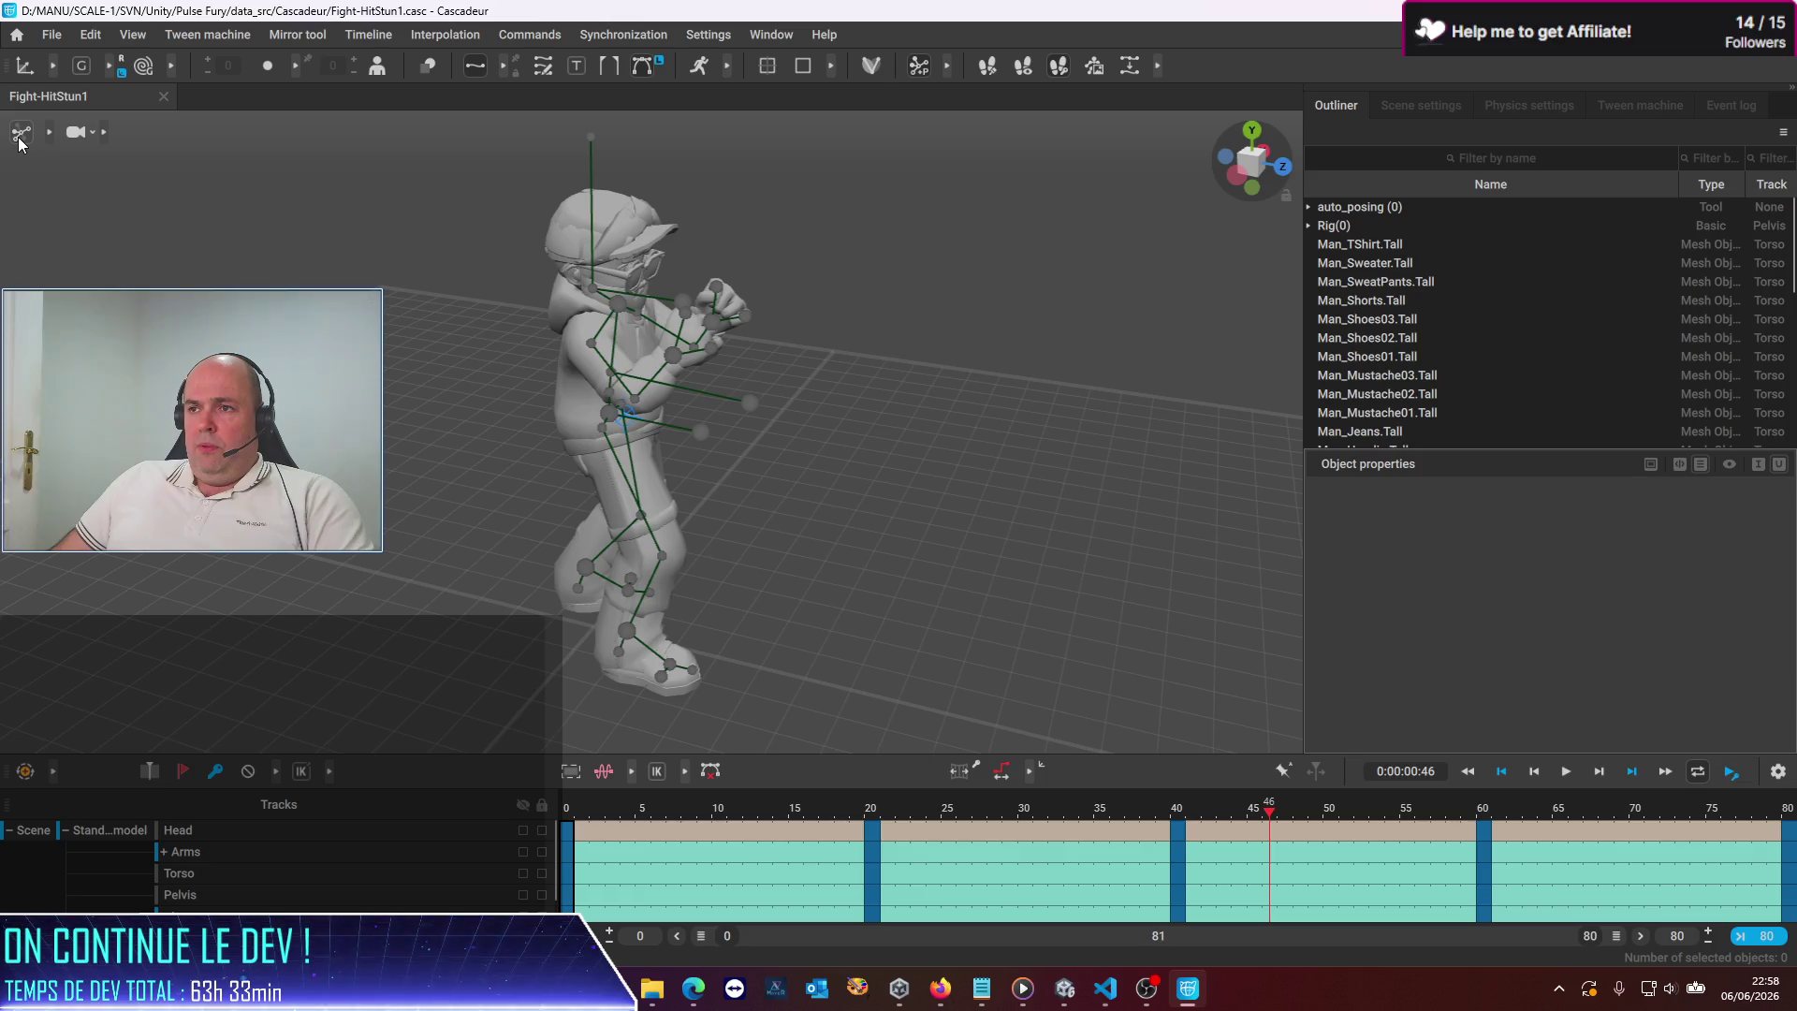
drag(829, 587, 785, 543)
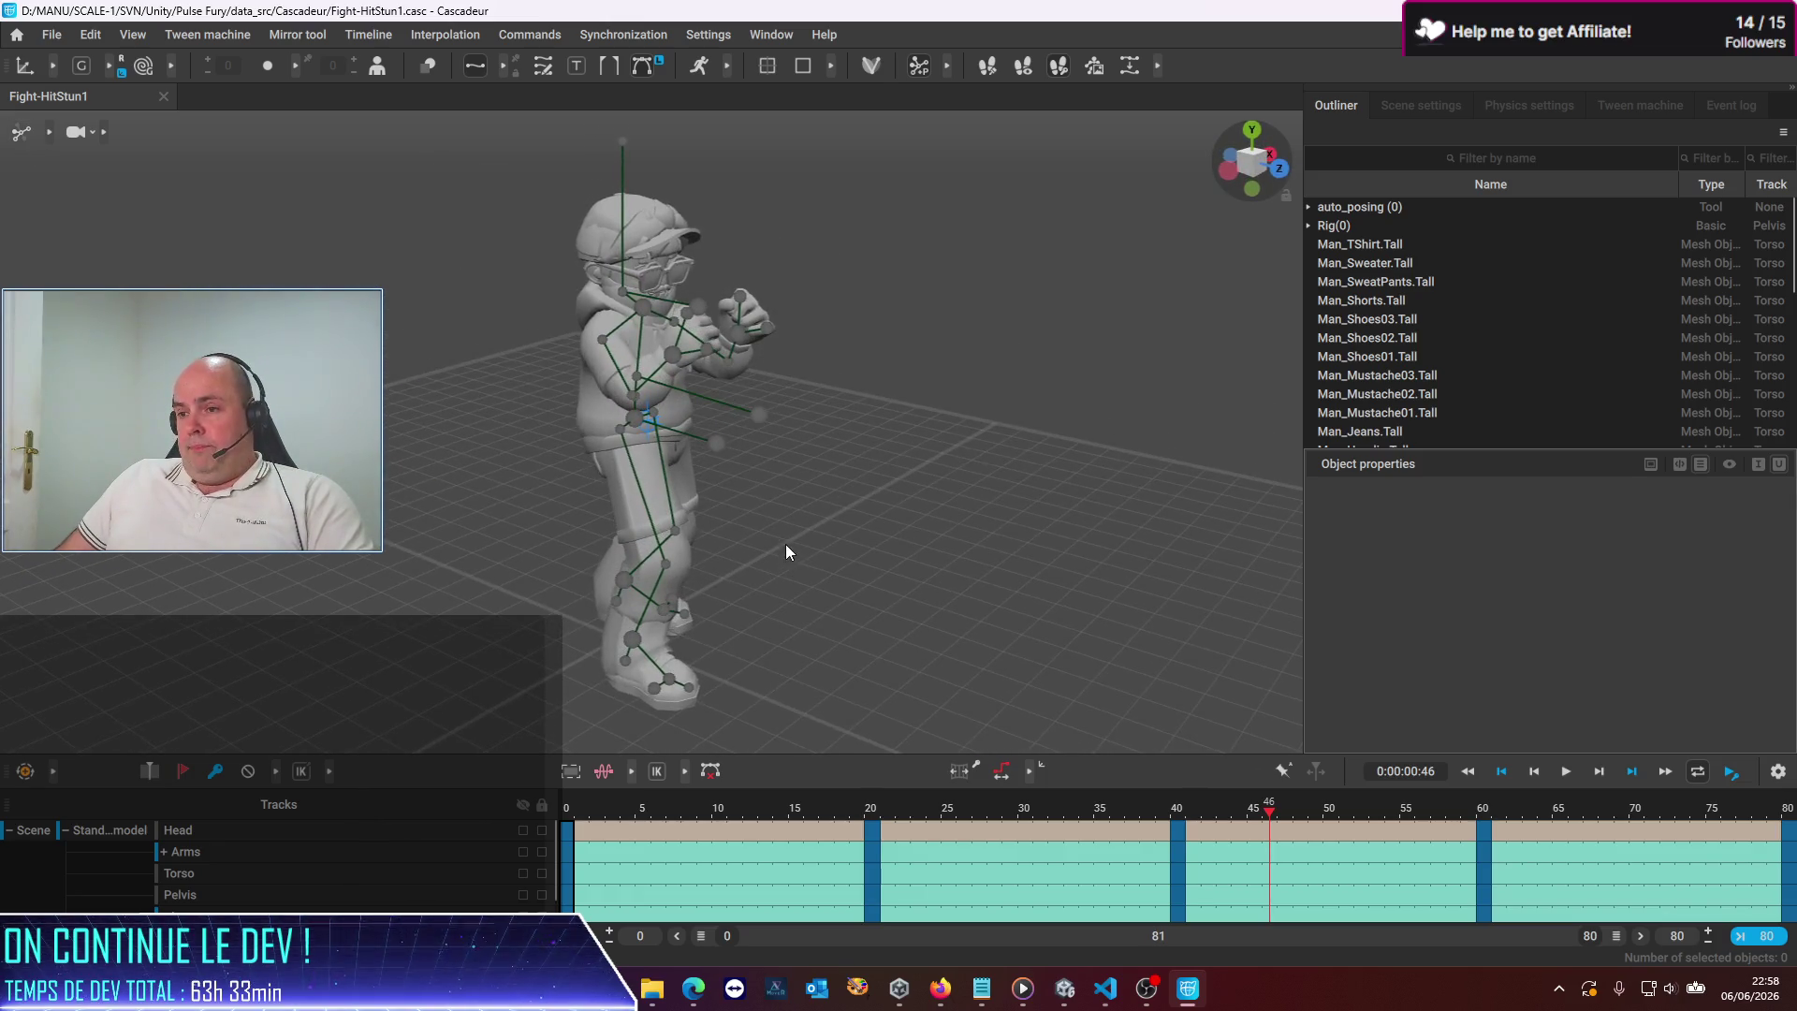
scroll(1451, 938, down, 3)
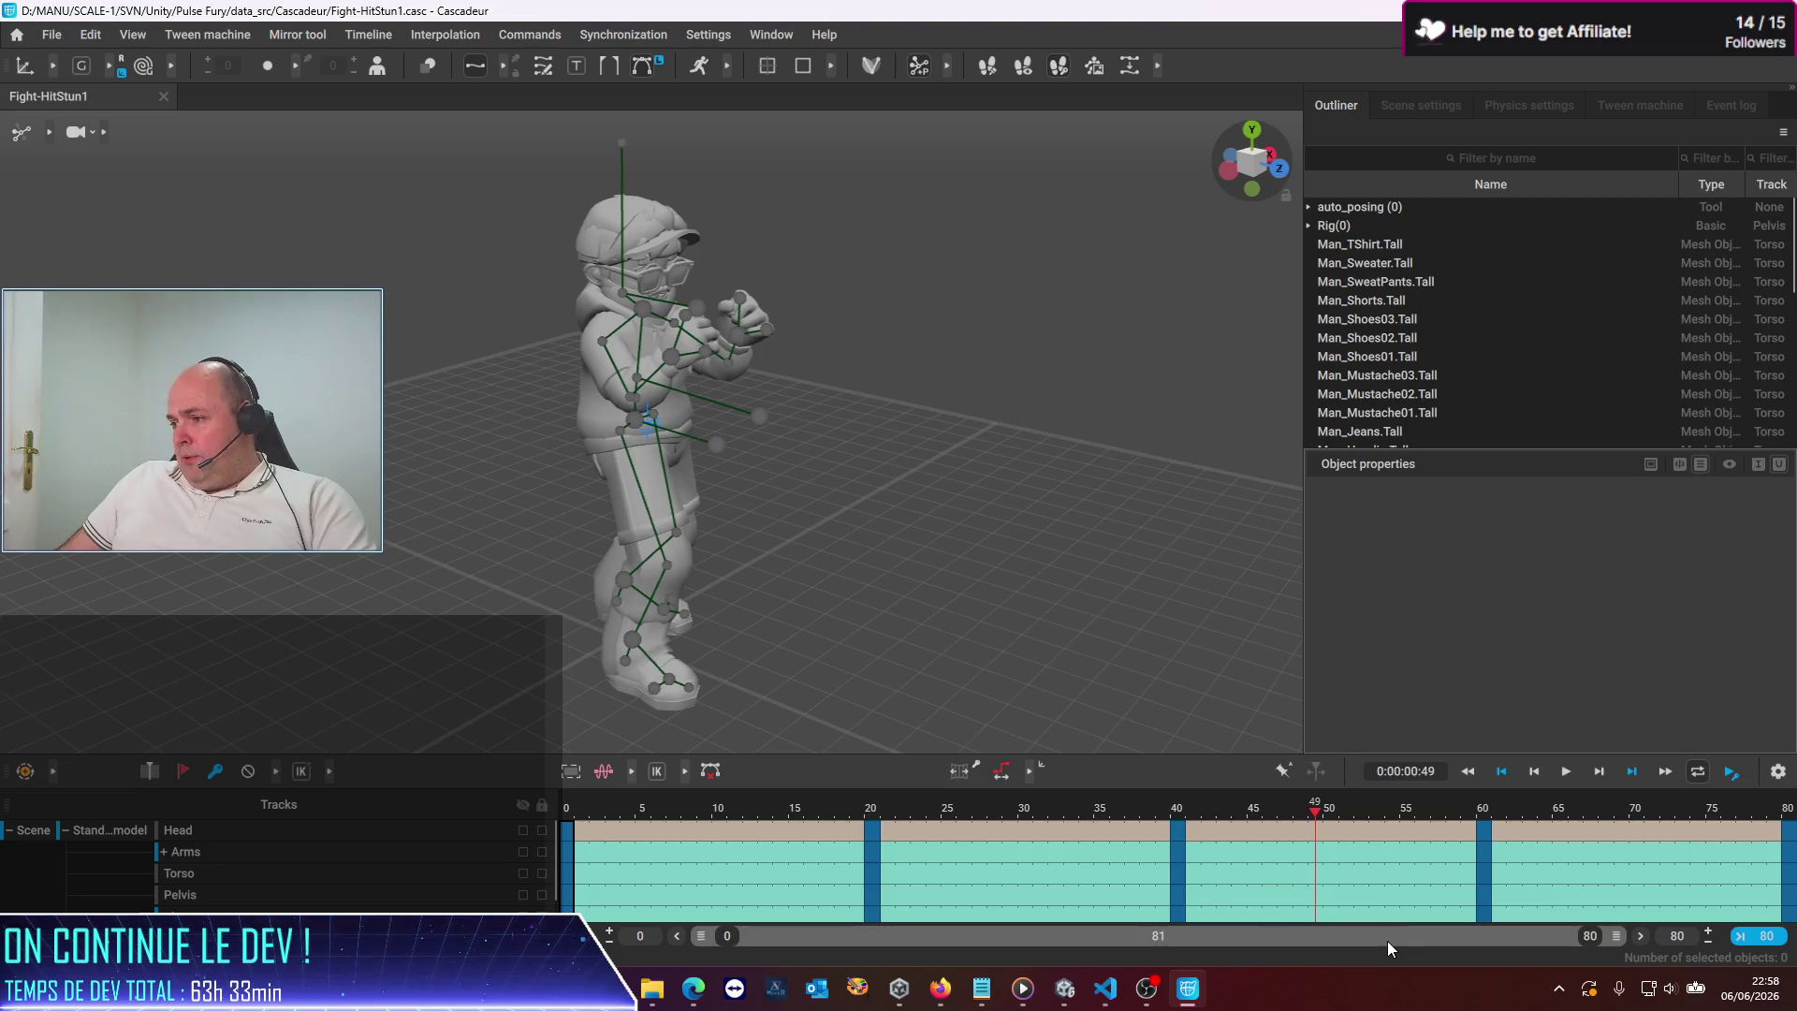
Keep the animation end frame at 80 and jump to the final keyframe at frame 80
click(1676, 936)
key(BackSpace)
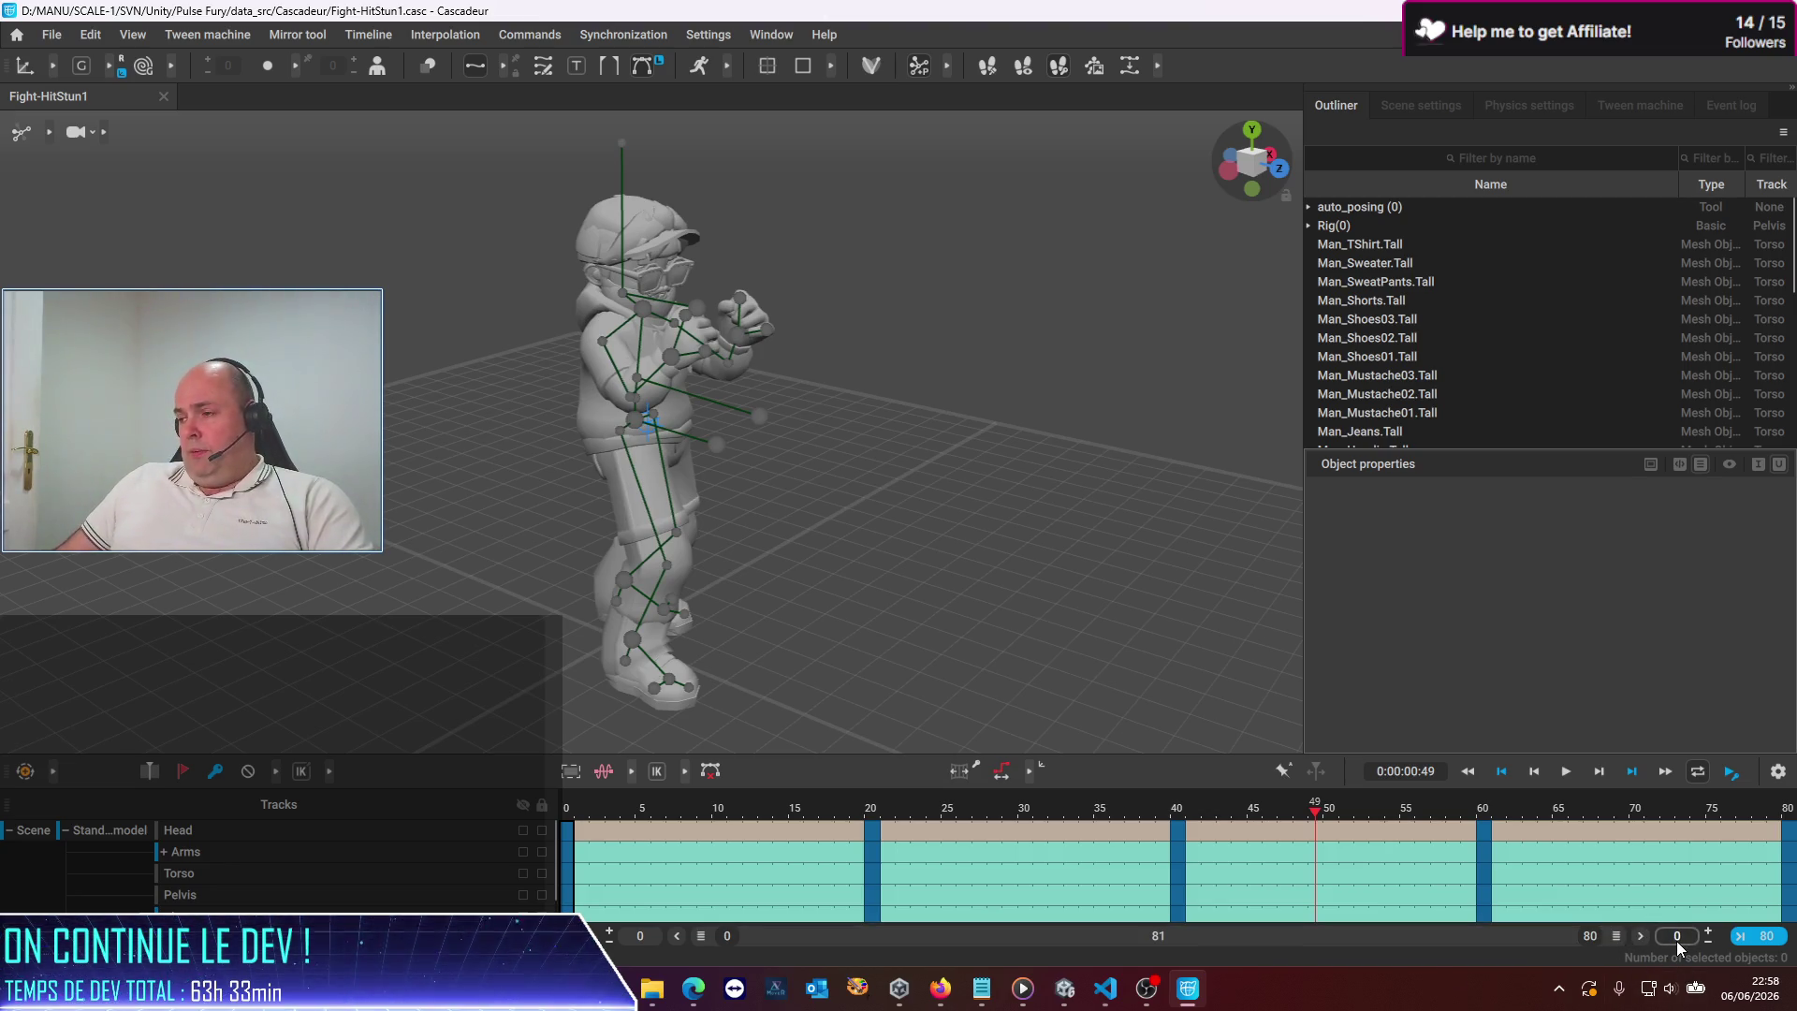
click(1590, 936)
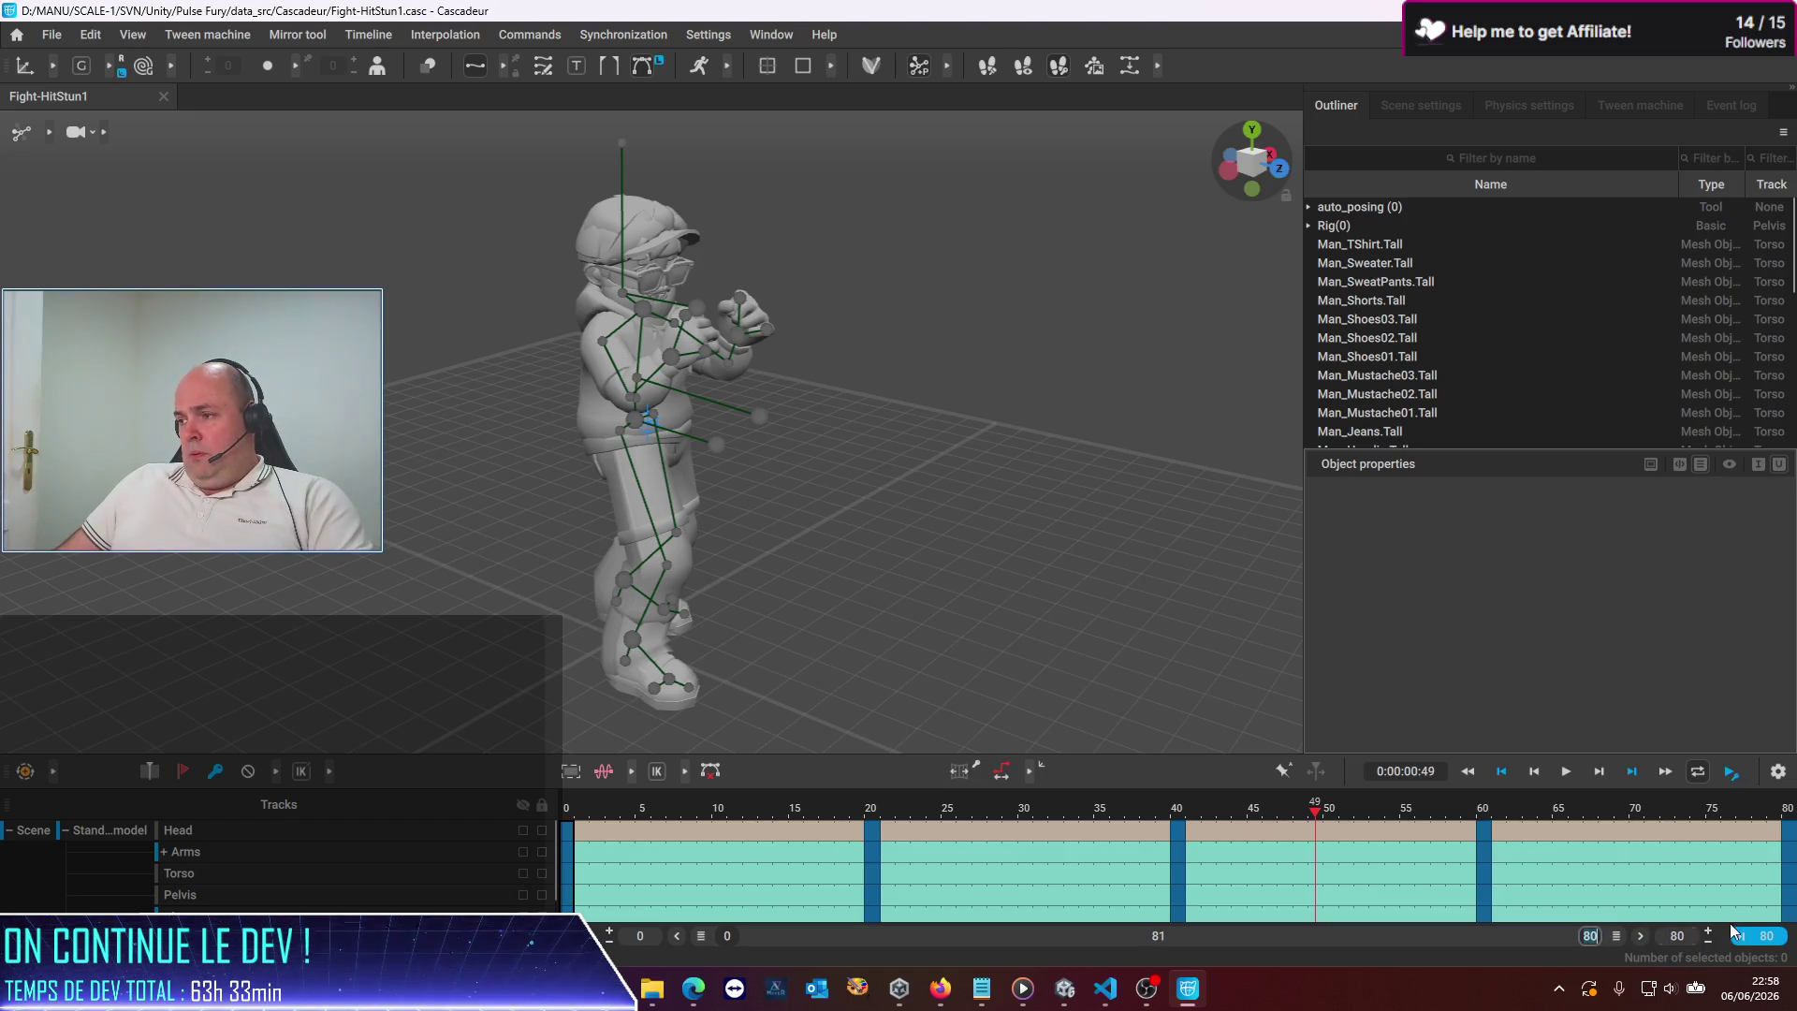
click(1790, 826)
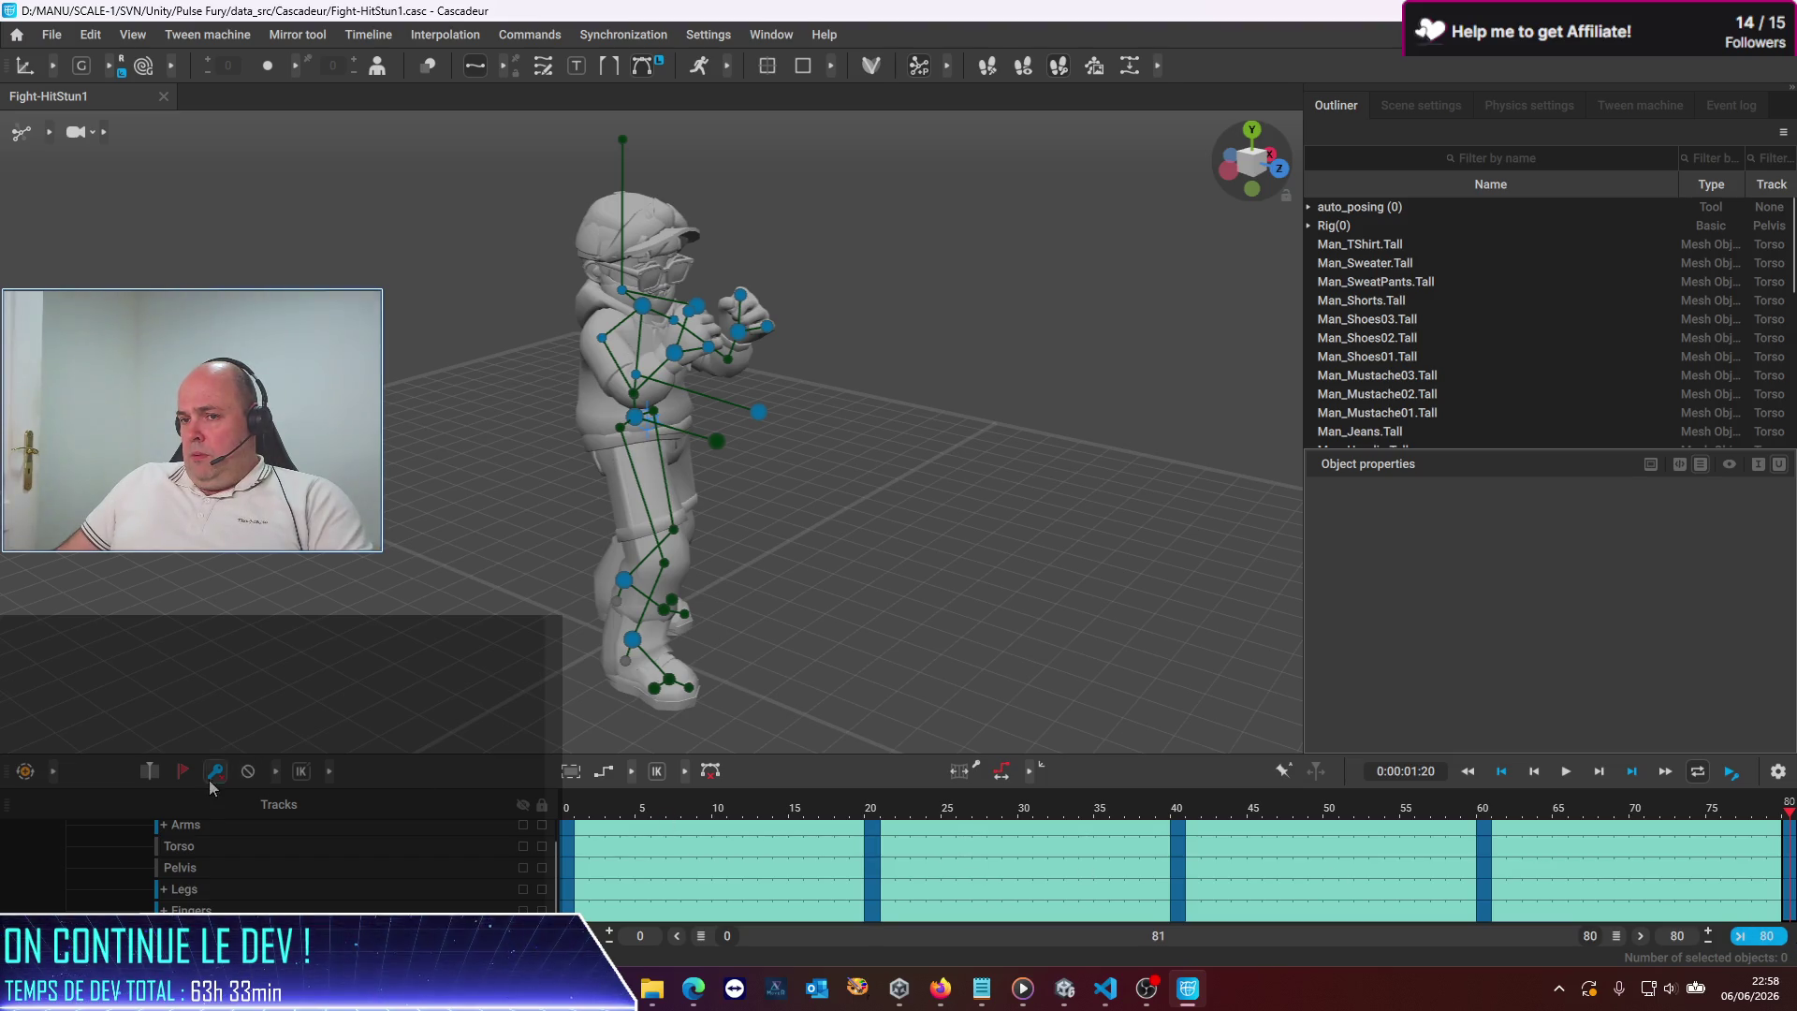
Delete the keyframes at frames 80 and 60 from the timeline
click(247, 771)
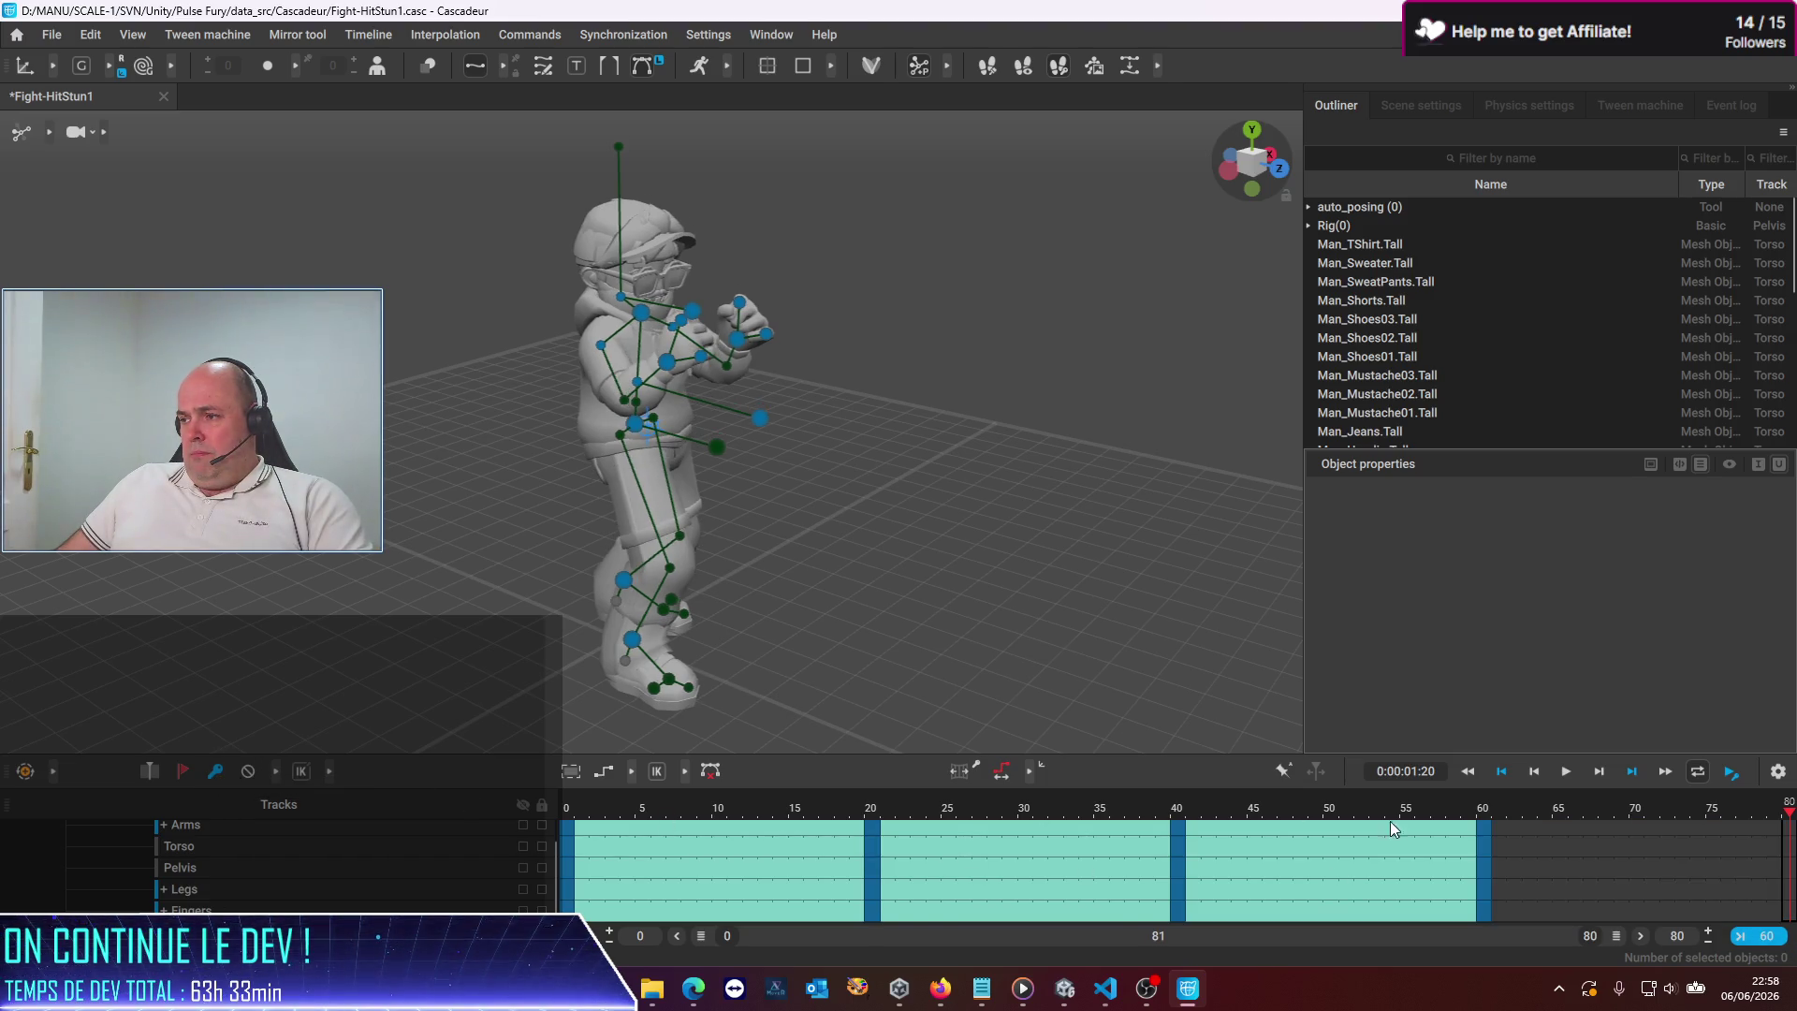
click(1676, 868)
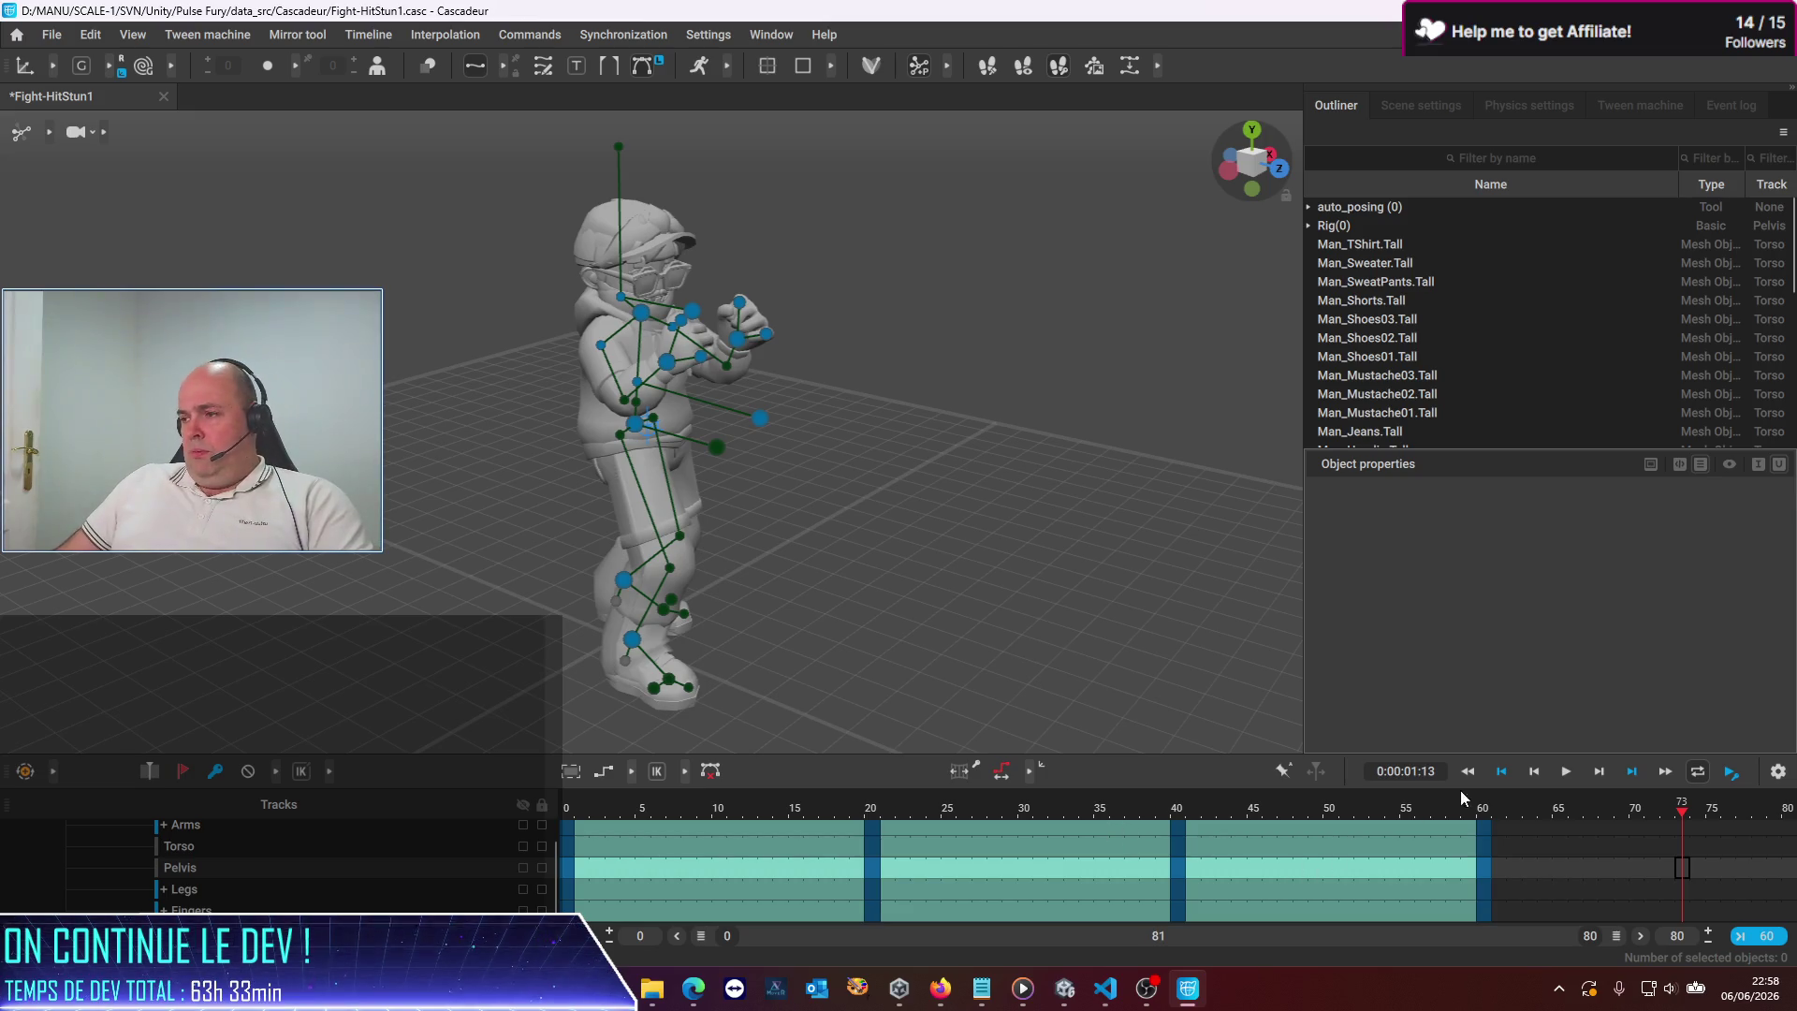
click(1488, 811)
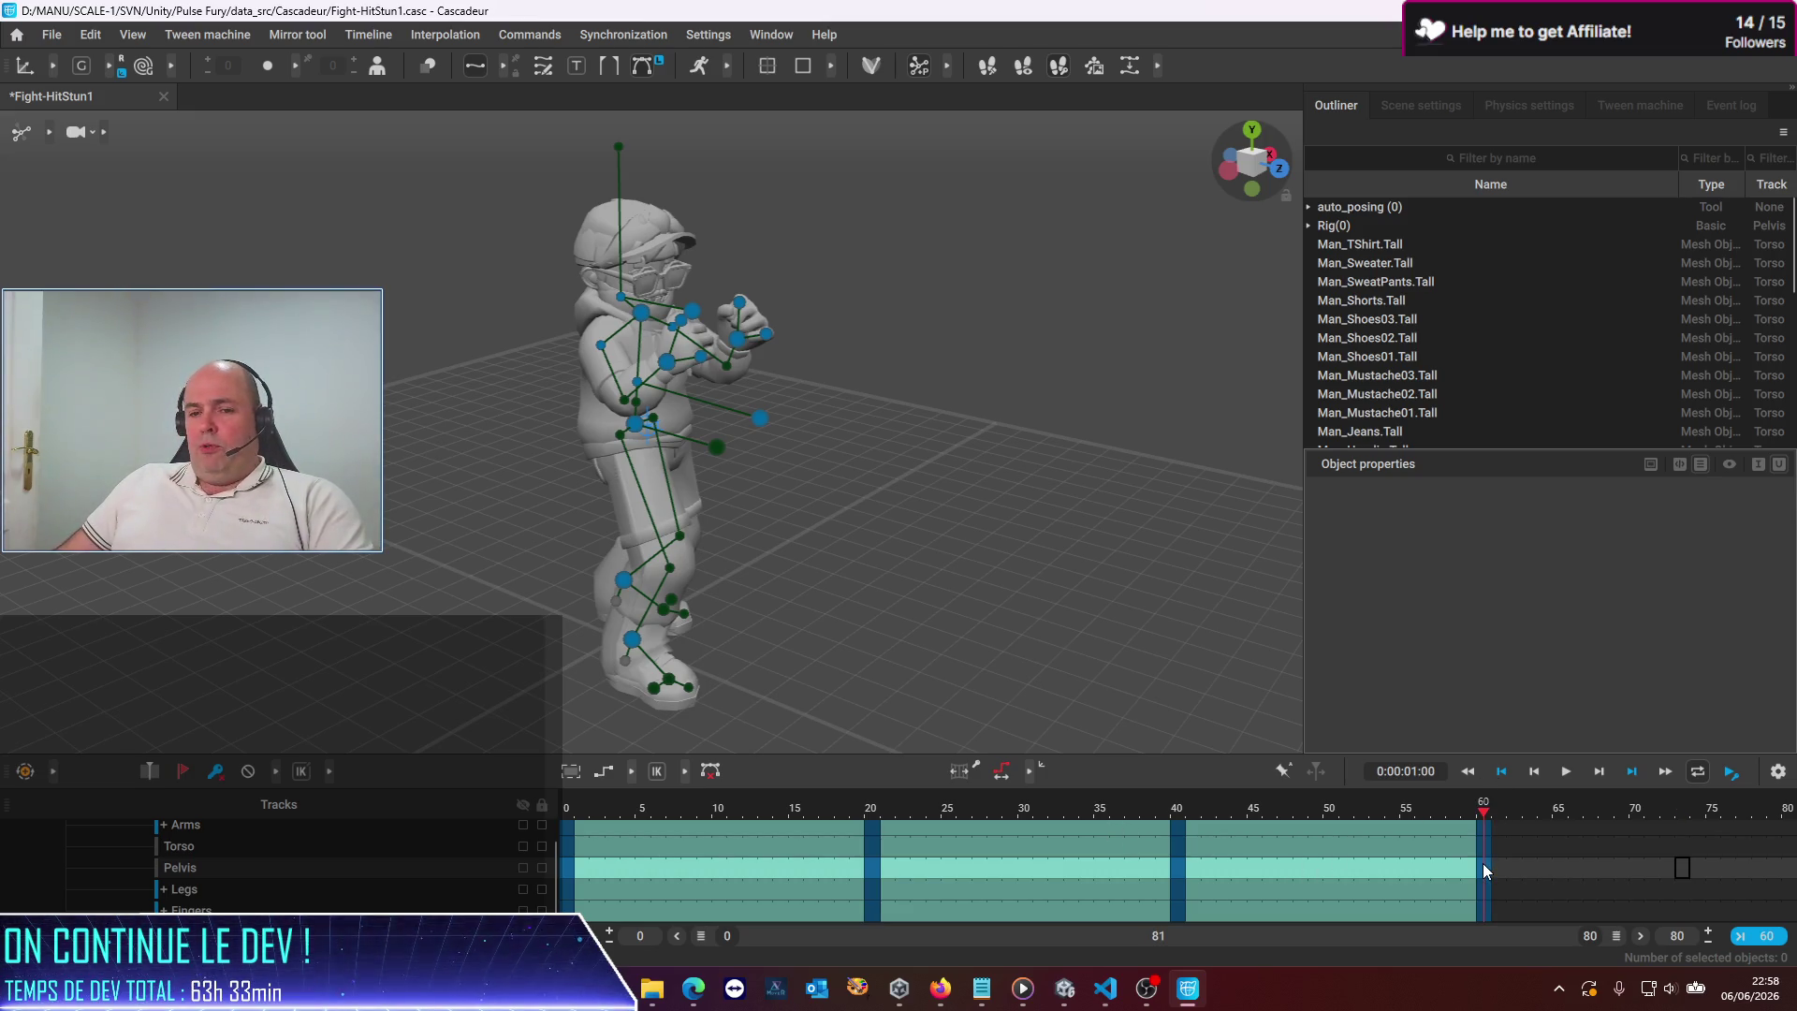
drag(1543, 828, 1490, 908)
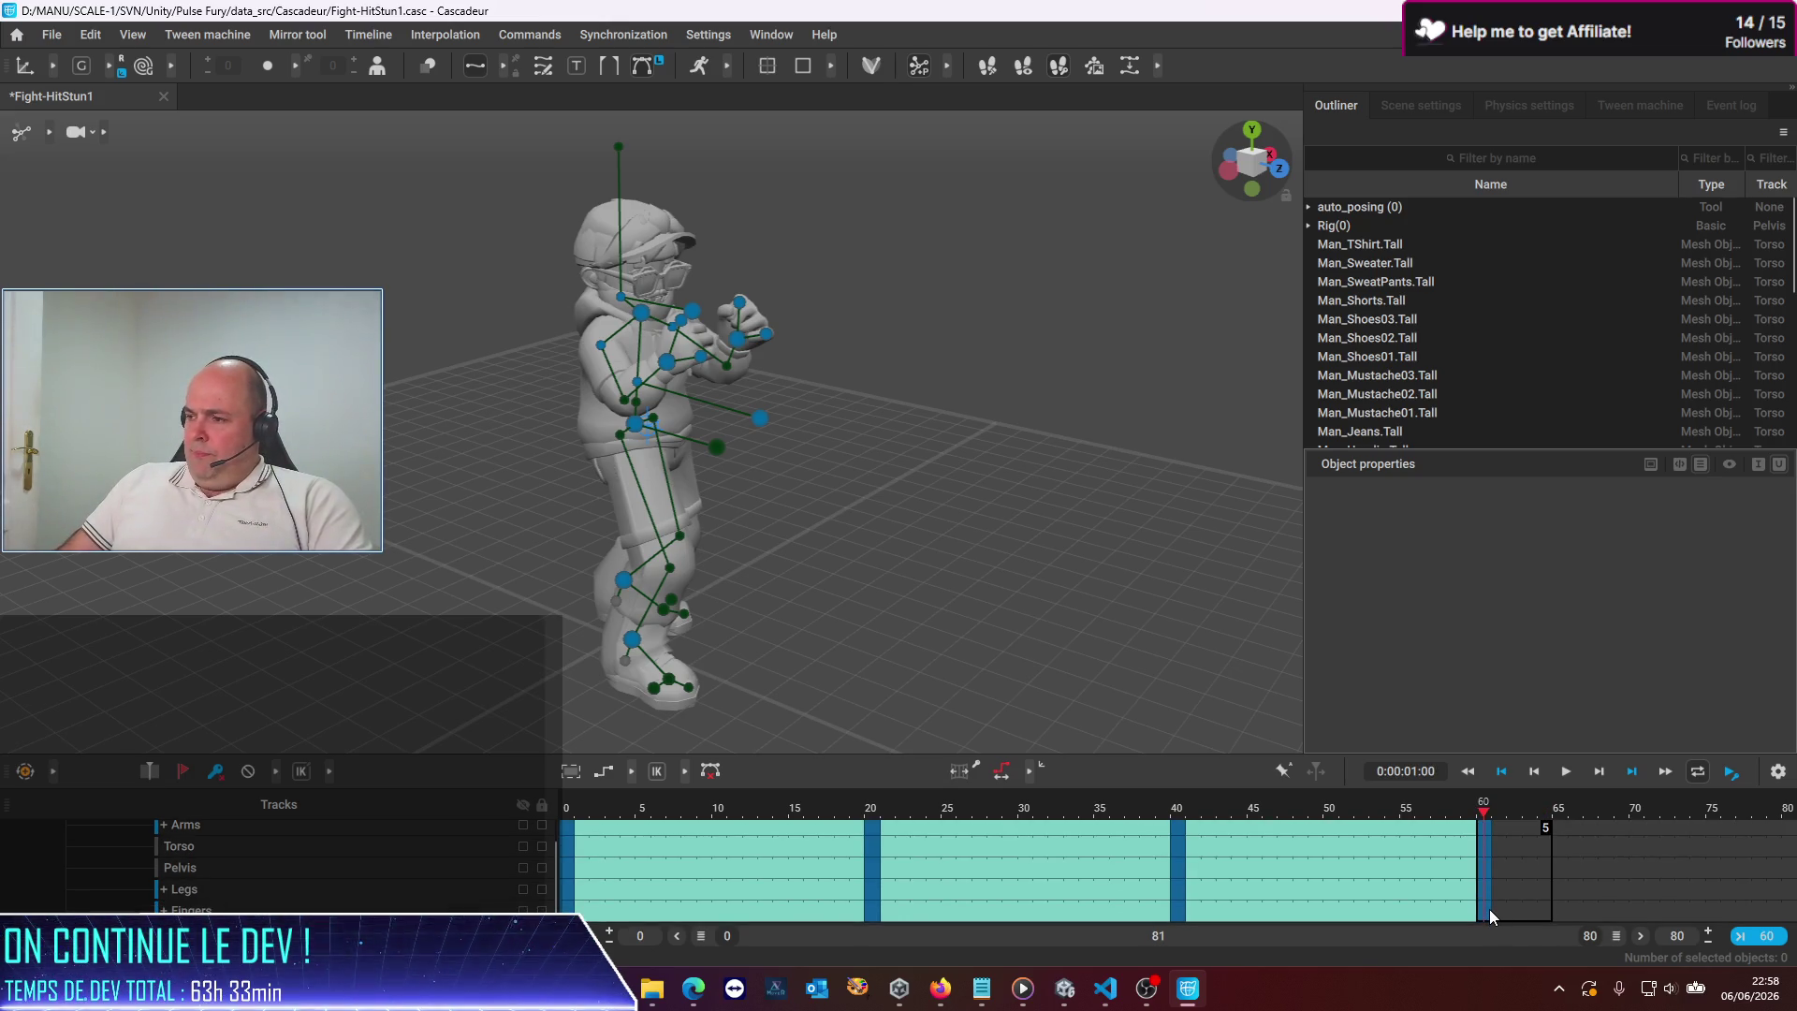
key(Delete)
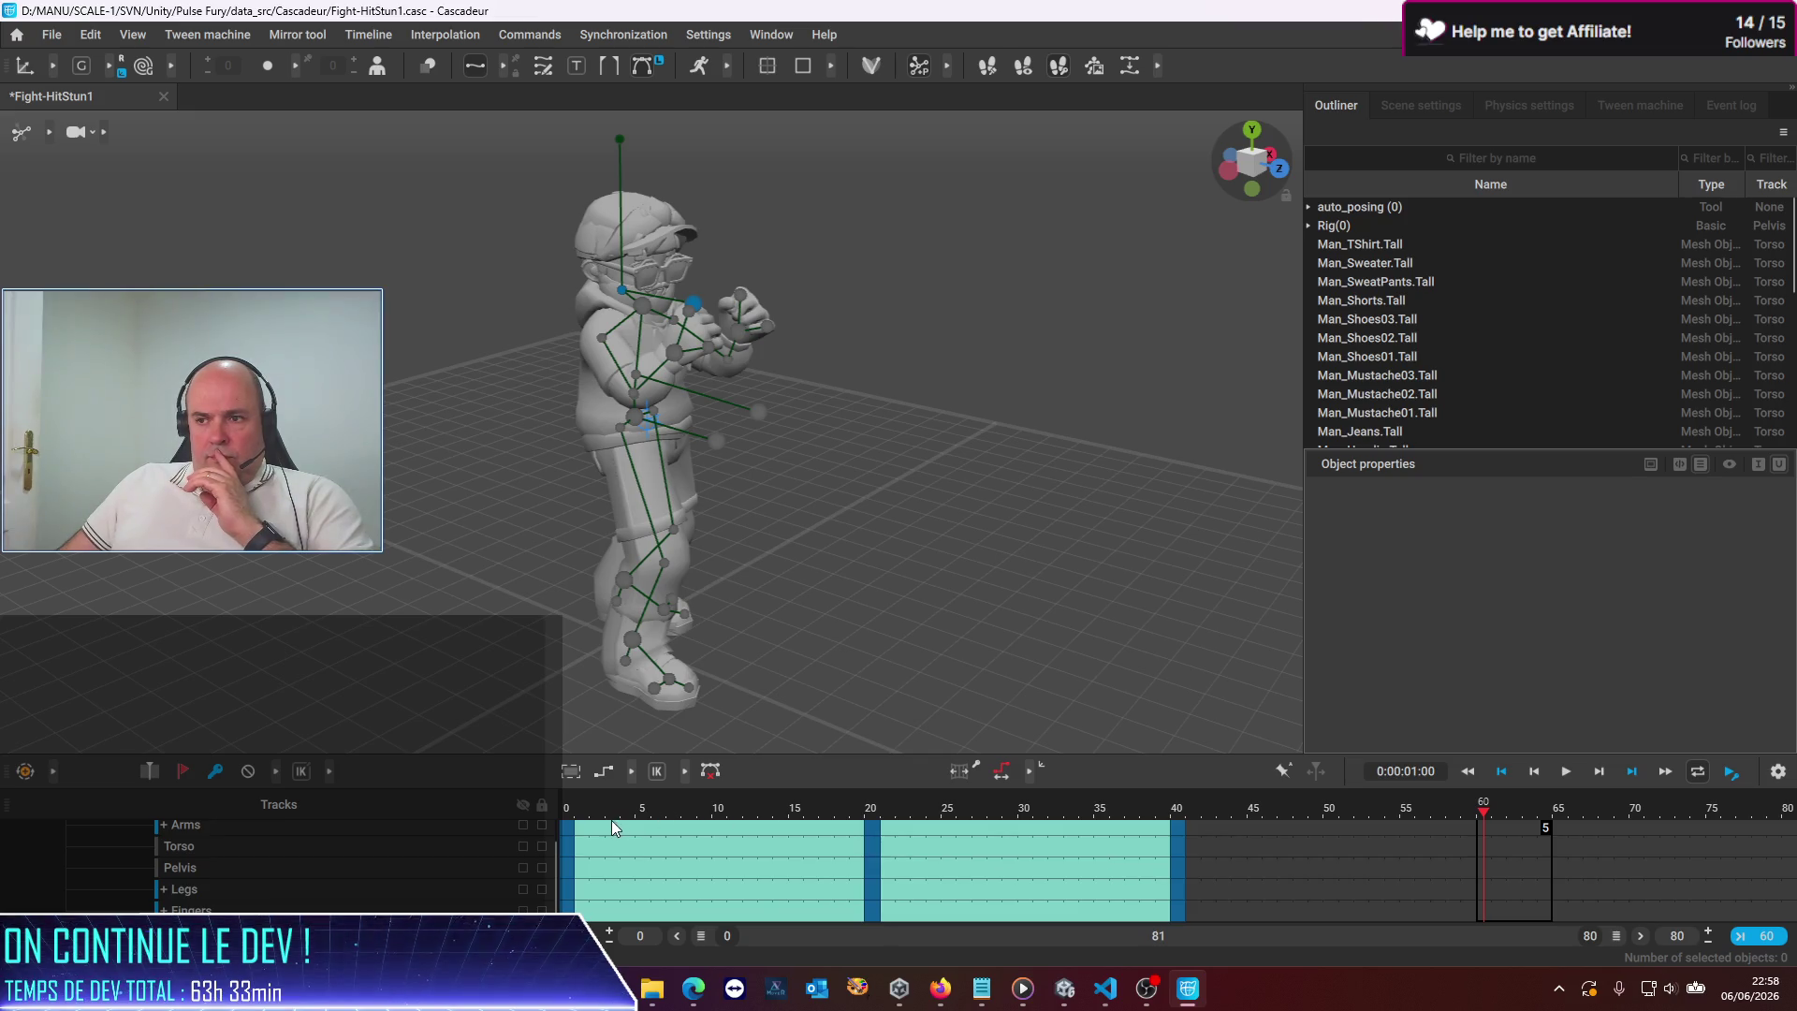
Scrub the timeline to preview the poses at frames 26, 0 and 51
click(963, 822)
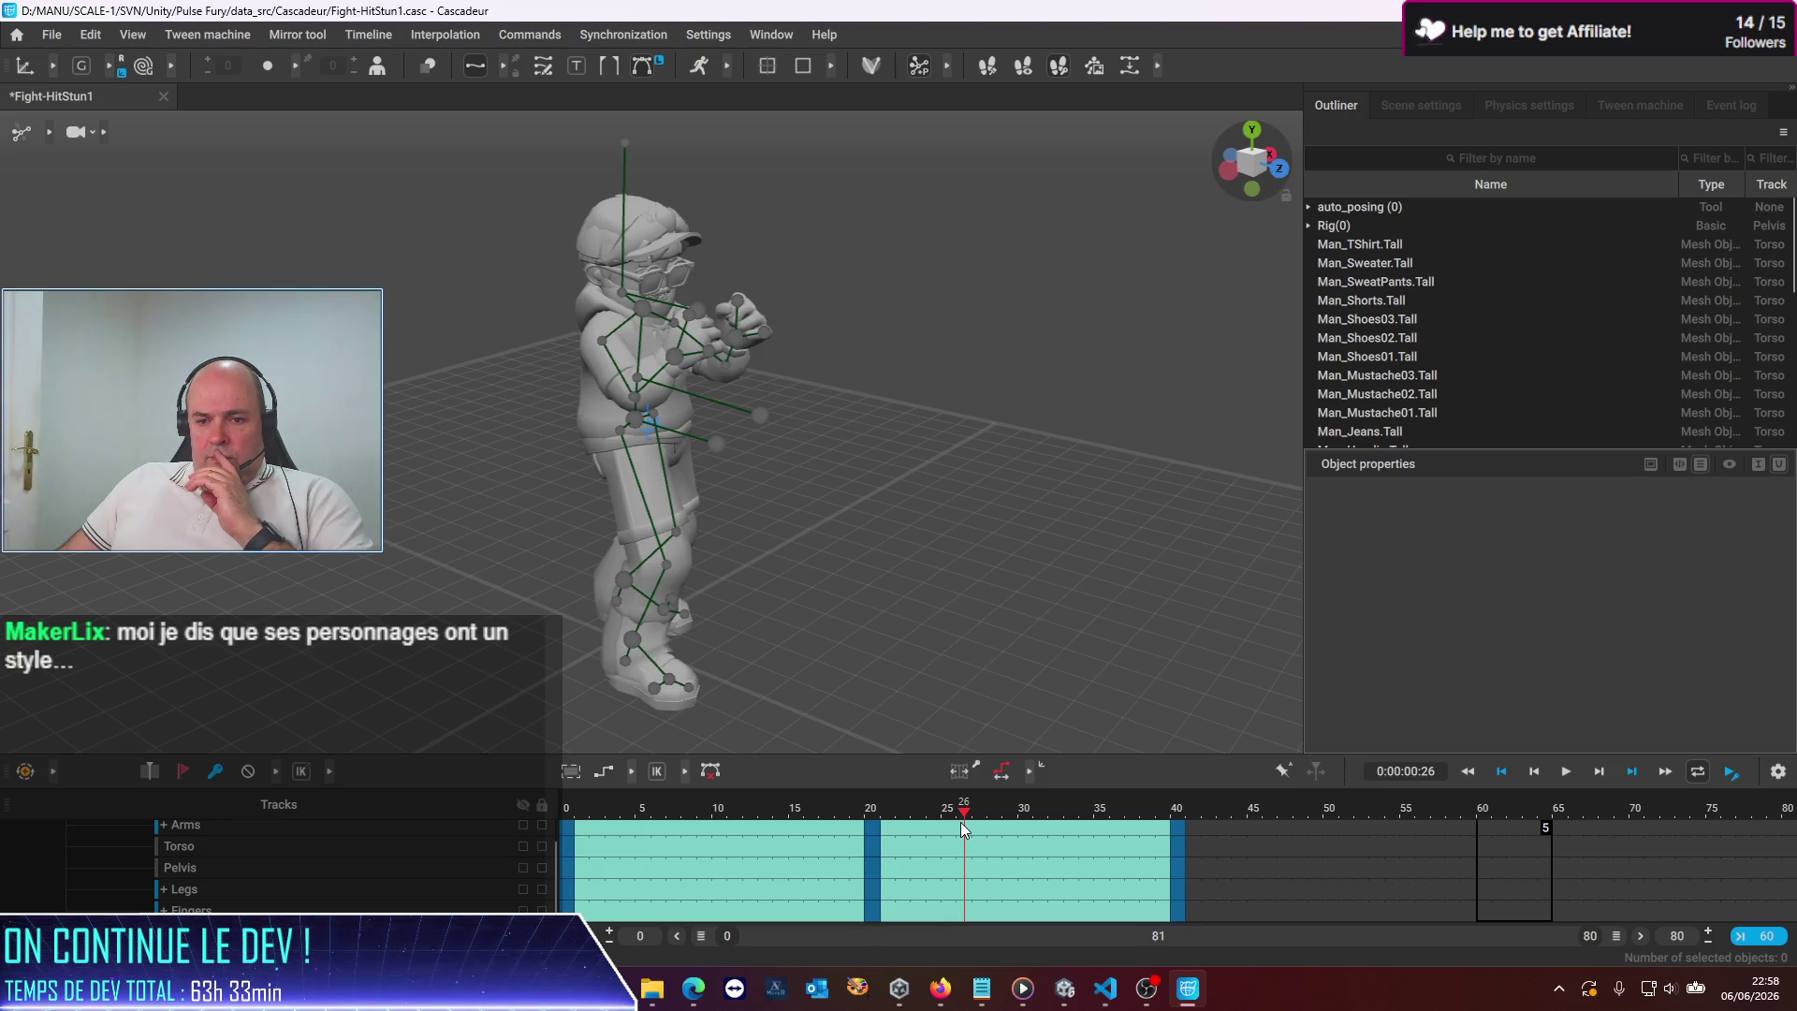
mouse_move(961, 822)
mouse_down()
mouse_move(435, 811)
mouse_move(1189, 883)
mouse_move(608, 855)
mouse_move(738, 884)
mouse_move(1406, 883)
mouse_move(585, 829)
mouse_move(1445, 904)
mouse_move(934, 907)
mouse_move(1345, 869)
mouse_up()
click(1345, 869)
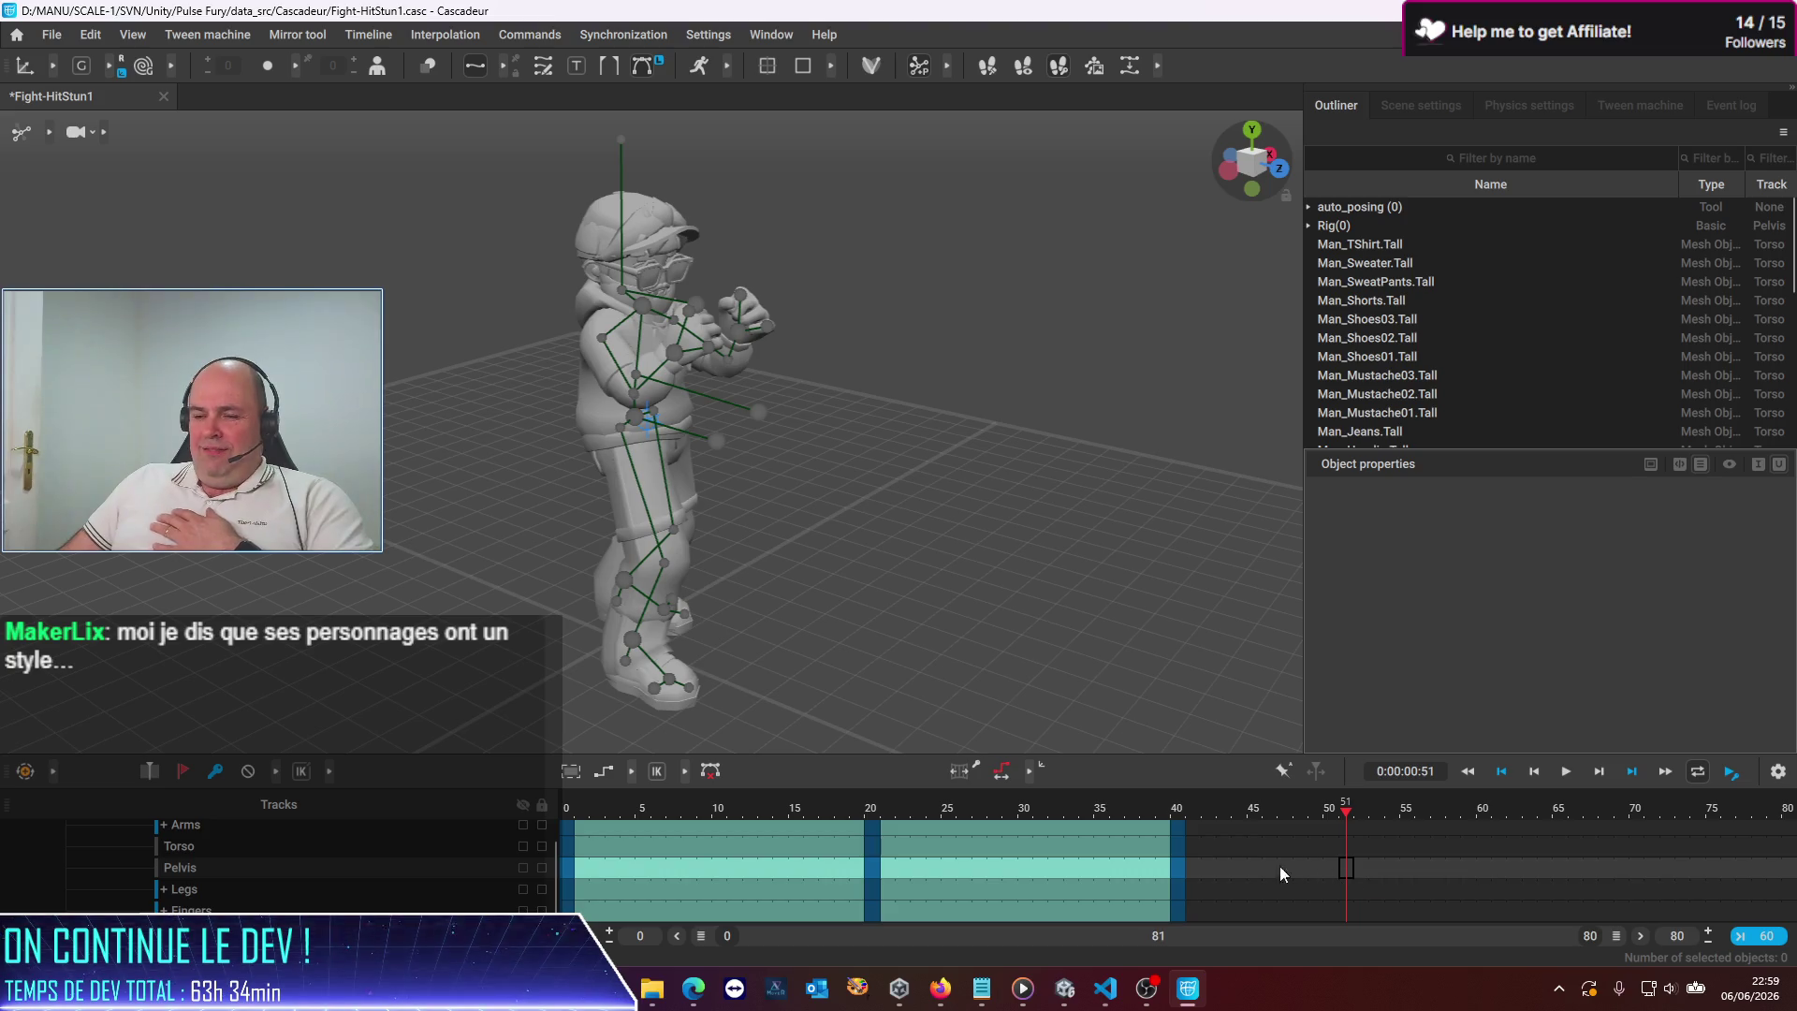
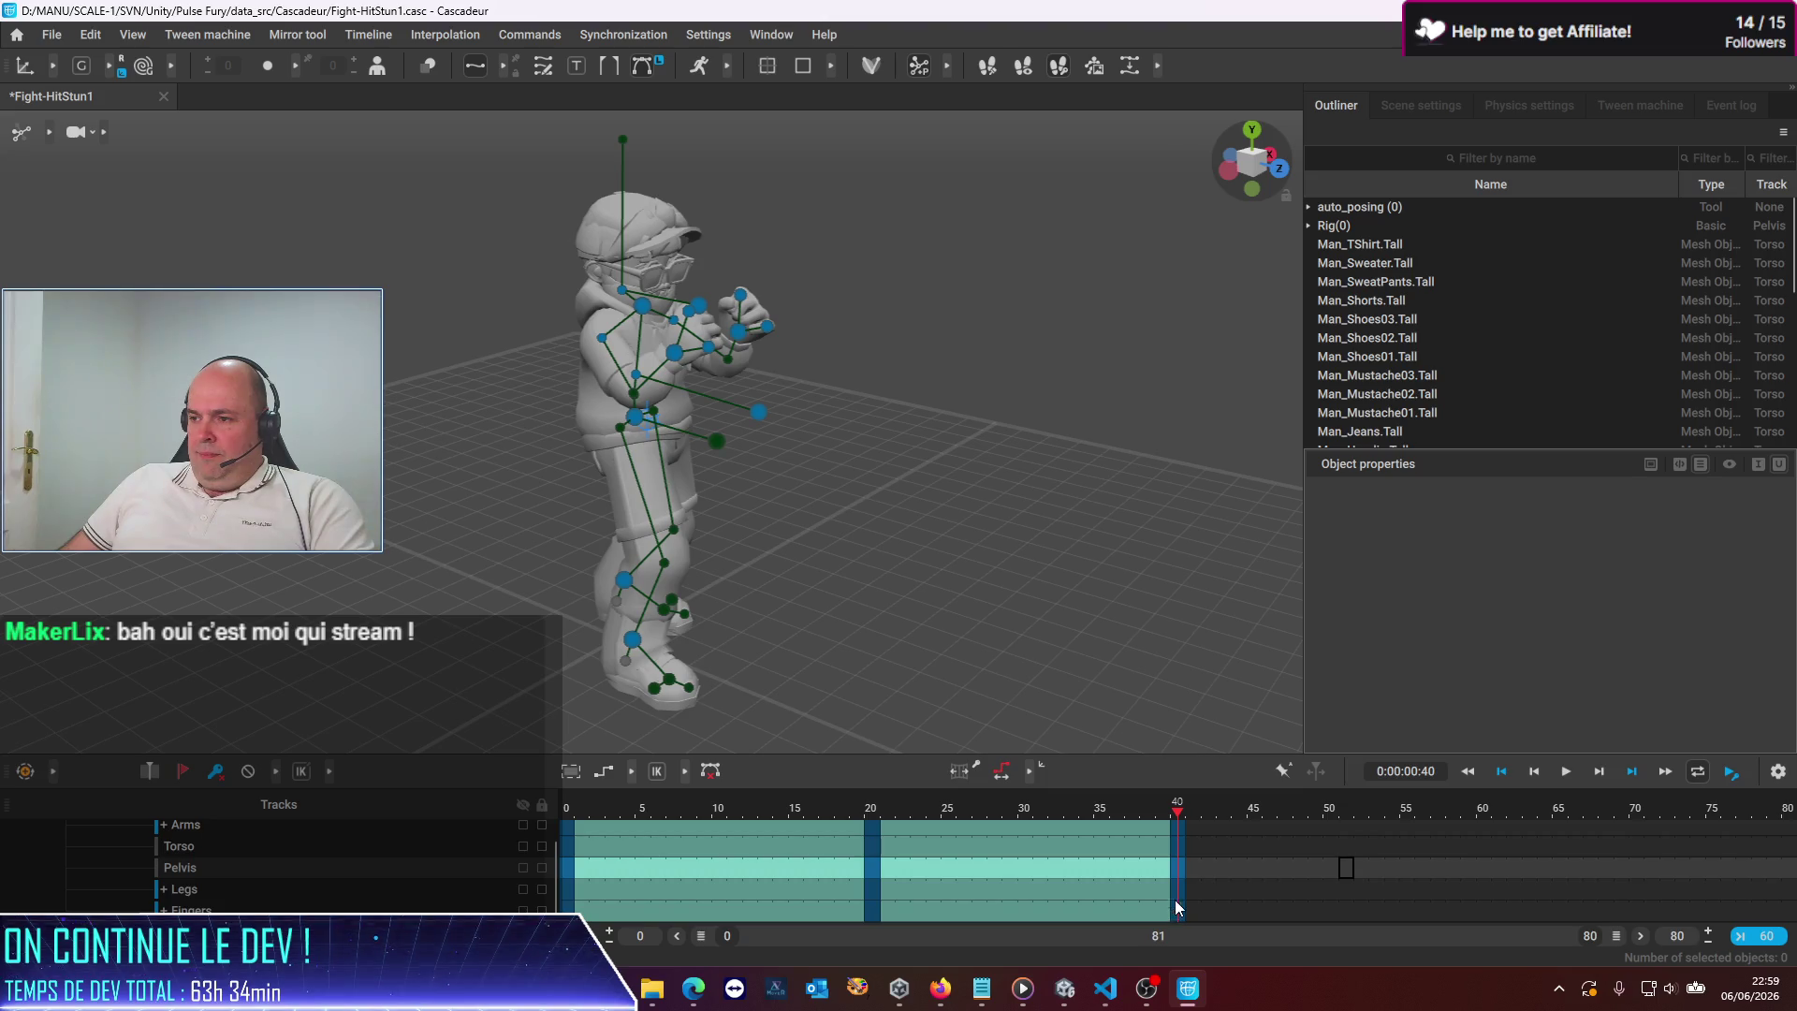
Delete the extra key at frame 60 from the Fight-HitStun1 timeline
click(1245, 845)
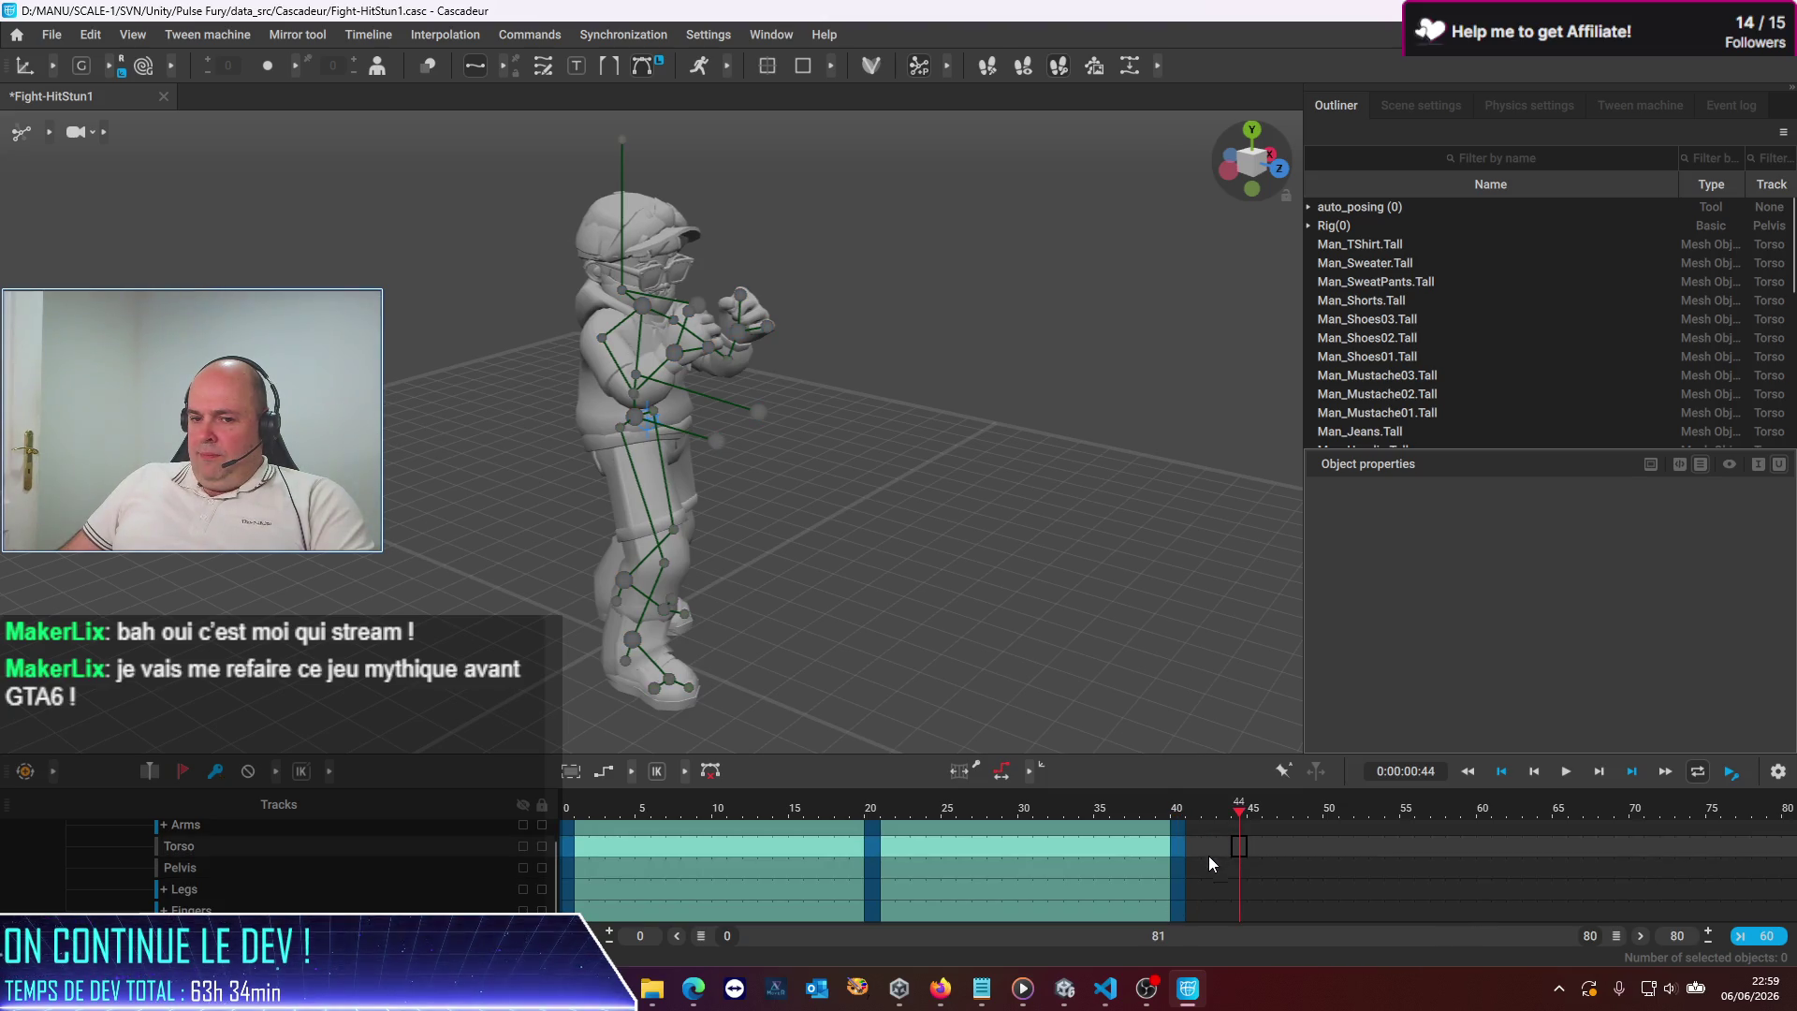
scroll(1209, 868, up, 1)
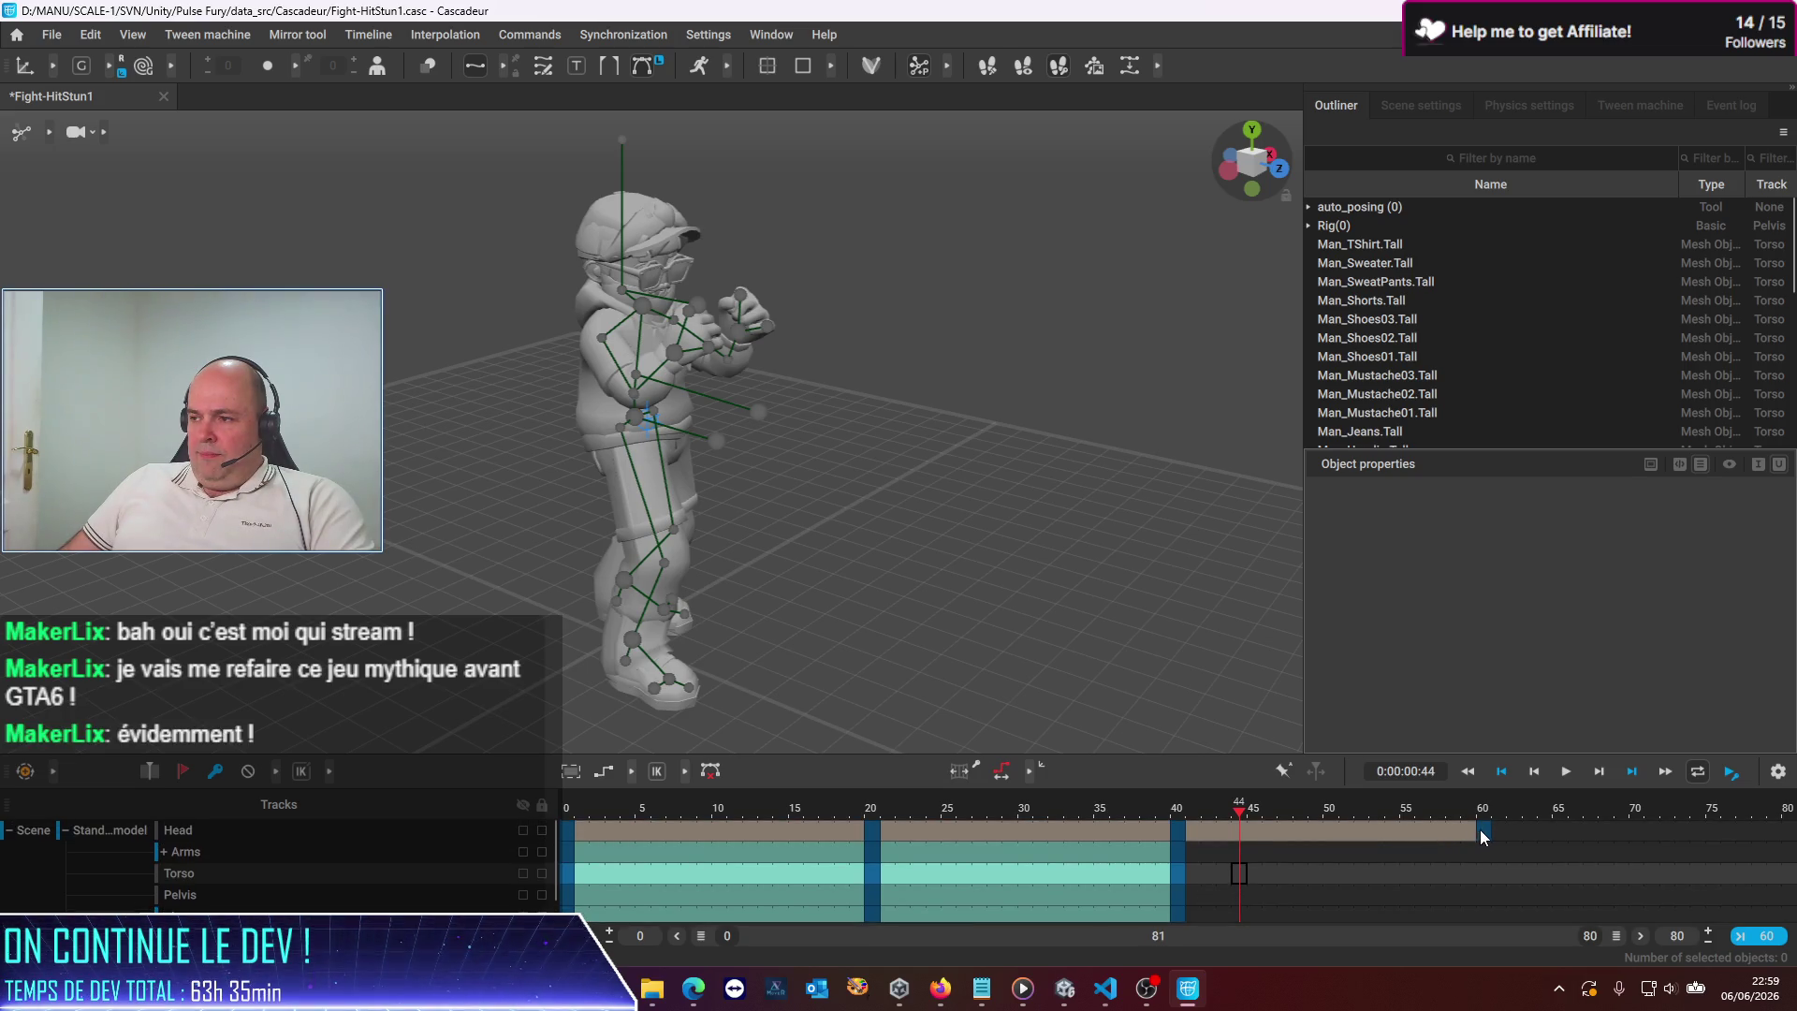
click(1481, 831)
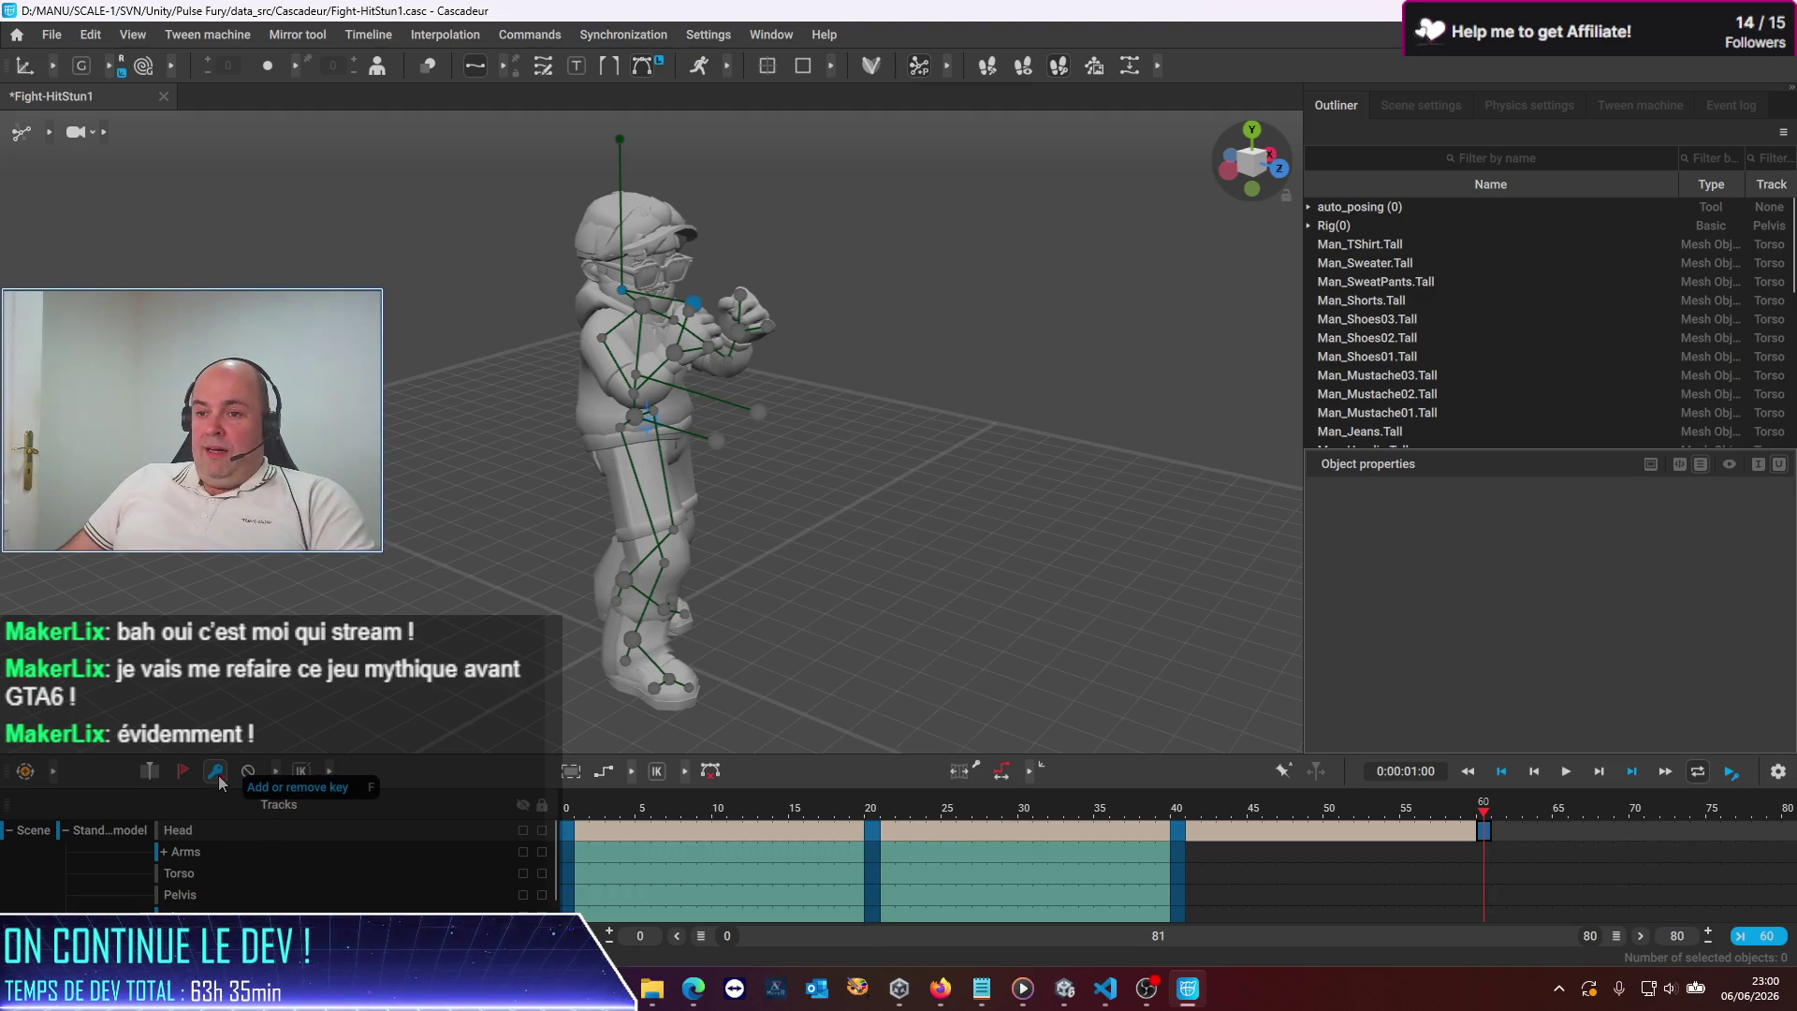
click(218, 778)
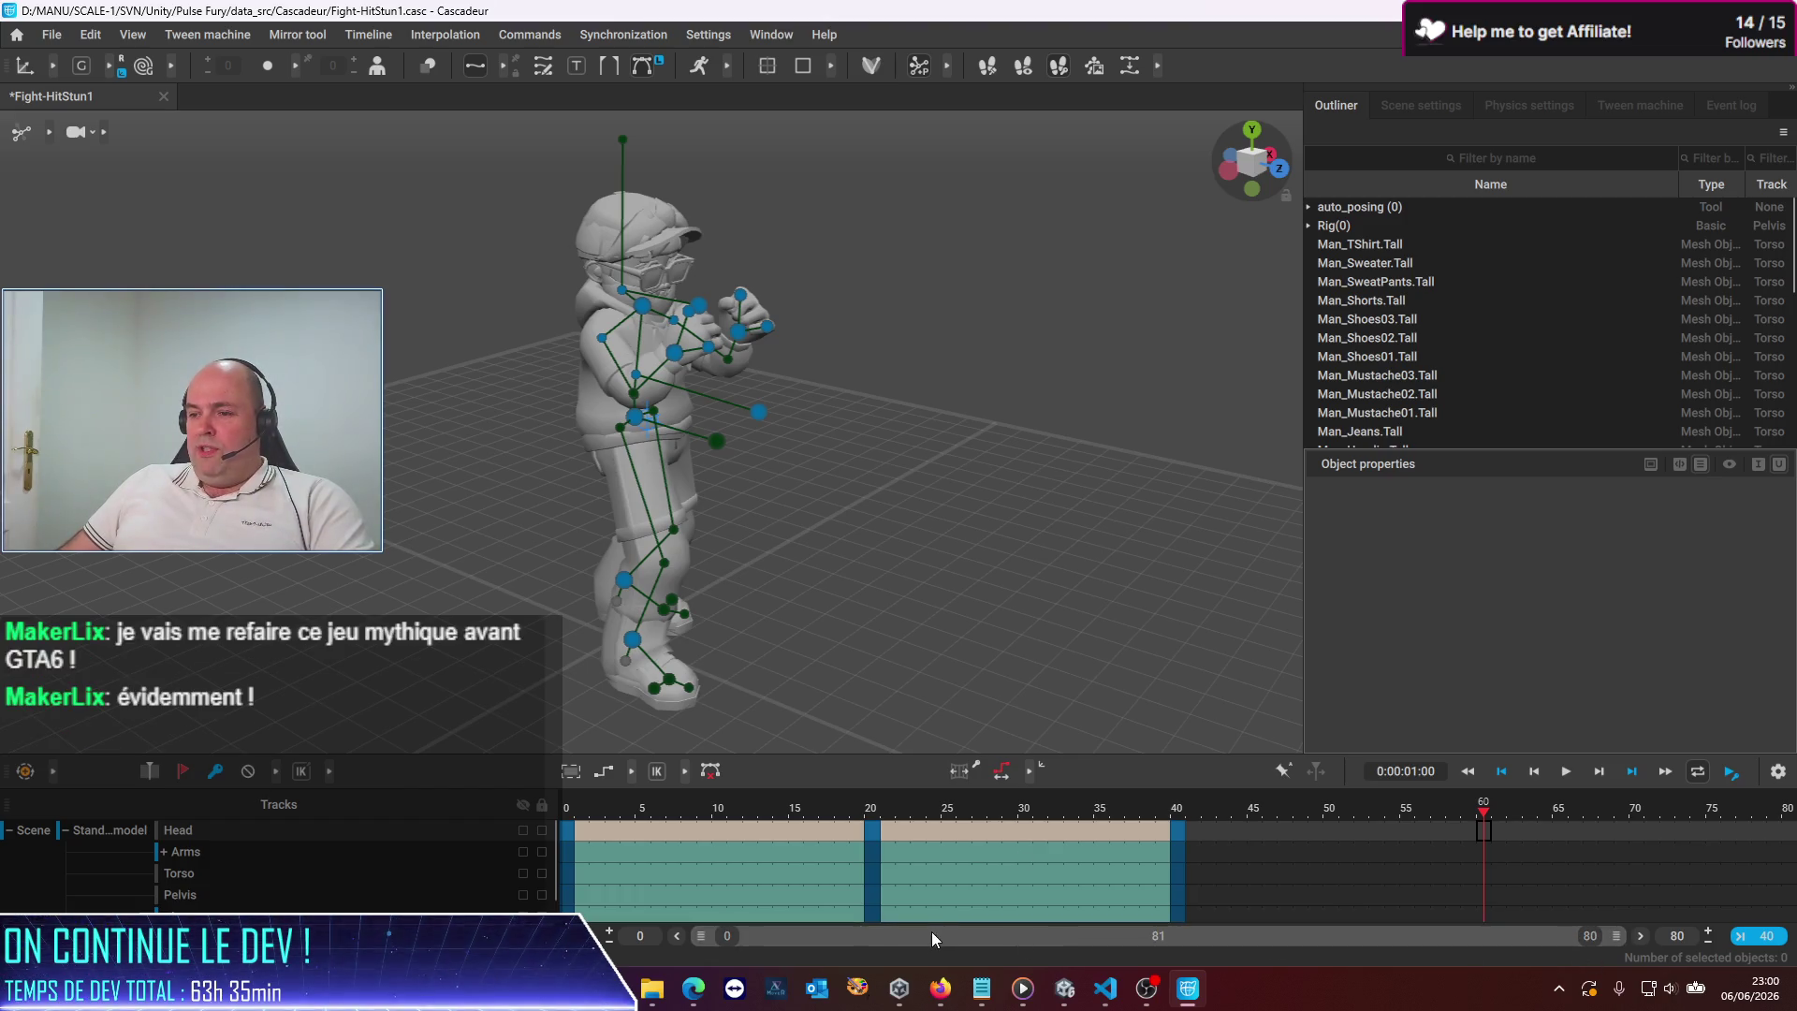
click(1560, 912)
scroll(1485, 873, down, 1)
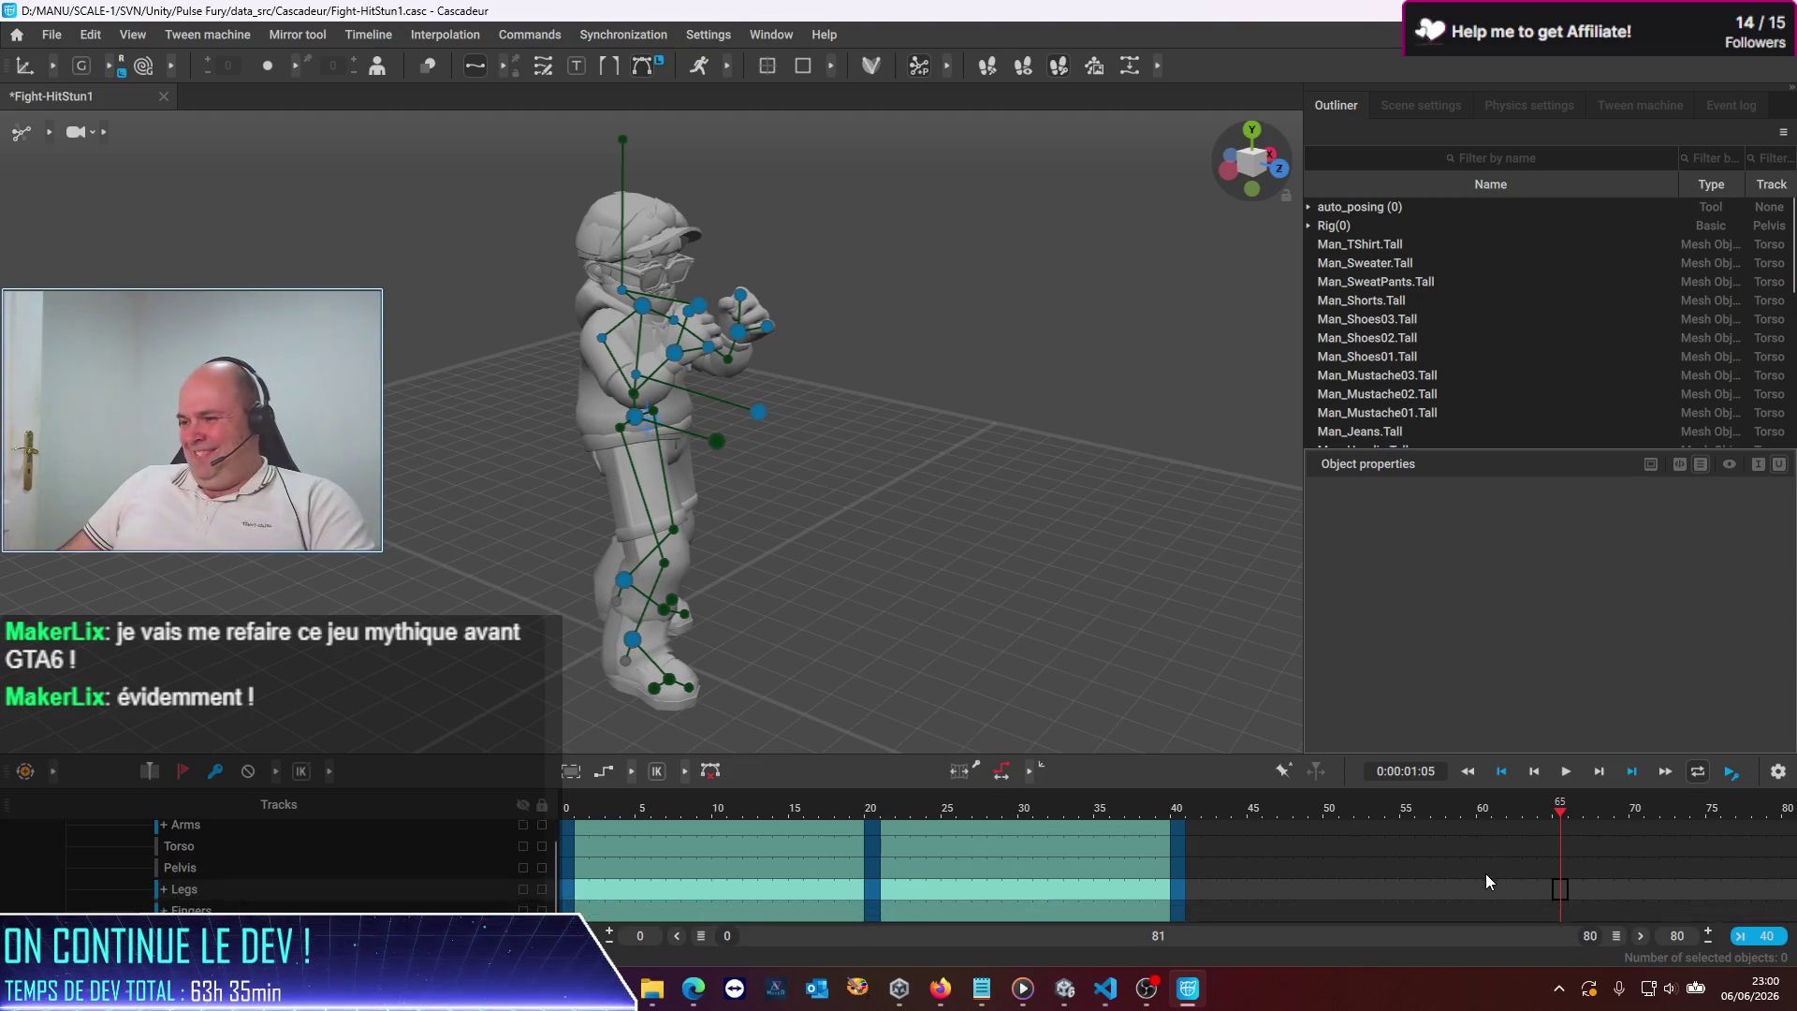
scroll(1486, 874, up, 1)
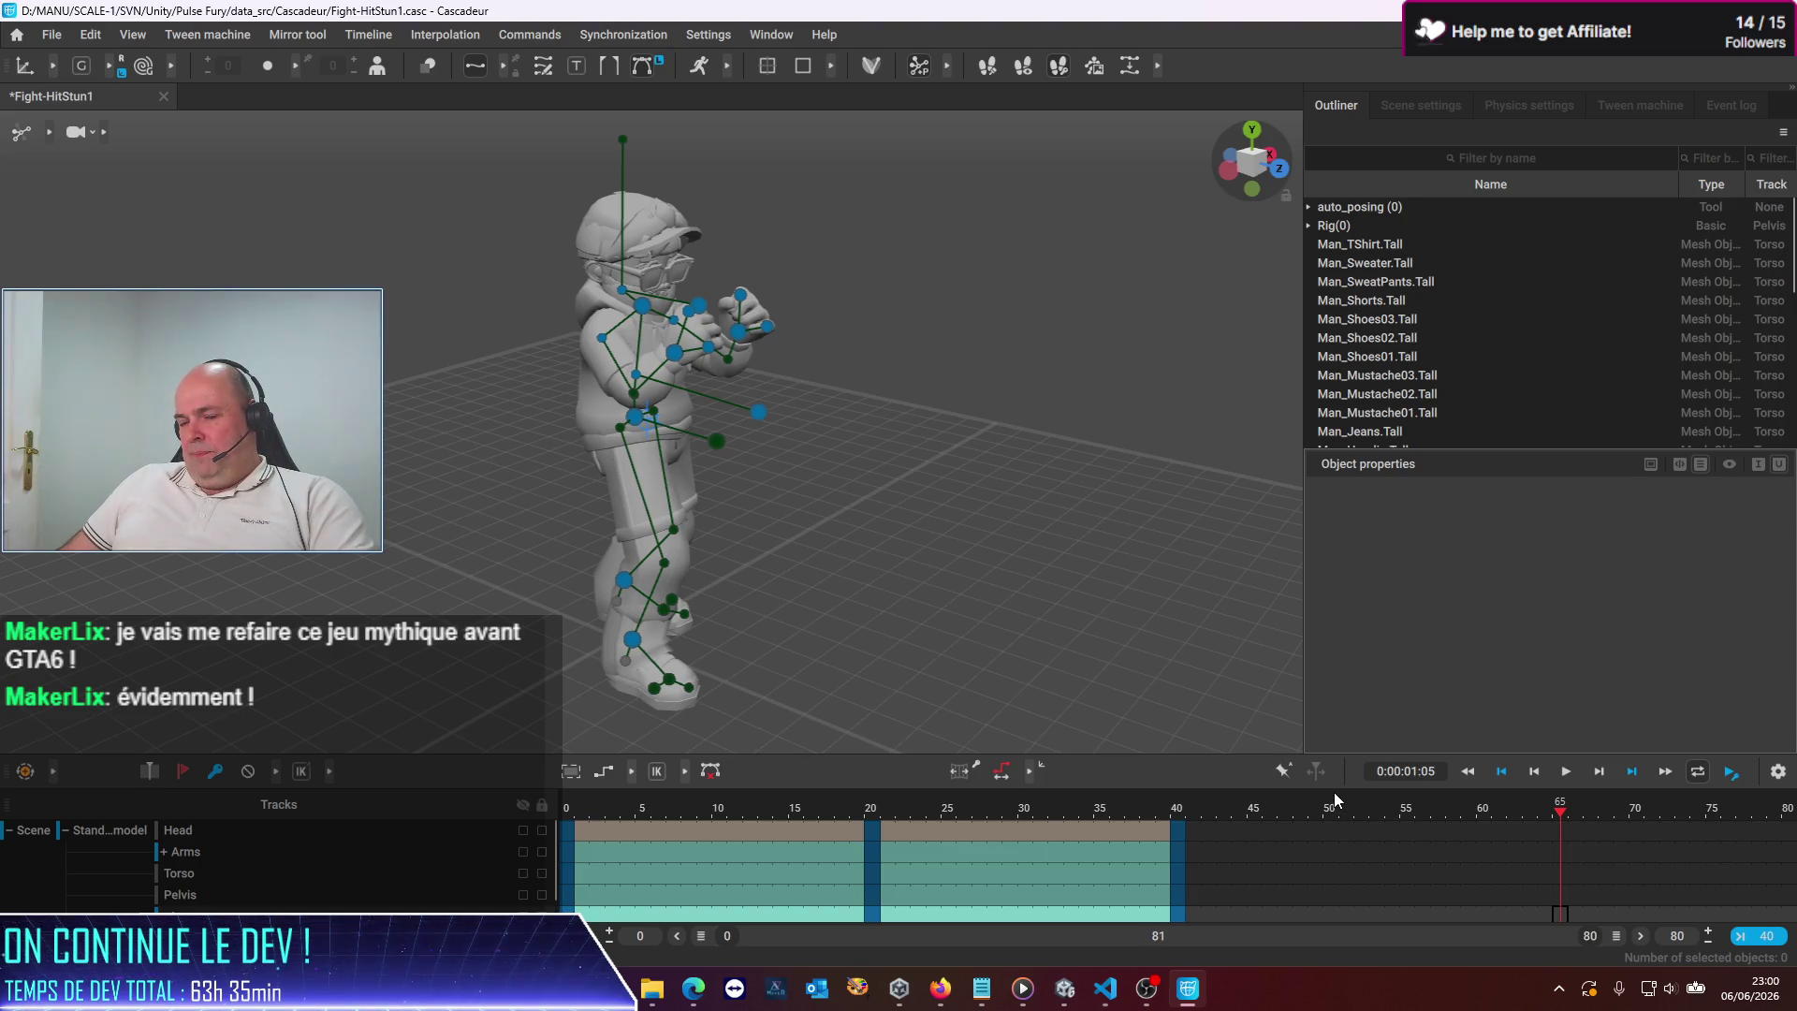
Select the frame 40 key and give the timeline panel more height
click(1185, 813)
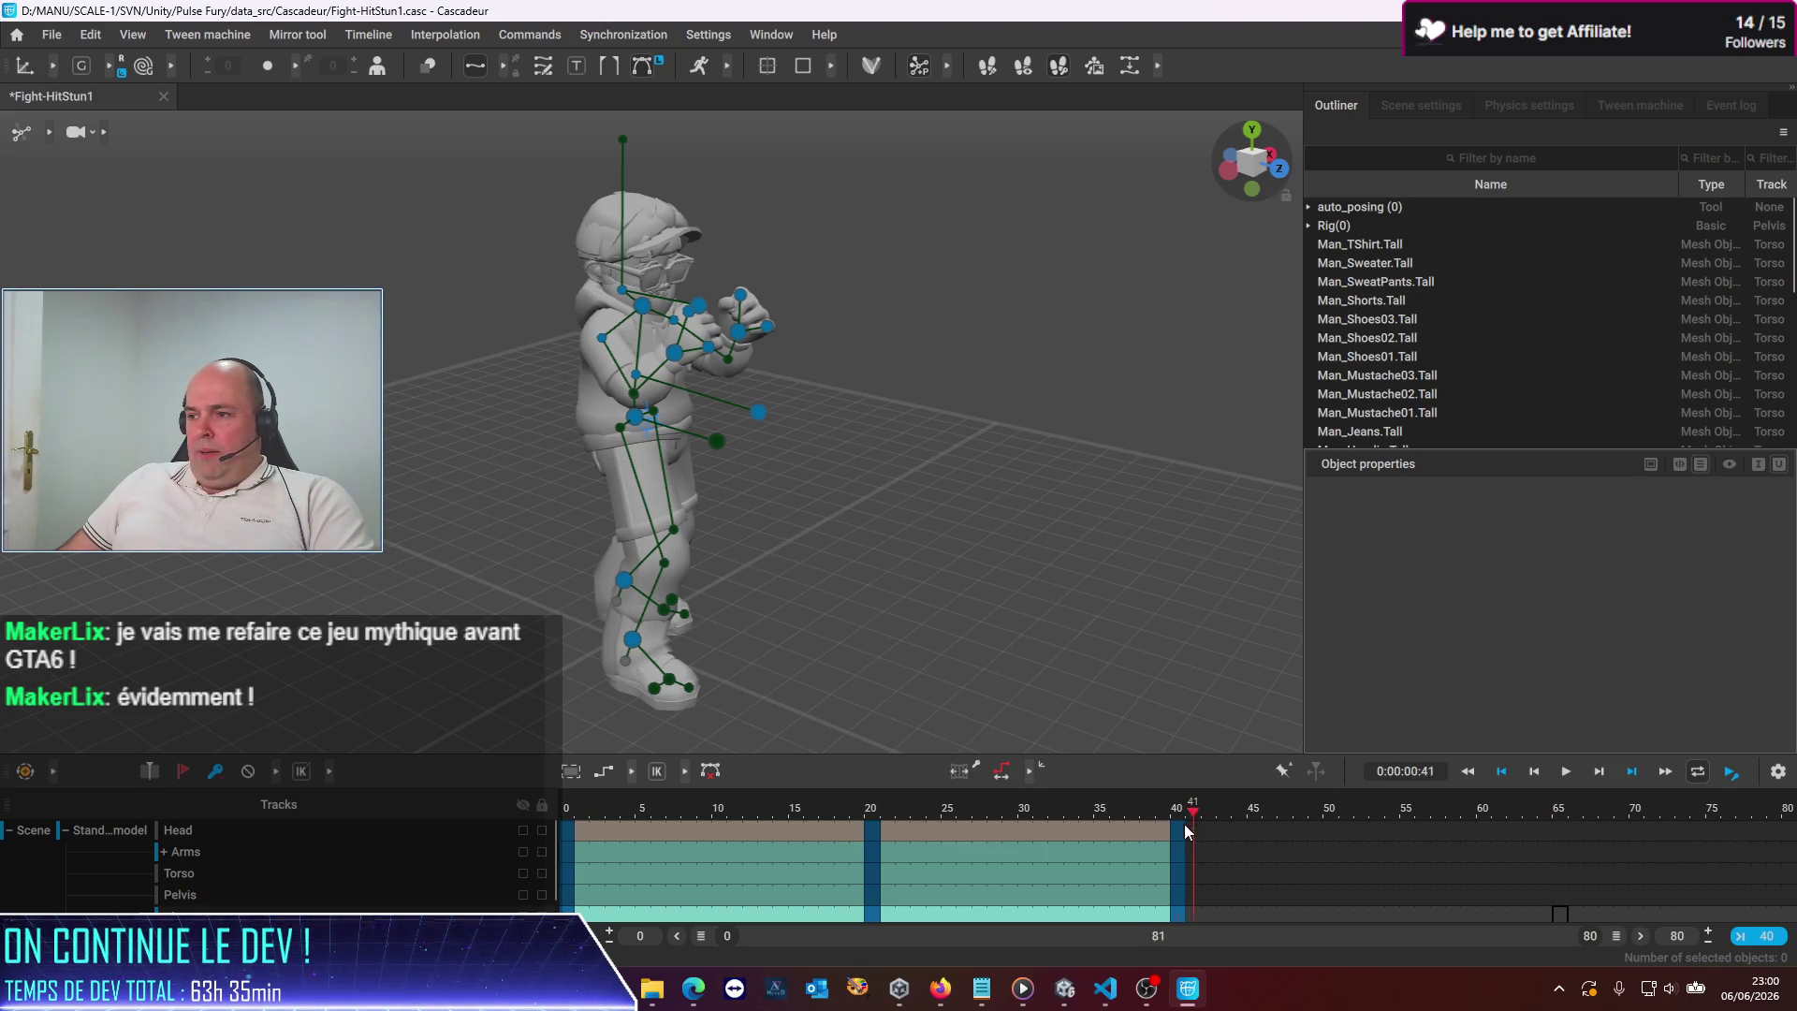
click(1182, 833)
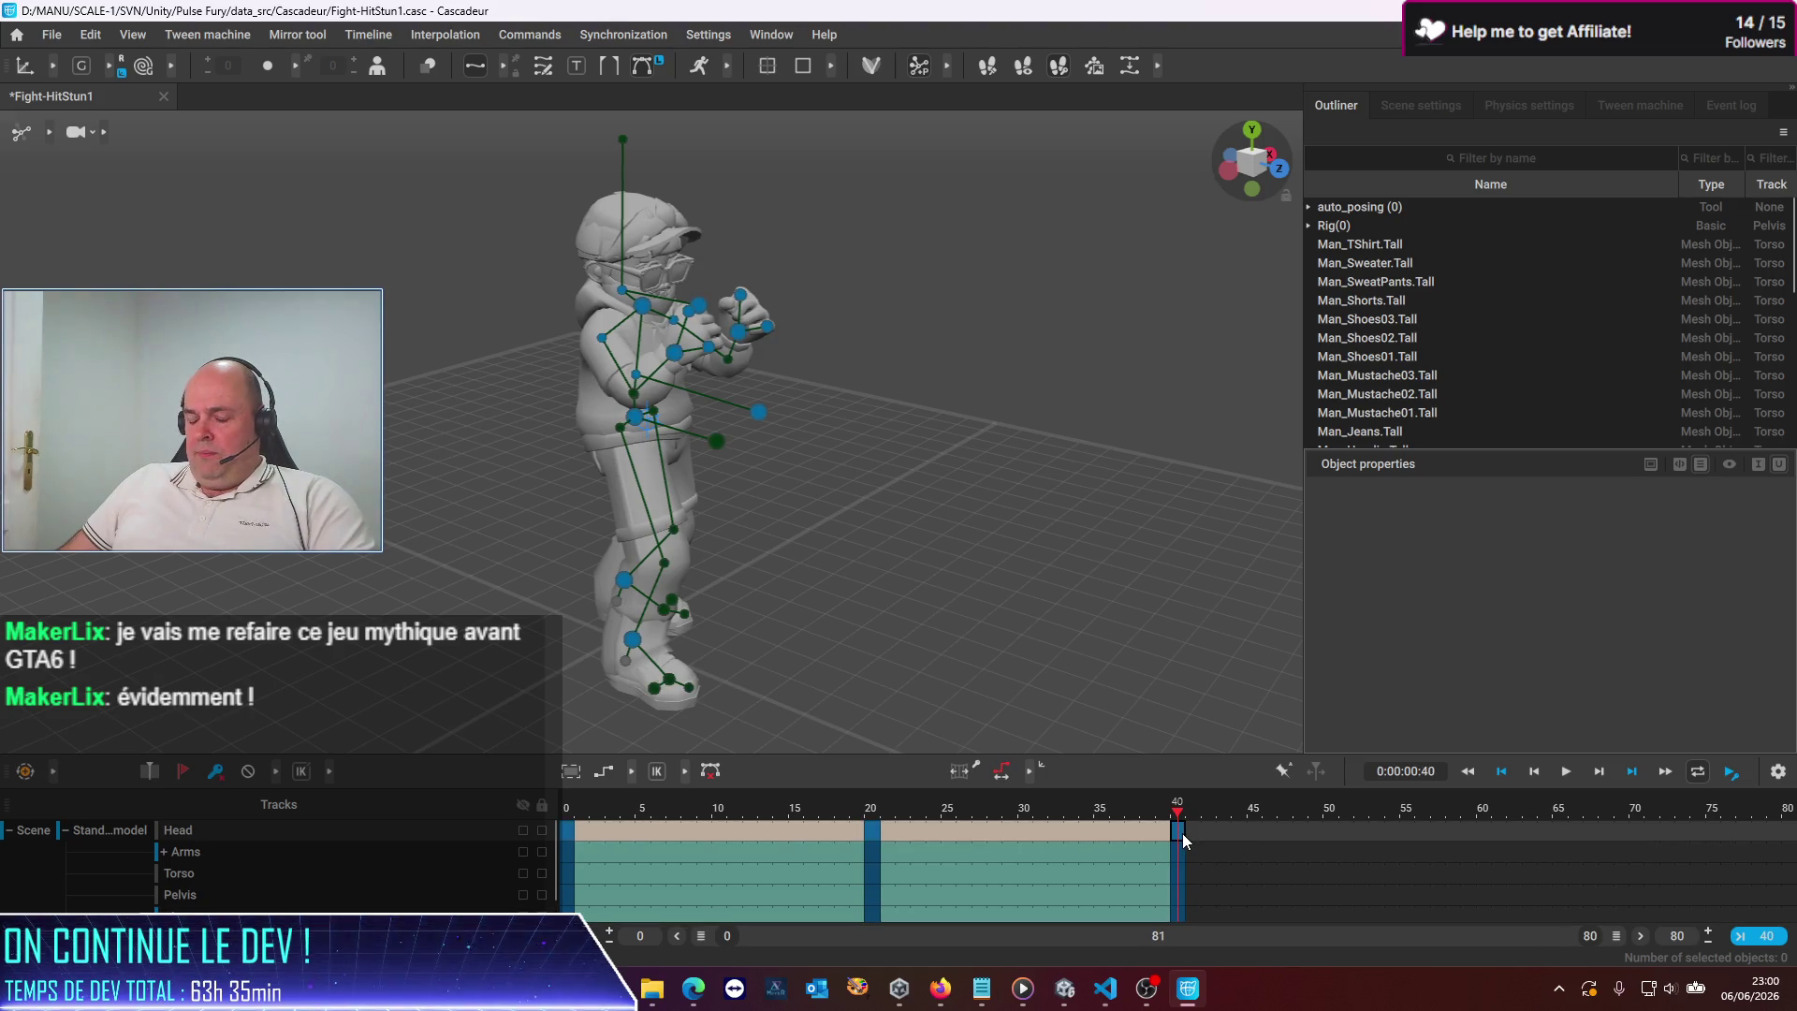
scroll(1205, 866, down, 1)
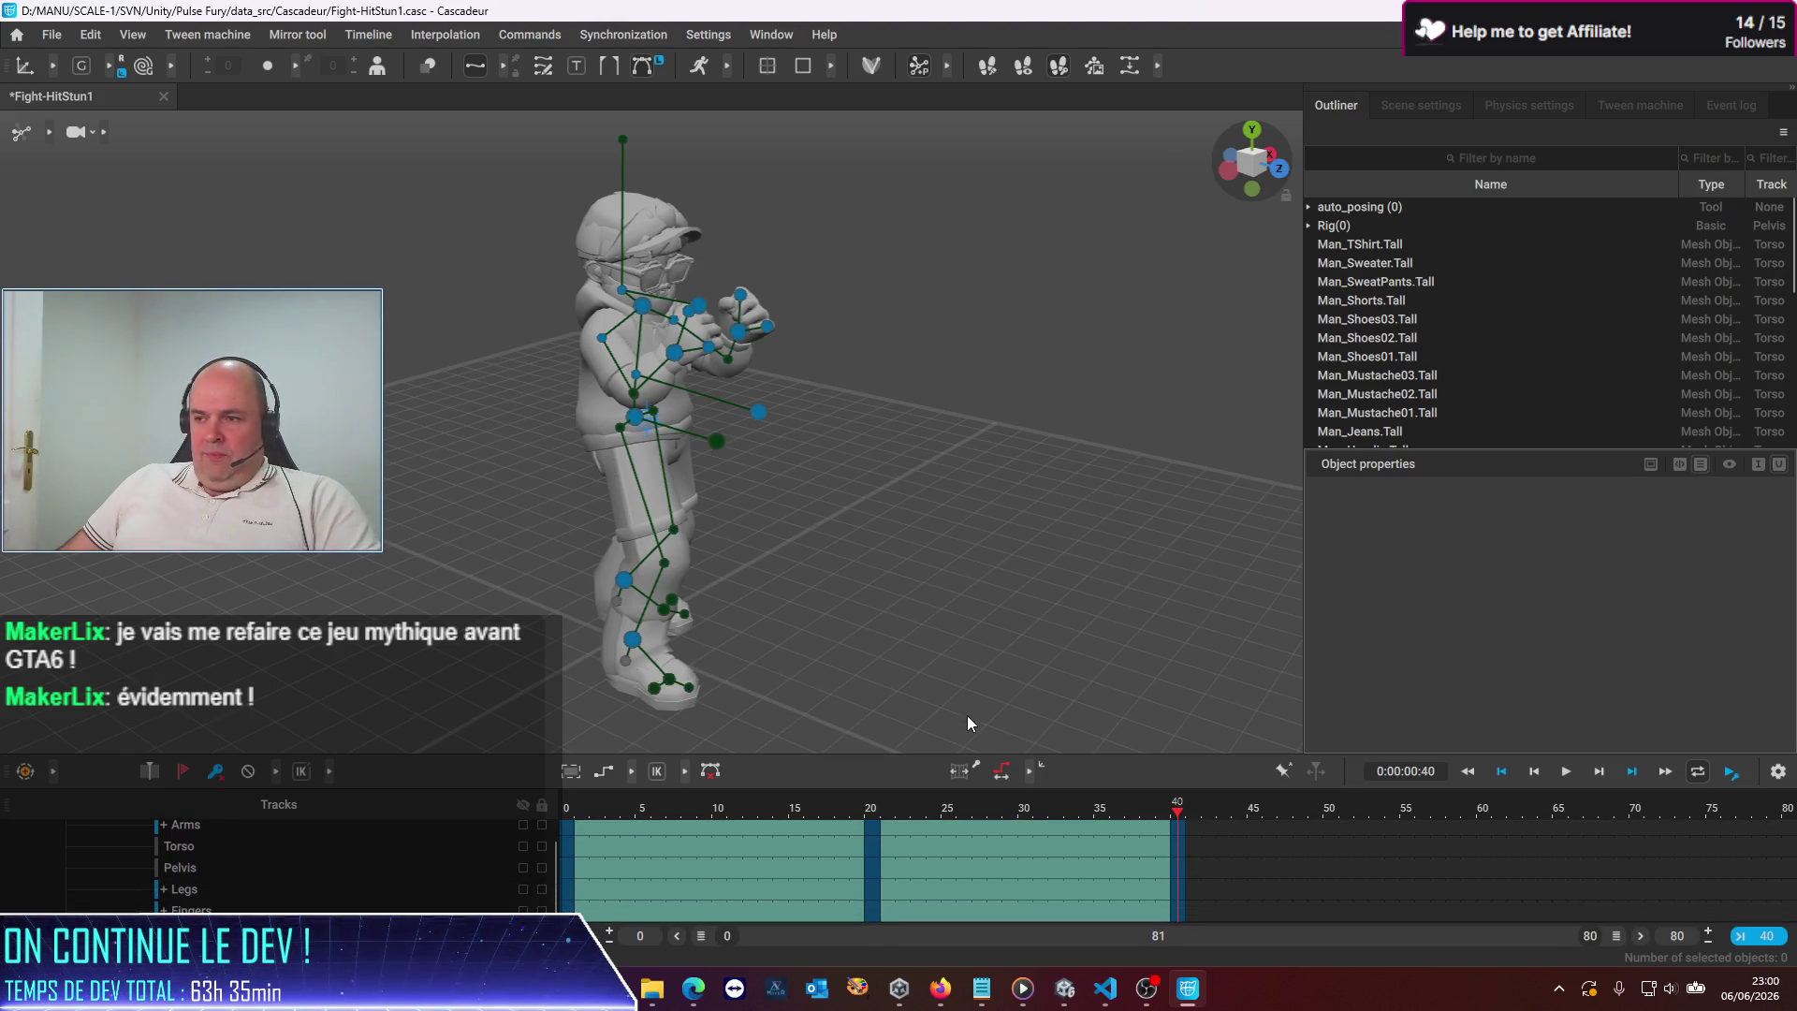
mouse_move(948, 754)
mouse_down()
mouse_move(950, 621)
mouse_move(960, 641)
mouse_up()
Box-select the frame 40 key across every track and delete it
click(1438, 695)
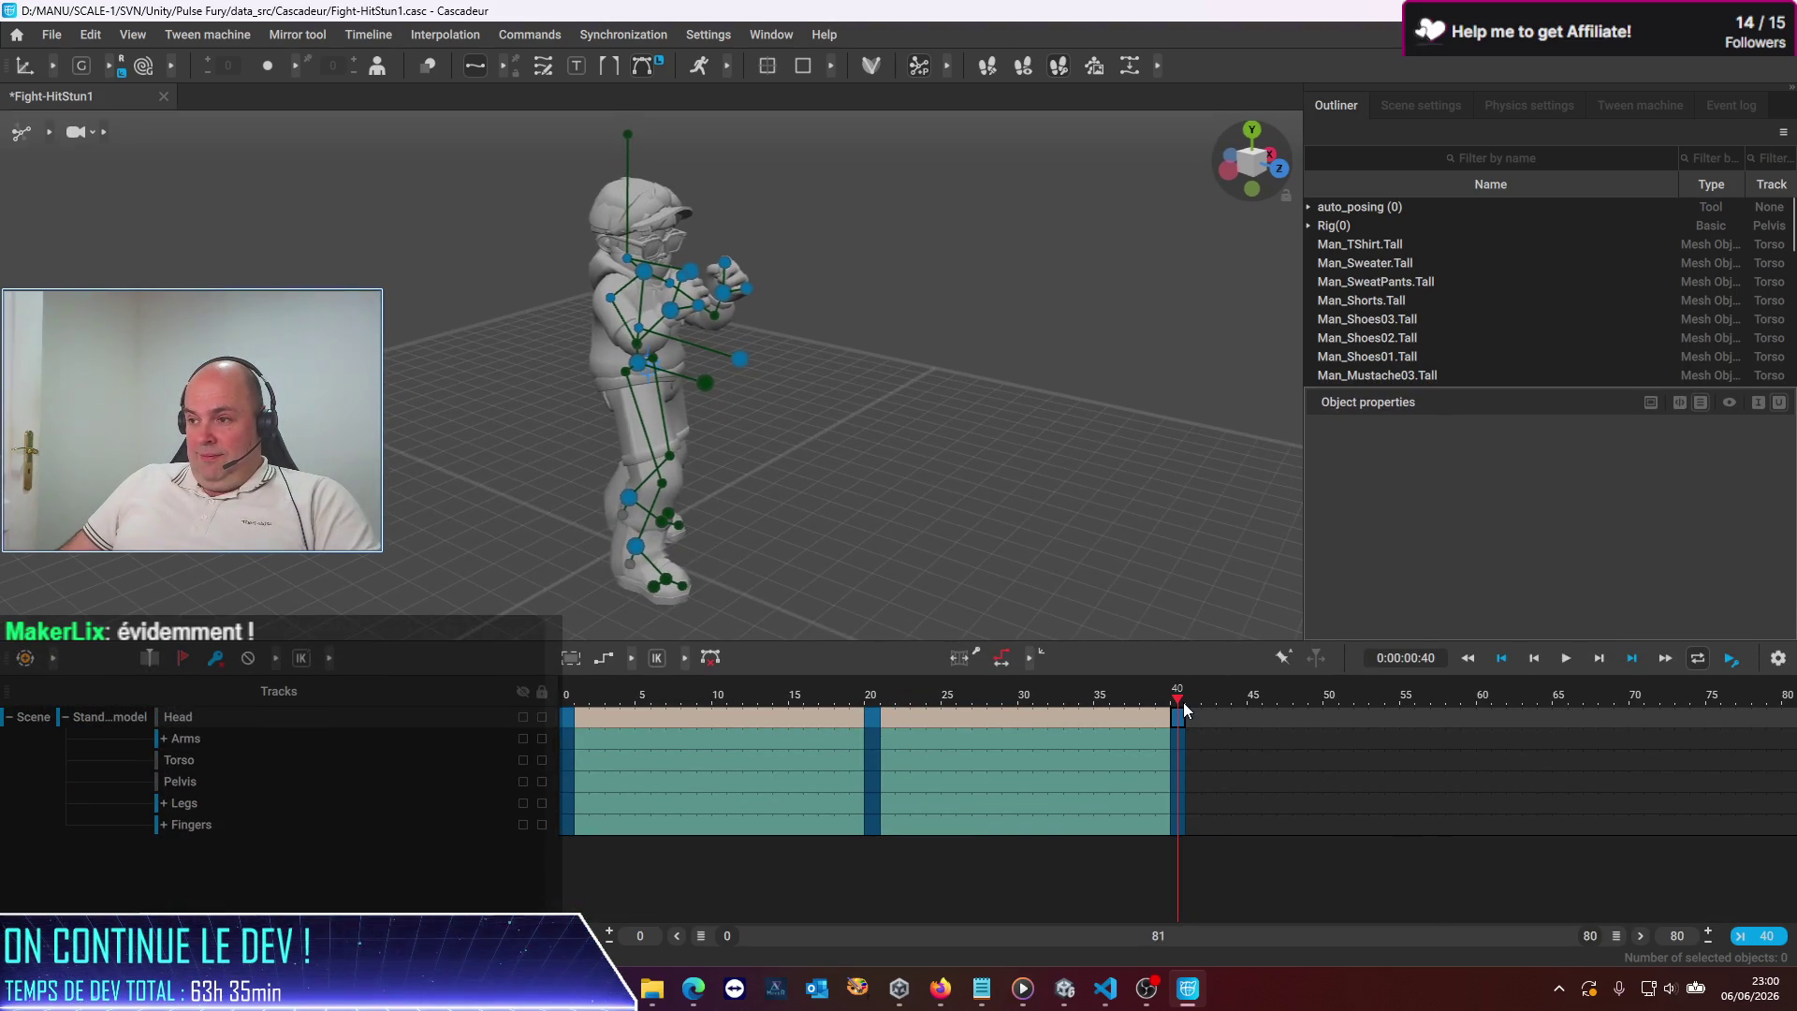
click(1302, 885)
click(1222, 822)
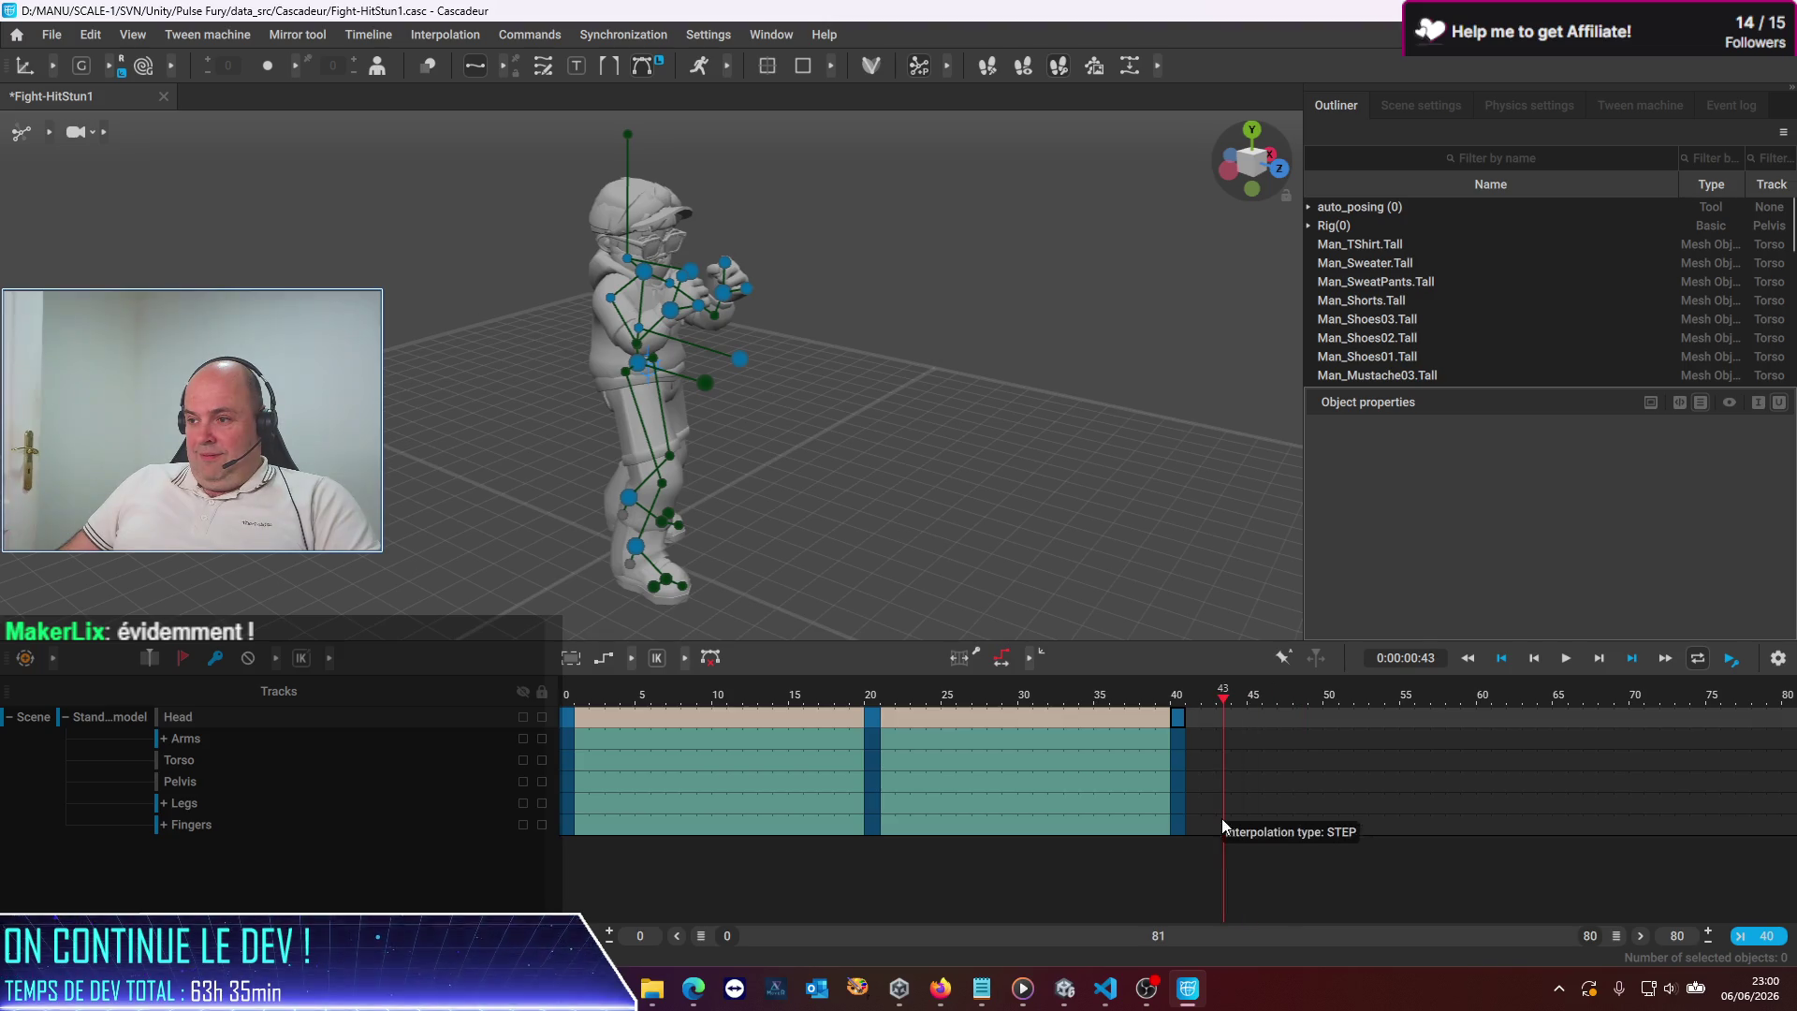
click(1181, 716)
click(1180, 716)
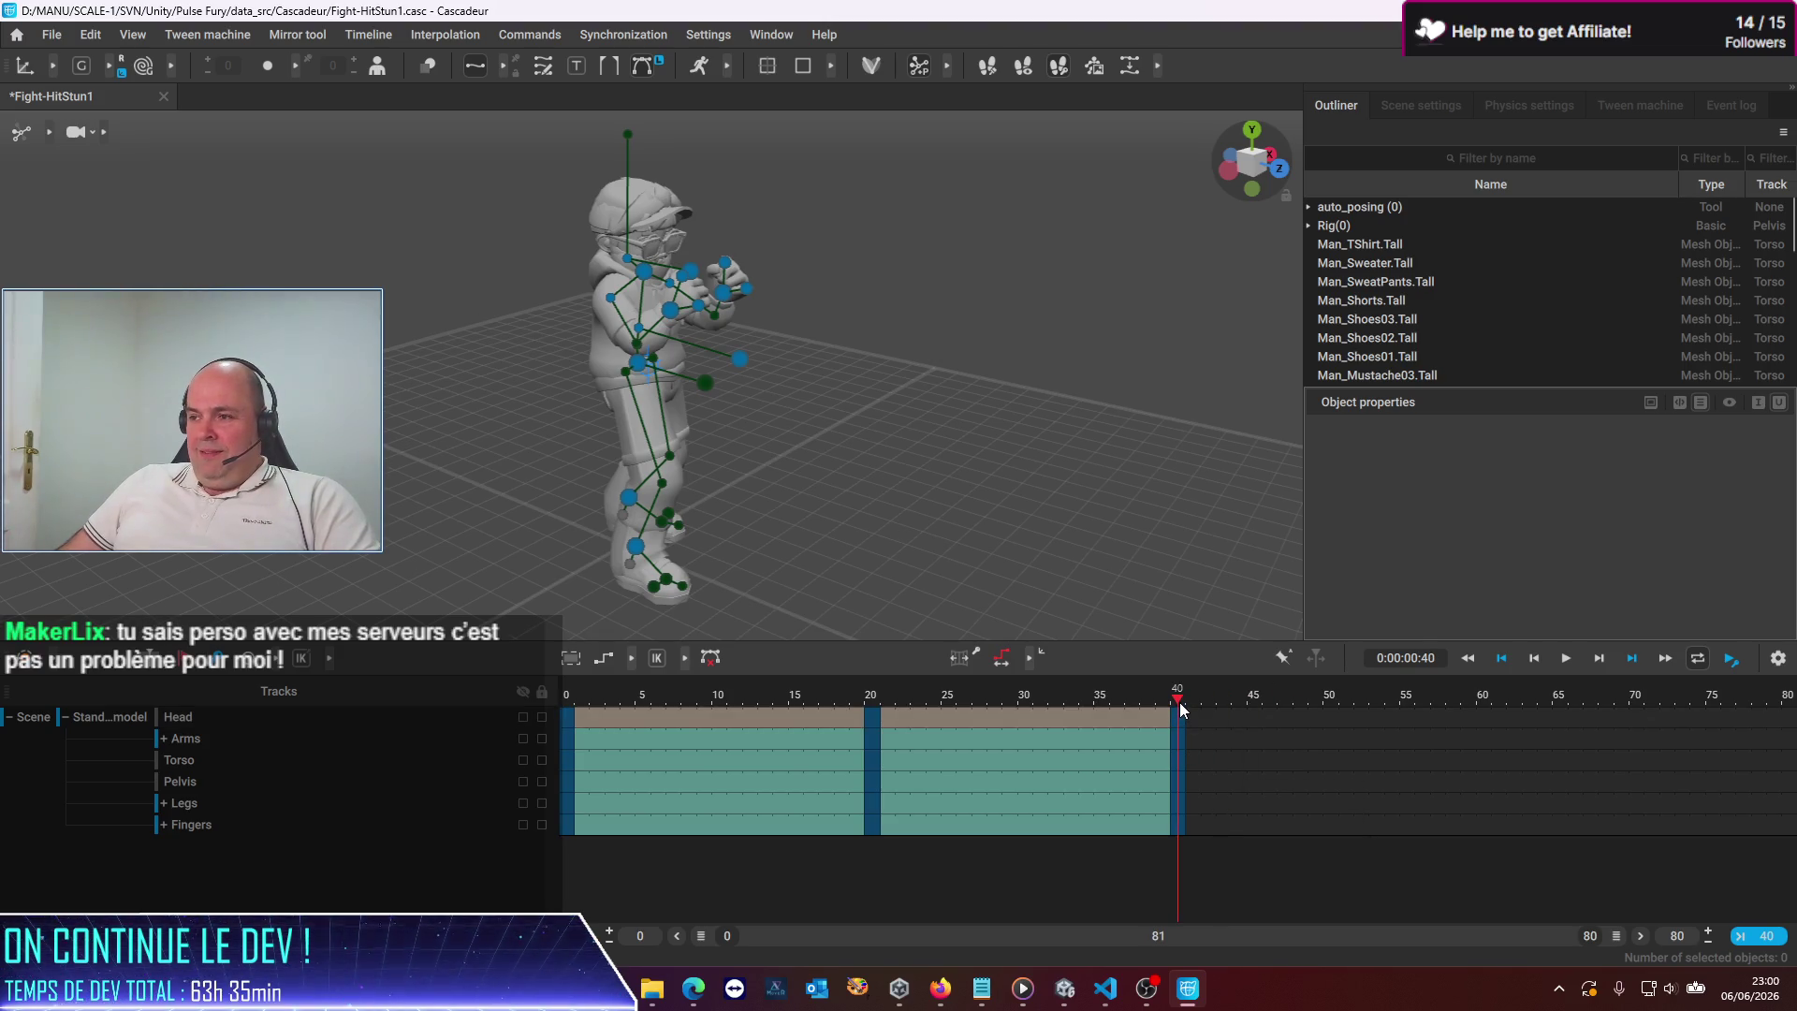
drag(1183, 736, 1183, 821)
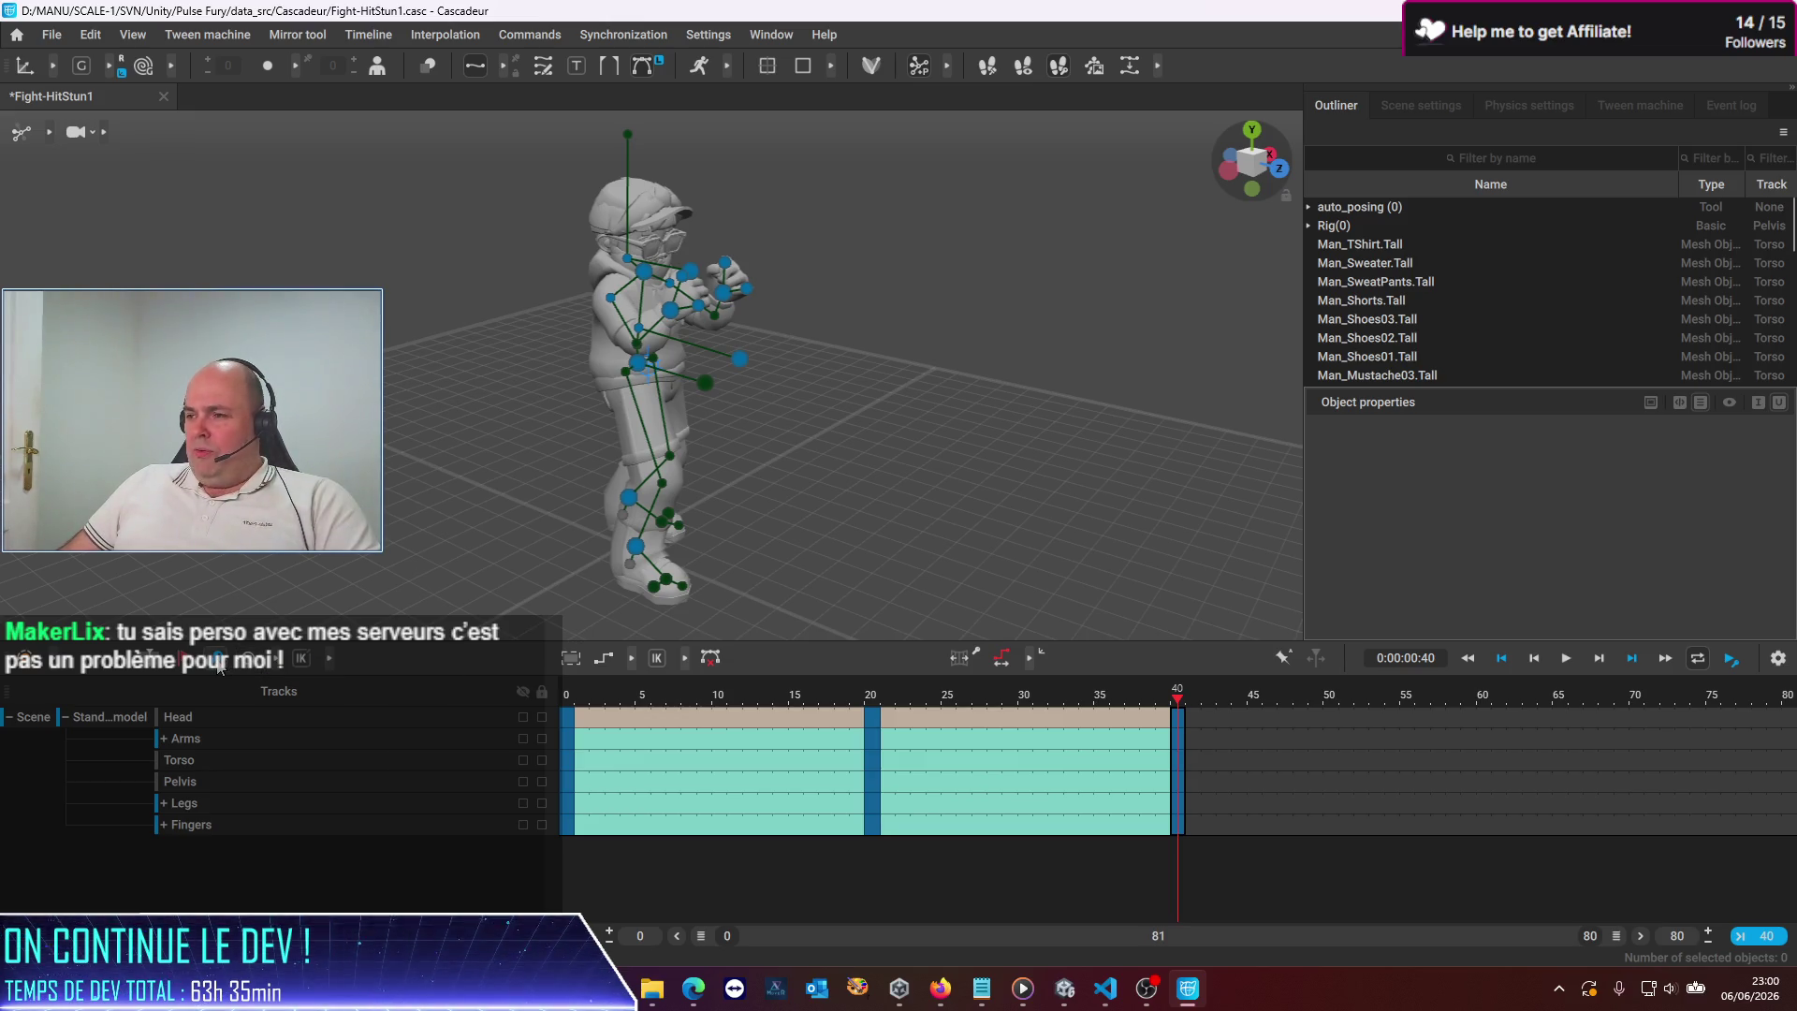
key(Delete)
Remove the frame 20 key and return the playhead to frame 0
click(885, 707)
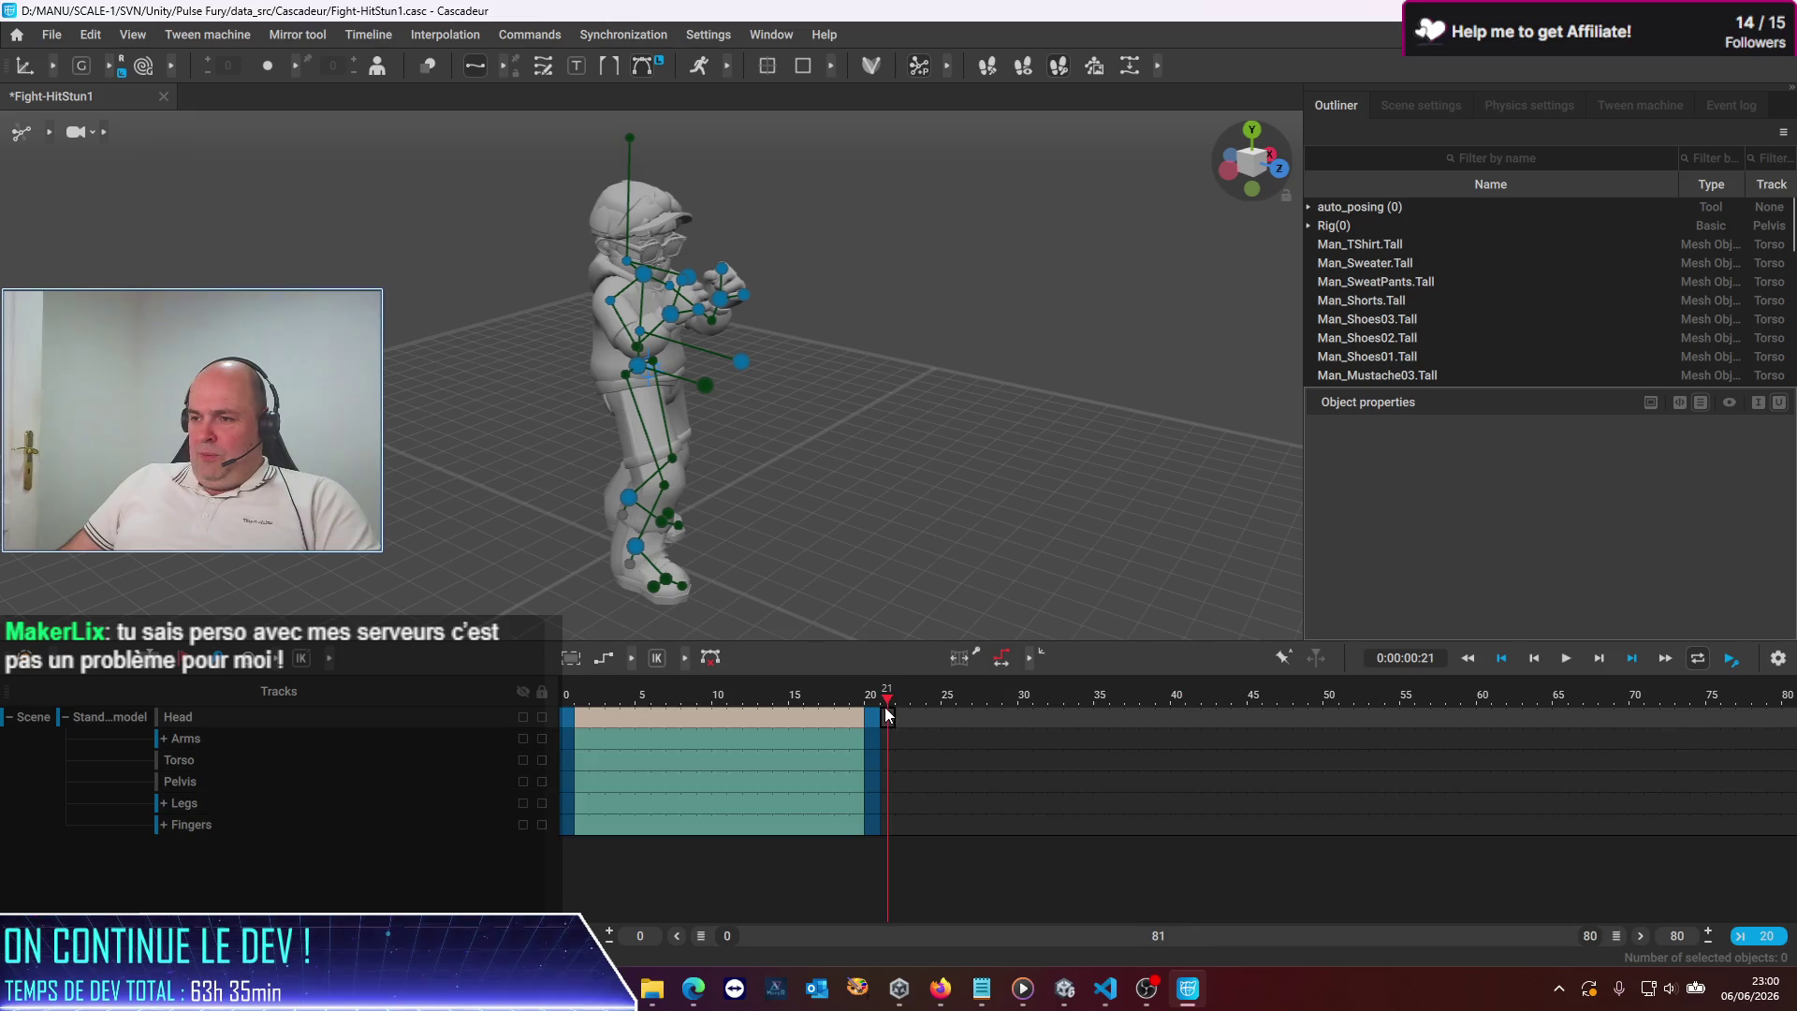
click(902, 781)
click(868, 698)
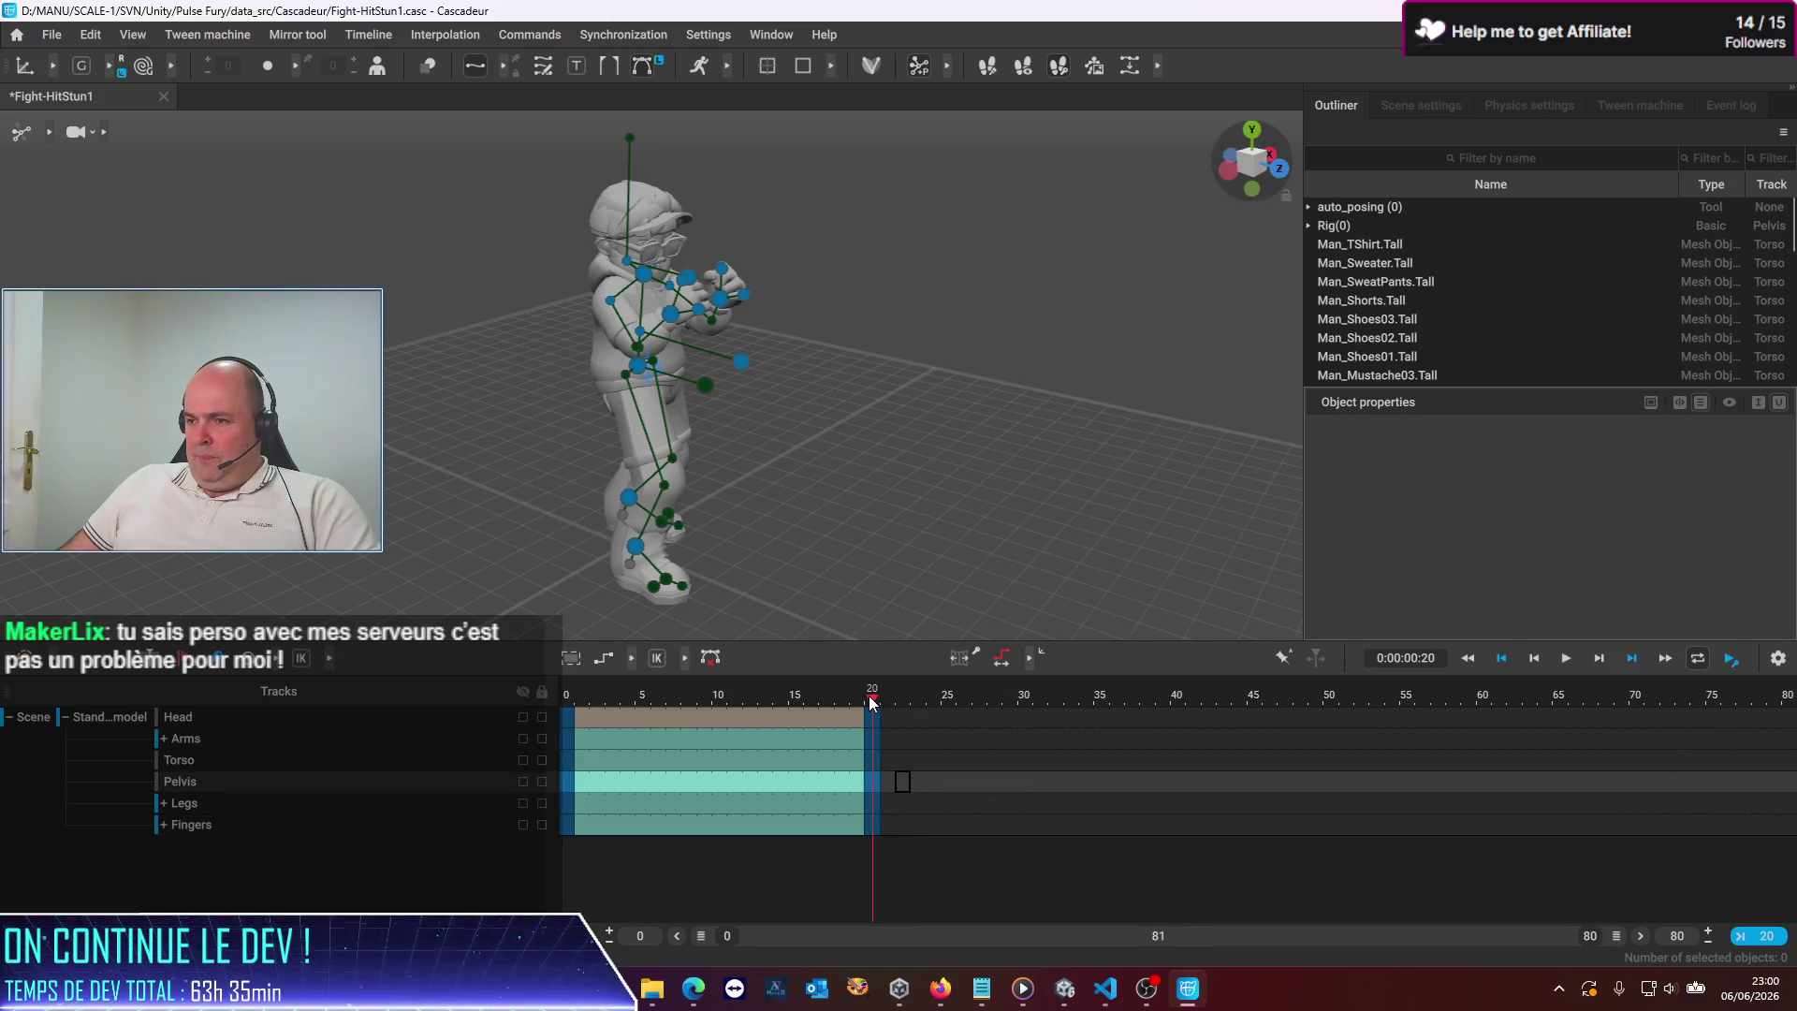
click(873, 716)
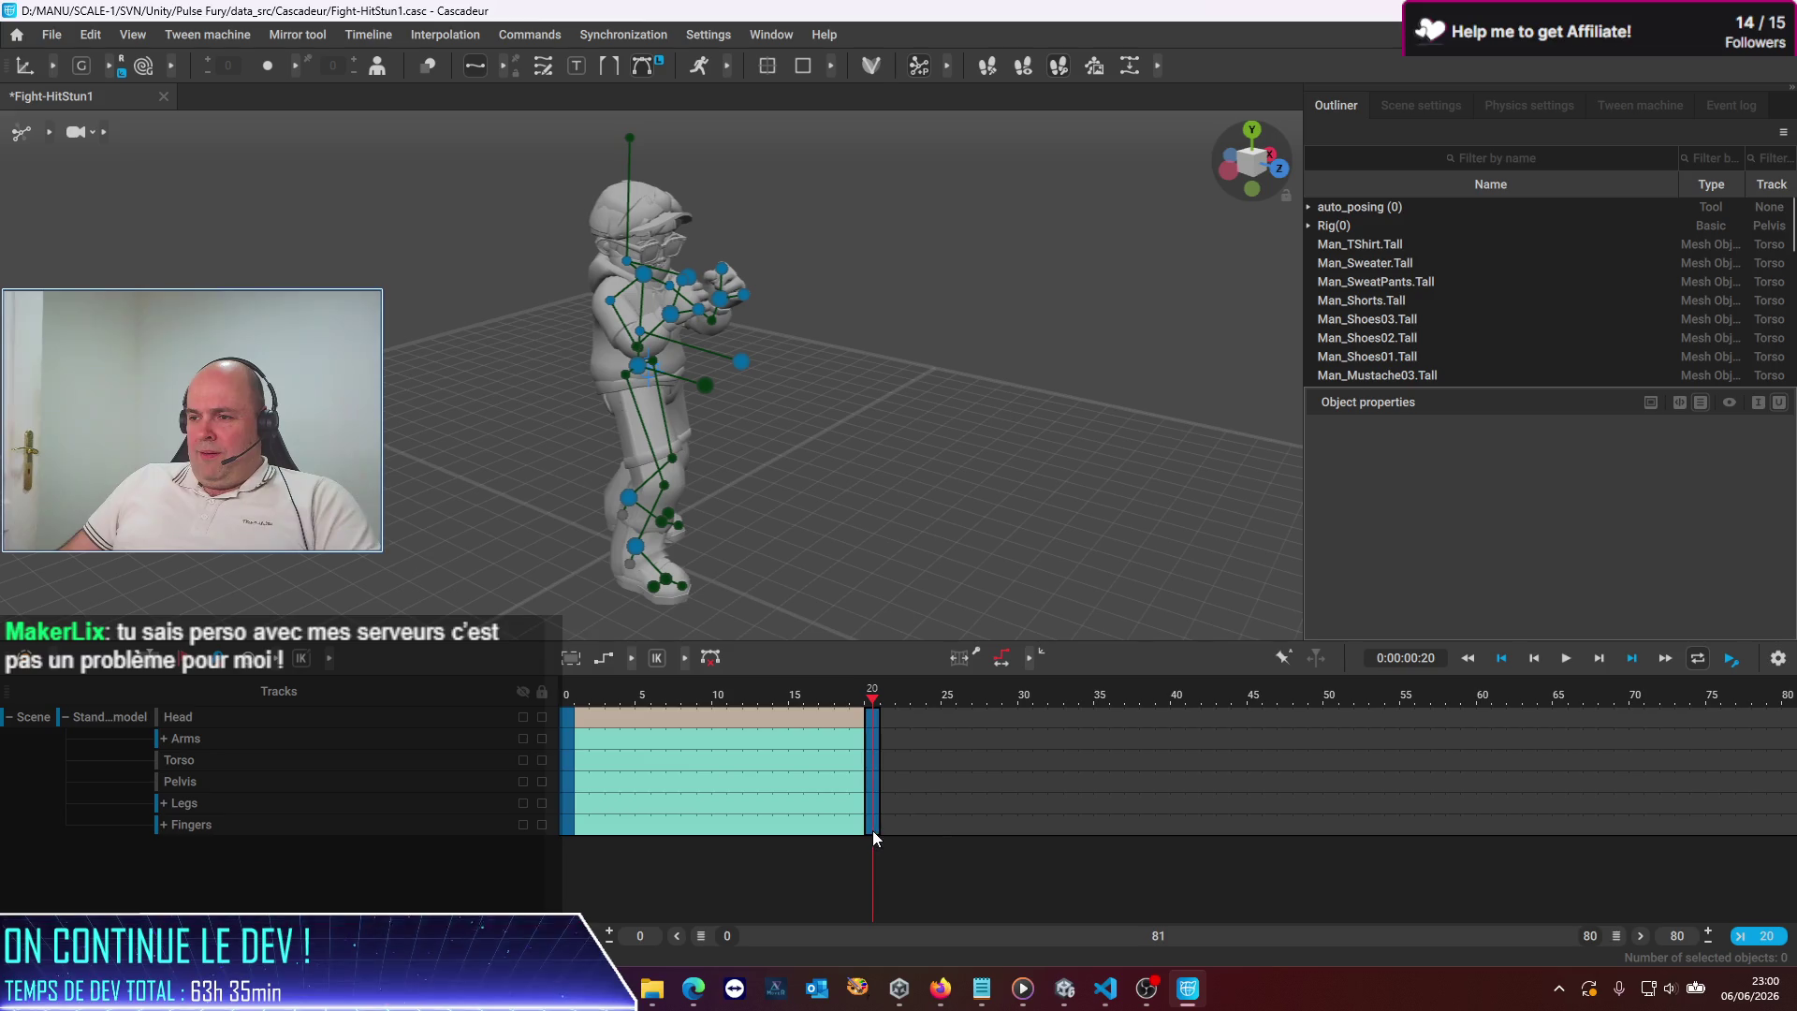
click(216, 669)
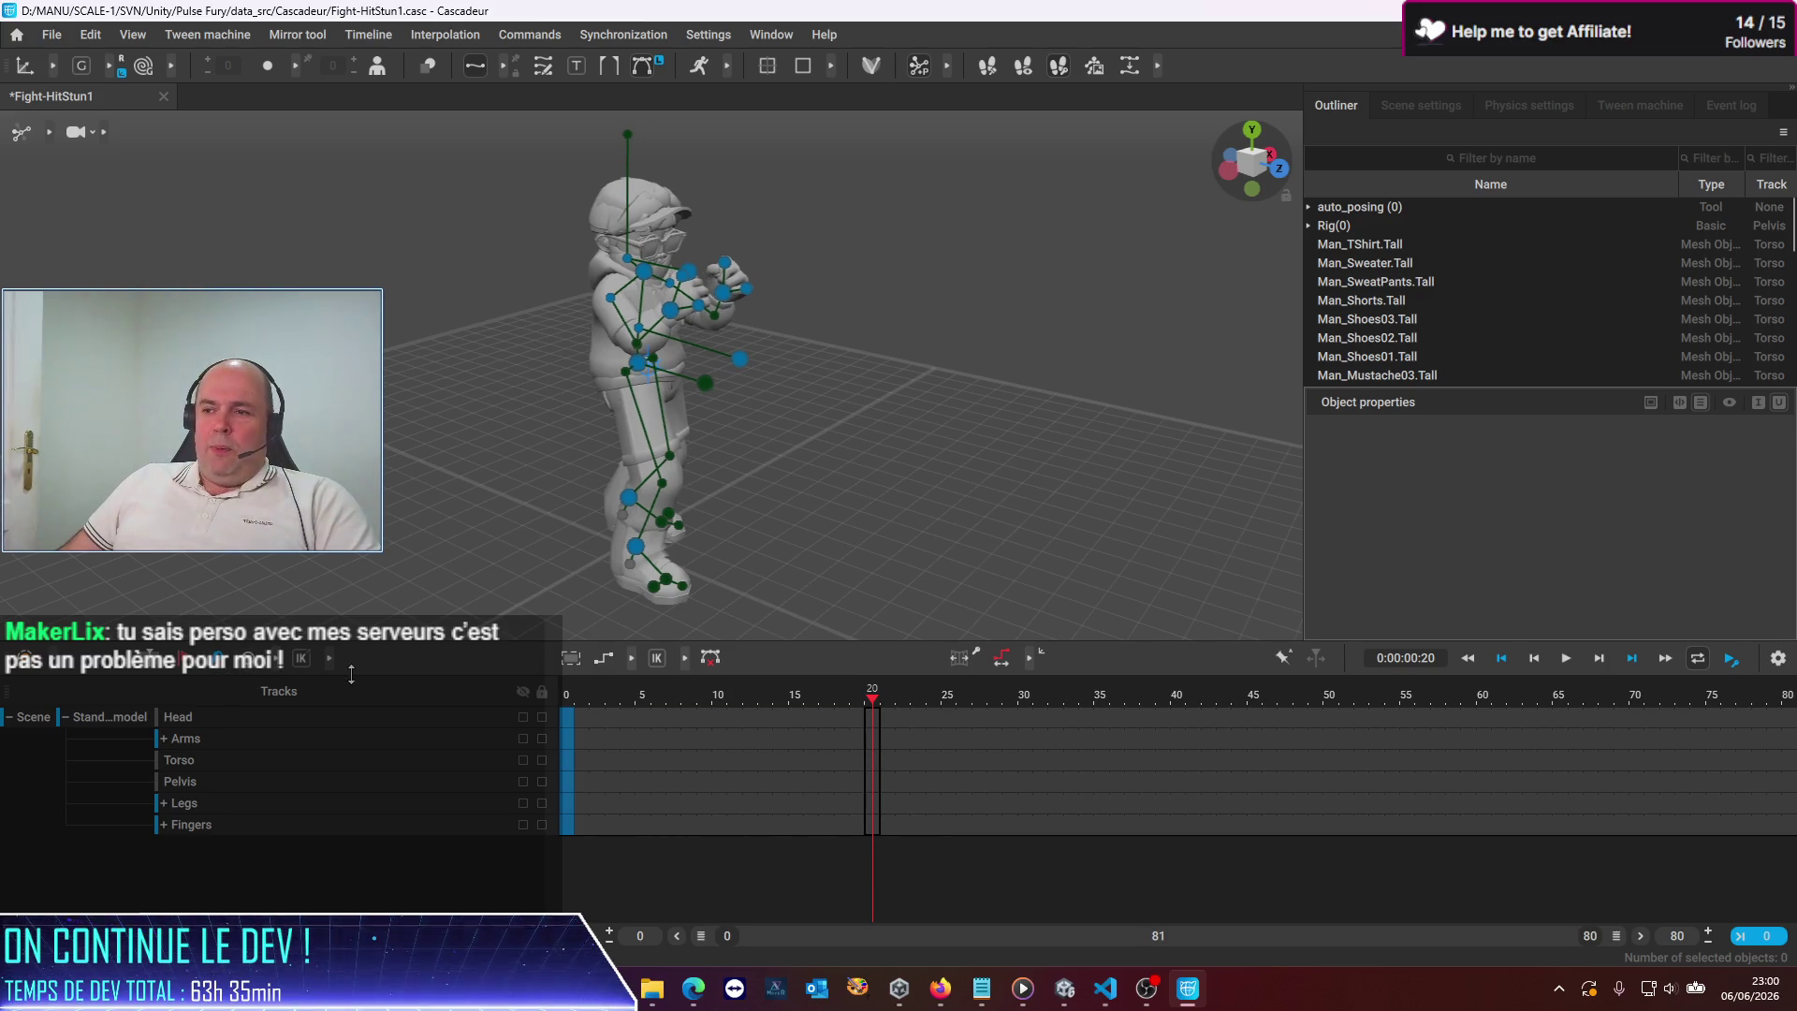
click(829, 897)
click(583, 689)
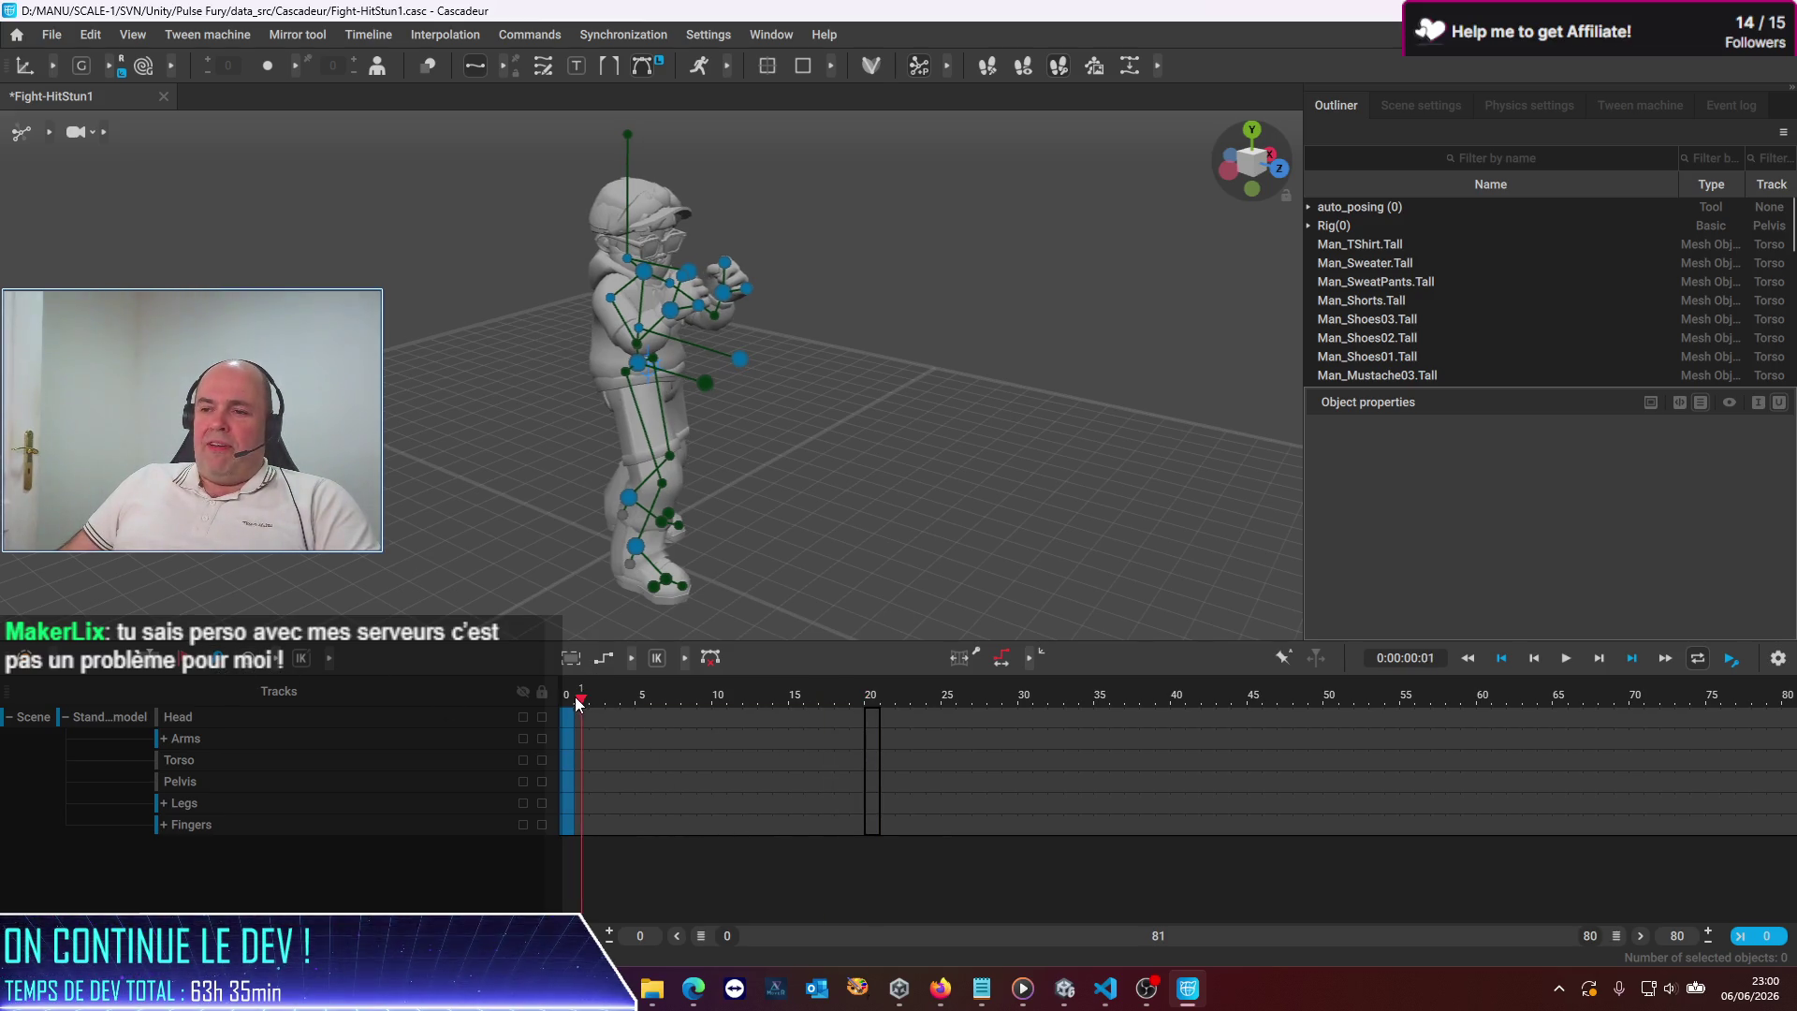
click(566, 702)
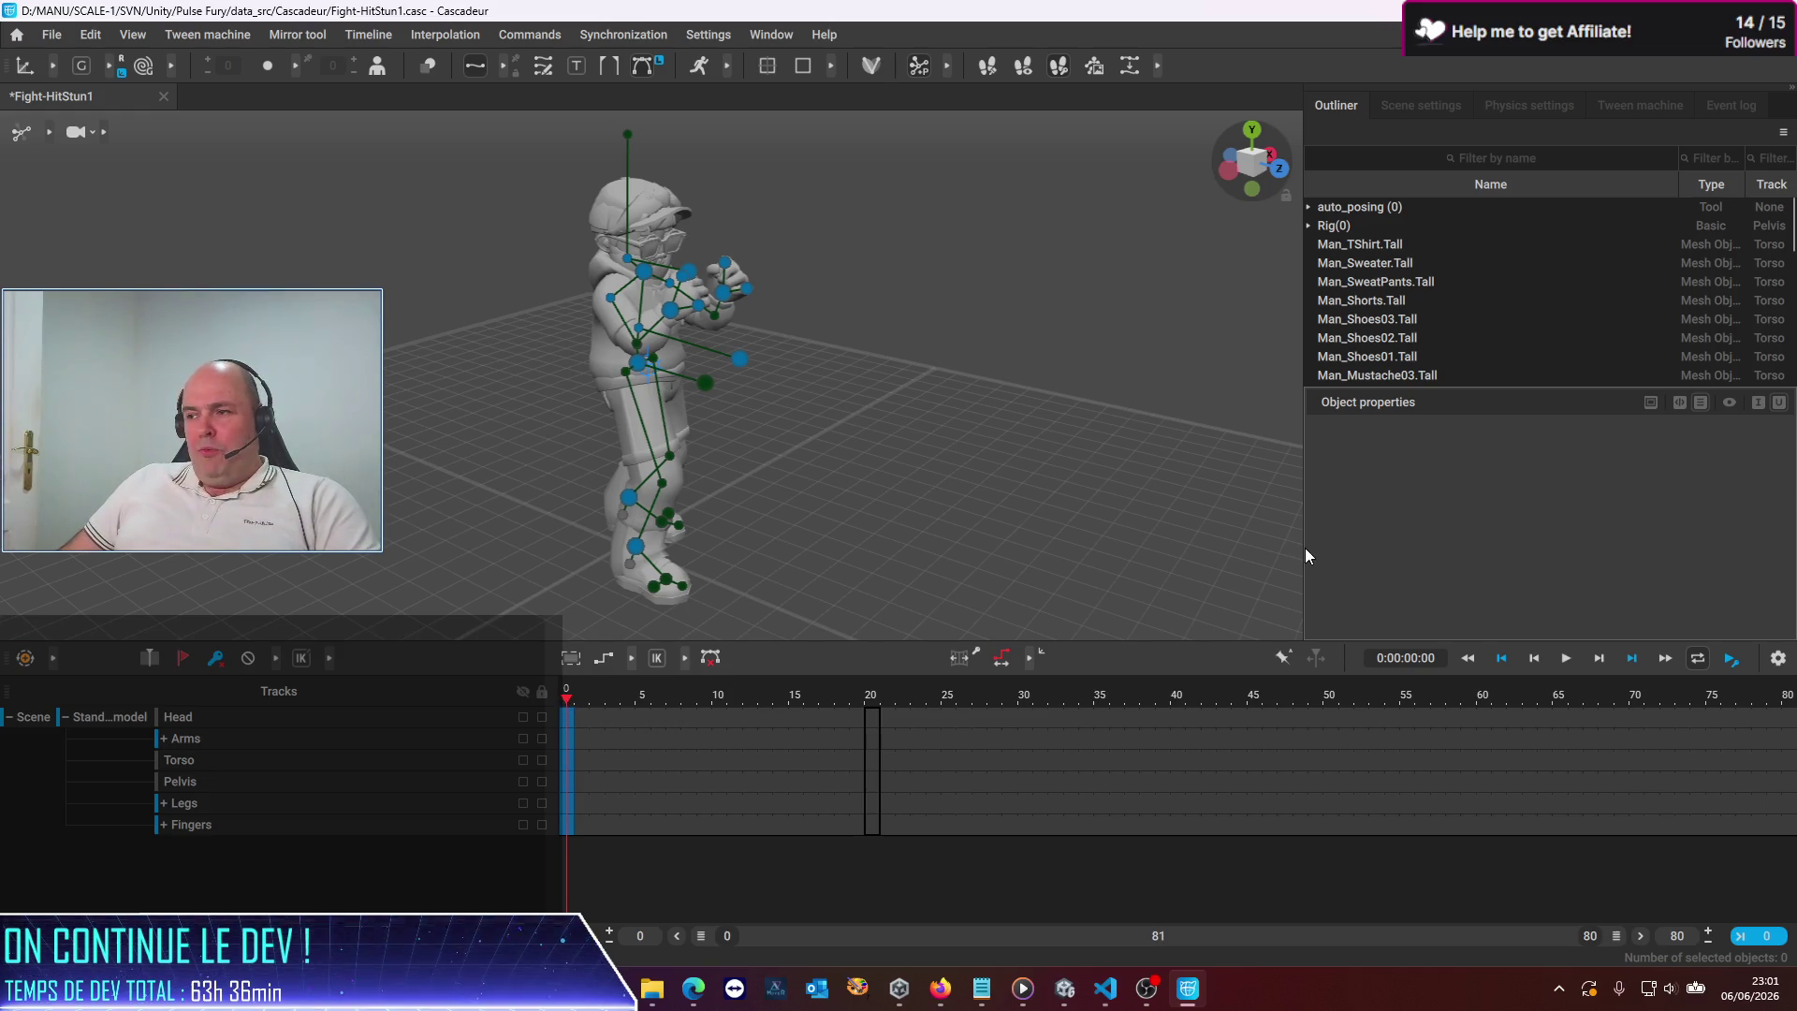
Widen and heighten the 3D viewport, then orbit to a side view of the character
drag(1303, 559, 1381, 562)
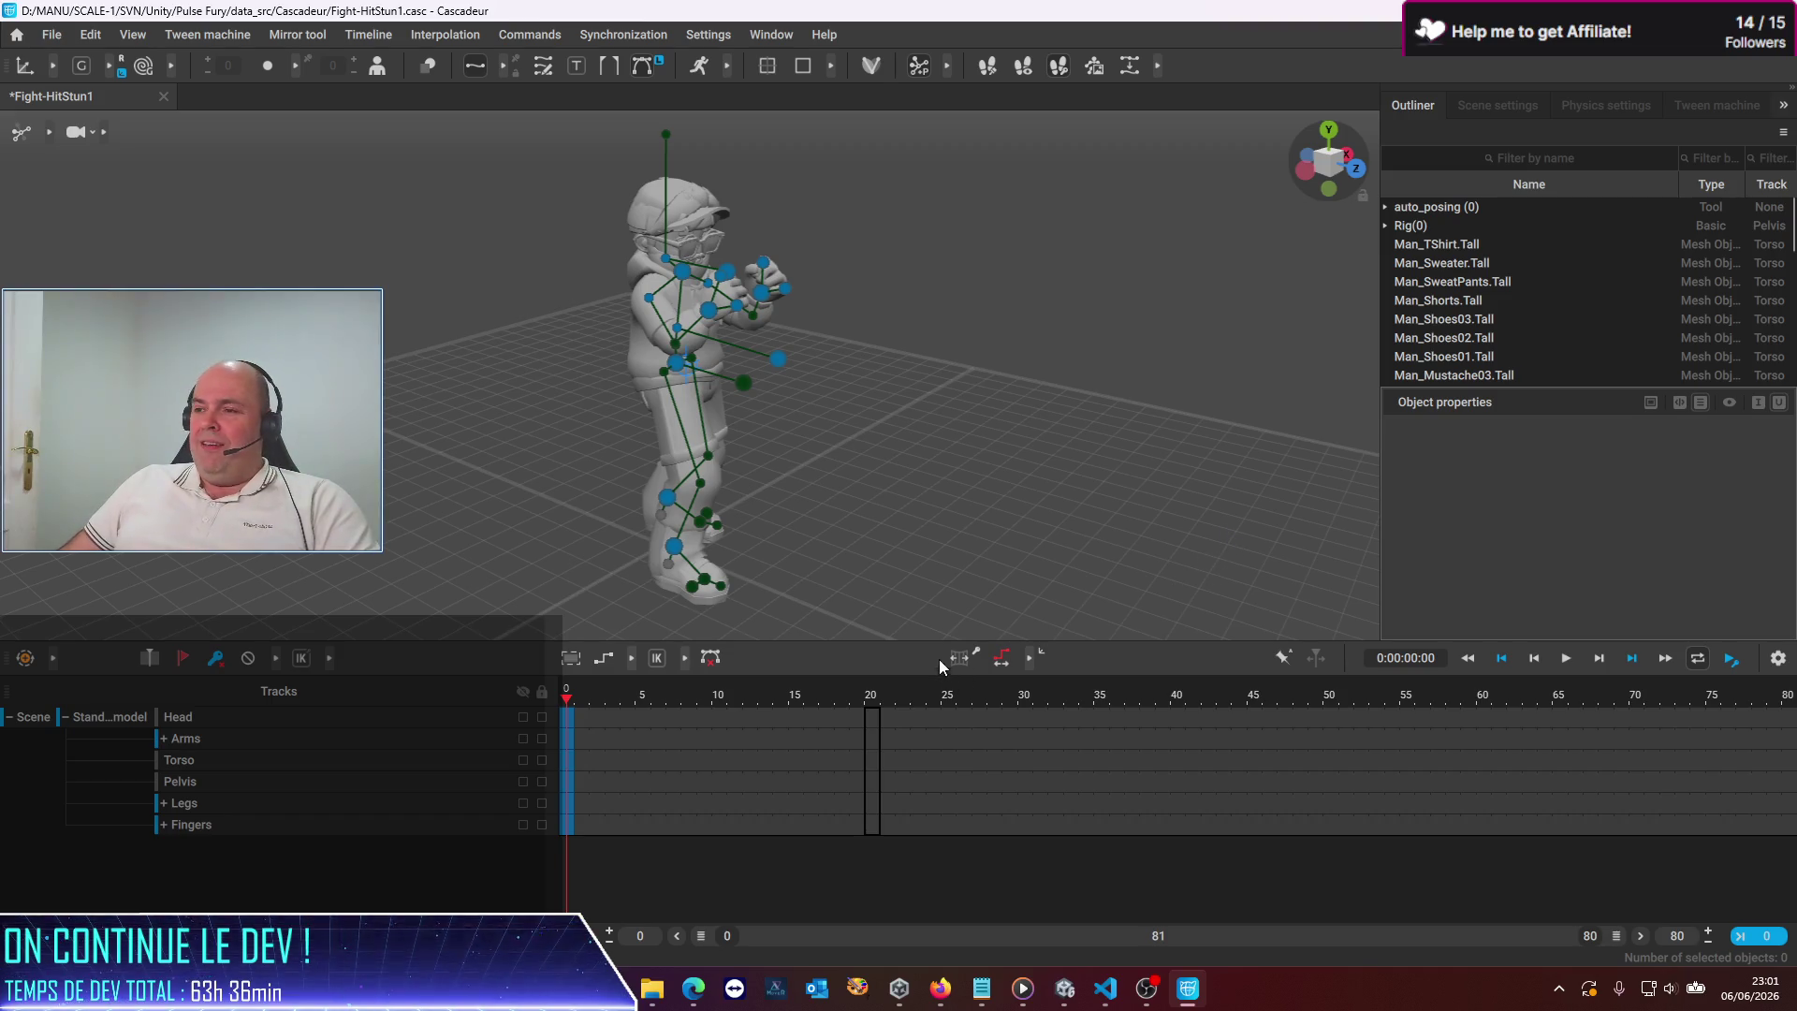
drag(938, 645, 931, 753)
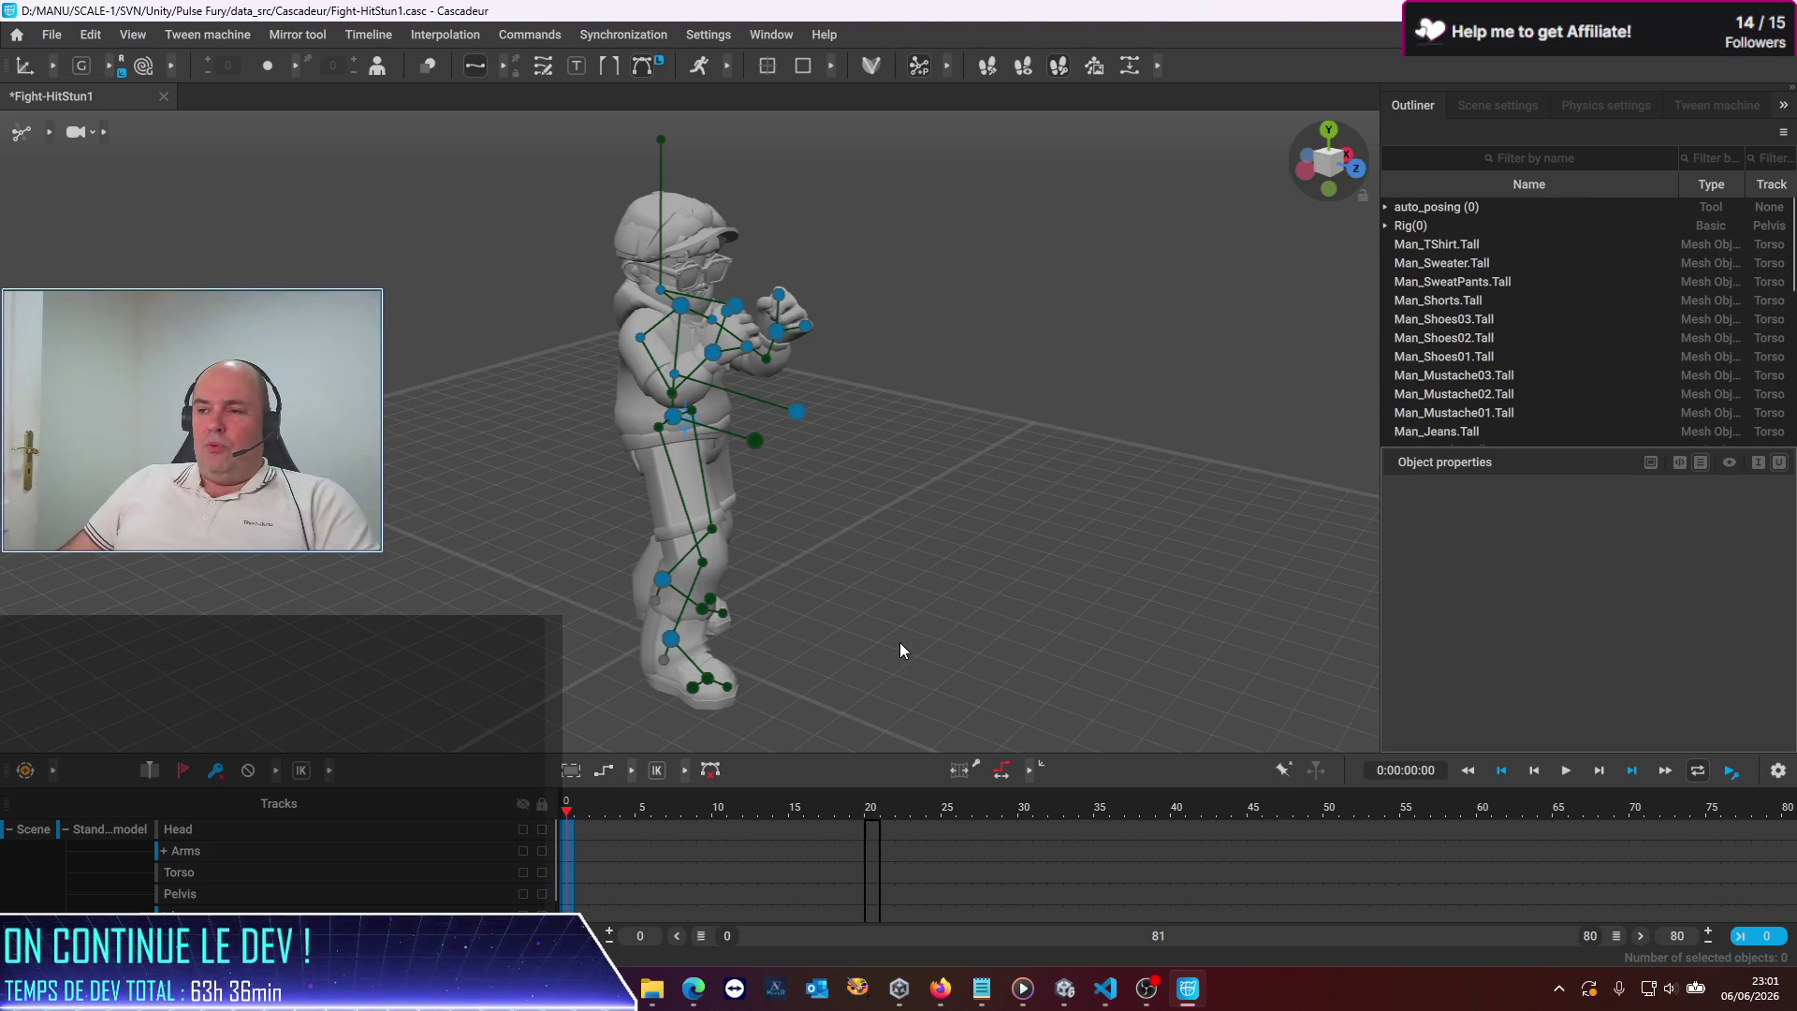
mouse_move(952, 581)
mouse_down()
mouse_move(1008, 668)
mouse_move(785, 546)
mouse_move(418, 469)
mouse_move(474, 562)
mouse_move(503, 520)
mouse_move(448, 535)
mouse_move(486, 581)
mouse_move(445, 563)
mouse_move(579, 604)
mouse_move(557, 640)
mouse_move(520, 586)
mouse_move(1074, 620)
mouse_move(995, 574)
mouse_move(633, 462)
mouse_move(545, 485)
mouse_move(488, 562)
mouse_move(487, 642)
mouse_move(633, 612)
mouse_up()
click(740, 375)
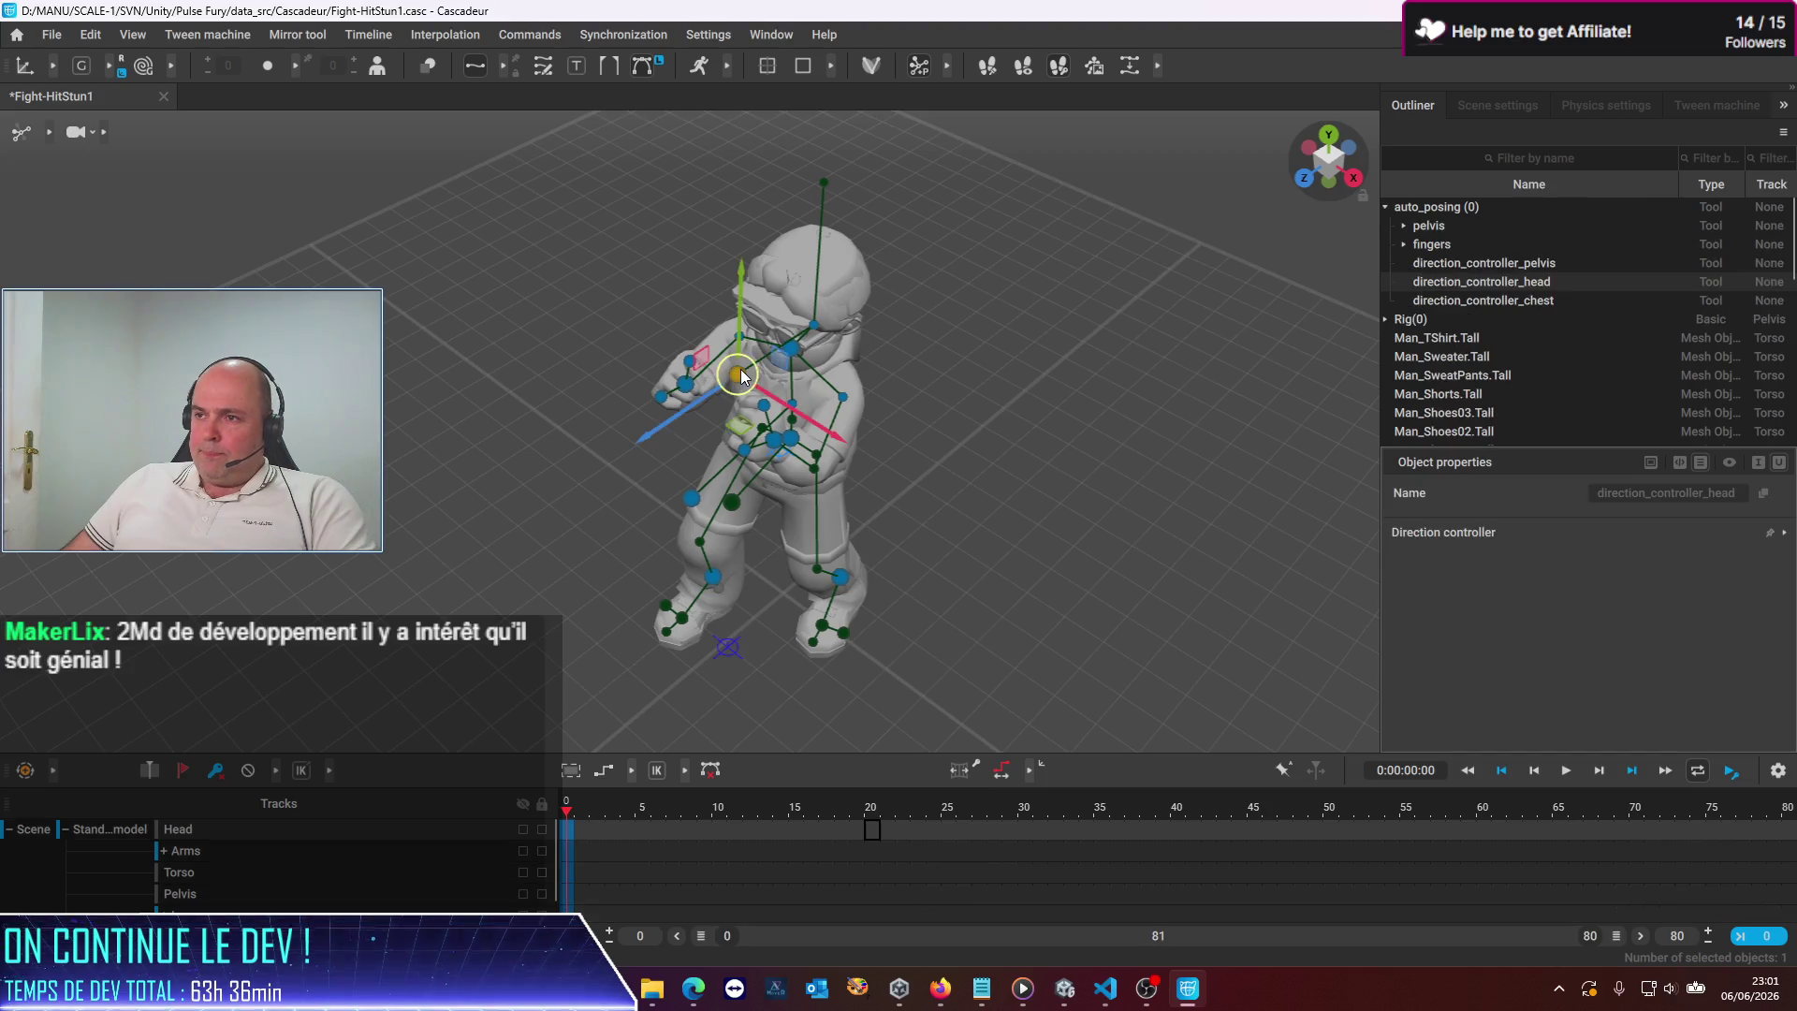
Raise the head direction controller to tilt the character's head
drag(746, 298, 810, 194)
mouse_move(760, 293)
mouse_down()
mouse_move(593, 413)
mouse_move(547, 326)
mouse_move(558, 371)
mouse_move(869, 451)
mouse_move(540, 563)
mouse_up()
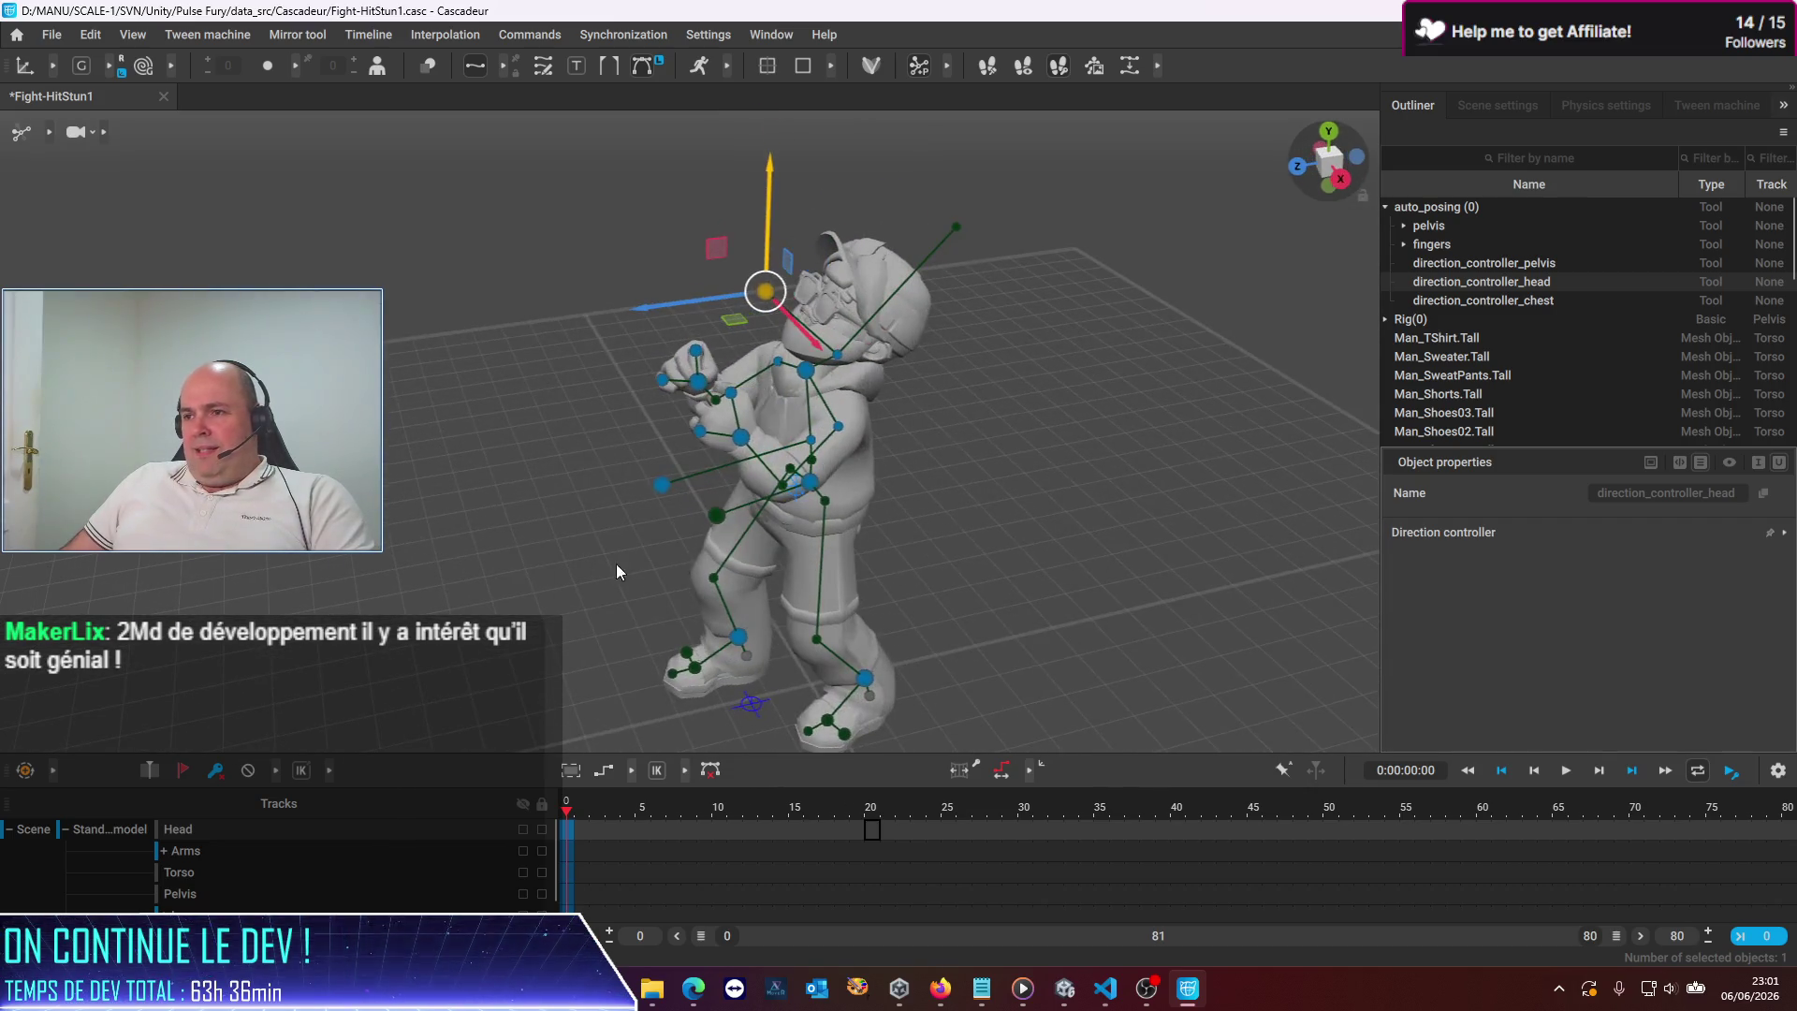
click(812, 483)
mouse_move(768, 510)
mouse_down()
mouse_move(593, 543)
mouse_move(790, 483)
mouse_up()
mouse_move(600, 501)
mouse_down()
mouse_move(704, 569)
mouse_move(726, 462)
mouse_up()
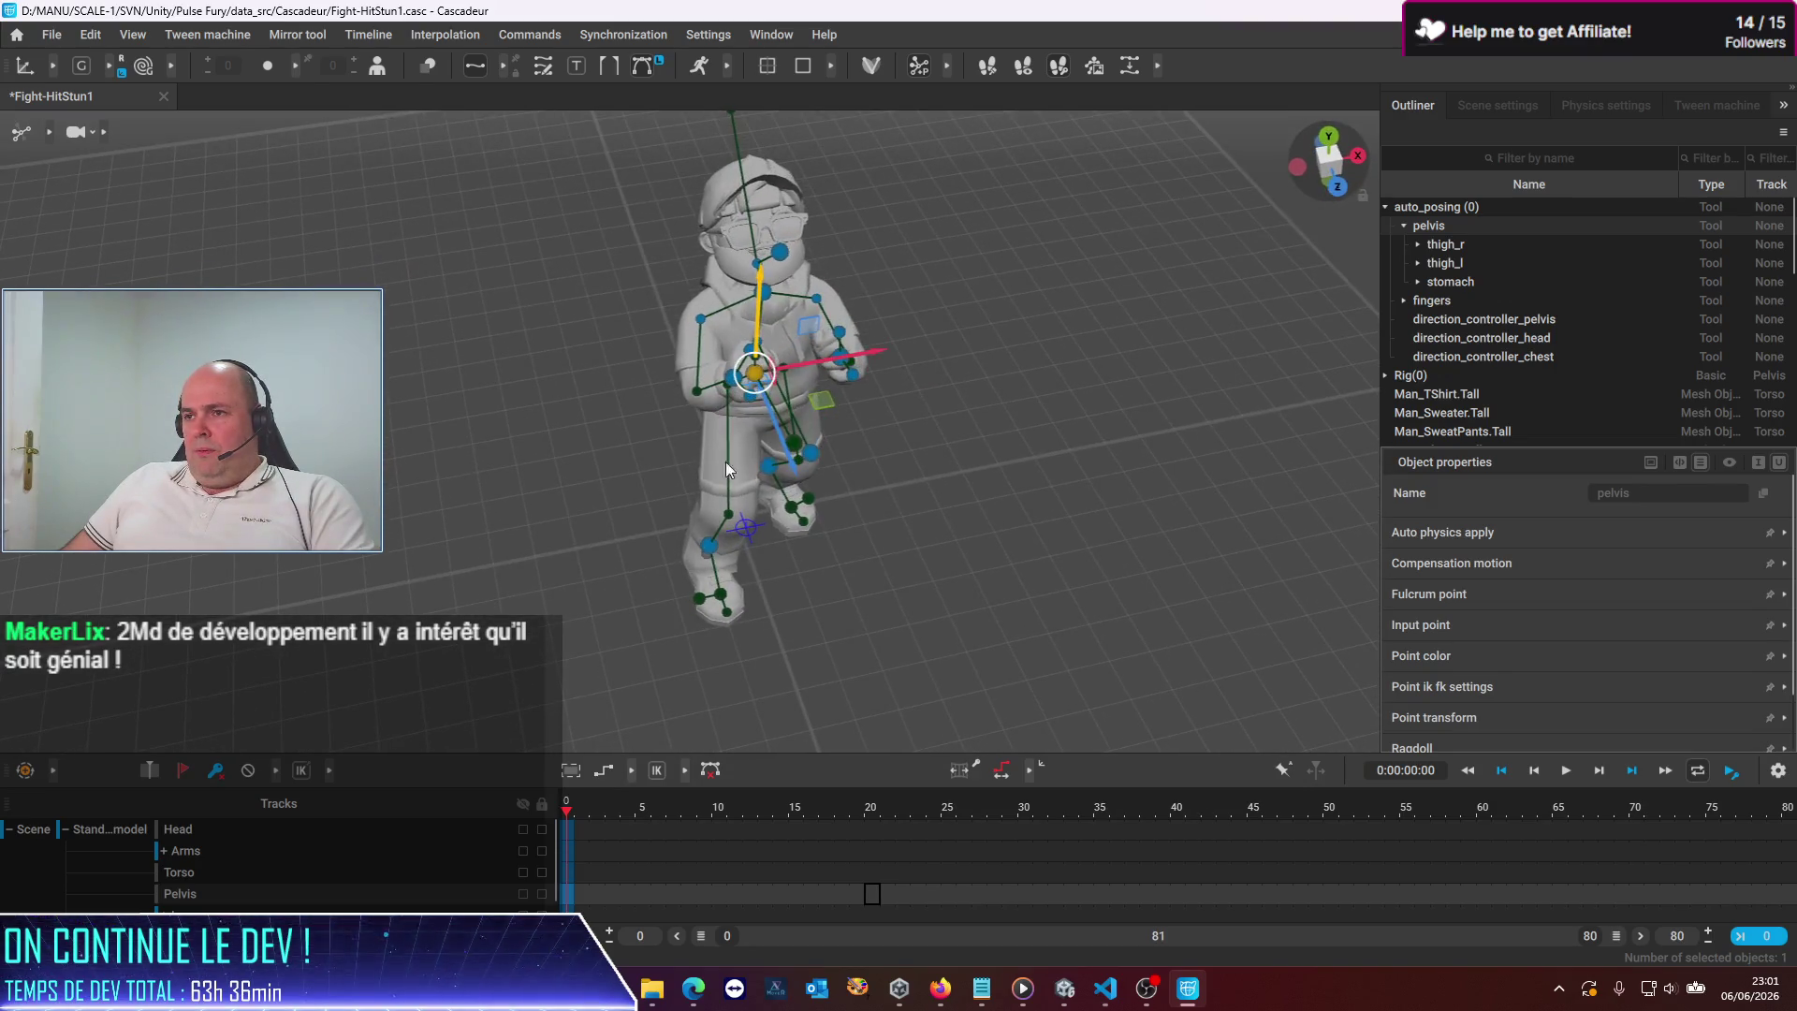
click(629, 452)
mouse_move(668, 404)
mouse_down()
mouse_move(513, 339)
mouse_move(318, 393)
mouse_up()
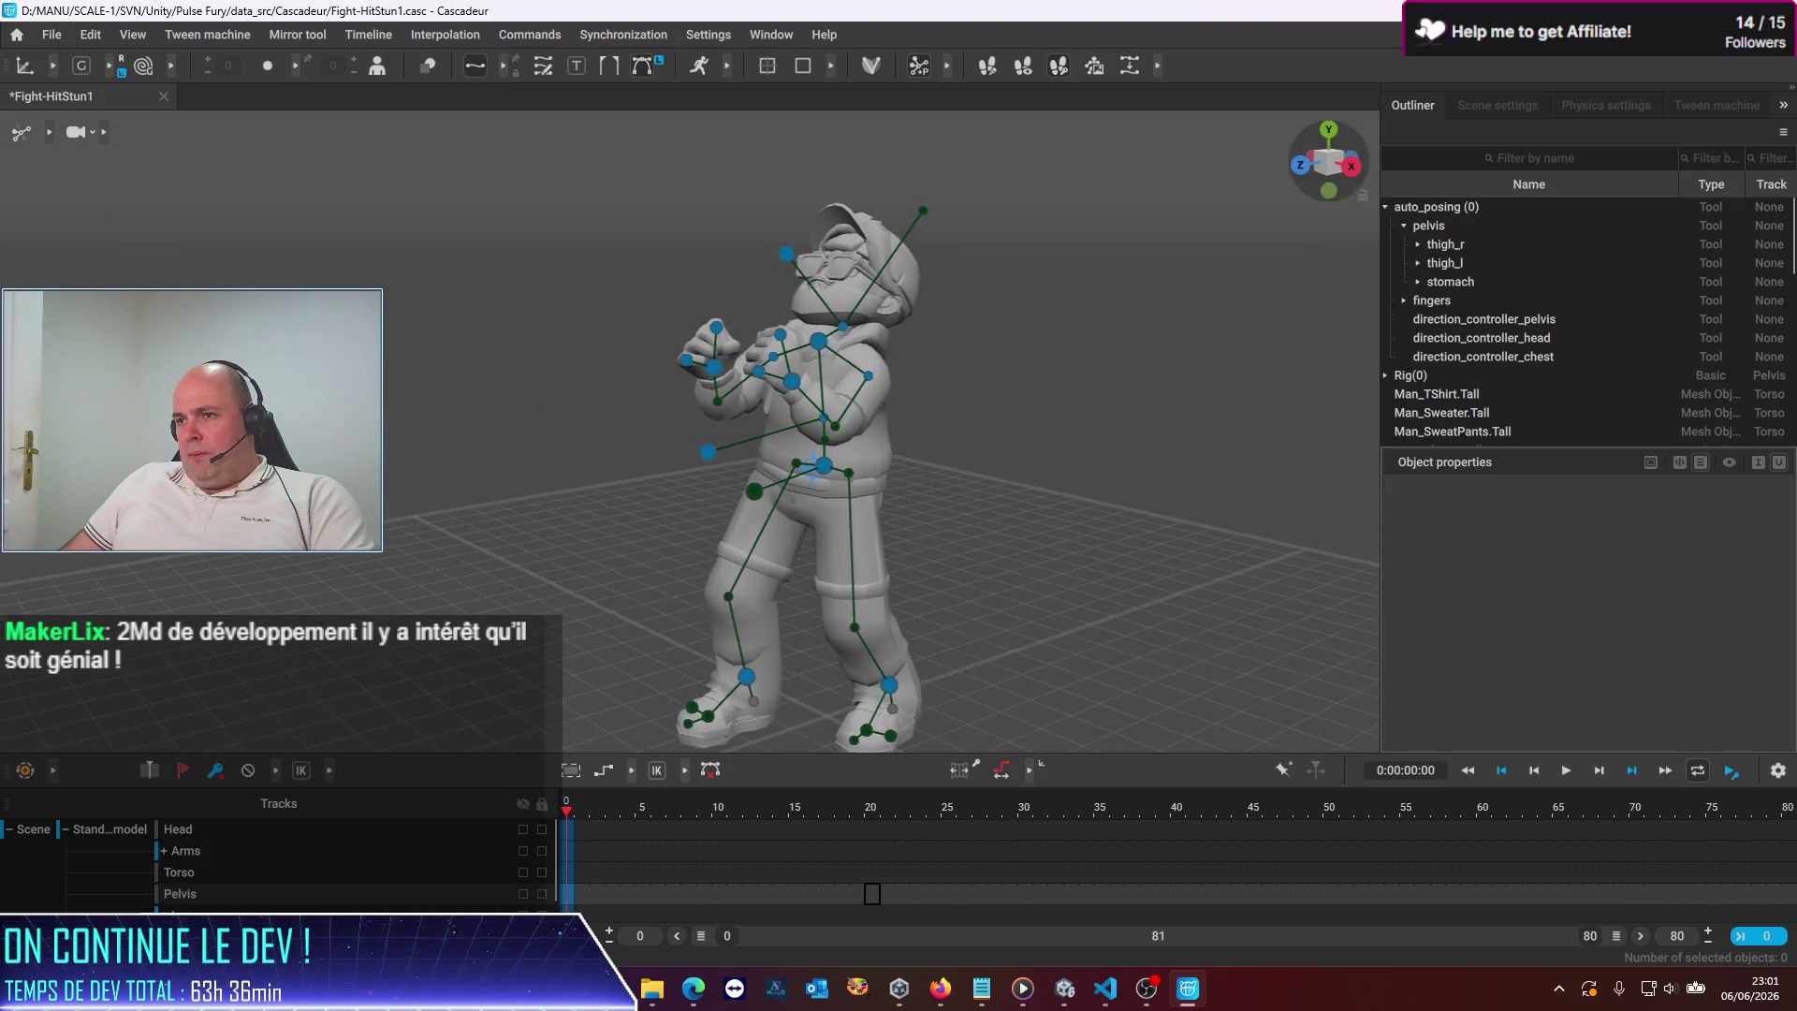
Shift the right hand sideways and slightly upward for the hit-stun pose
click(712, 369)
drag(775, 379, 739, 374)
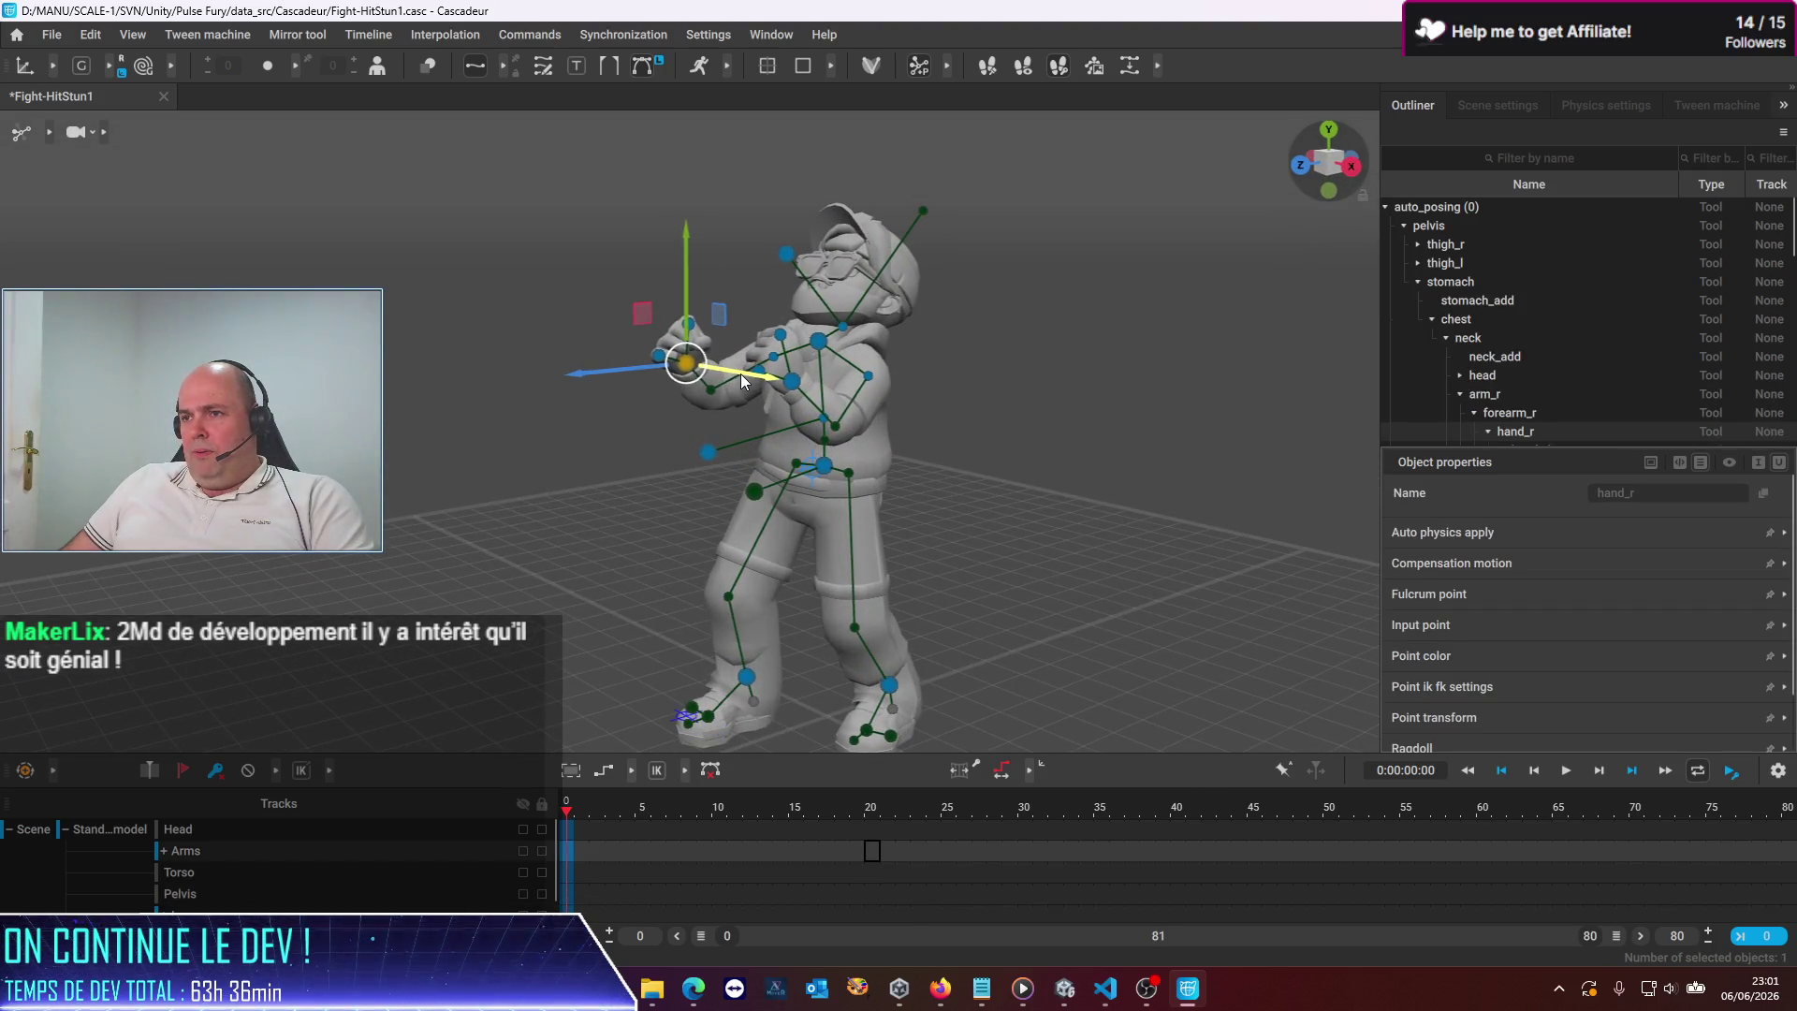
drag(685, 289, 700, 273)
mouse_move(587, 389)
mouse_down()
mouse_move(930, 532)
mouse_move(1026, 494)
mouse_up()
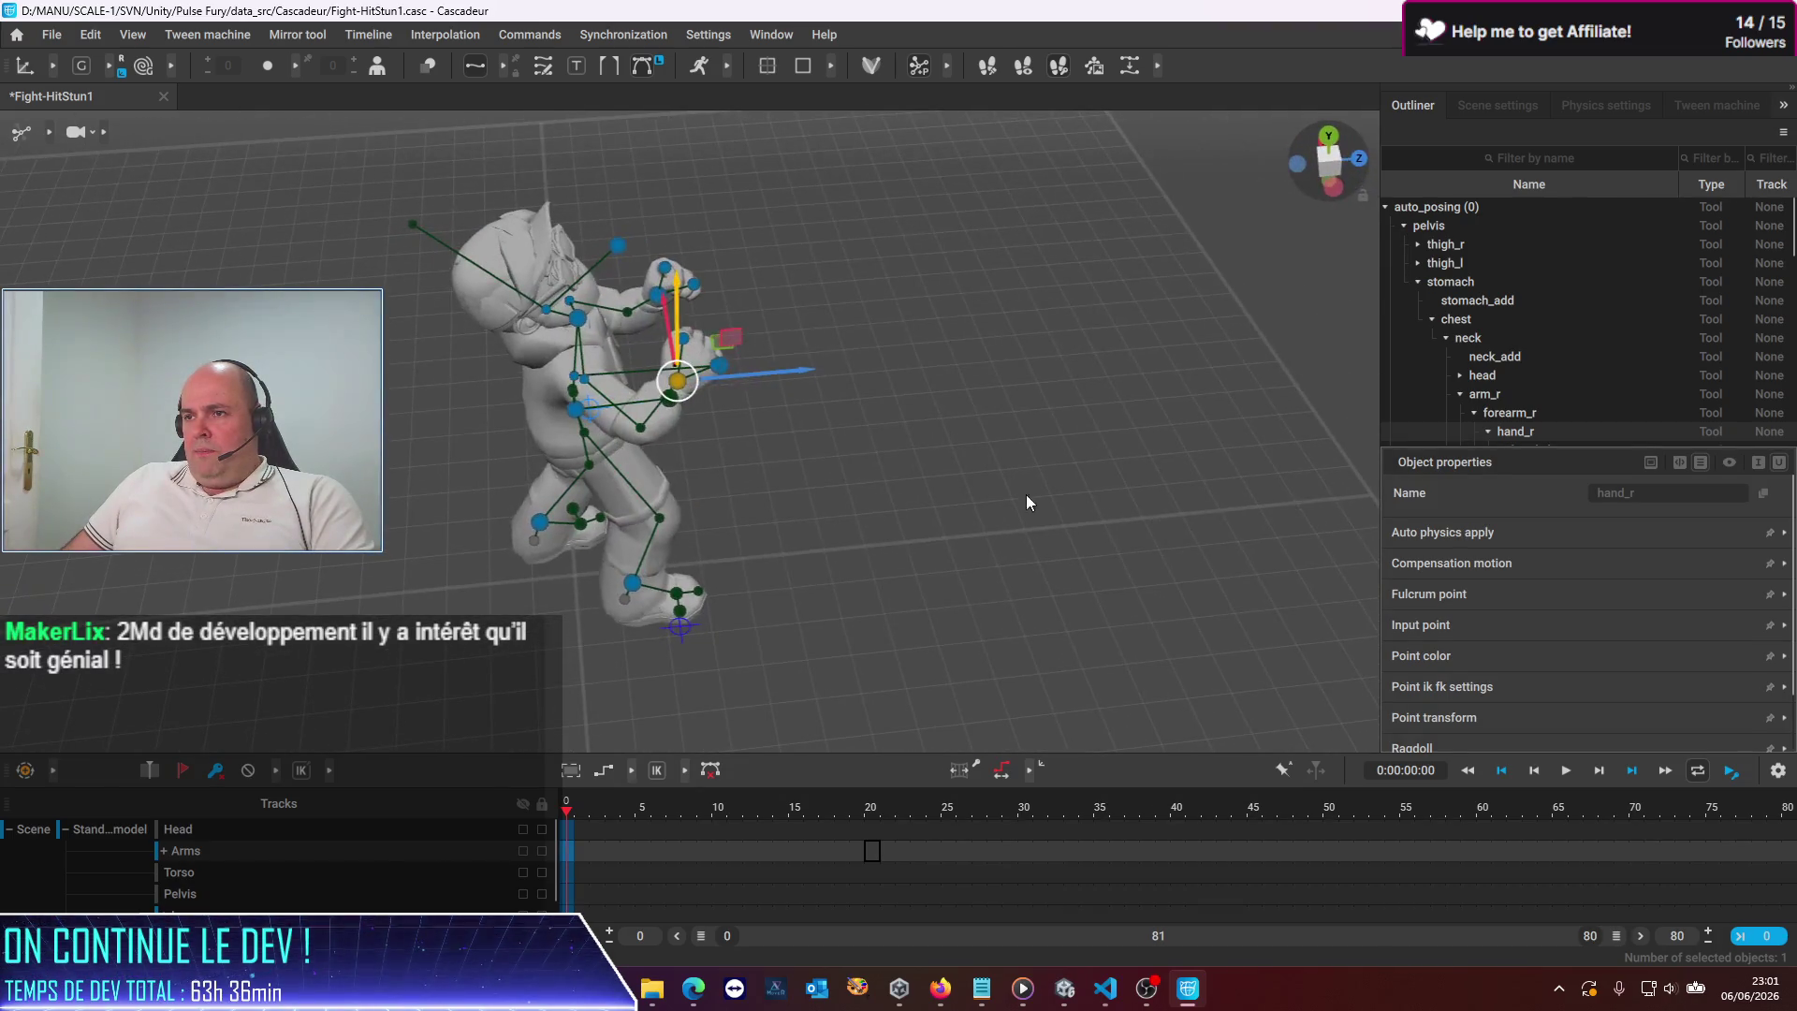
mouse_move(747, 372)
mouse_down()
mouse_move(688, 372)
mouse_move(723, 368)
mouse_up()
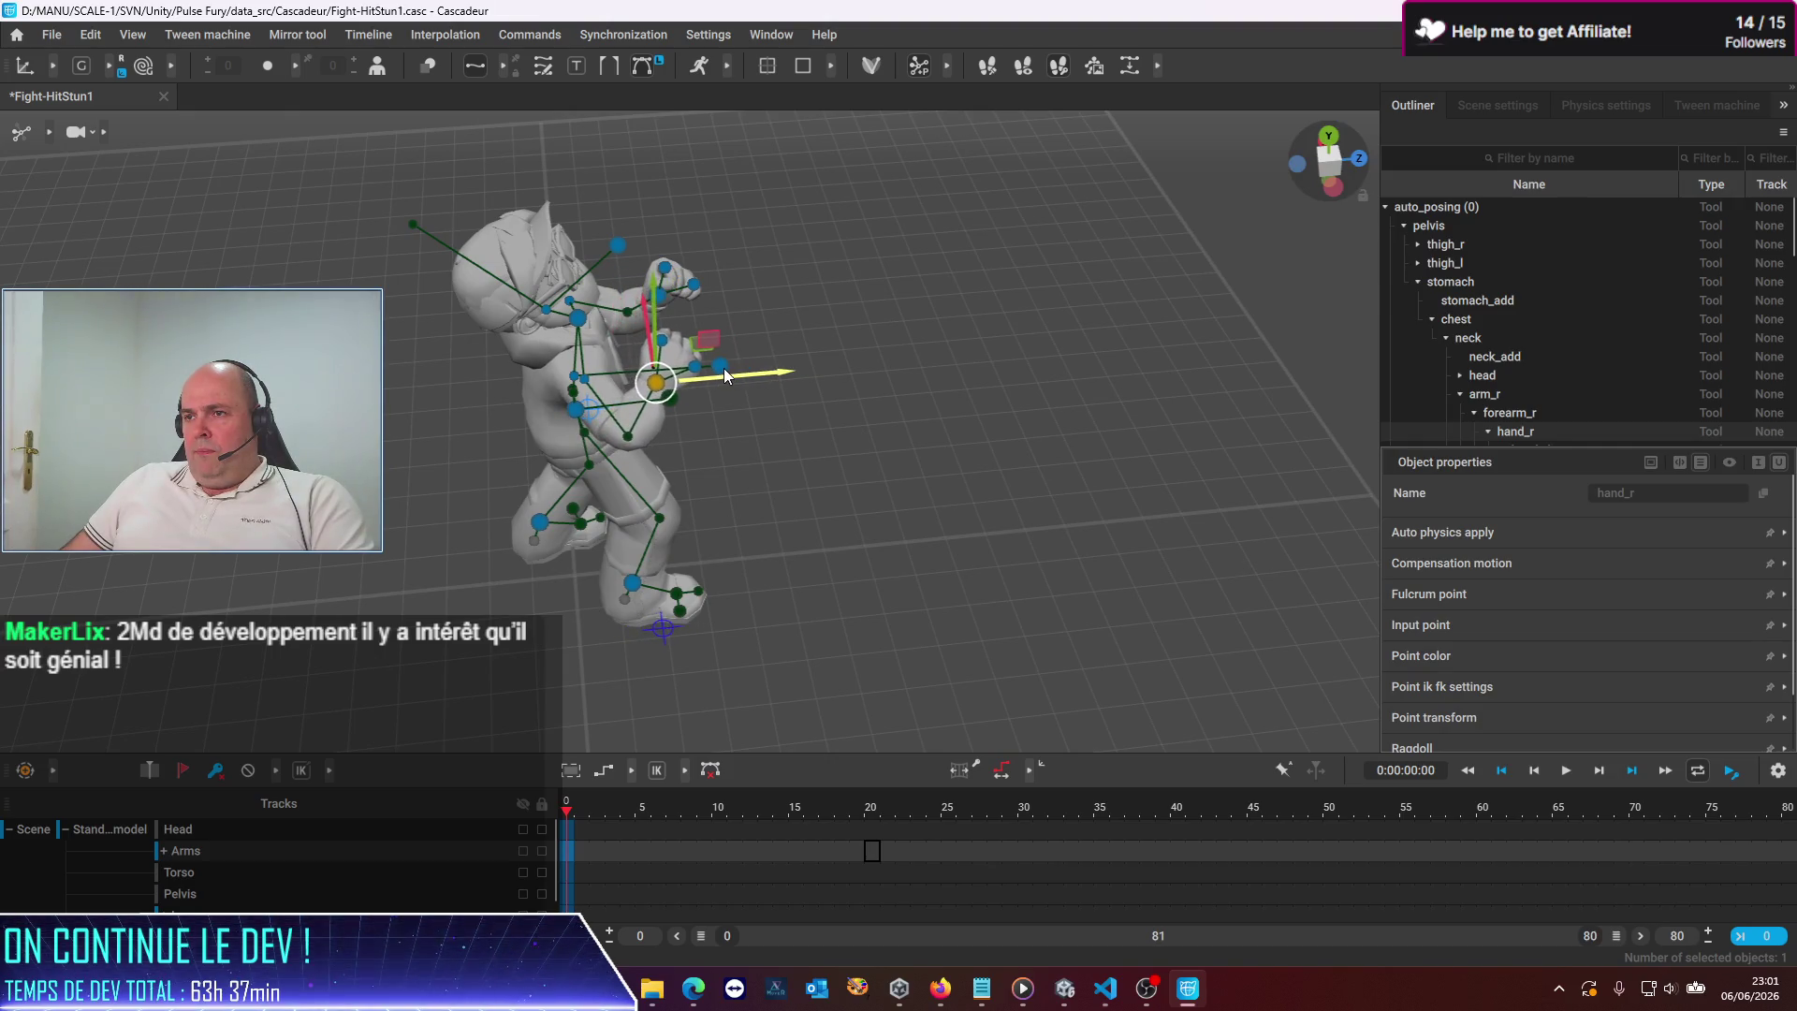
click(817, 447)
mouse_move(818, 448)
mouse_down()
mouse_move(654, 400)
mouse_move(837, 390)
mouse_move(668, 375)
mouse_up()
mouse_move(936, 390)
mouse_down()
mouse_move(809, 412)
mouse_move(833, 385)
mouse_move(874, 389)
mouse_move(830, 421)
mouse_up()
click(823, 389)
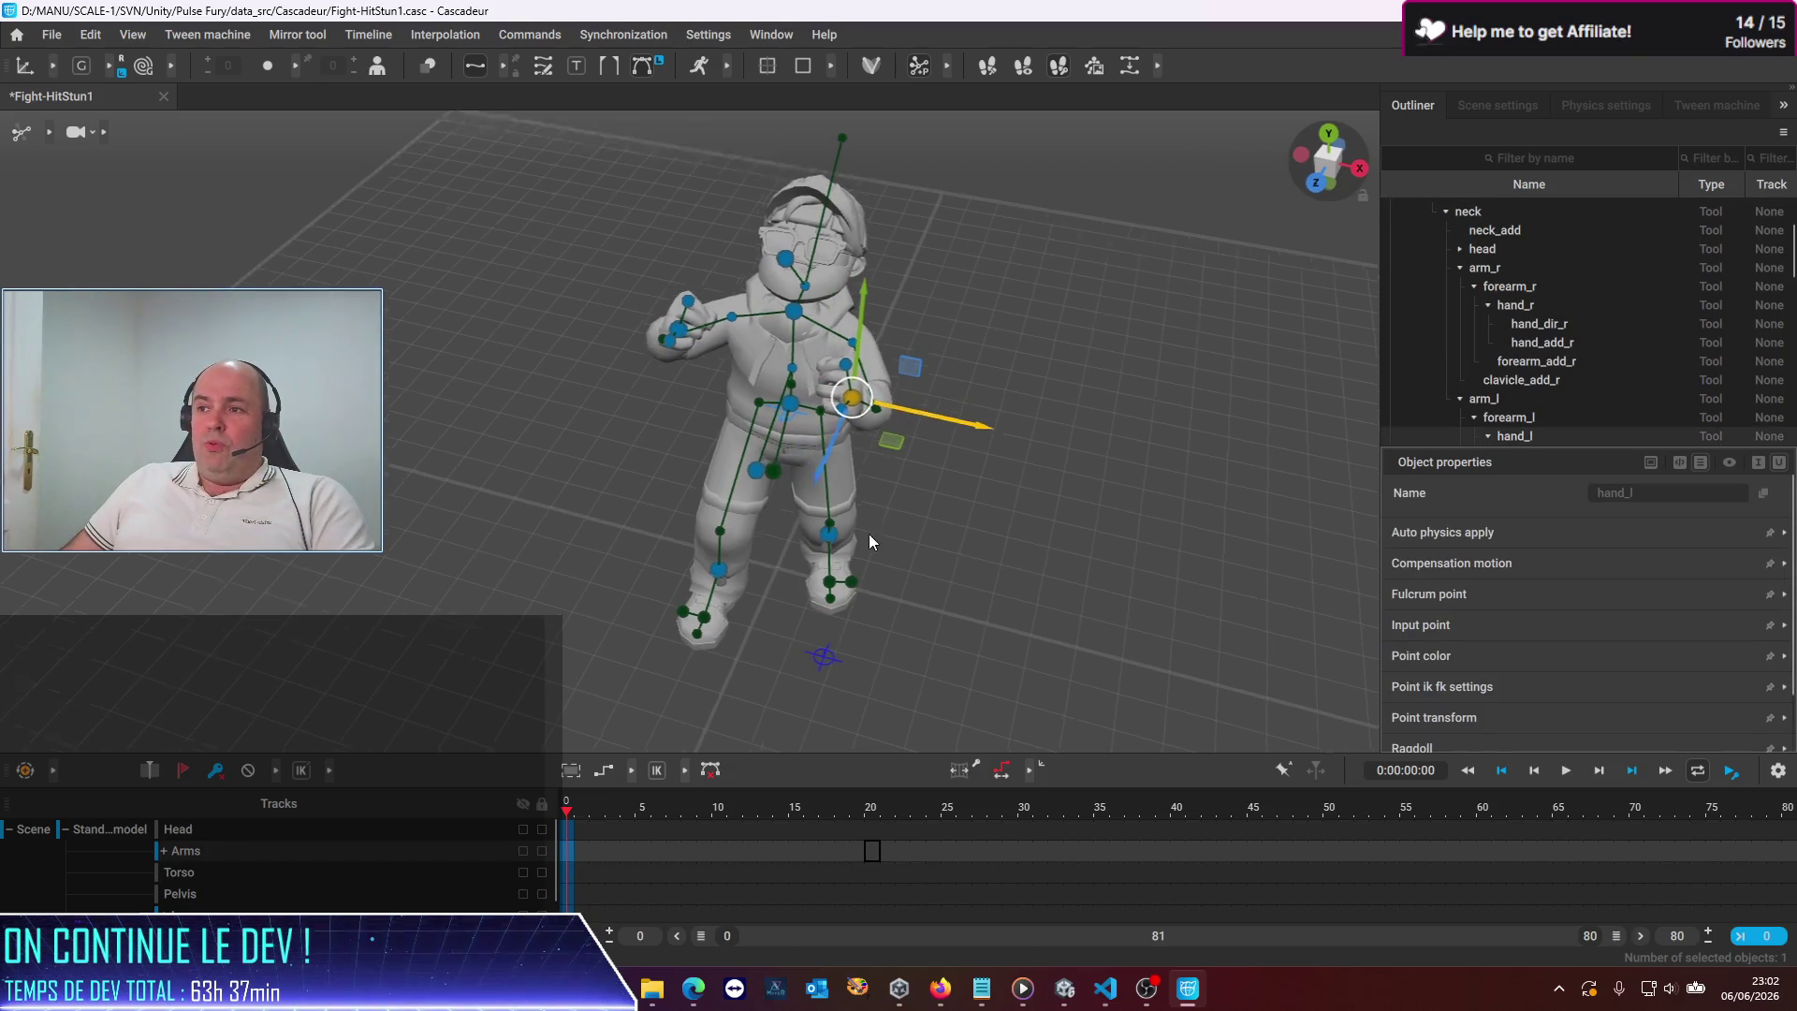
Raise the left hand and pull it further out to the right
drag(879, 527, 636, 420)
drag(759, 301, 764, 284)
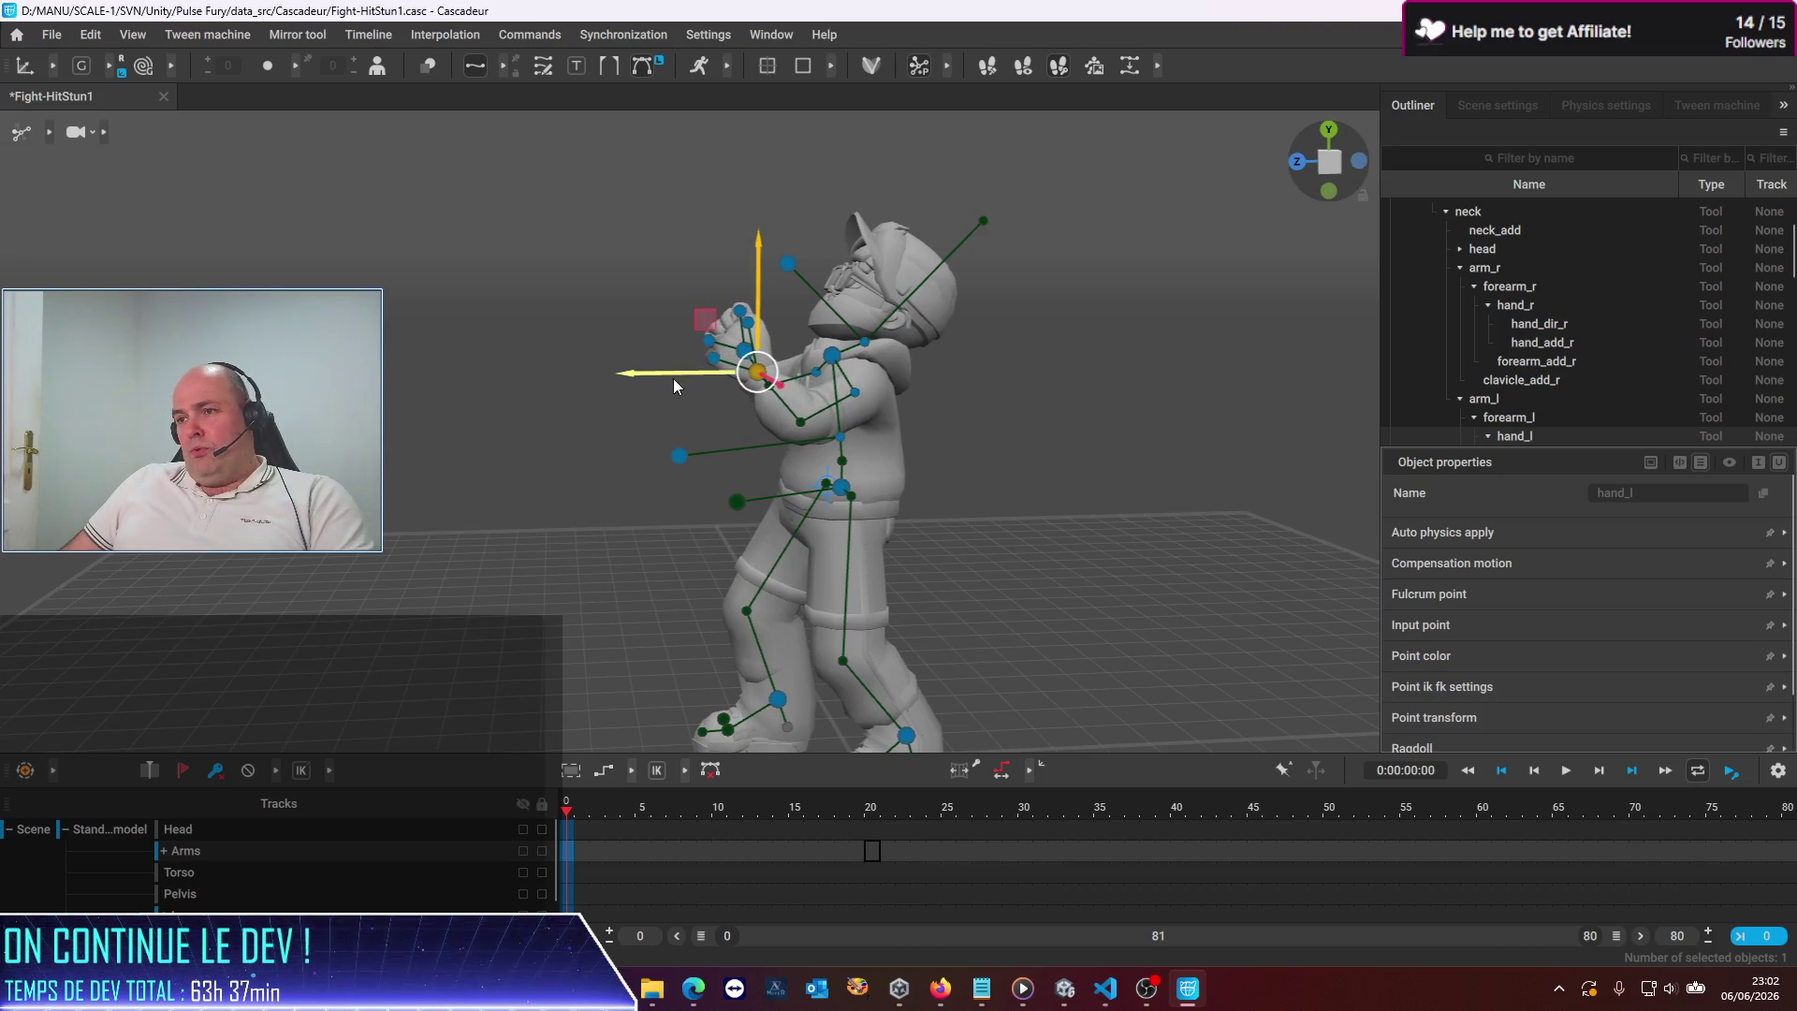
drag(672, 379, 708, 377)
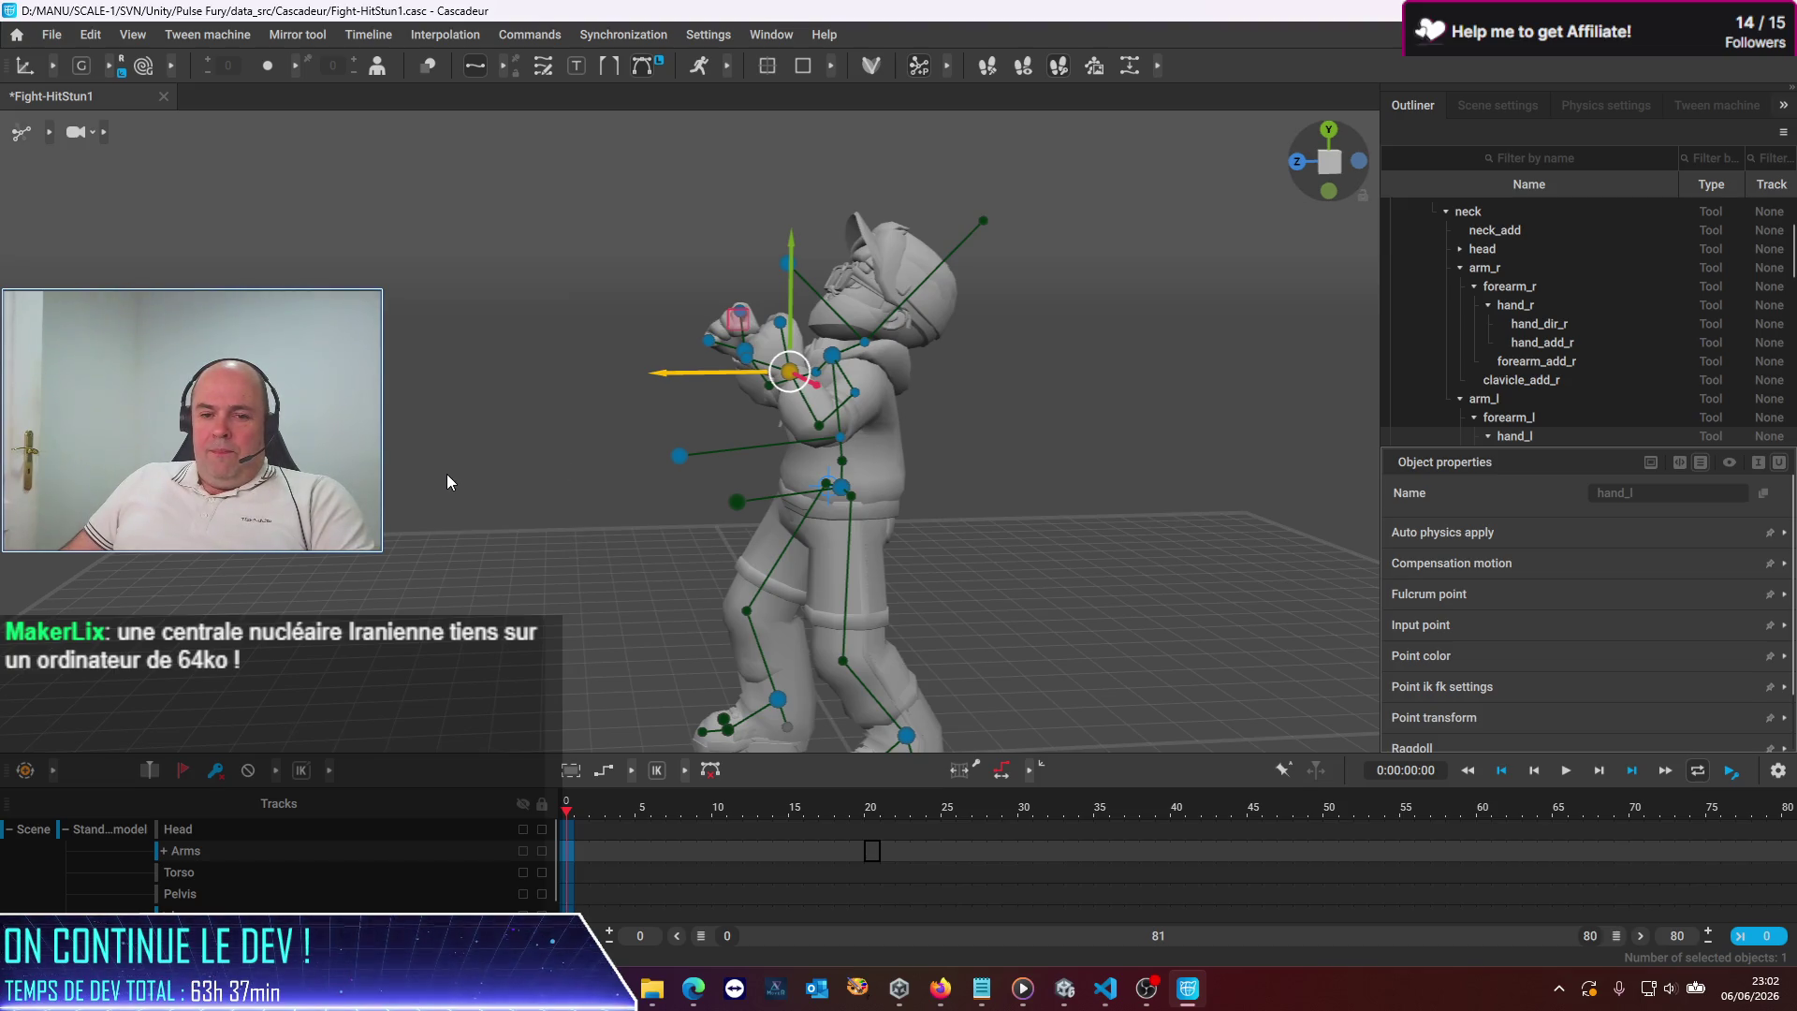
mouse_move(462, 481)
mouse_down()
mouse_move(638, 554)
mouse_move(933, 515)
mouse_move(794, 547)
mouse_move(918, 547)
mouse_move(923, 564)
mouse_move(851, 543)
mouse_up()
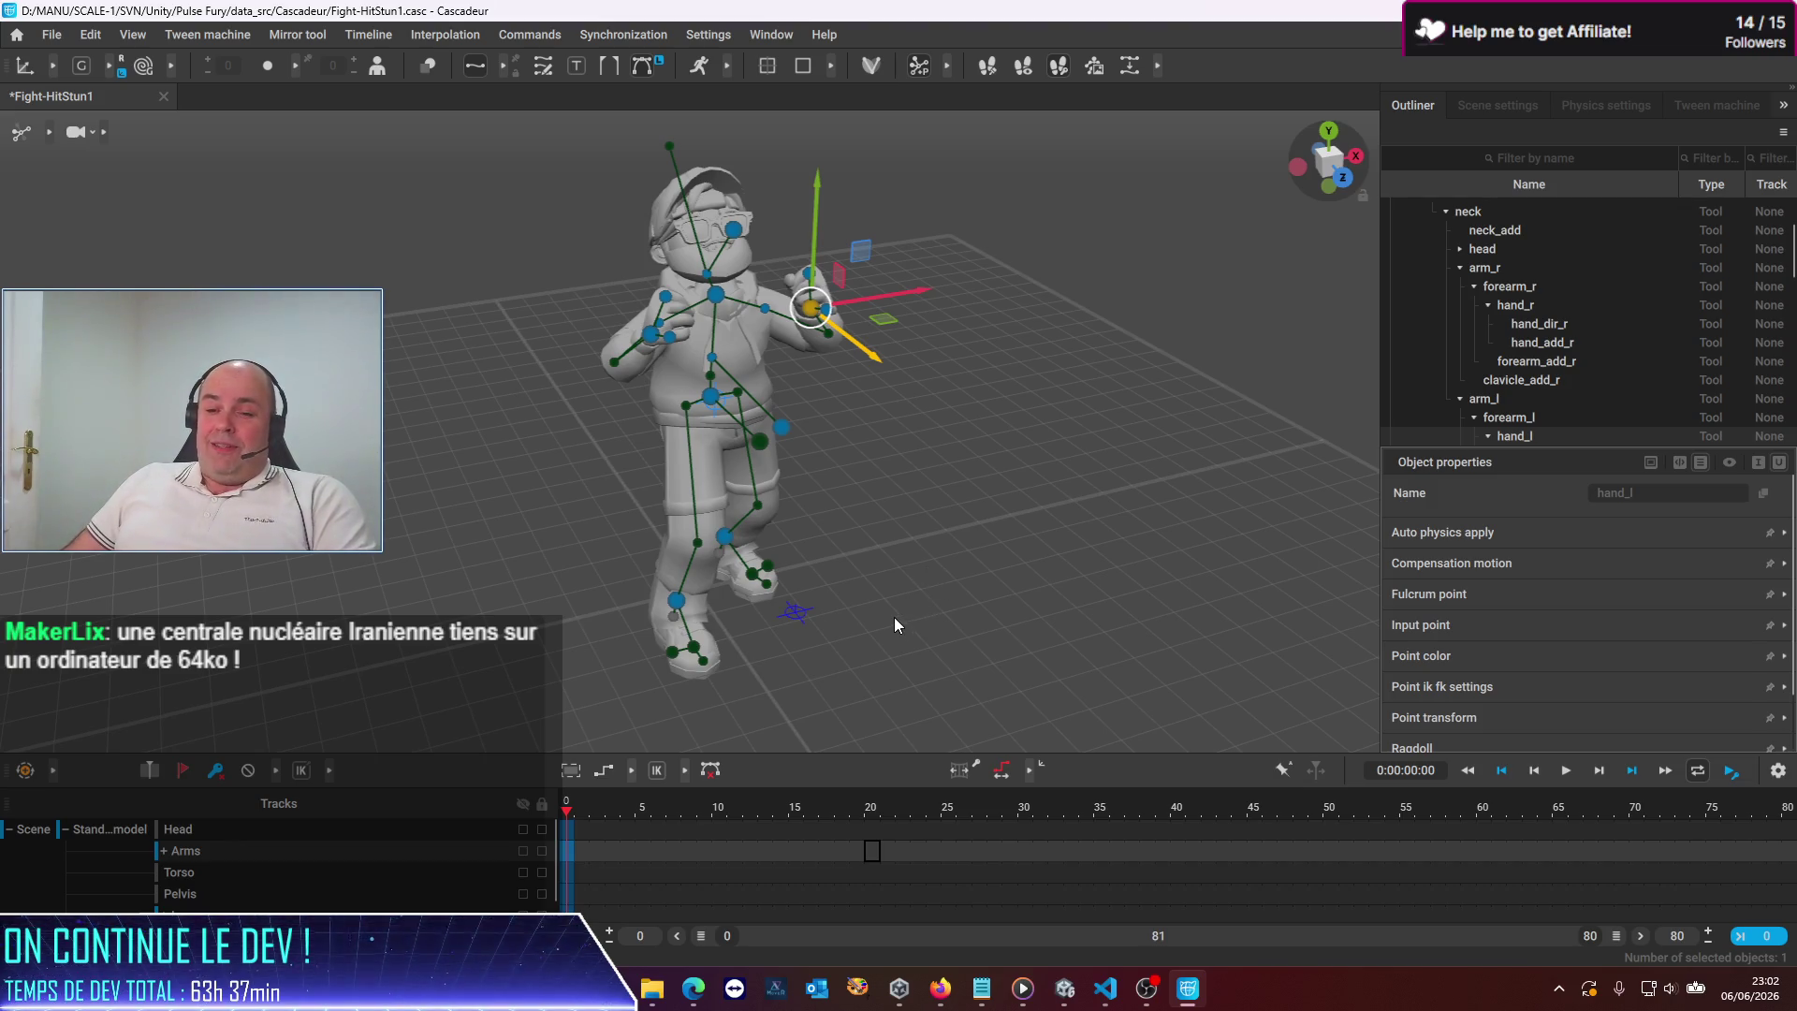
mouse_move(940, 655)
mouse_down()
mouse_move(963, 666)
mouse_move(553, 537)
mouse_up()
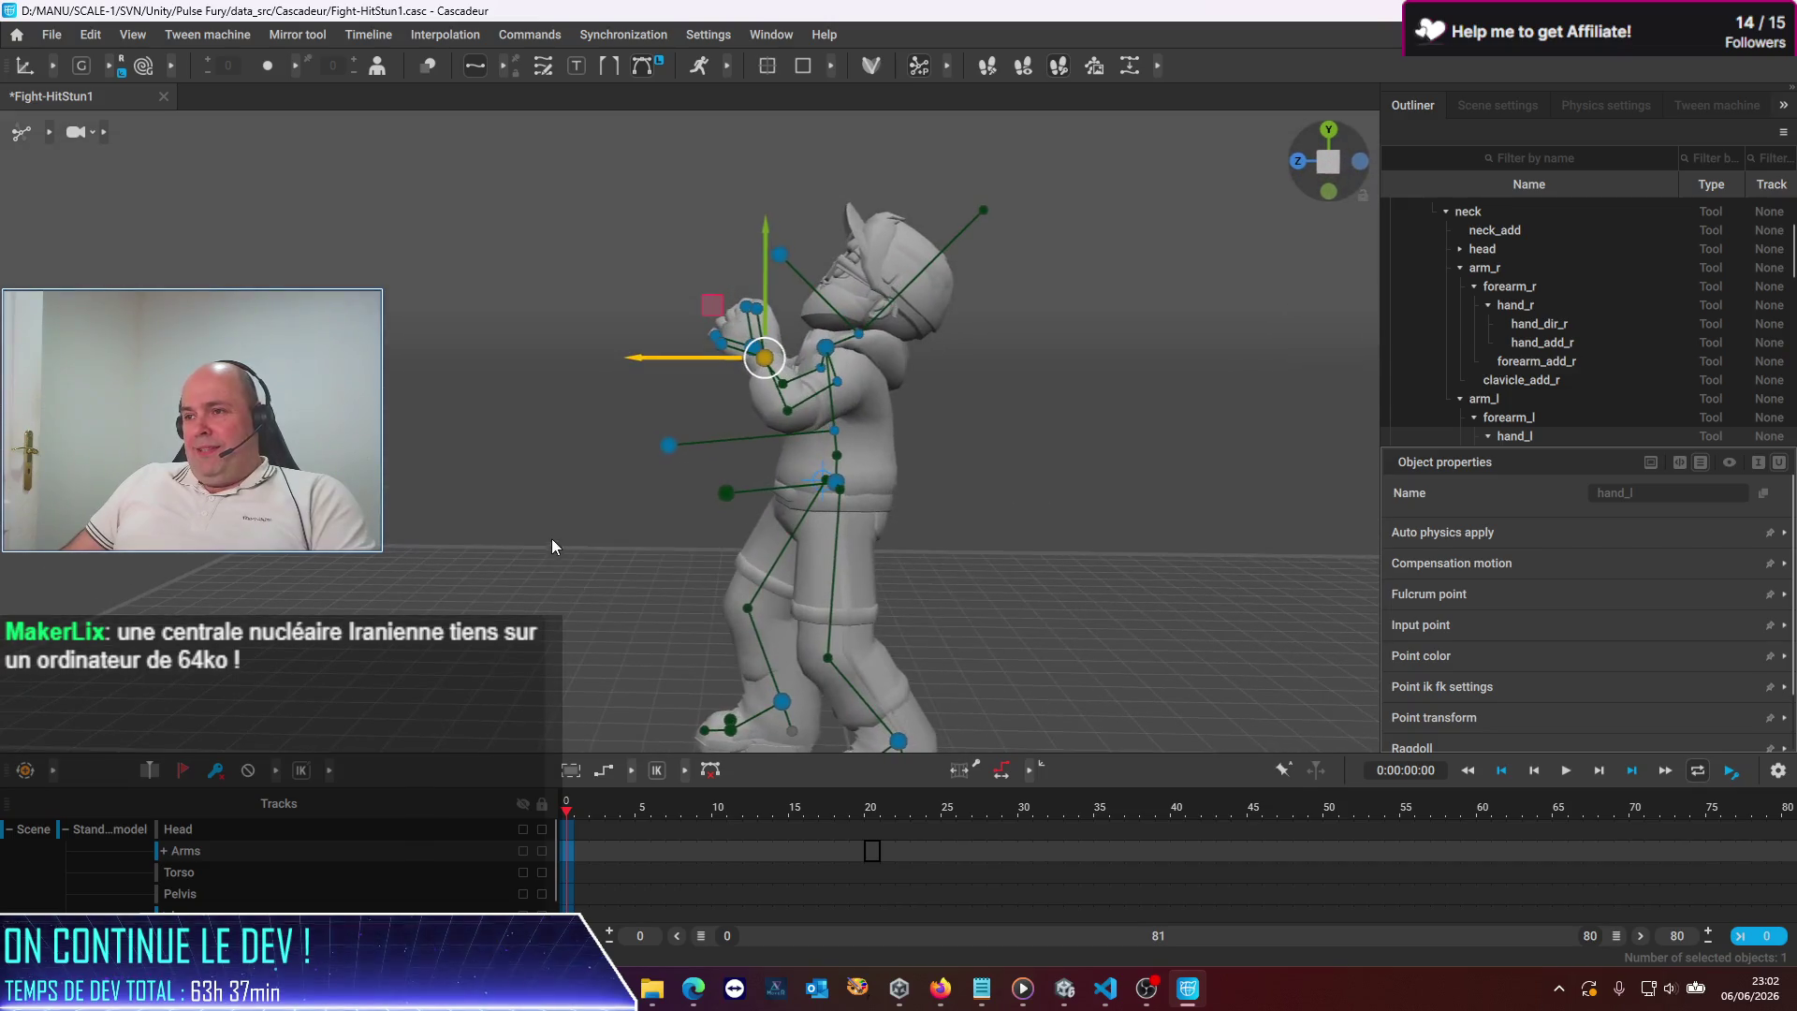
Turn the head down and to the left with its direction controller, then deselect
click(782, 249)
drag(739, 209, 733, 215)
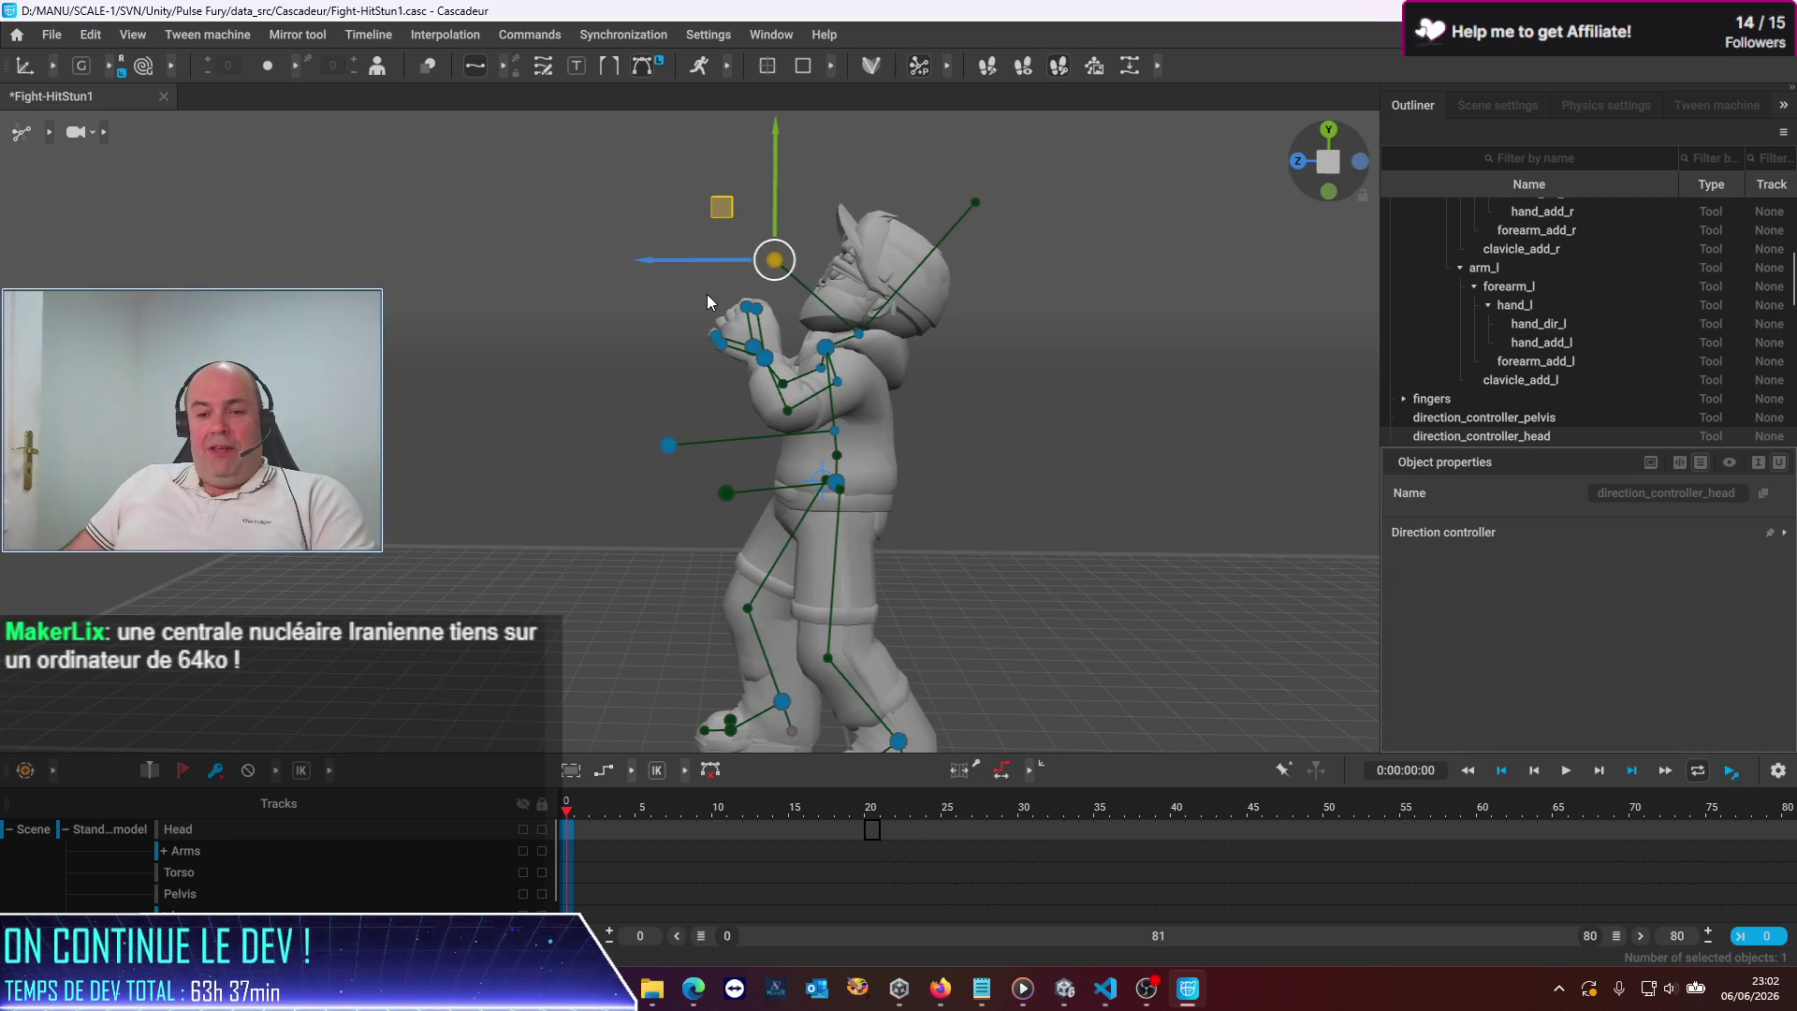
click(503, 444)
mouse_move(440, 425)
mouse_down()
mouse_move(607, 536)
mouse_move(974, 610)
mouse_move(1053, 565)
mouse_up()
mouse_move(947, 539)
mouse_down()
mouse_move(913, 564)
mouse_move(546, 499)
mouse_move(473, 507)
mouse_move(492, 492)
mouse_up()
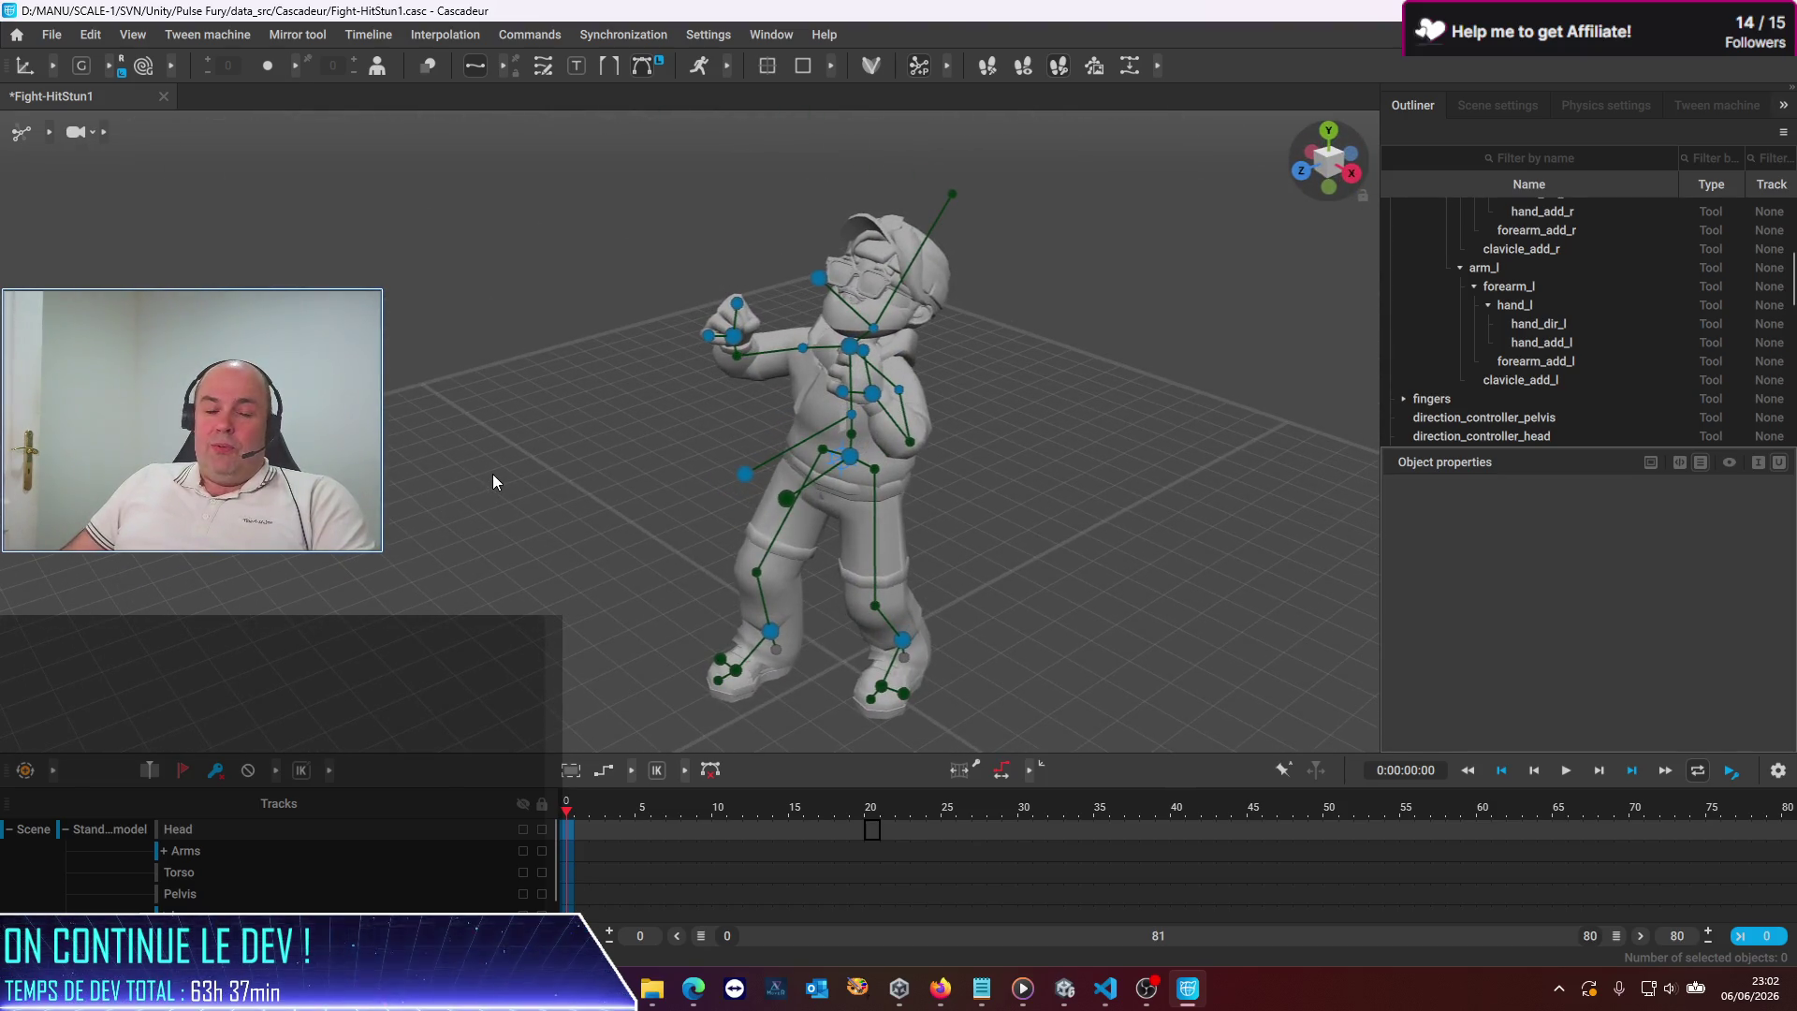
mouse_move(1095, 599)
mouse_down()
mouse_move(910, 496)
mouse_move(1053, 631)
mouse_move(1150, 595)
mouse_up()
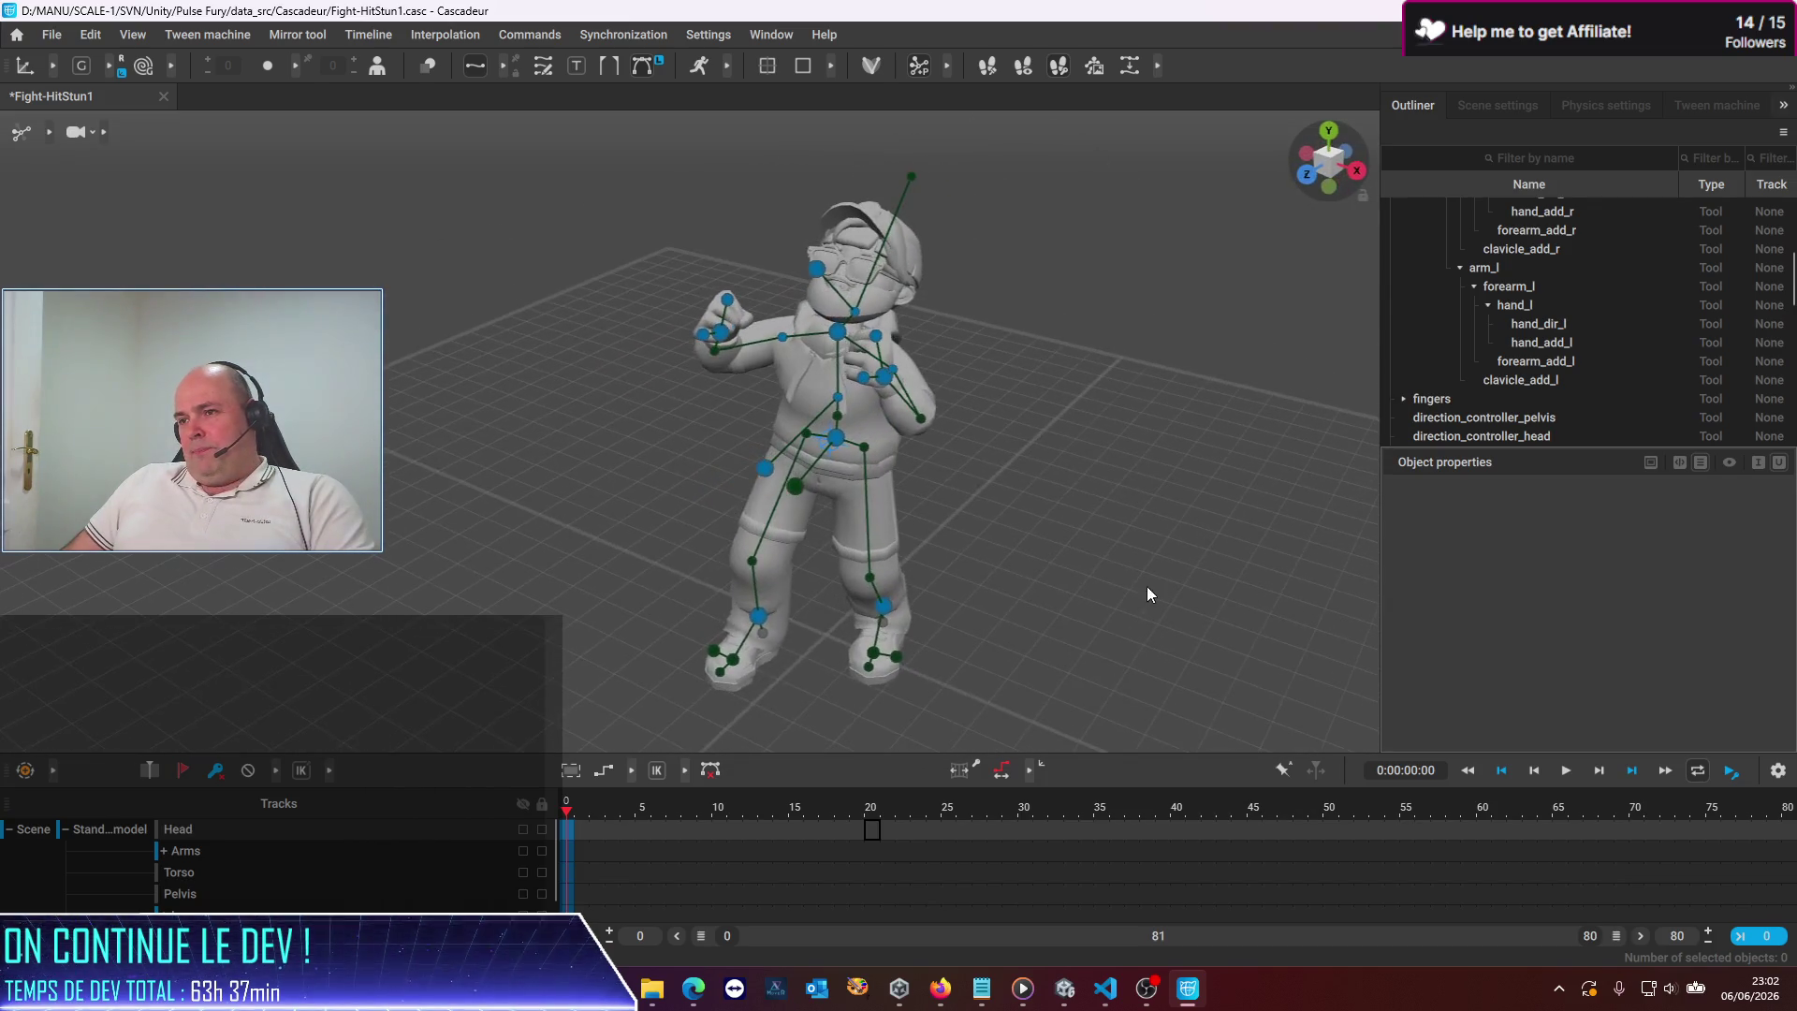
Try shifting the hips right with the pelvis controller, then undo it
click(766, 468)
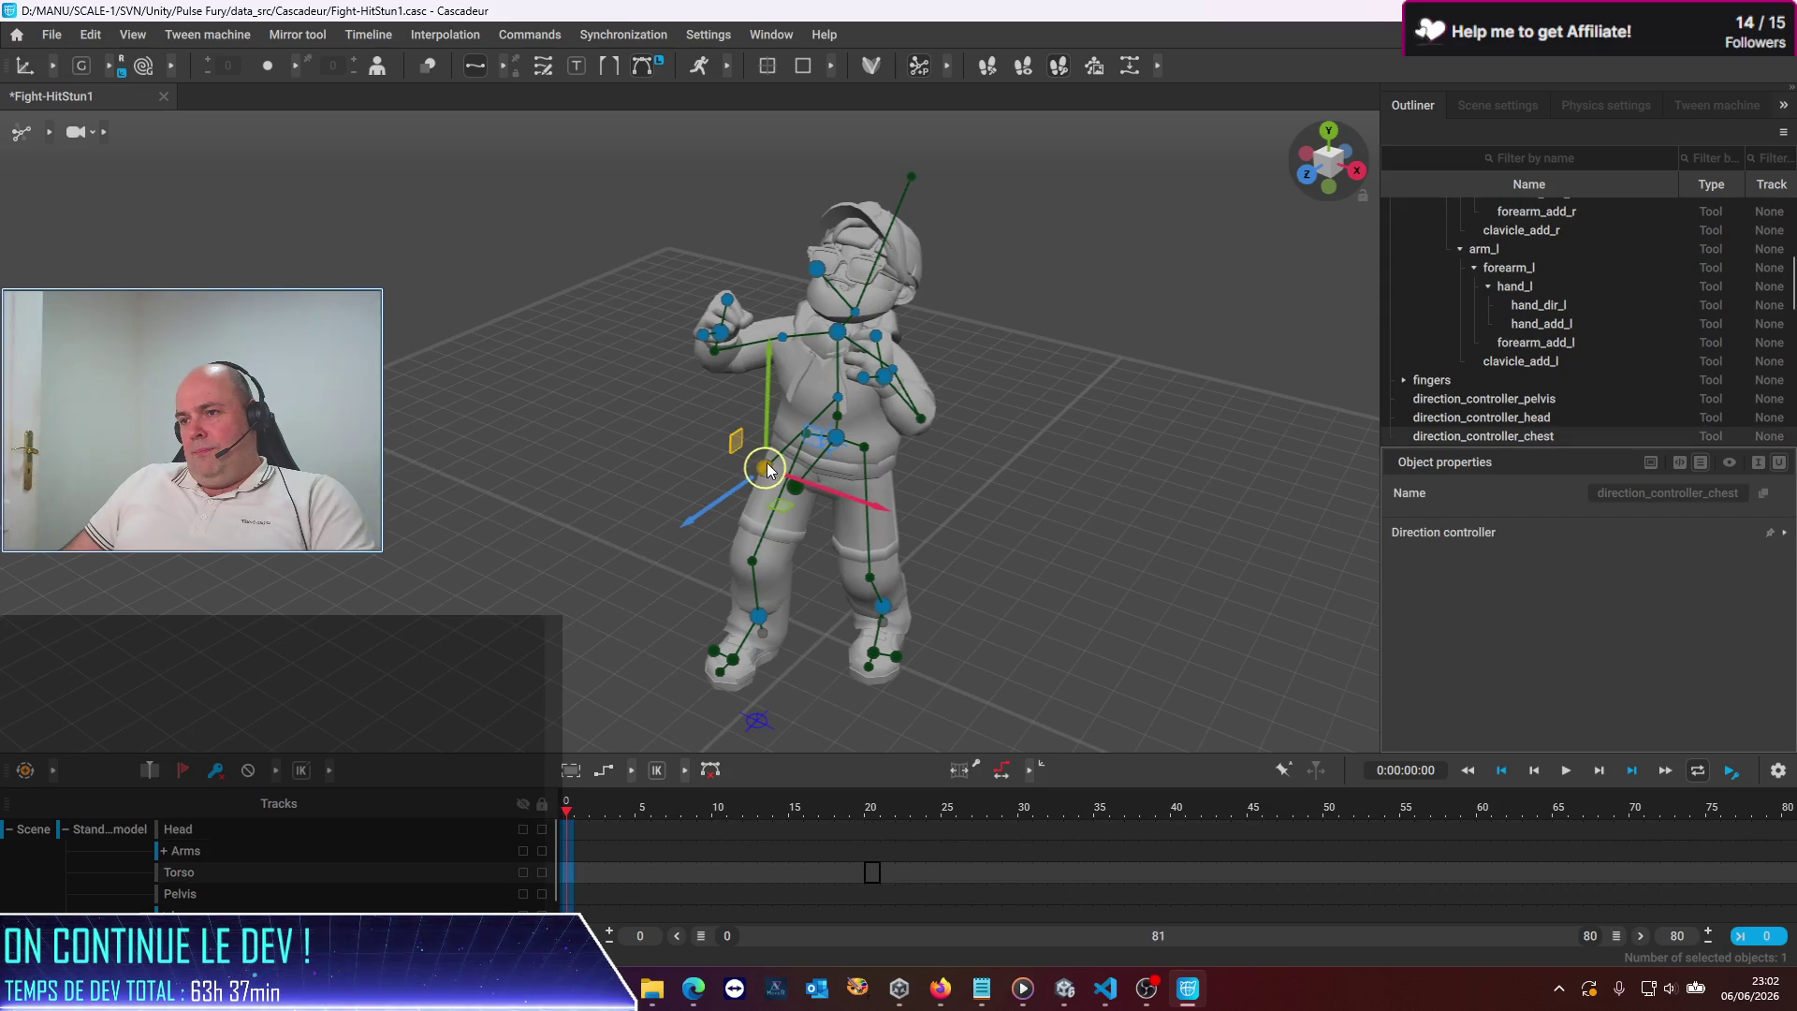
mouse_move(765, 472)
mouse_down()
mouse_move(947, 545)
mouse_move(867, 475)
mouse_up()
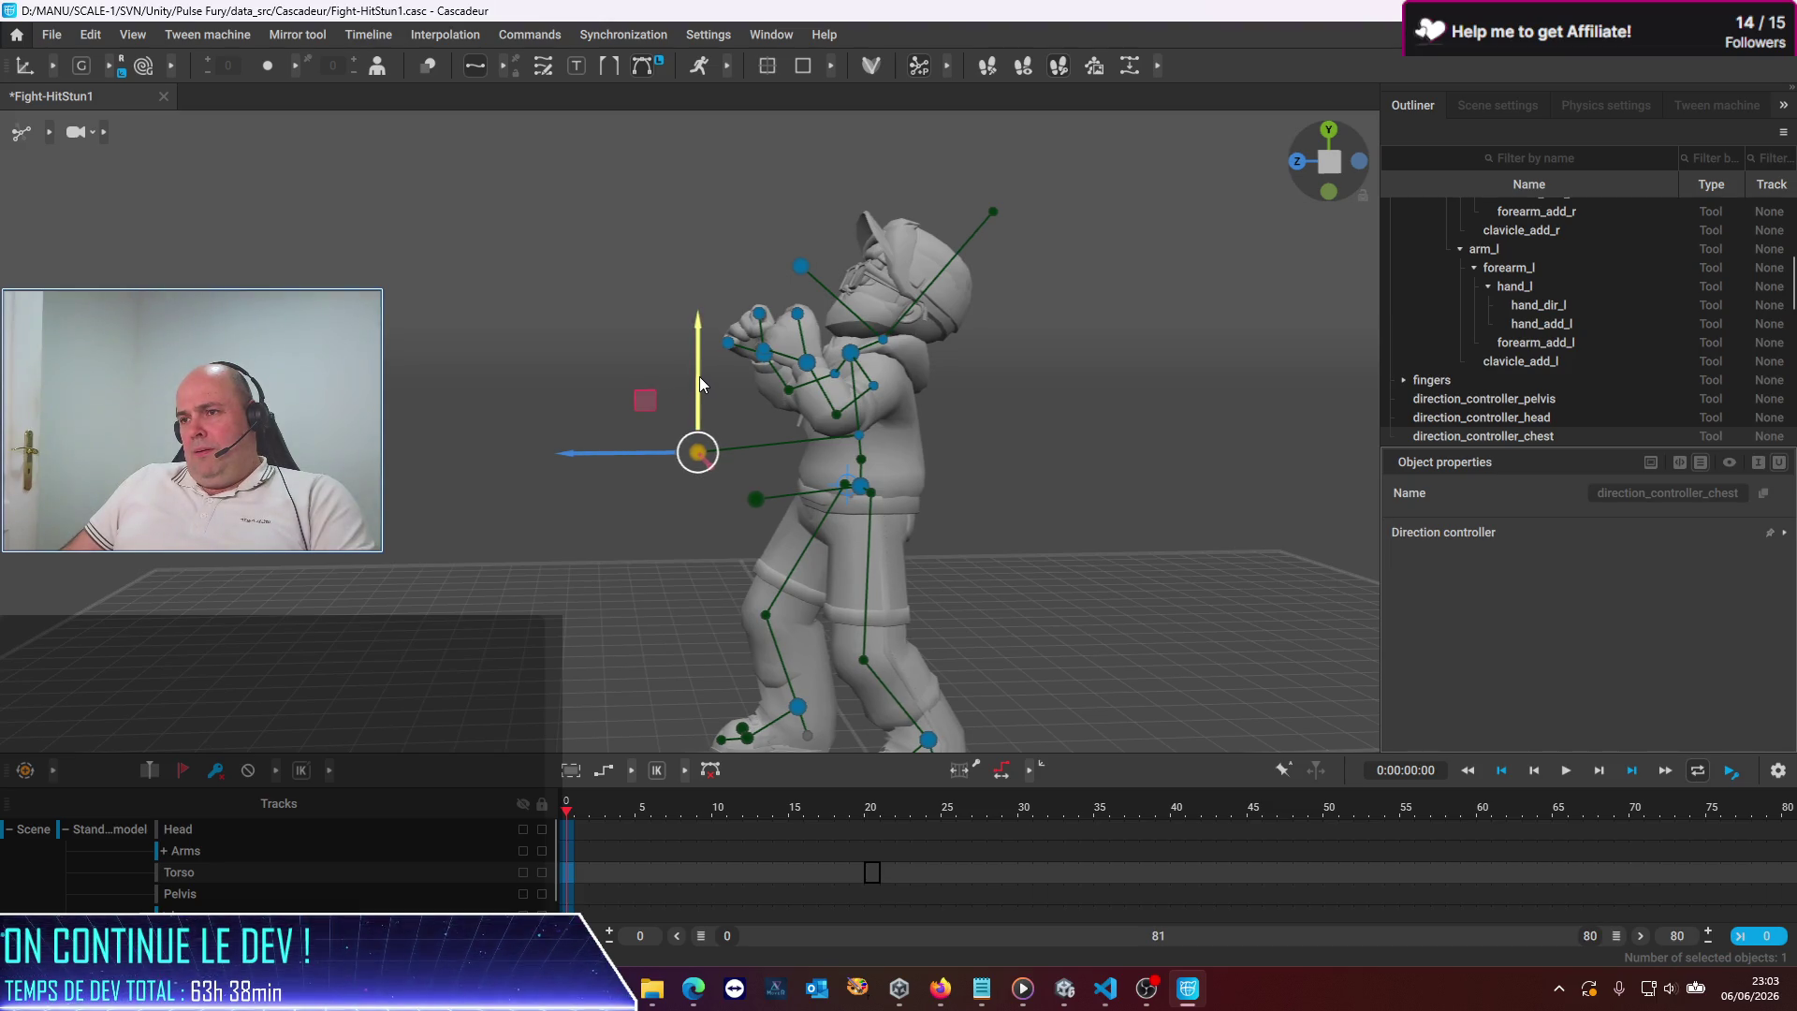
mouse_move(616, 515)
mouse_down()
mouse_move(745, 541)
mouse_move(723, 491)
mouse_up()
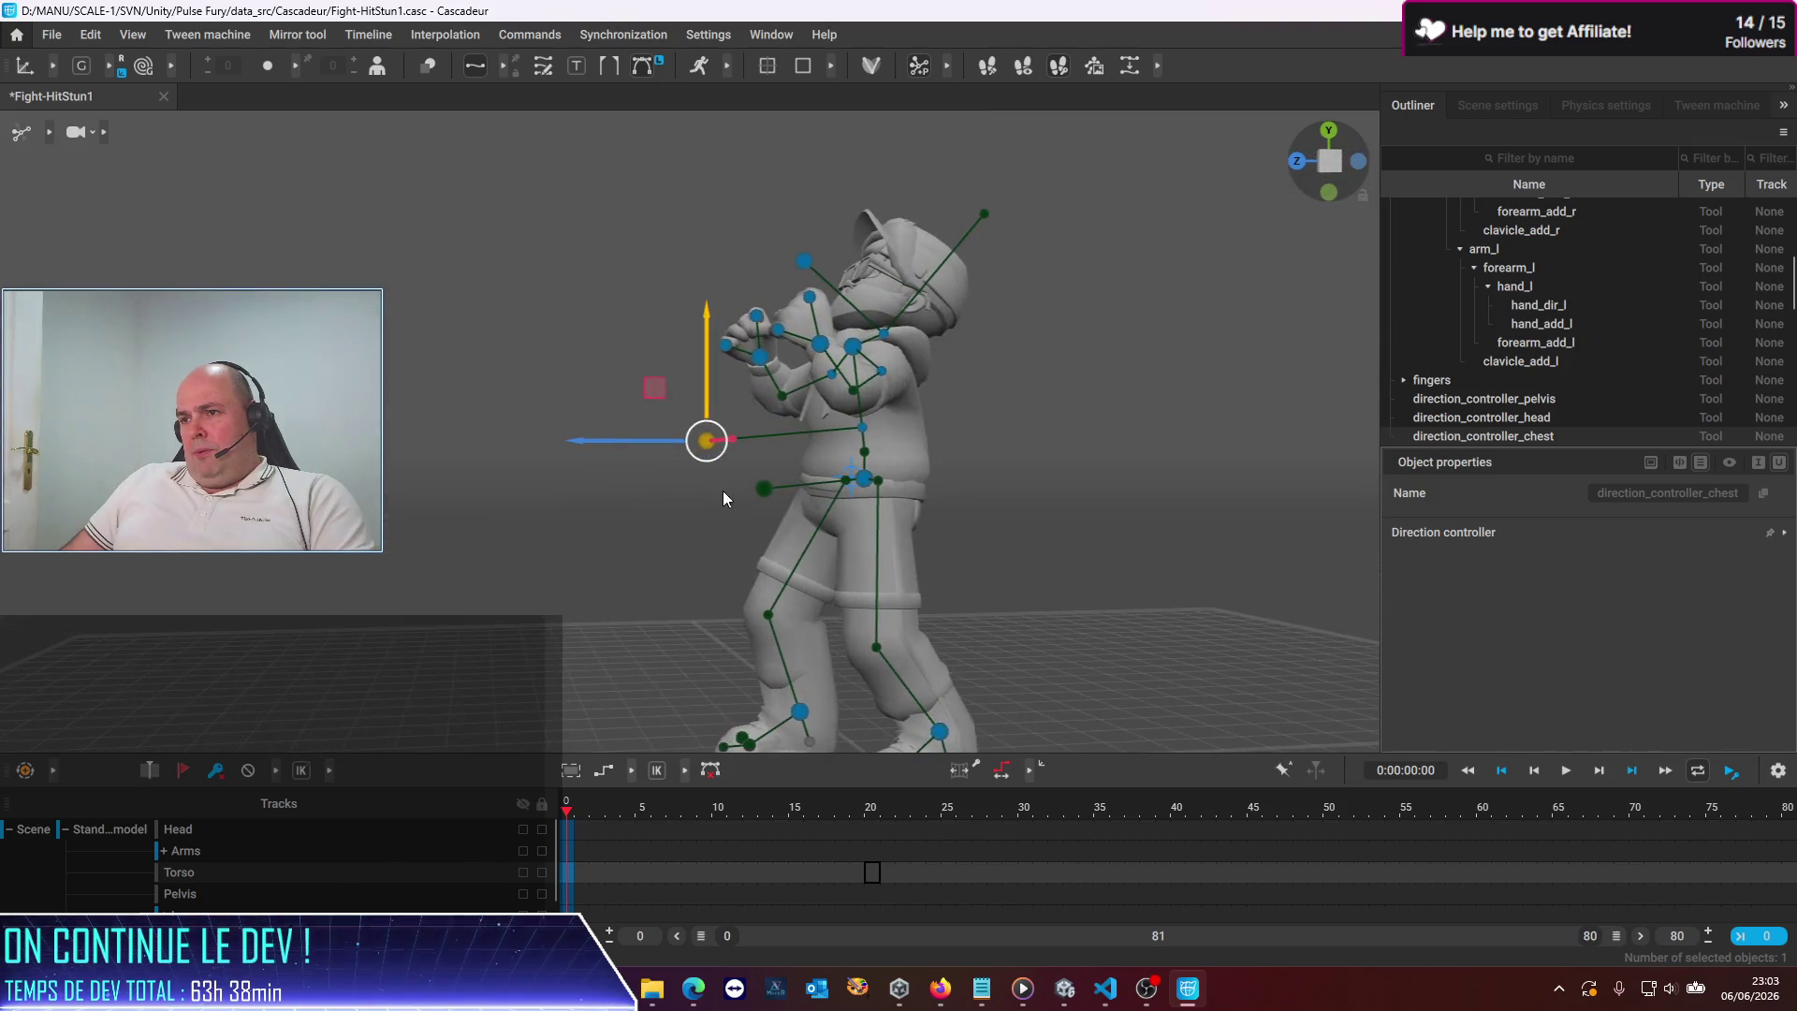
click(763, 487)
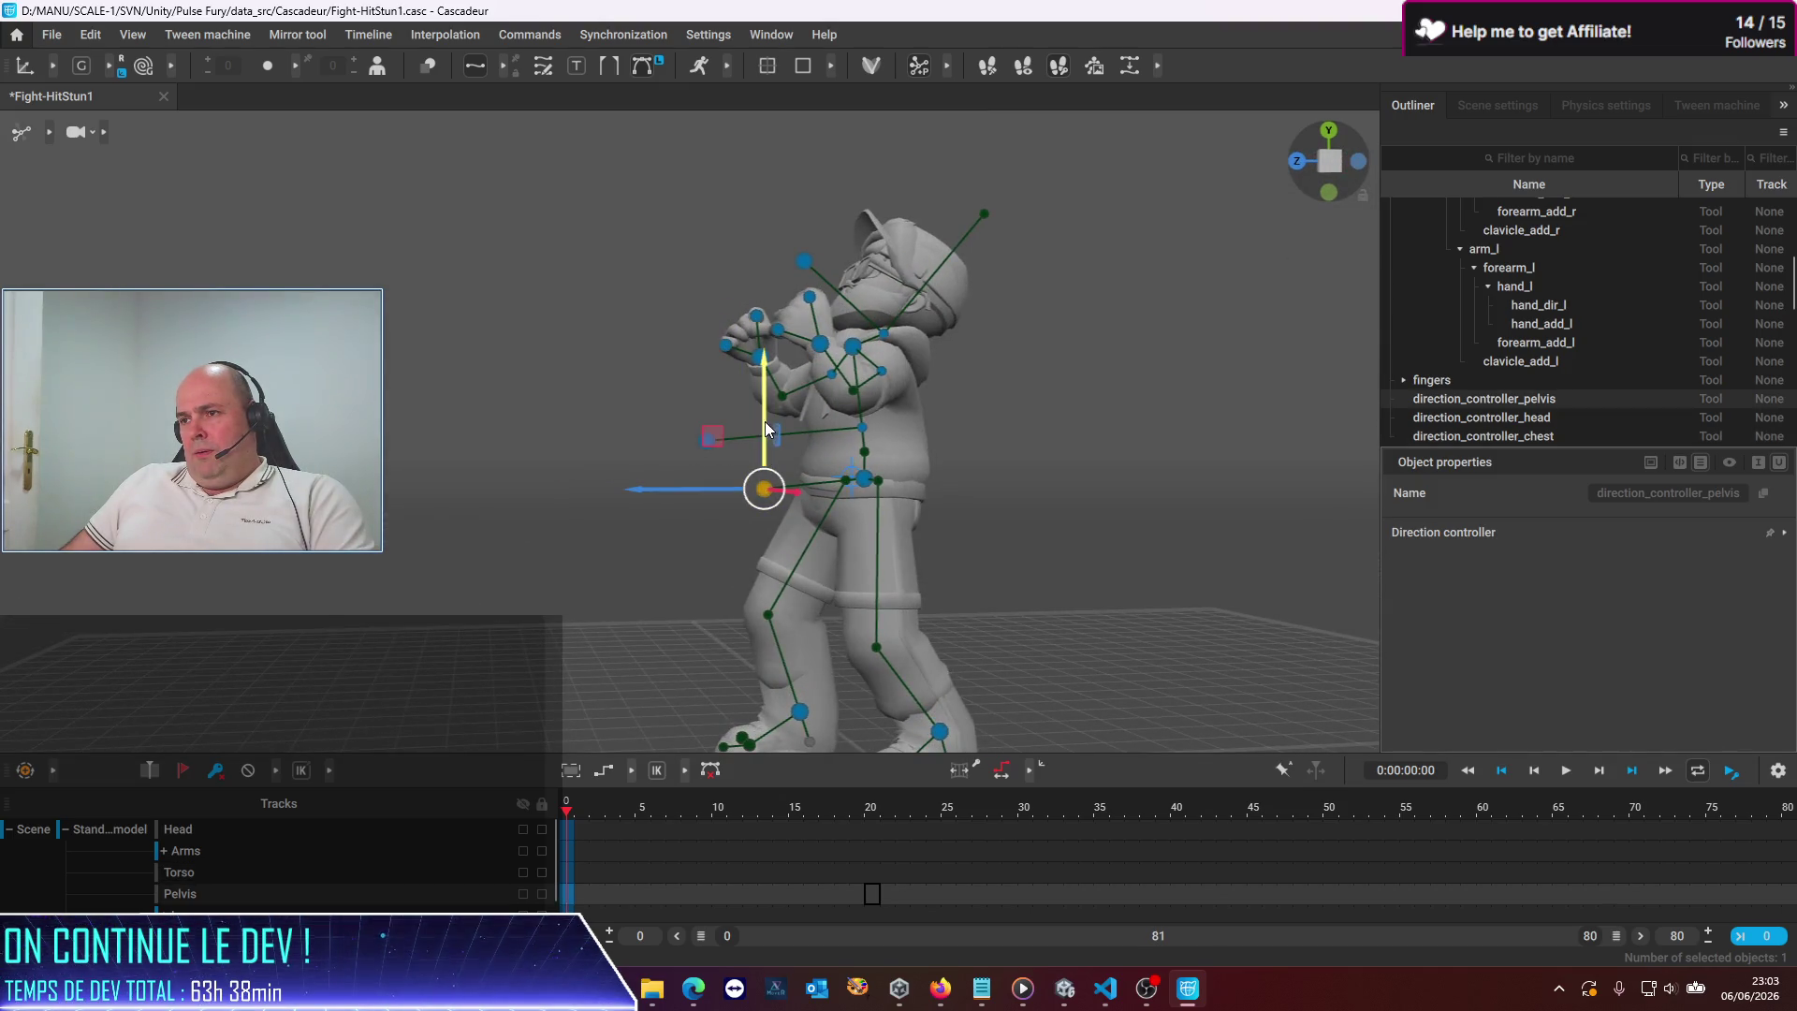
drag(725, 488, 737, 547)
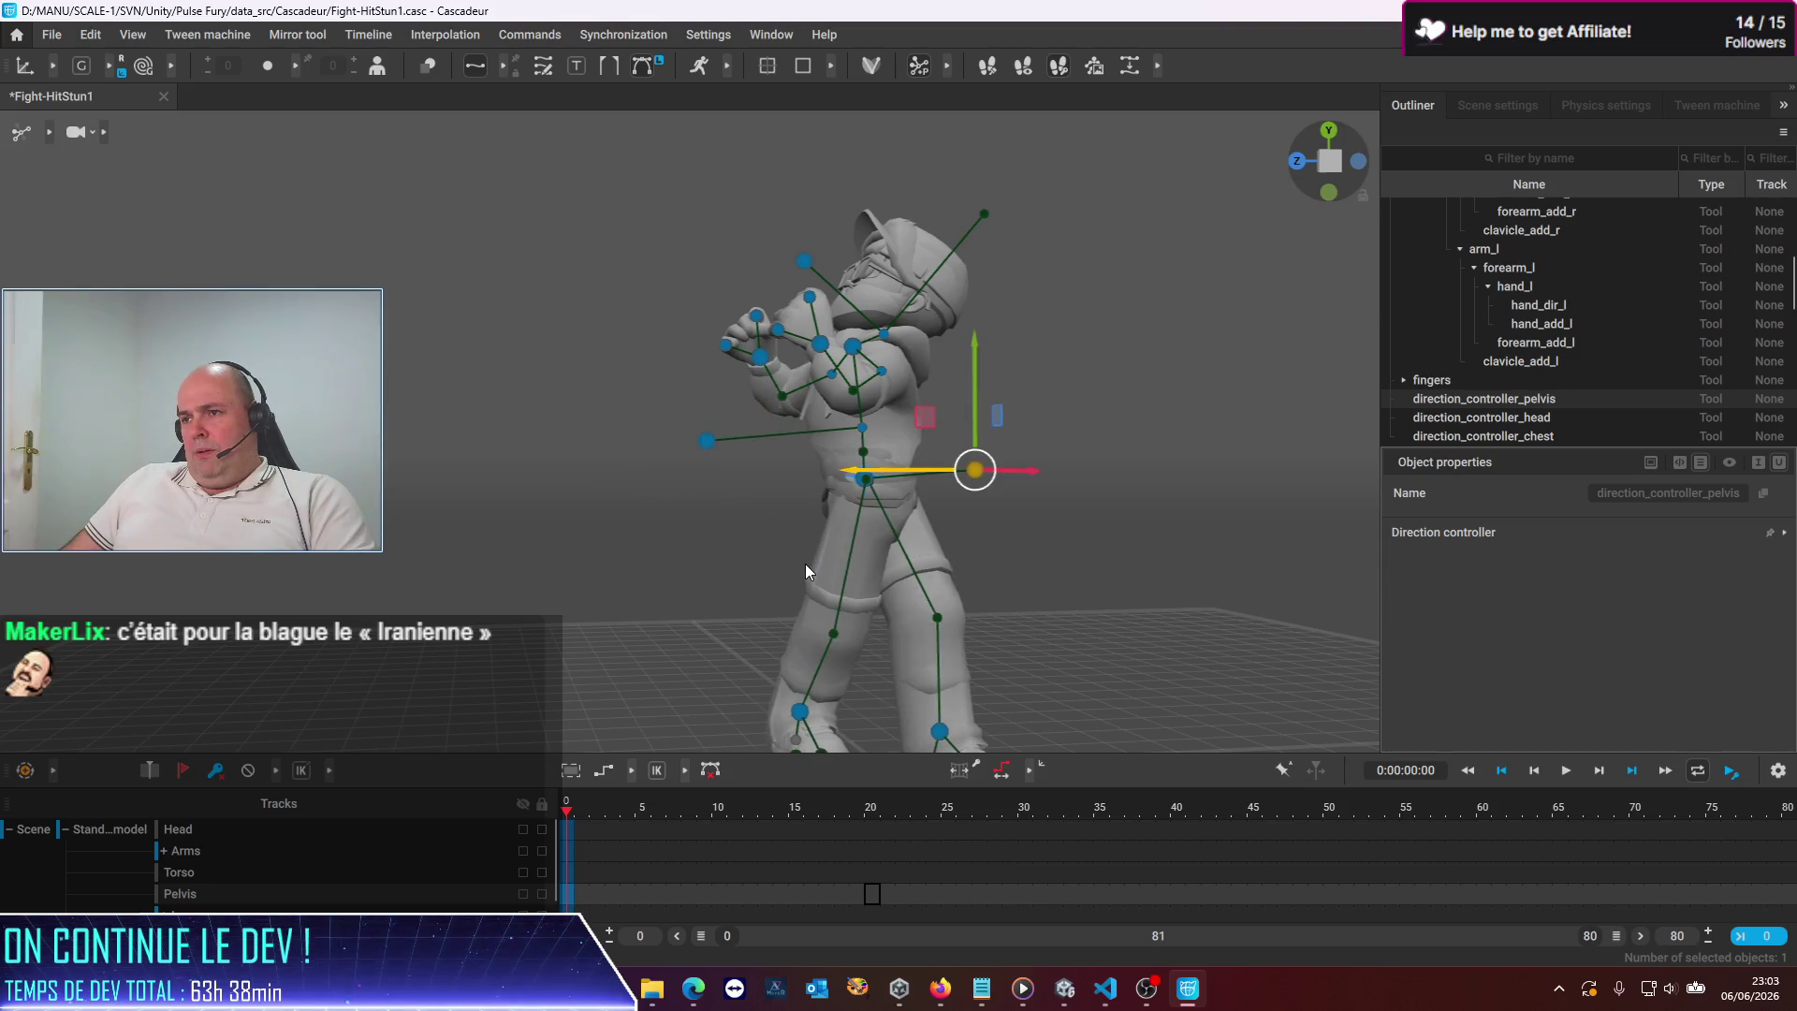
key(ctrl+z)
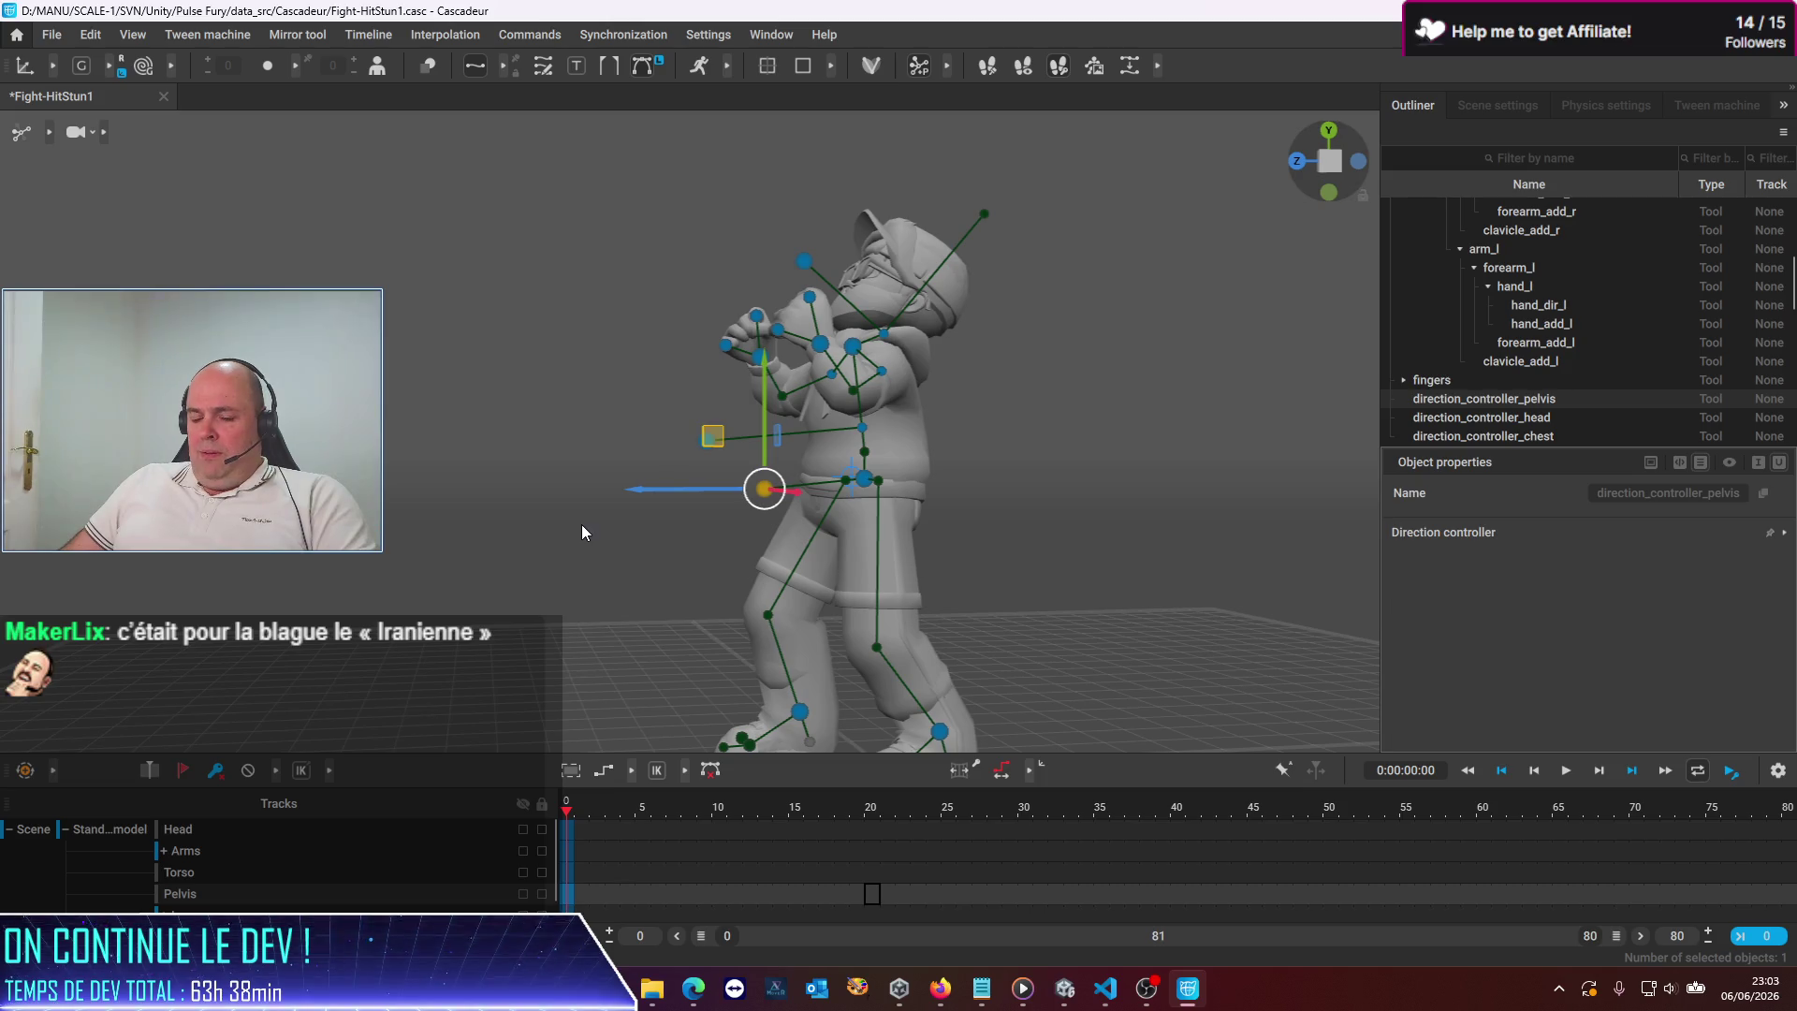
Shift the pelvis and then the neck to the right so the body leans
mouse_move(581, 543)
mouse_down()
mouse_move(611, 586)
mouse_move(674, 616)
mouse_move(817, 581)
mouse_move(1082, 615)
mouse_move(1198, 599)
mouse_up()
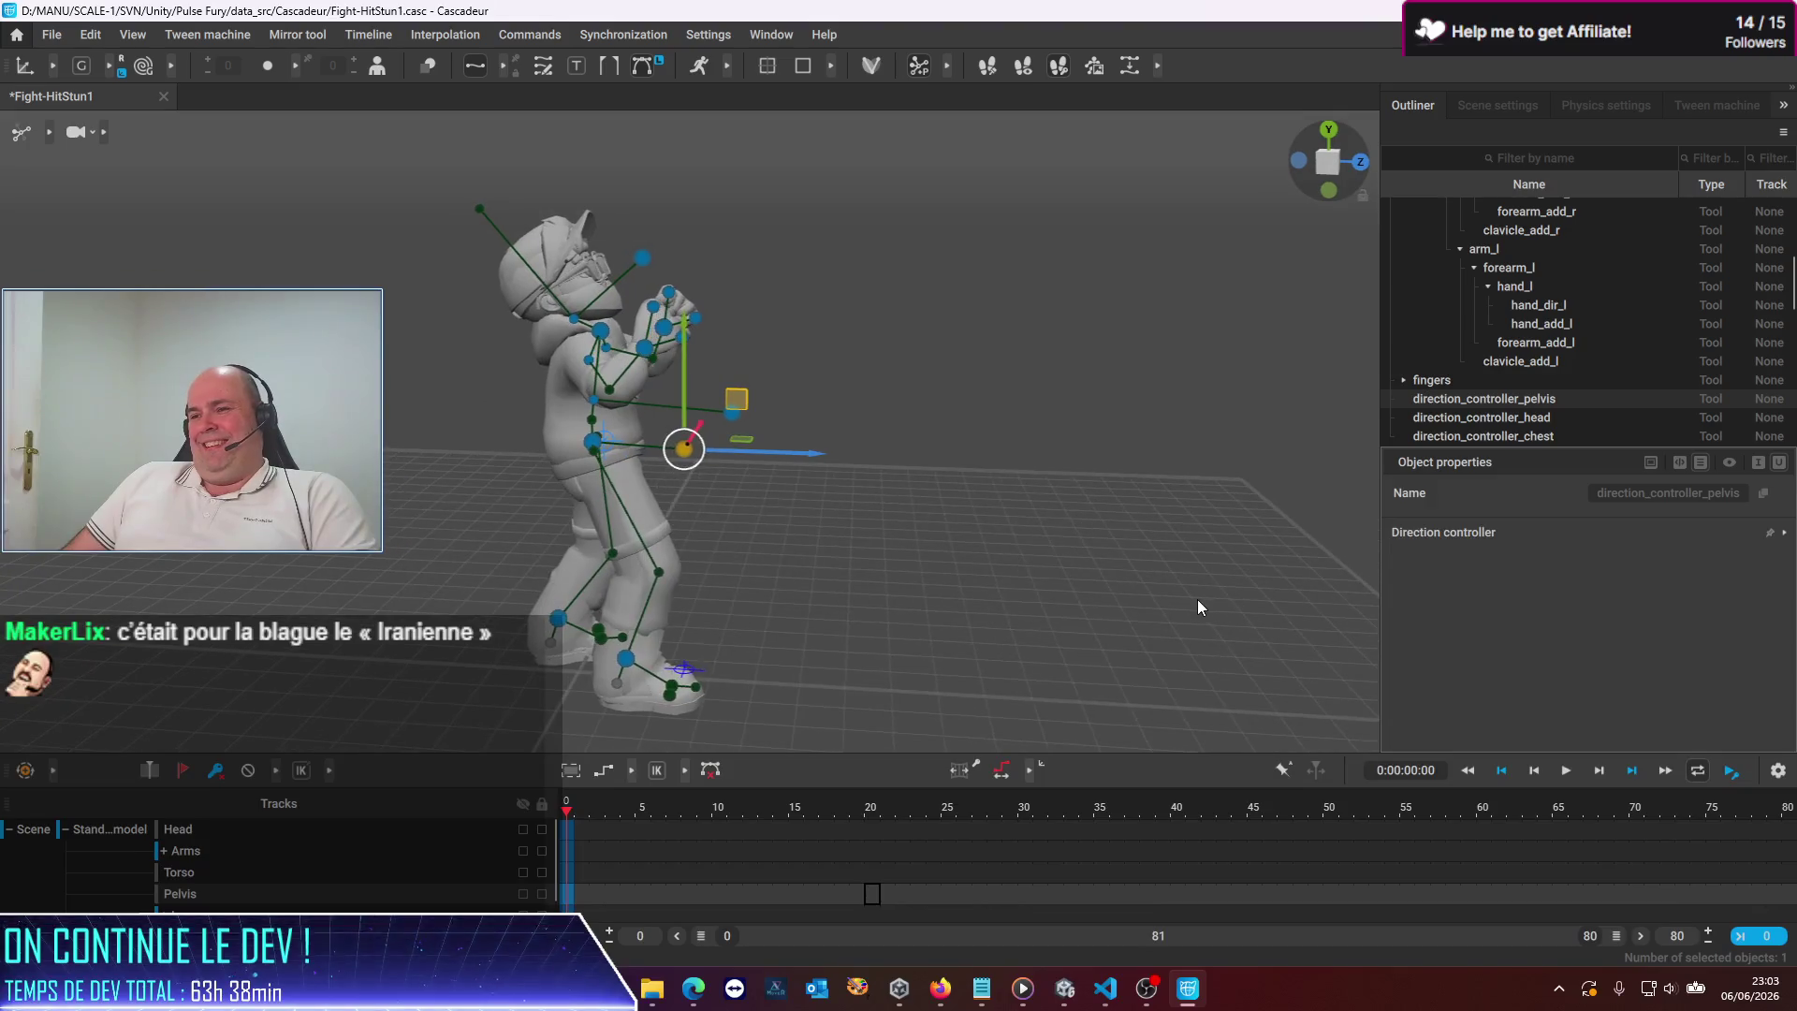
click(732, 412)
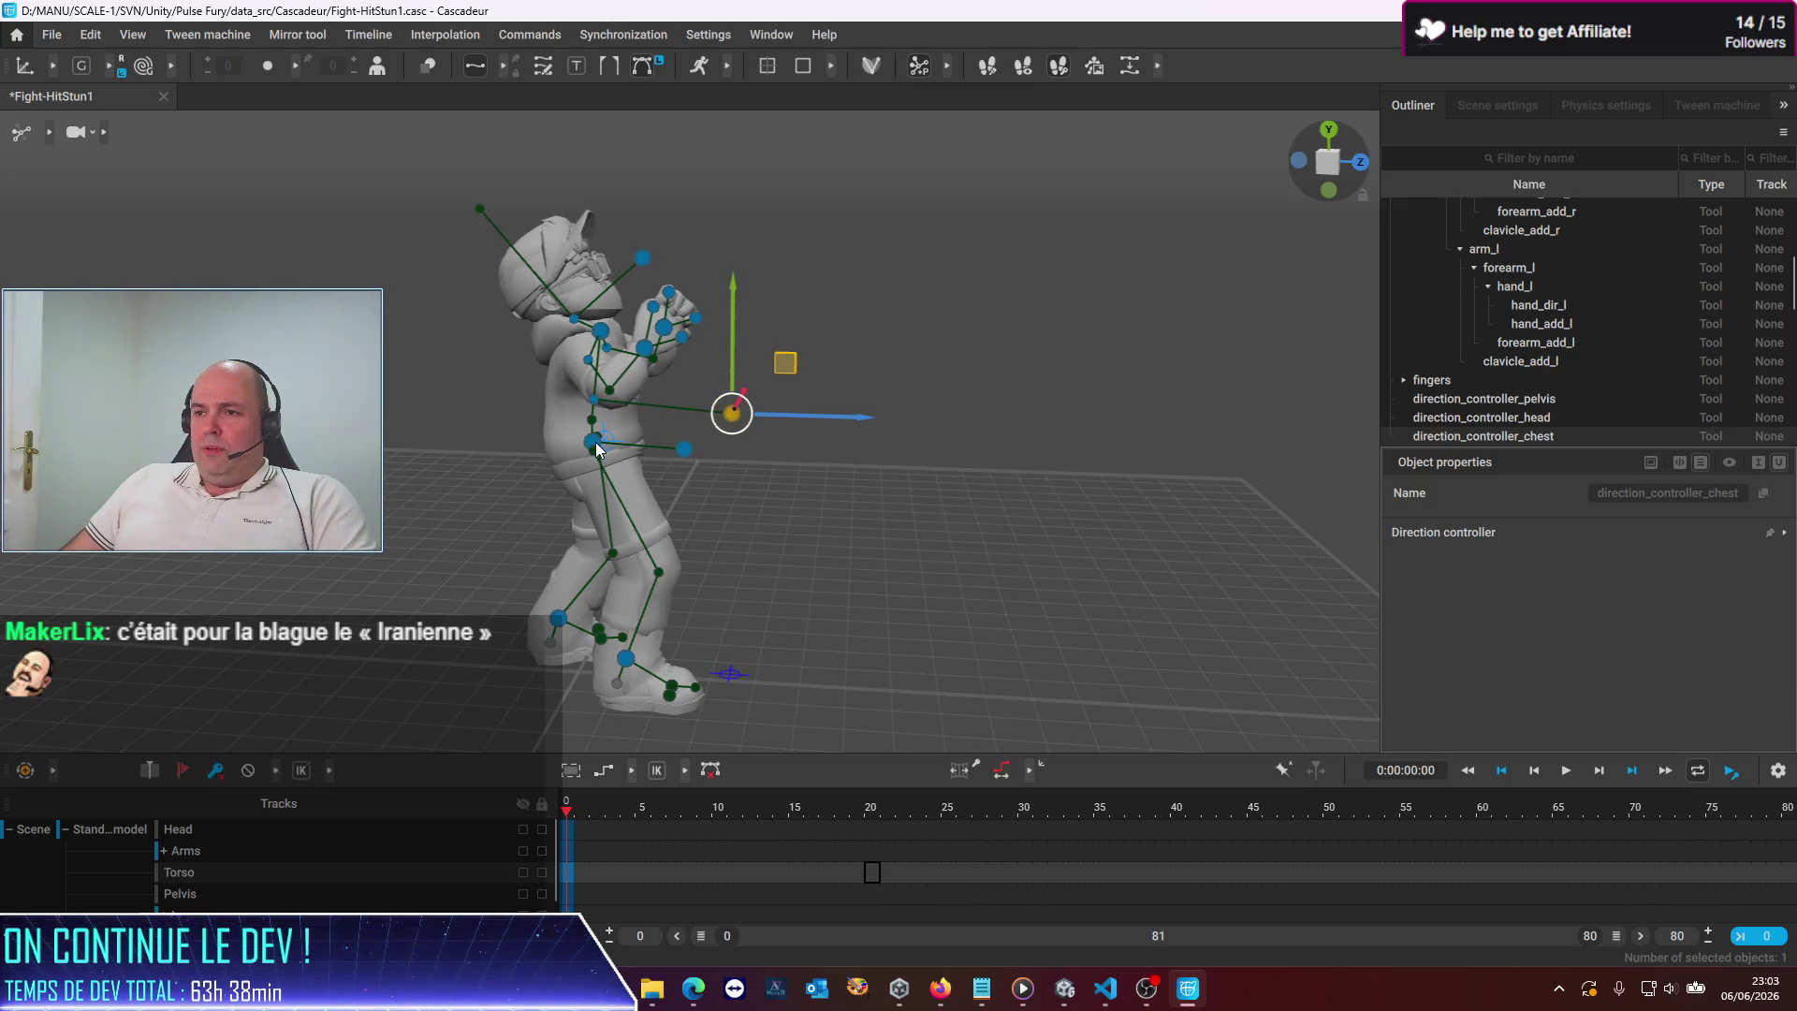
click(684, 450)
mouse_move(686, 446)
mouse_down()
mouse_move(705, 449)
mouse_move(620, 543)
mouse_move(463, 462)
mouse_move(337, 430)
mouse_move(468, 422)
mouse_up()
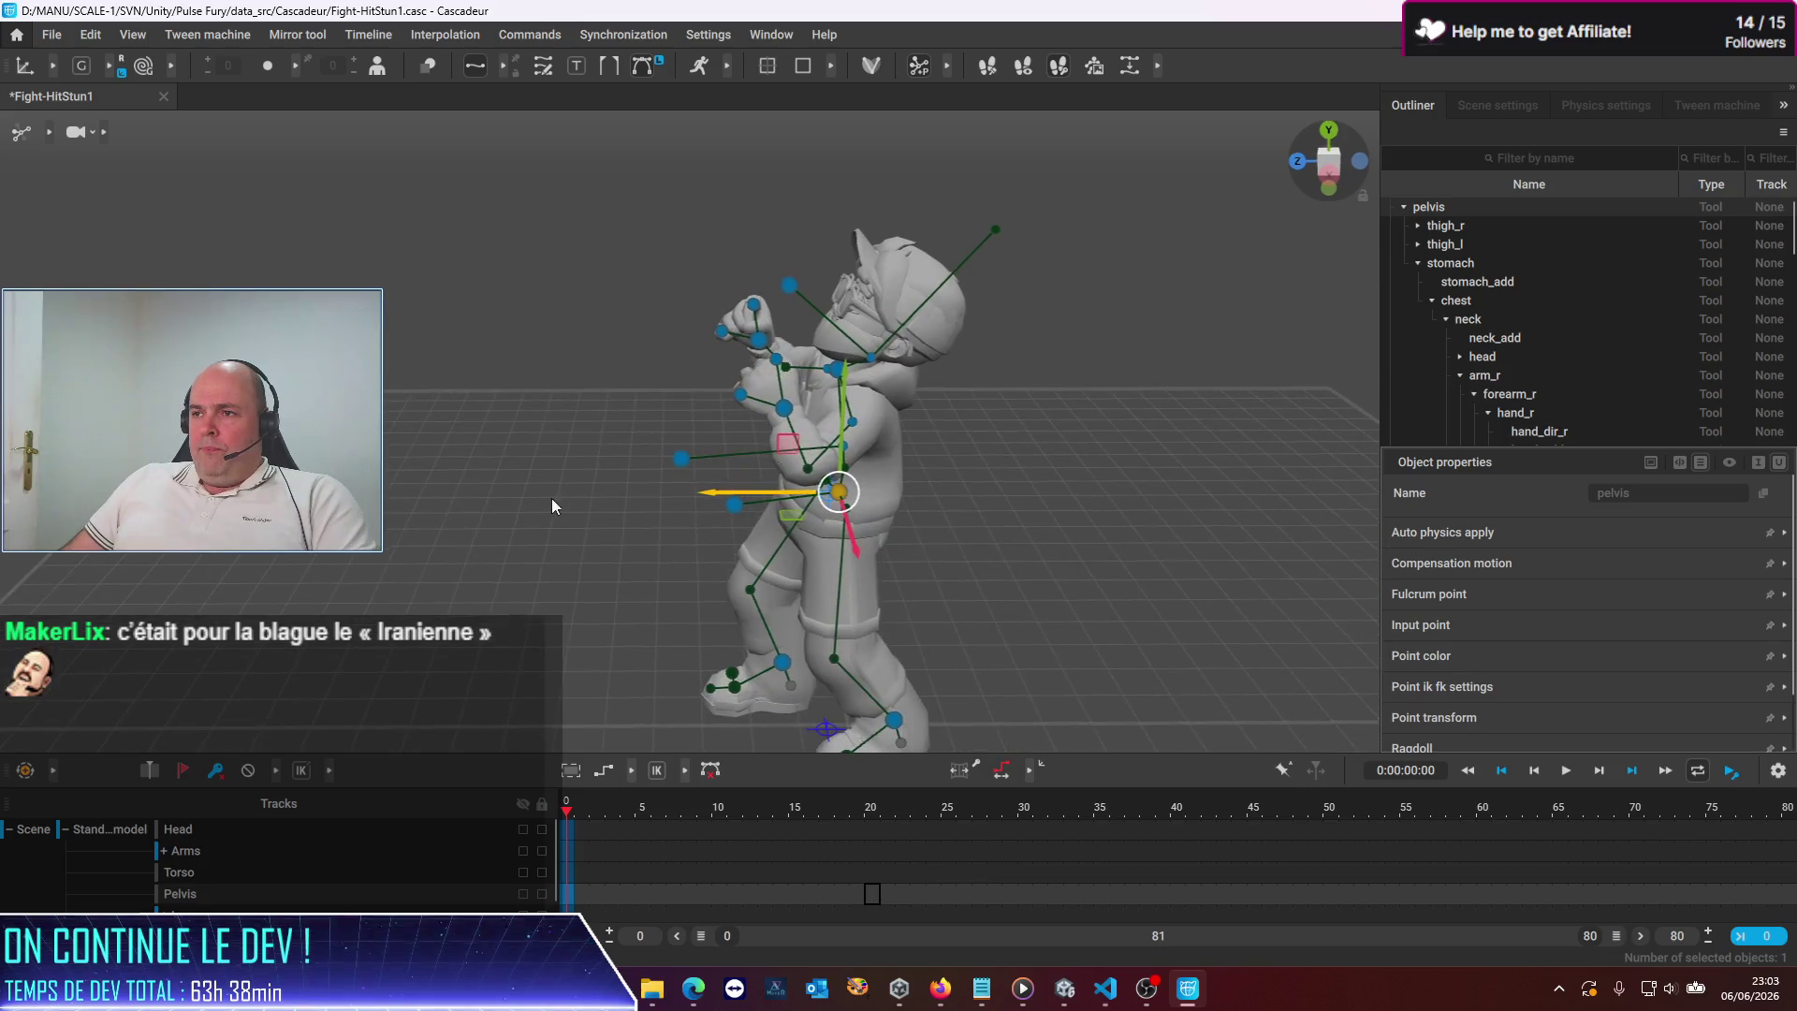
click(826, 376)
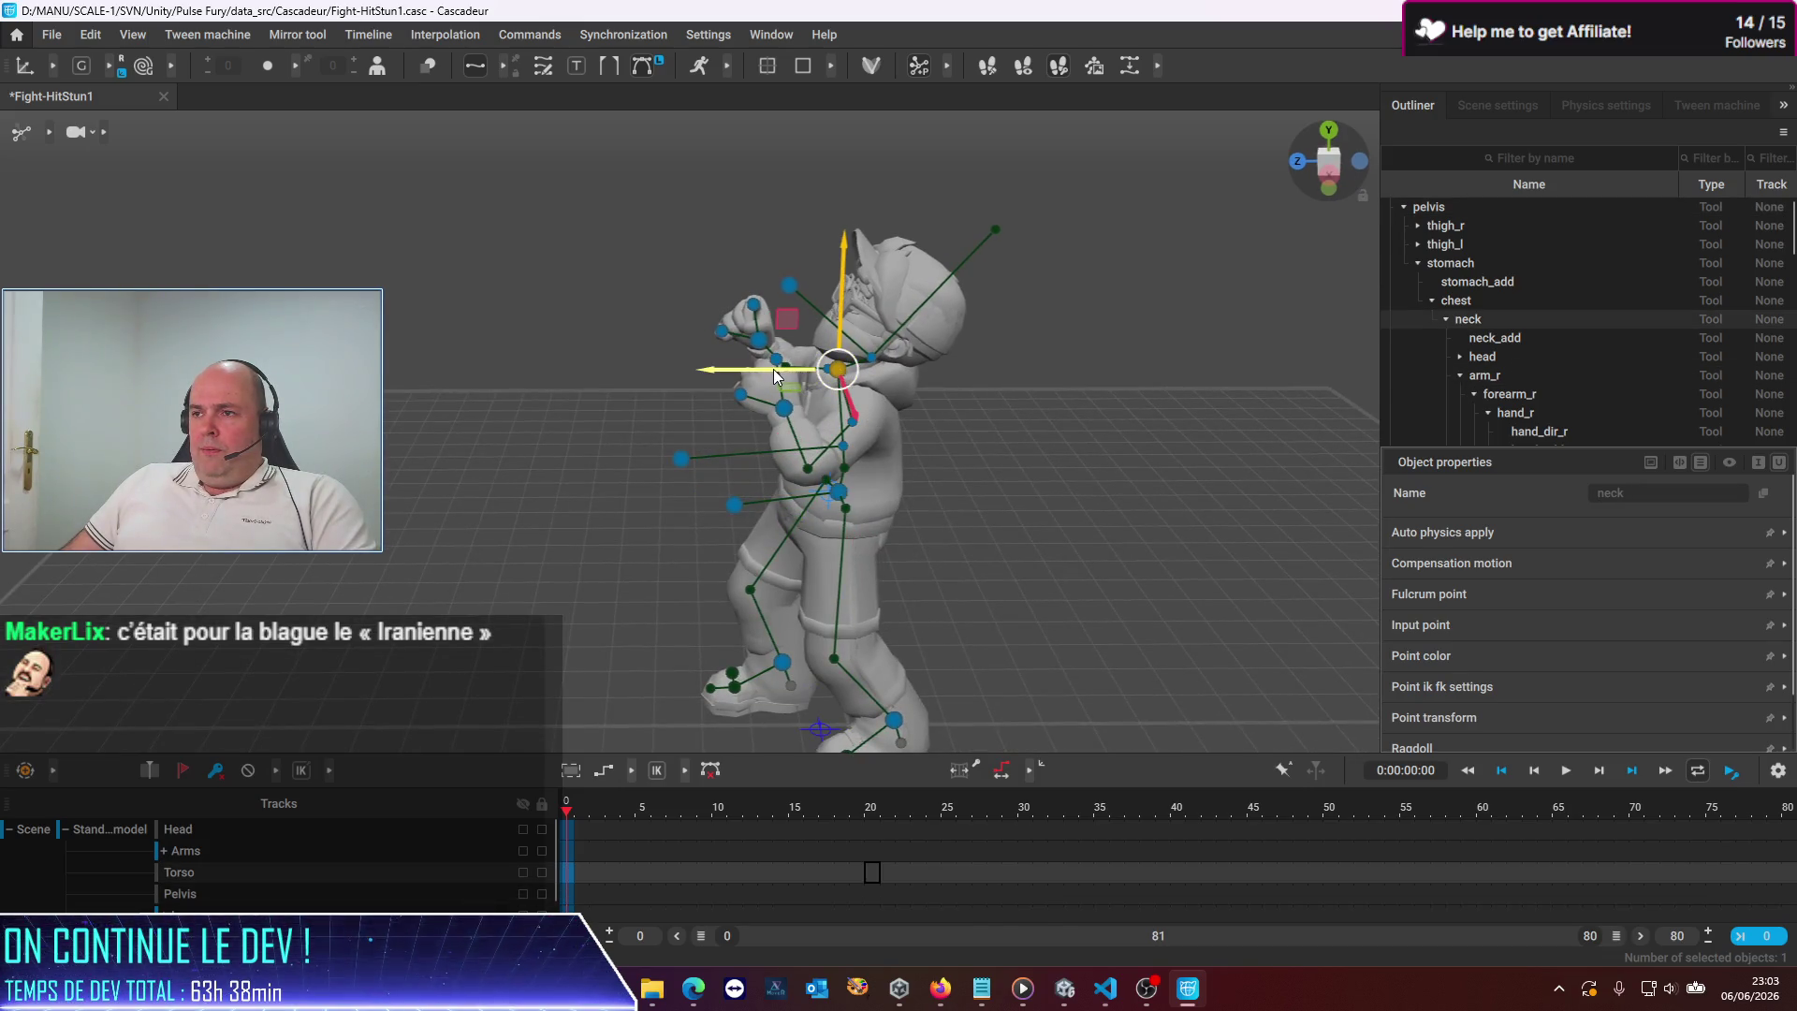
drag(775, 377, 784, 376)
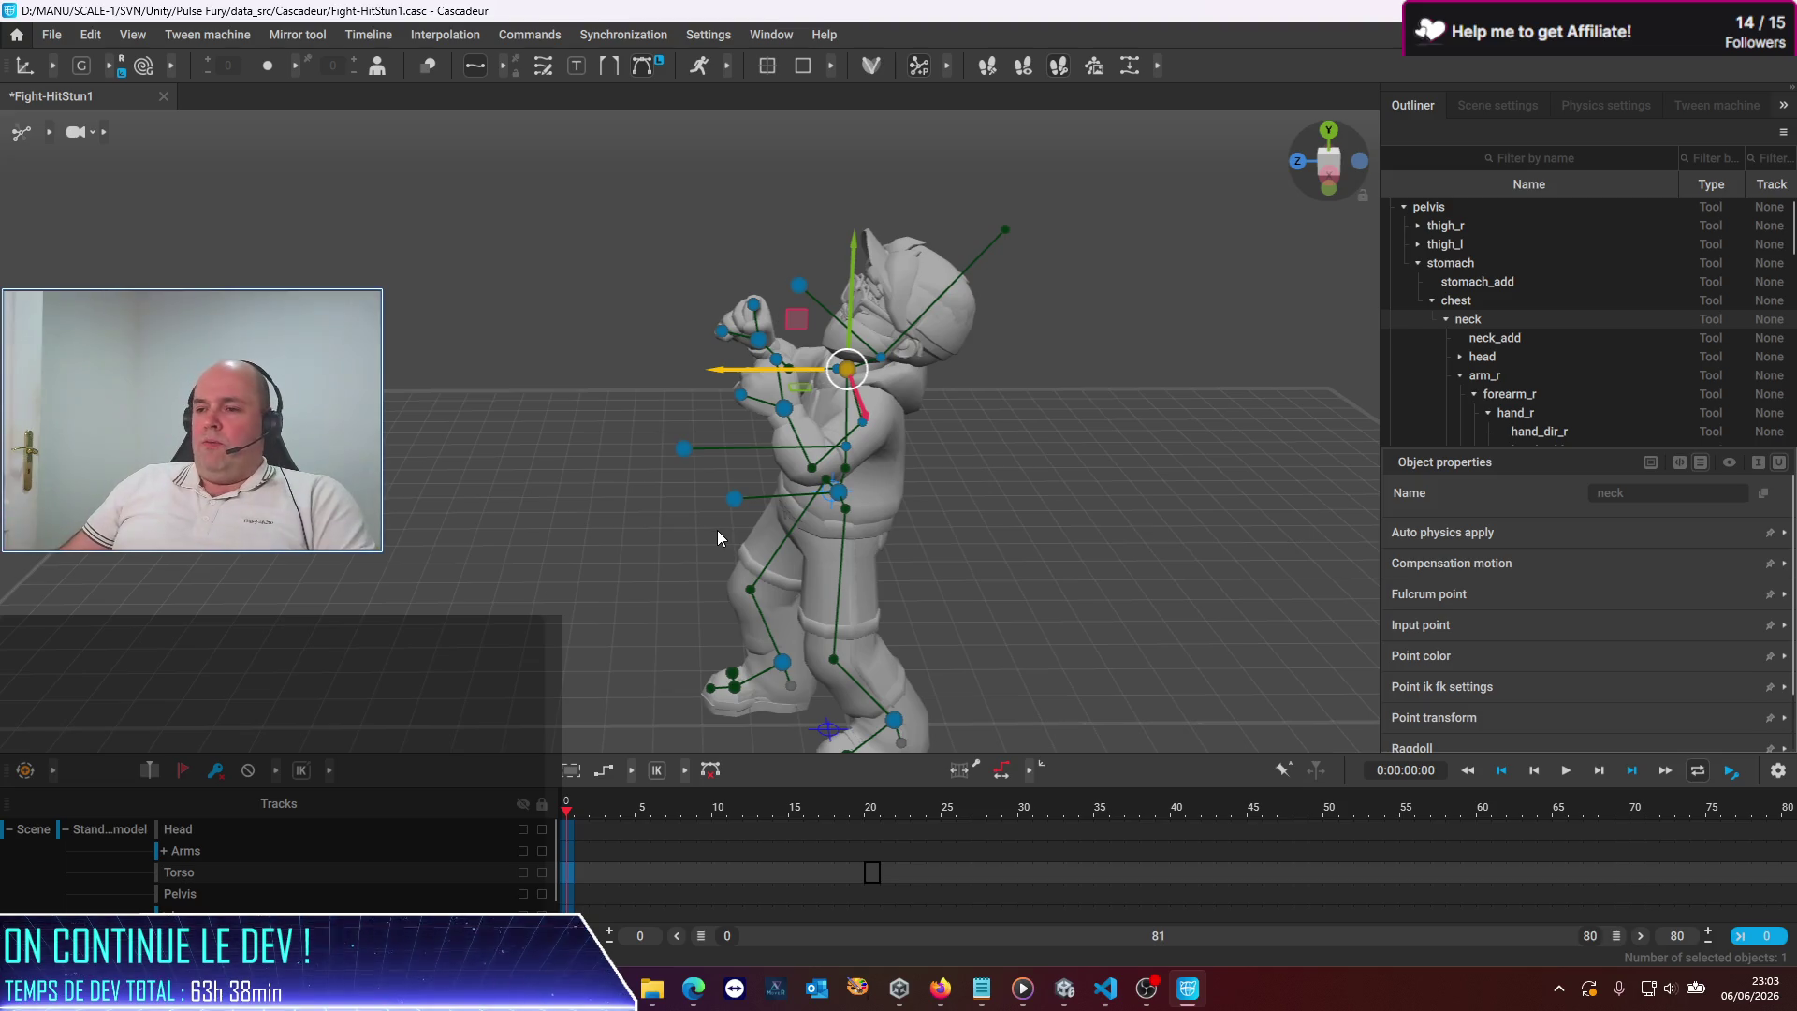
click(712, 874)
Make the timeline panel taller so the Legs and Fingers tracks show
scroll(715, 862, down, 3)
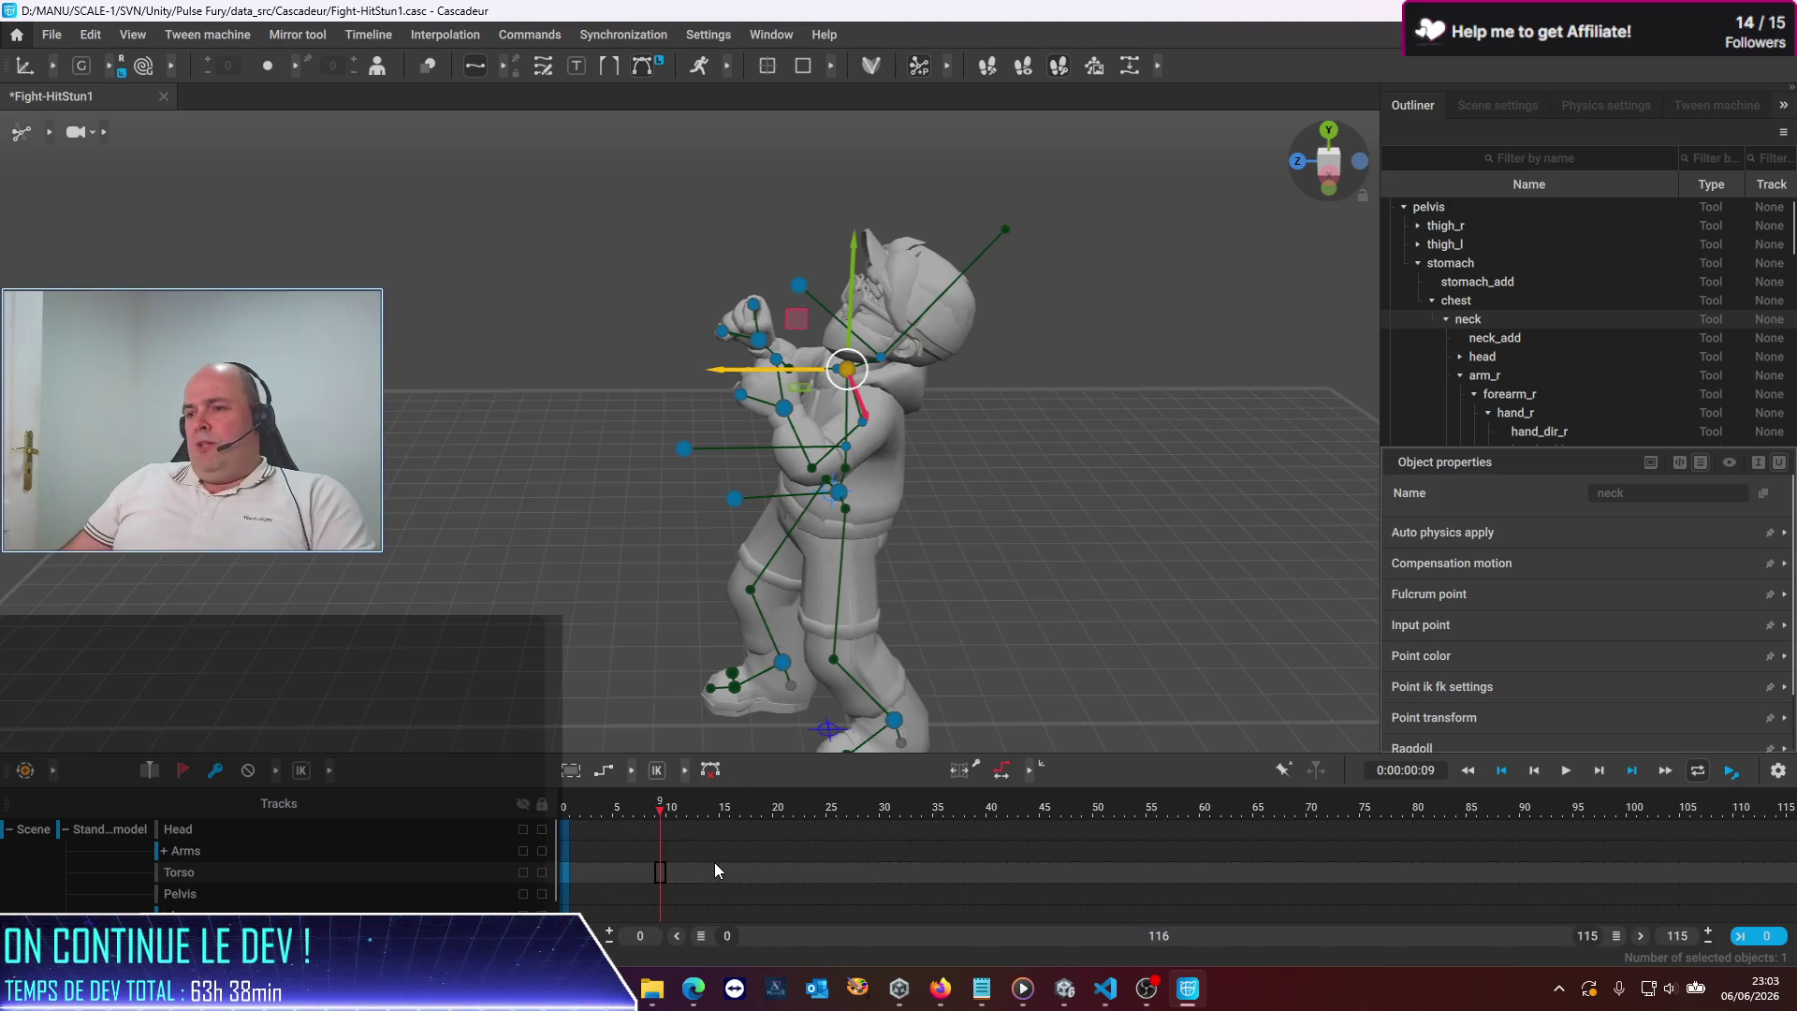
scroll(715, 863, up, 2)
click(614, 812)
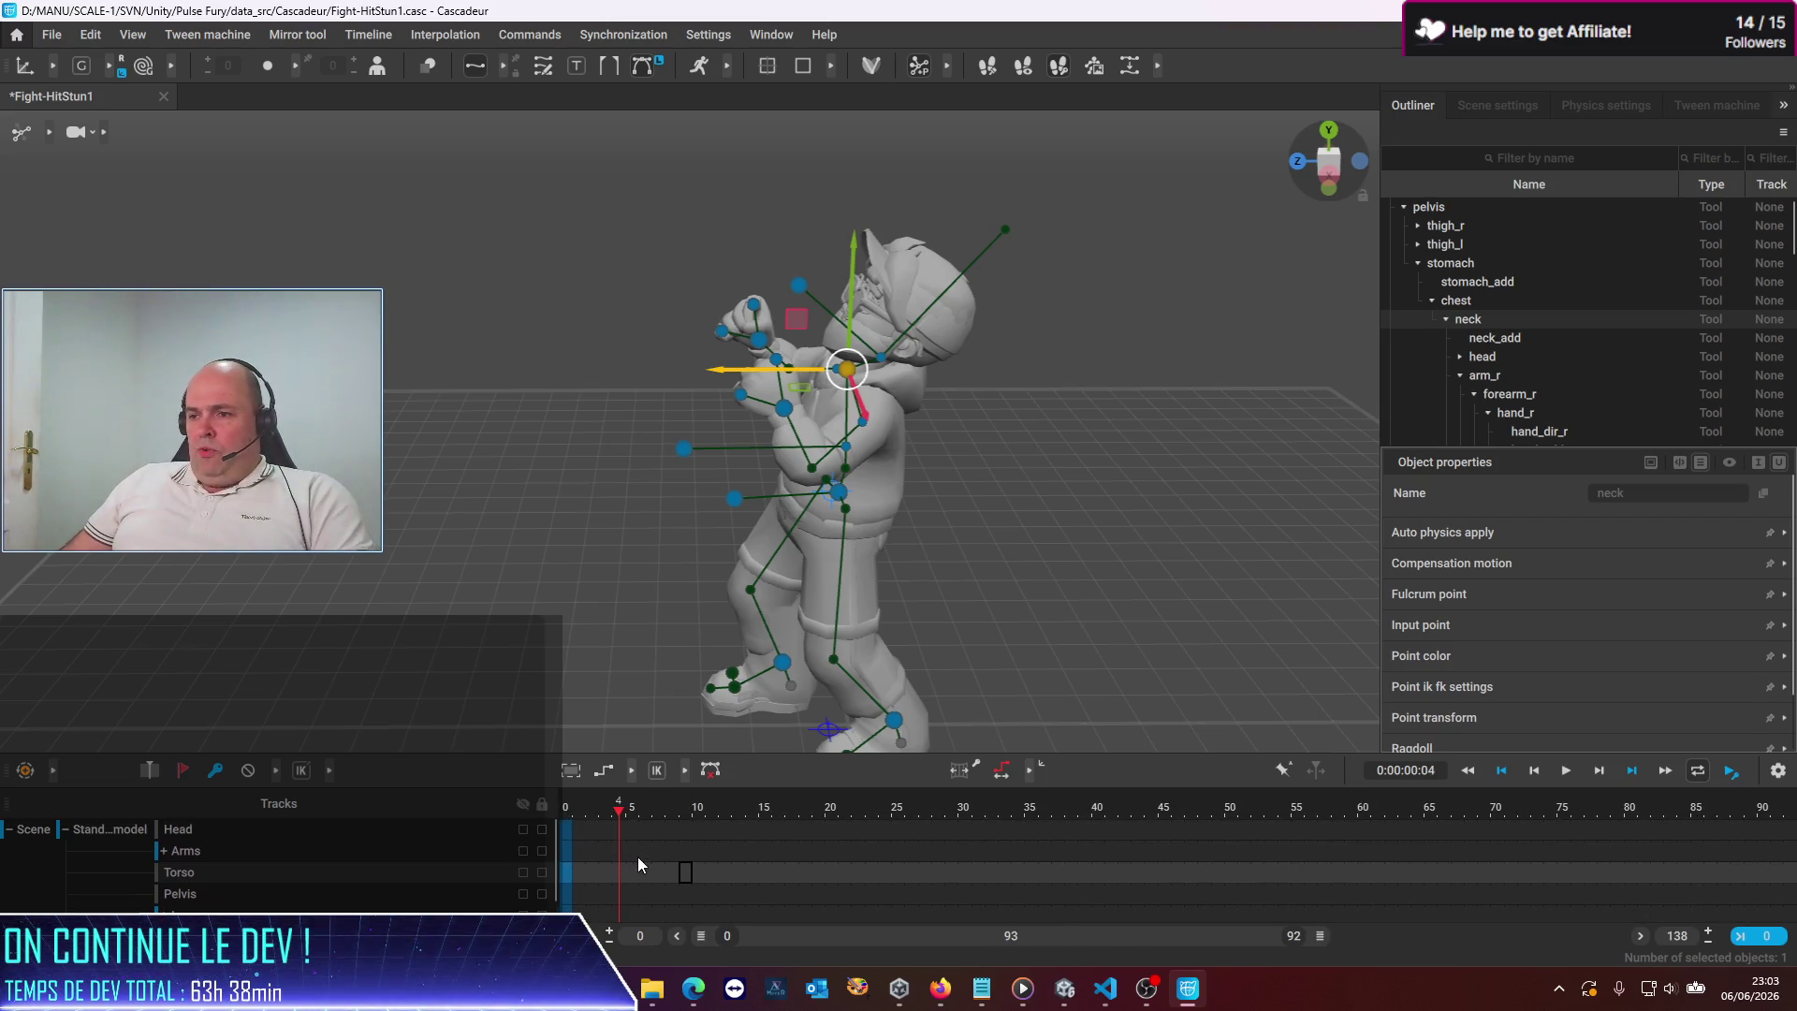
drag(744, 753, 744, 659)
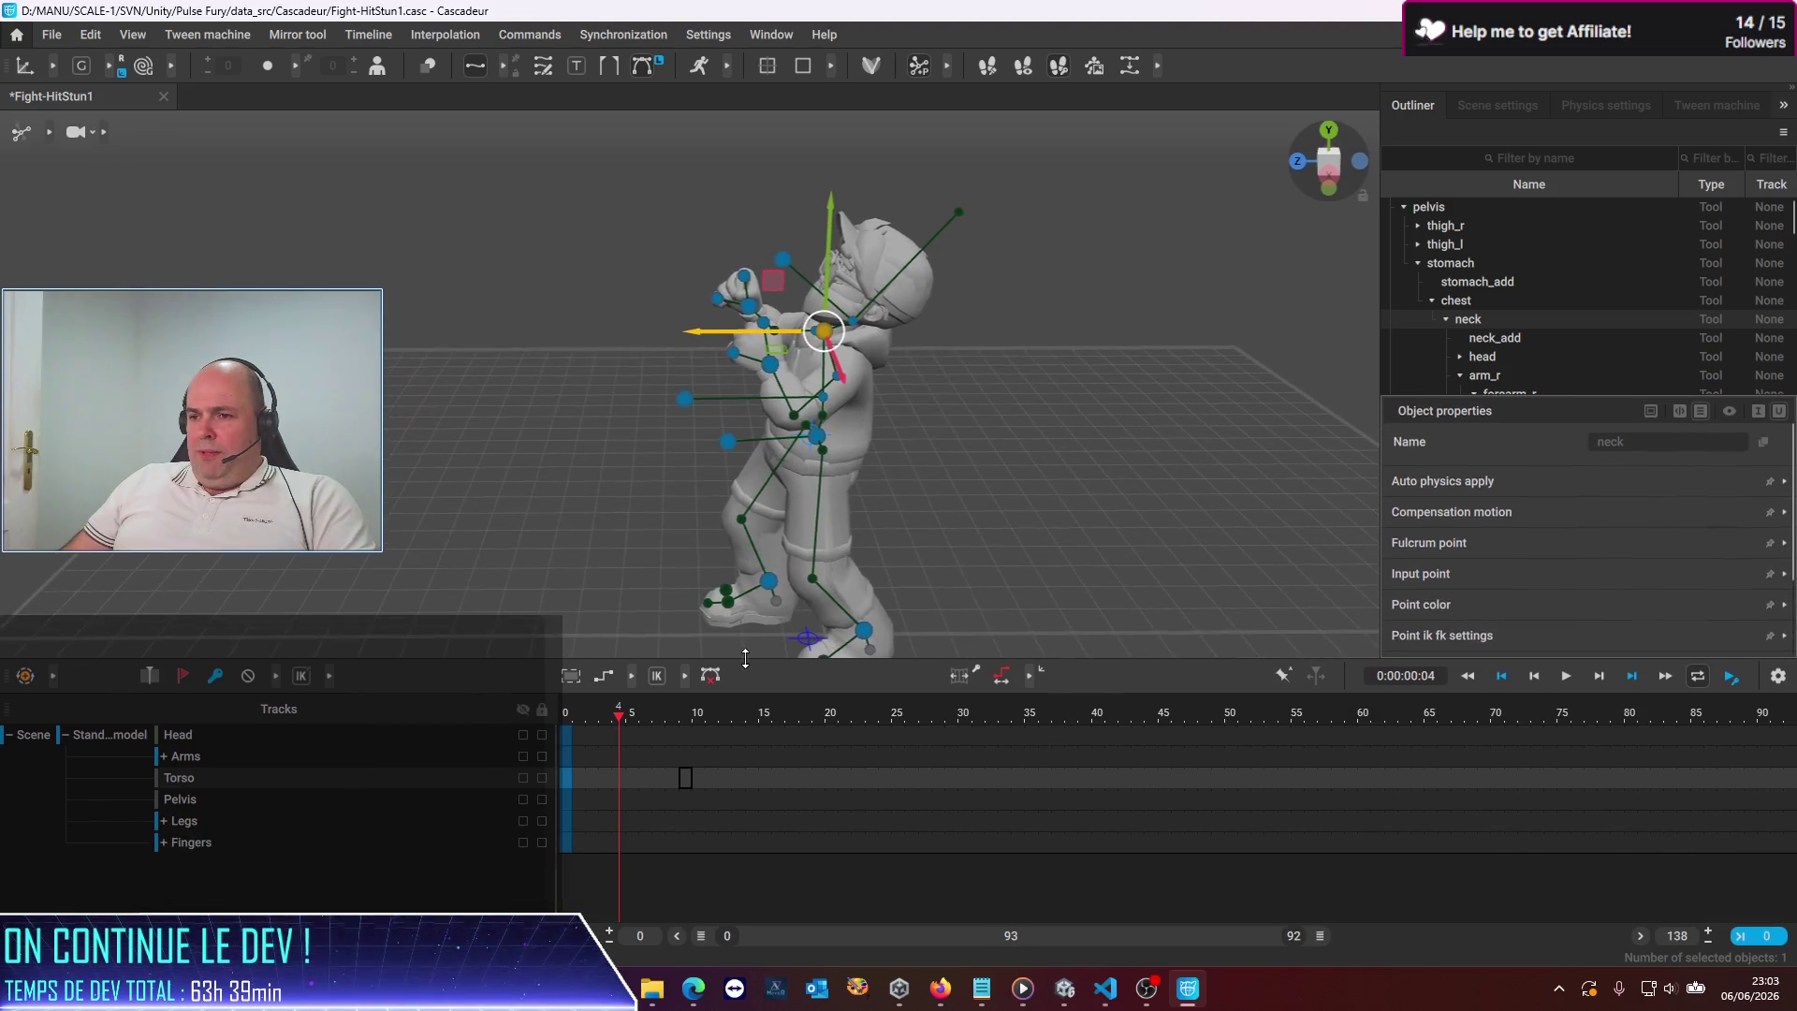
click(602, 717)
Select all rig points, check their context actions, and scrub between frames 0 and 10
key(ctrl+a)
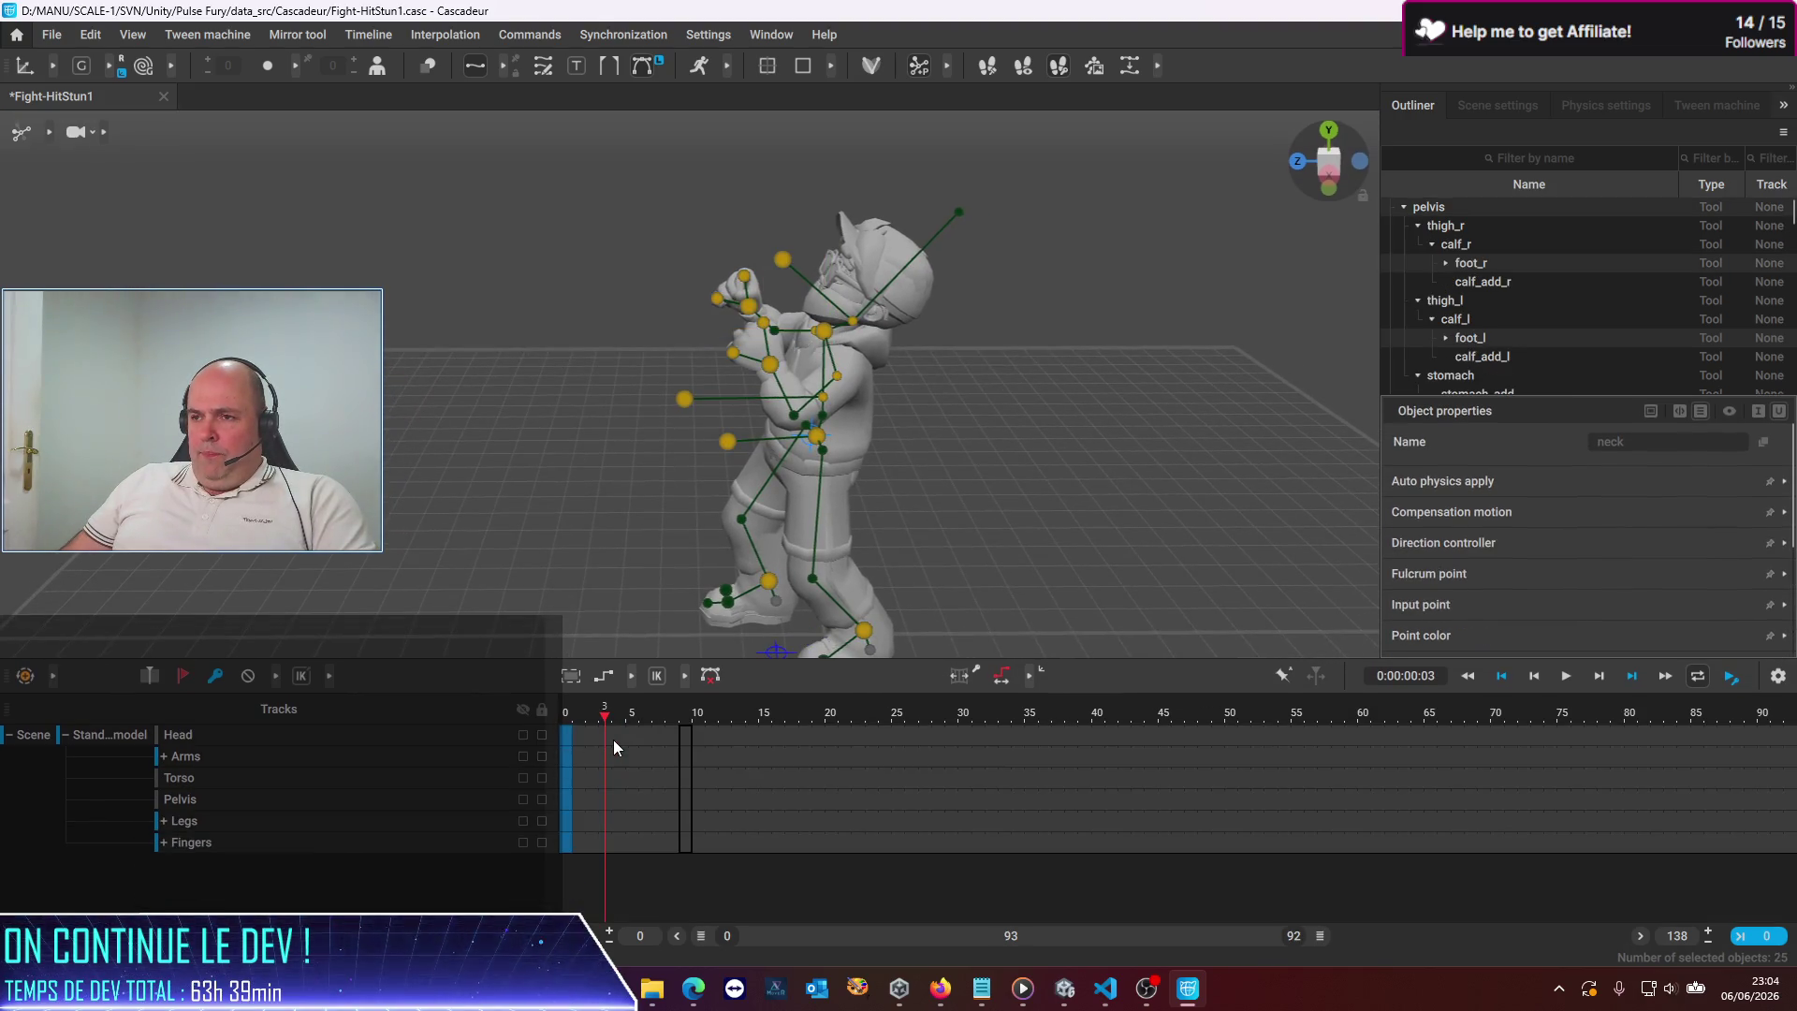
click(571, 713)
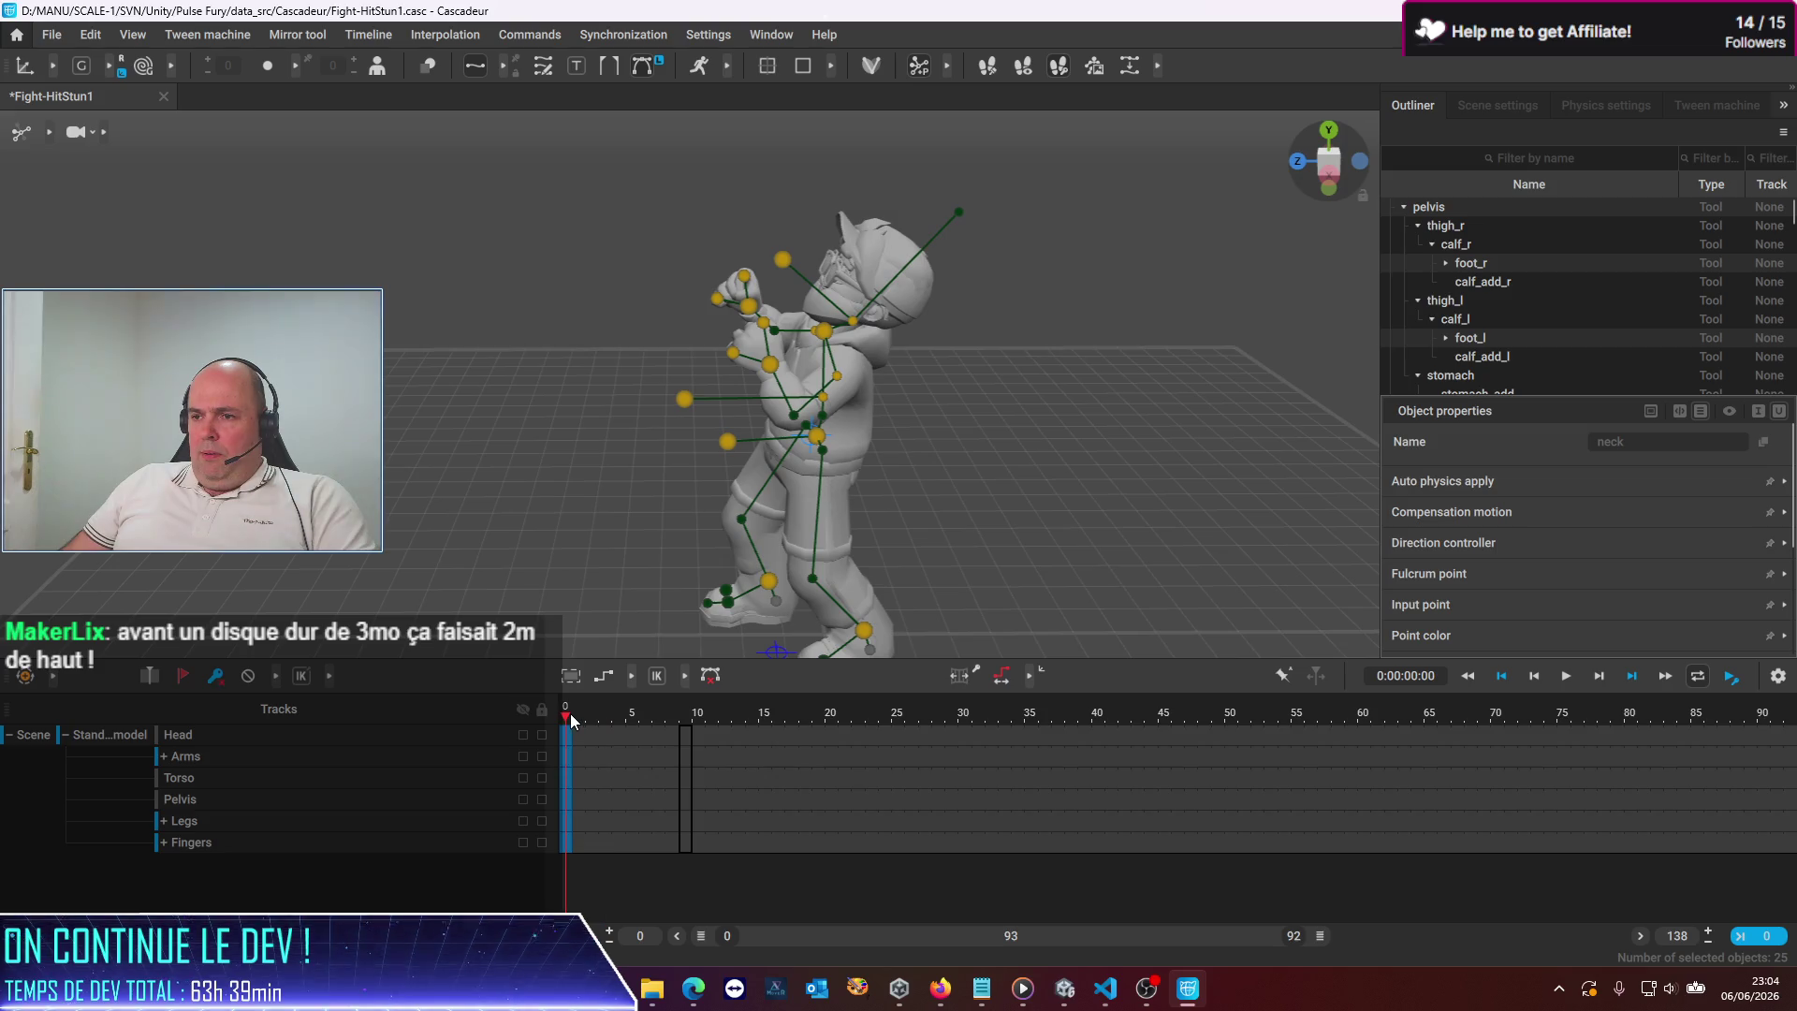
key(Escape)
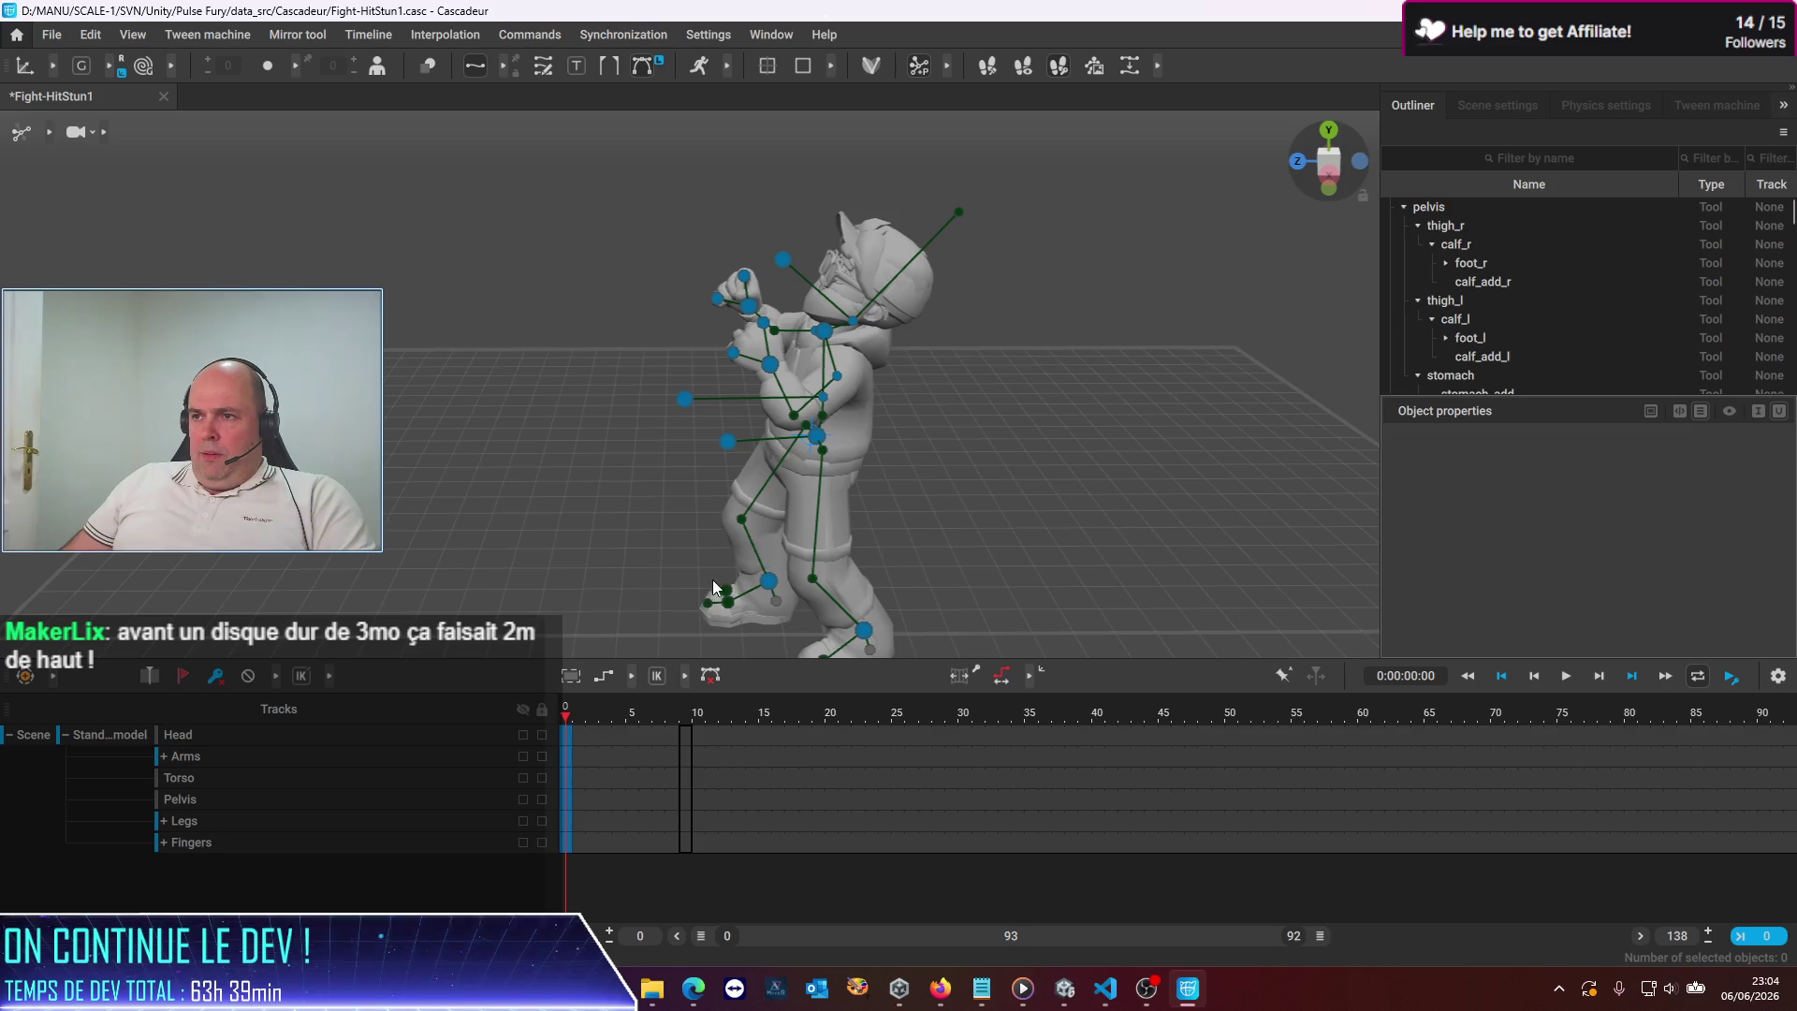
key(ctrl+a)
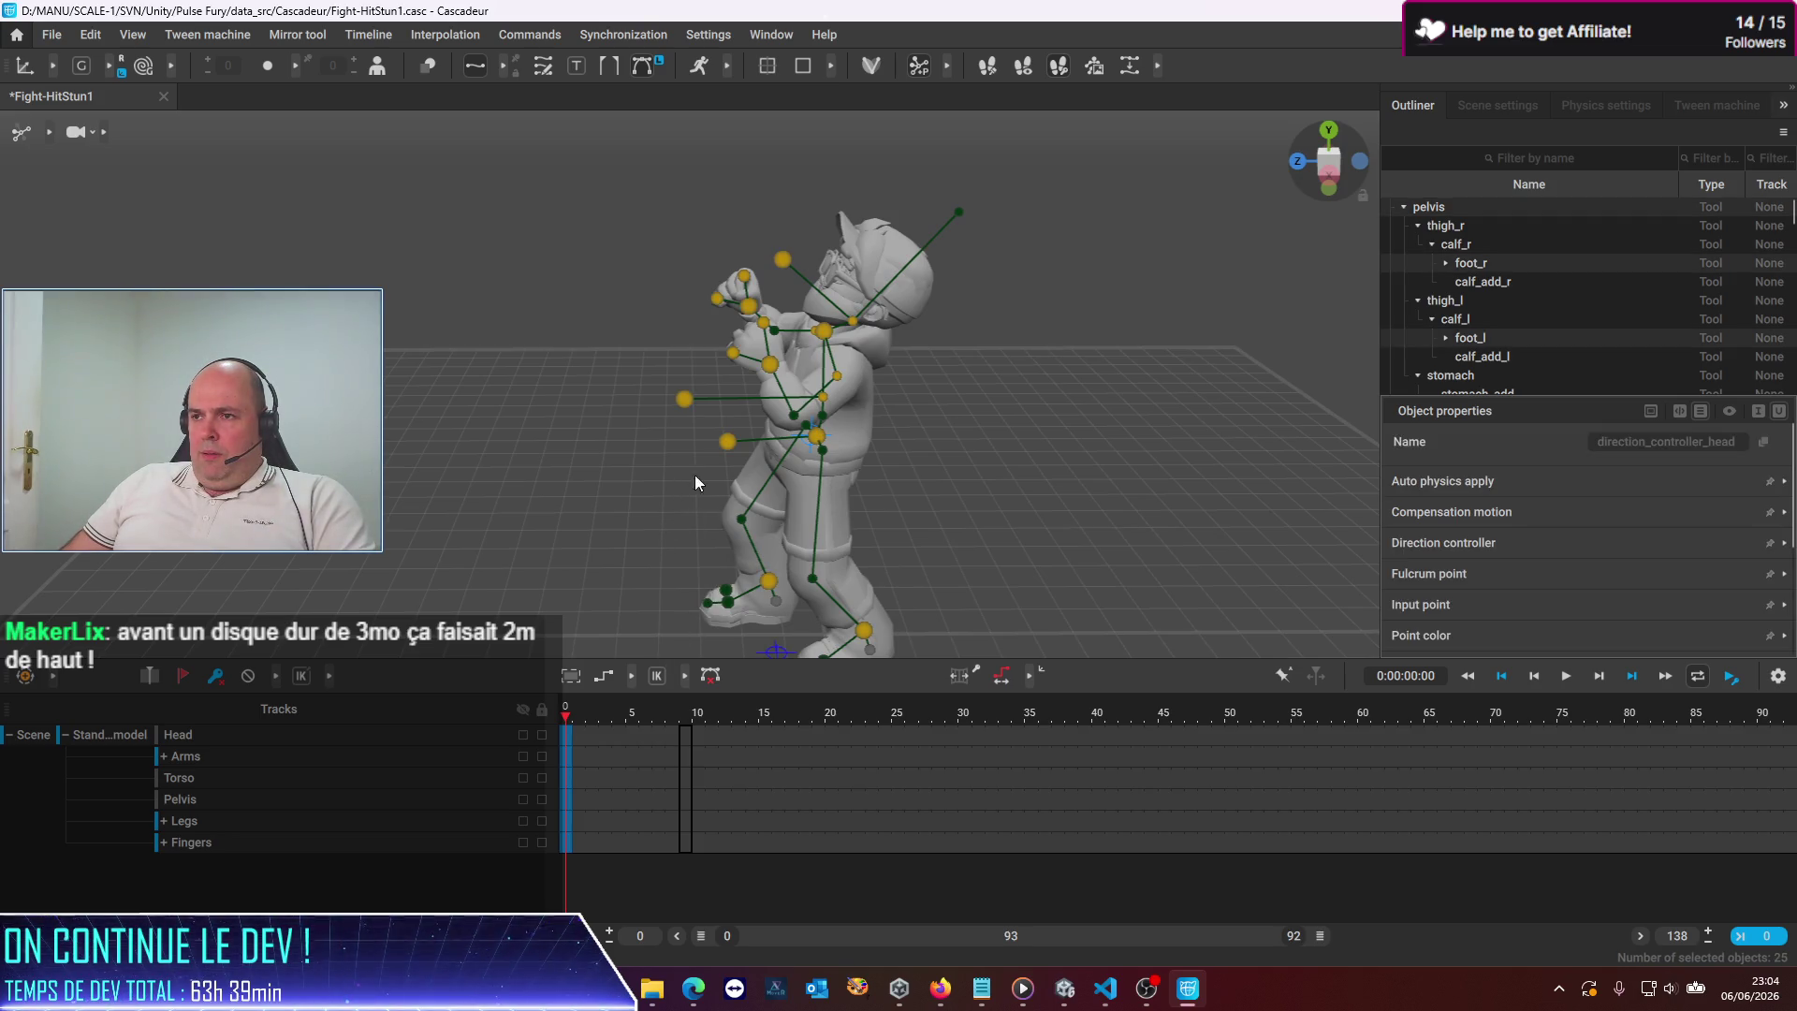
right_click(722, 442)
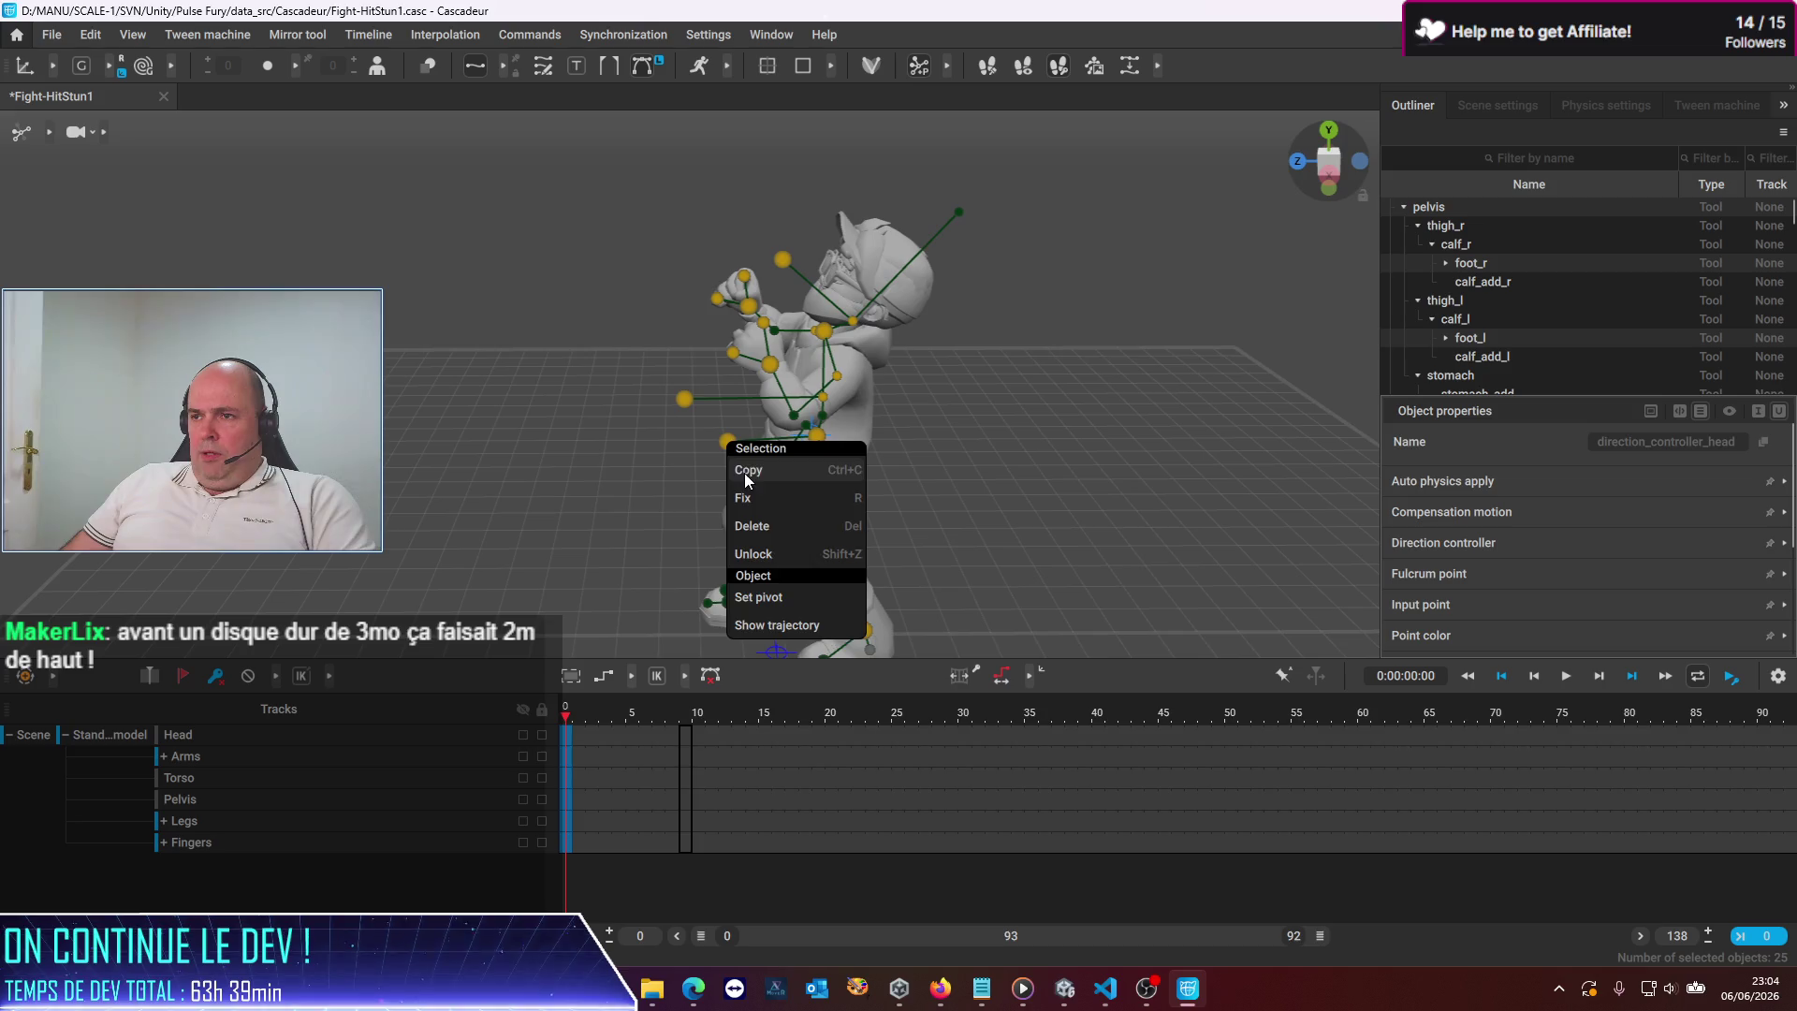
key(Escape)
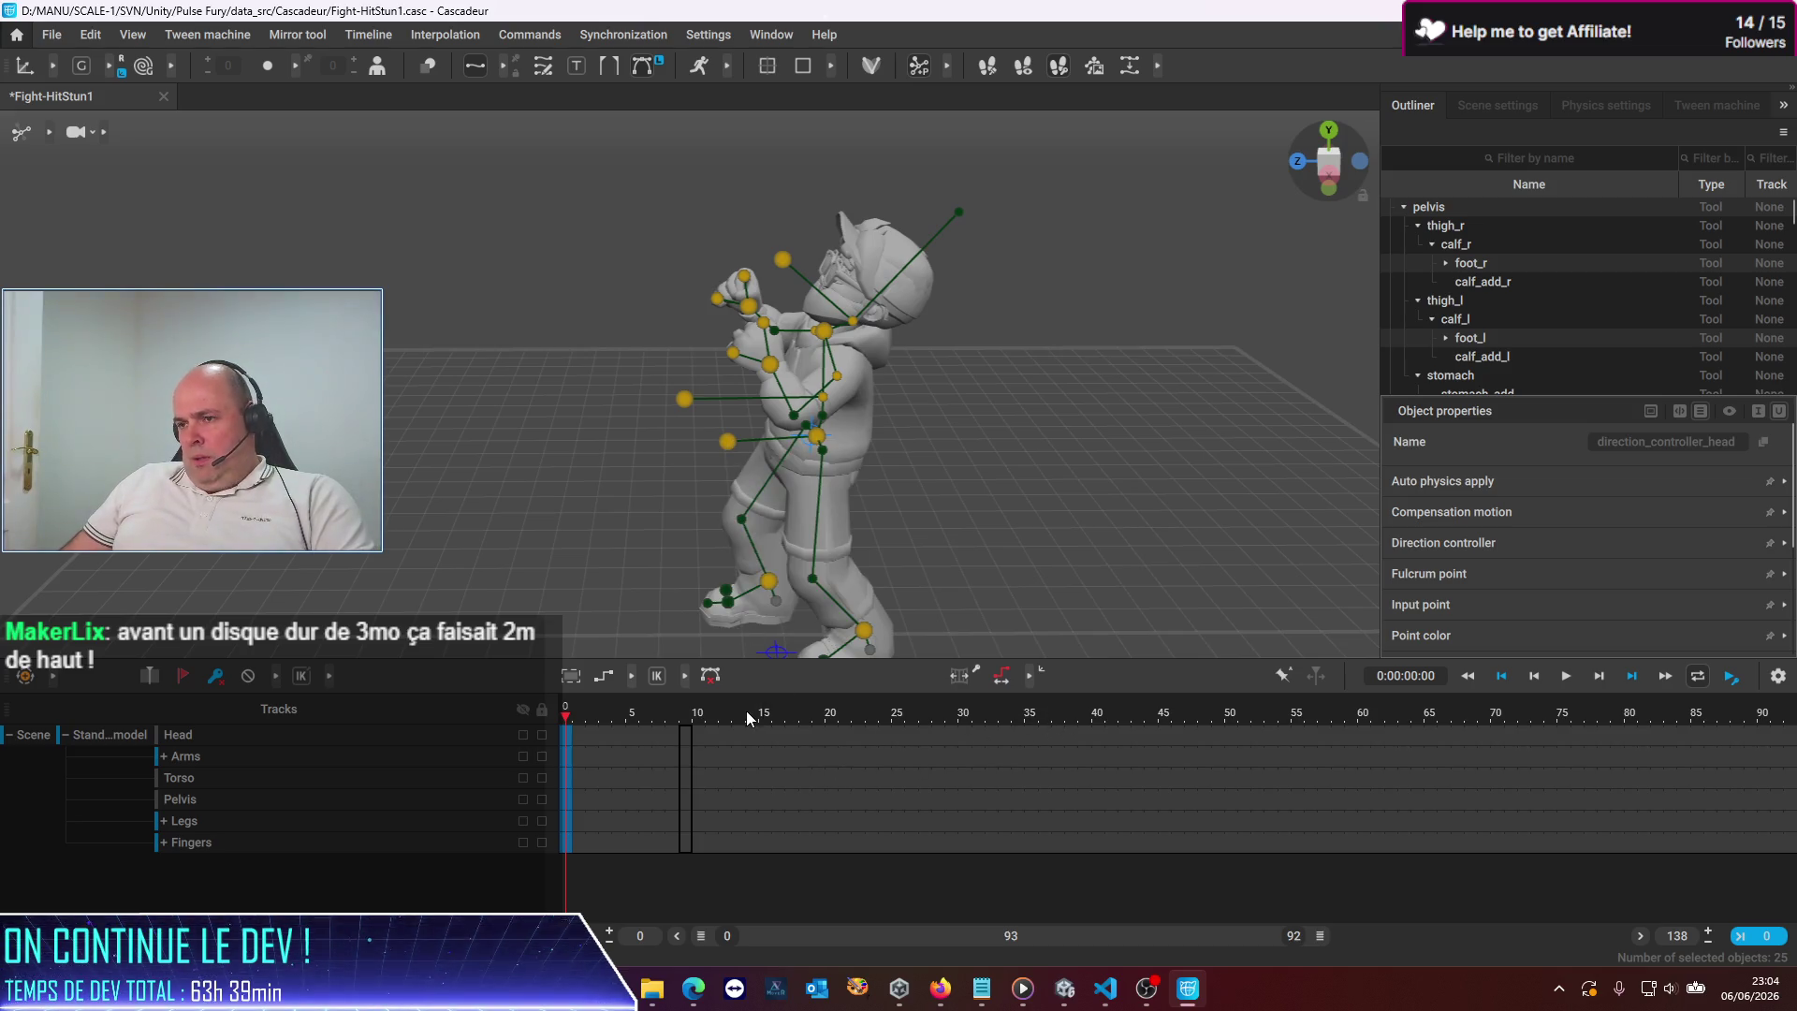
click(699, 715)
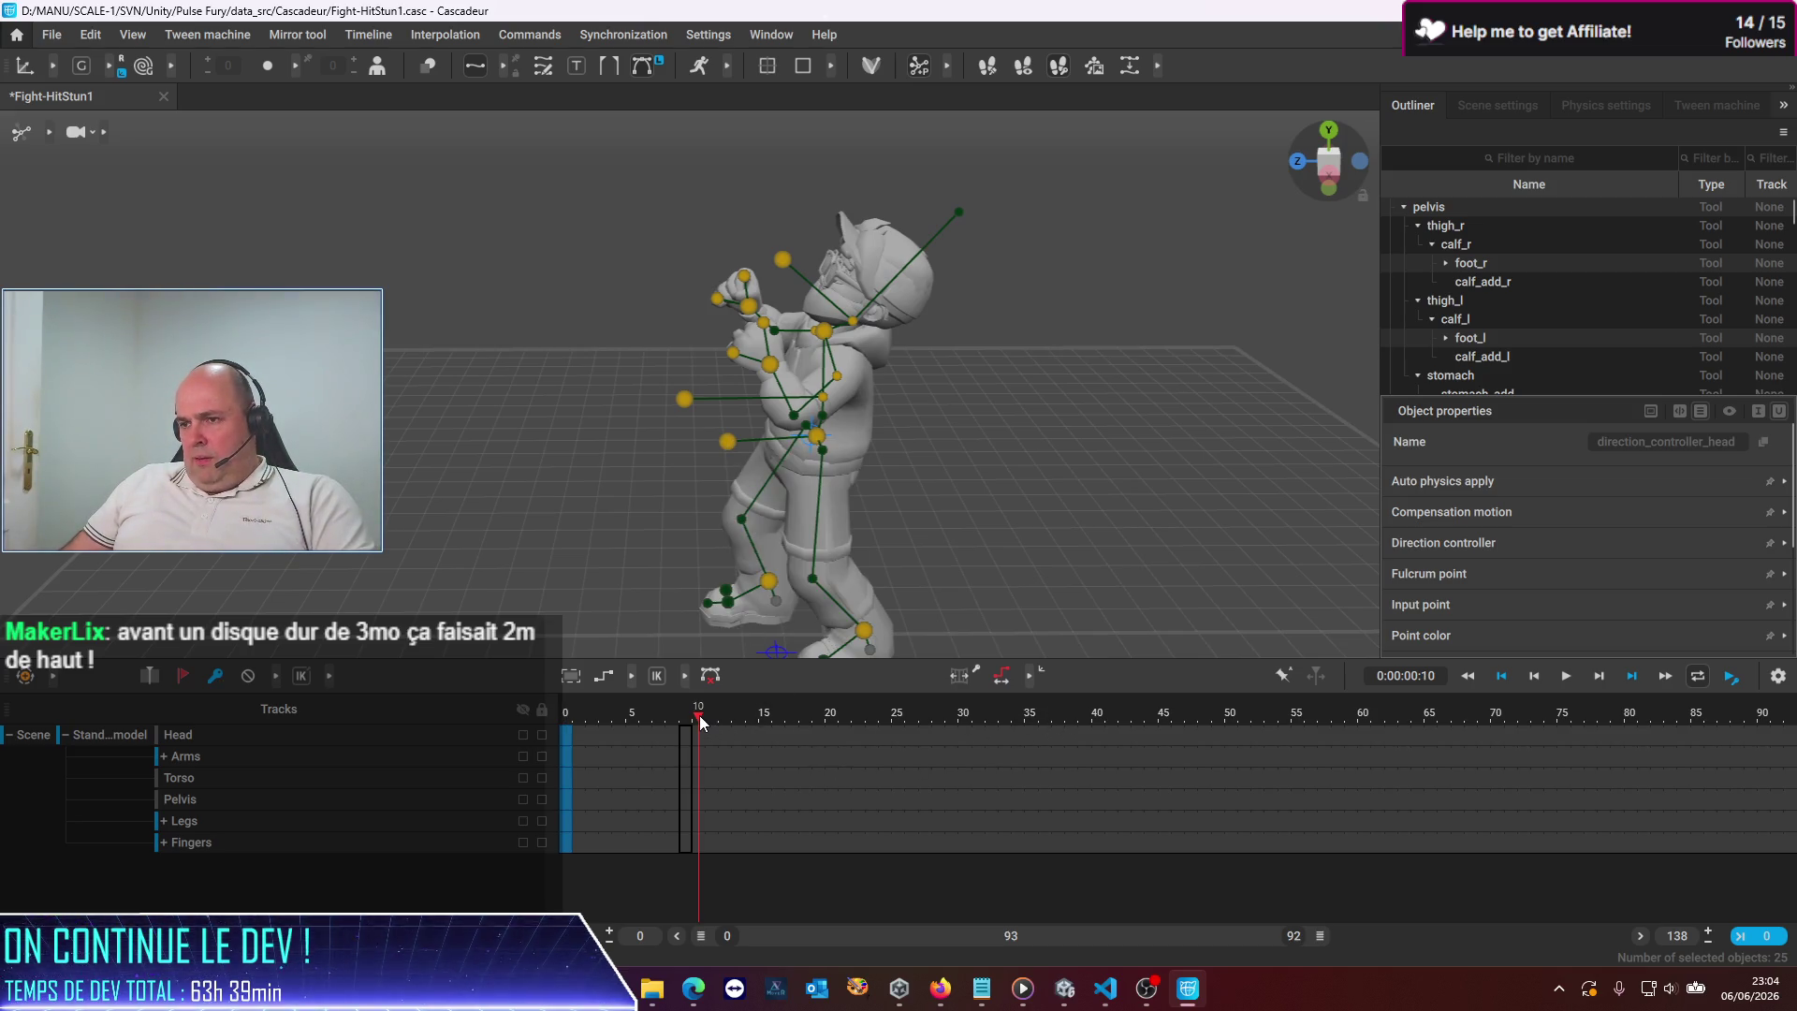
key(Home)
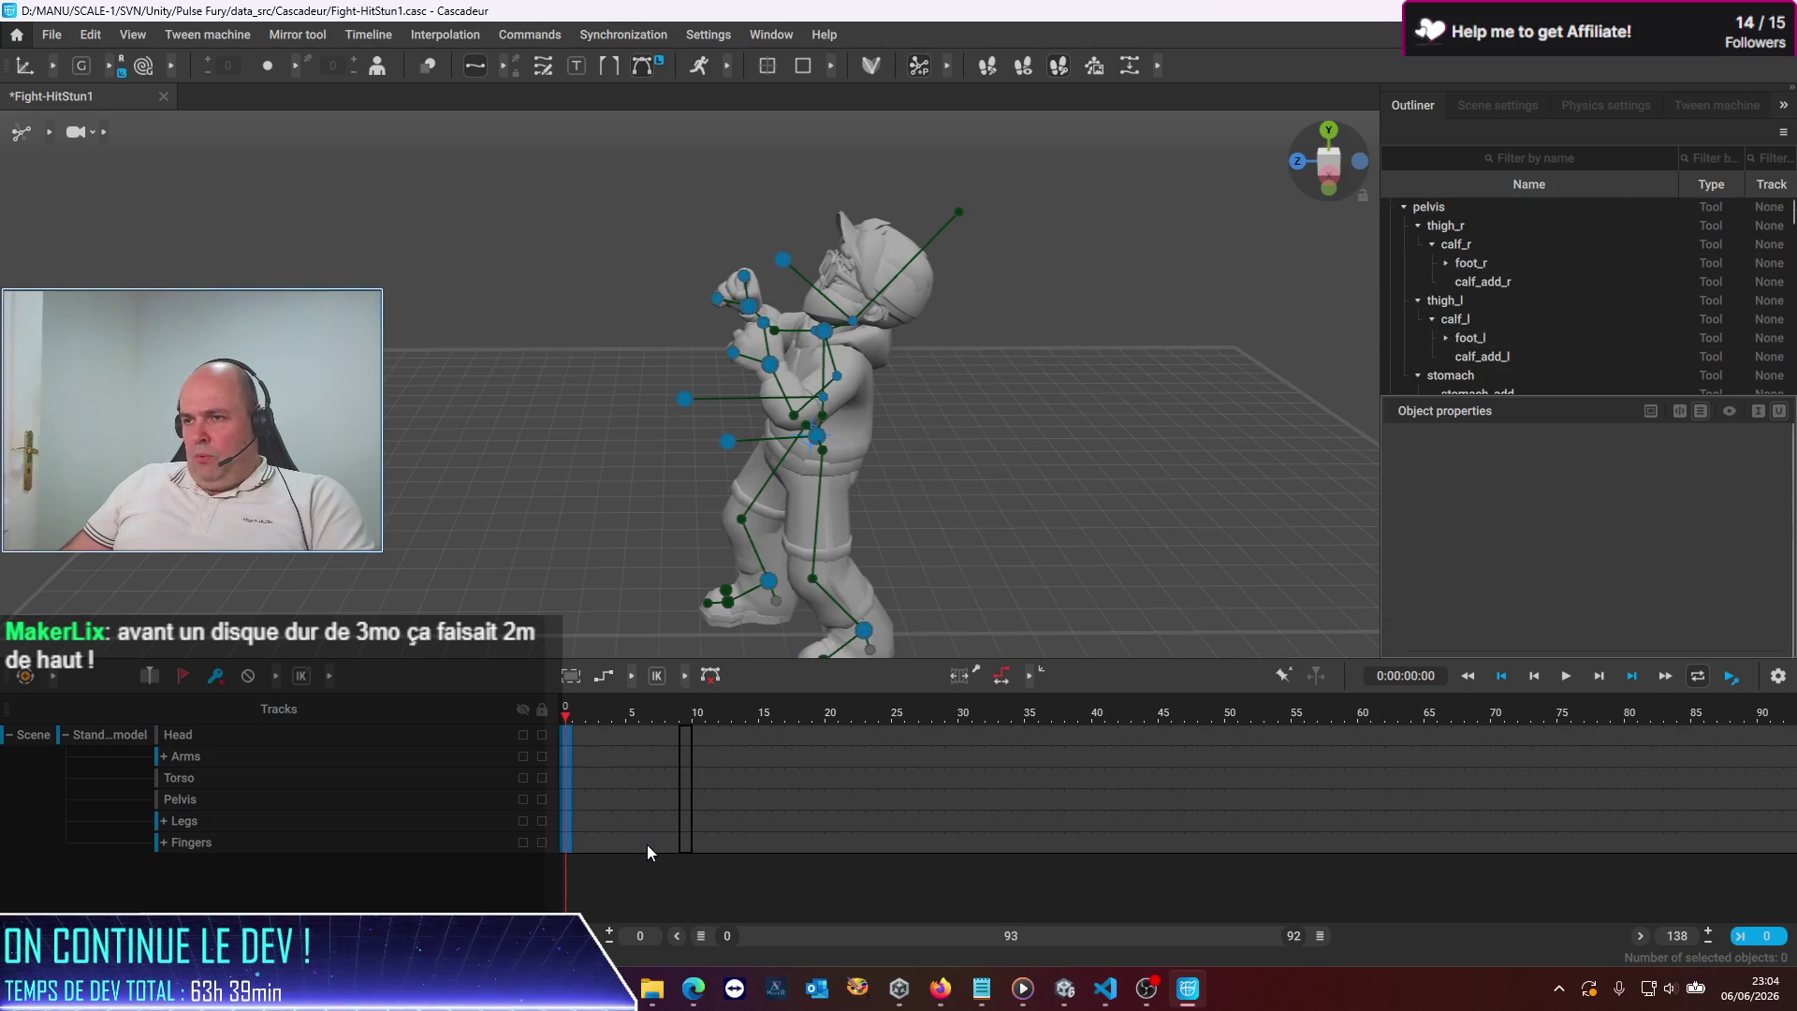
click(646, 840)
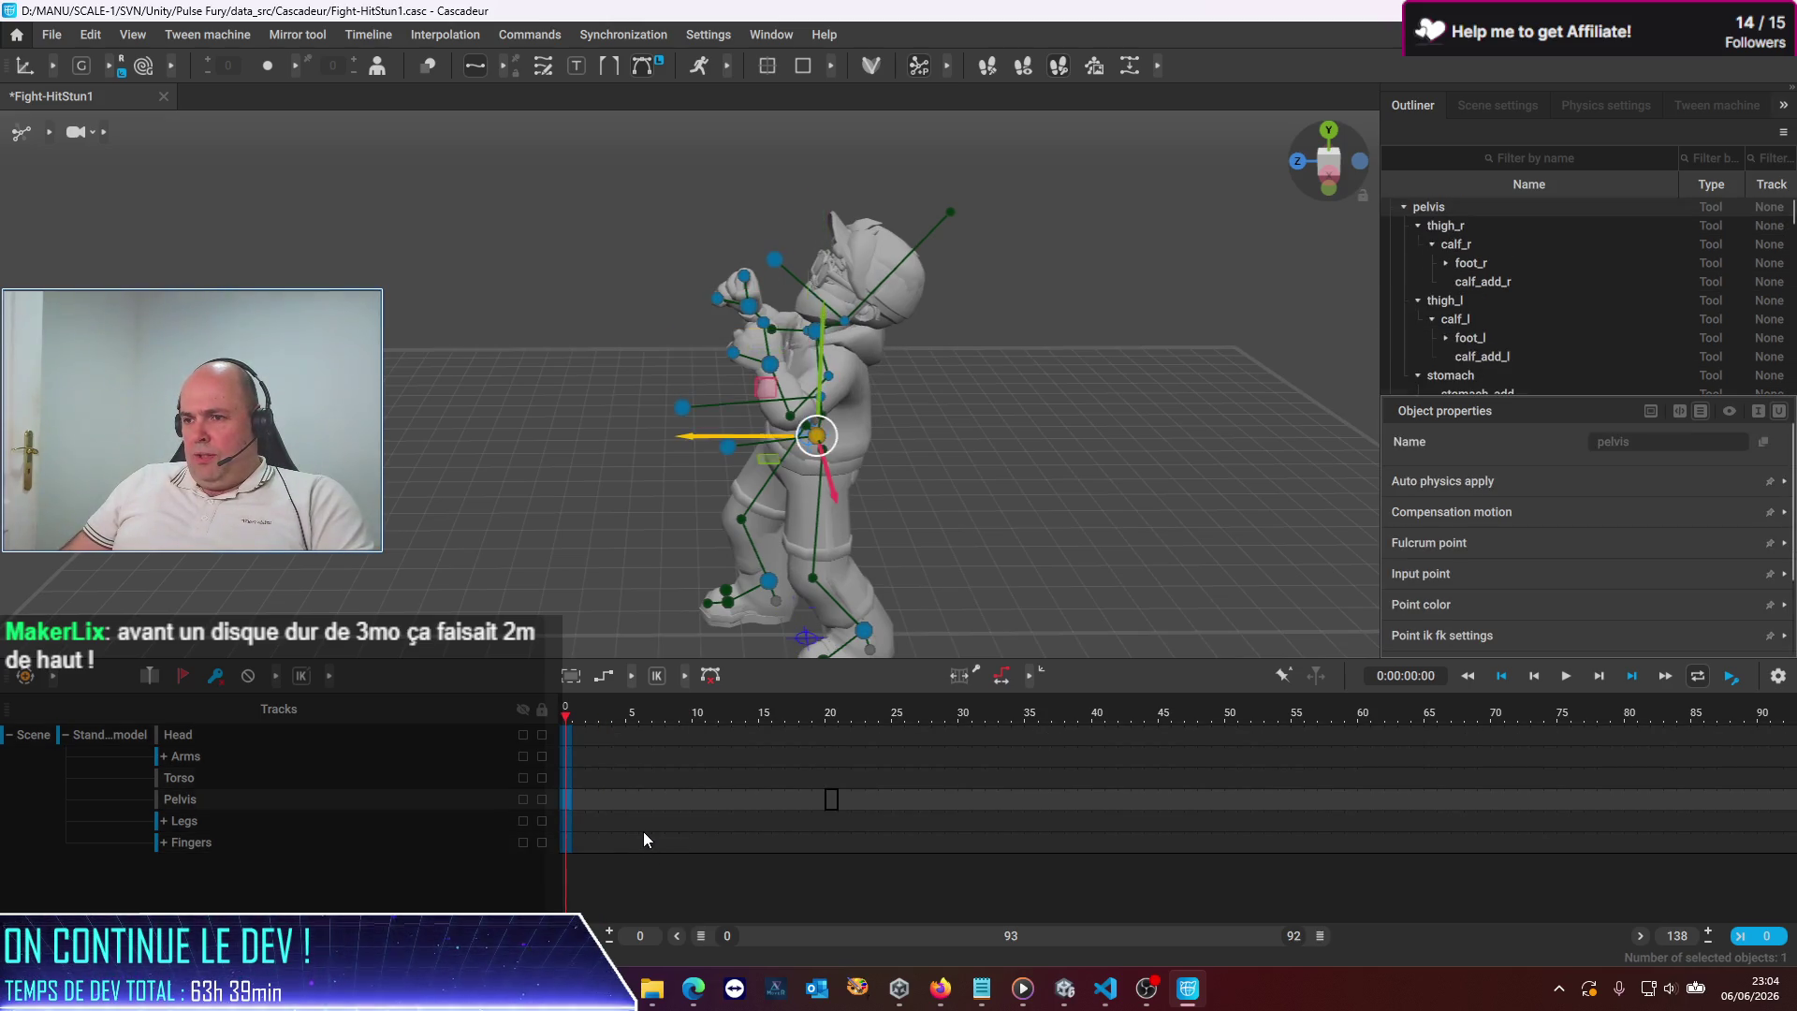
Cycle through the pelvis, chest, head and hand controllers, then clear the selection
key(Up)
key(Up)
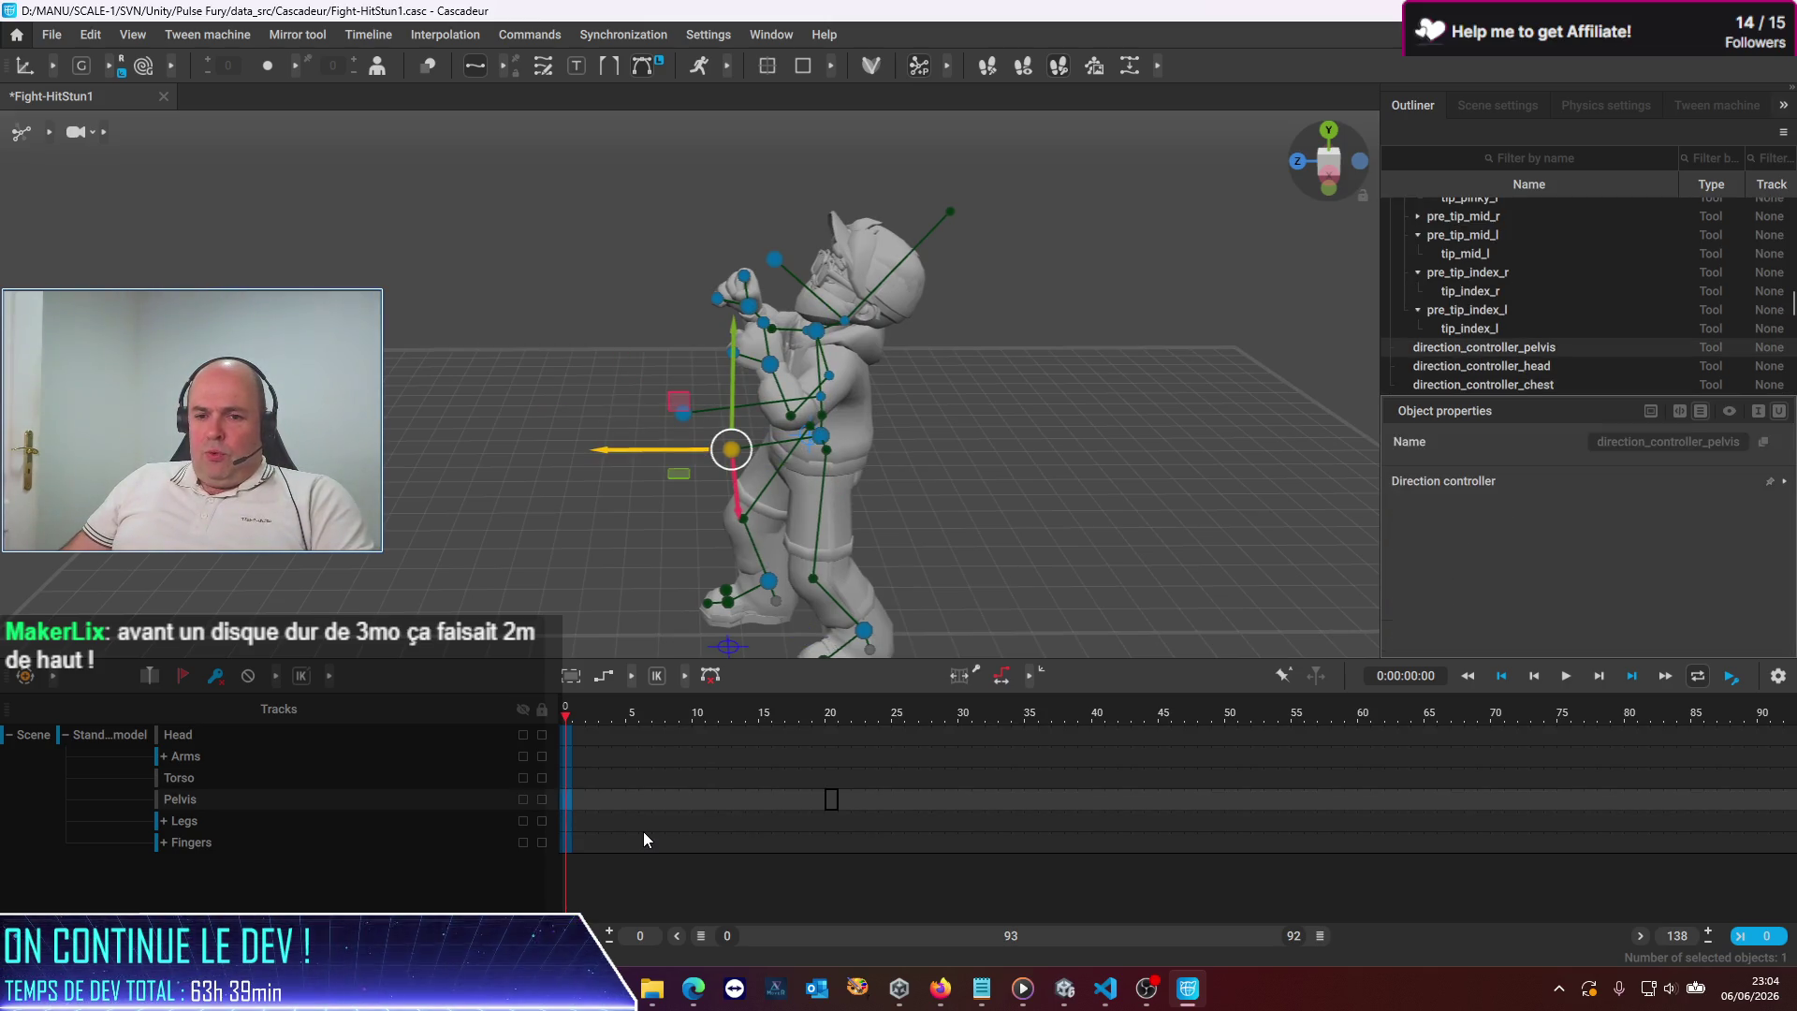
key(Down)
key(Down)
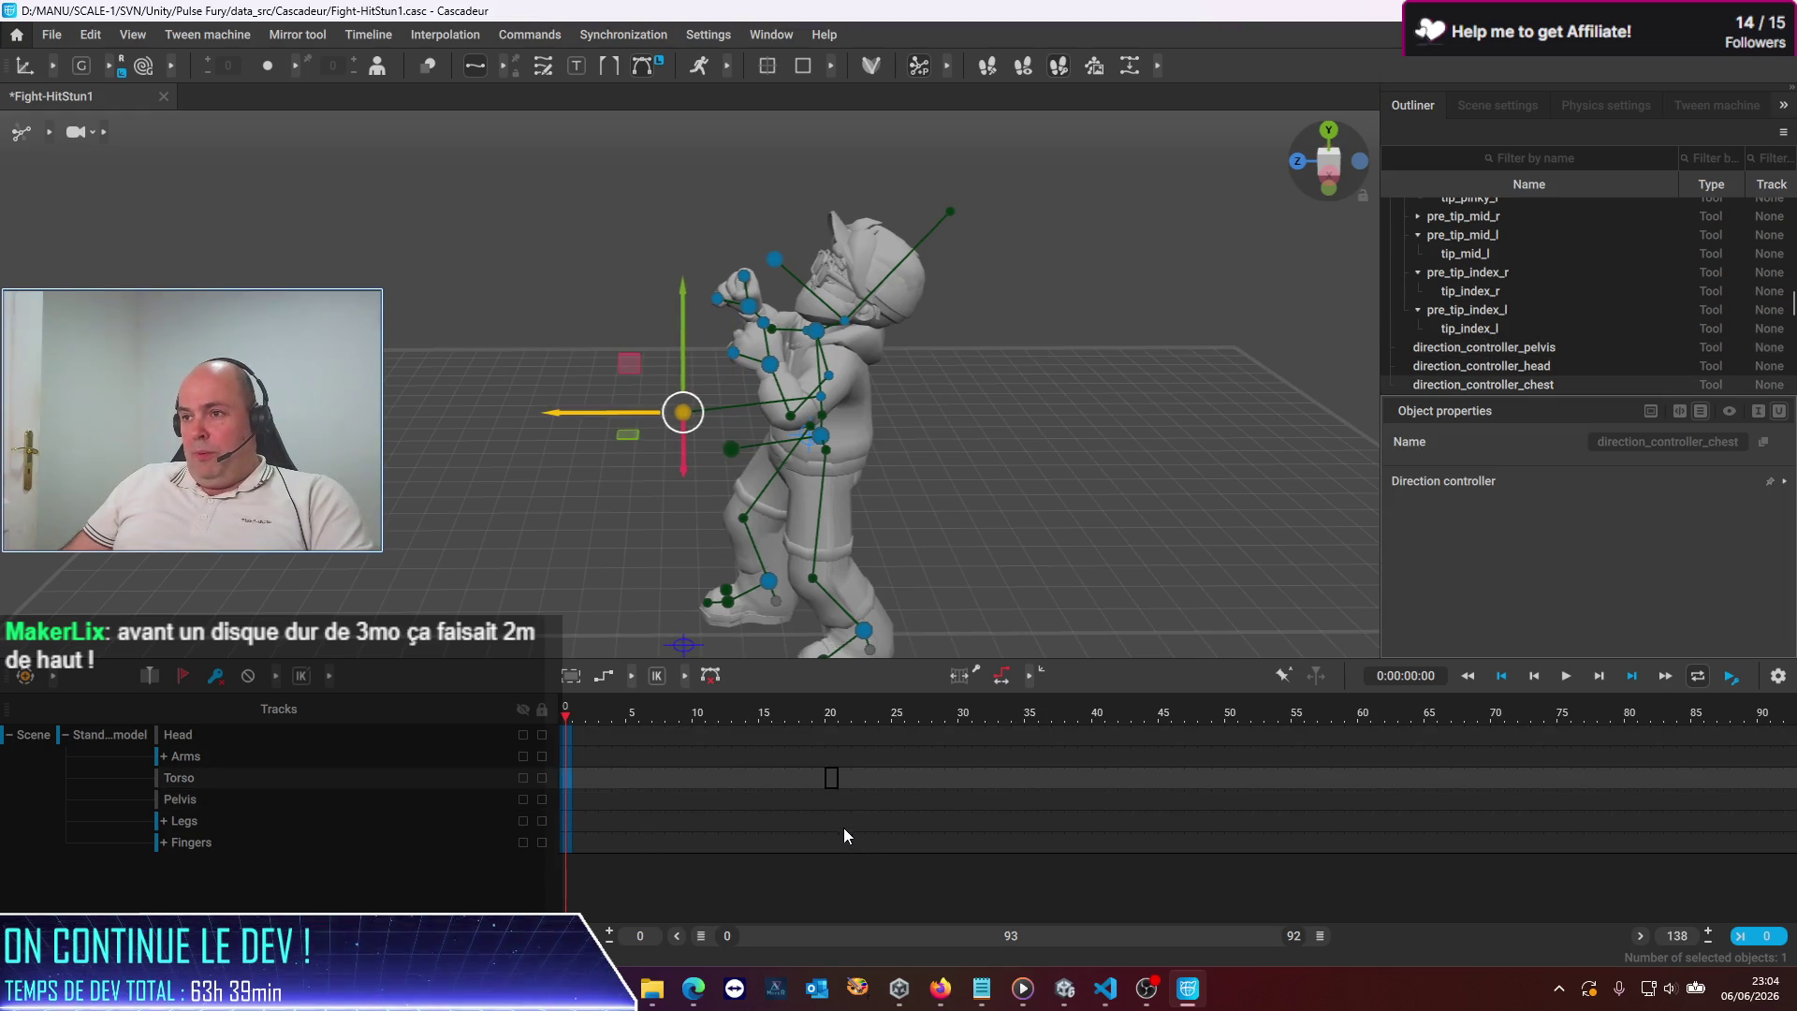
key(Up)
key(Left)
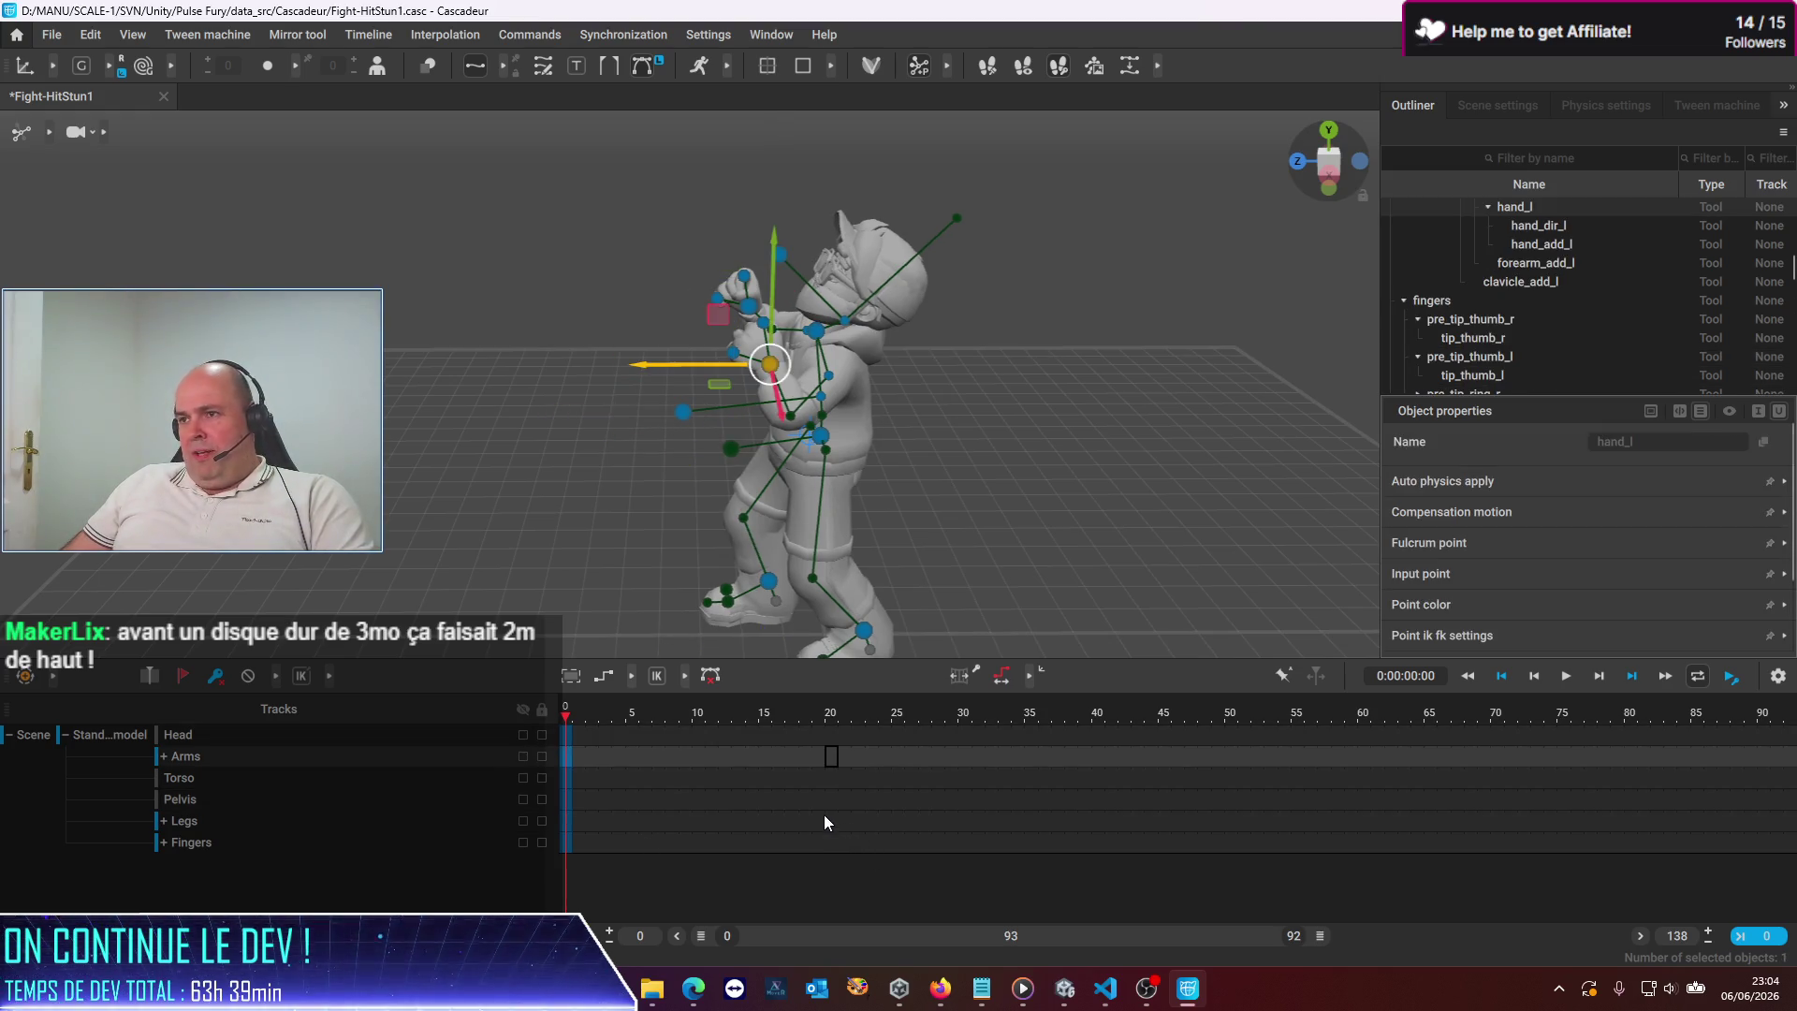
key(Left)
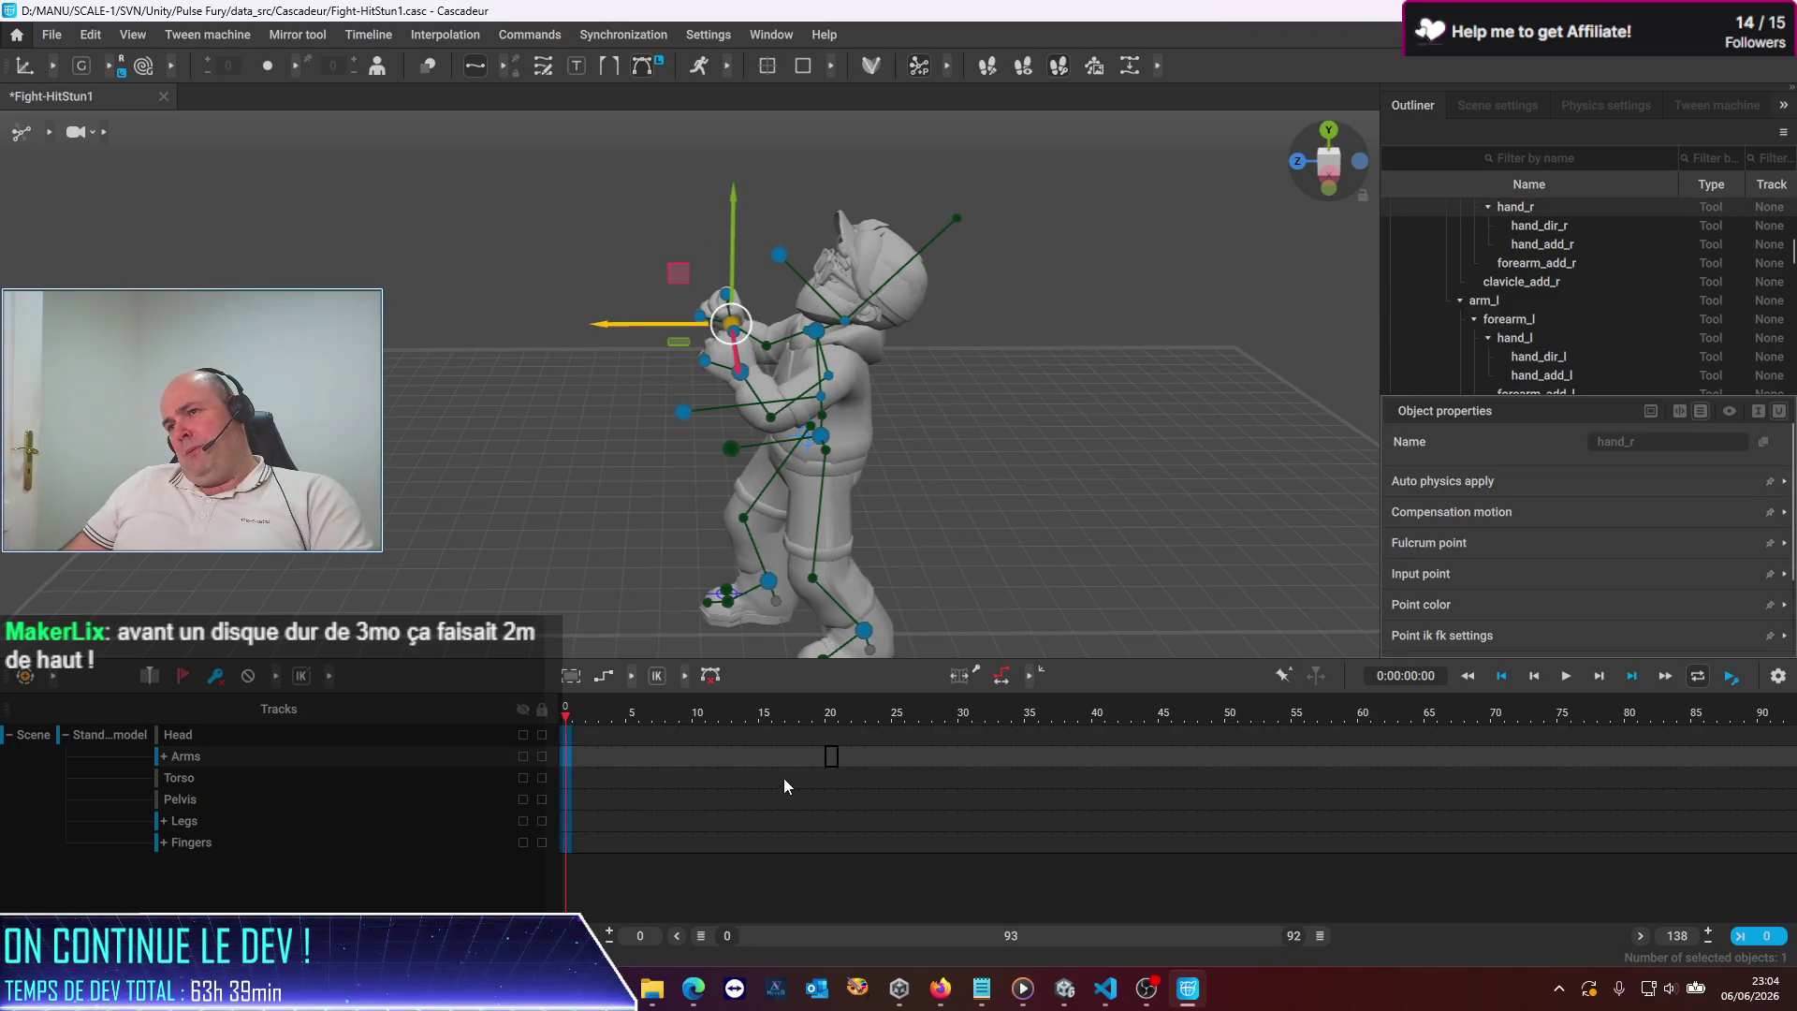
key(Right)
key(Down)
key(Up)
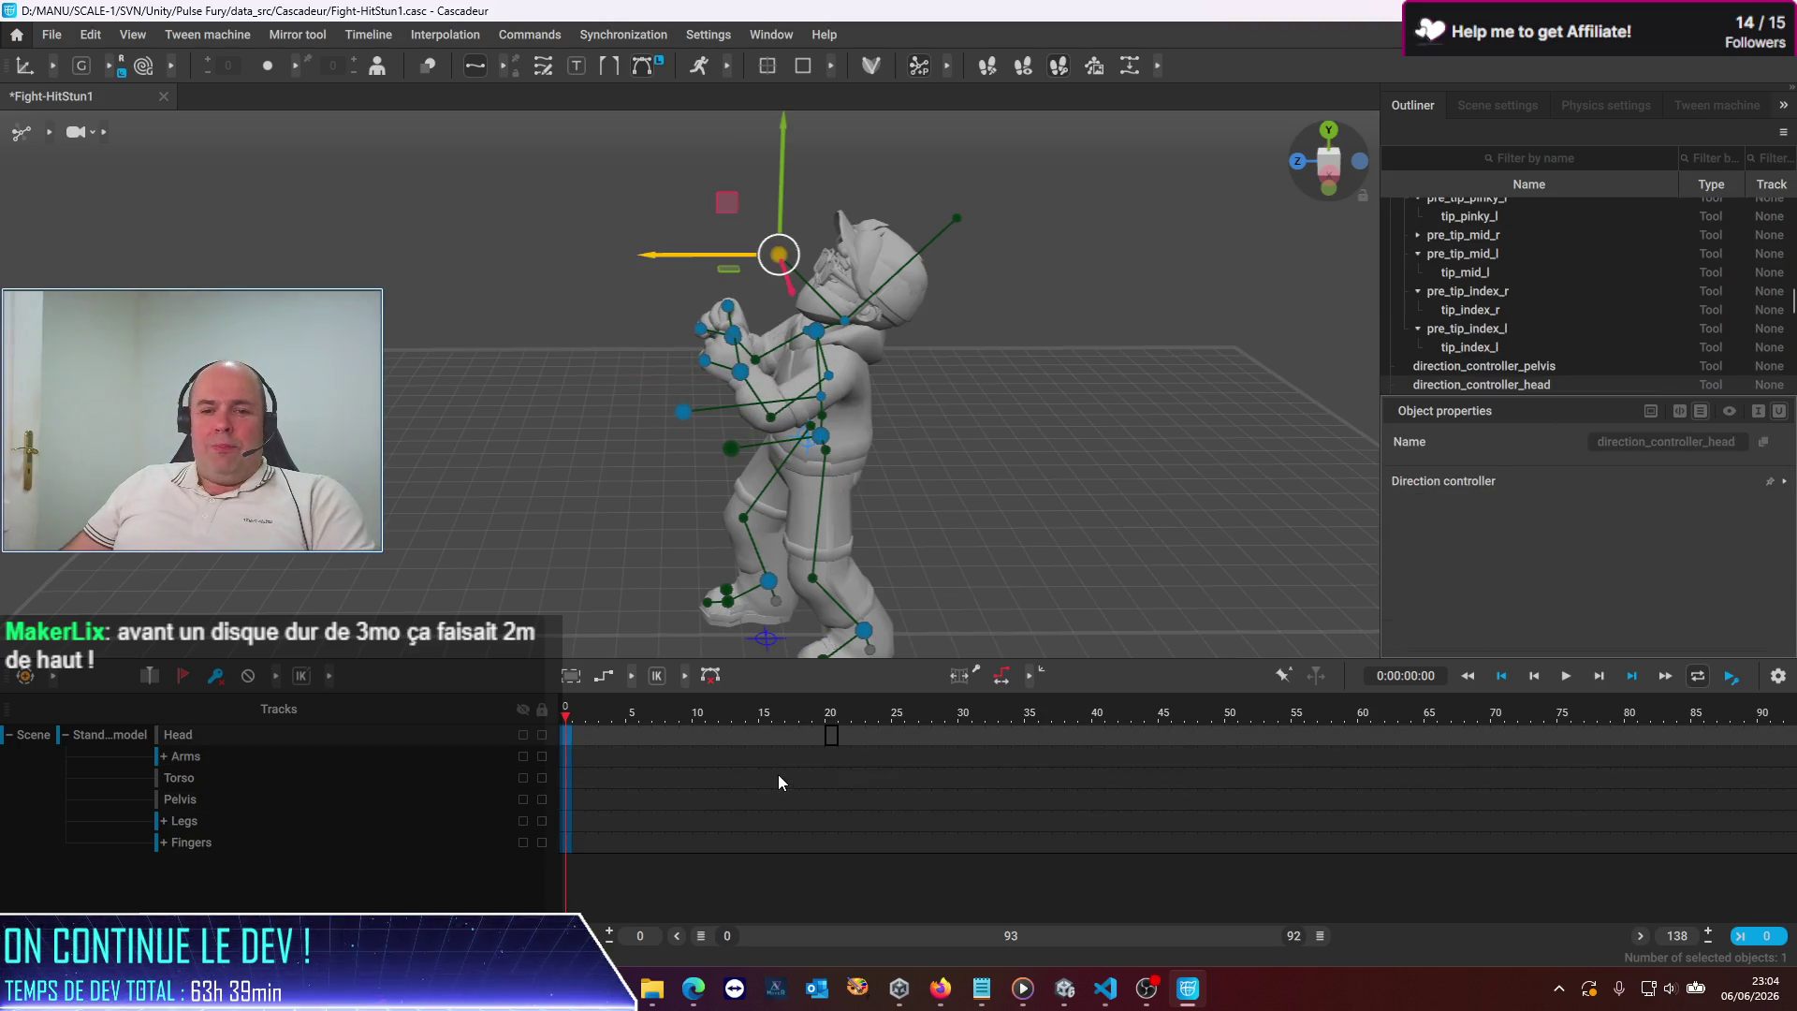
key(Escape)
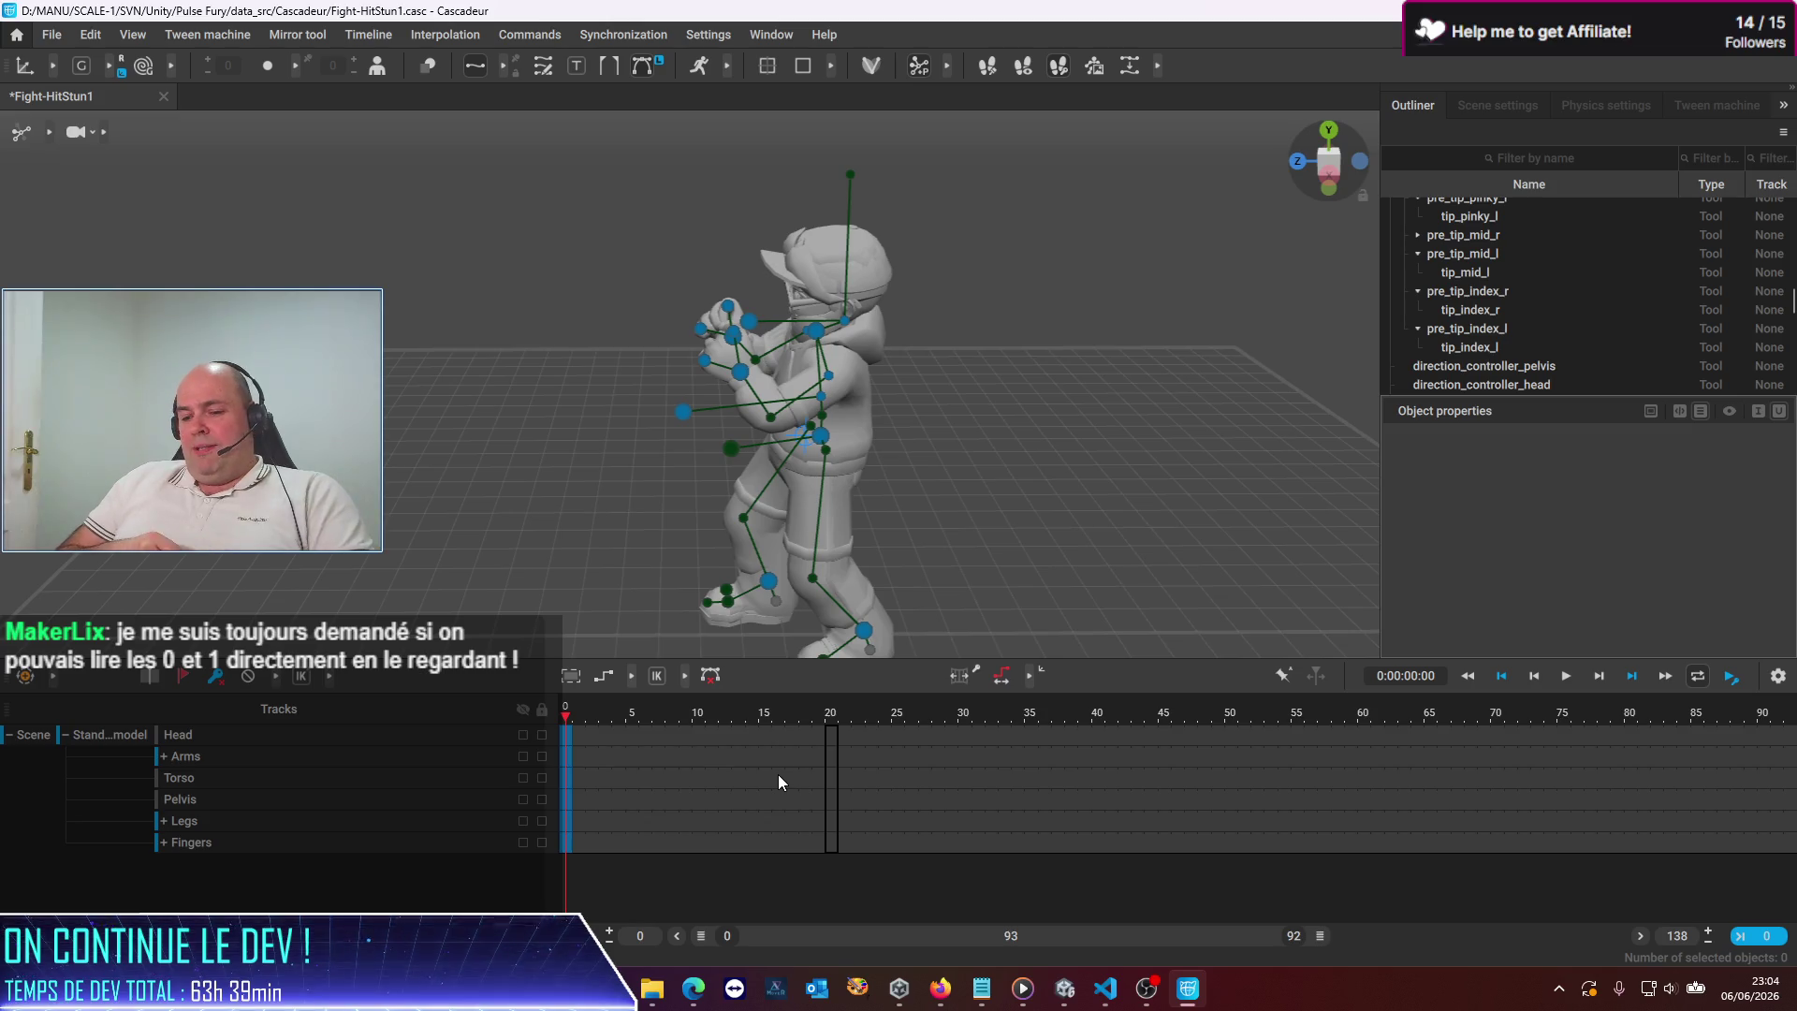
key(ctrl+Right)
Set new pose keys at frames 20 and 40
key(k)
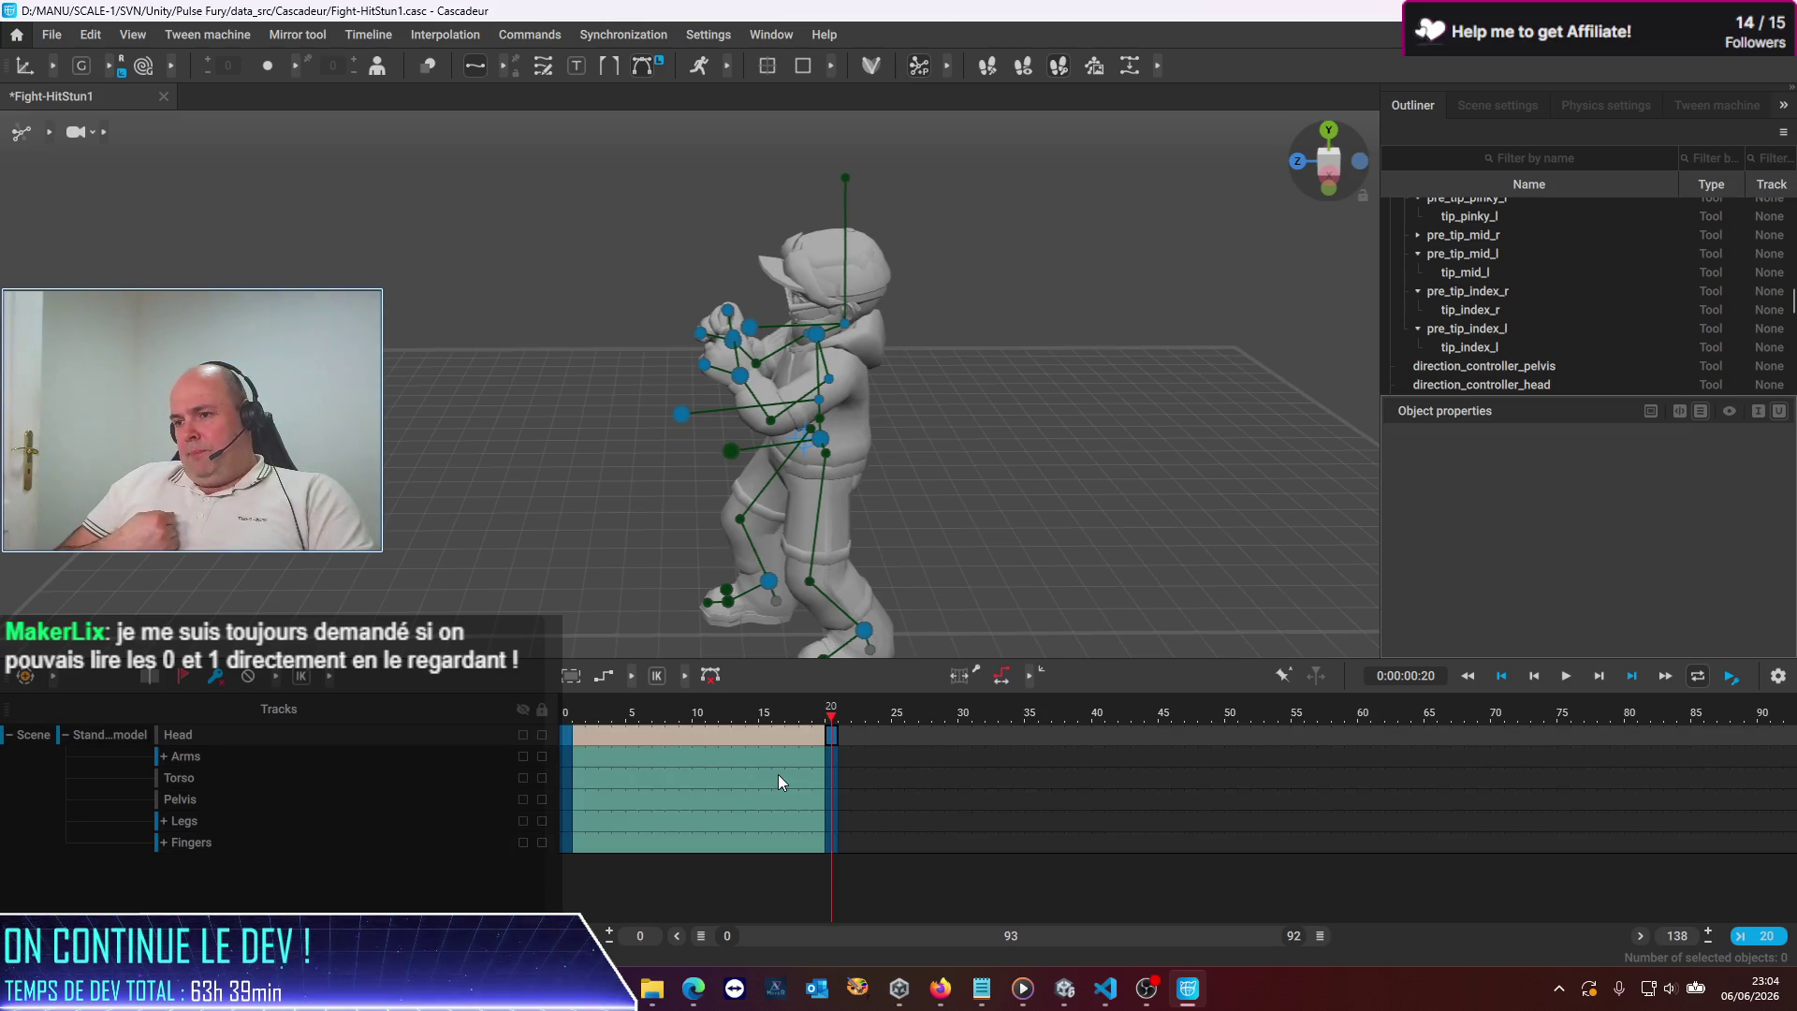
key(Right)
key(Right)
key(Left)
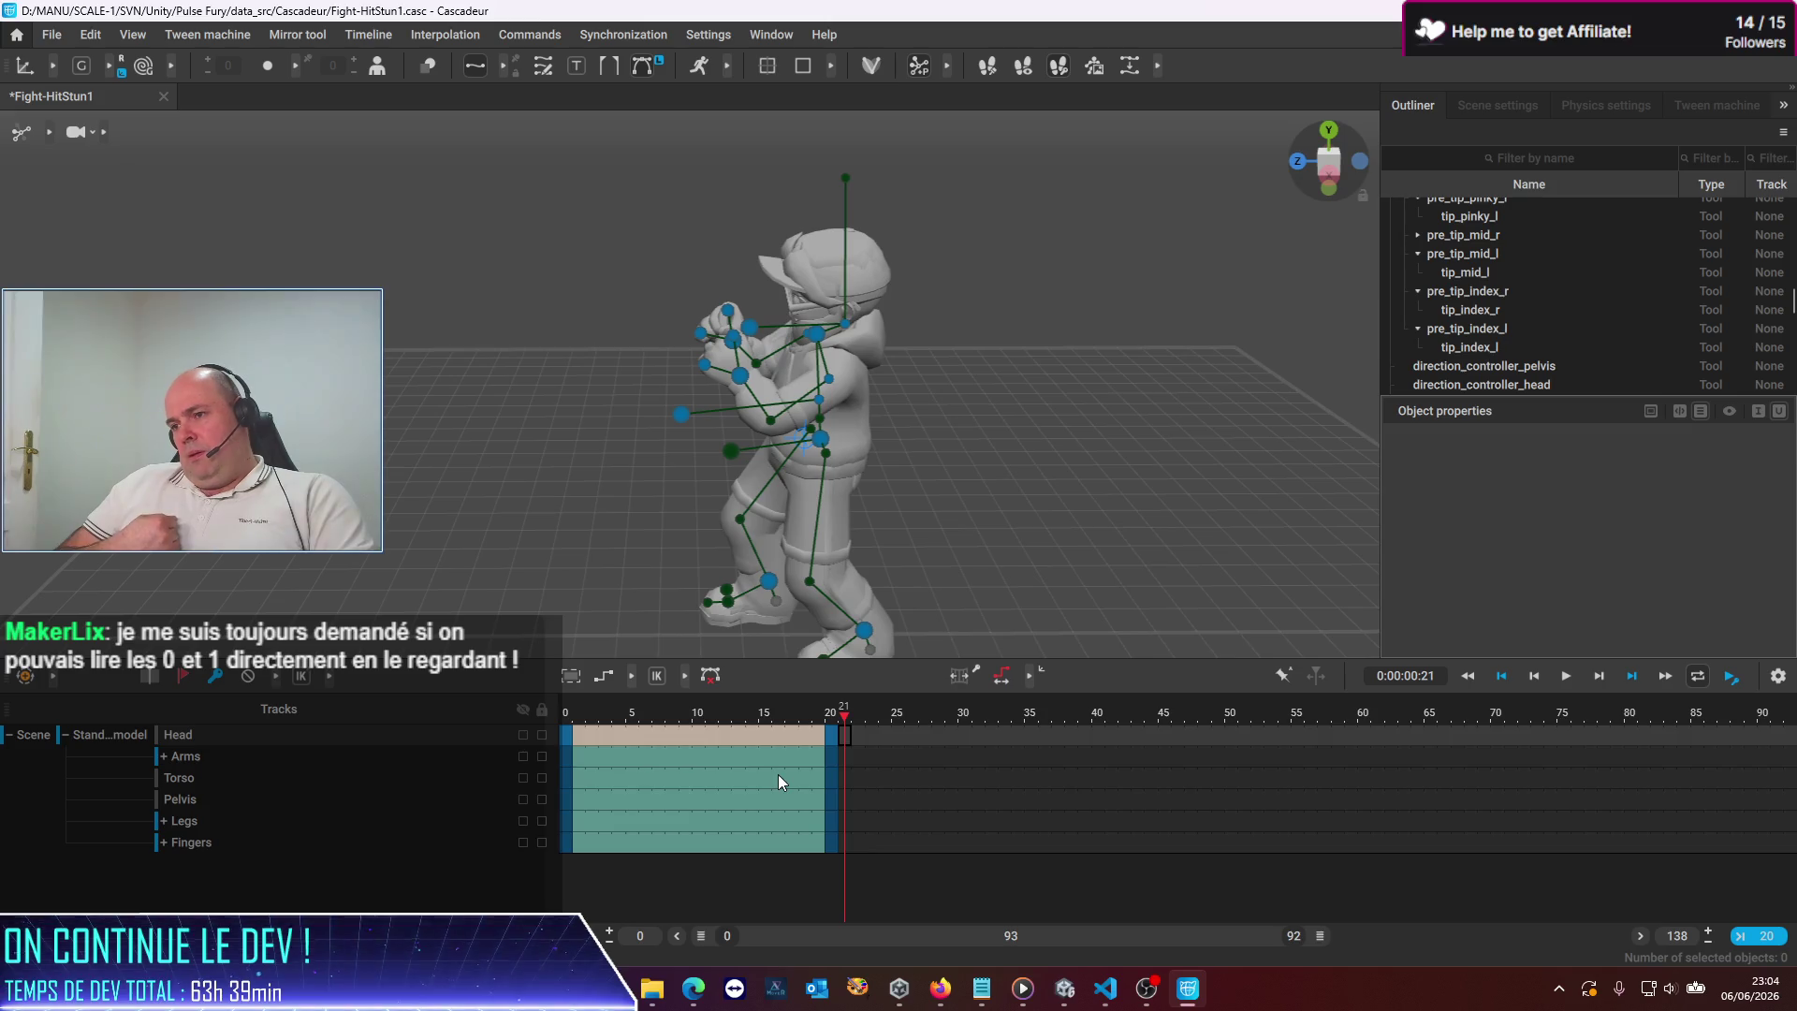
key(ctrl+Right)
key(k)
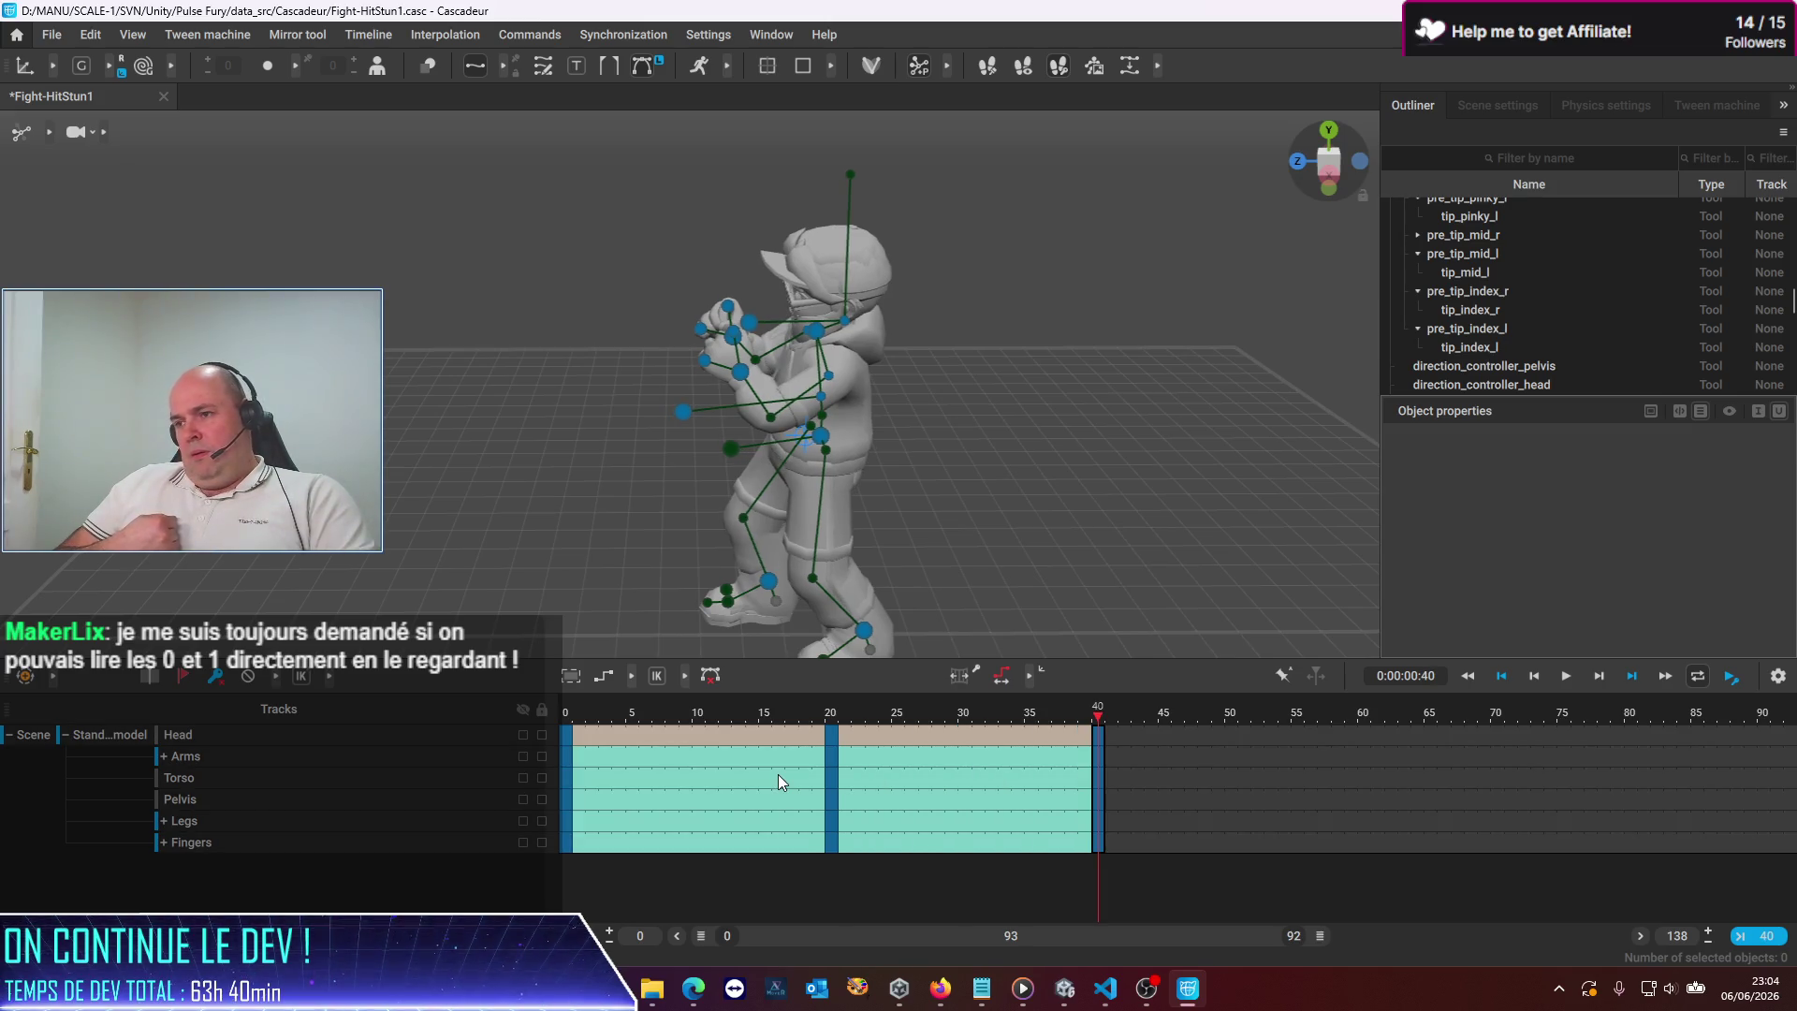
Paste the leaning-back hit pose onto all rig controls at frame 20
click(839, 721)
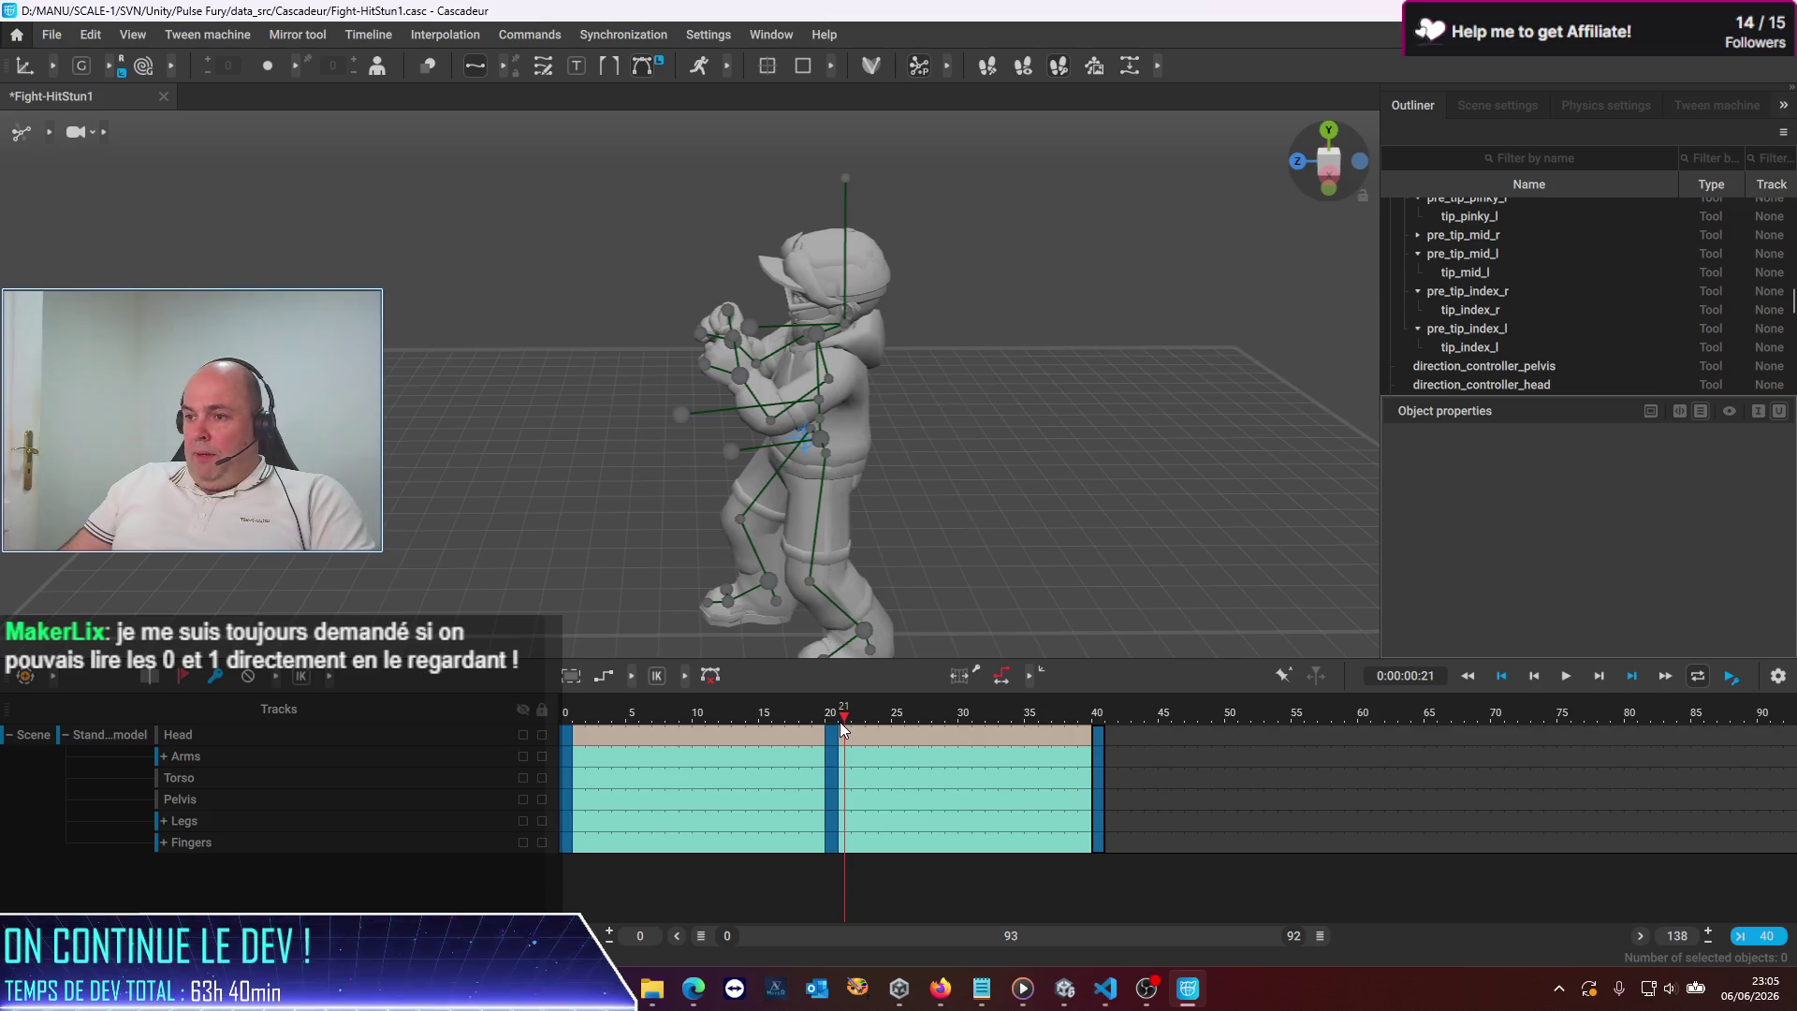
click(835, 720)
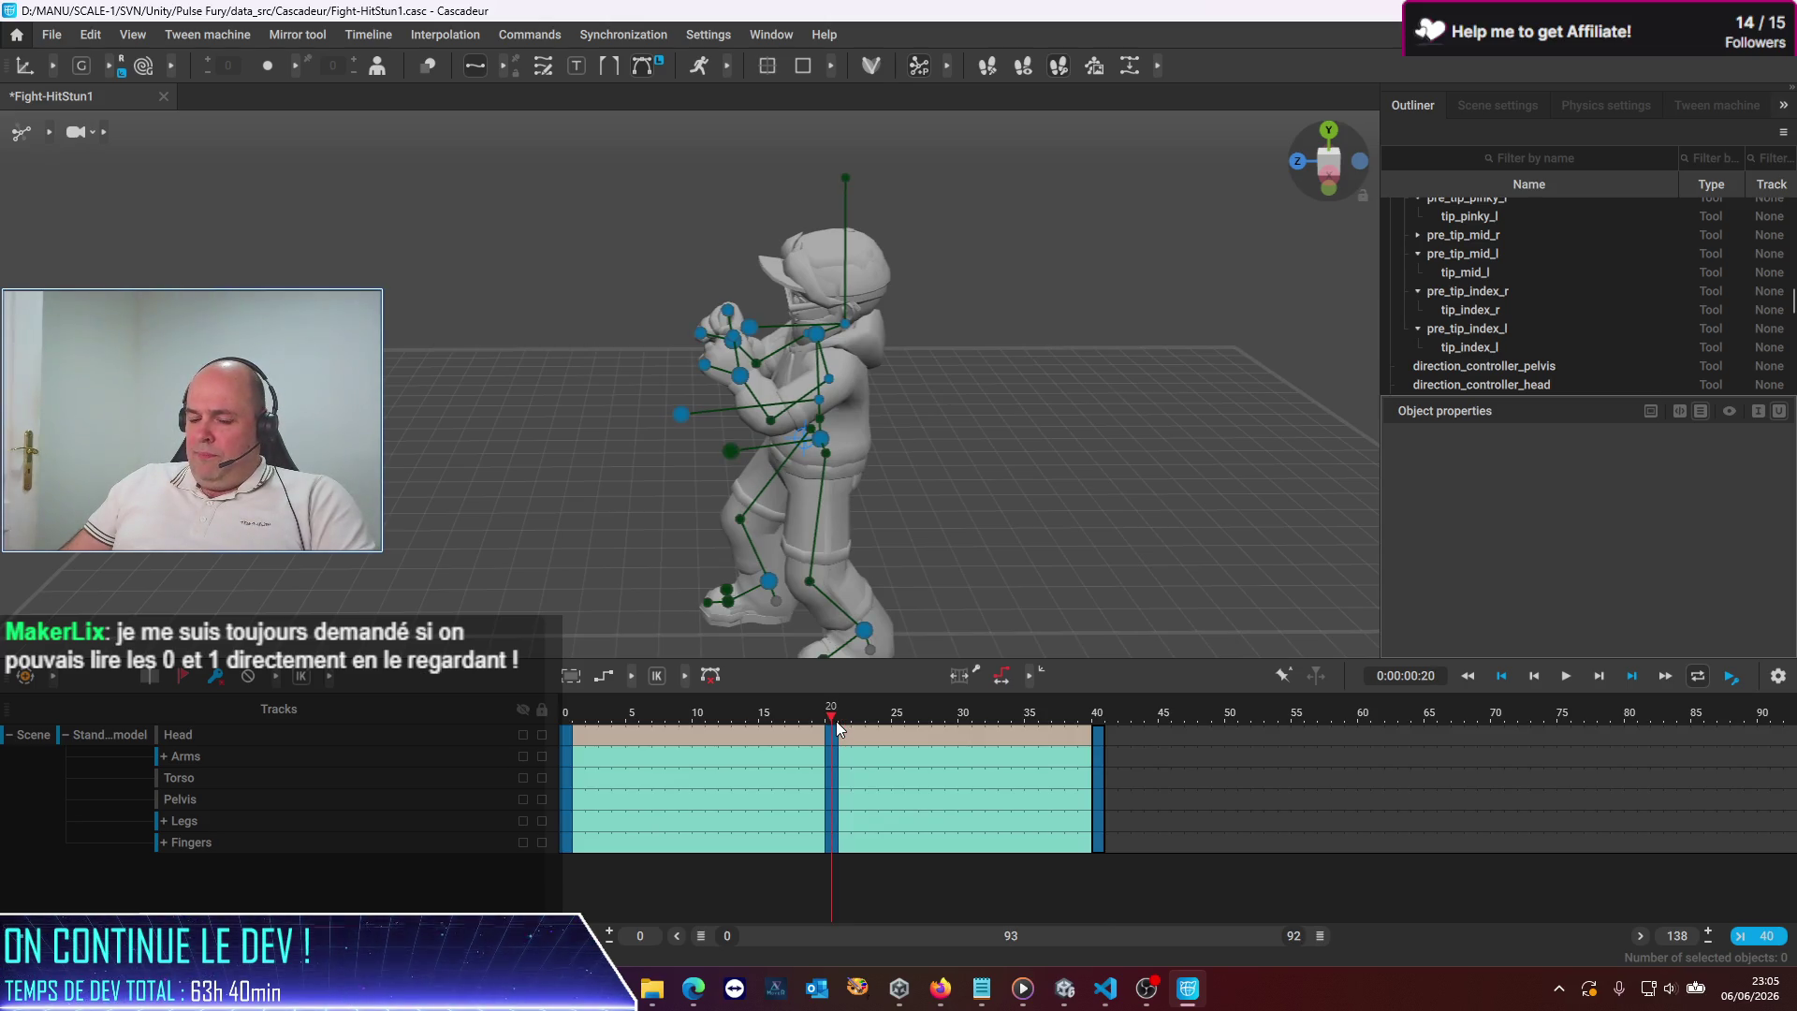
key(ctrl+a)
key(ctrl+v)
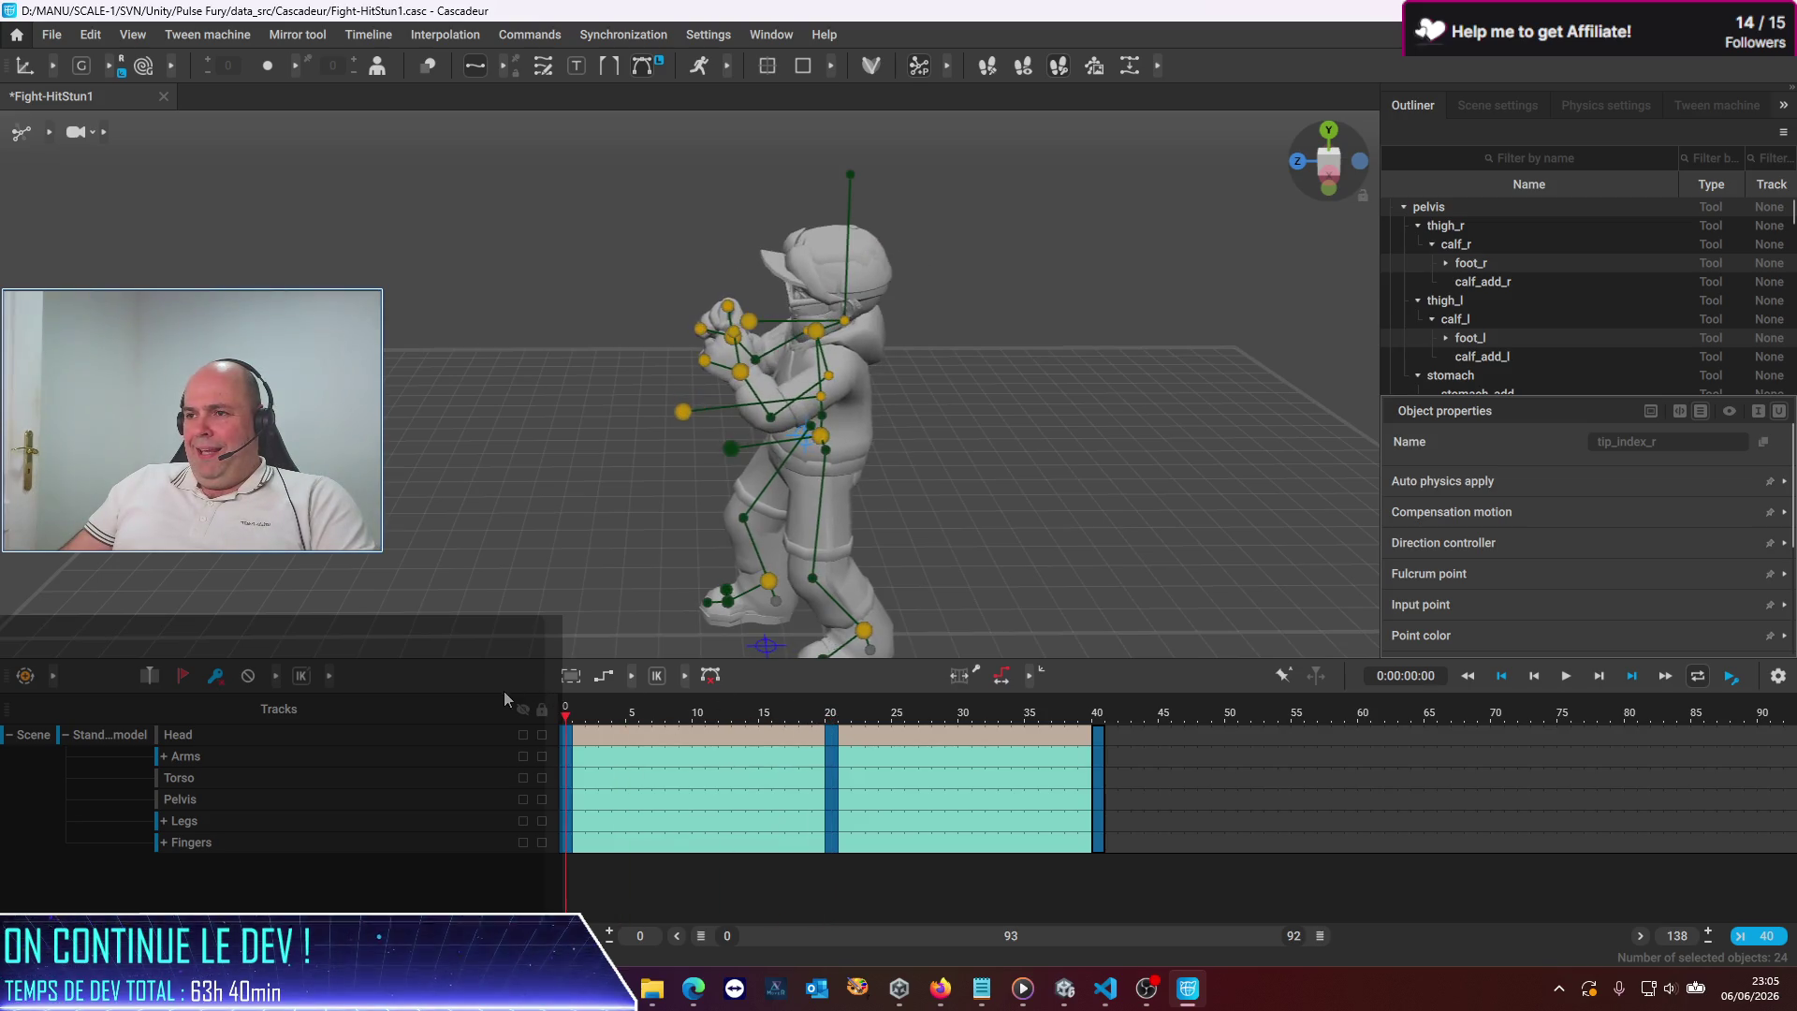
click(591, 717)
Save the Fight-HitStun1 scene via File > Save
click(566, 717)
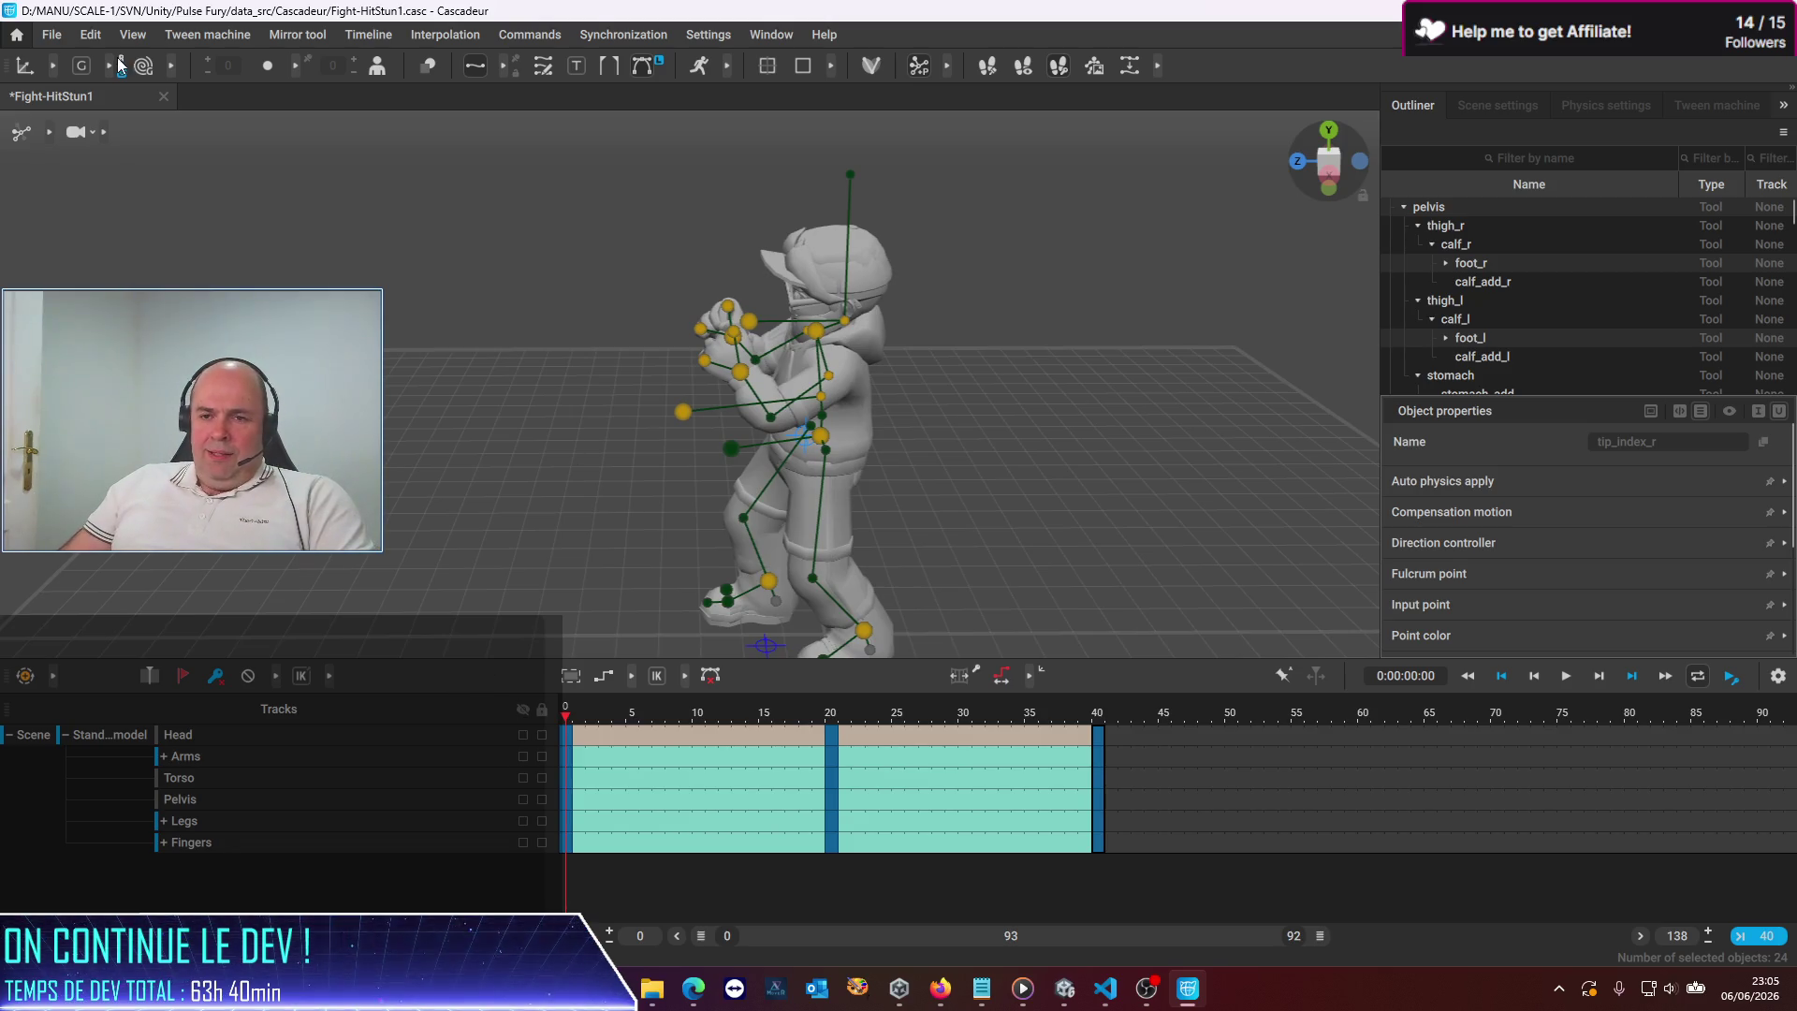
click(52, 33)
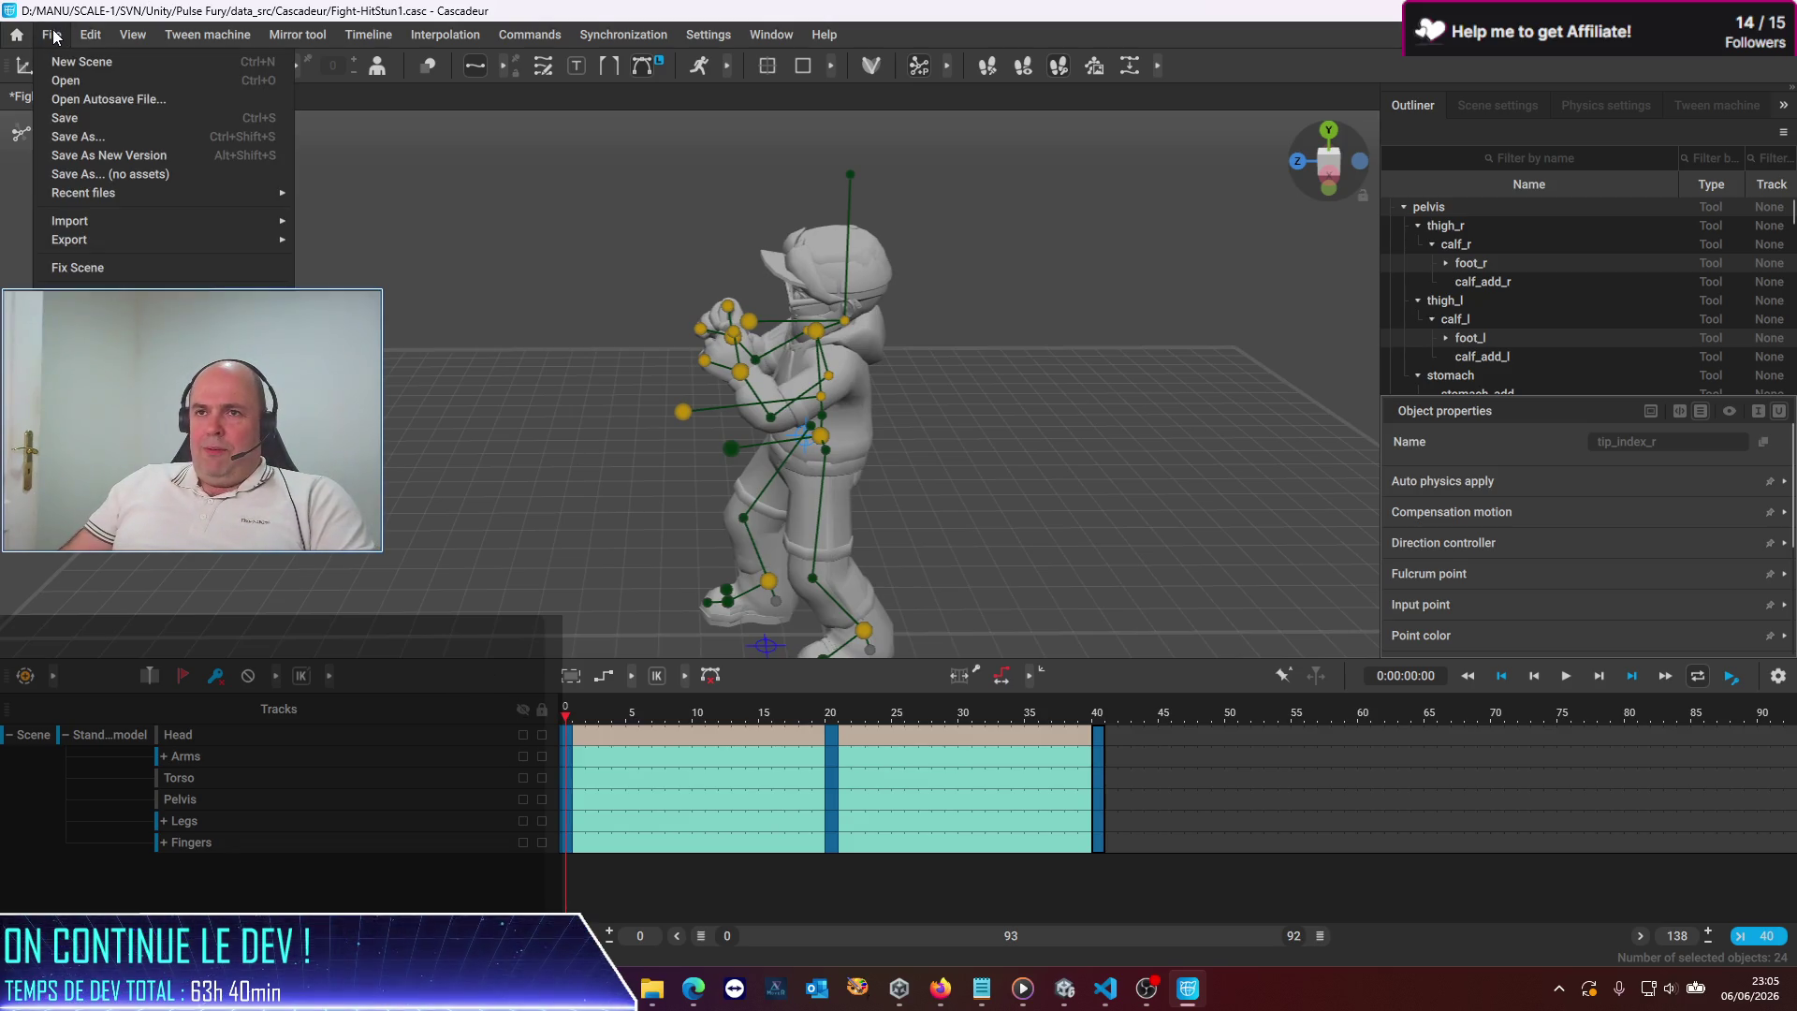
click(84, 119)
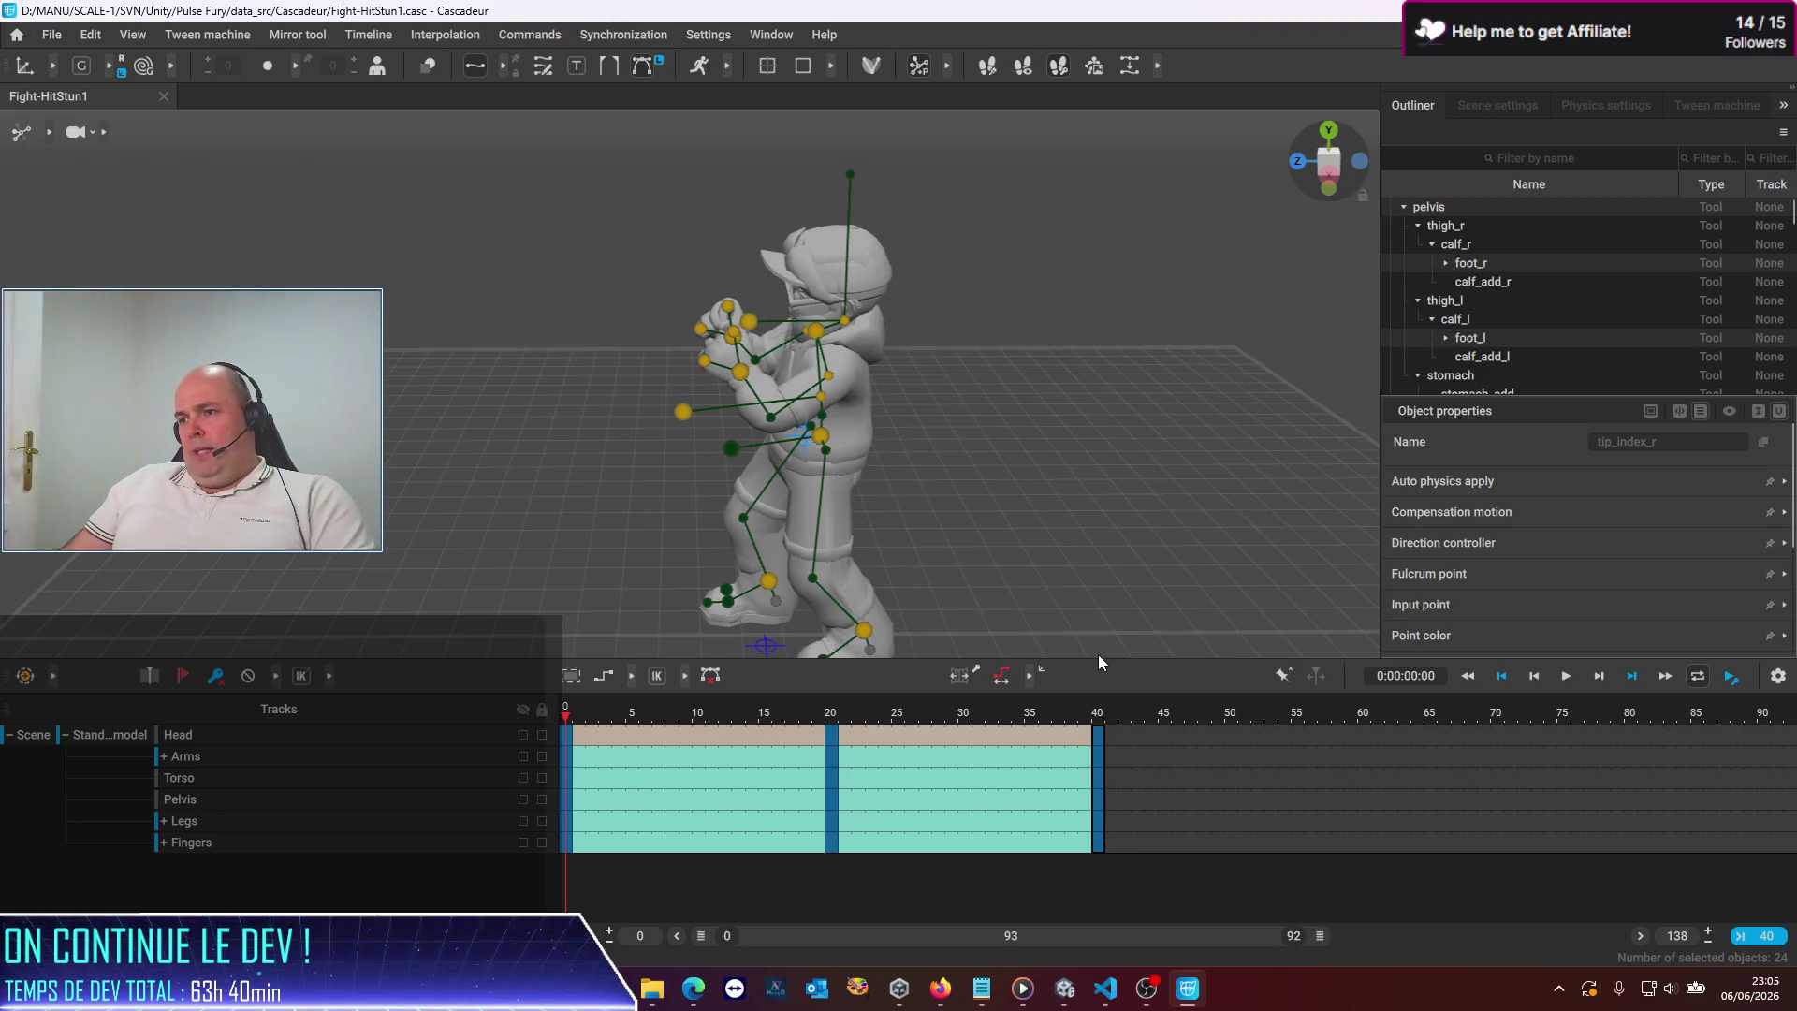
Play the animation, stop it, and scrub back to frame 6 to review the motion
click(1572, 675)
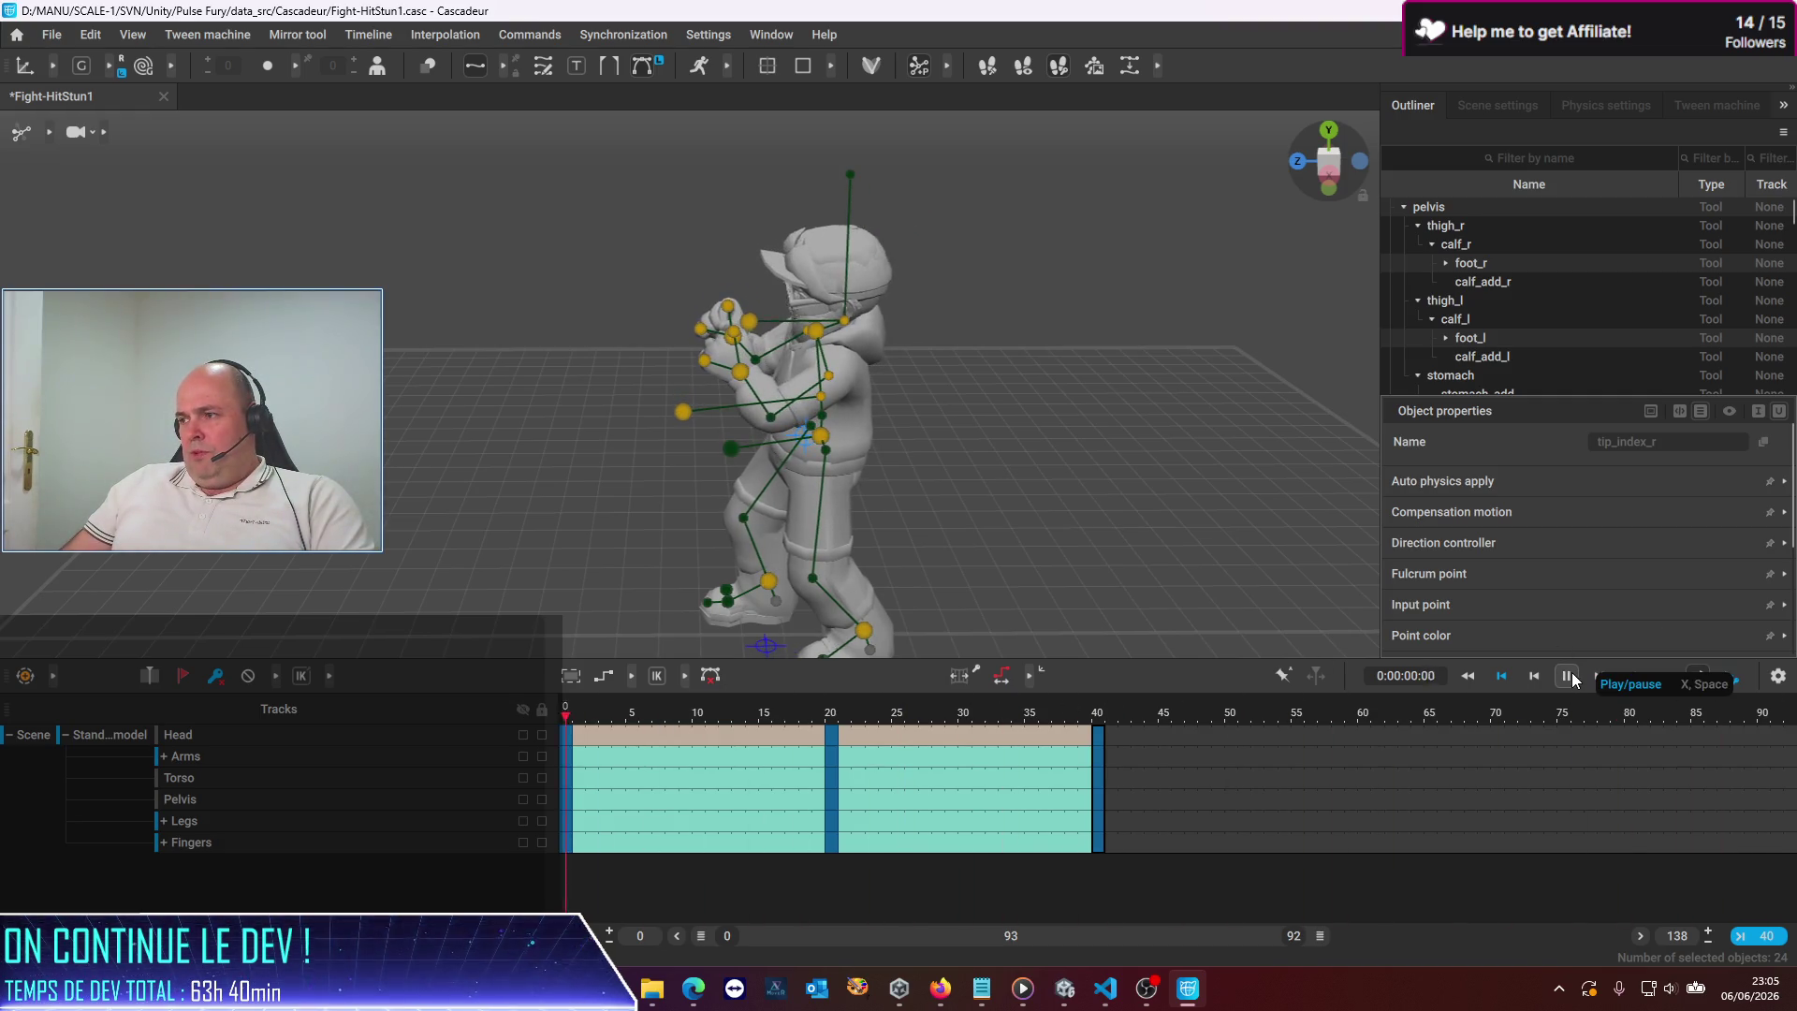
click(1571, 674)
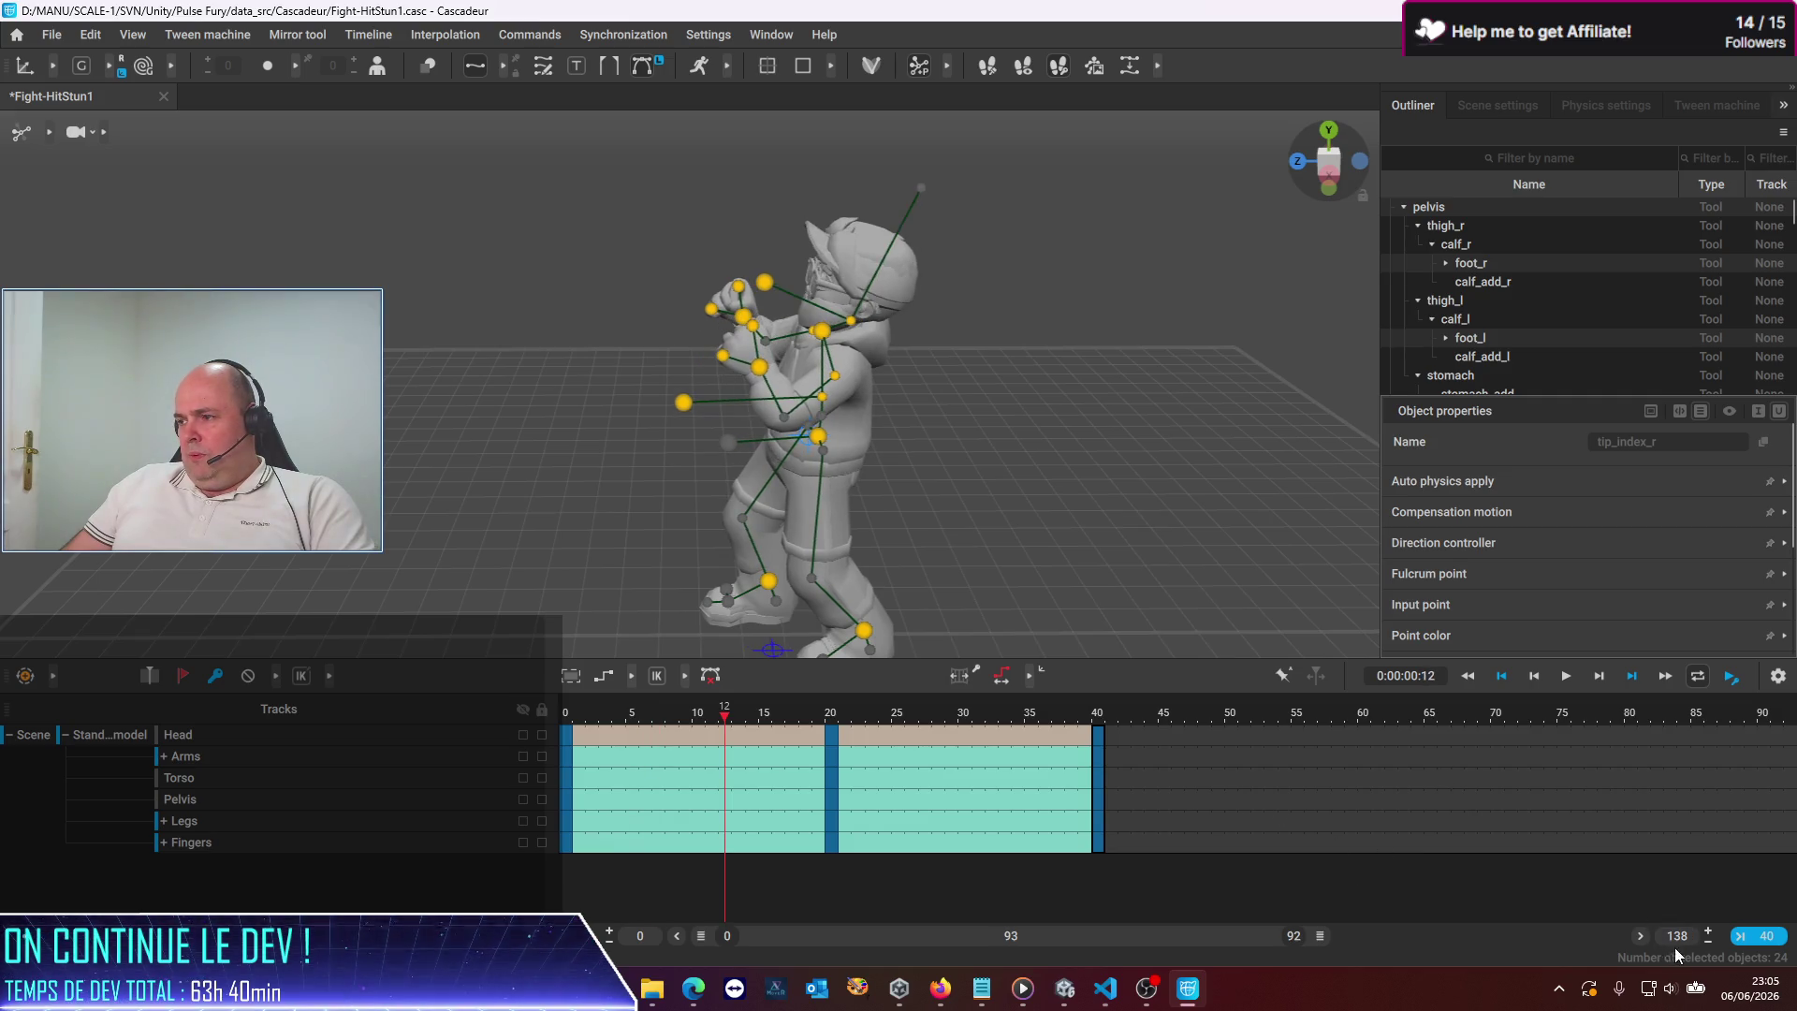
drag(726, 718, 532, 720)
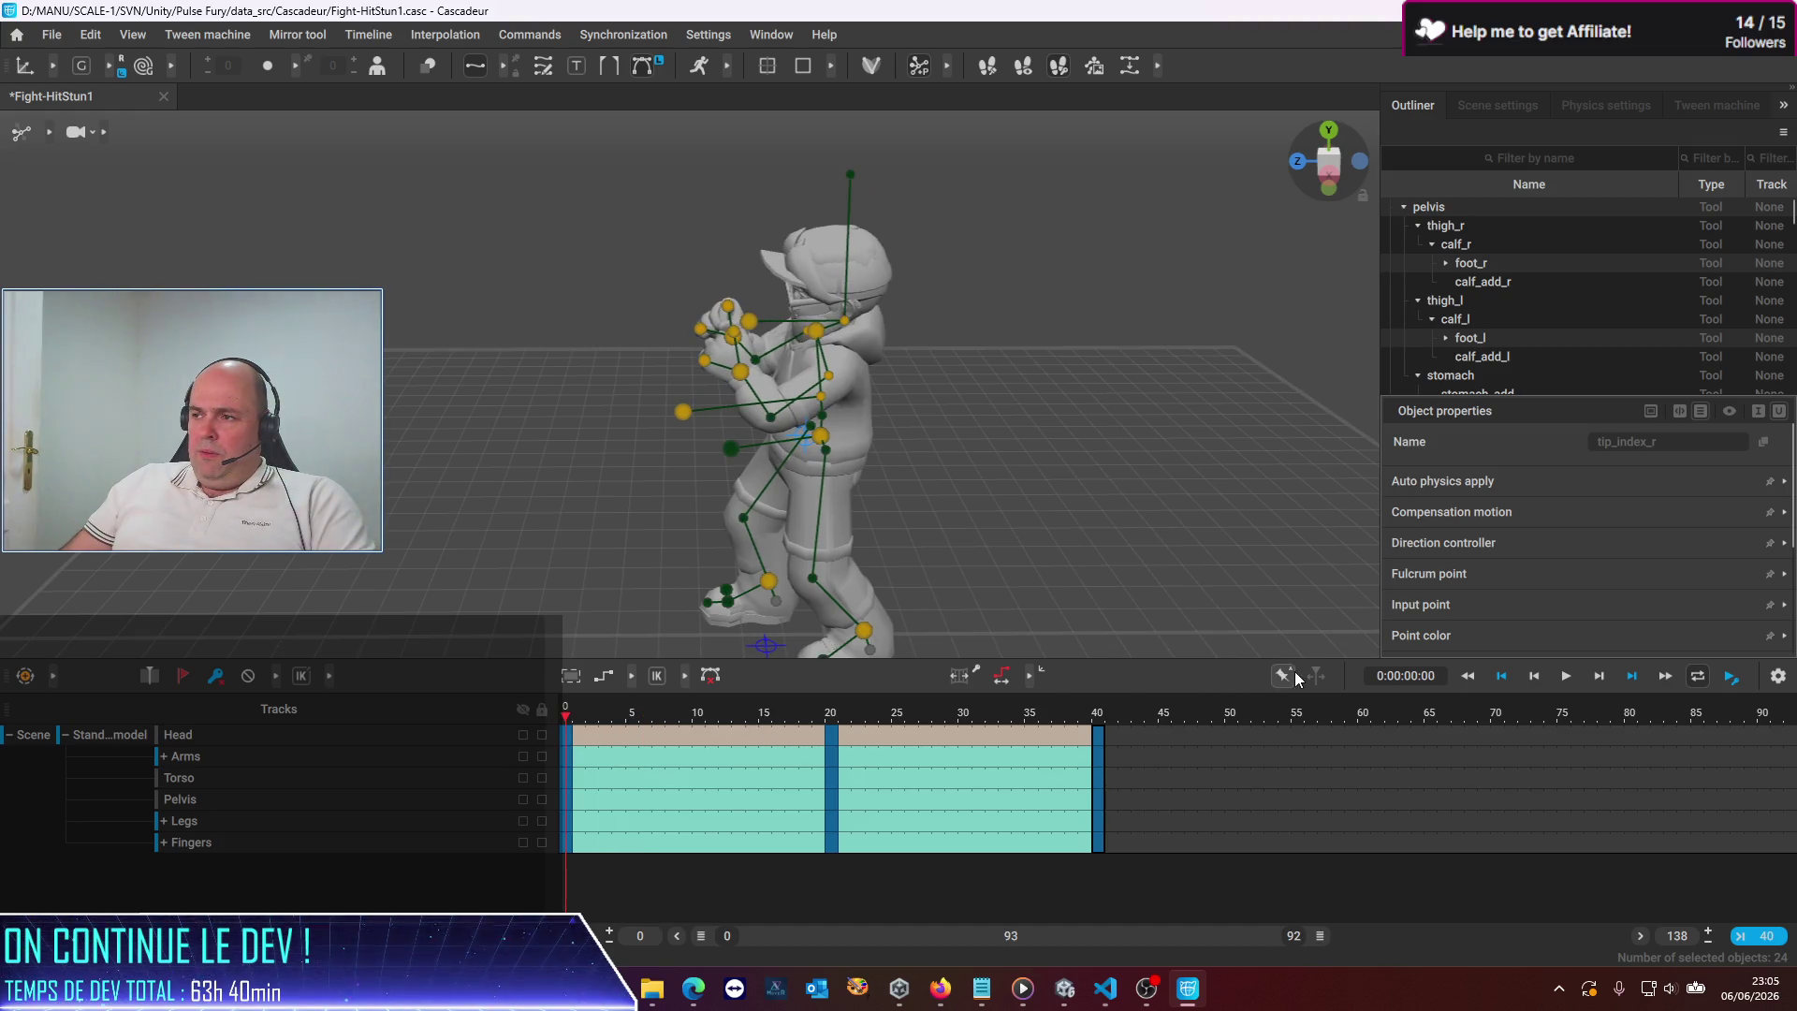
Stop playback, then add a key at frame 8 across all tracks
click(1566, 676)
click(1569, 676)
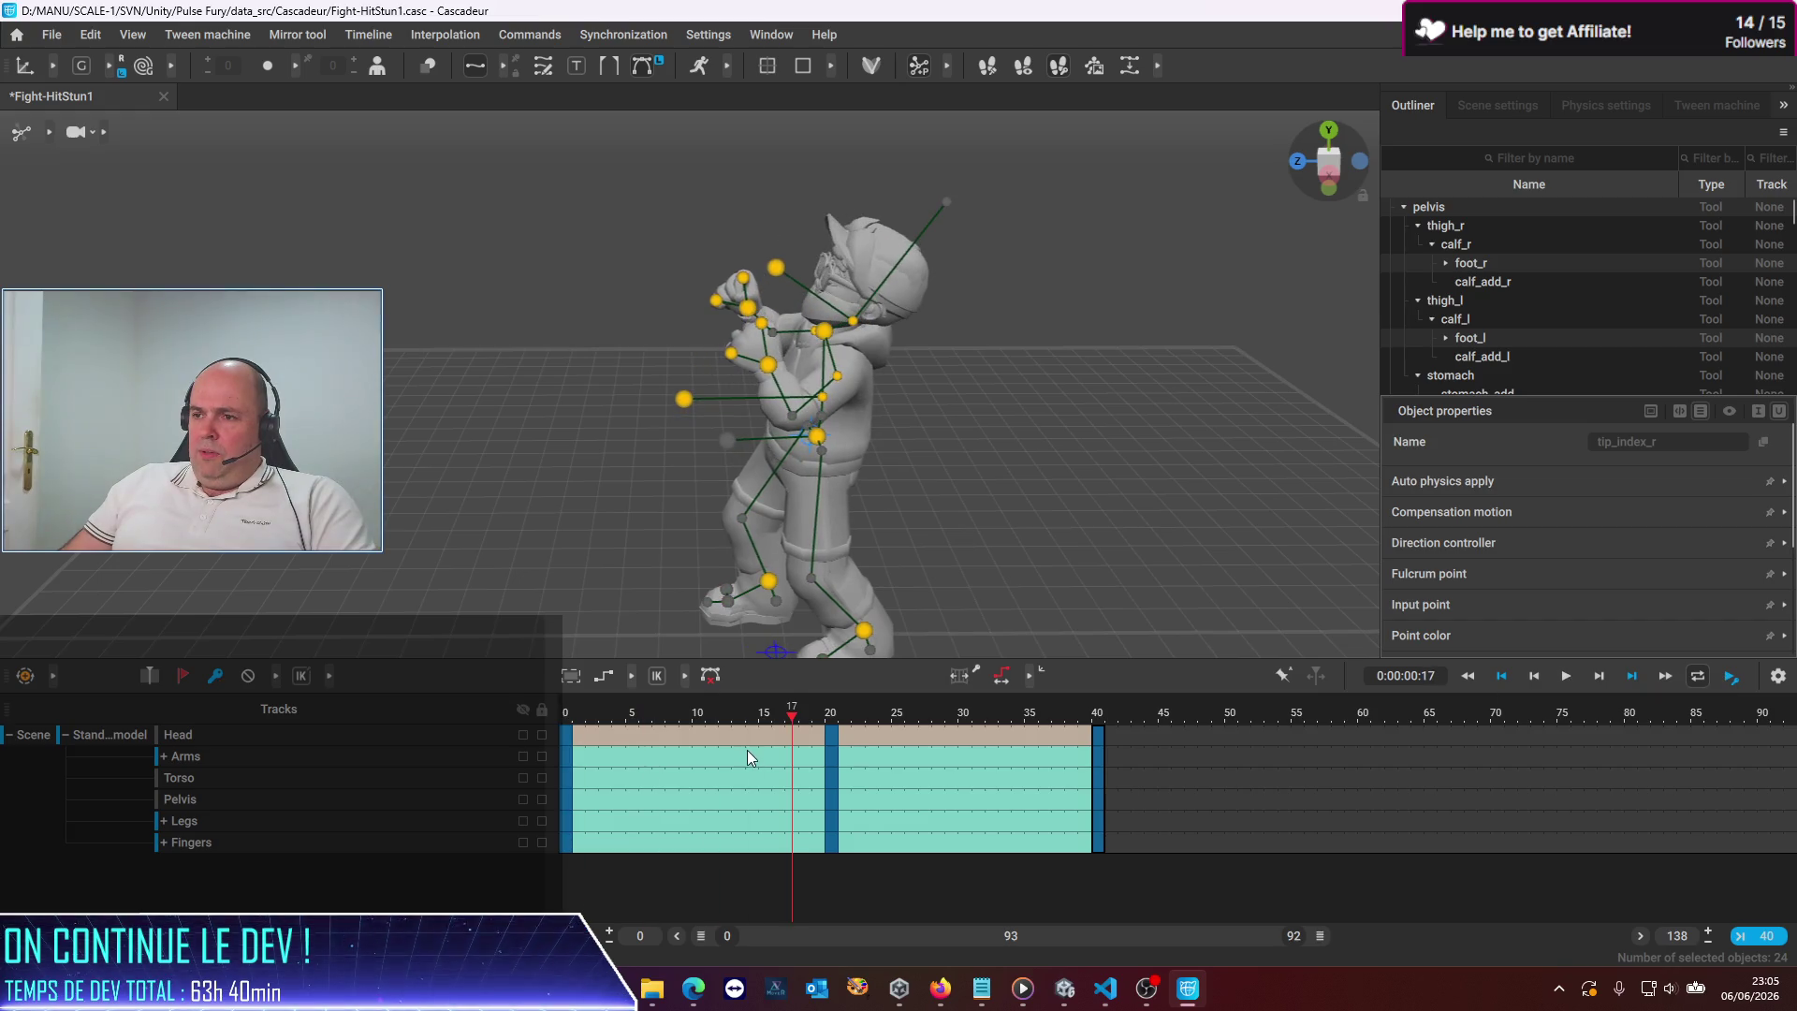
click(676, 717)
click(672, 734)
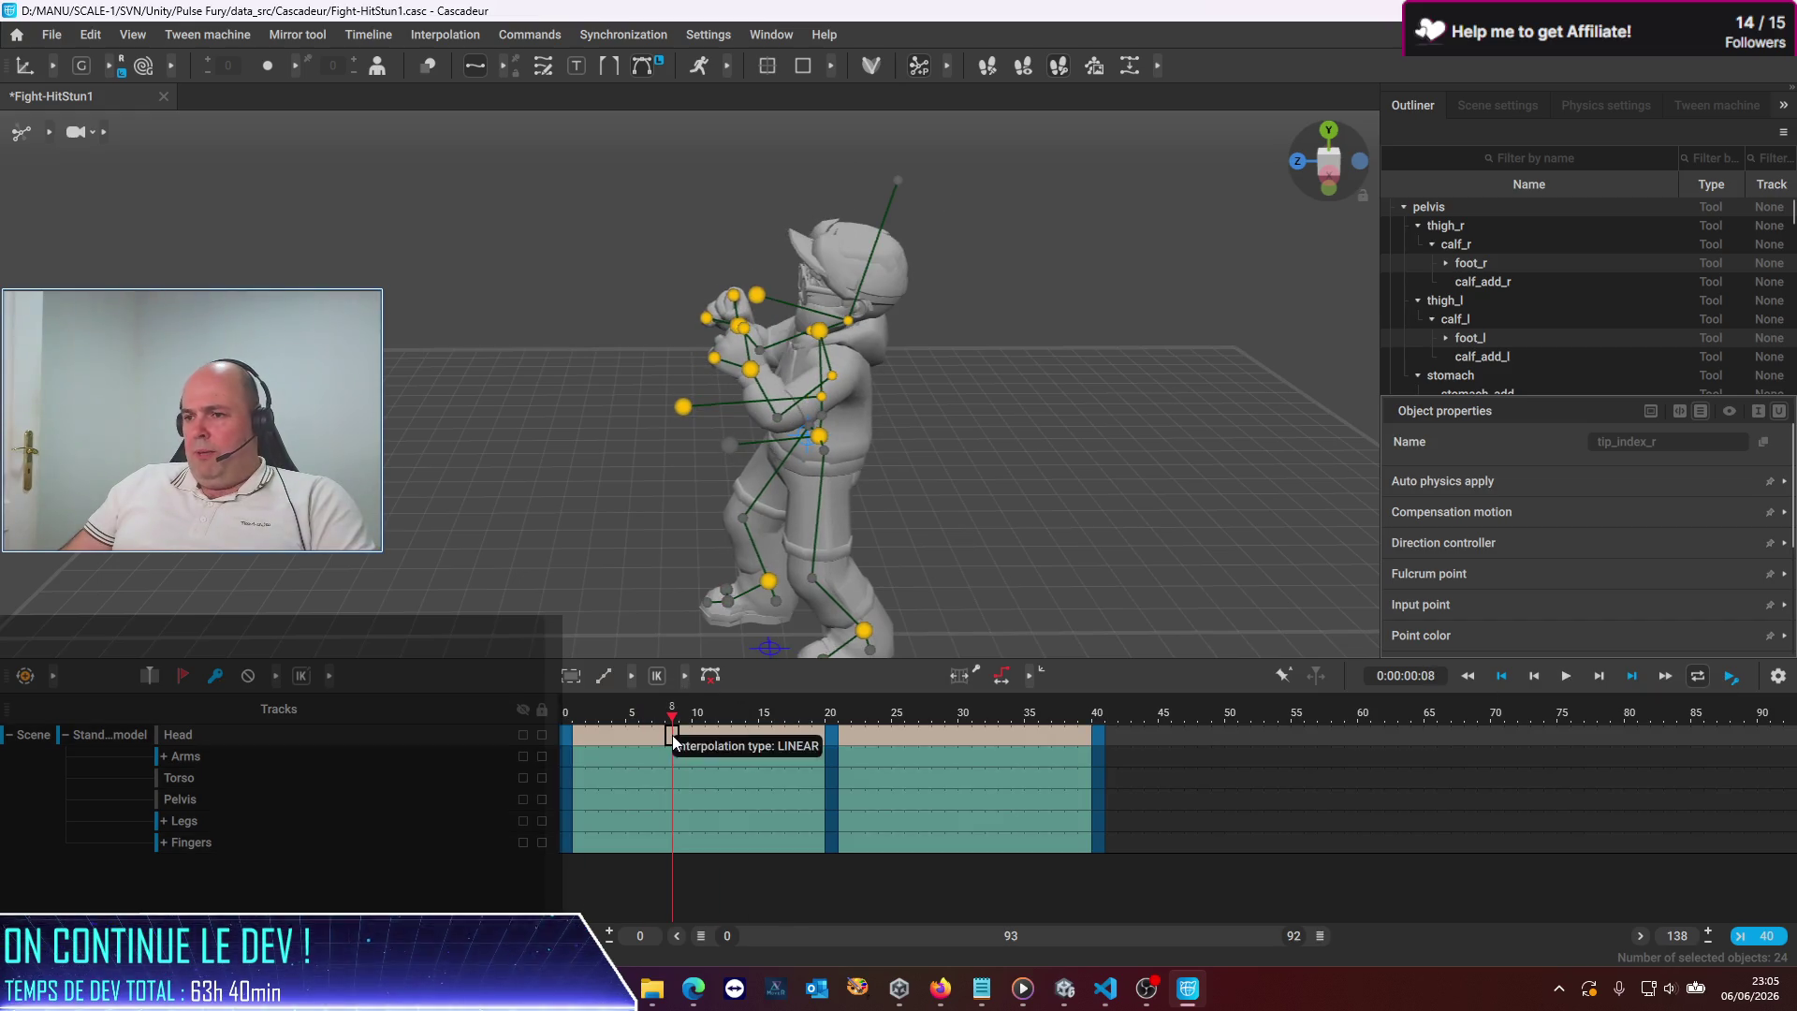
drag(672, 805, 670, 845)
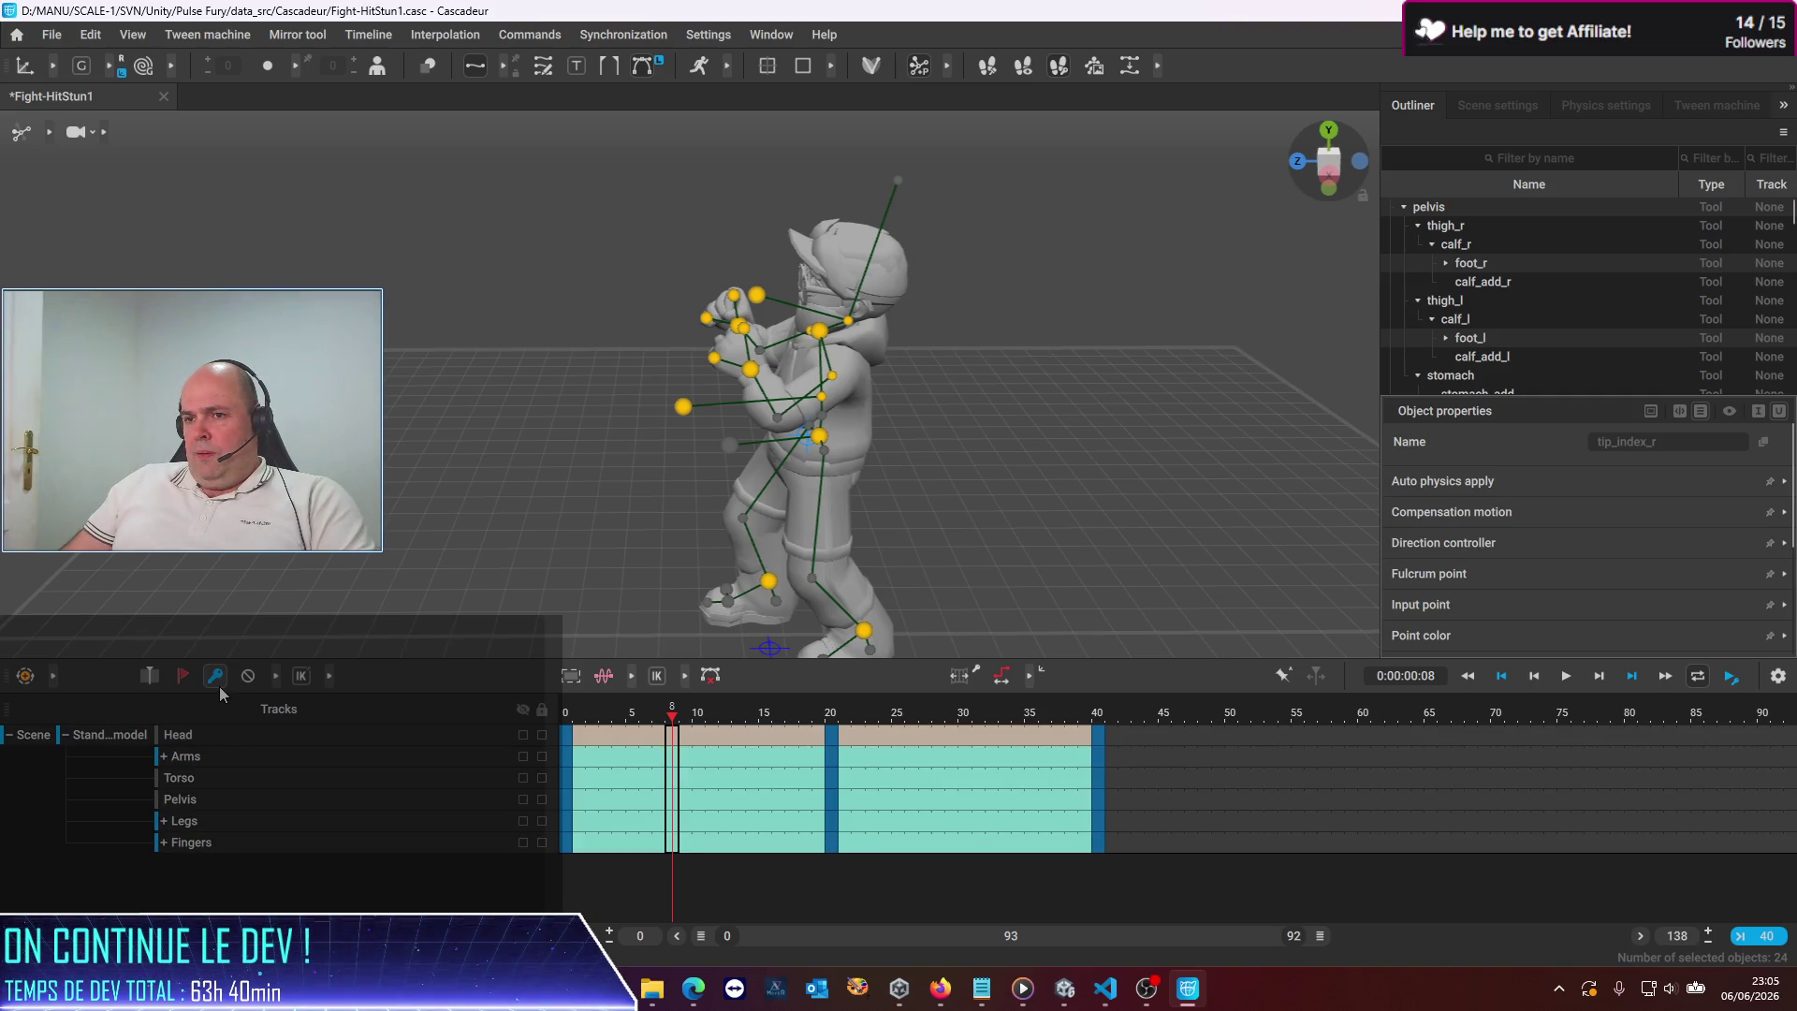
click(217, 679)
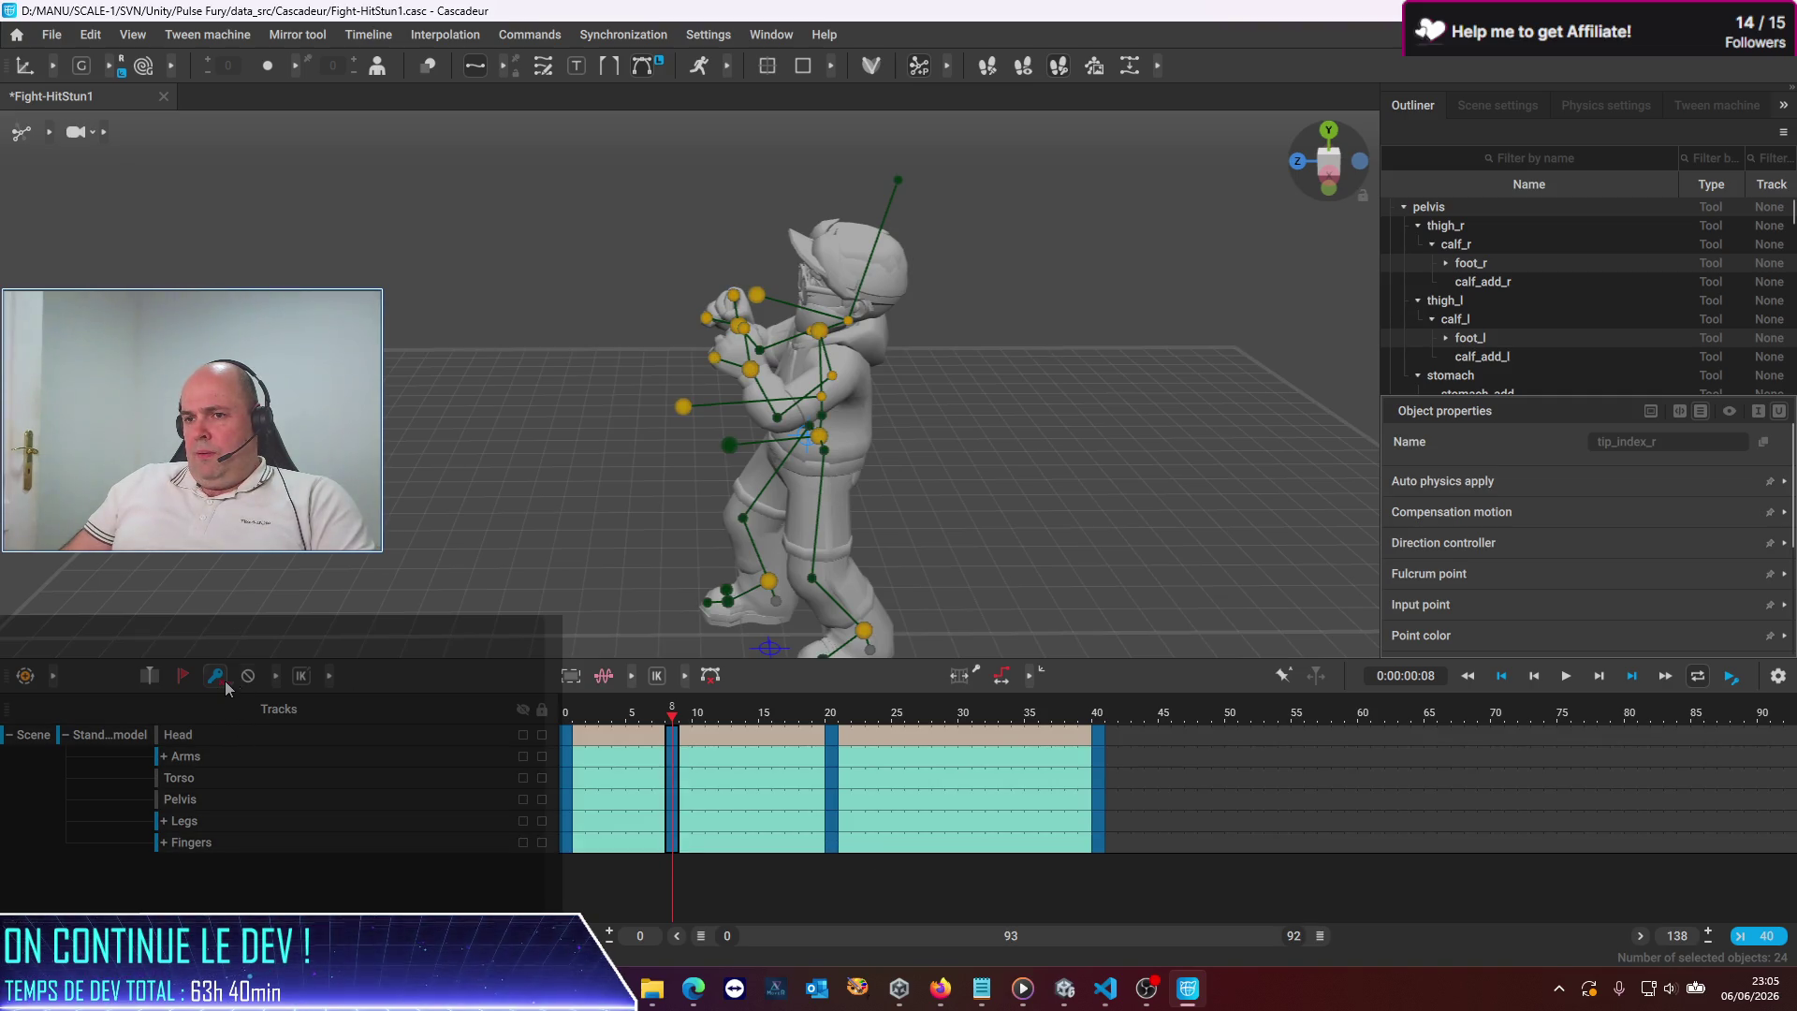
Try pasting the pose at frame 8, select the frame-20 key, then return to frame 8
click(807, 524)
key(ctrl+v)
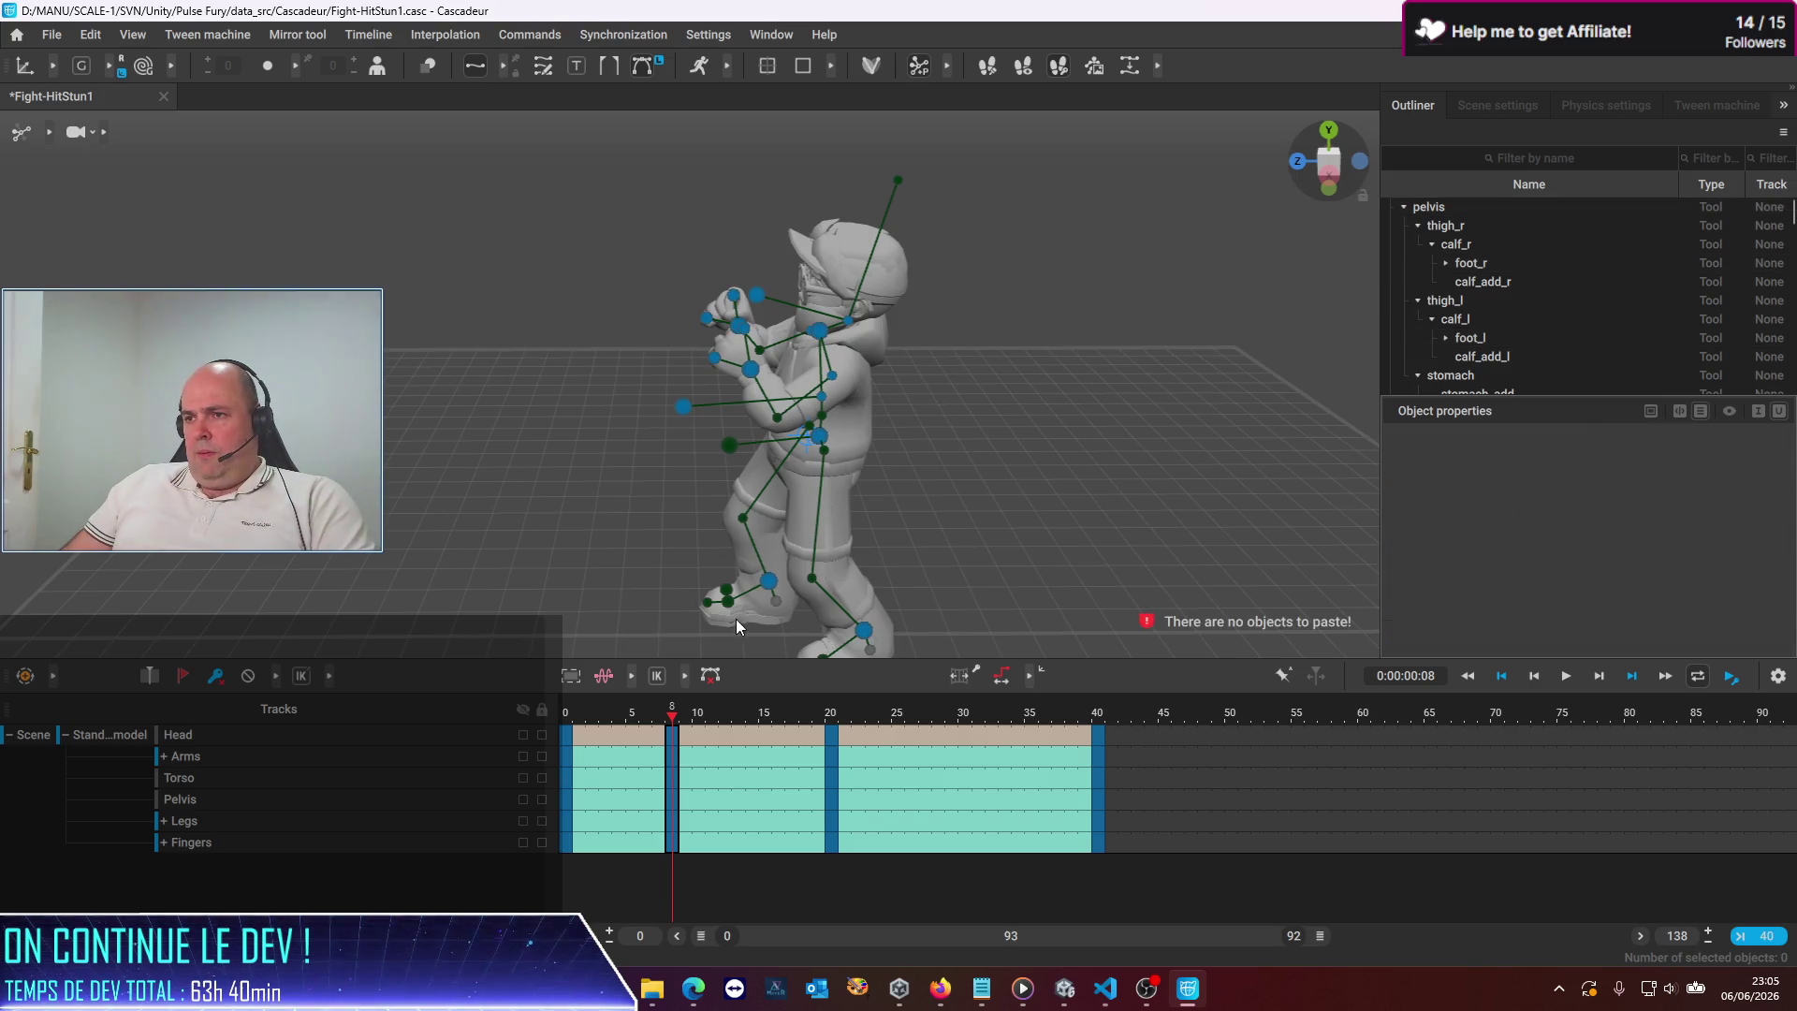
drag(672, 719, 831, 720)
click(833, 723)
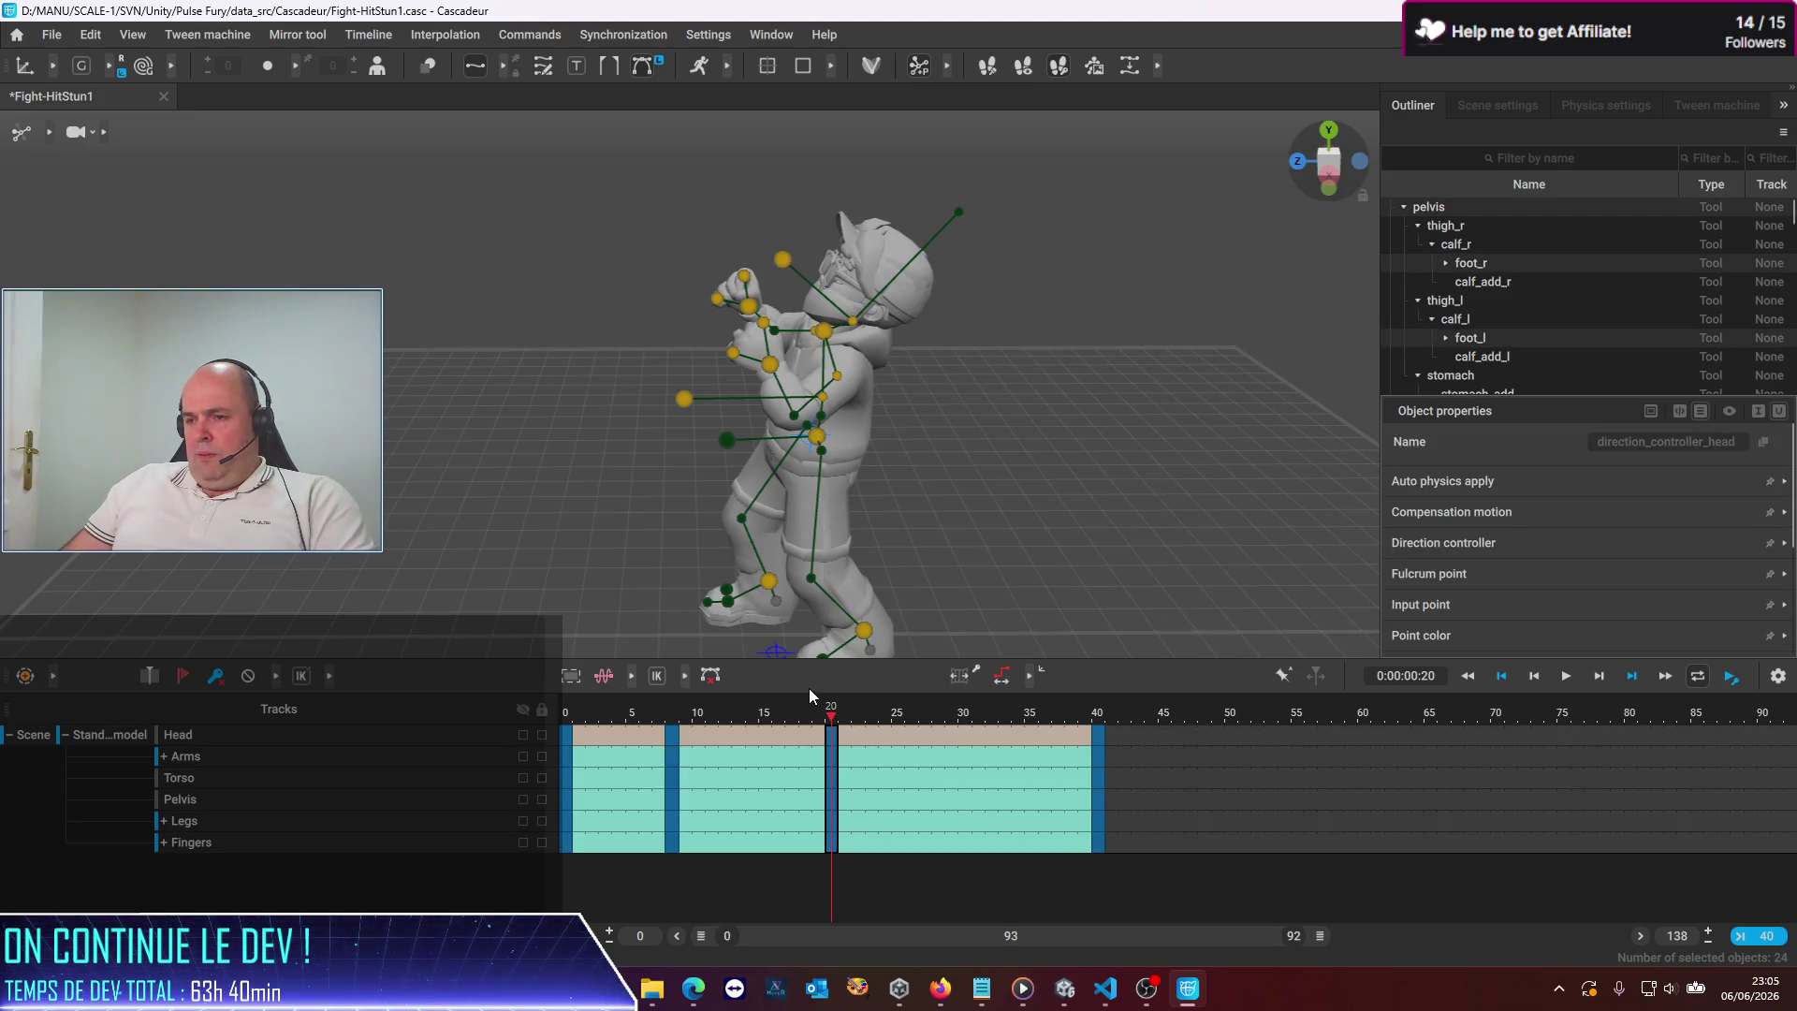
click(672, 733)
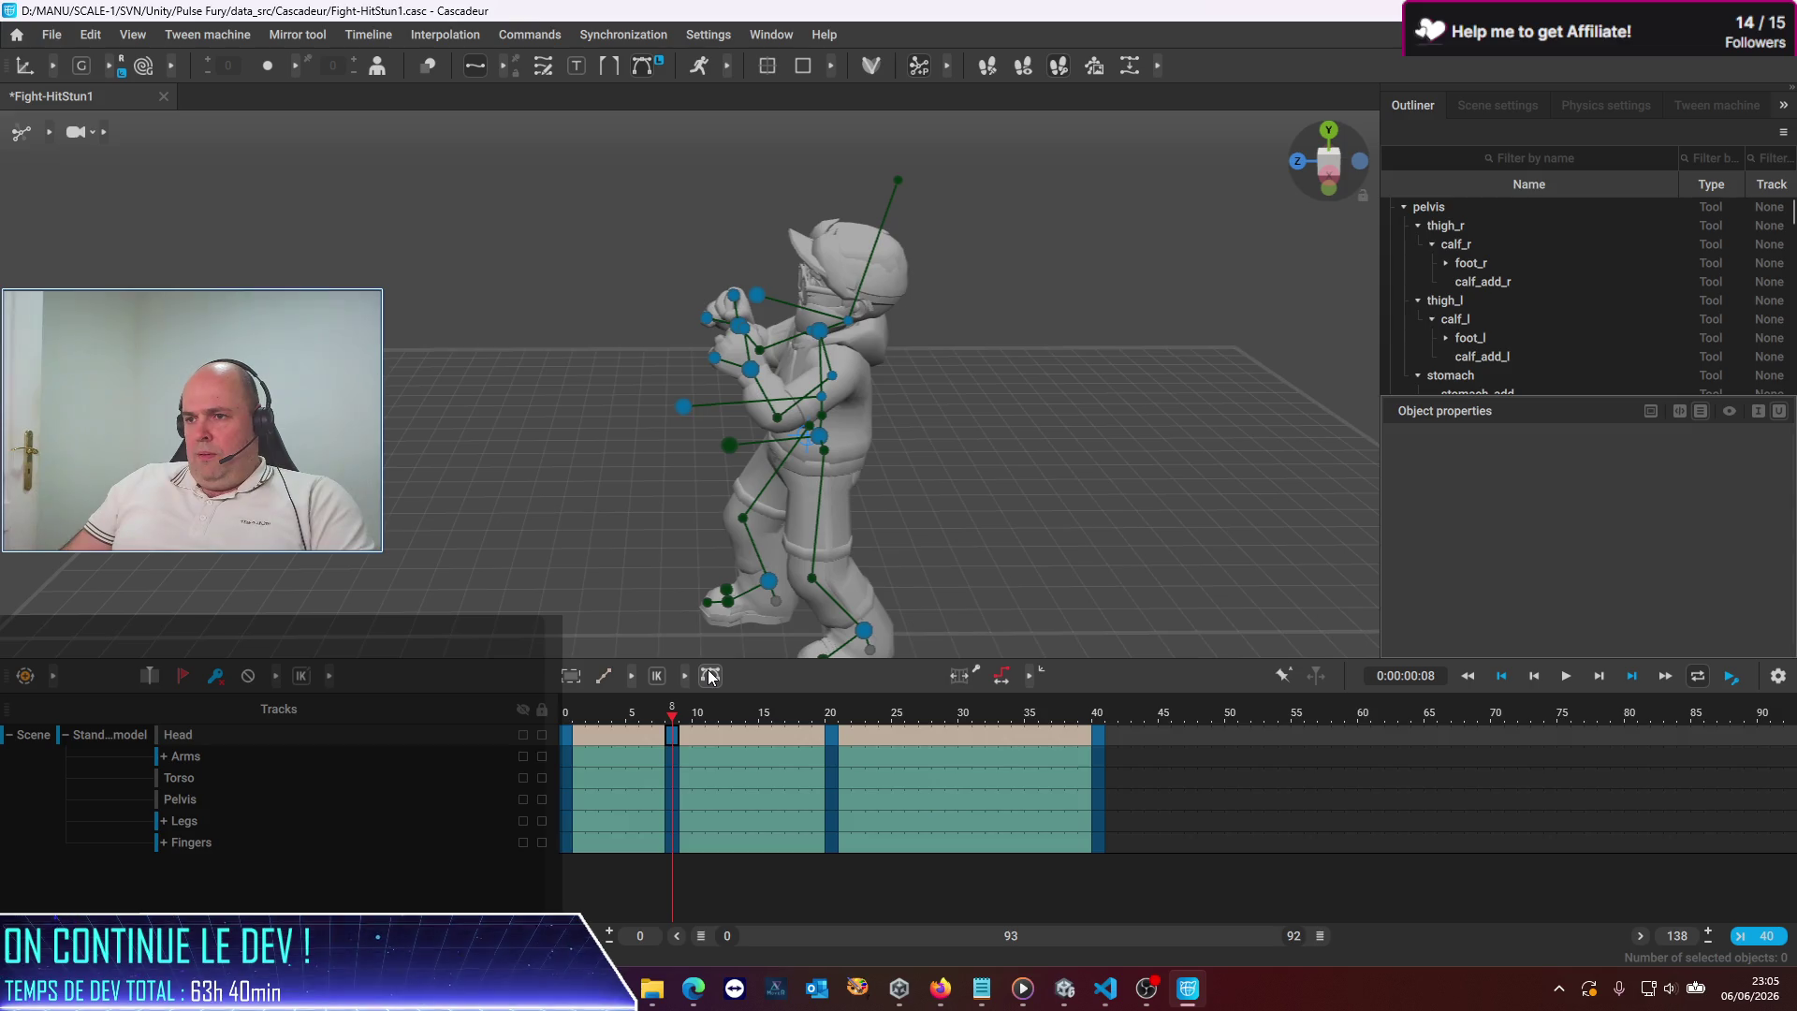
Reset the frame-8 key's tangents and update the pose on the frame-20 key
key(ctrl+a)
click(710, 676)
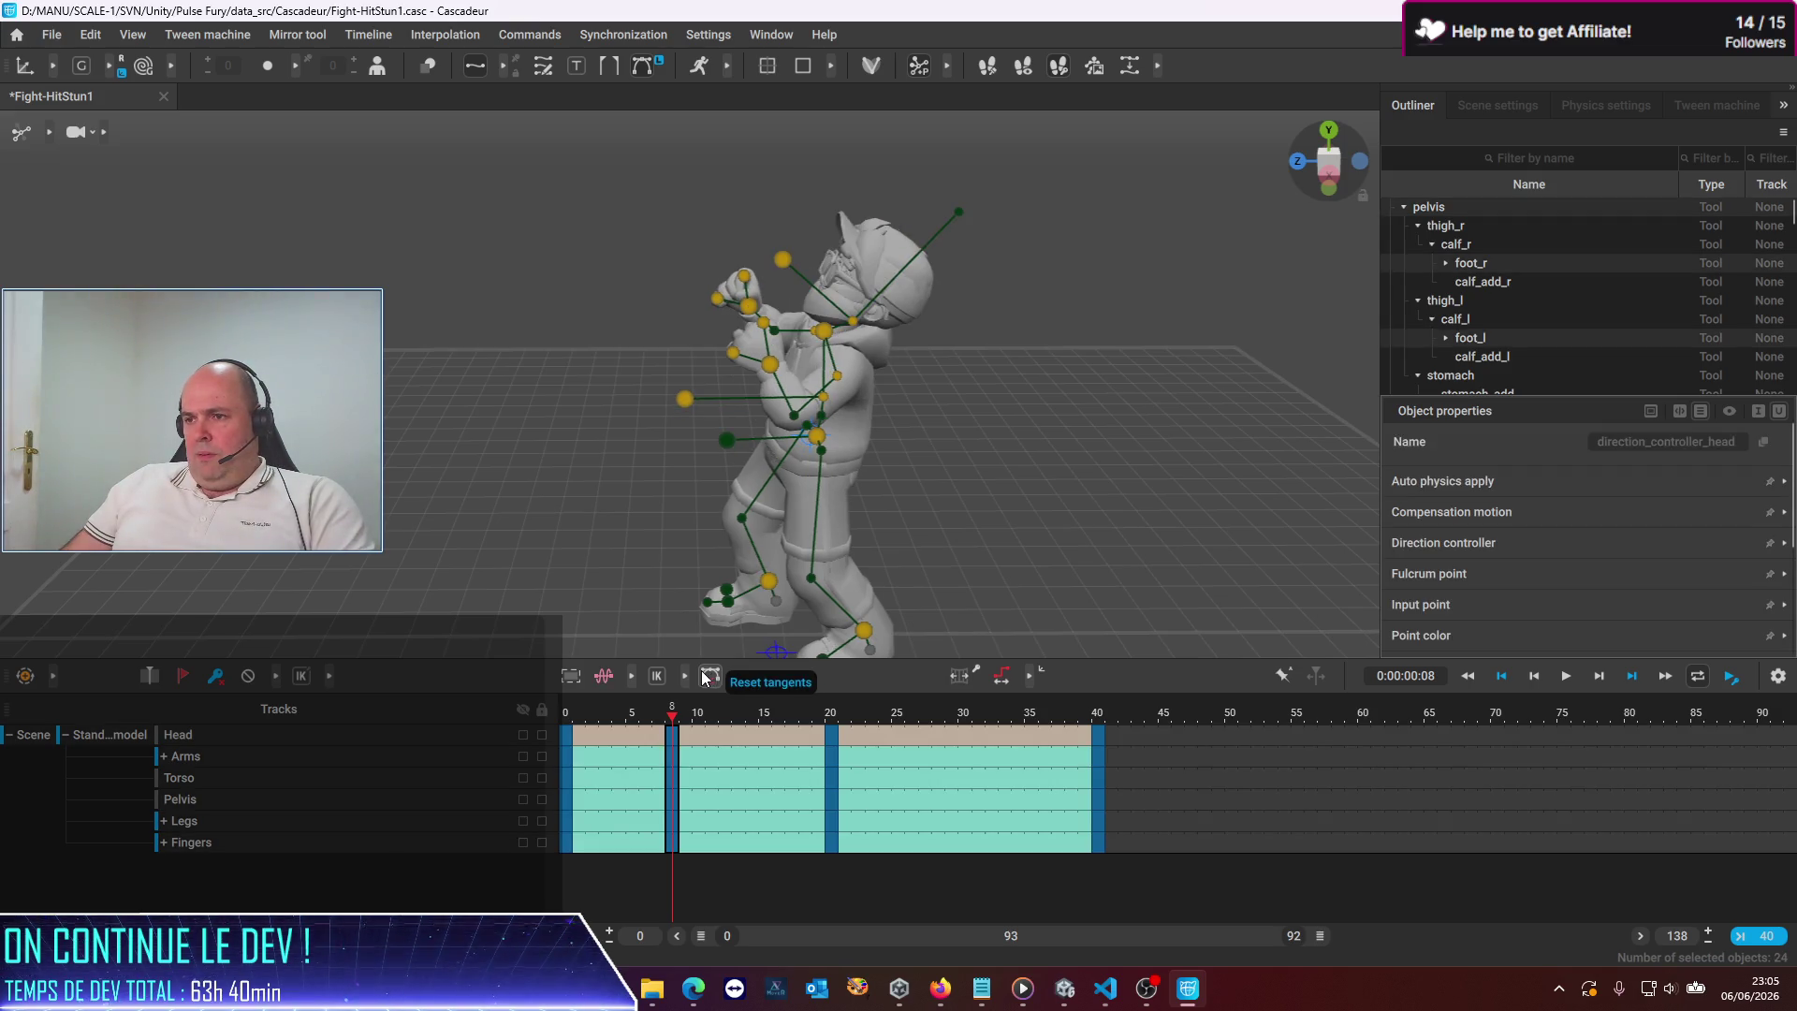
click(833, 726)
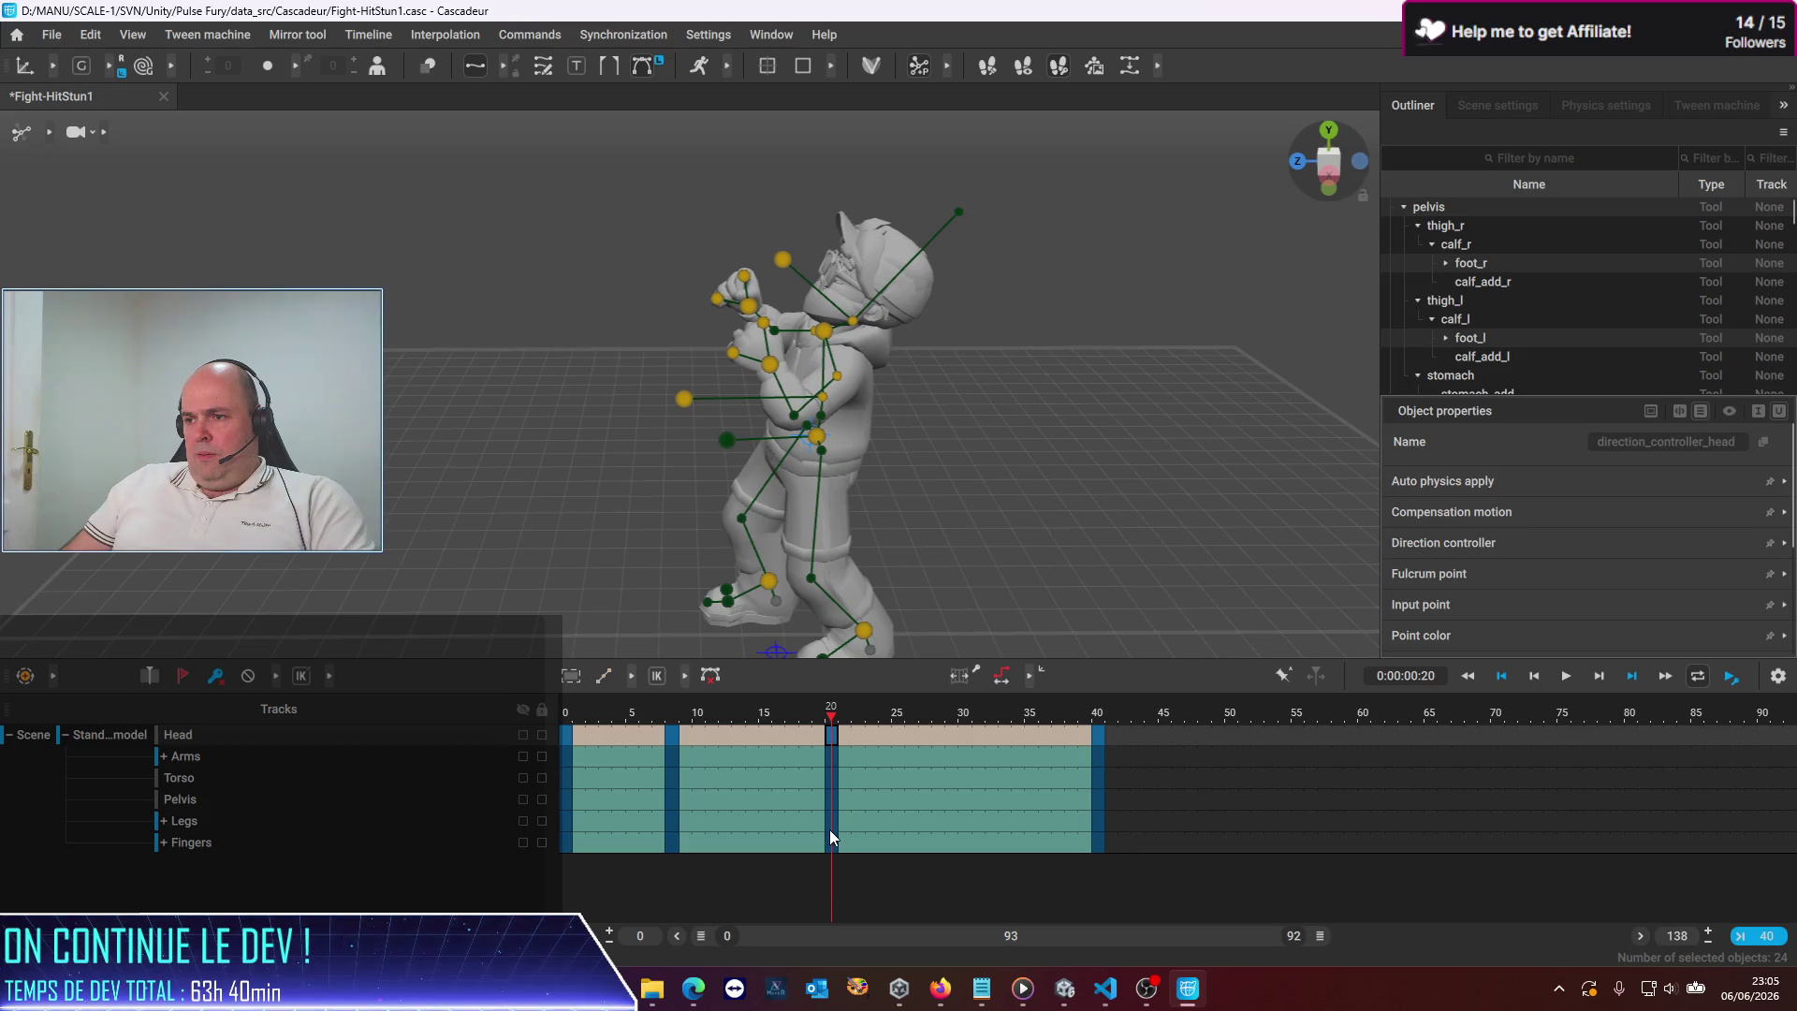
click(829, 838)
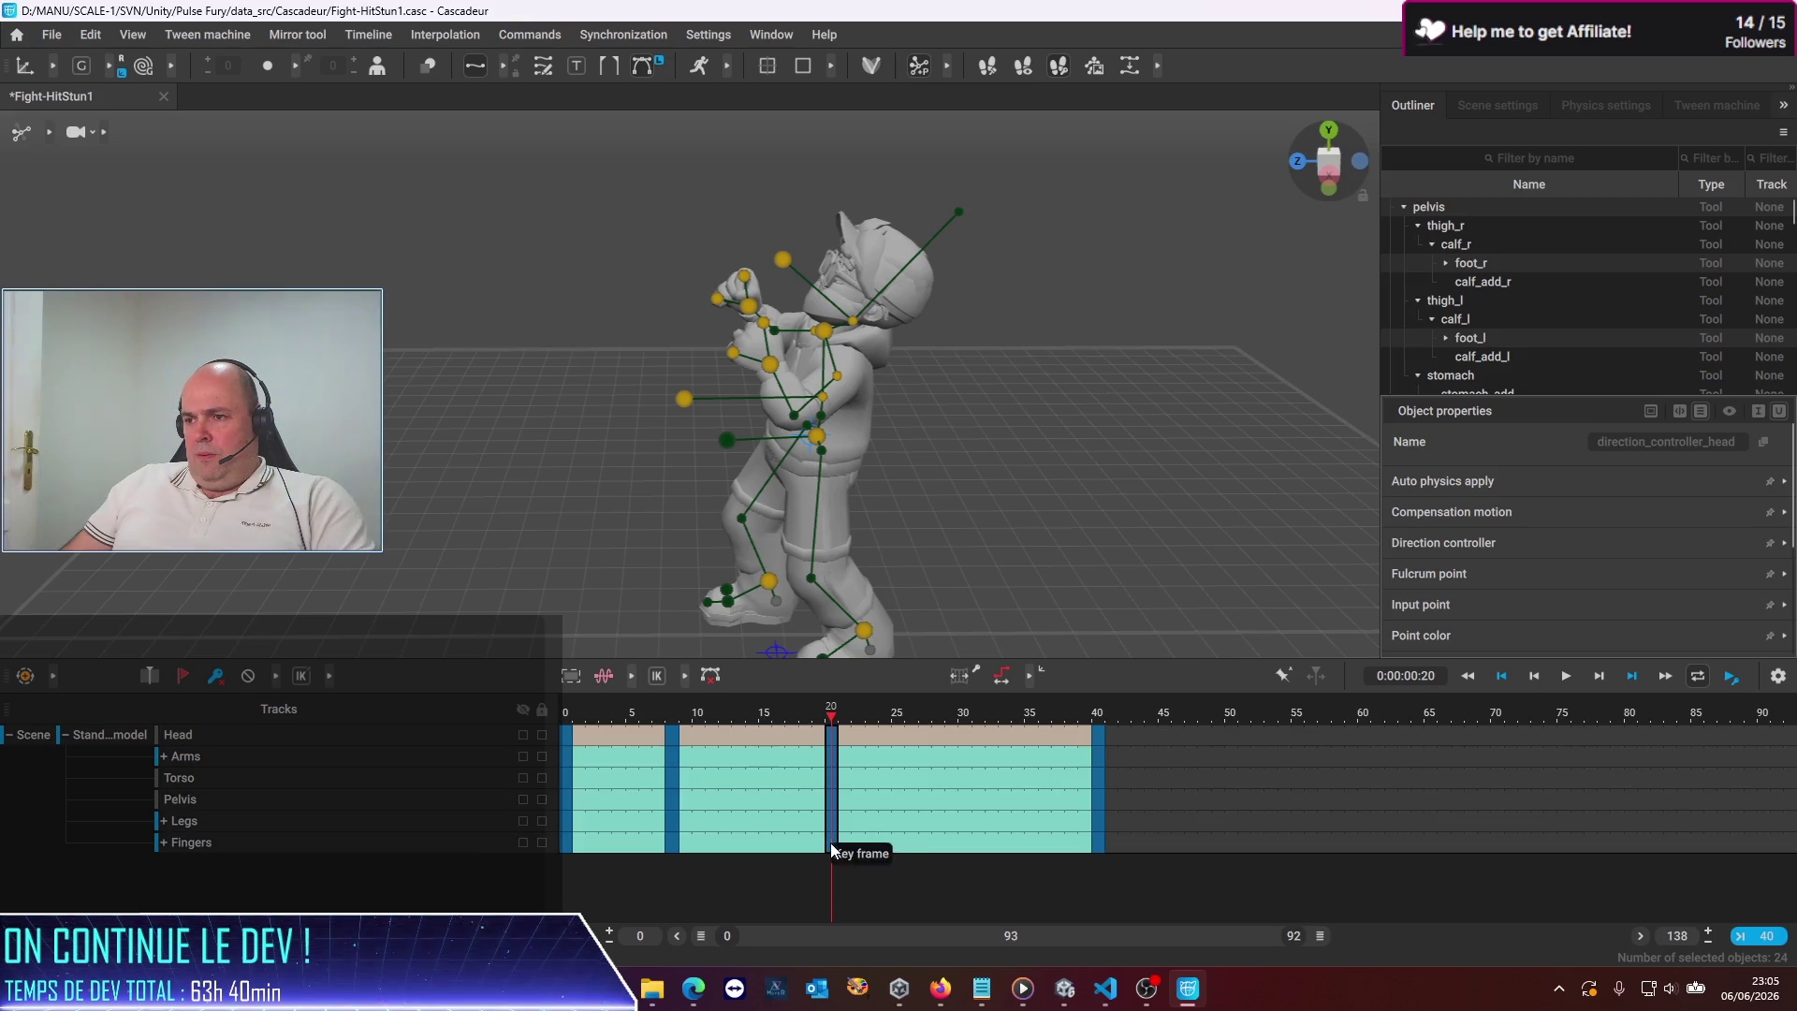
click(215, 676)
Replay from the start and set the animation's end frame to 30
key(Home)
click(1568, 684)
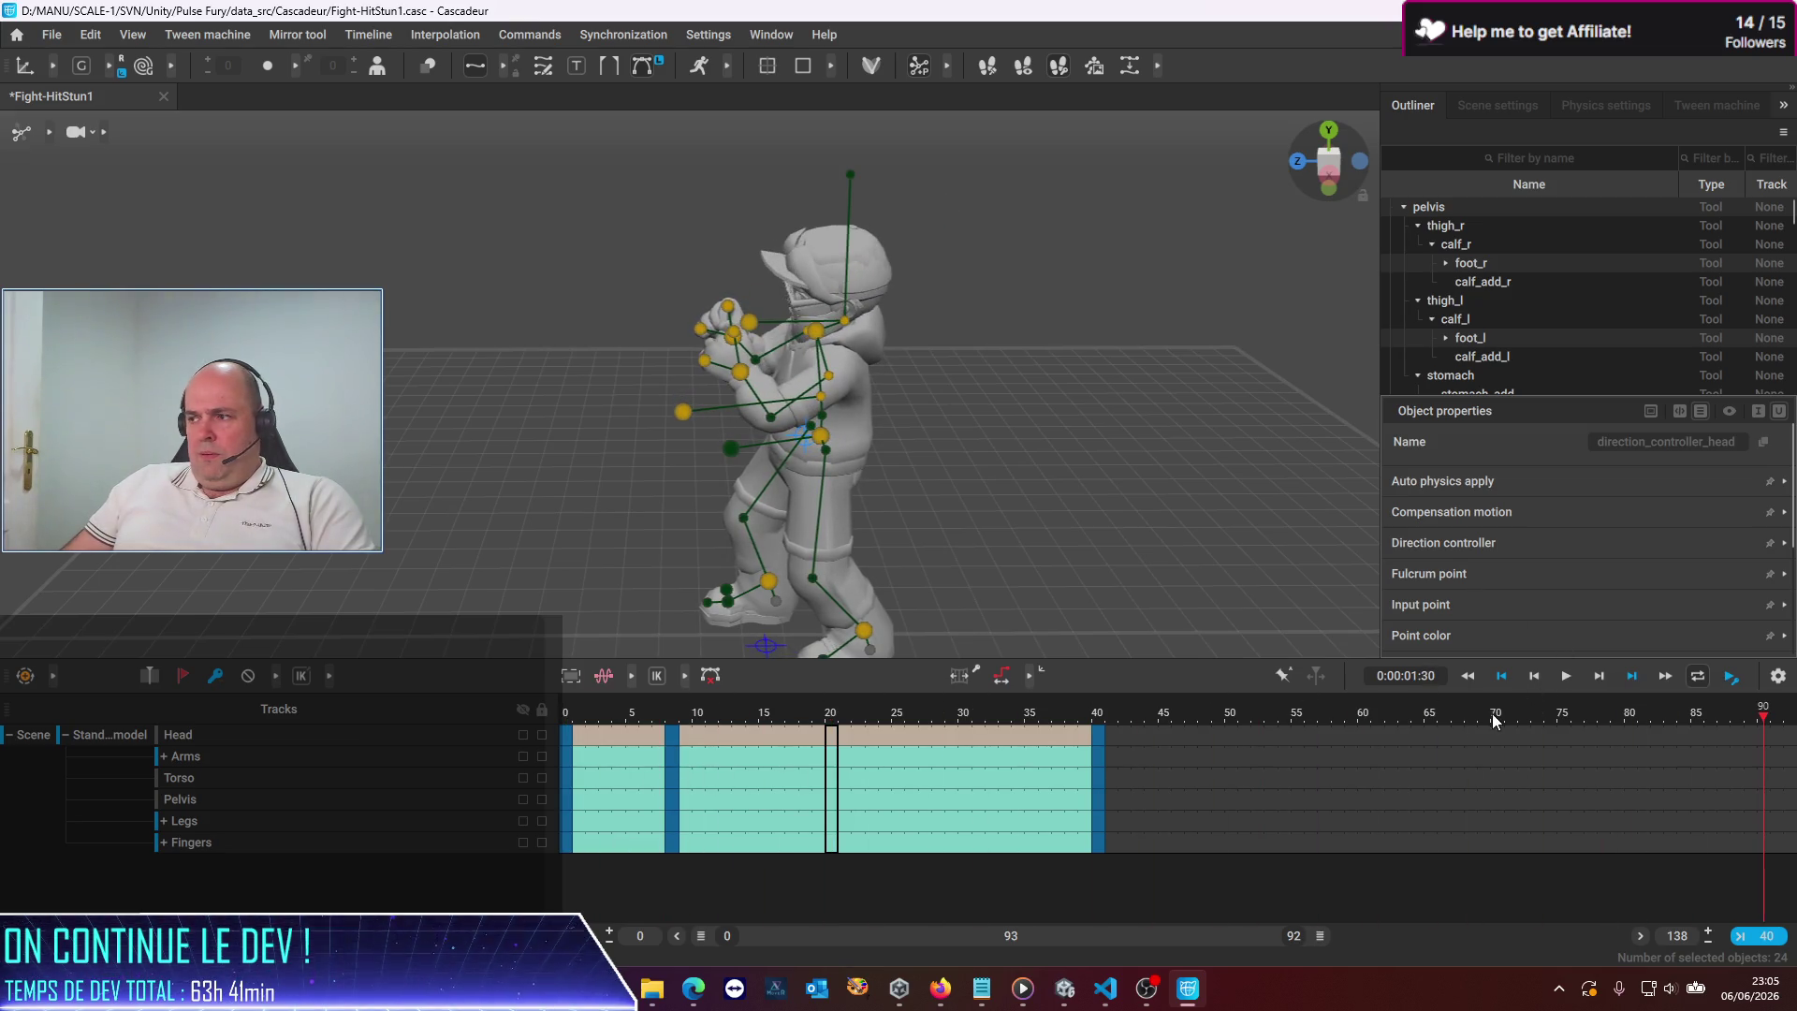
double_click(1678, 936)
text(30)
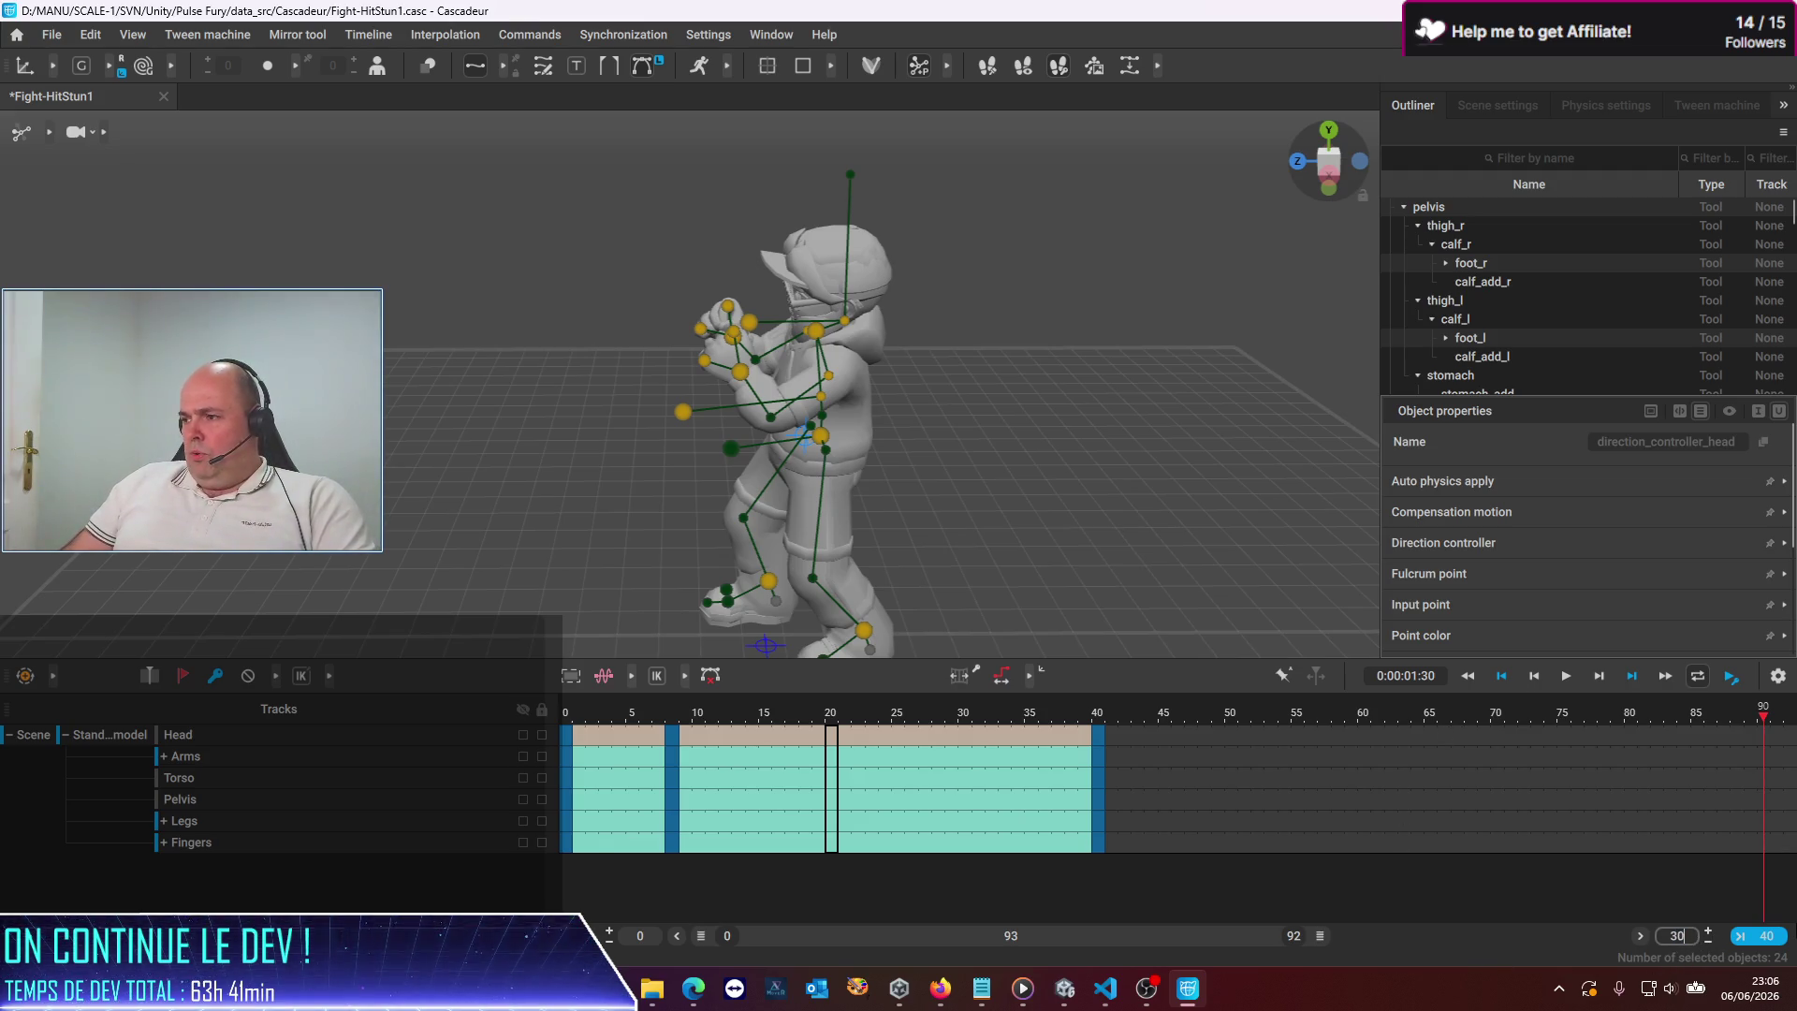
key(Return)
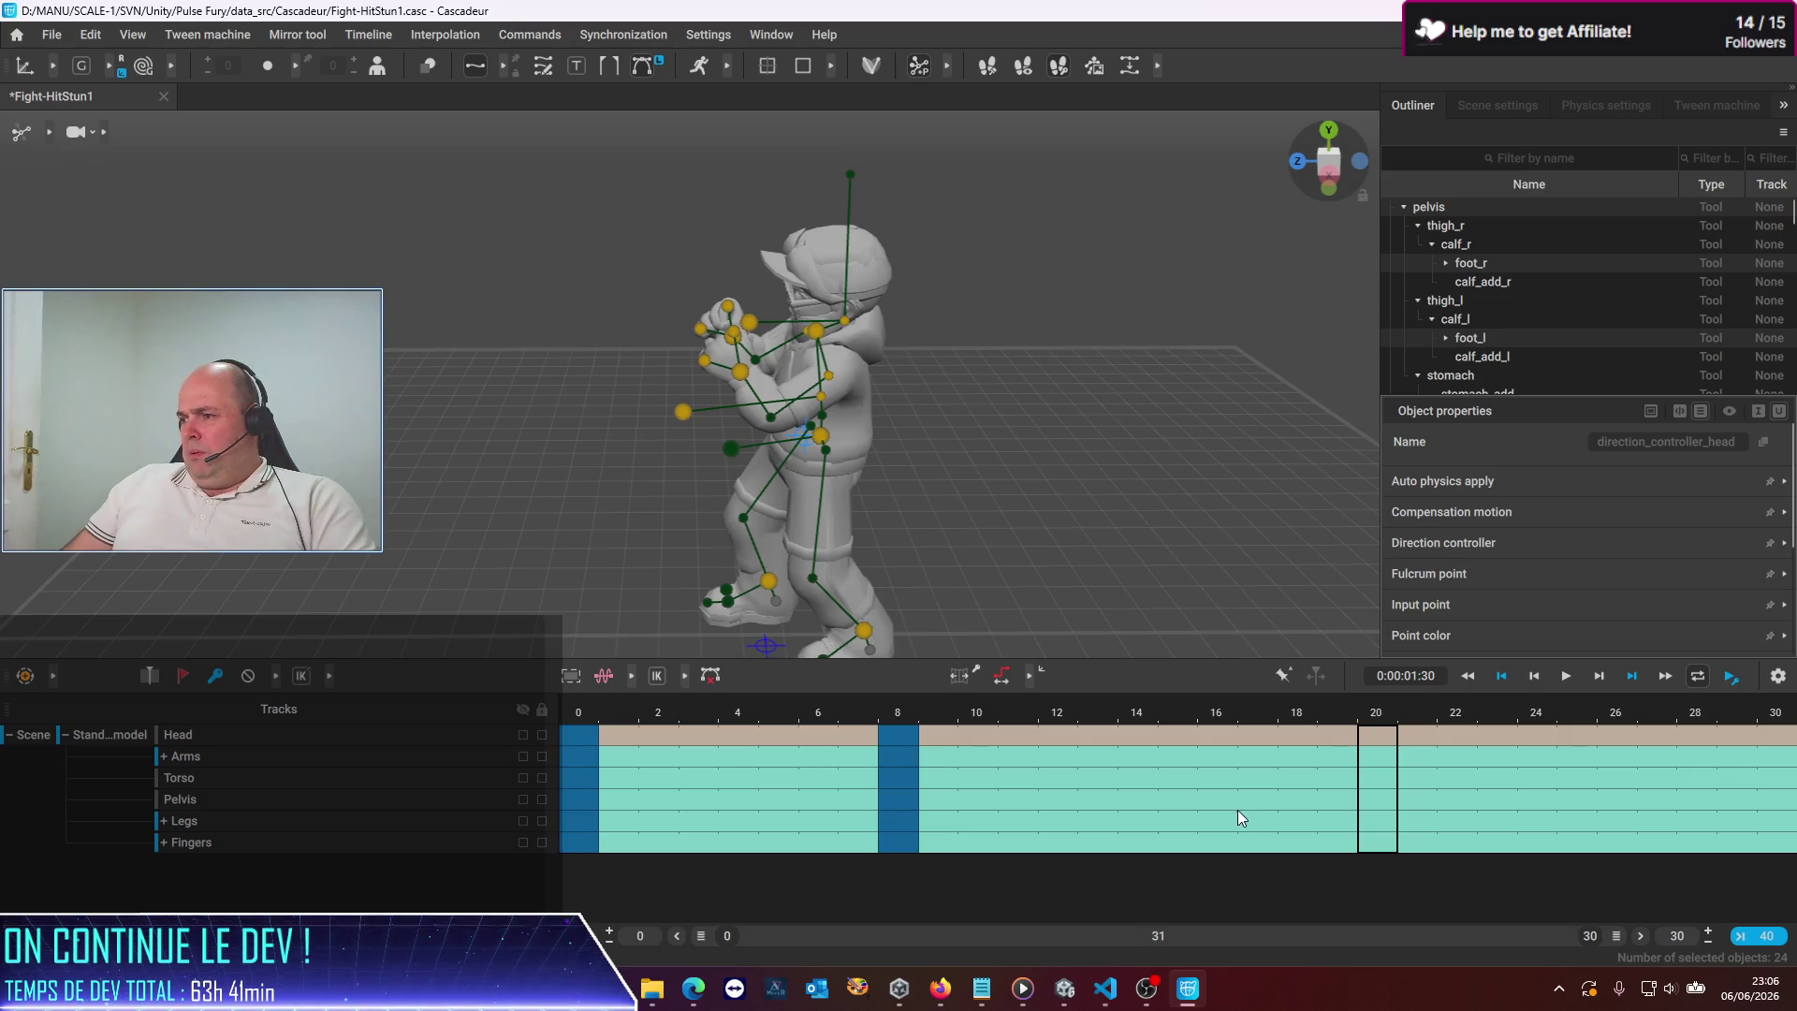
Return to frame 0 and select all 24 rig controllers
click(902, 772)
click(899, 835)
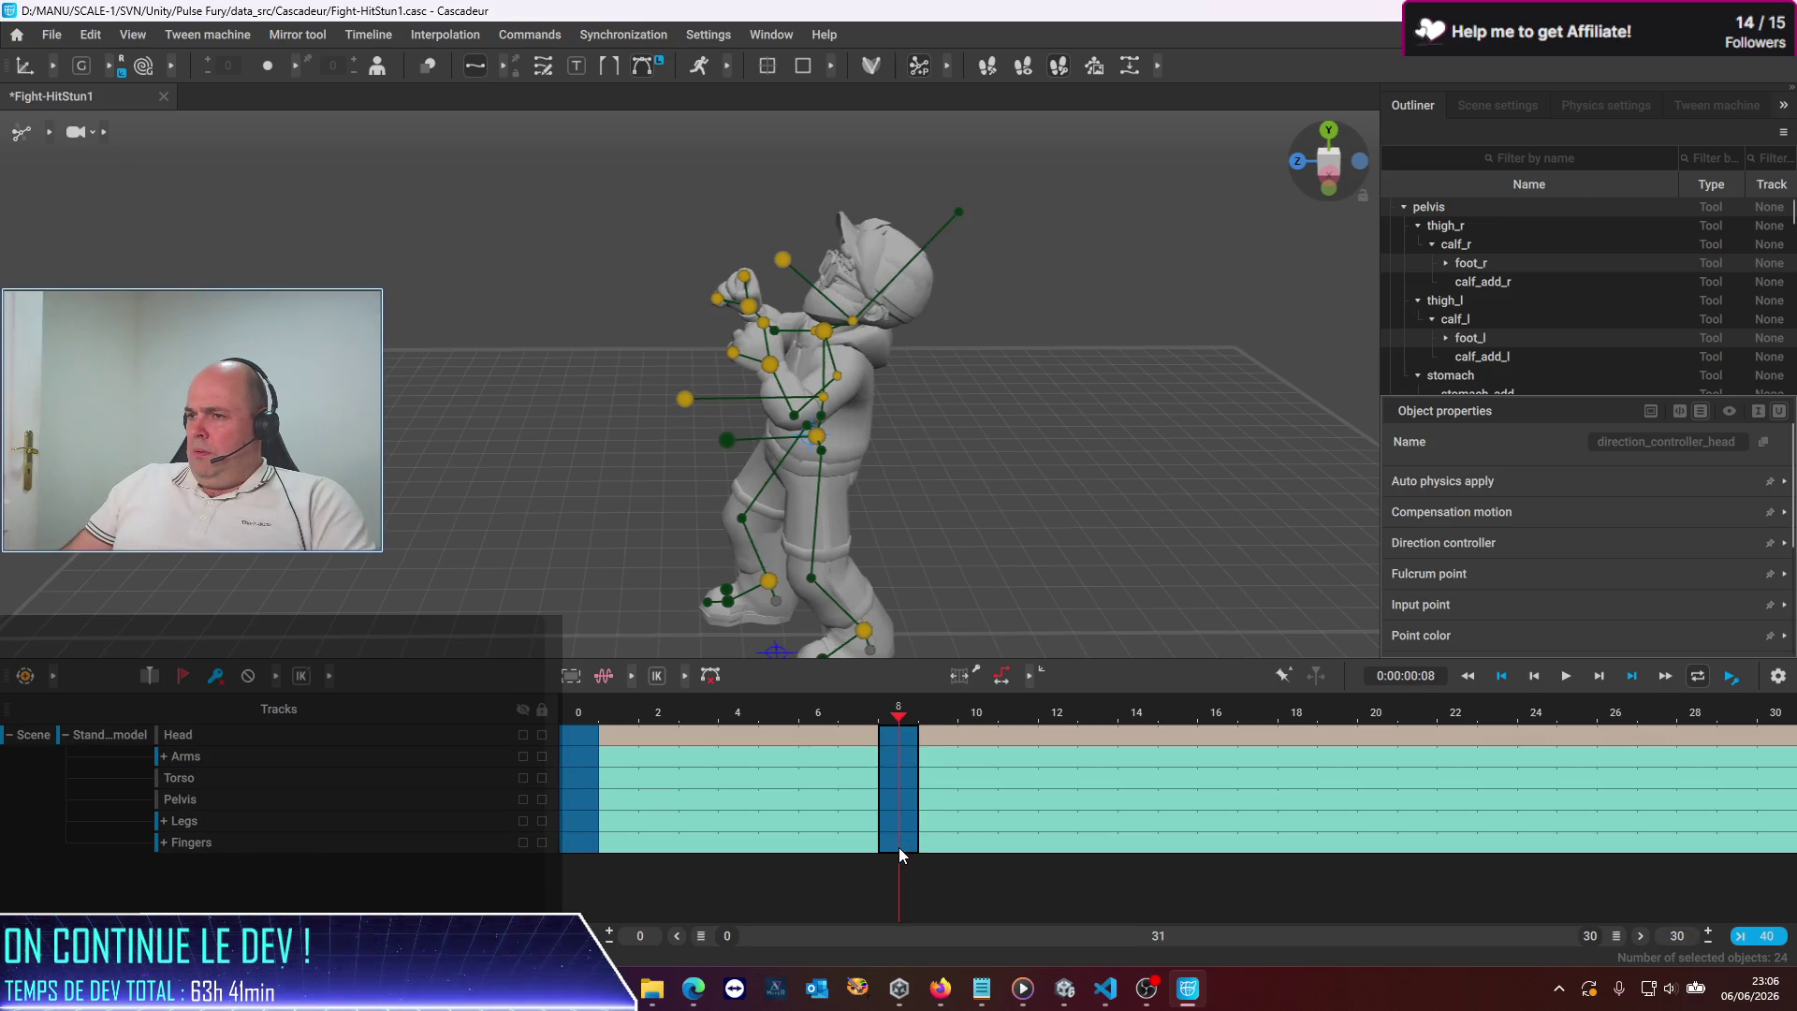
click(575, 738)
click(576, 842)
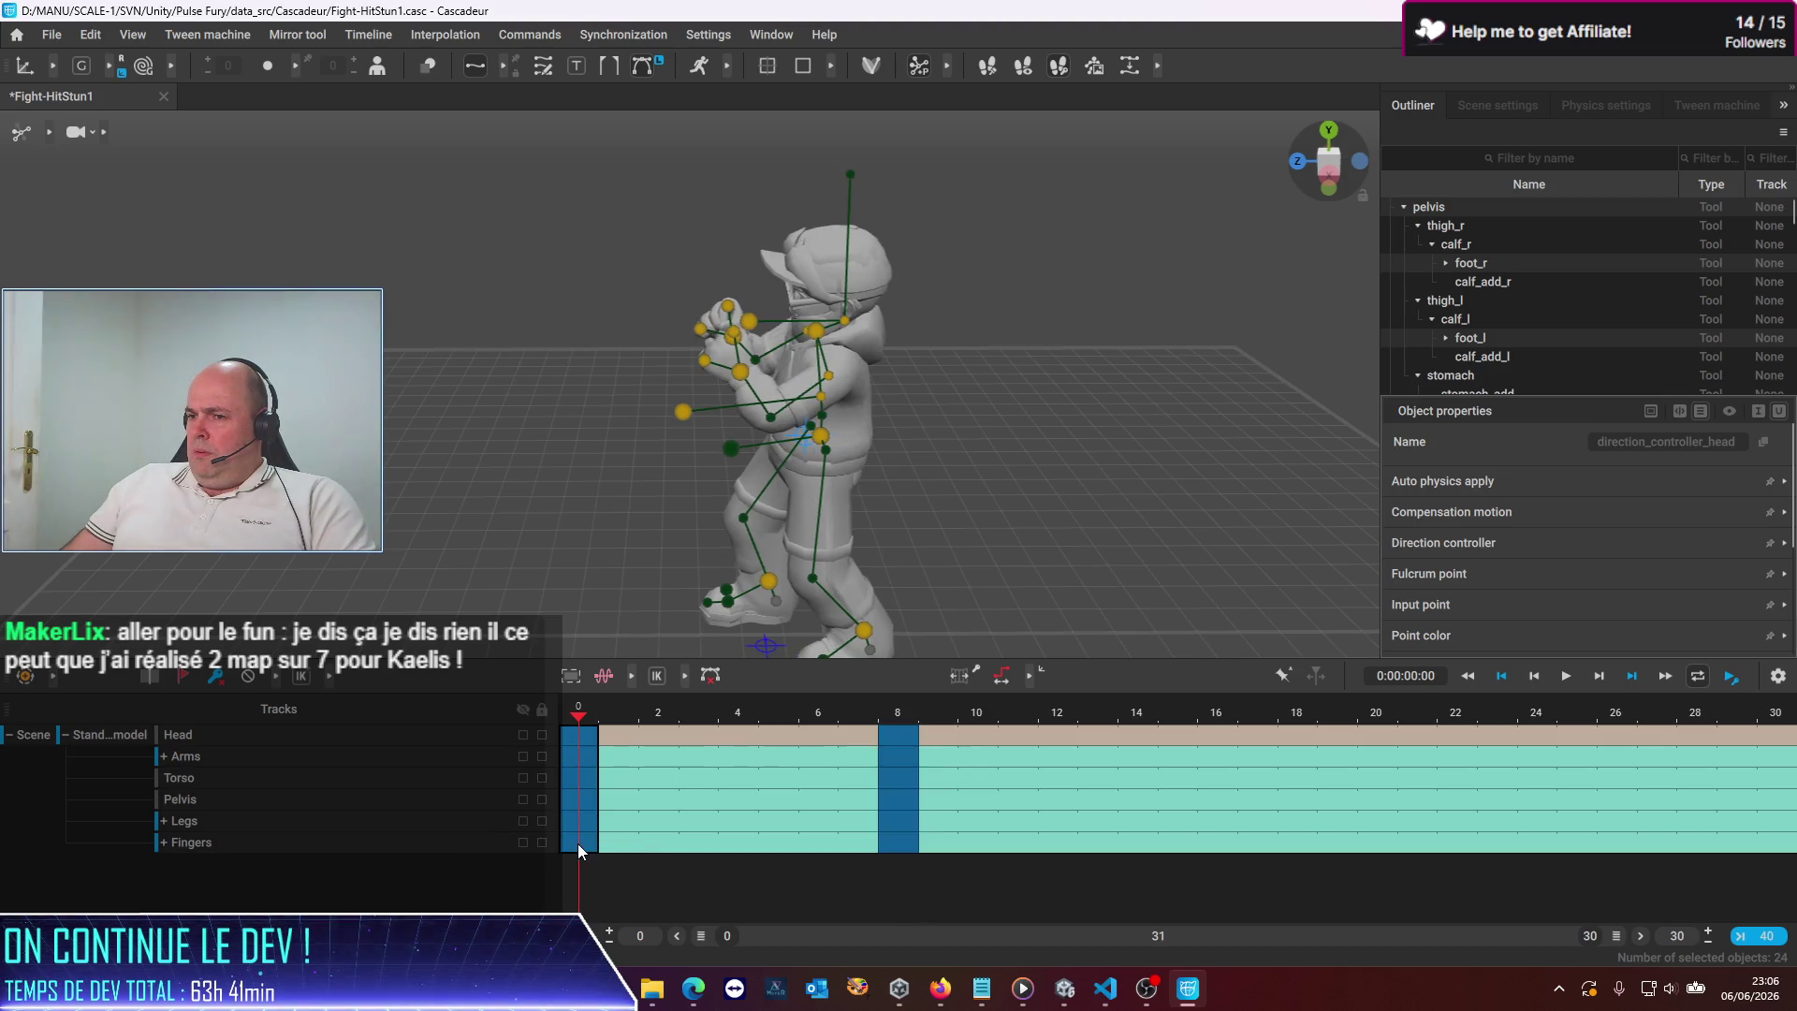
click(726, 646)
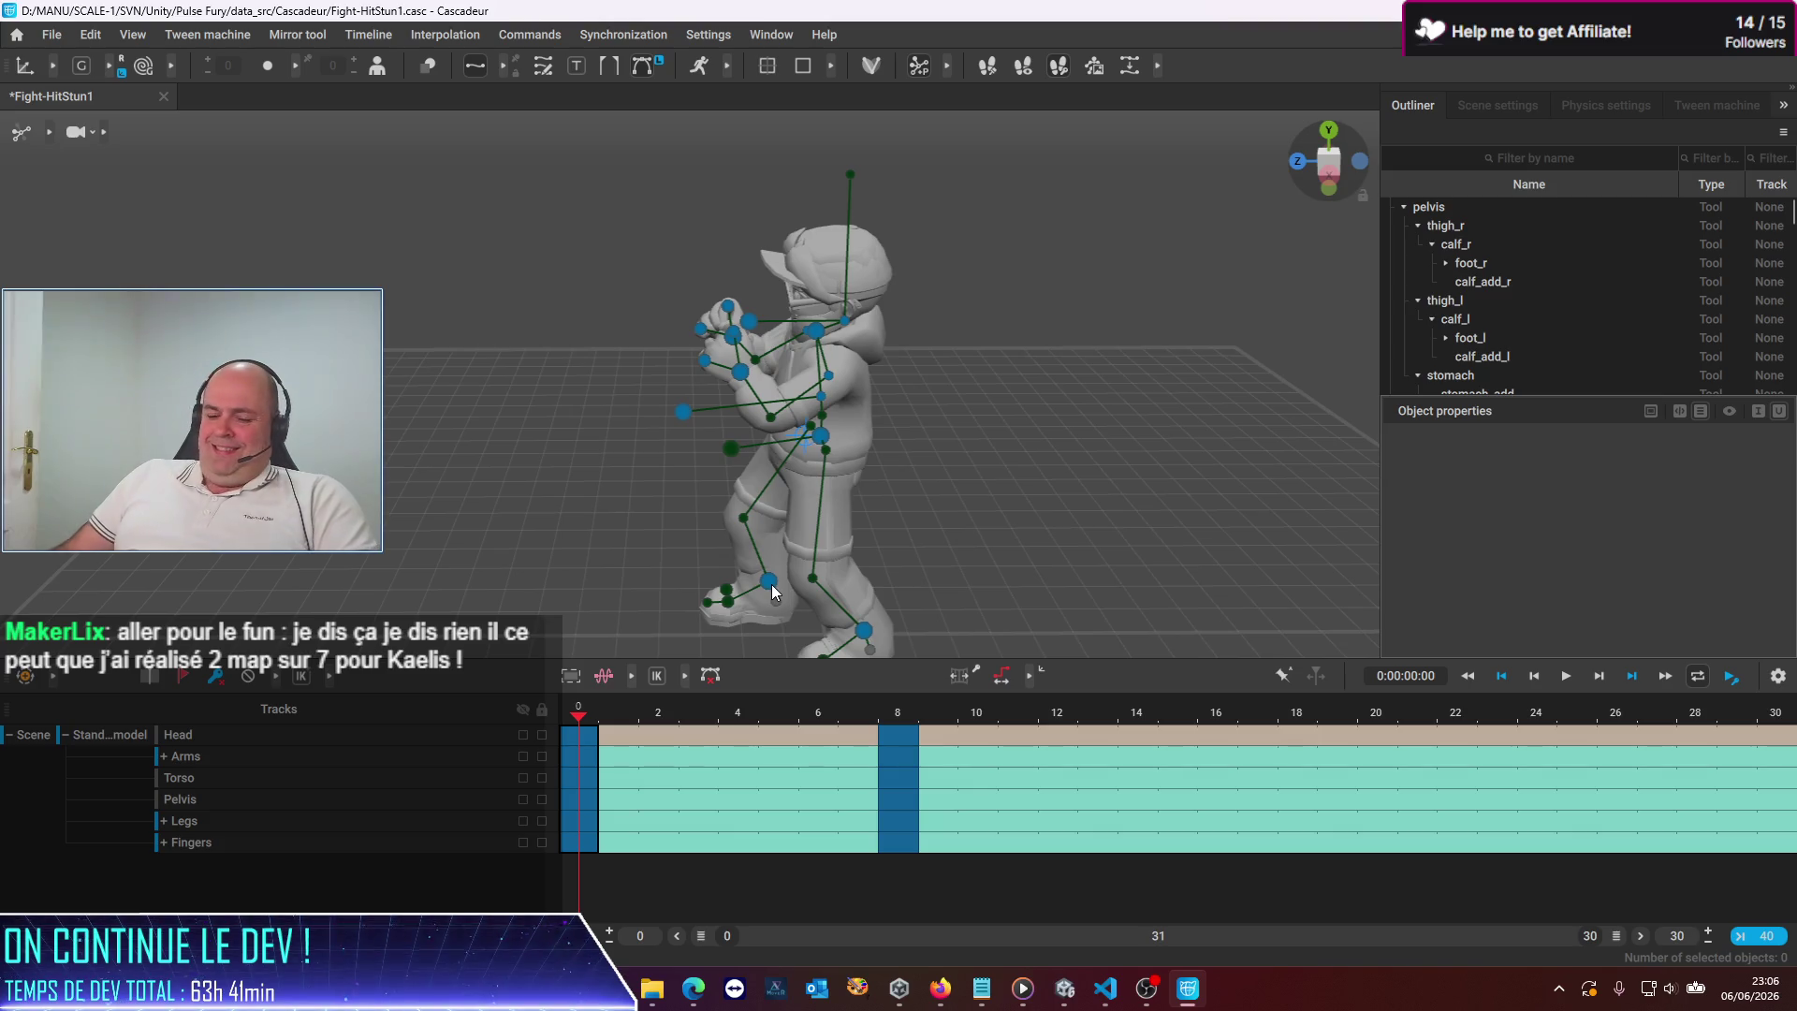
double_click(771, 588)
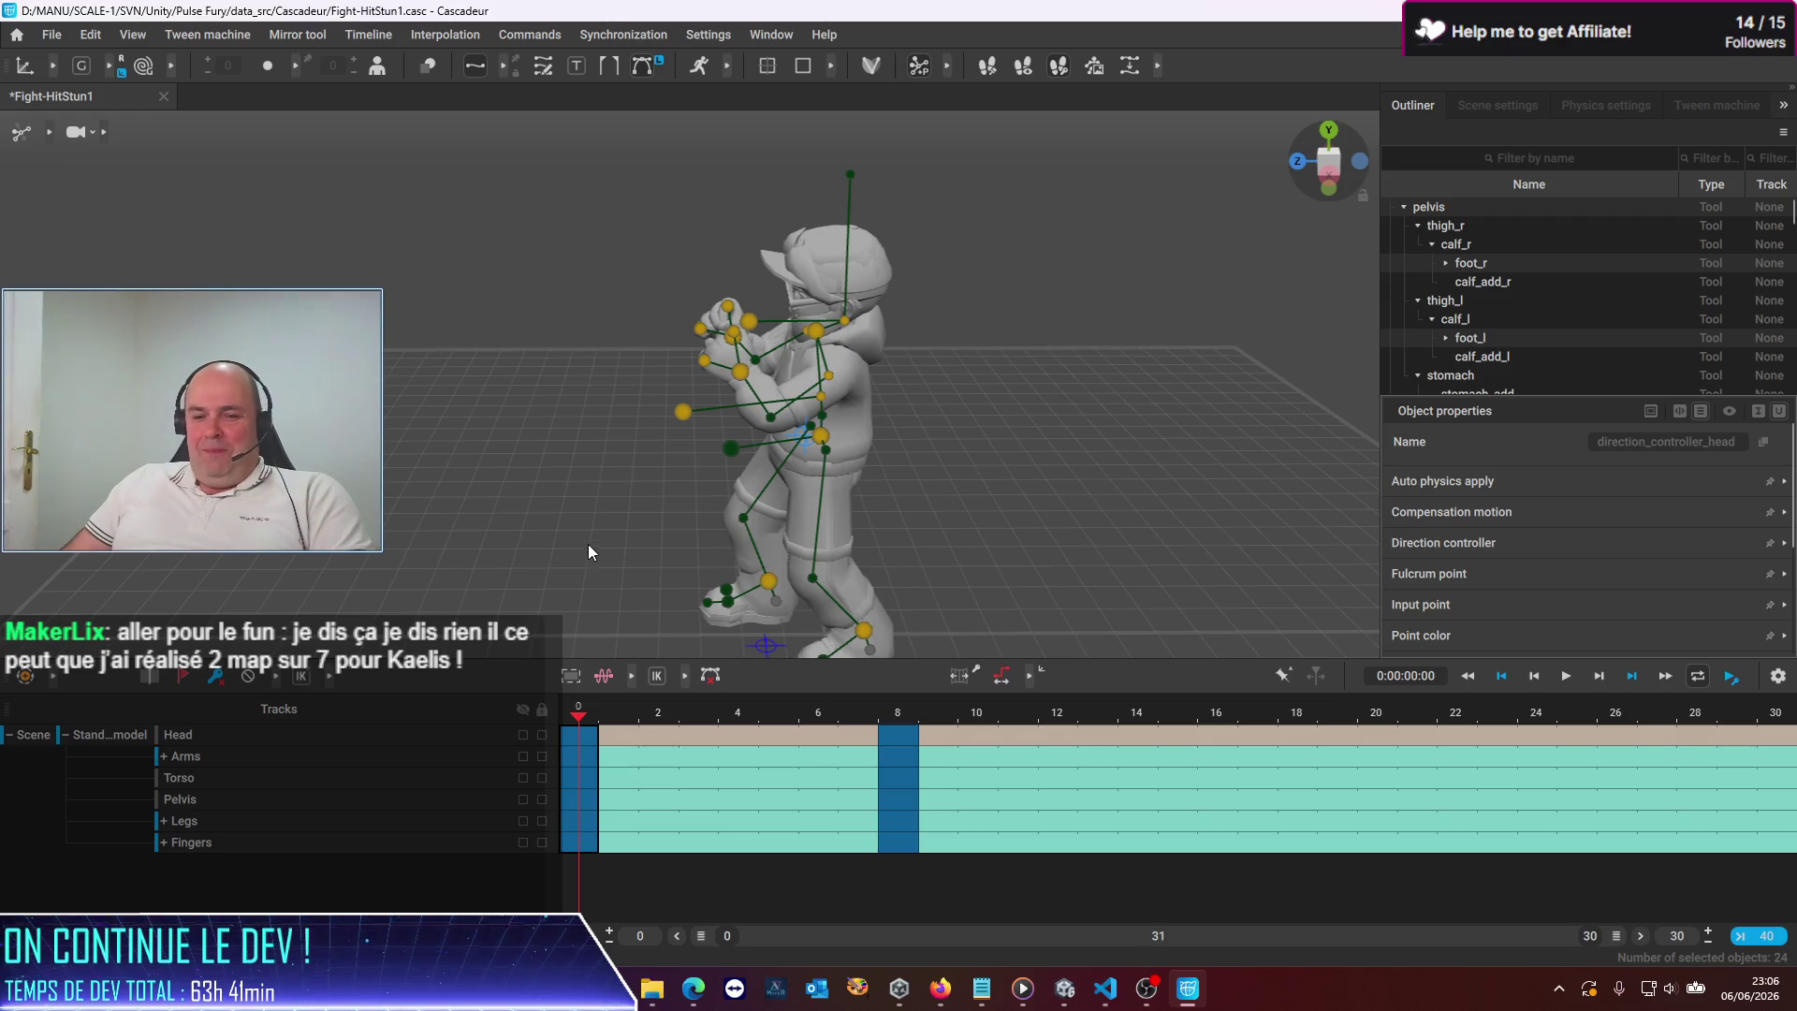
Key all tracks at frame 30 and scrub back over the opening frames
click(1791, 736)
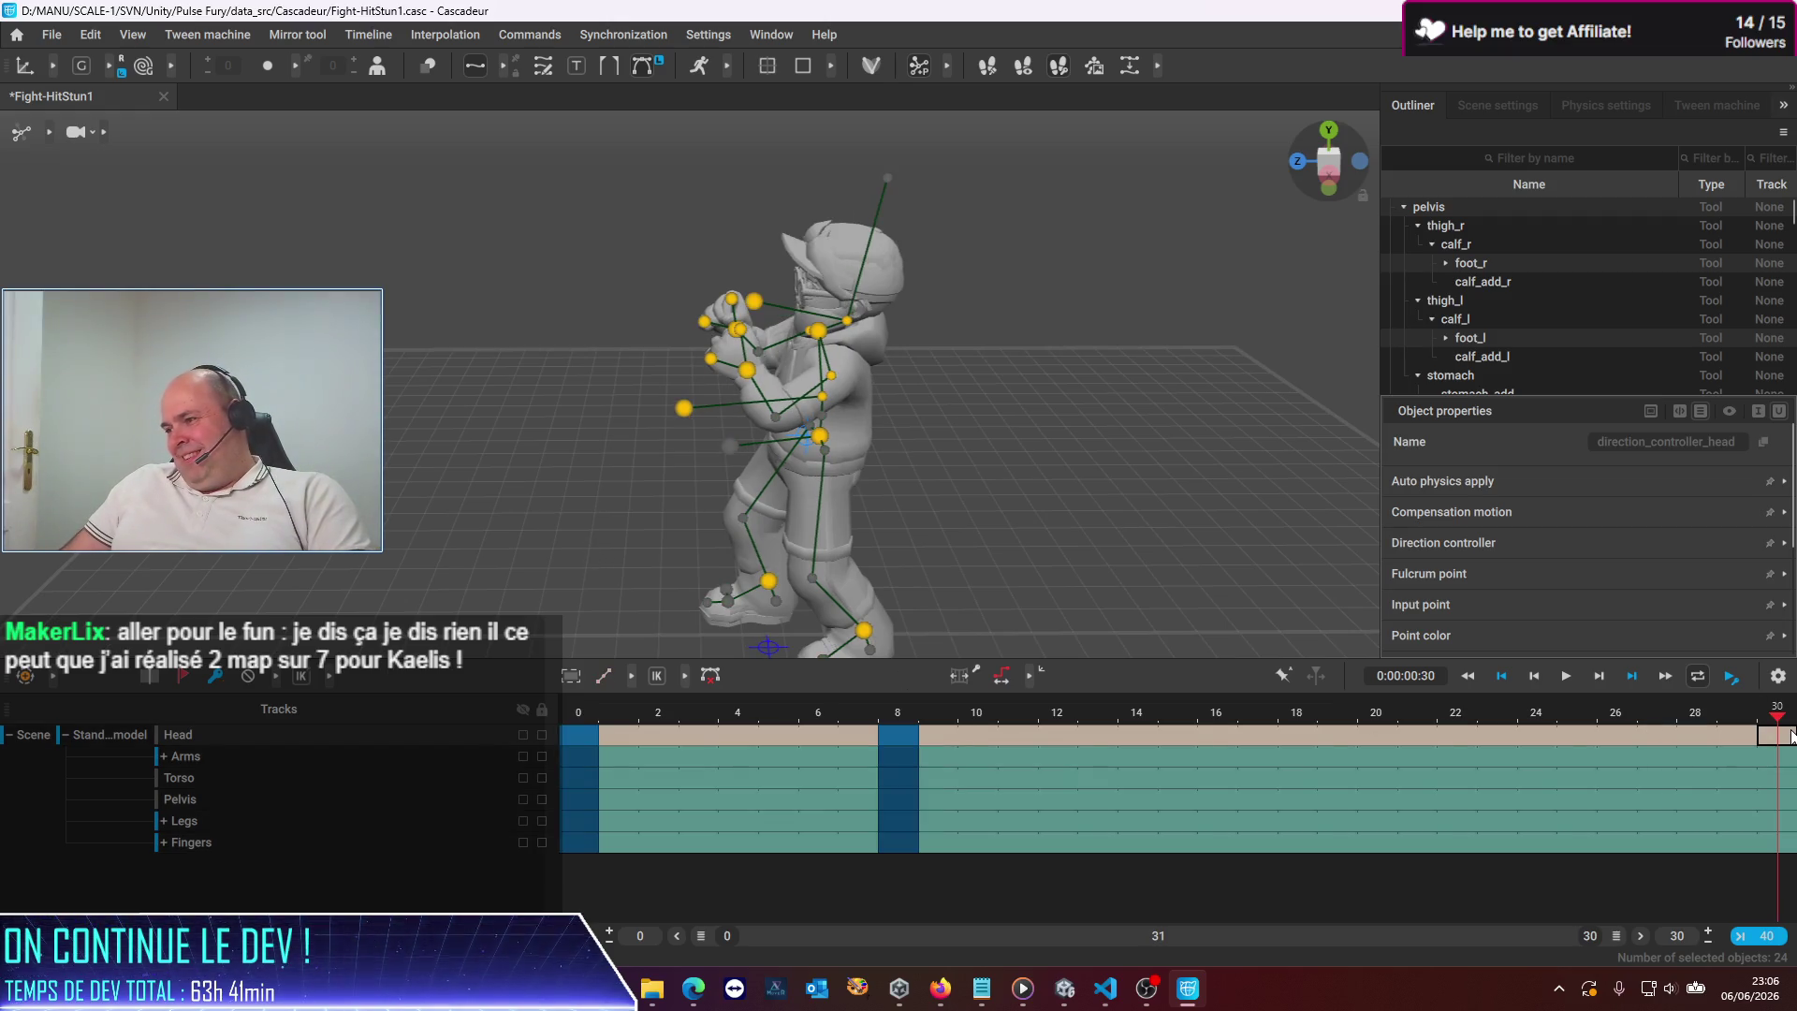
click(1790, 871)
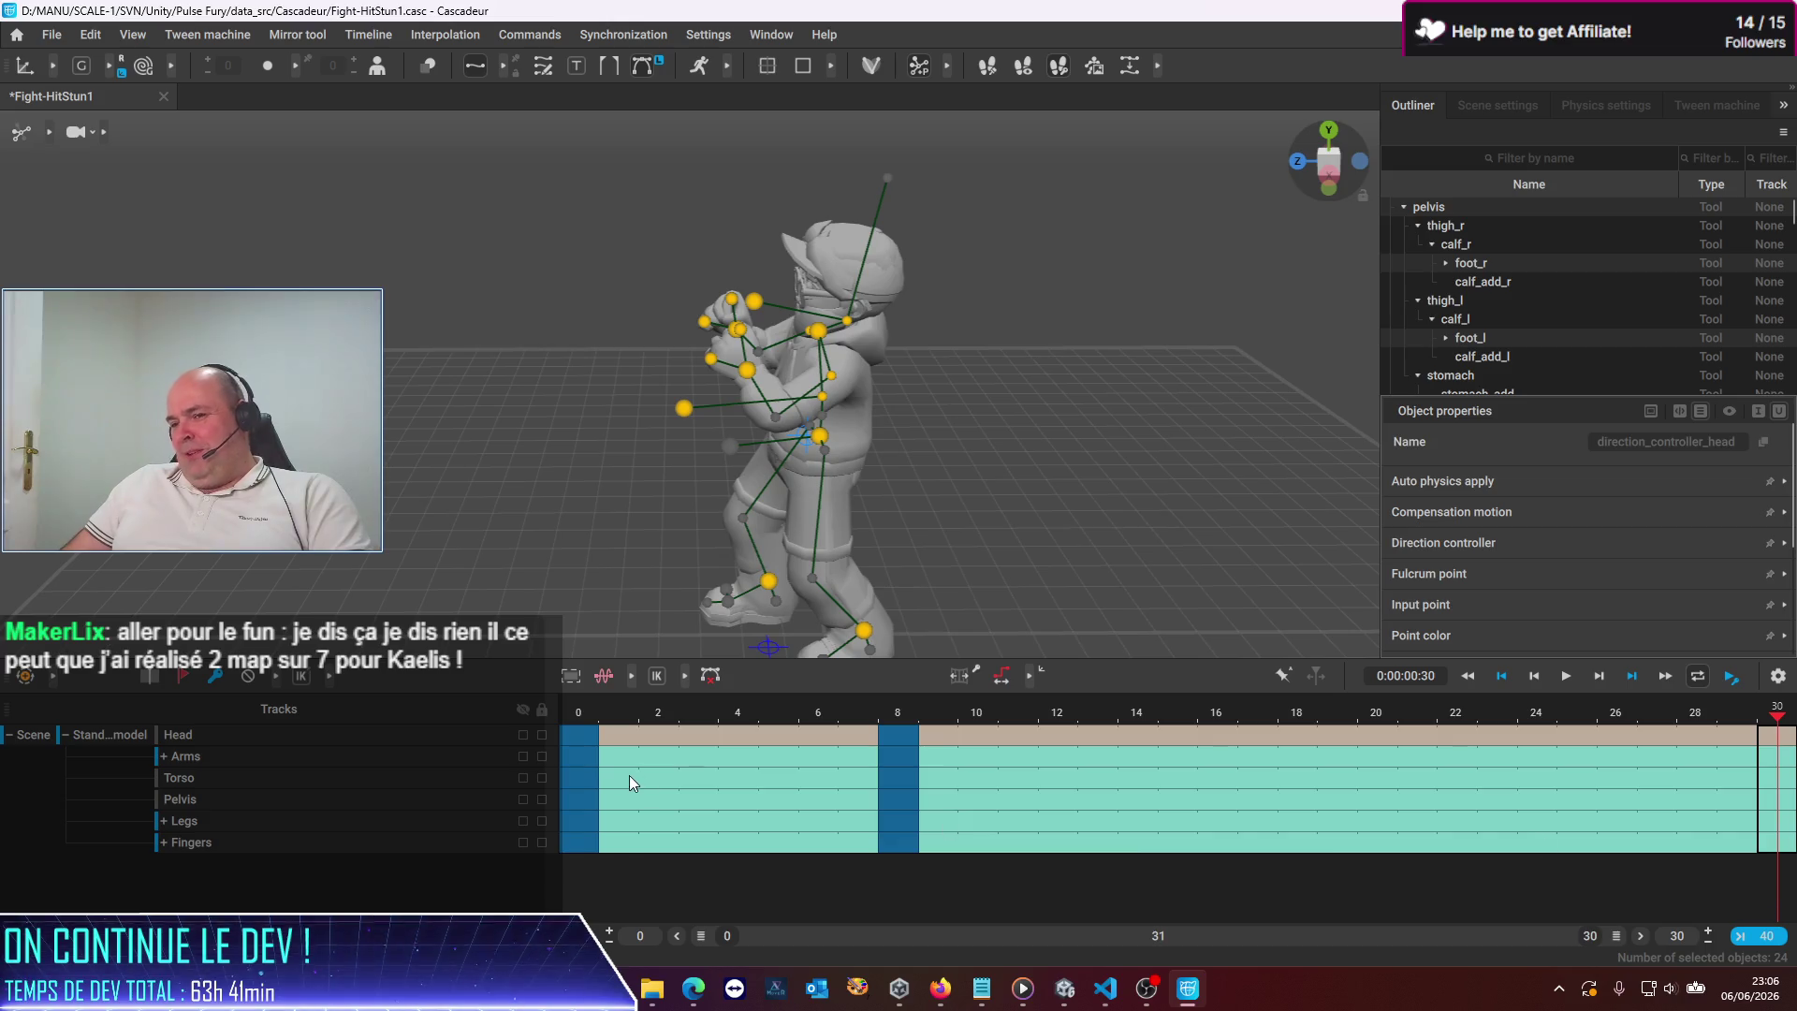
click(216, 682)
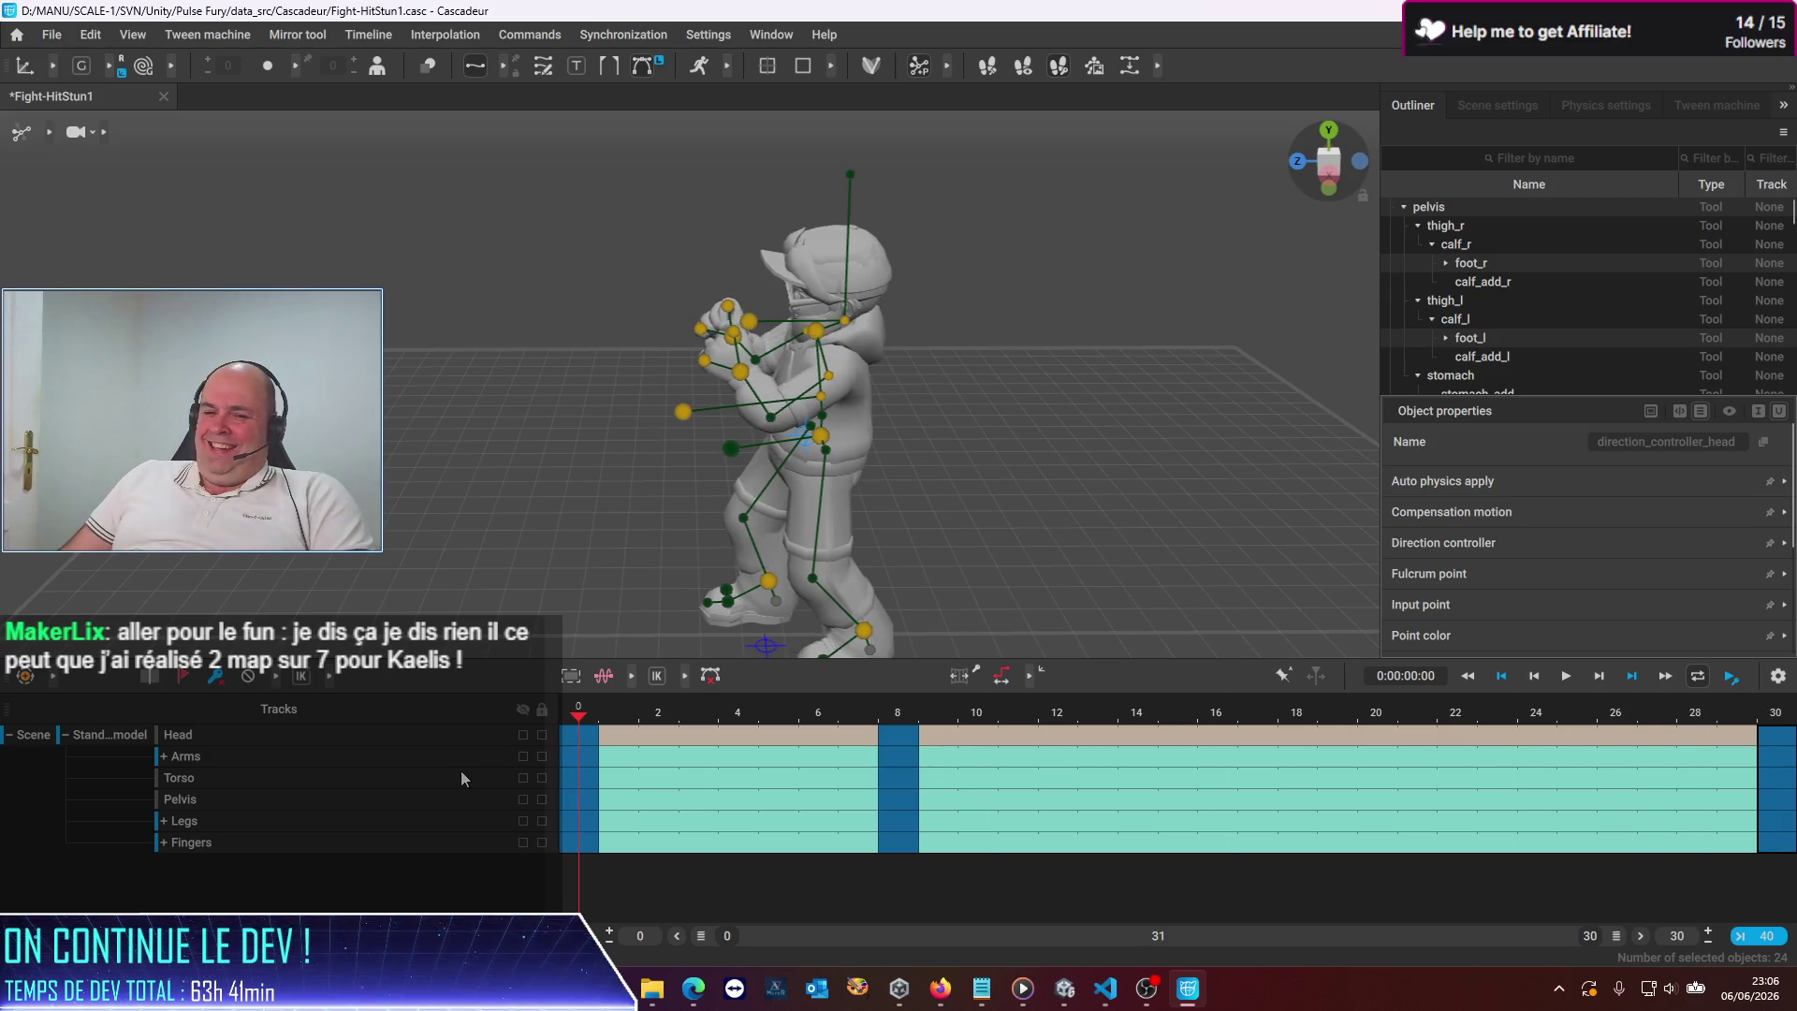
mouse_move(614, 773)
mouse_down()
mouse_move(848, 779)
mouse_move(462, 782)
mouse_up()
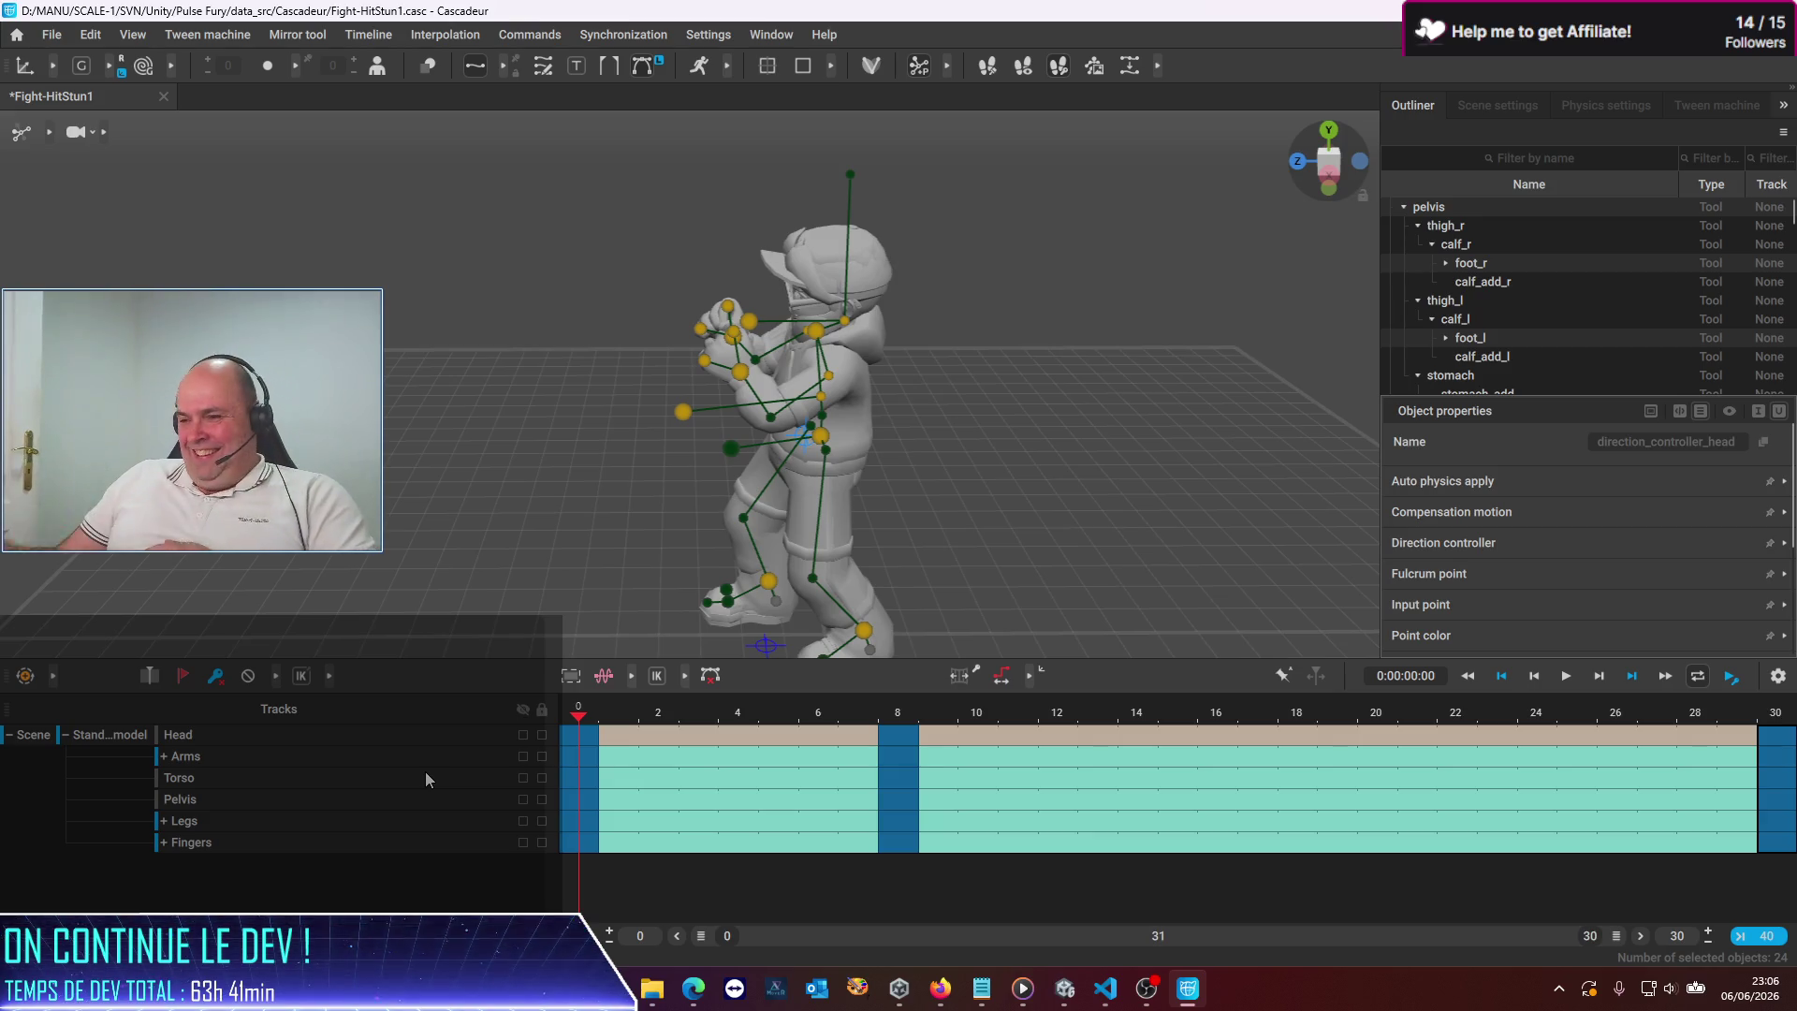
Play the 30-frame Fight-HitStun1 clip, rewind it to frame 0 and open the File menu
click(1566, 676)
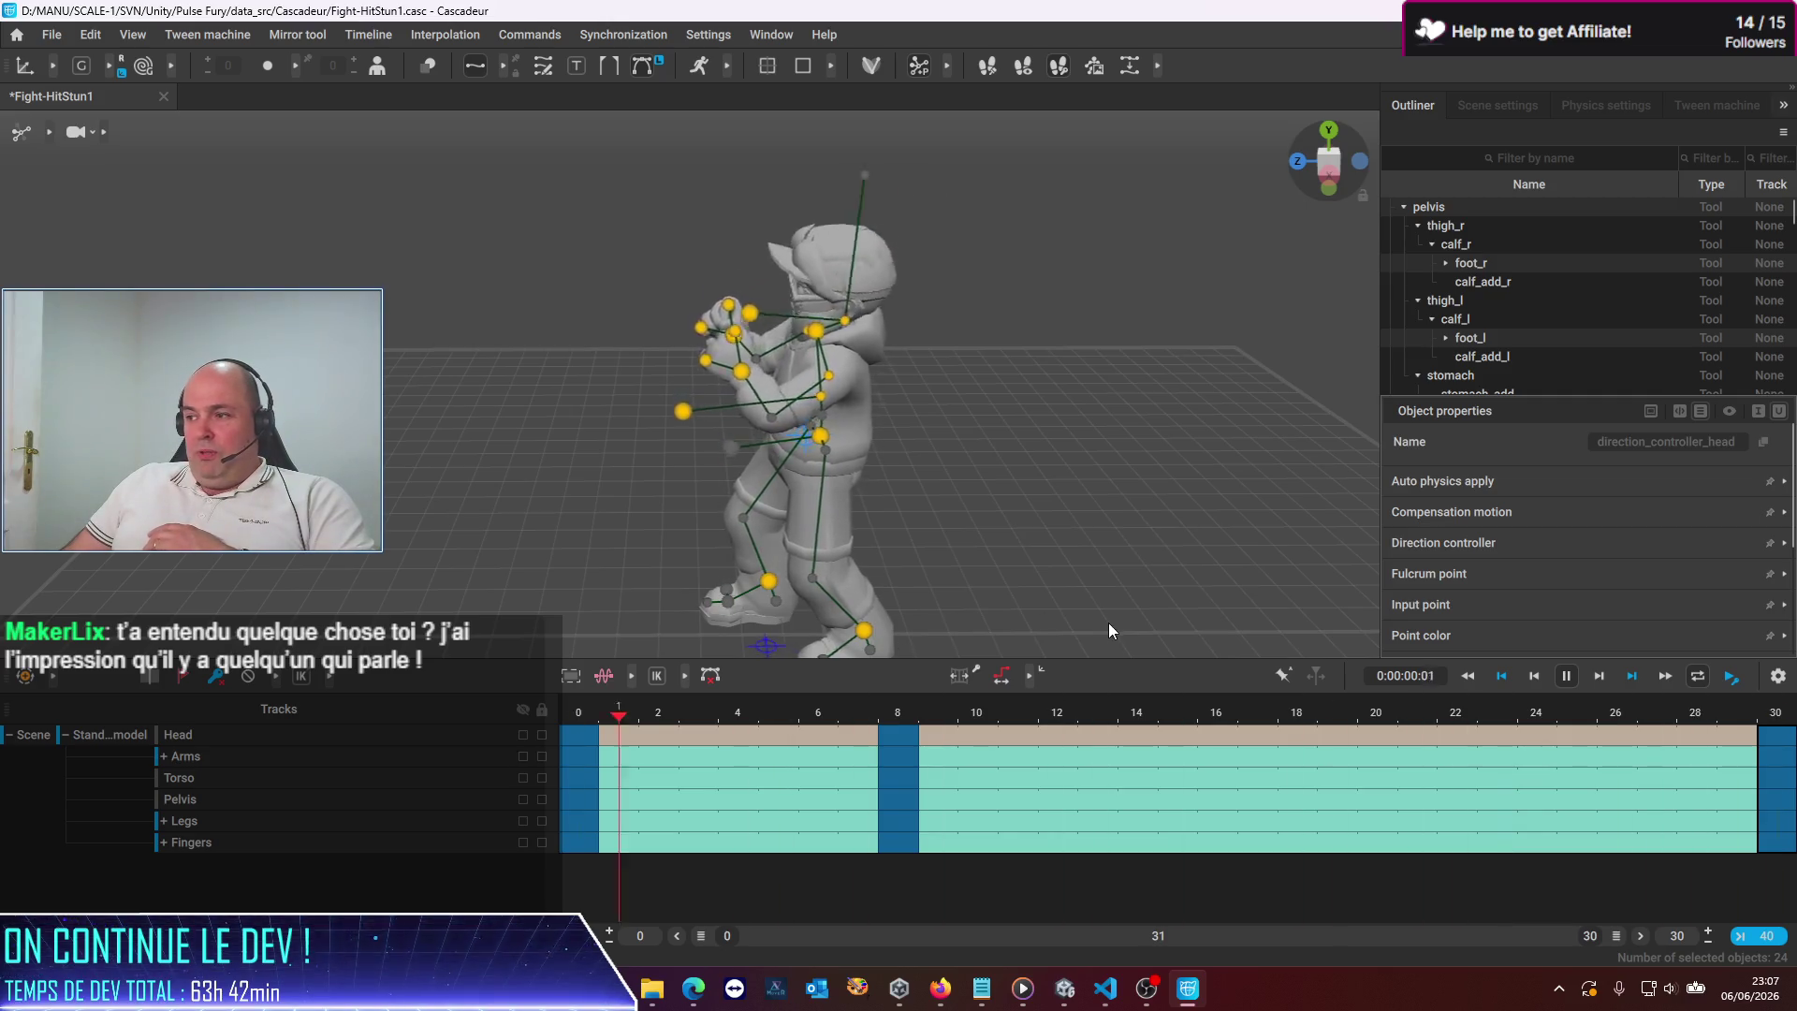
click(1563, 679)
drag(721, 709, 535, 716)
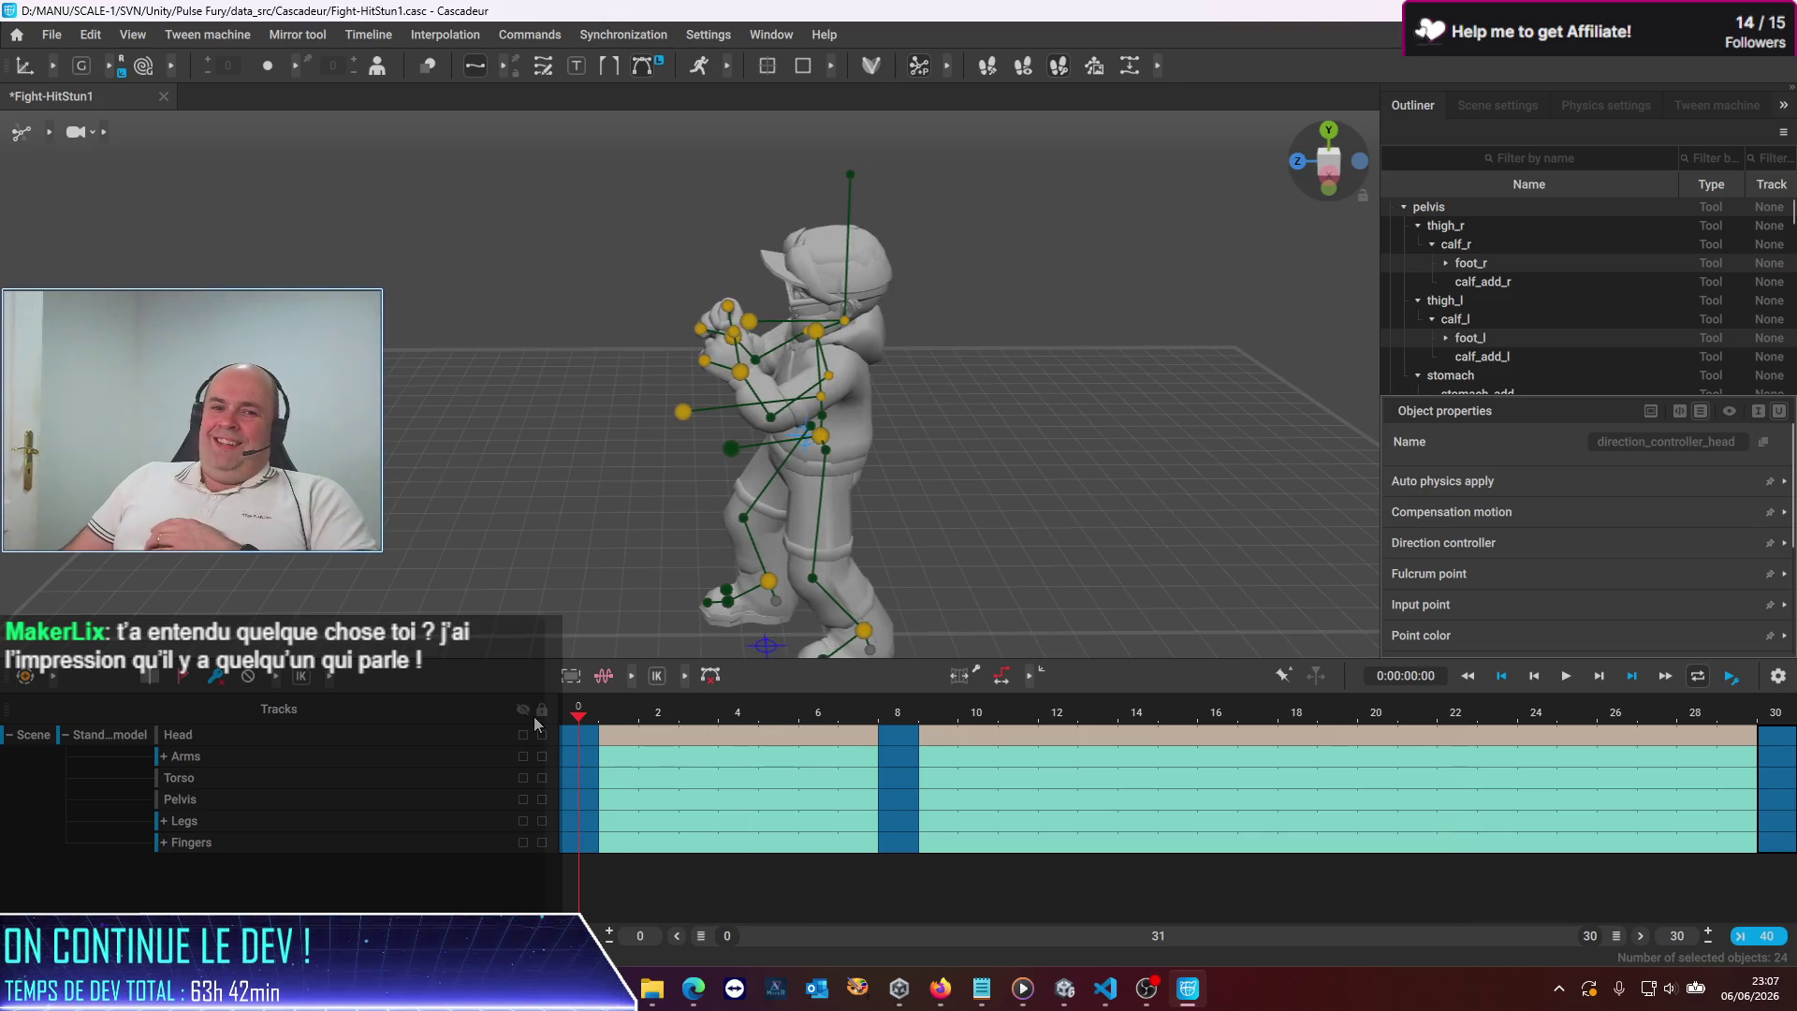
click(47, 37)
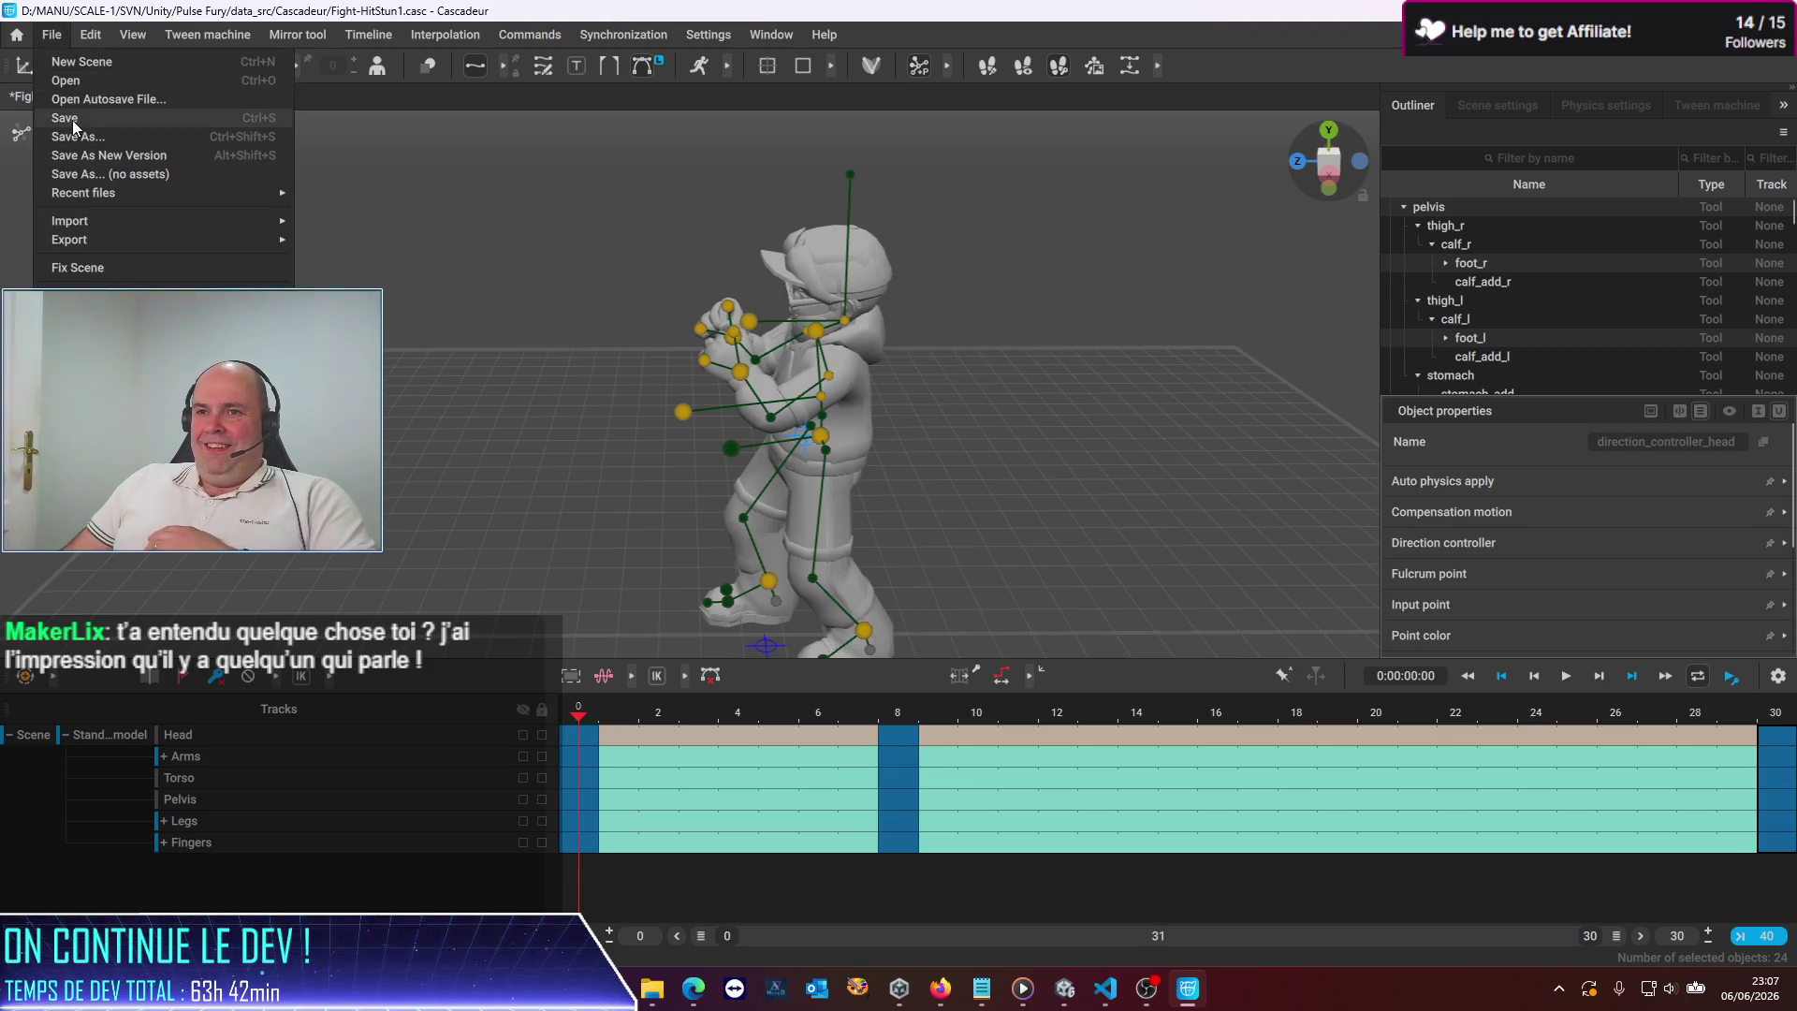
Save the Fight-HitStun1 scene and look over the File > Export formats
click(73, 125)
click(51, 39)
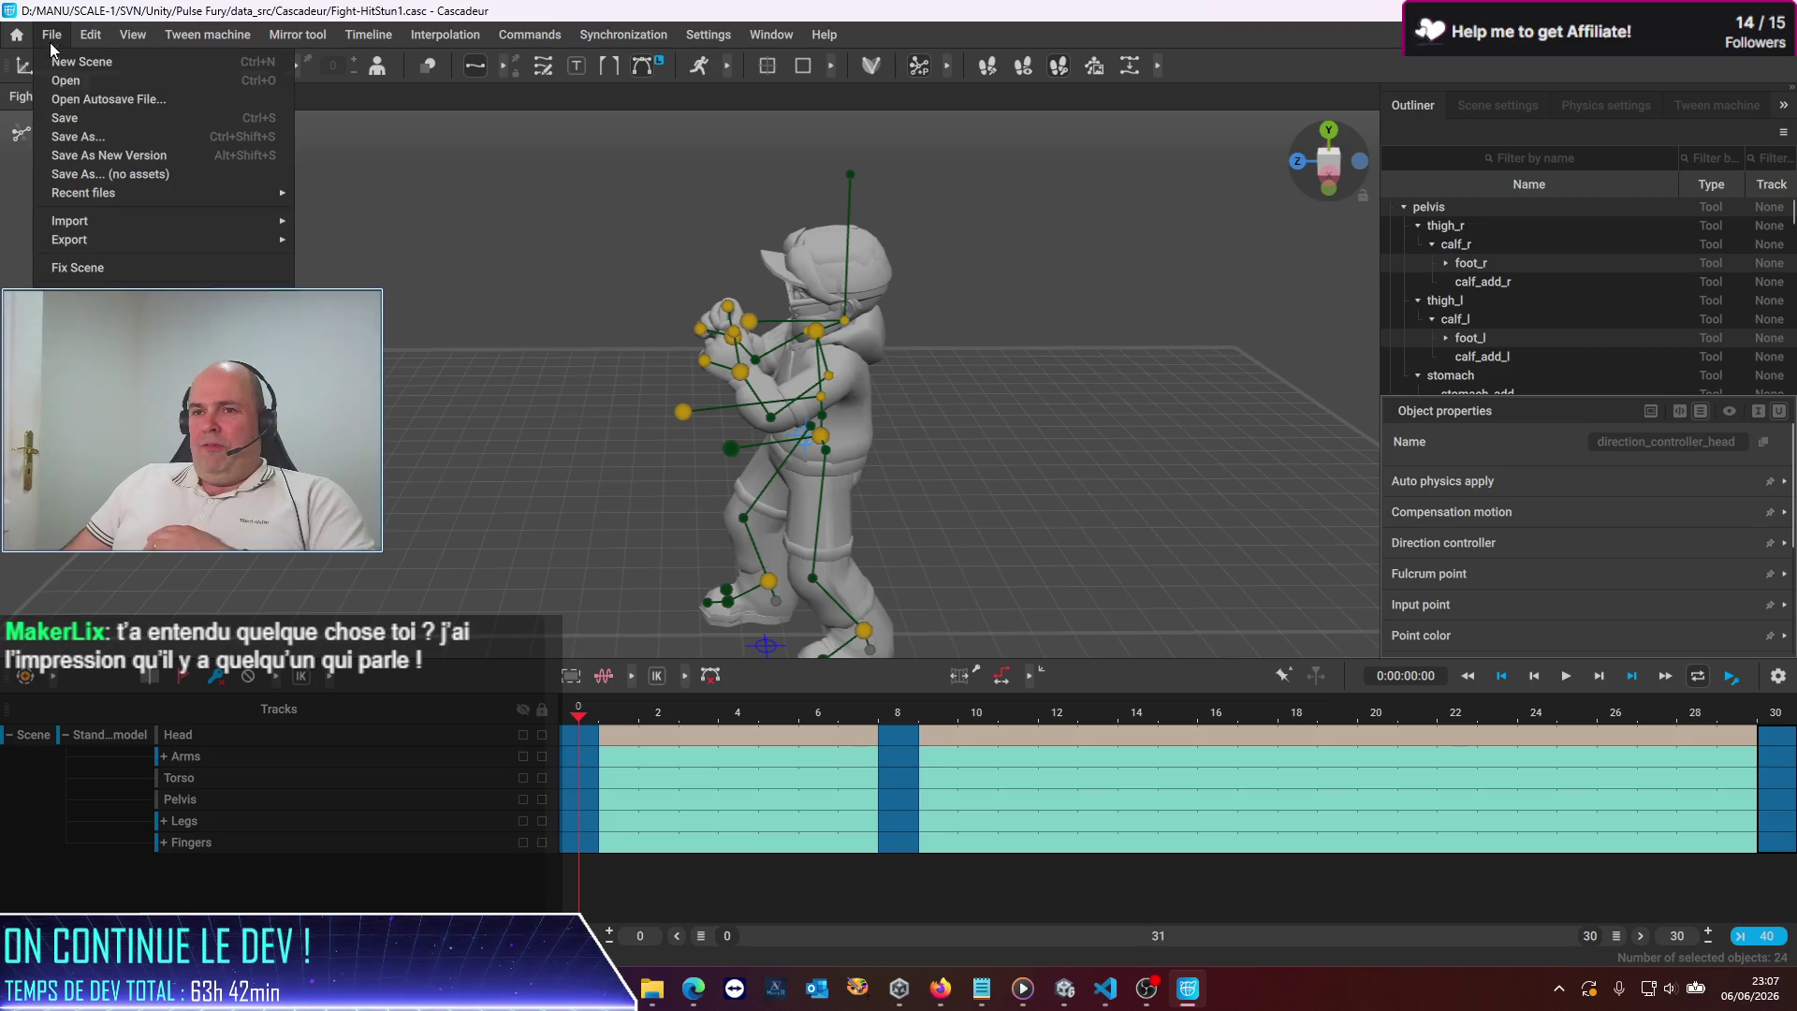
mouse_move(92, 235)
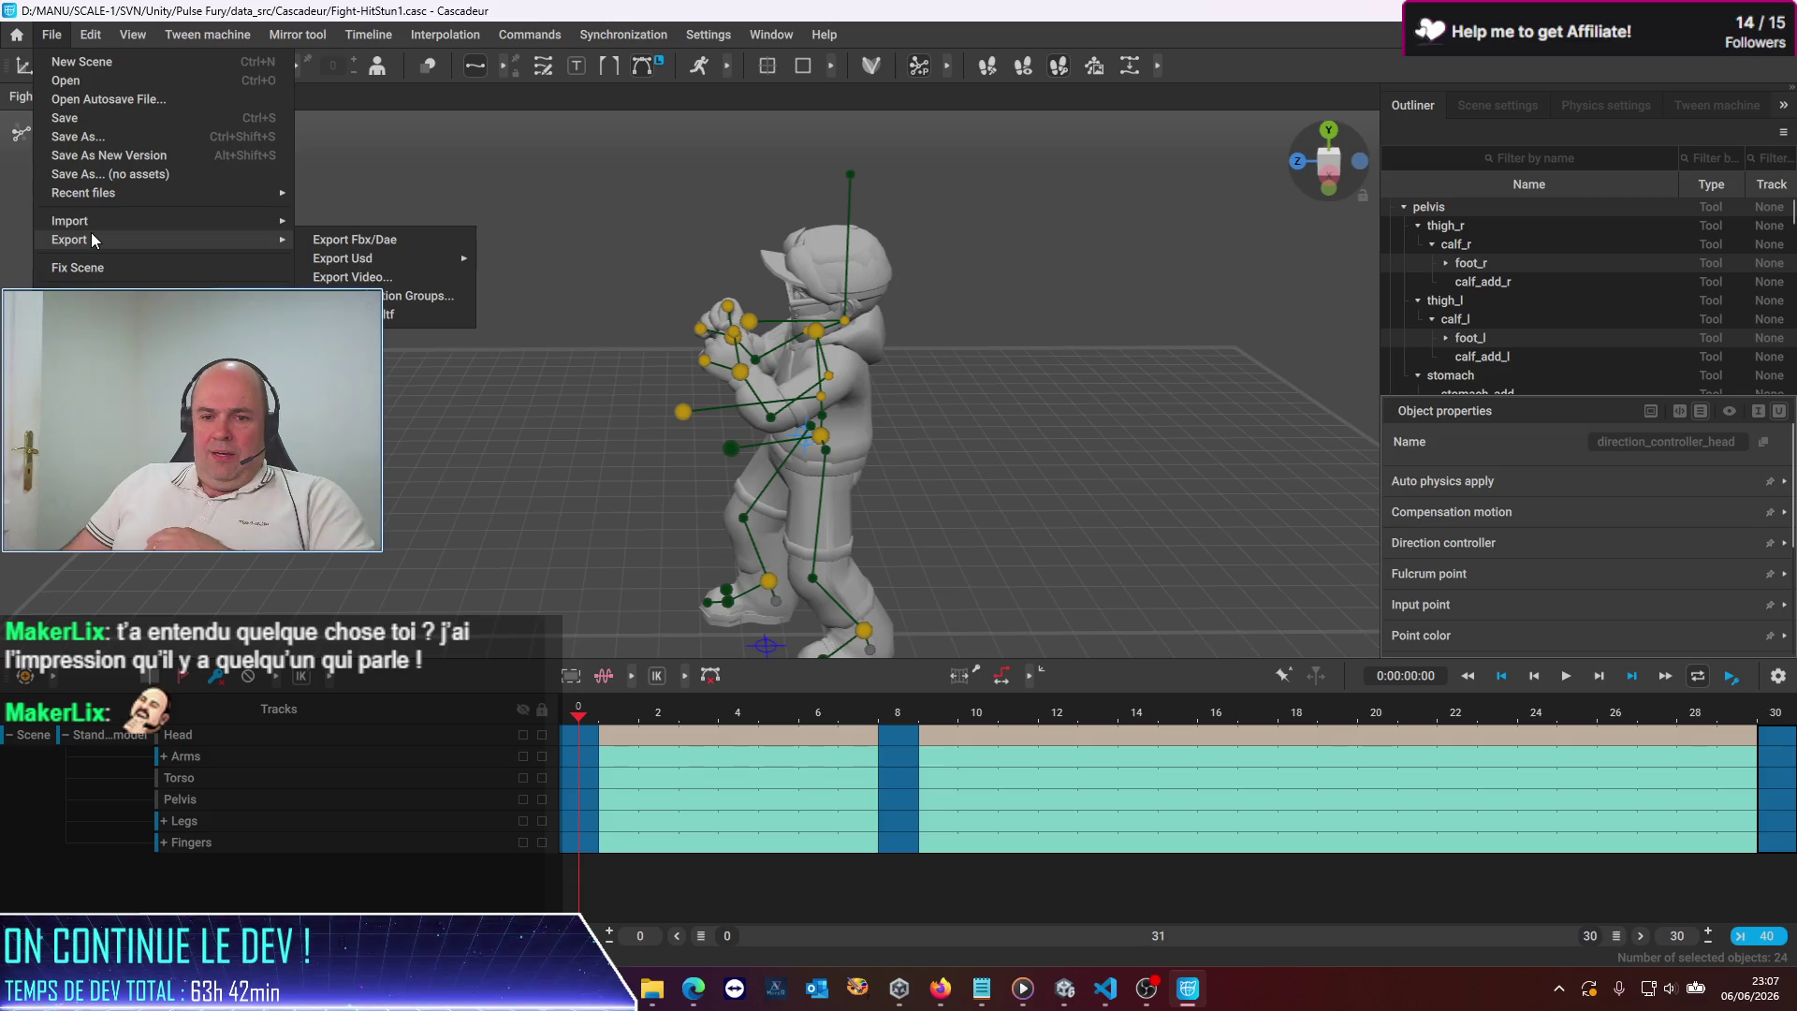
Briefly bring up and hide the Codex browser window, then go to VS Code's Codex chat
mouse_move(694, 987)
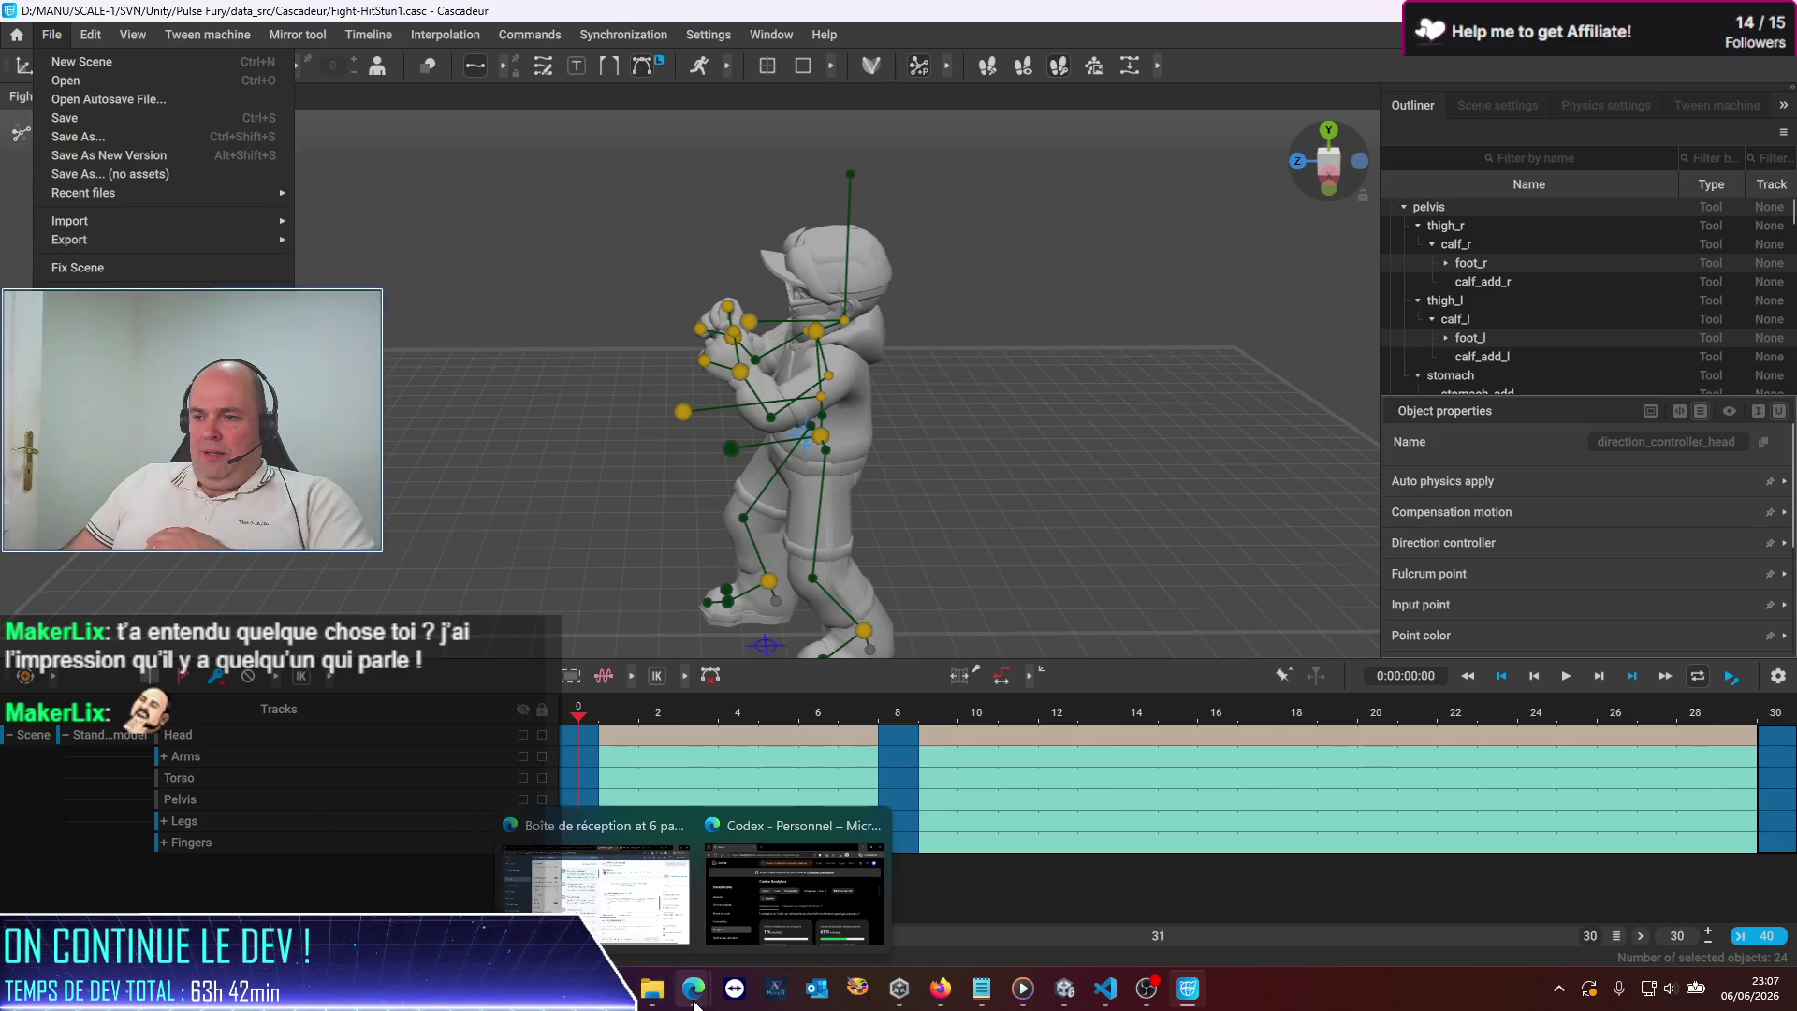
click(694, 867)
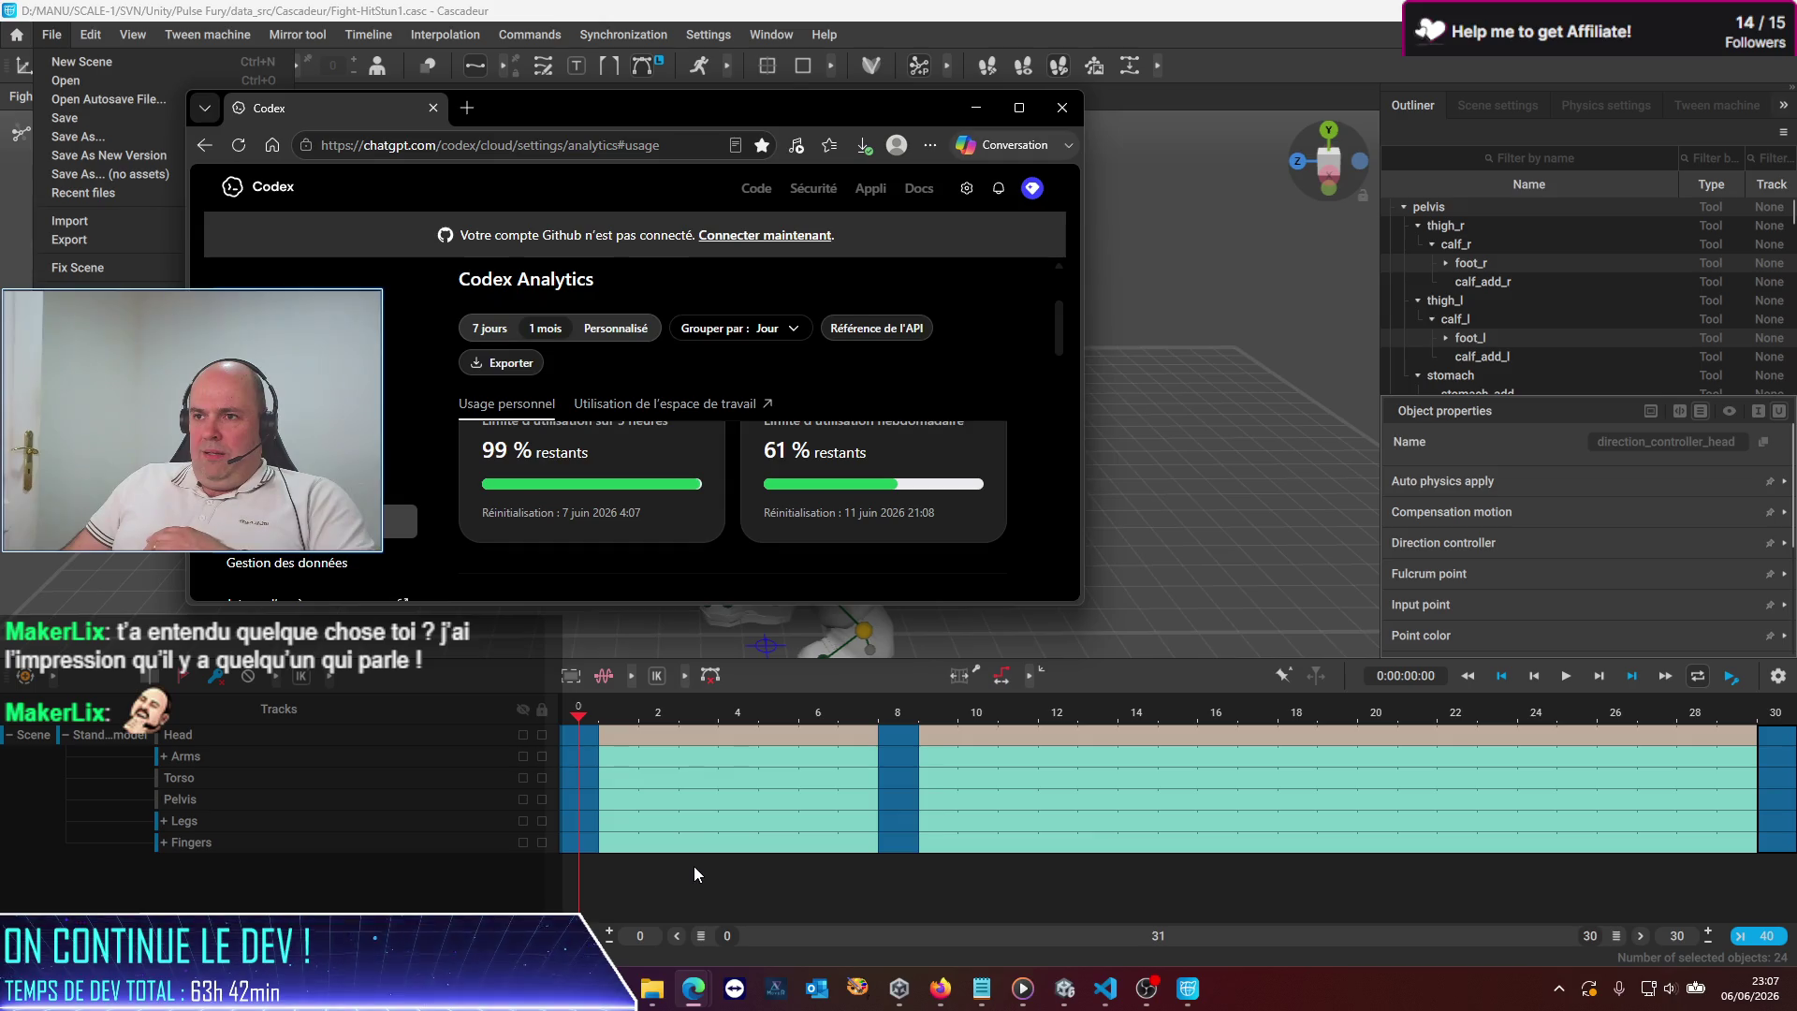
click(983, 114)
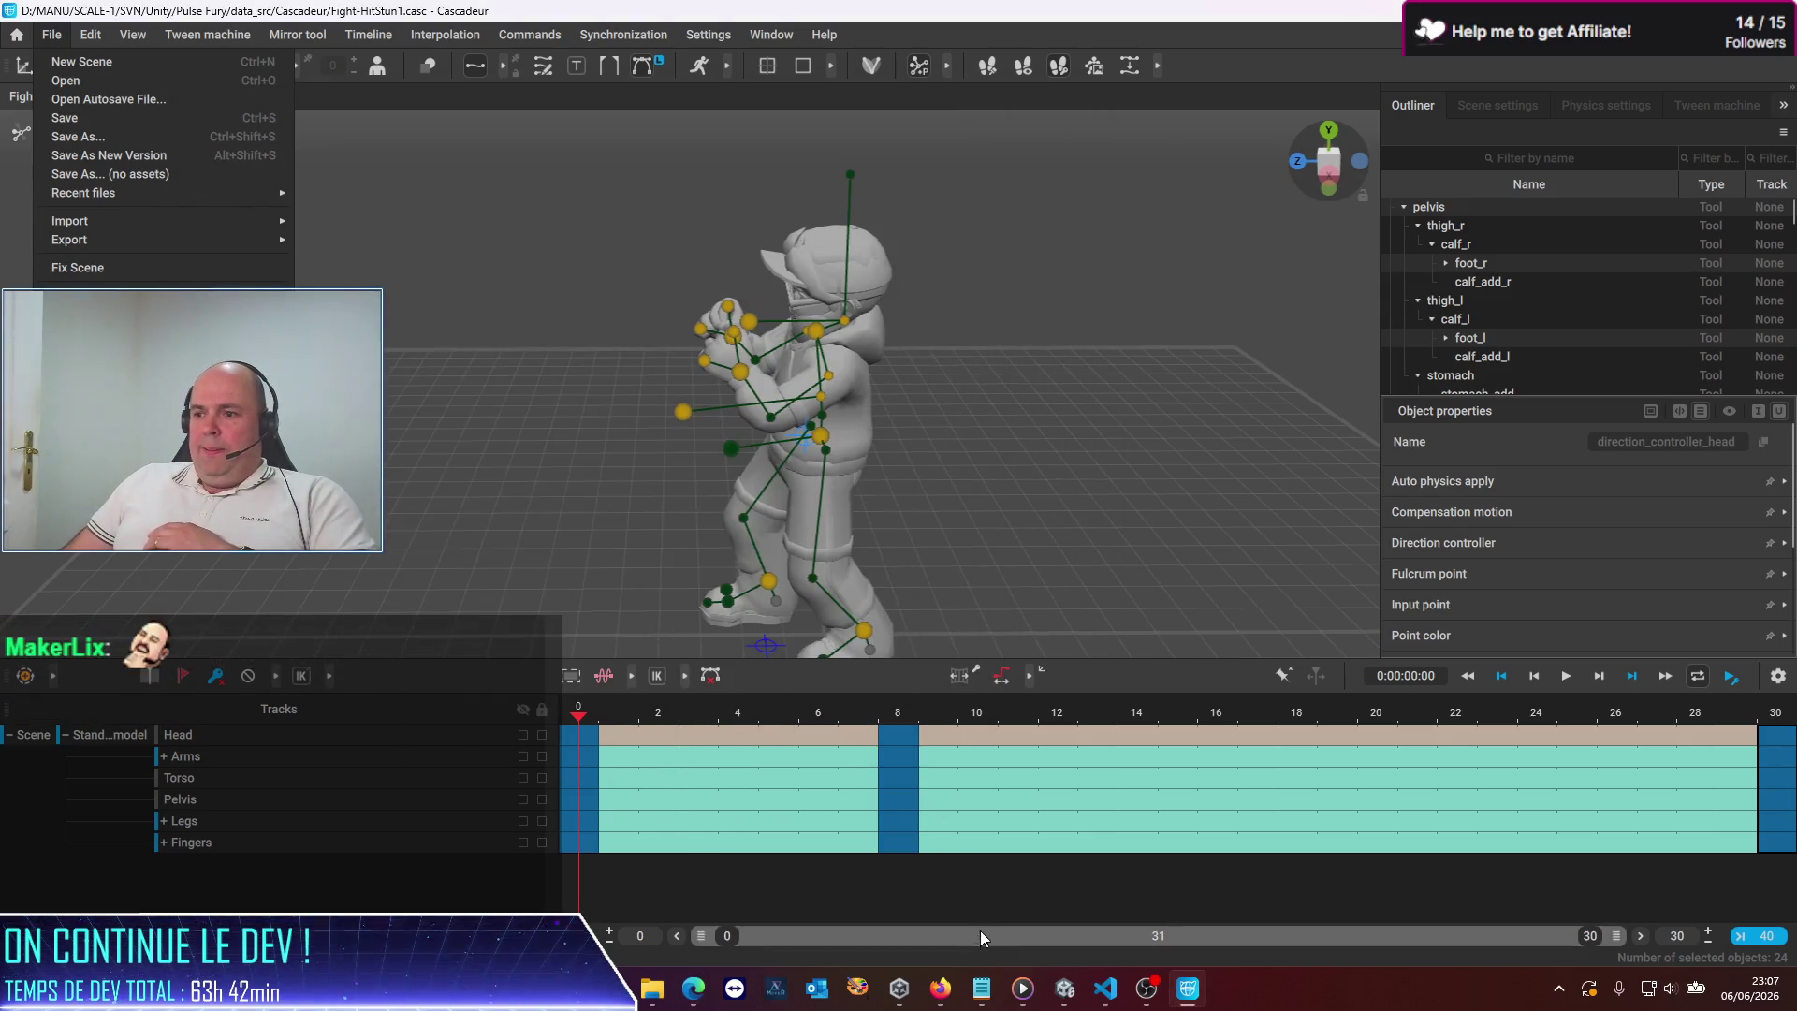
click(1106, 988)
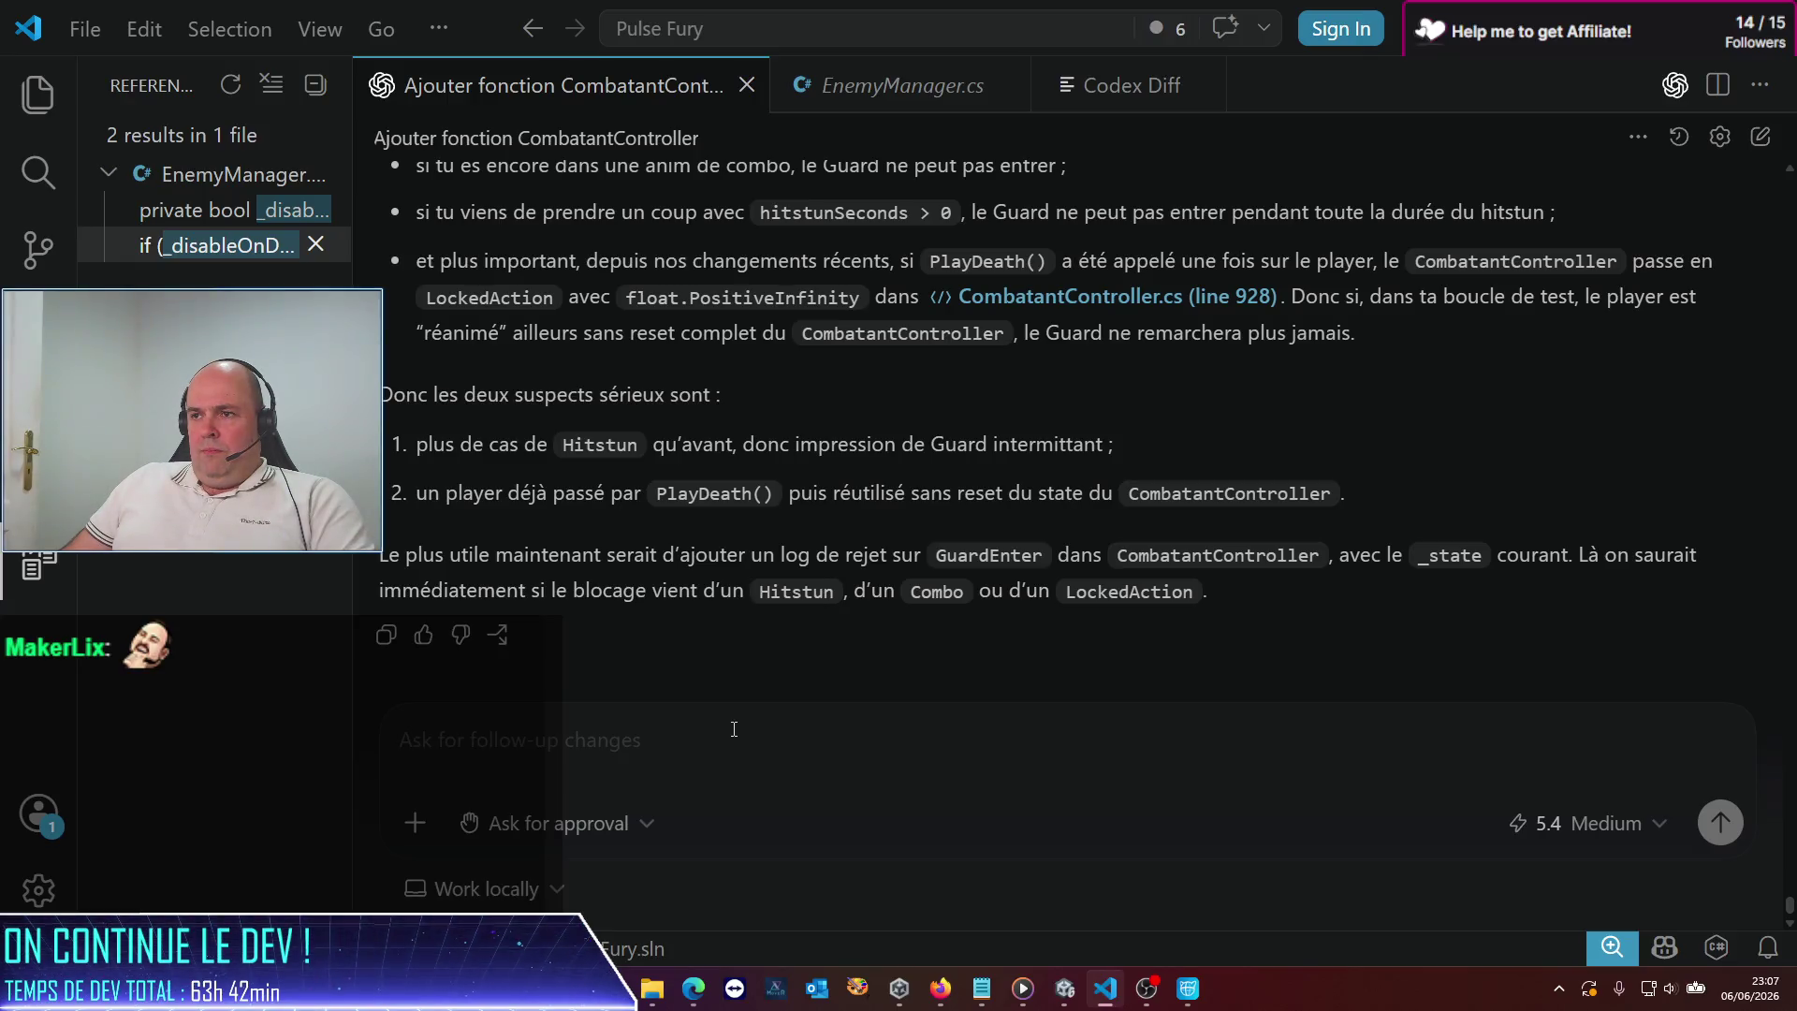
Start the Codex message asking for logic that triggers animationStates for hitstun
text(a)
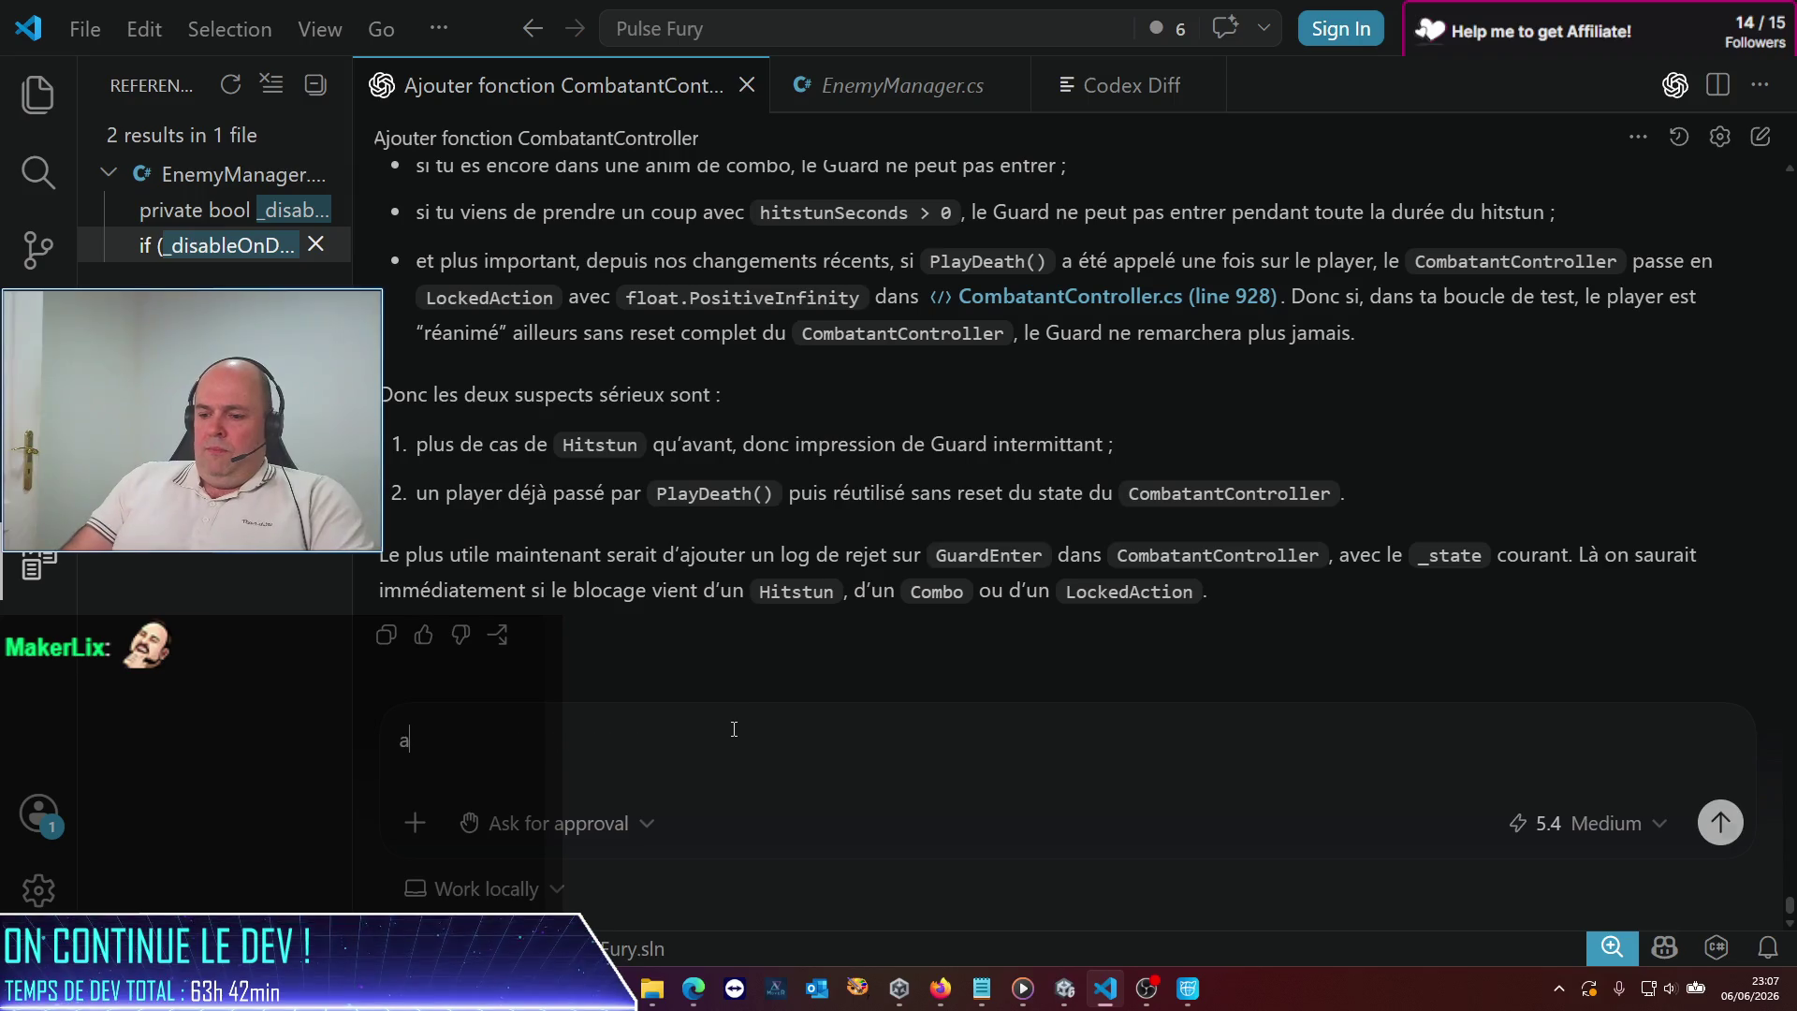
text(lors av)
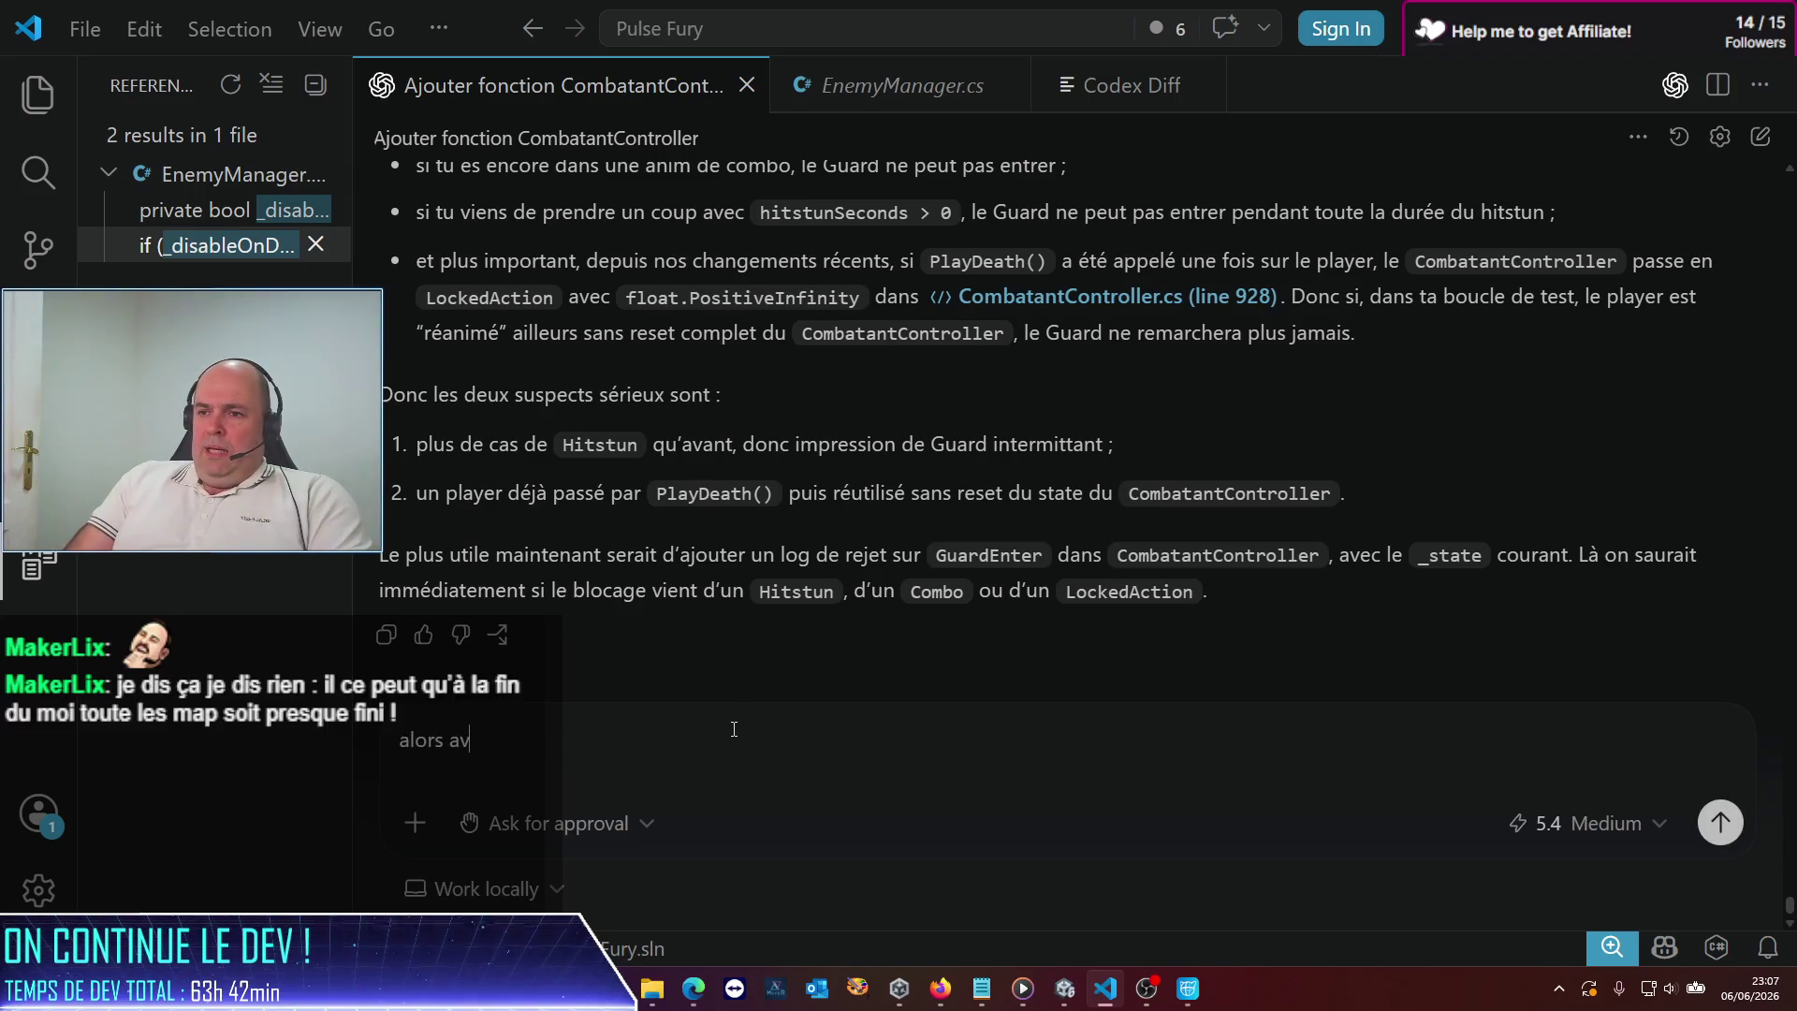
text(ant d'aller plus )
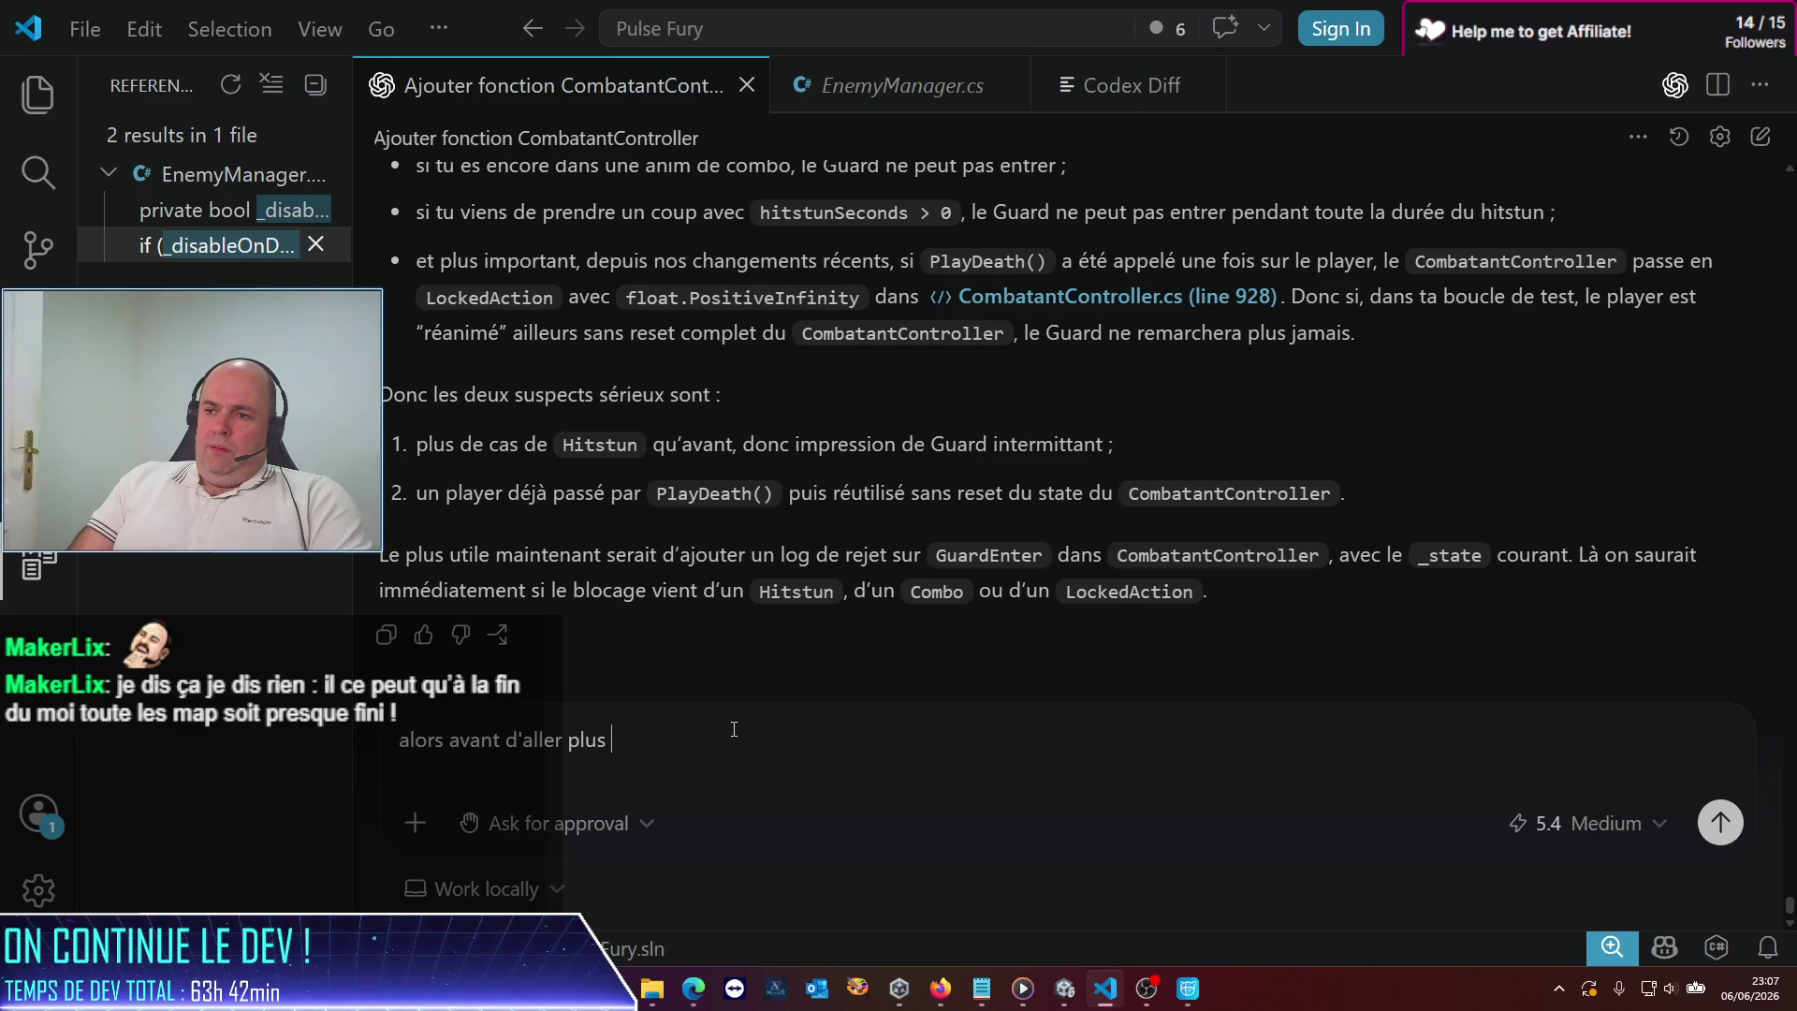
text(loin, je voulais justeen)
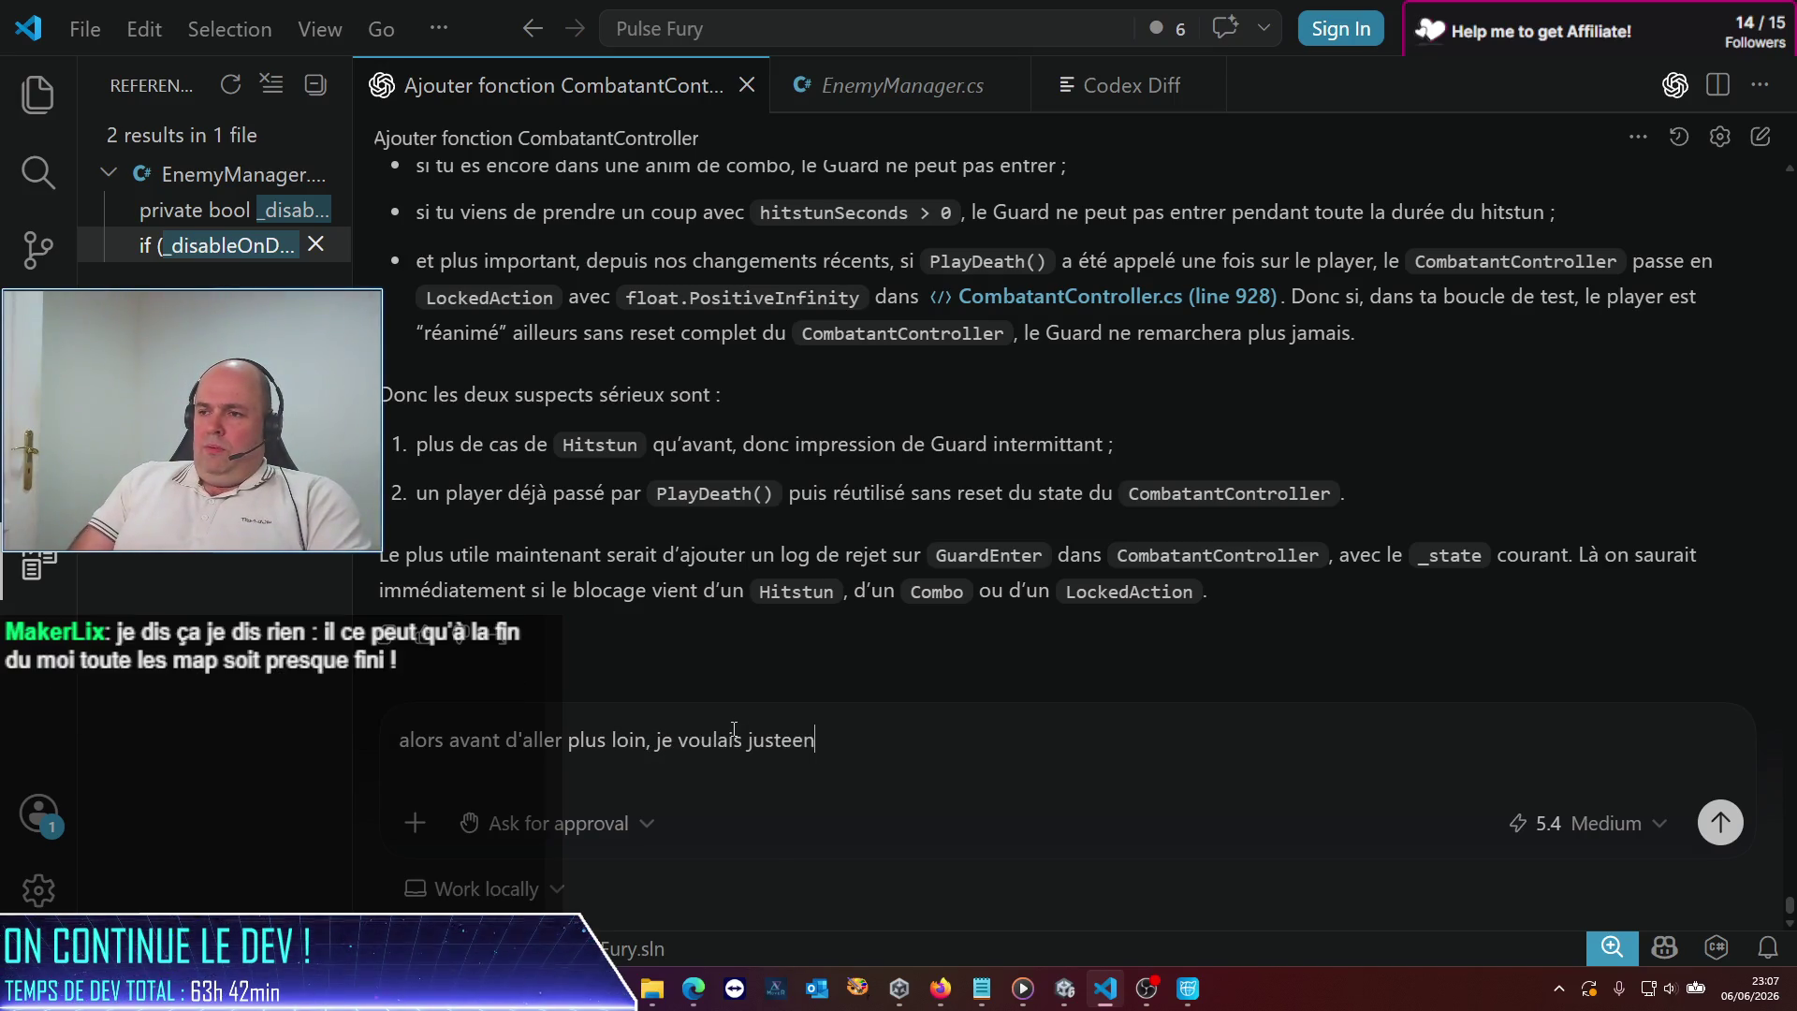
key(BackSpace)
text(ment qu'on commence à mettre)
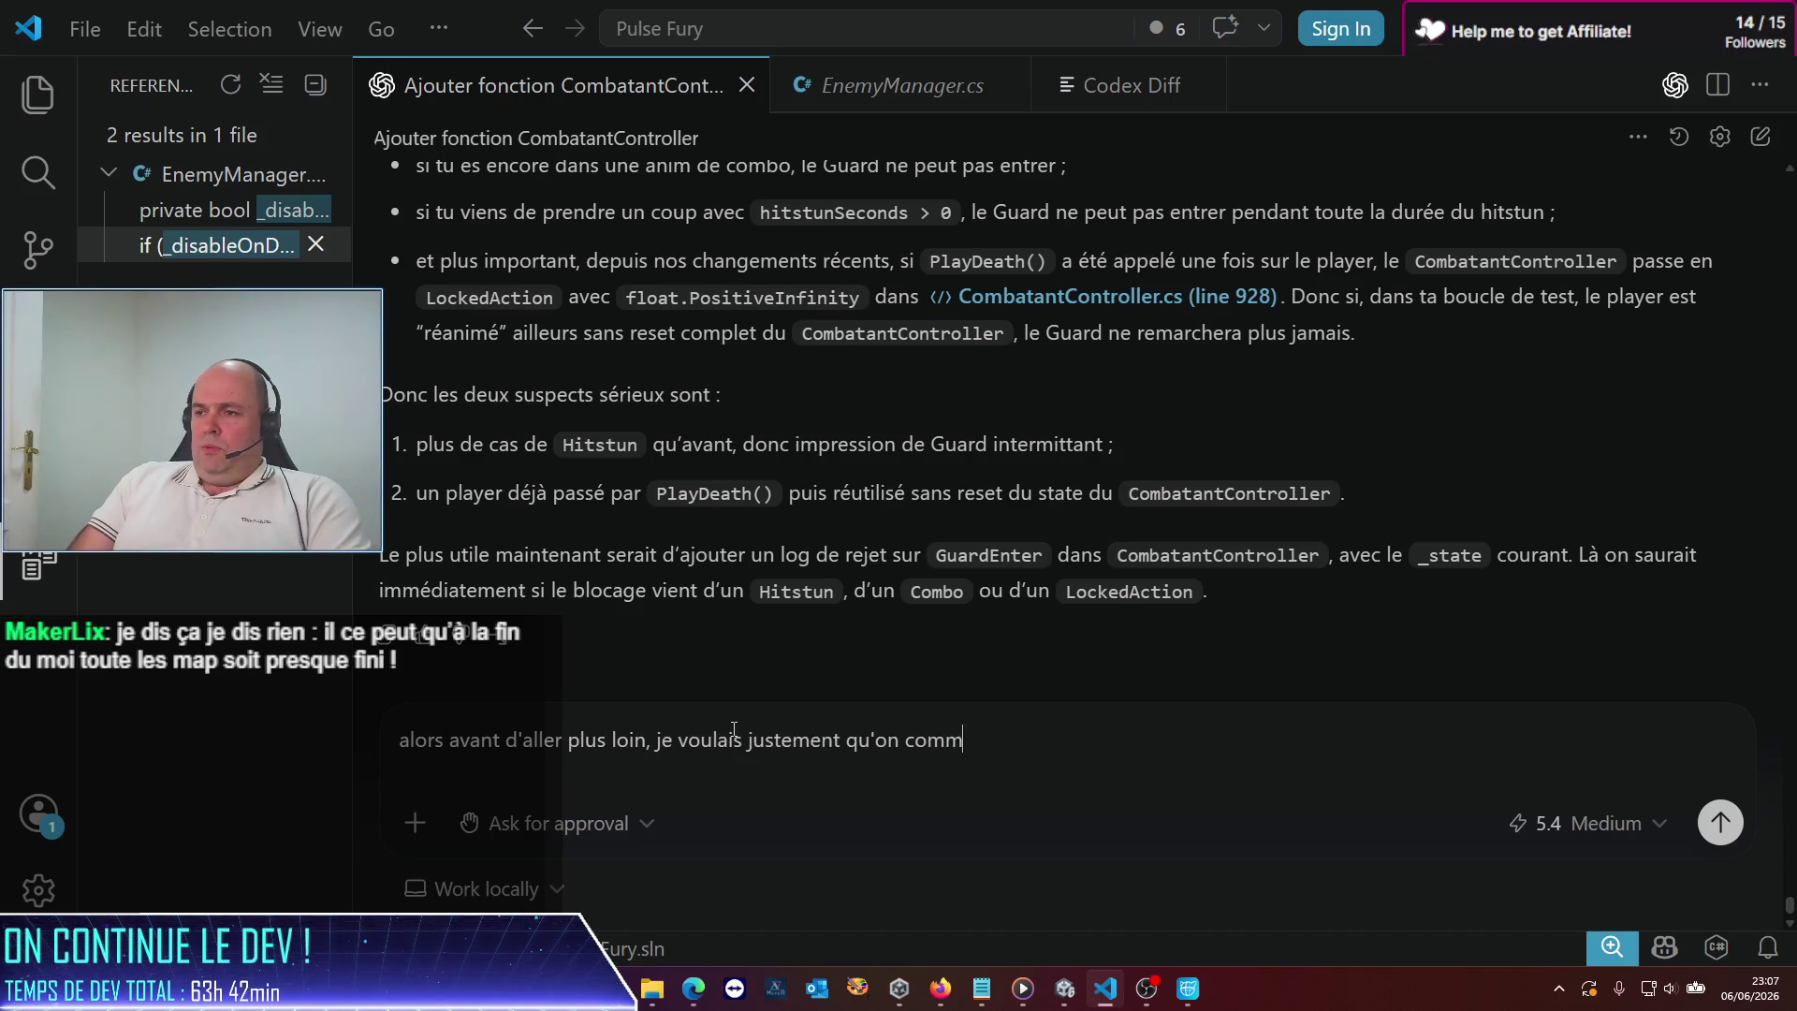
text( en place)
key(BackSpace)
key(BackSpace)
text(en place une )
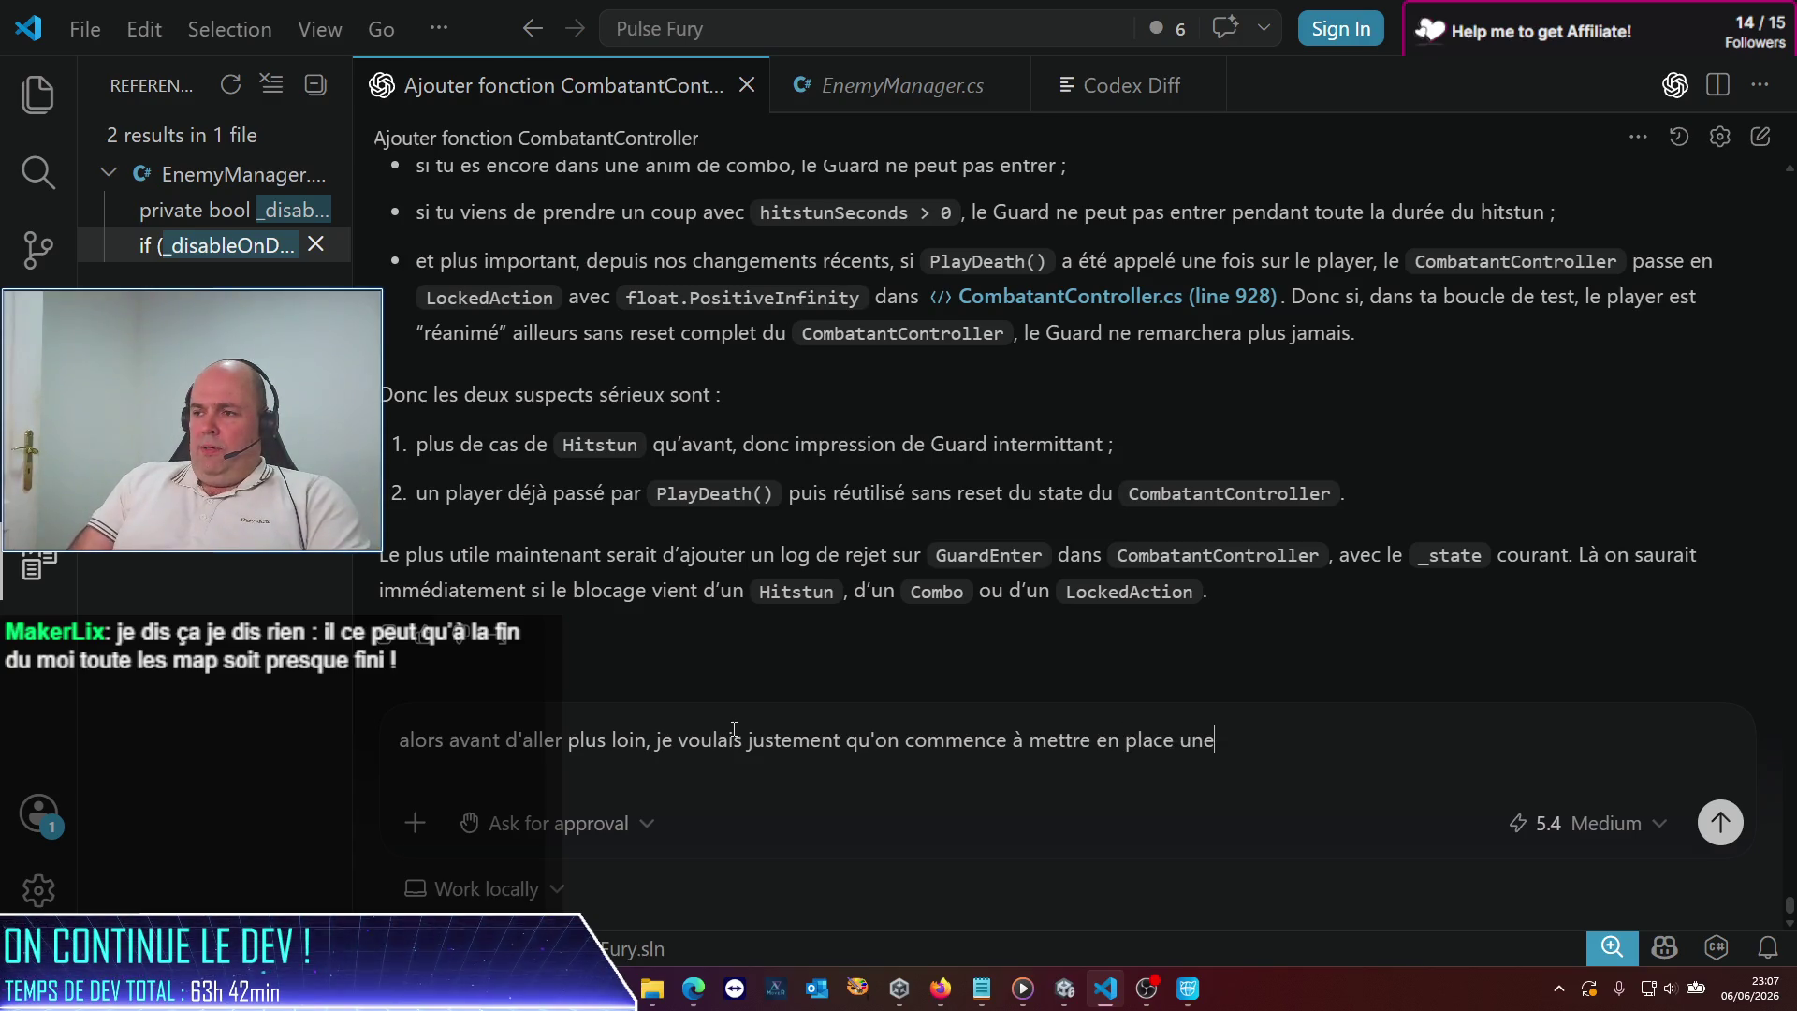
text(logique pe)
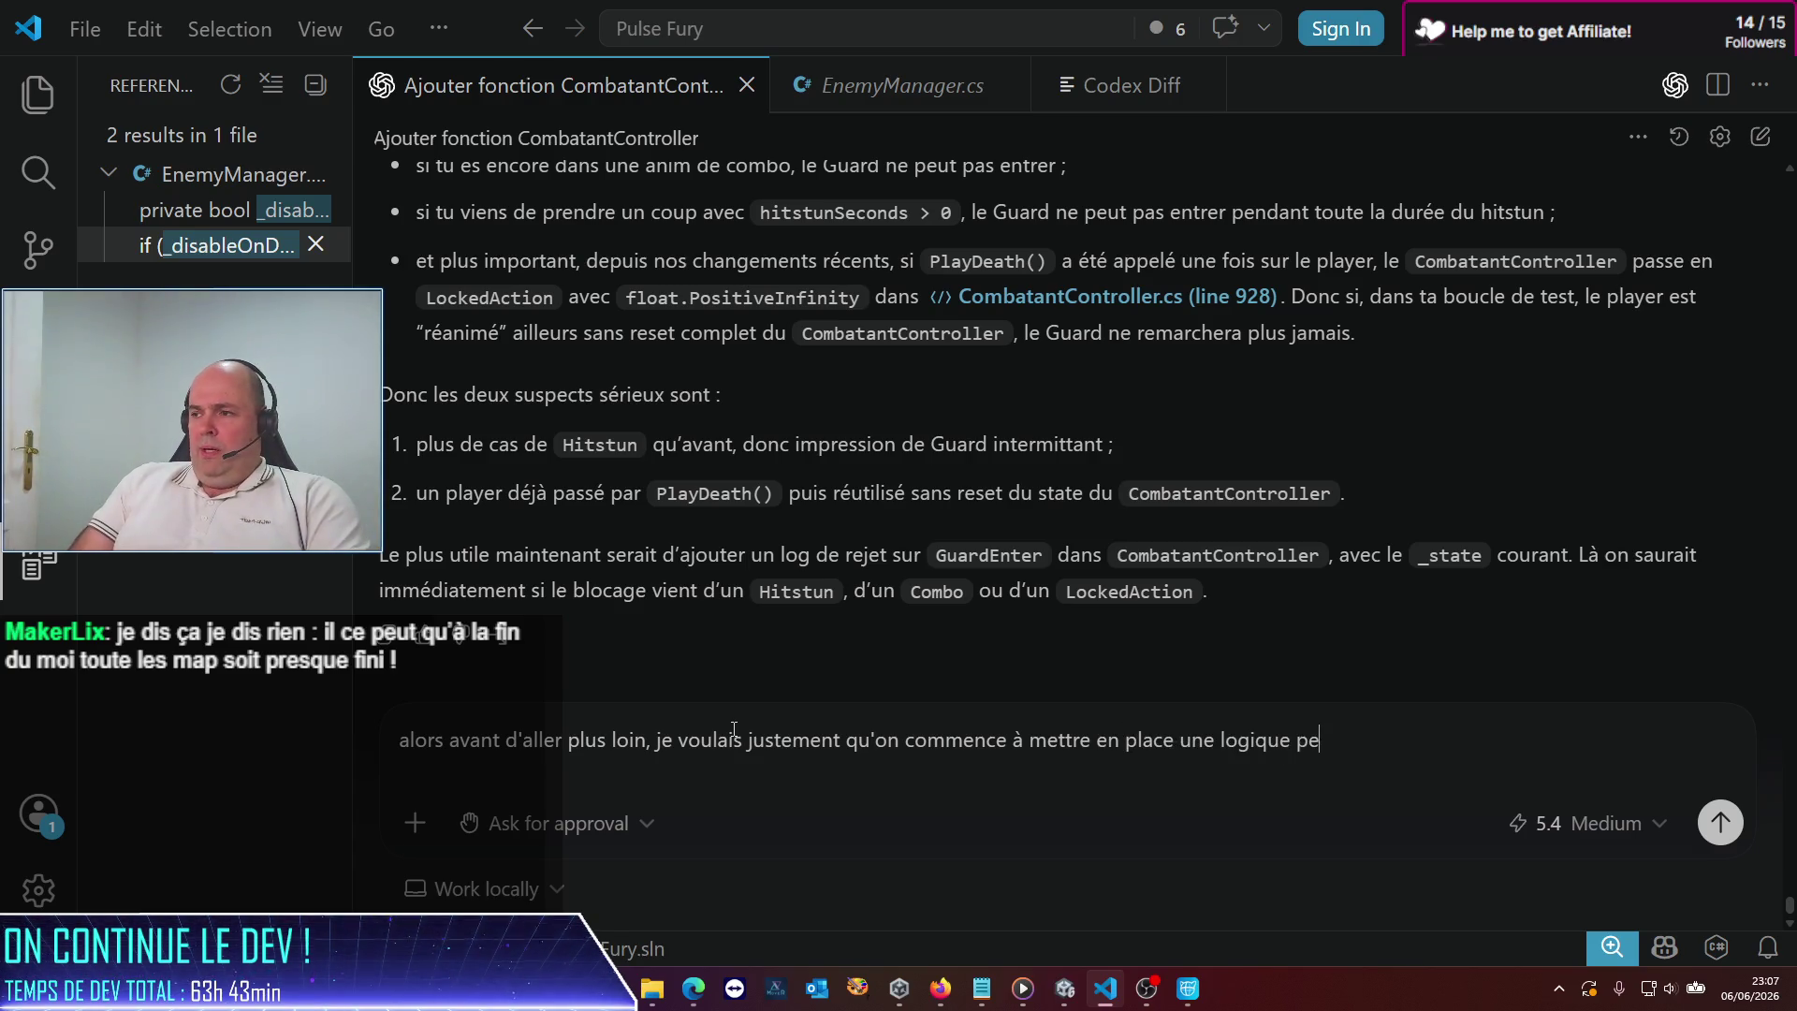
text(rmettant )
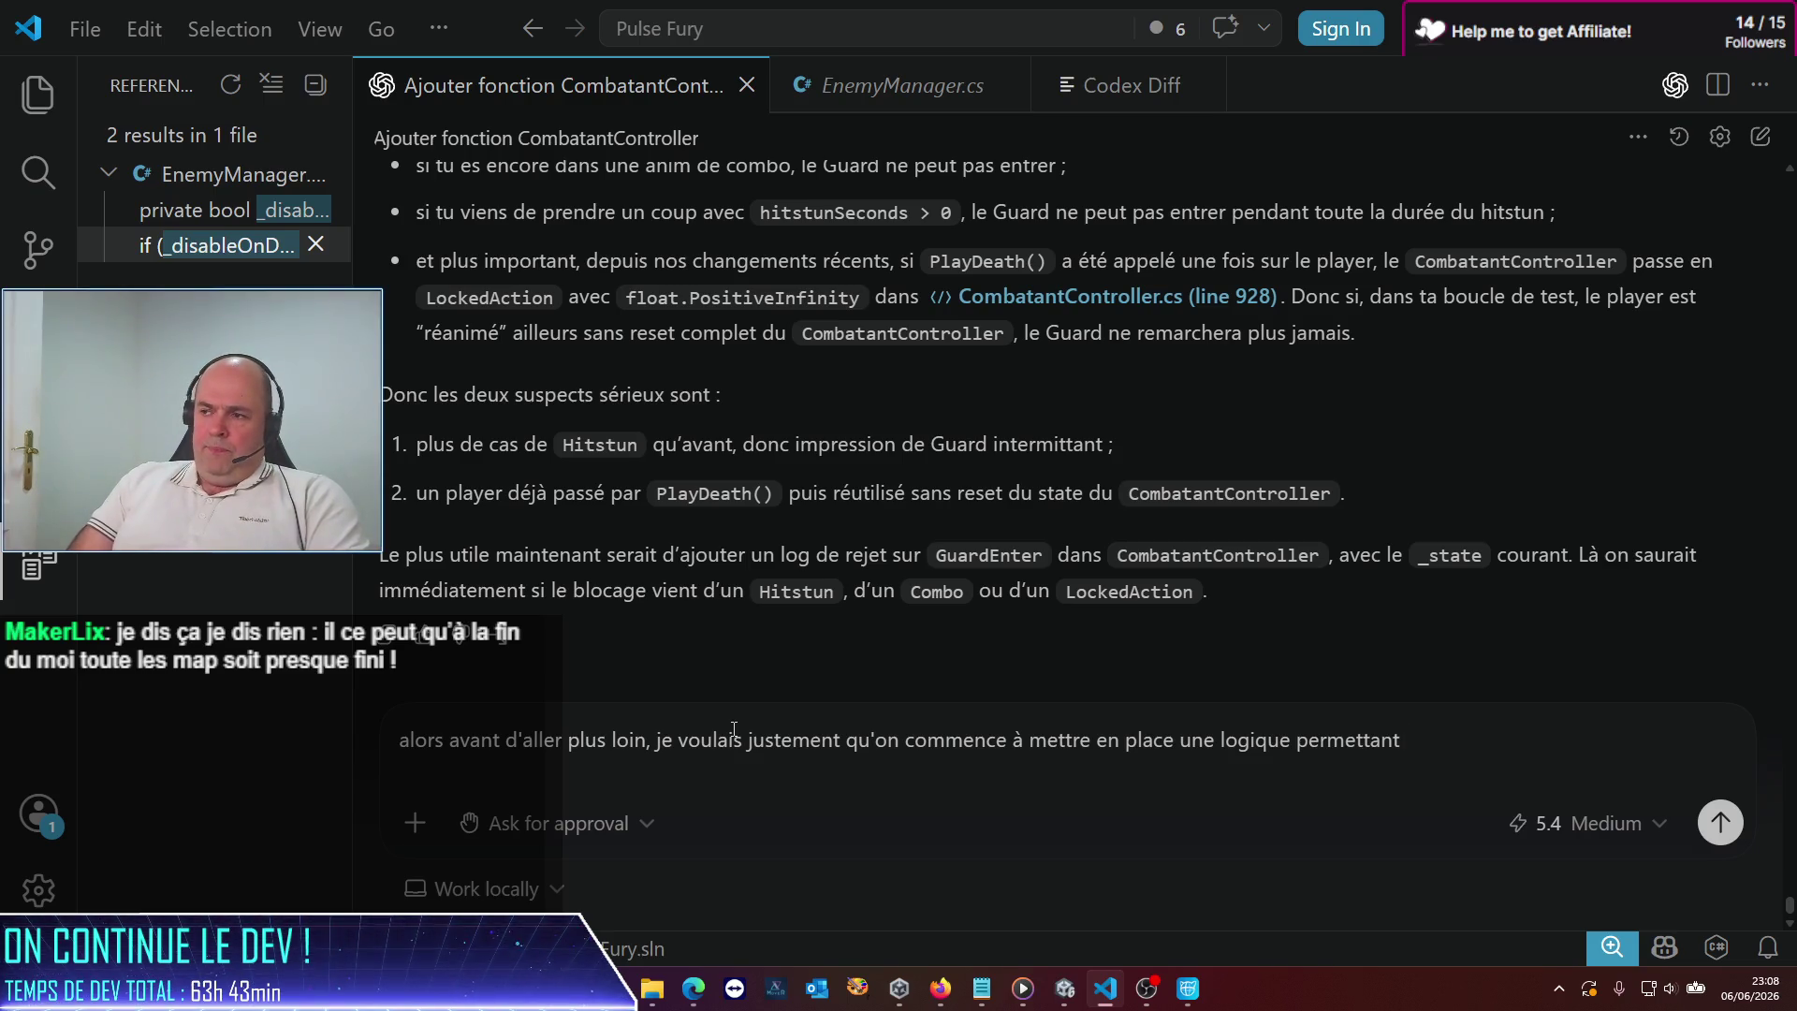
text(de déclencher des animationState pour les hitstun.)
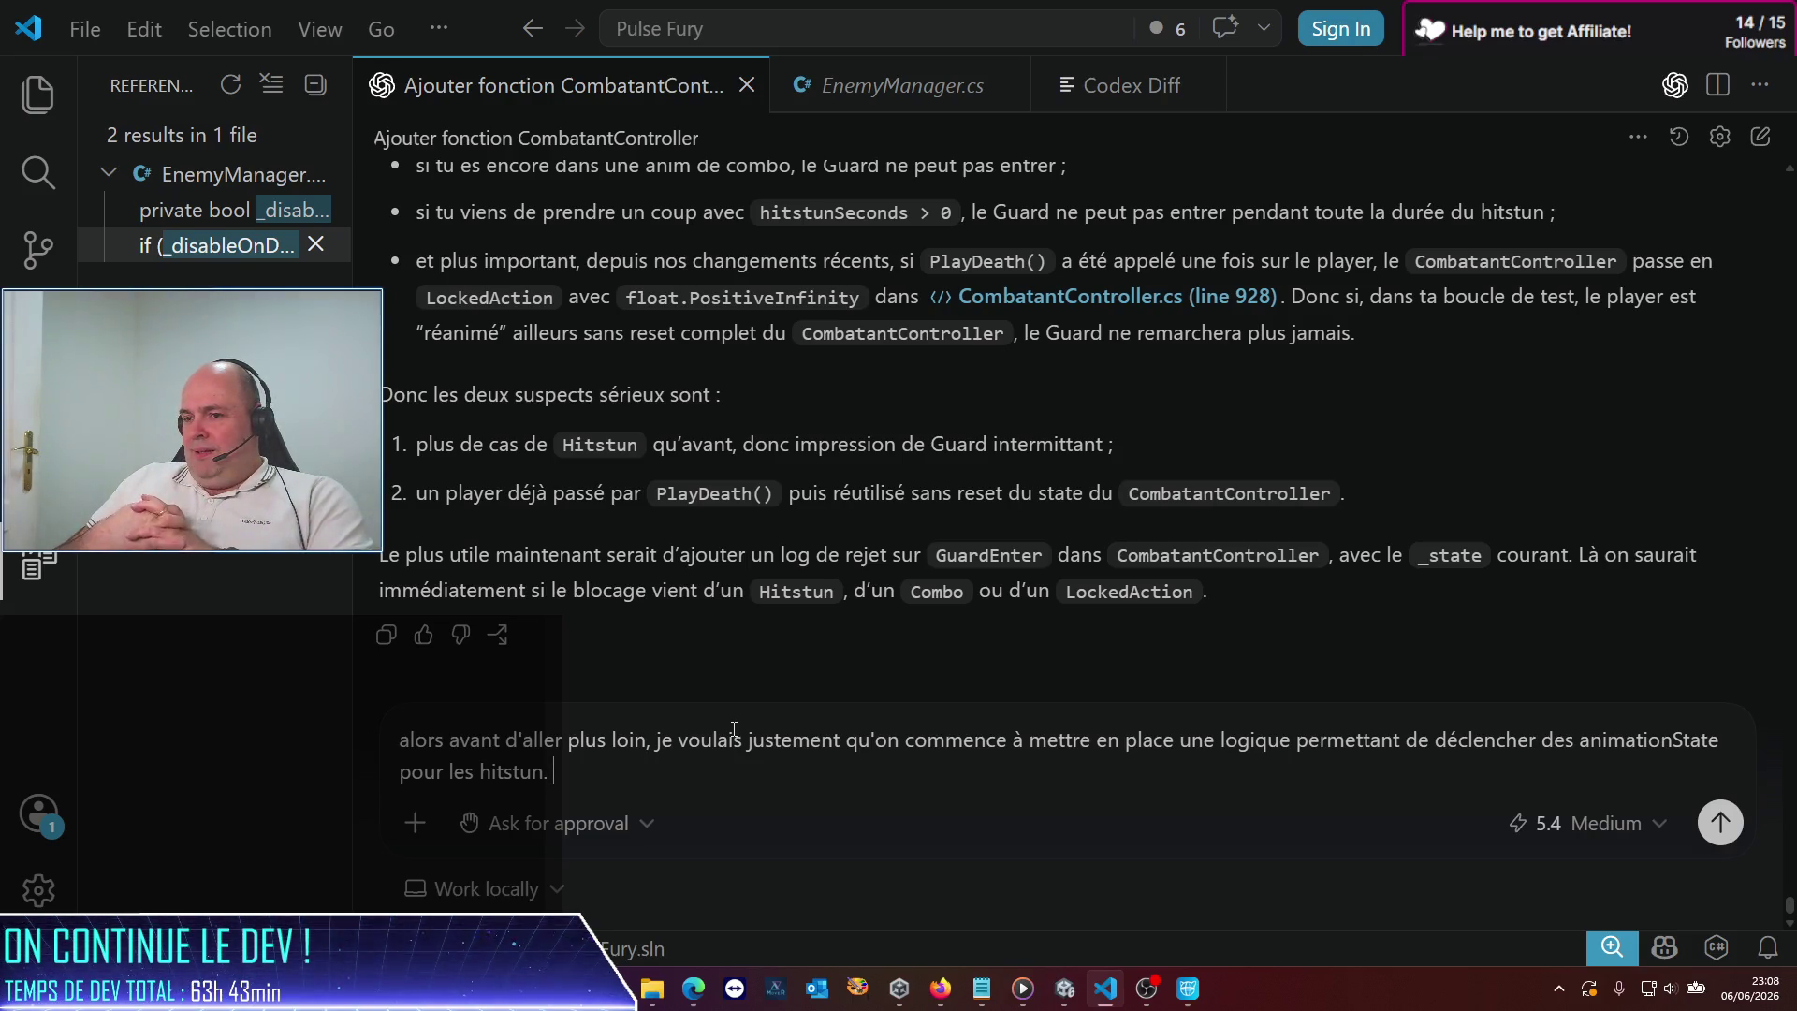
Add that different hitstun animationStates should alternate
text(J'imag)
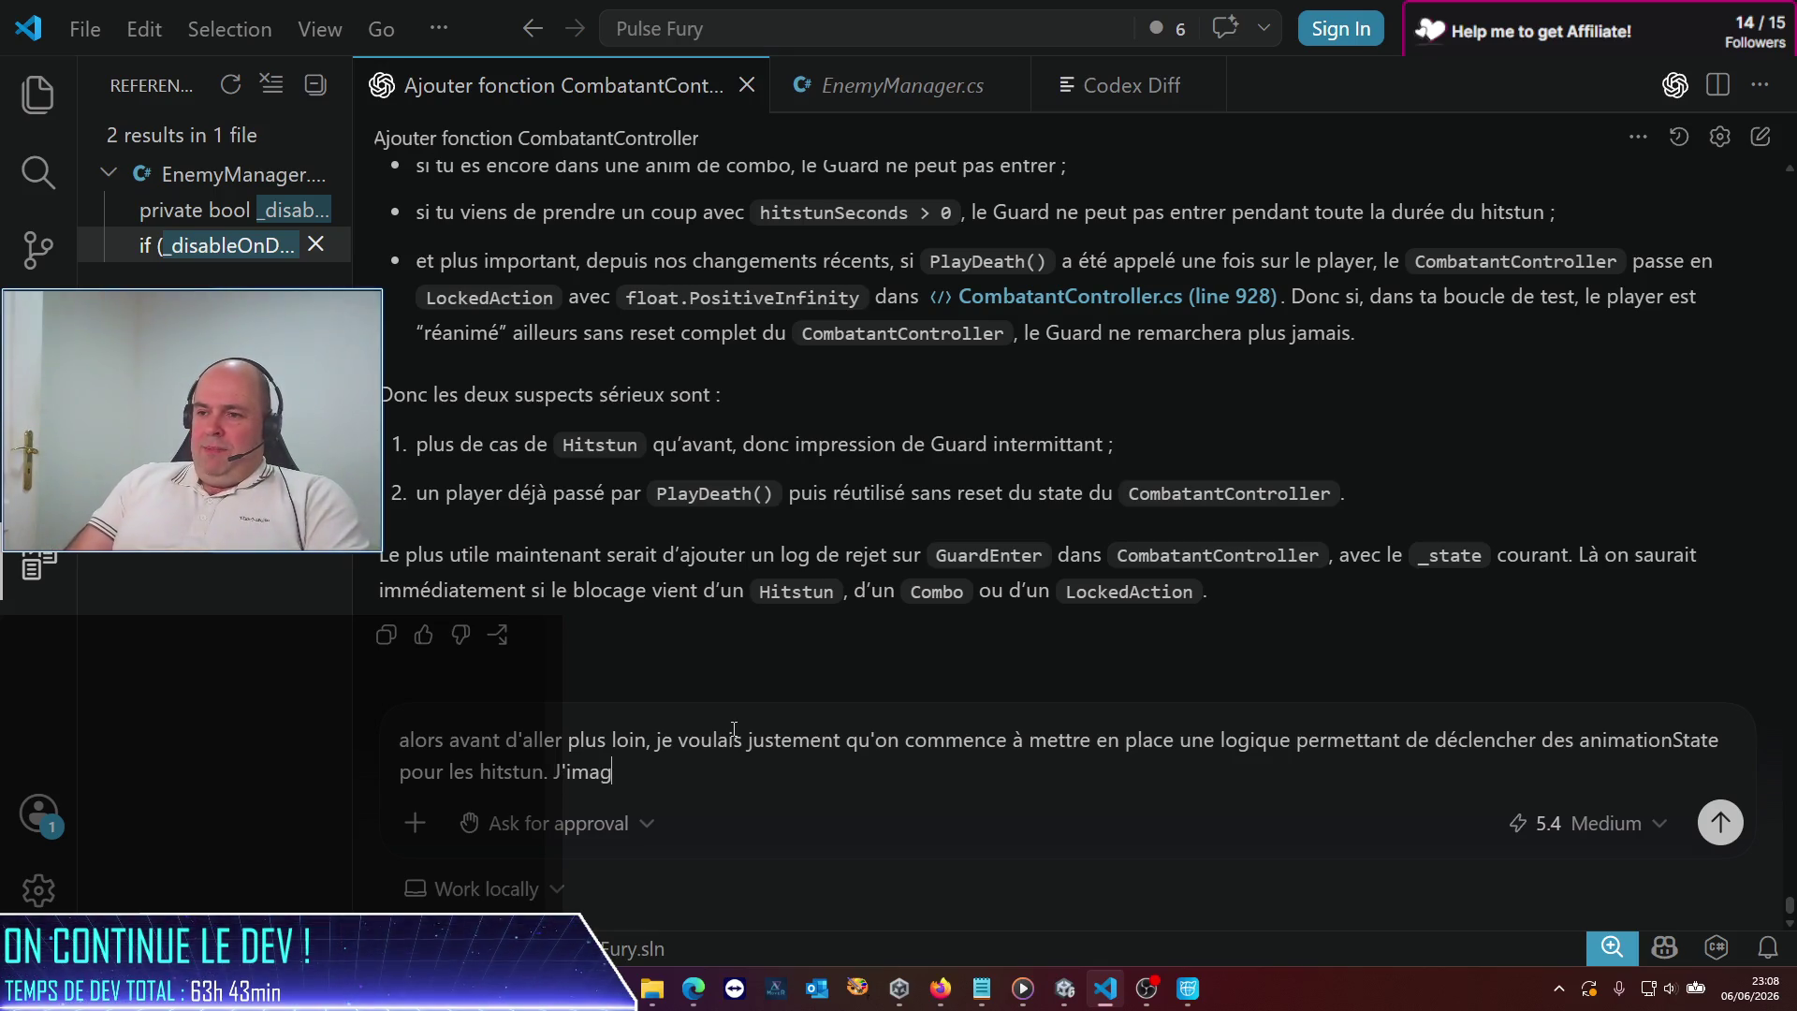
text(inais qu'on )
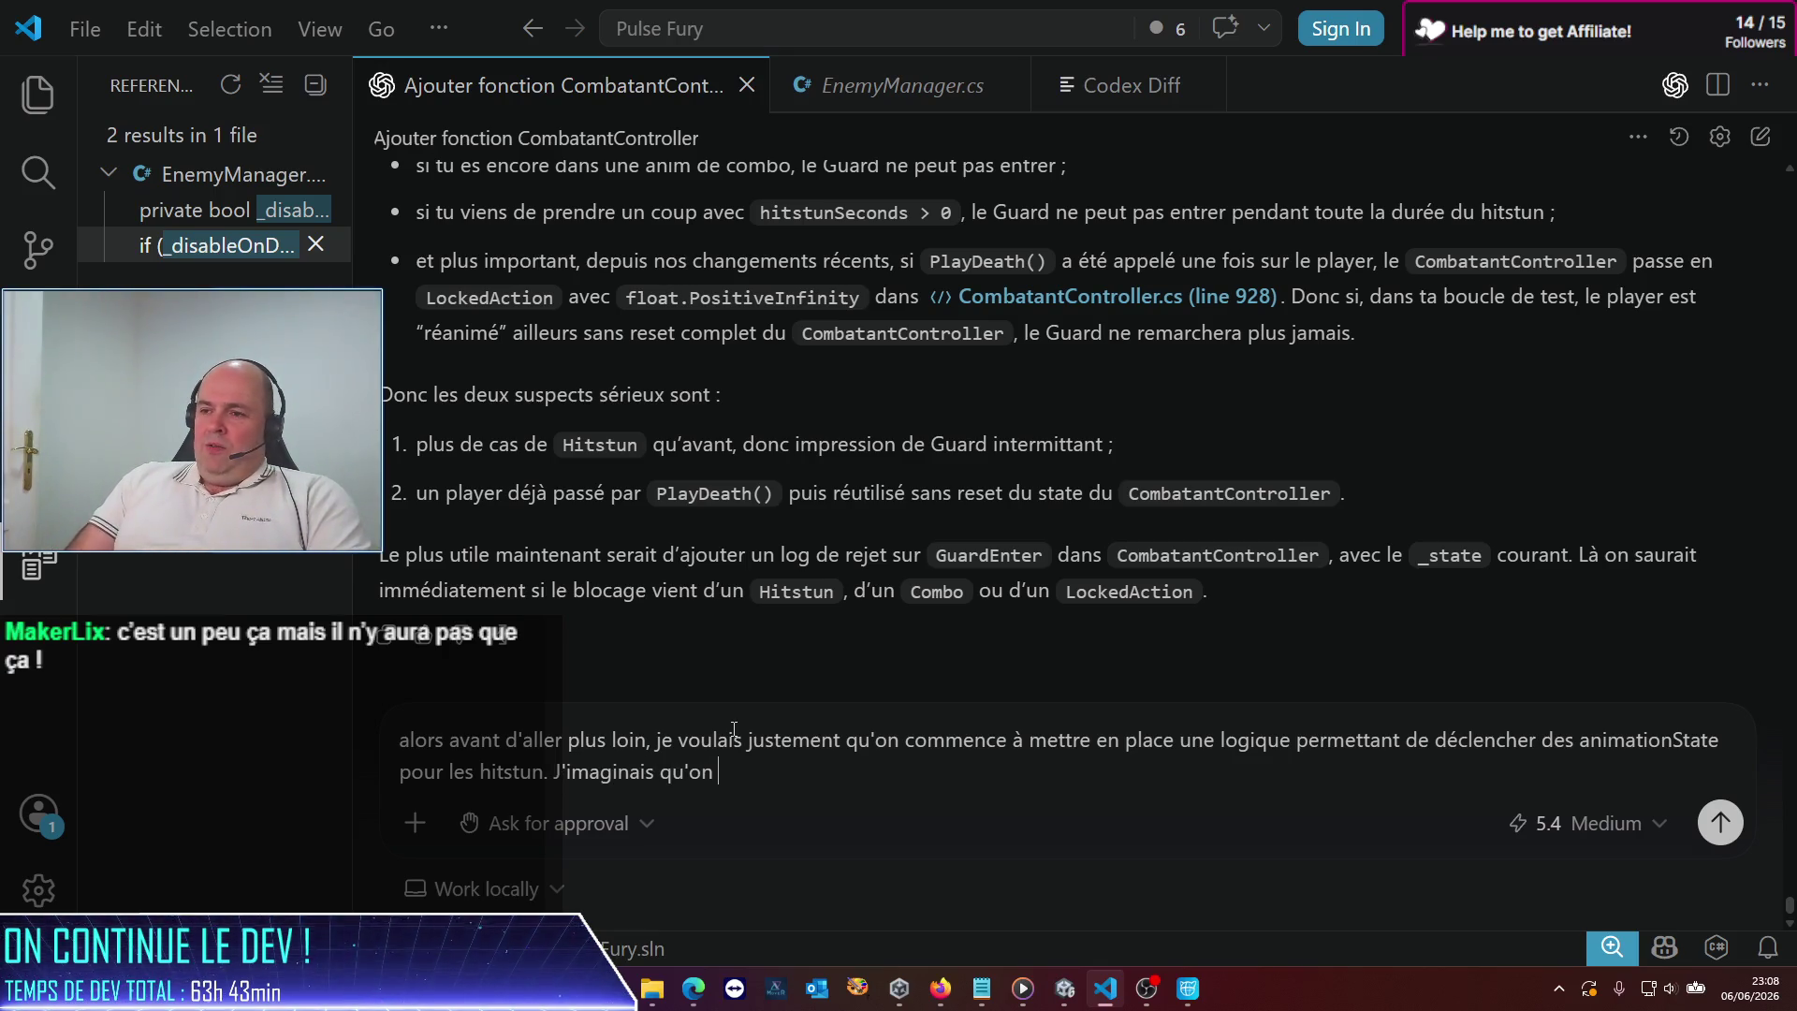
text(pourrait définir u)
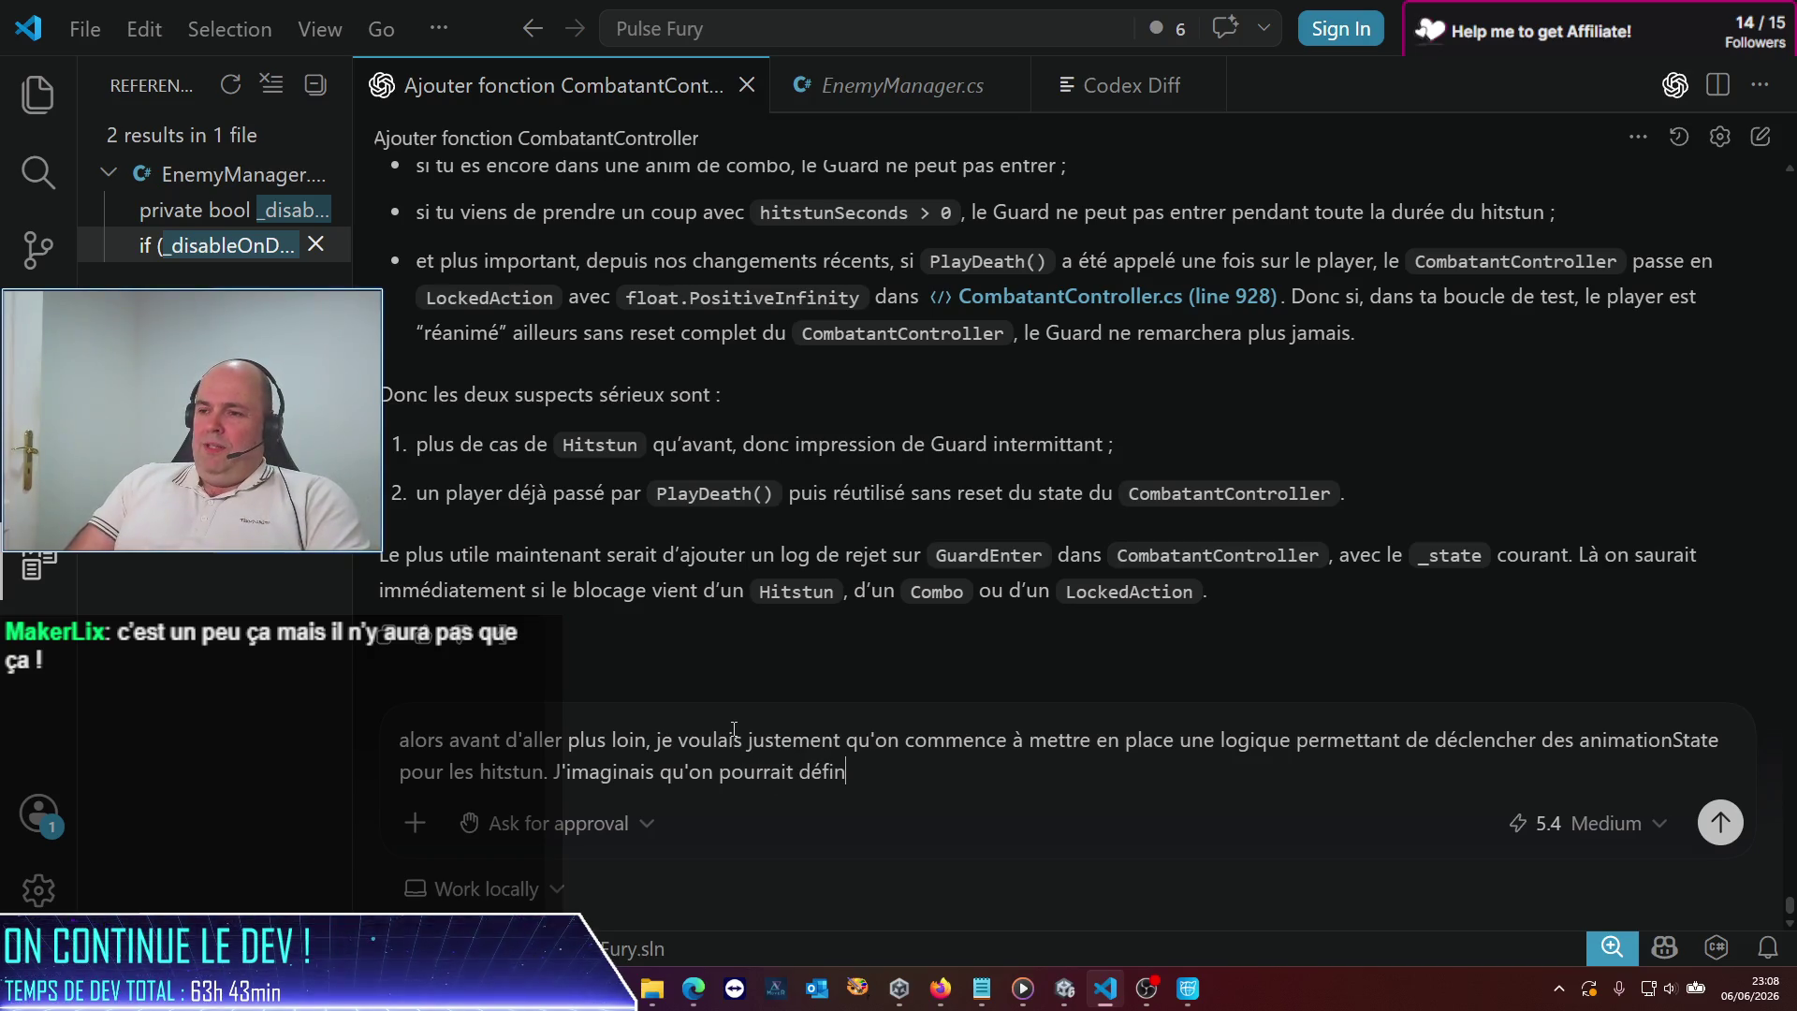
key(BackSpace)
key(BackSpace)
key(BackSpace)
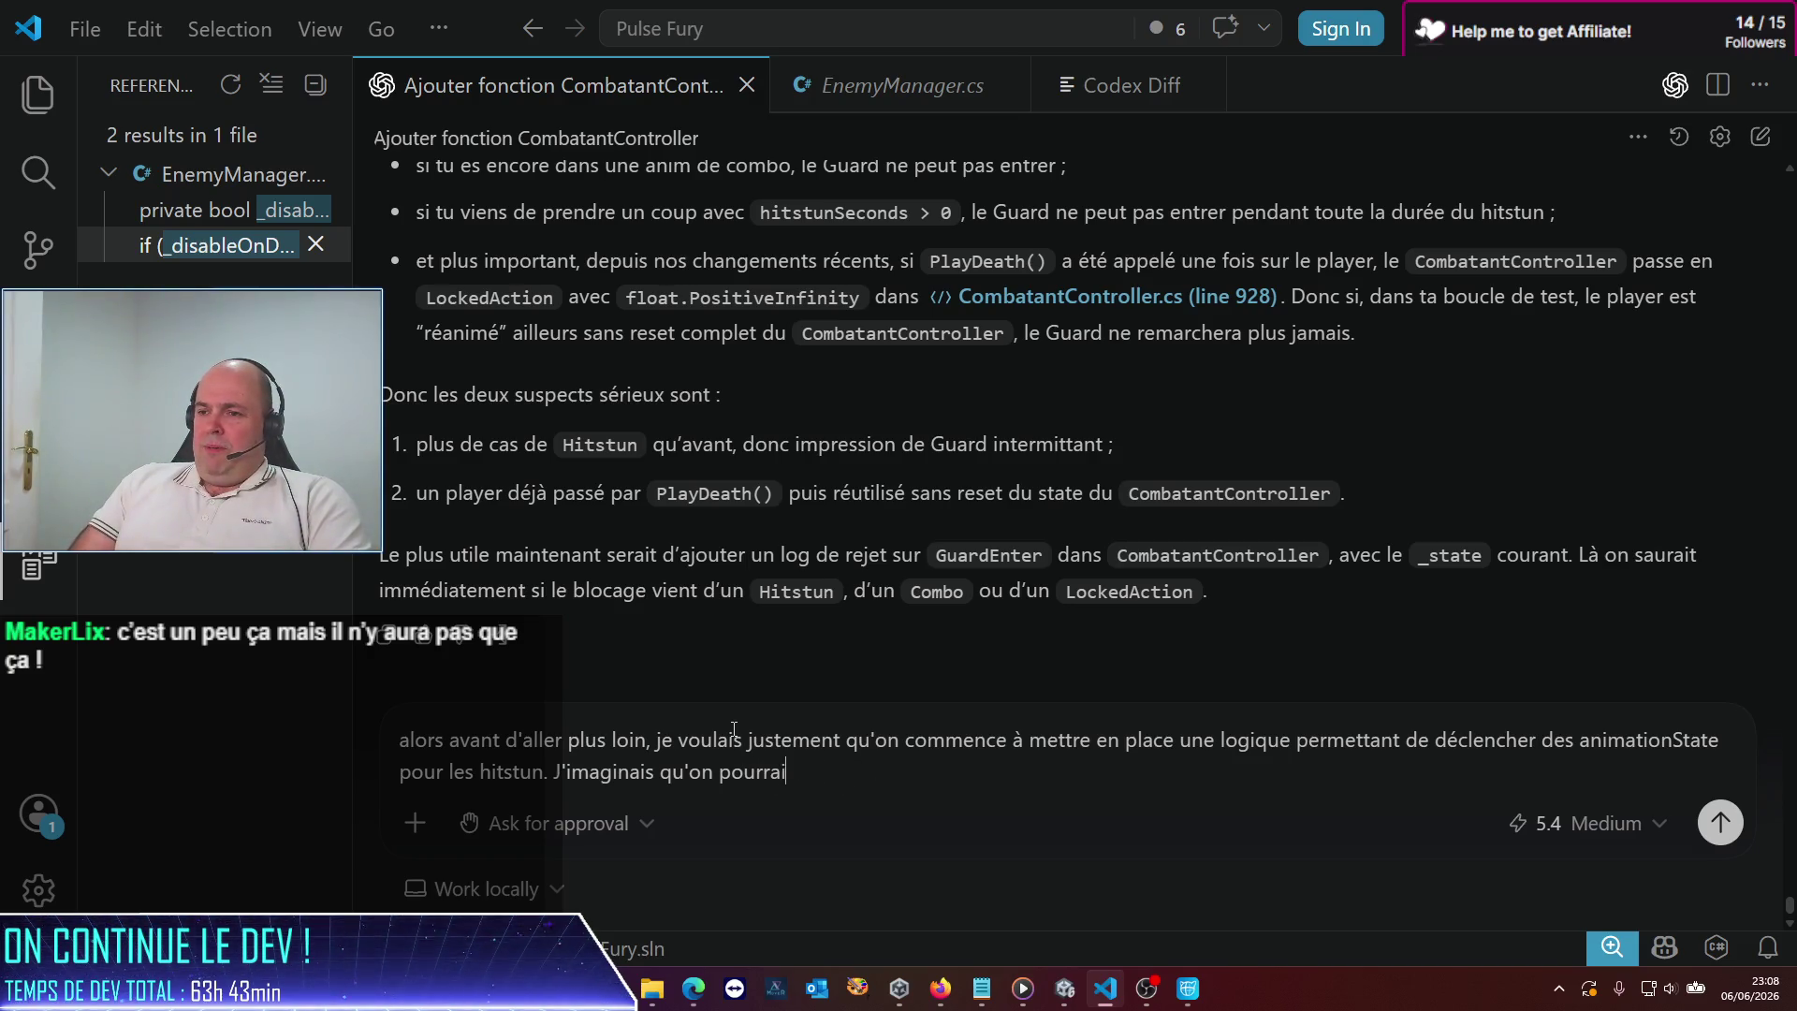
key(BackSpace)
text(aimer)
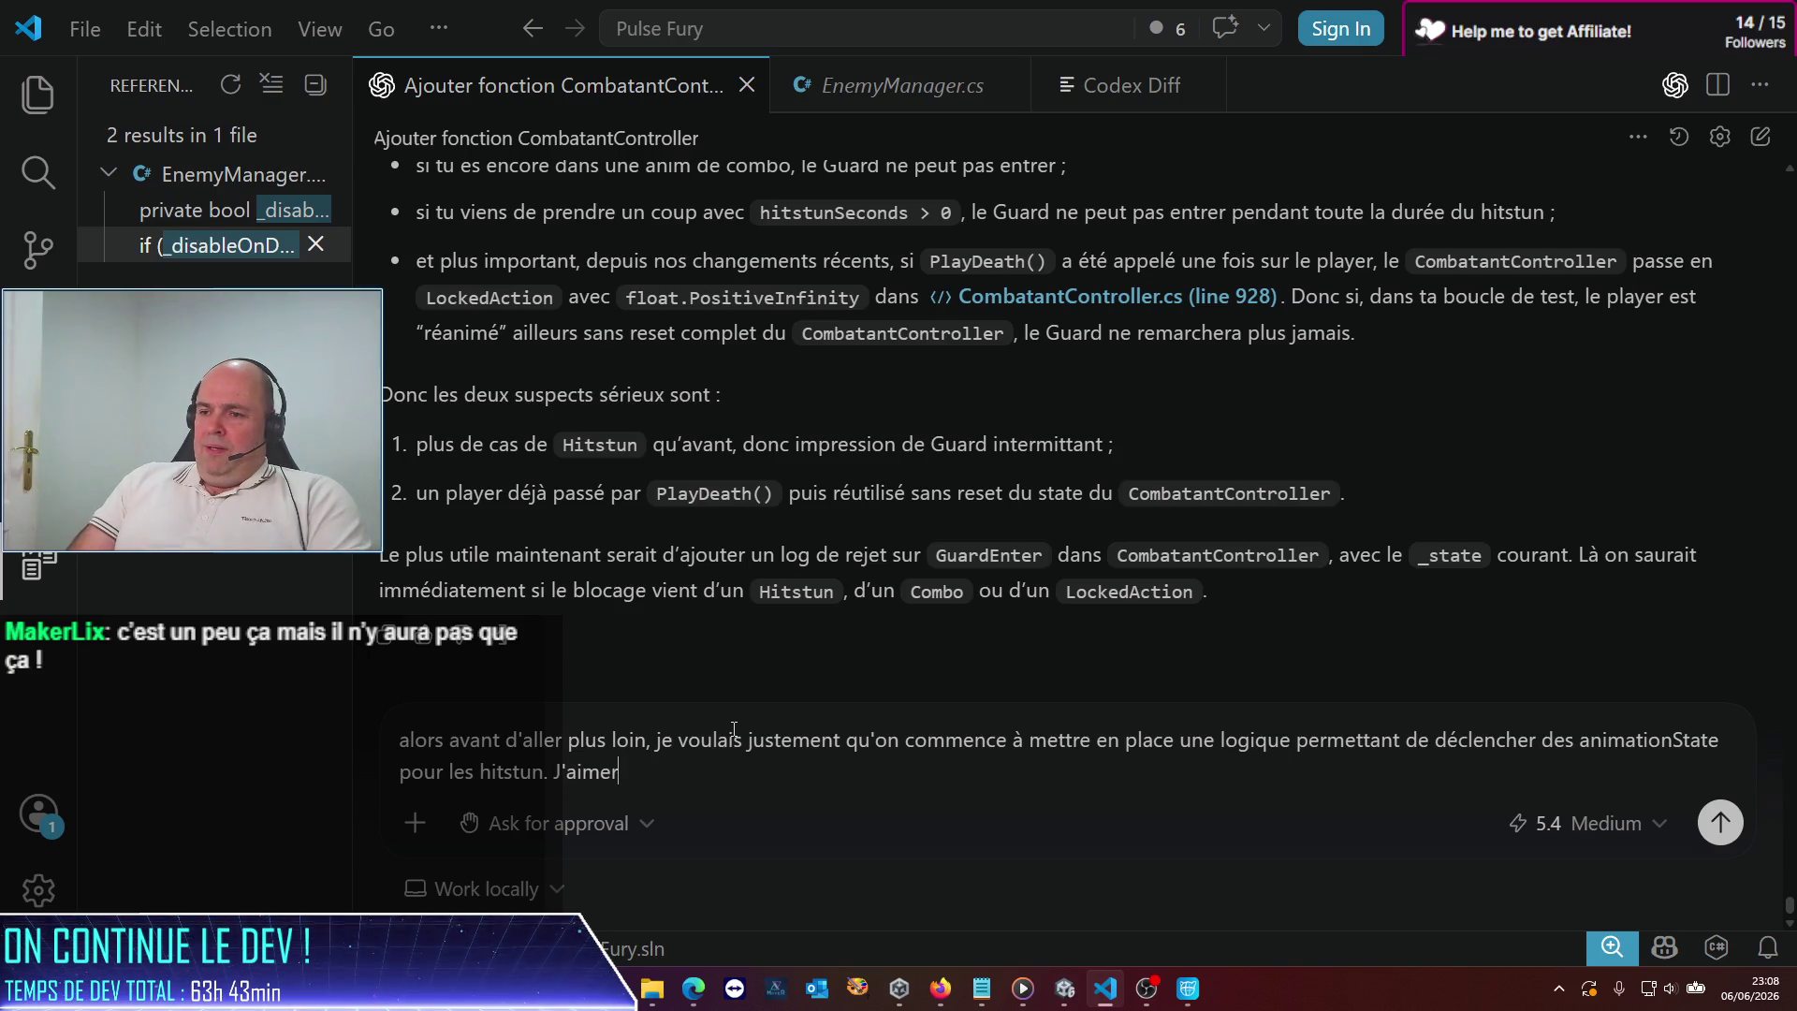
text(ais bien qu'on pui)
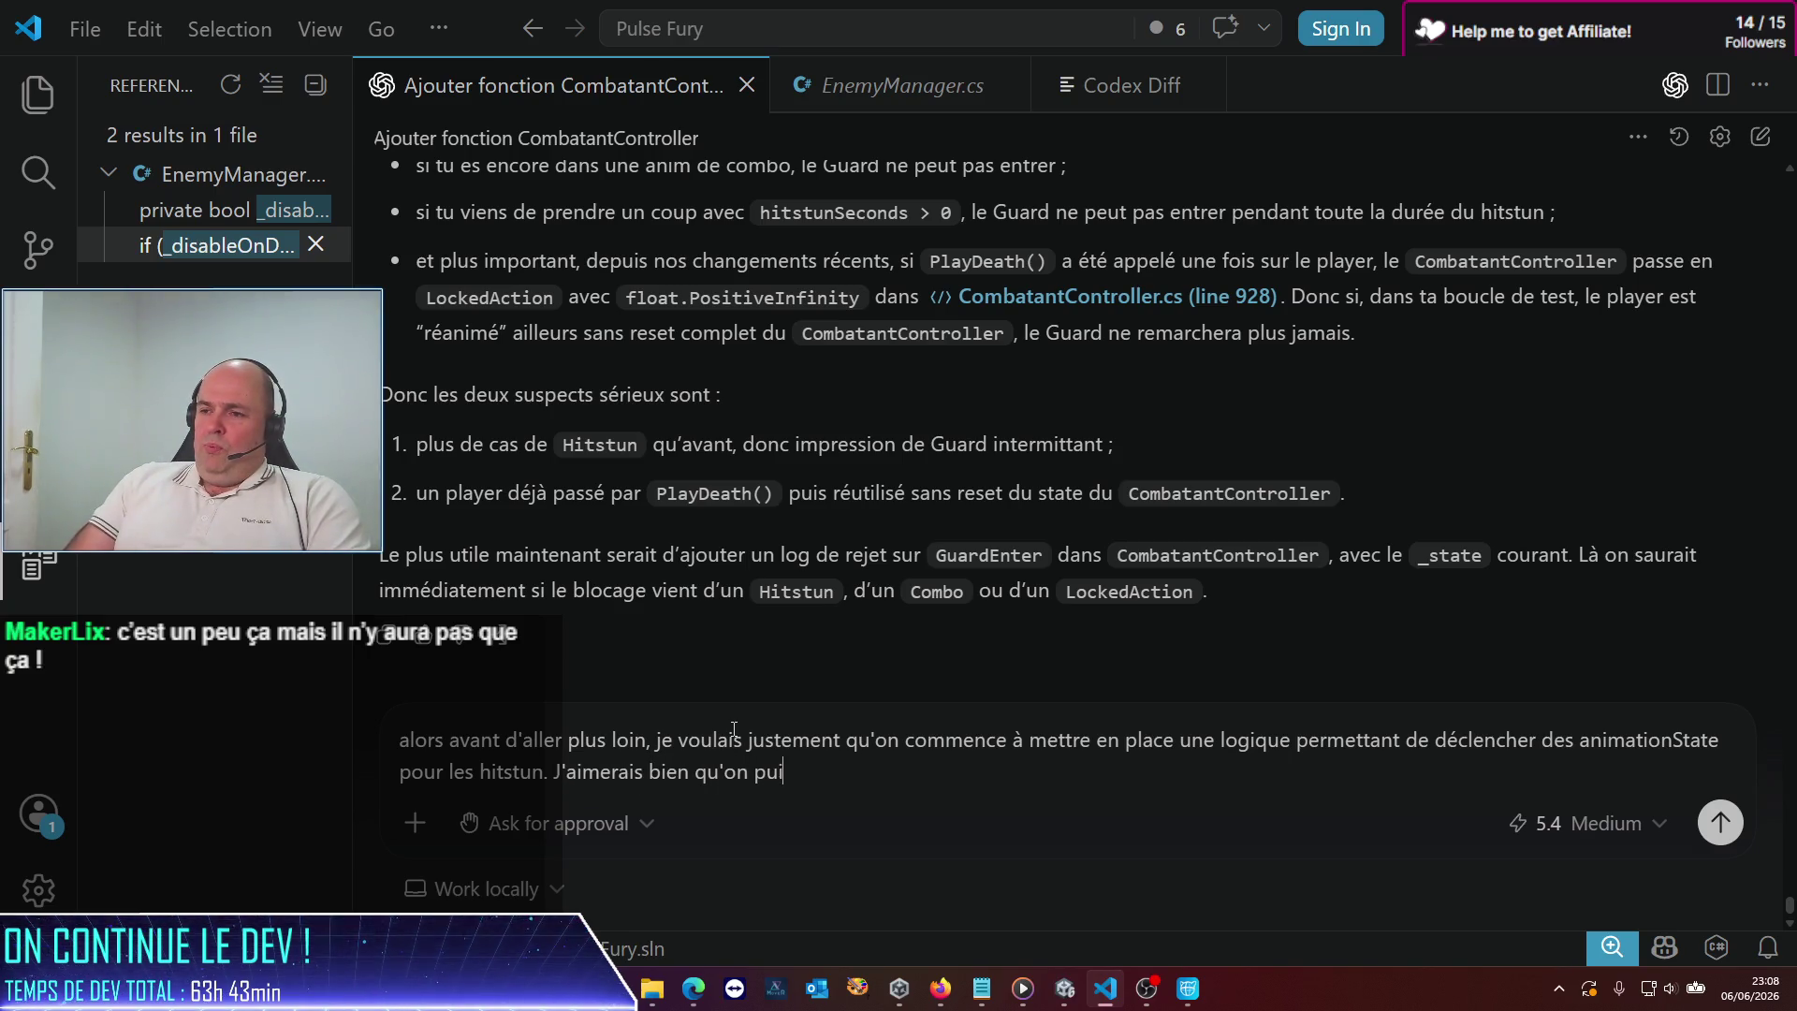
text(sse alterner d)
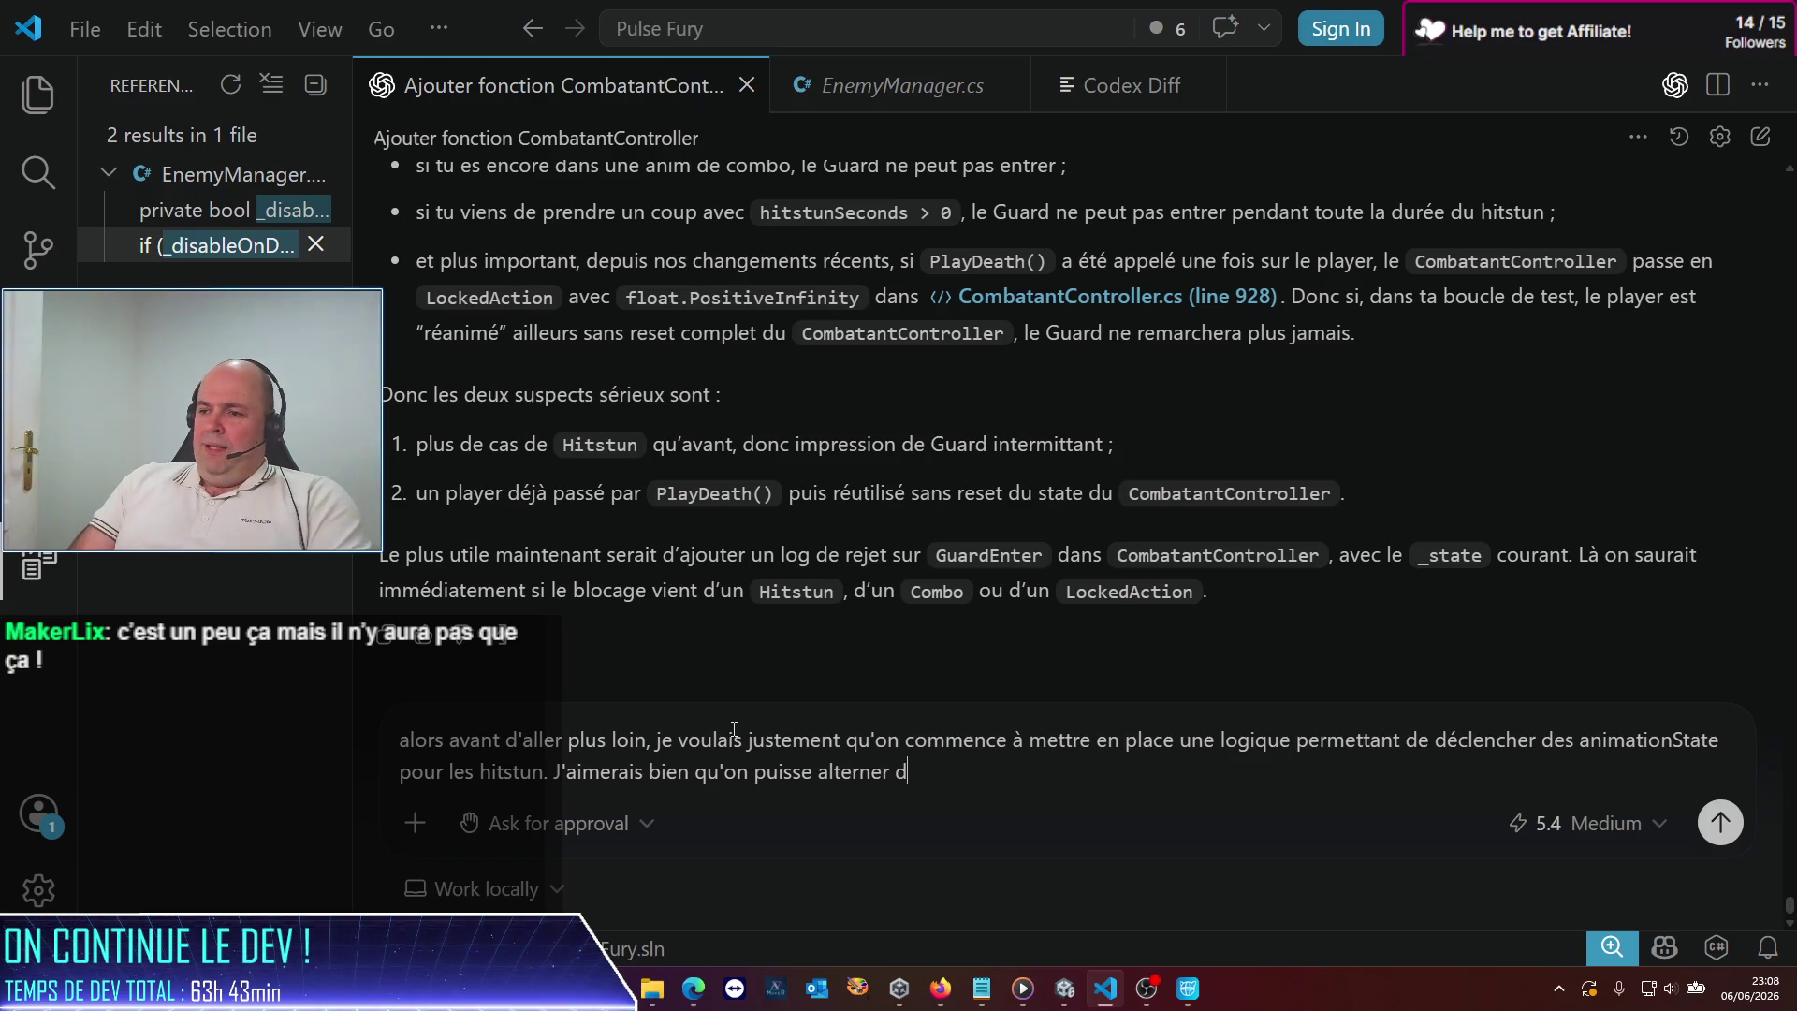
text(ifférents st)
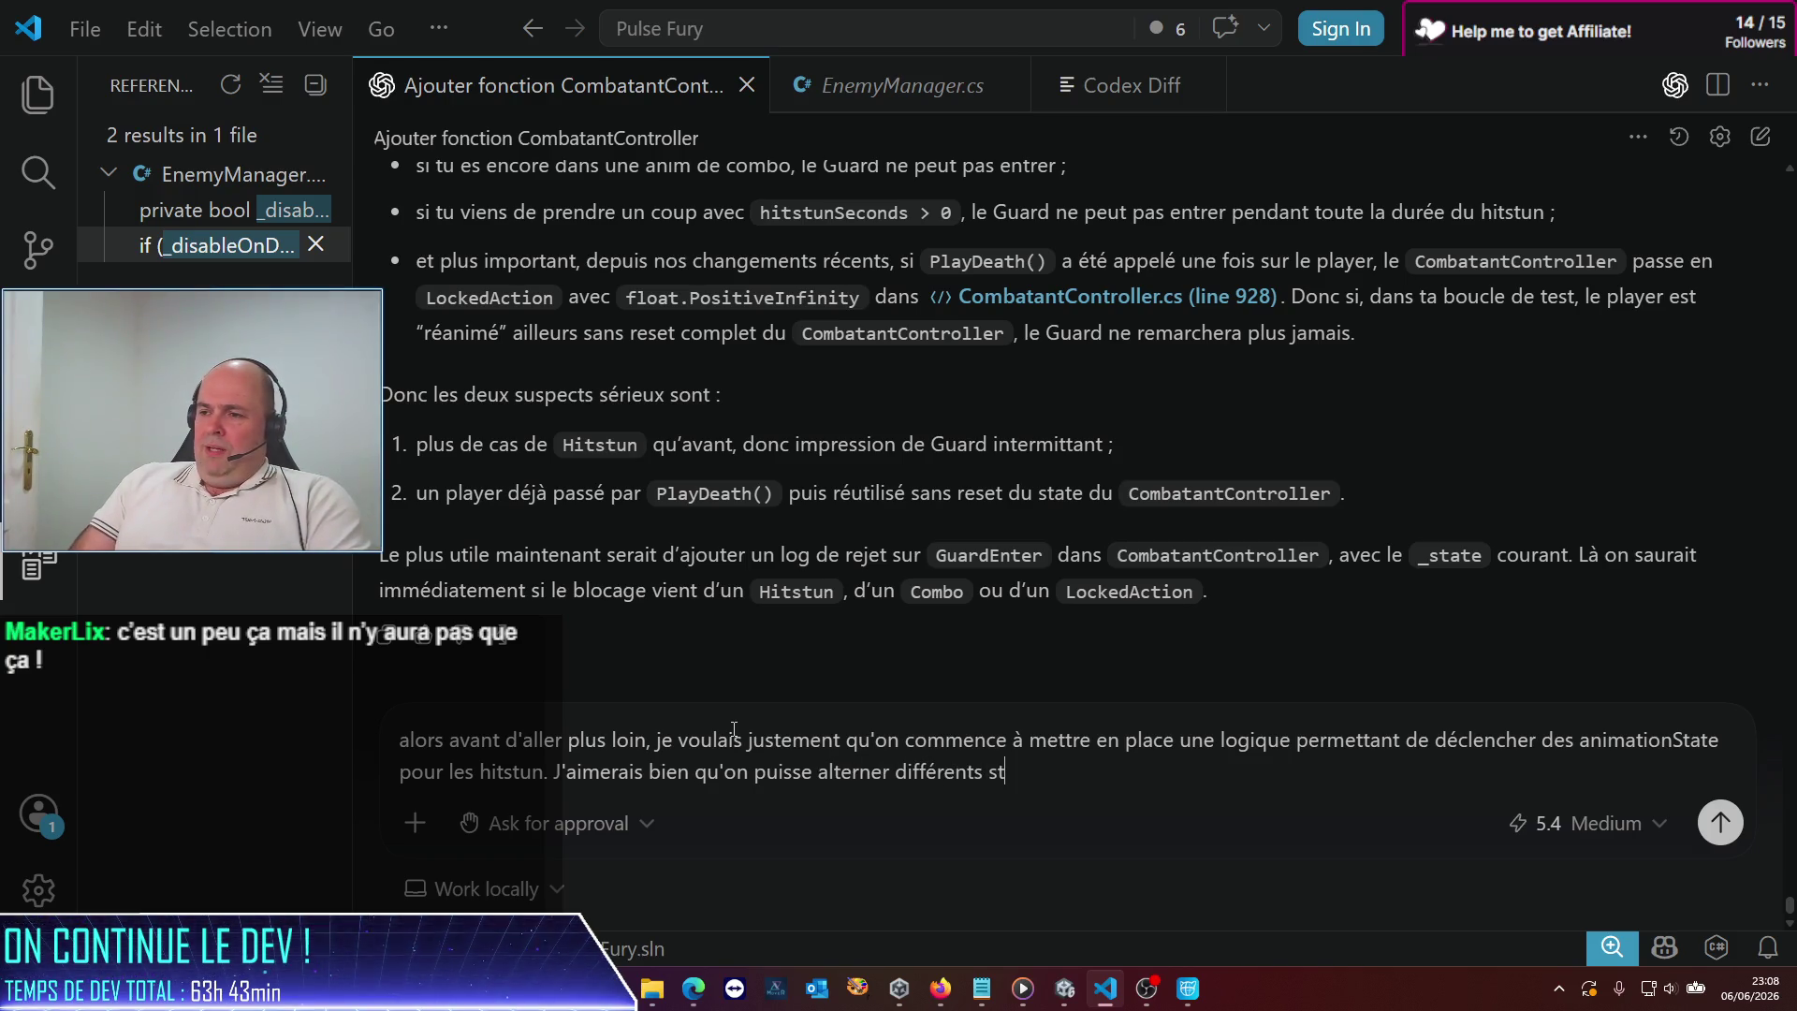
key(BackSpace)
key(BackSpace)
text(animati)
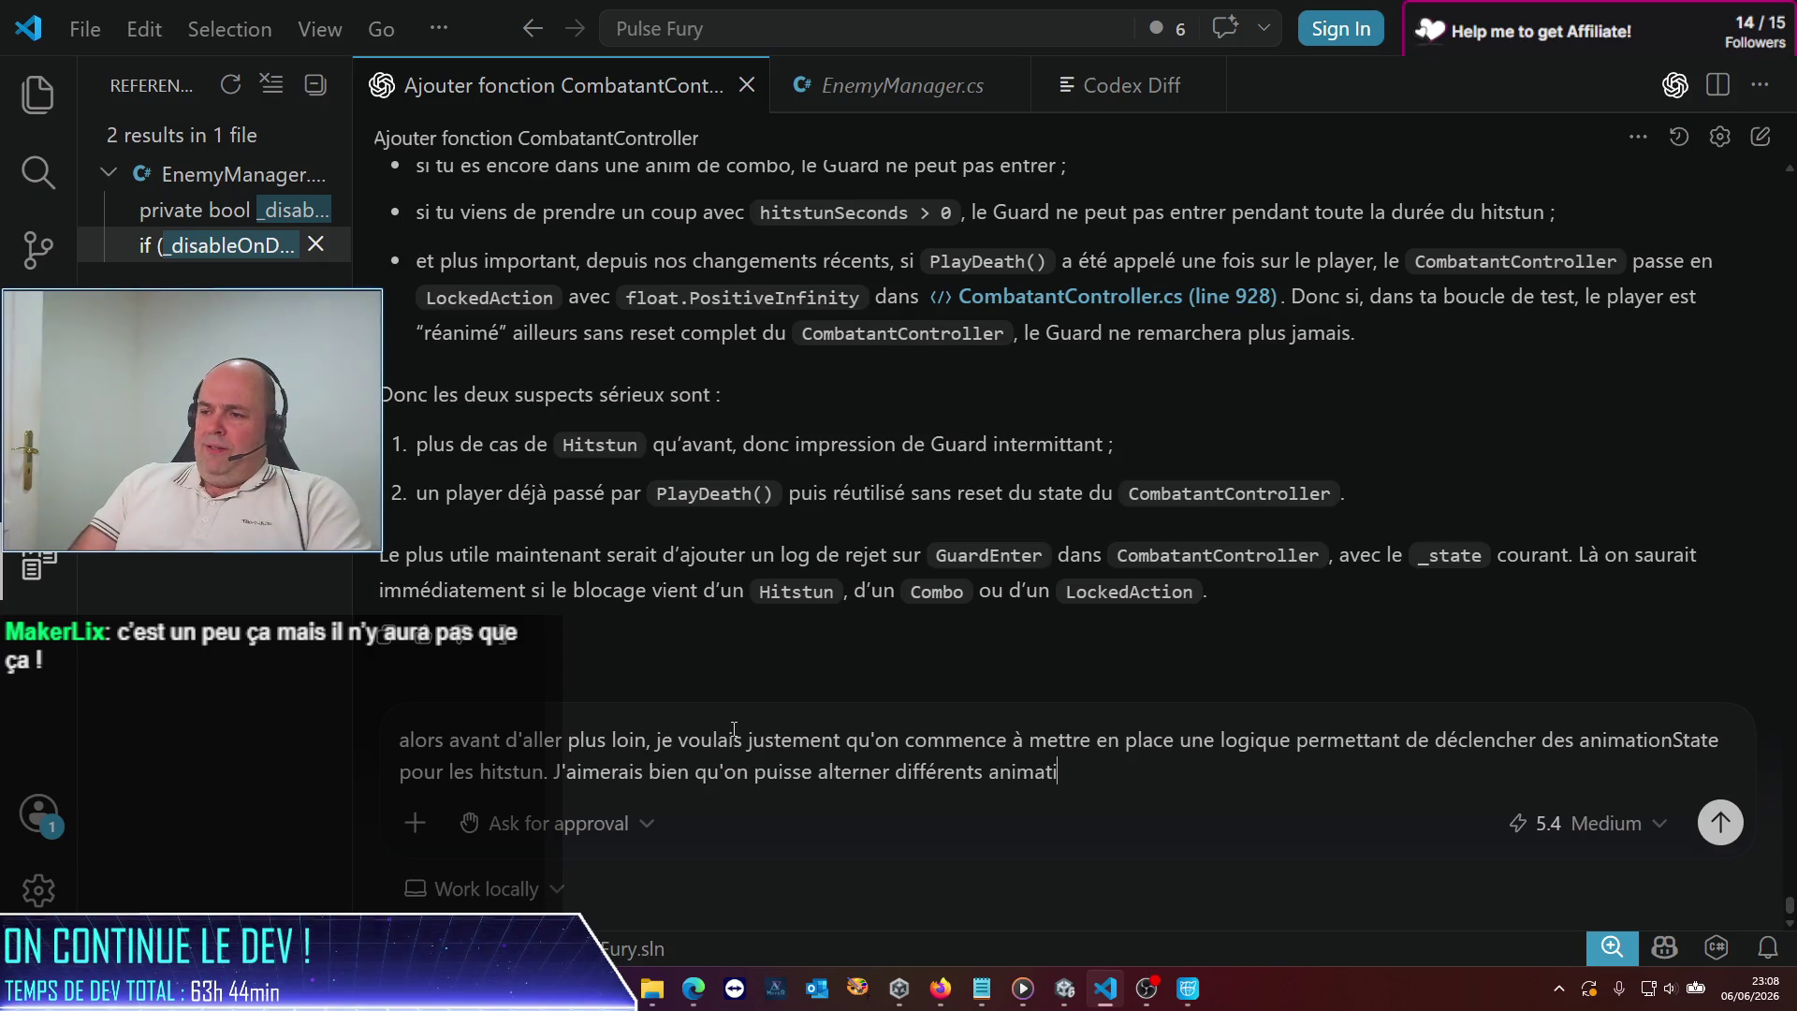
text(onState)
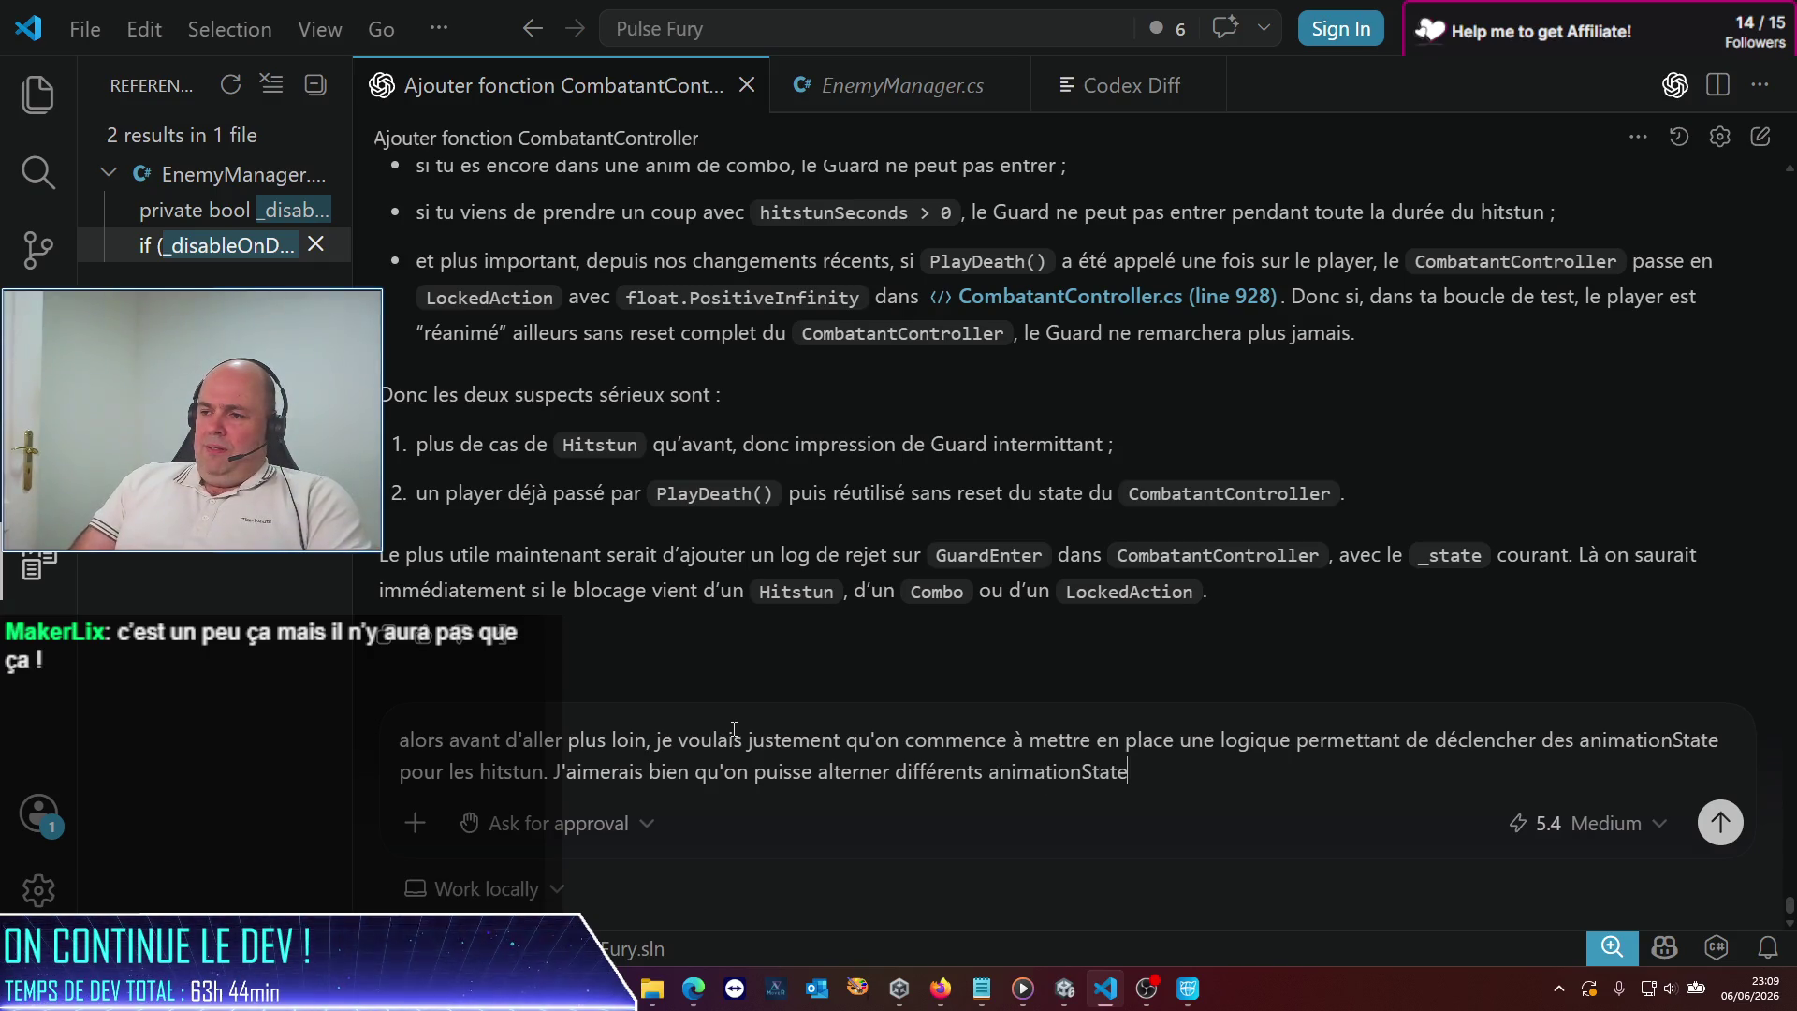
text(s de hitstun)
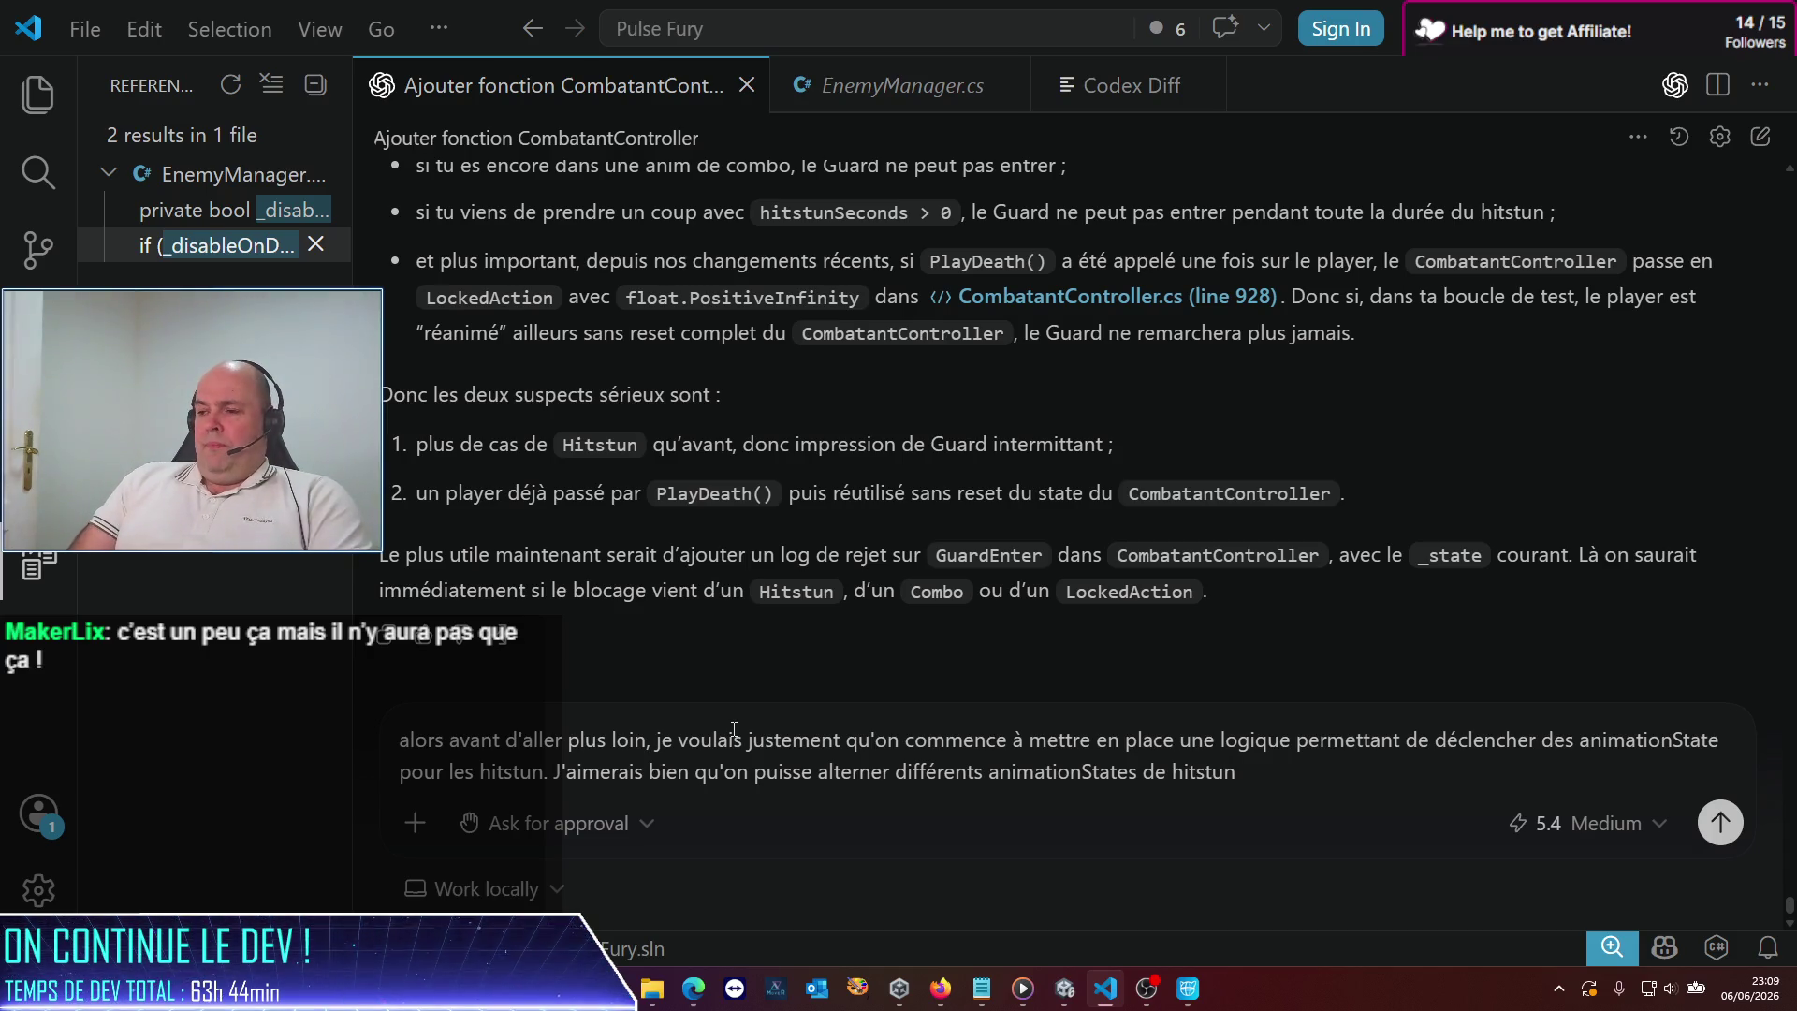
text(en)
key(BackSpace)
key(BackSpace)
text(dans une)
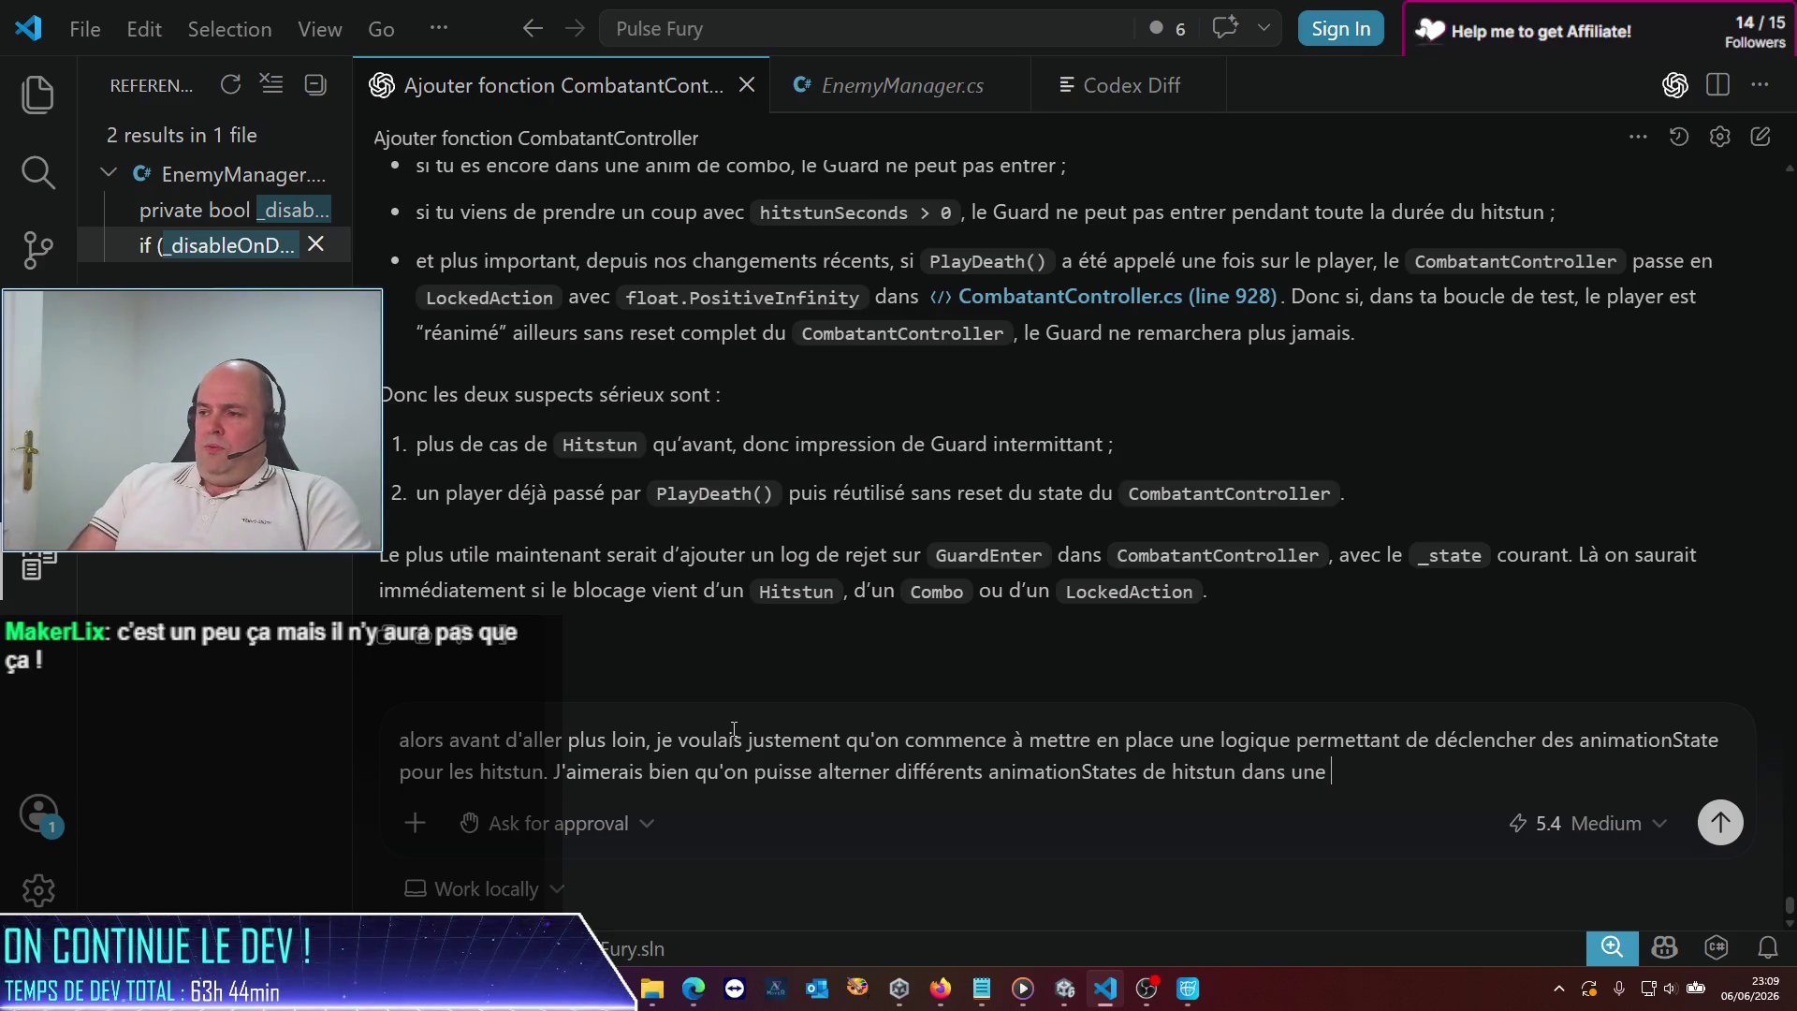
key(BackSpace)
key(BackSpace)
key(BackSpace)
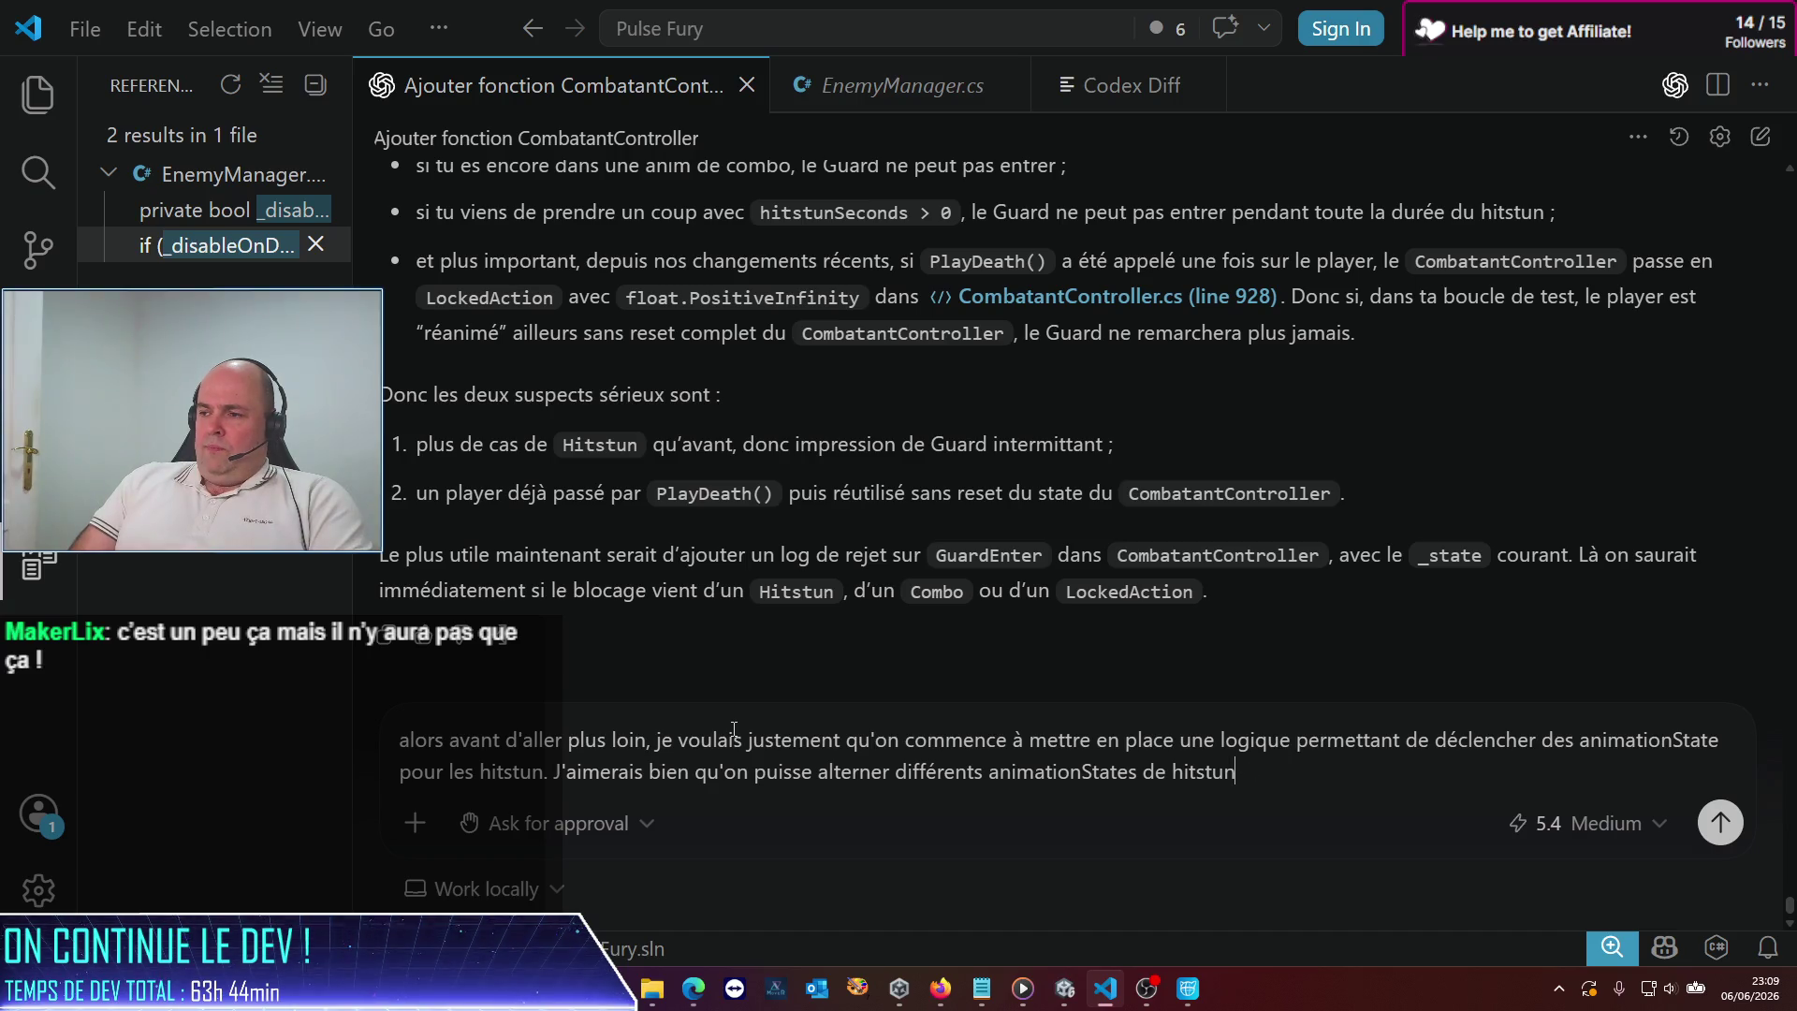
Explain it adds visual punch: launch stateHitStun1, then stateHitStun2, etc
text(,histoire de raj)
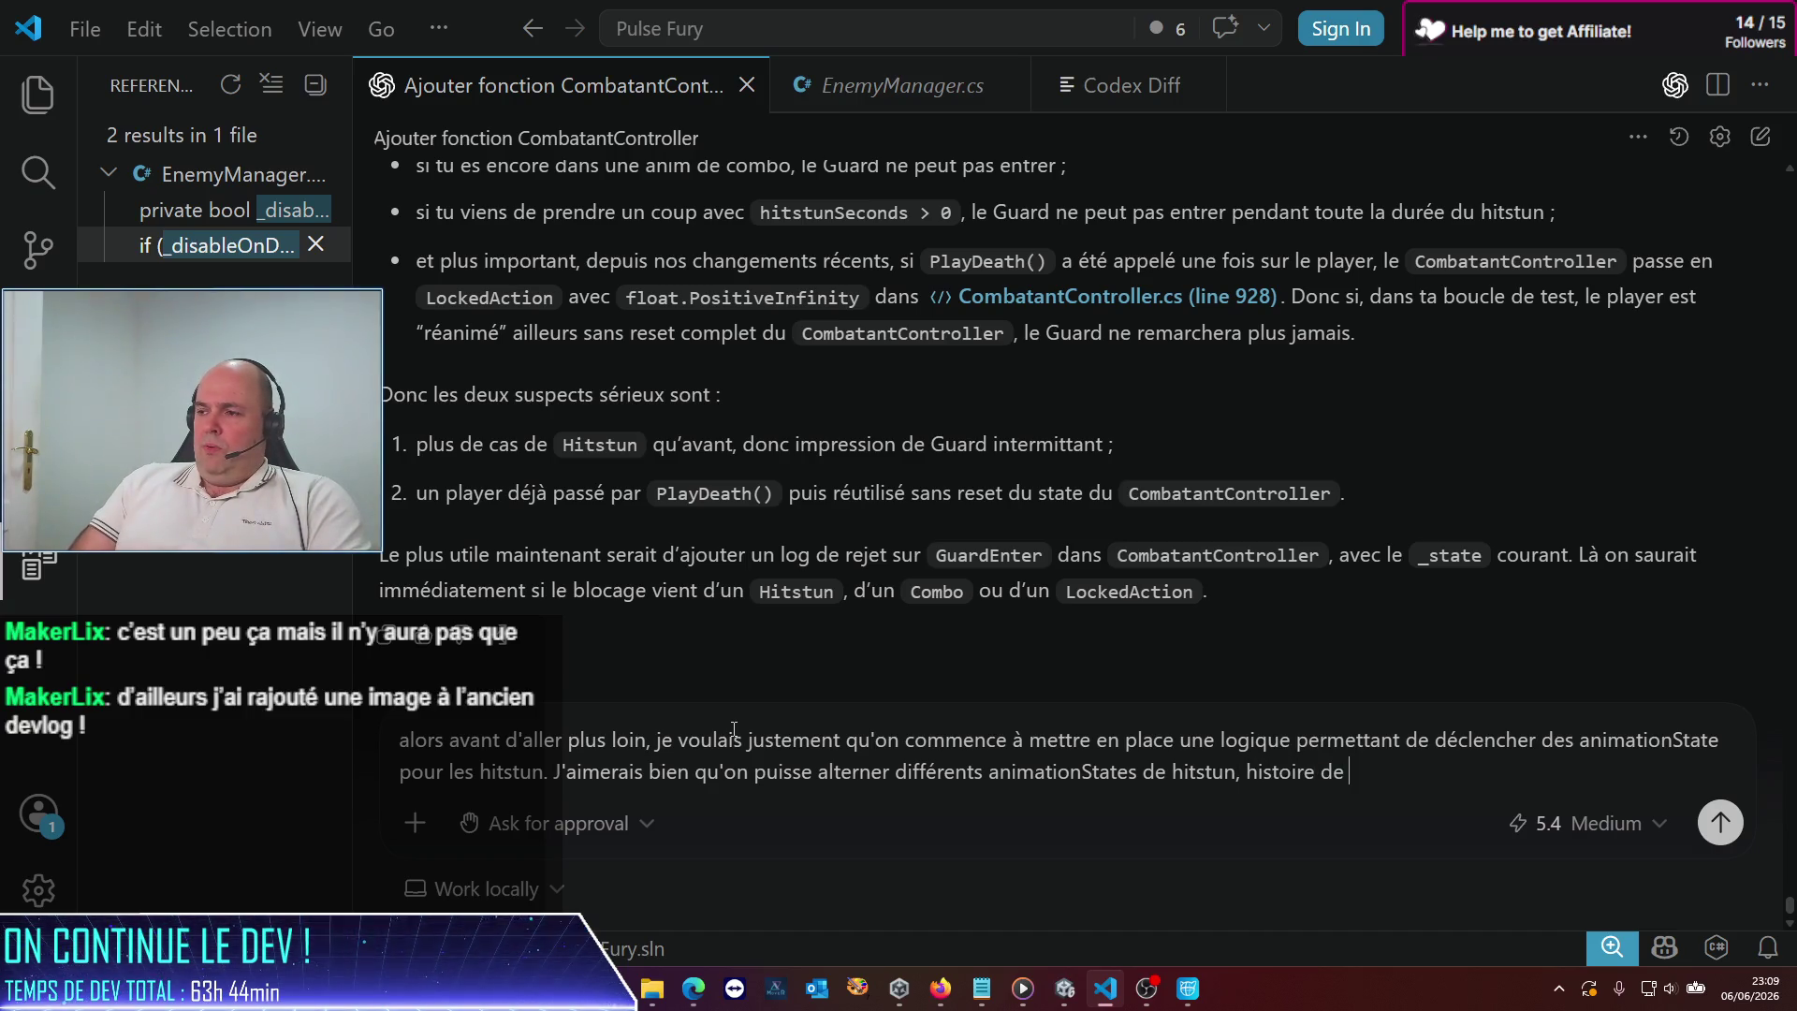
text(outer de la pu)
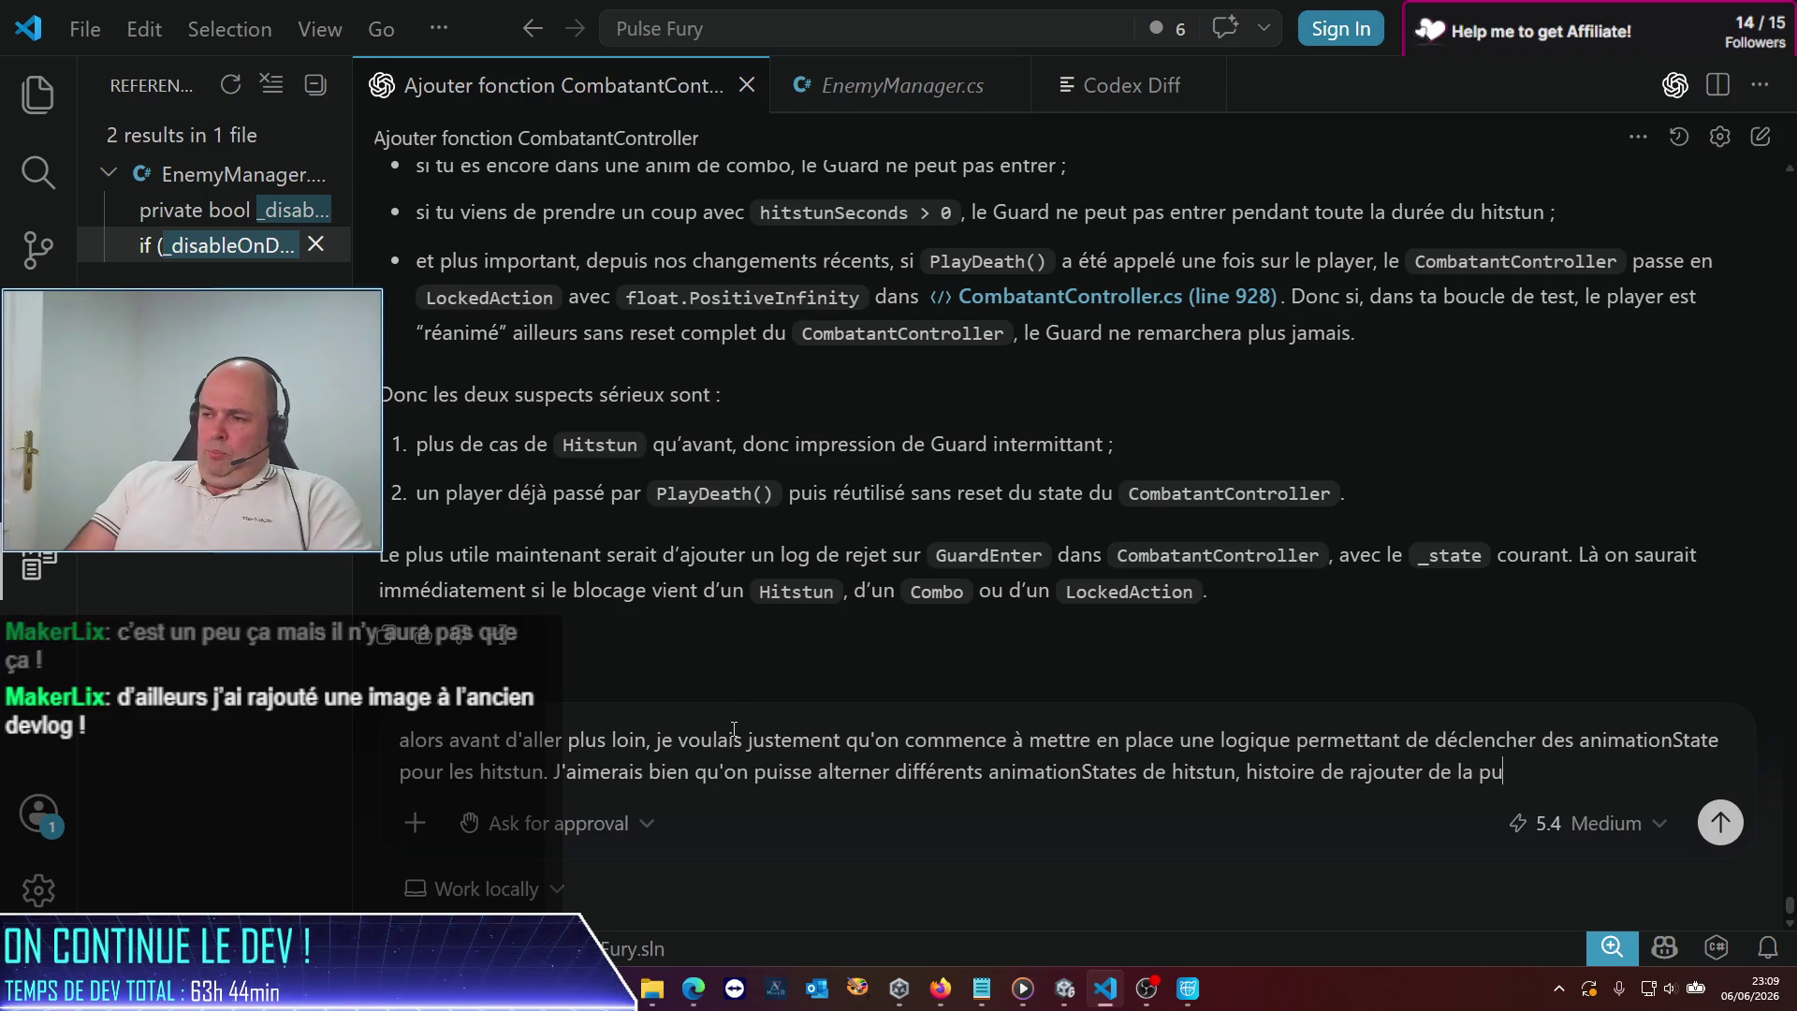
text(issance )
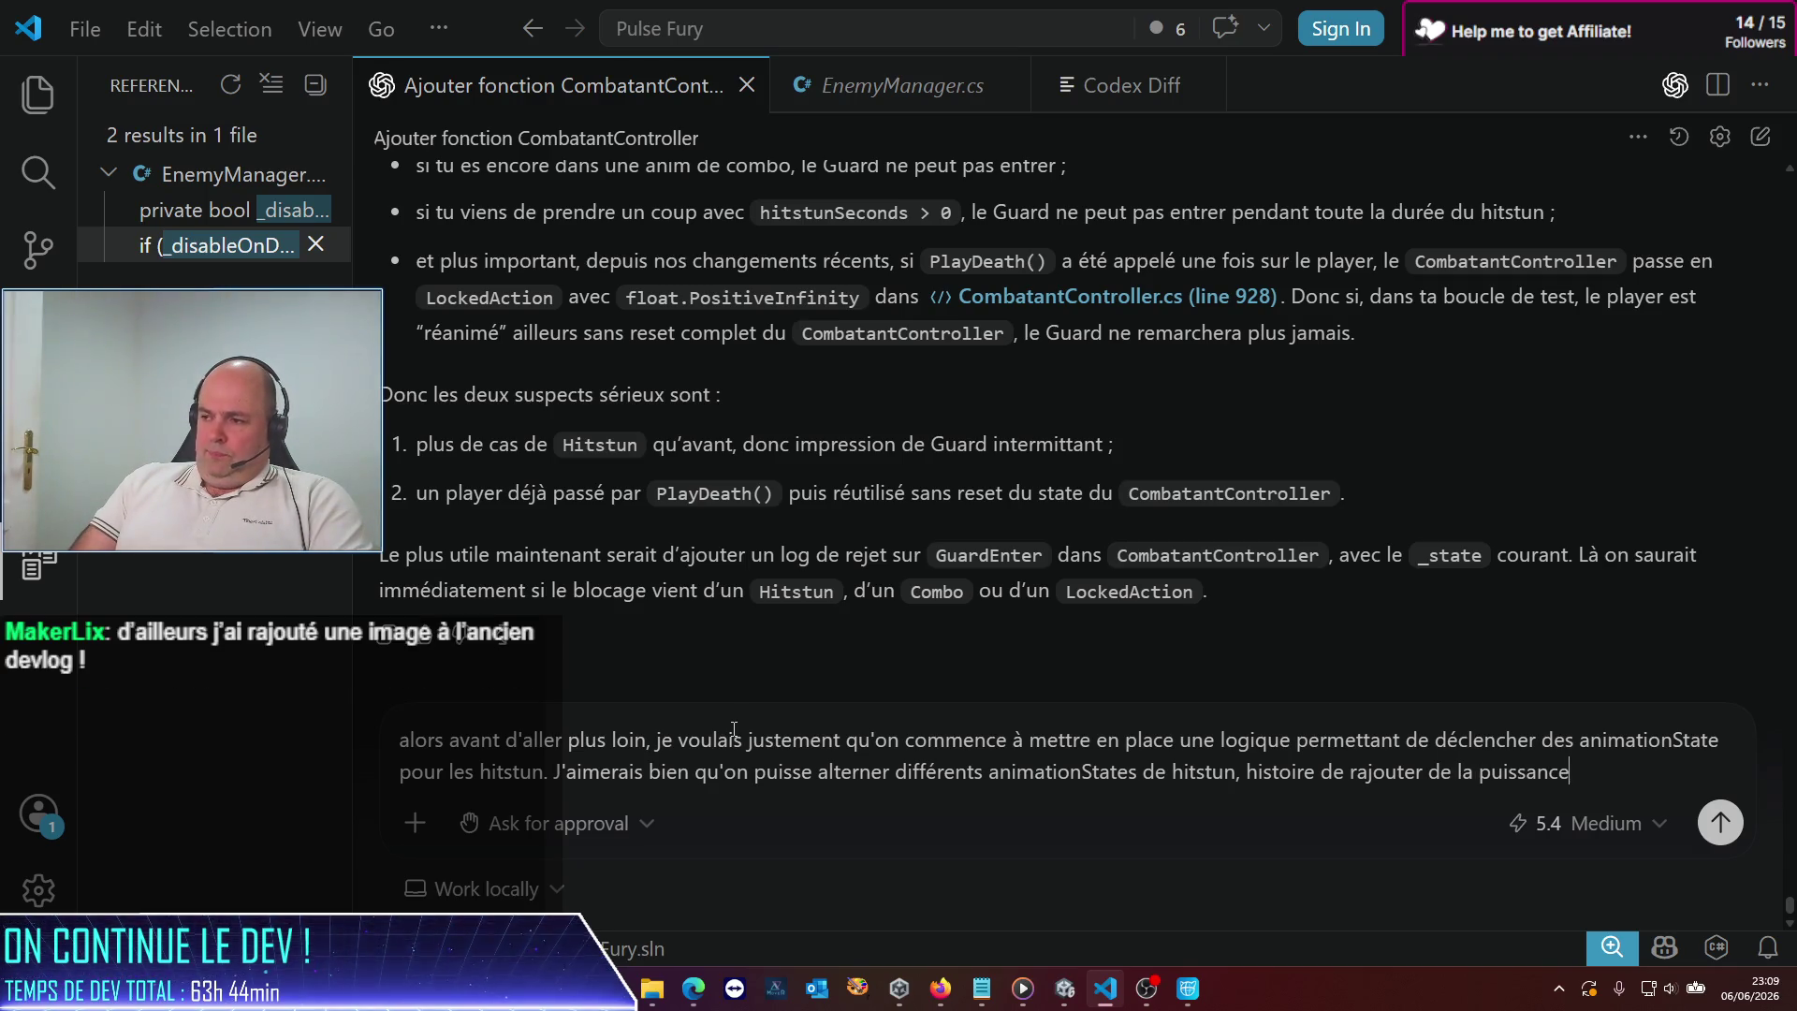
text(dans l'effet )
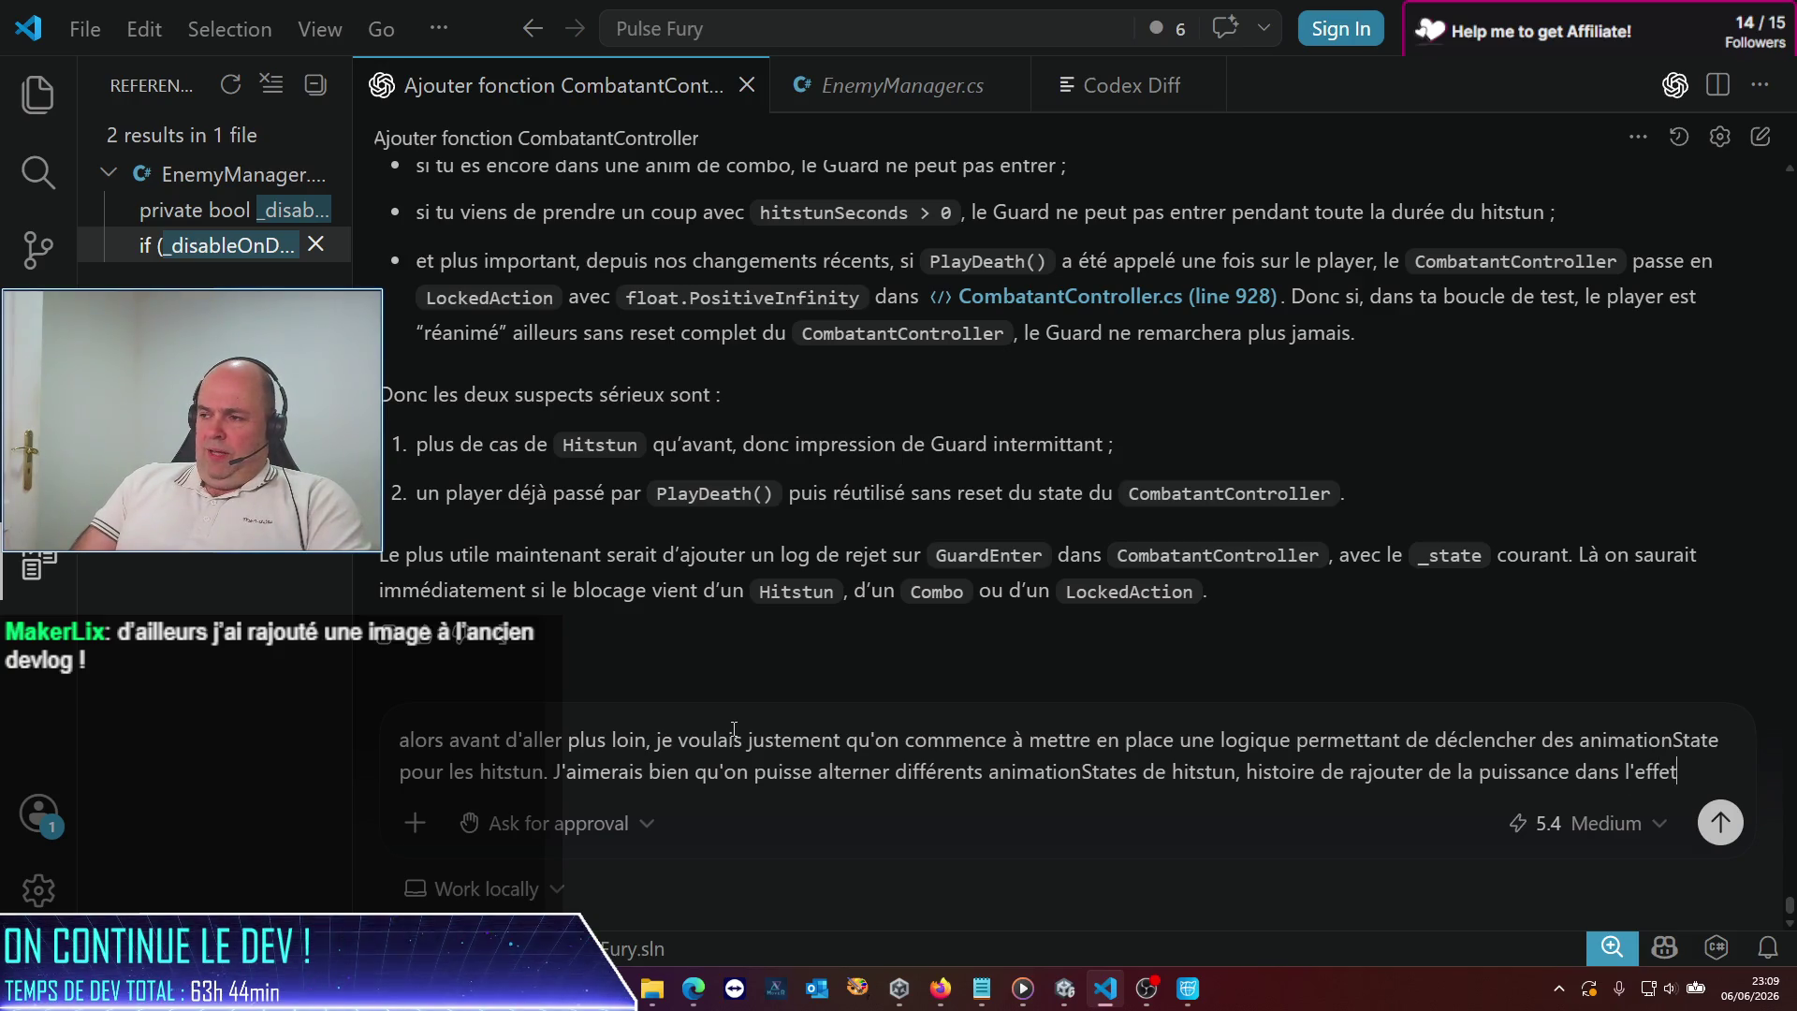
text(visuel.)
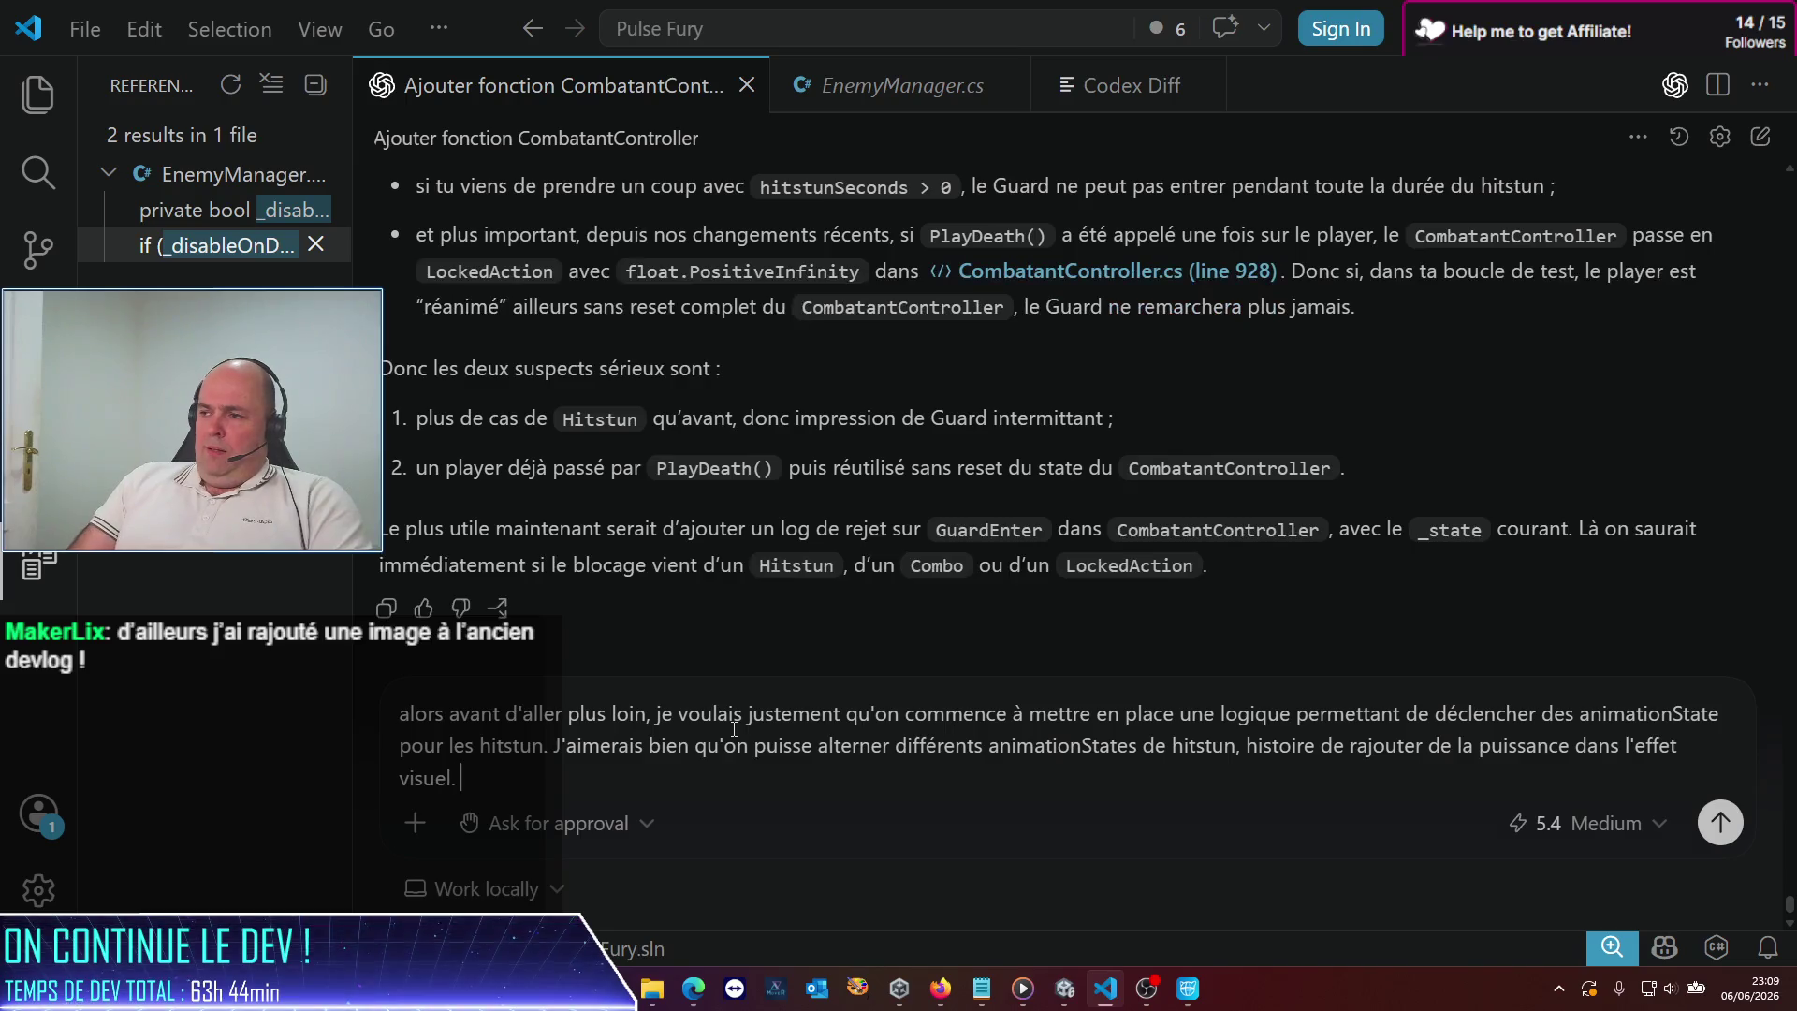
text( A e)
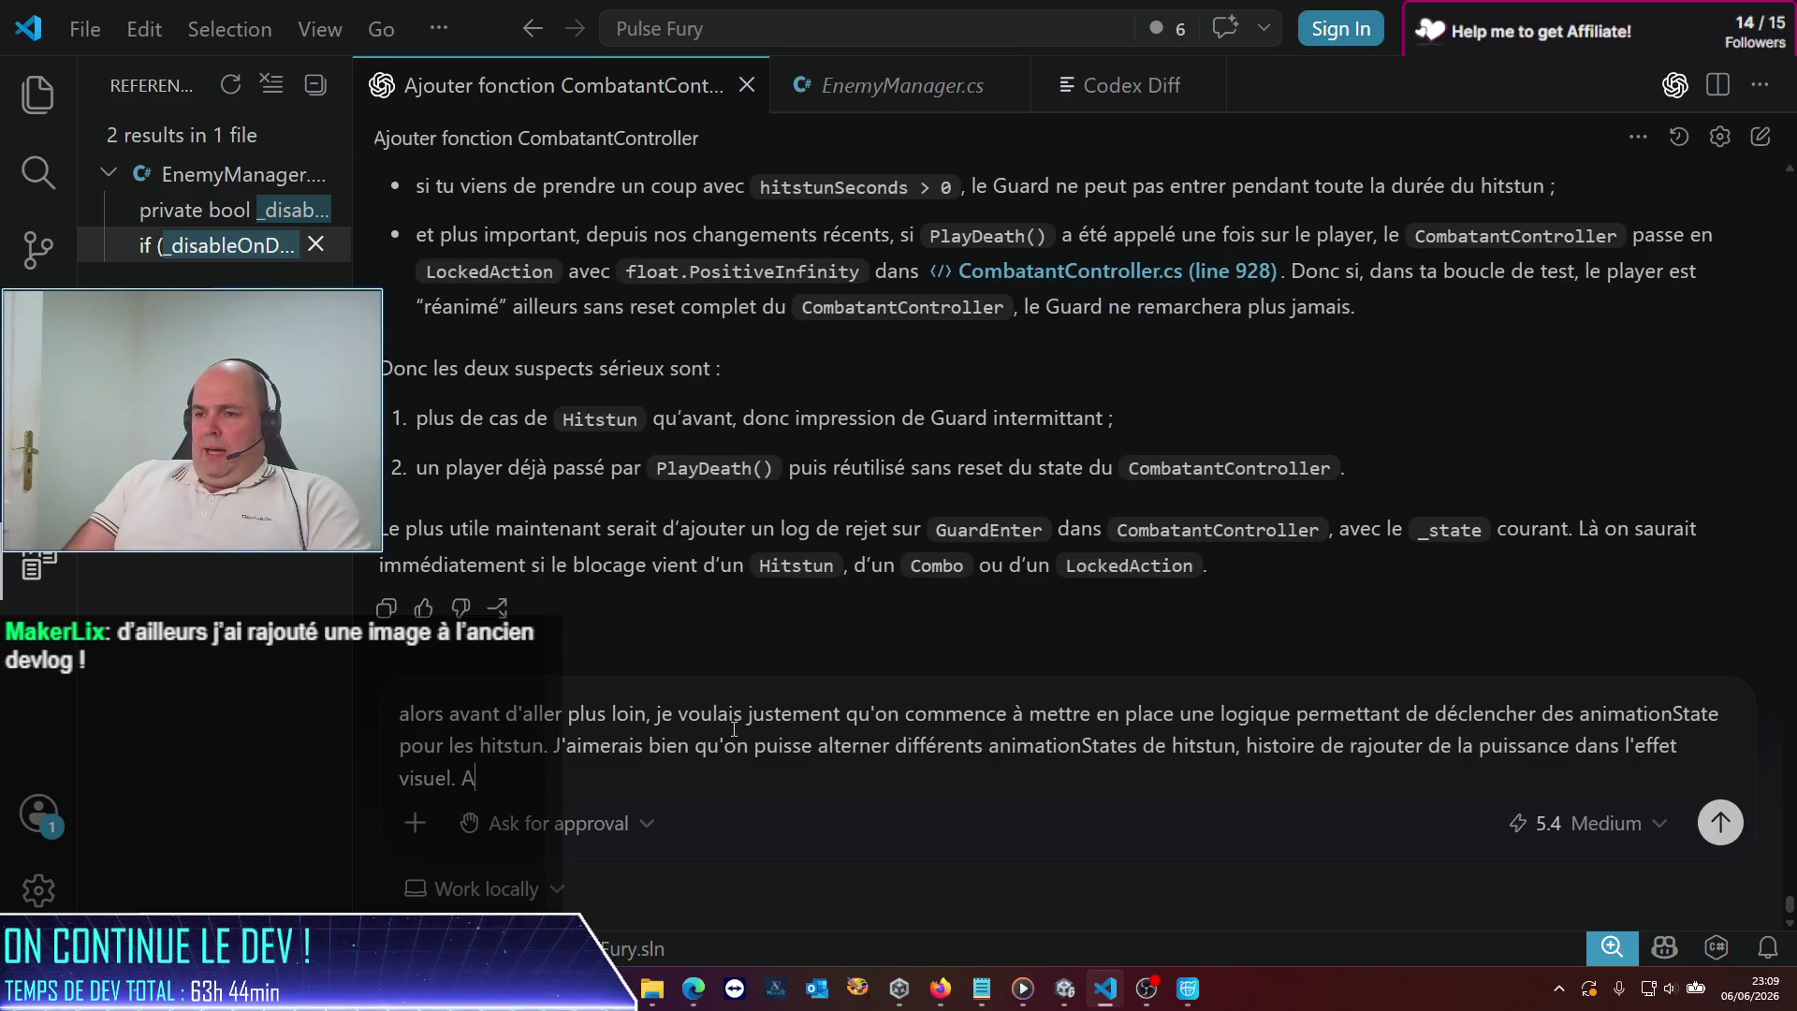
key(BackSpace)
text(ce titre, )
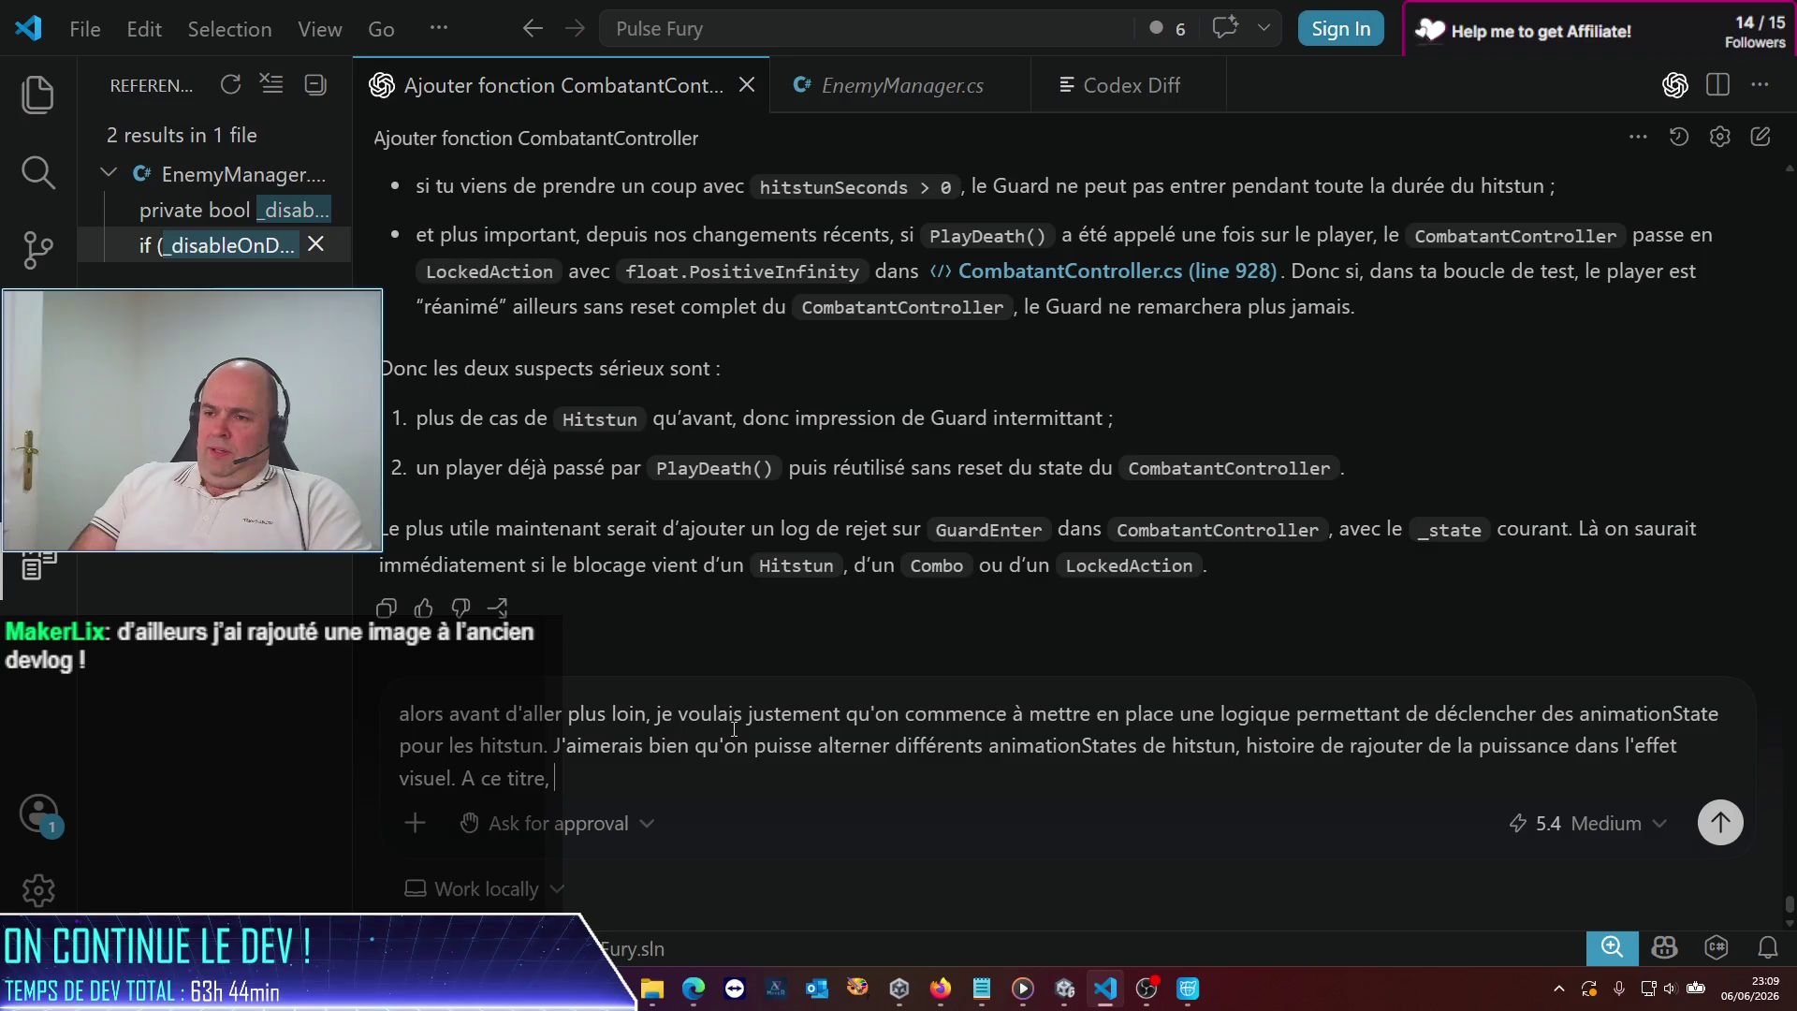
text(concernant ces )
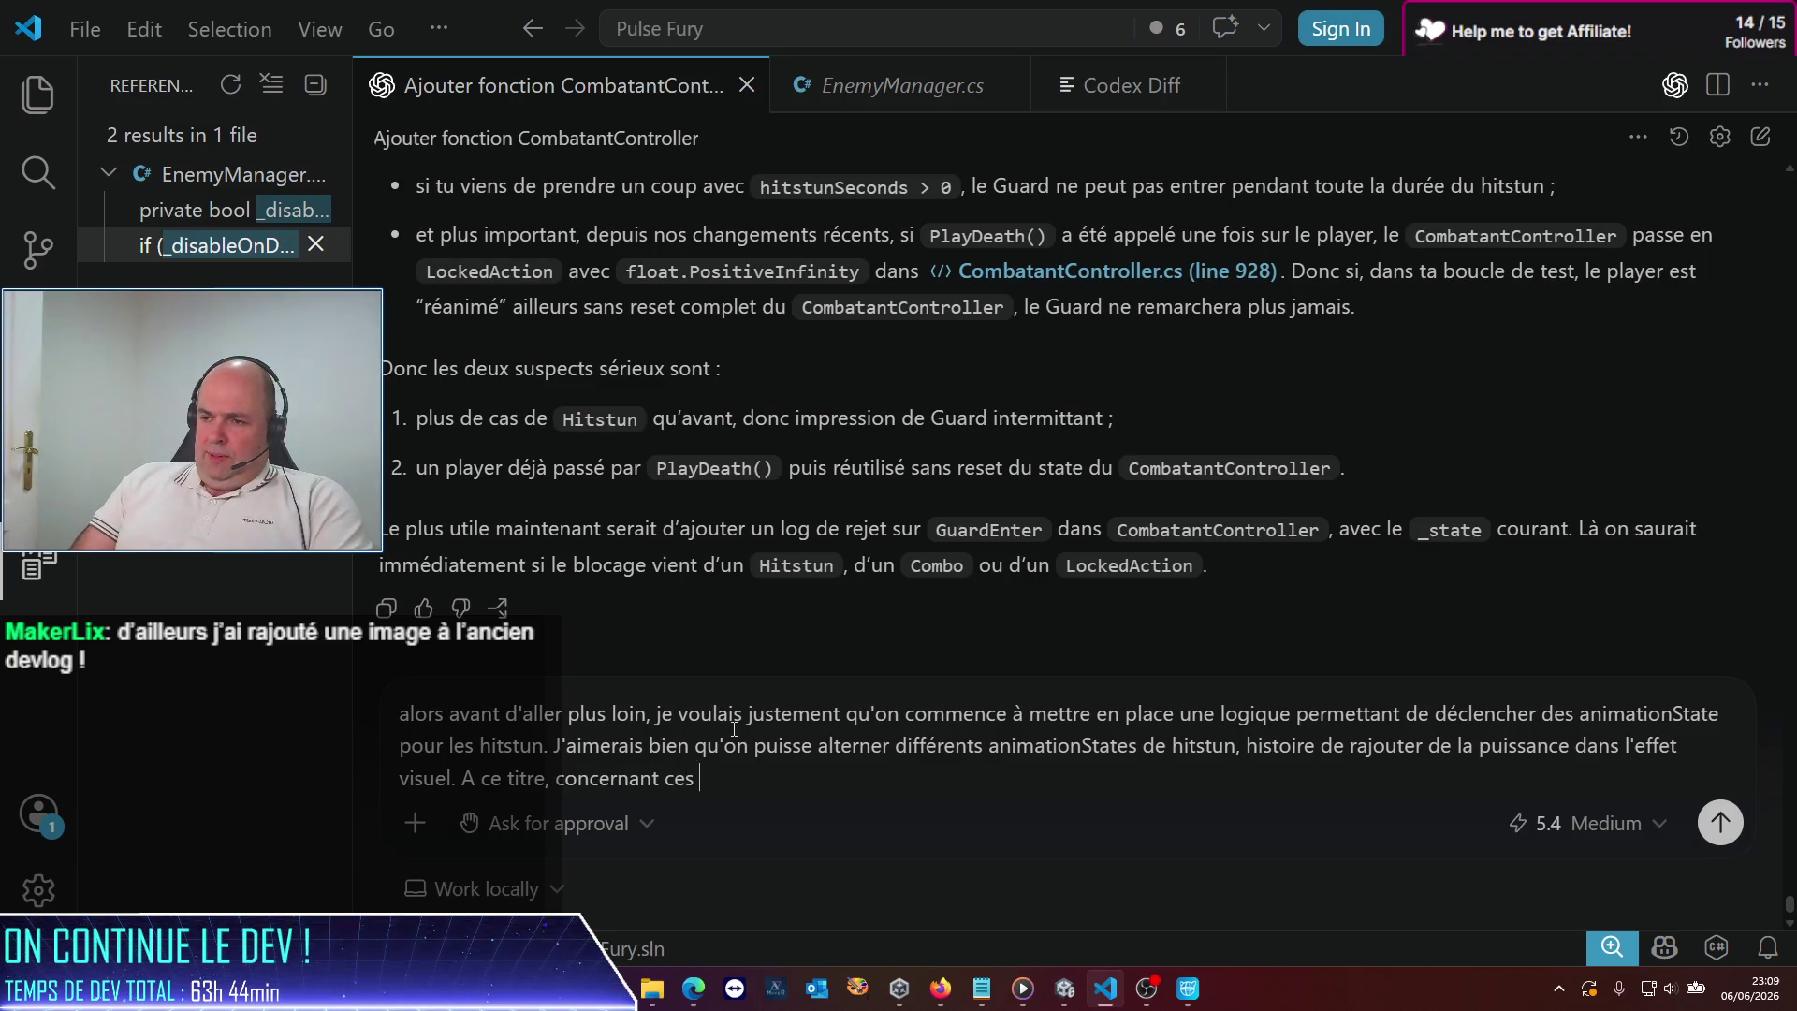
text(animation)
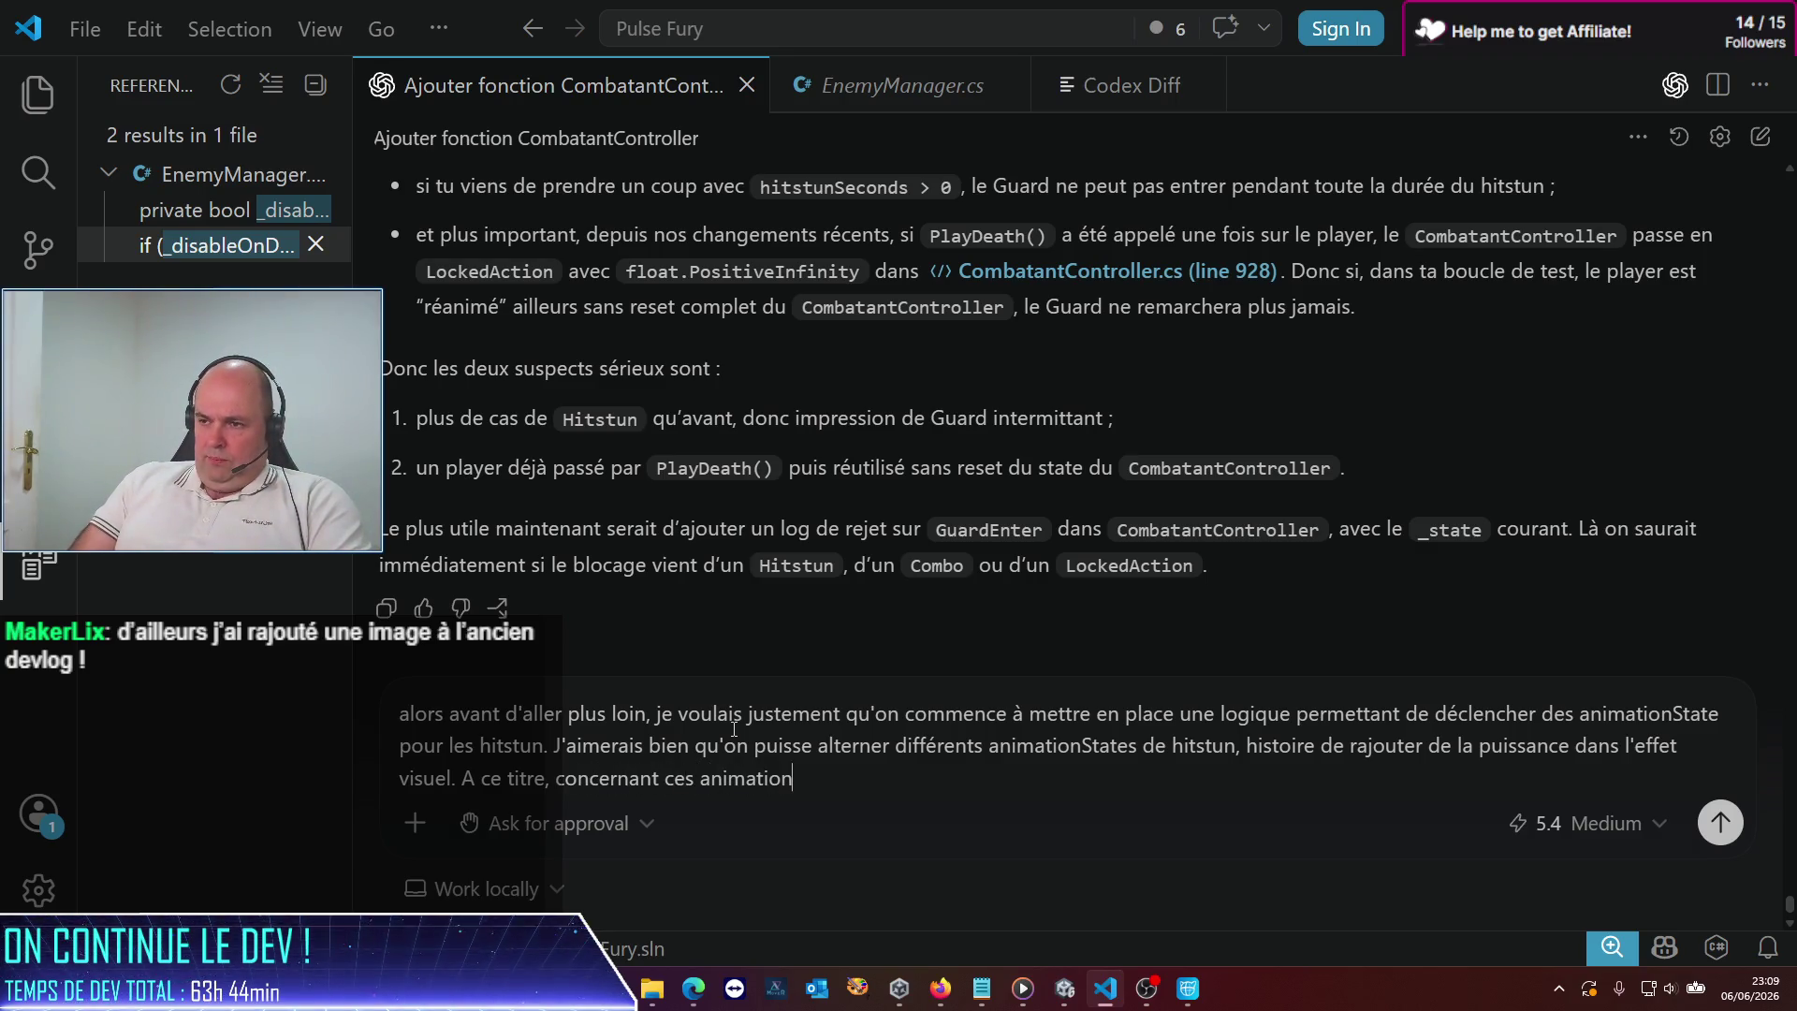
text(State)
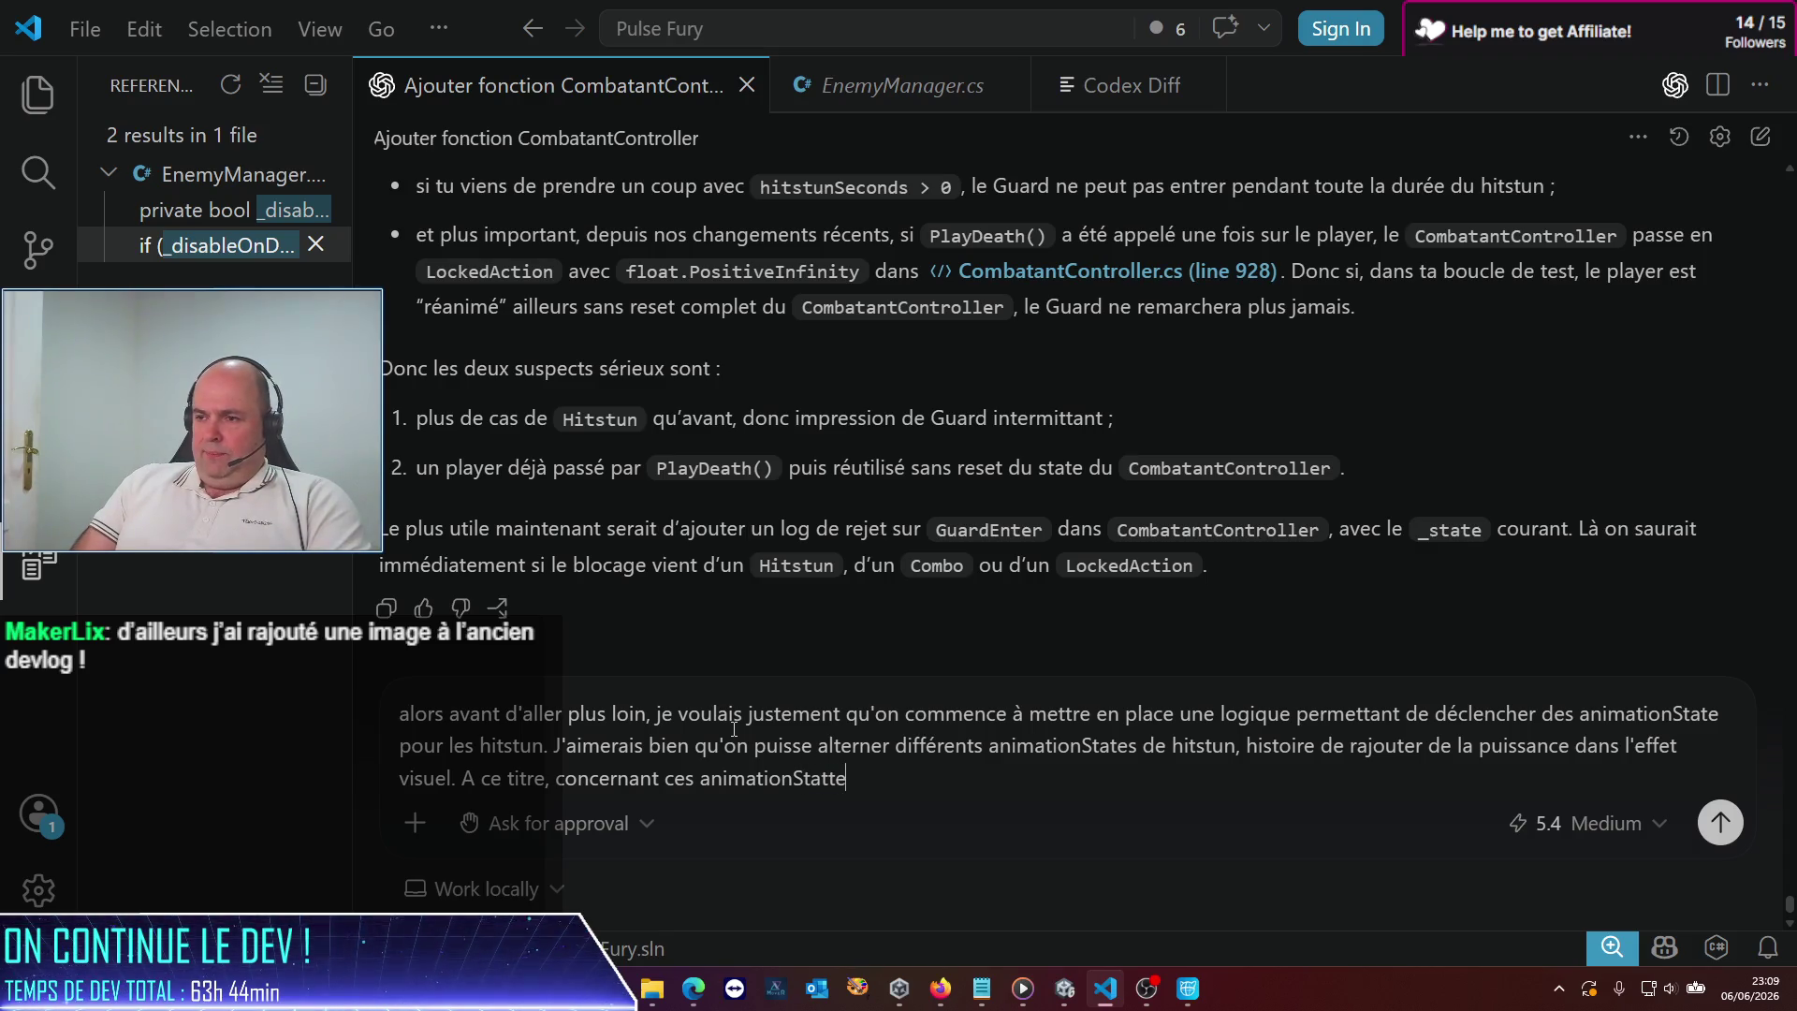
text(s : est-ce q)
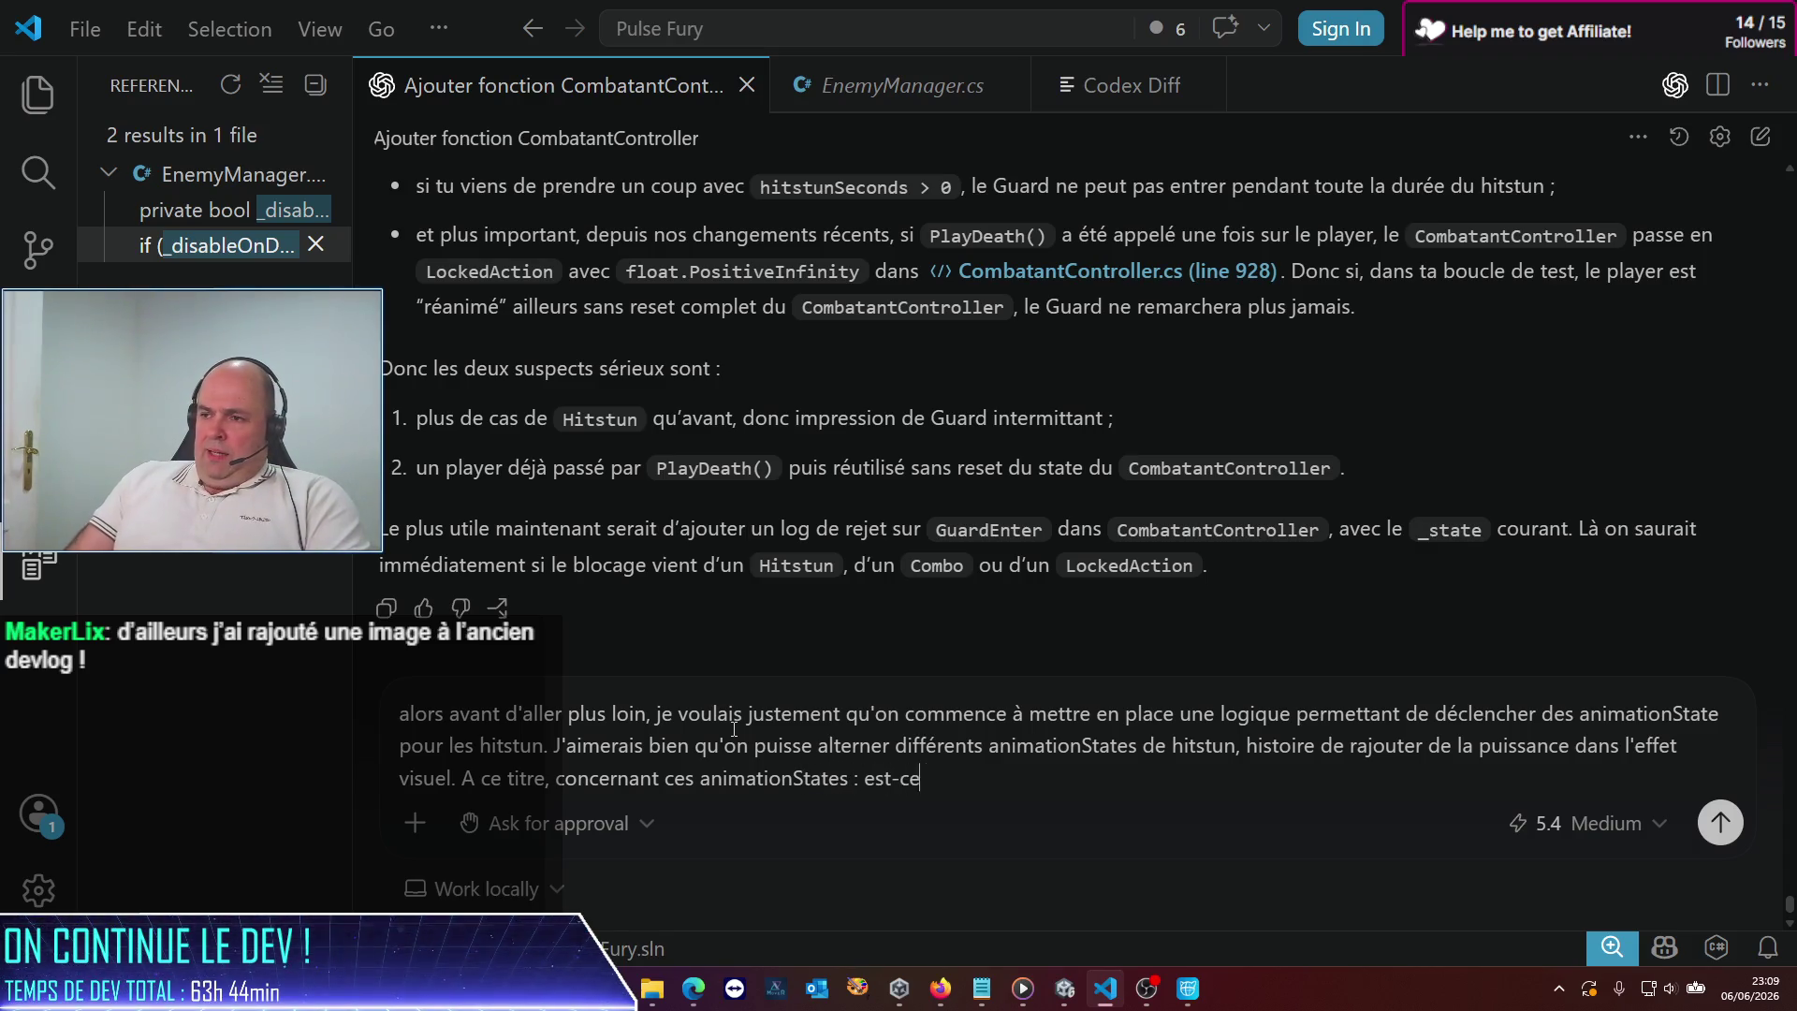
key(BackSpace)
key(BackSpace)
key(BackSpace)
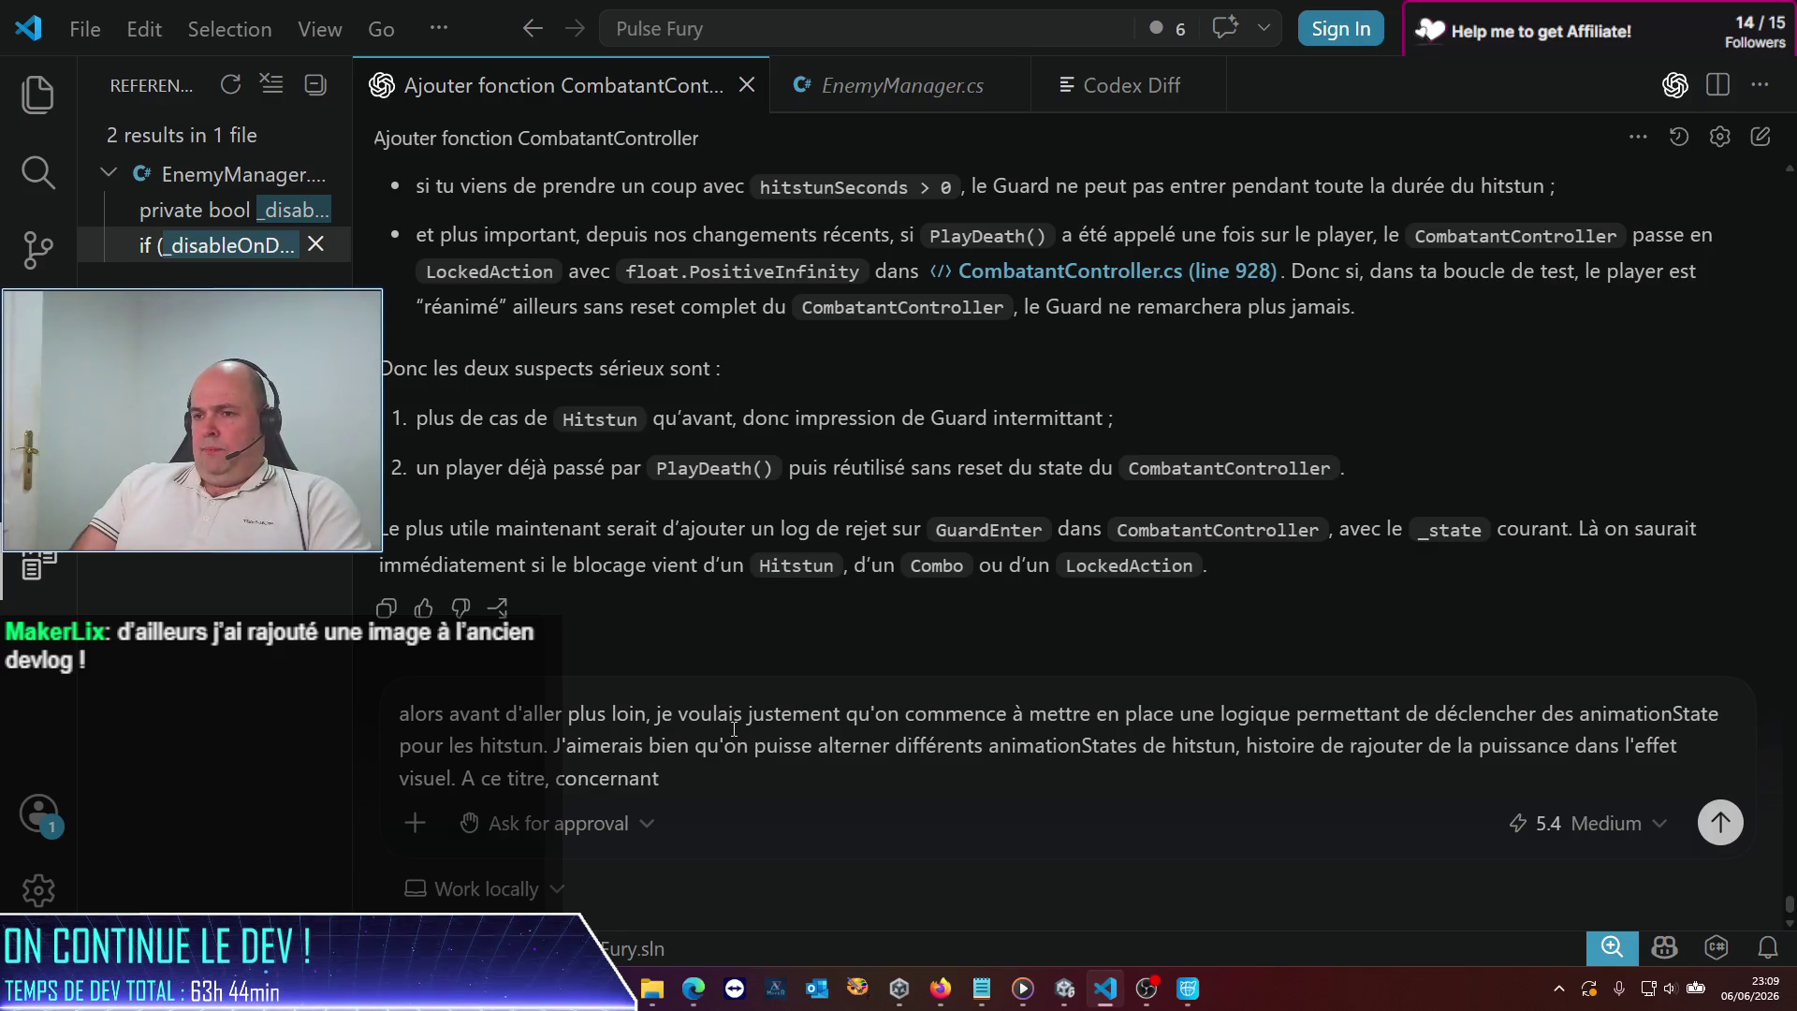
key(BackSpace)
key(BackSpace)
key(BackSpace)
text(: on lance )
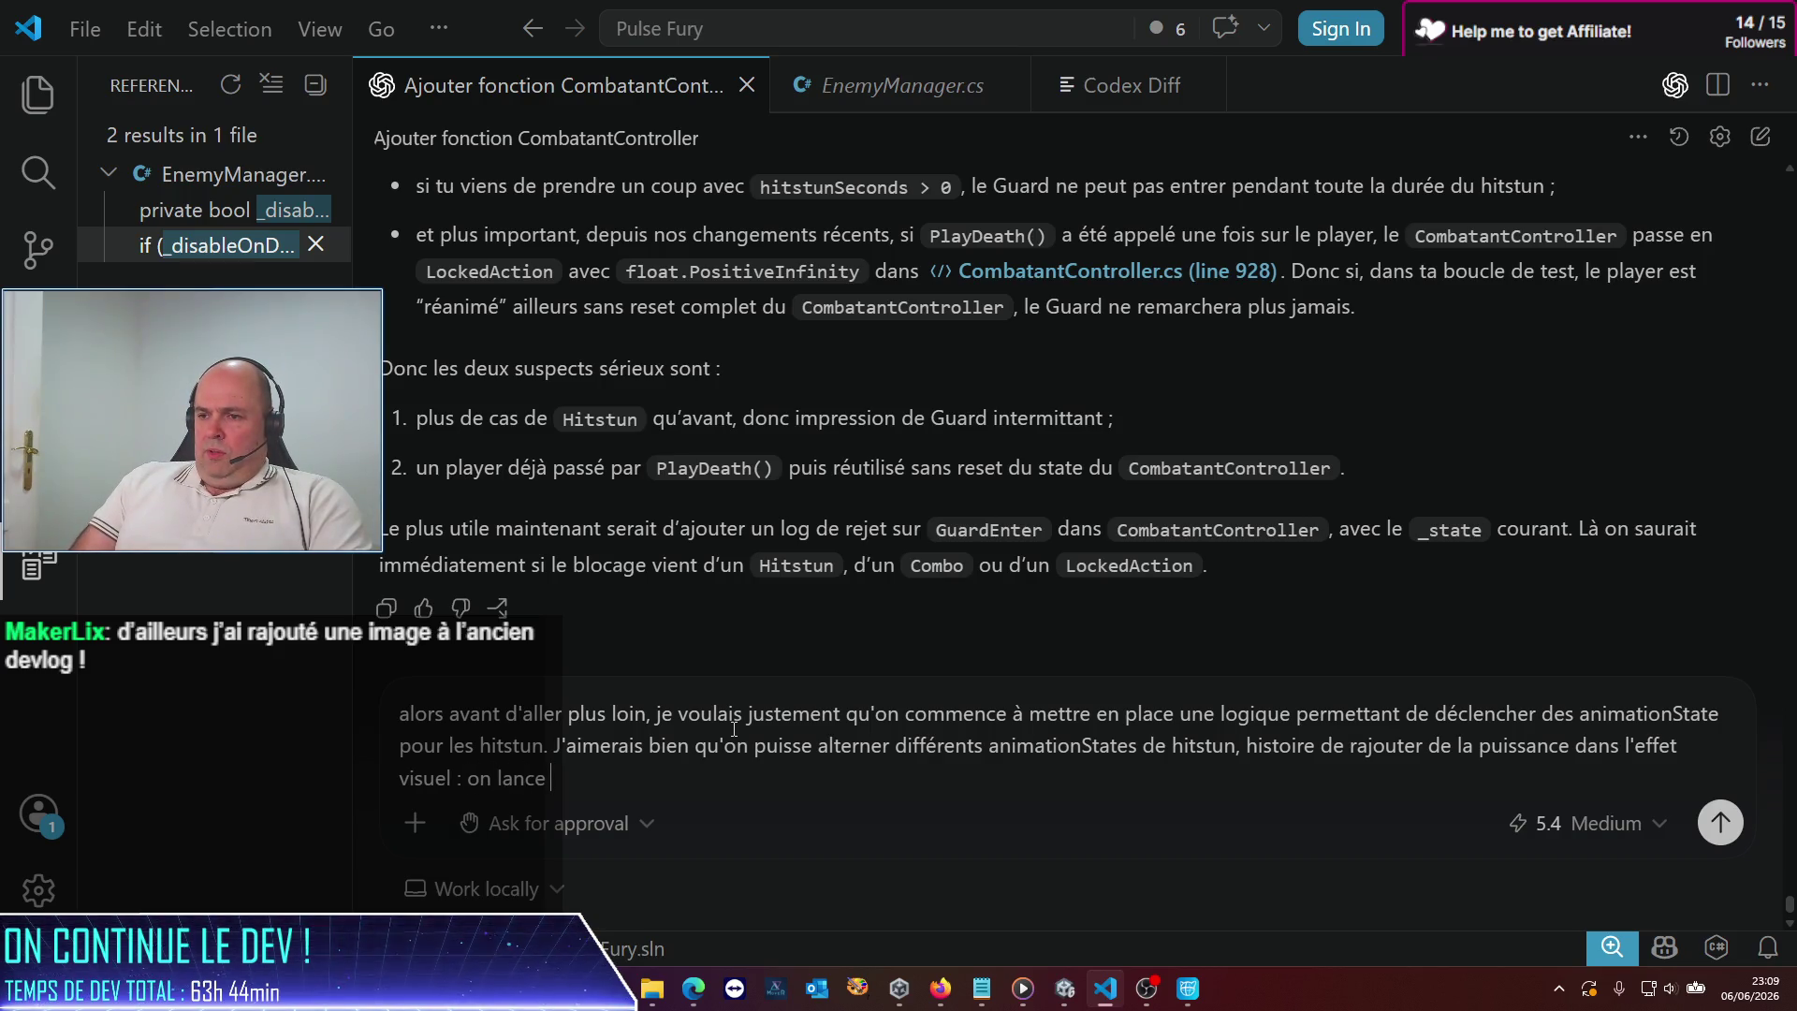
text(animati)
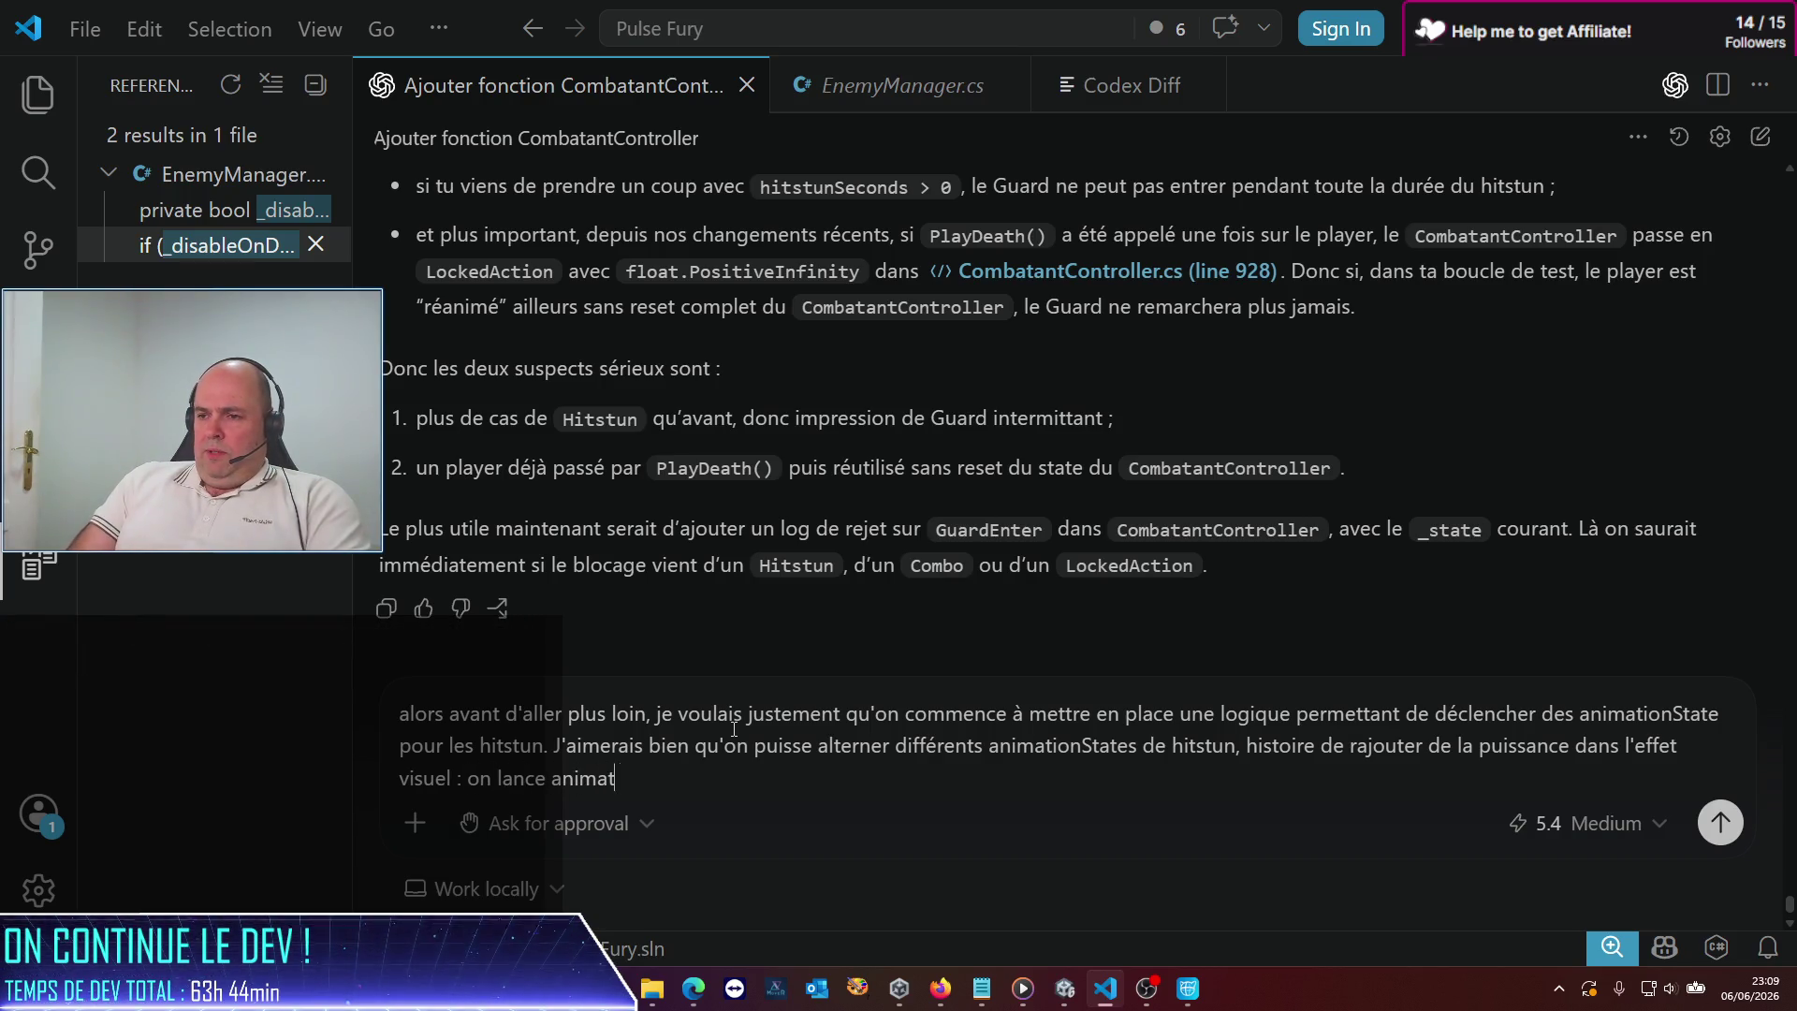
key(BackSpace)
key(BackSpace)
key(BackSpace)
text(stateHitStin)
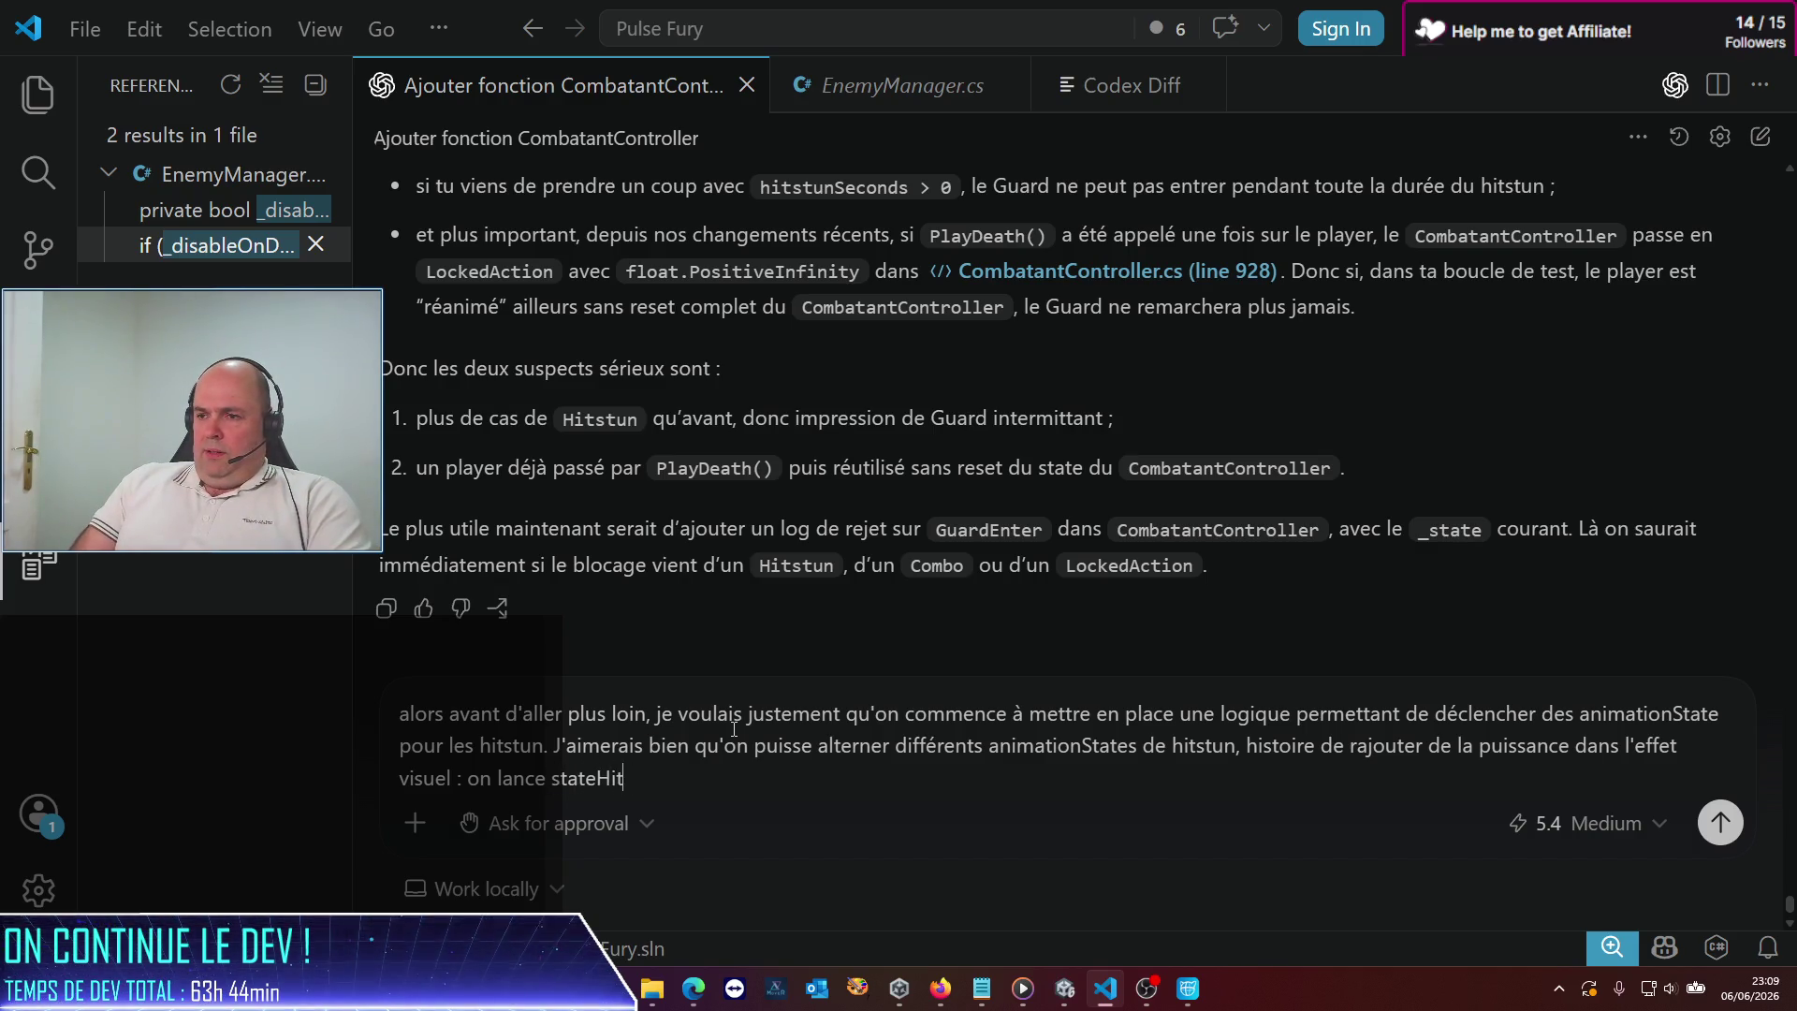
key(BackSpace)
key(BackSpace)
text(un)
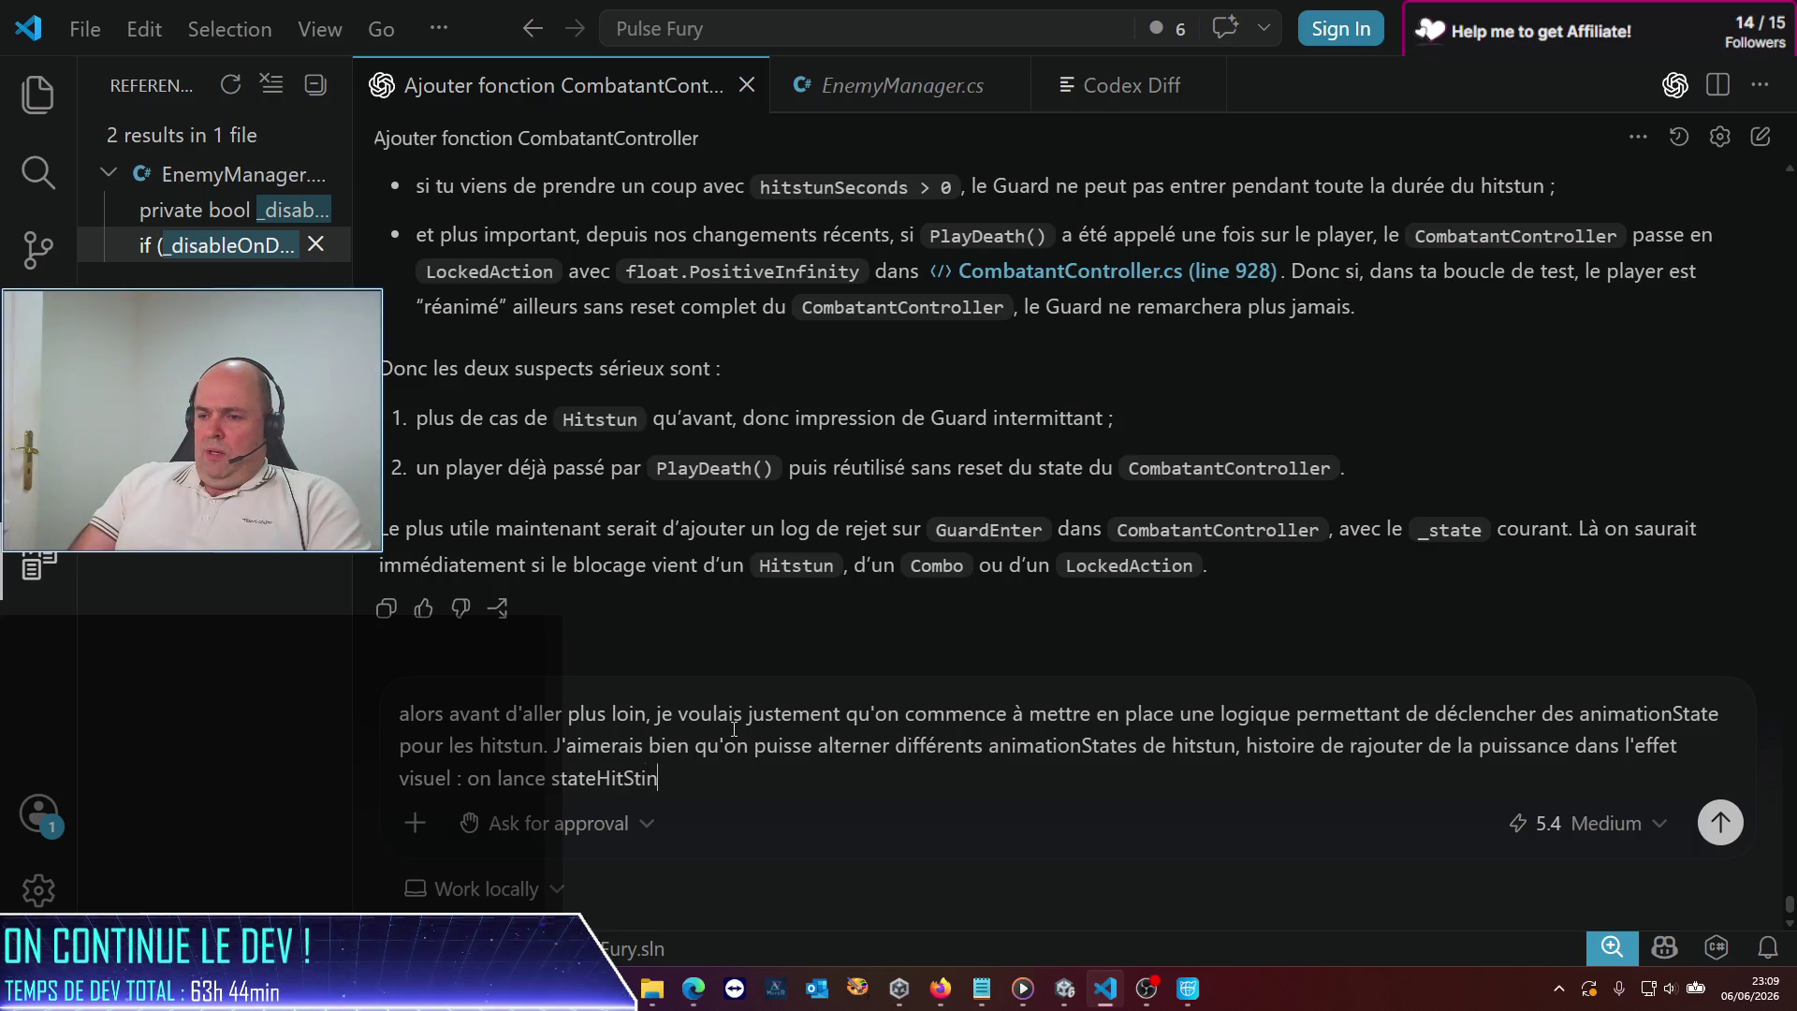
text(1, puis )
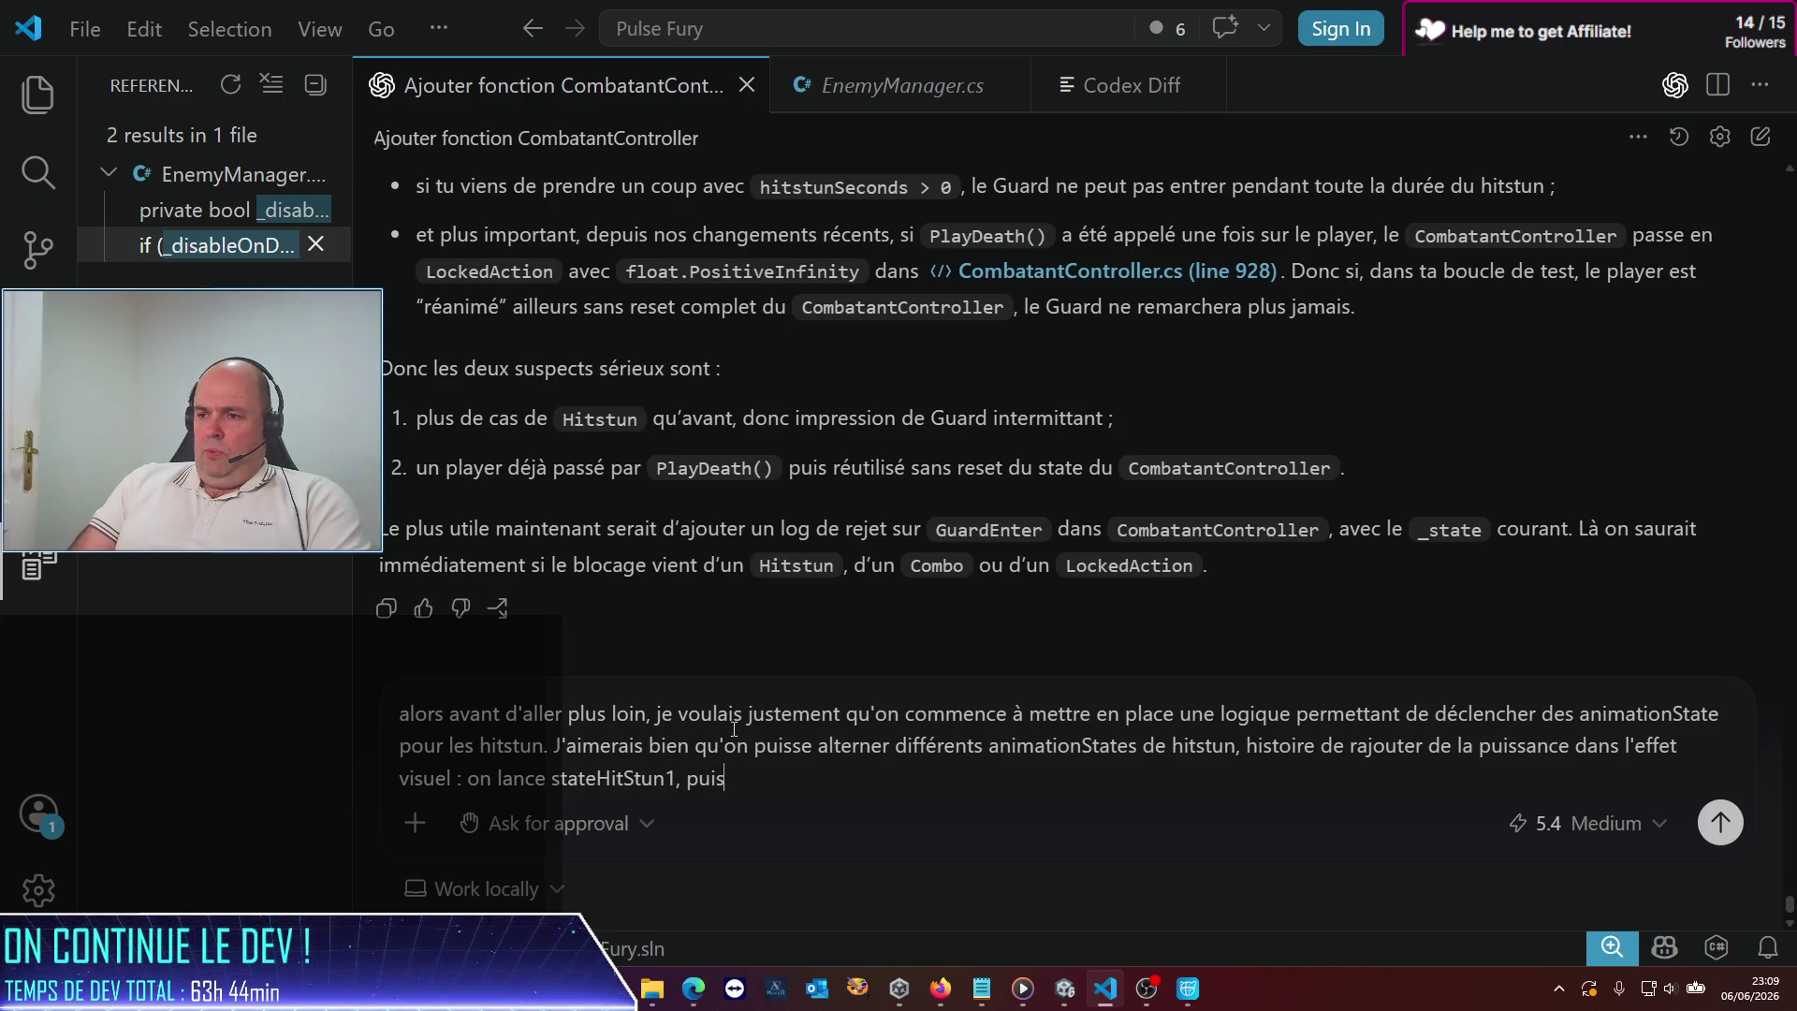
text(stateH)
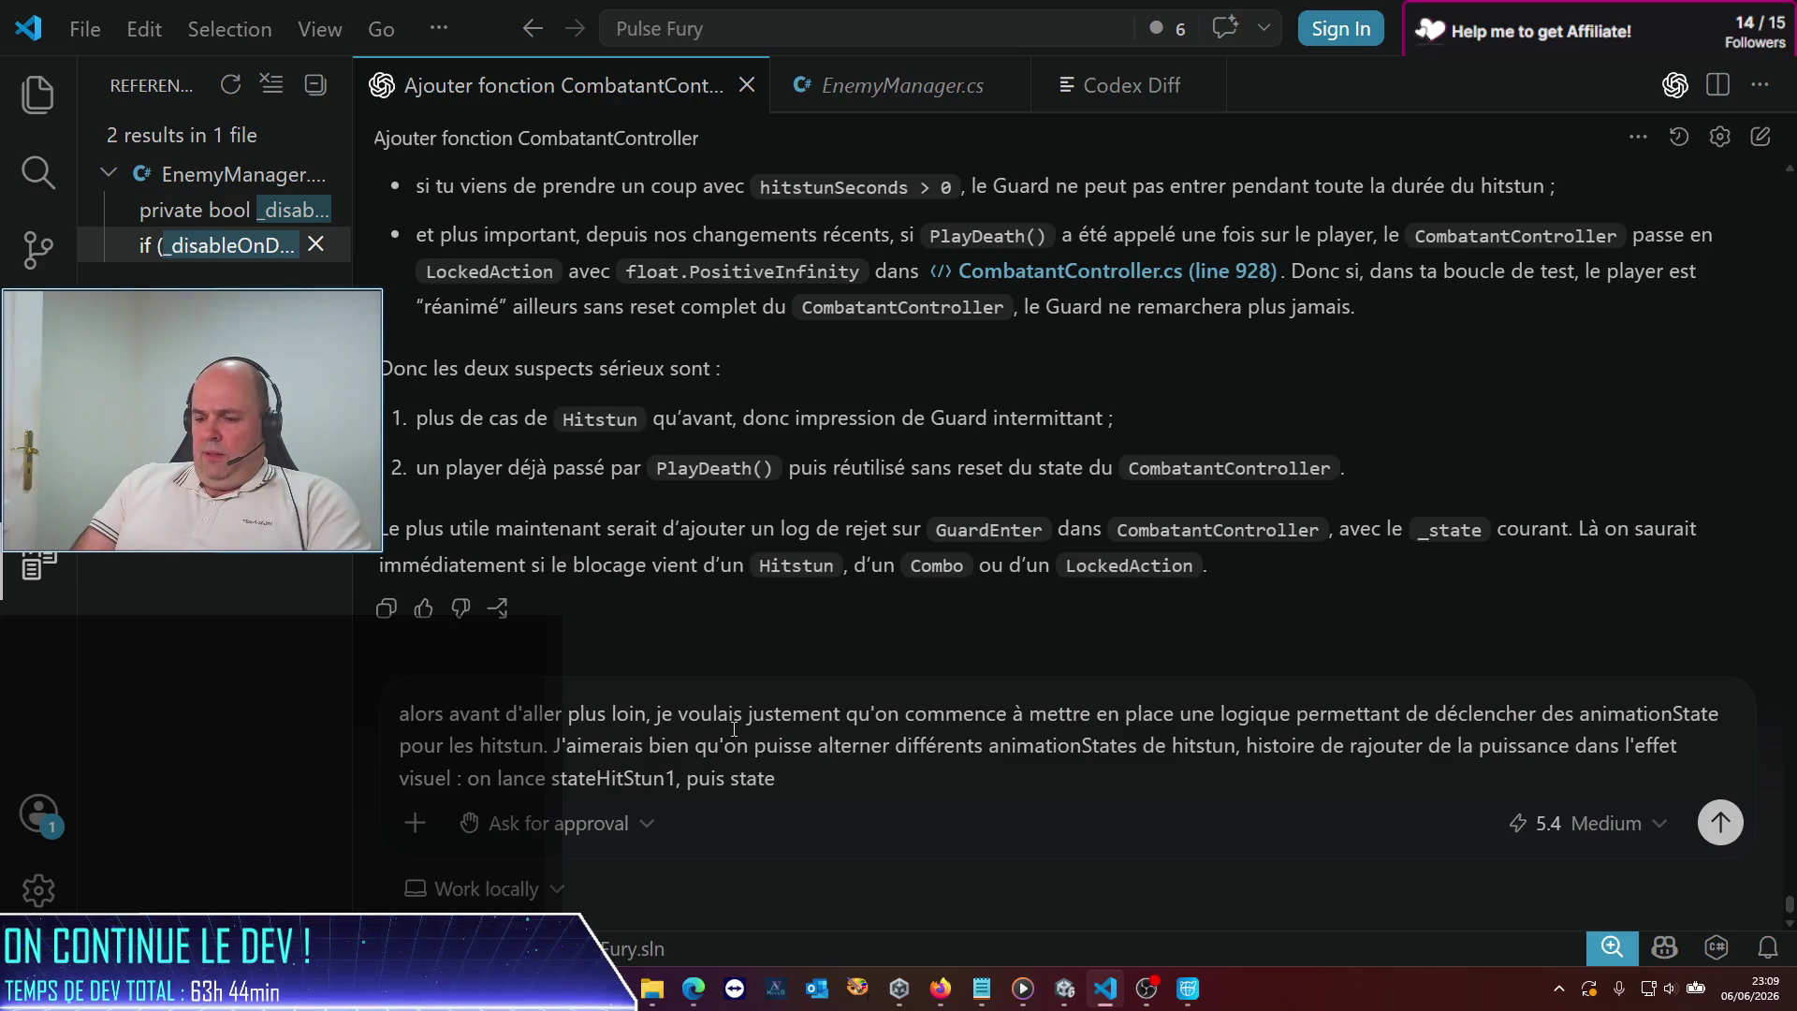
text(itStun2)
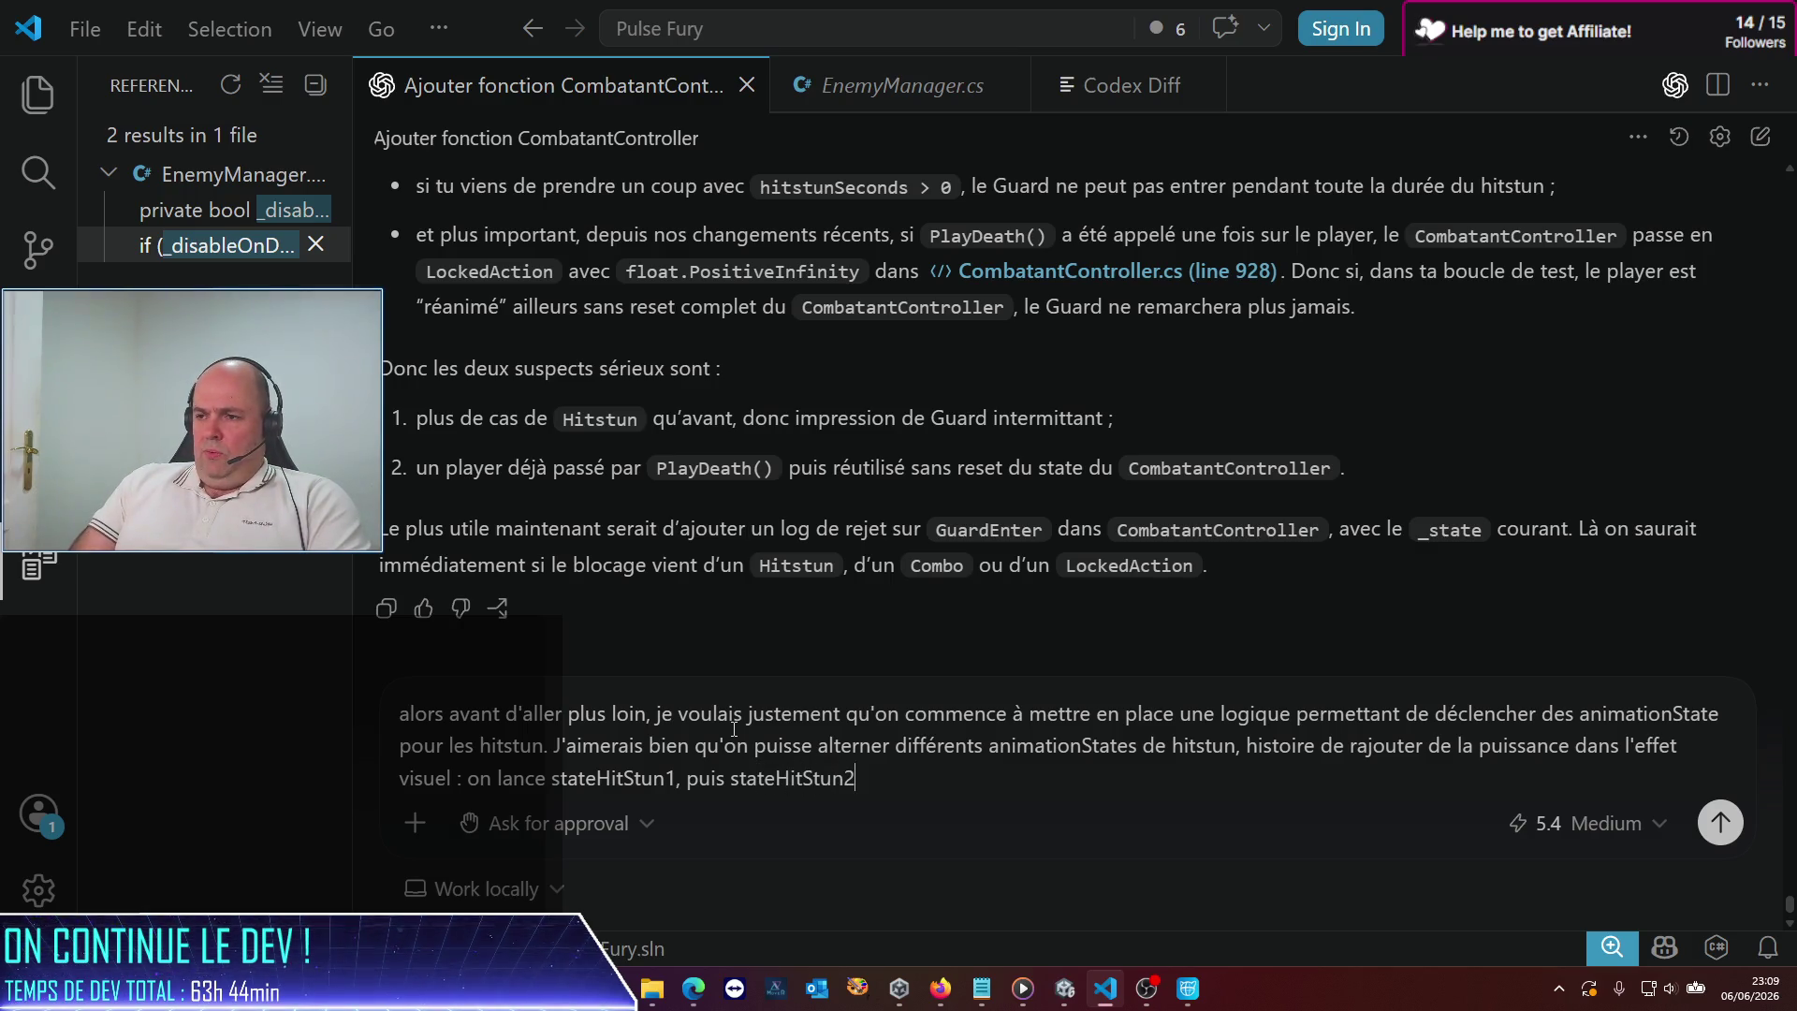
text(, etc.)
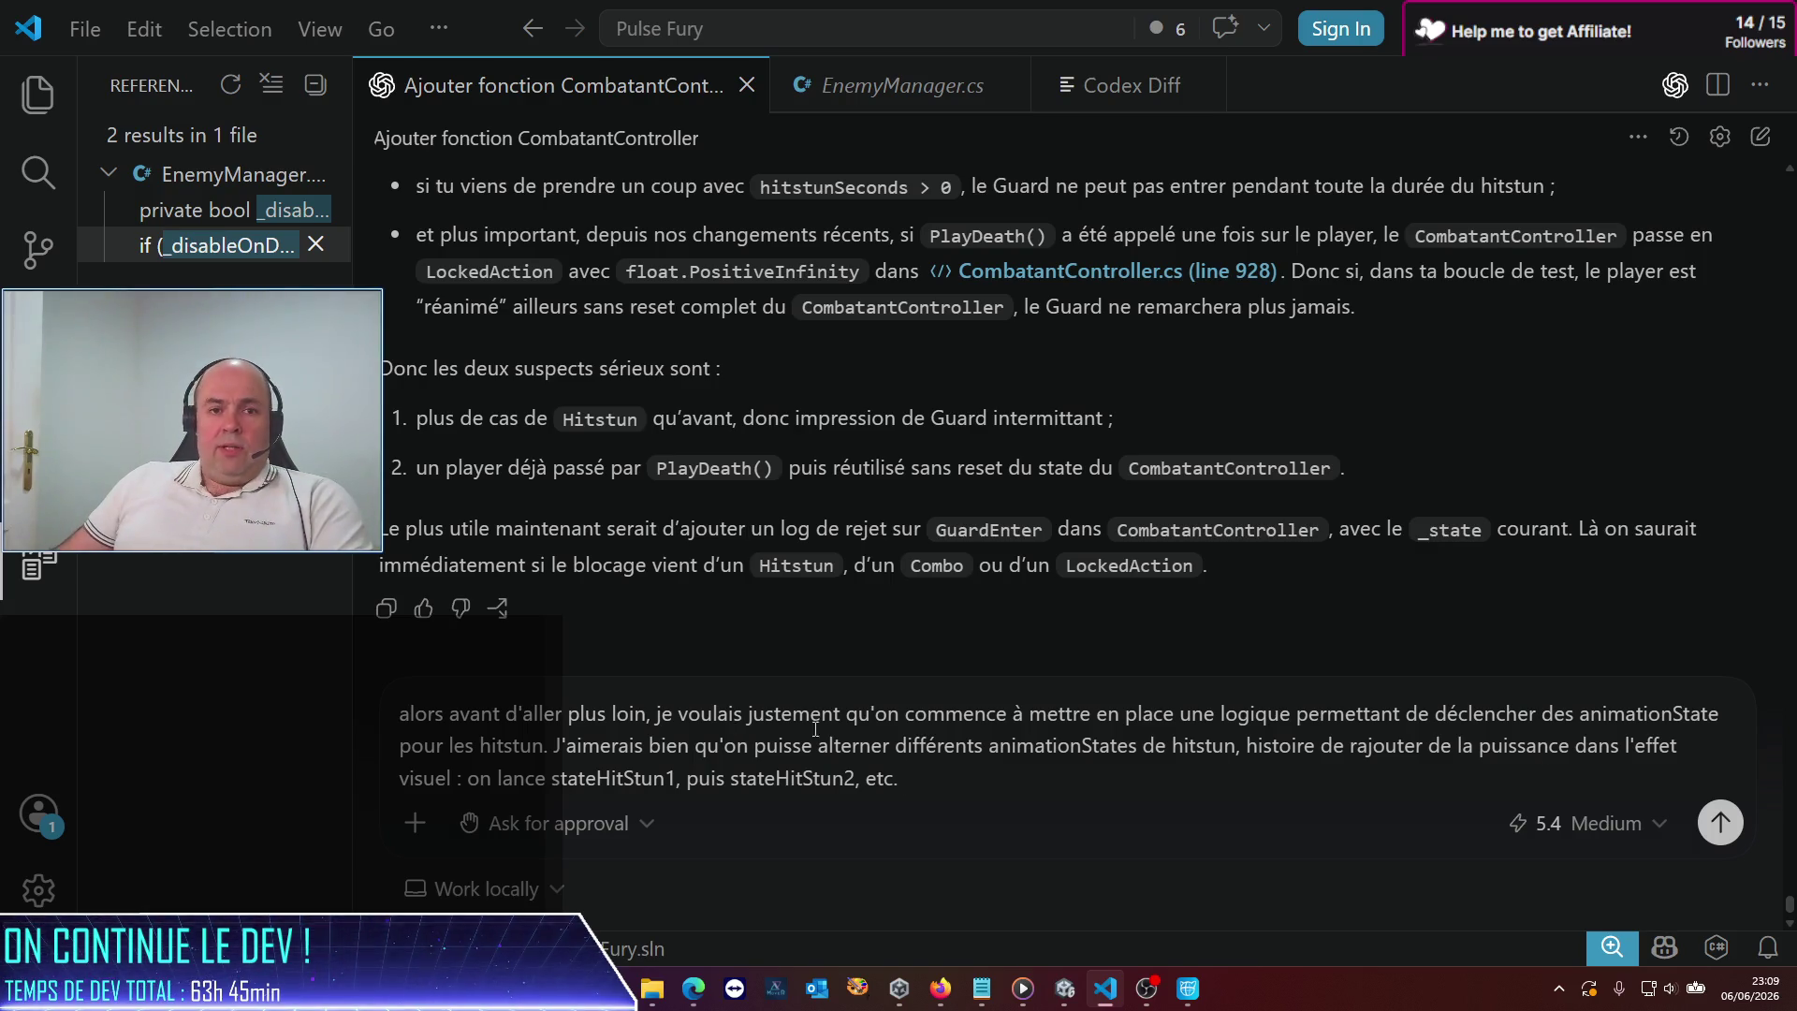
key(alt+Tab)
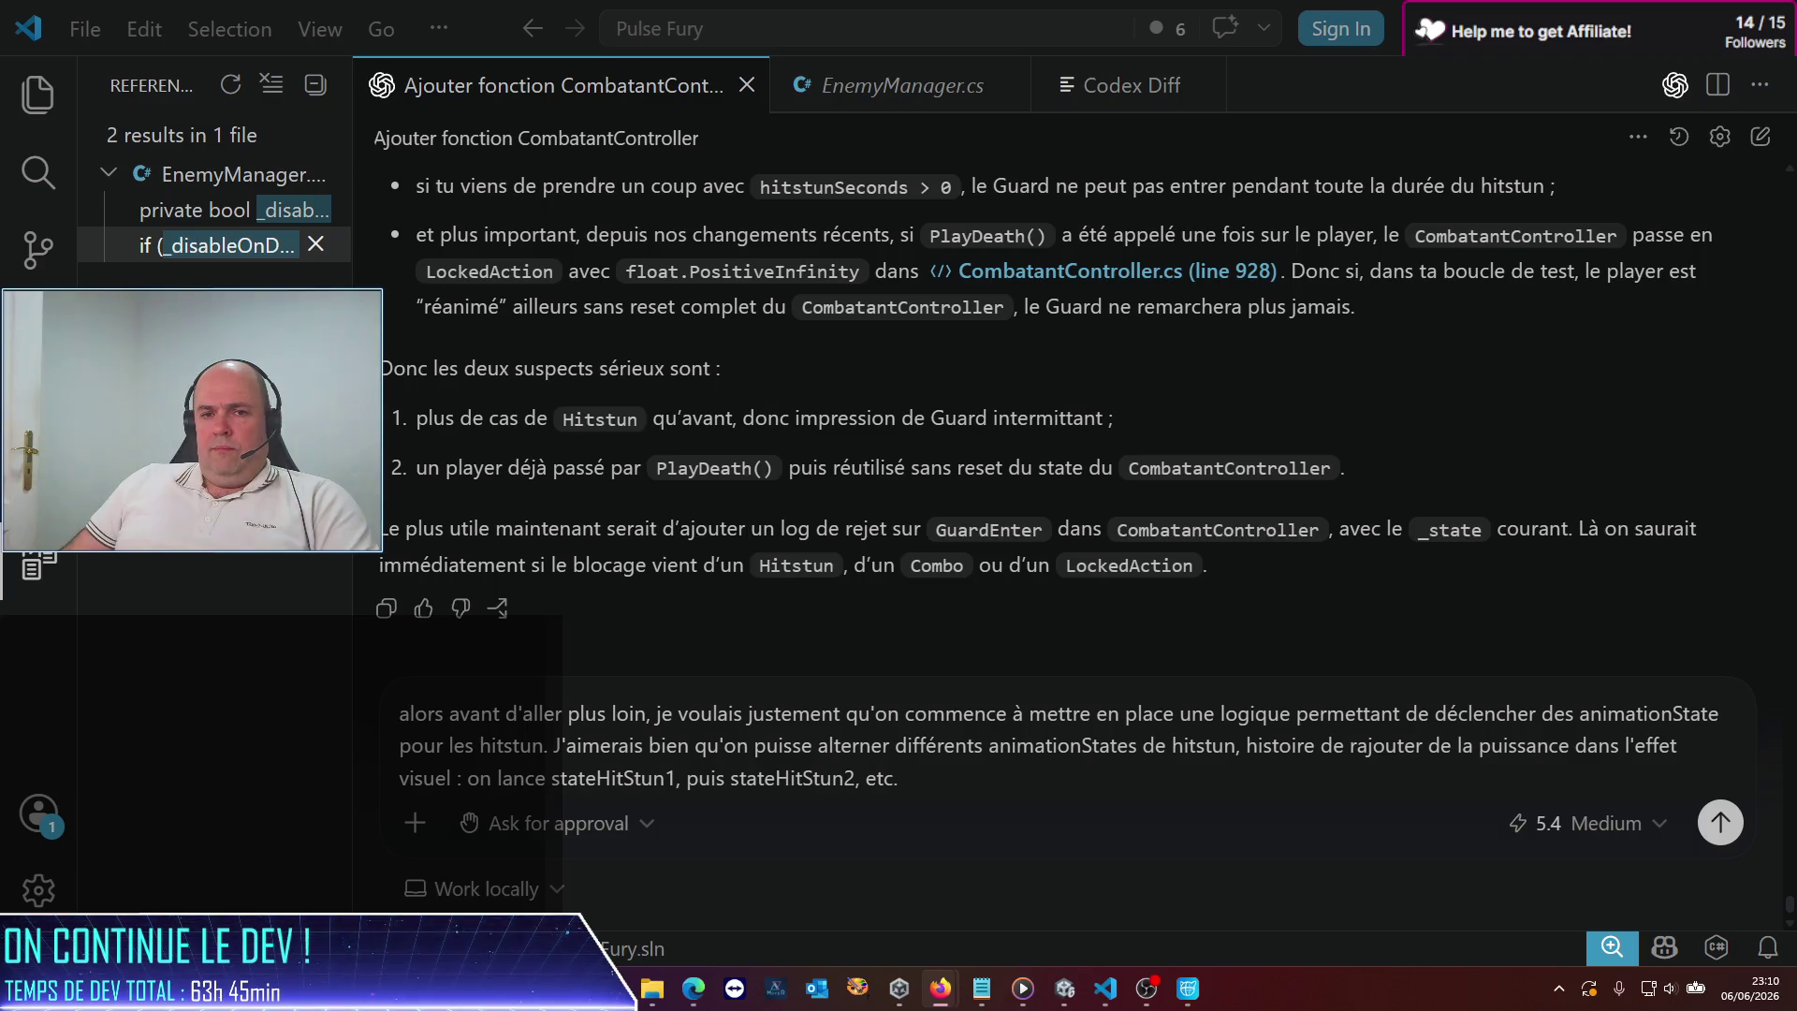
Switch to Firefox and maximize the window showing the KAELIS article
key(alt+Tab)
double_click(1030, 206)
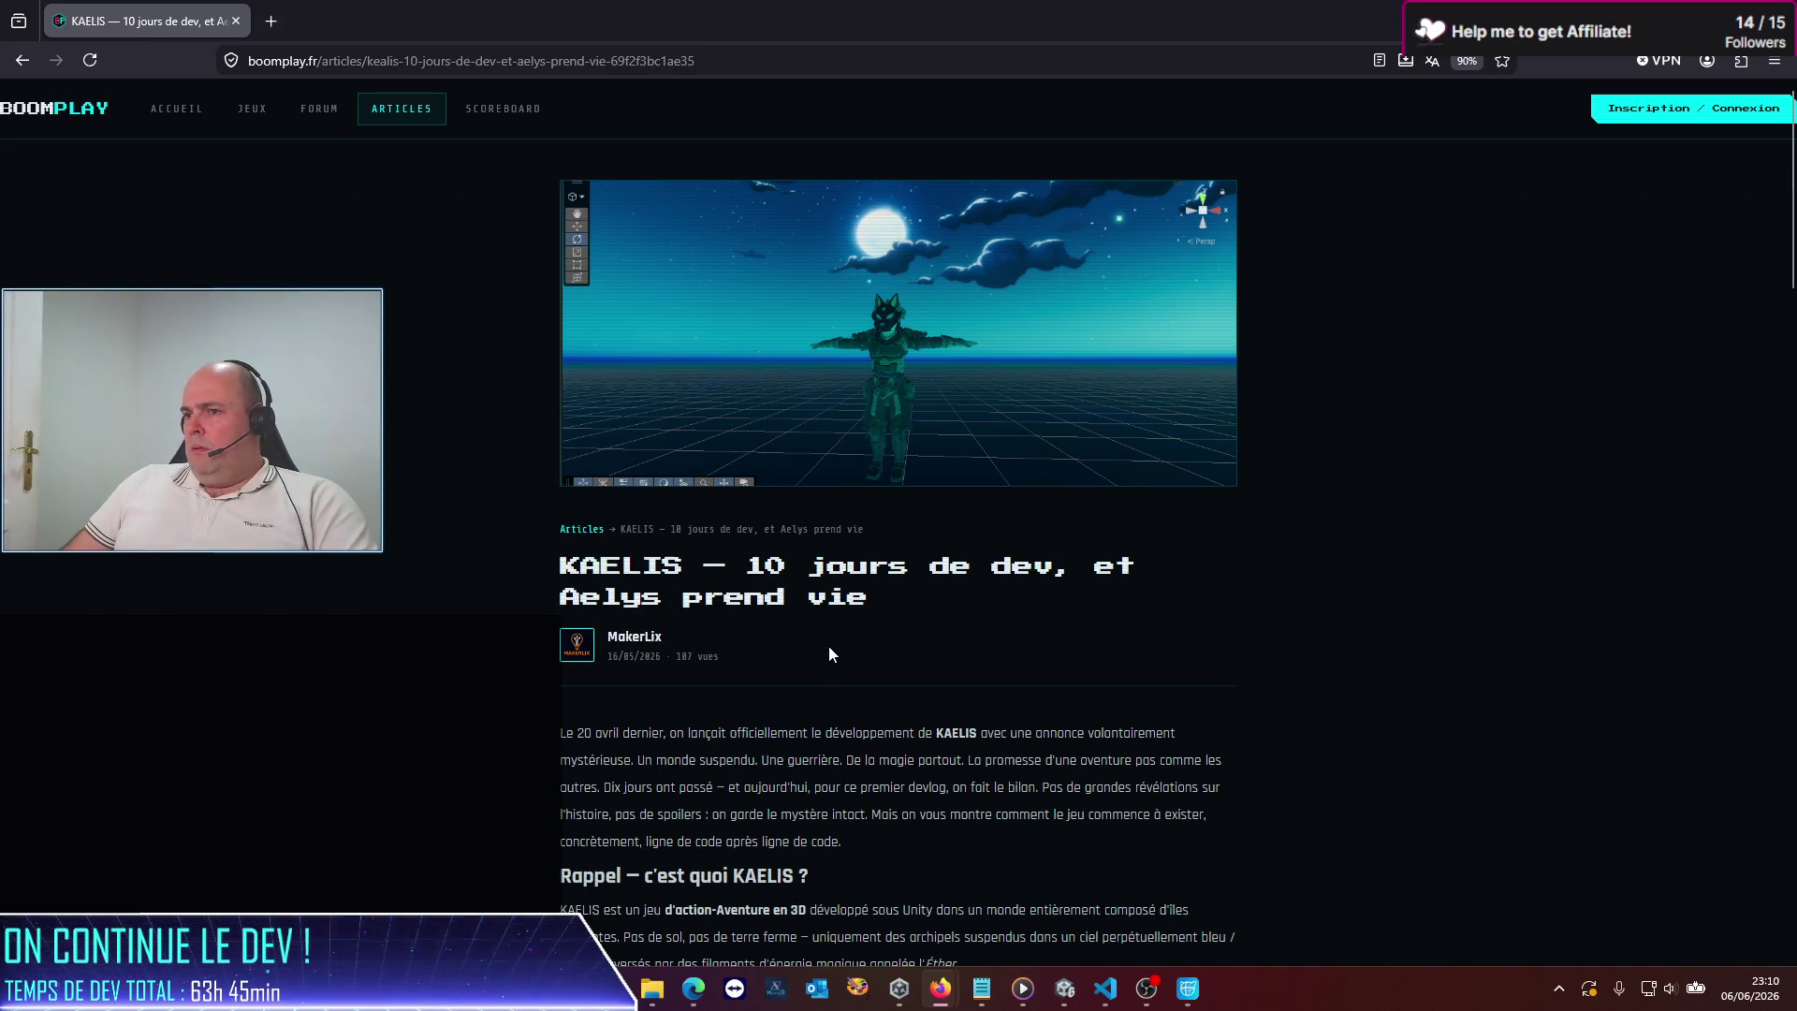
Scroll through the KAELIS devlog to the Aelys section with page zoom at 150%
scroll(827, 642, down, 5)
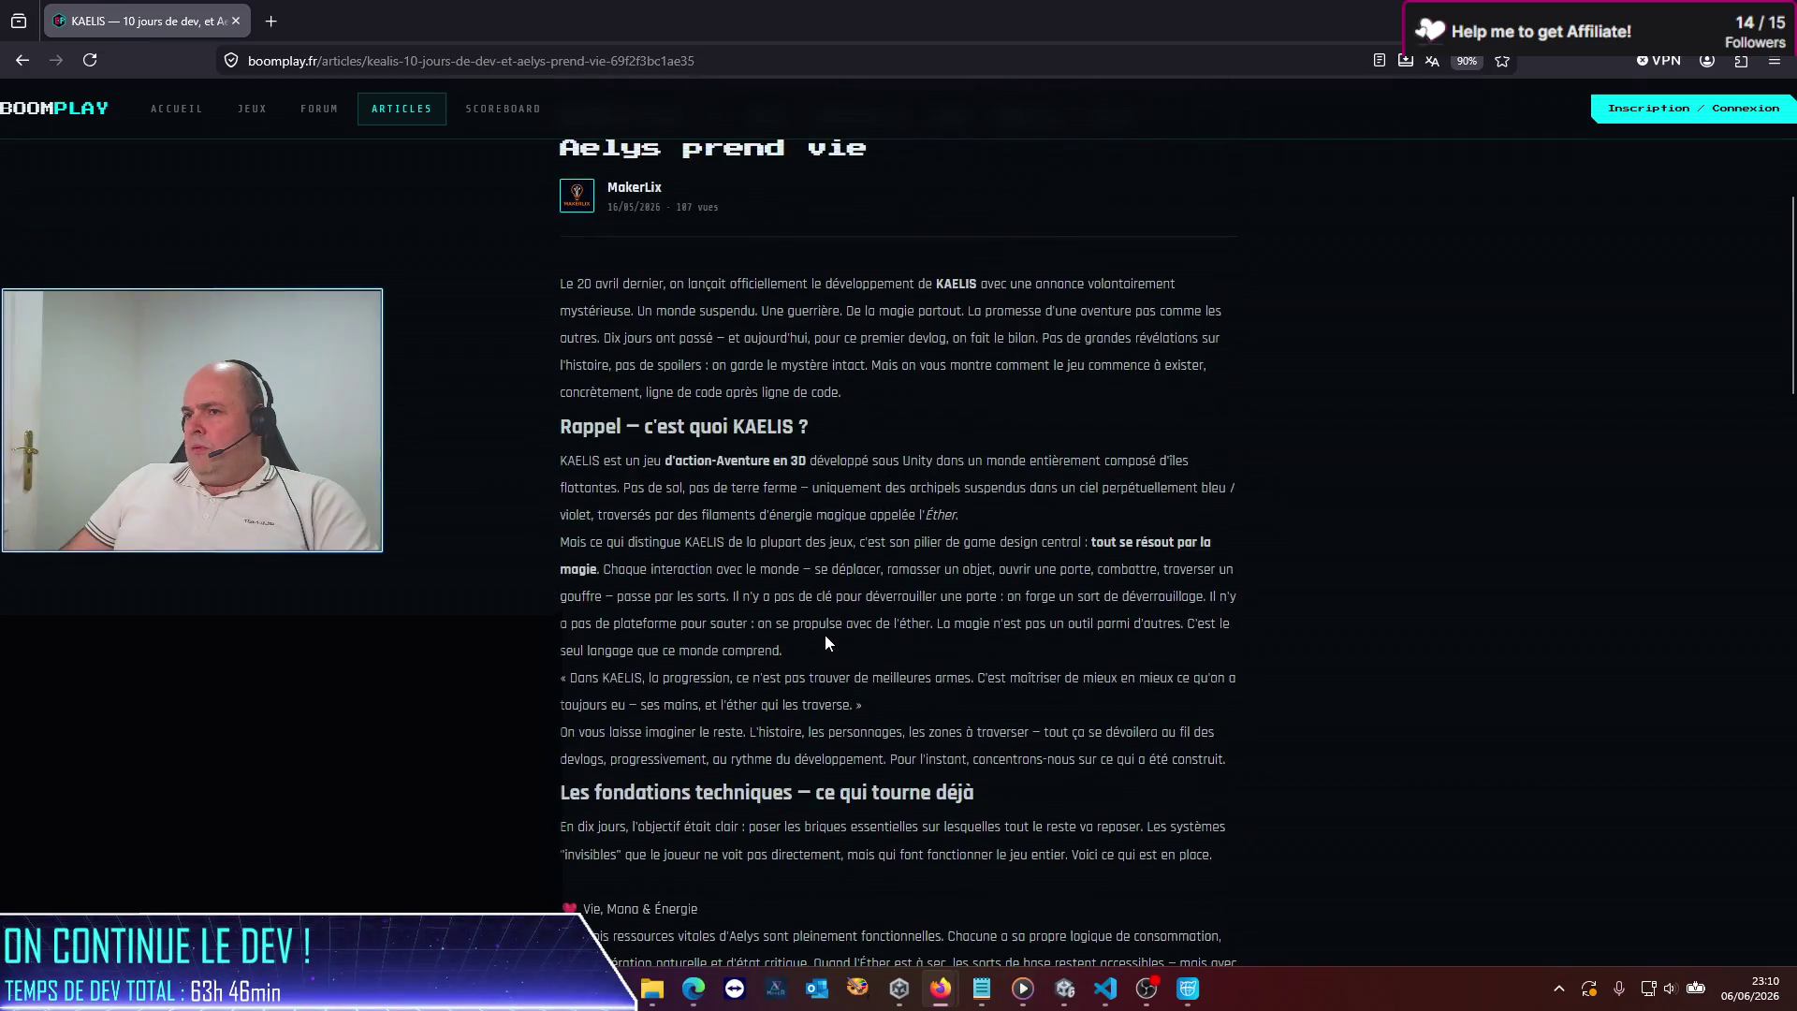
scroll(824, 634, down, 9)
scroll(820, 634, down, 7)
scroll(820, 634, up, 4)
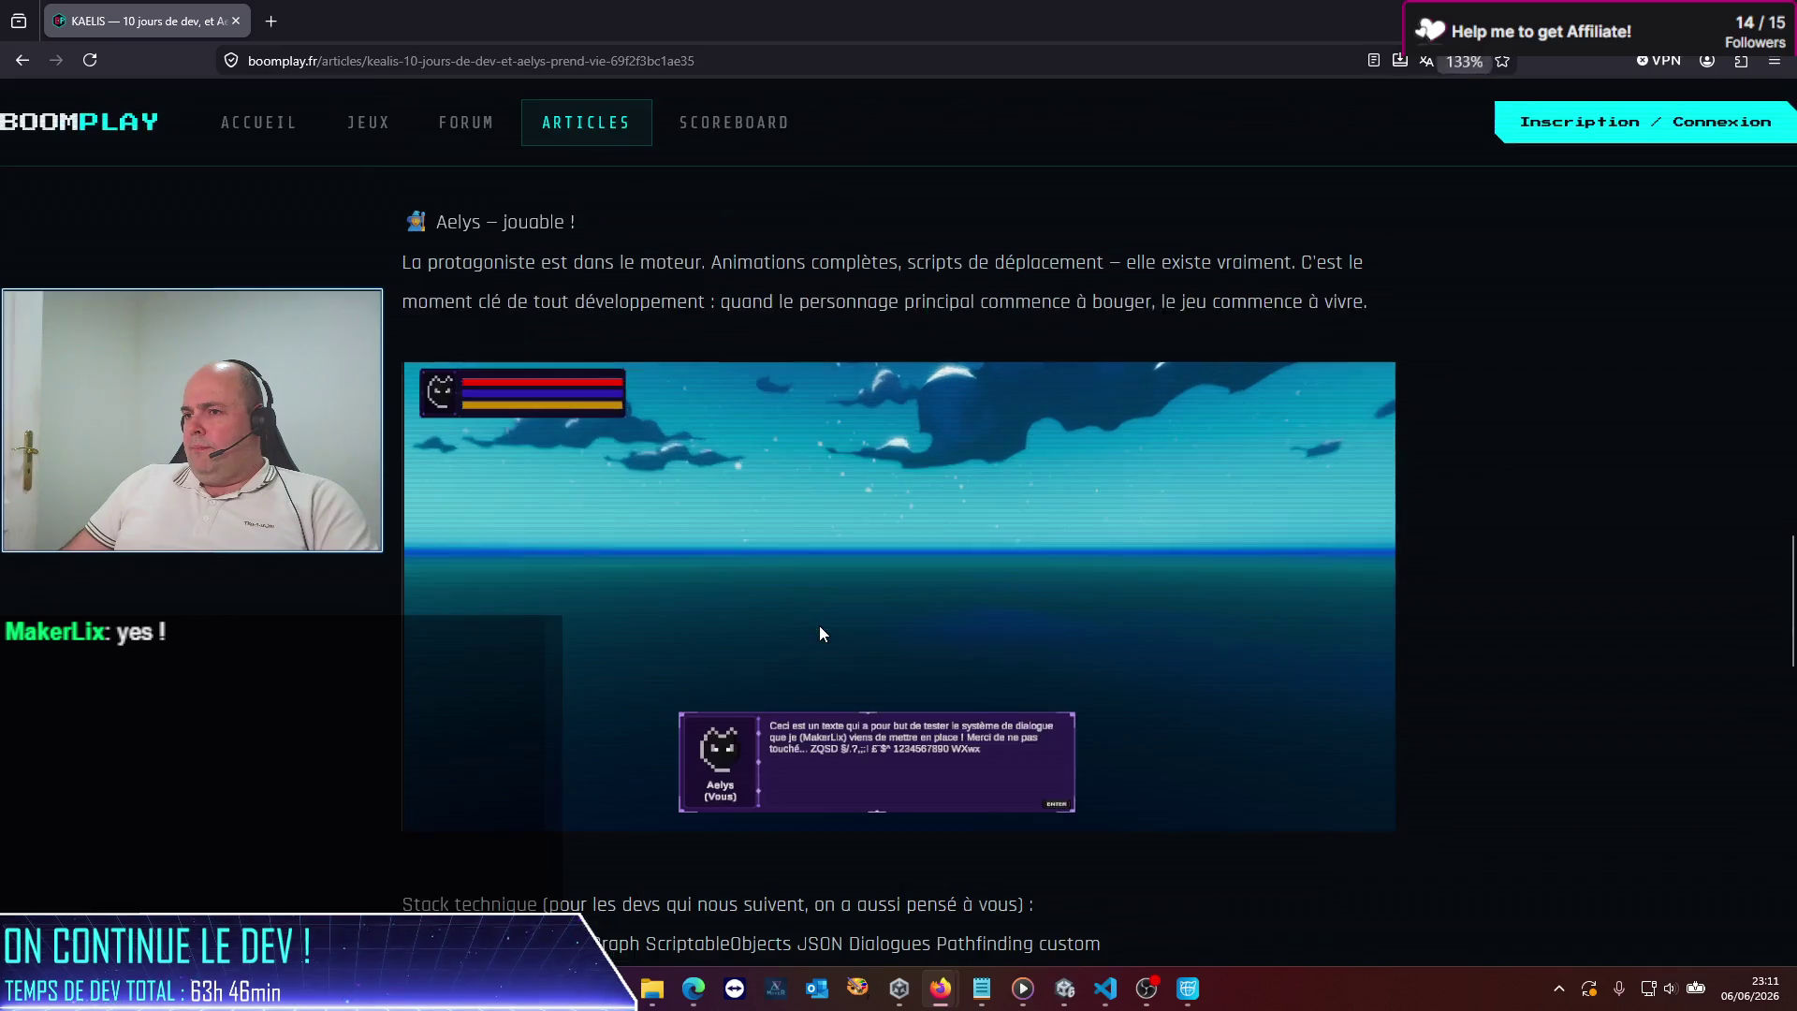
scroll(820, 633, down, 5)
scroll(780, 563, up, 4)
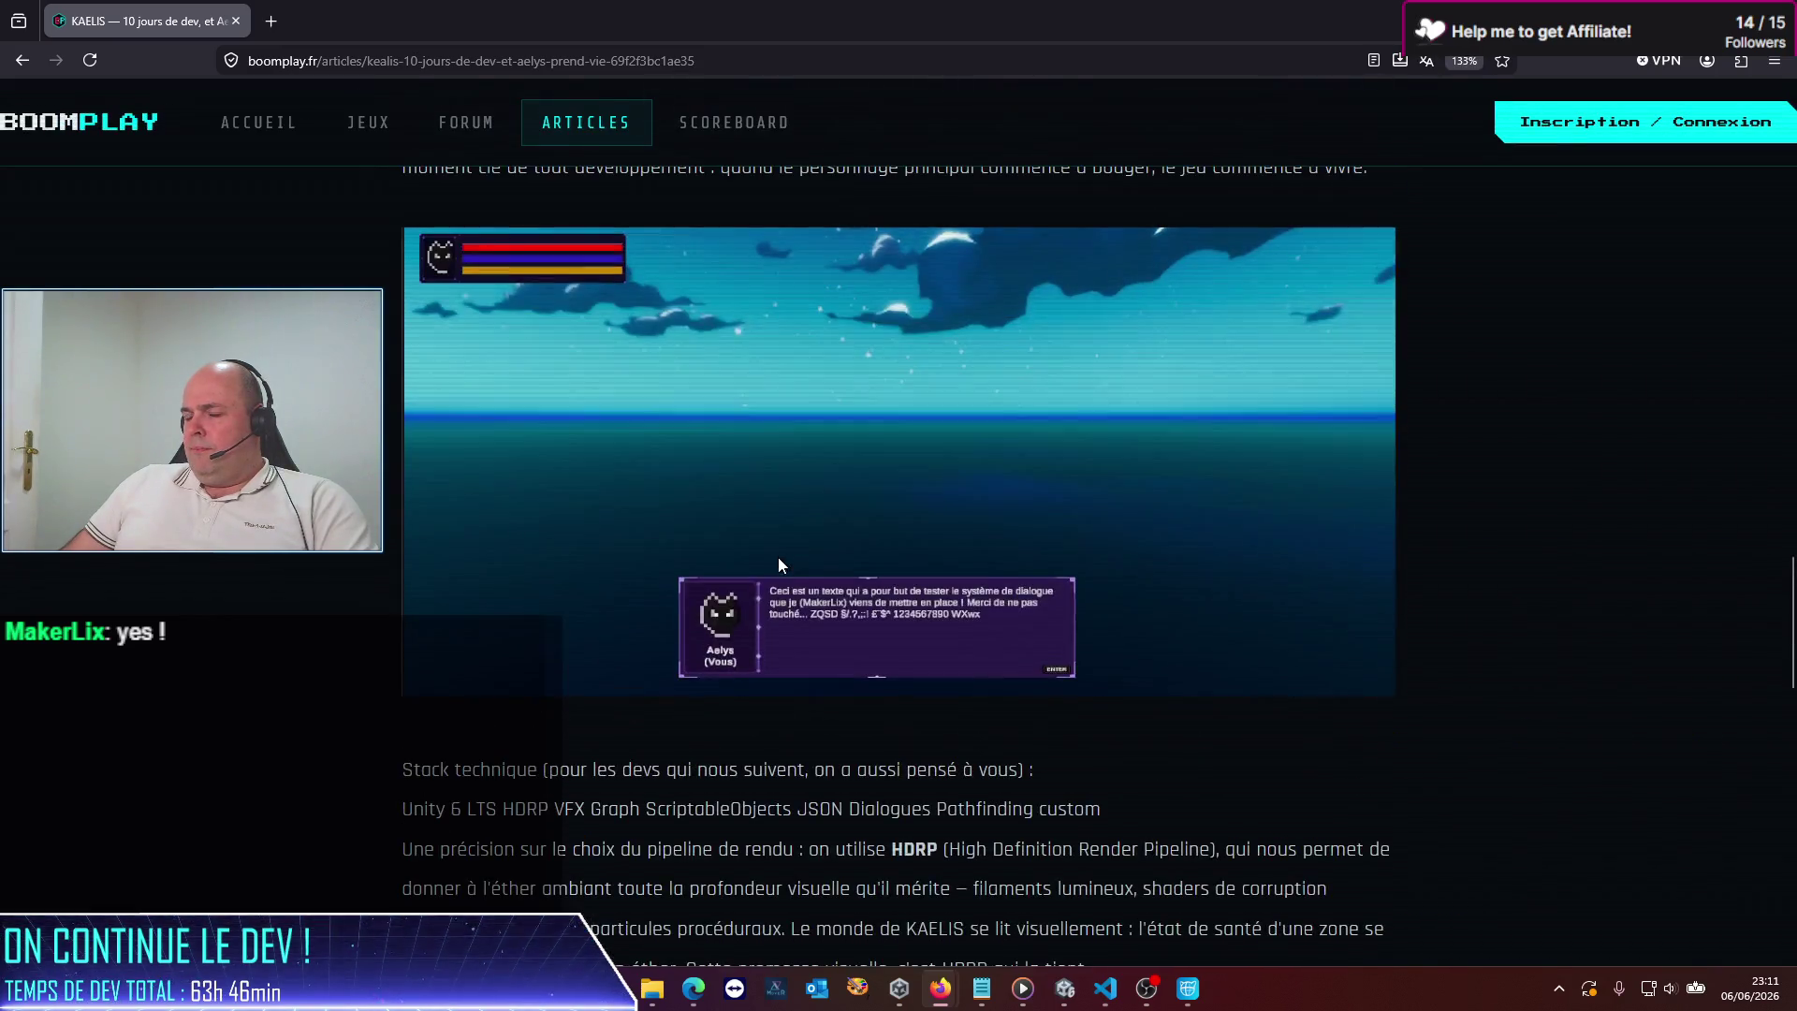
ctrl+scroll(786, 603, up, 5)
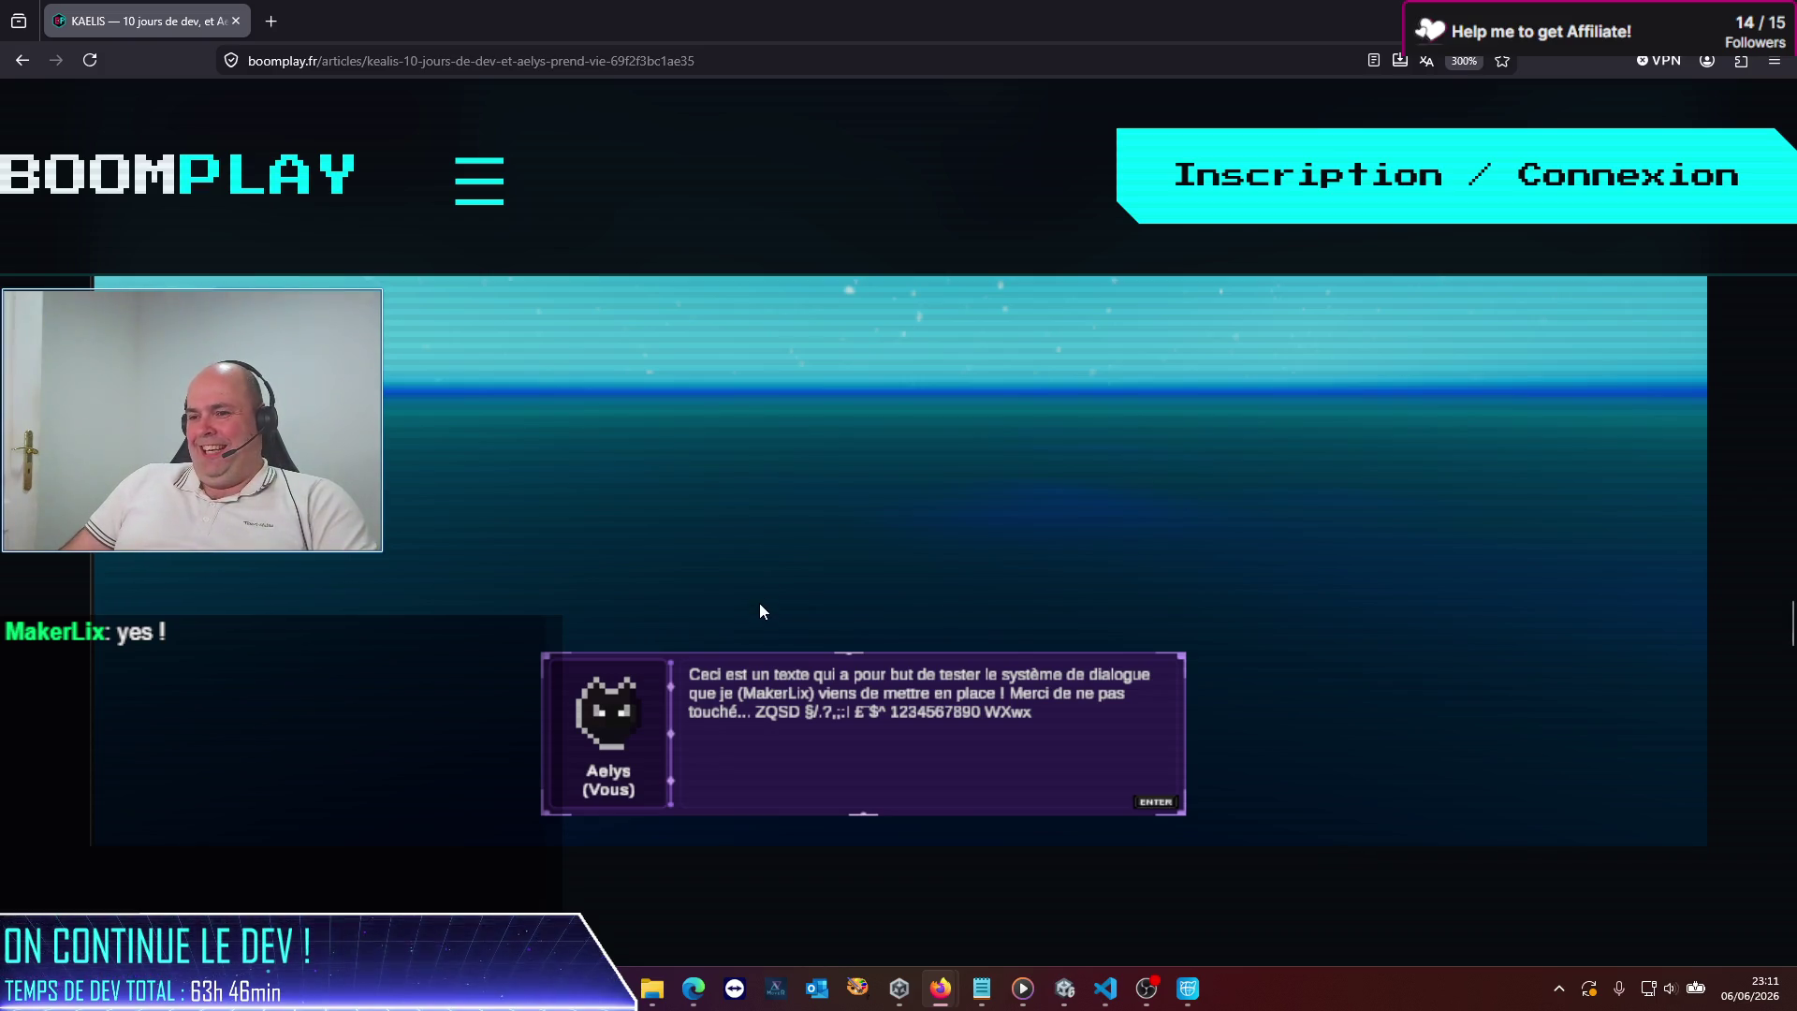
key(ctrl+minus)
key(ctrl+minus)
key(ctrl+minus)
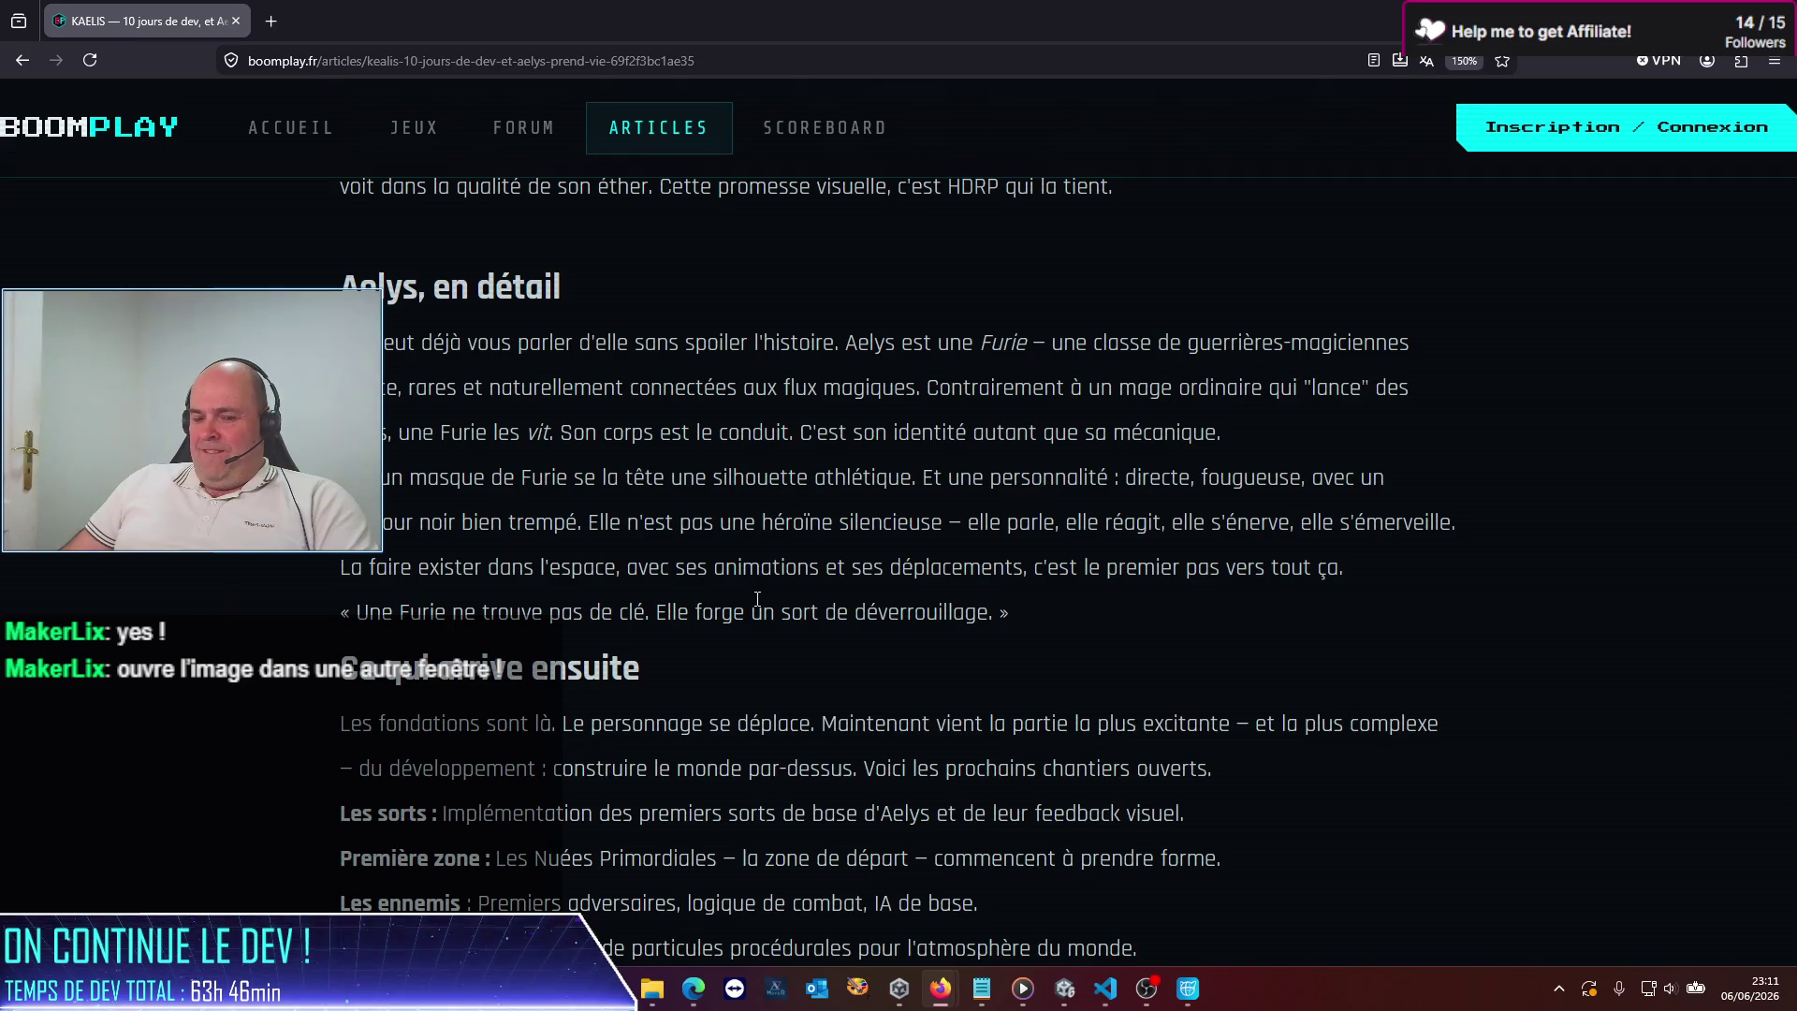
key(ctrl+plus)
key(ctrl+plus)
key(ctrl+minus)
key(ctrl+minus)
scroll(756, 606, down, 8)
scroll(754, 594, up, 10)
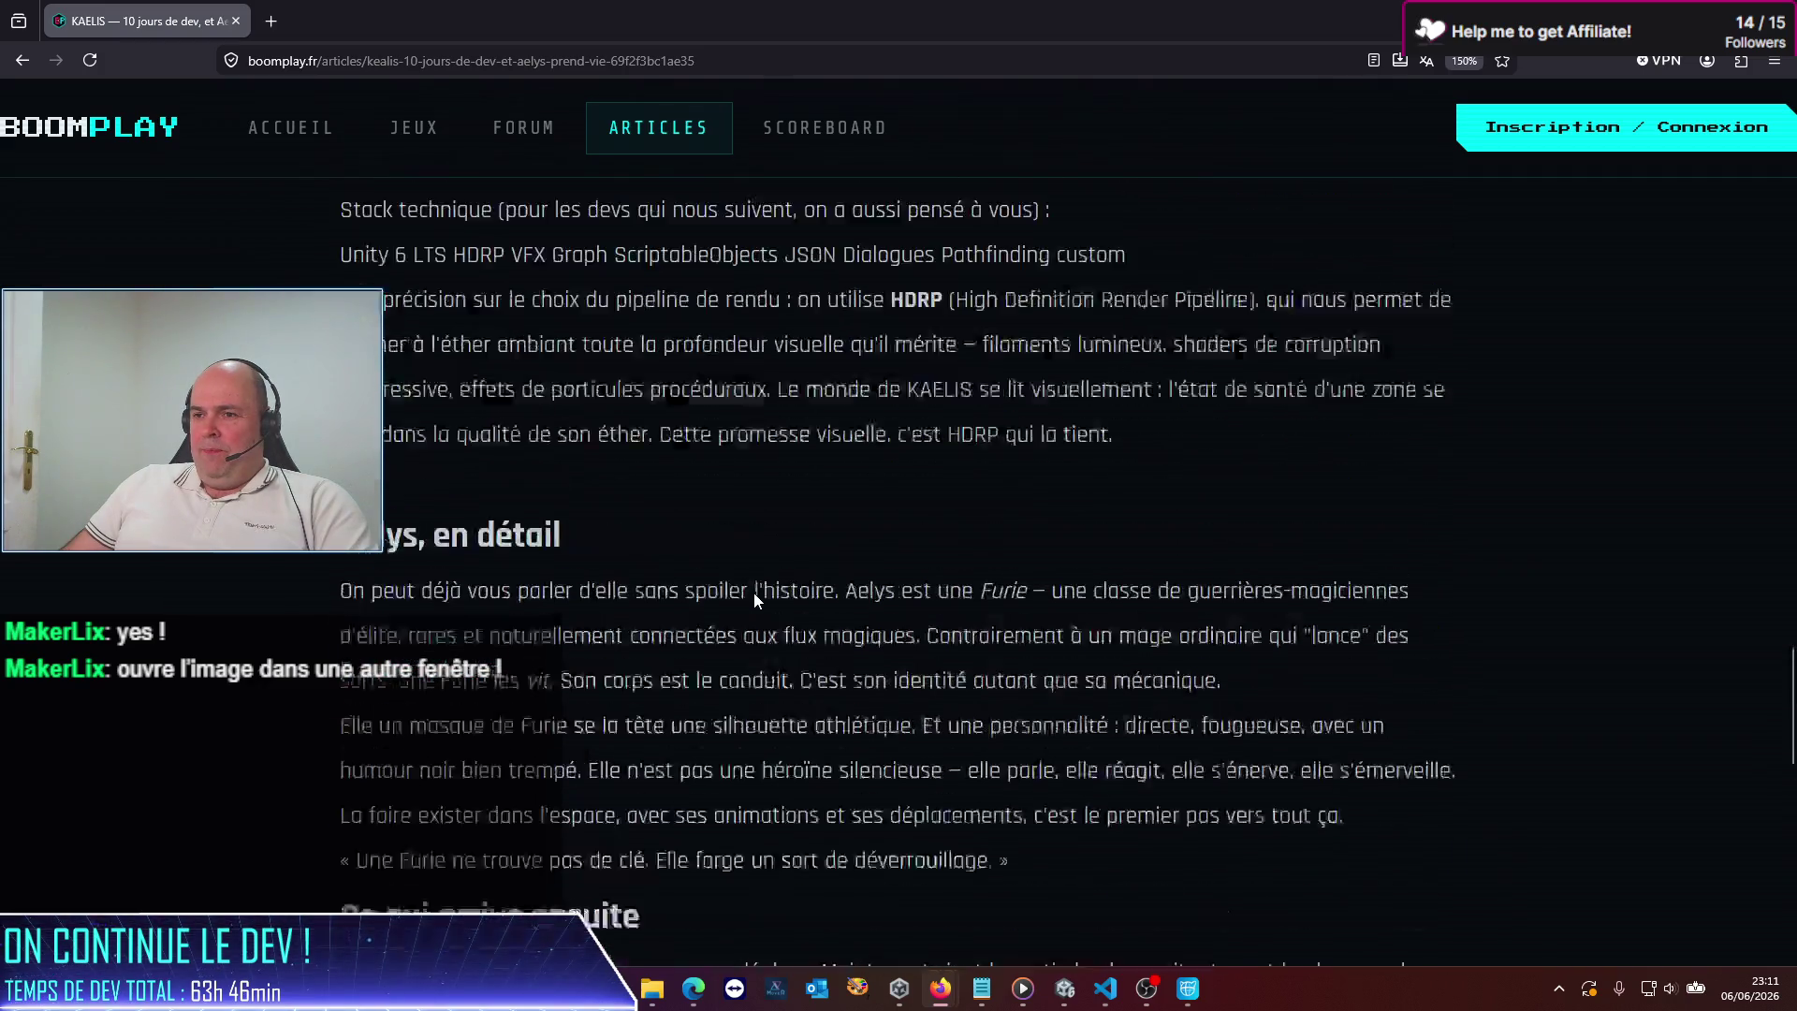
Open the dialogue screenshot in a new tab, view it, and return to the article
right_click(754, 593)
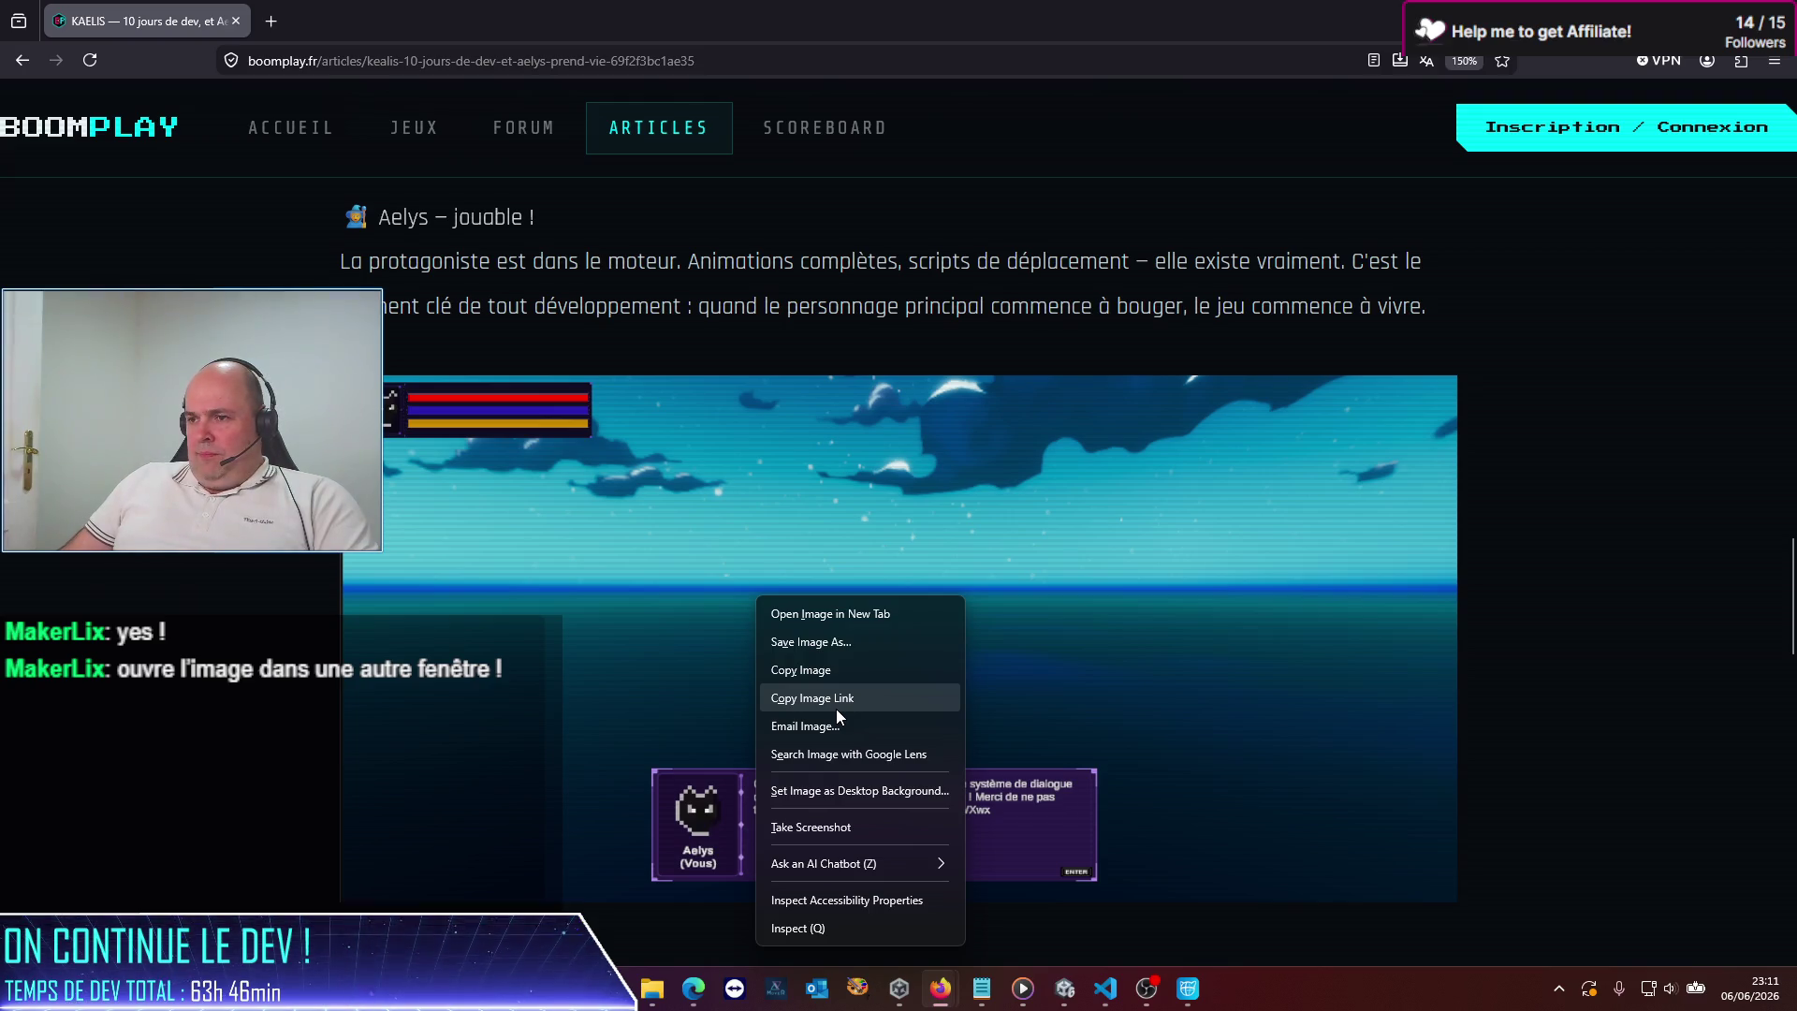
click(831, 614)
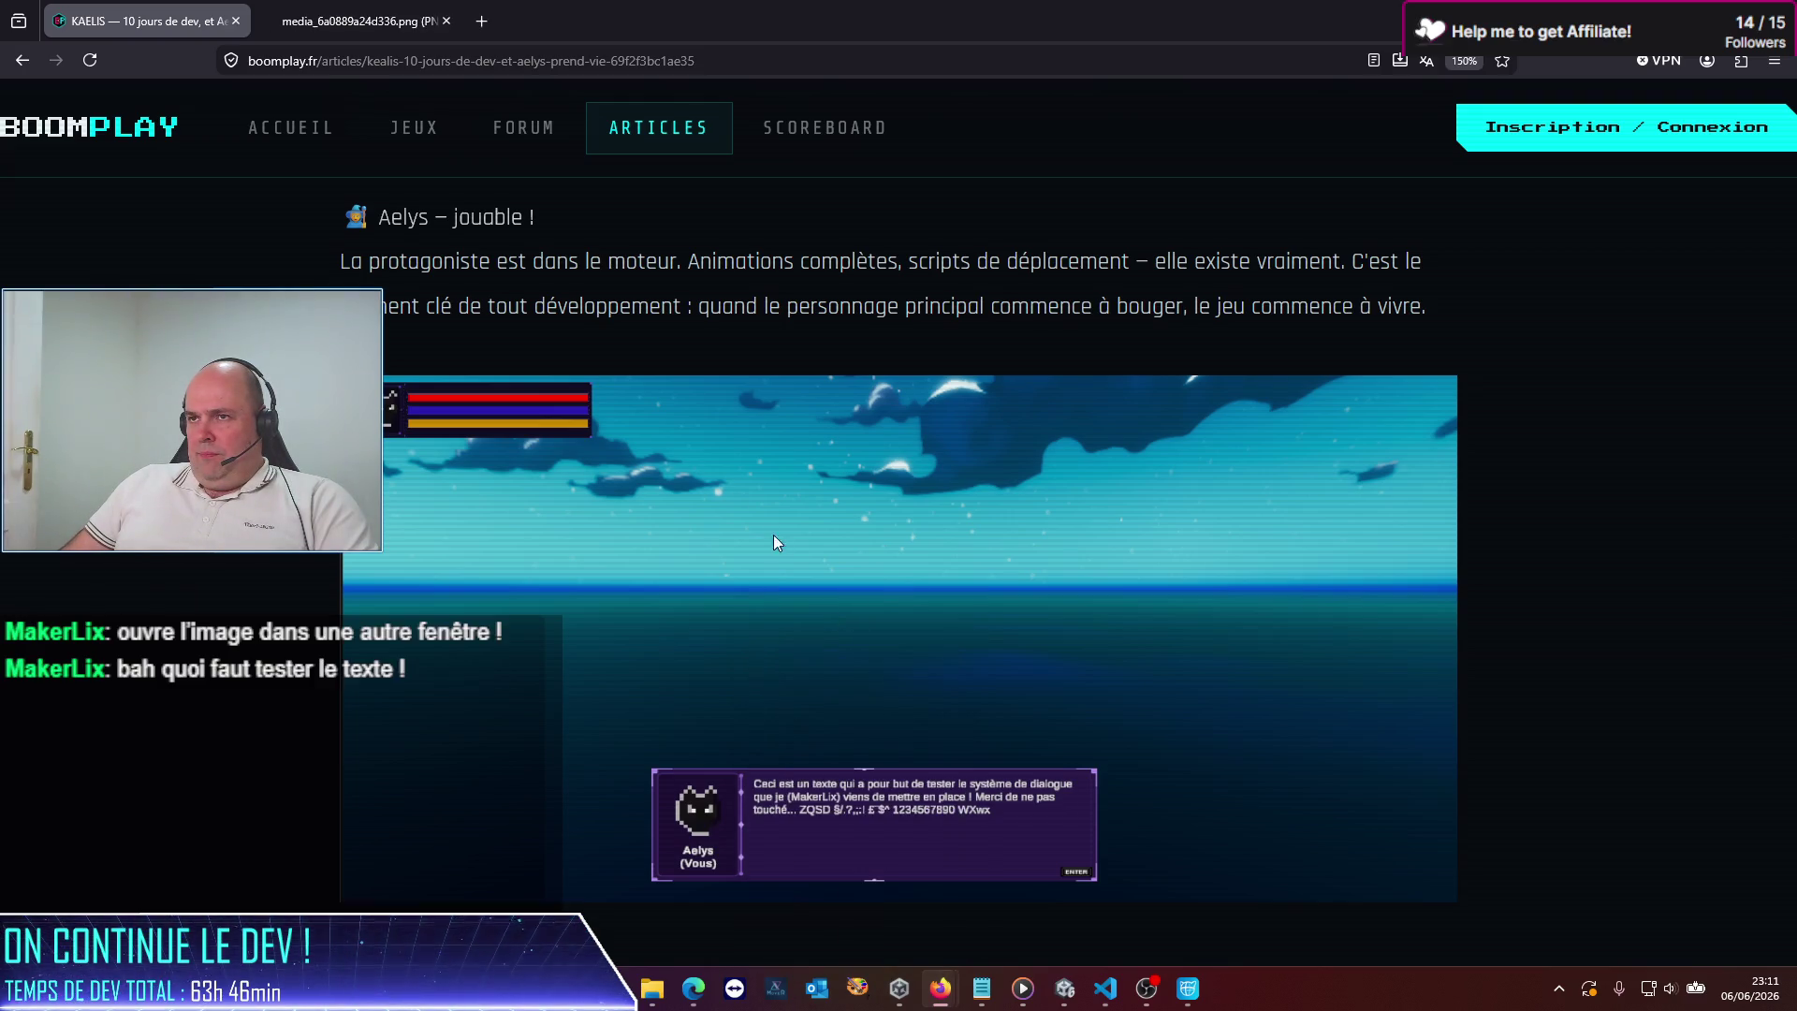
click(365, 20)
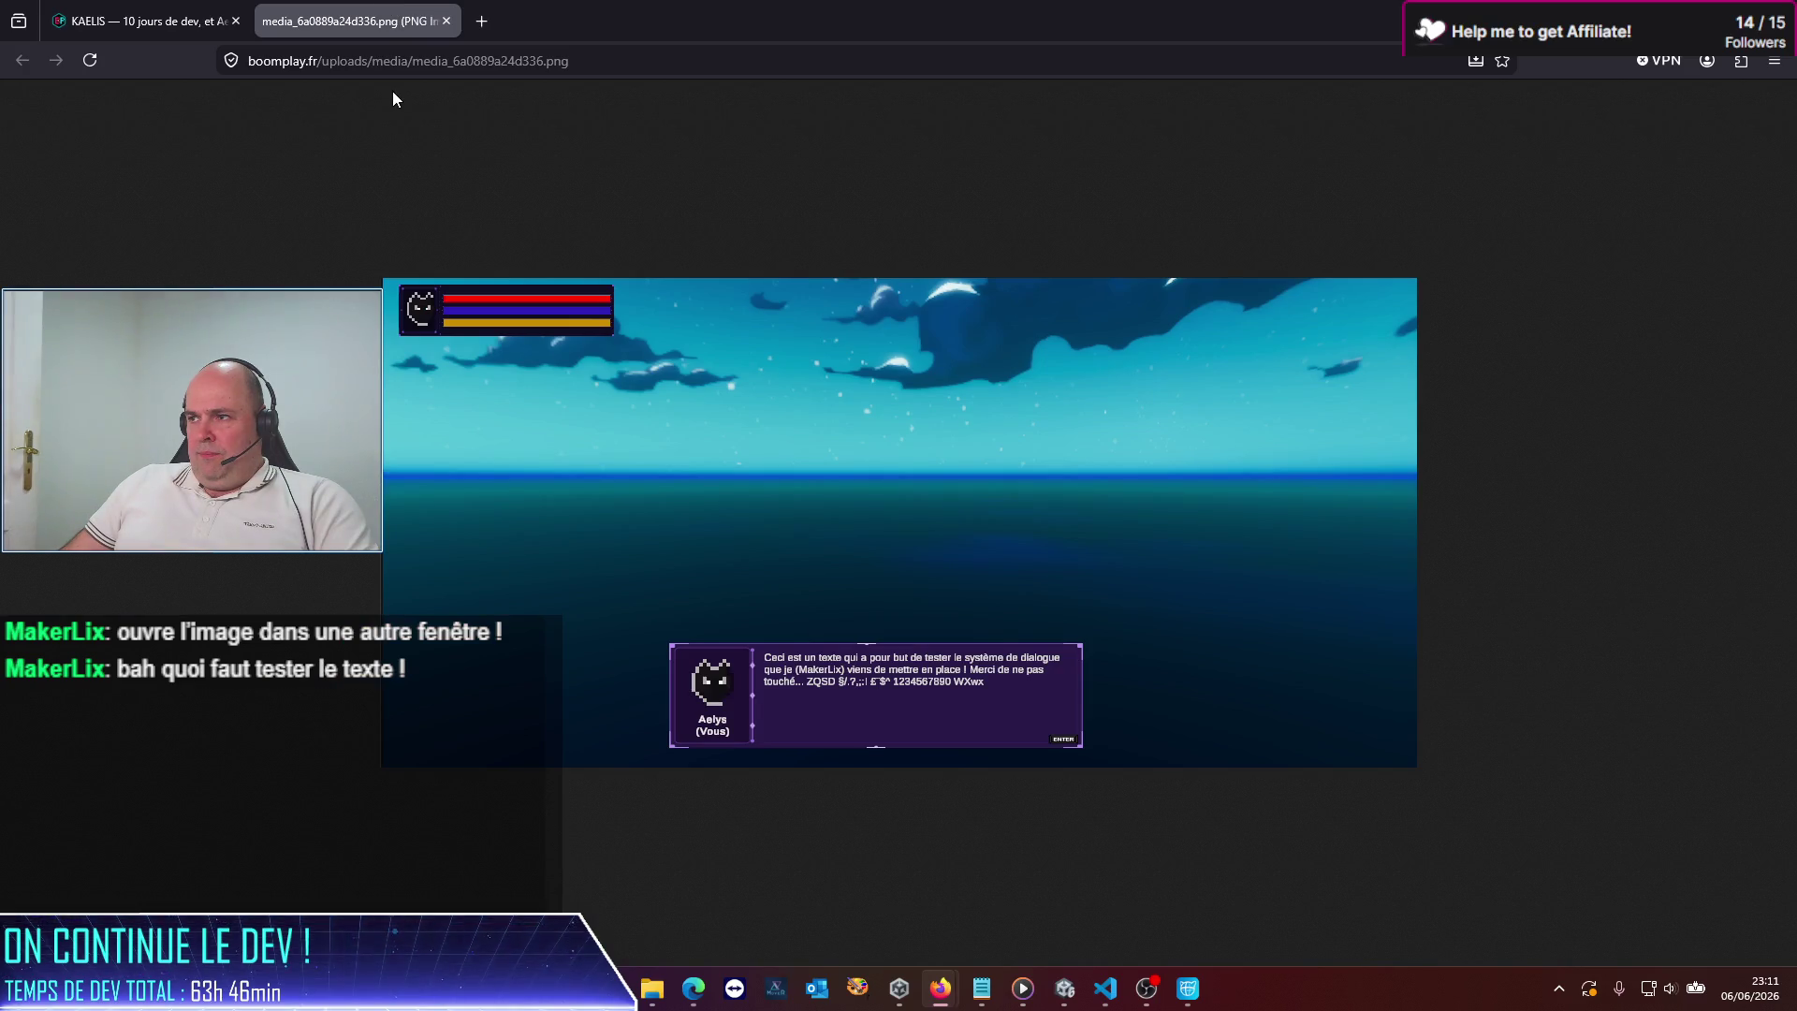
mouse_move(143, 23)
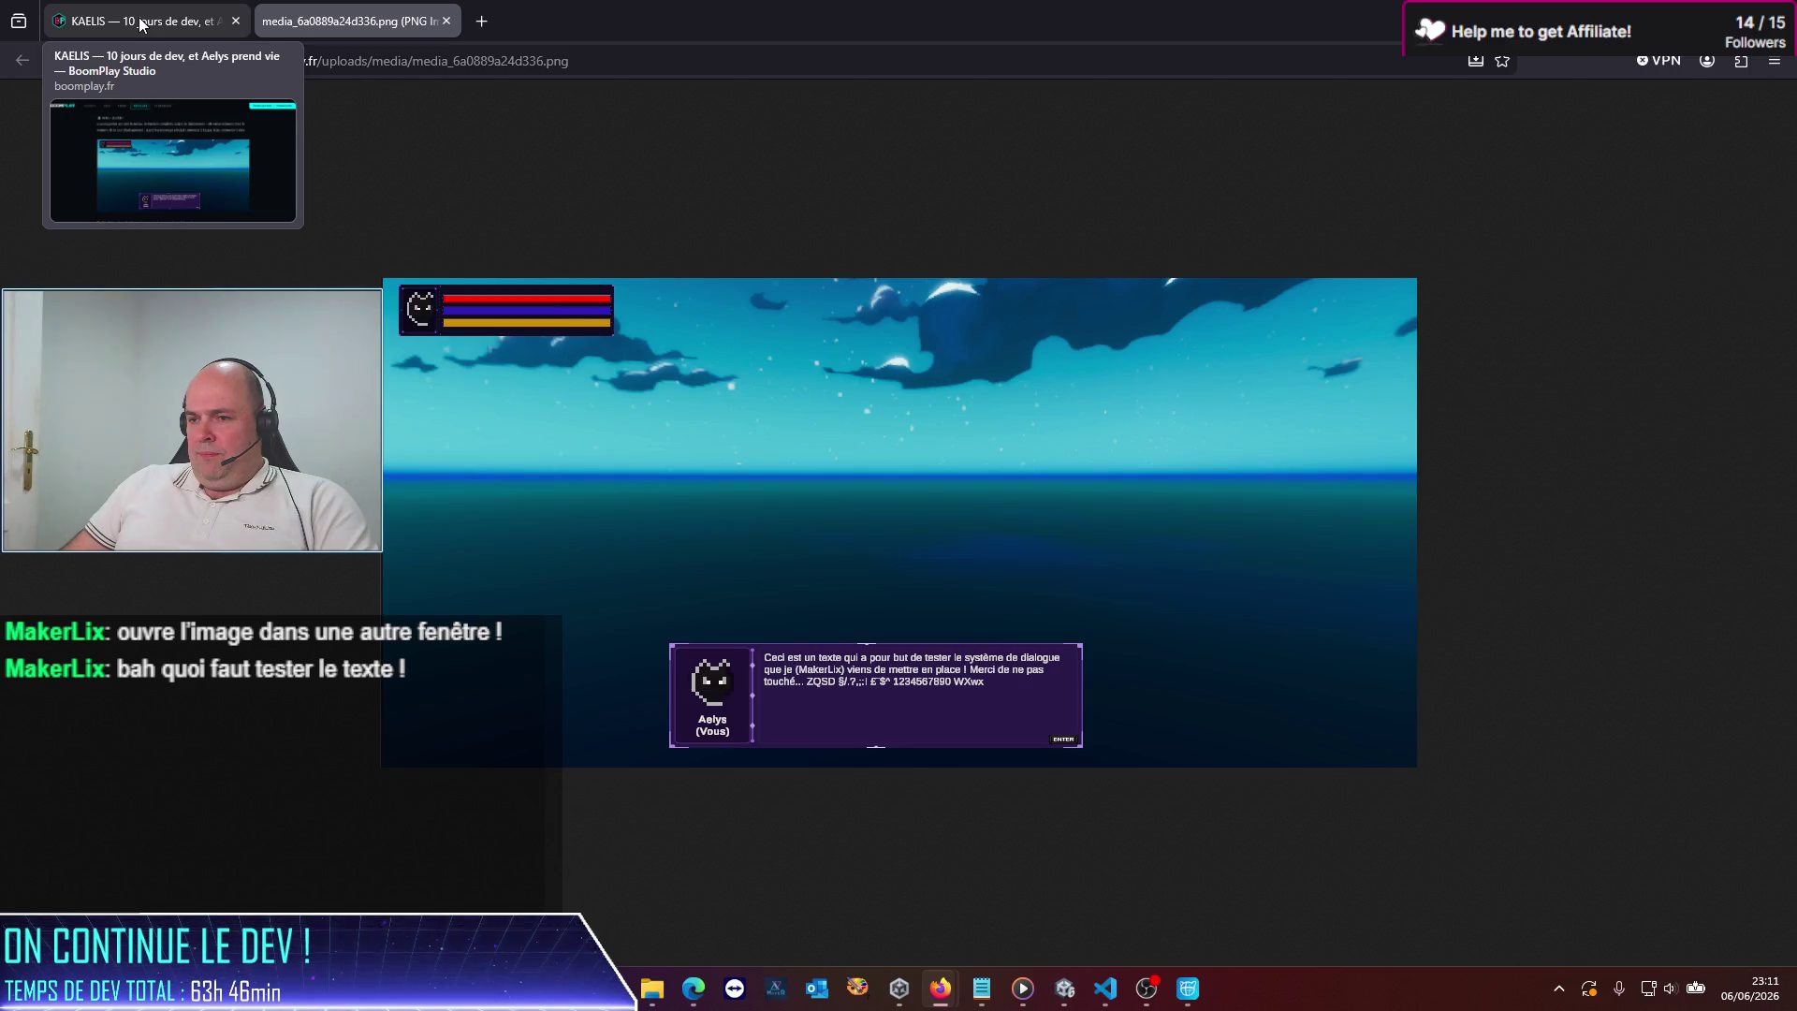
click(142, 24)
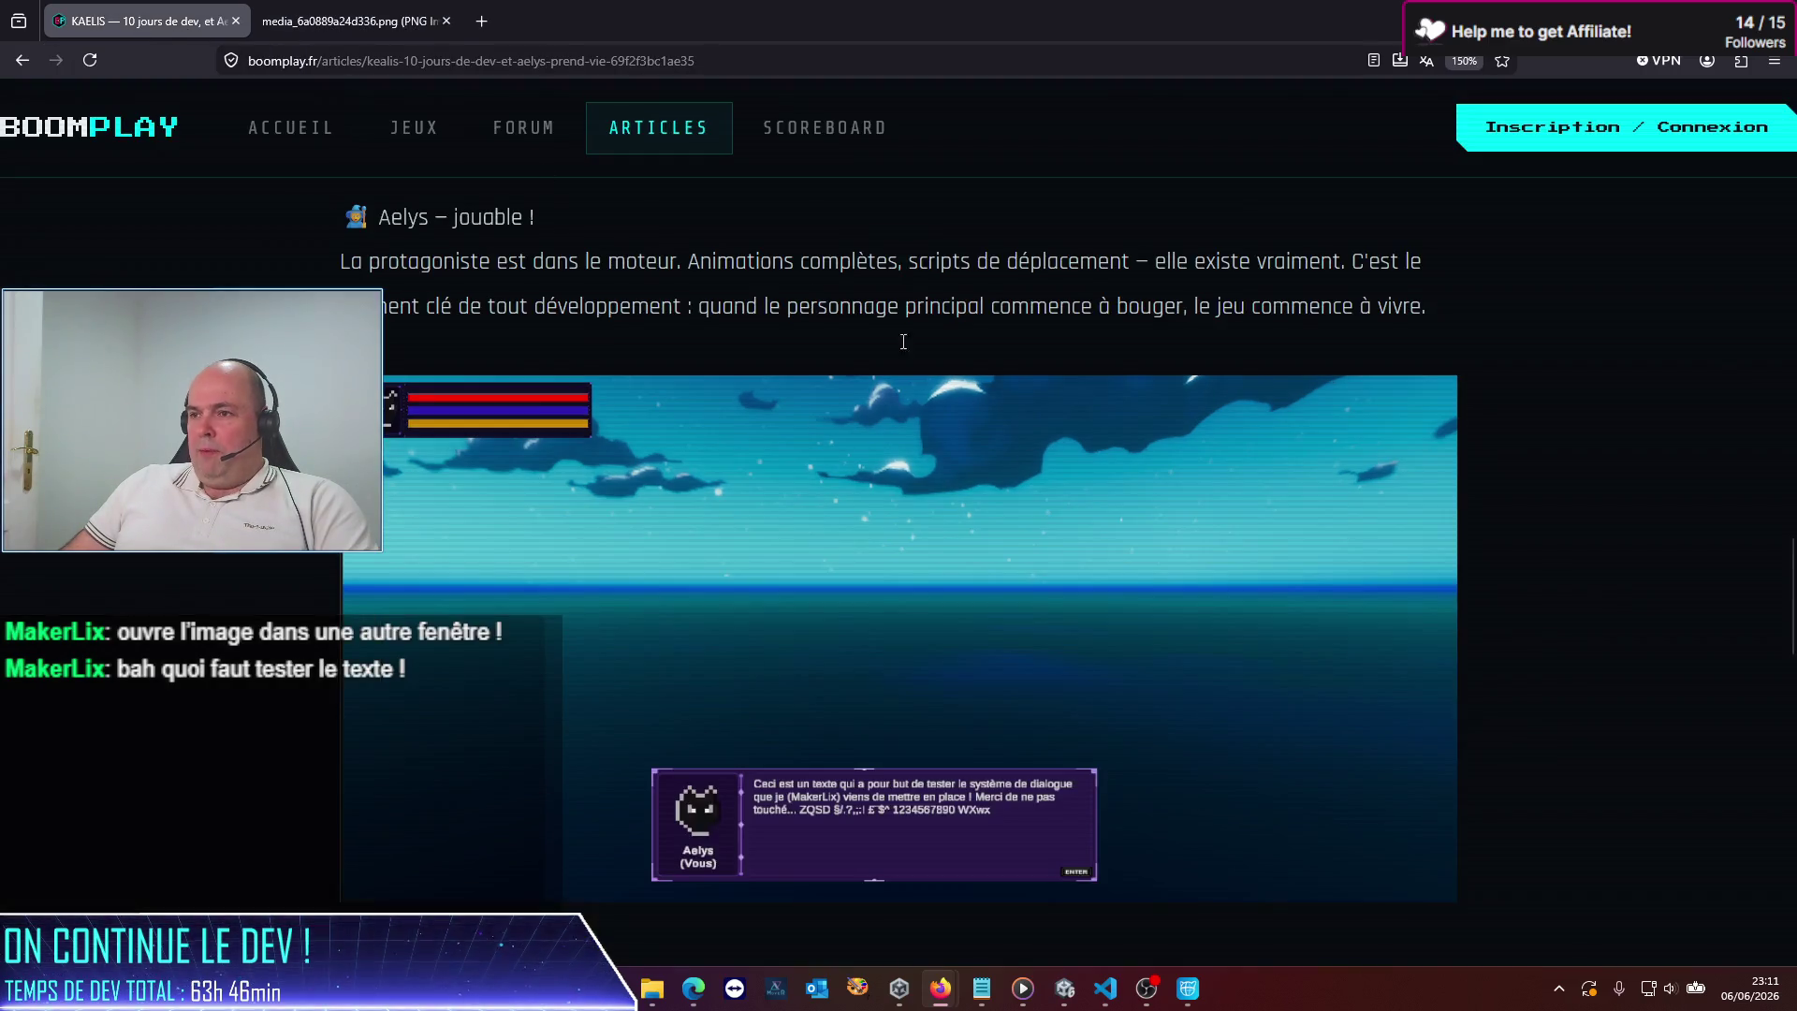
Open the header cover image in a new tab, view both images, then return to VS Code
scroll(862, 593, down, 10)
scroll(854, 584, down, 5)
scroll(852, 582, up, 15)
scroll(849, 582, up, 20)
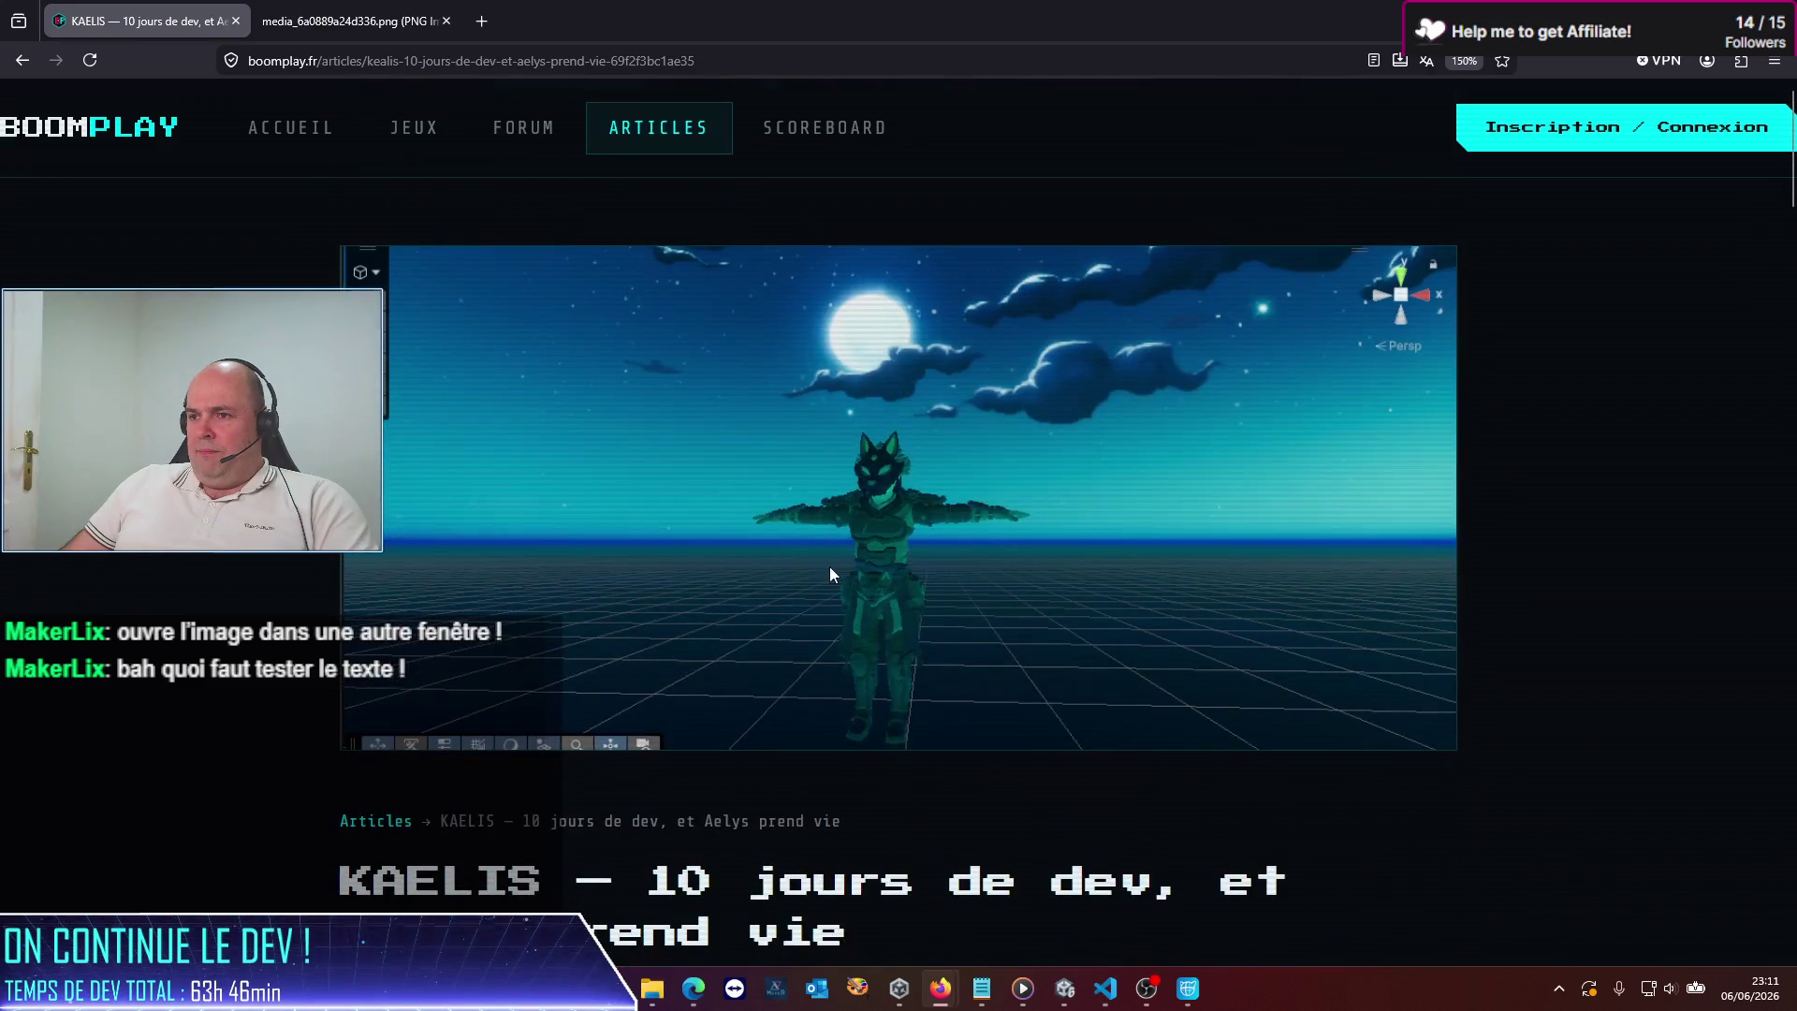
right_click(734, 558)
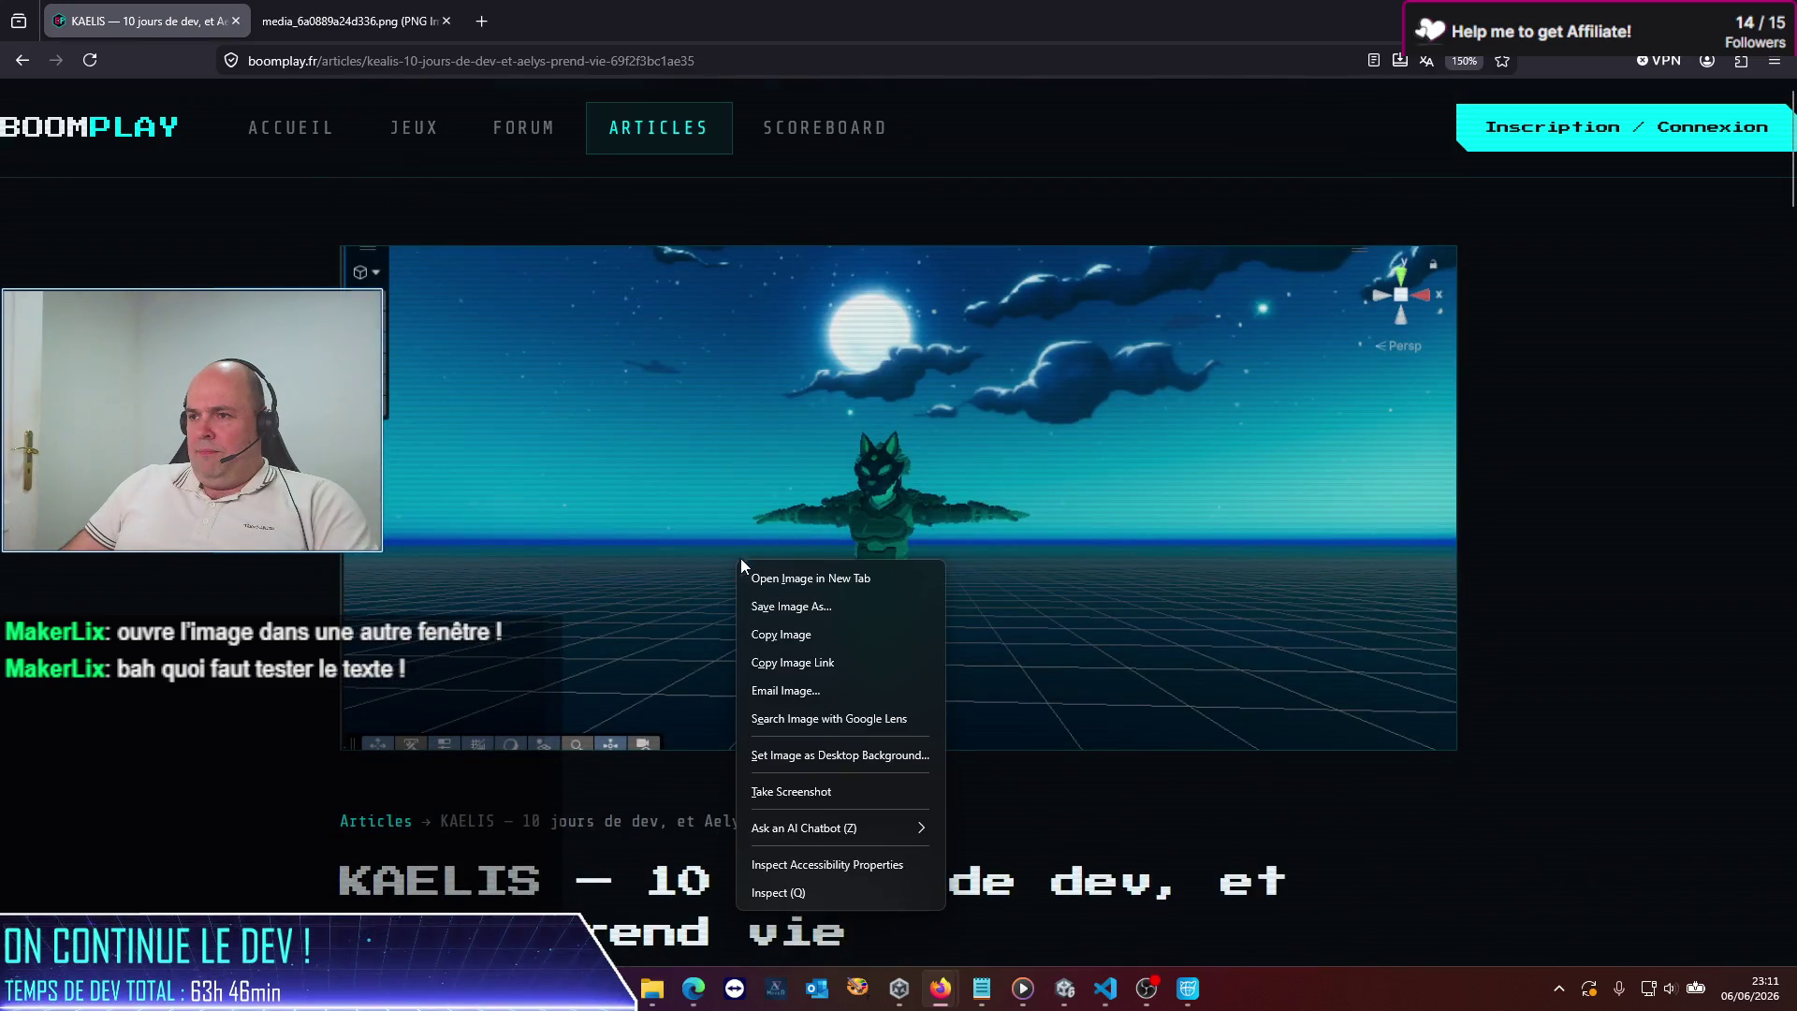
click(811, 575)
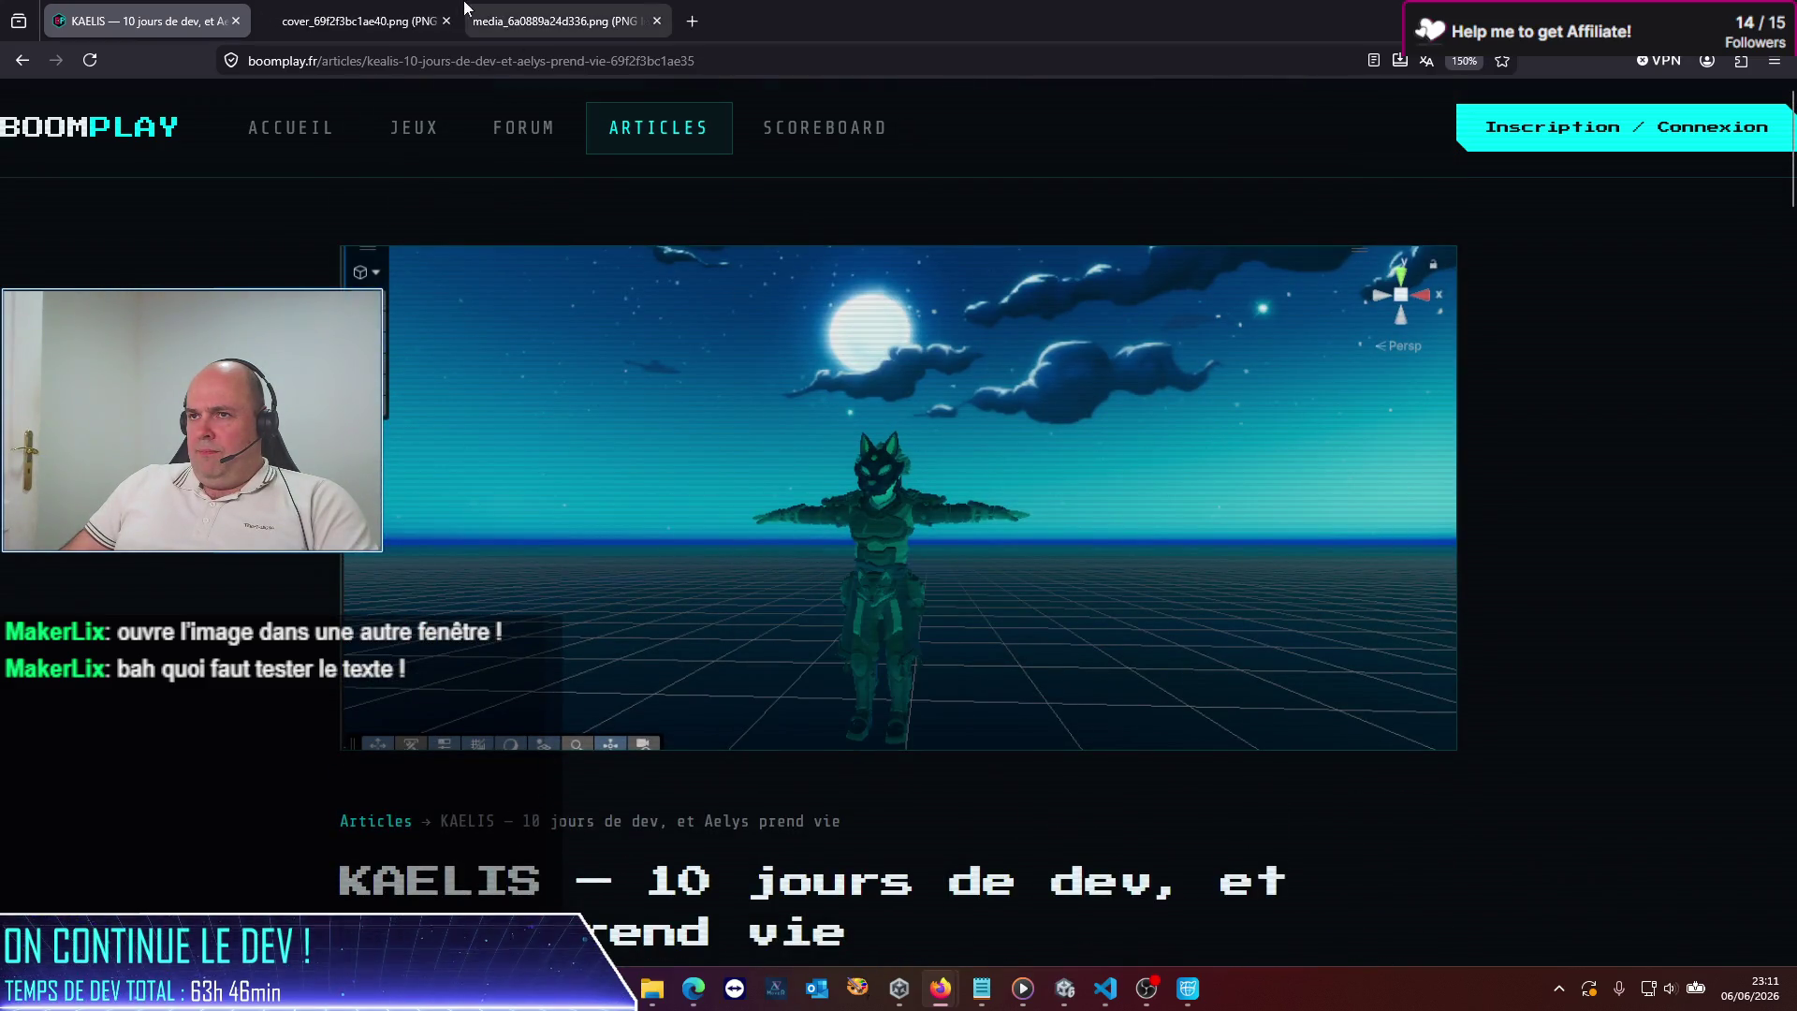
click(351, 21)
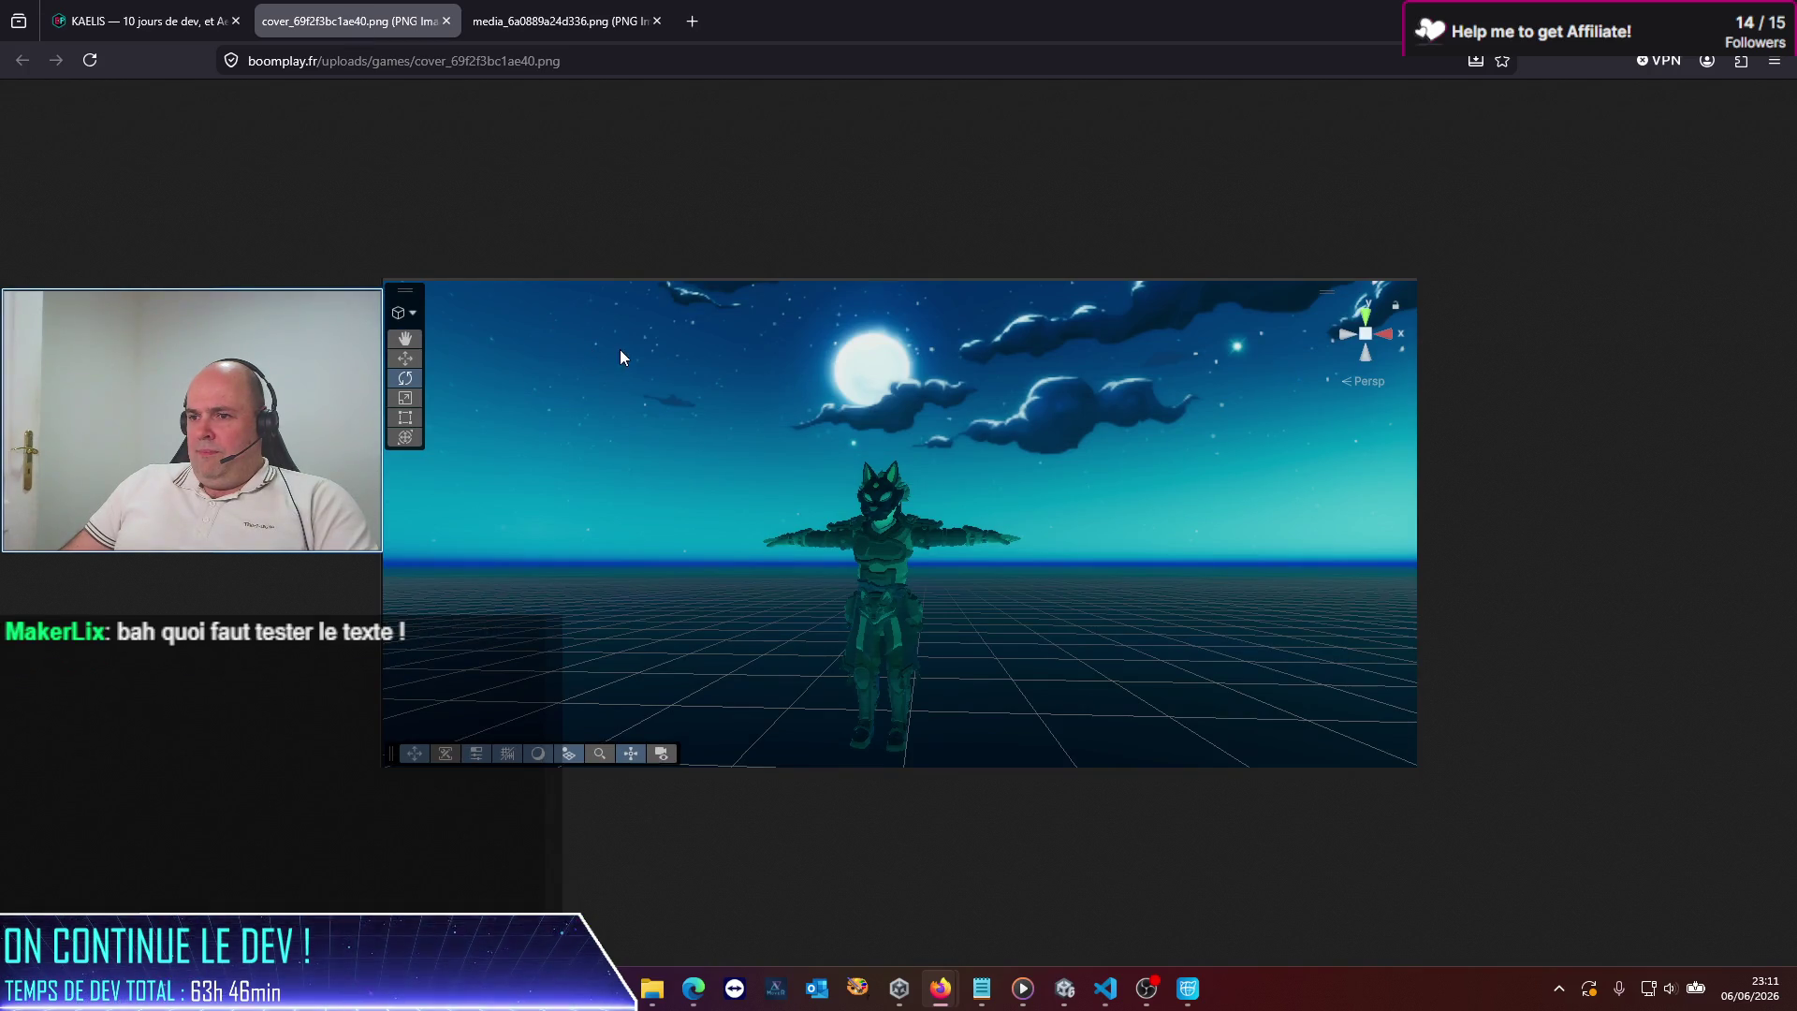
click(581, 14)
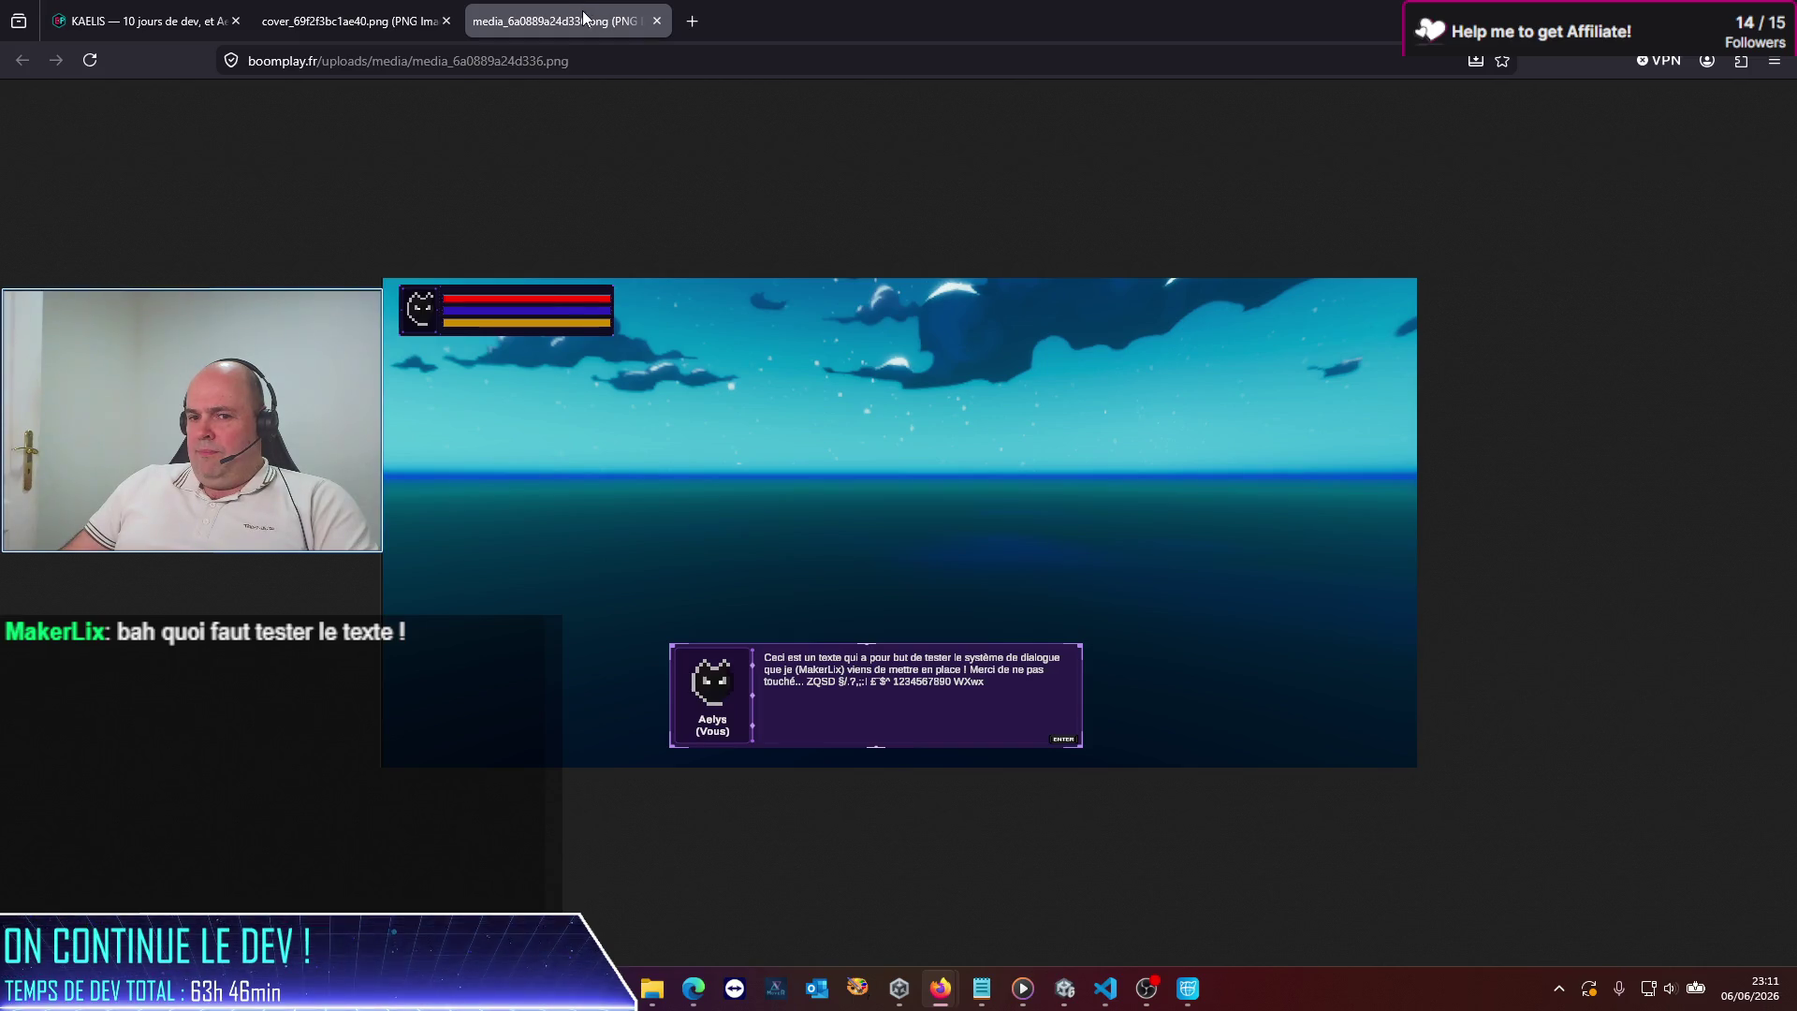
click(149, 9)
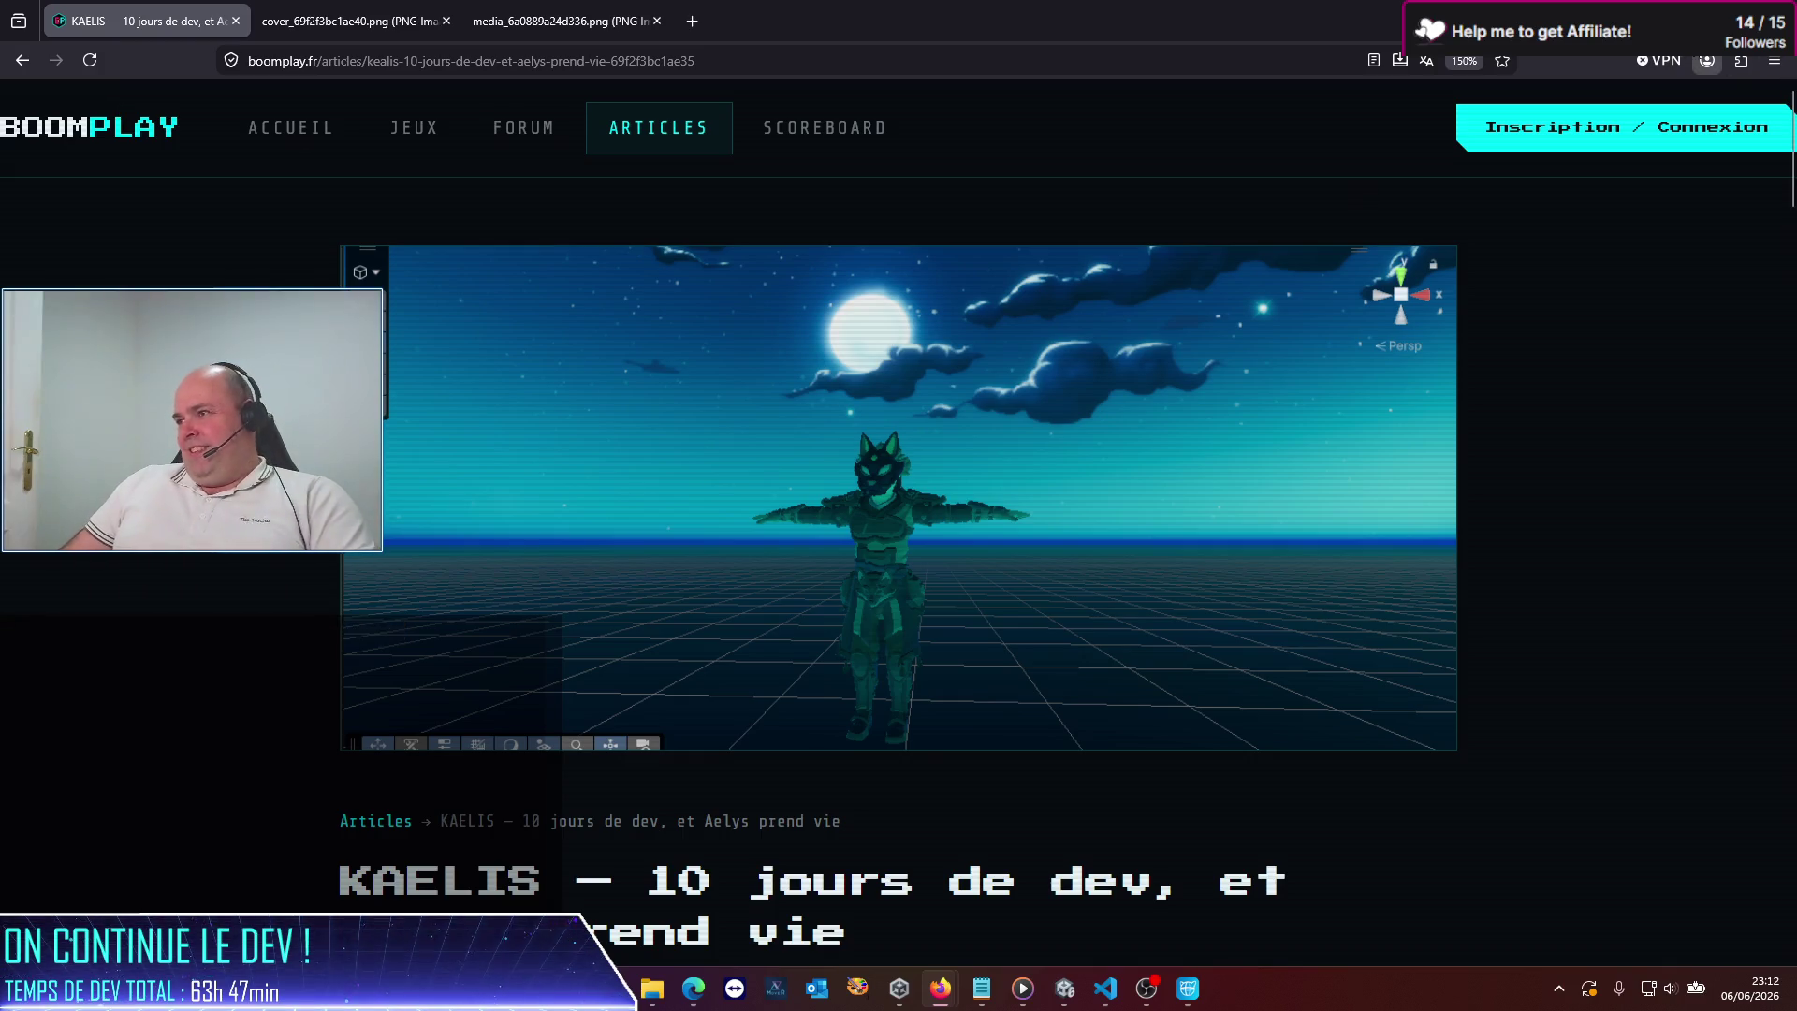
key(alt+Tab)
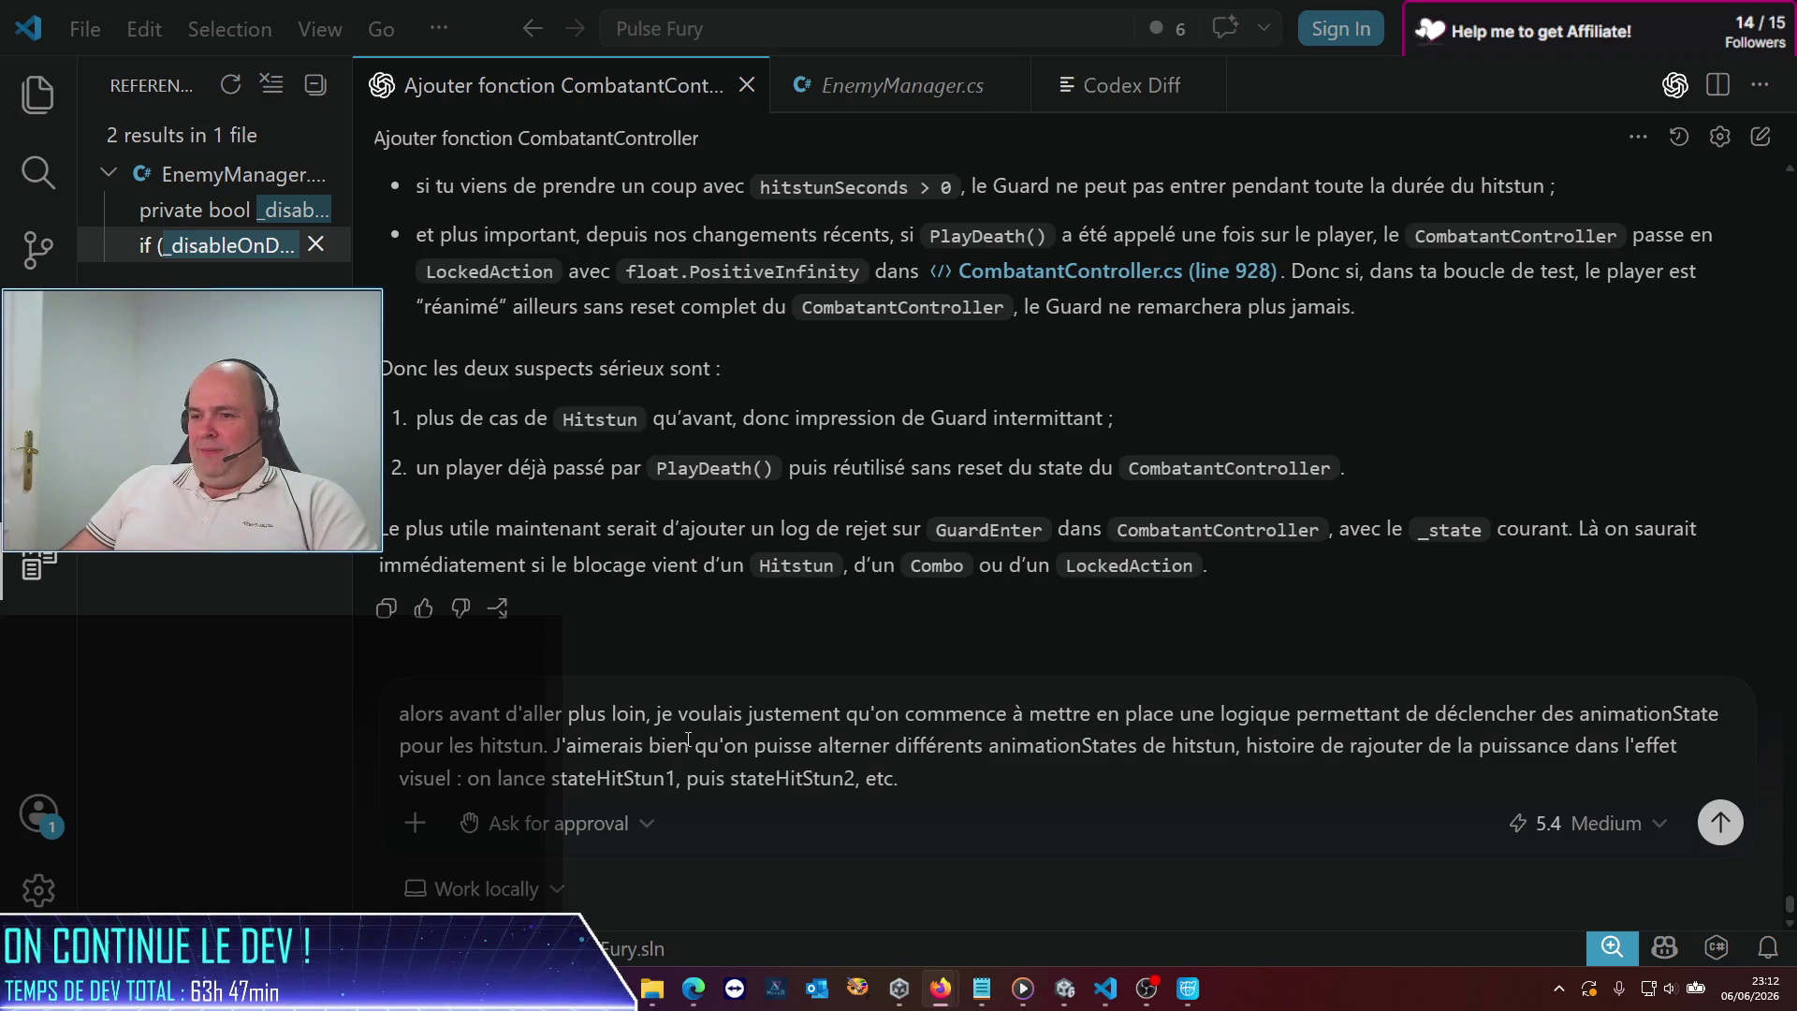
Continue the message asking whether the animation should go idle -> hitstun posture
click(988, 816)
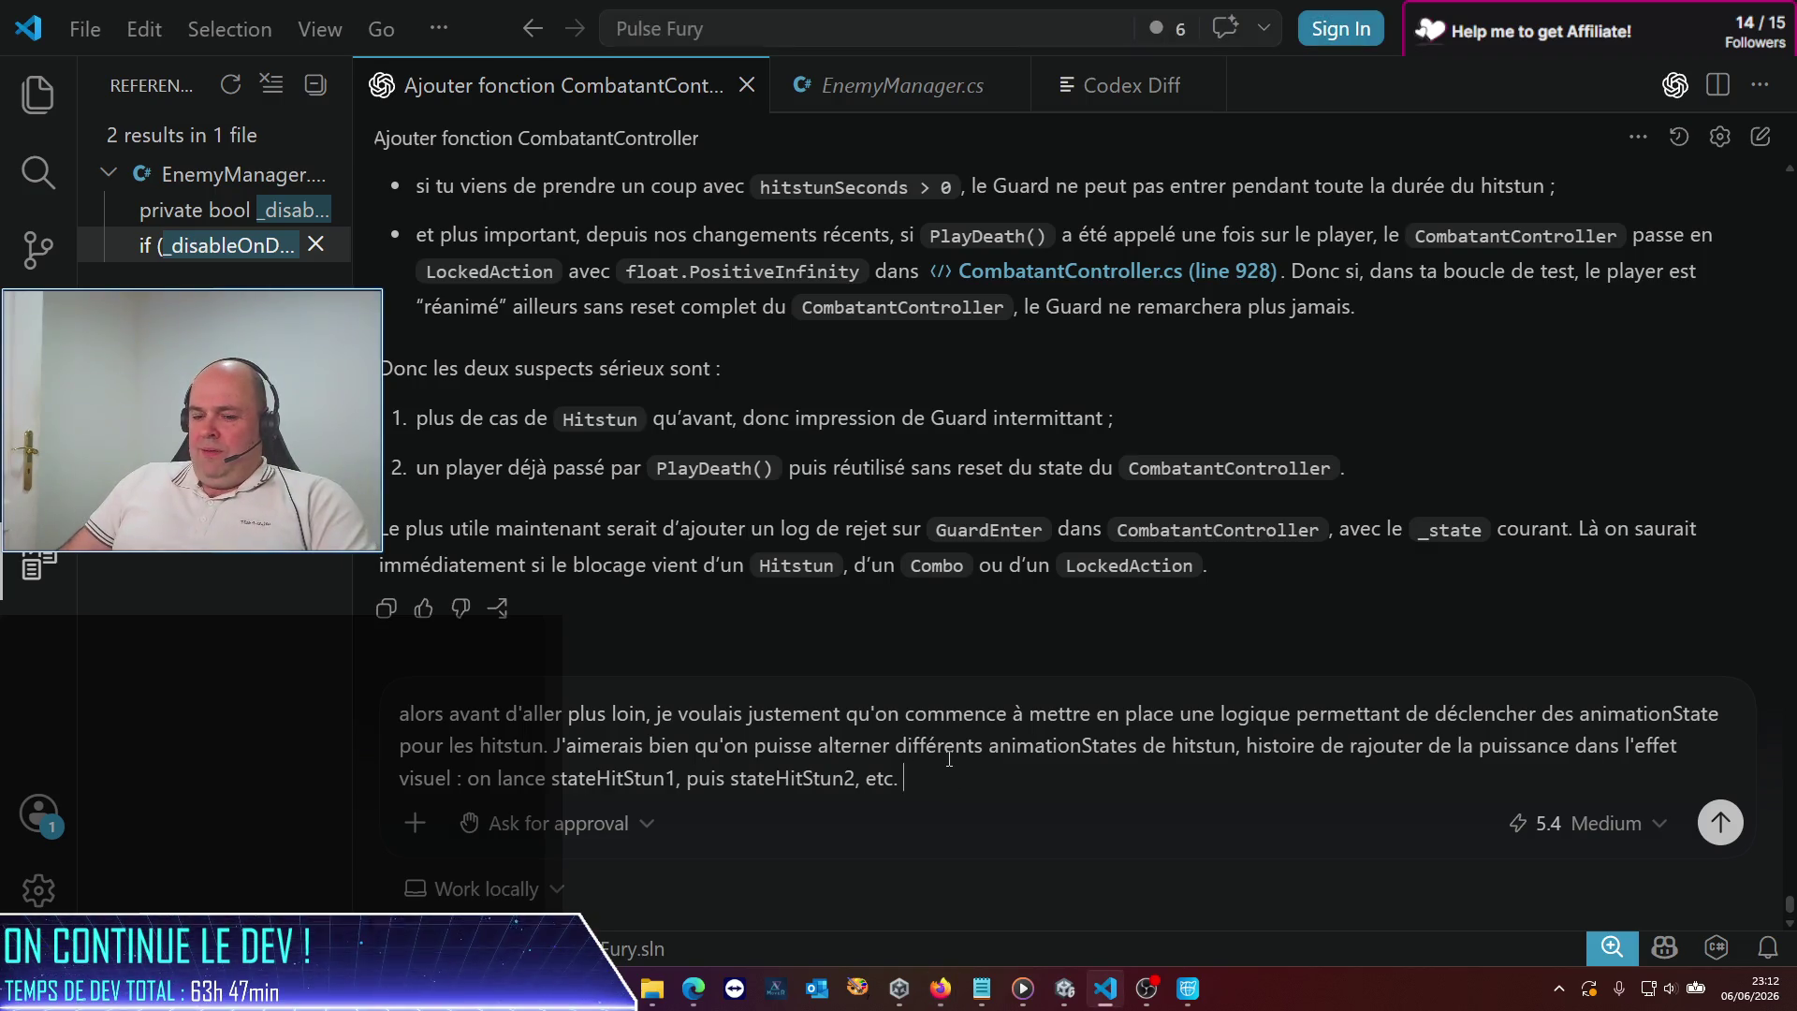
text(A ce tut)
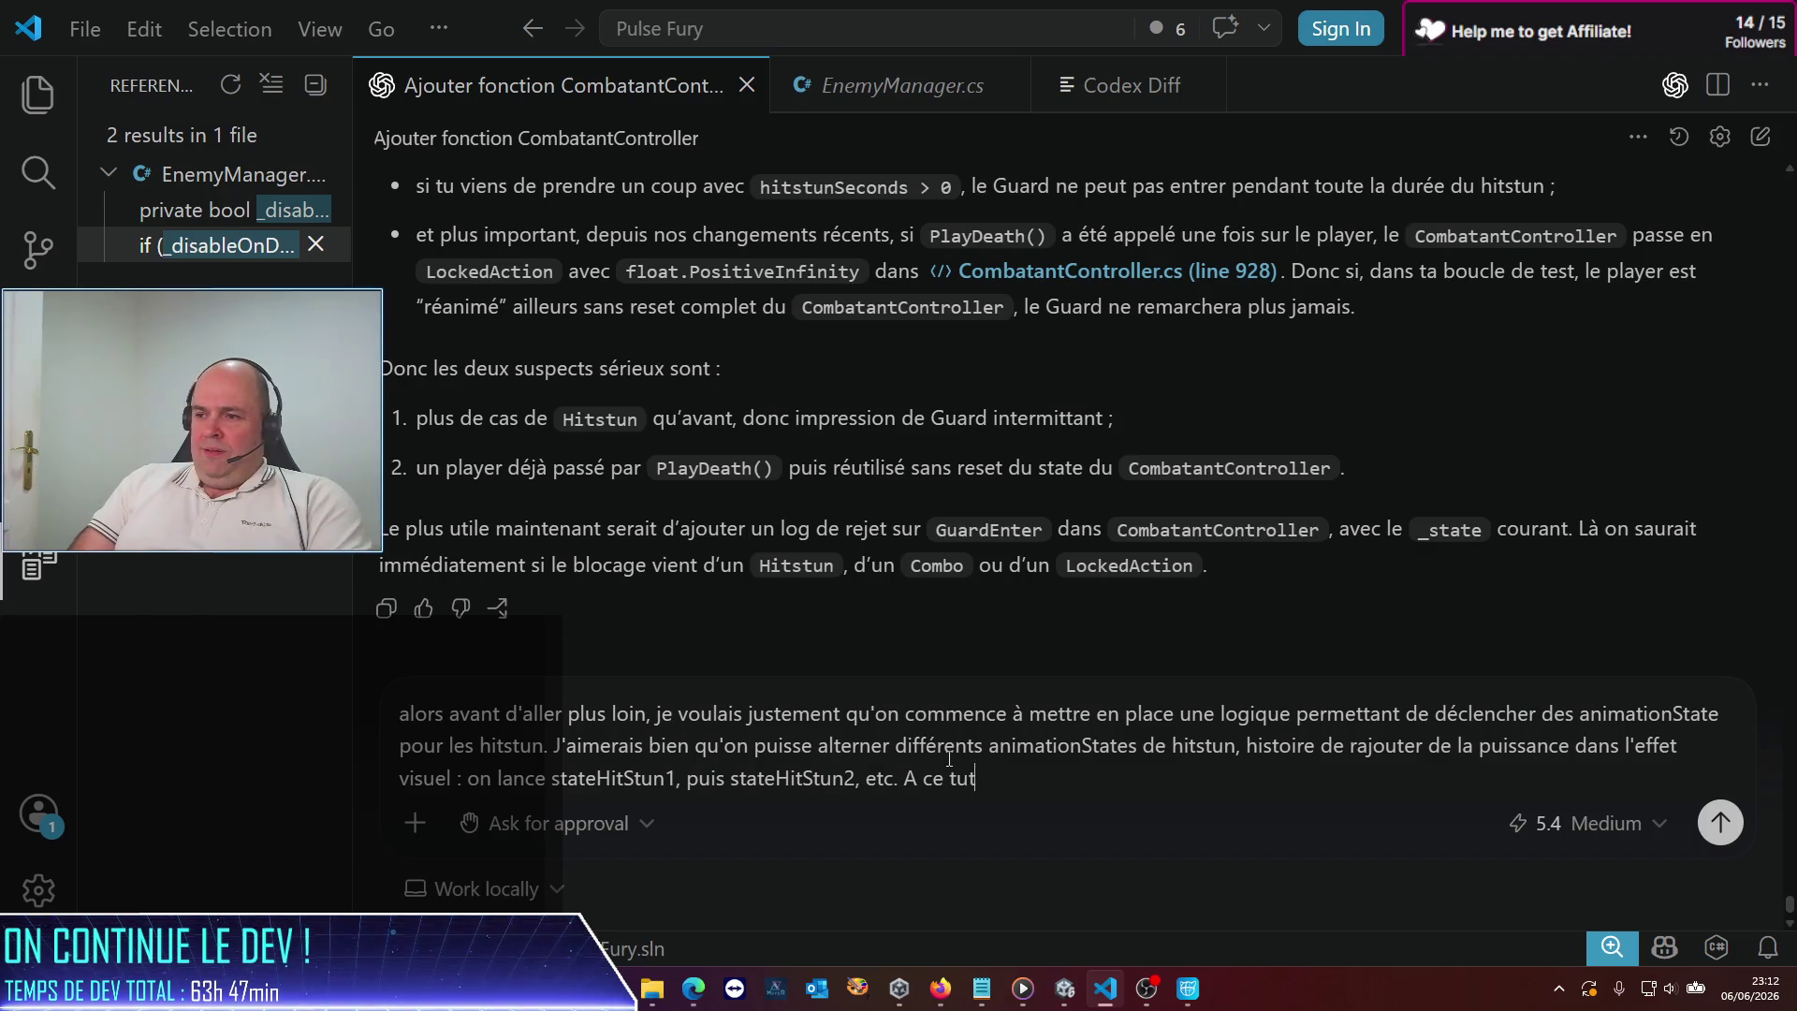
key(BackSpace)
key(BackSpace)
key(BackSpace)
text(On)
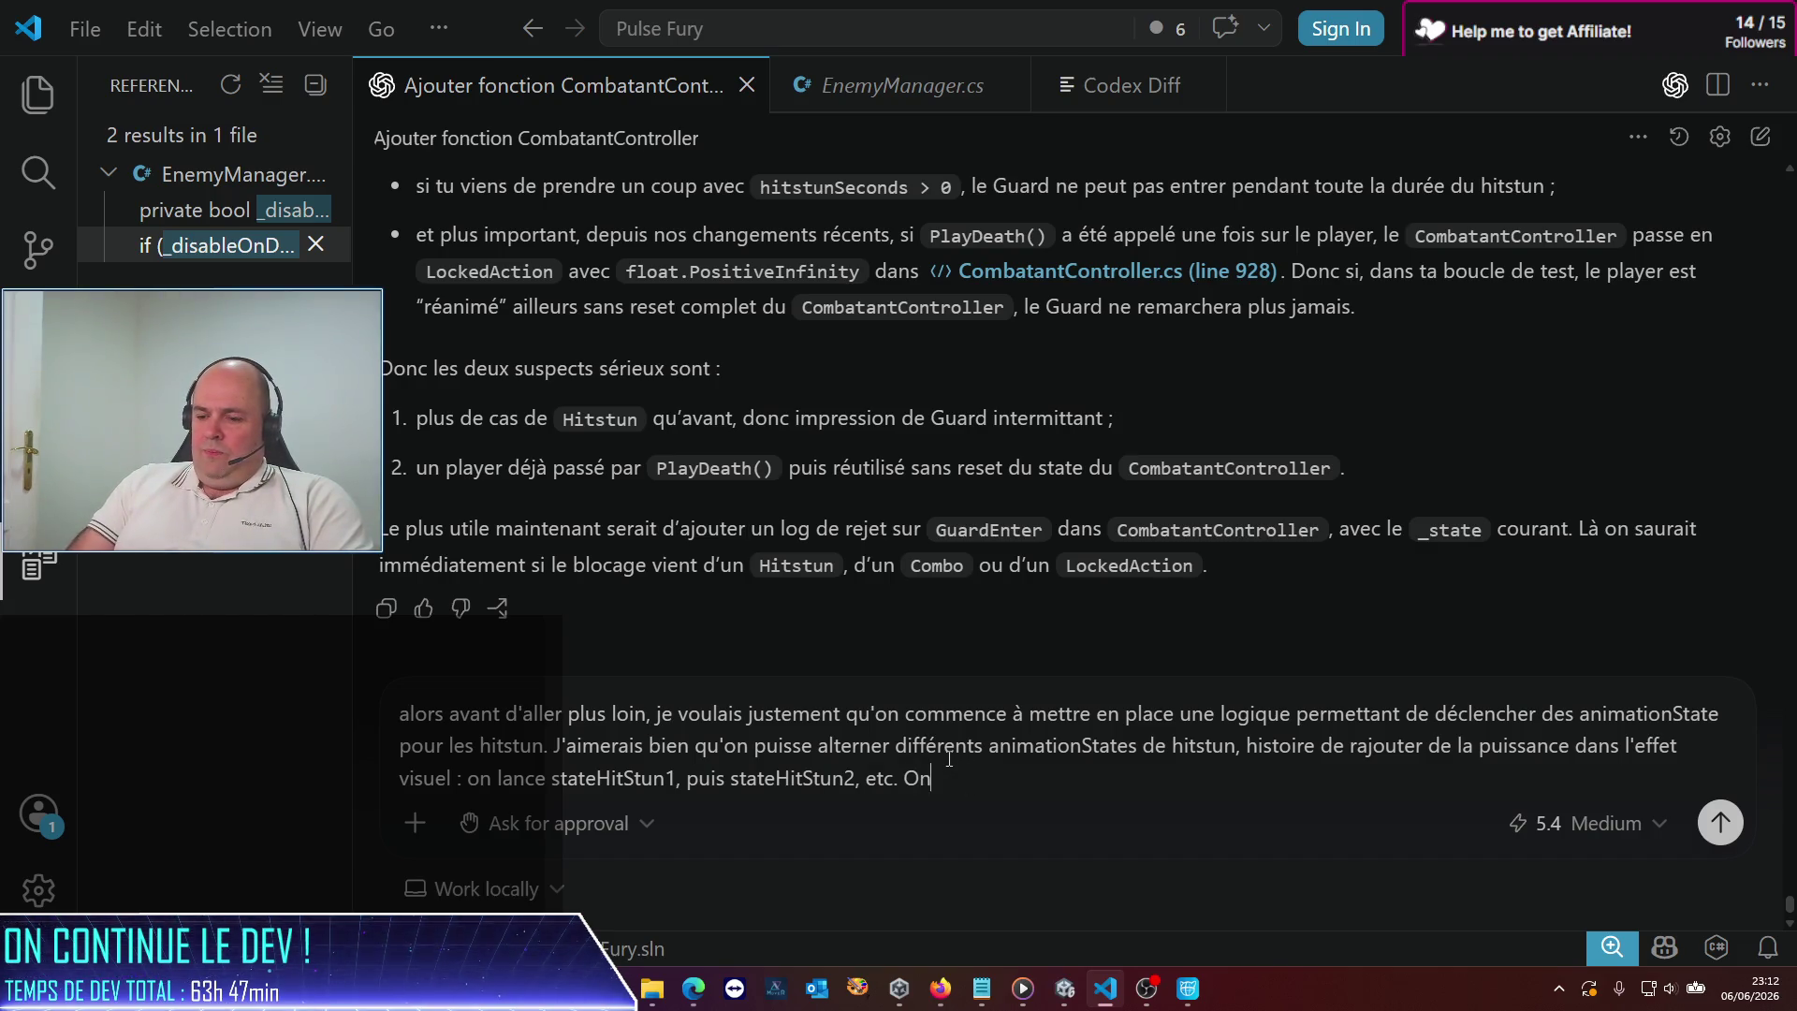
key(BackSpace)
key(BackSpace)
text(A ce titre, dans la défin)
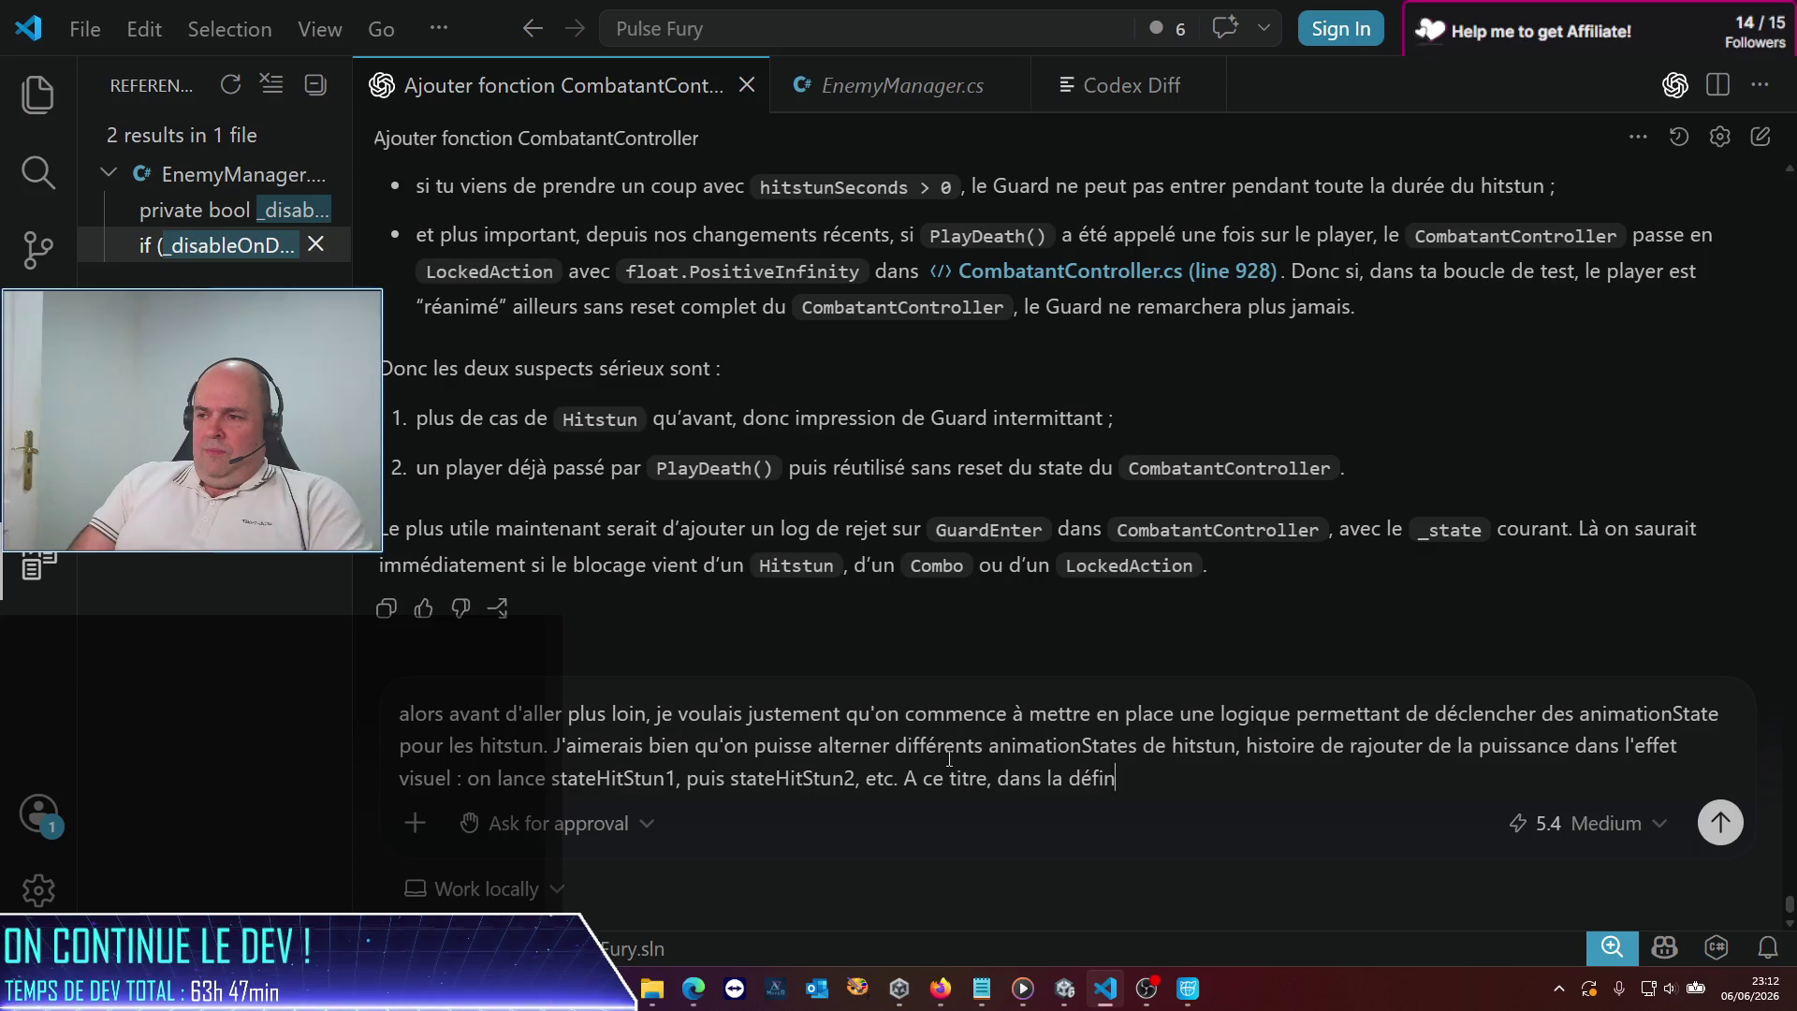
text(ition des)
key(BackSpace)
key(BackSpace)
text(e ces animations, )
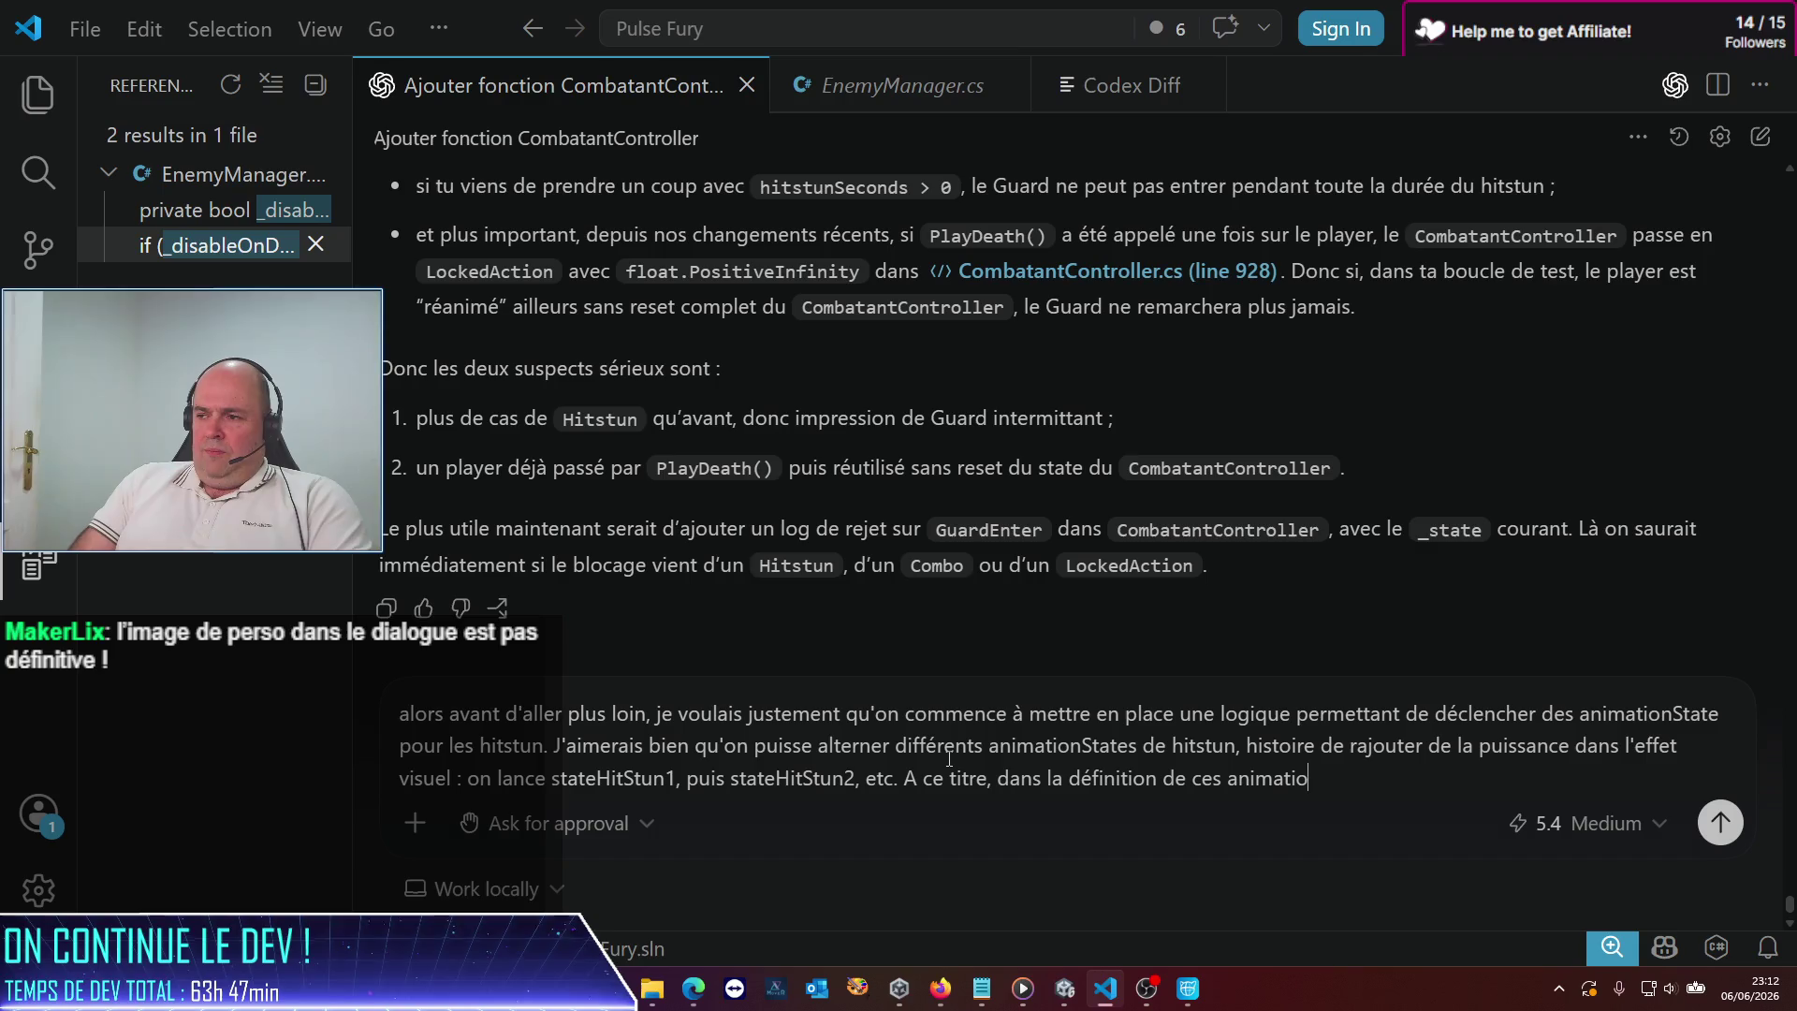
text(faut-)
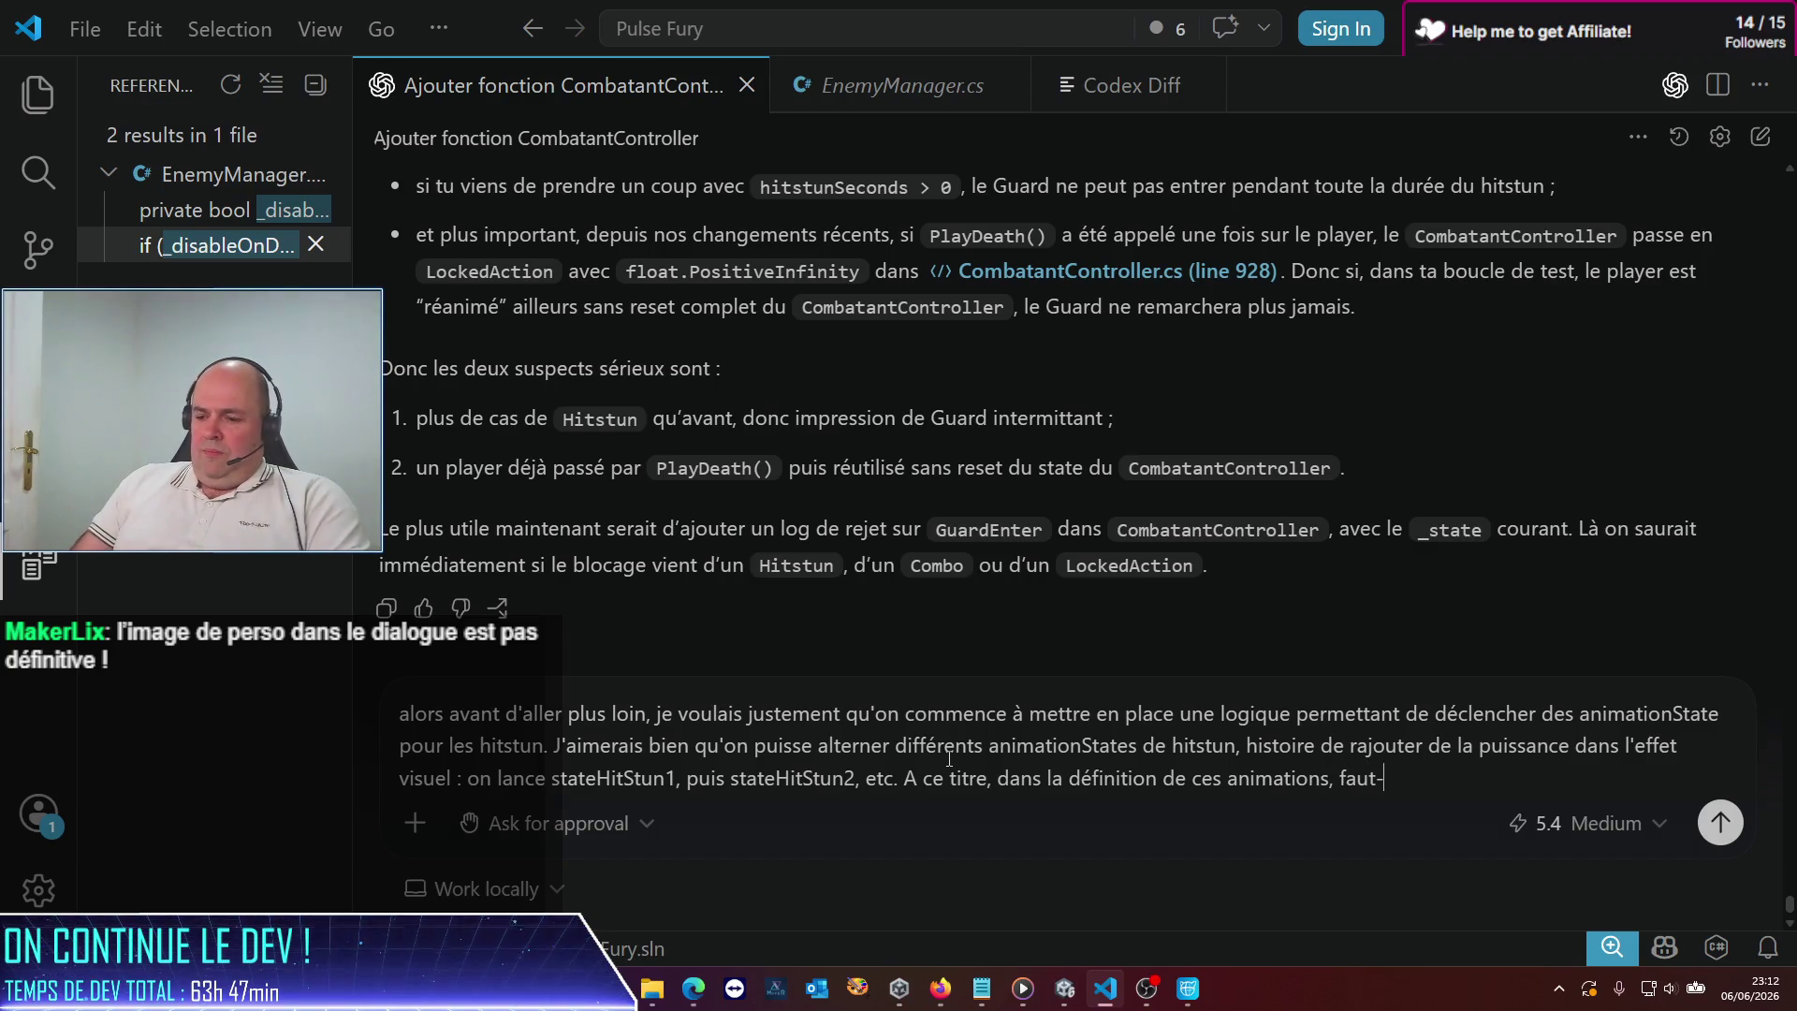
text(il que je con)
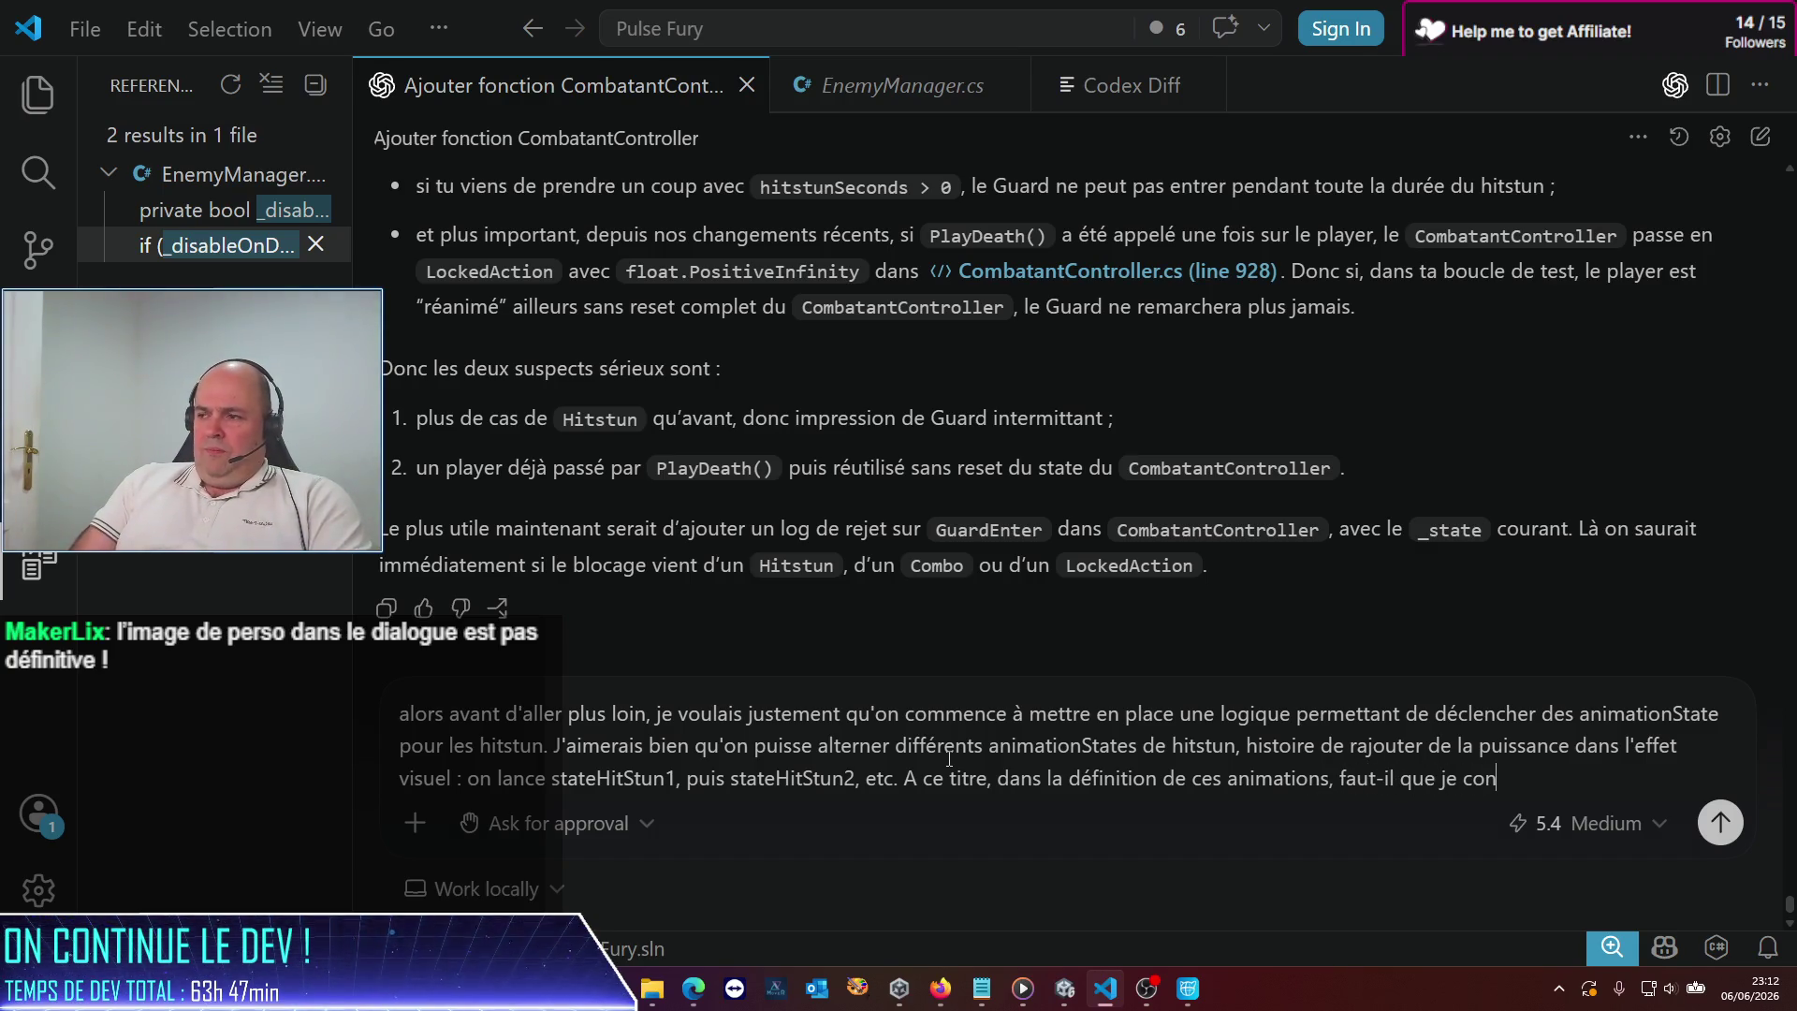
text(çoive )
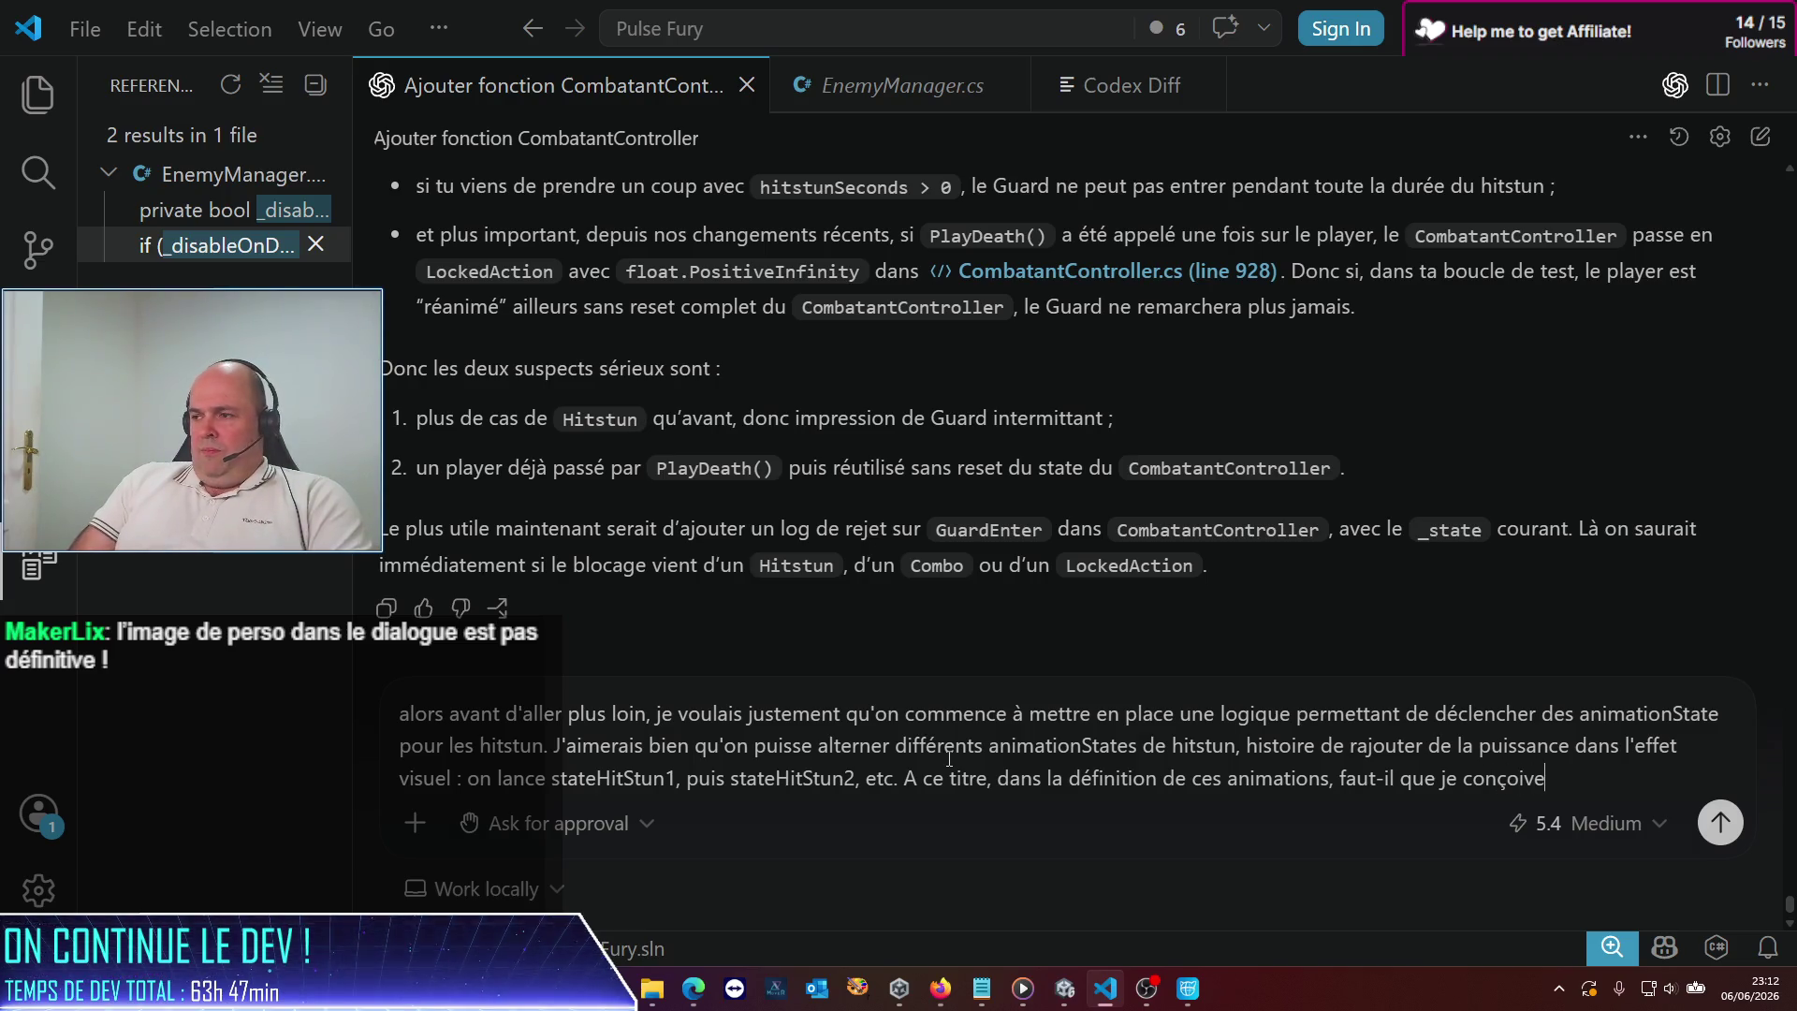
text(l'animation )
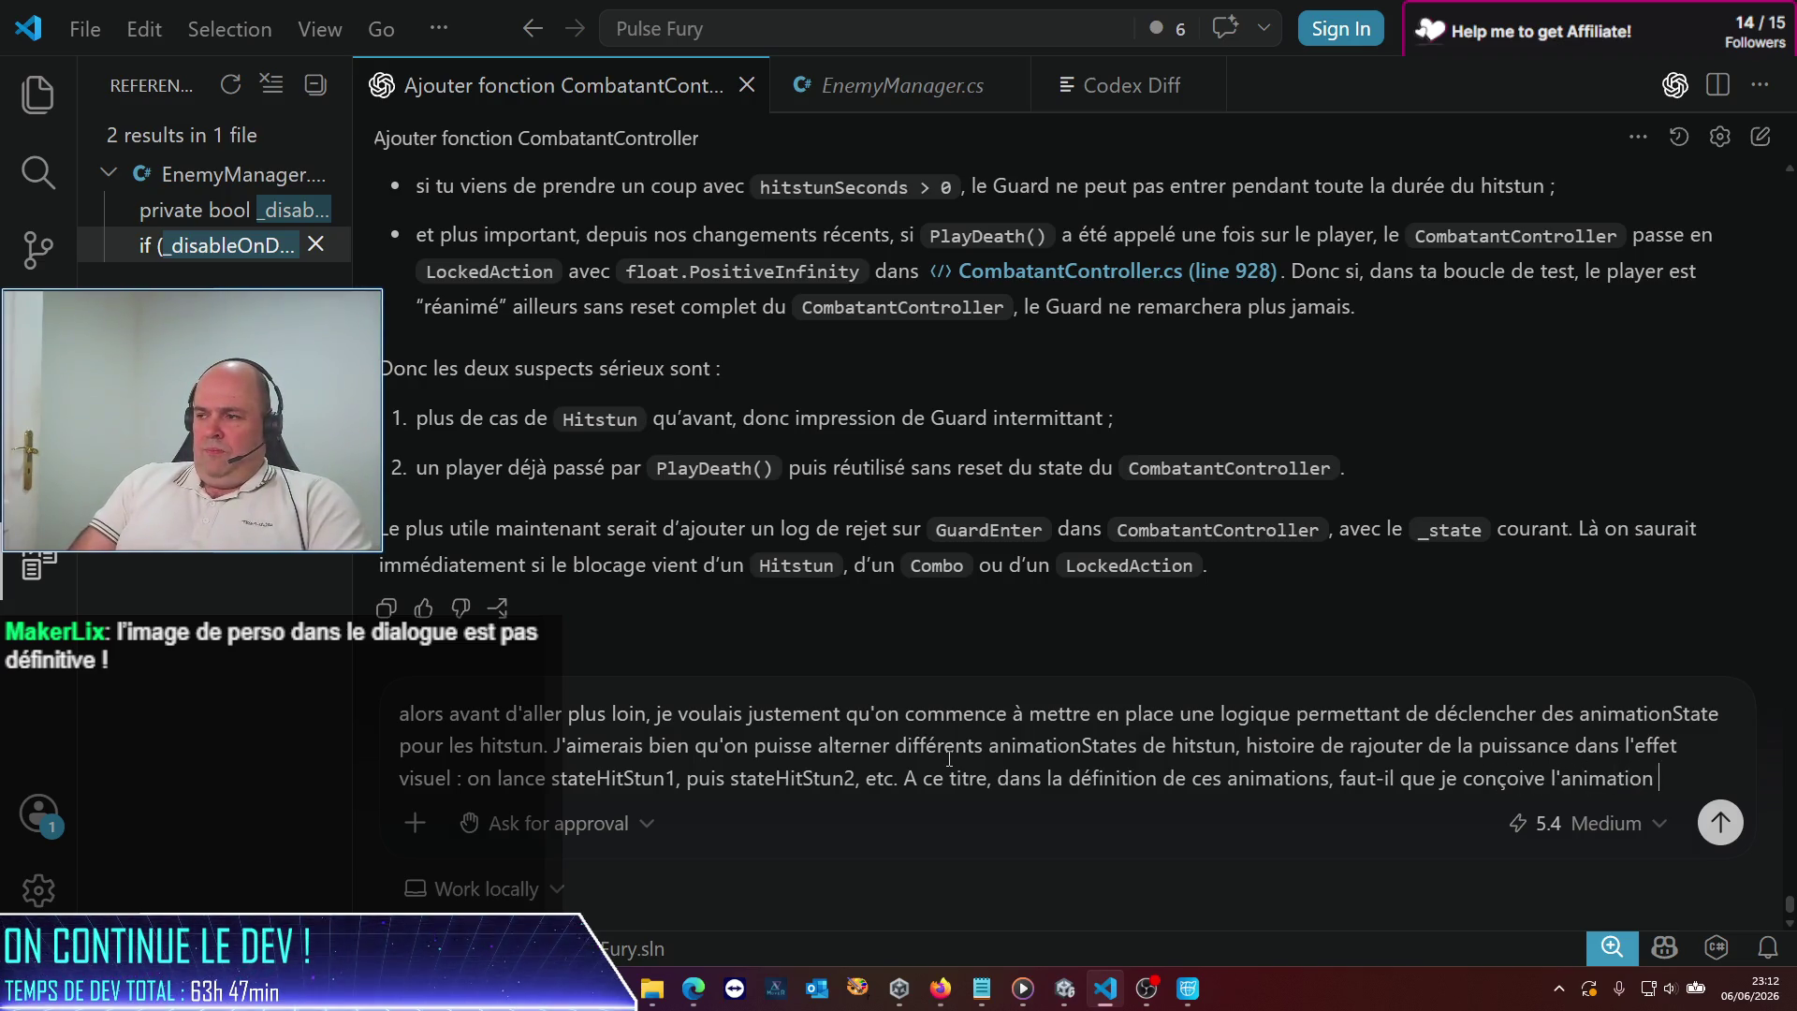
text(qui fass)
text(e )
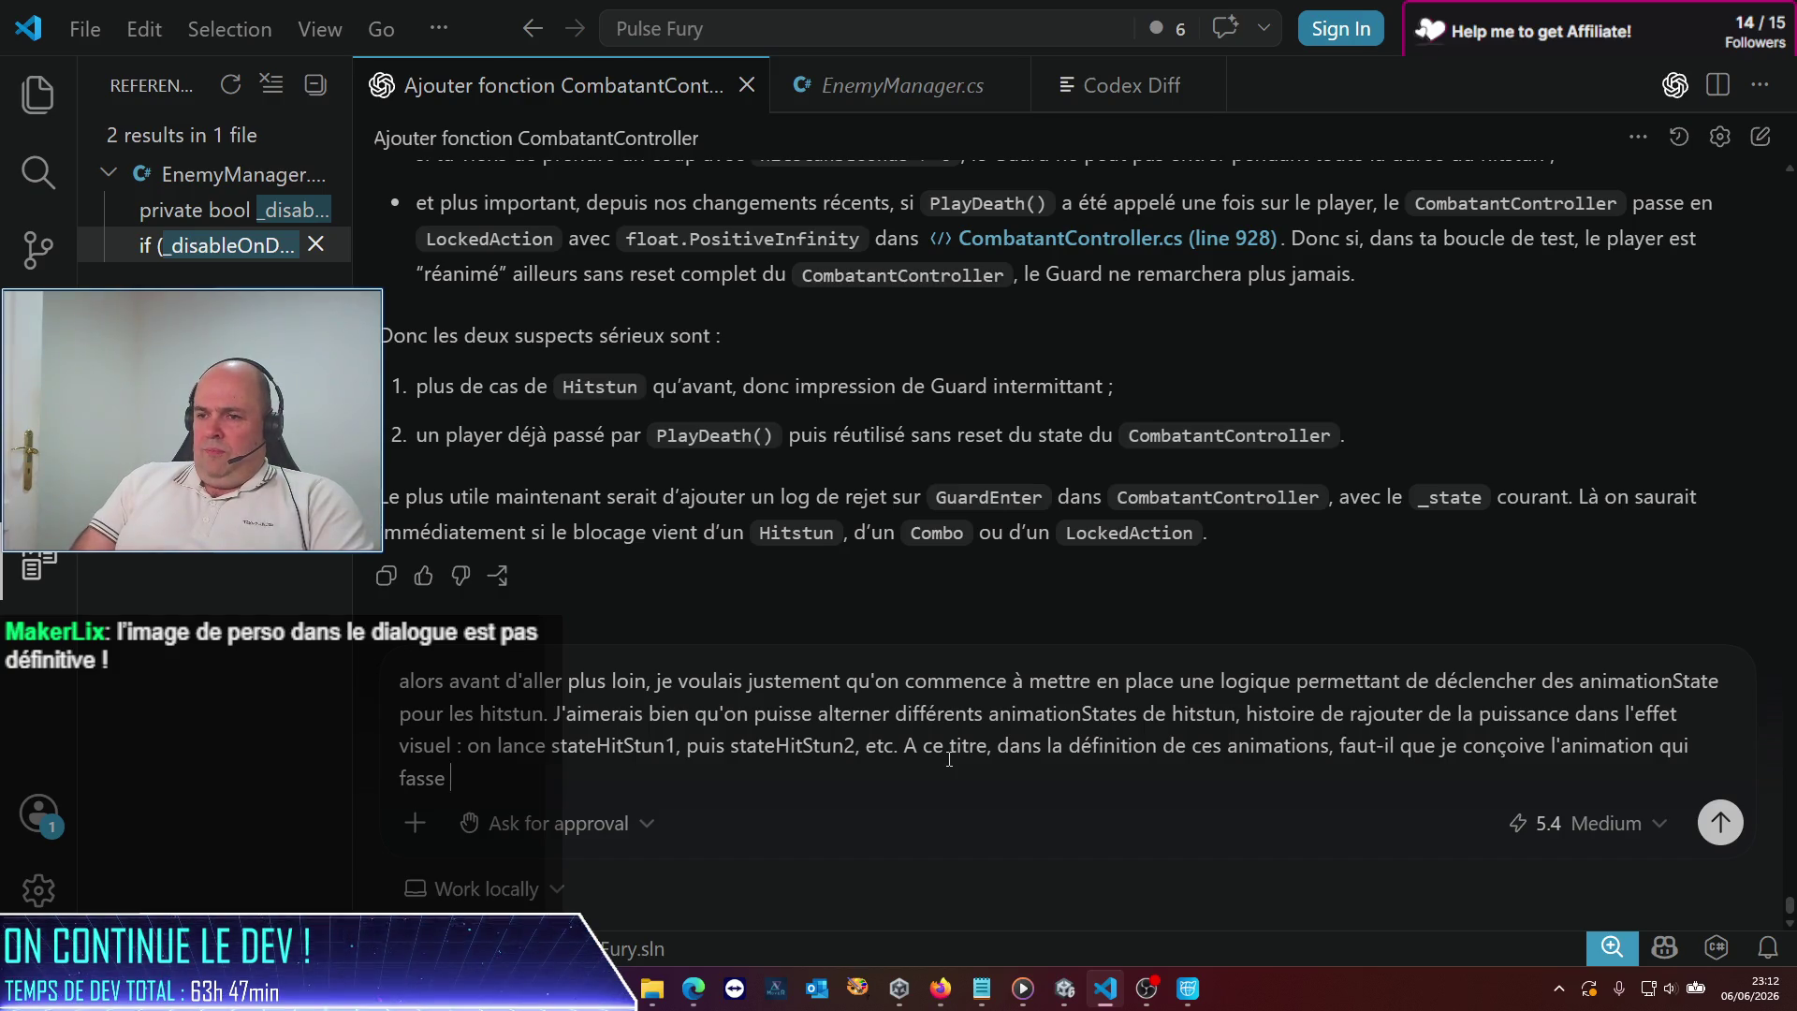
text(idle -)
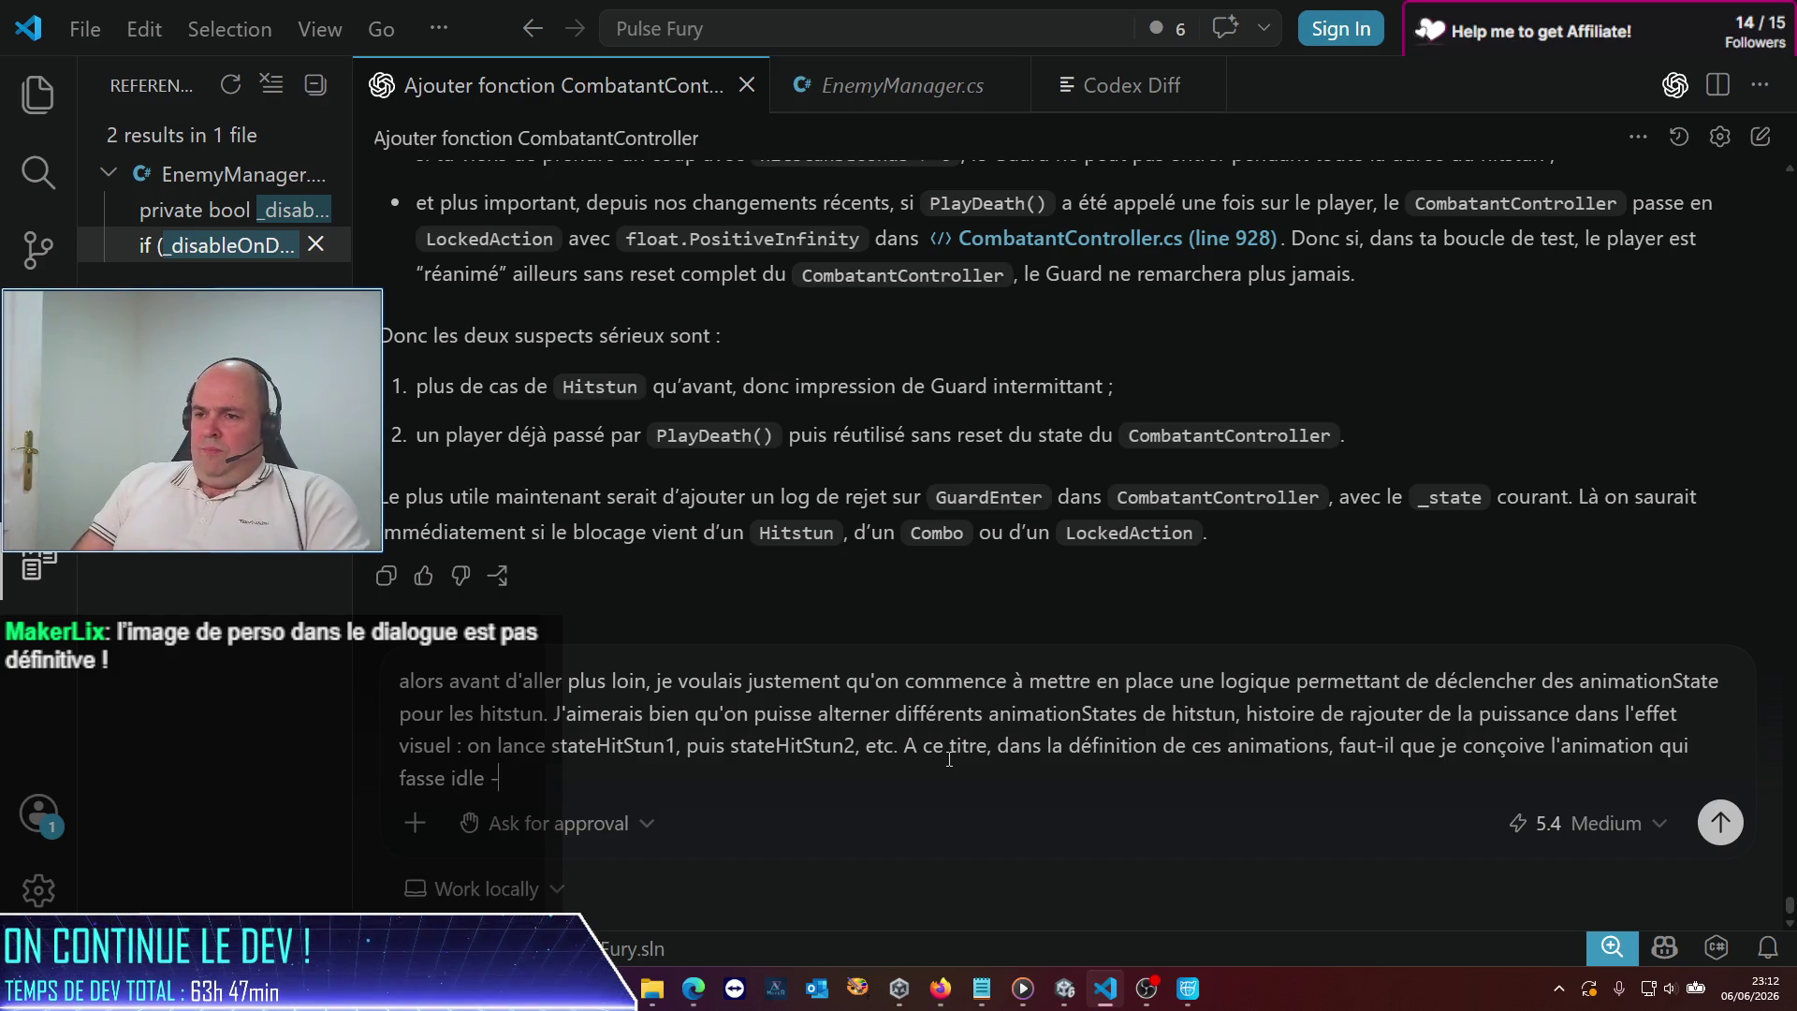
text(> posture hut)
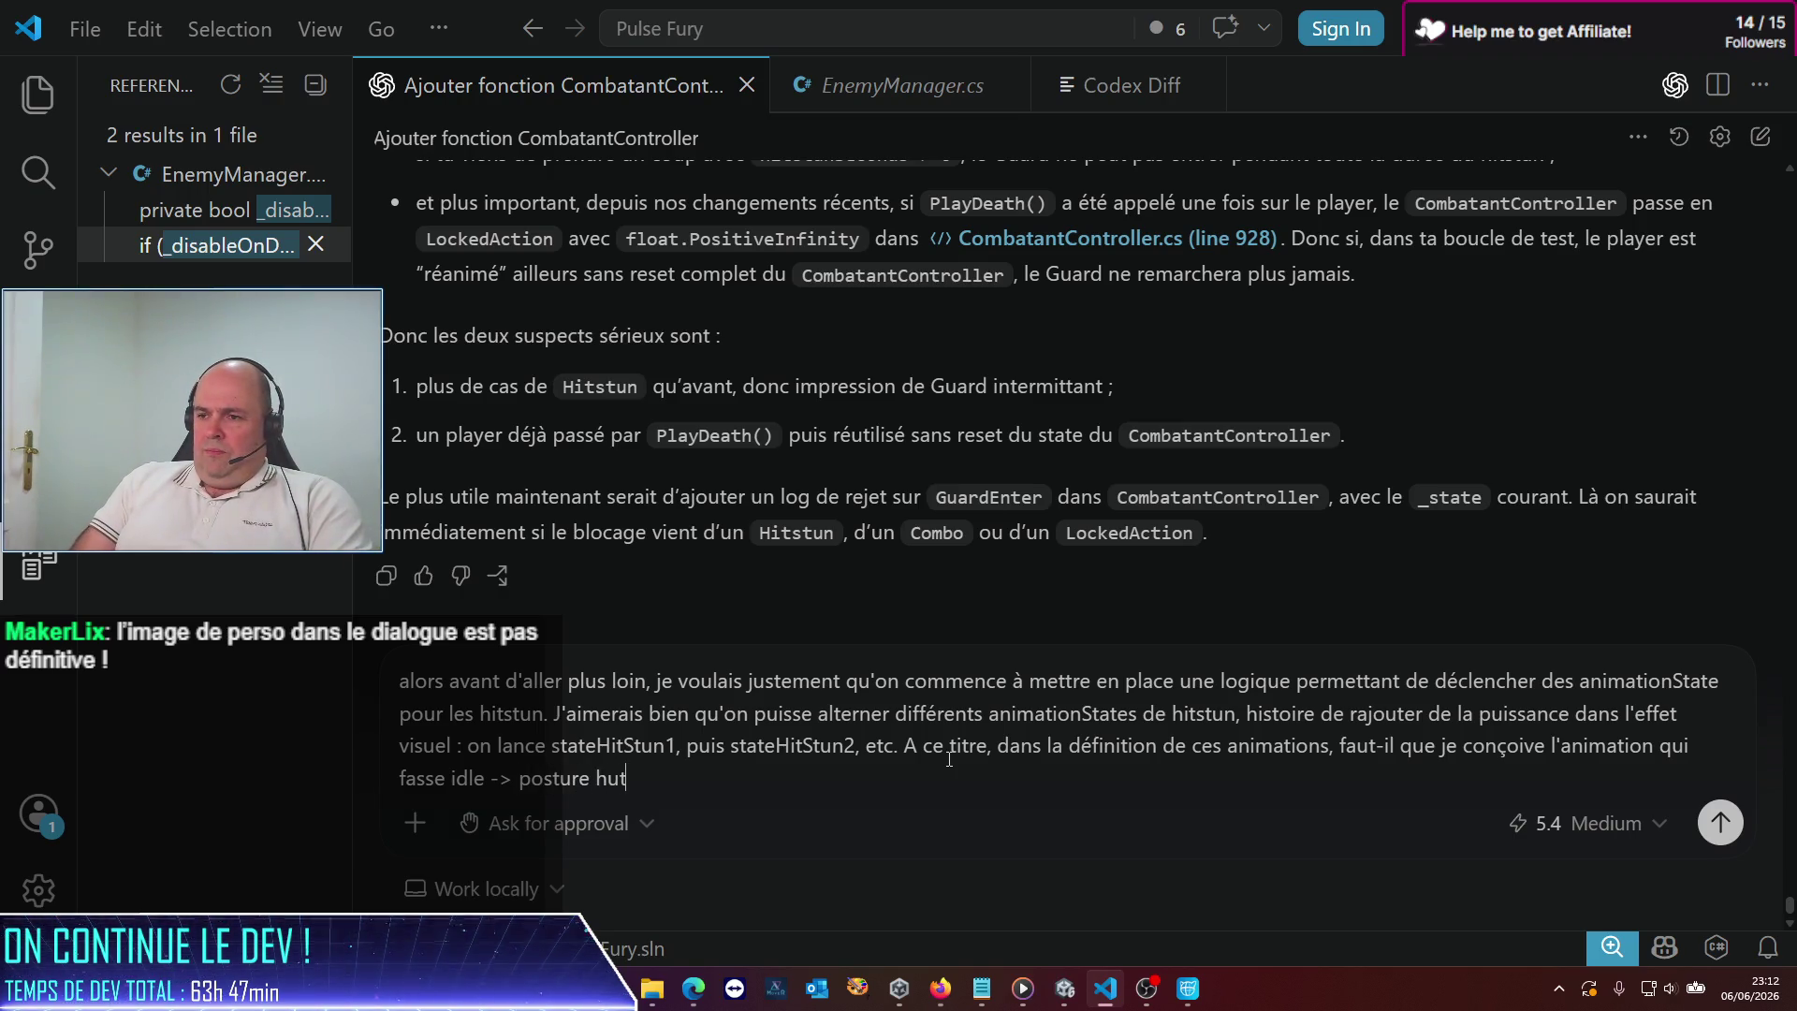
Finish with '-> idle, or a single-frame animation we cross-fade?' and send it
key(BackSpace)
text(itstun -W>)
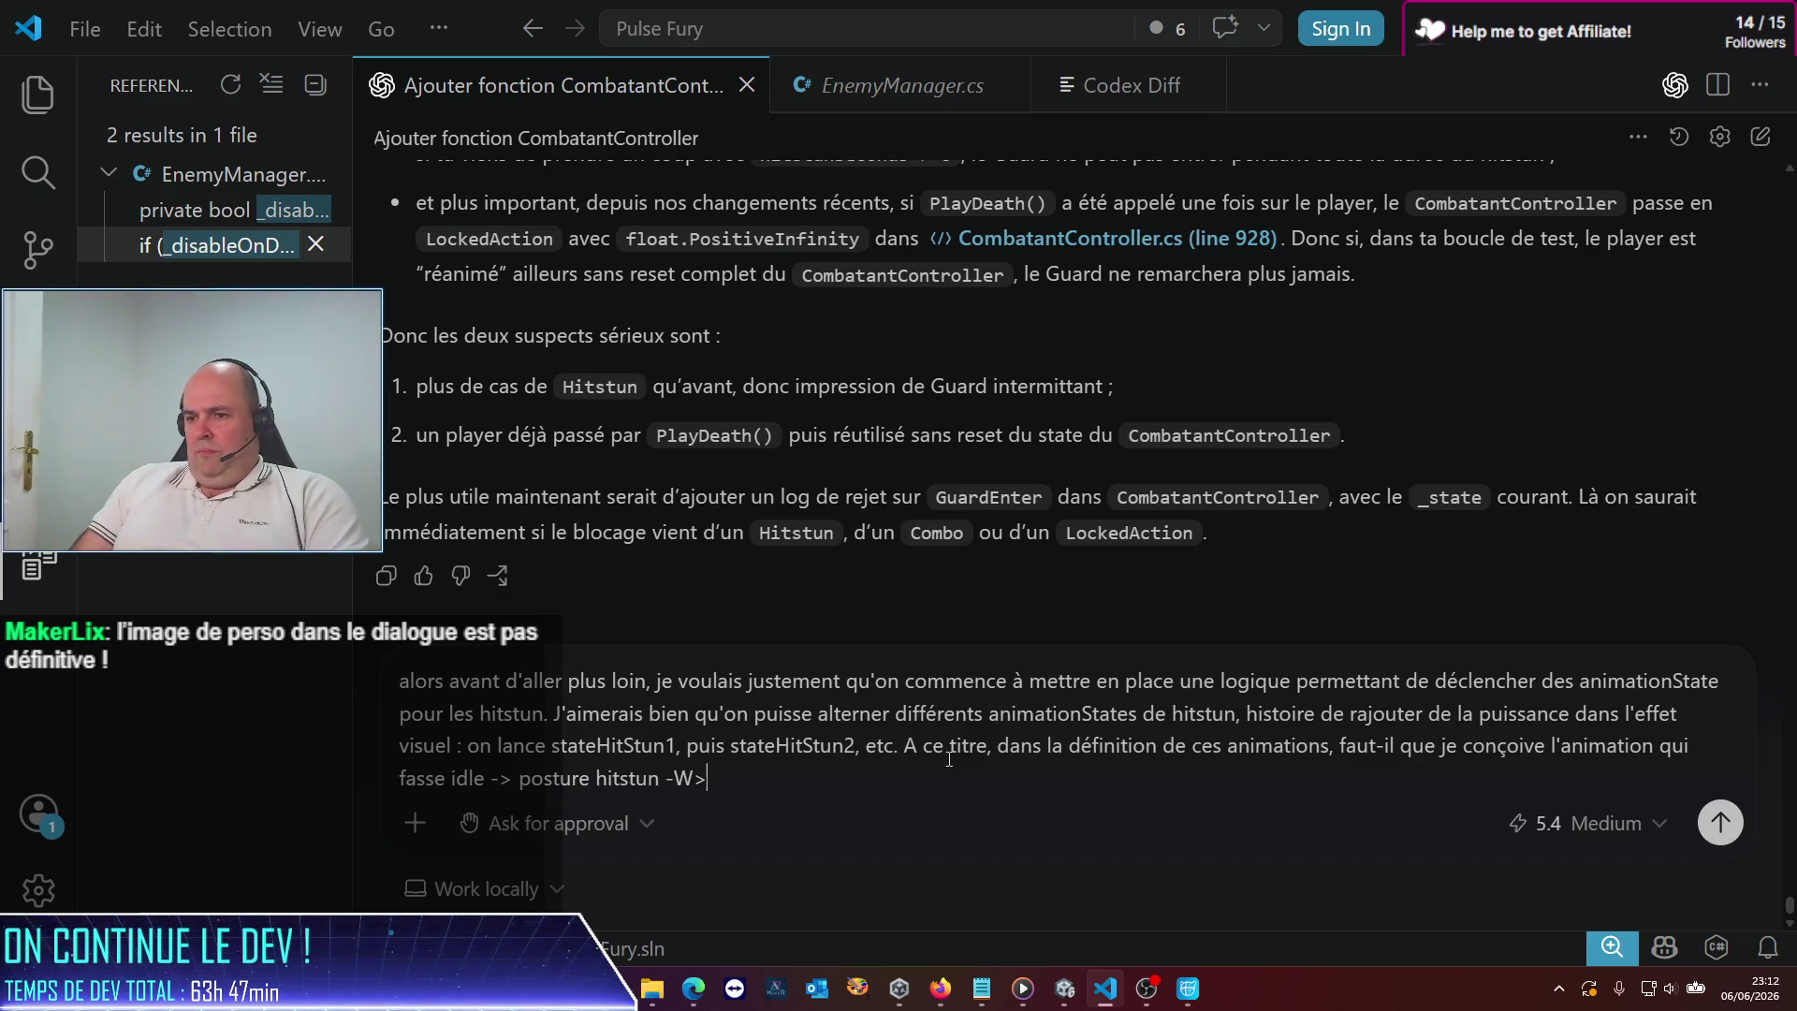
key(BackSpace)
key(BackSpace)
text(> id)
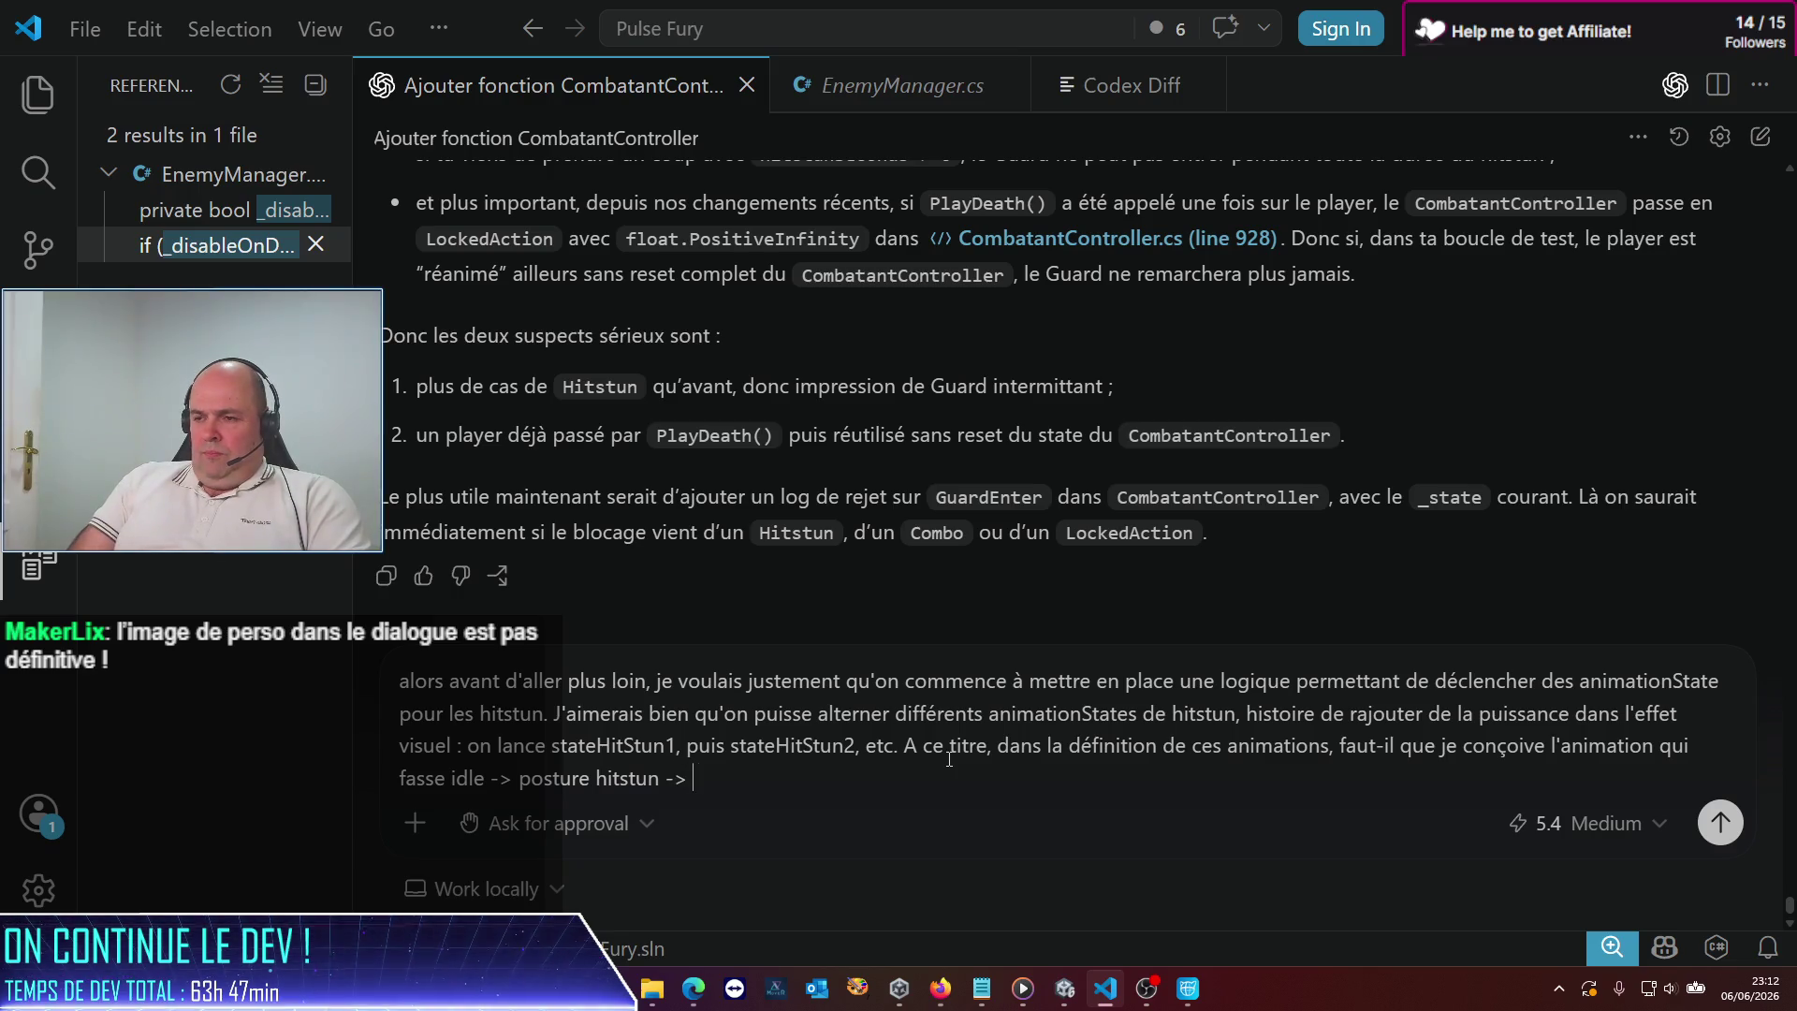
text(le )
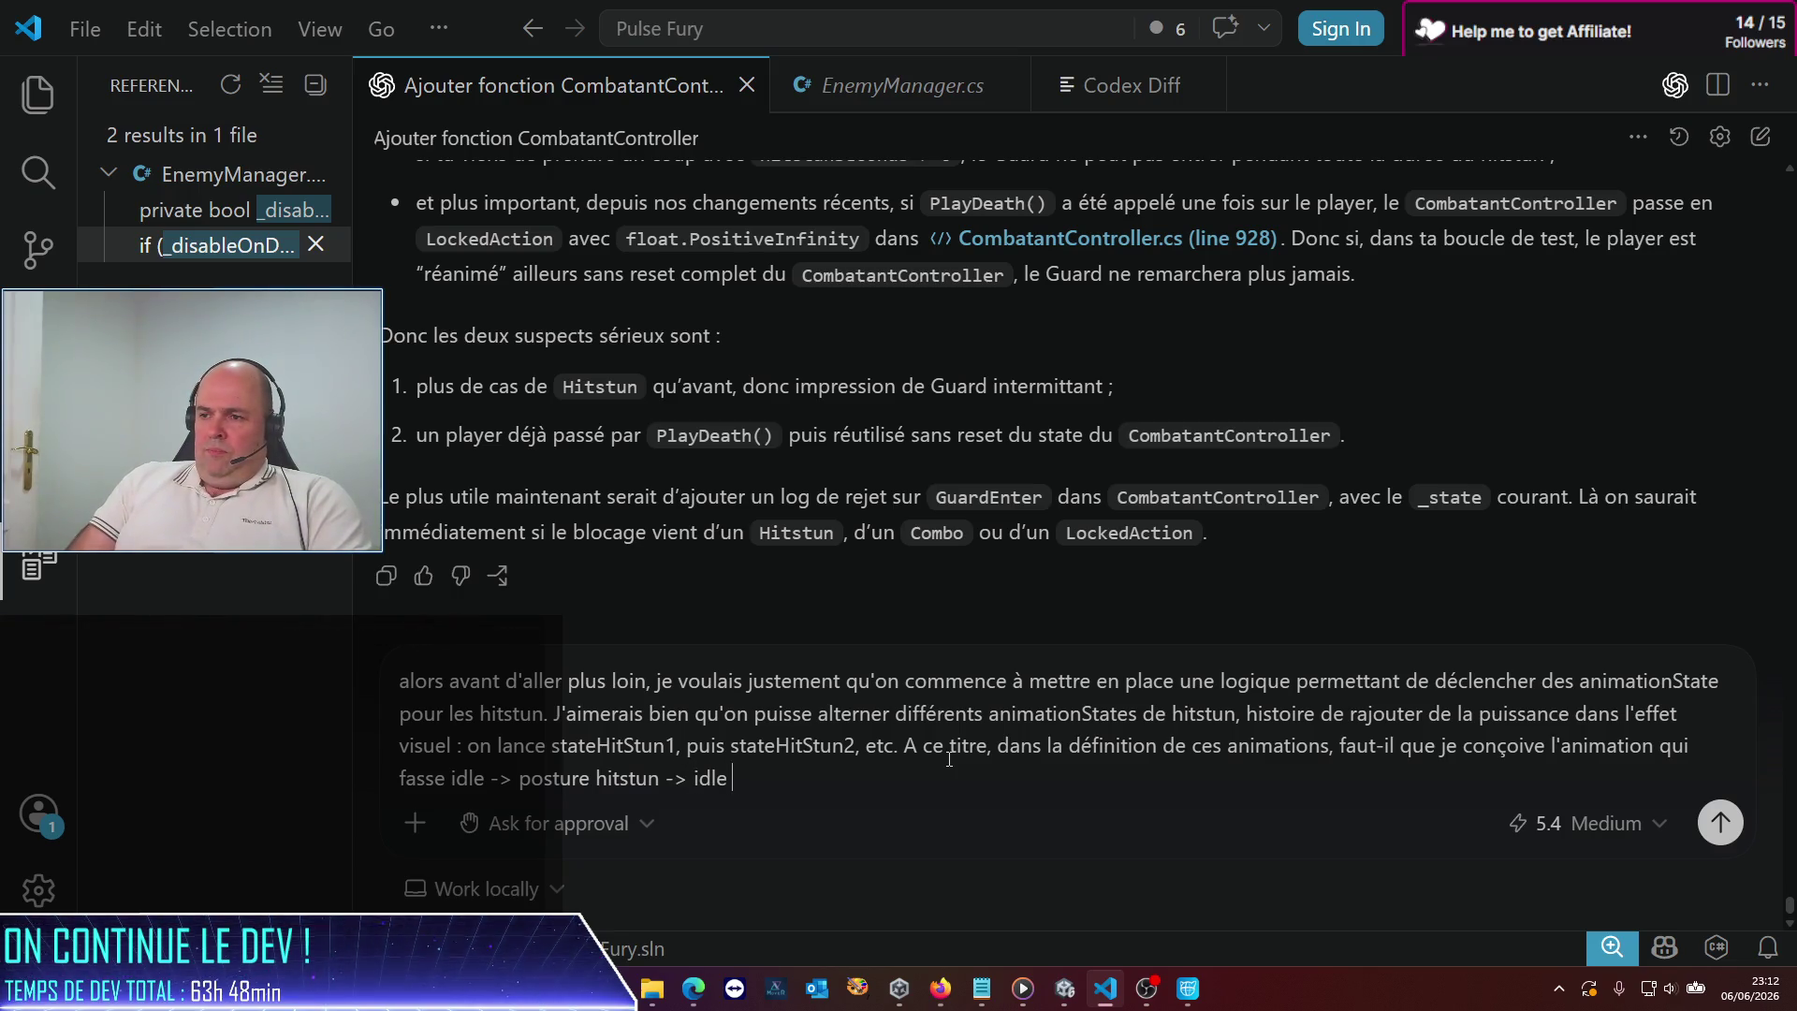
text(, ou juste une )
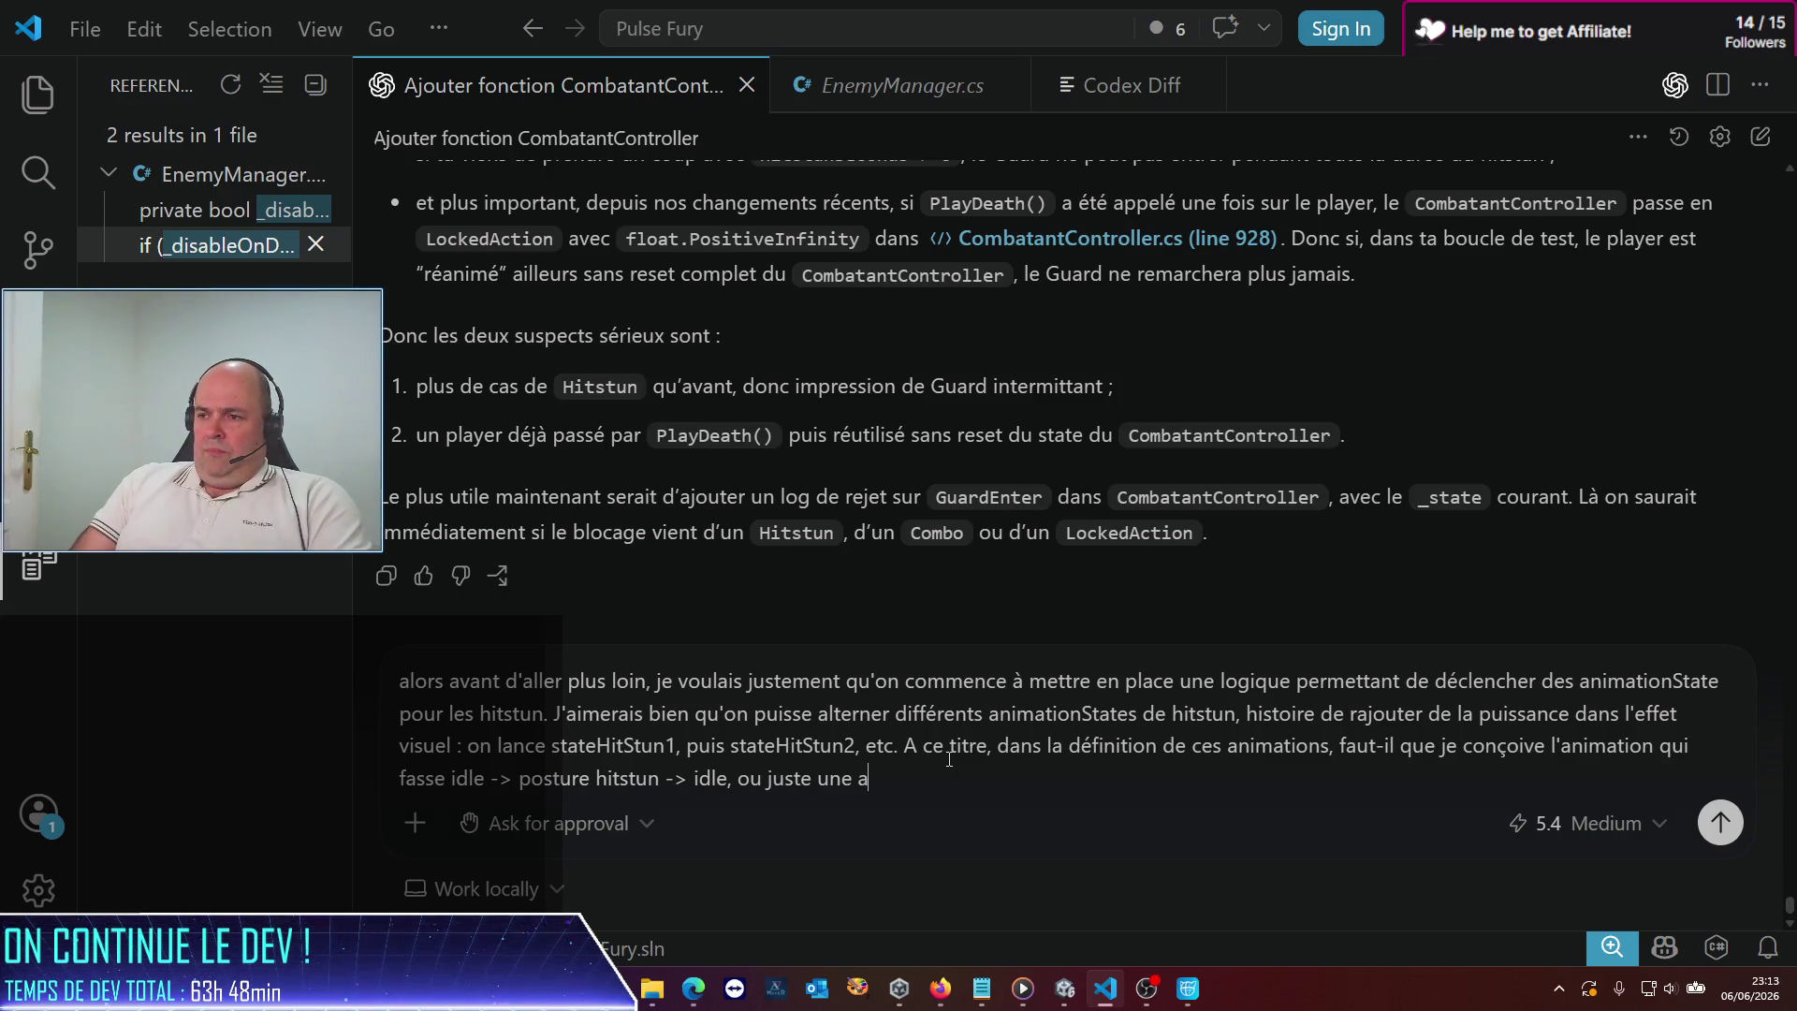
text(animation)
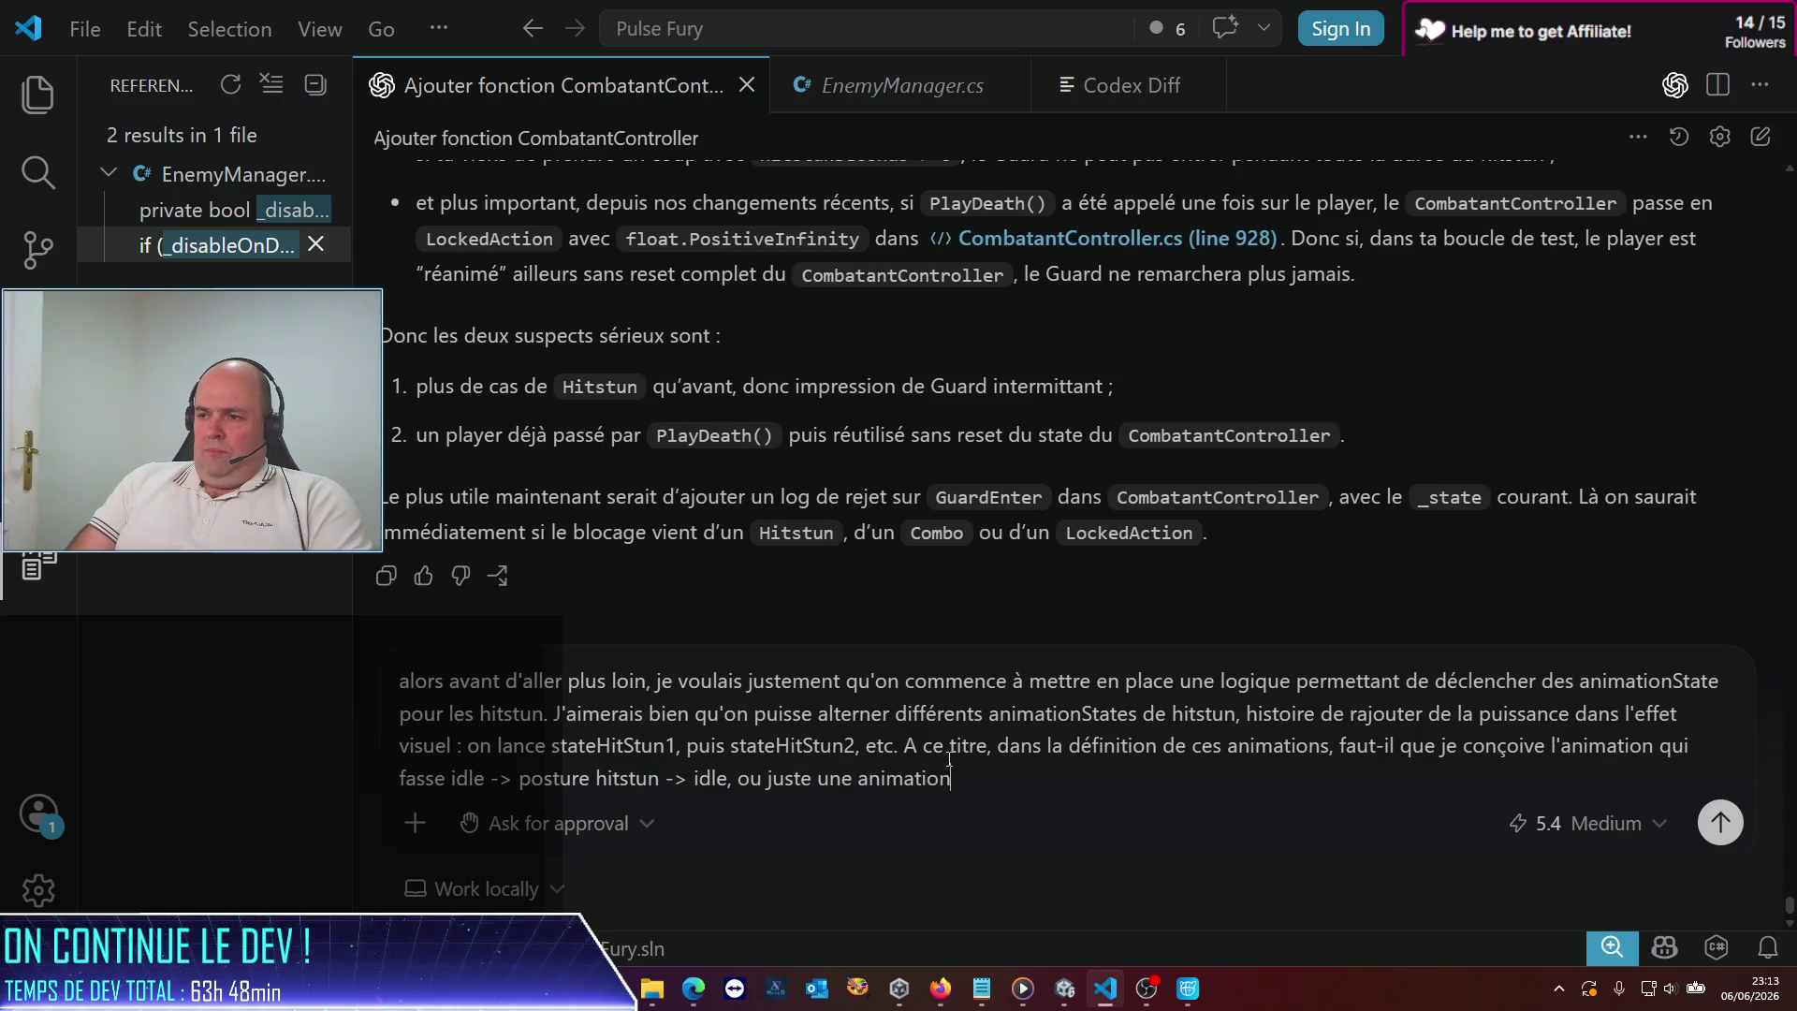
text( avec une seule frame )
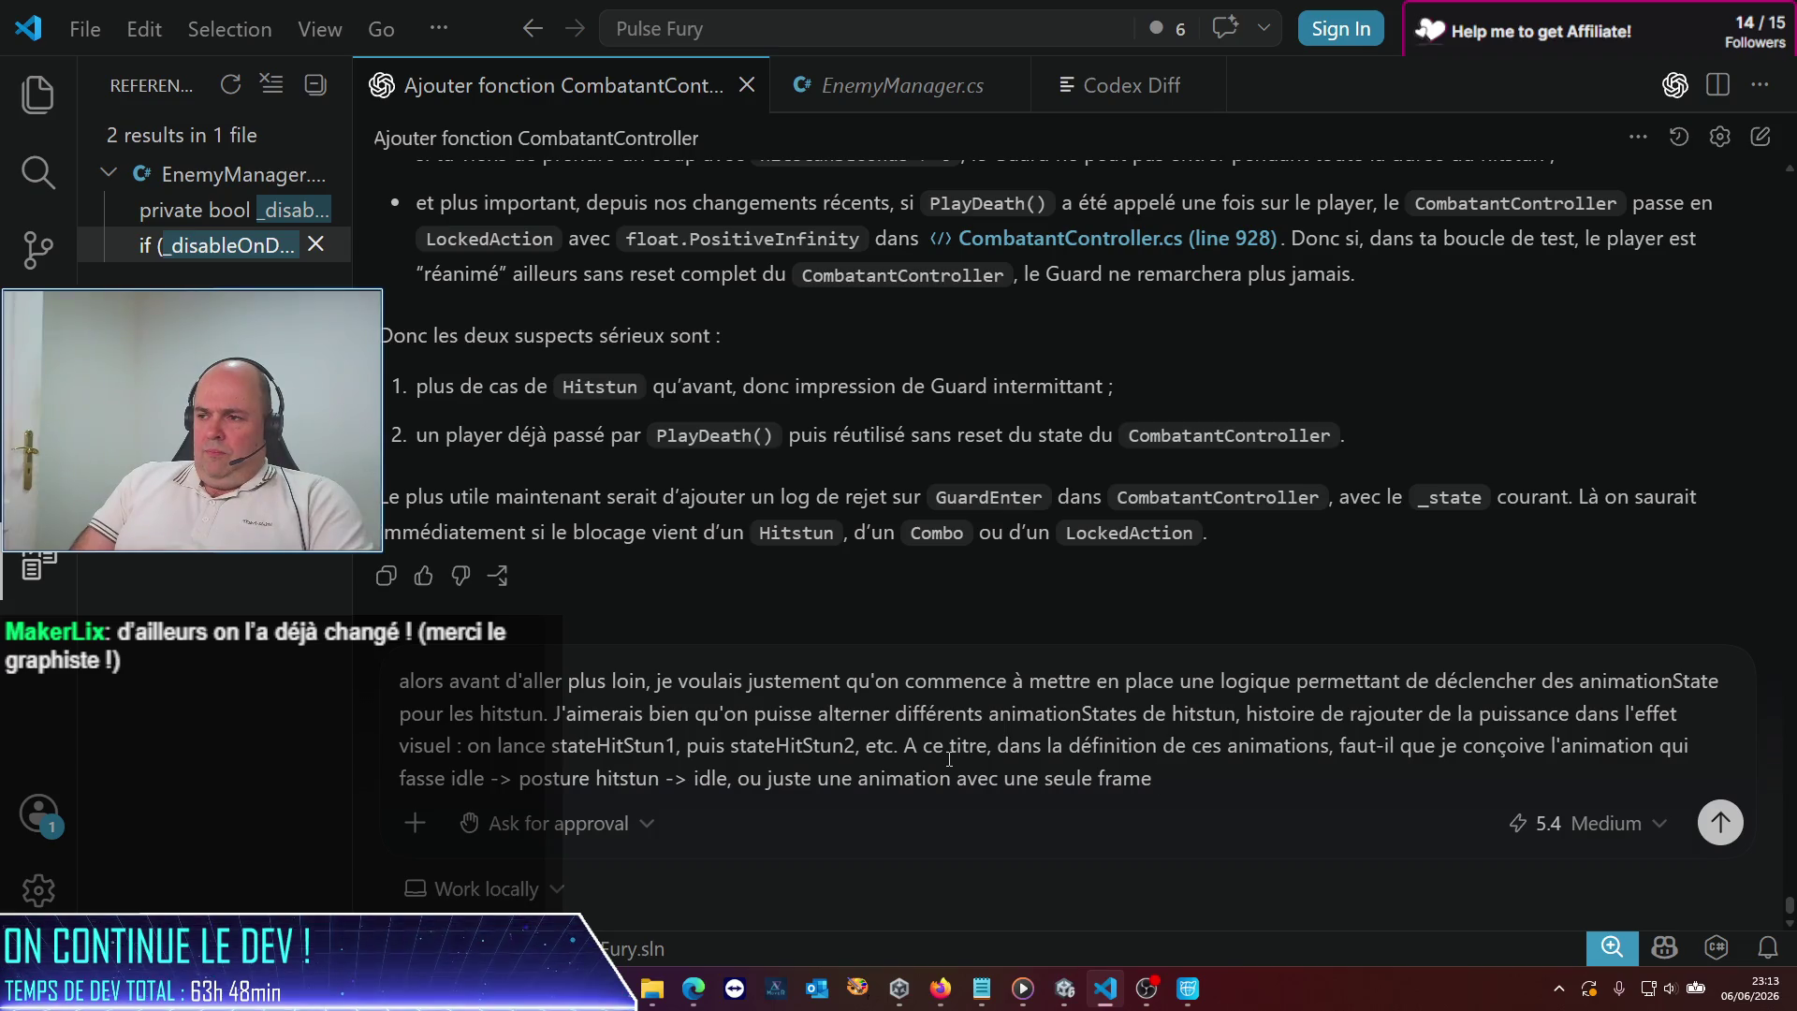
text(qu'on cr)
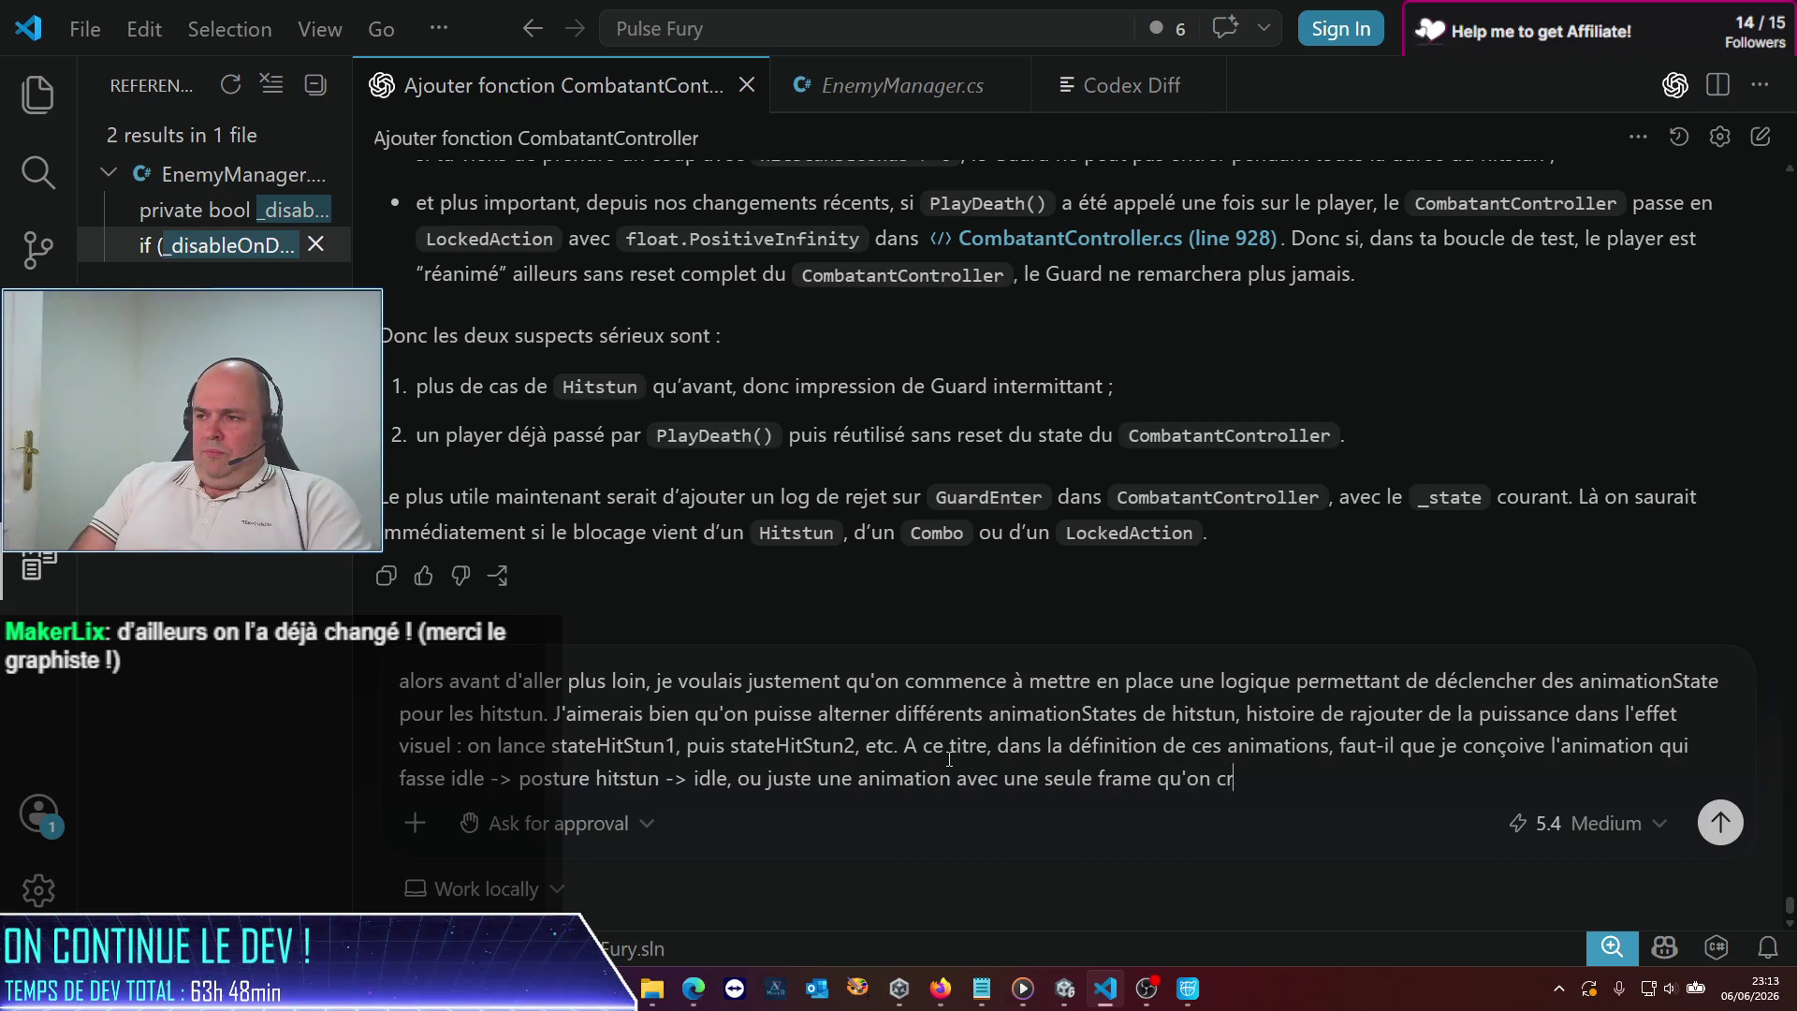
text(oss-)
text(fadera ?)
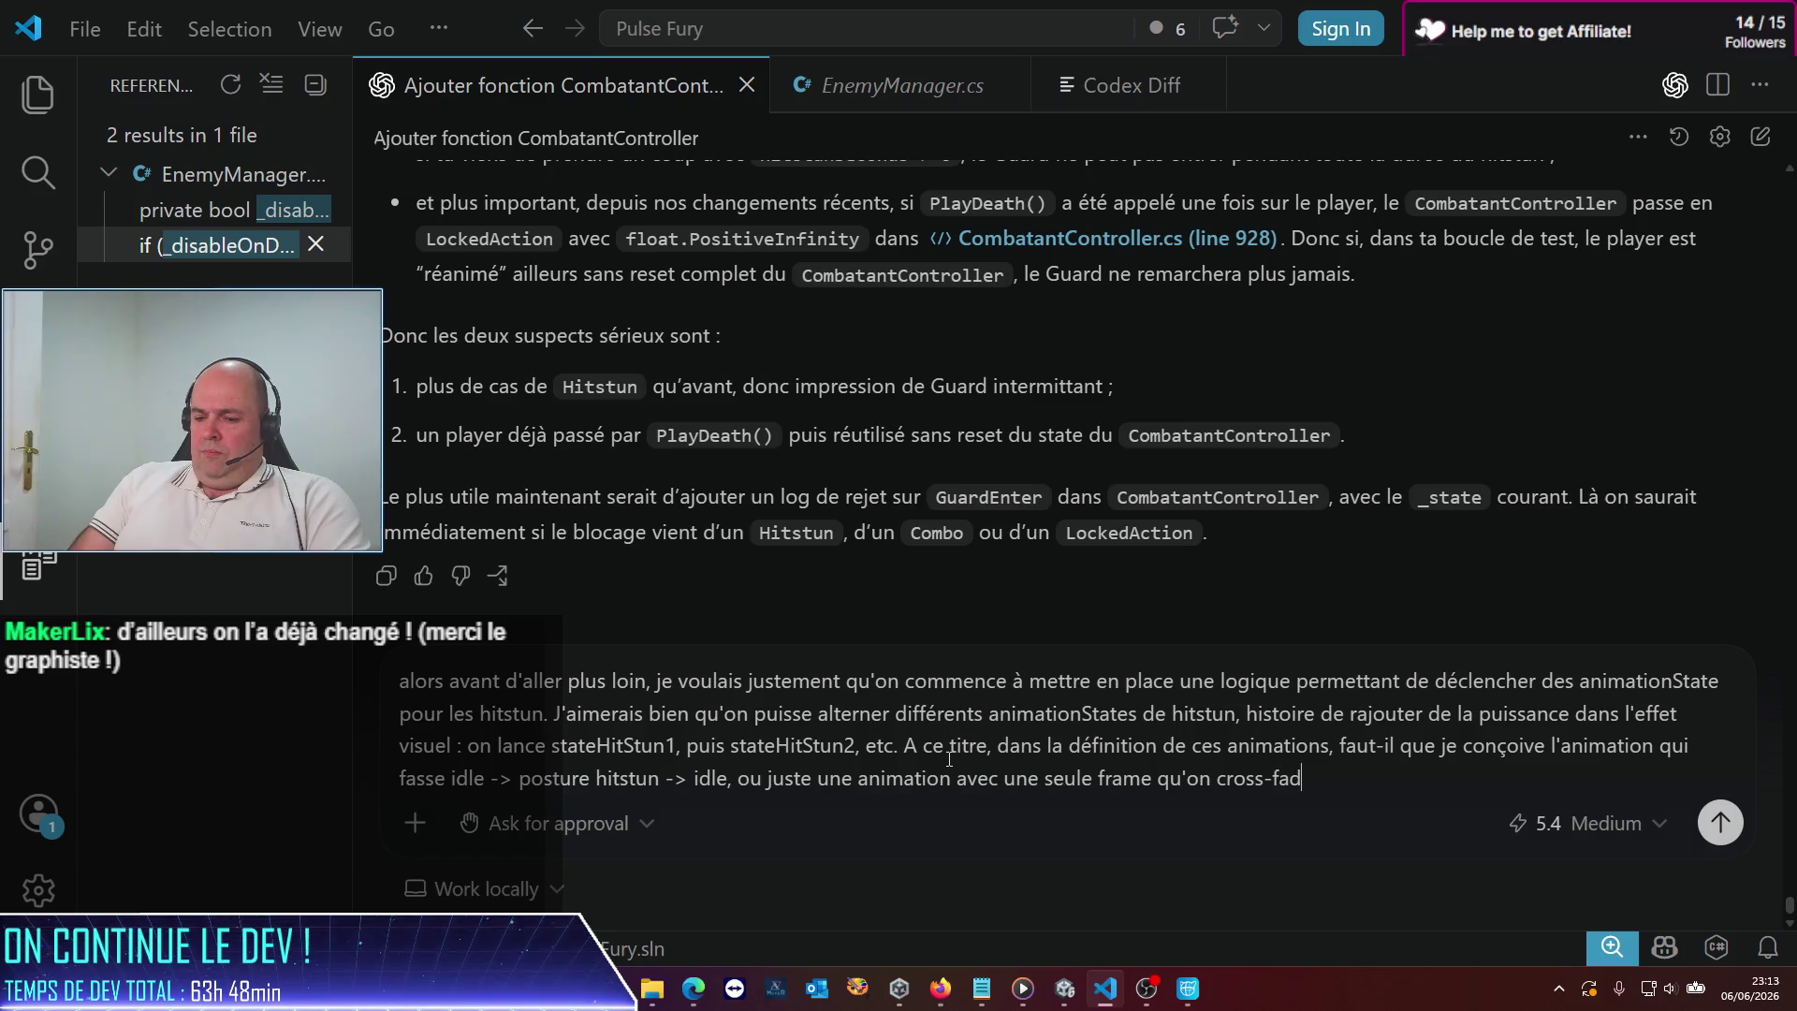
key(Return)
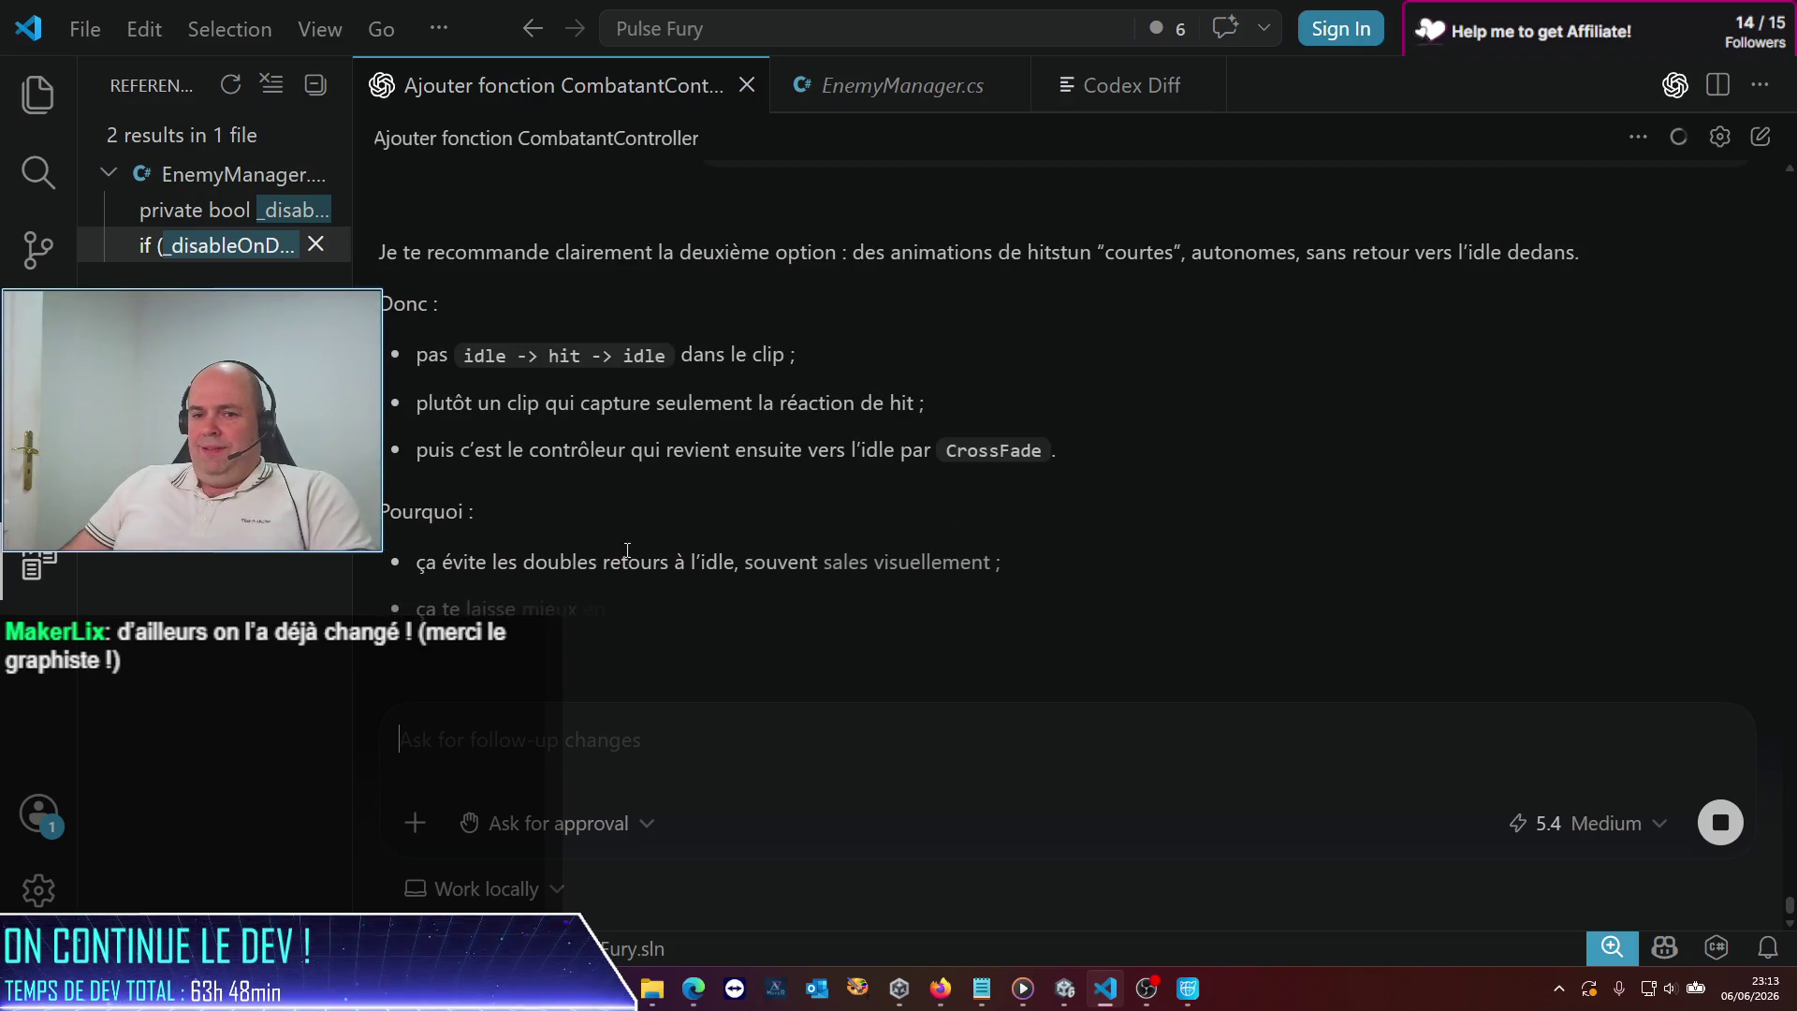
Read through Codex's reply recommending short standalone hit-reaction clips with alternating hitstun states
scroll(781, 596, up, 3)
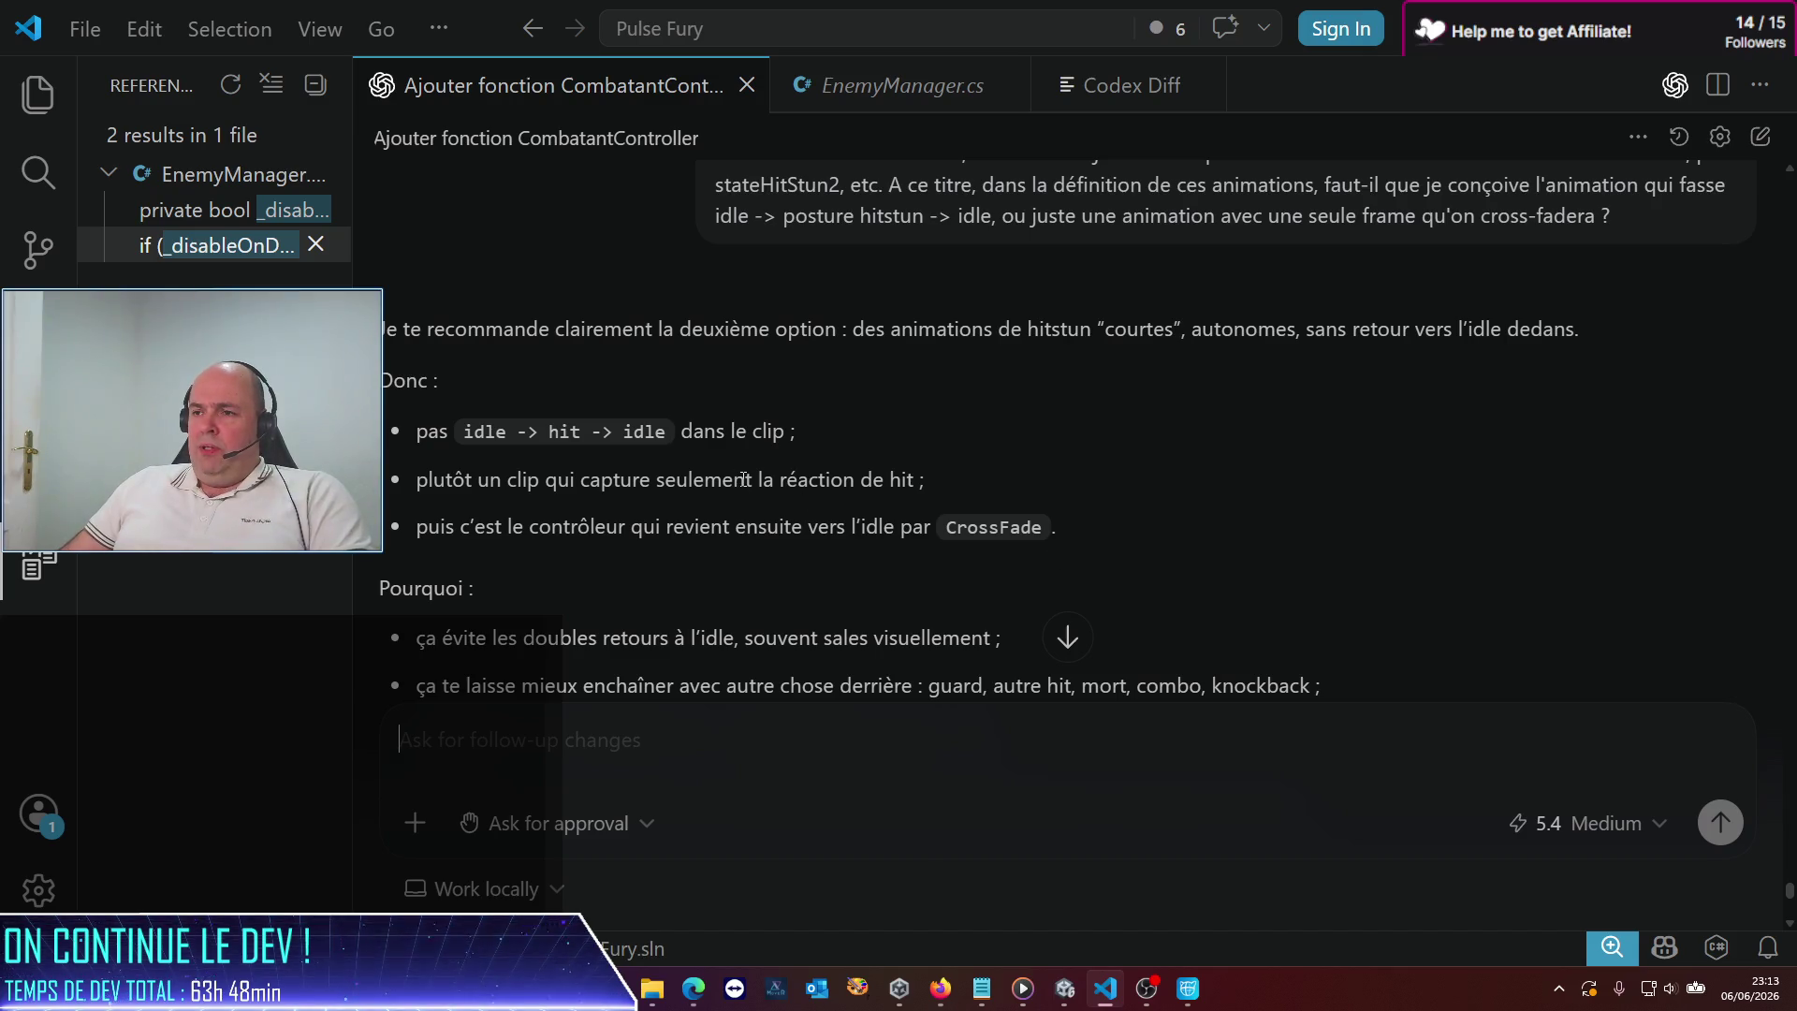
scroll(742, 480, down, 2)
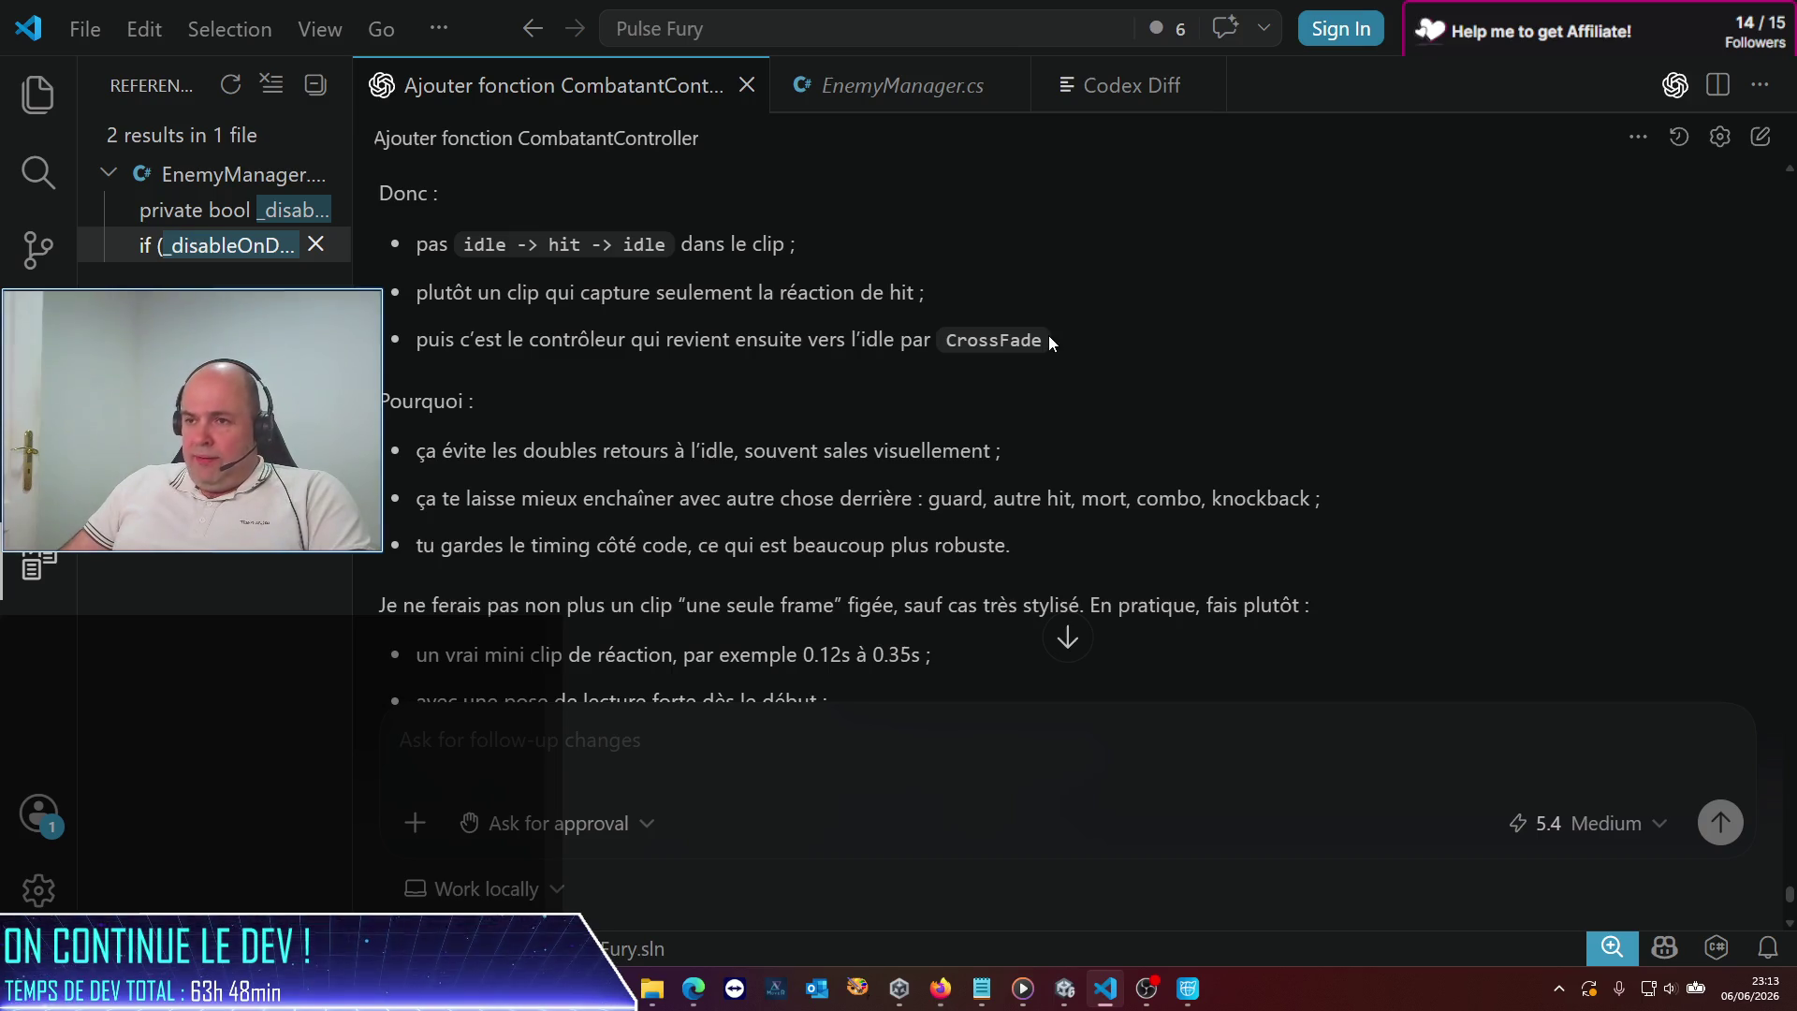
scroll(980, 337, down, 2)
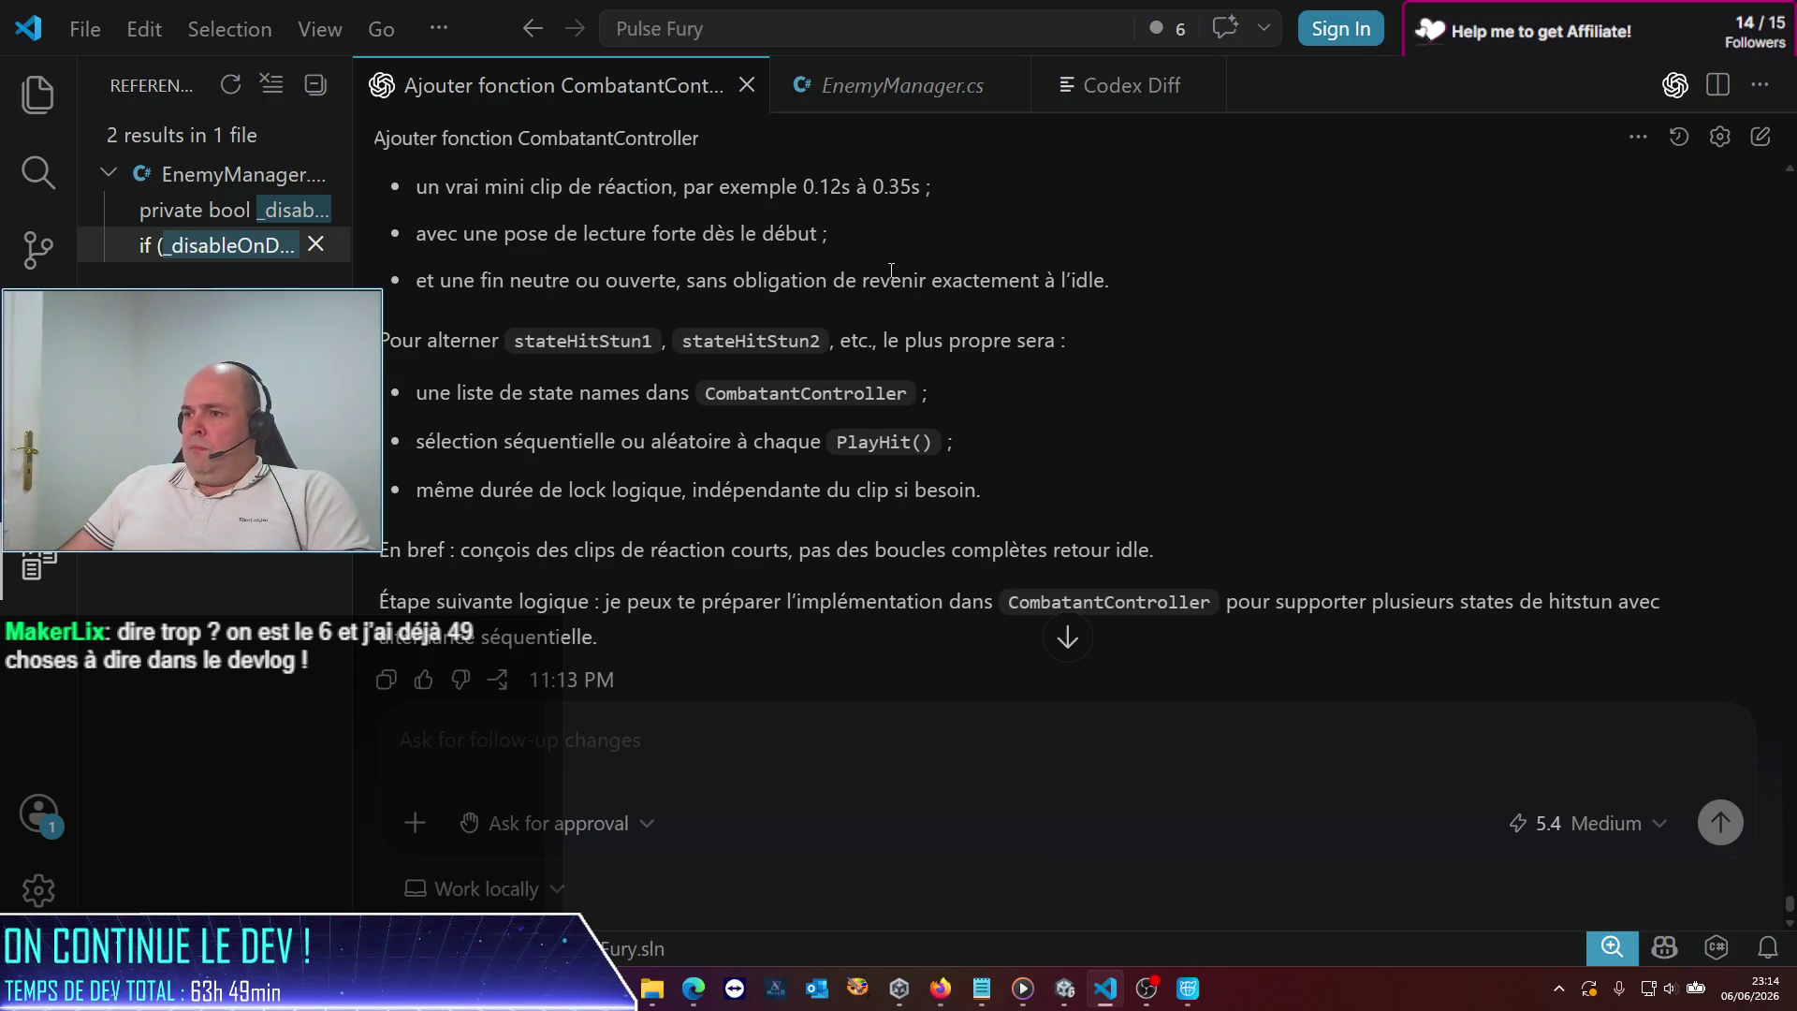
scroll(859, 328, down, 1)
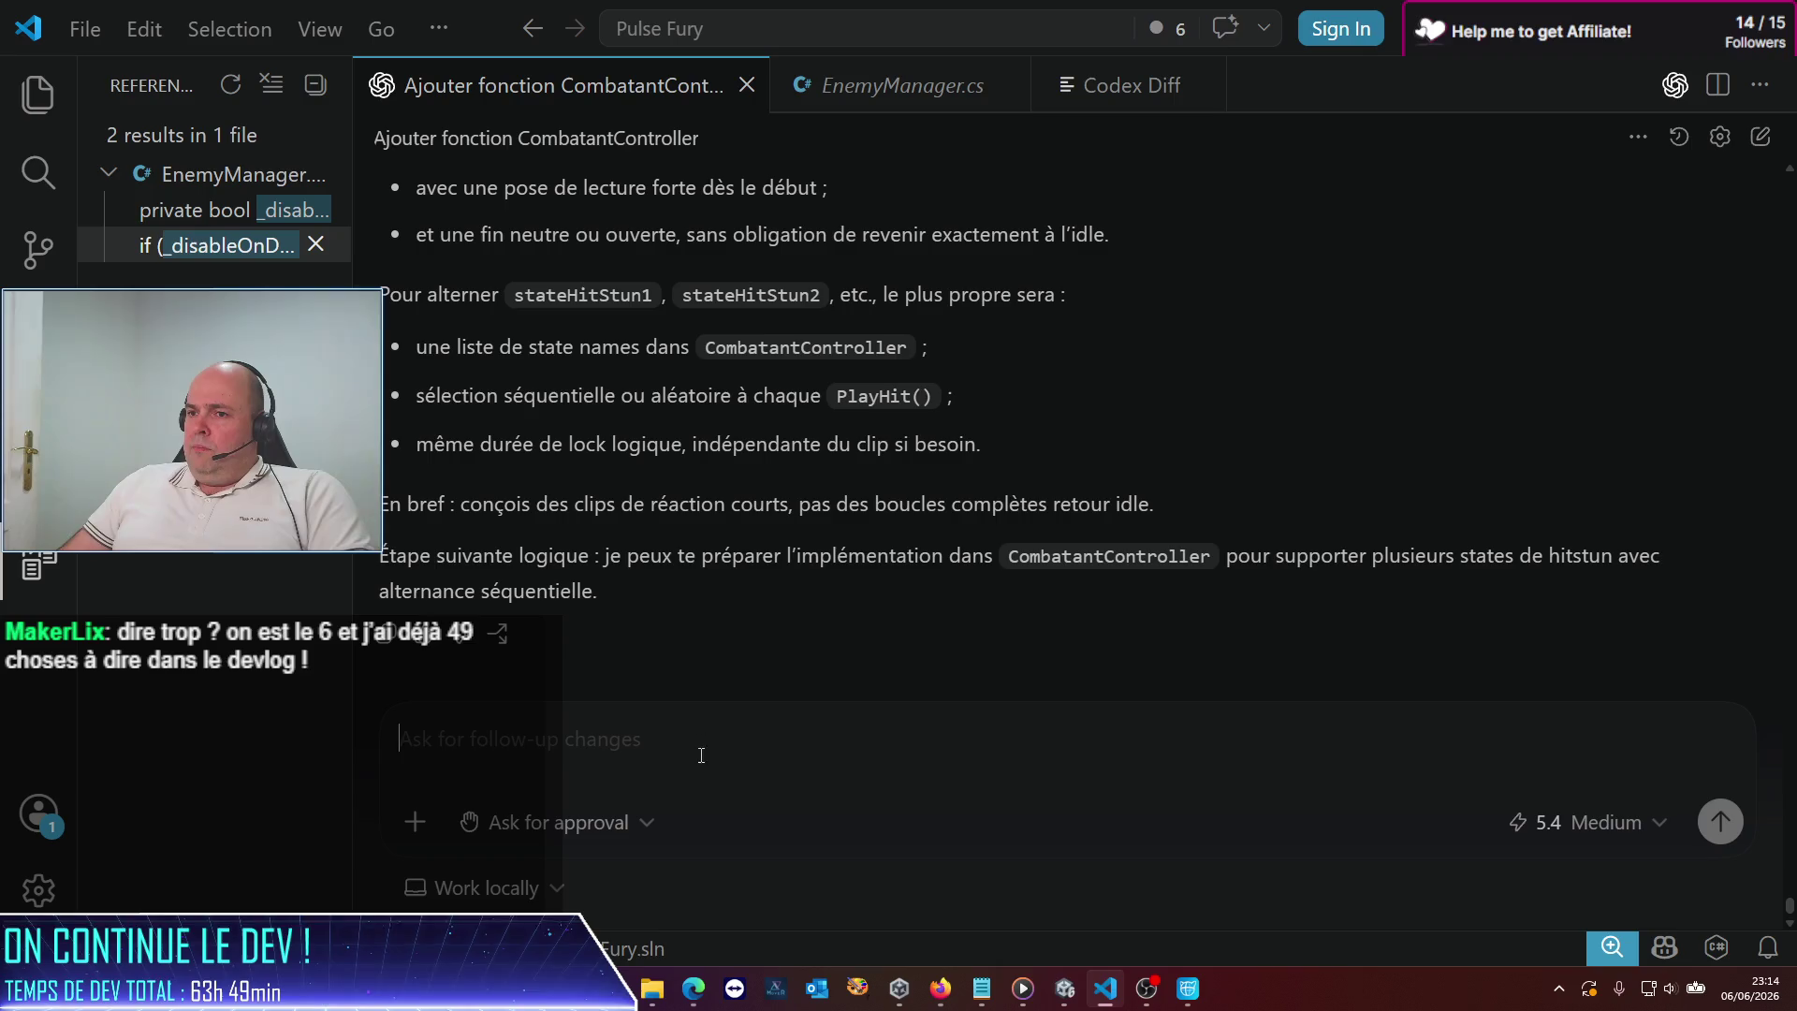
Ask Codex to implement it so hitstun overrides an interrupted combo's frames but never death
text(allez)
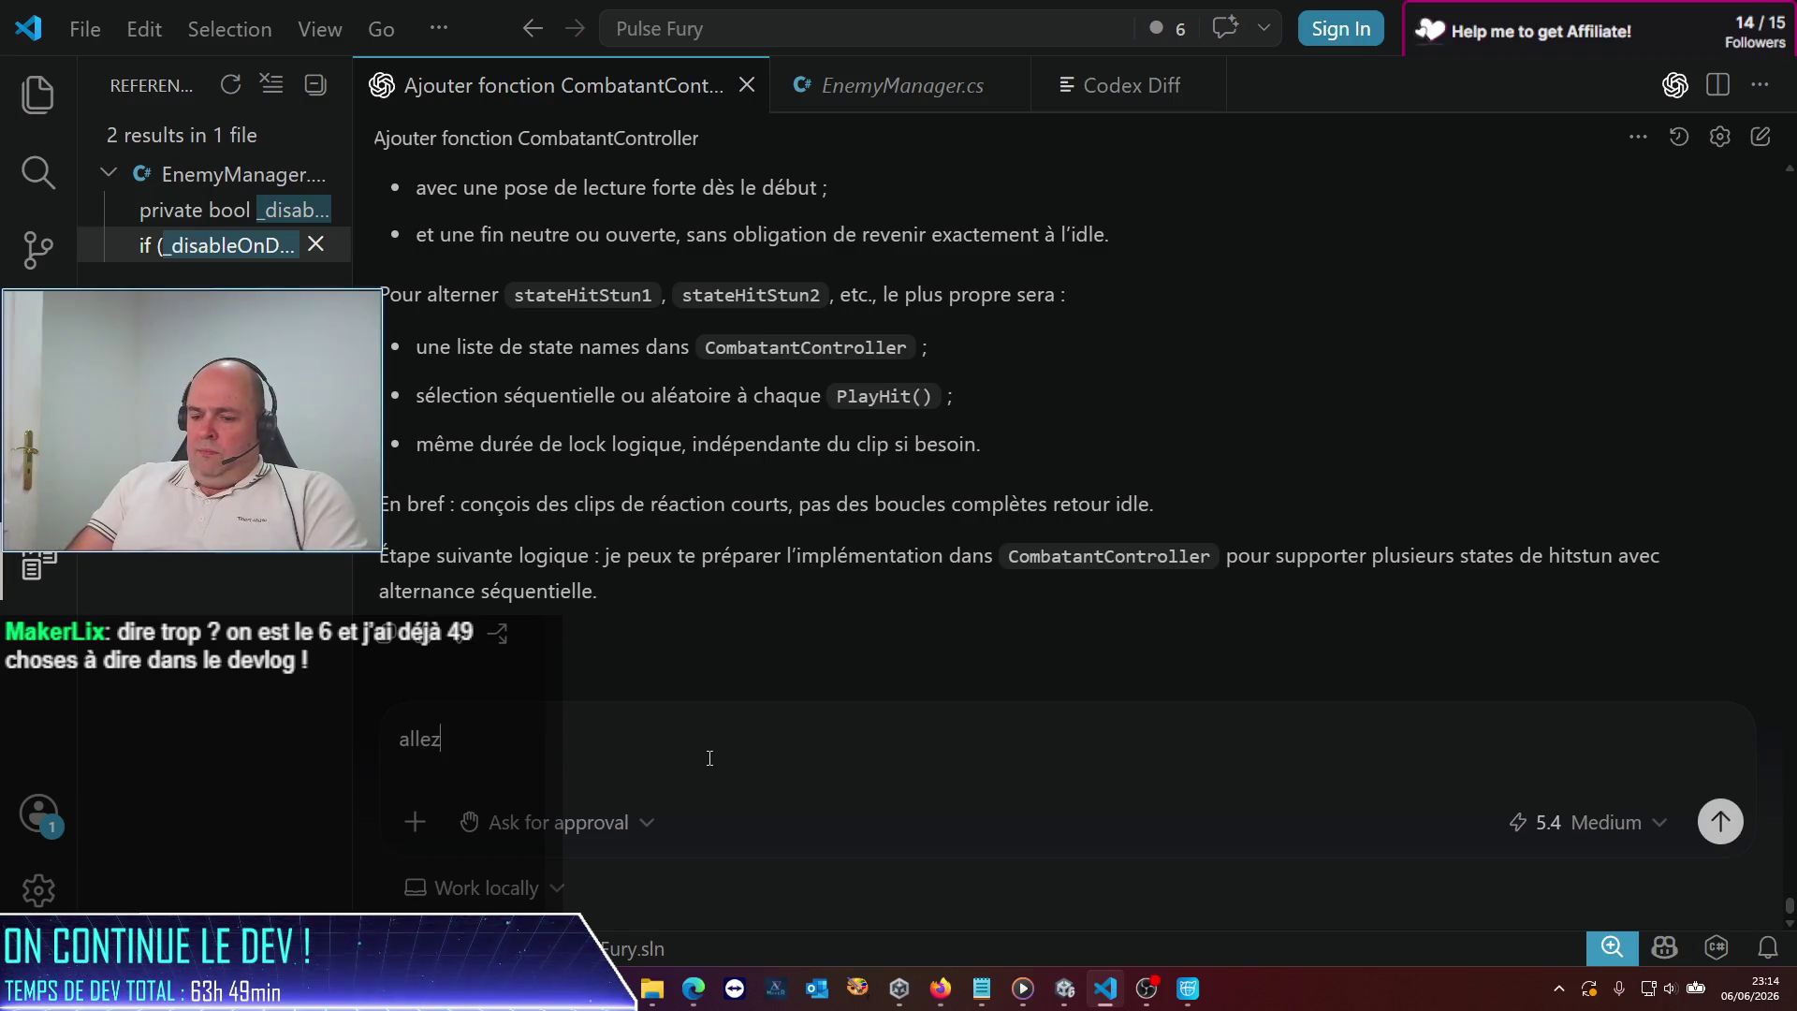
text( goe,n)
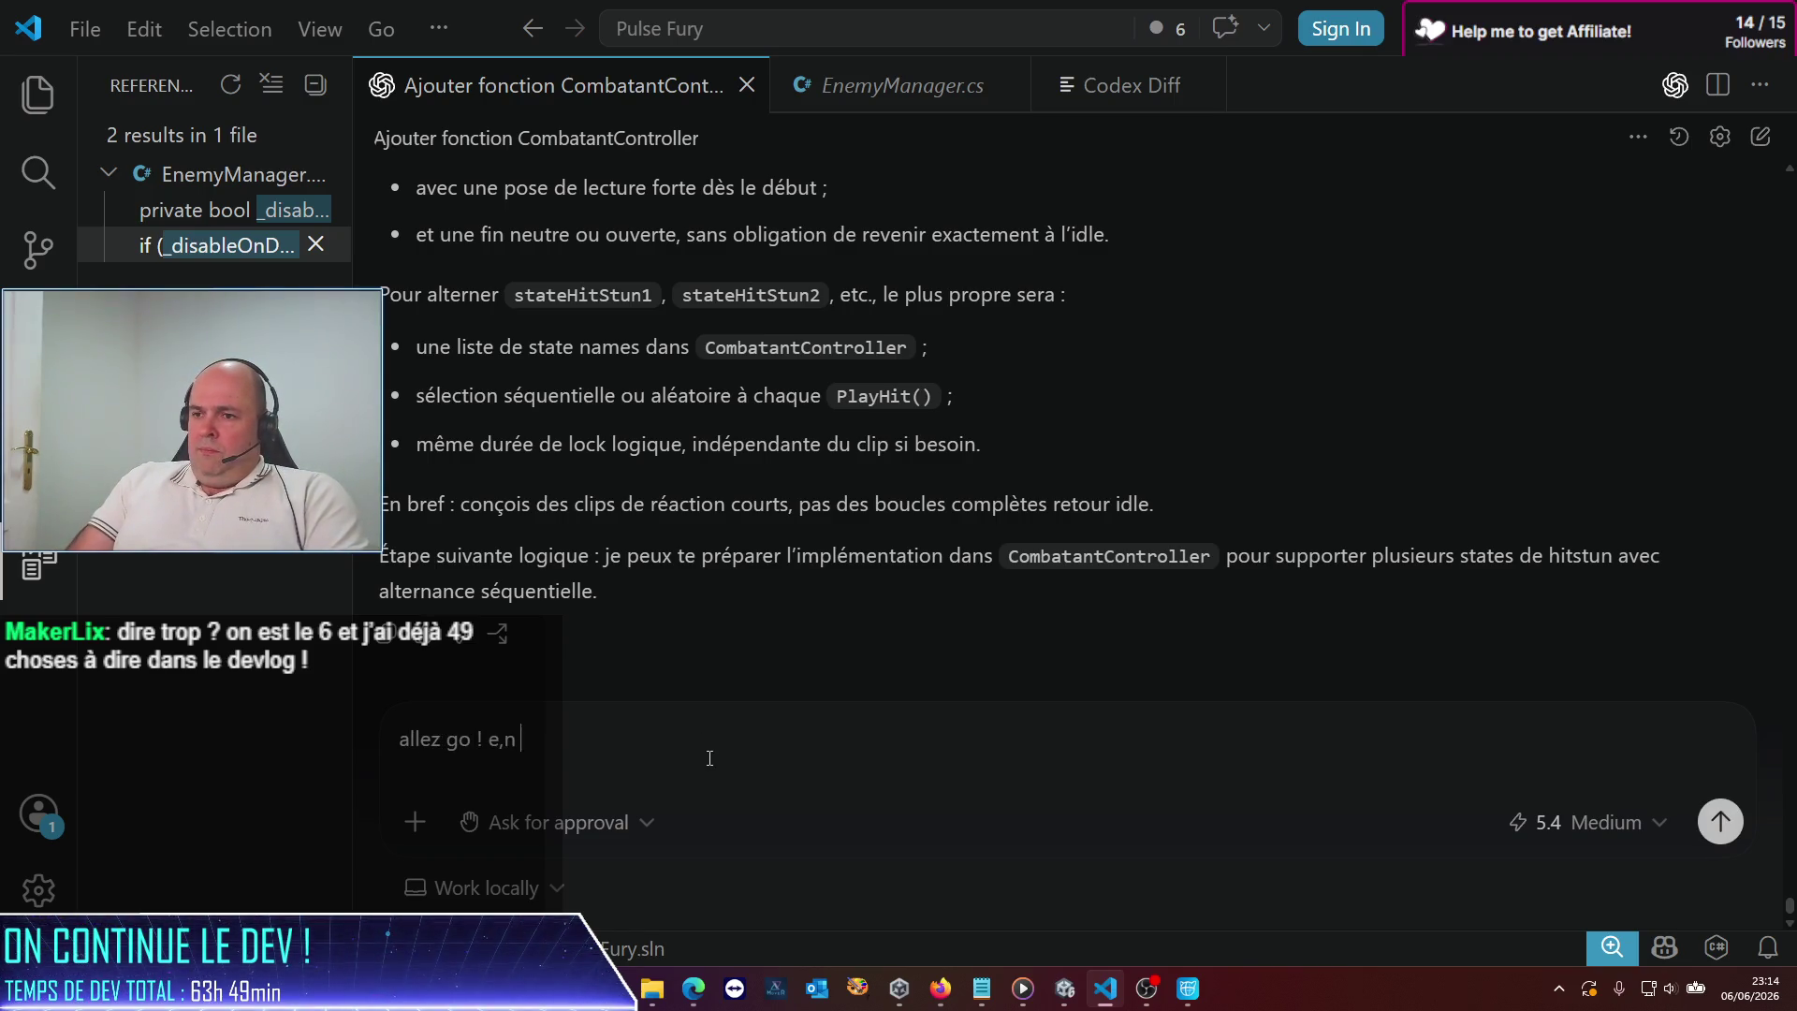
text(n faisa)
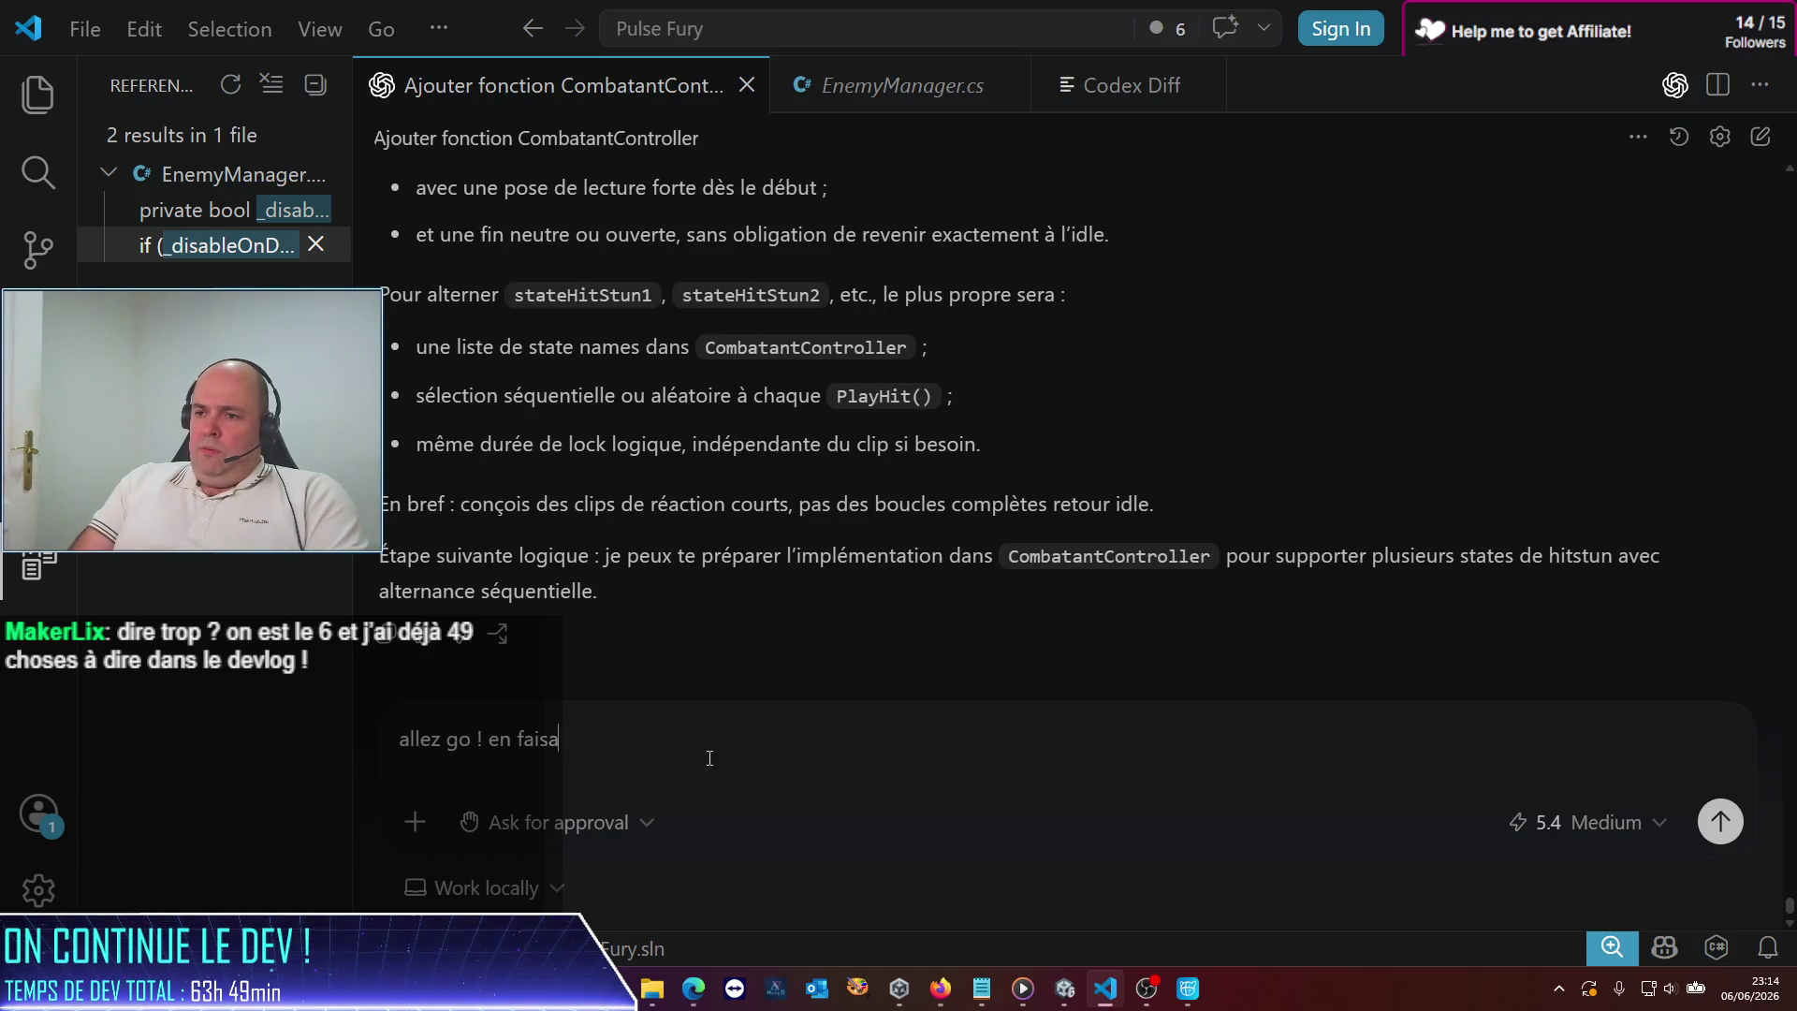
text(nt attention à )
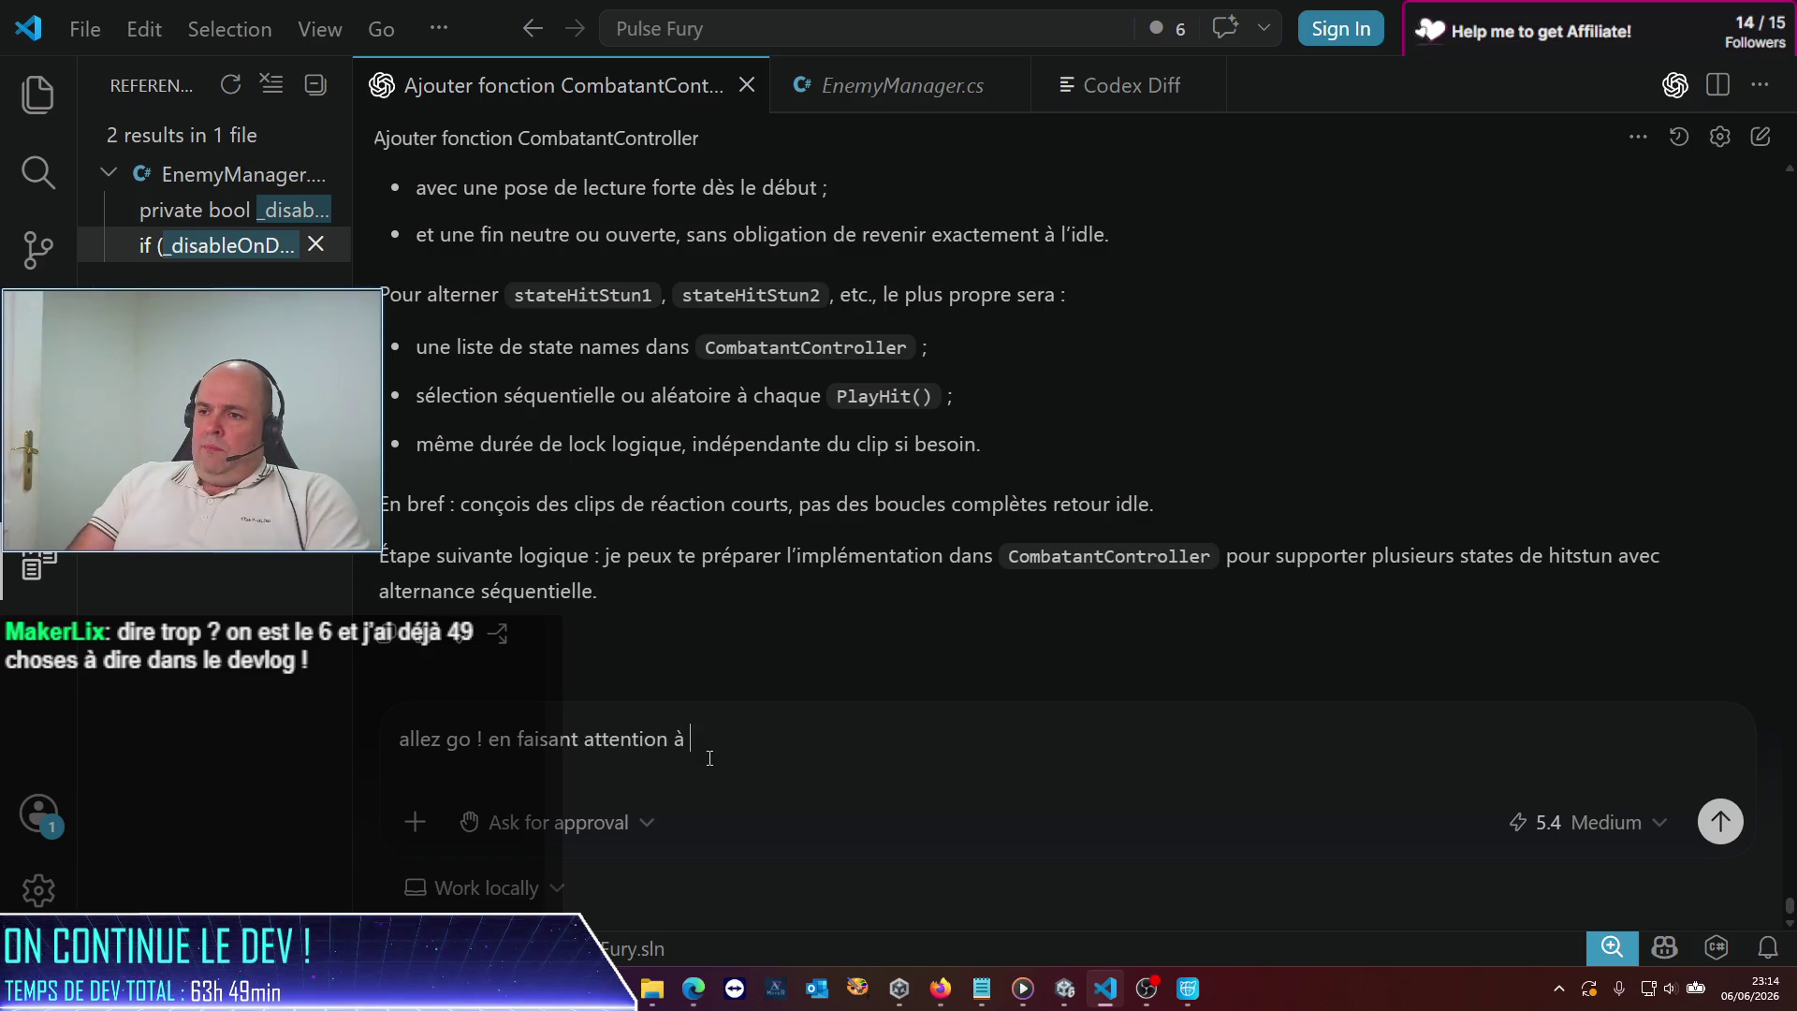
text(ce qu'elle ov)
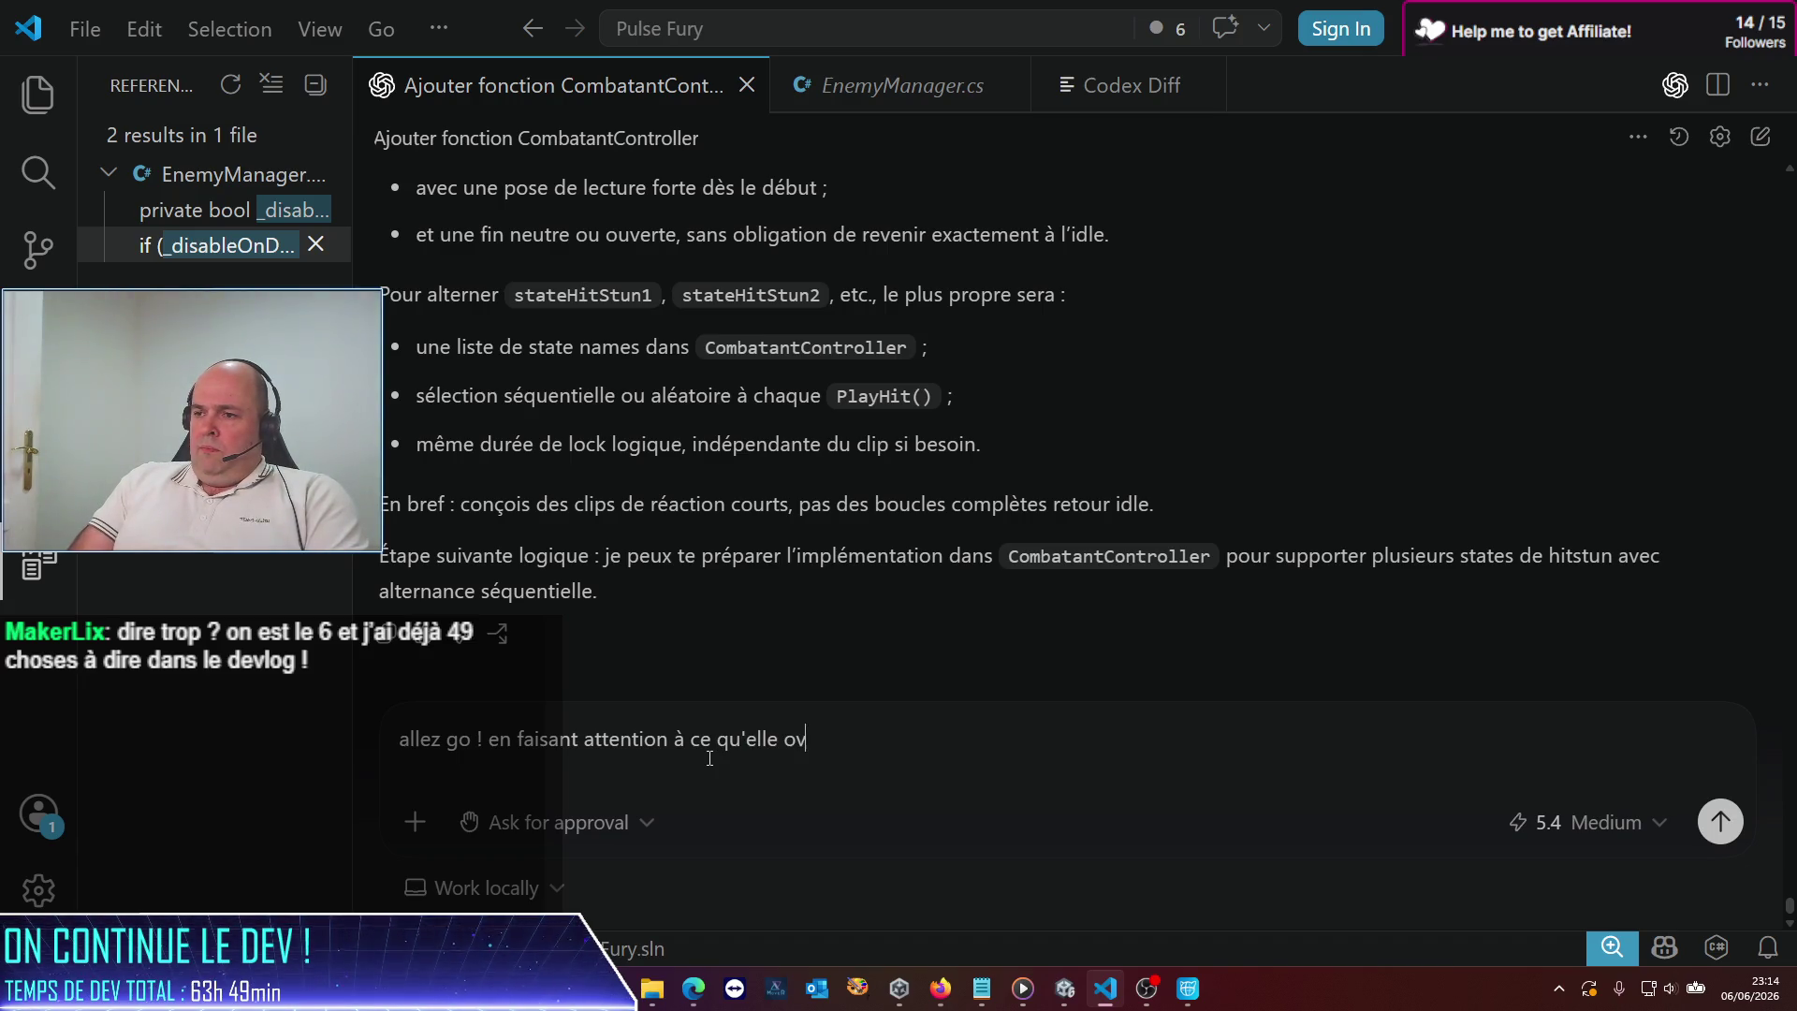
text(errde le)
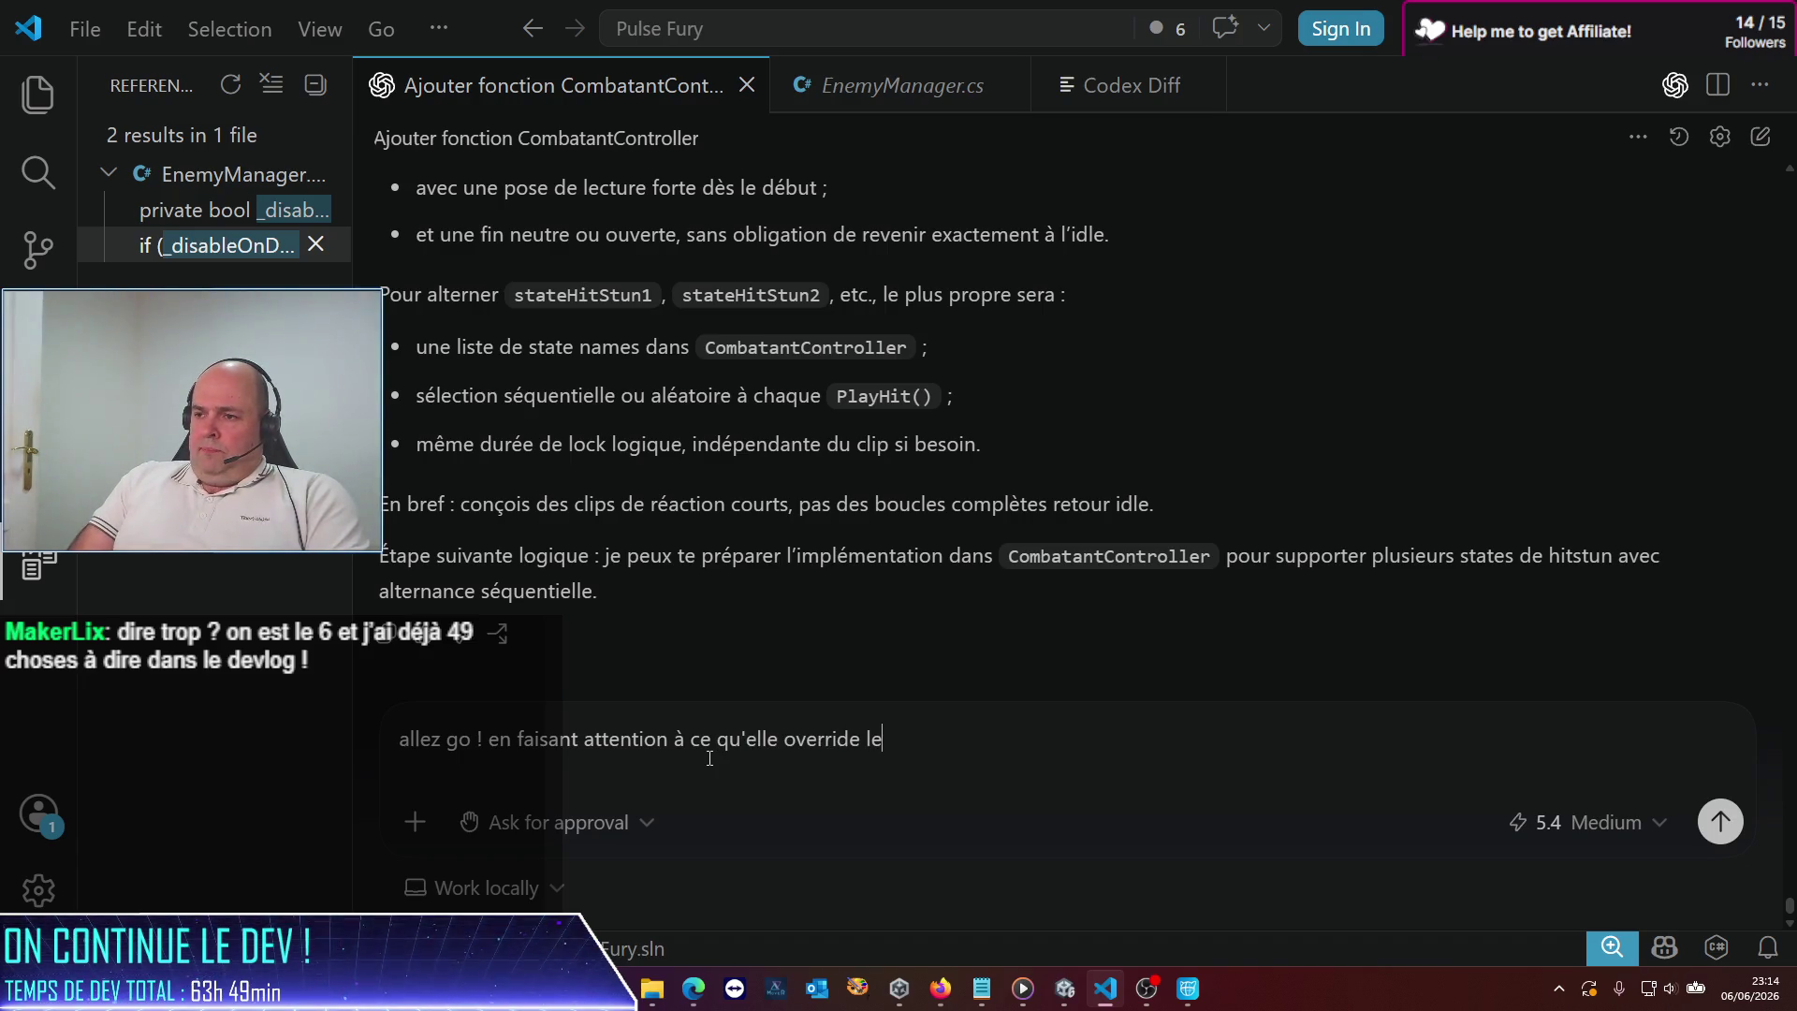
text(rames du com)
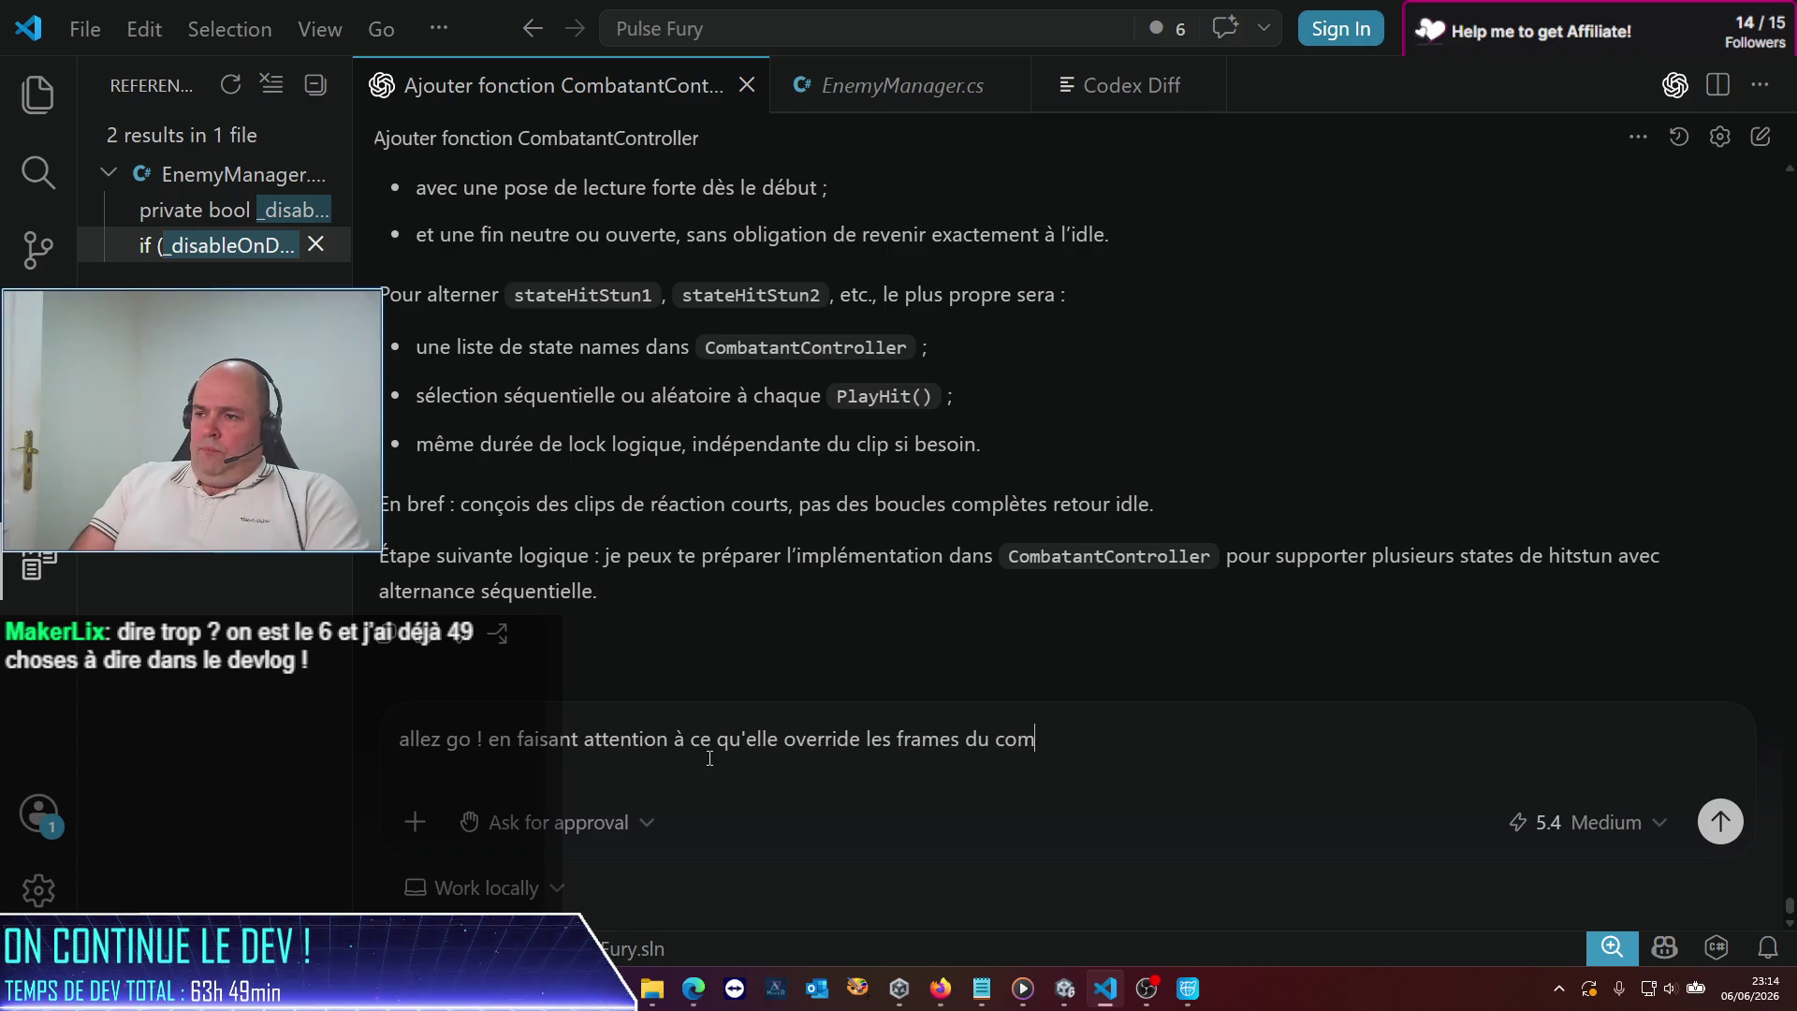
text(bo en)
key(BackSpace)
key(BackSpace)
key(BackSpace)
key(BackSpace)
key(BackSpace)
key(BackSpace)
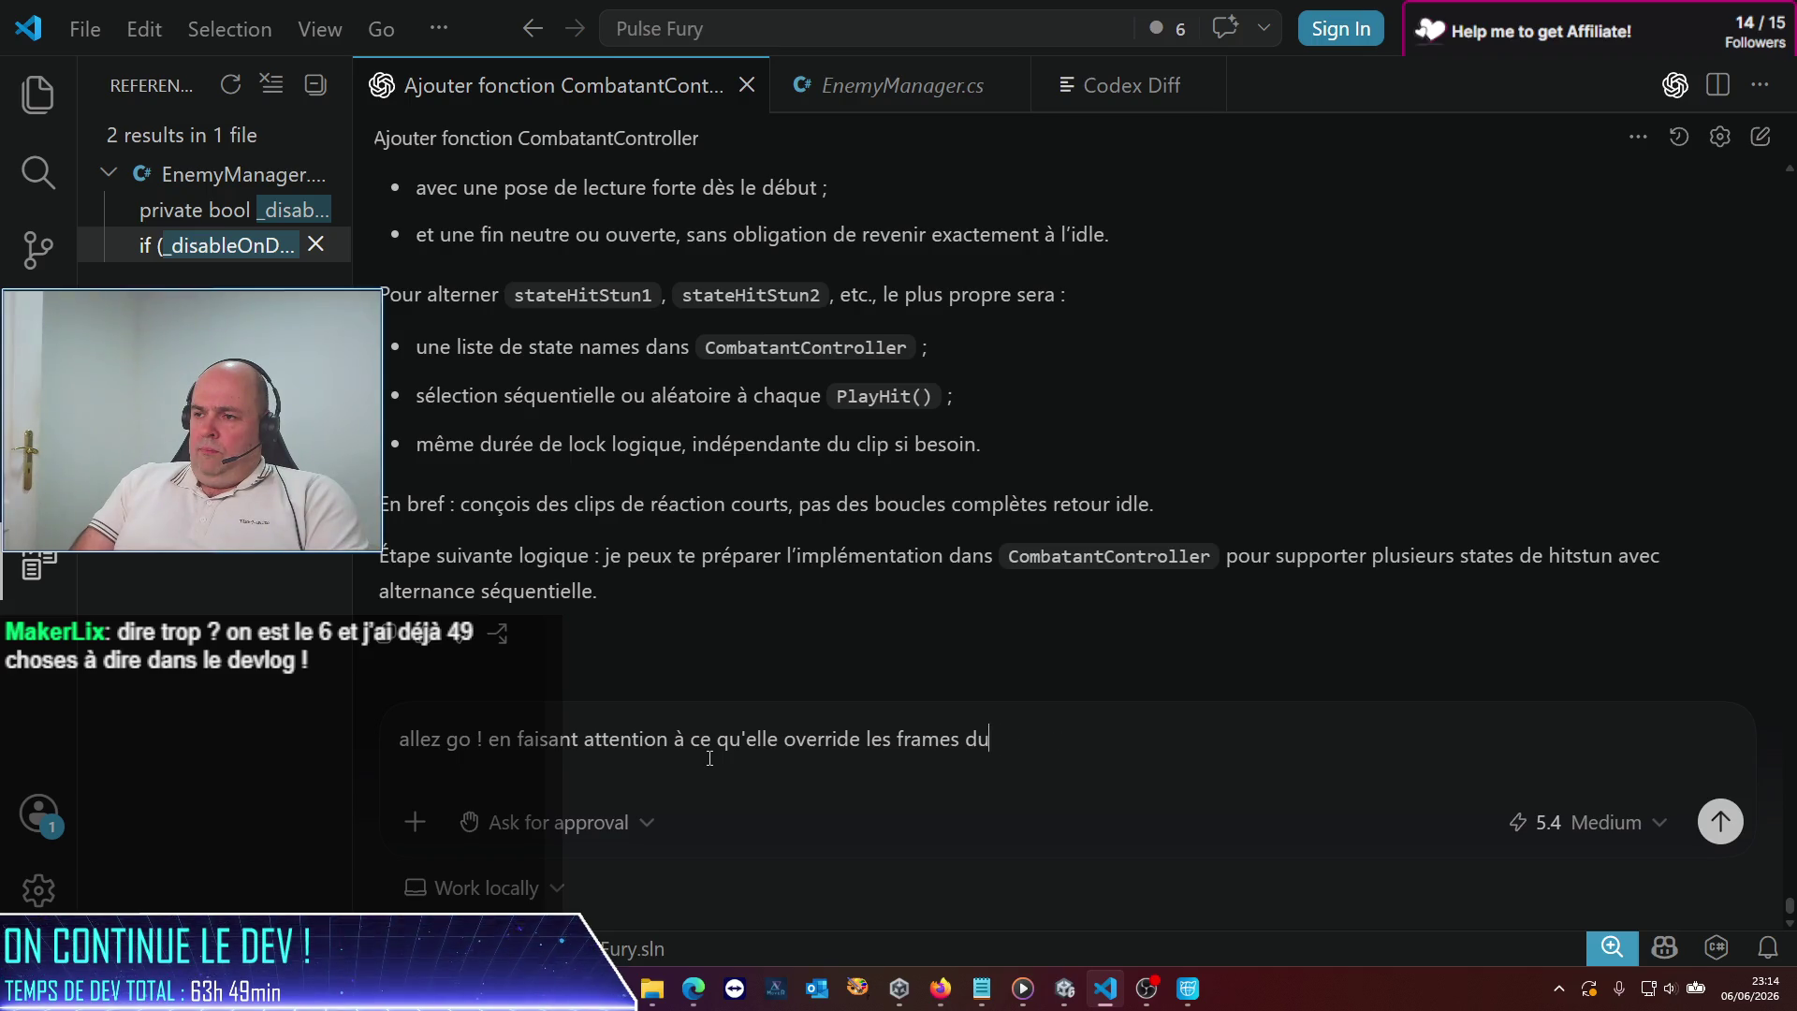
key(BackSpace)
text(d'un éventuel combo en cours interrompu)
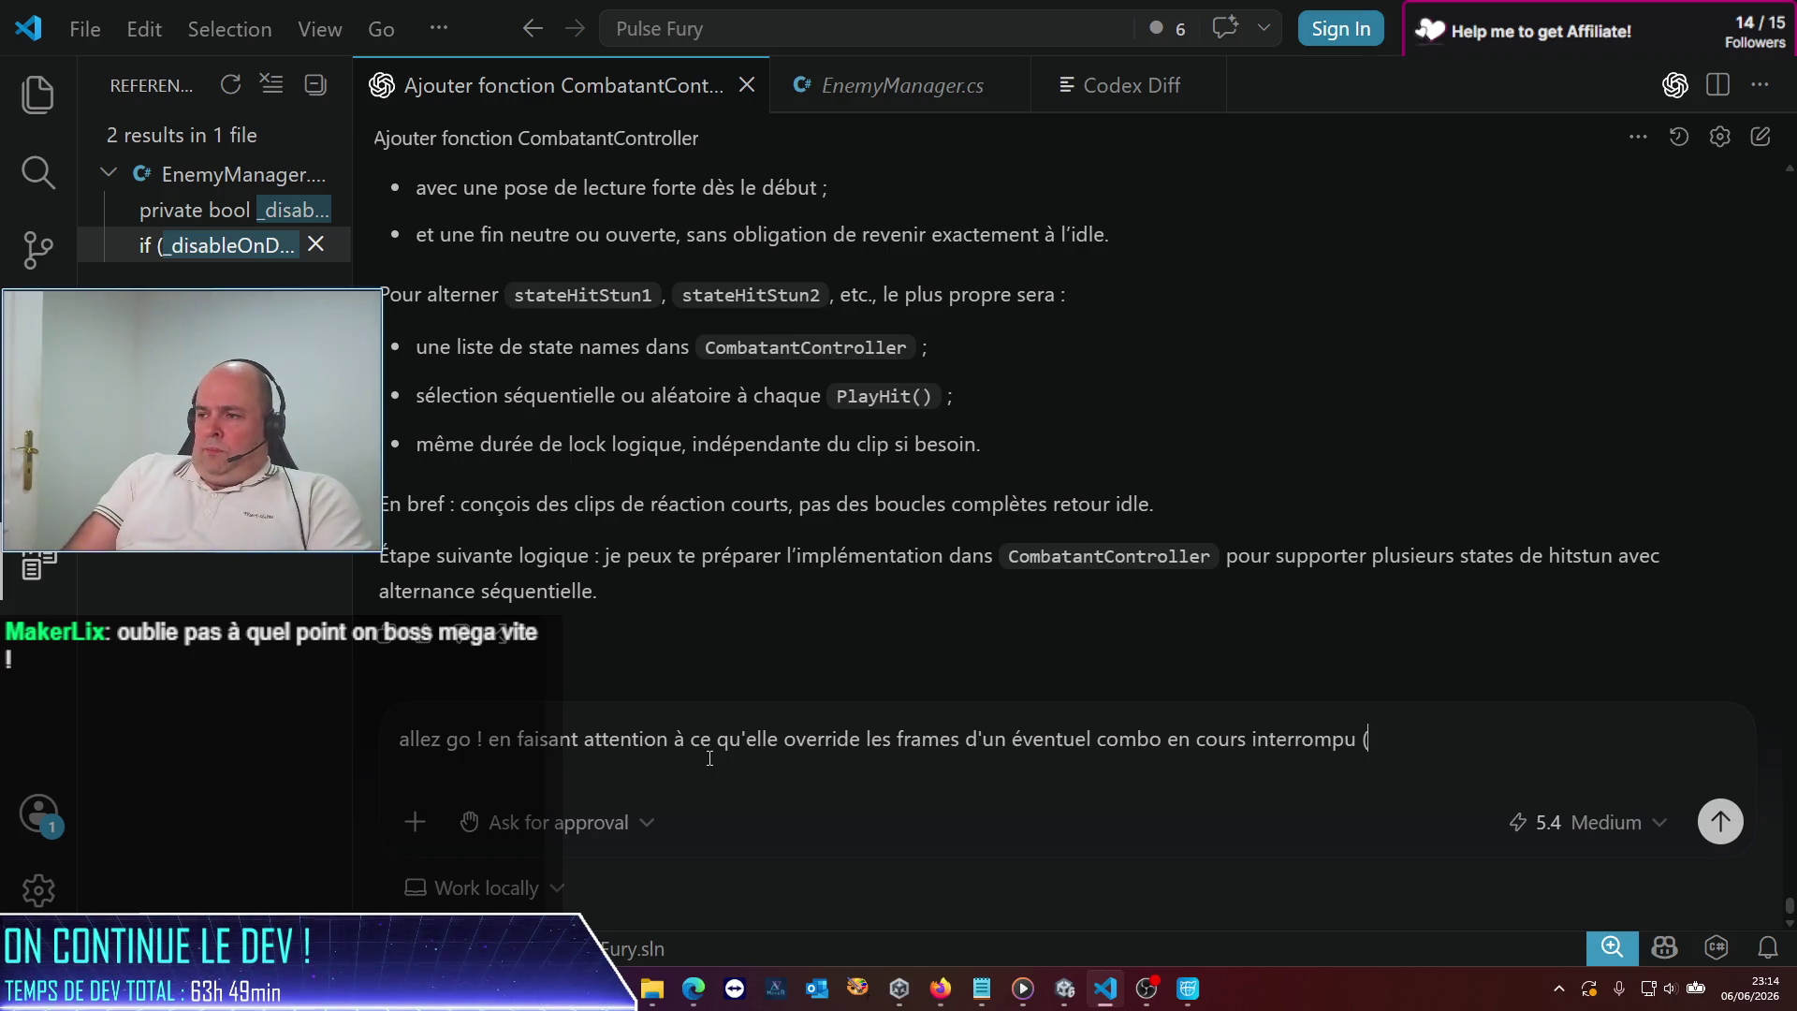
text((s)
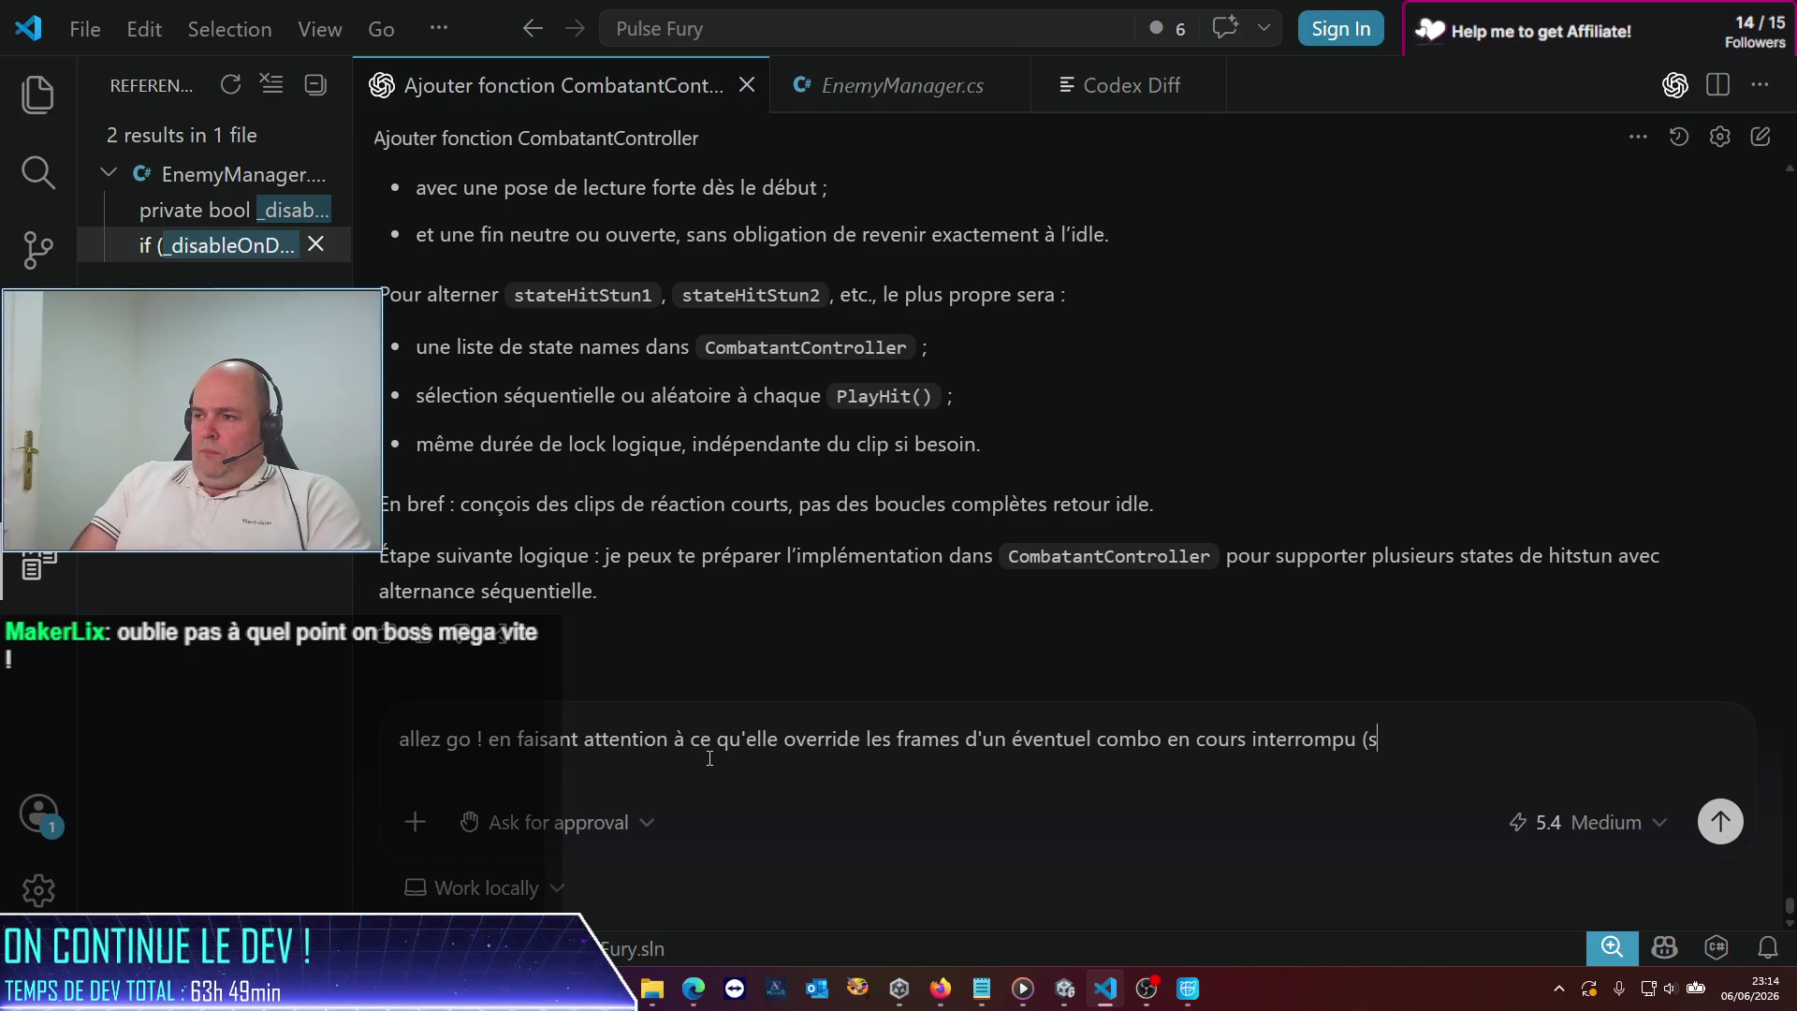
text(e)
key(BackSpace)
key(BackSpace)
text(mais pas de la mort))
key(Return)
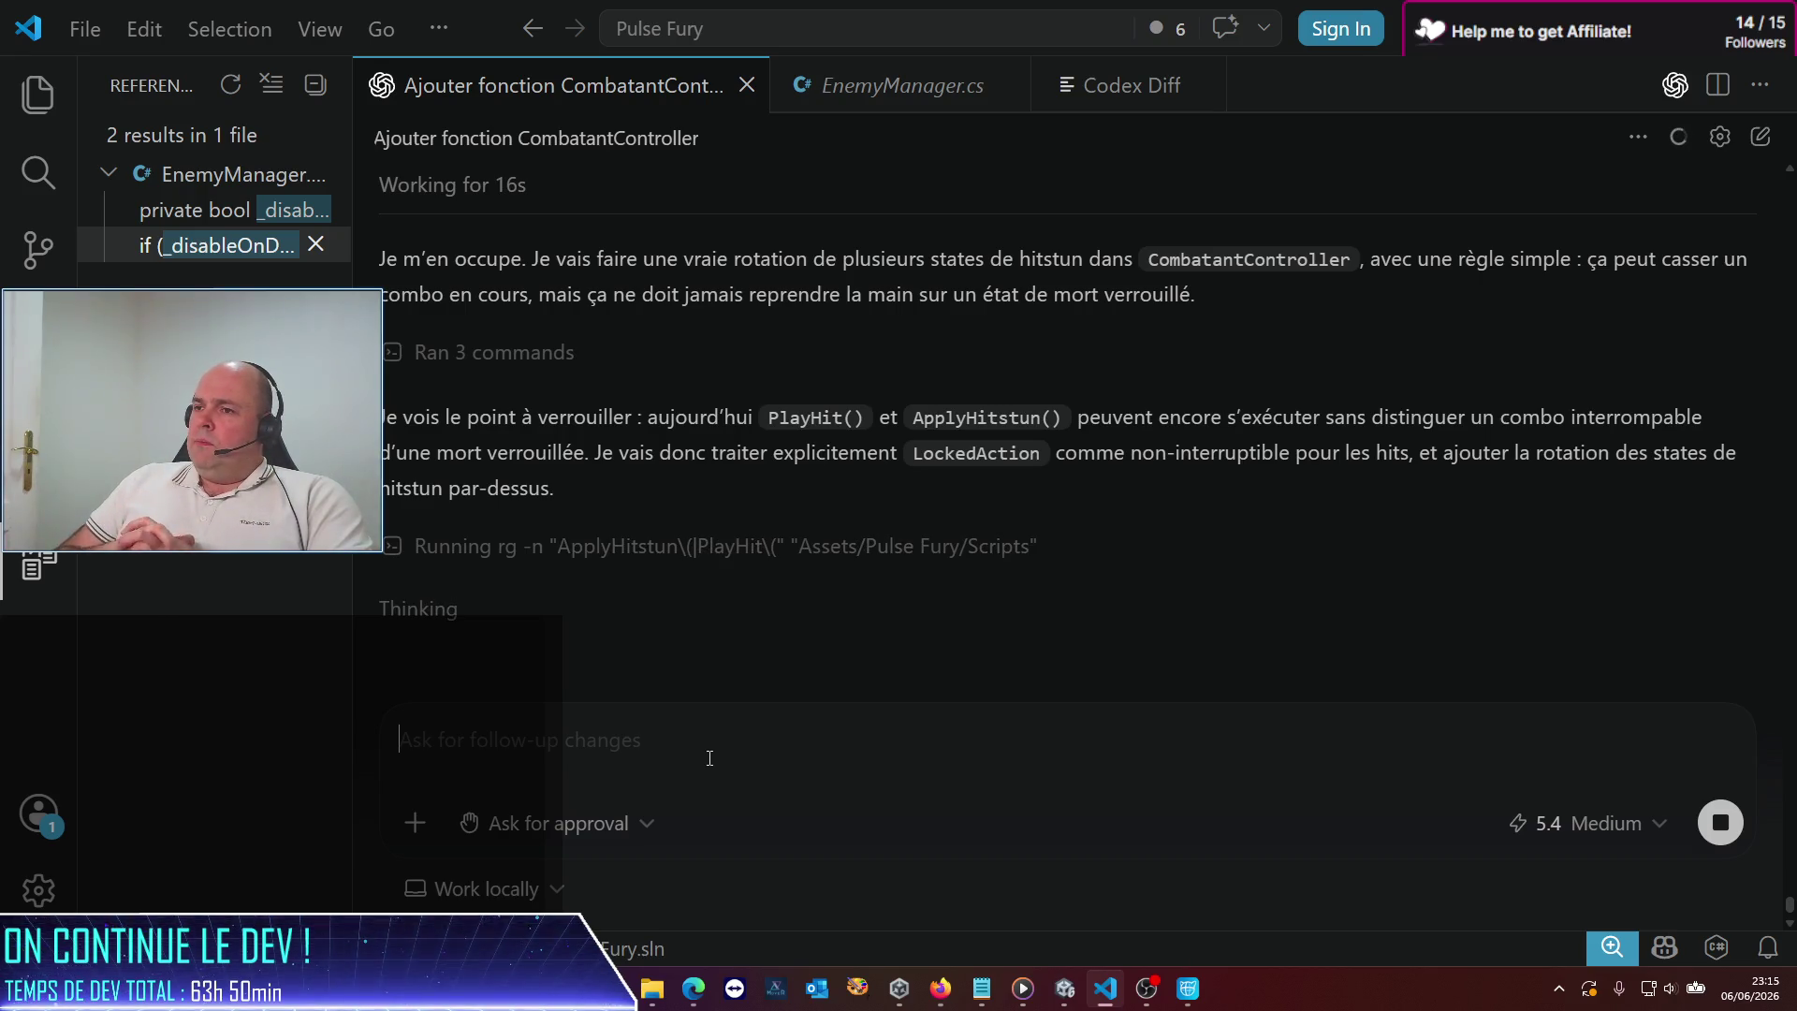
Switch to Cascadeur and inspect the Fight-HitStun1 keyframe poses at frames 8 and 0
click(1181, 983)
click(739, 821)
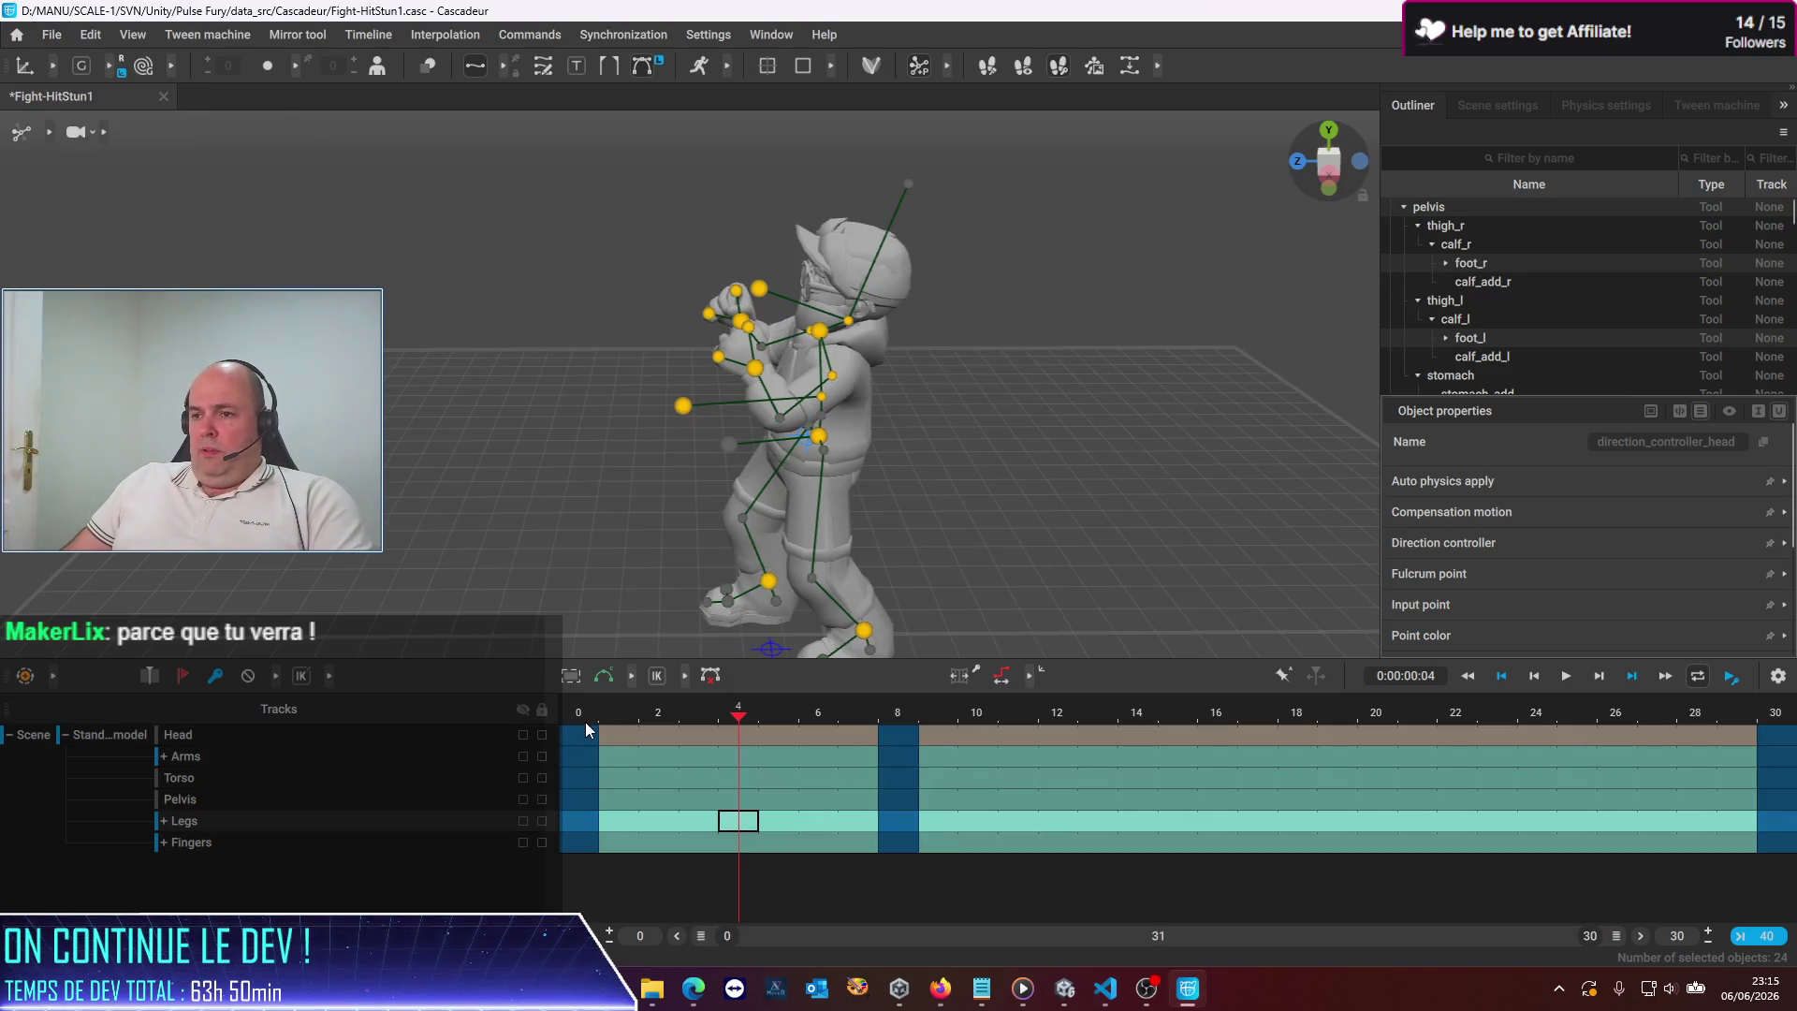
click(899, 736)
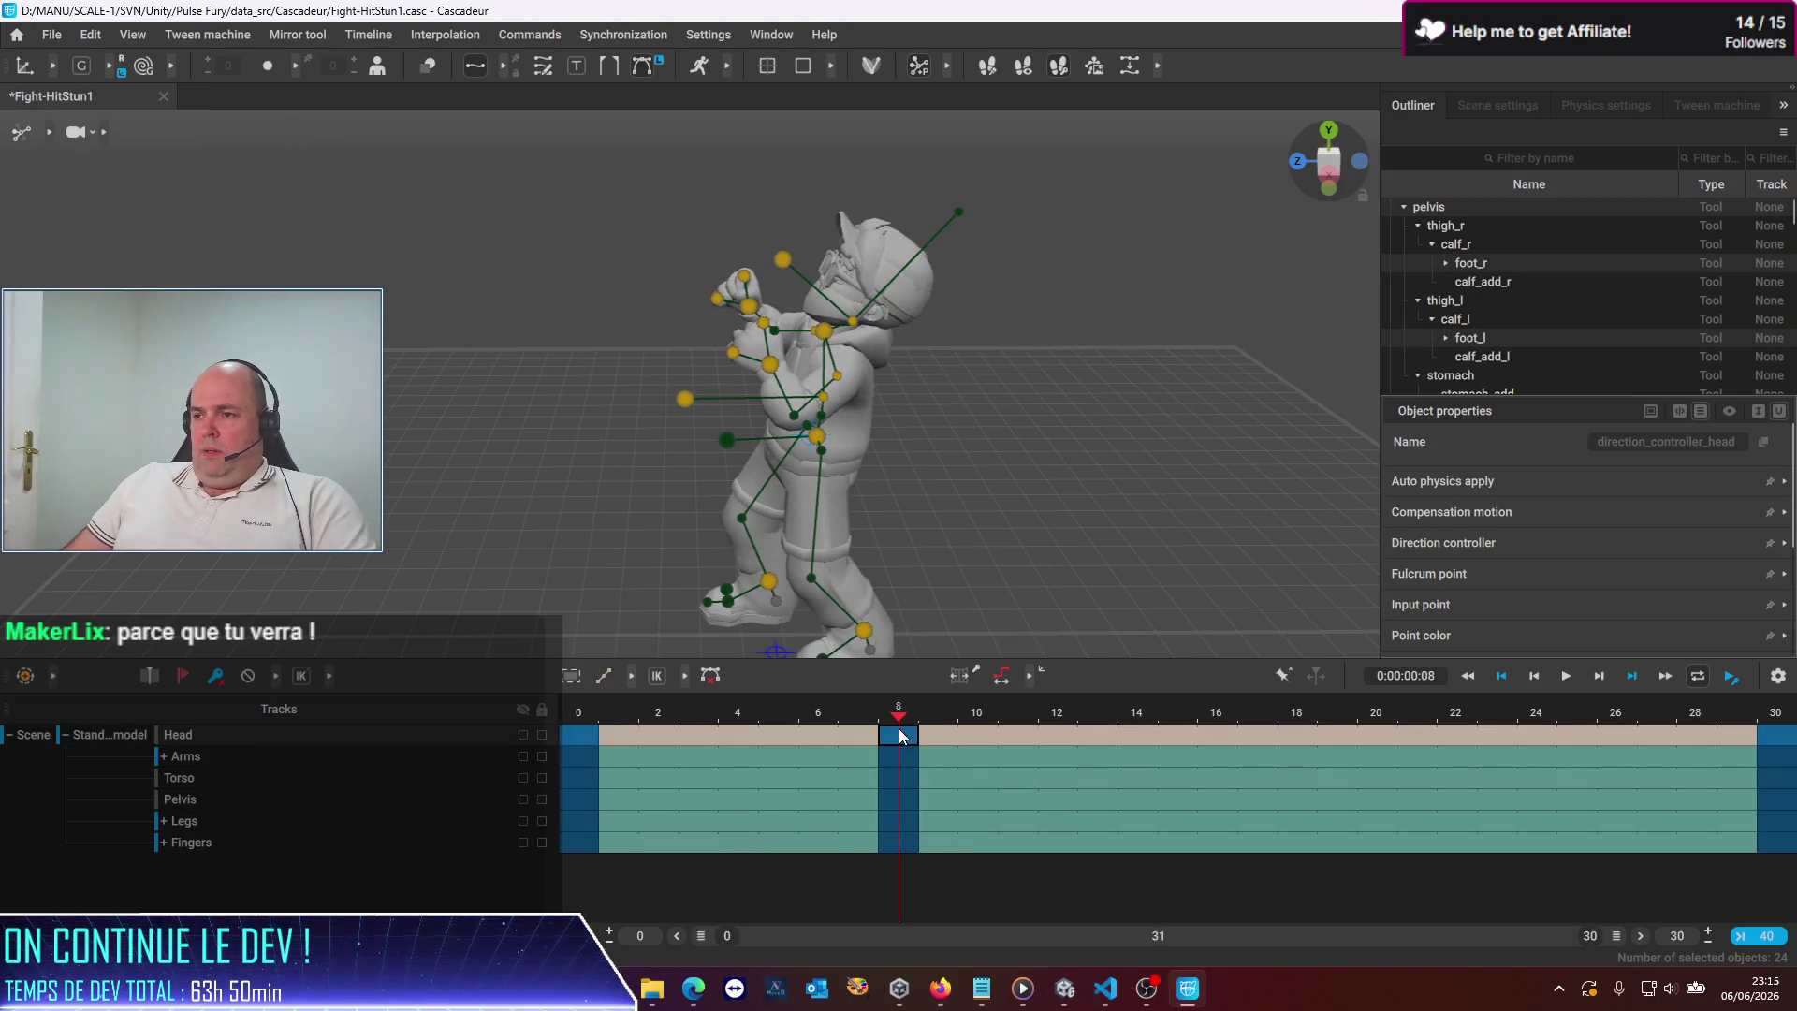
click(900, 846)
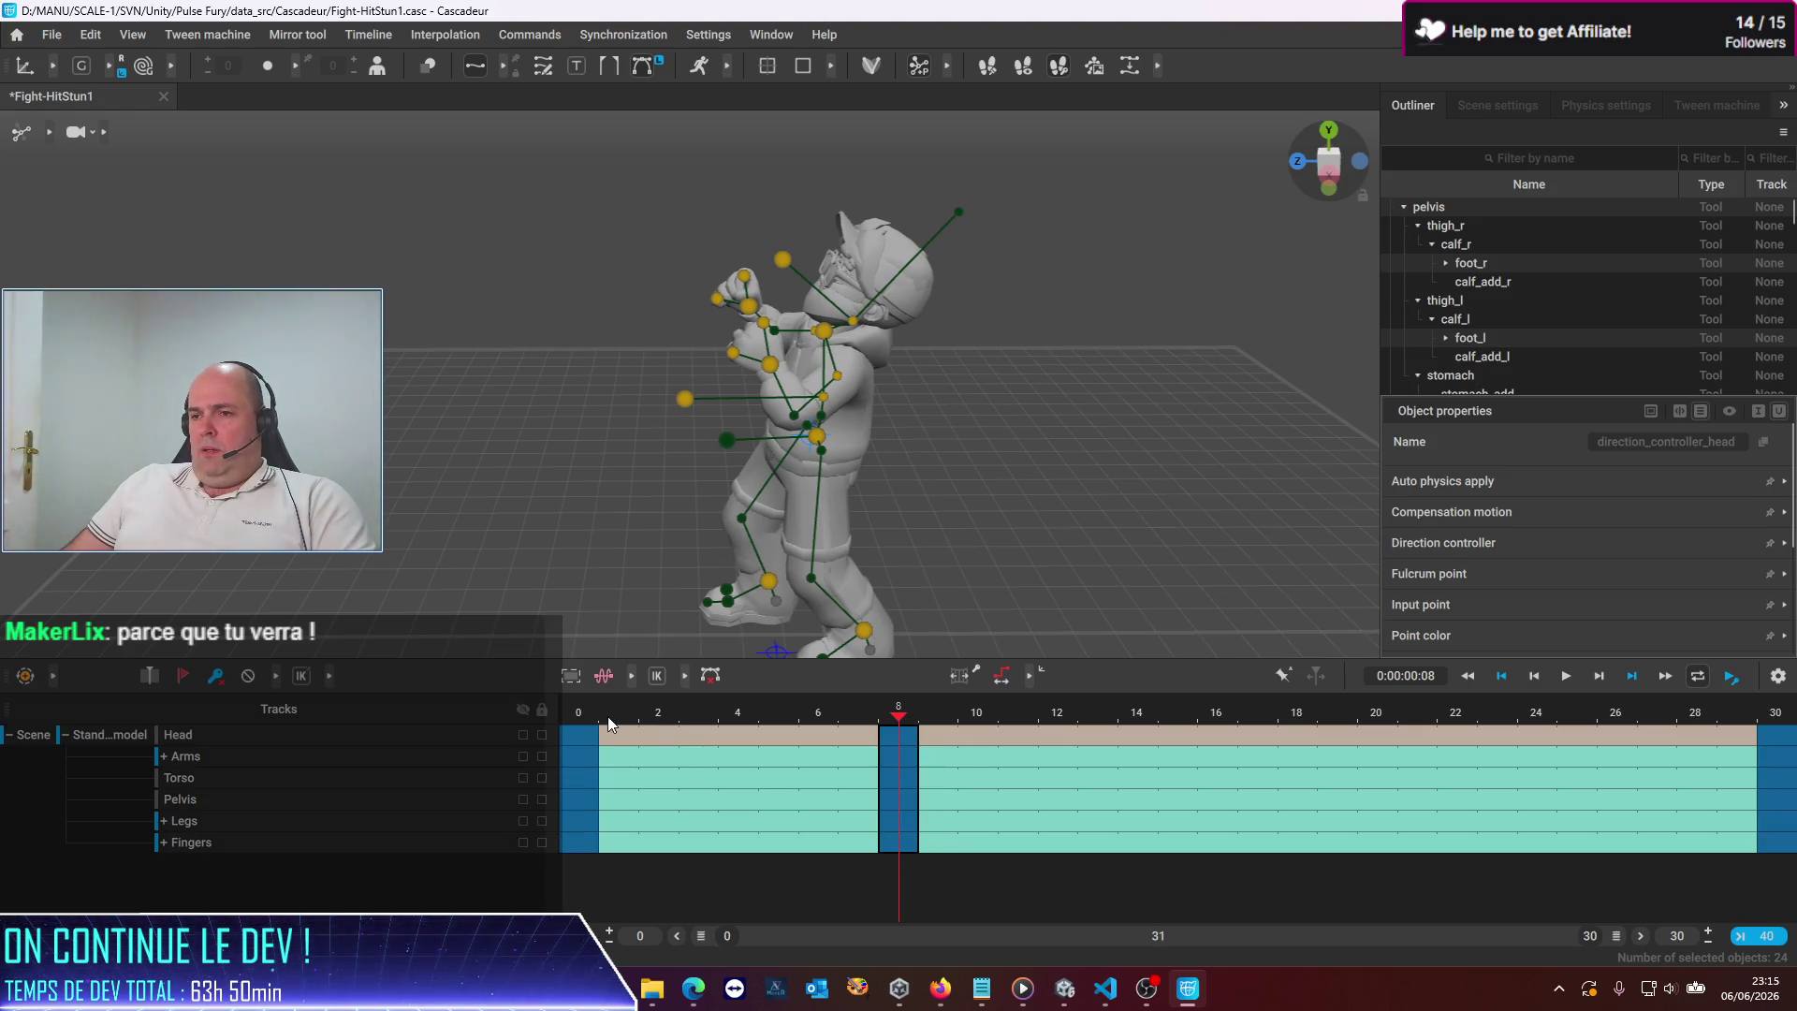
click(577, 736)
click(591, 840)
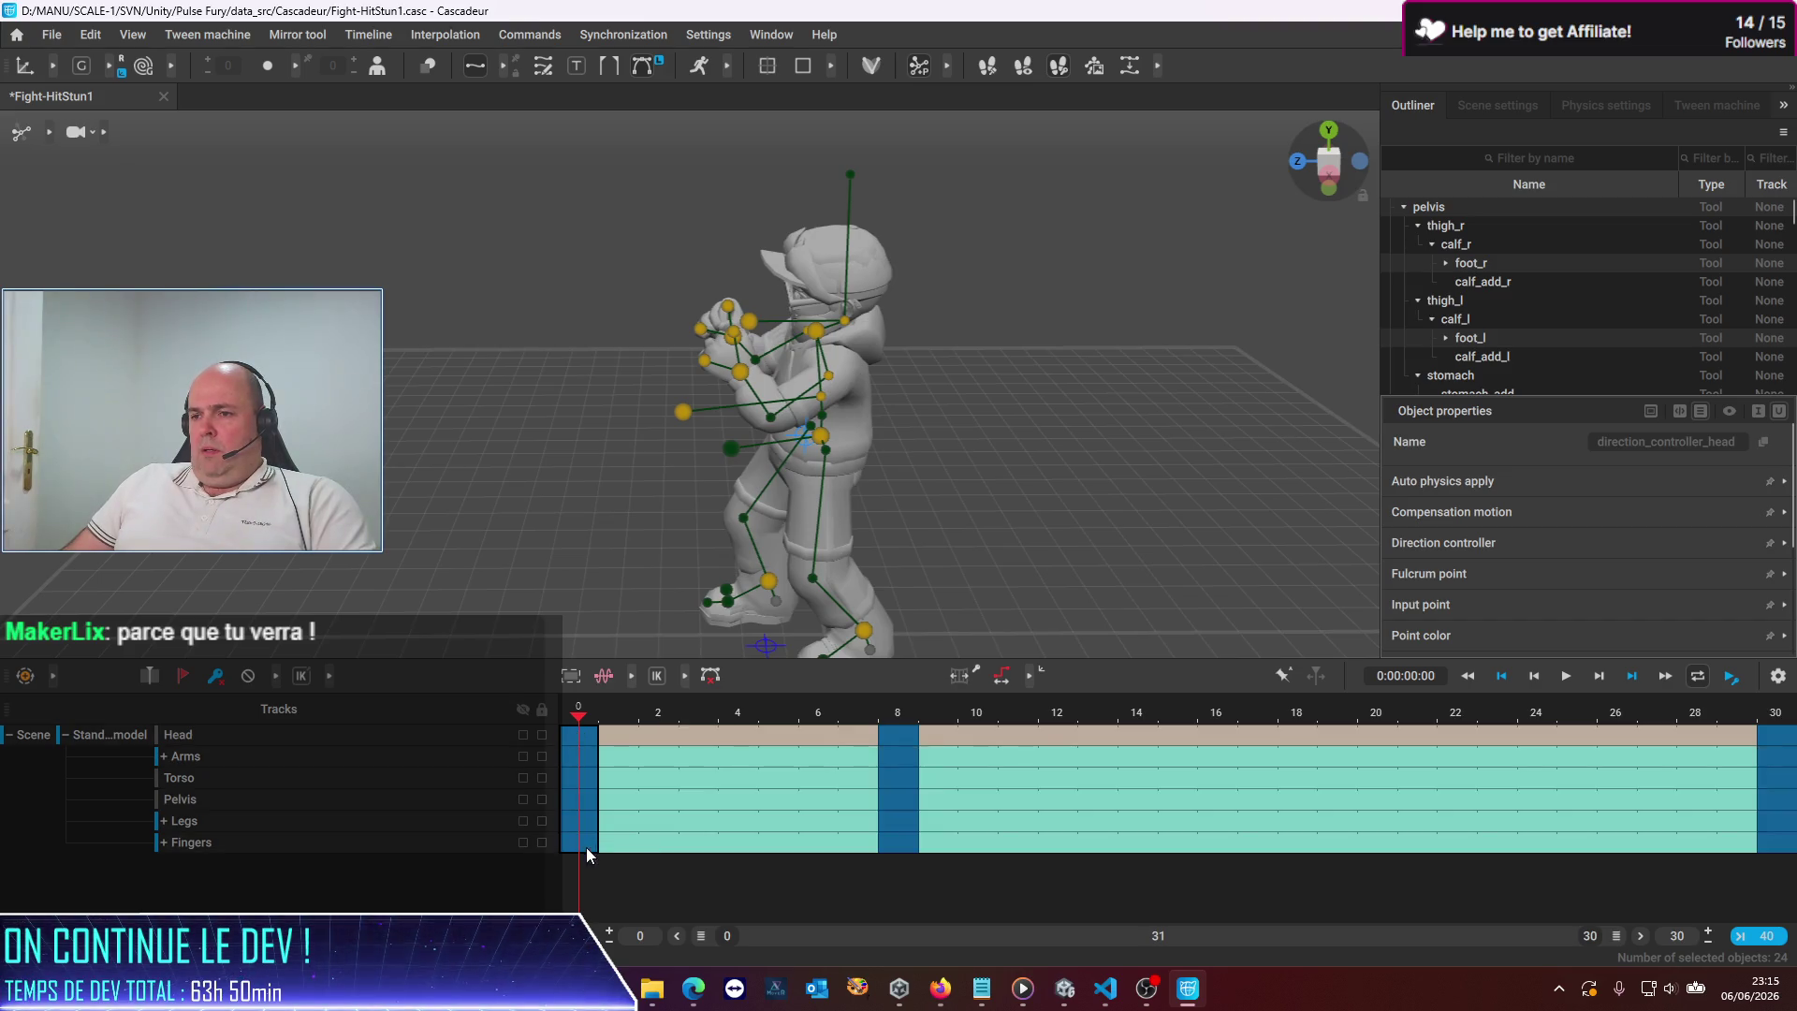
At frame 8, redirect the head's aim and shift the neck slightly to tilt the head
click(895, 716)
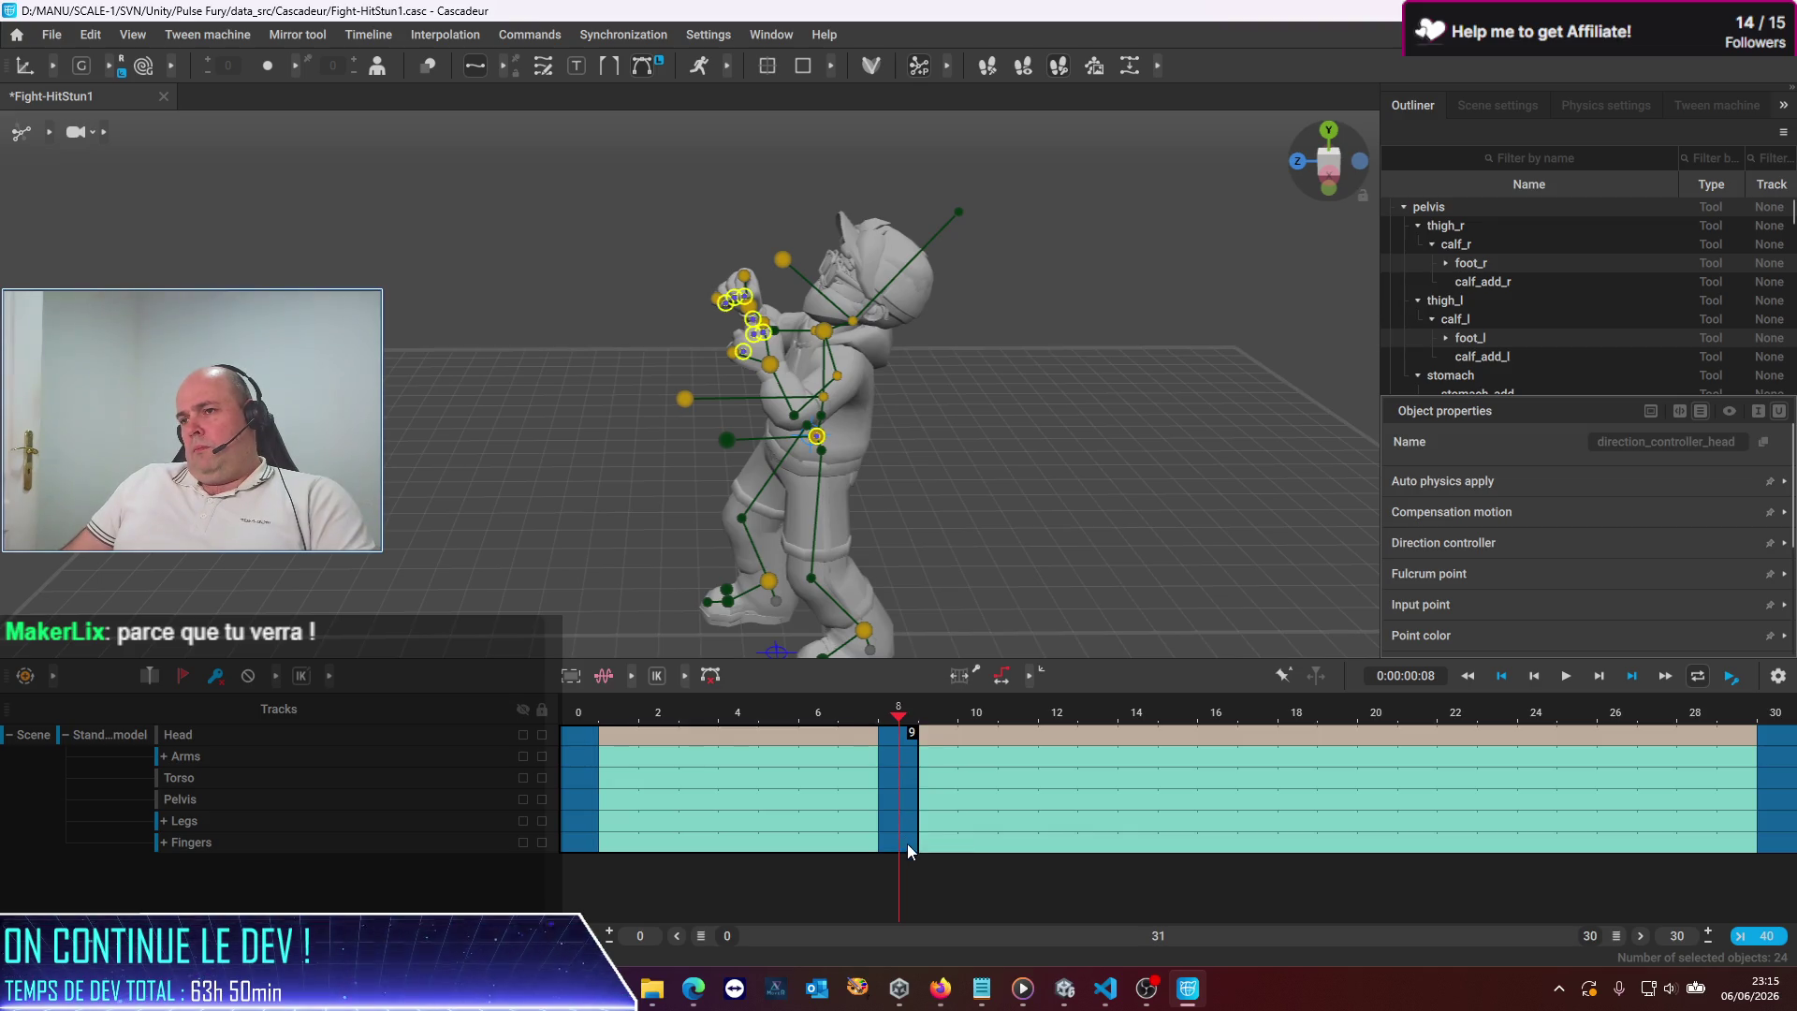
click(895, 740)
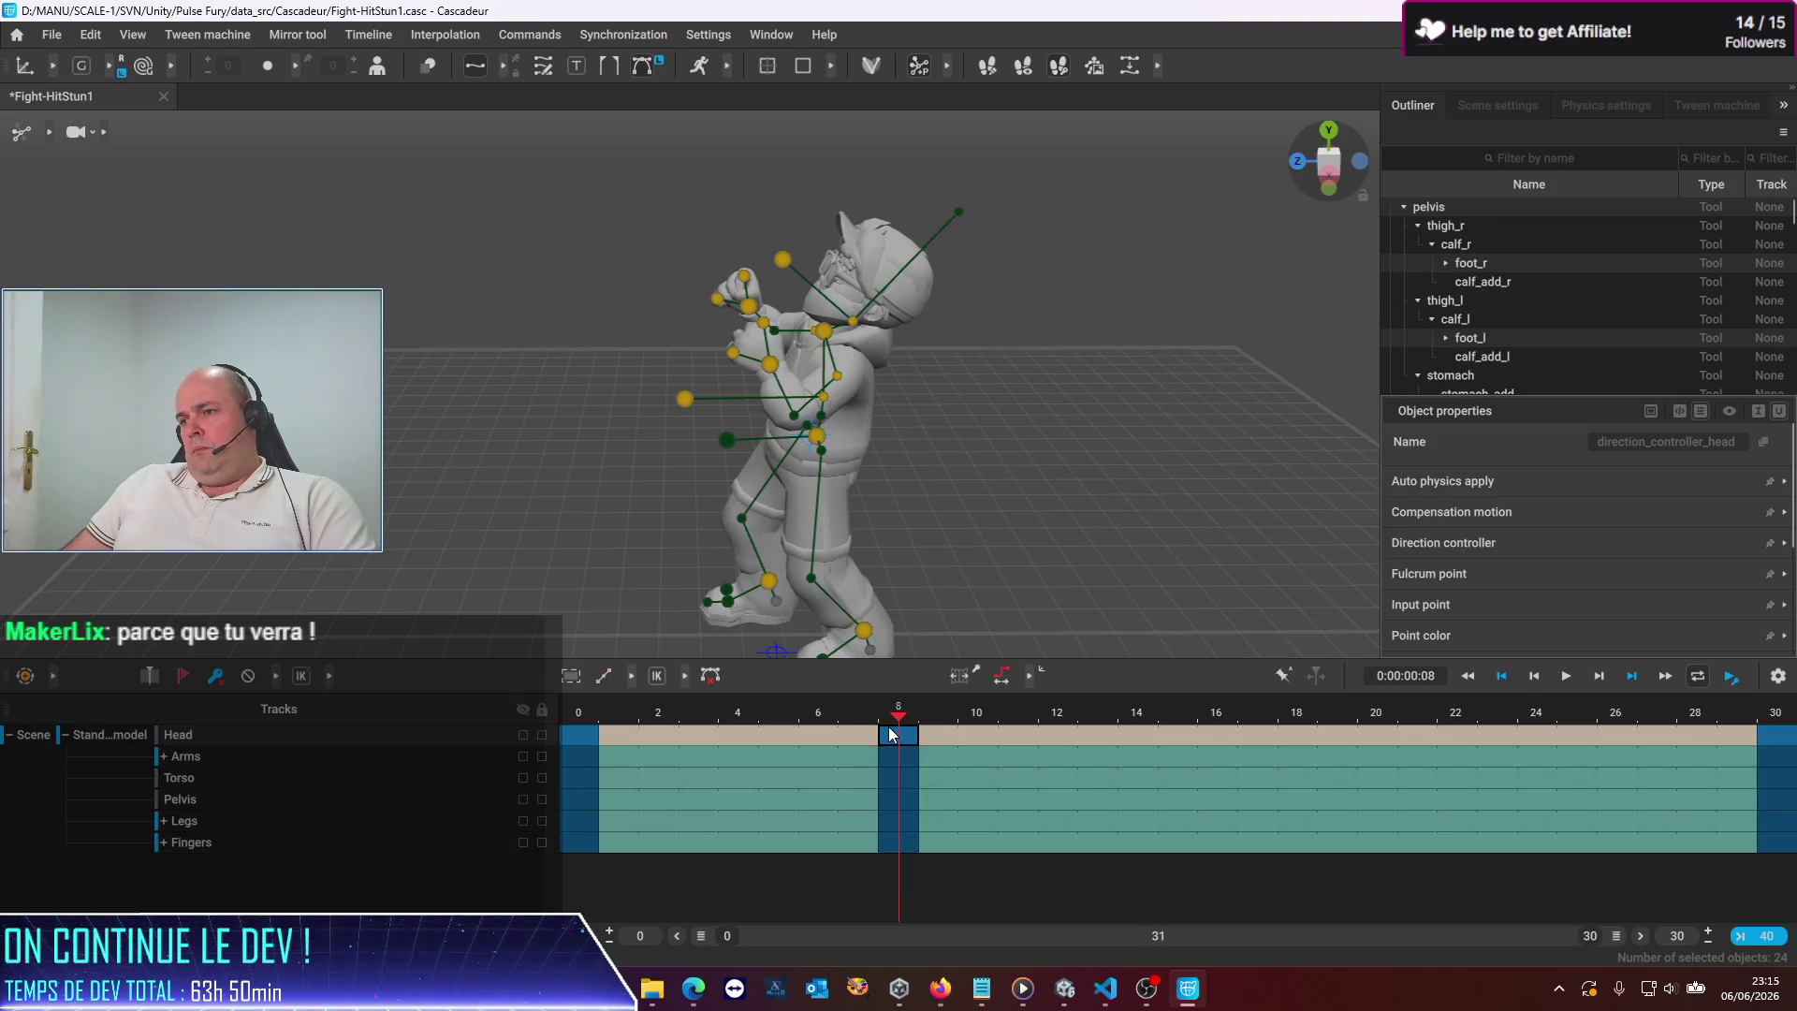
drag(891, 844, 890, 844)
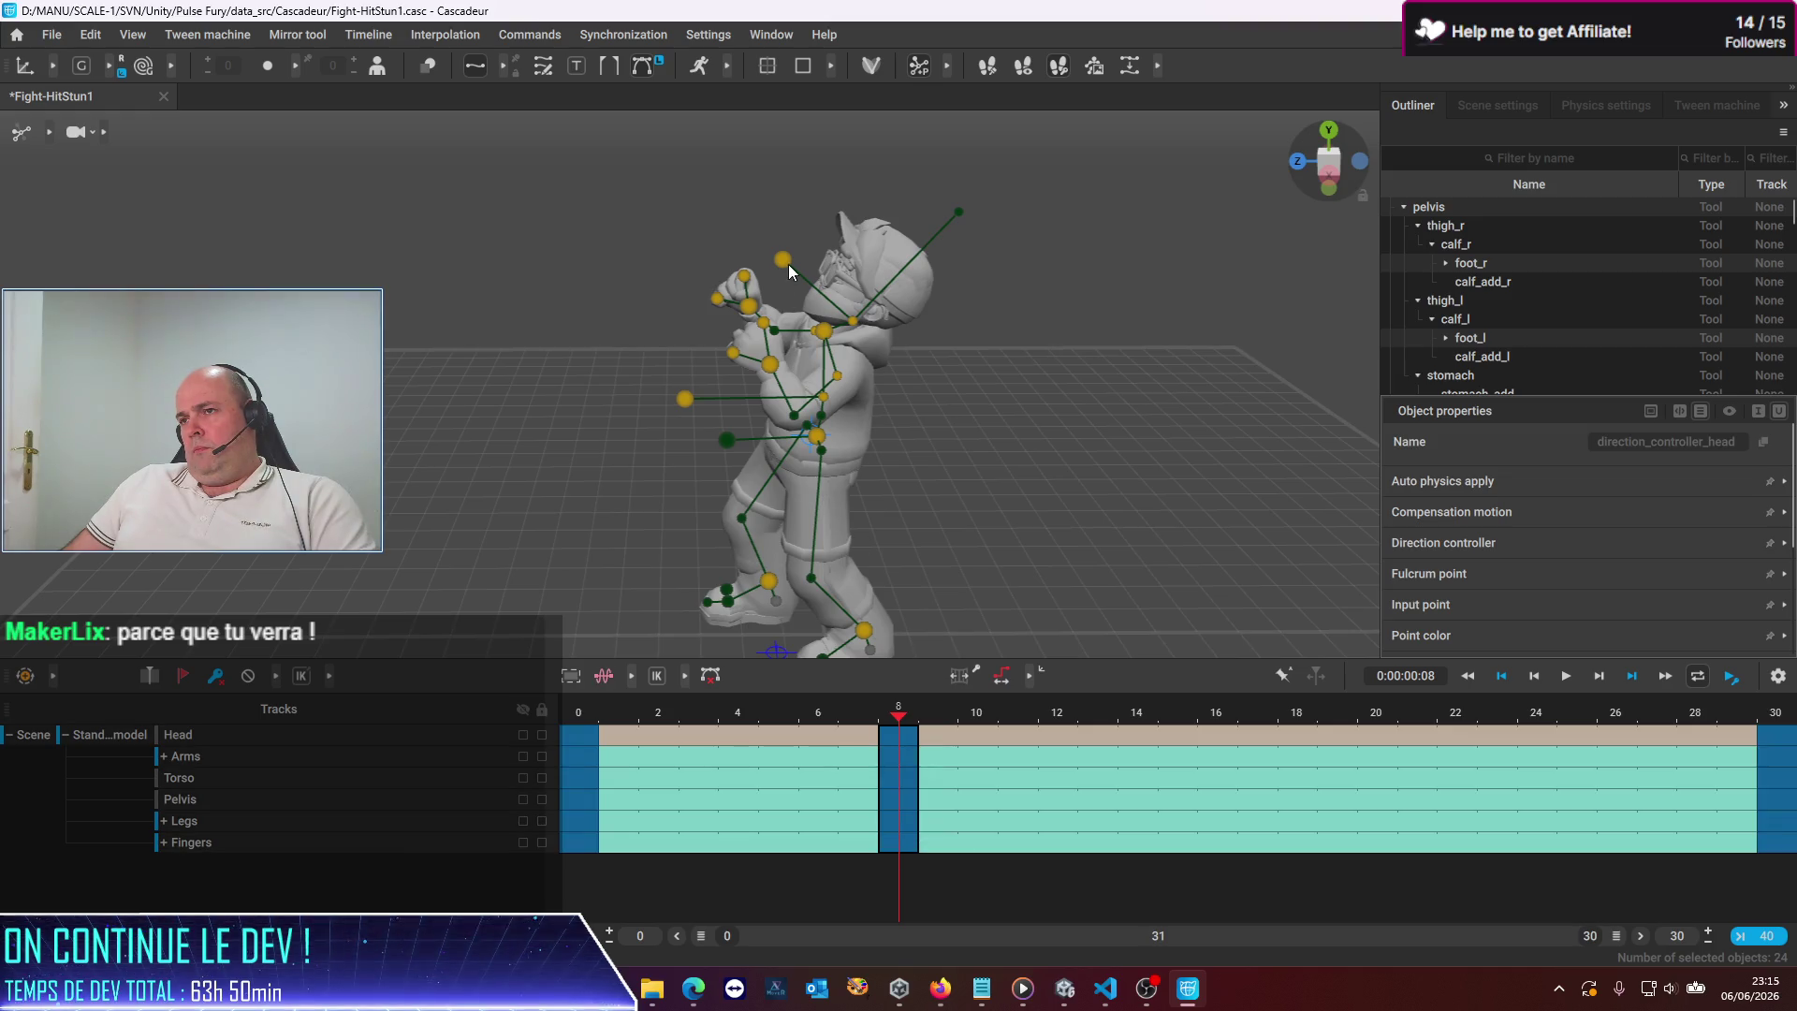
click(586, 355)
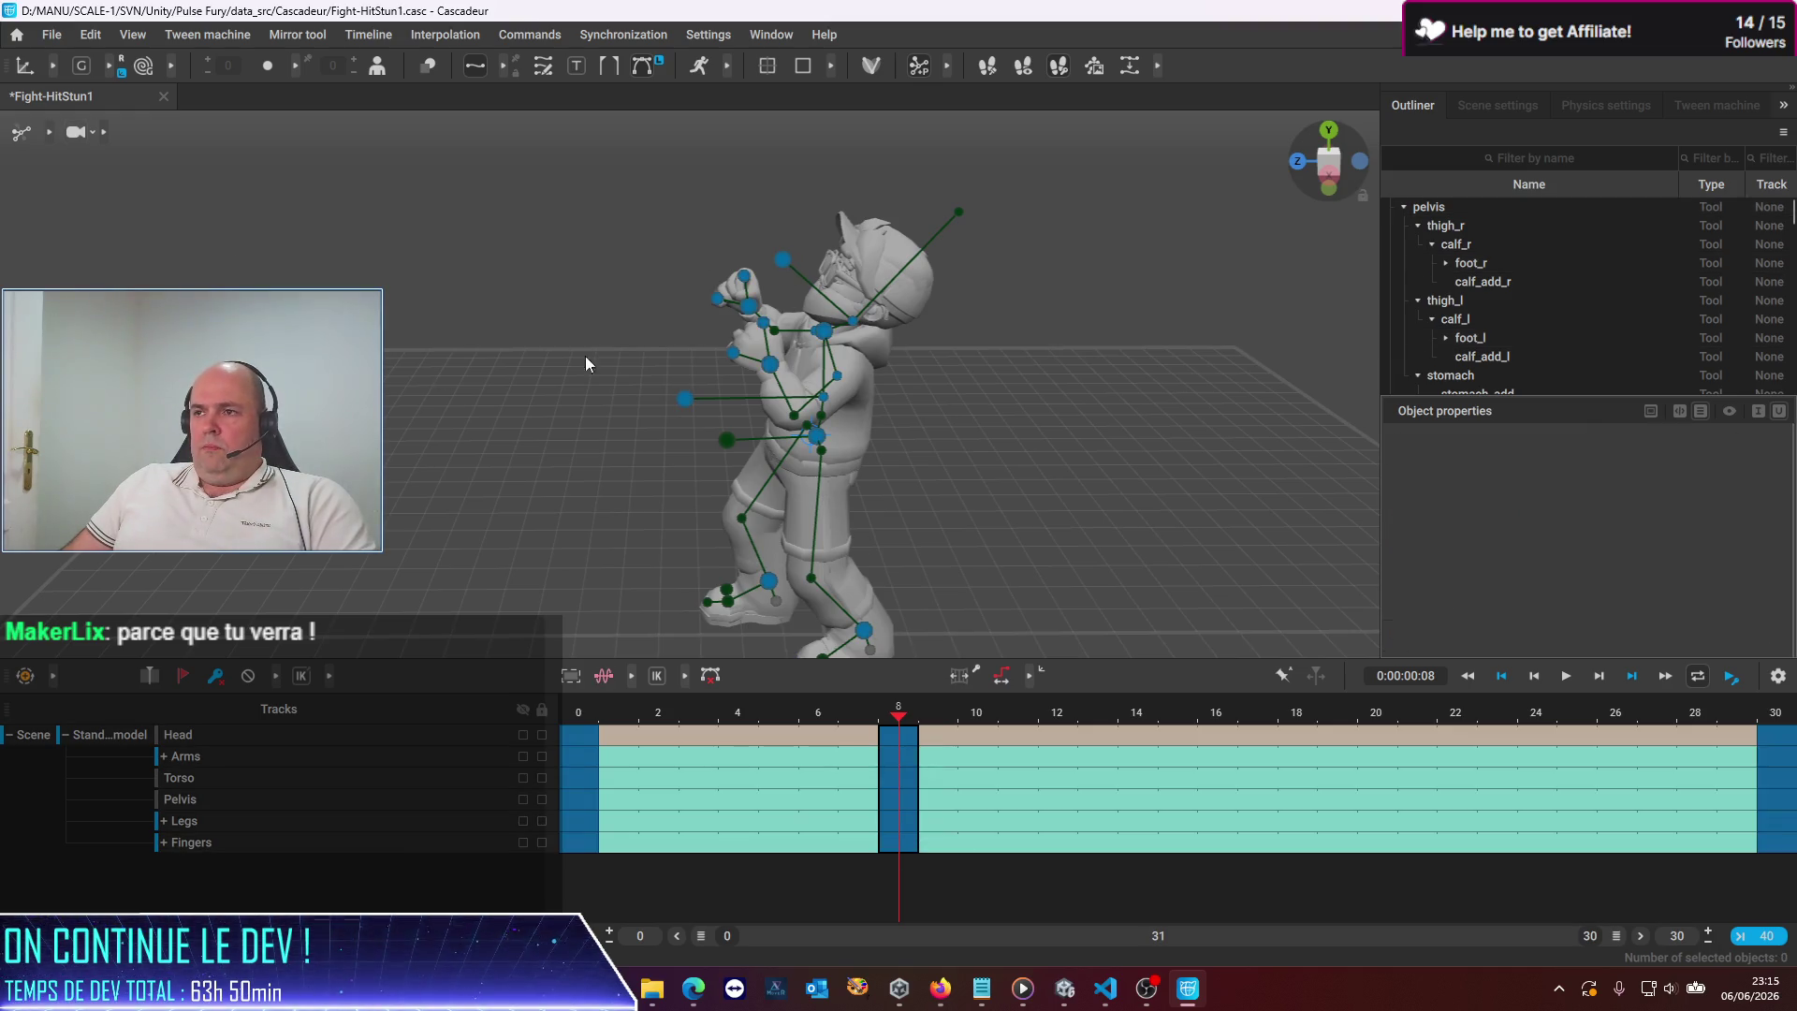
click(783, 259)
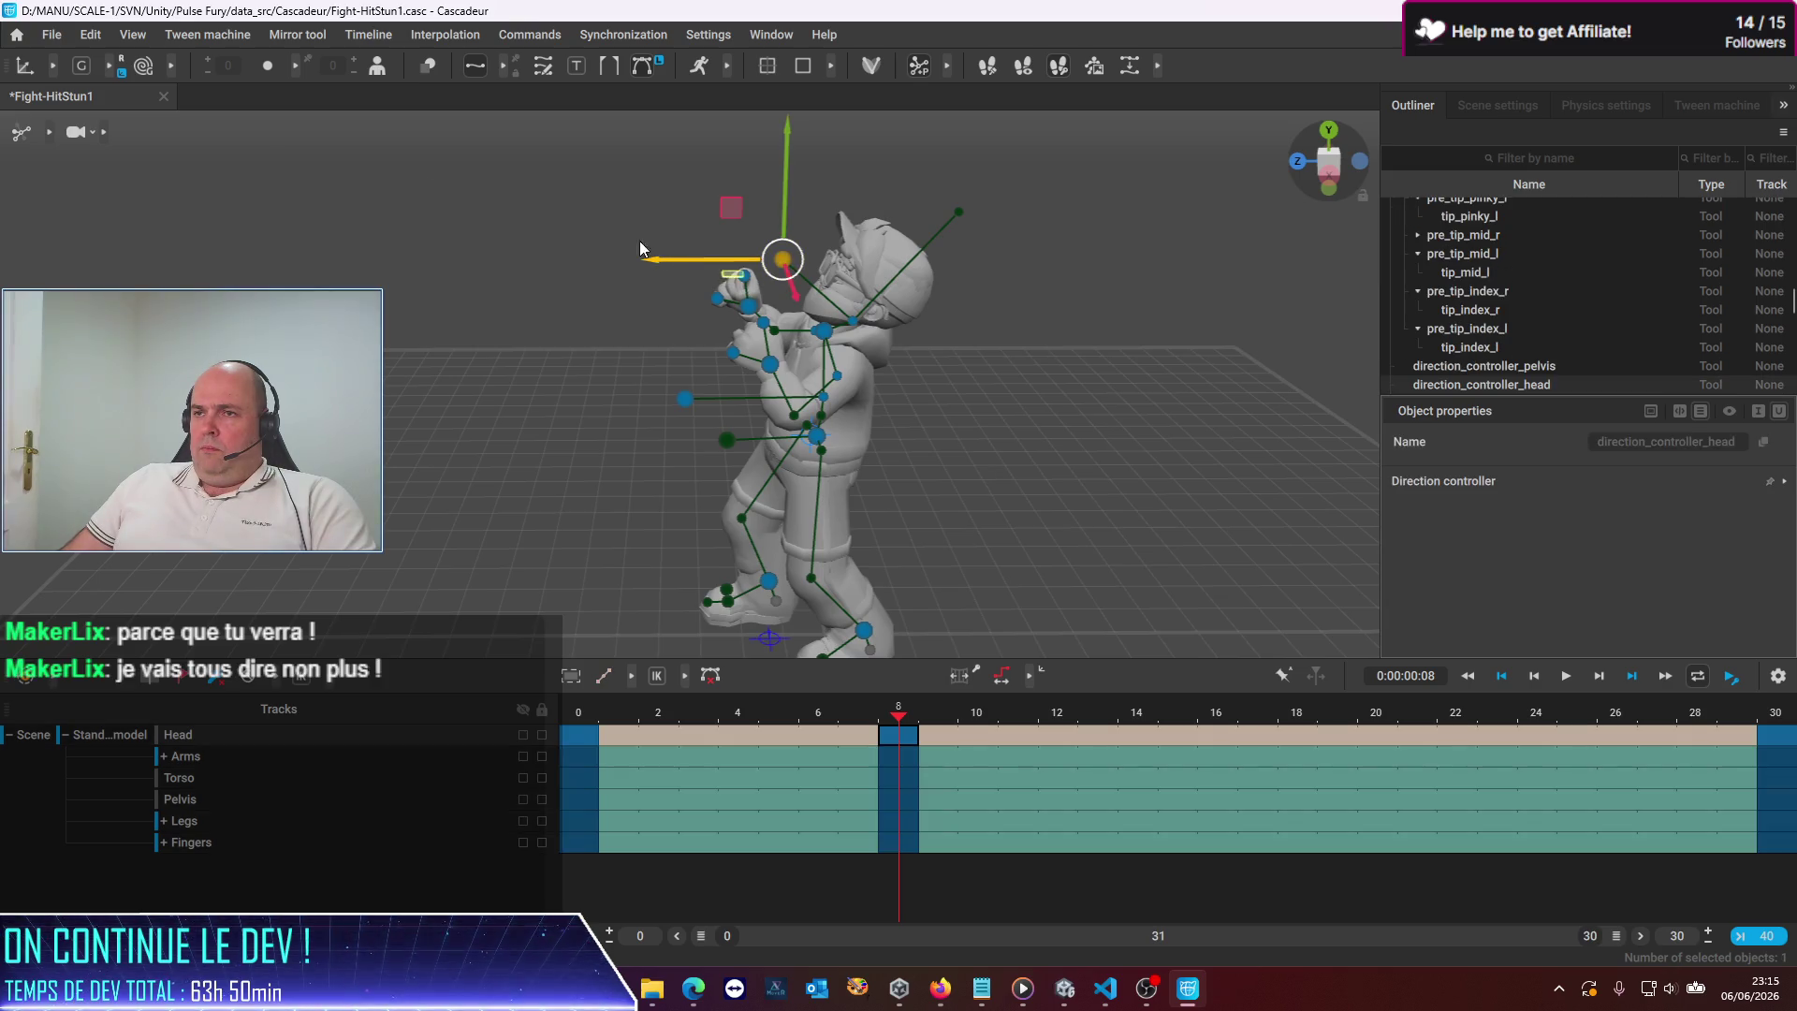
drag(777, 185, 771, 195)
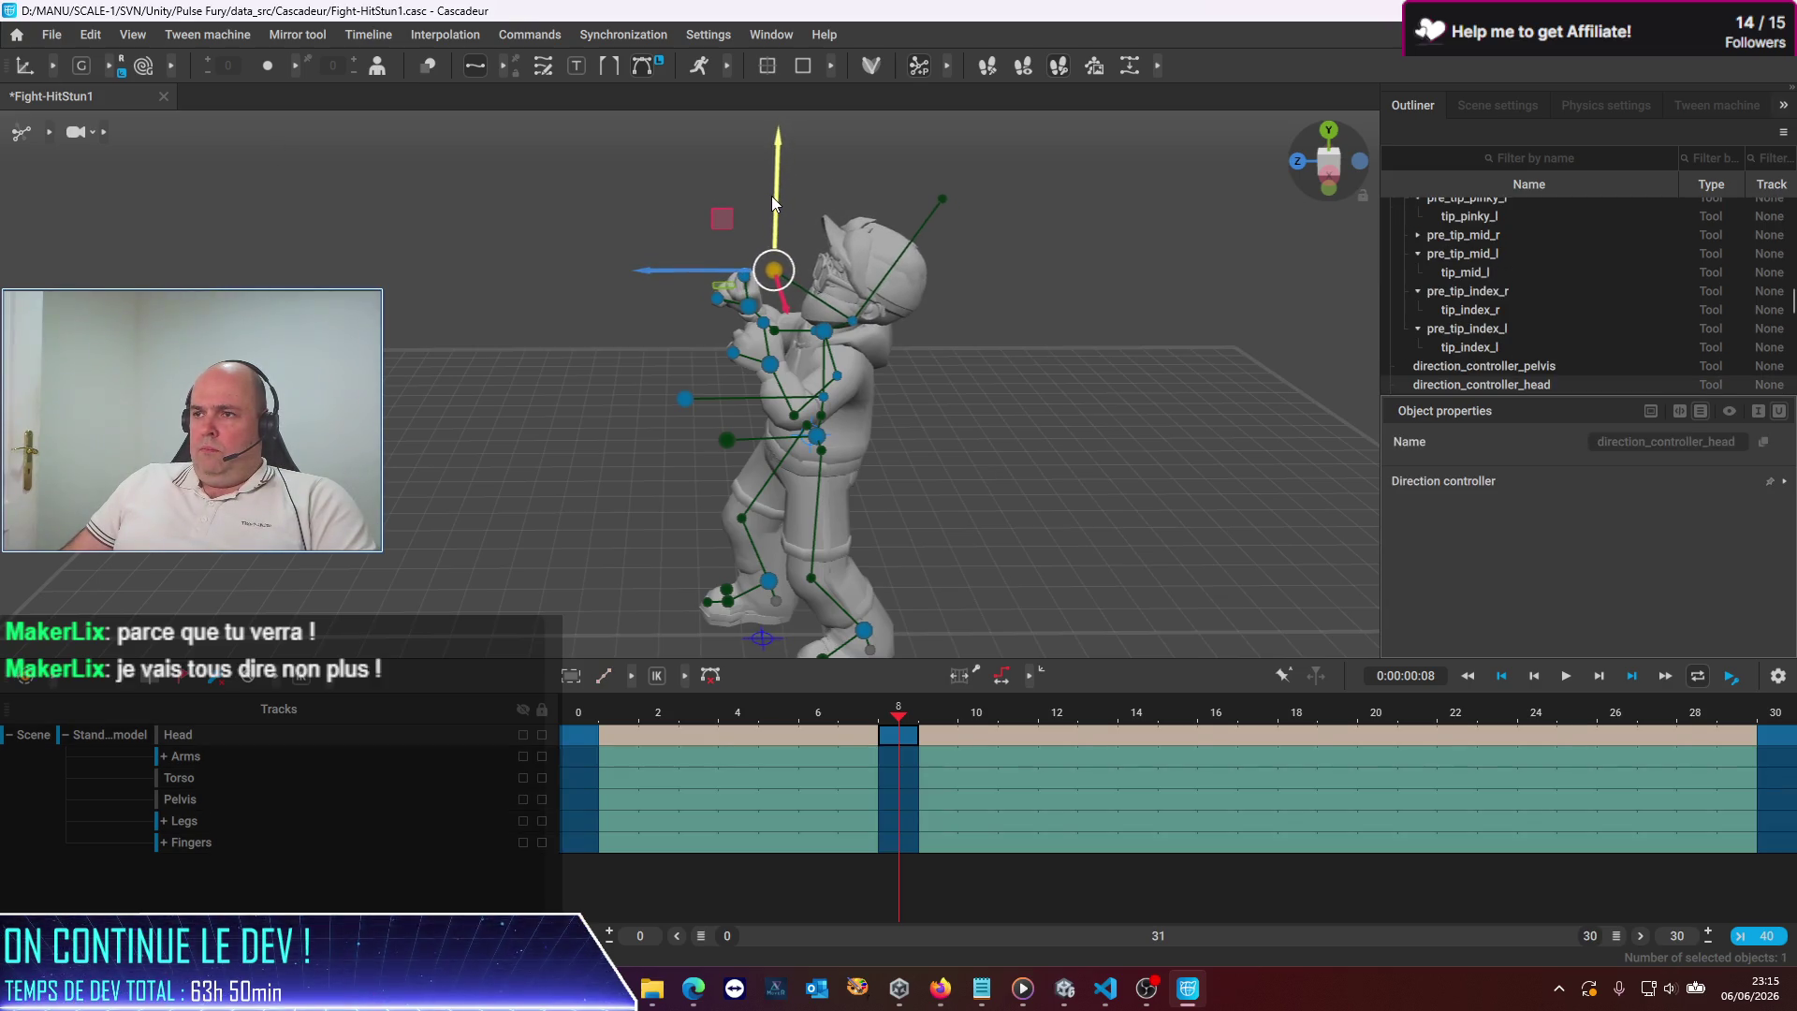
click(824, 332)
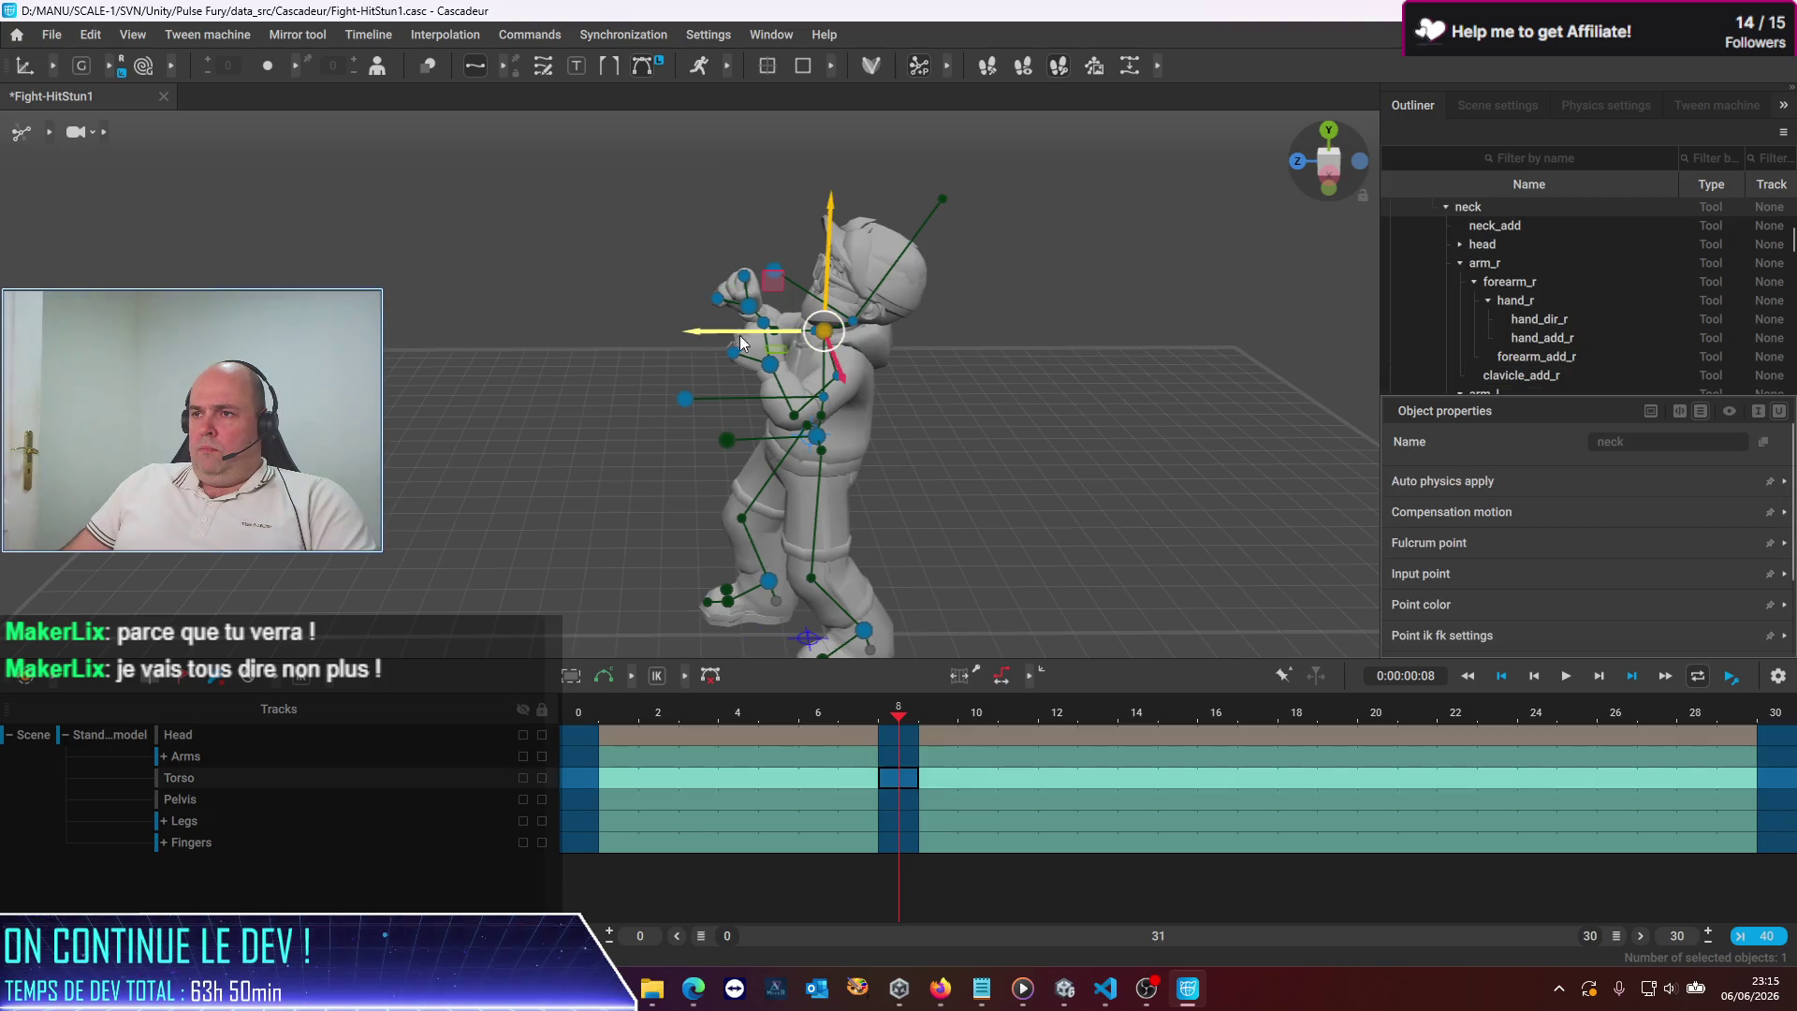
drag(704, 330, 696, 332)
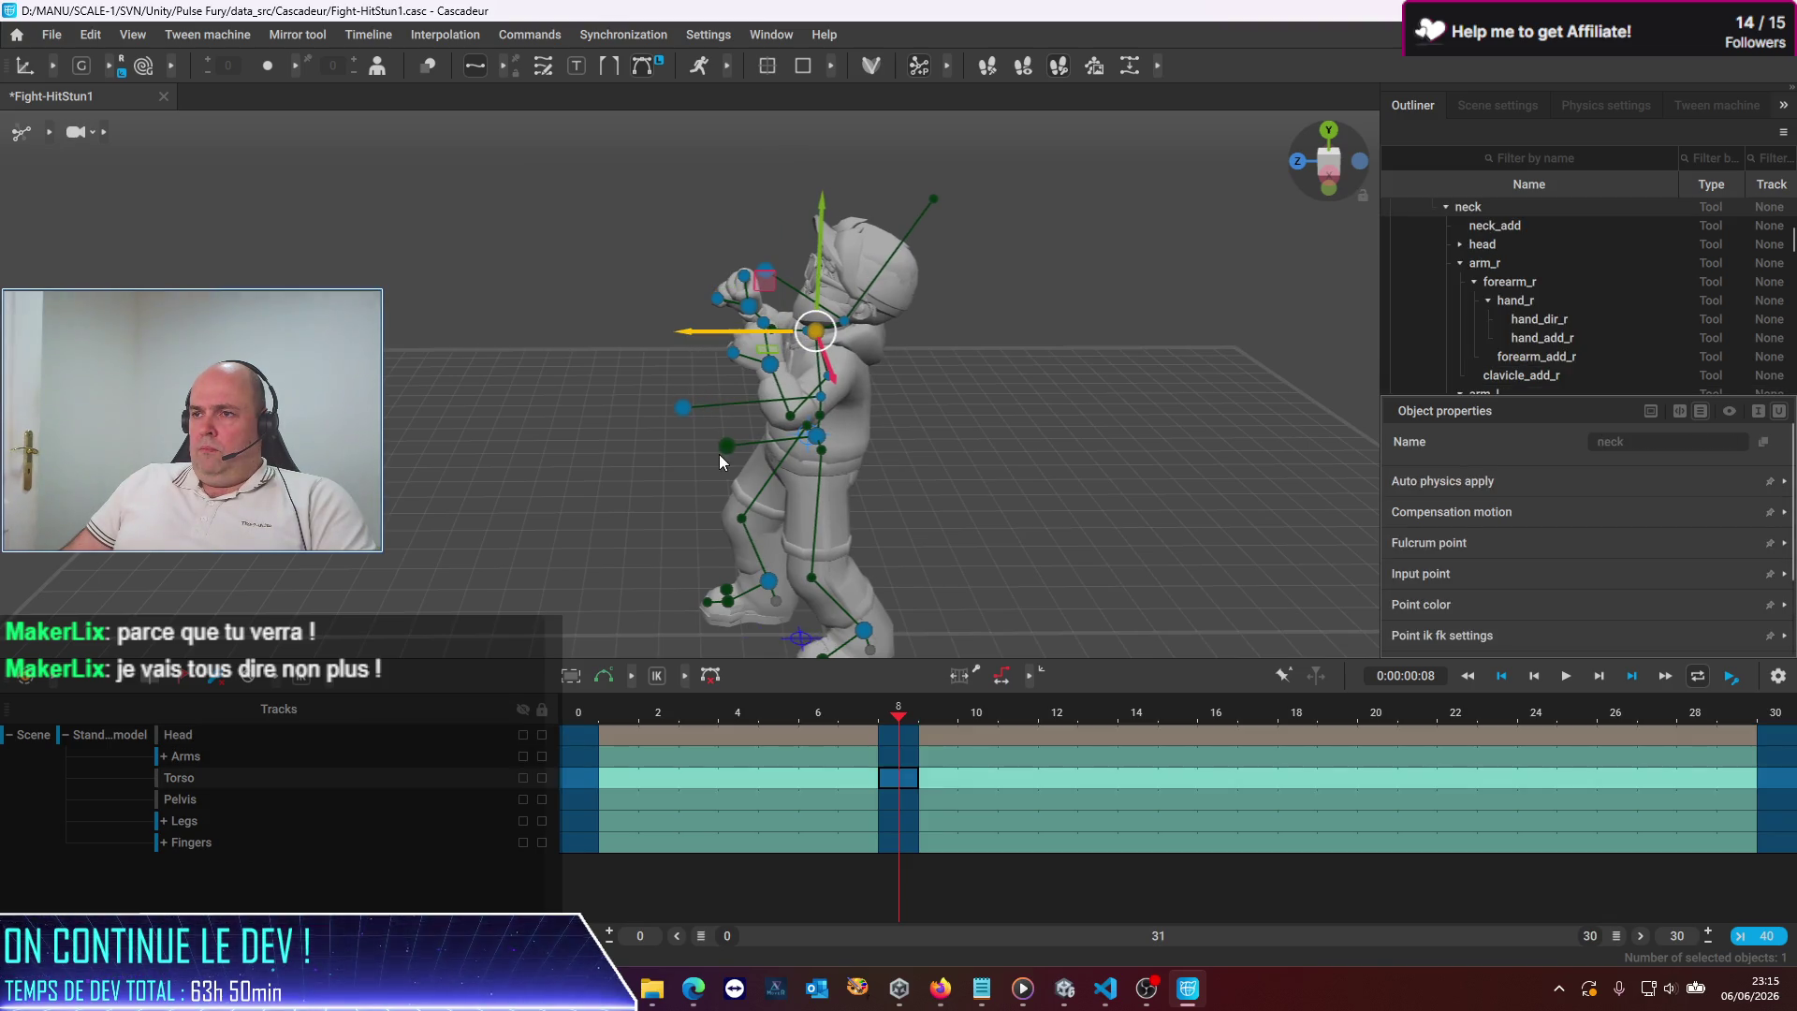
Lower the left hand slightly, then scrub through frames 25, 8 and 0 to review
click(767, 365)
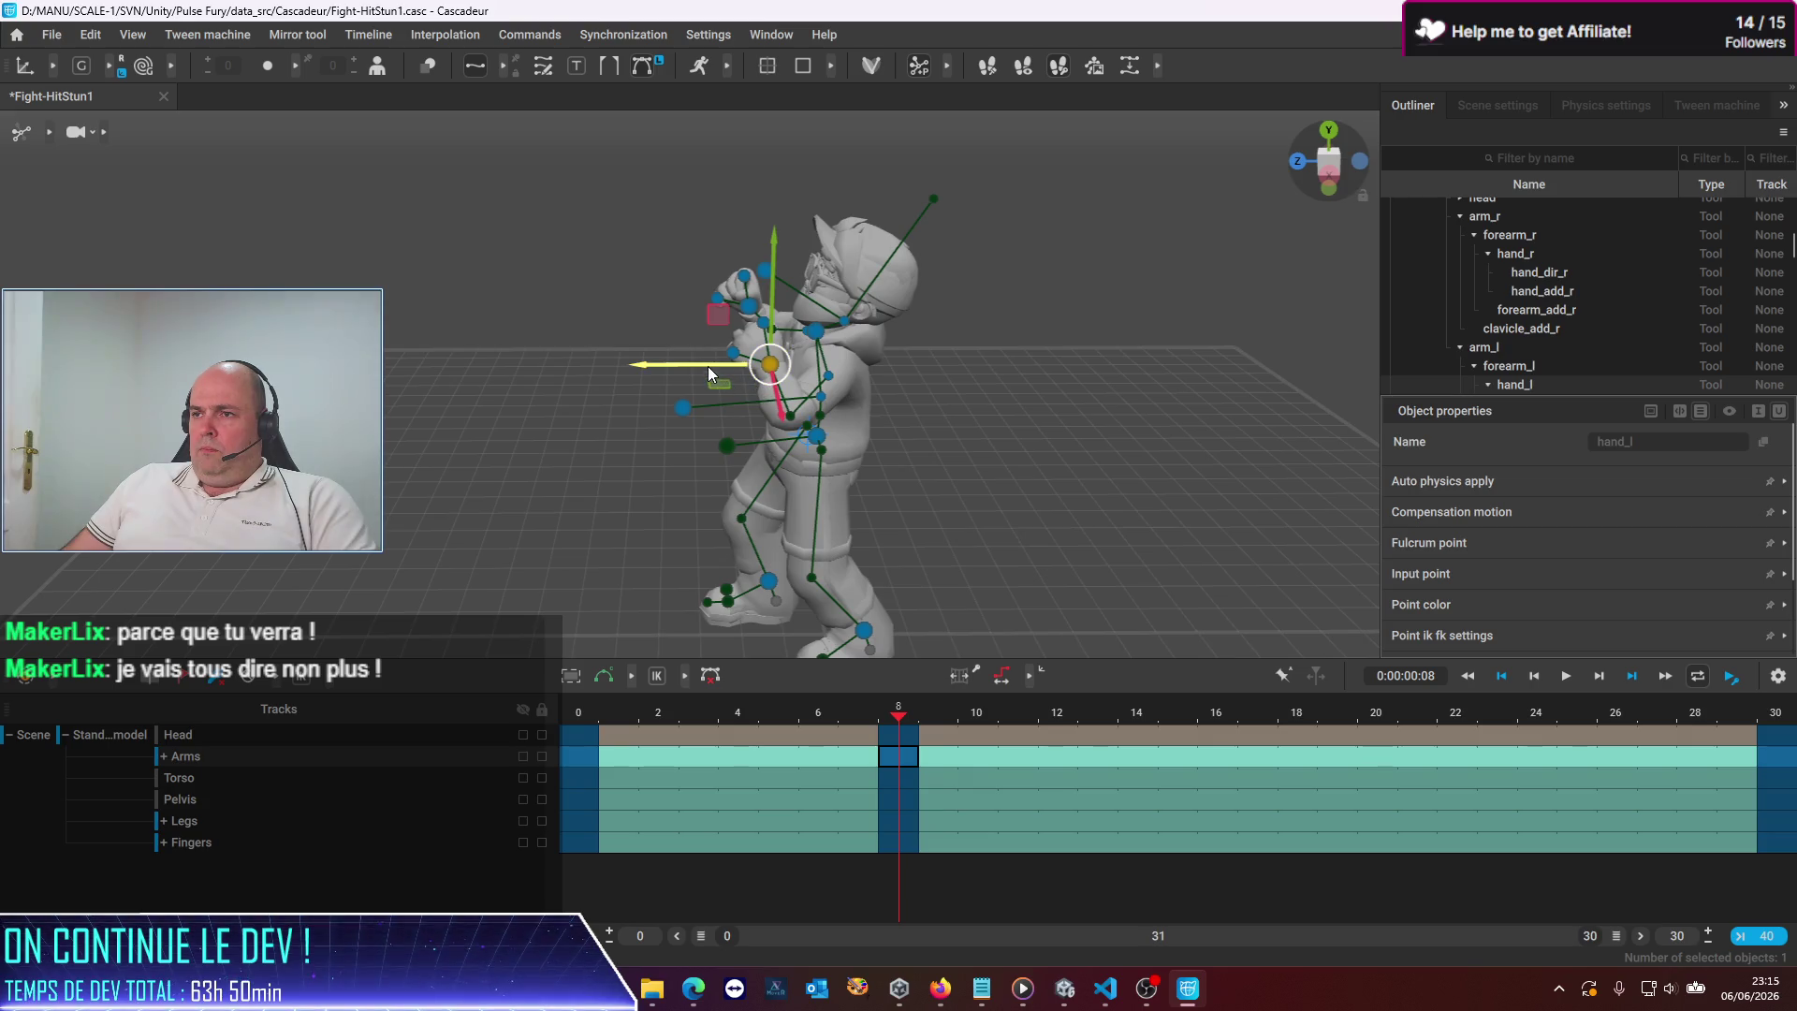
mouse_move(770, 279)
mouse_down()
mouse_move(734, 298)
mouse_move(752, 280)
mouse_up()
click(749, 304)
mouse_move(899, 725)
mouse_down()
mouse_move(581, 721)
mouse_move(1612, 722)
mouse_move(131, 711)
mouse_up()
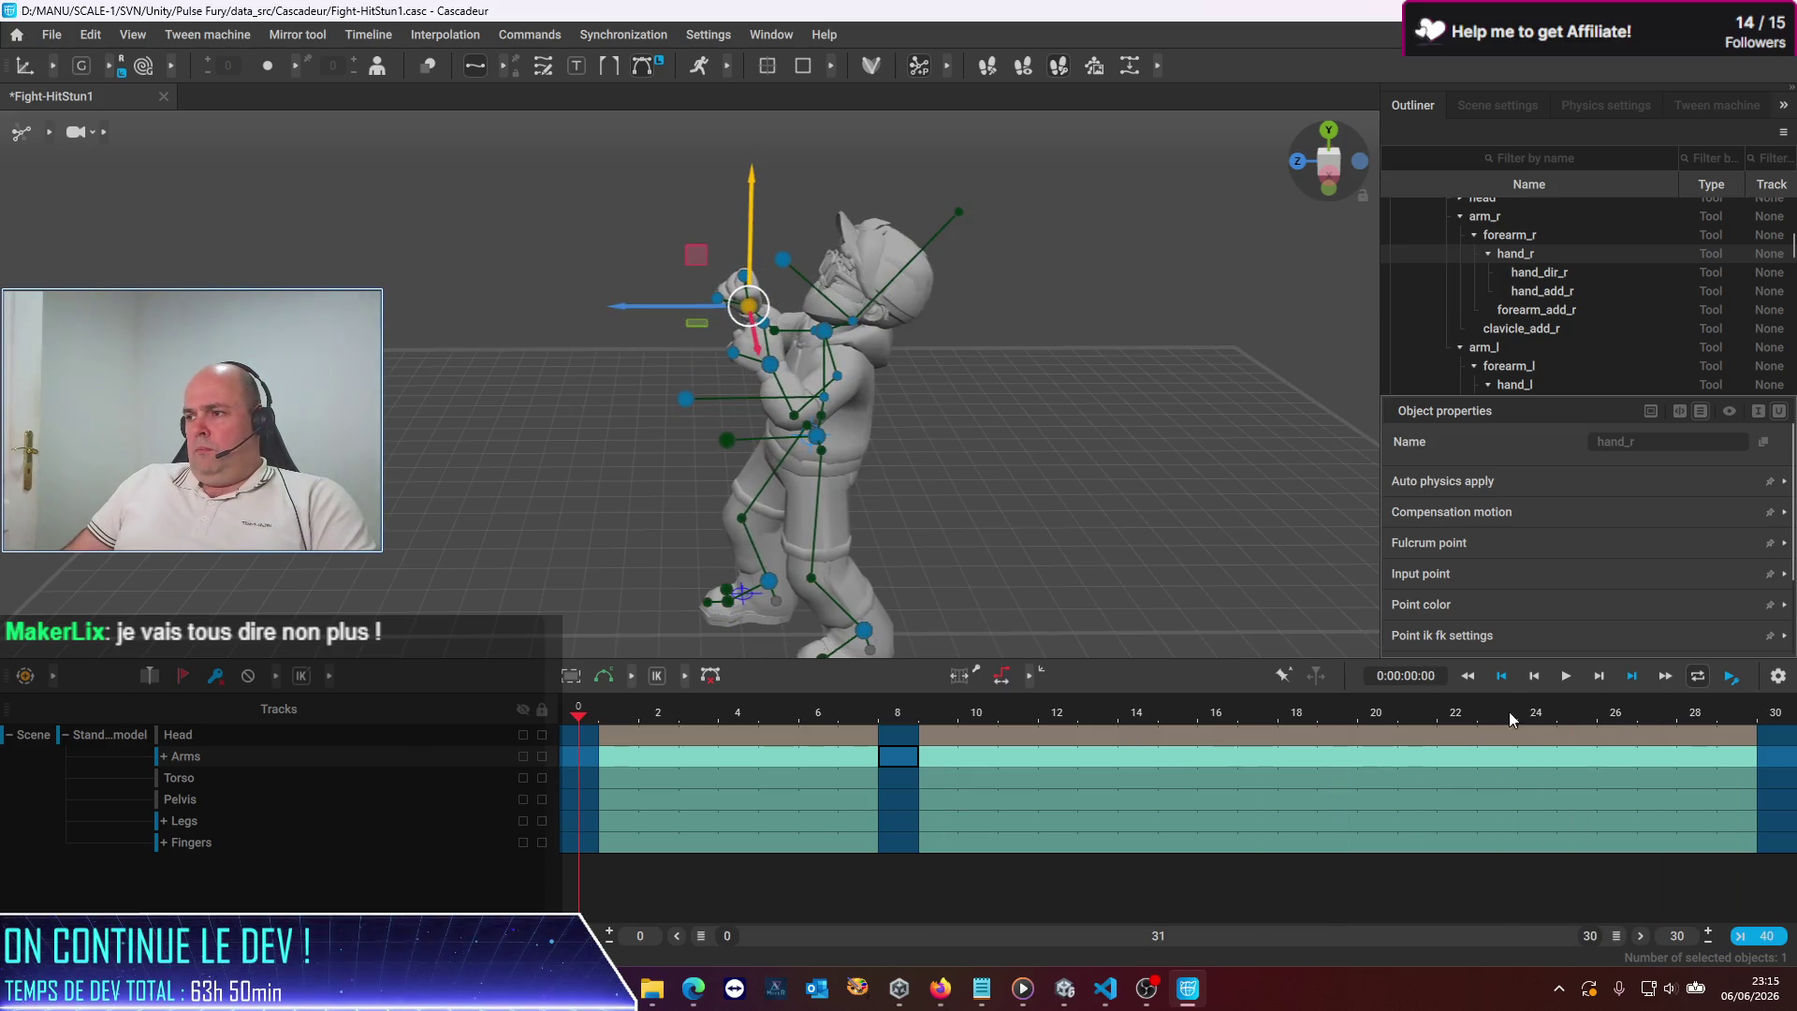
drag(889, 733, 888, 849)
drag(567, 742, 584, 839)
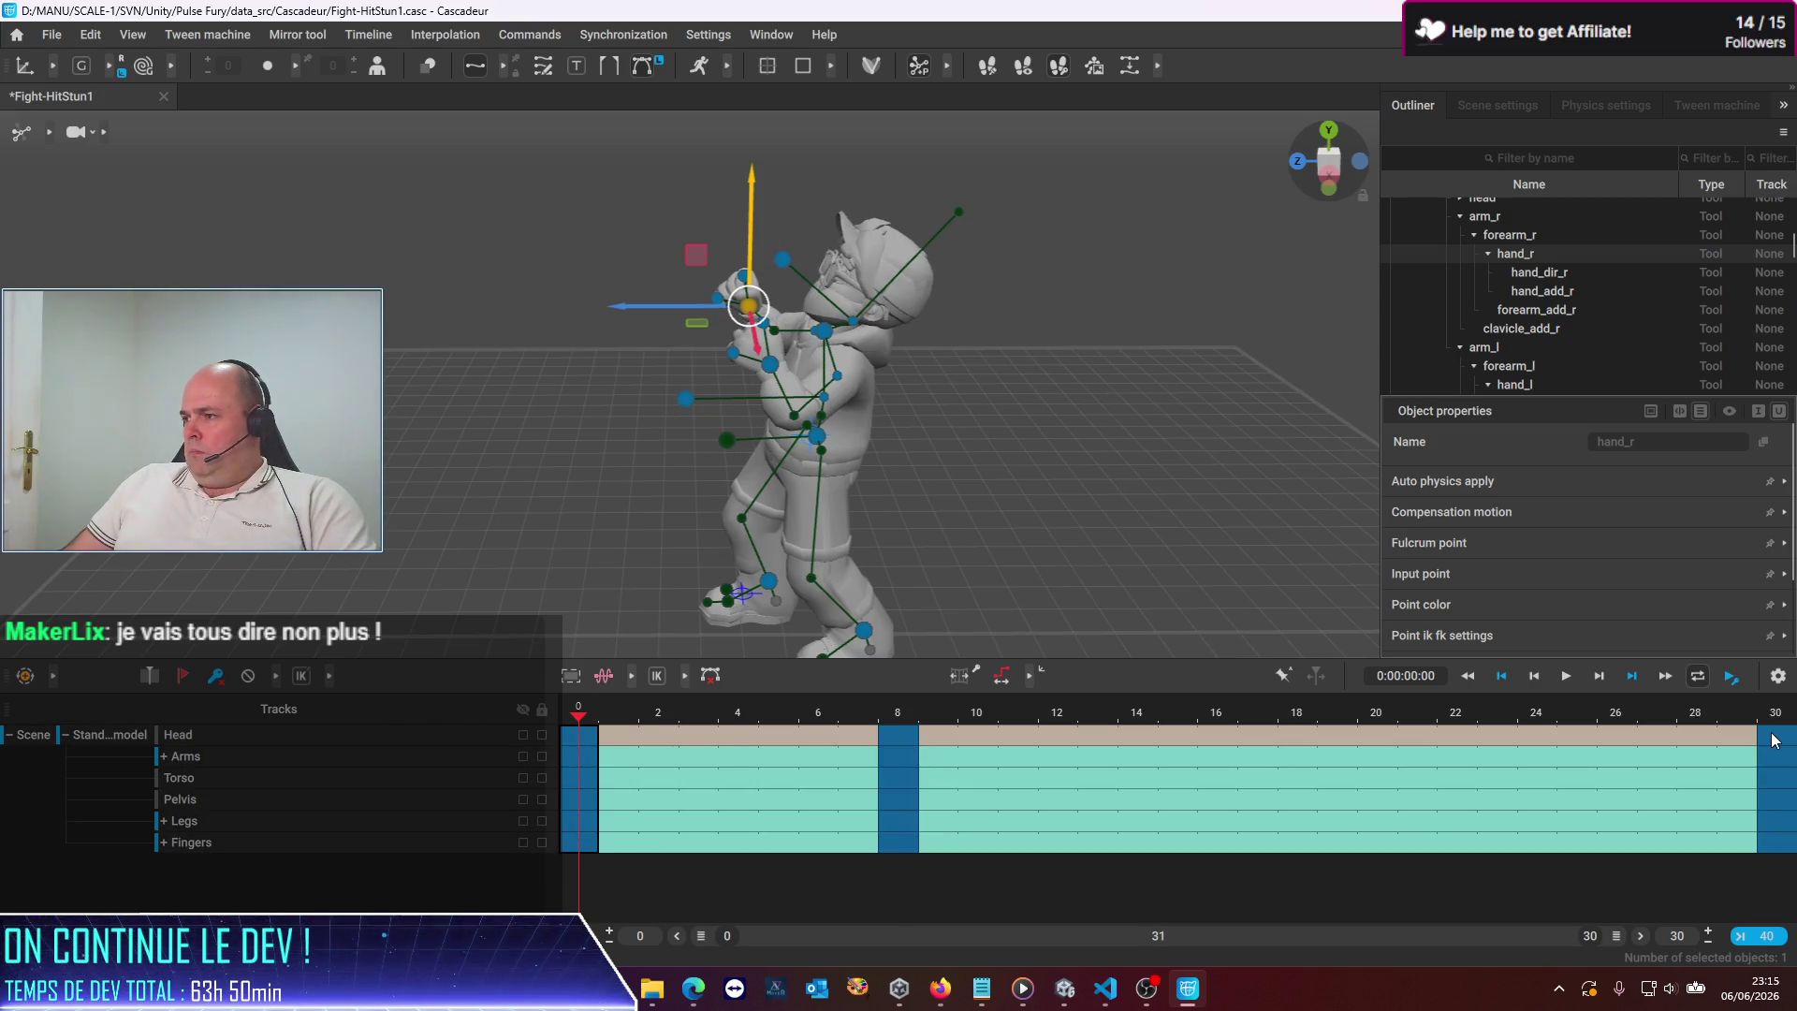
Paste the pose onto frame 30 and compare it against frame 0
drag(1776, 735, 1777, 847)
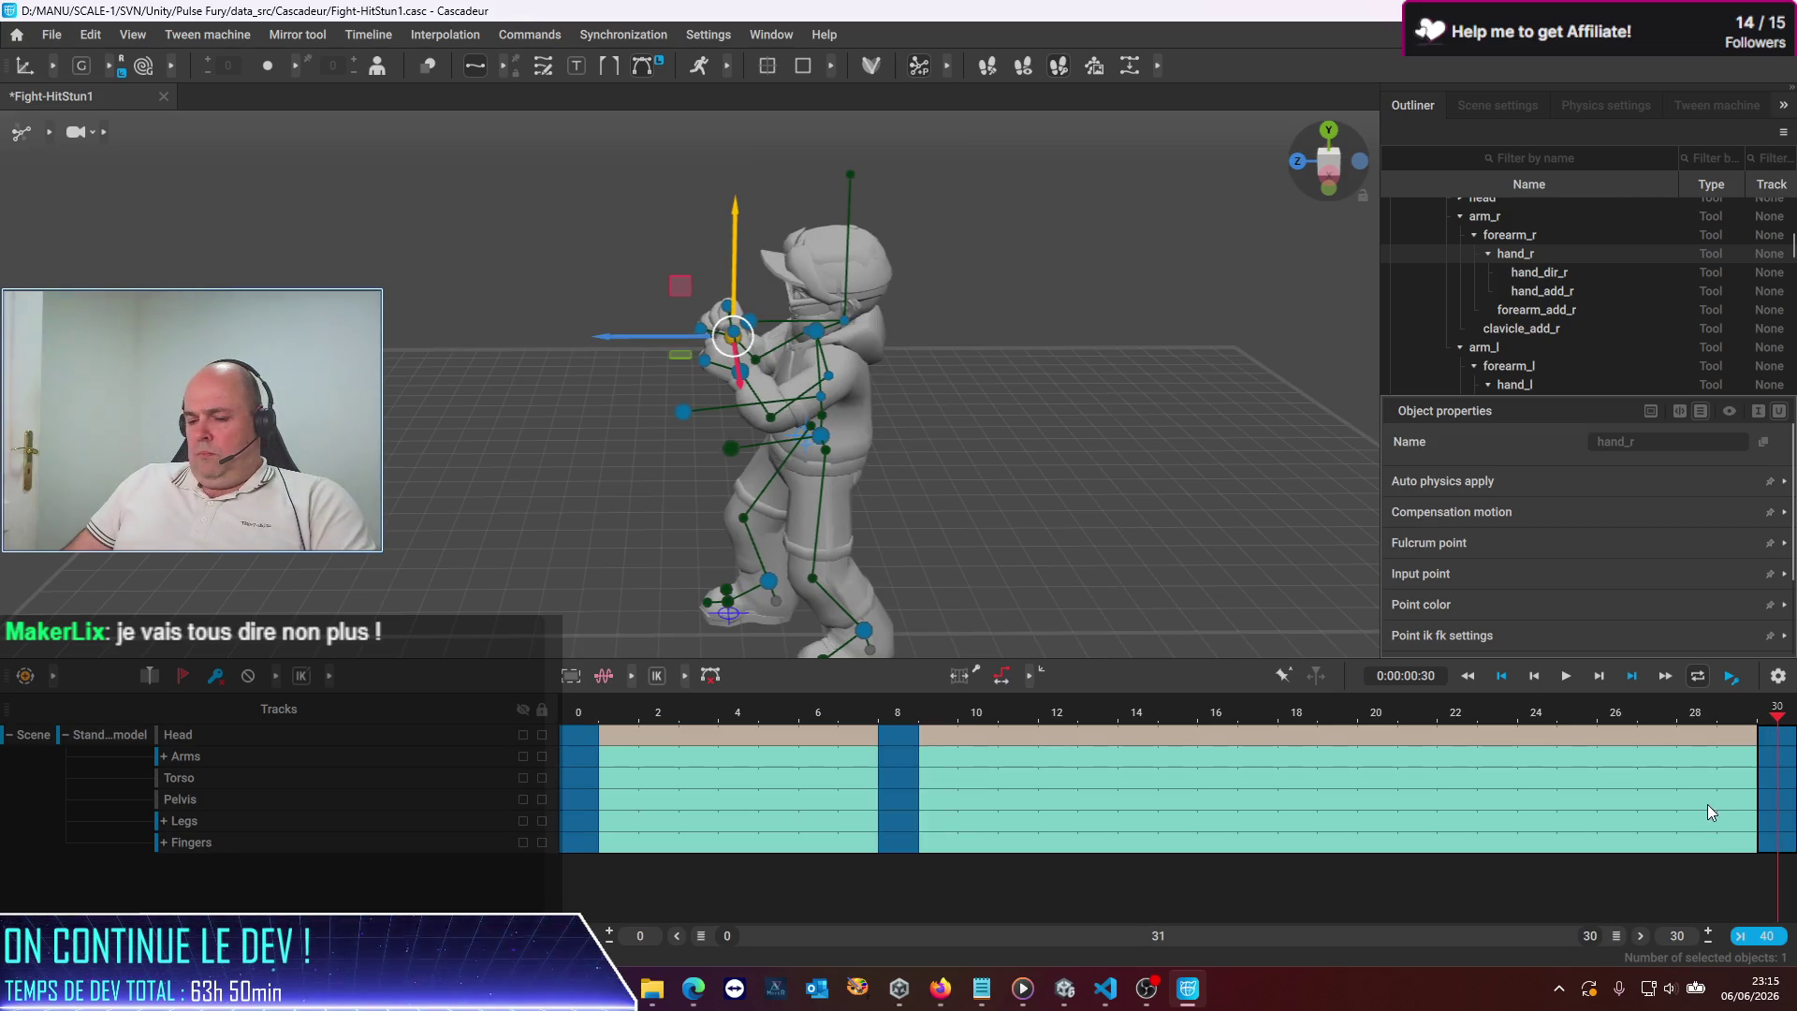
key(ctrl+v)
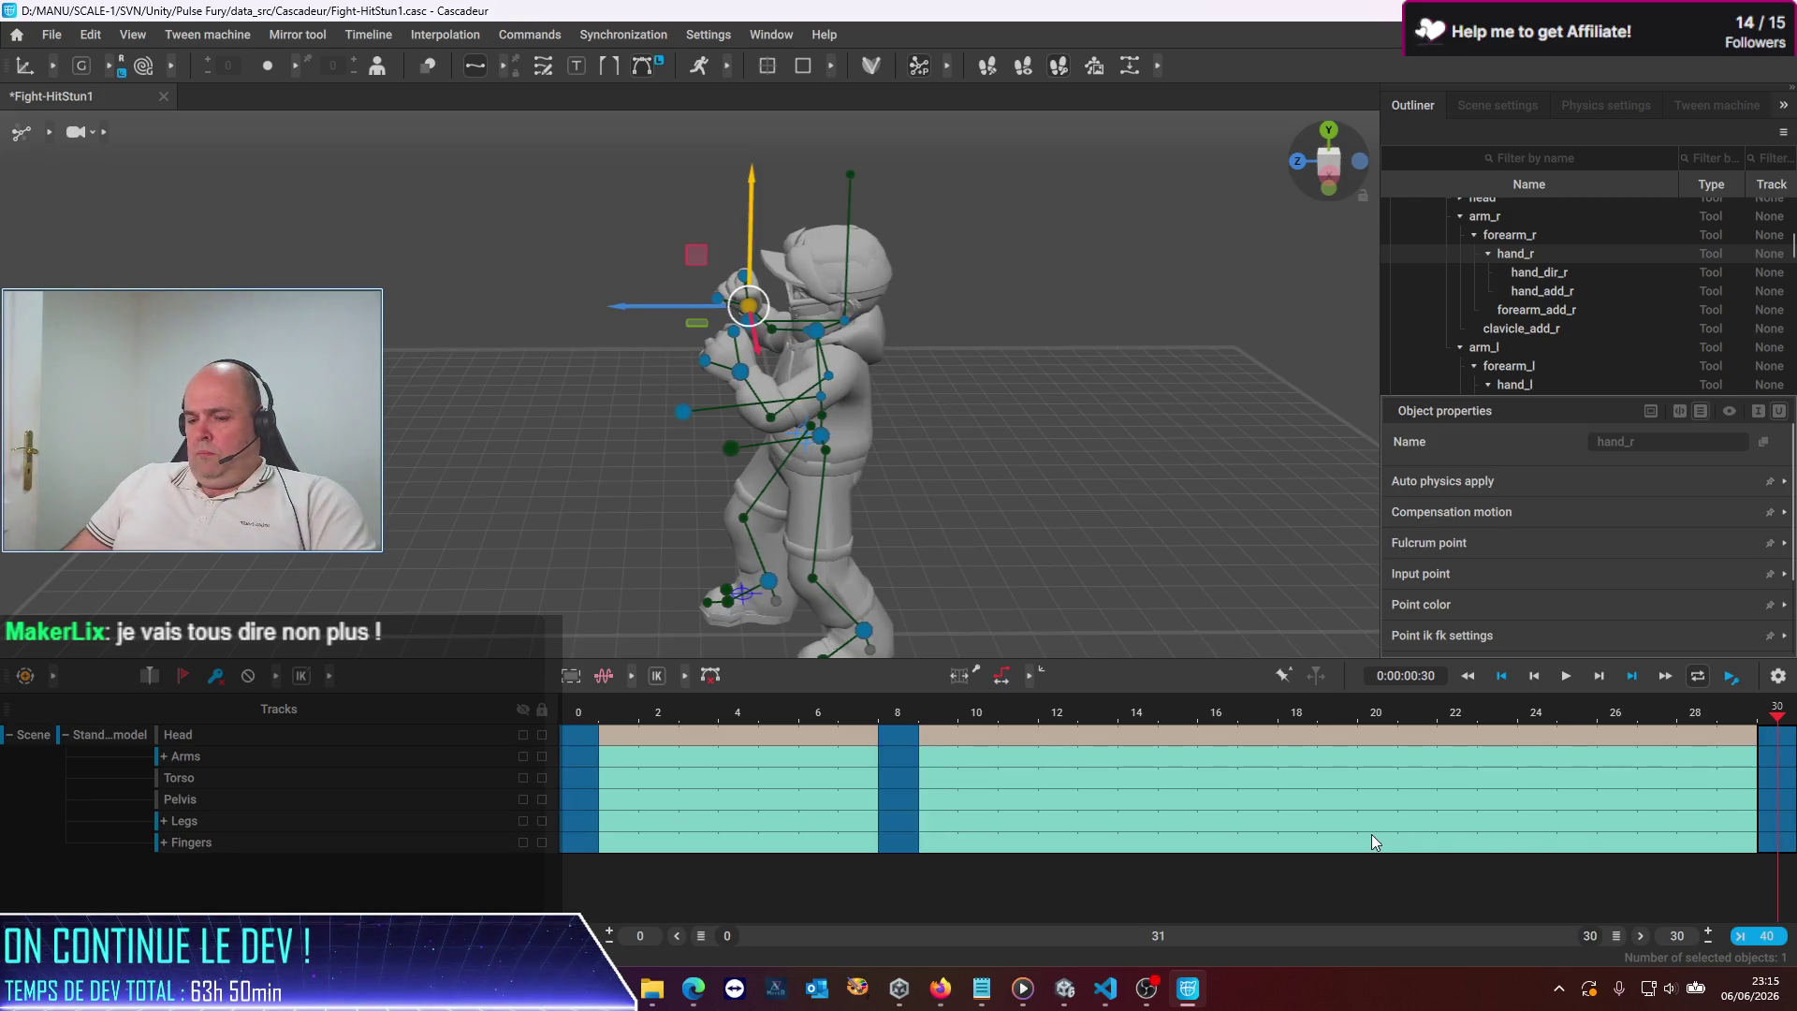
key(ctrl+a)
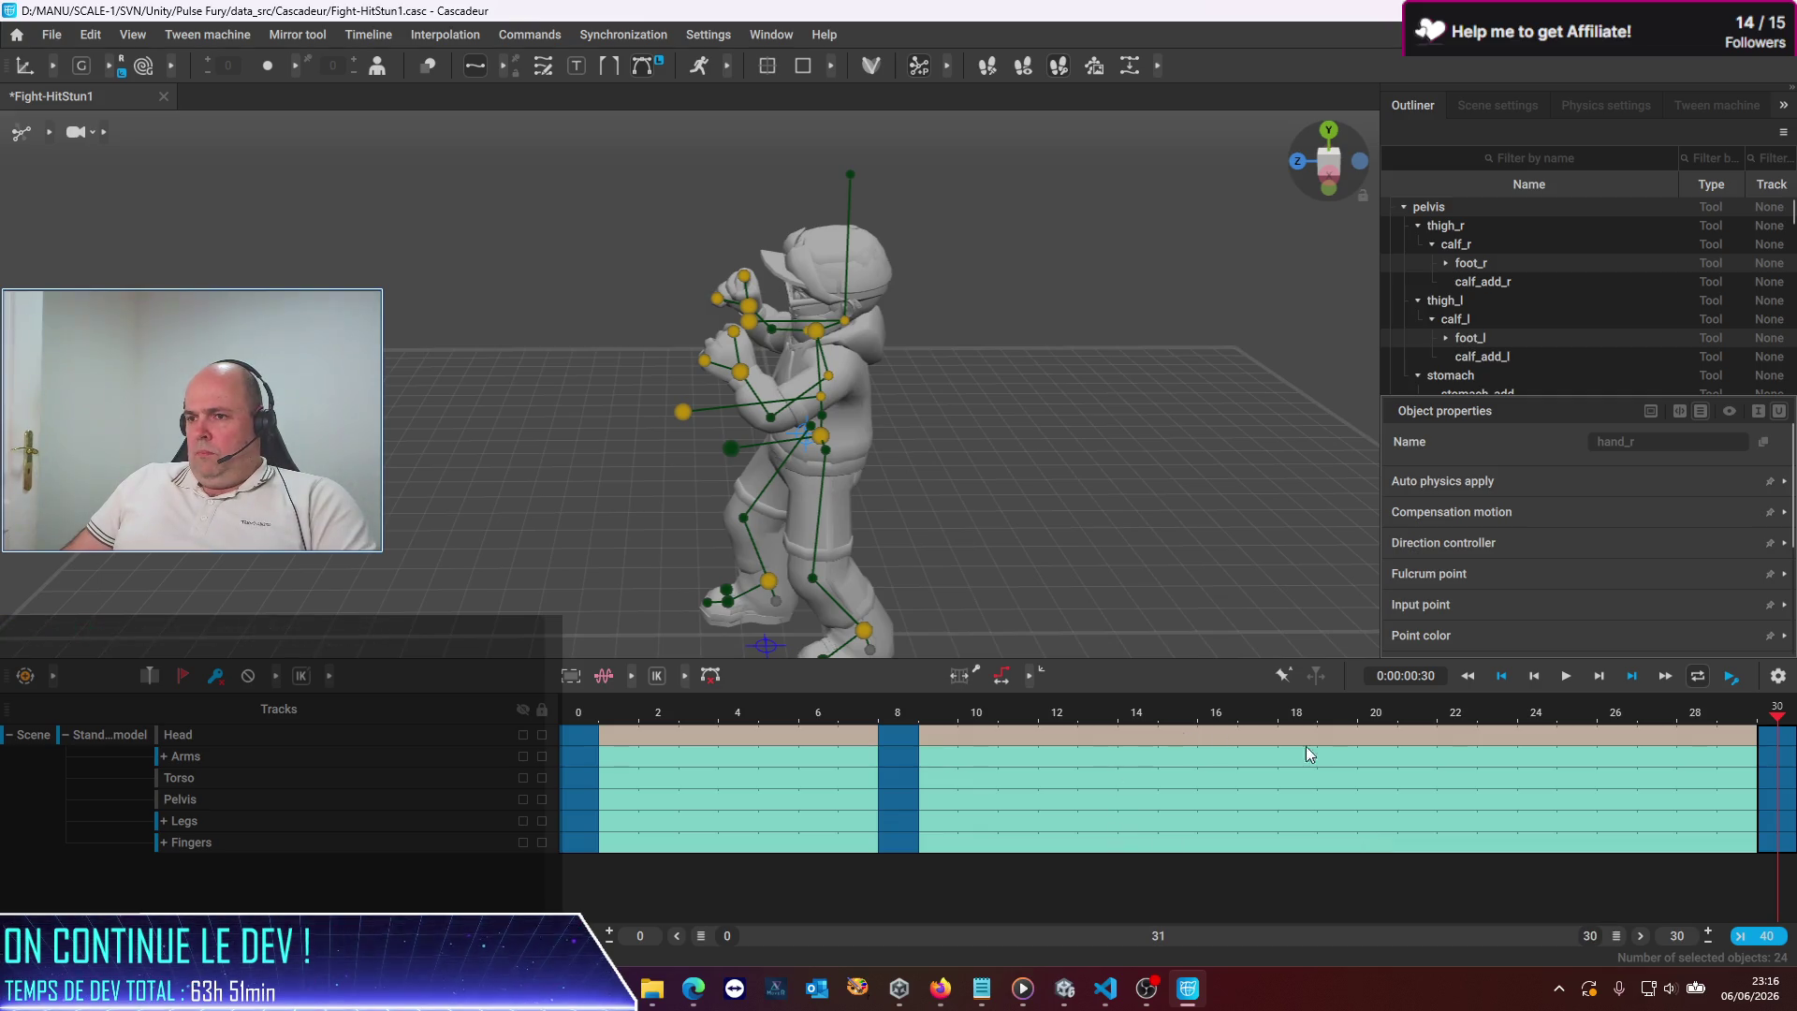
click(587, 708)
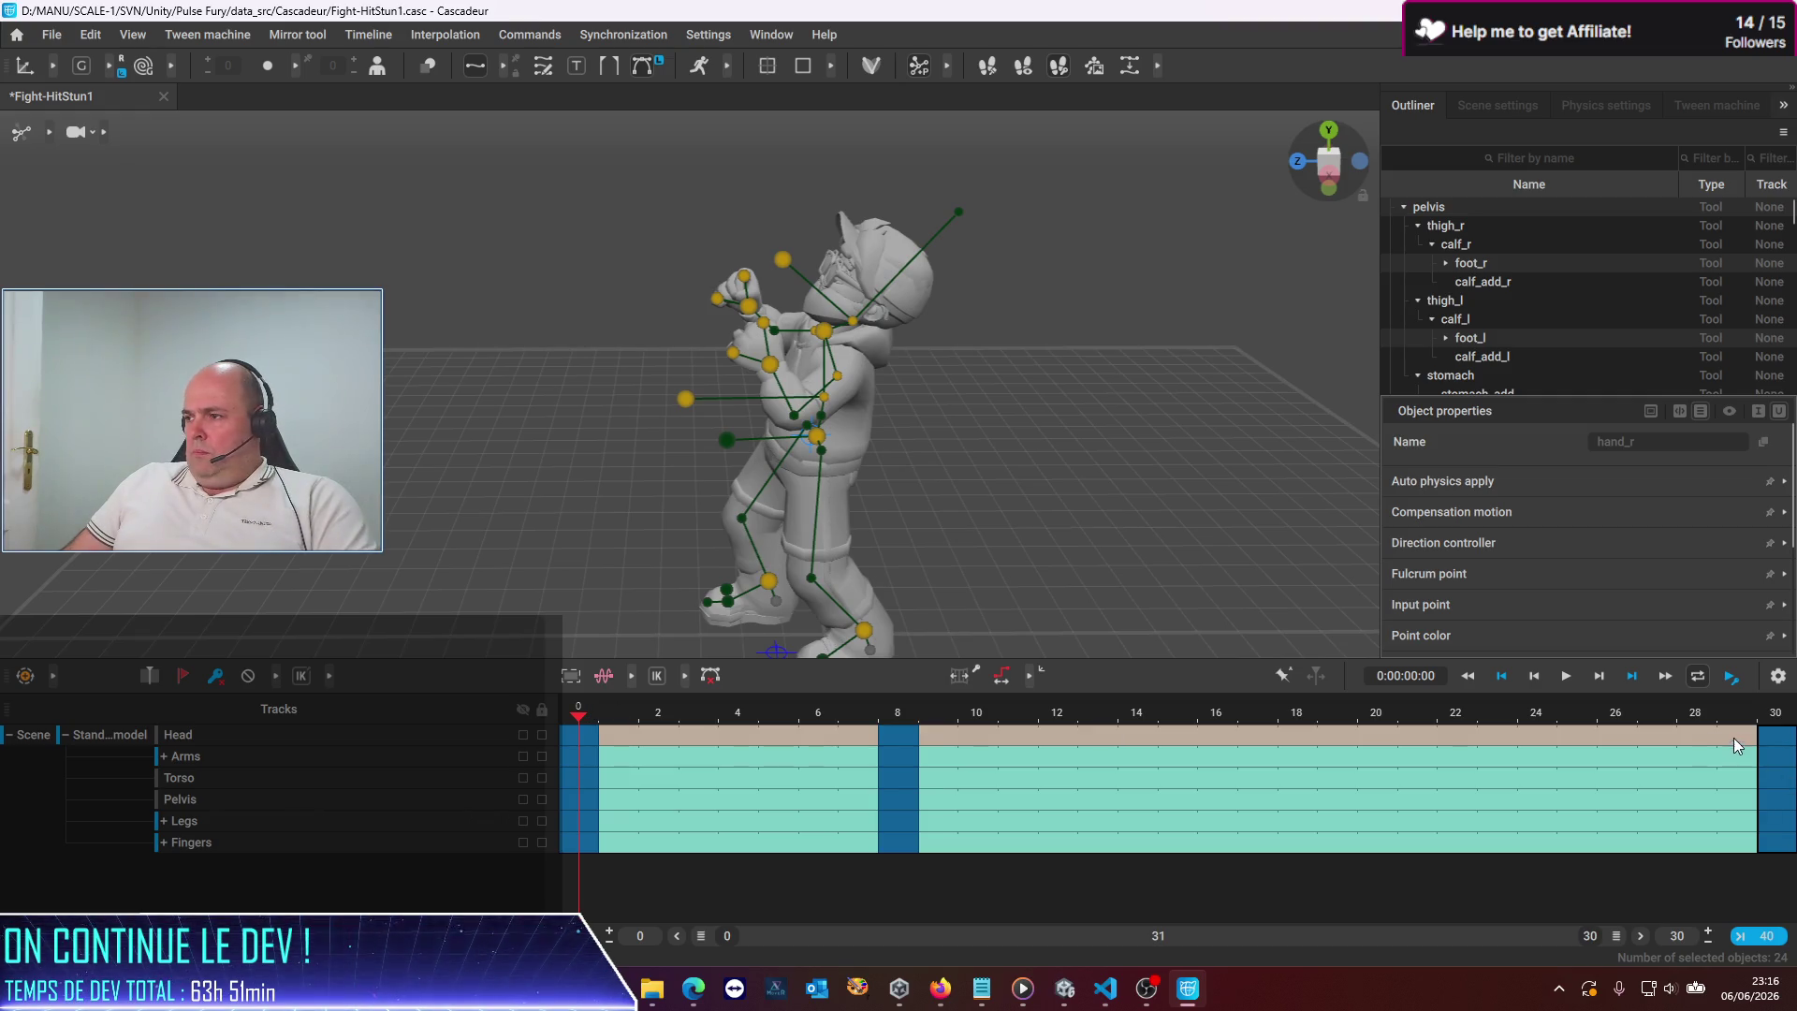
click(1788, 714)
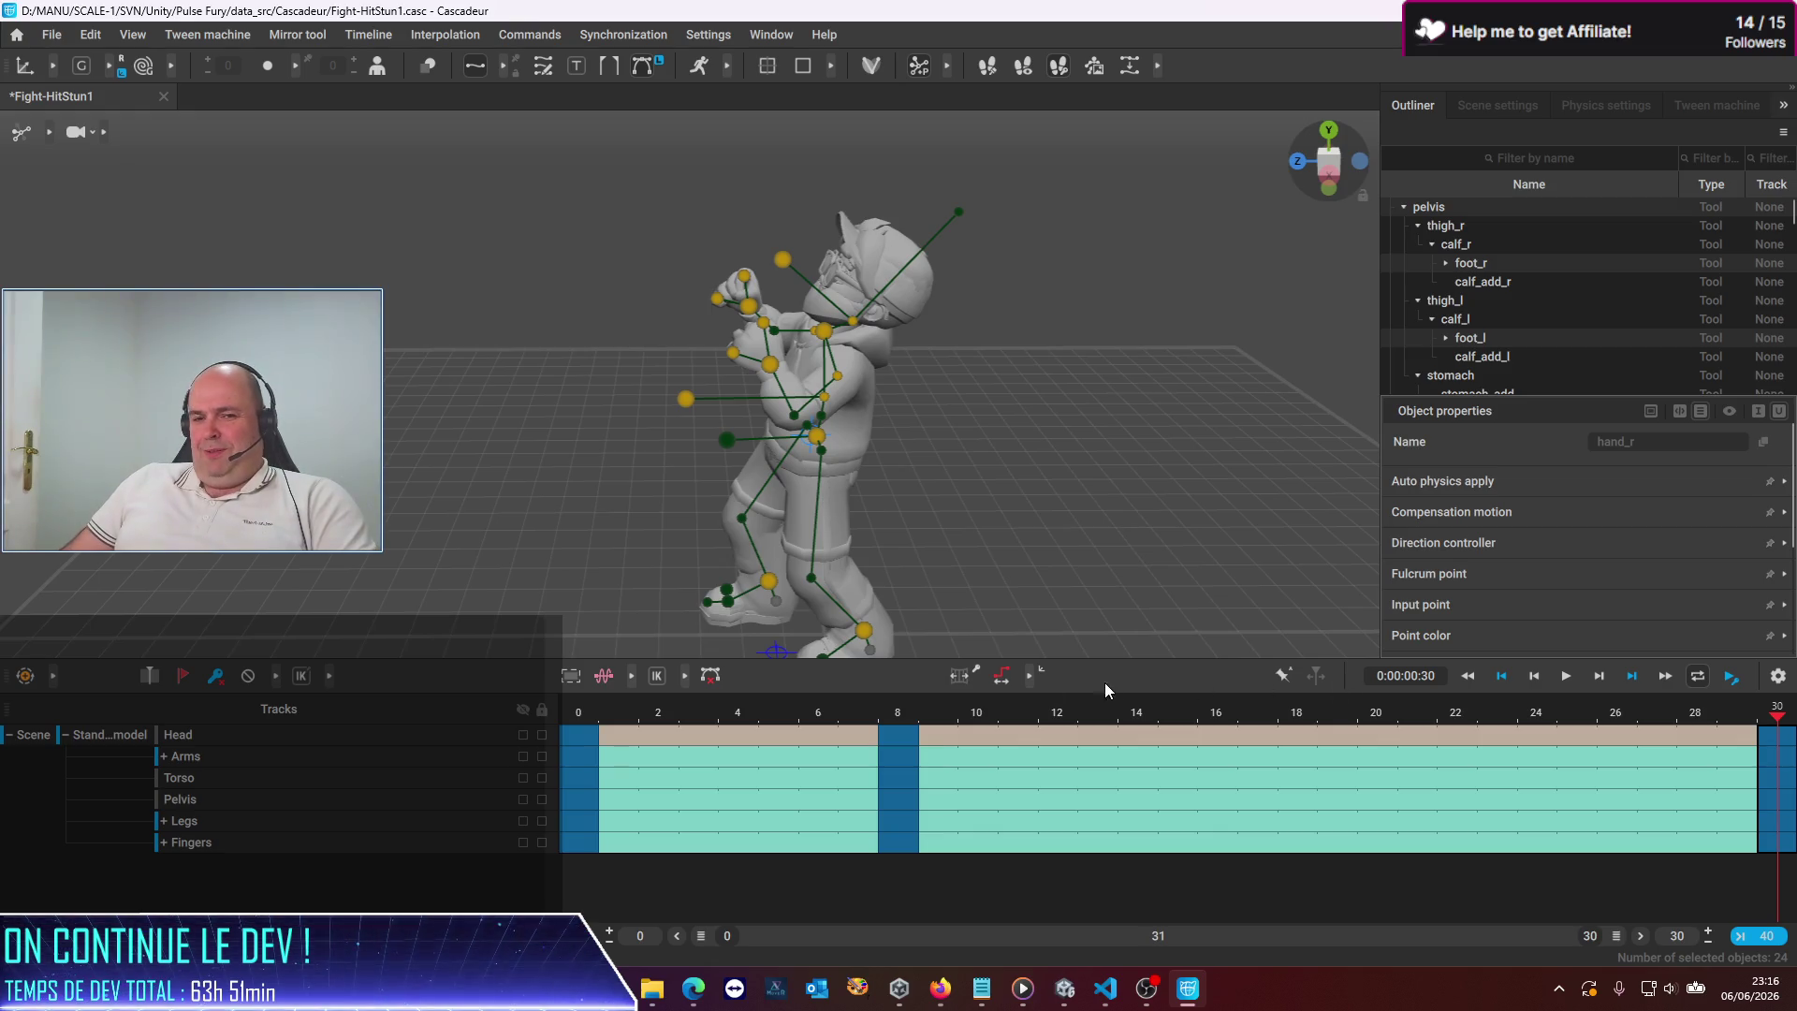
Play back the animation, return to frame 30 and orbit around the character
key(space)
mouse_move(788, 820)
mouse_down()
mouse_move(846, 802)
mouse_move(1782, 838)
mouse_up()
click(629, 565)
drag(487, 508, 597, 570)
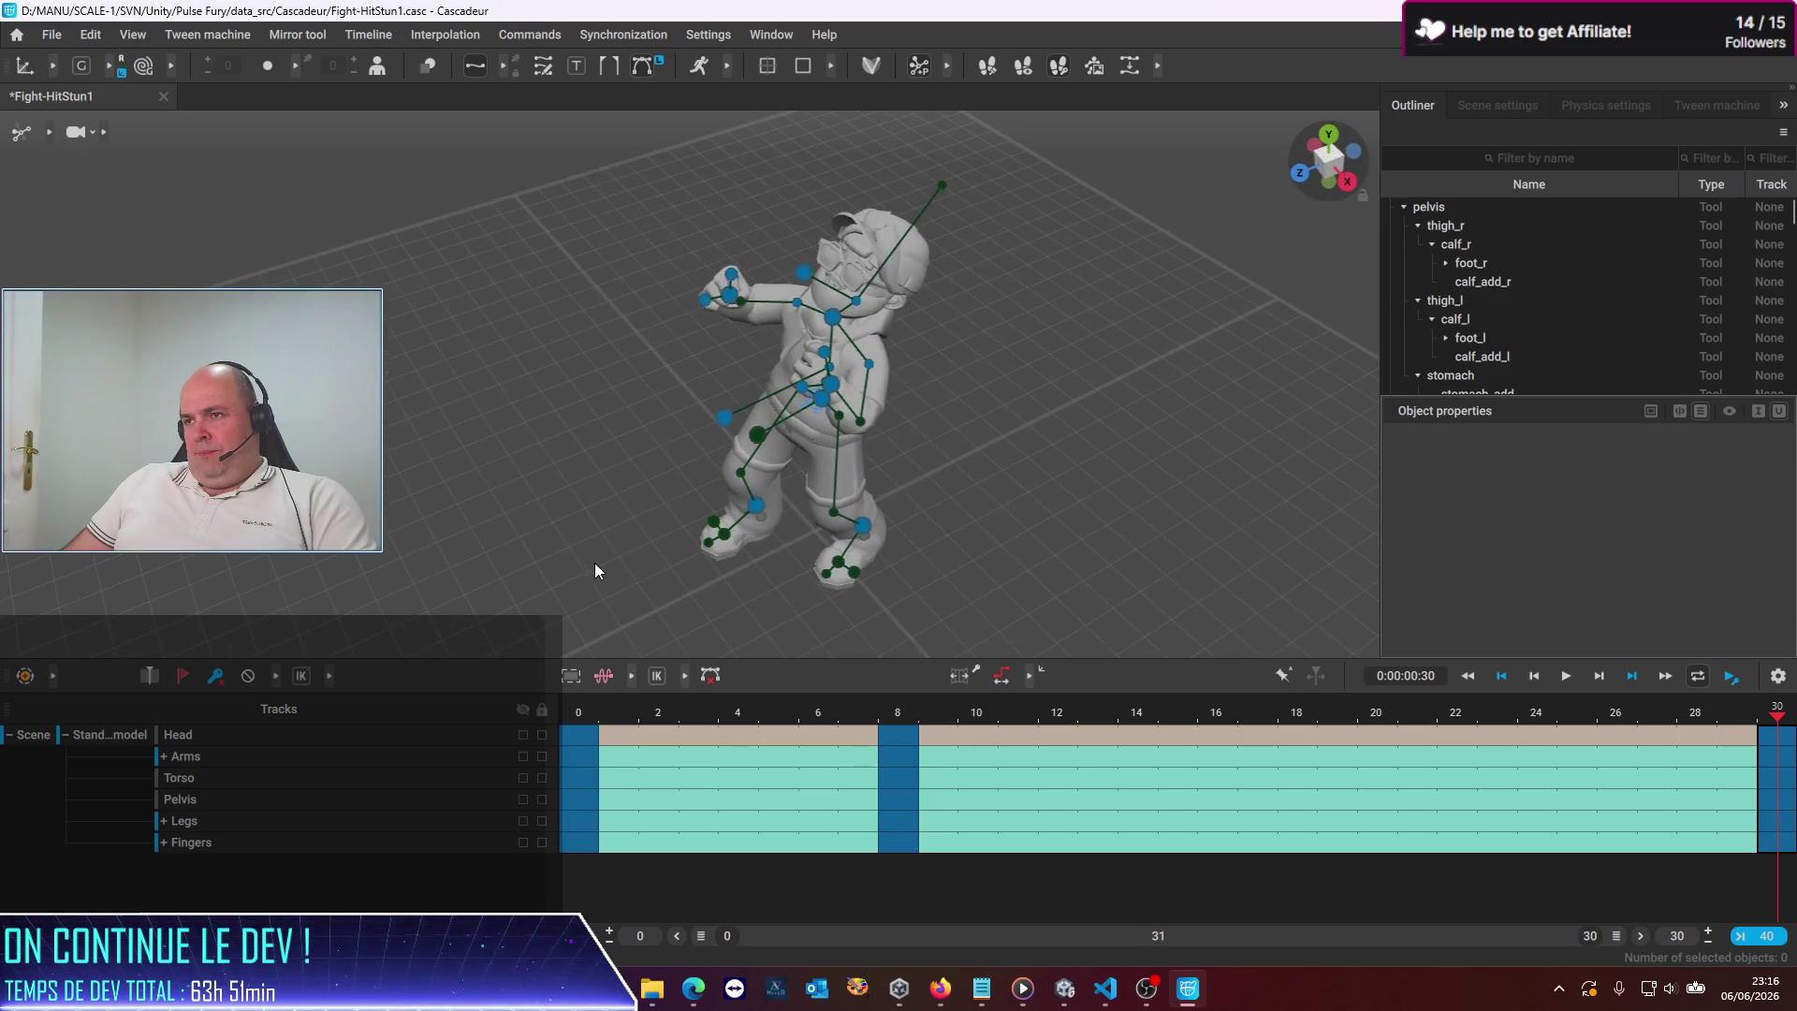
At frame 30, swing the head's aim toward the lower left
click(805, 279)
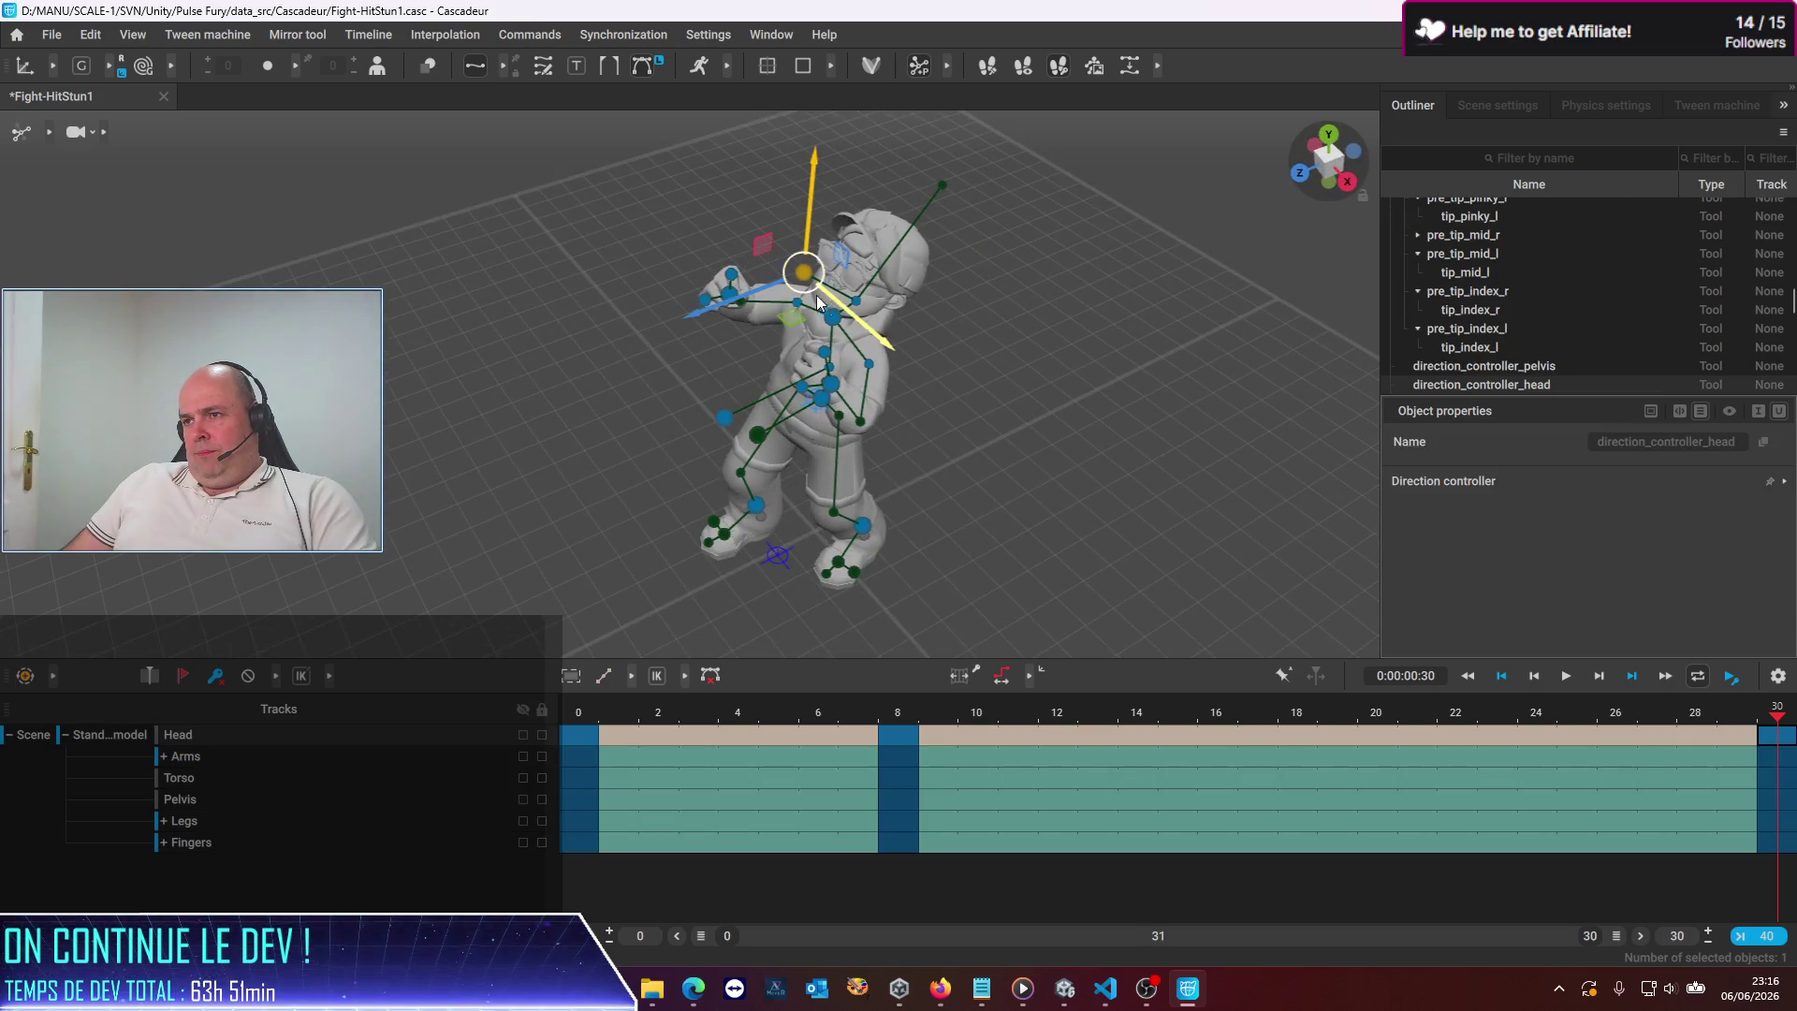
drag(872, 328, 874, 327)
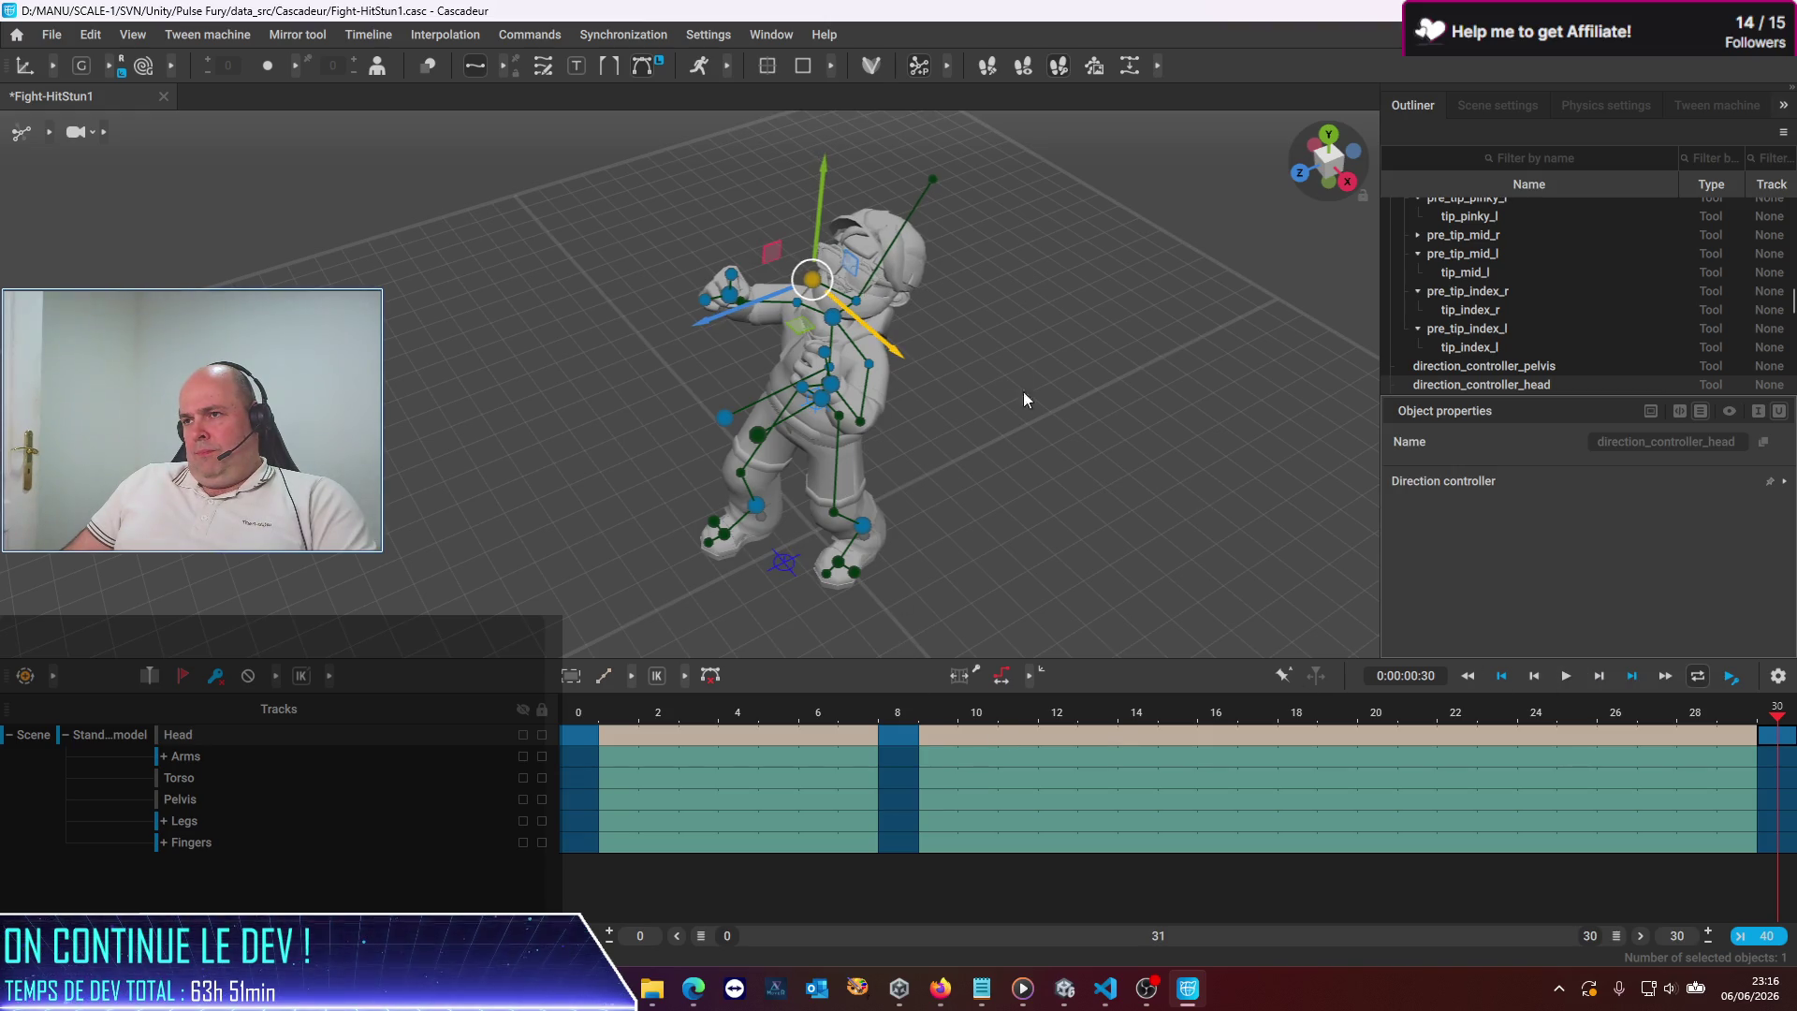
drag(734, 316, 692, 341)
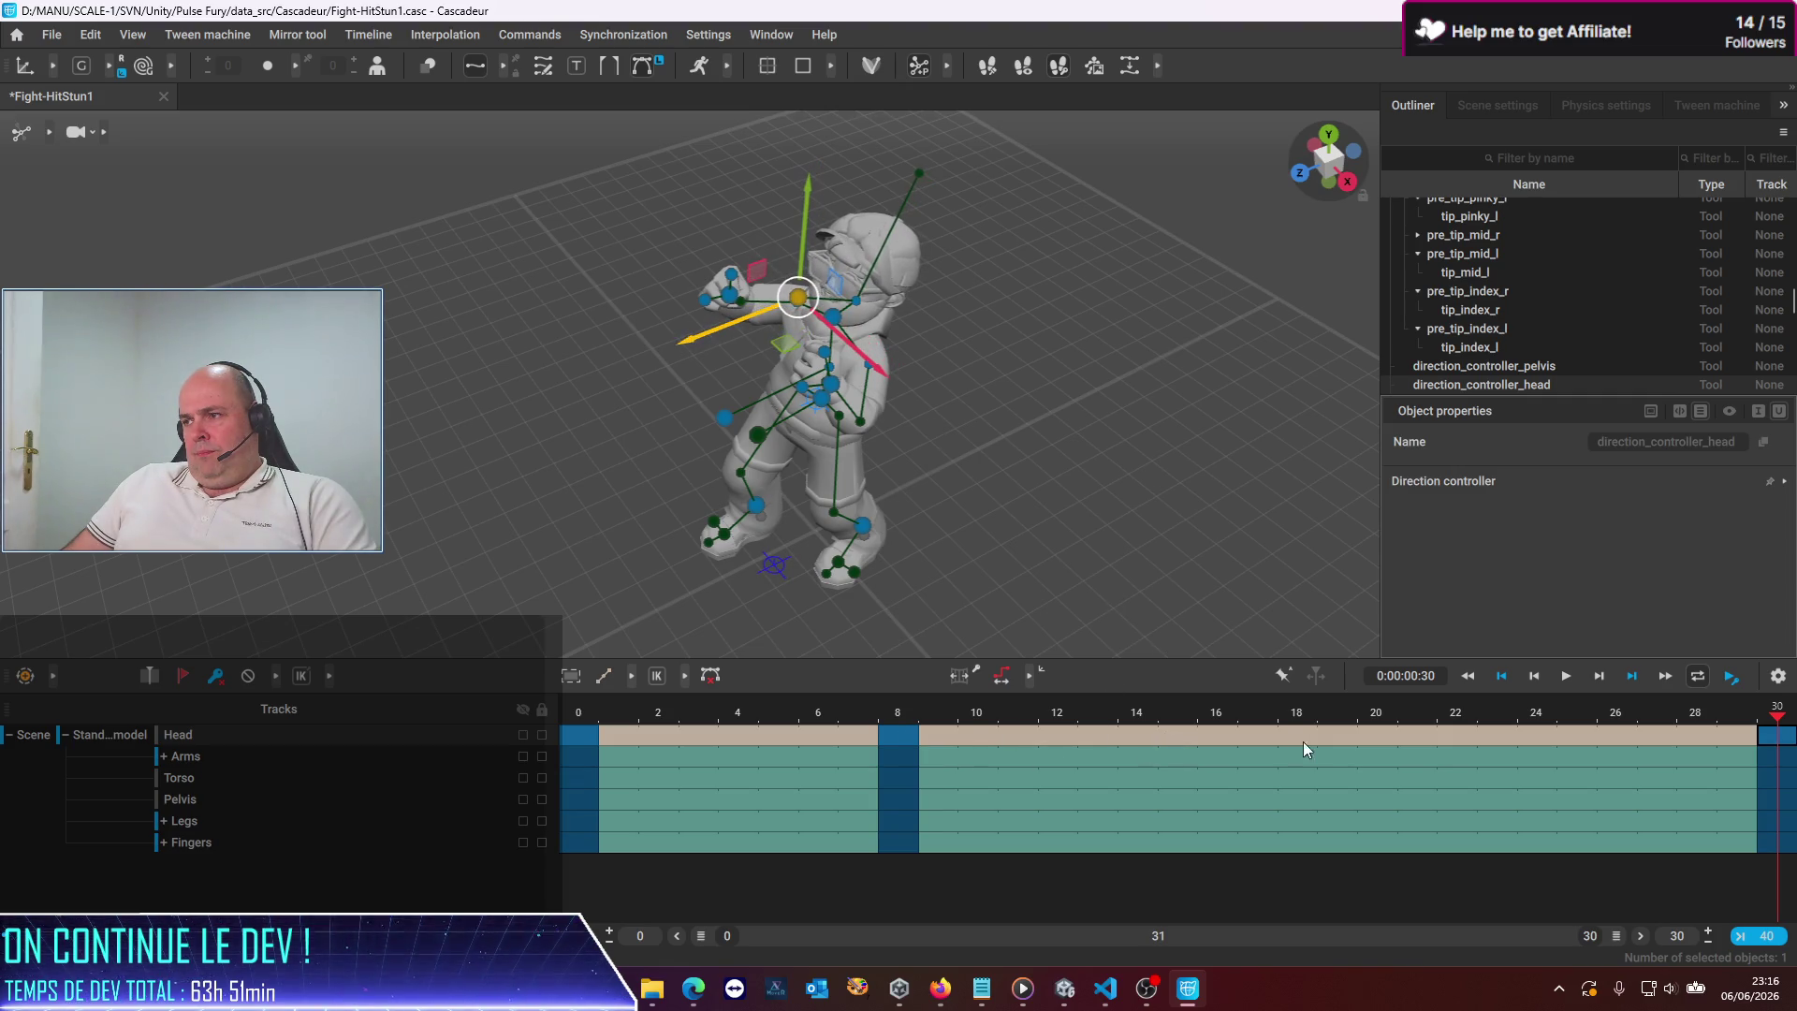
mouse_move(886, 410)
mouse_down()
mouse_move(953, 493)
mouse_move(934, 429)
mouse_move(644, 405)
mouse_up()
Shift the left hand left and the pelvis sideways, then select Head keys 0–4
click(698, 397)
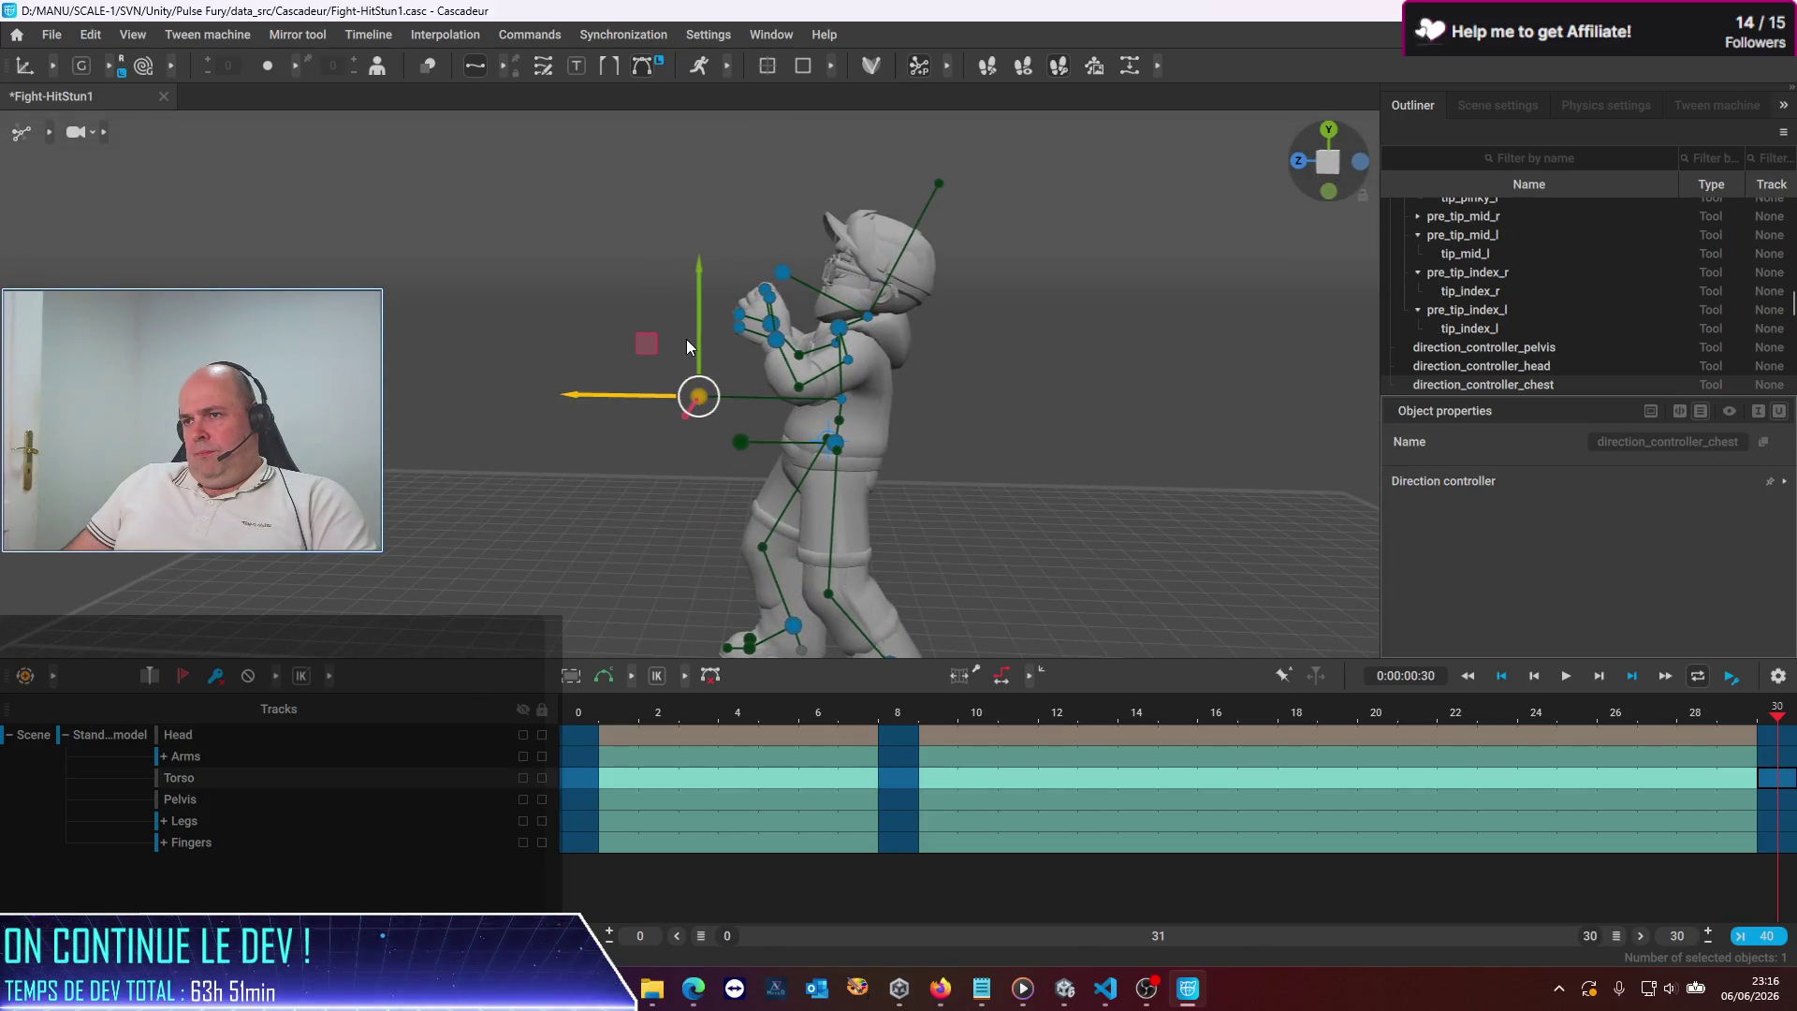
click(776, 340)
drag(724, 312, 707, 294)
click(835, 444)
mouse_move(744, 440)
mouse_down()
mouse_move(729, 441)
mouse_move(756, 442)
mouse_up()
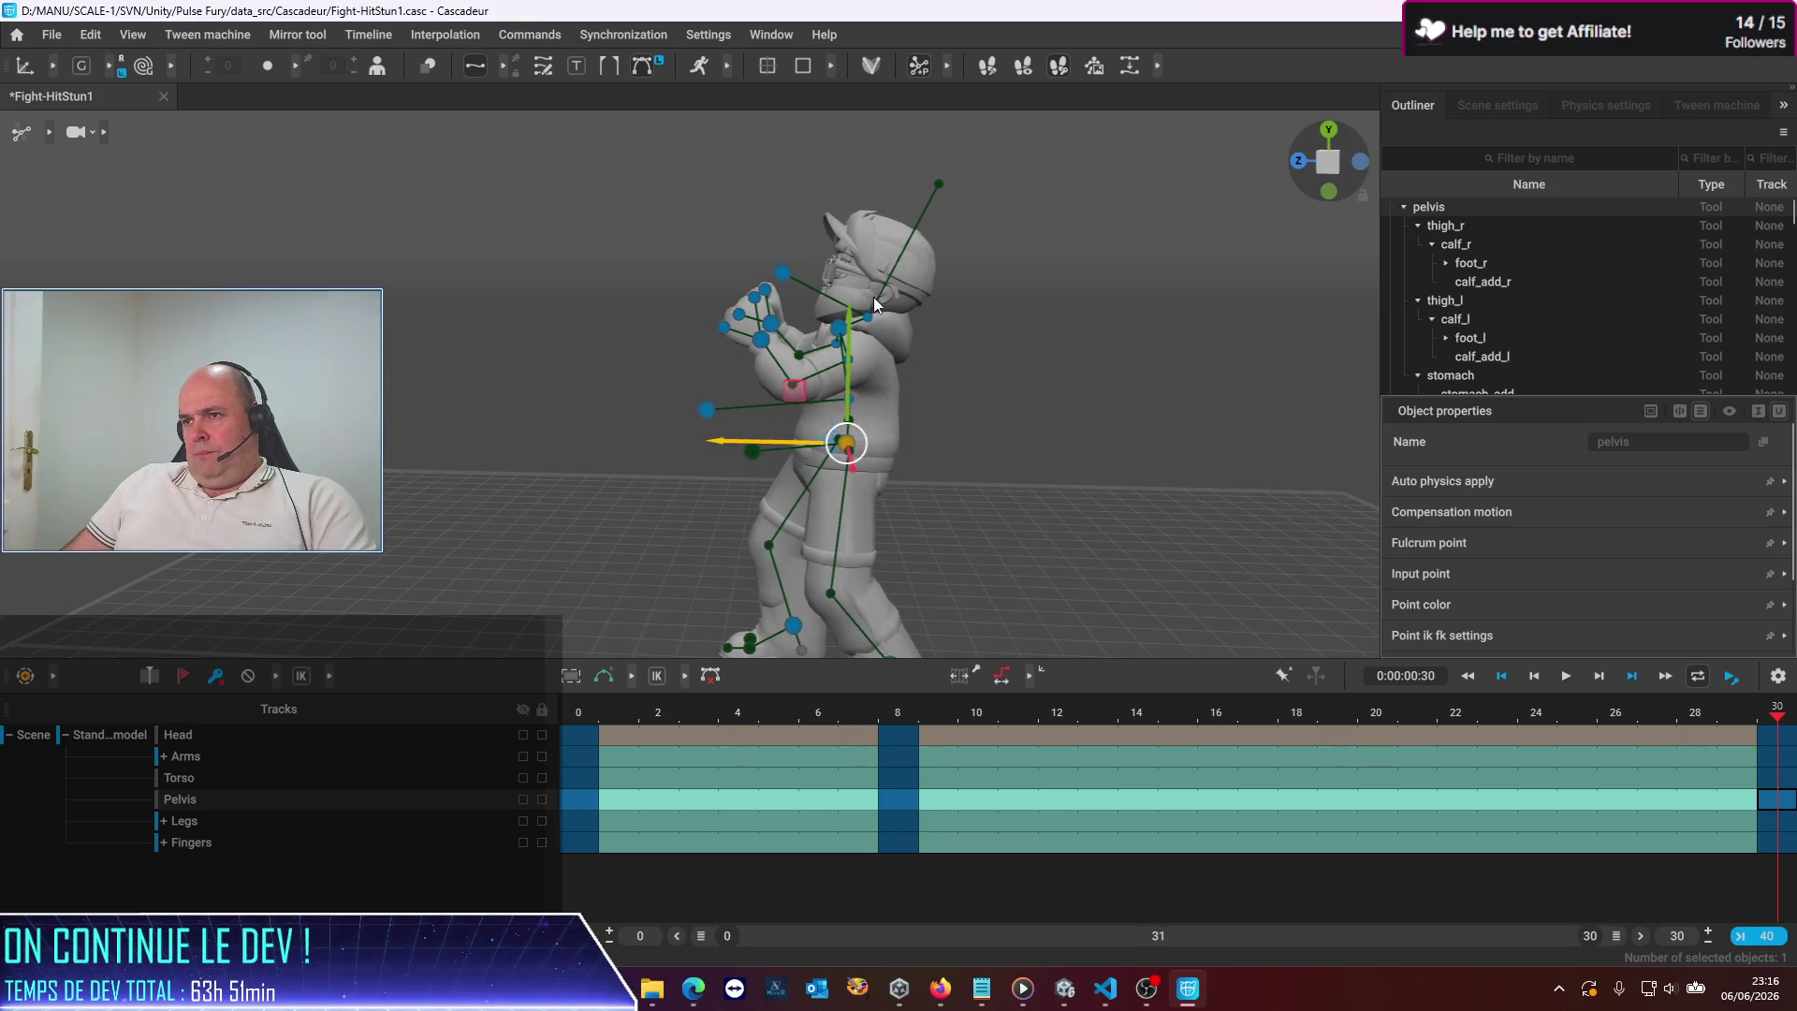
click(791, 279)
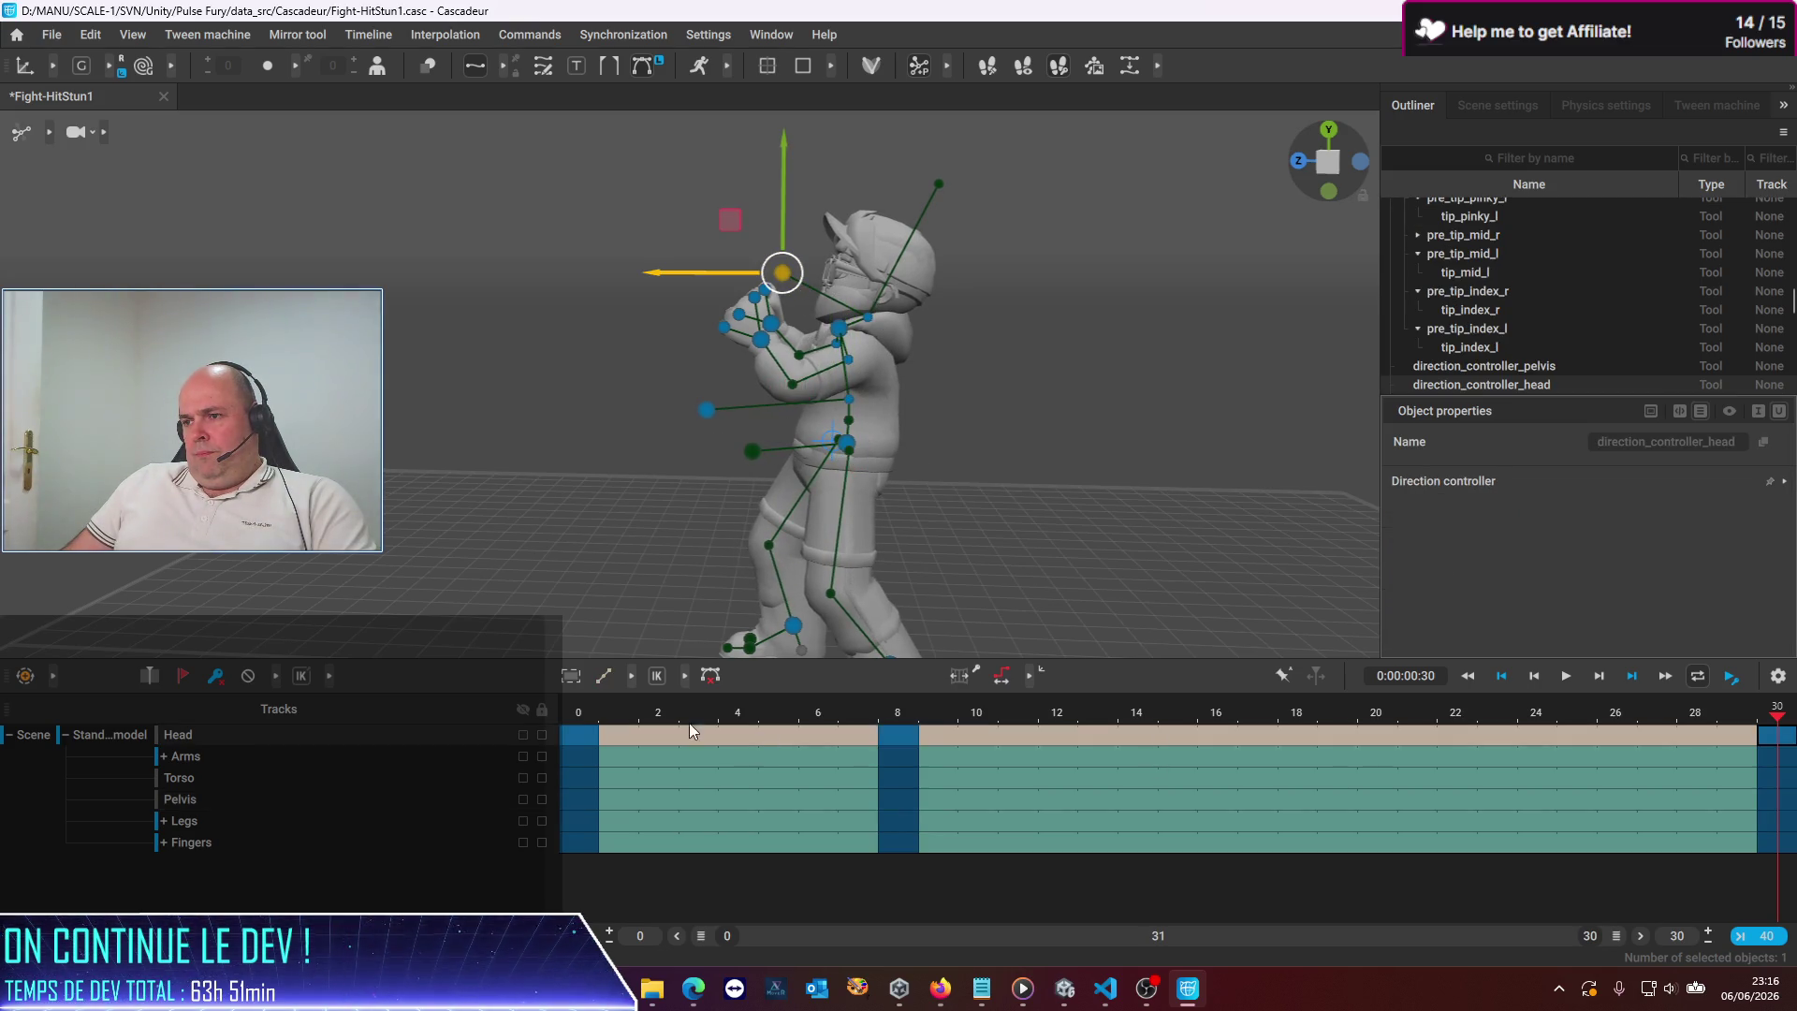
drag(721, 734, 576, 734)
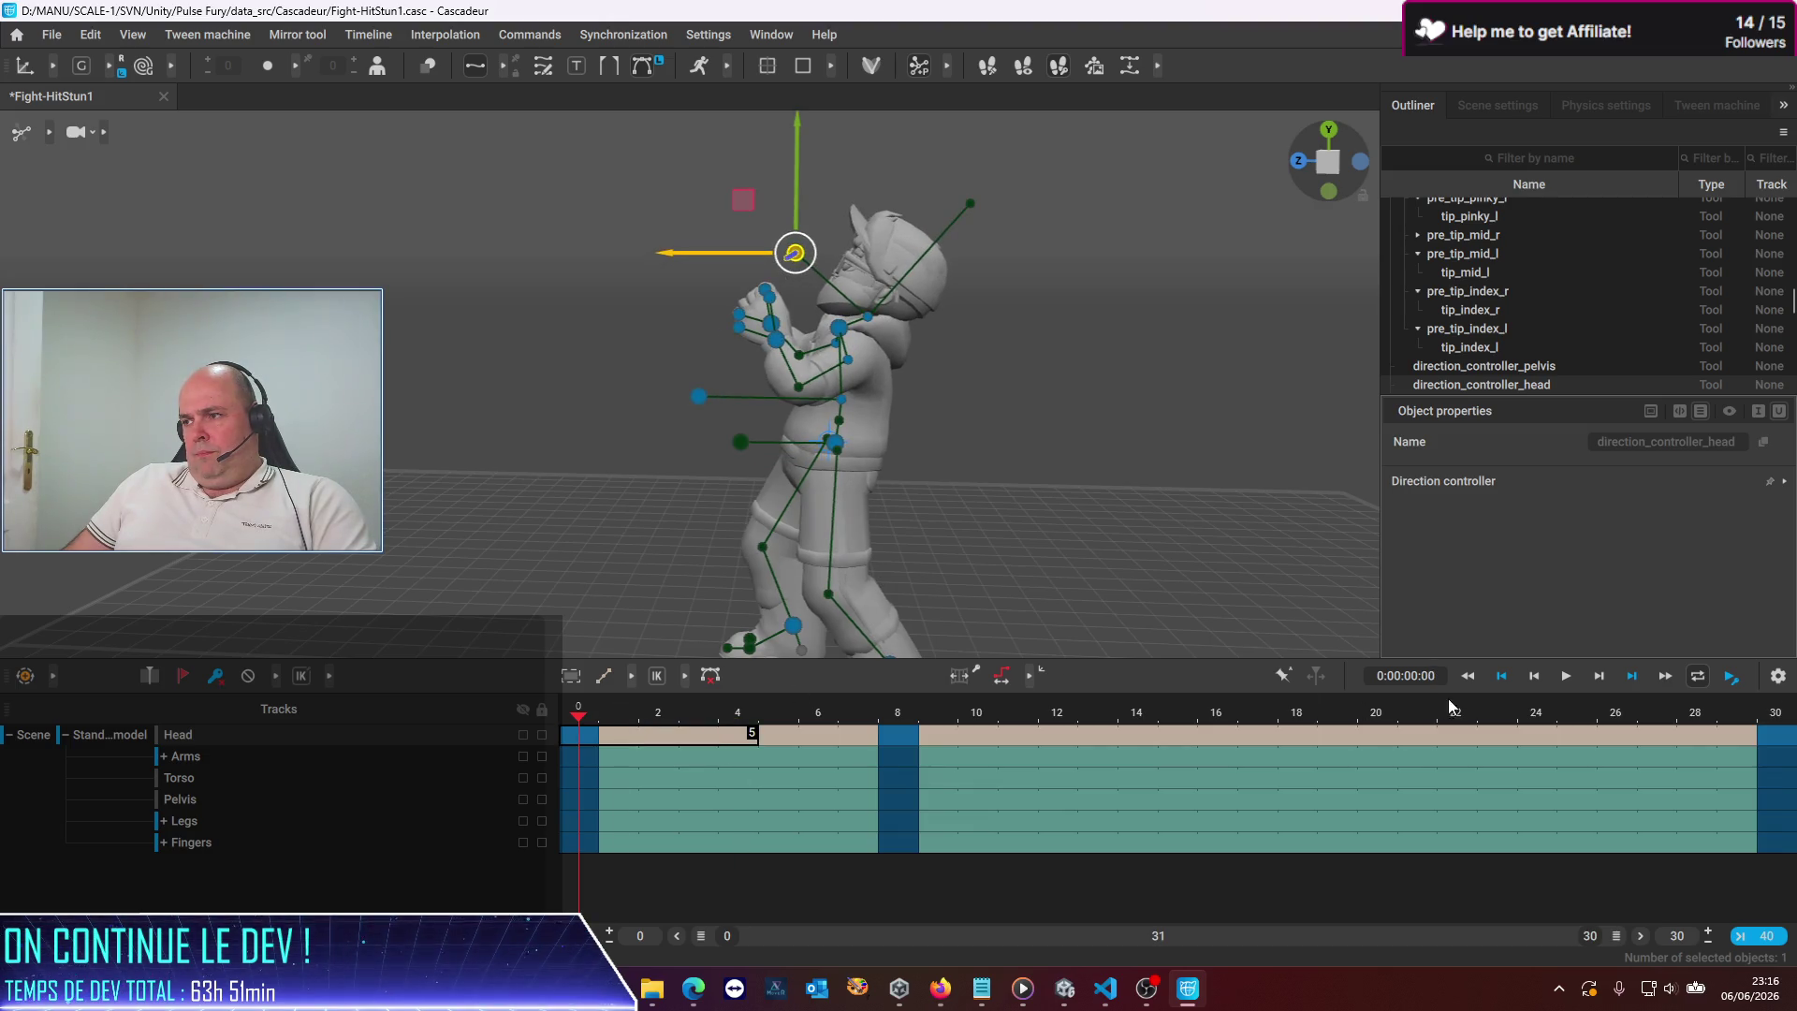
Preview the animation, then copy the frame-0 head-back pose onto frame 30
click(1565, 676)
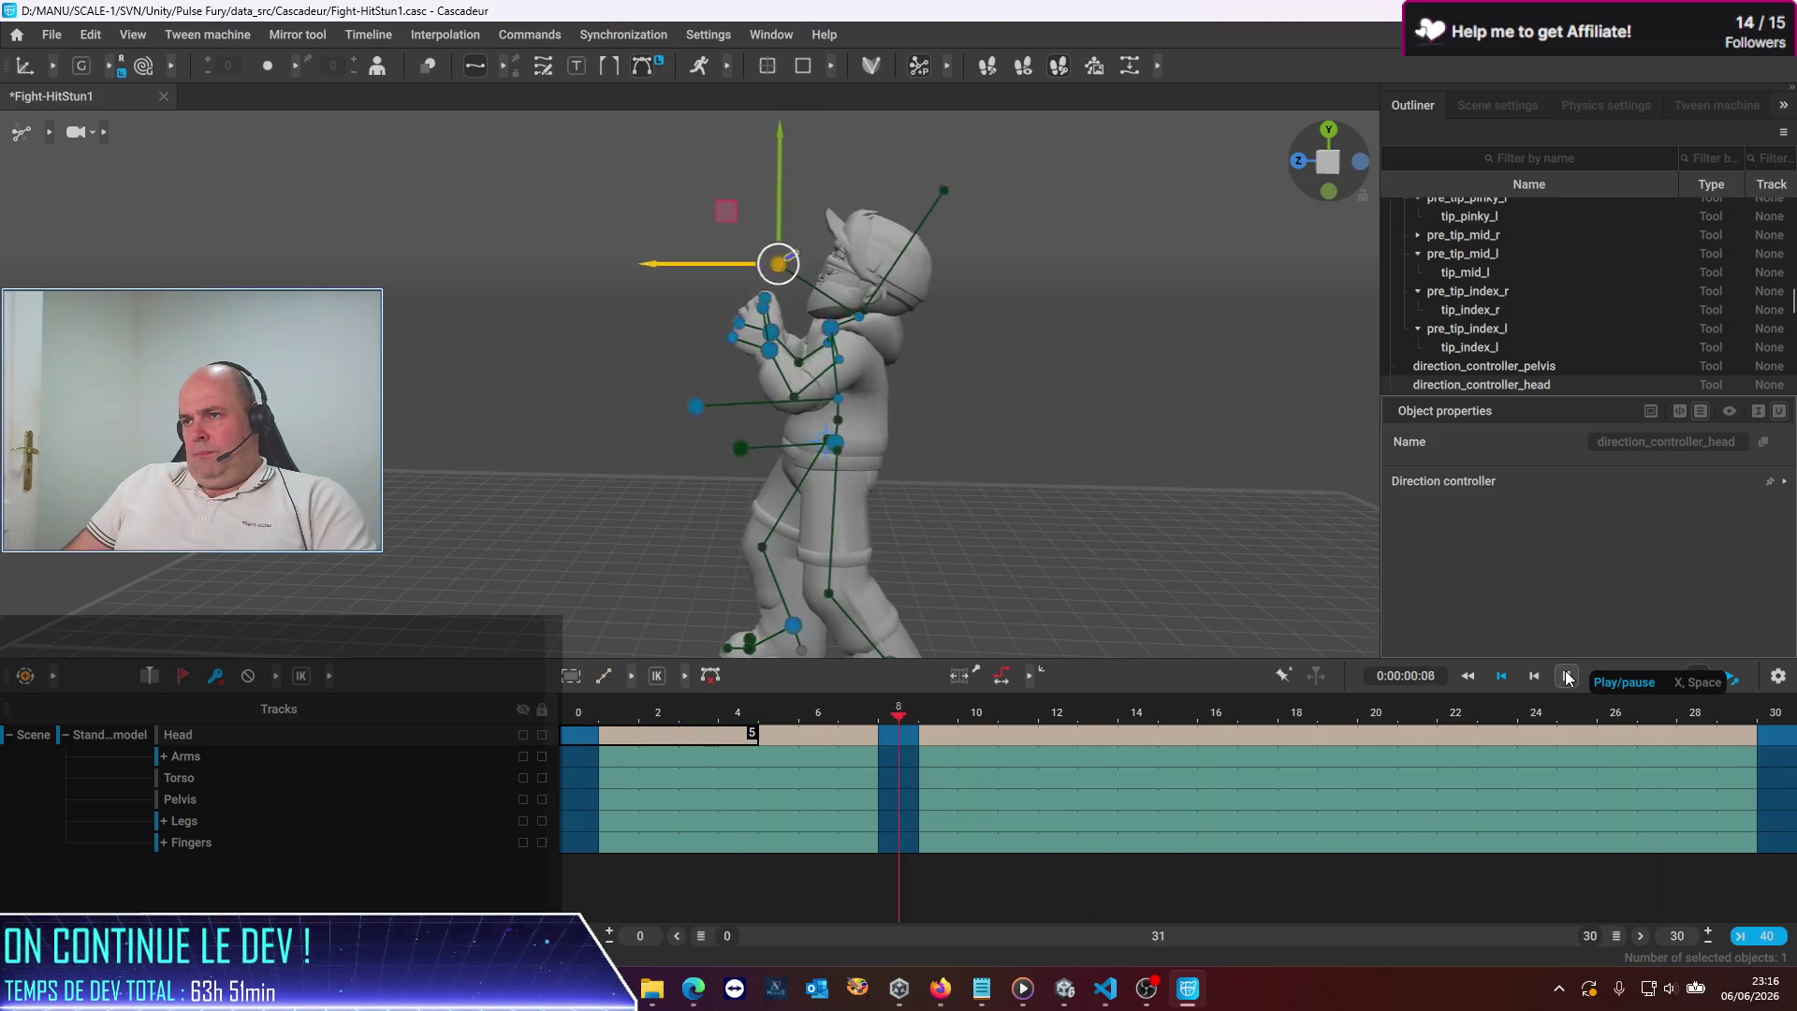
click(1565, 676)
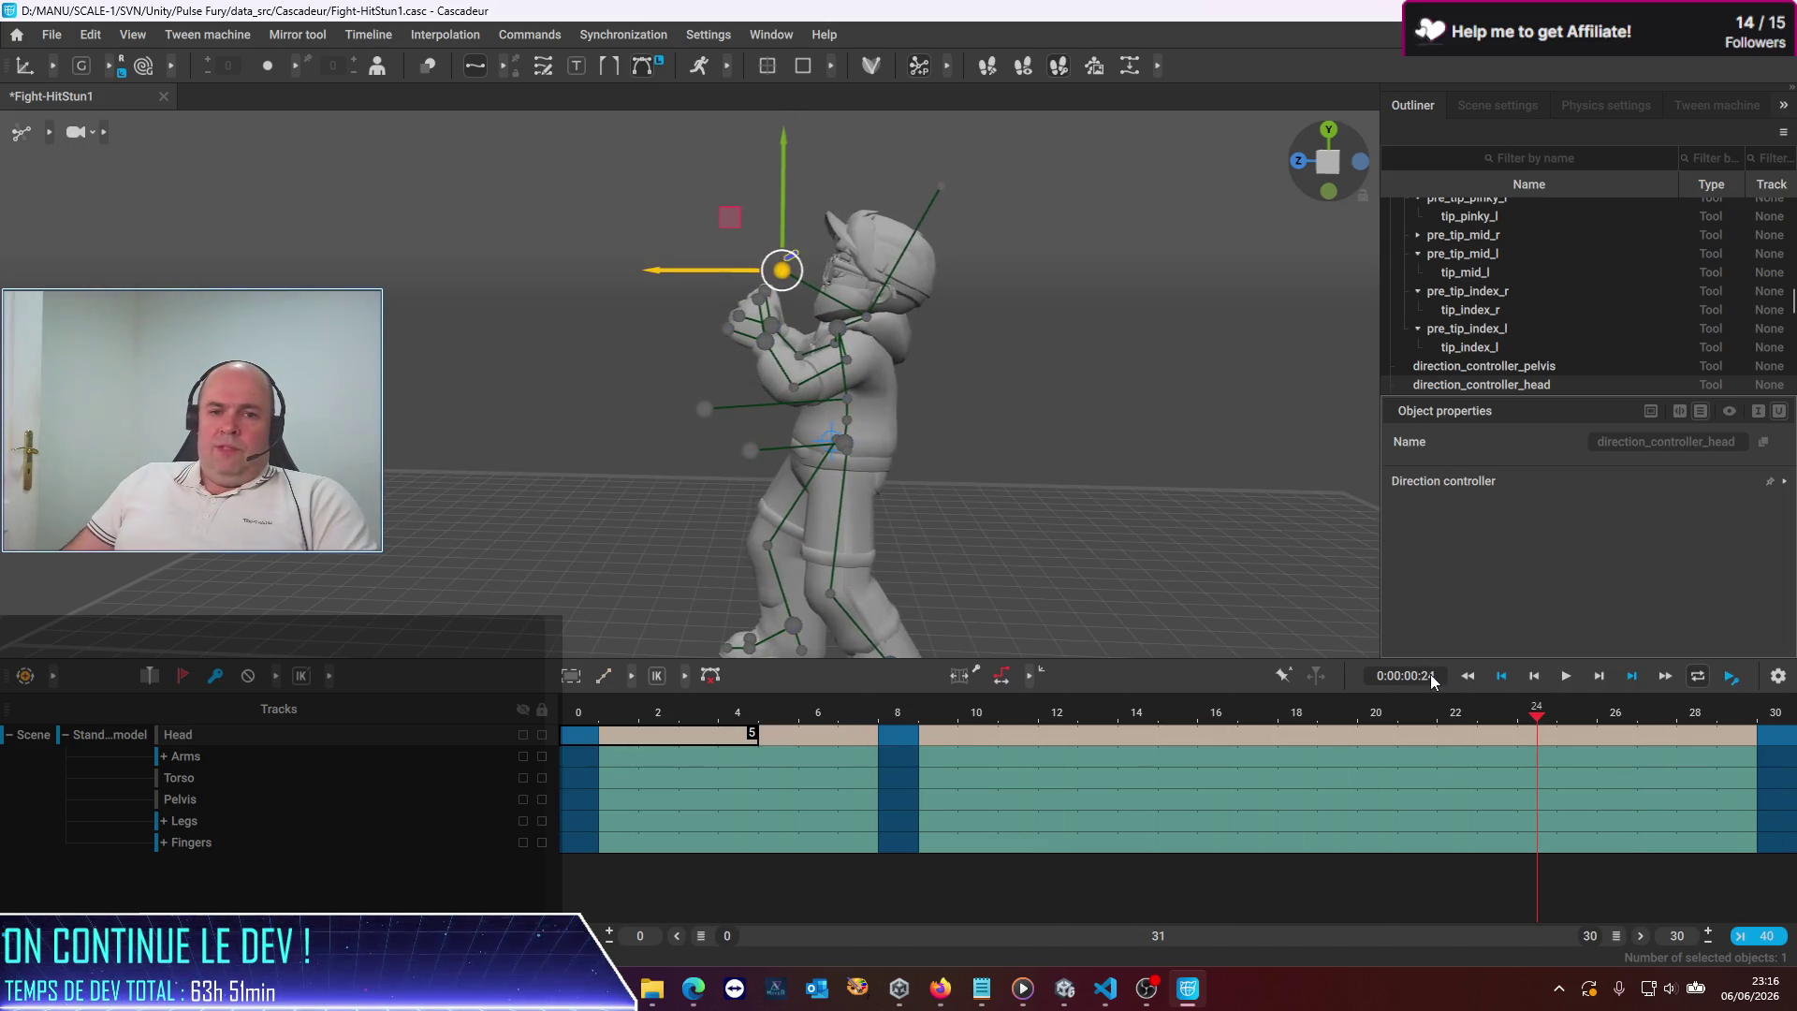
click(593, 716)
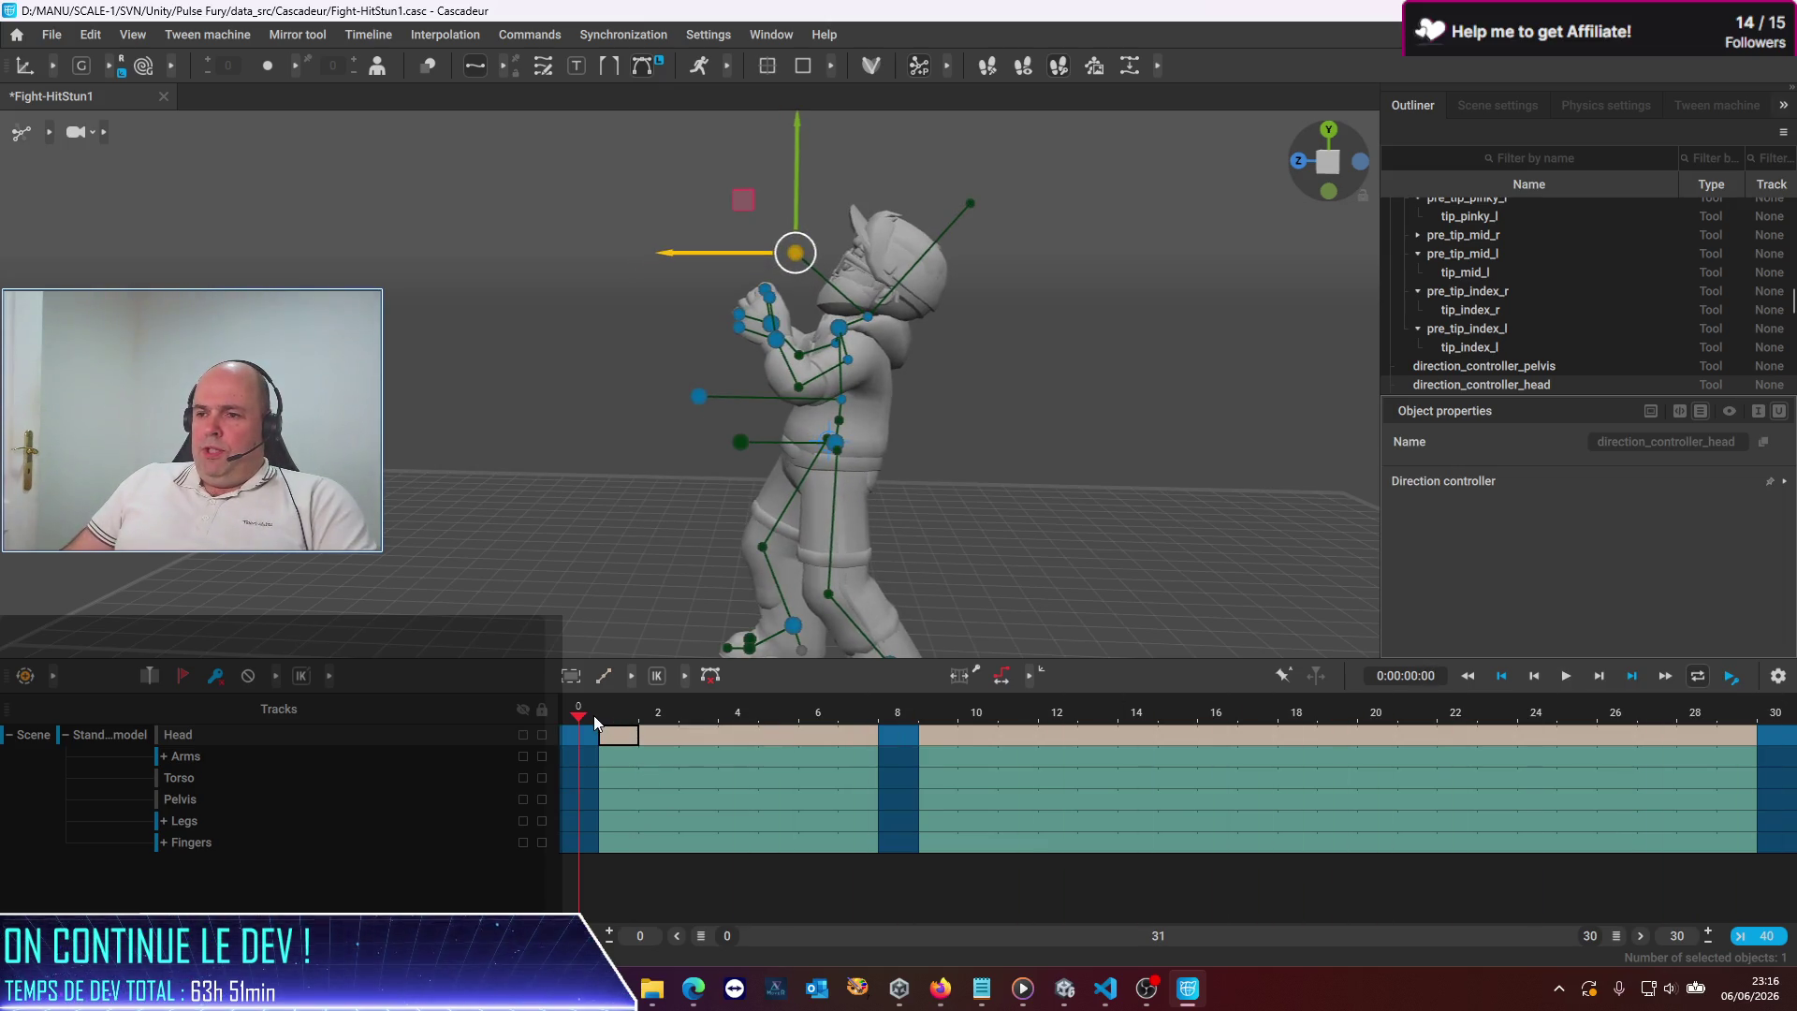
key(ctrl+a)
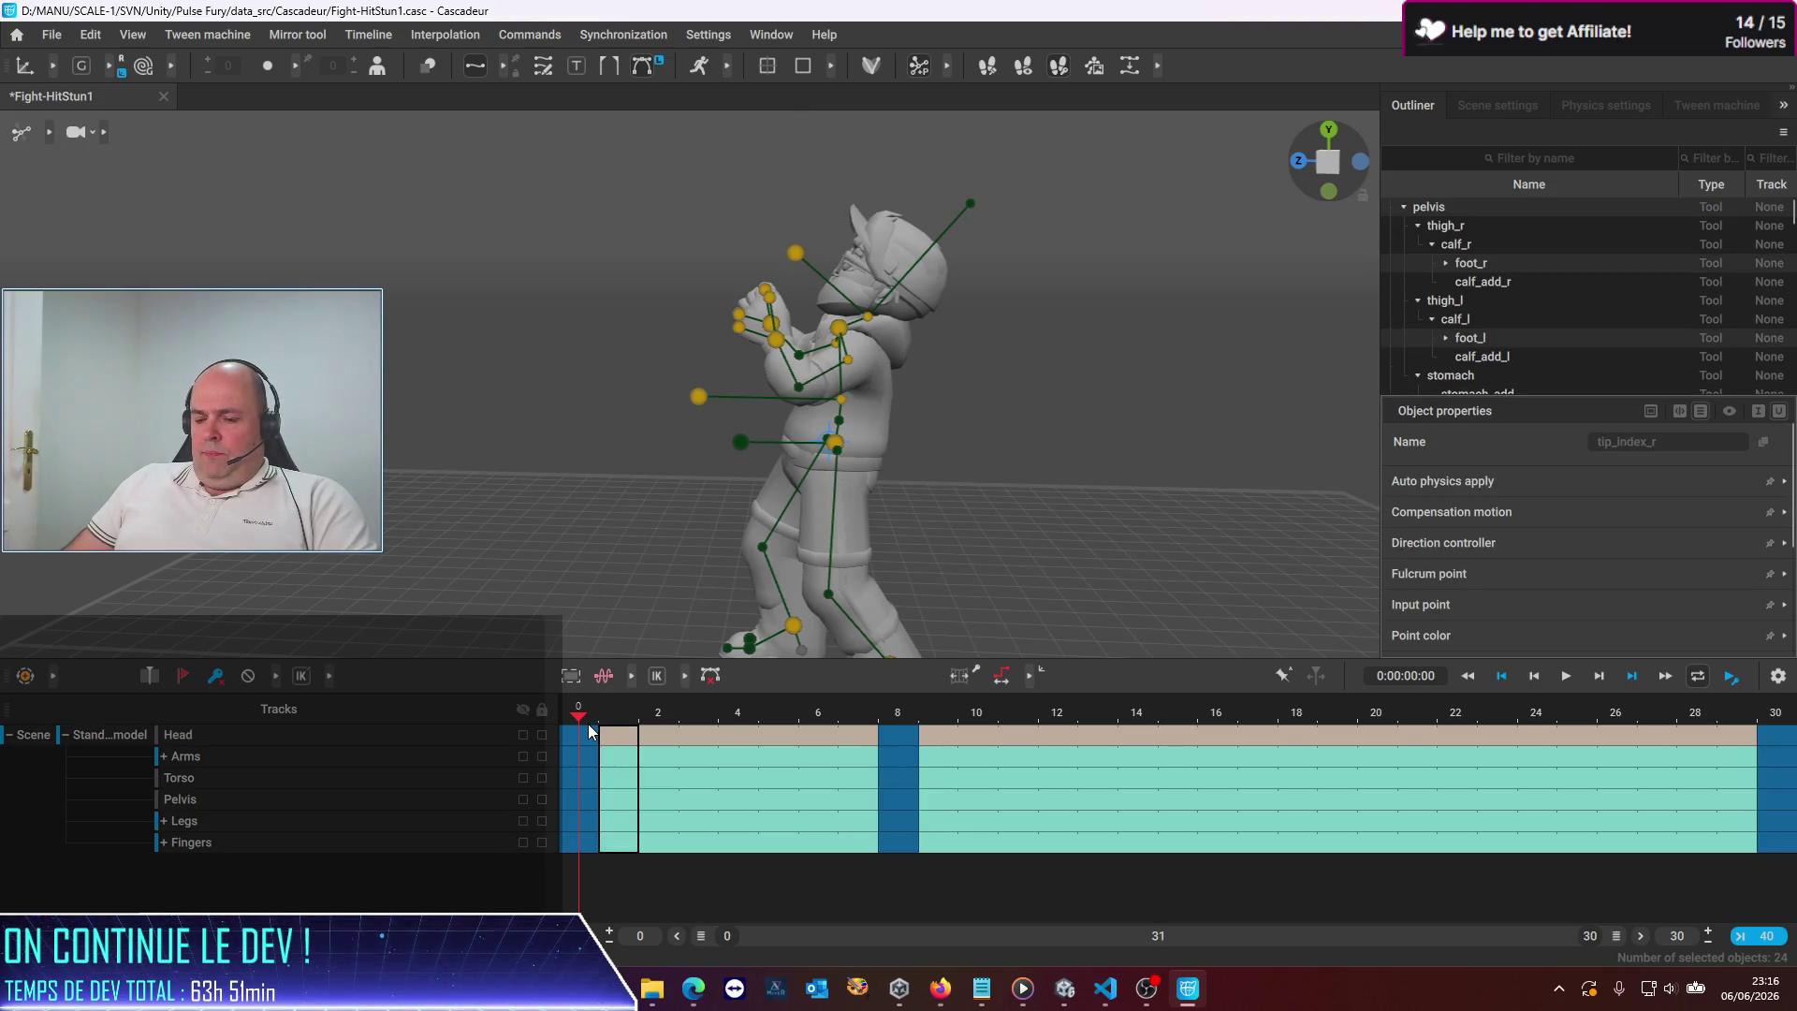
click(1778, 730)
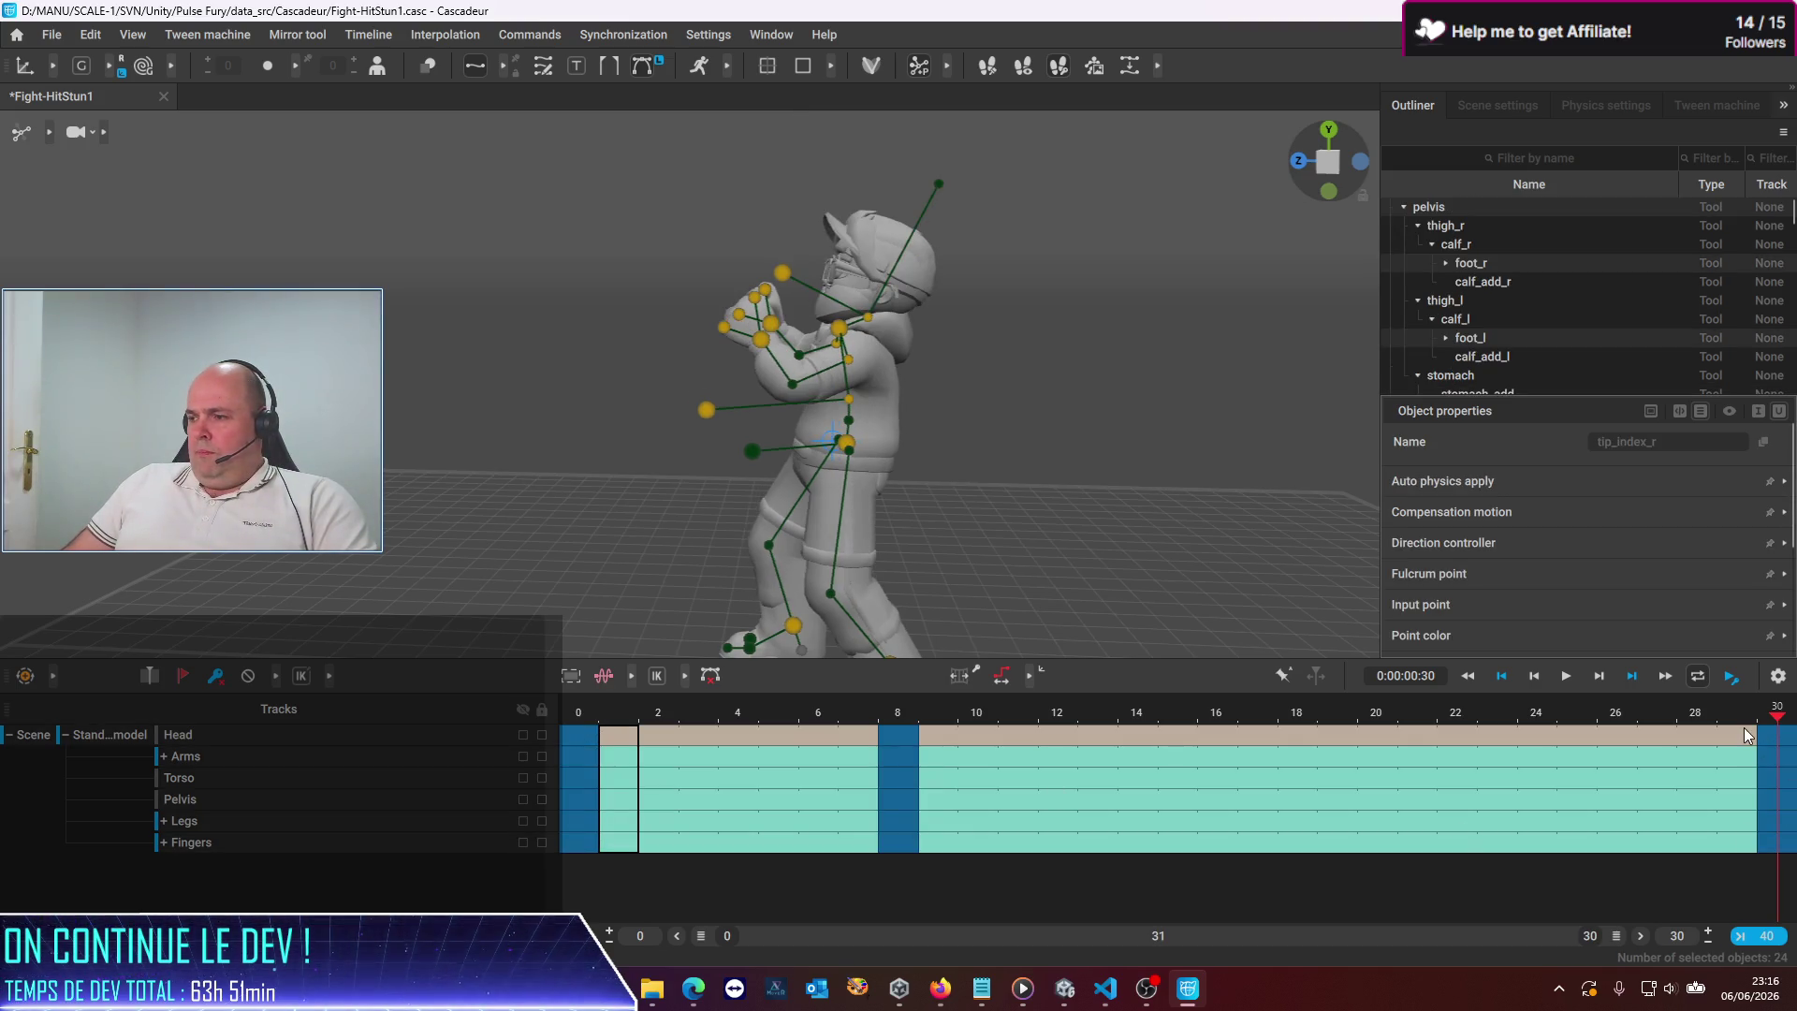
key(ctrl+v)
mouse_move(897, 736)
mouse_down()
mouse_move(901, 840)
mouse_move(917, 846)
mouse_up()
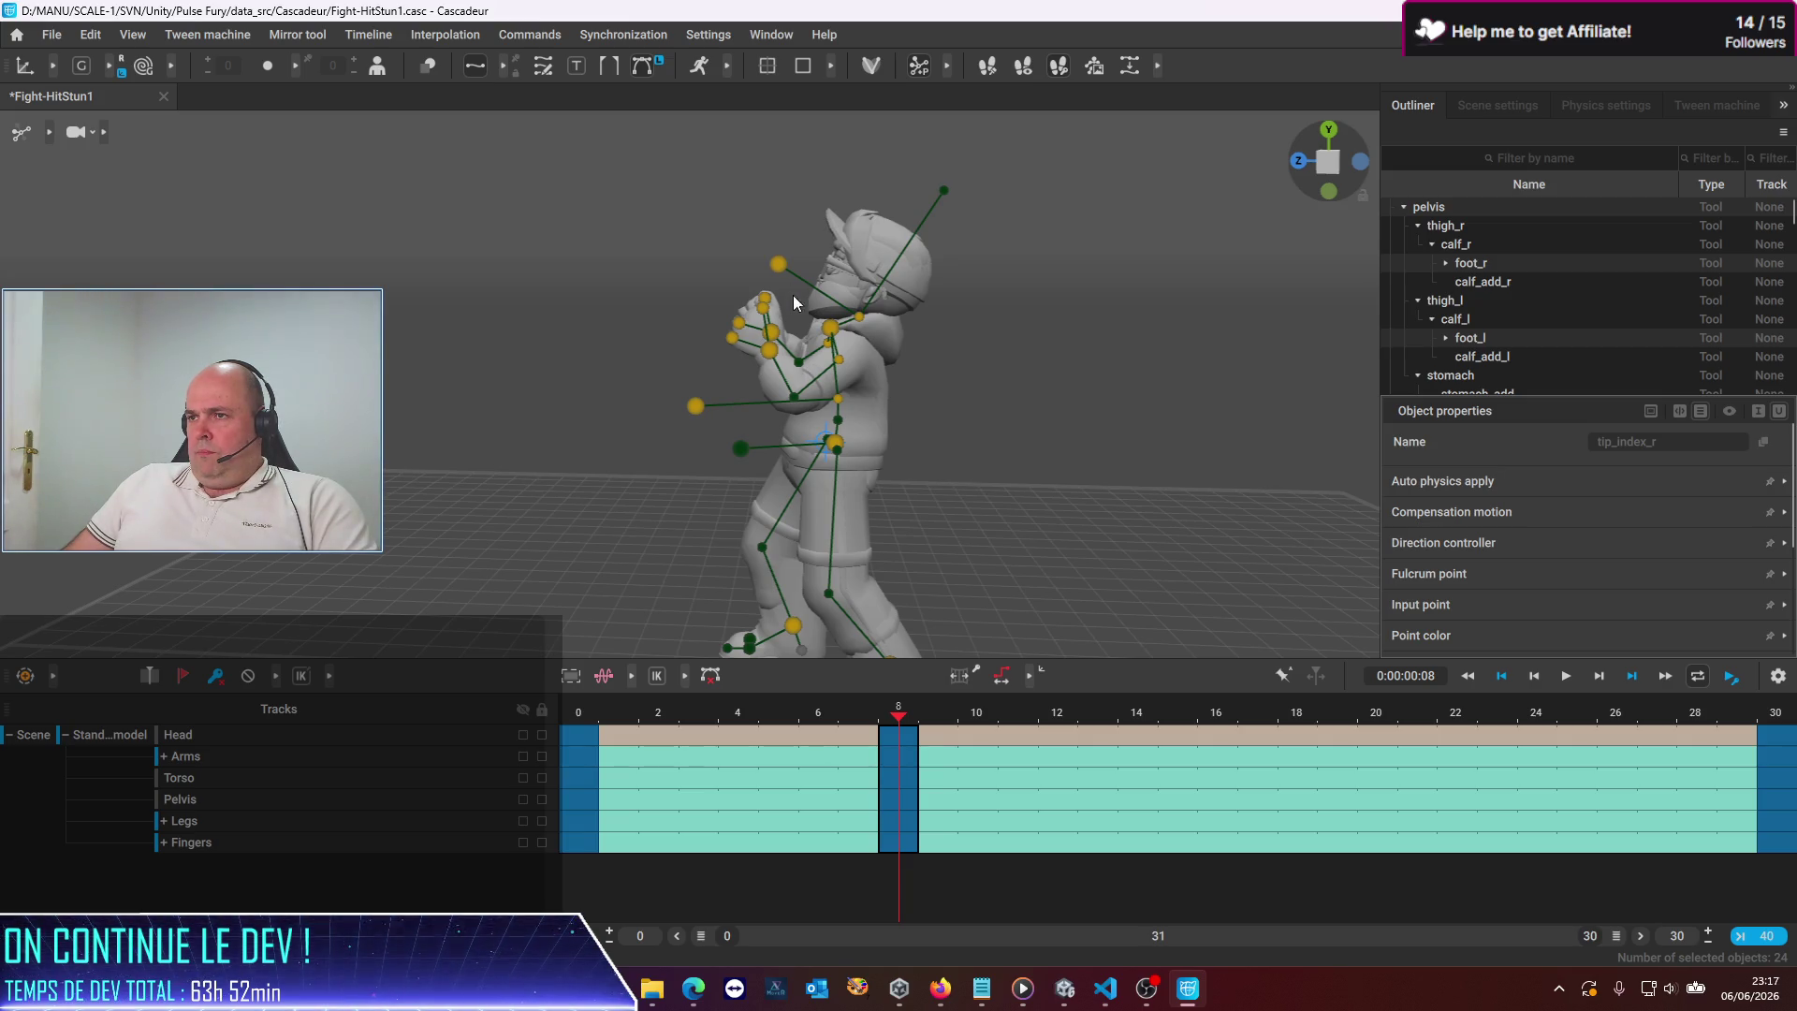
At frame 8, move the head direction controller to turn the head
click(817, 579)
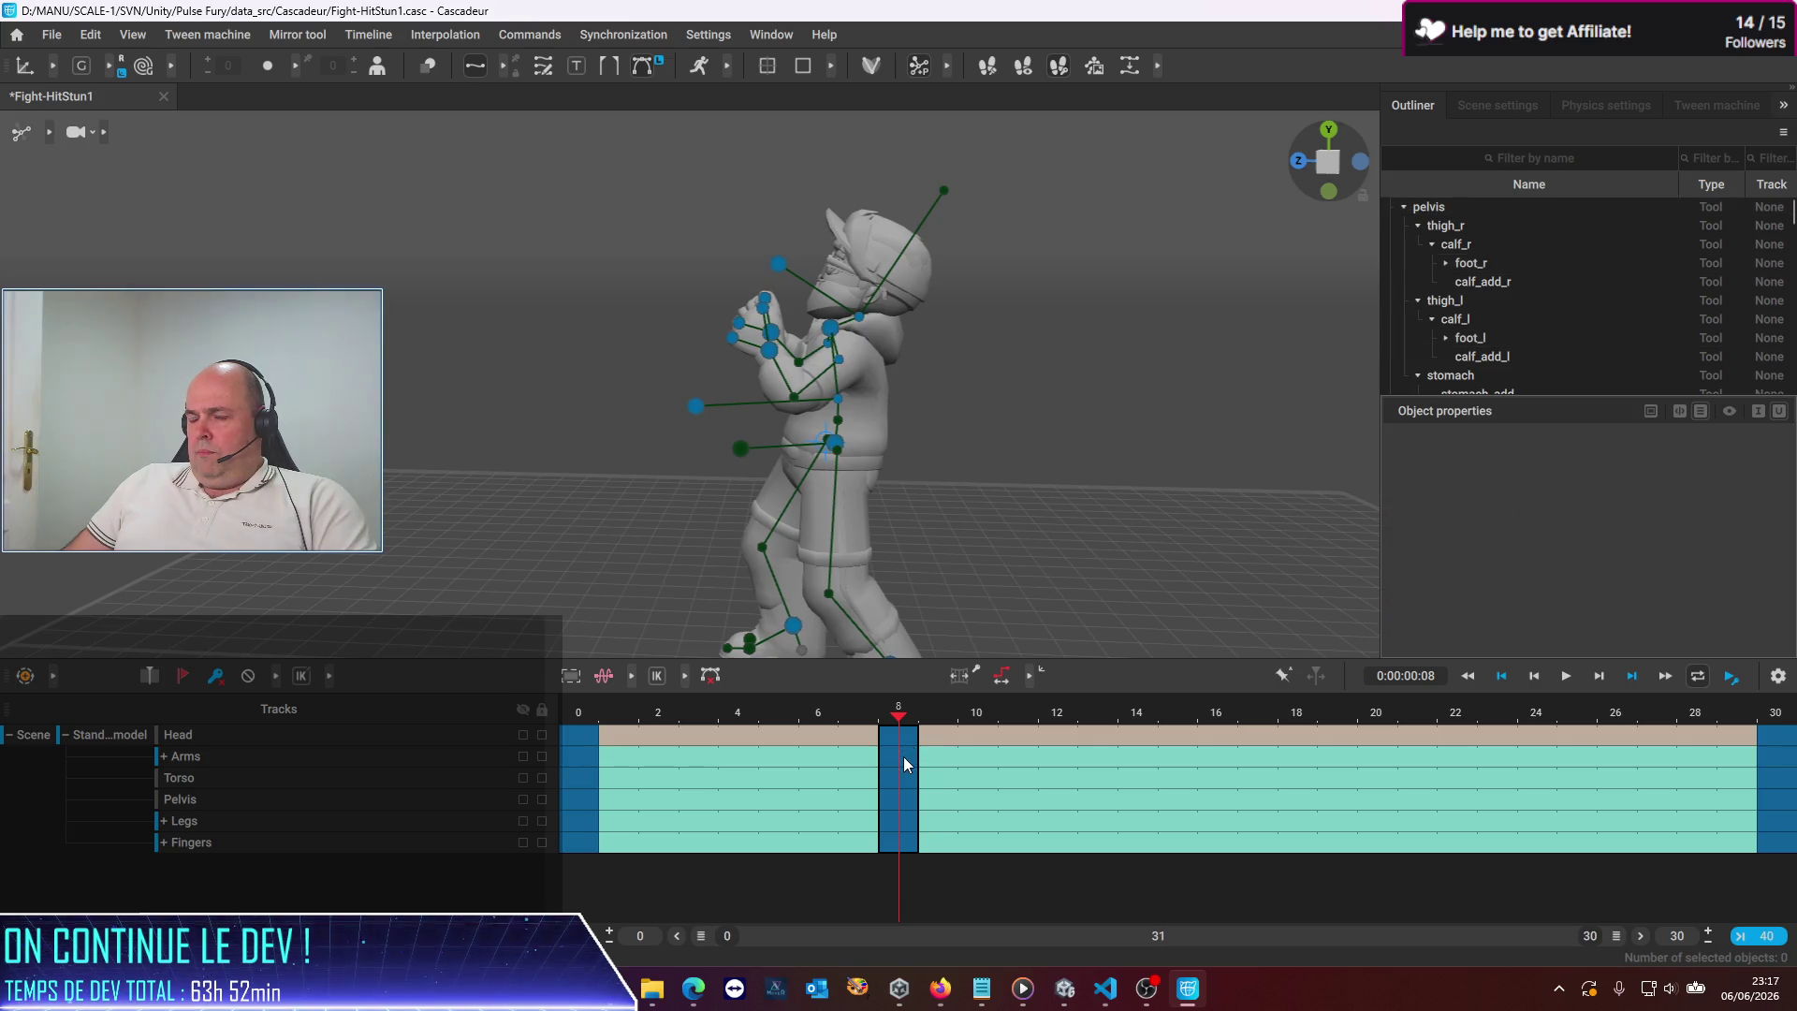
click(903, 757)
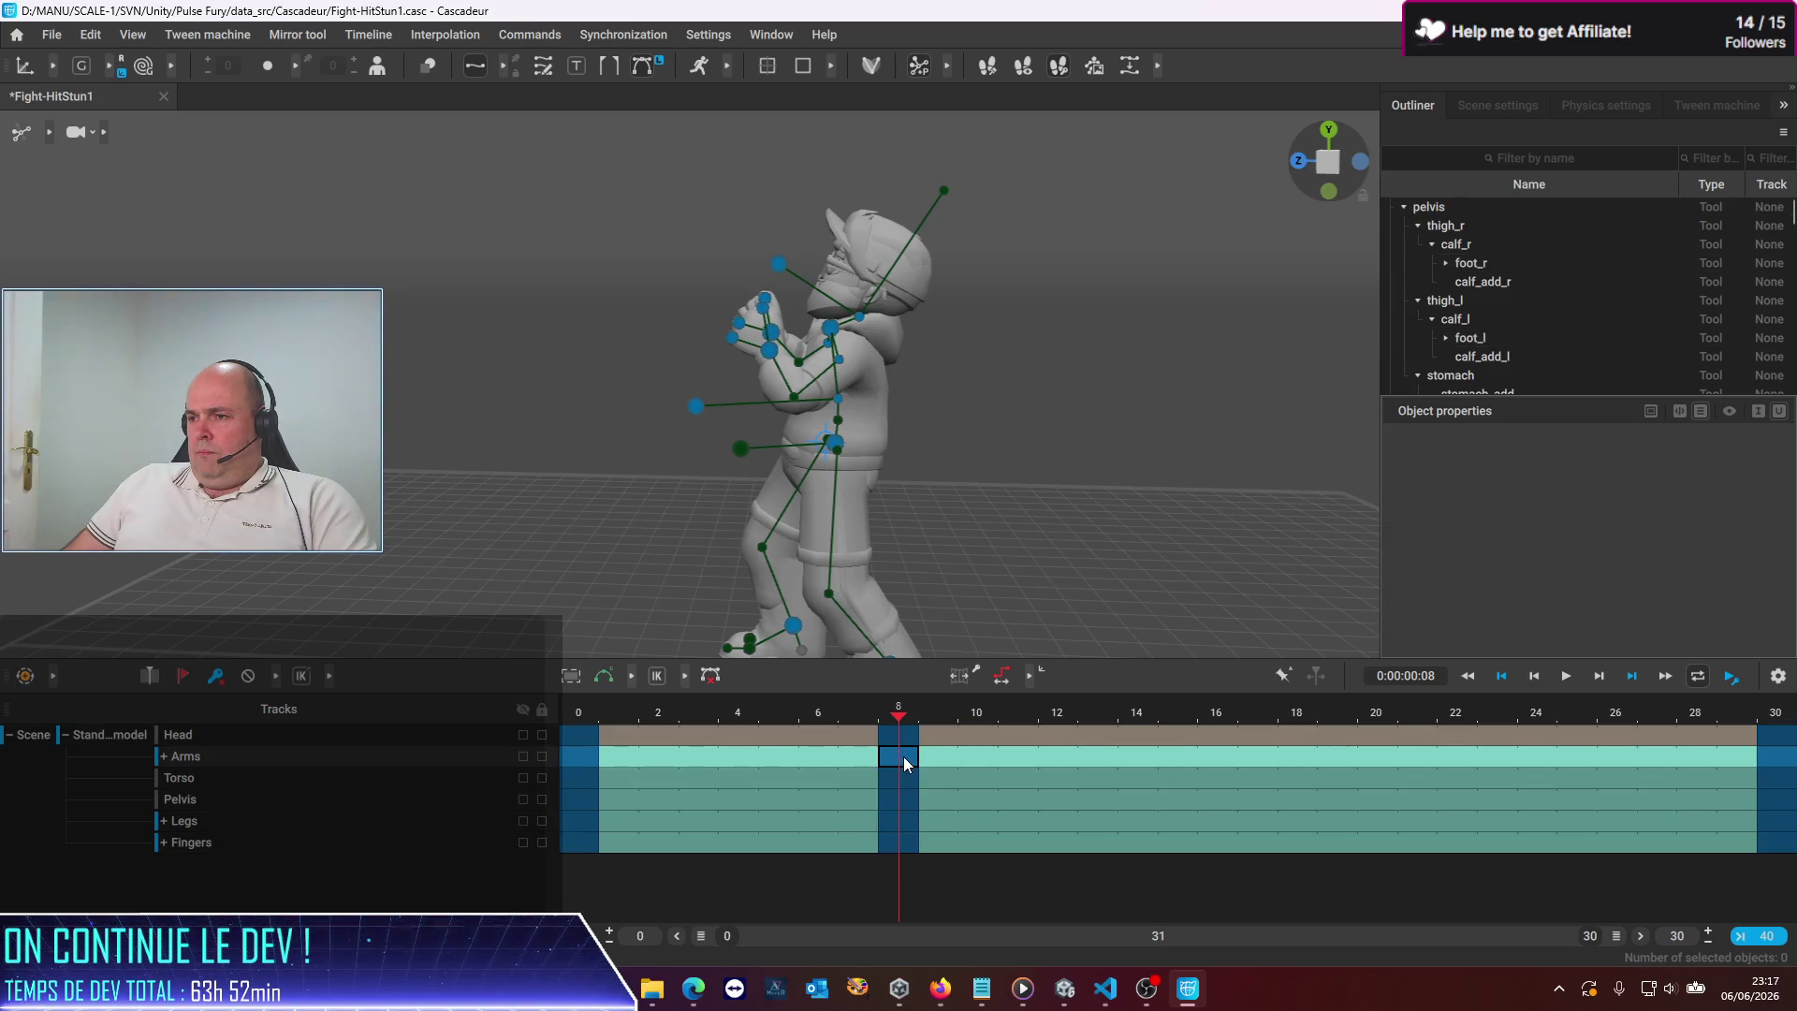
click(783, 266)
mouse_move(692, 265)
mouse_down()
mouse_move(726, 270)
mouse_move(712, 269)
mouse_up()
Play the animation from the first frame to preview the head turn and save the scene
key(Home)
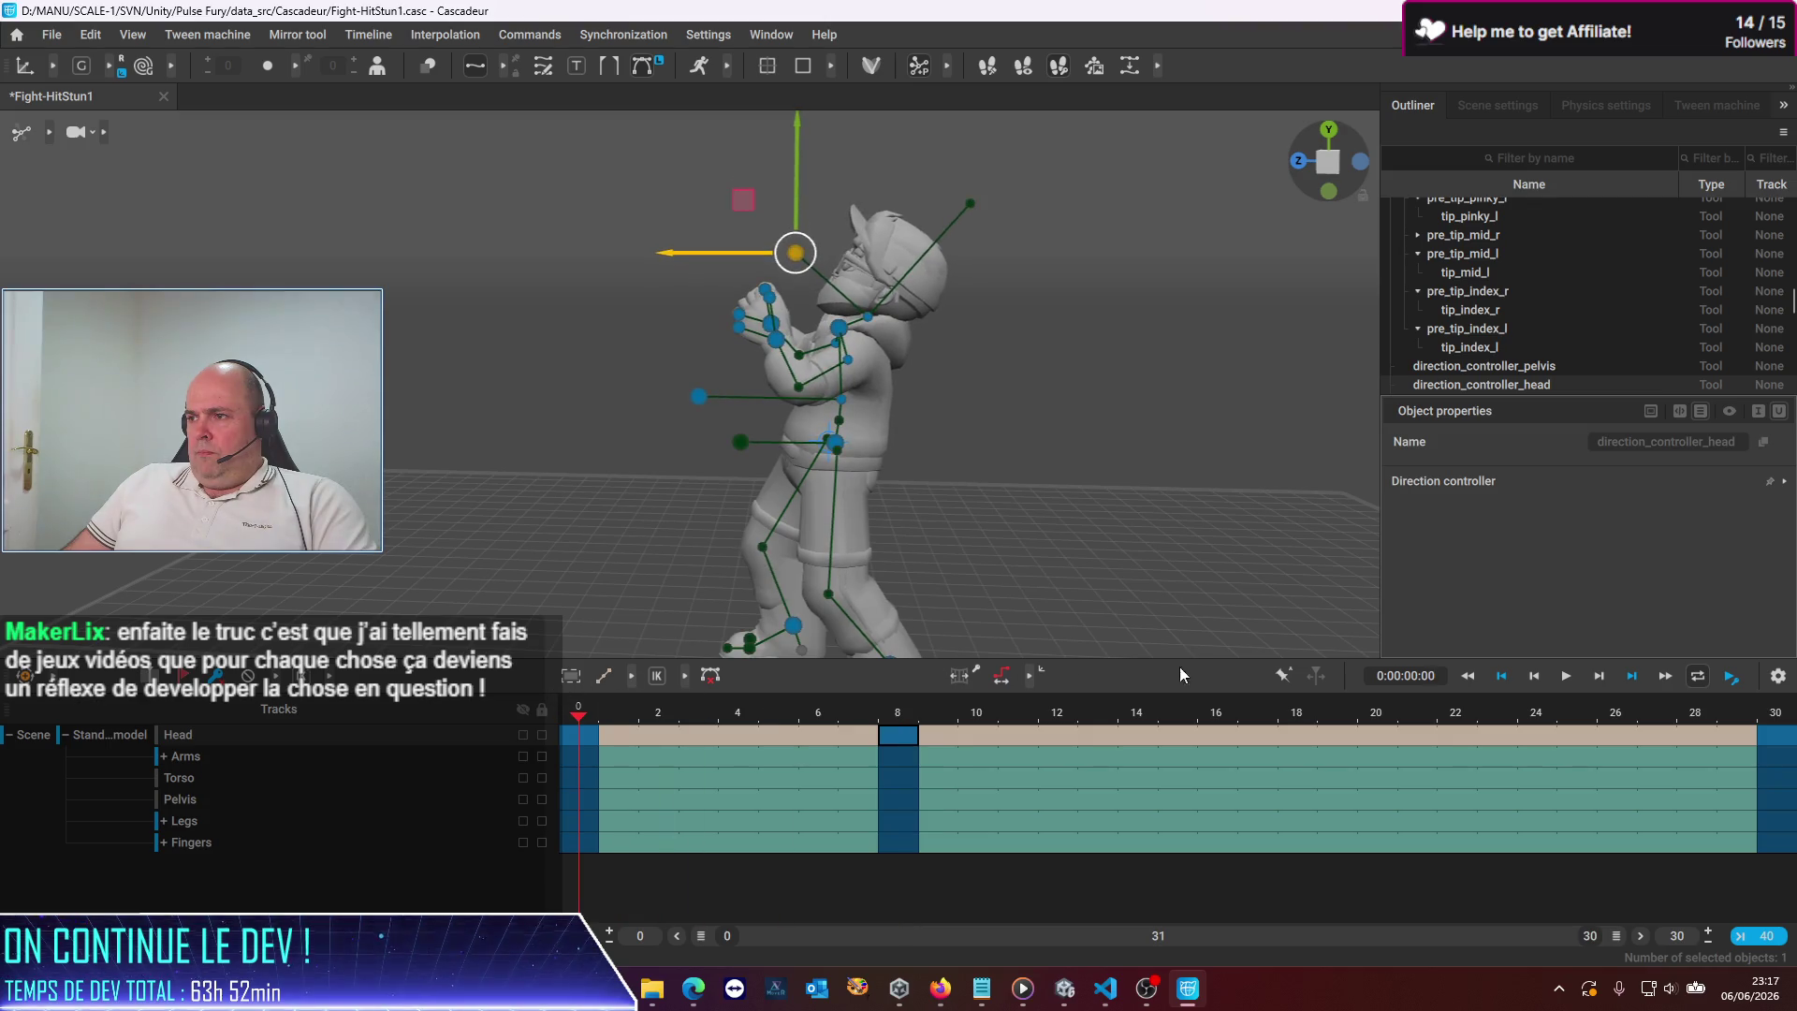
click(1576, 678)
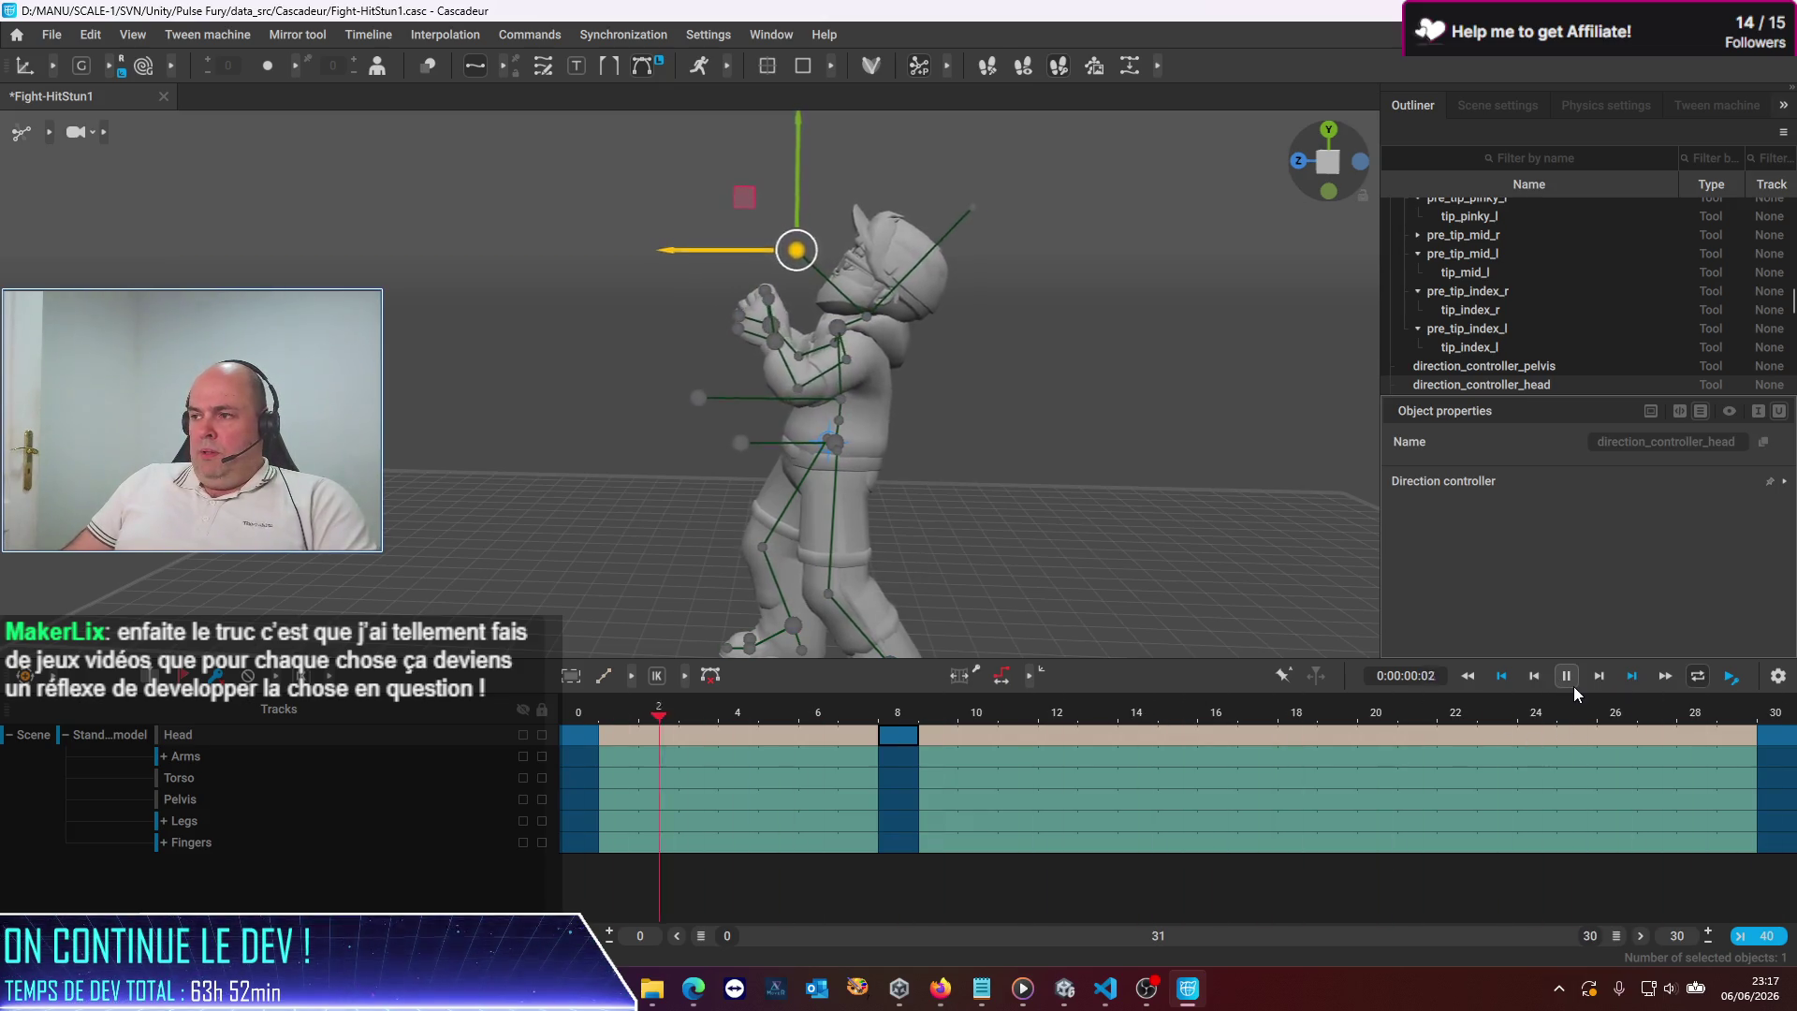
click(1572, 685)
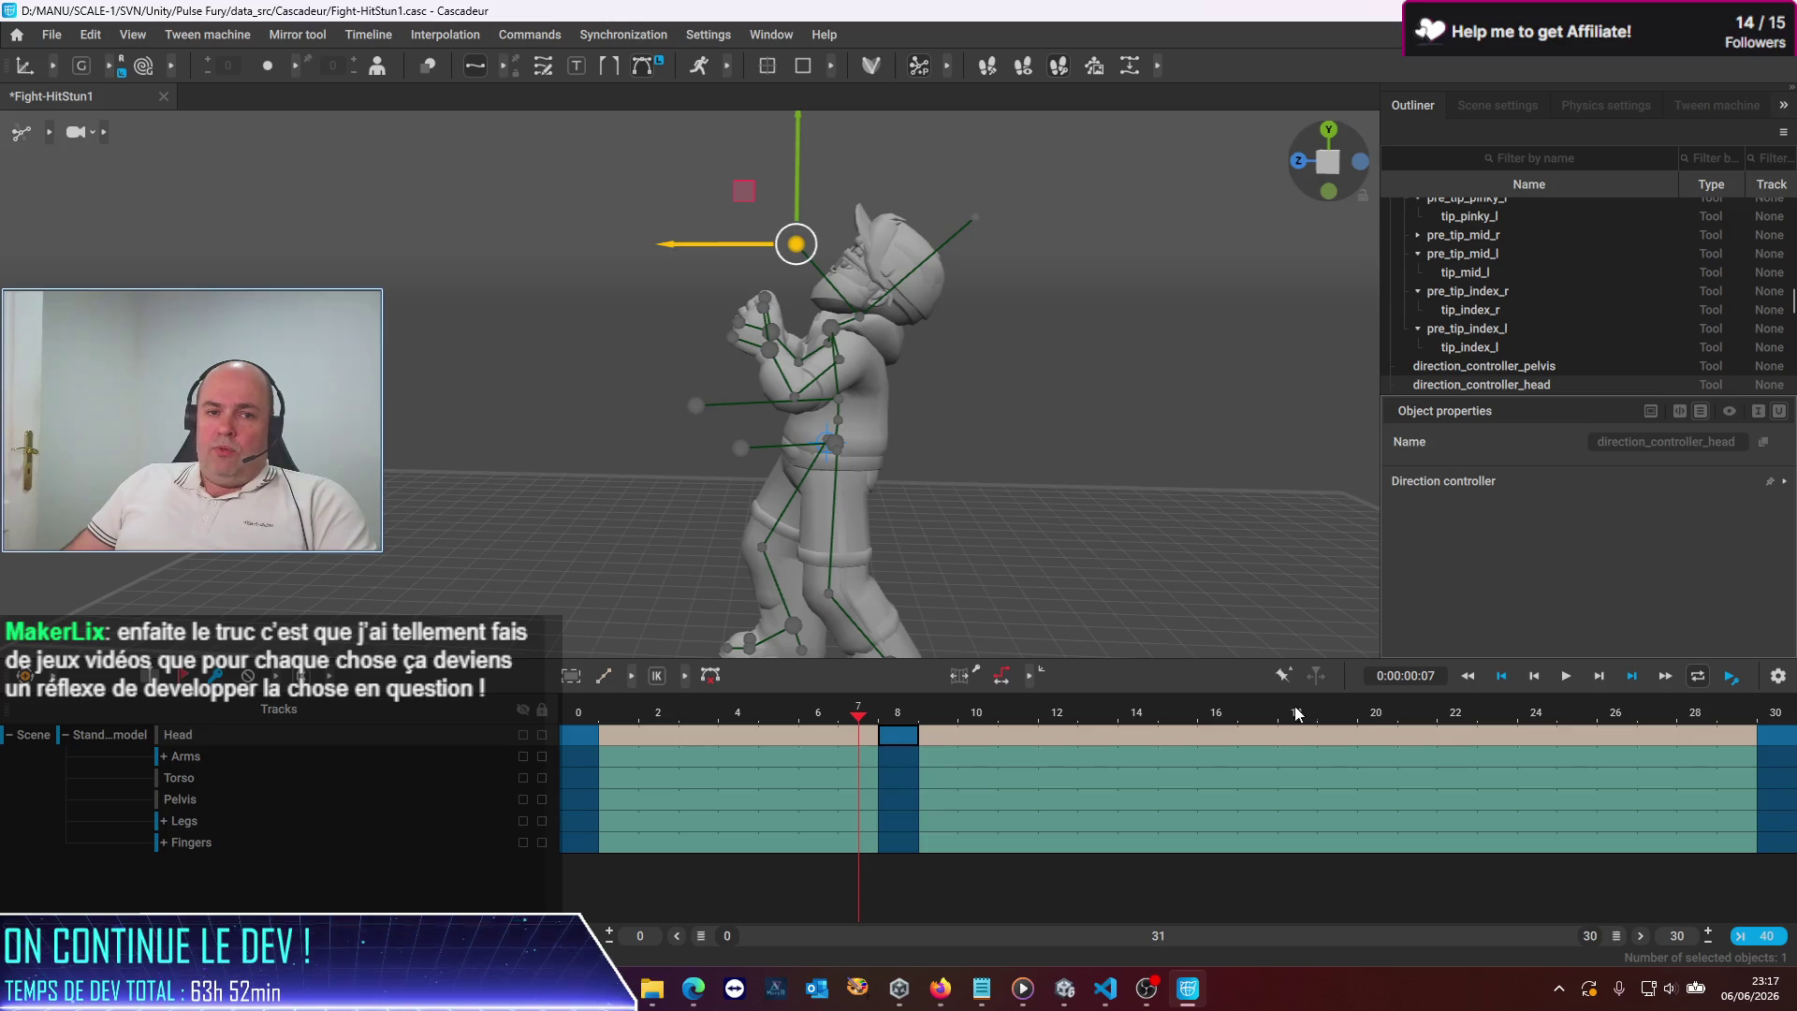
key(ctrl+s)
drag(822, 719, 580, 716)
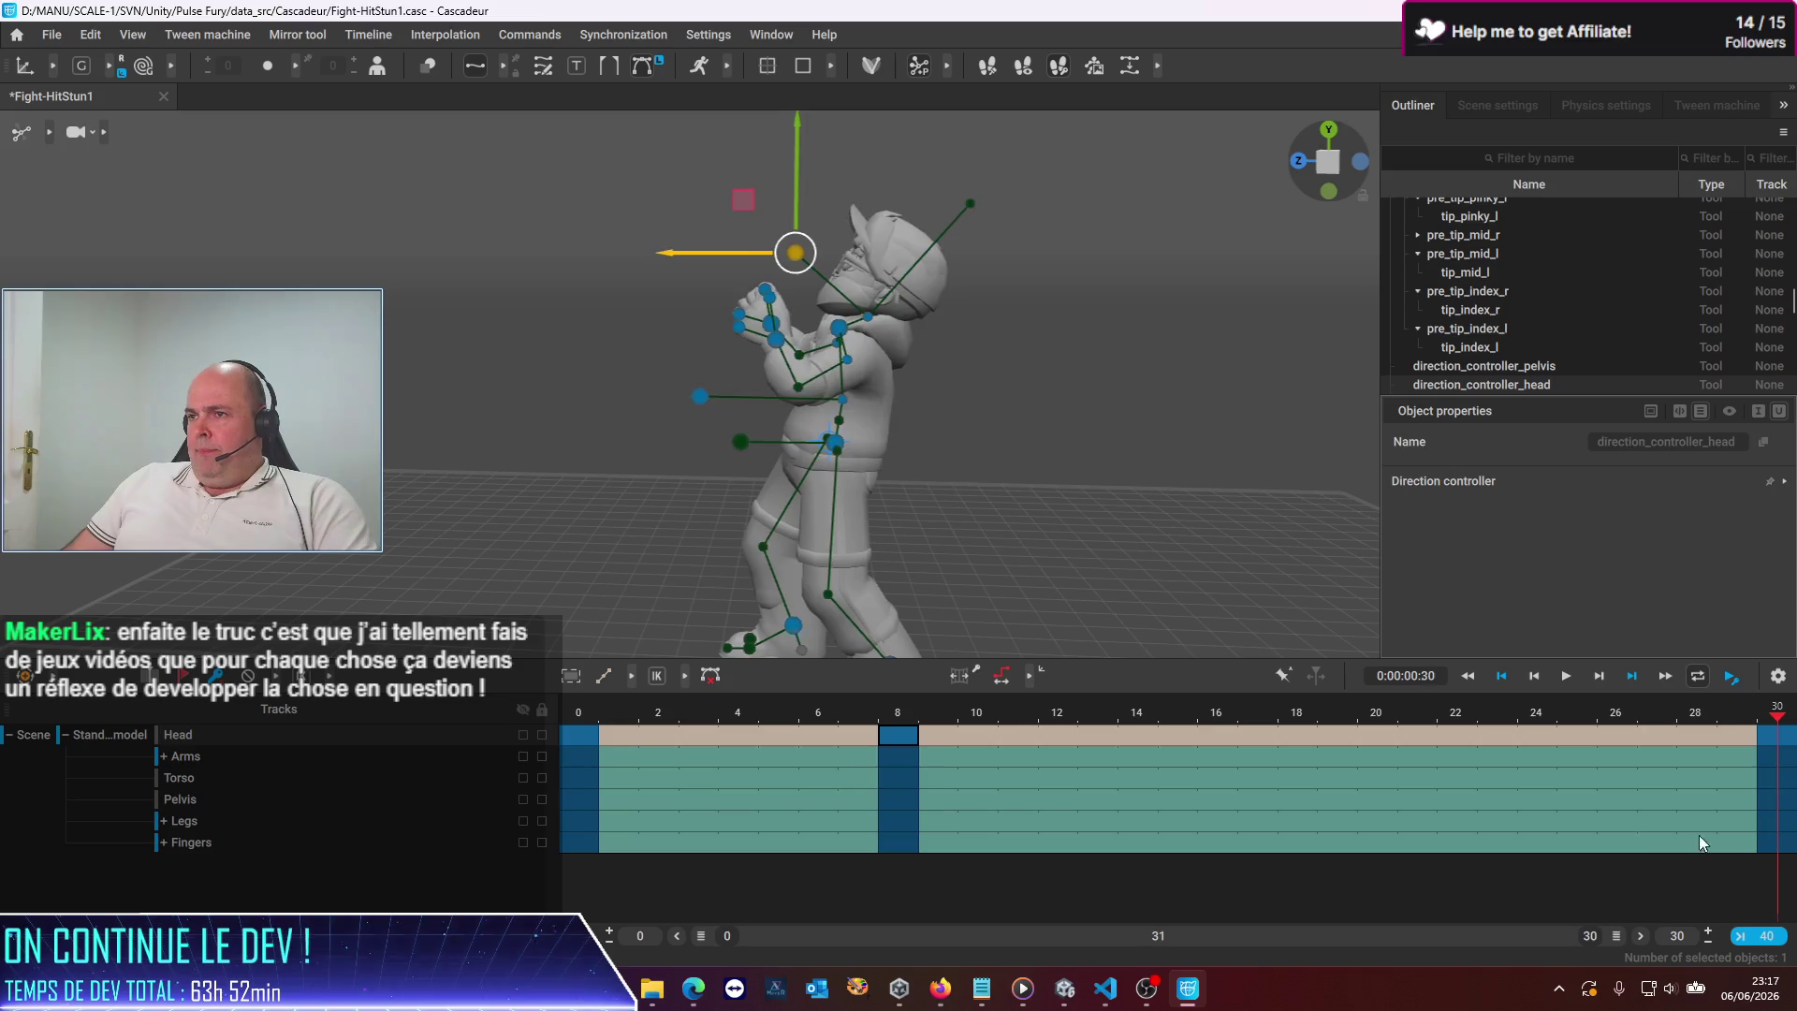
Save the Fight-HitStun1 scene and start an FBX animation export with the default settings
click(48, 37)
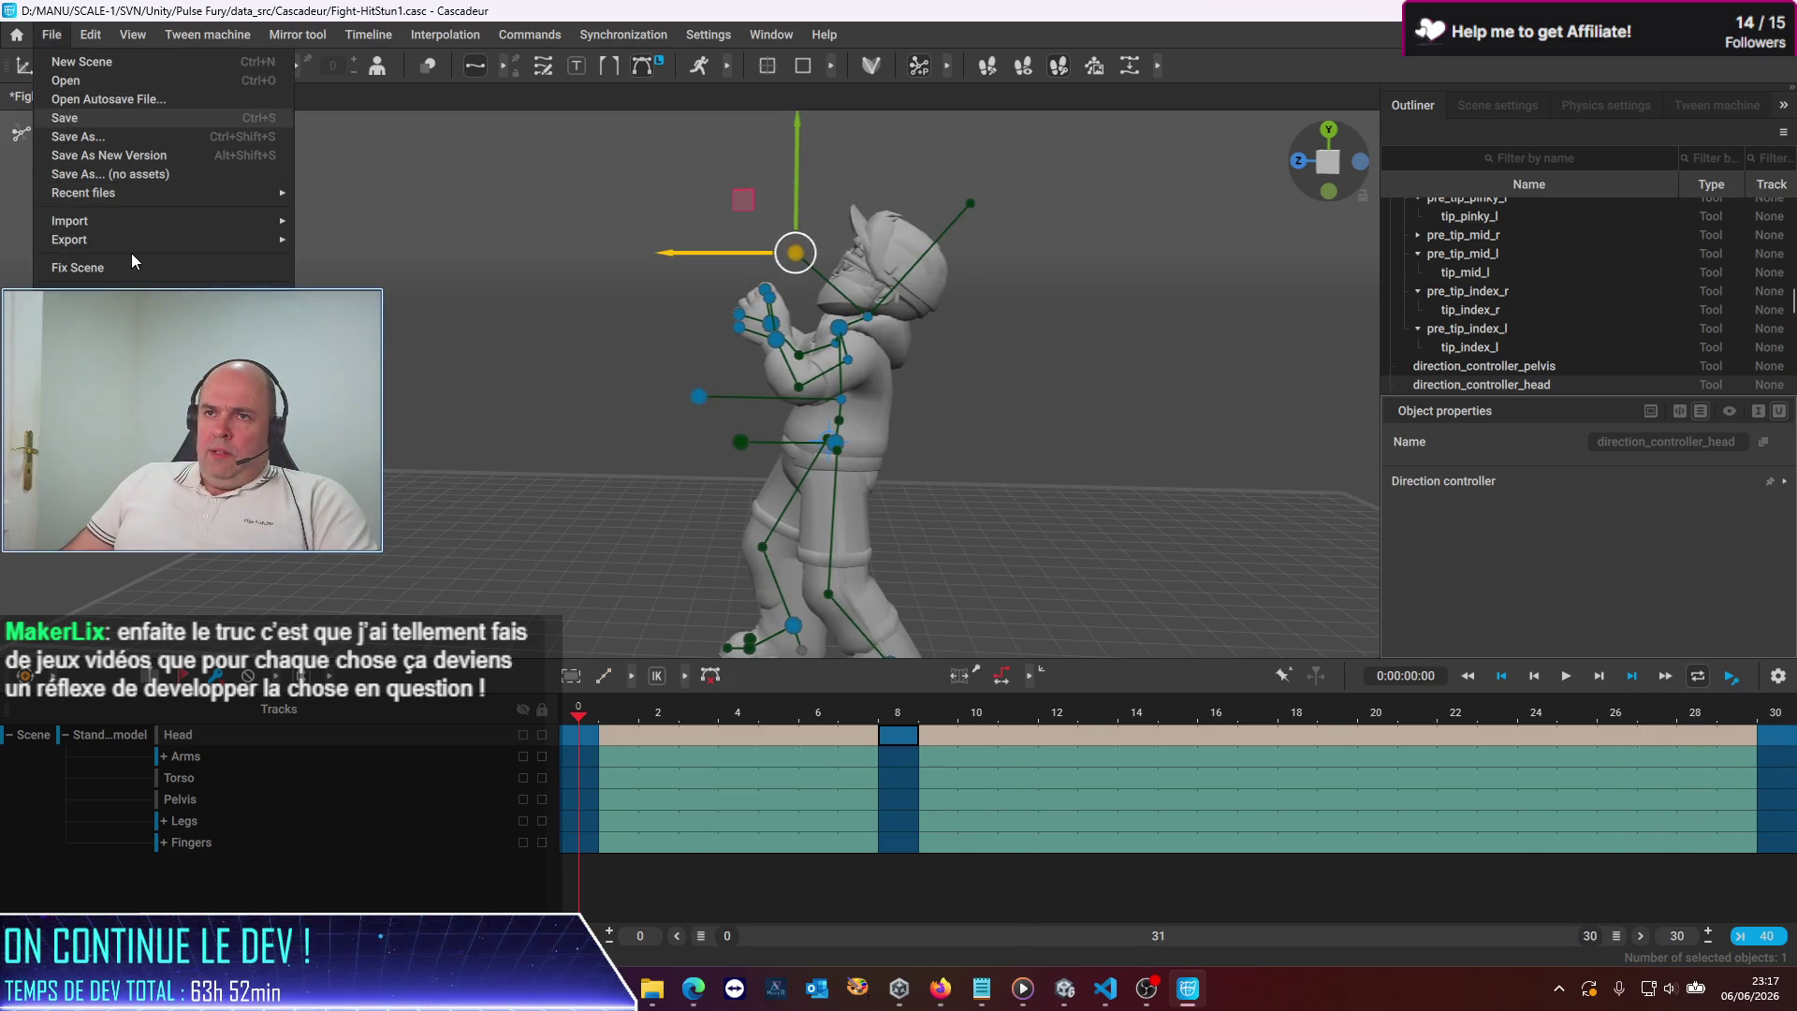
key(Return)
click(51, 38)
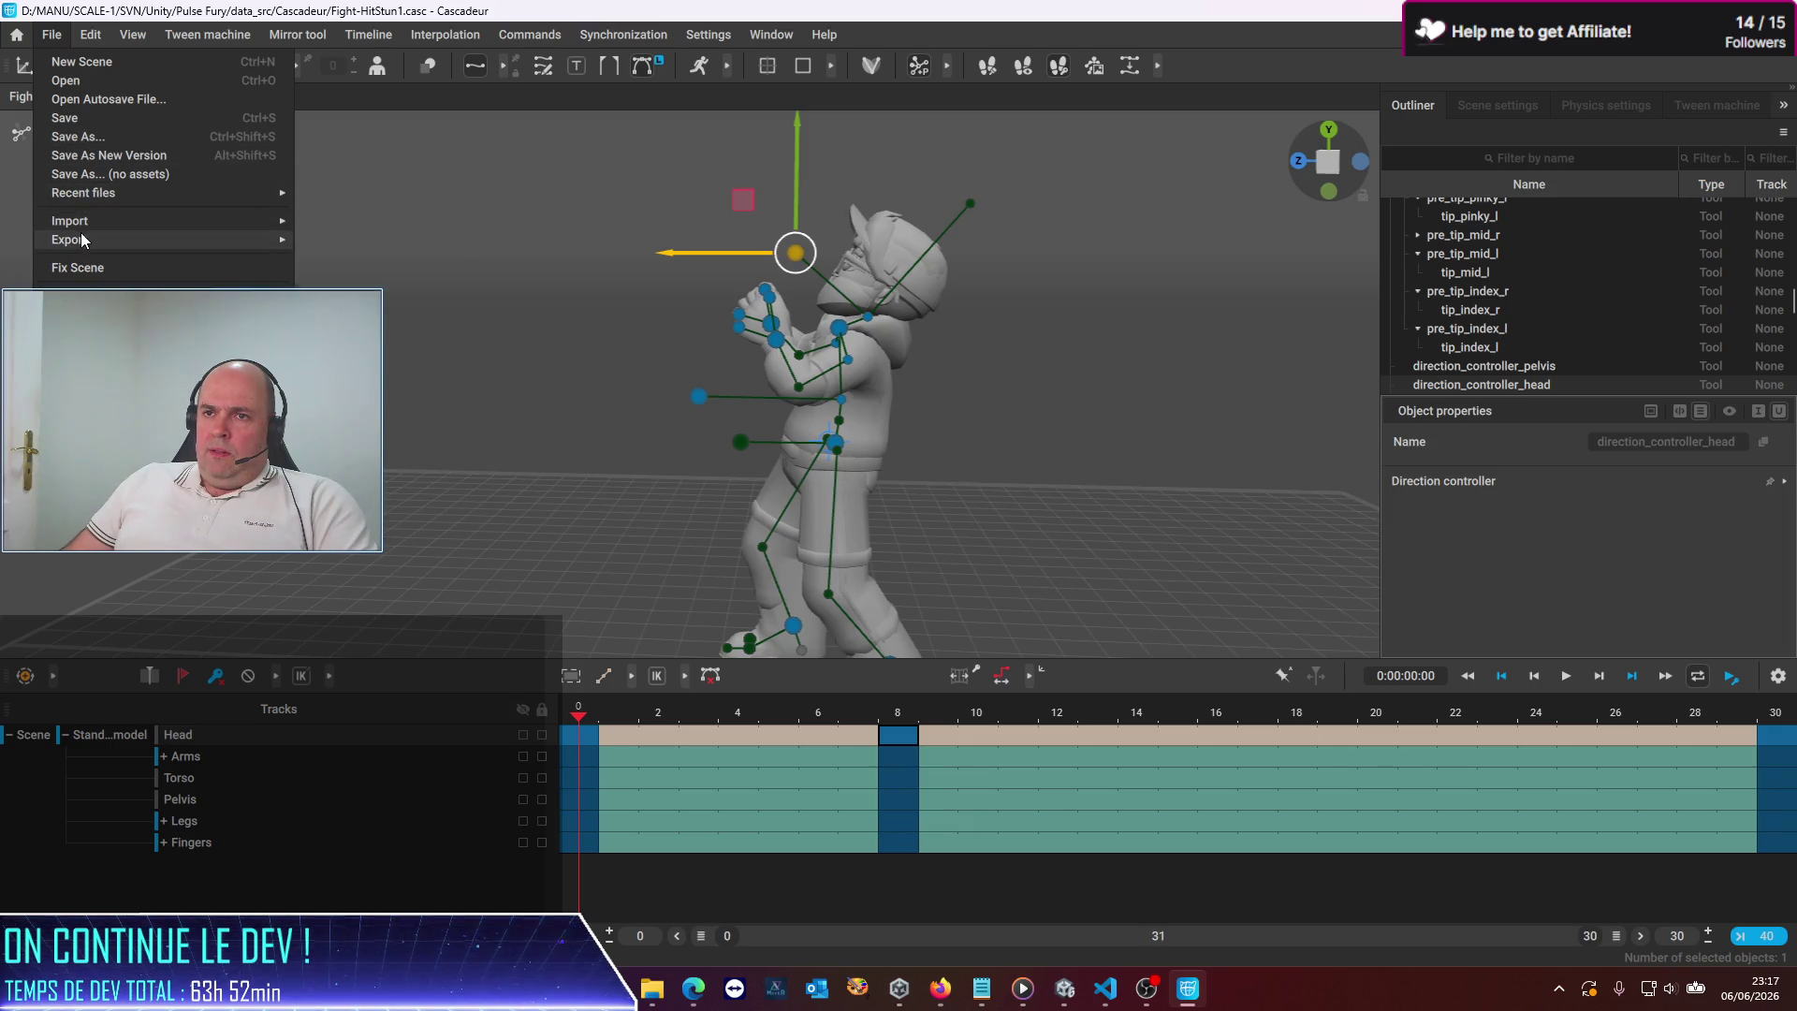
mouse_move(82, 236)
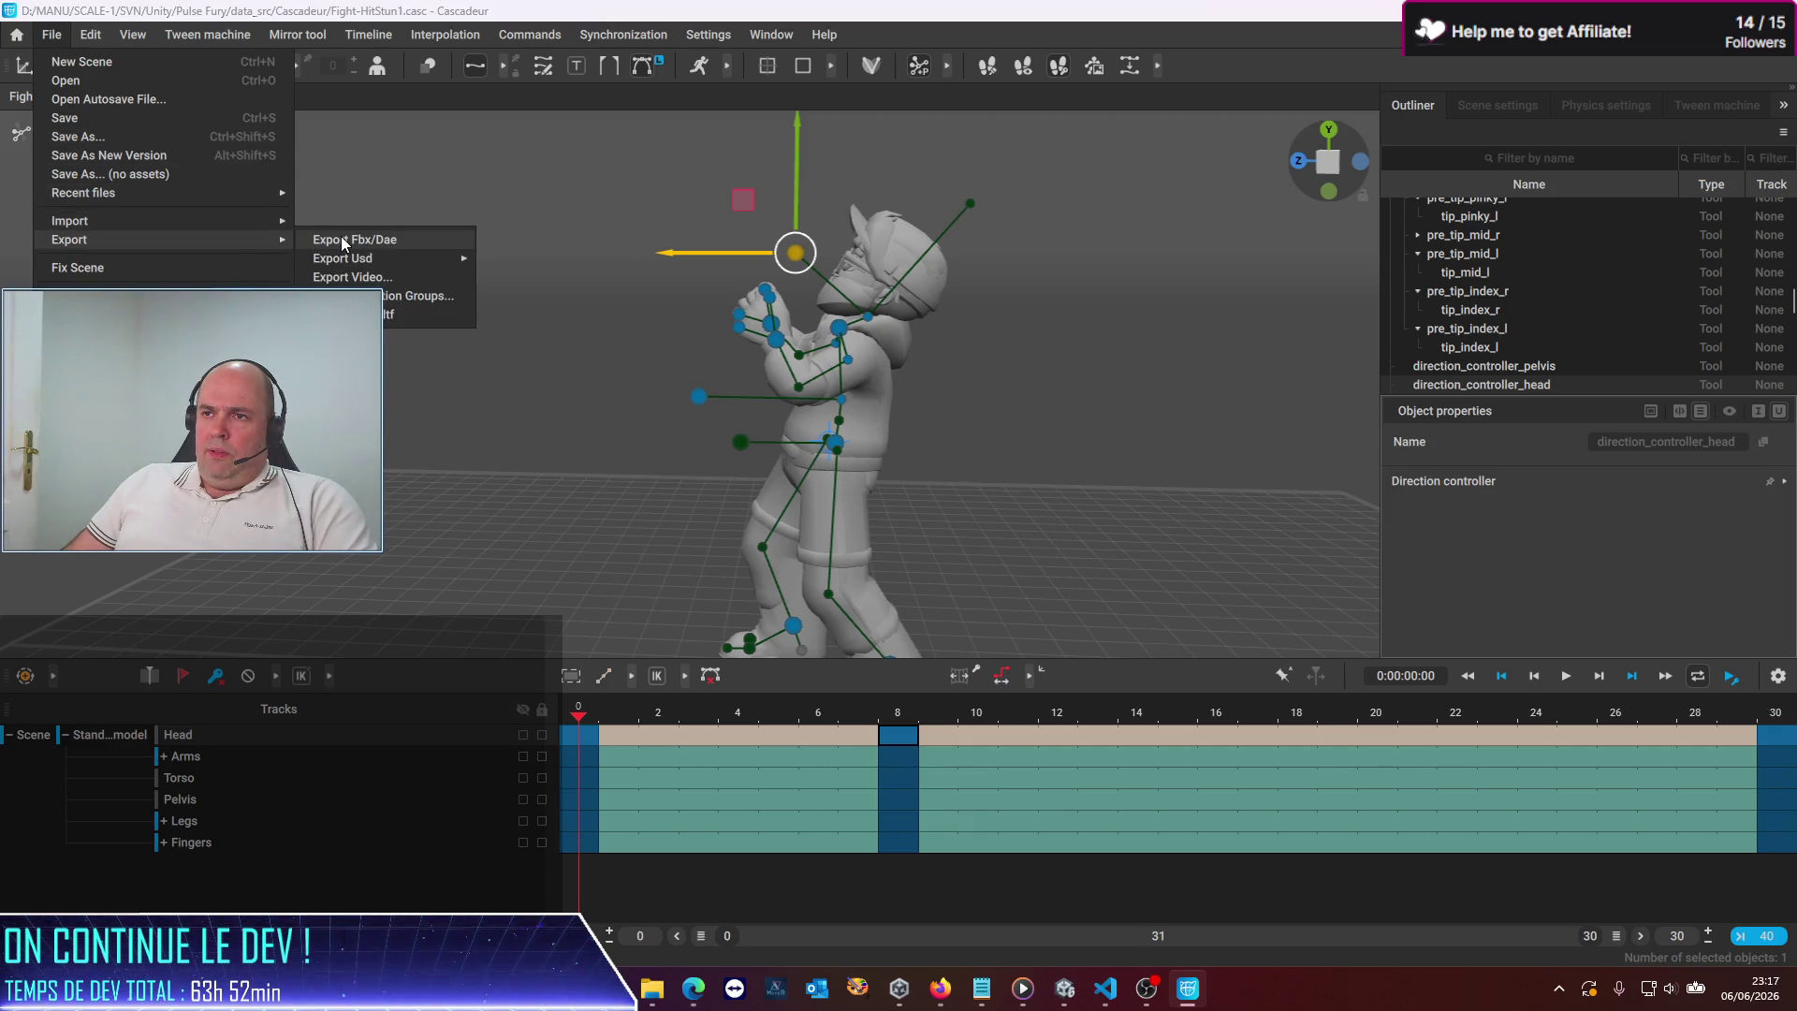
click(341, 240)
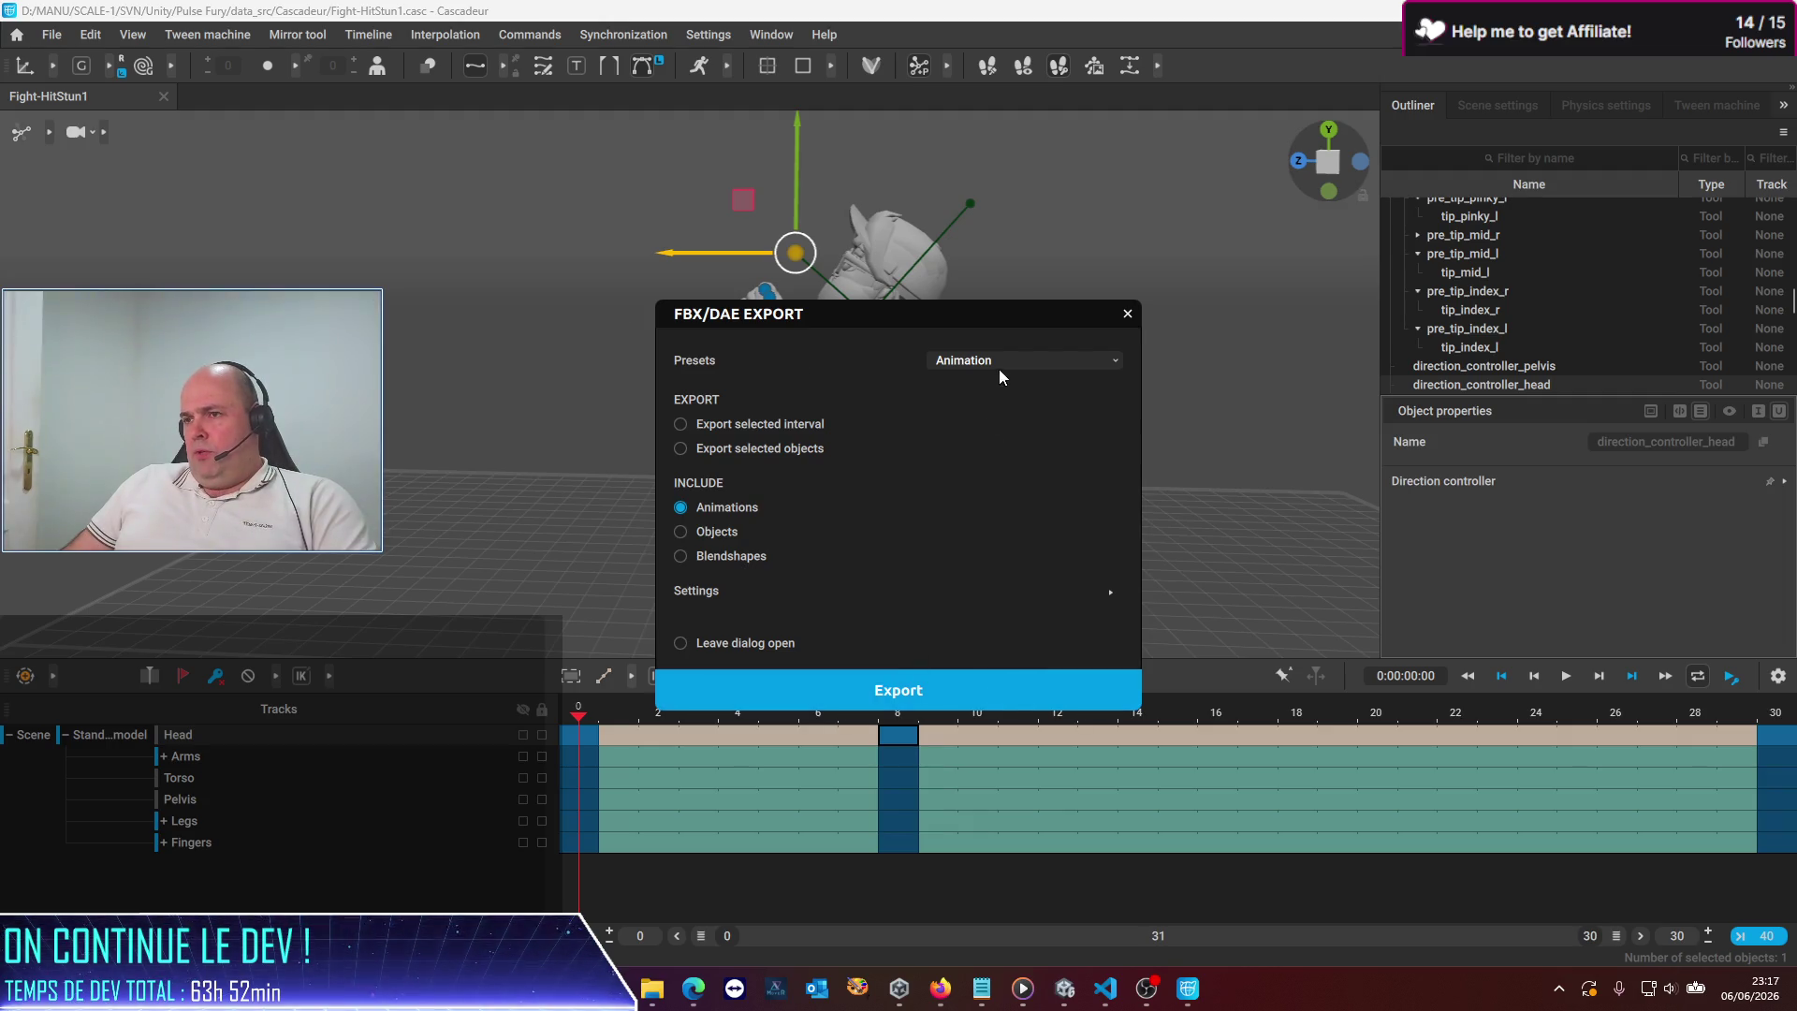
click(841, 695)
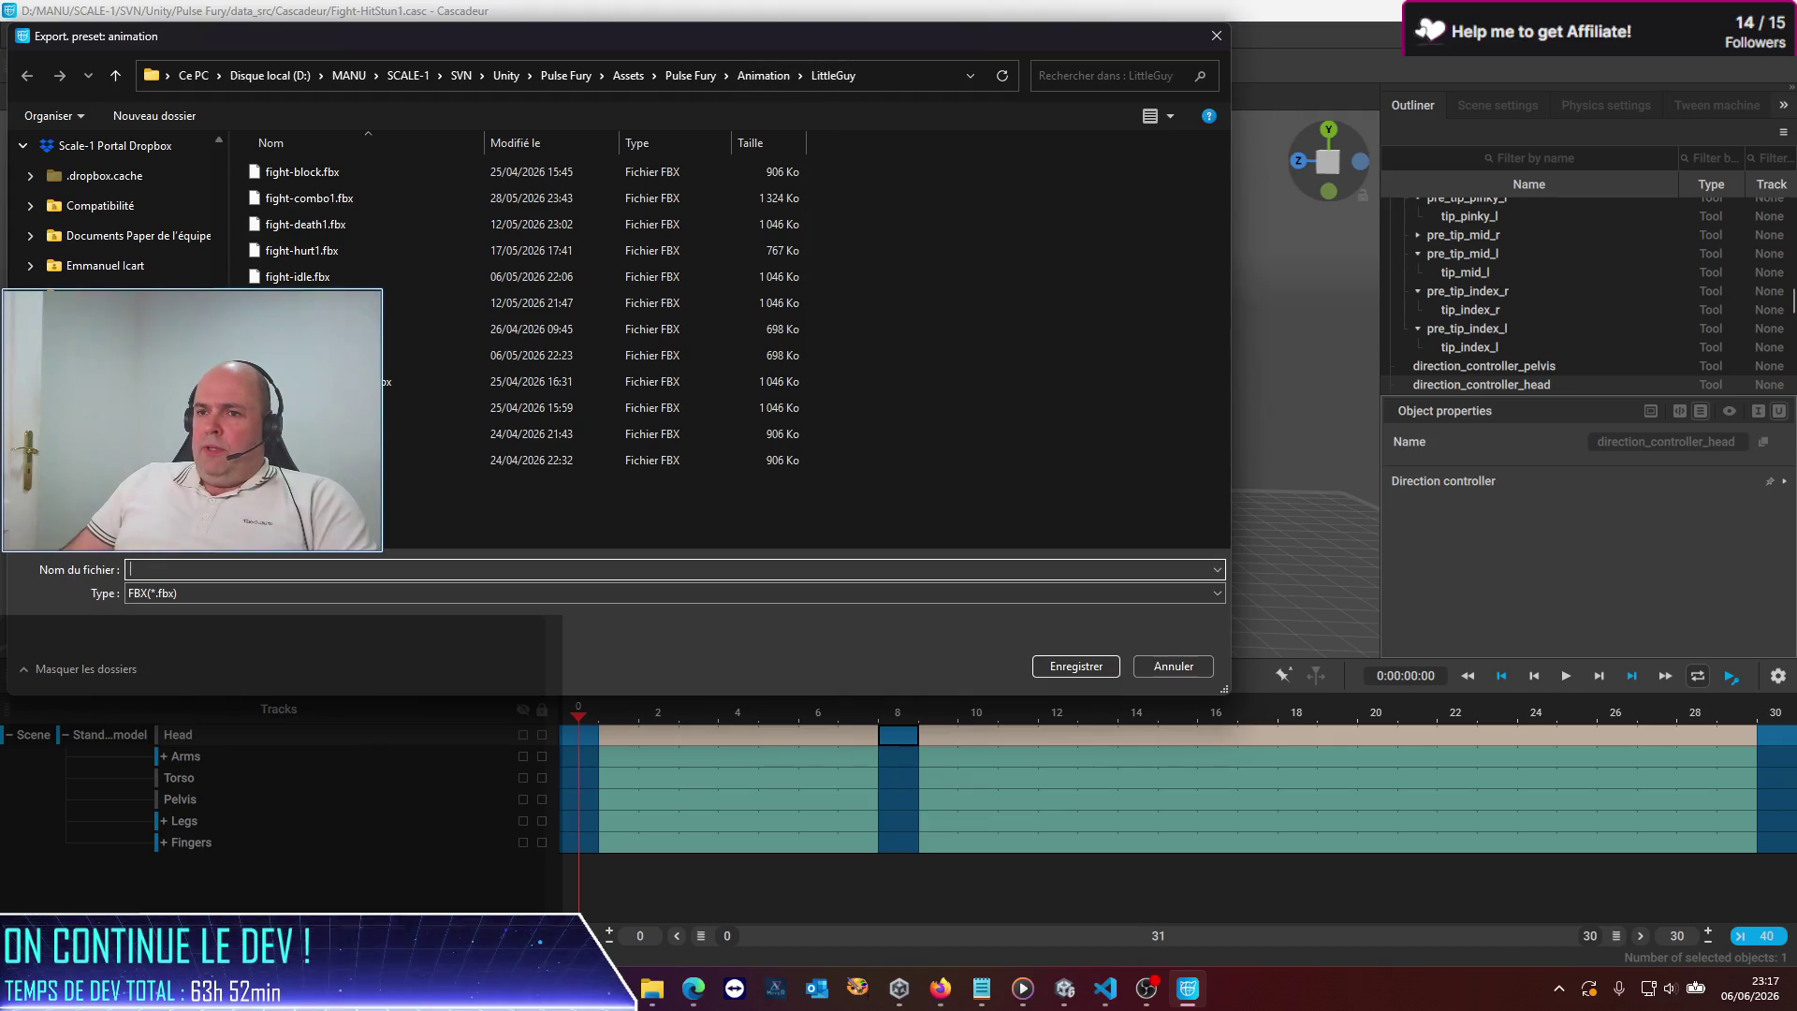
Name the export fight-hitstun1.fbx in the LittleGuy folder and save it
click(299, 250)
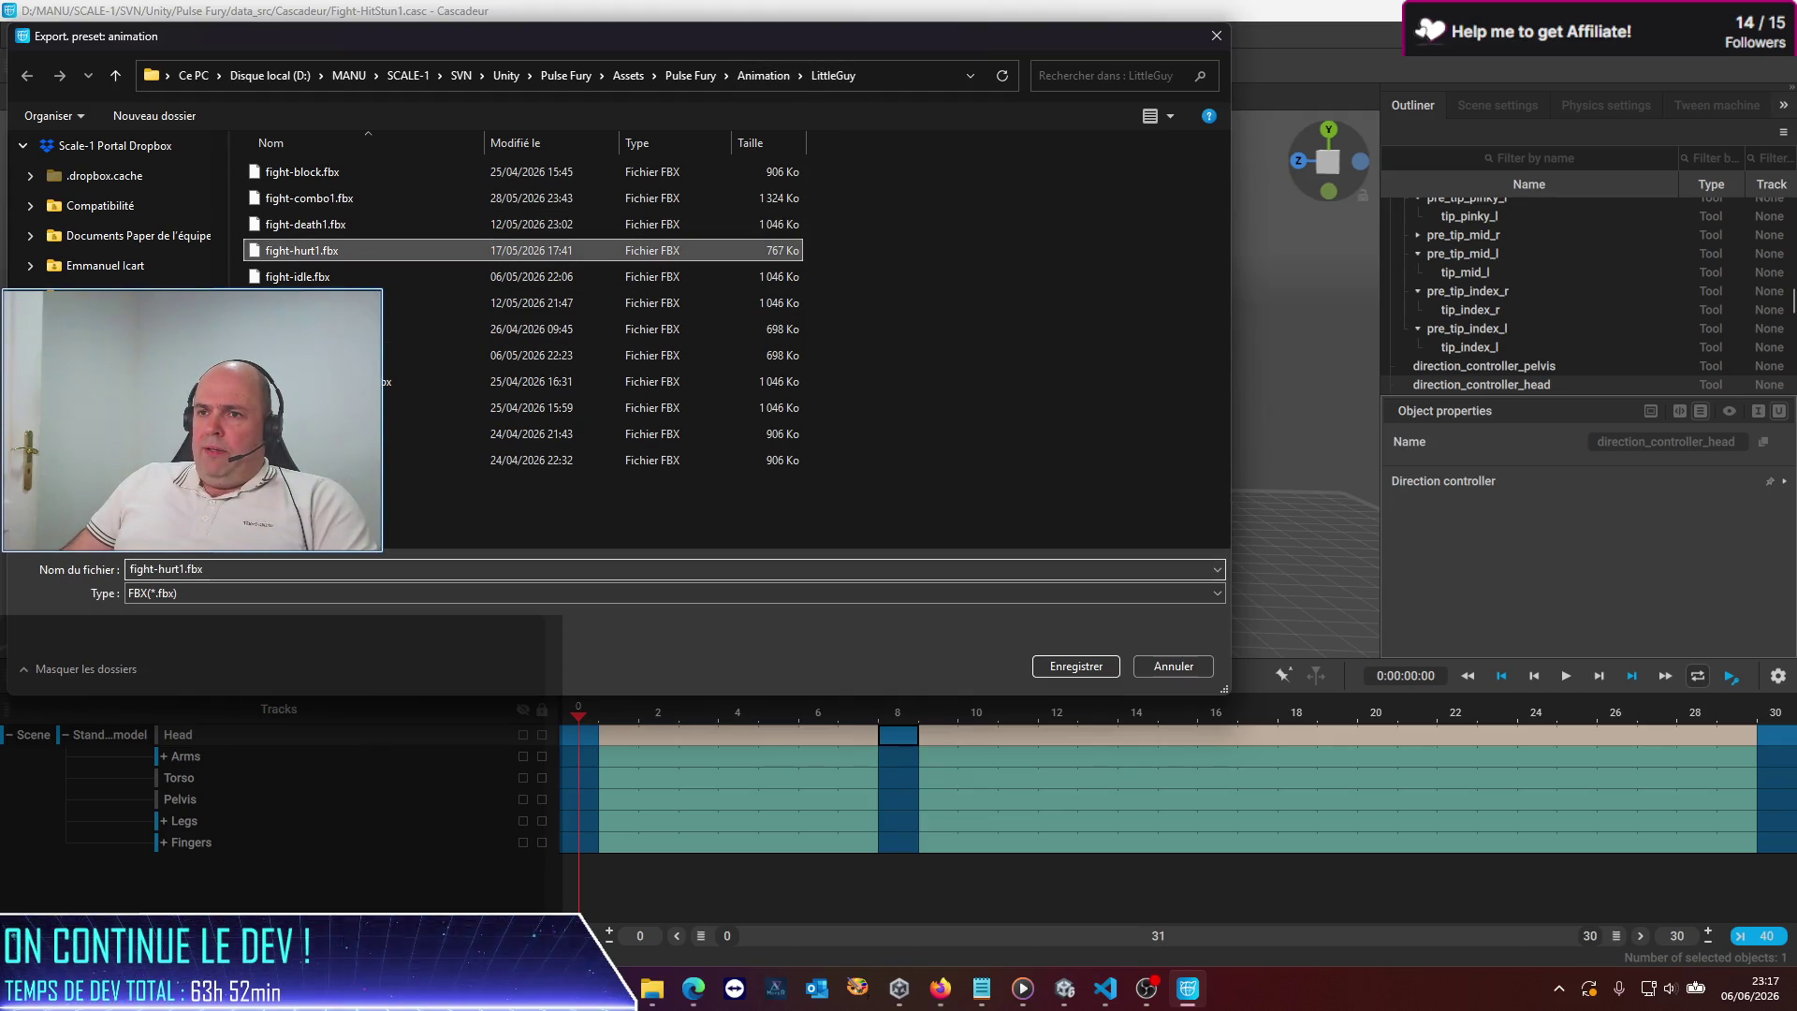
click(182, 569)
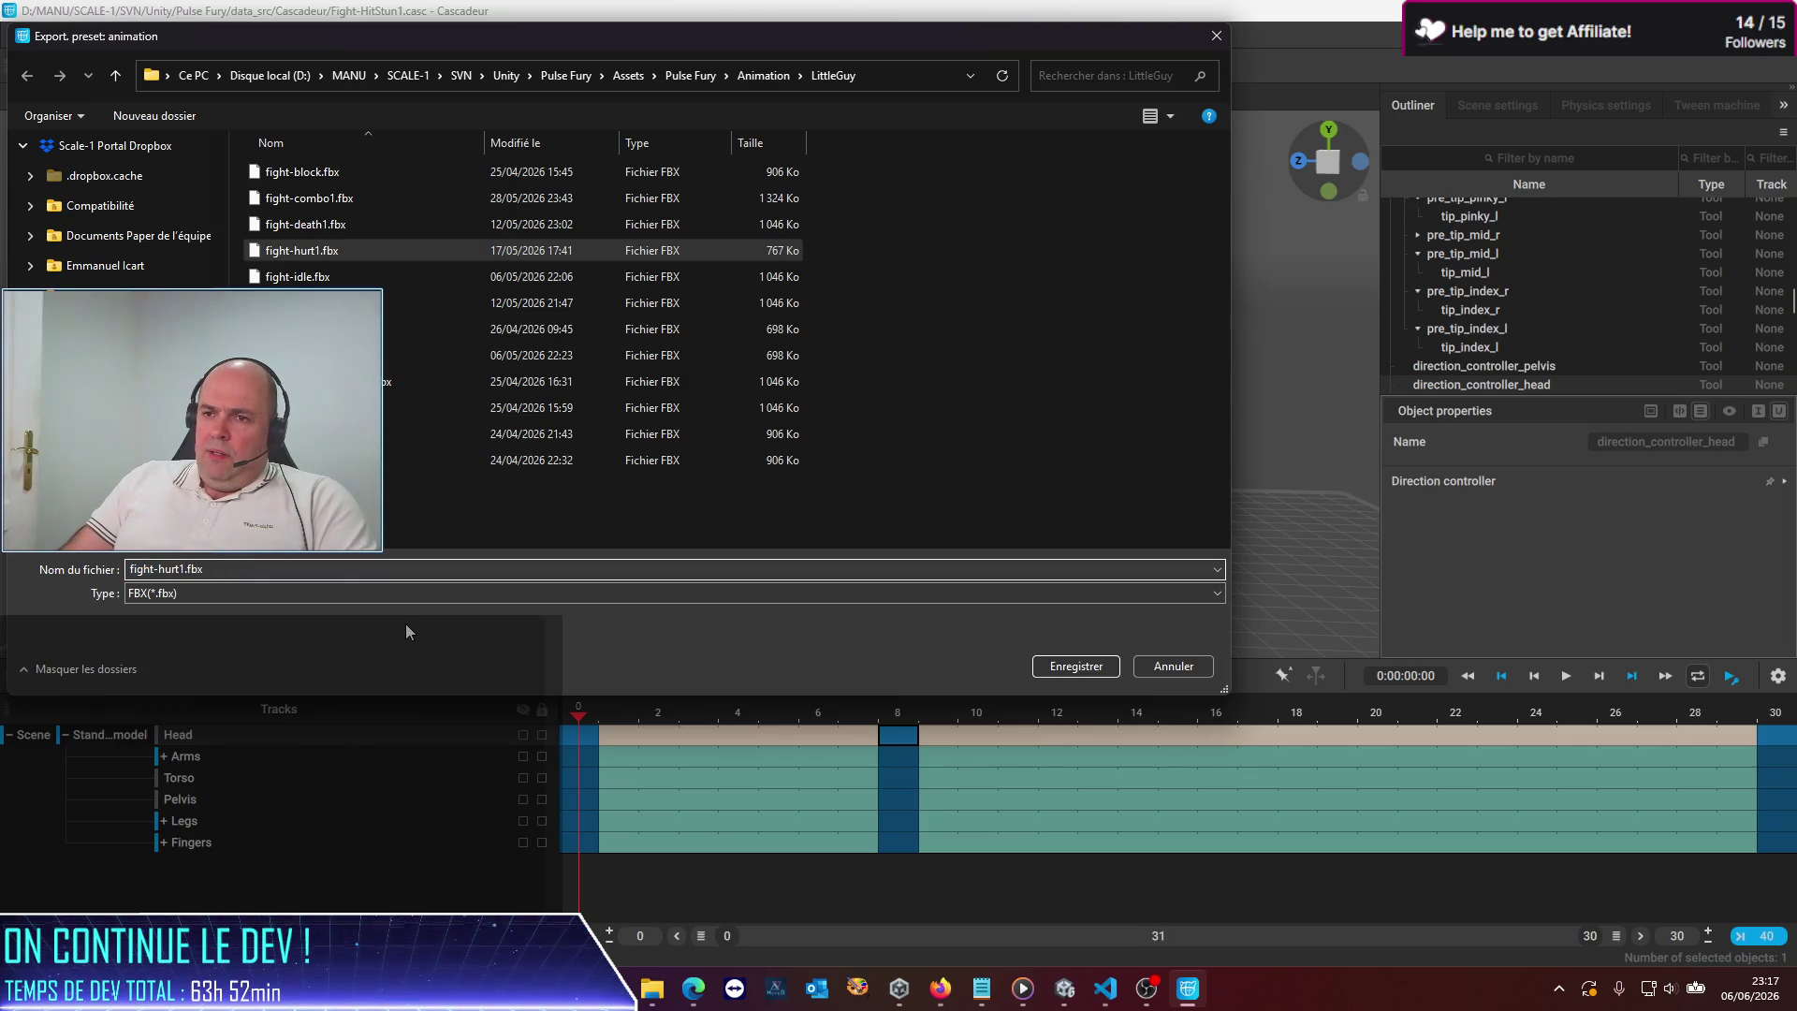
text(S)
key(BackSpace)
key(BackSpace)
key(BackSpace)
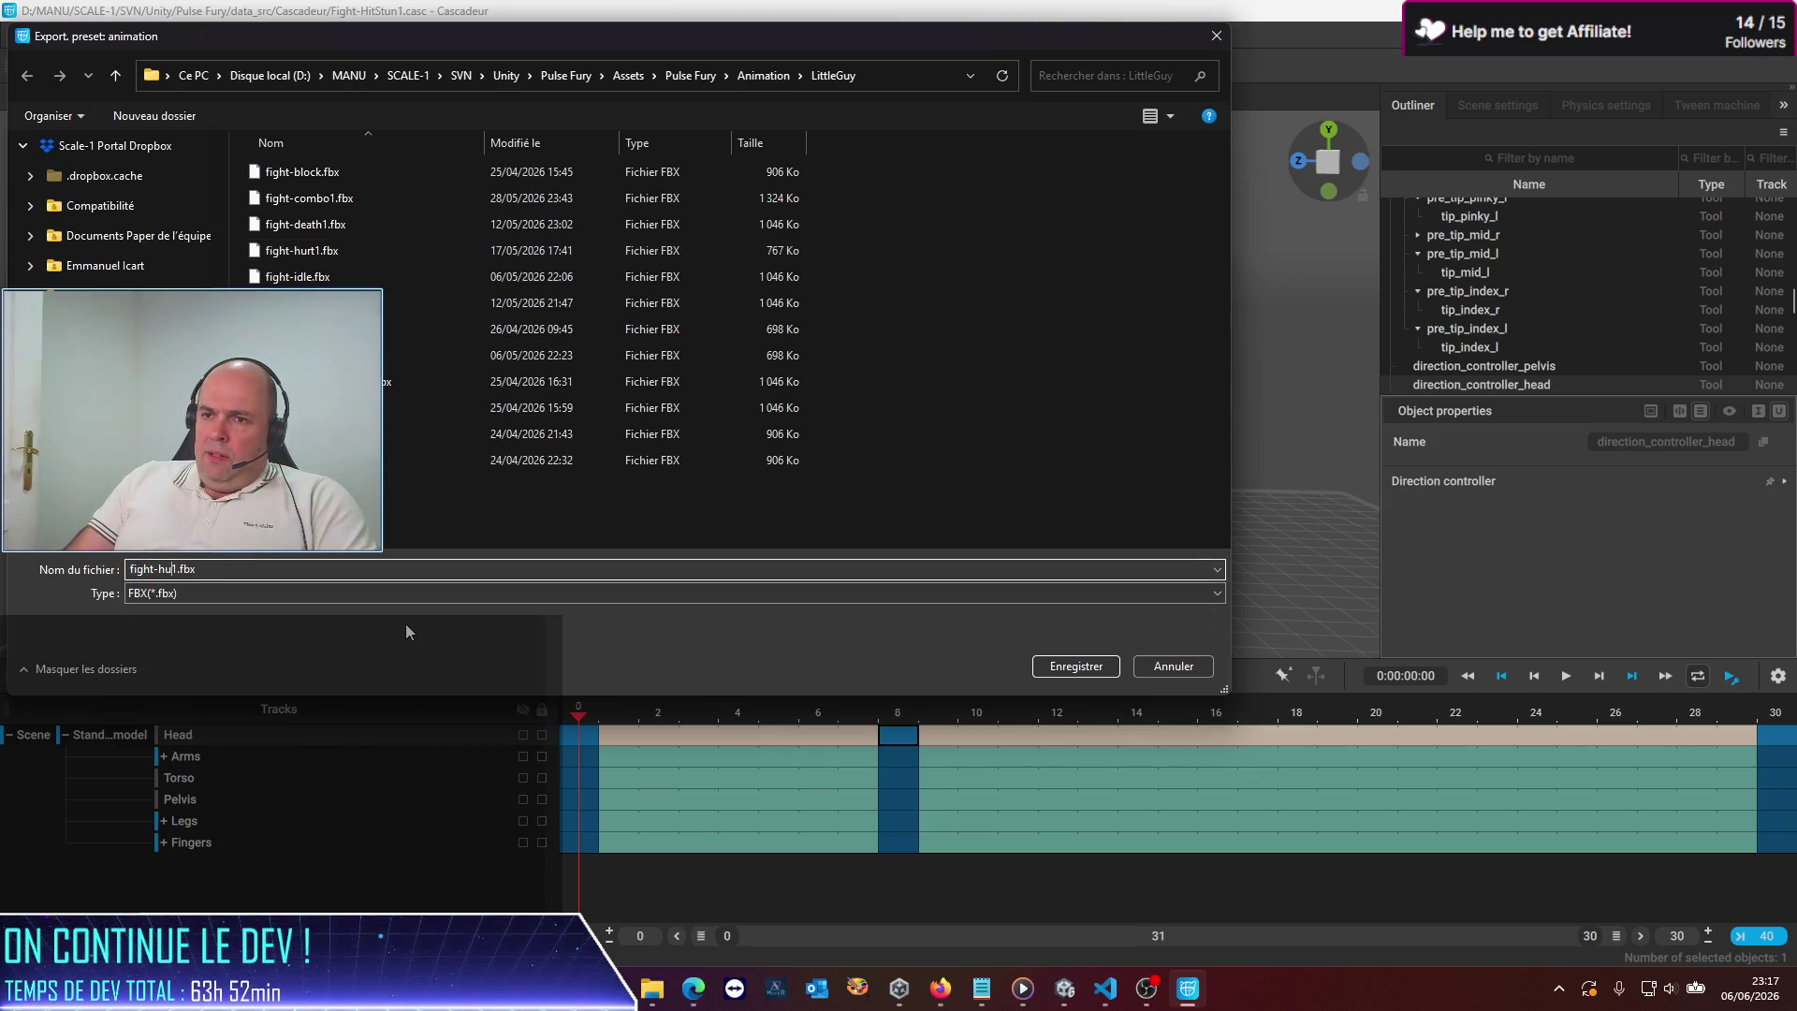
text(itstun)
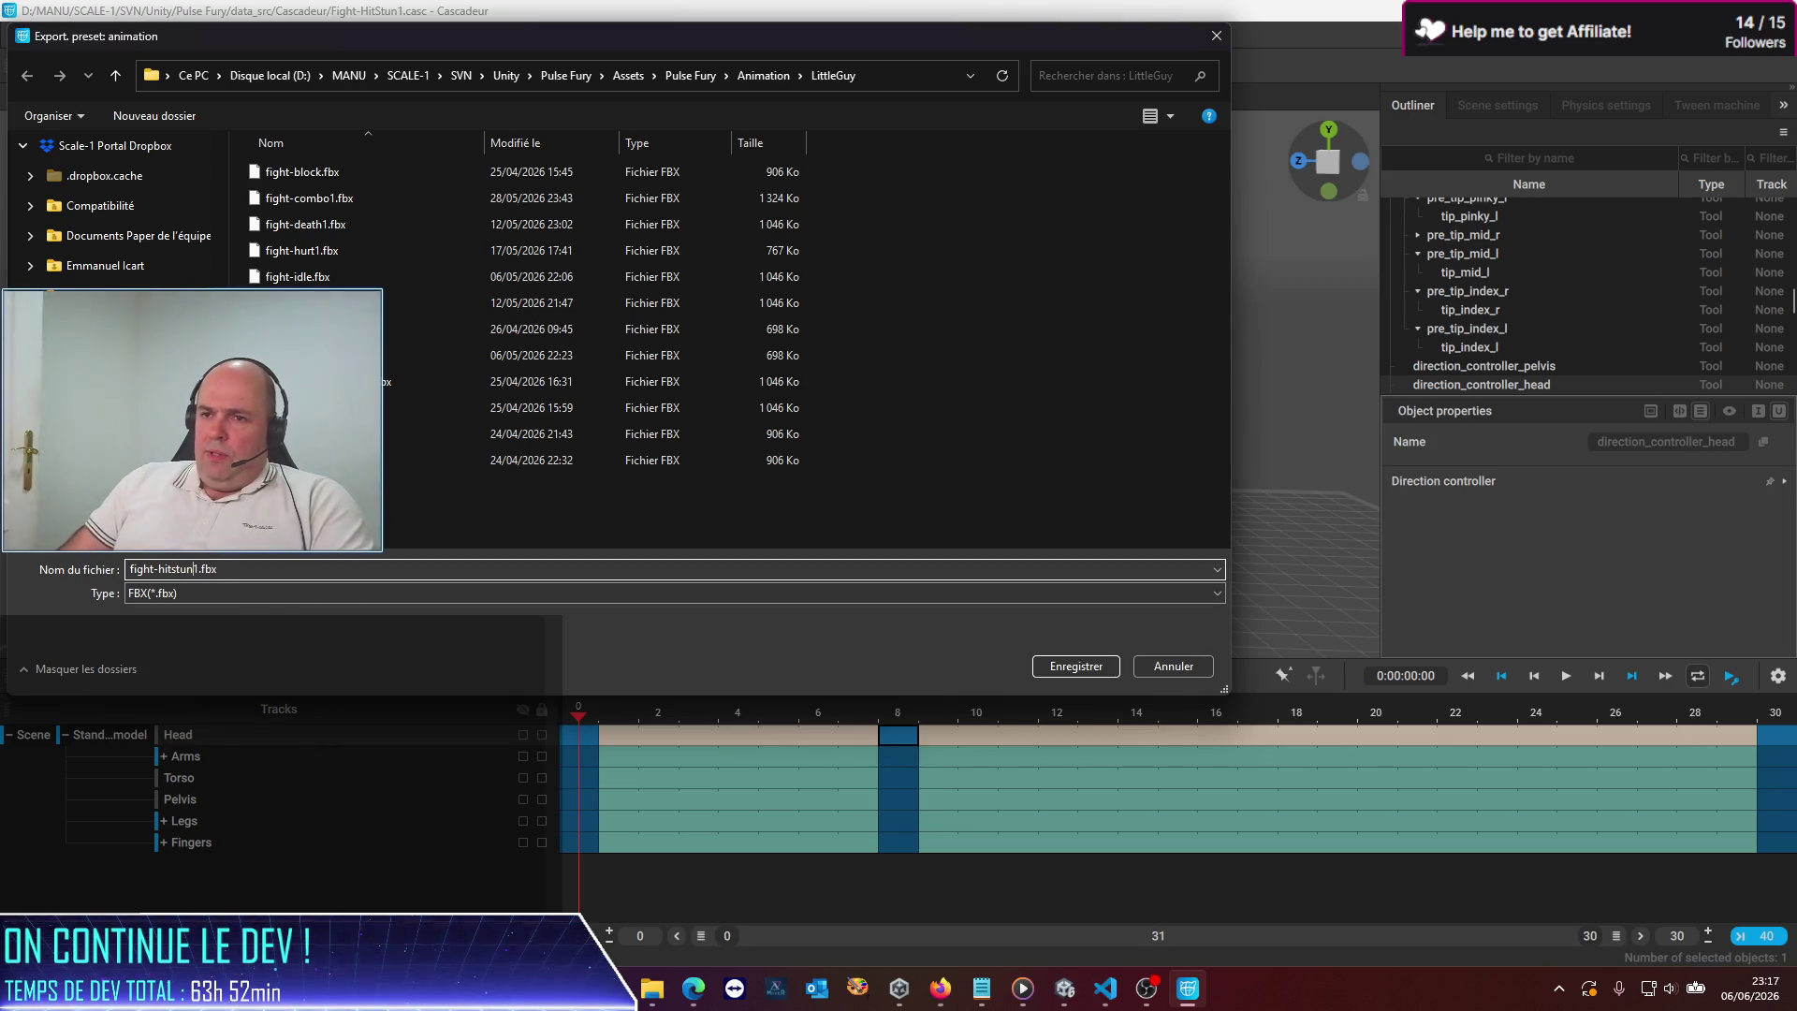
key(Return)
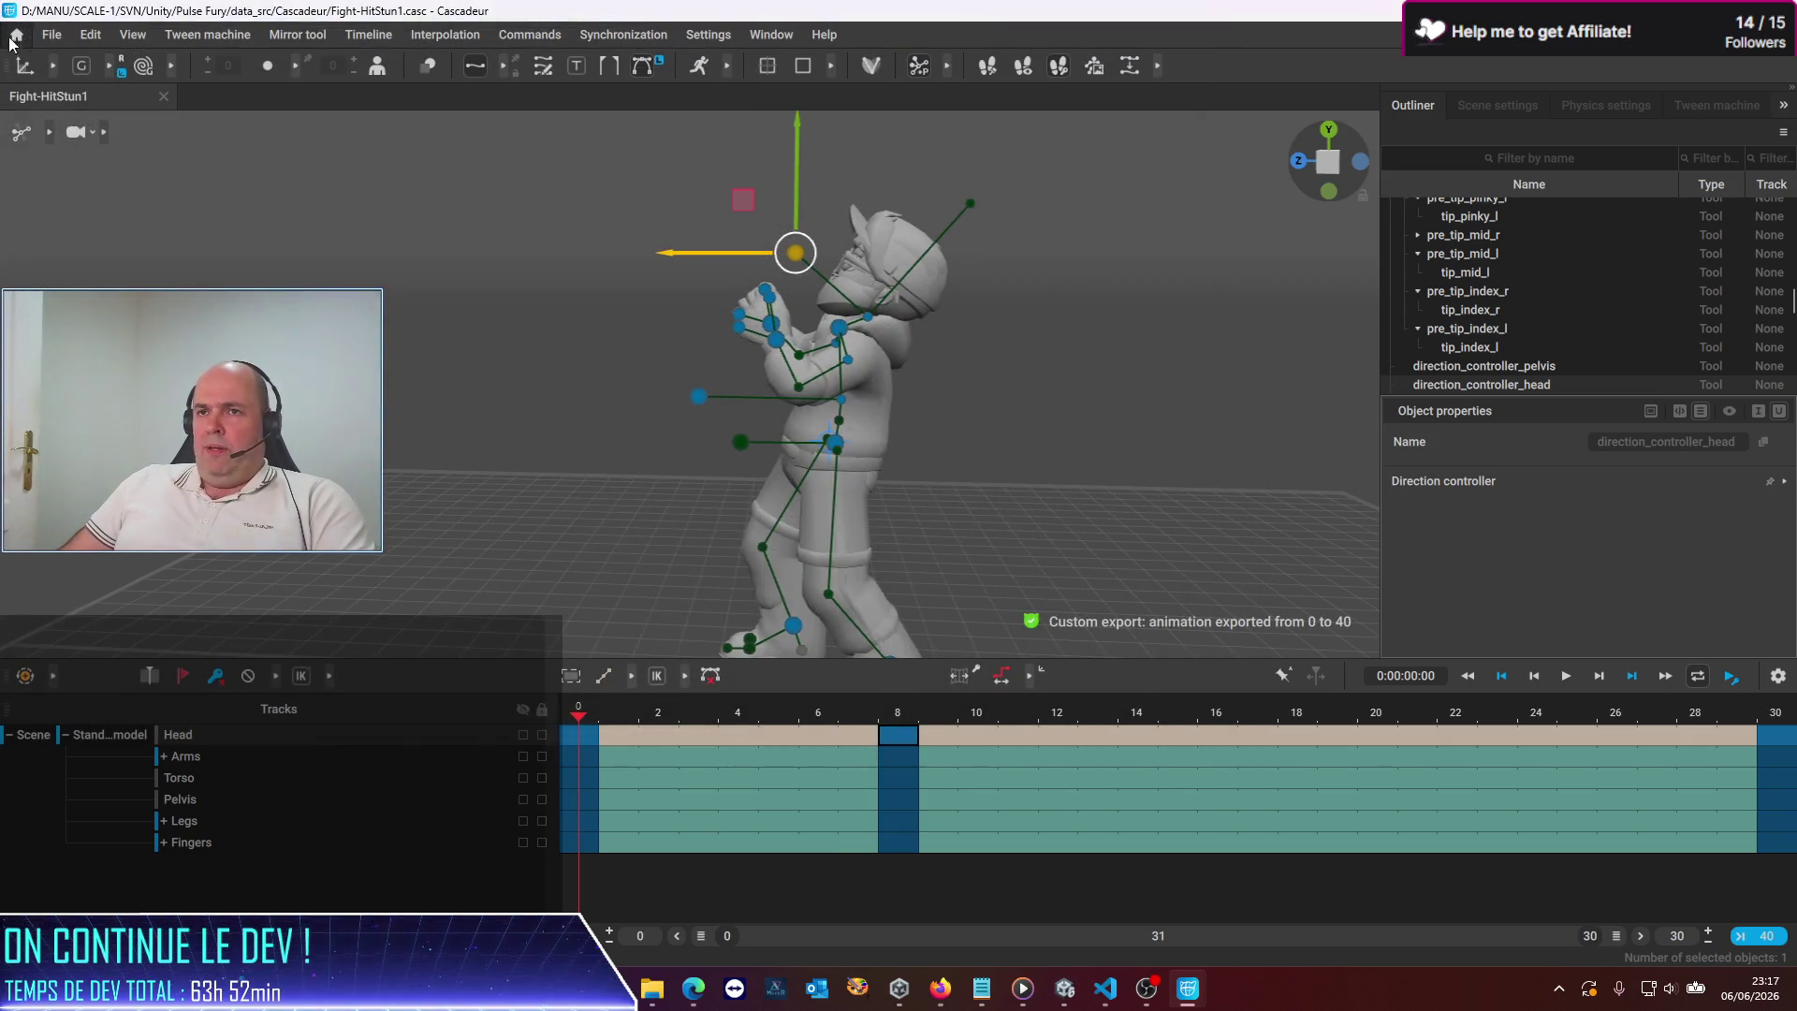
click(62, 38)
Save the scene as a copy named Fight-HitStun2.casc
click(95, 132)
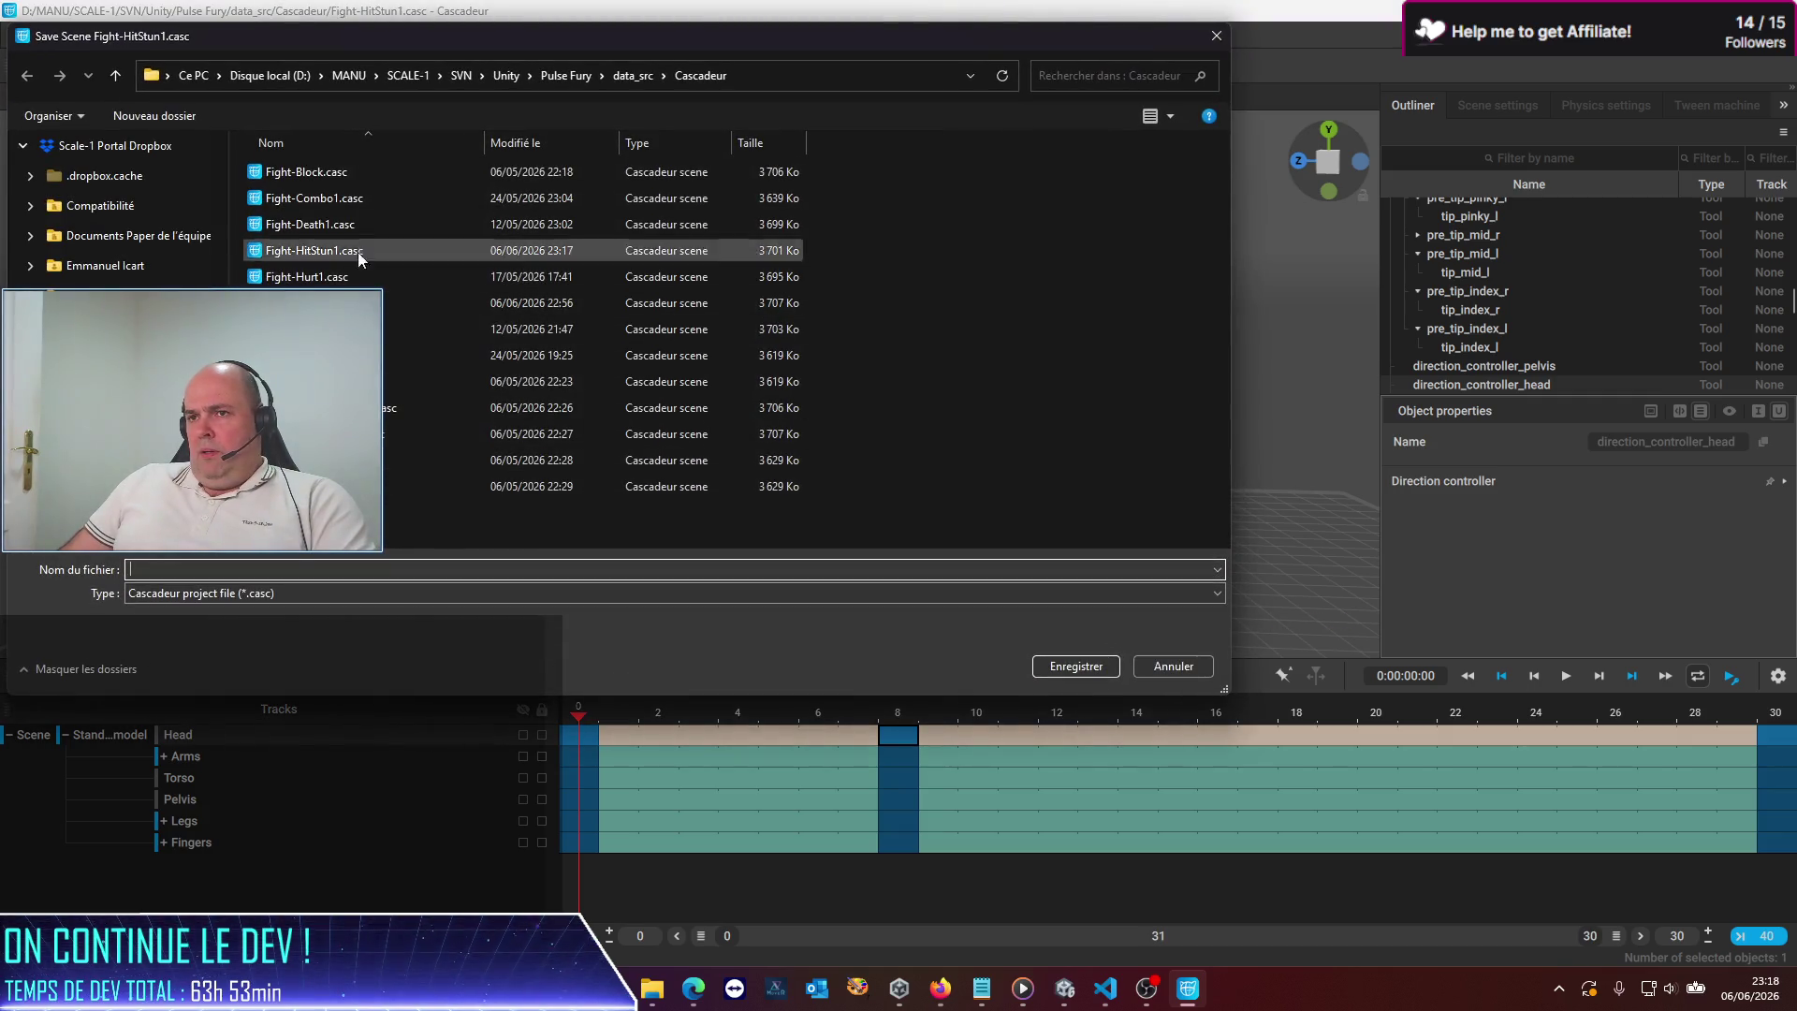
click(354, 251)
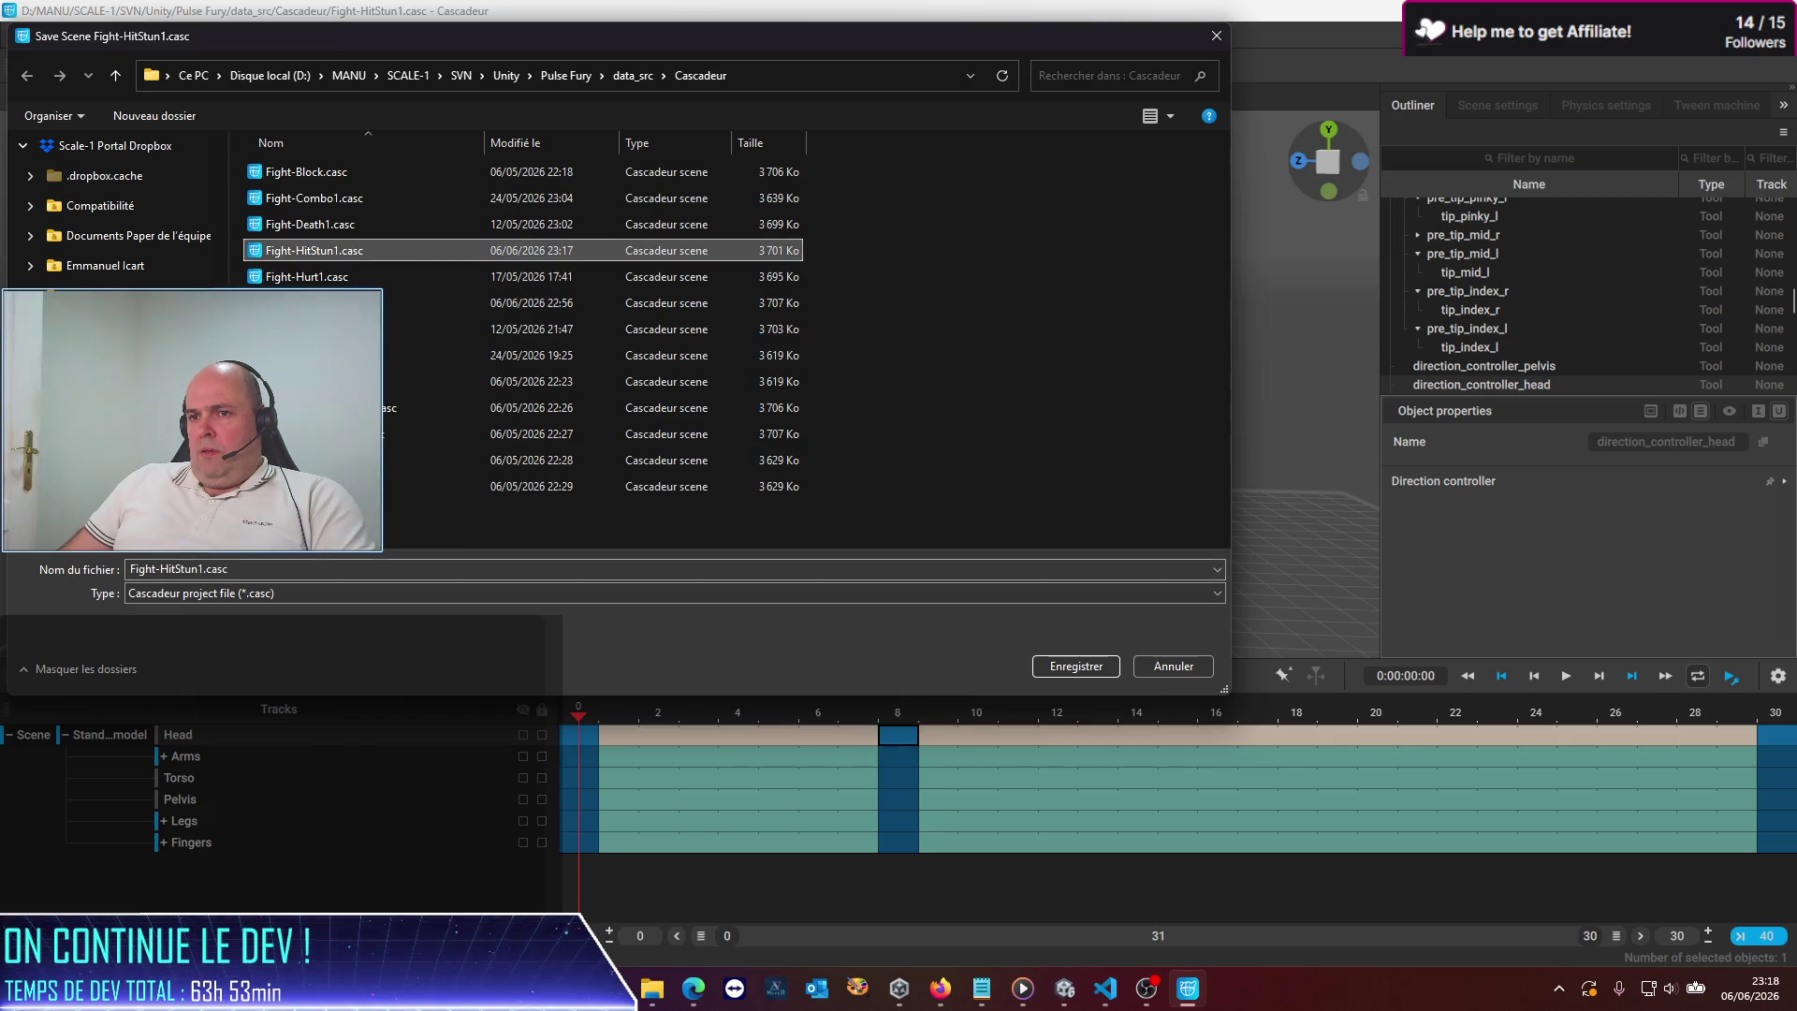
click(208, 568)
key(BackSpace)
text(2)
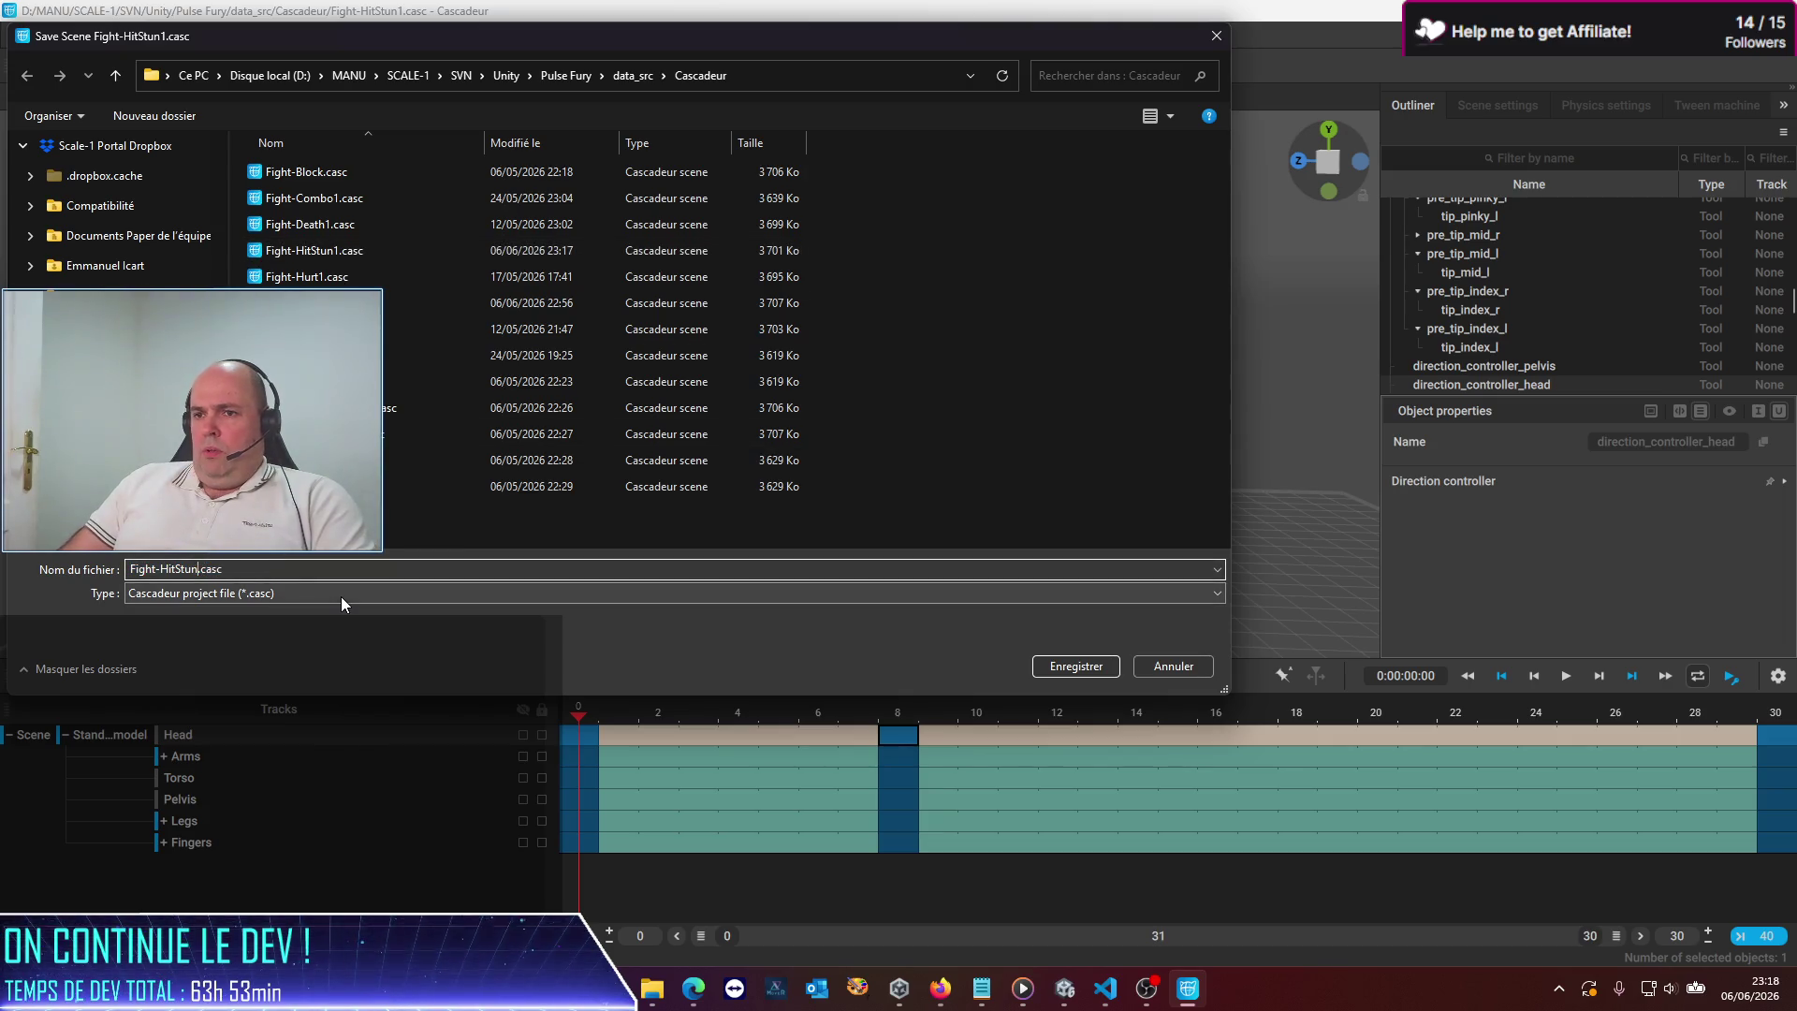
key(Return)
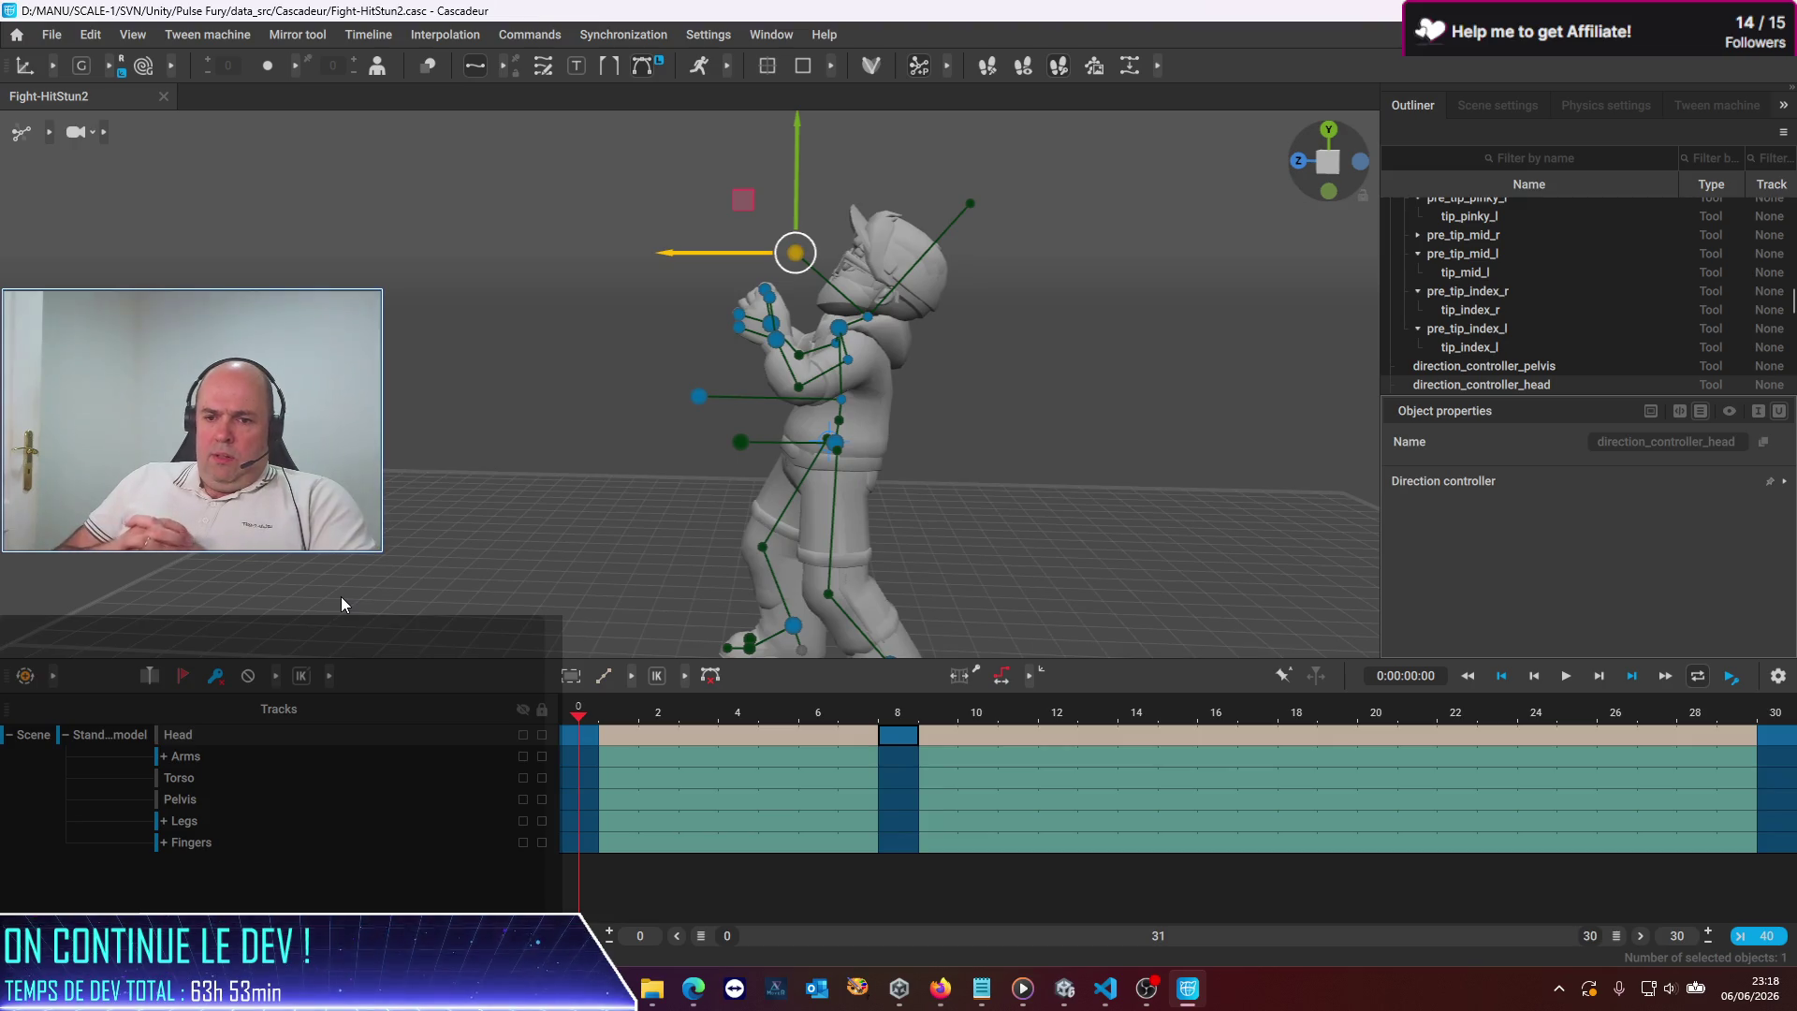
Rotate the head at frame 0 for a new turn, then check frames 8 and 30 and play it back
mouse_move(519, 441)
mouse_down()
mouse_move(620, 506)
mouse_move(724, 502)
mouse_up()
click(579, 734)
drag(898, 285, 820, 264)
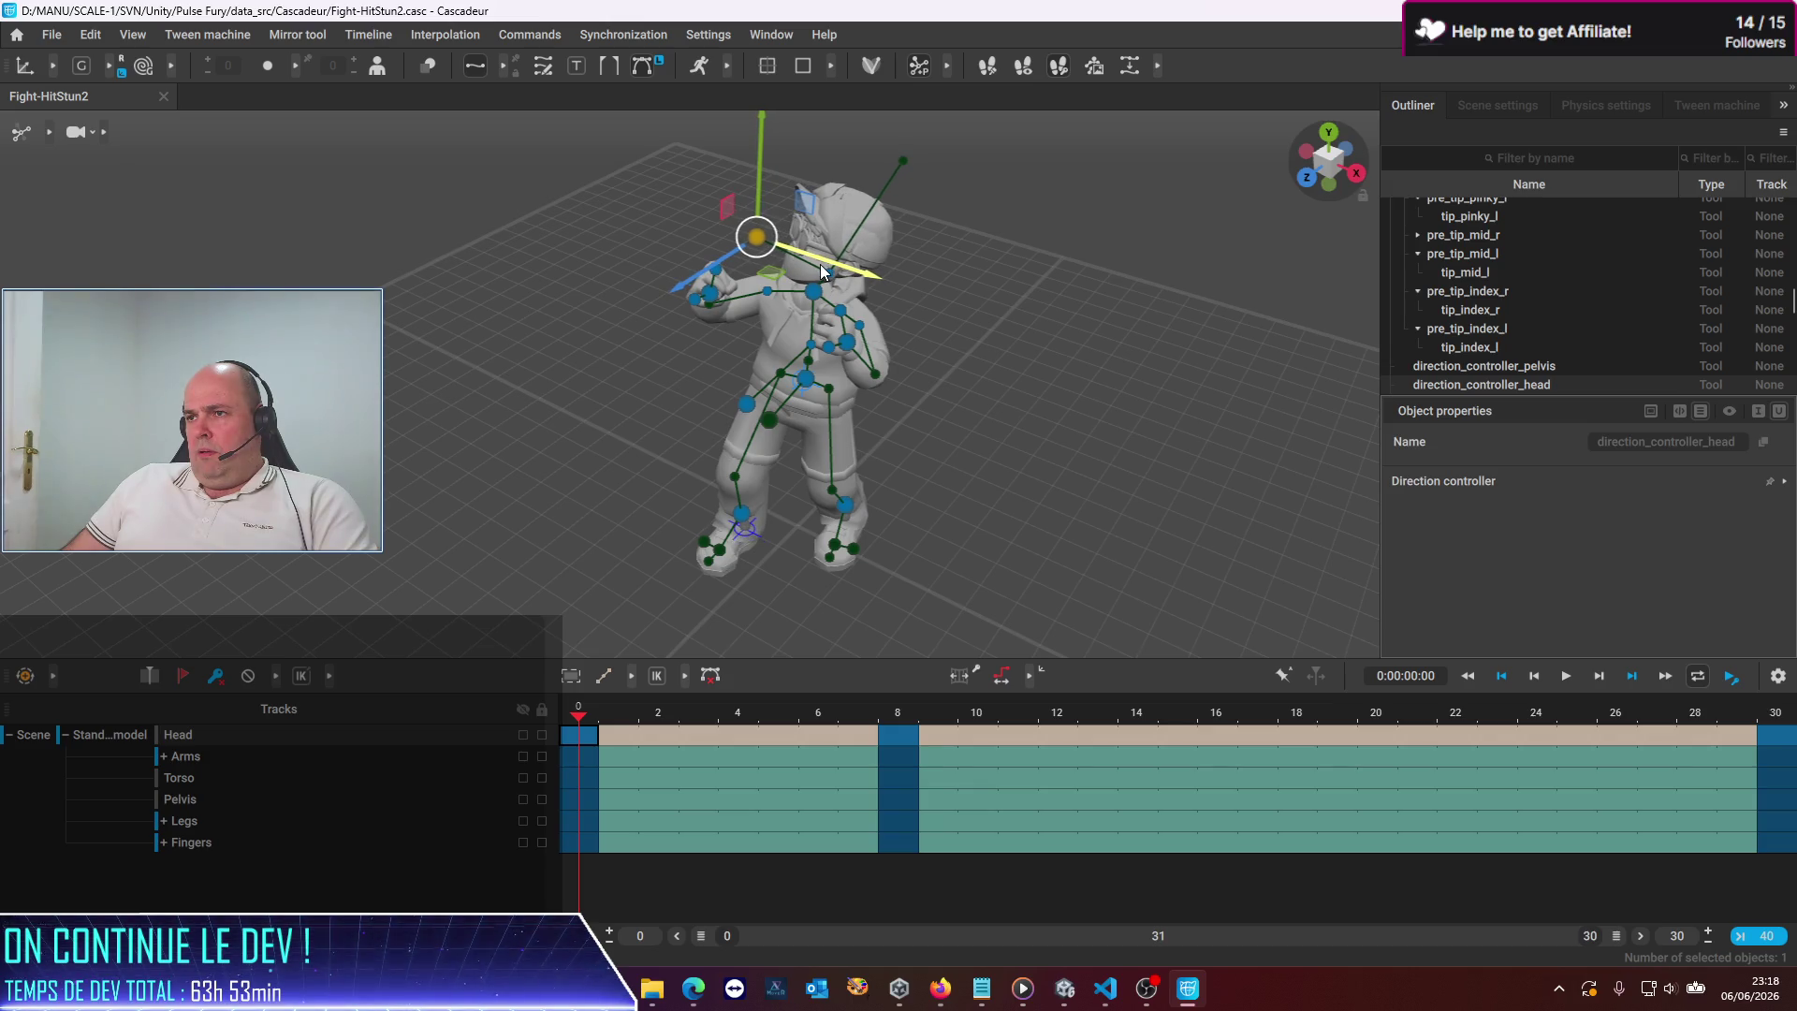
click(905, 735)
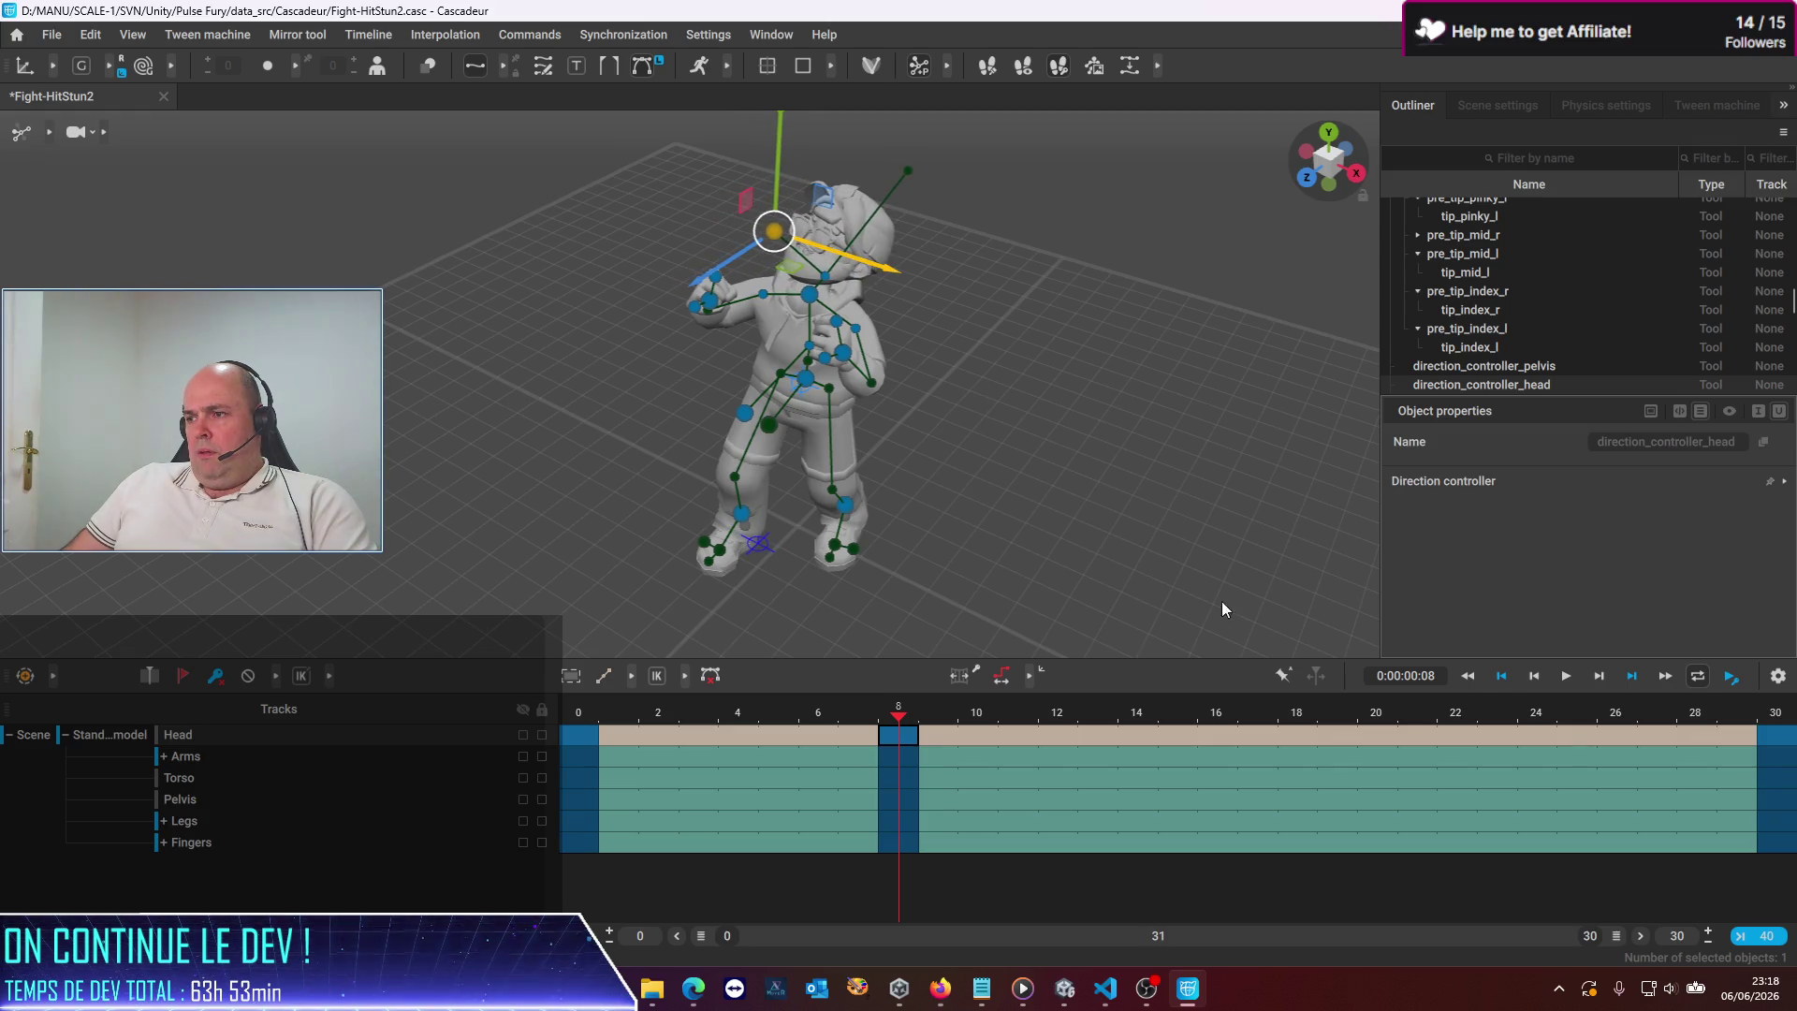
click(1781, 737)
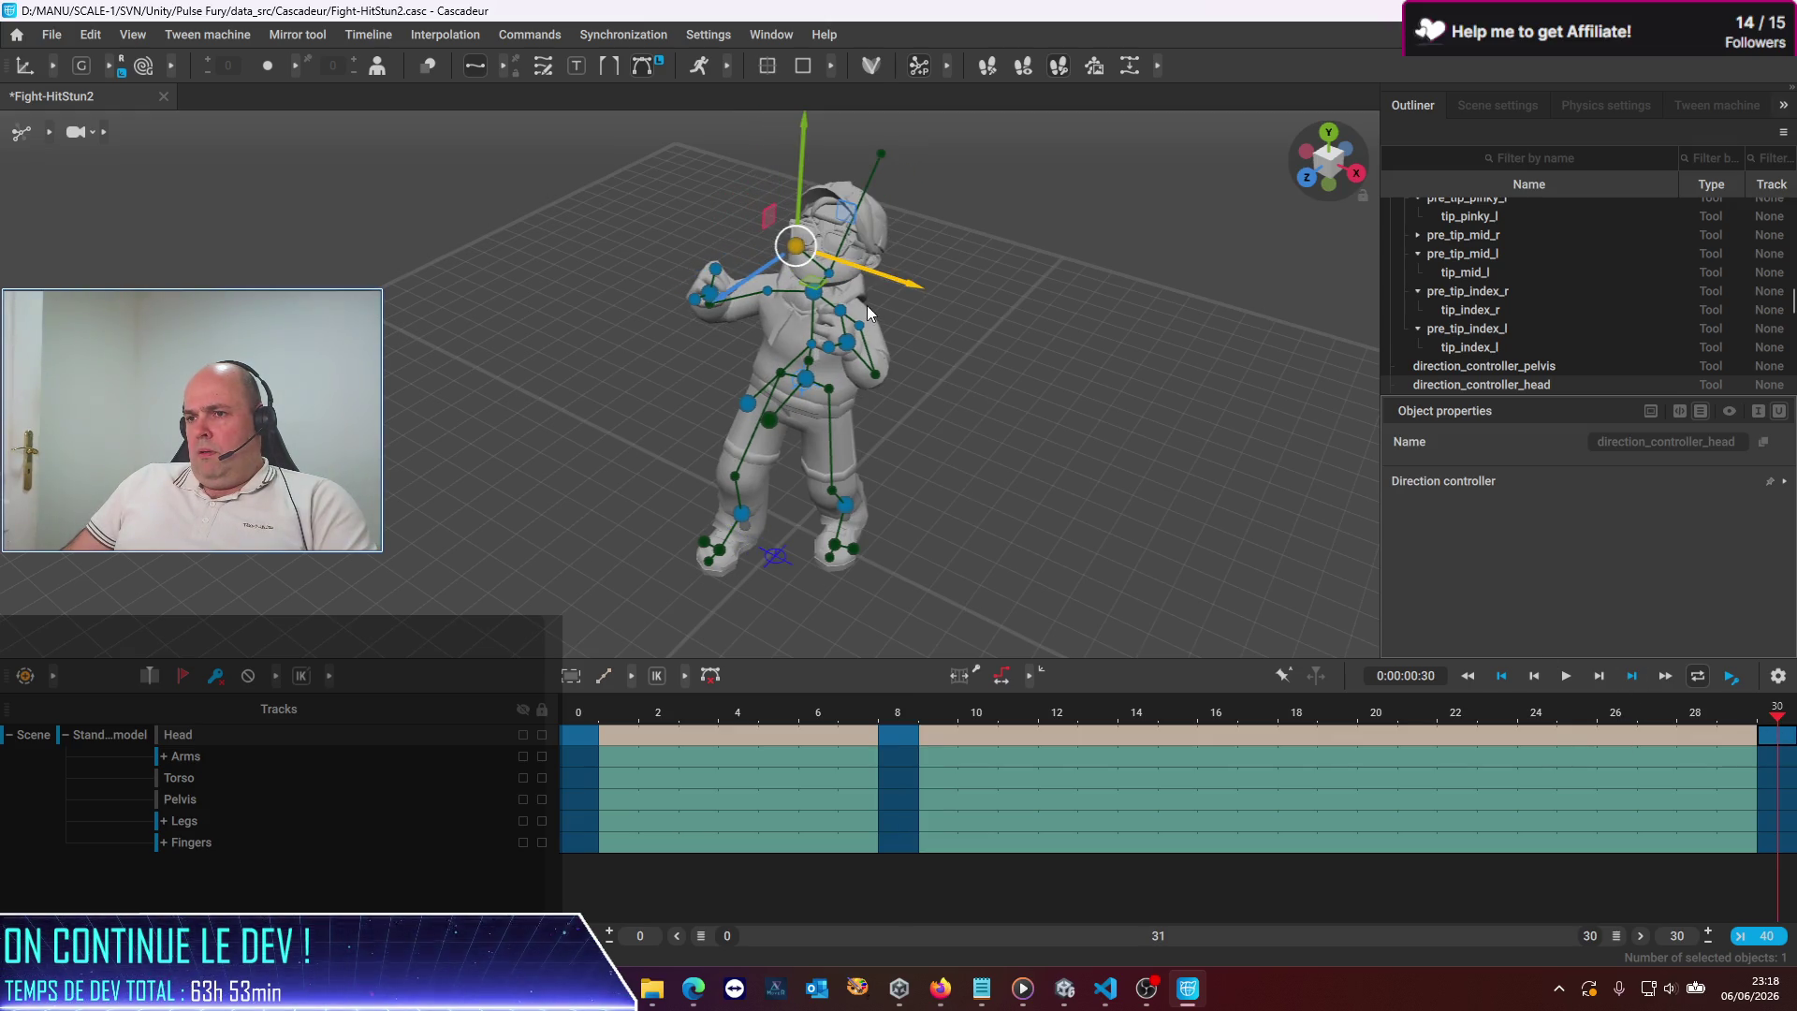
click(573, 738)
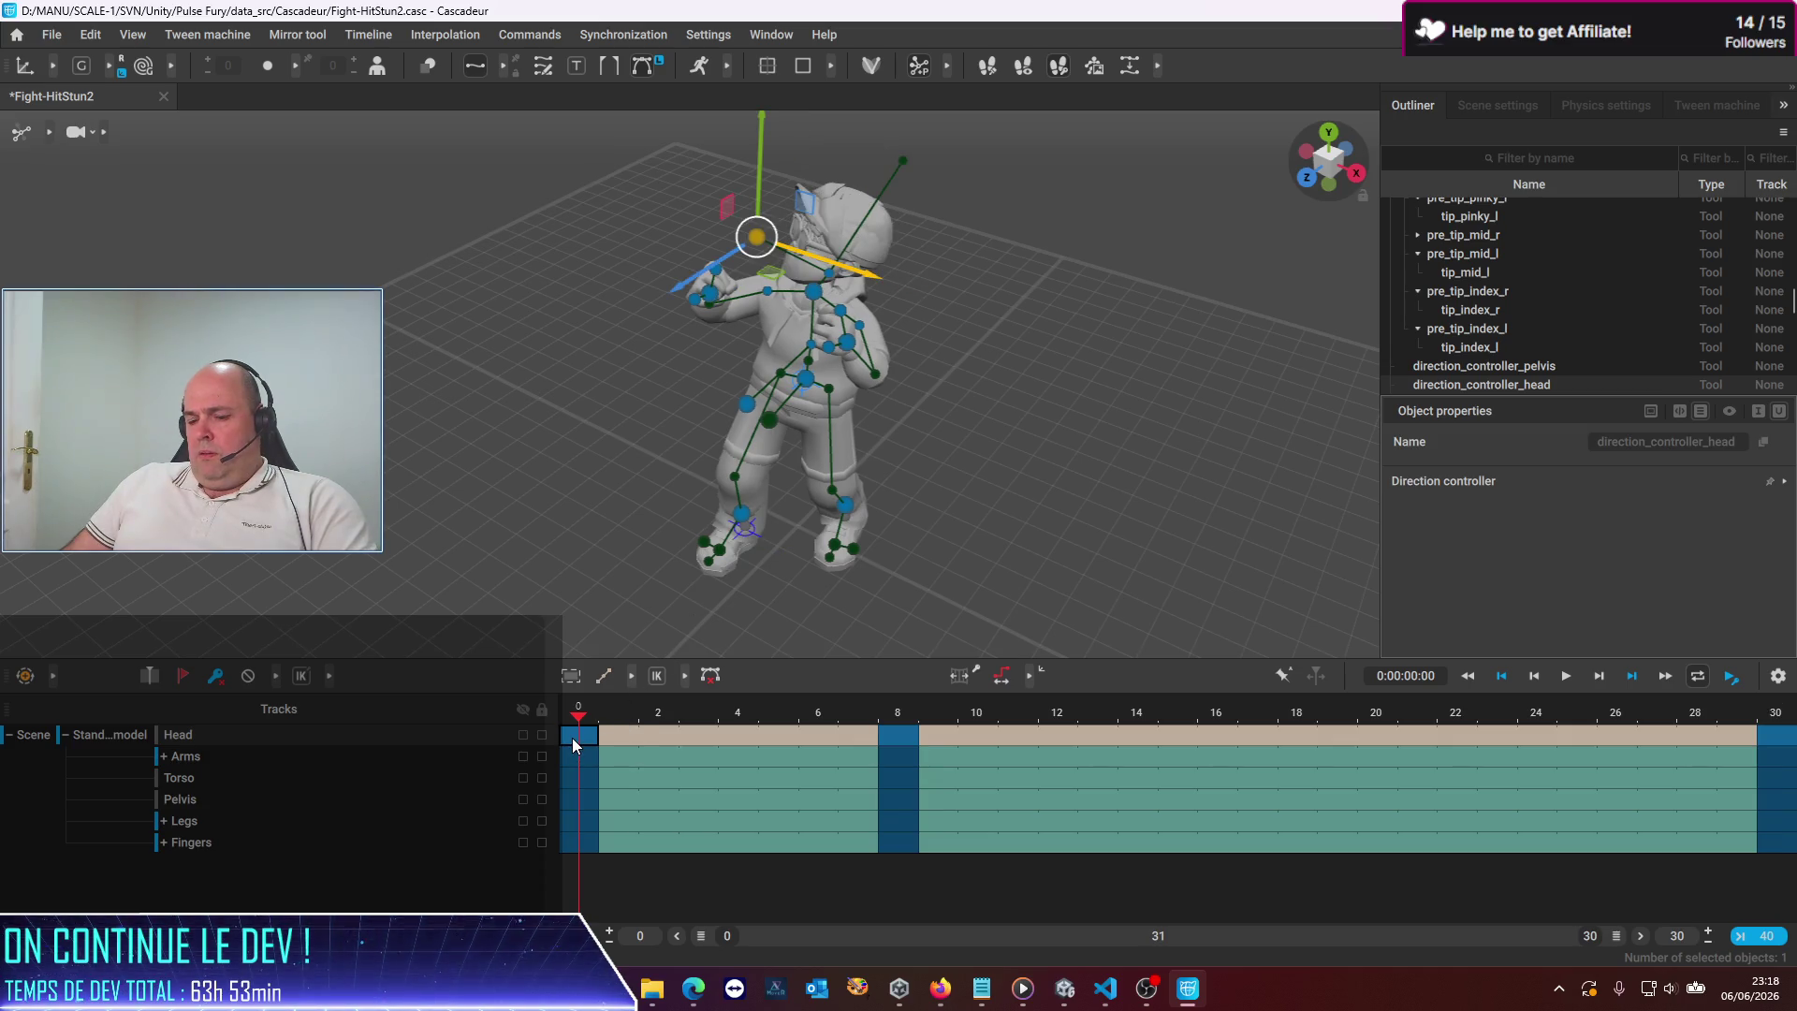
click(1784, 742)
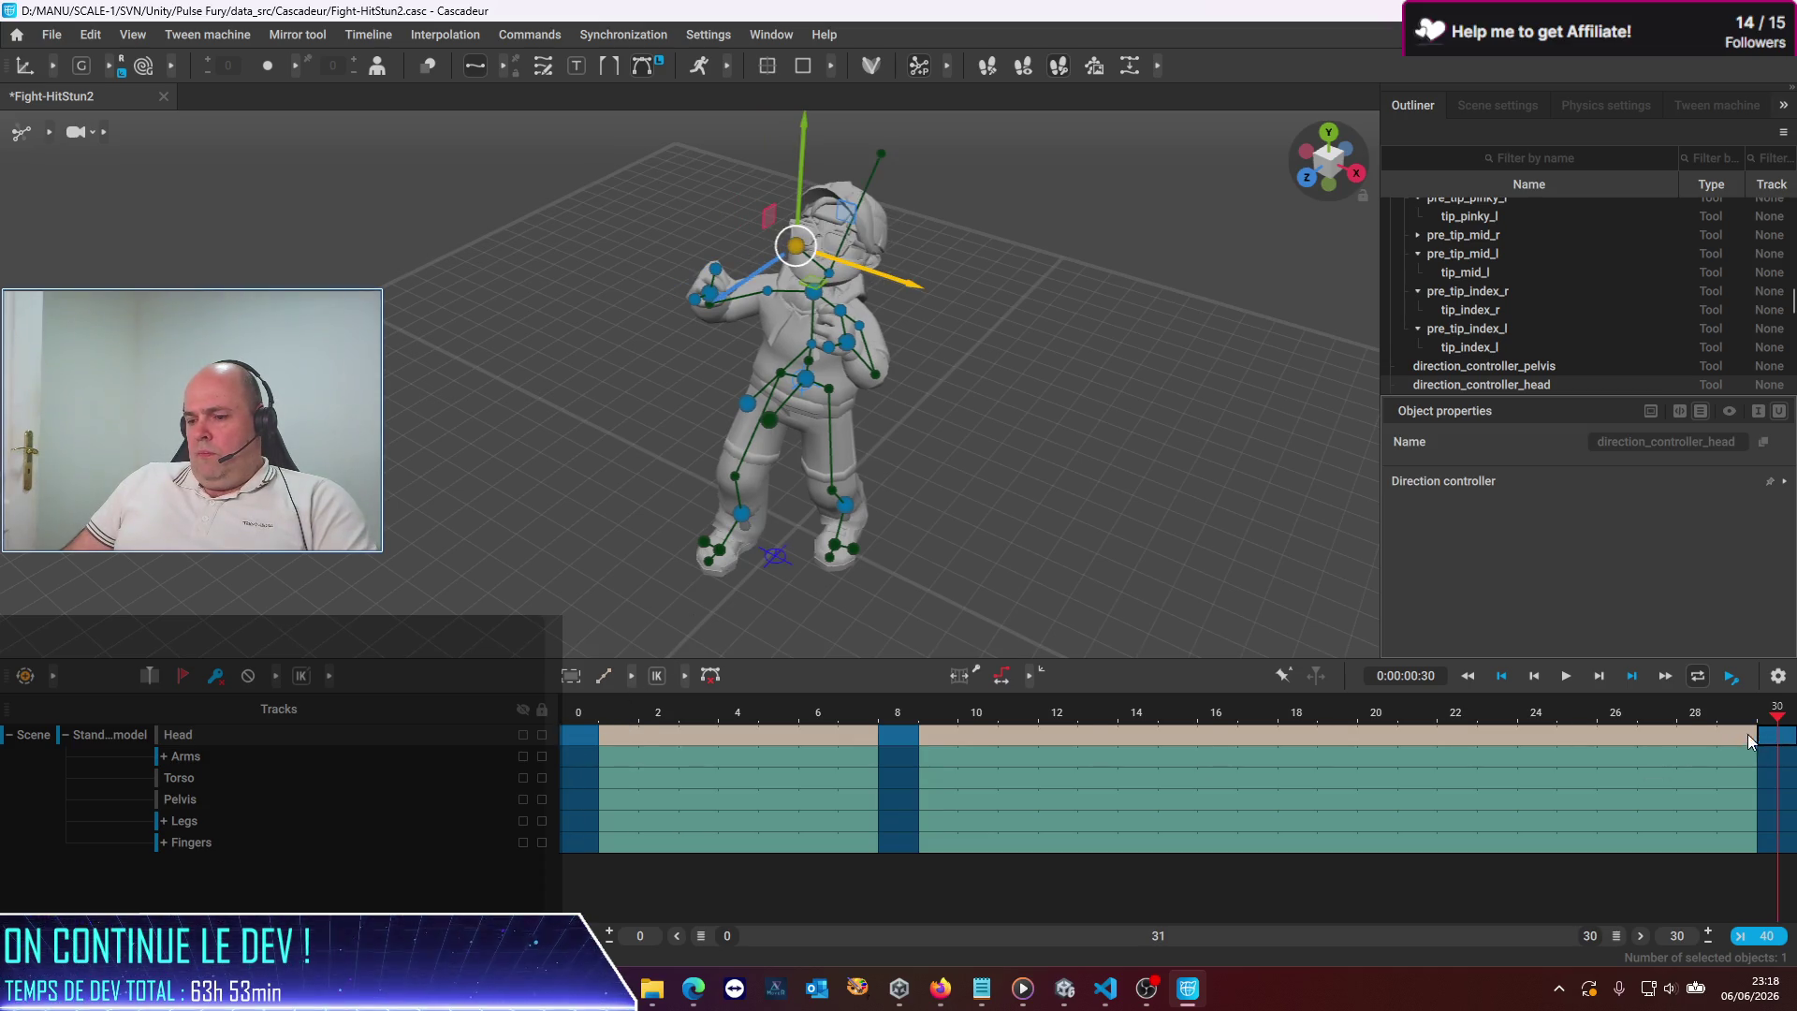
drag(899, 697, 478, 705)
click(1564, 677)
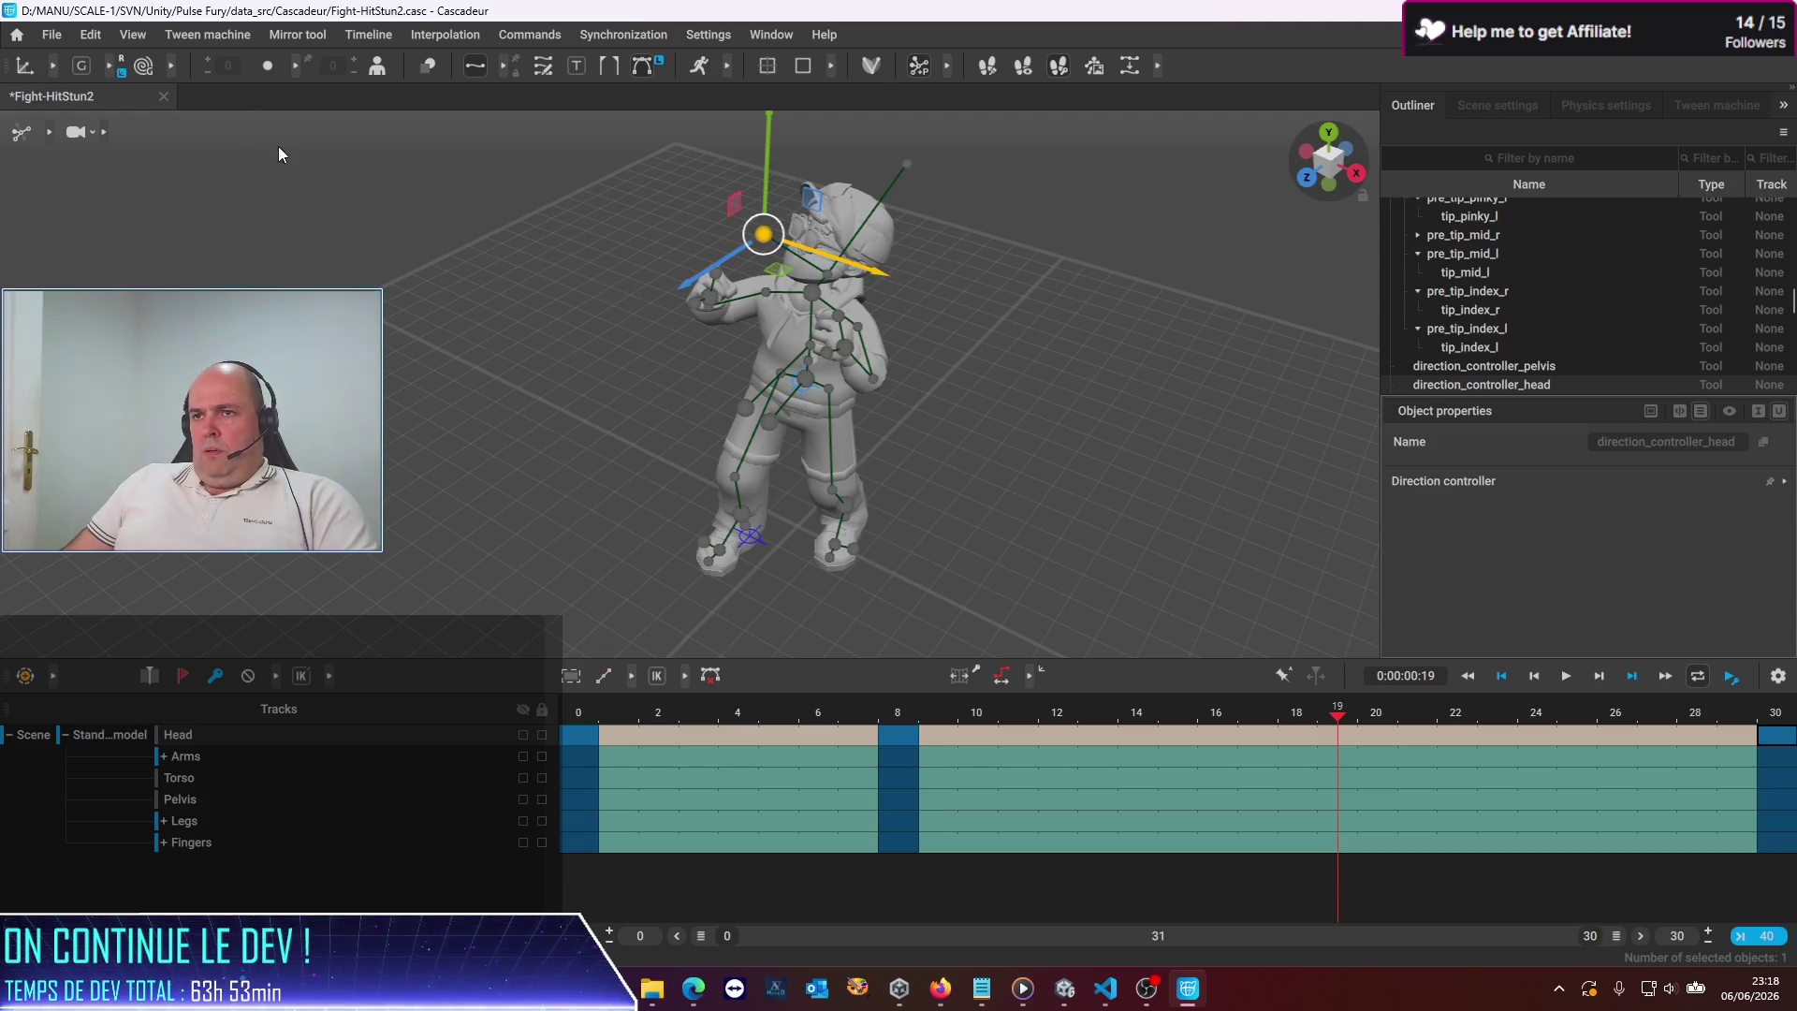
click(51, 35)
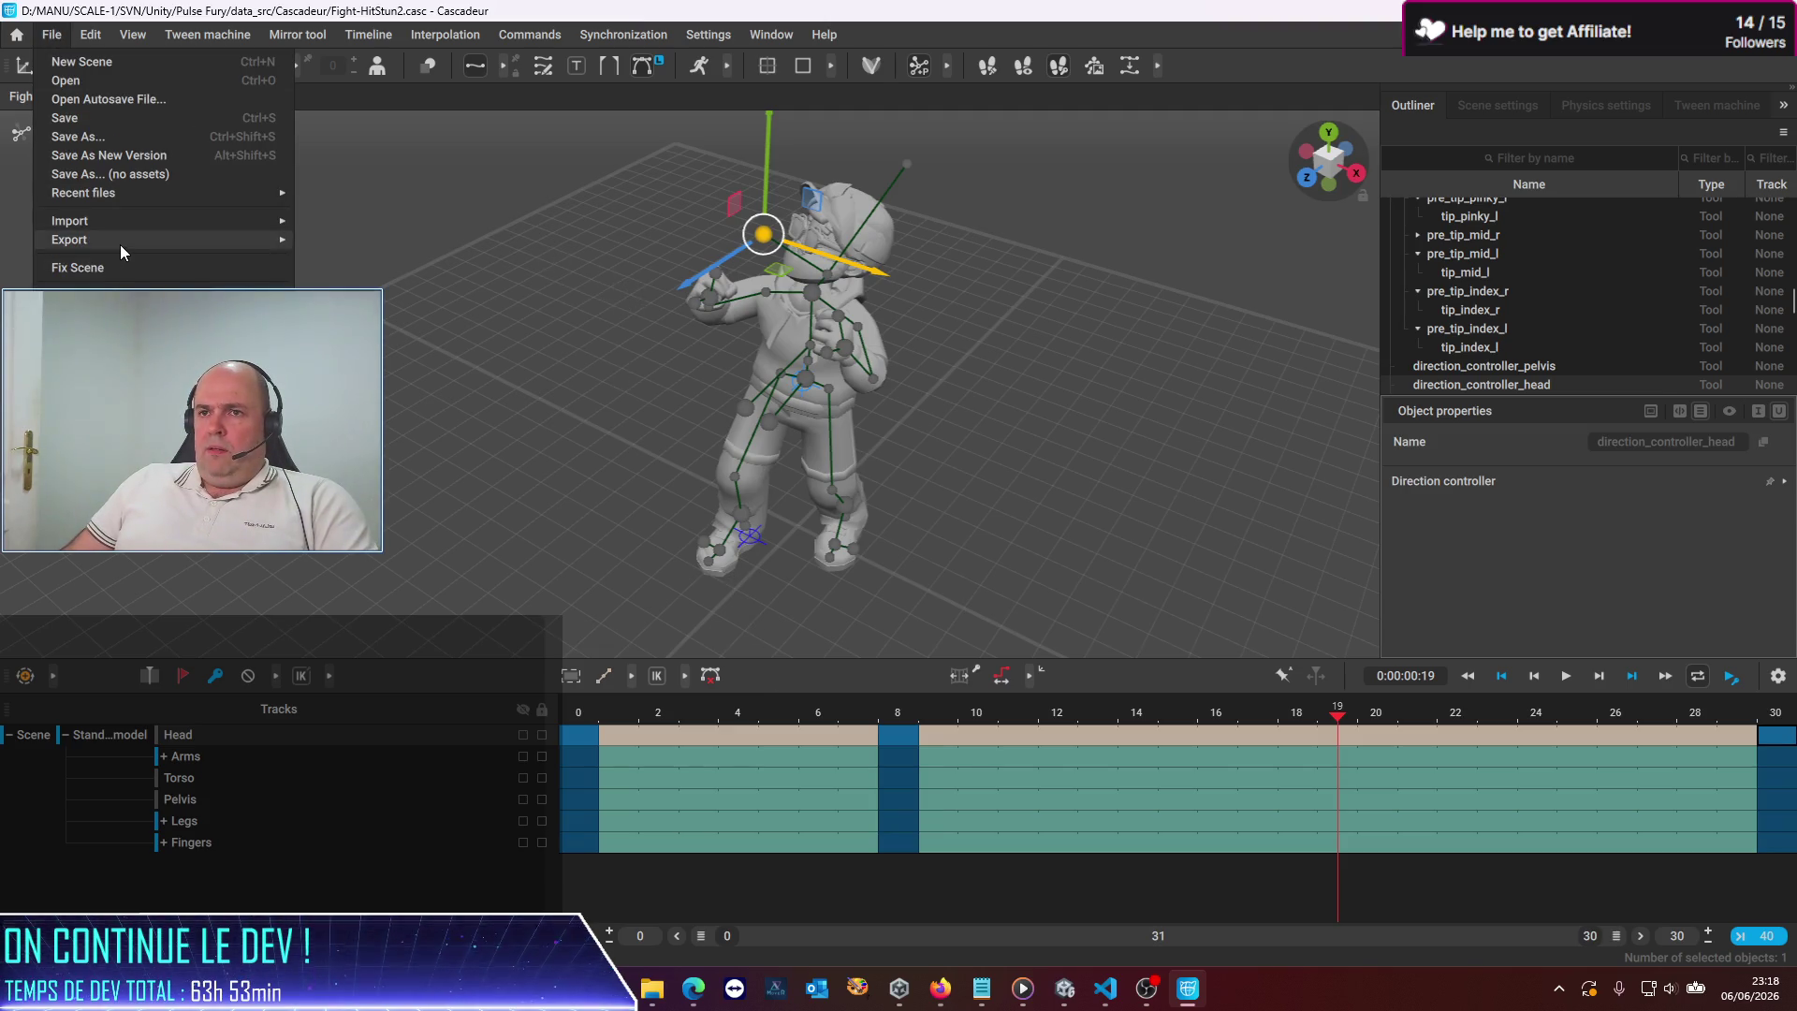
Export the animation as fight-hitstun2.fbx into the LittleGuy folder with default export settings
mouse_move(122, 240)
mouse_move(375, 258)
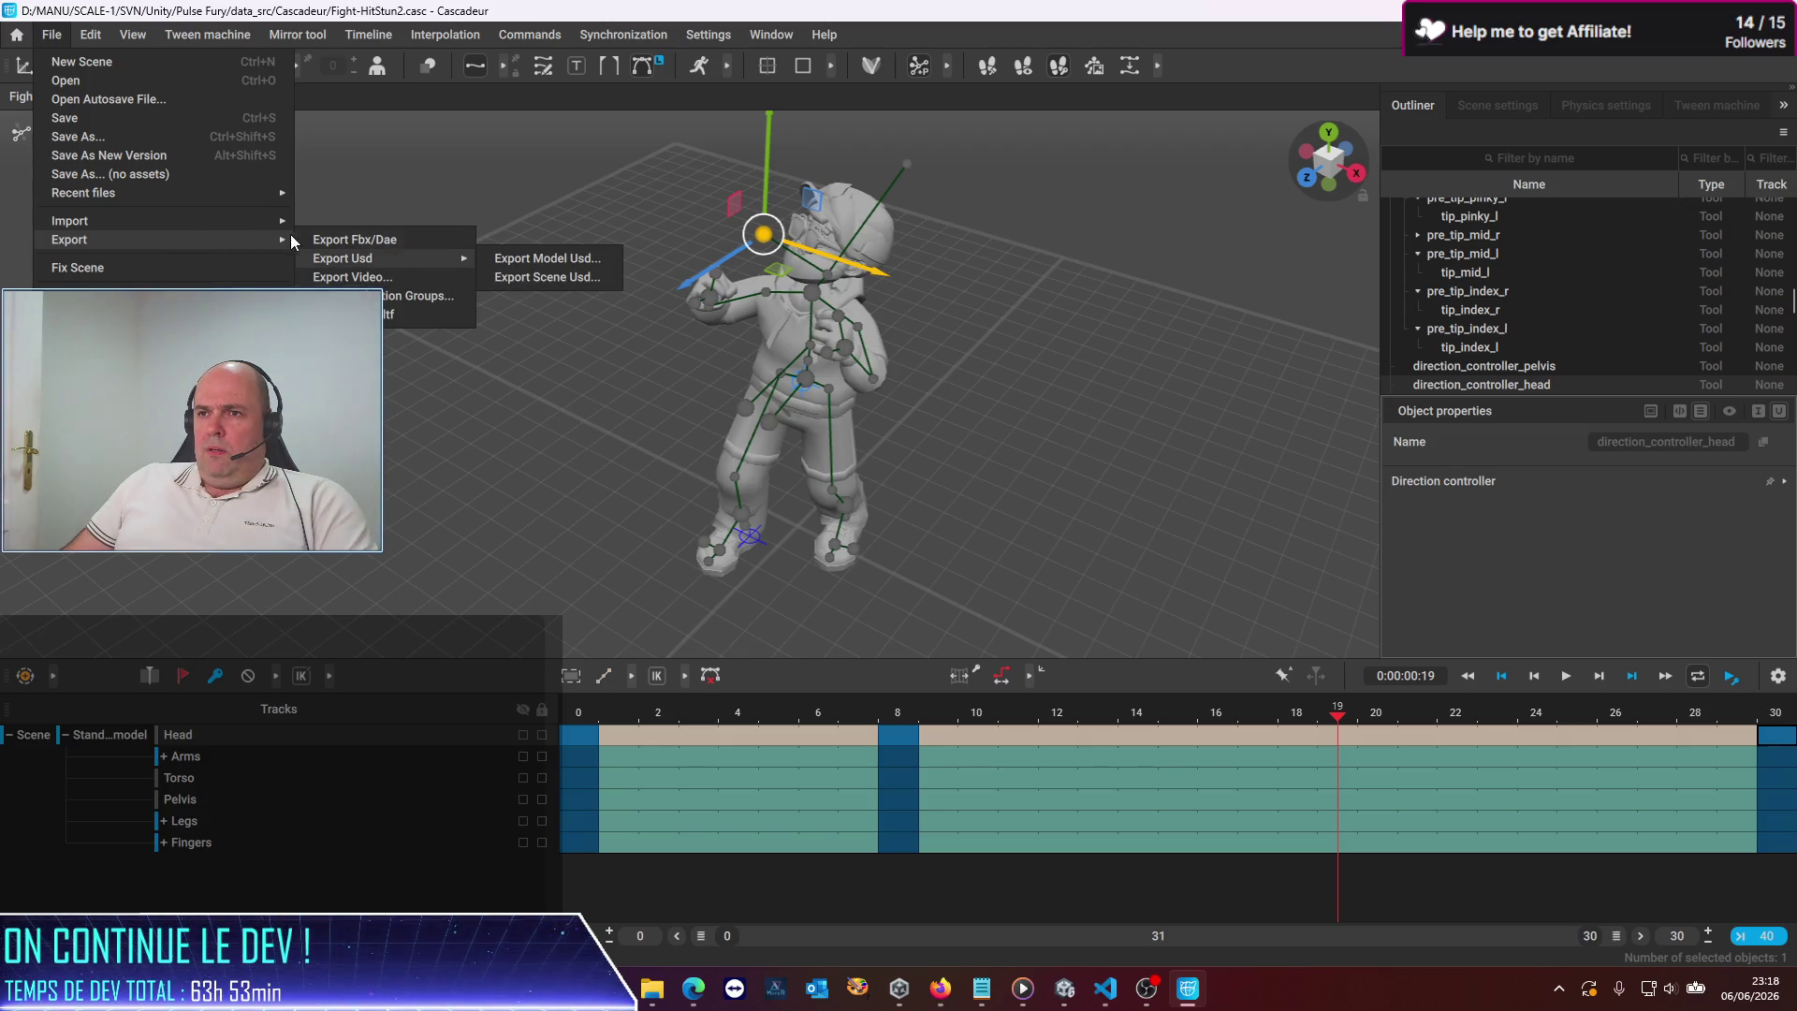
click(346, 240)
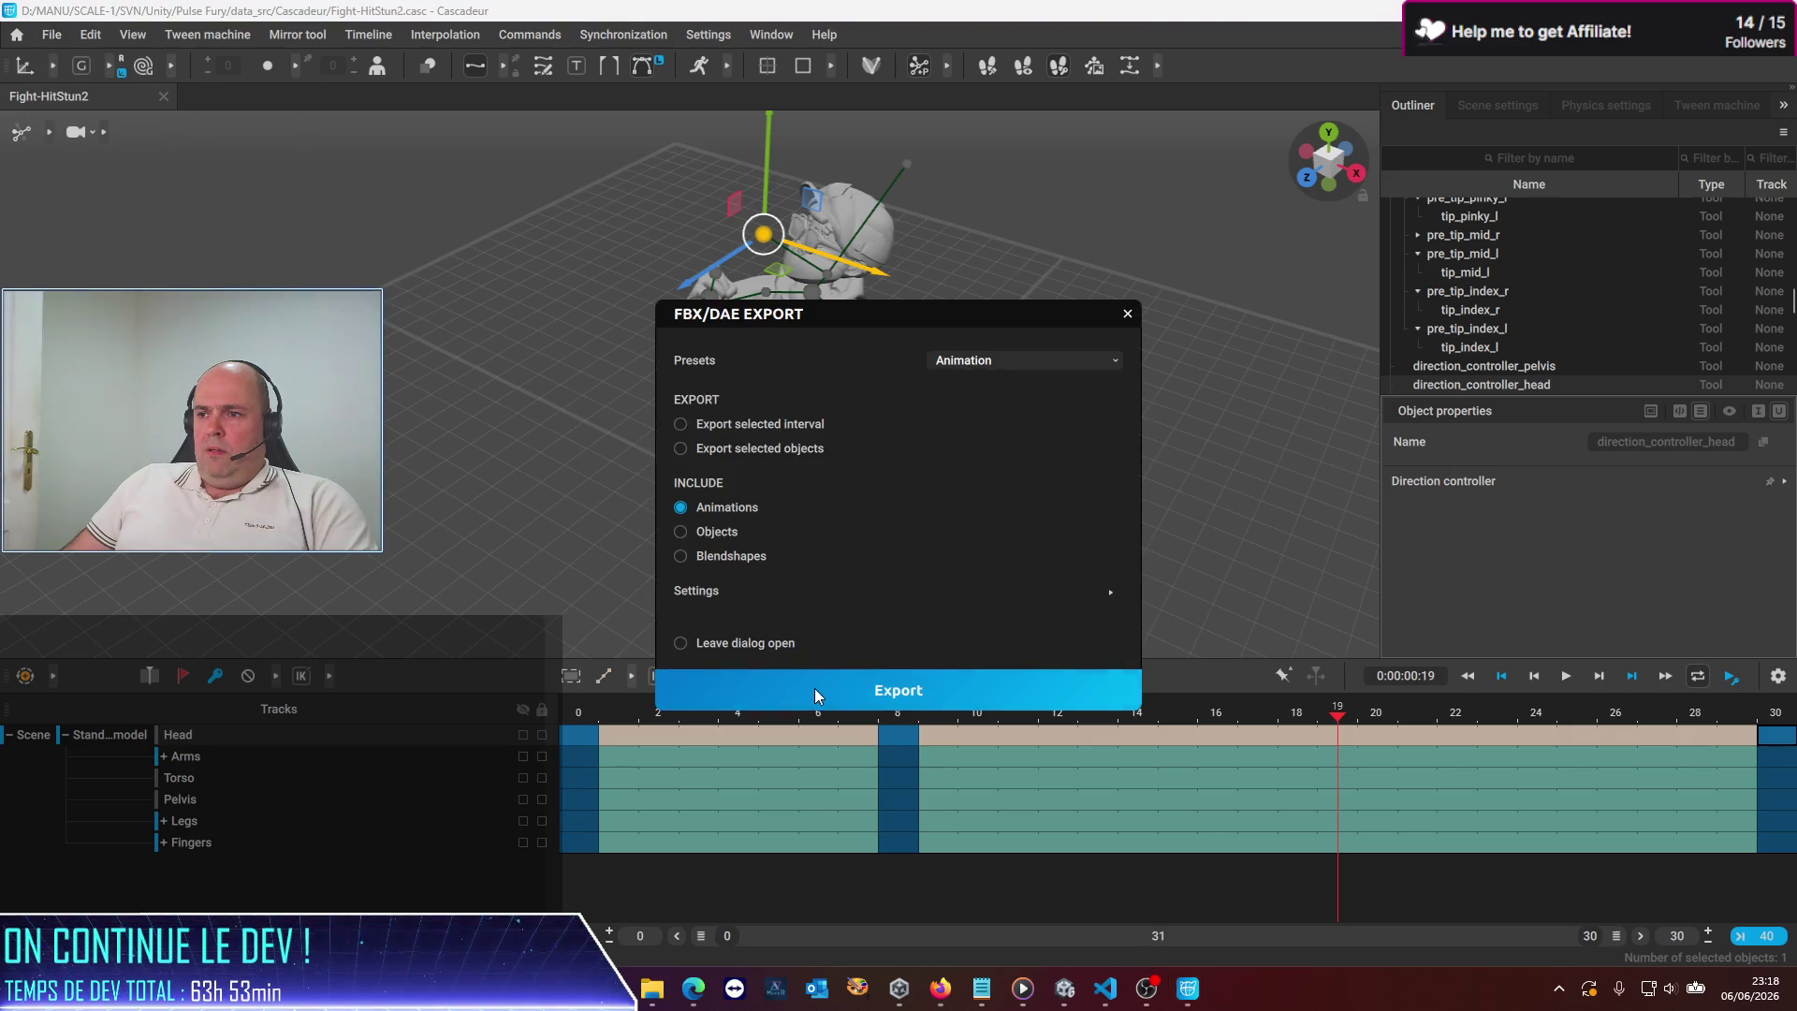
click(815, 693)
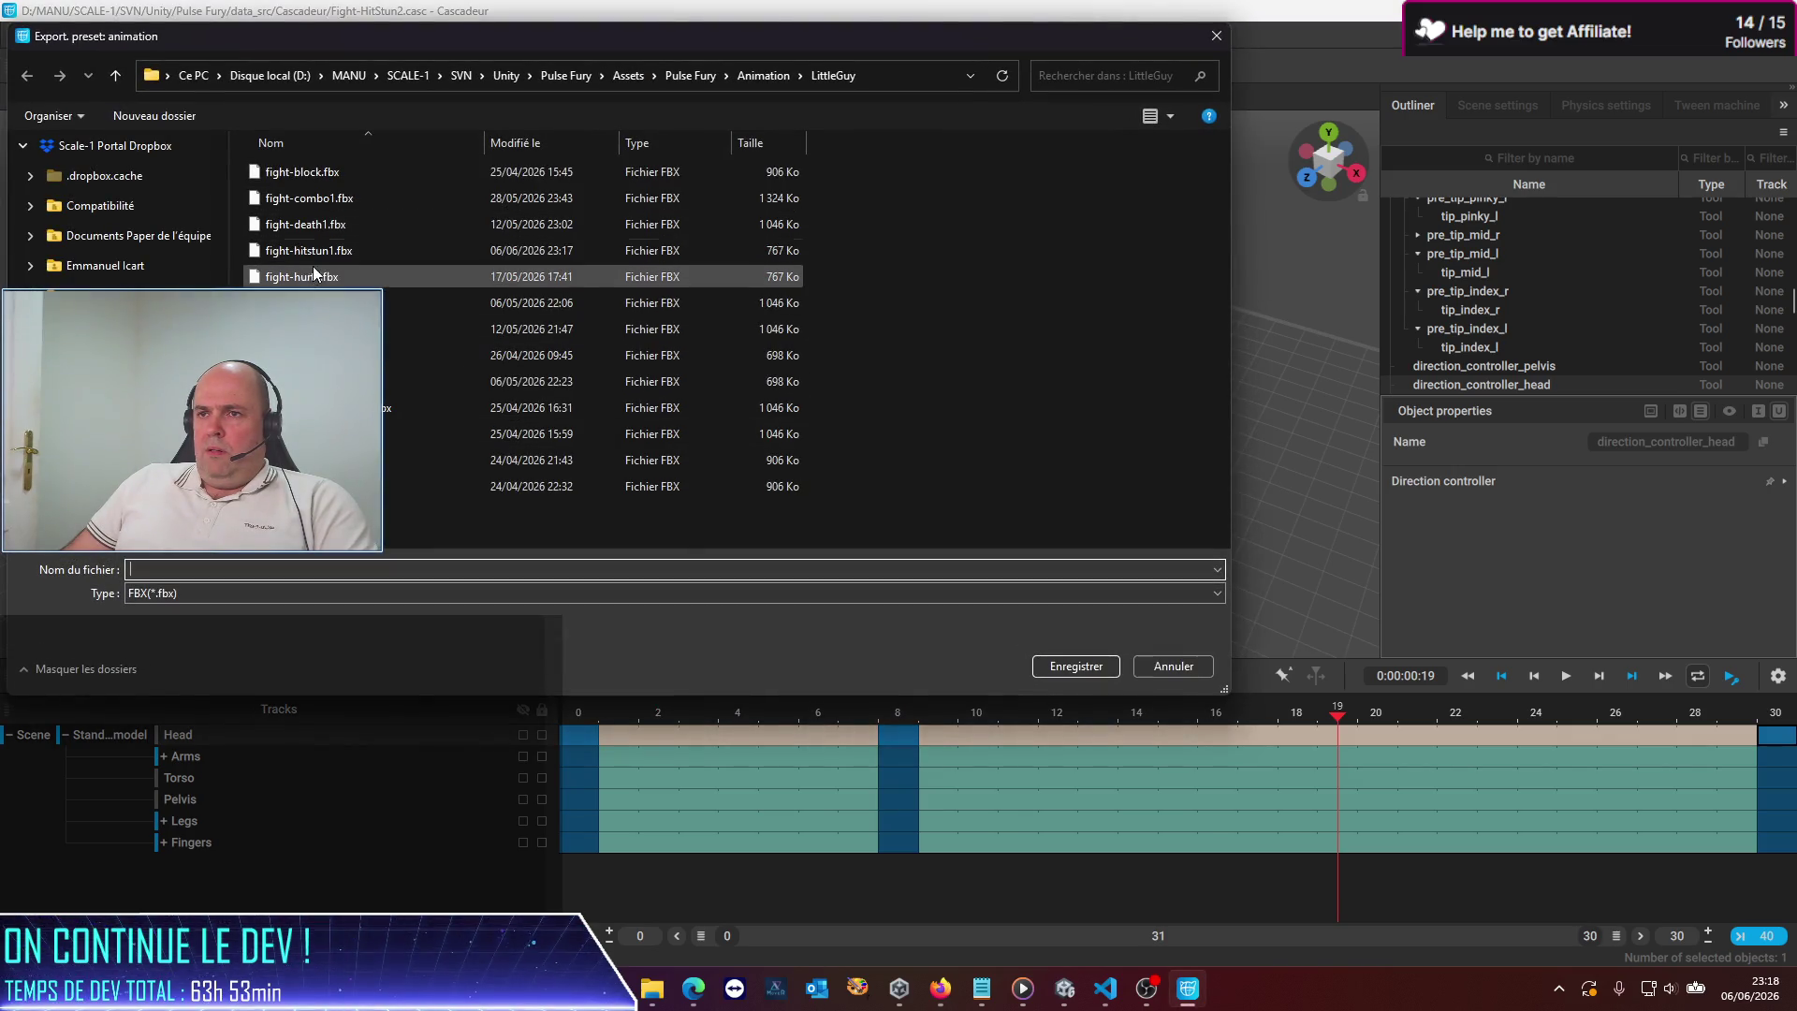
click(309, 250)
click(187, 571)
key(Right)
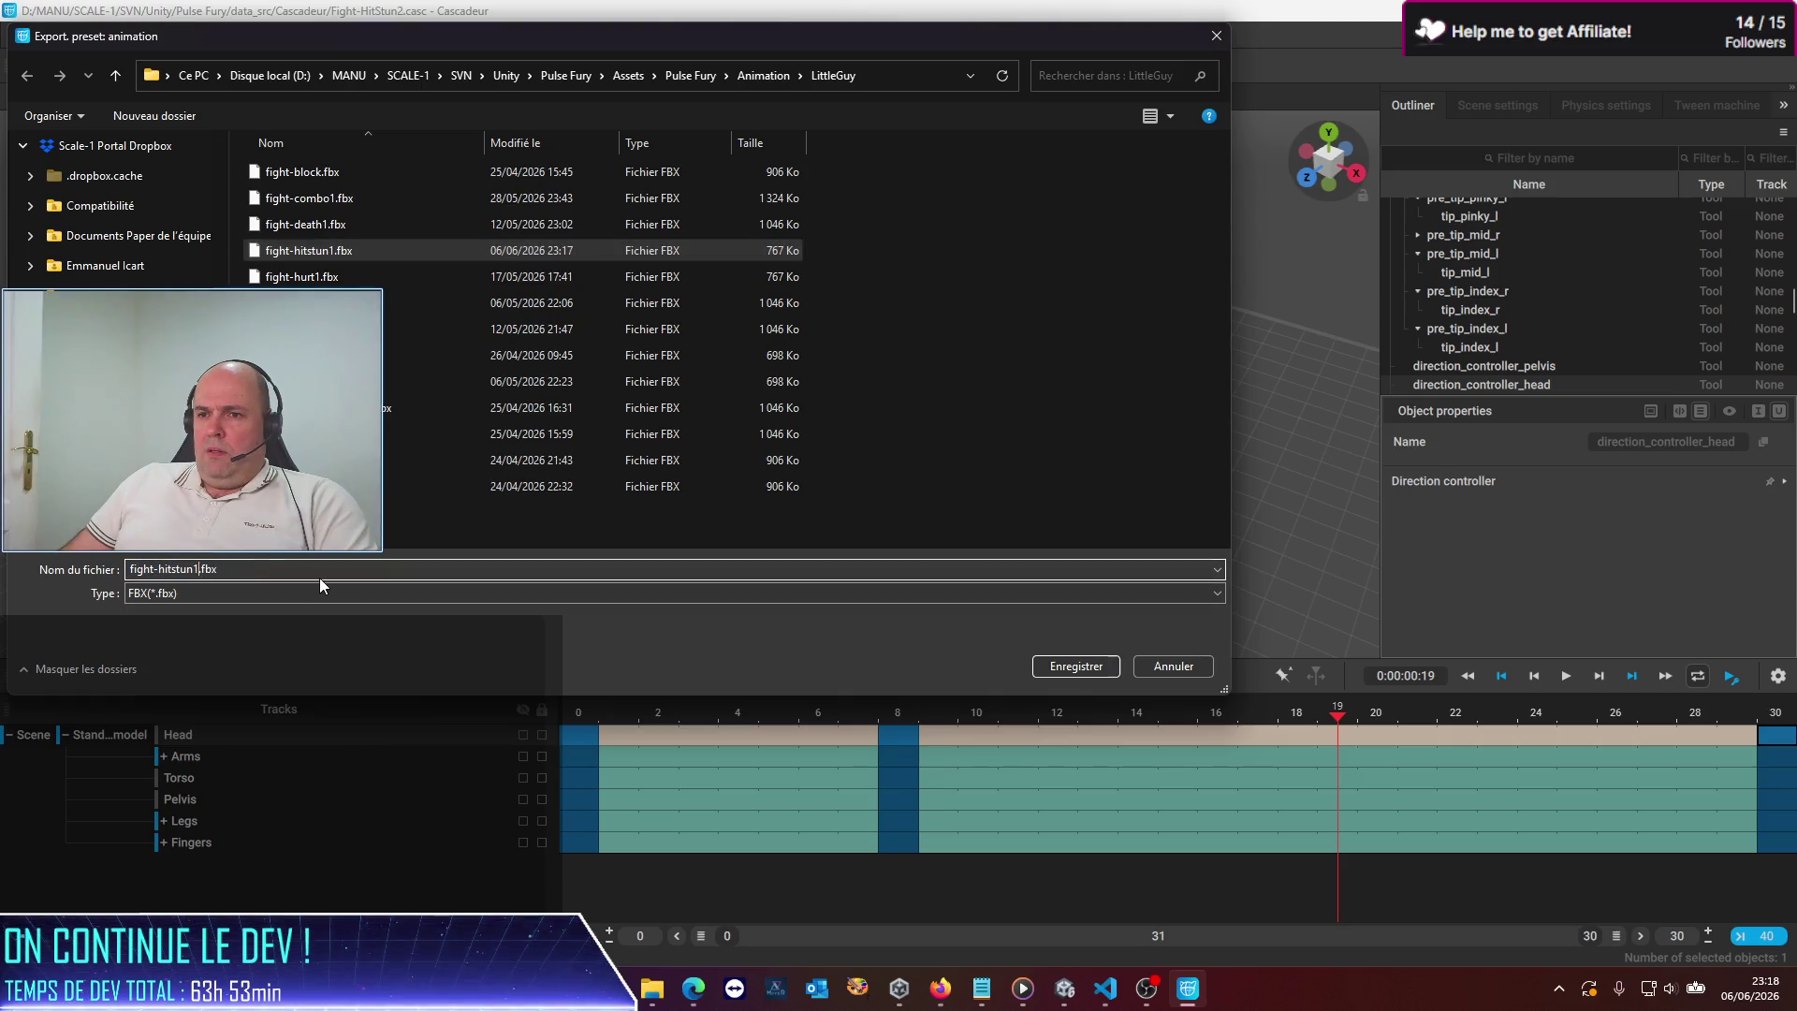
key(BackSpace)
text(2)
key(Return)
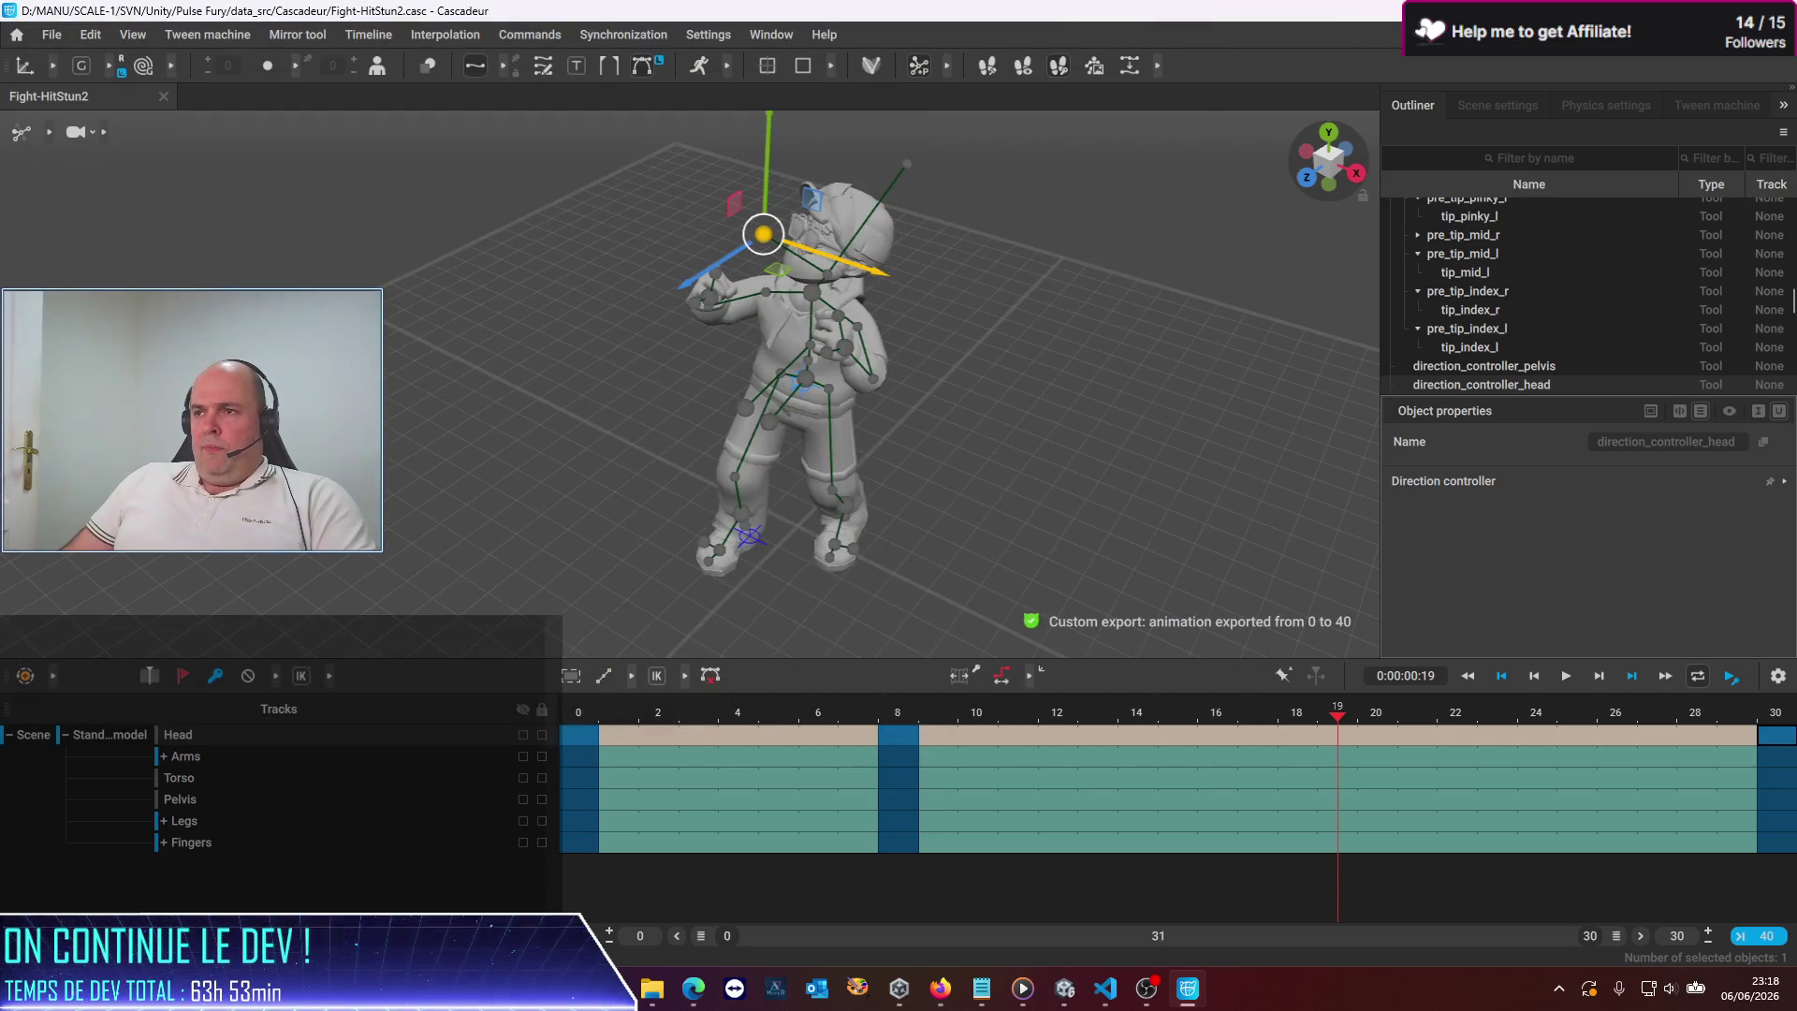
click(51, 34)
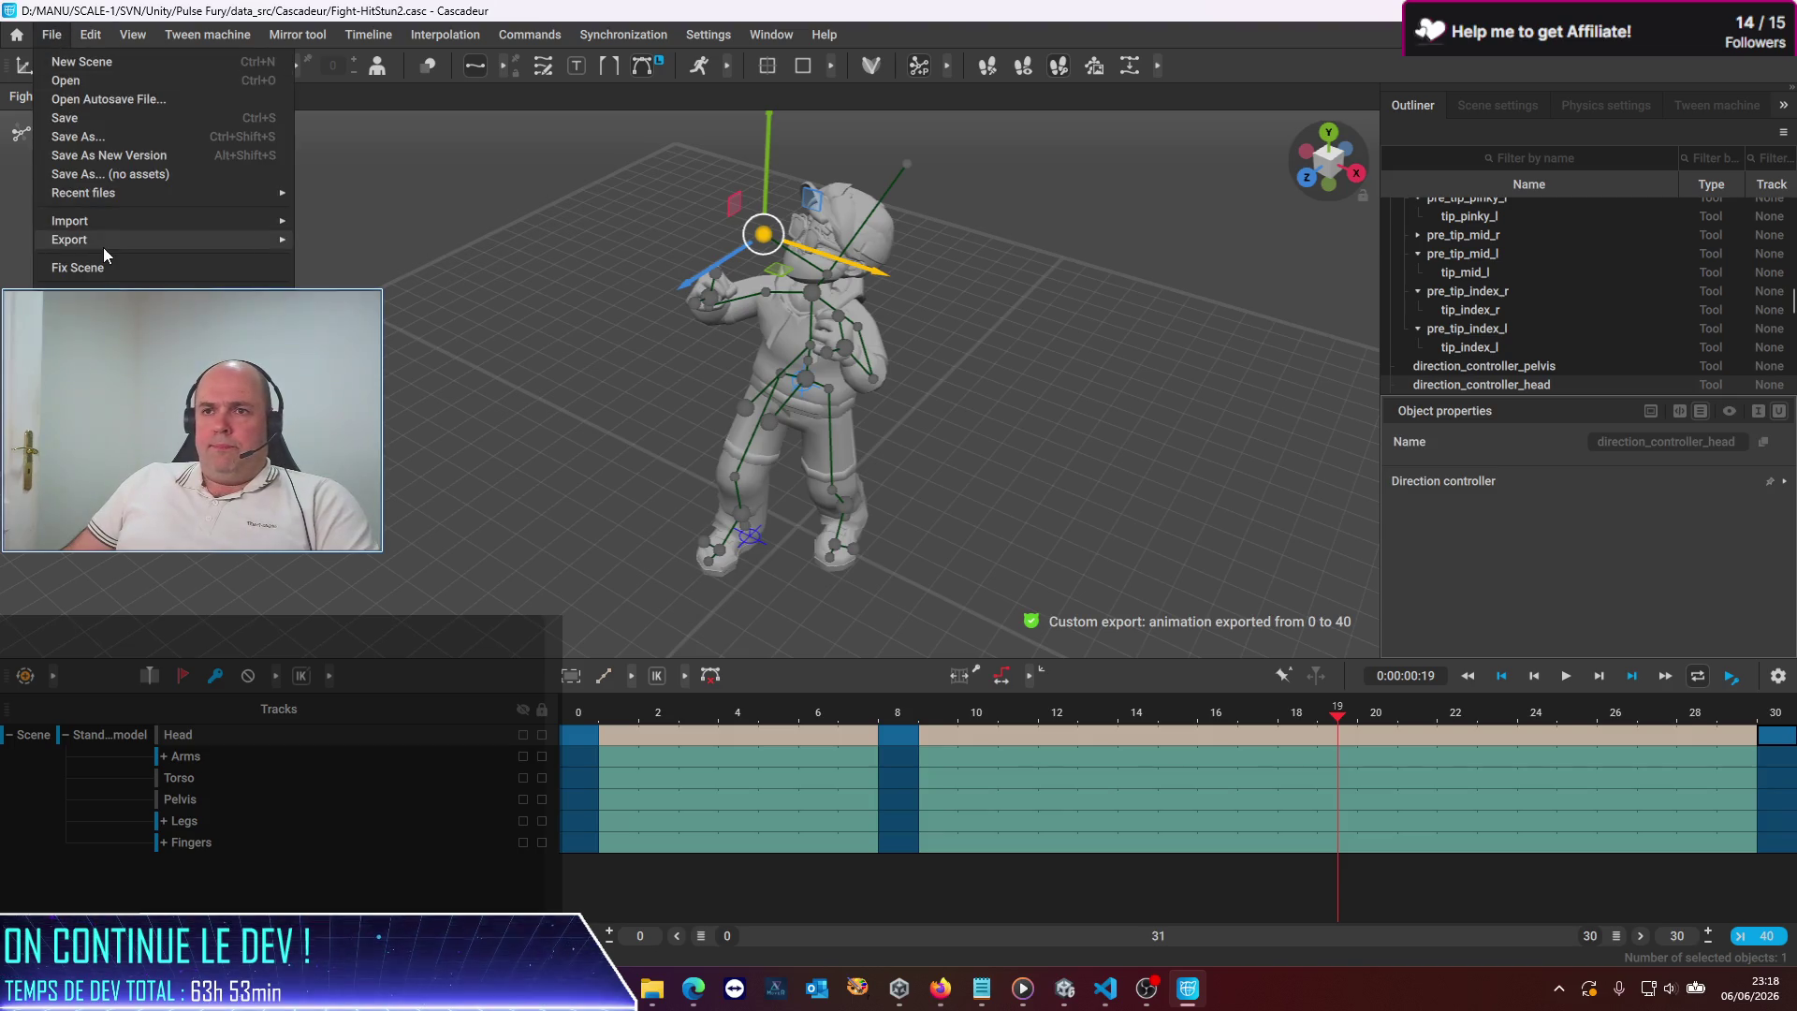
Save the scene as Fight-HitStun3.casc, editing the Fight-HitStun2 name
click(98, 140)
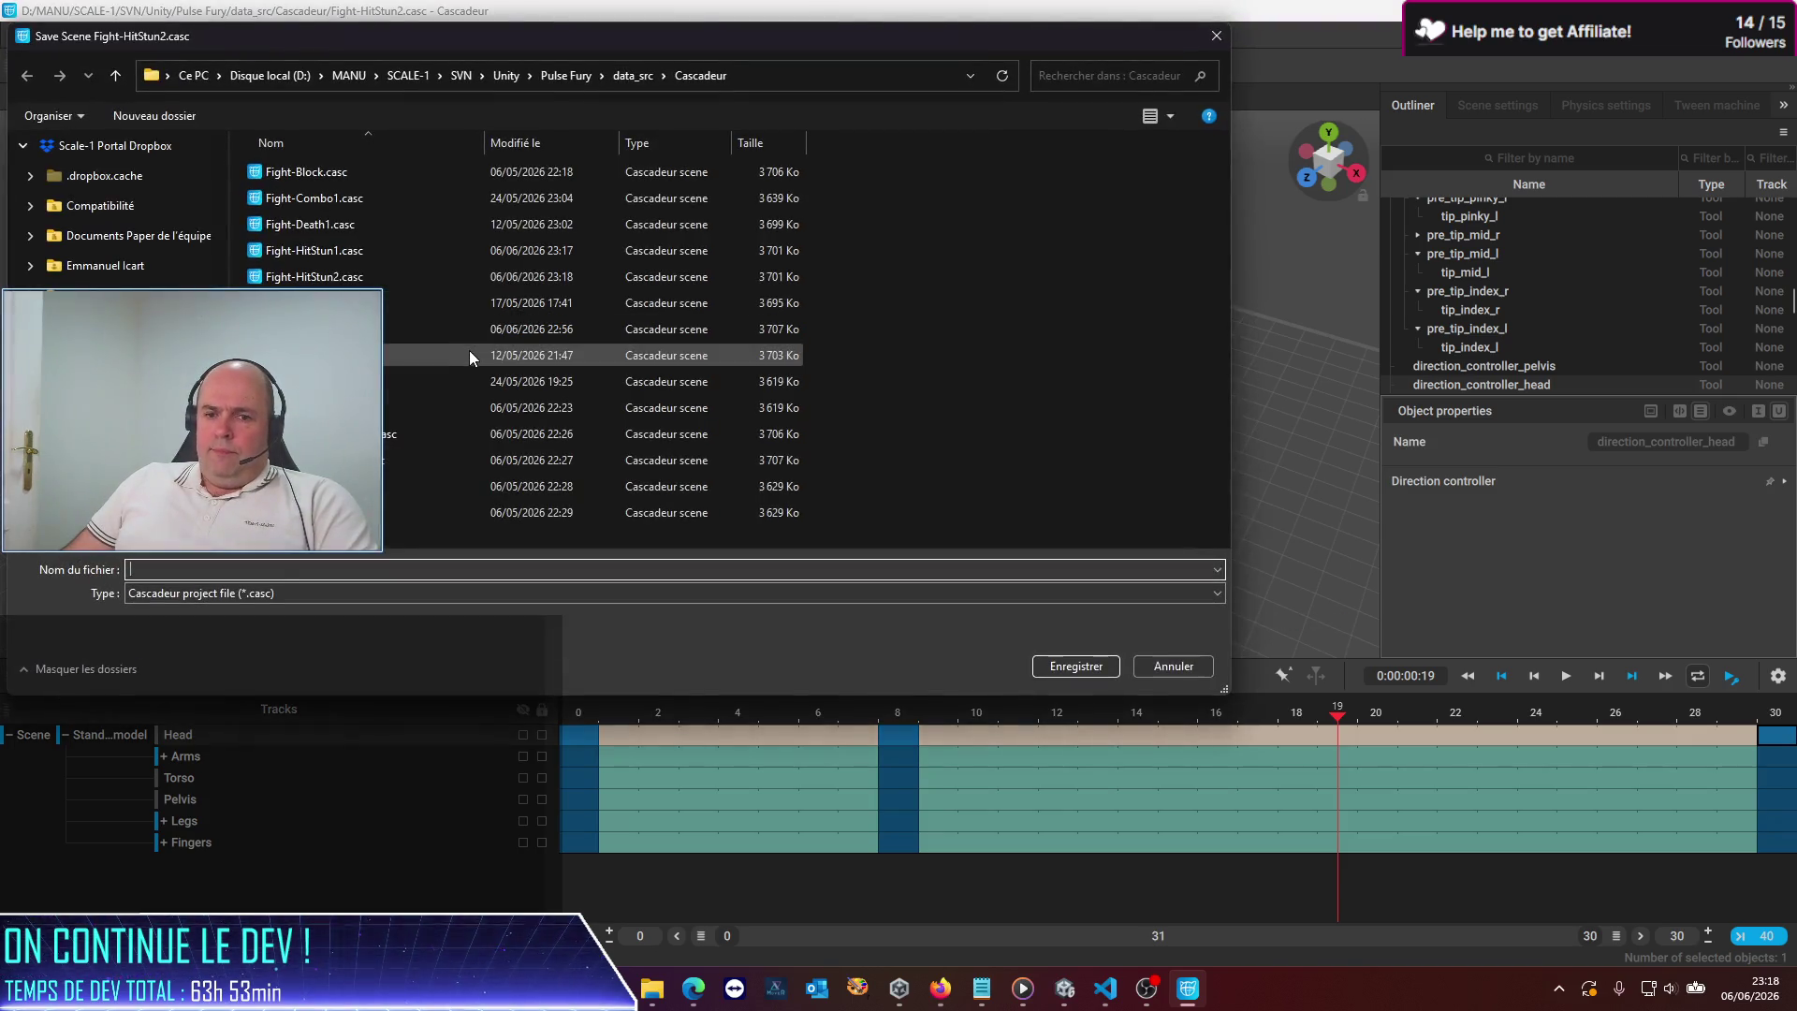
click(468, 277)
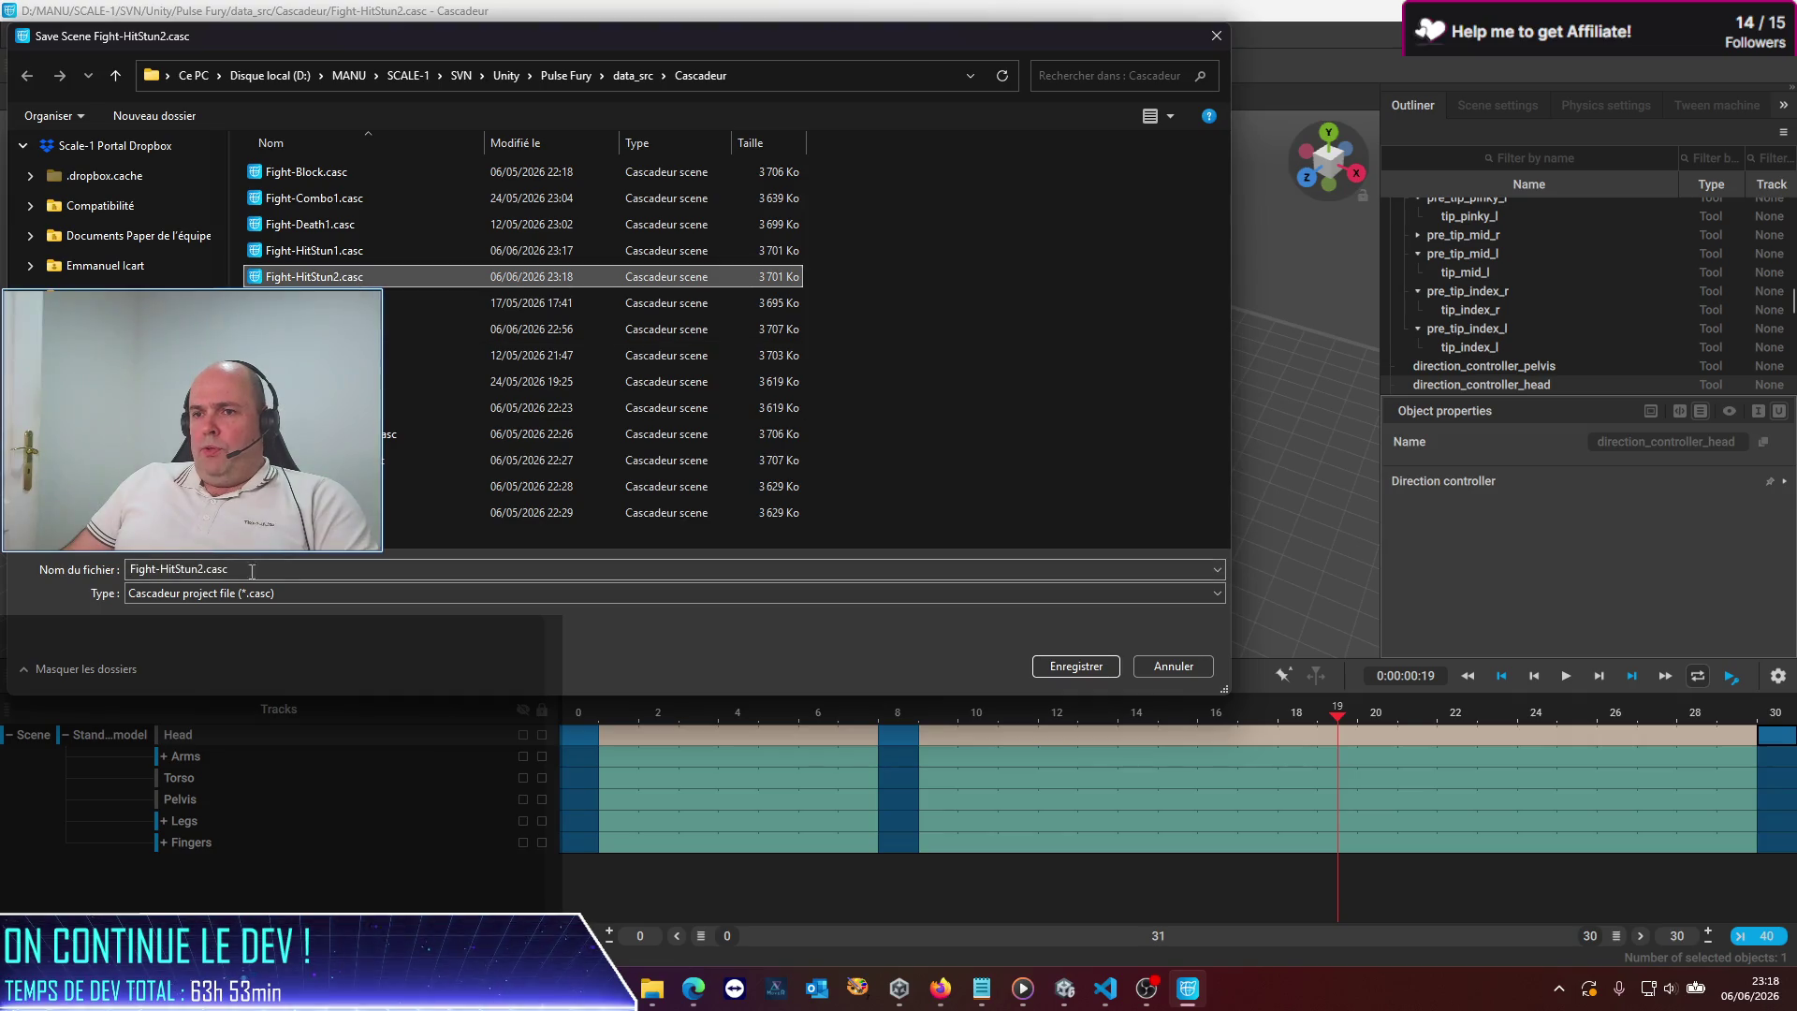
click(200, 570)
click(202, 570)
key(BackSpace)
text(3)
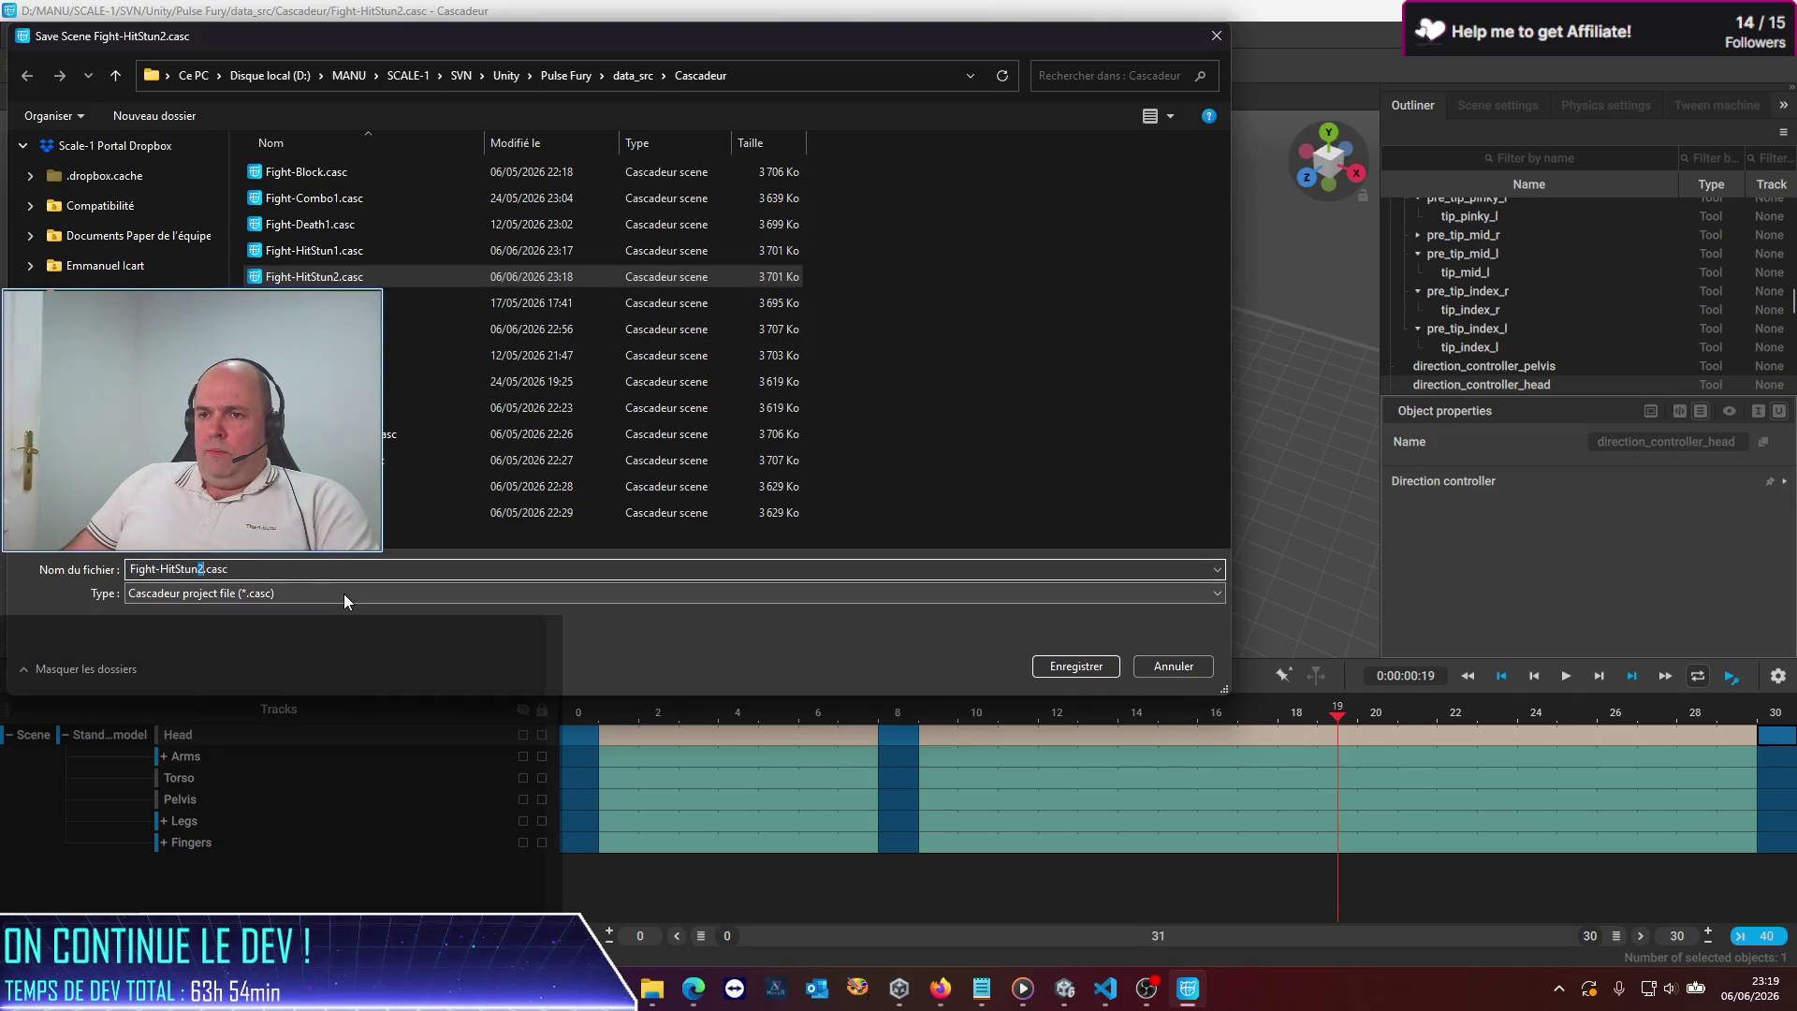
key(Return)
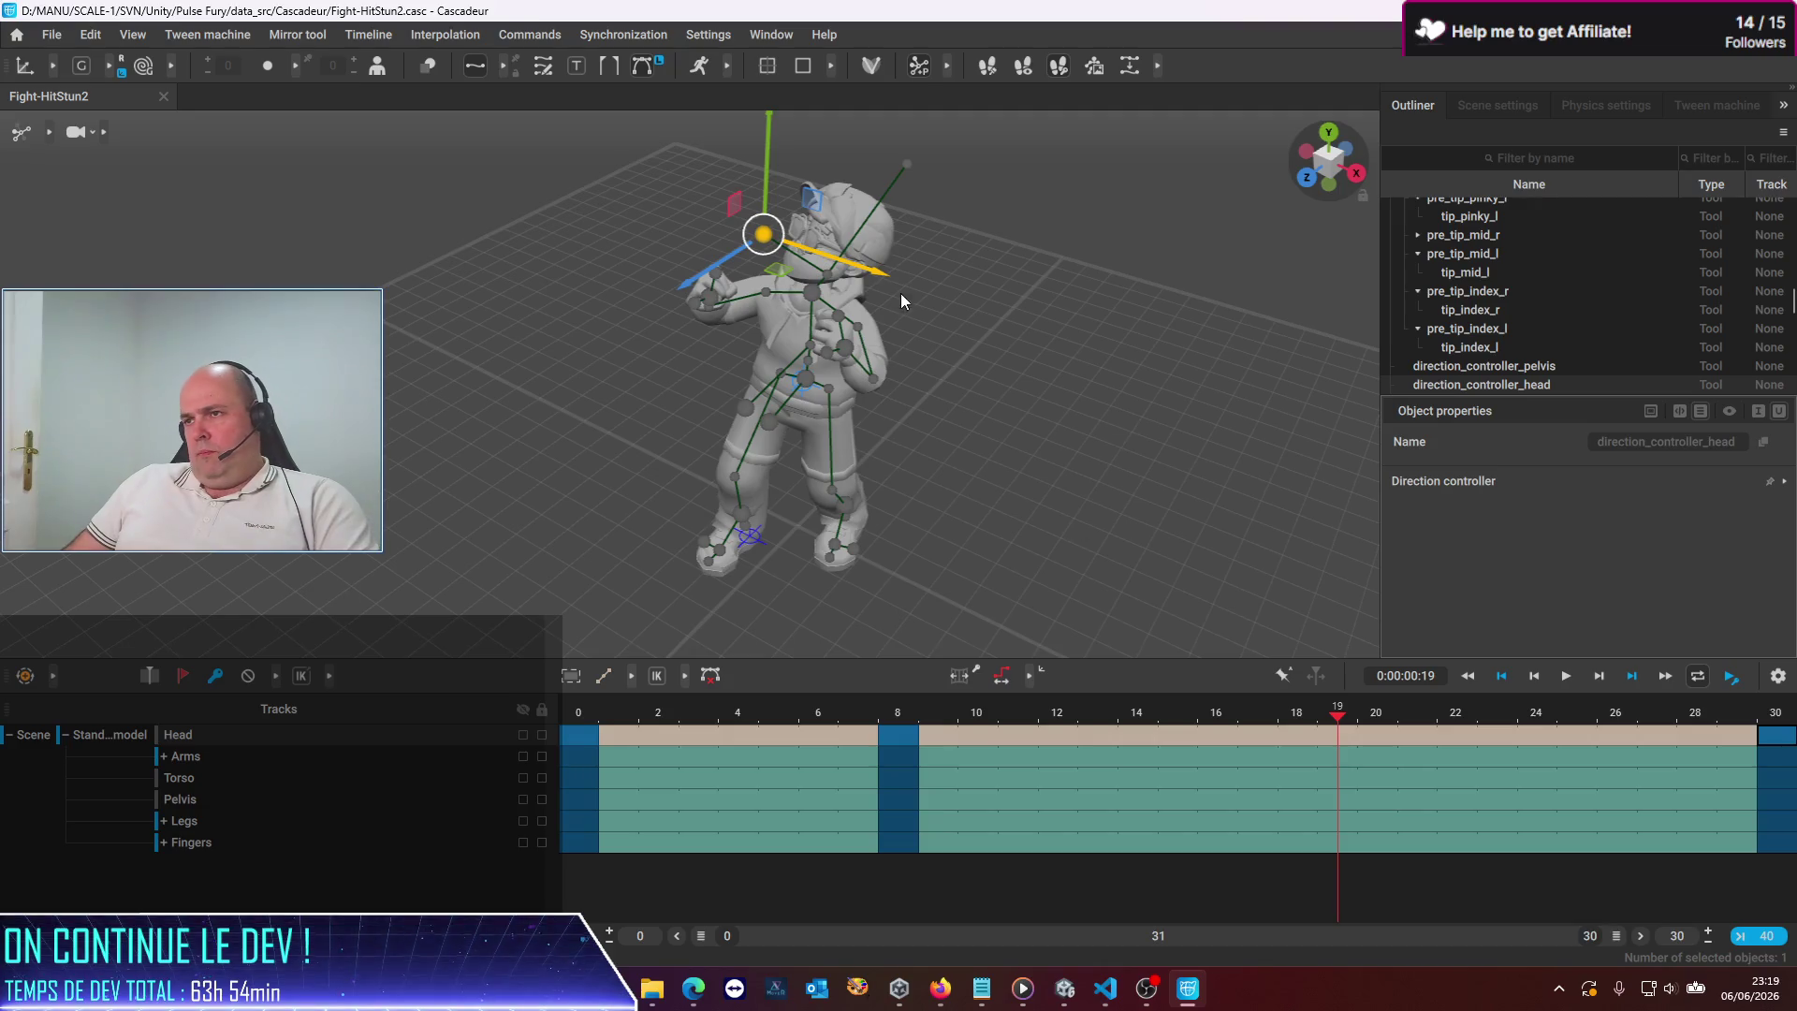
Turn the head direction further right at frame 0, paste it to frame 30, review playback, and save
click(584, 744)
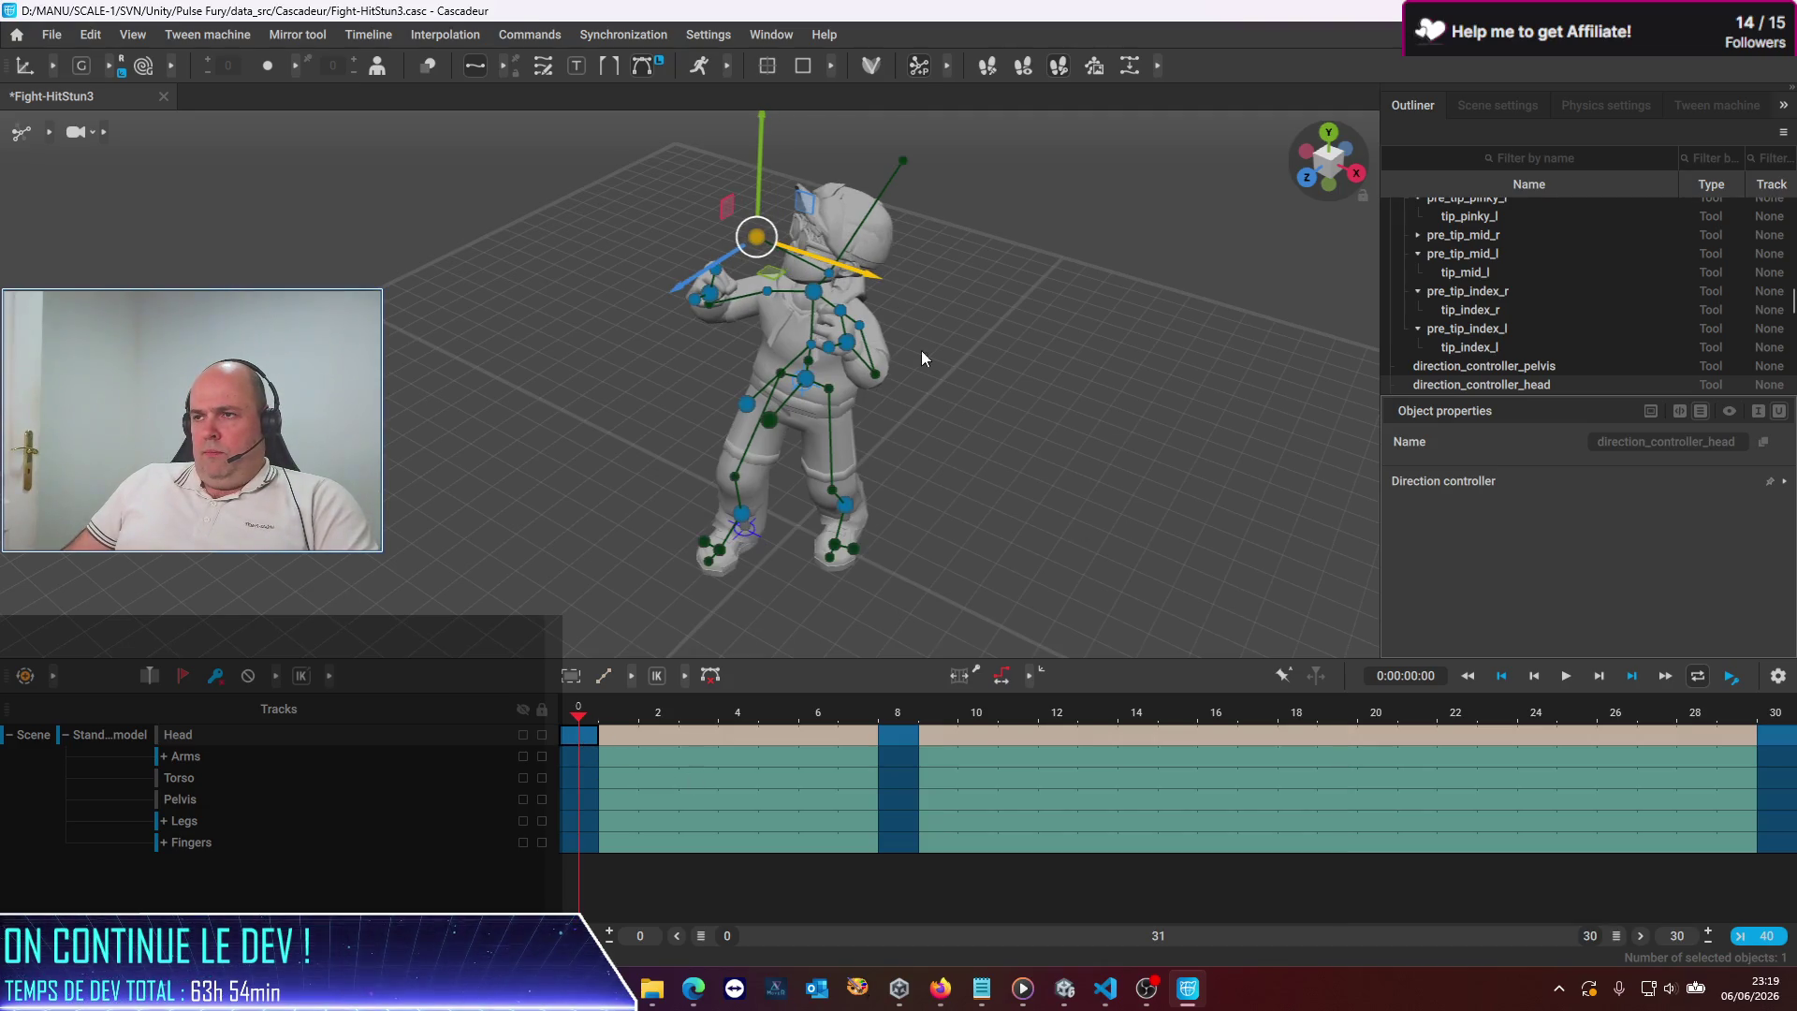
mouse_move(885, 274)
mouse_down()
mouse_move(1007, 288)
mouse_move(946, 272)
mouse_move(977, 272)
mouse_up()
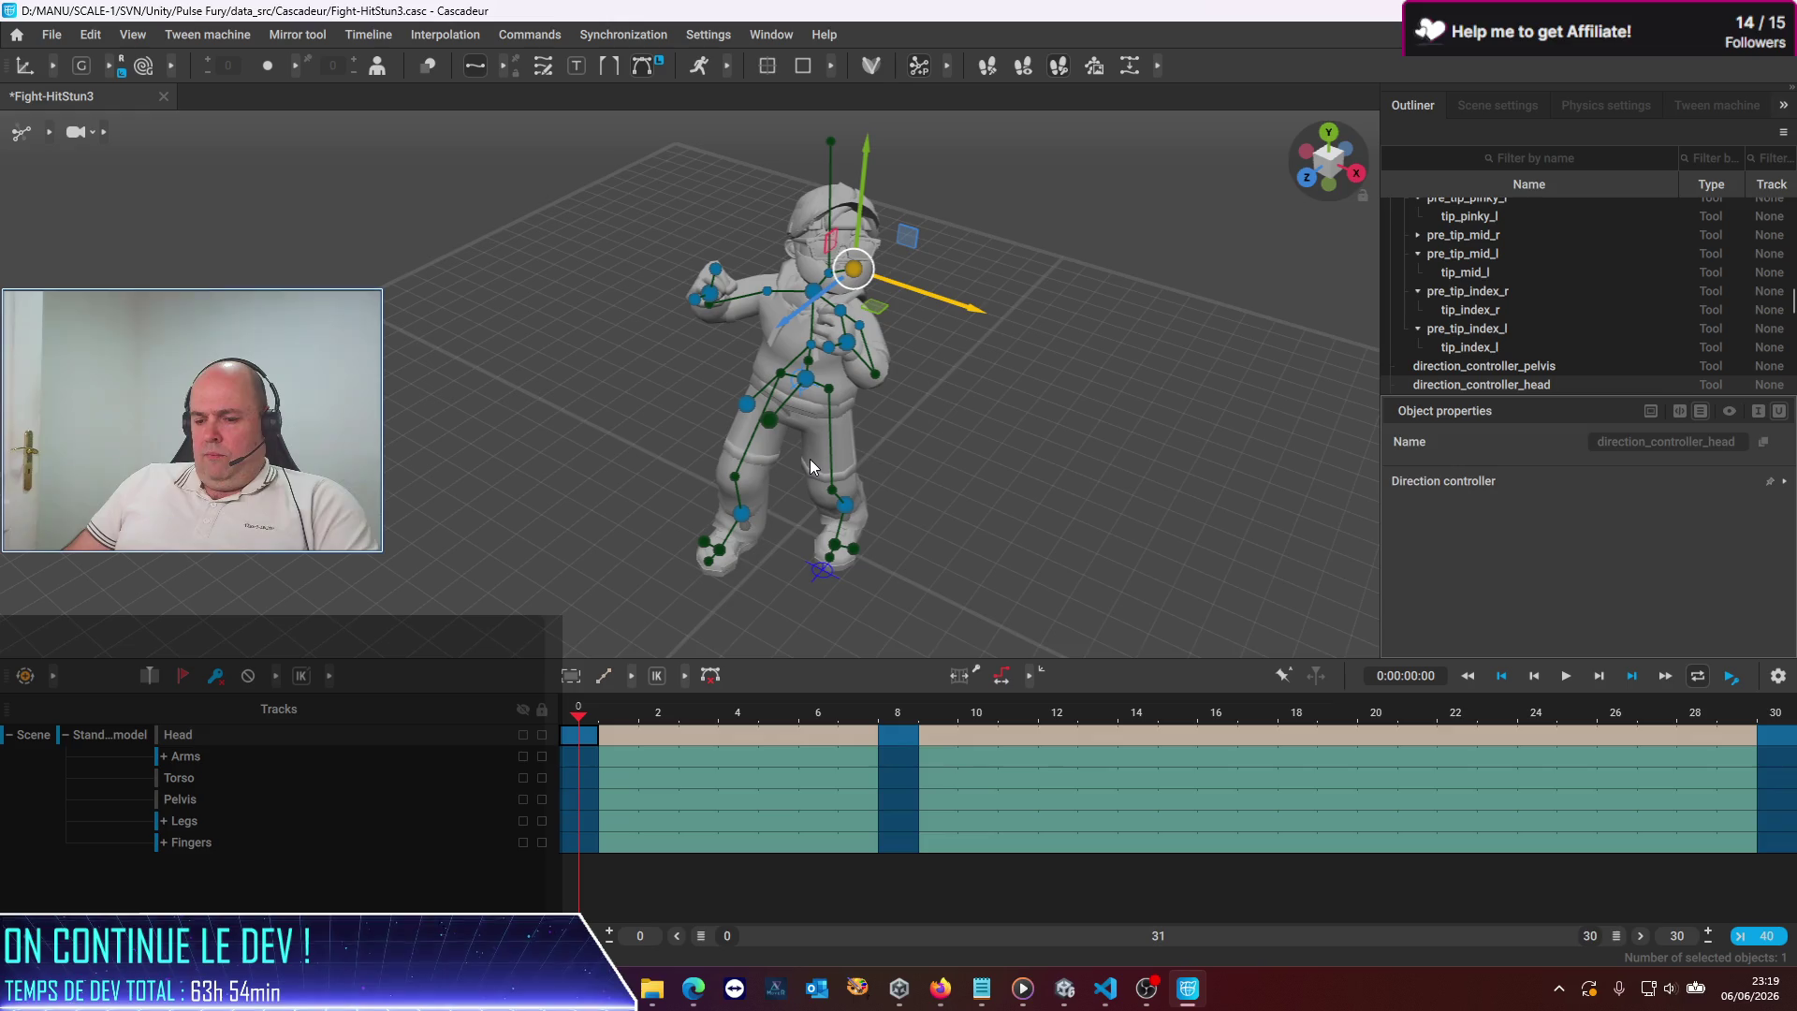
click(1778, 735)
key(ctrl+v)
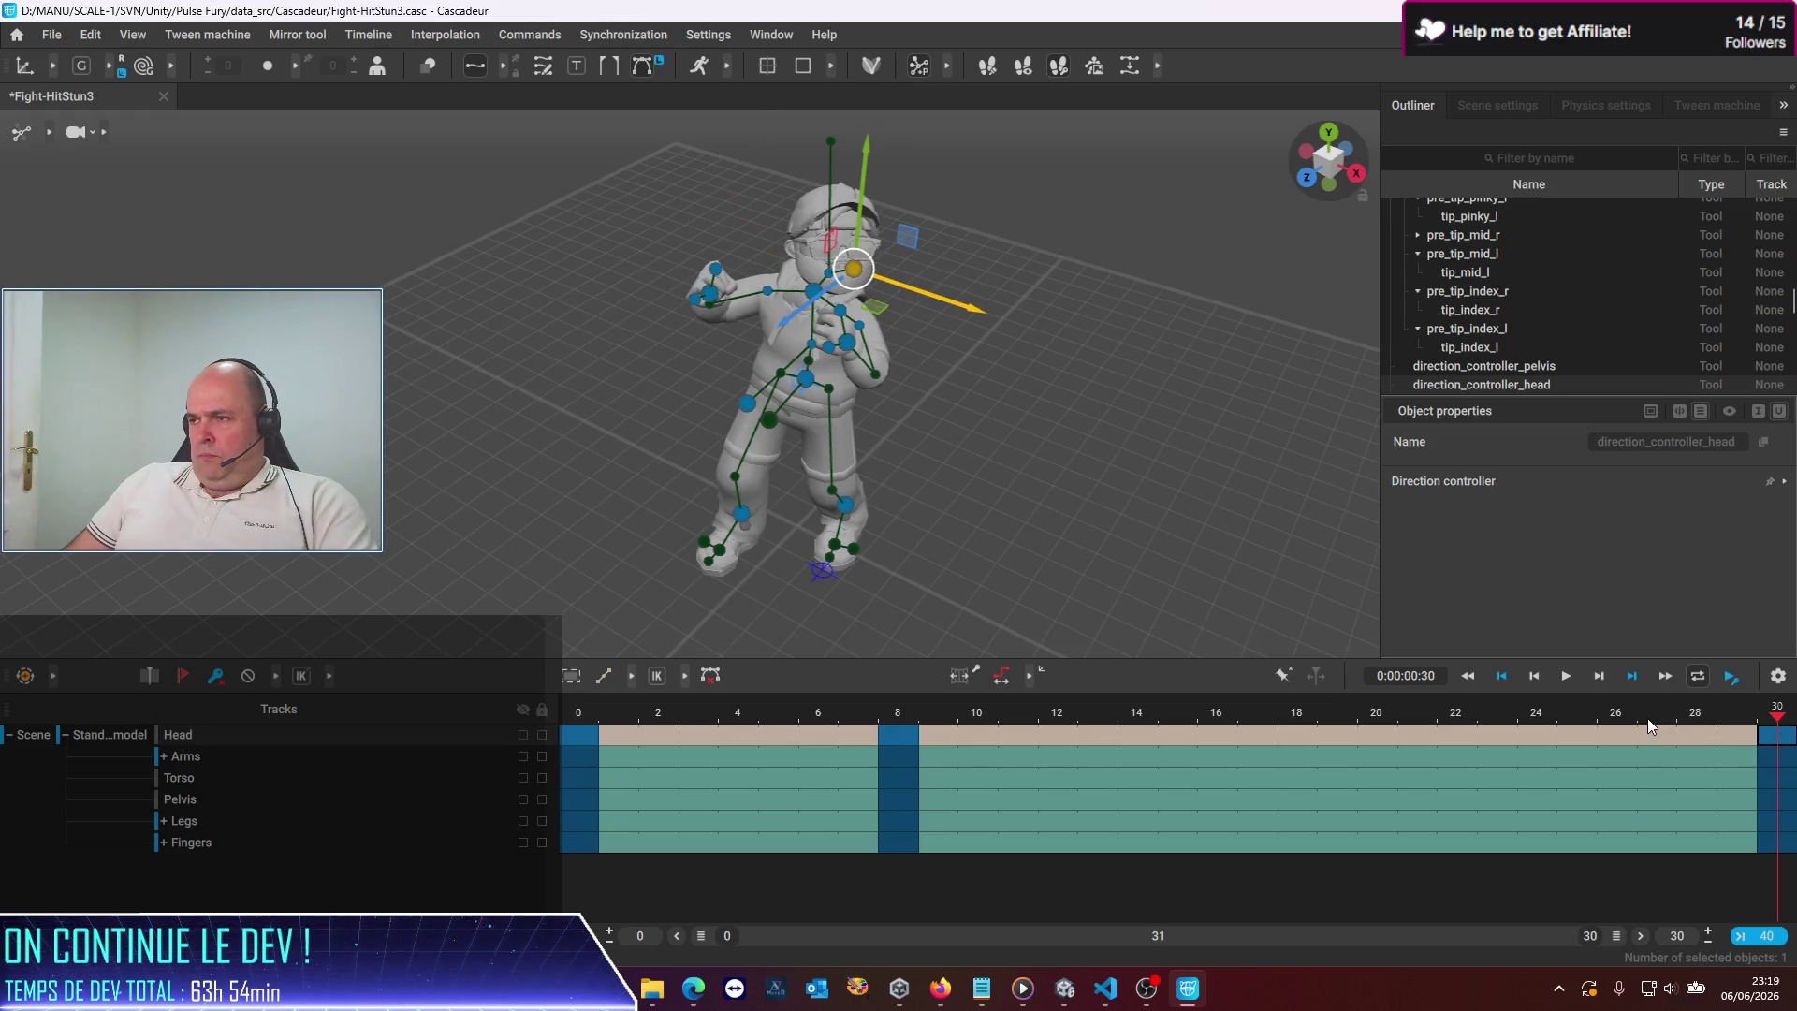
click(906, 737)
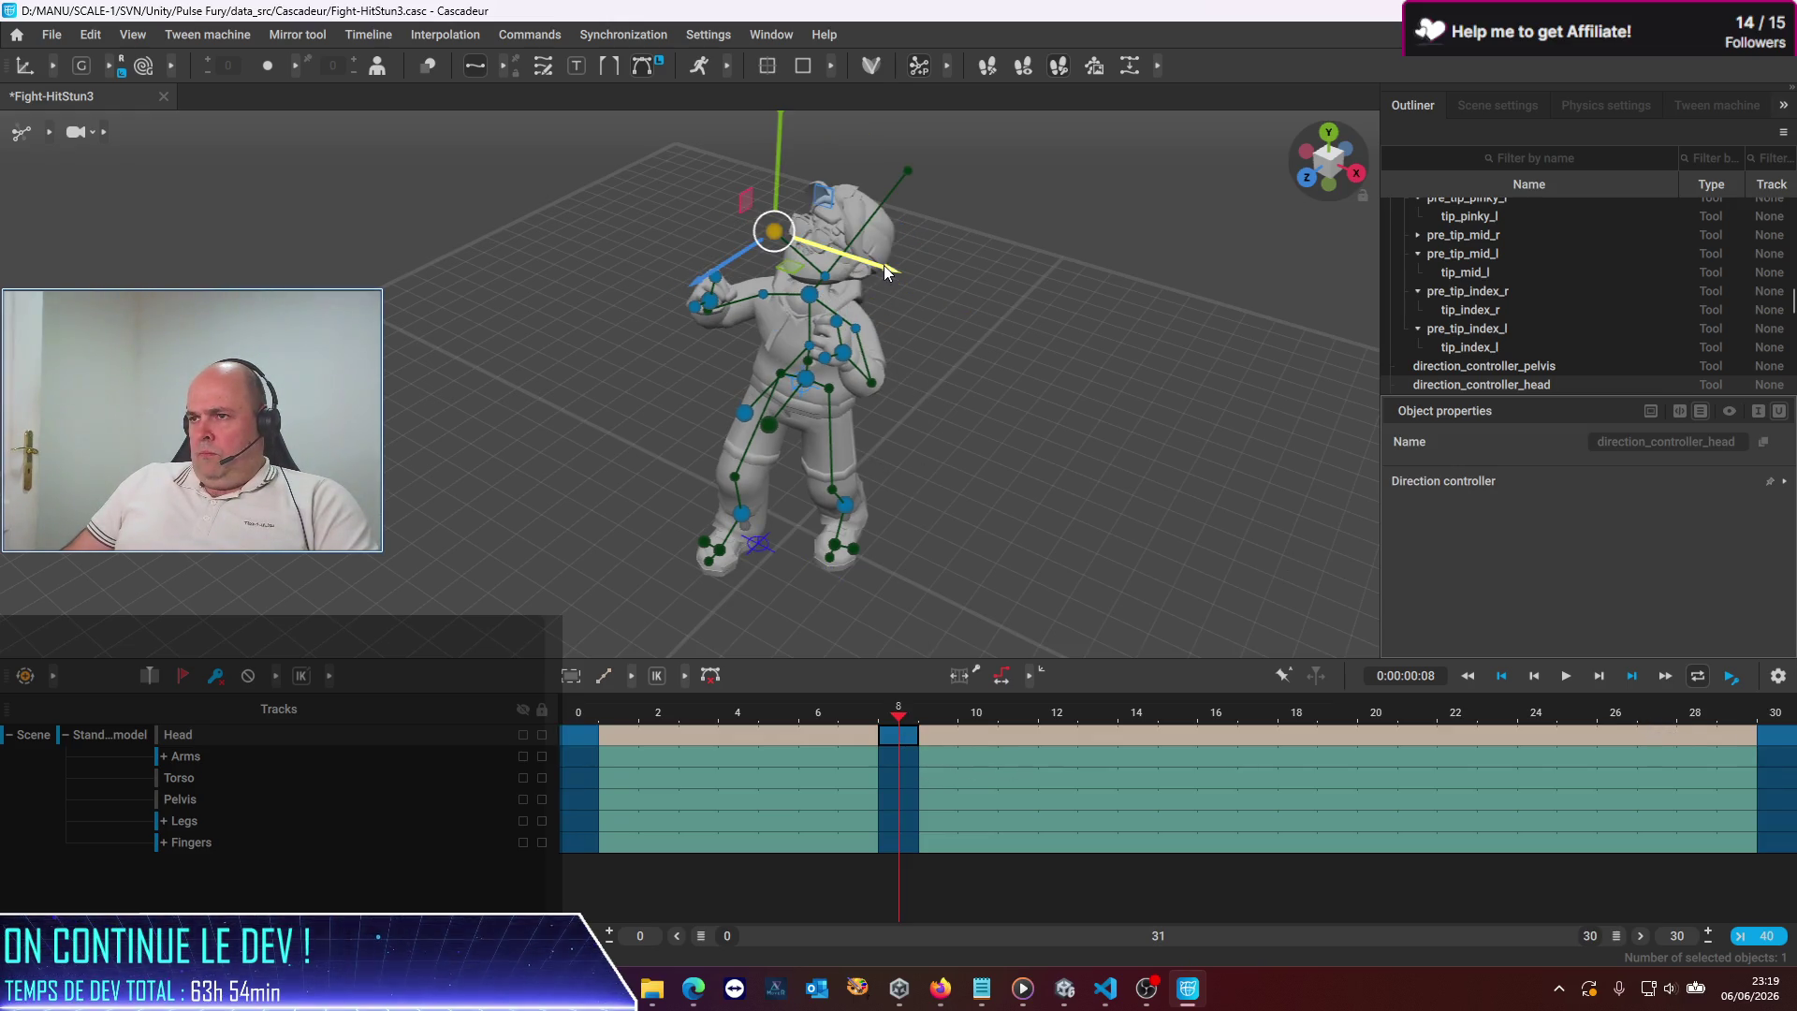
key(space)
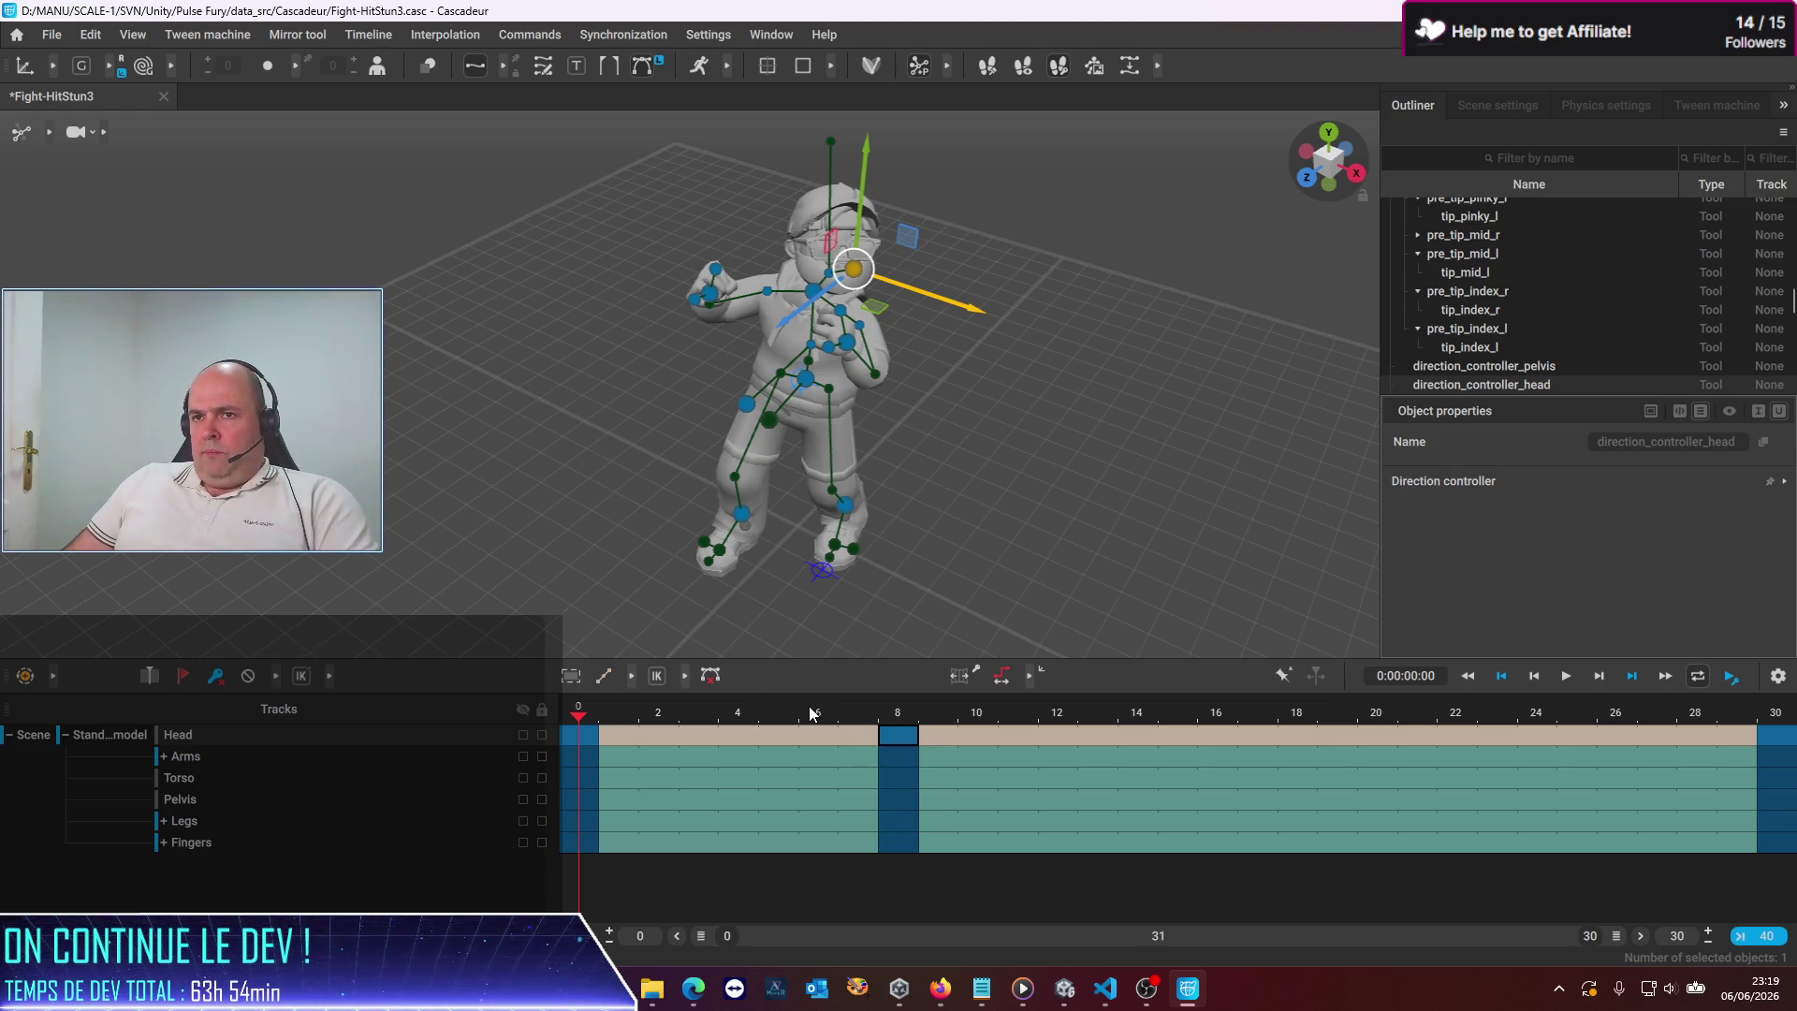
key(ctrl+s)
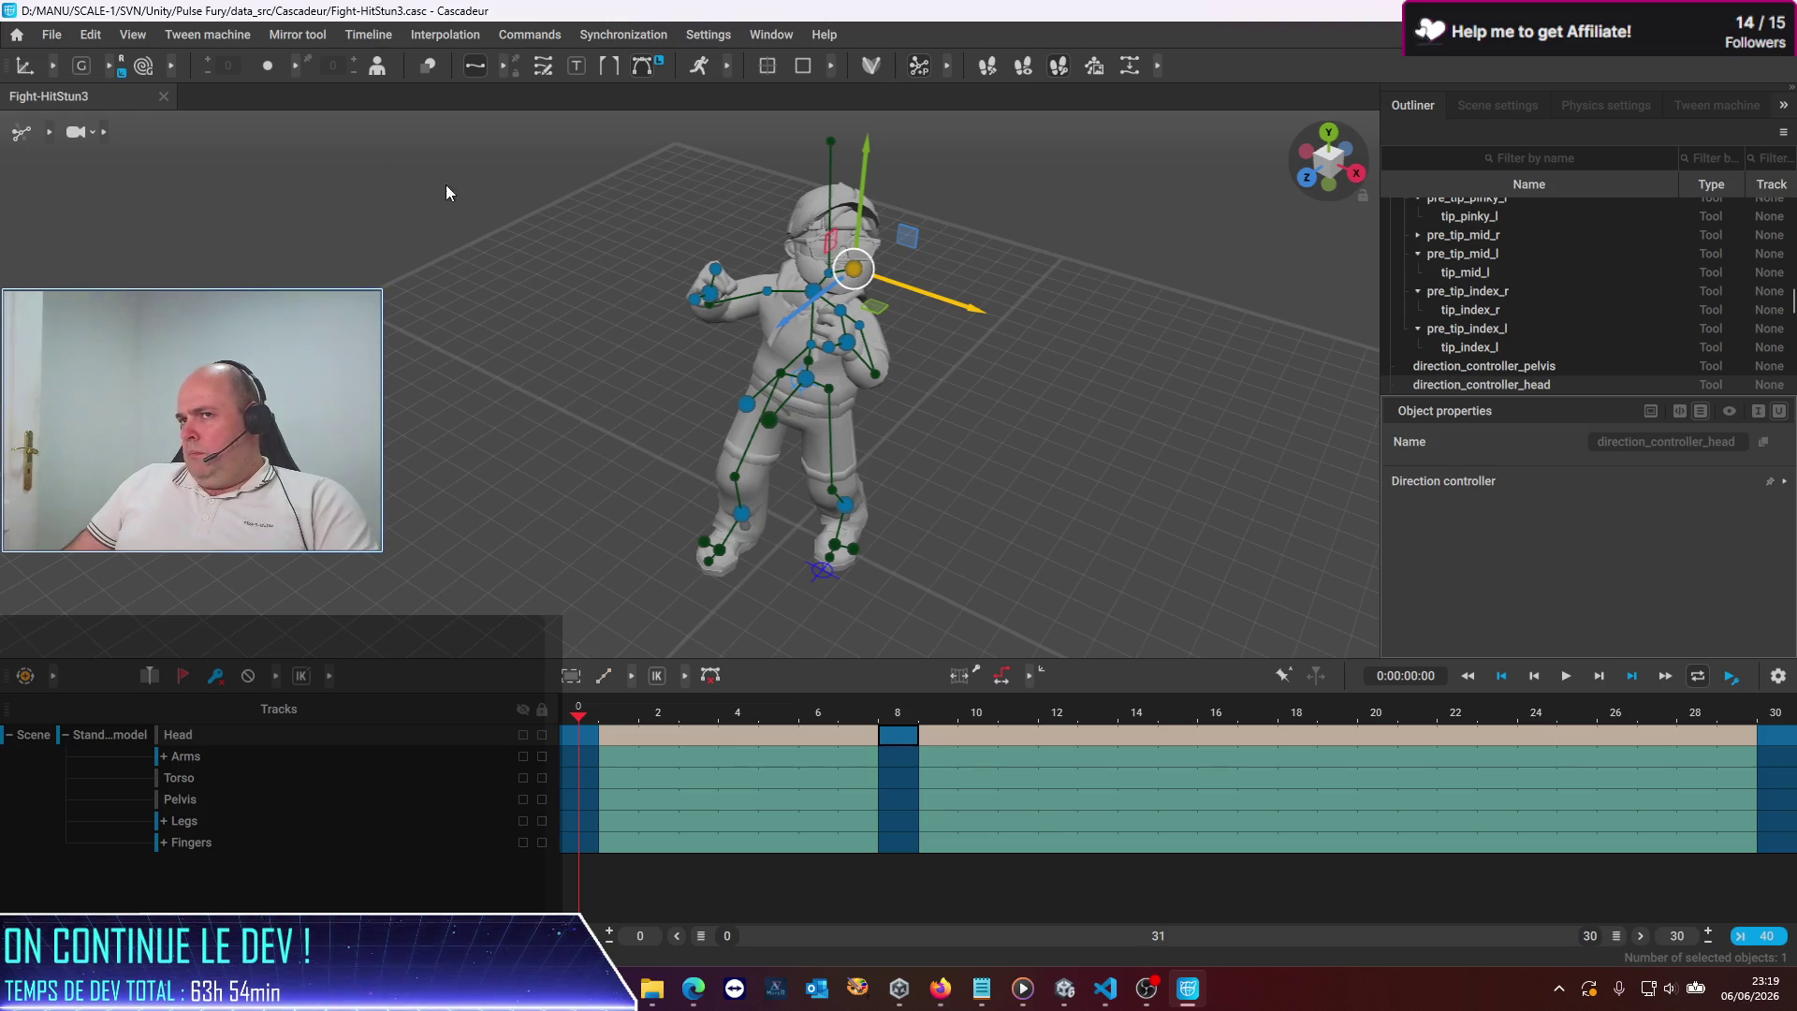
click(59, 42)
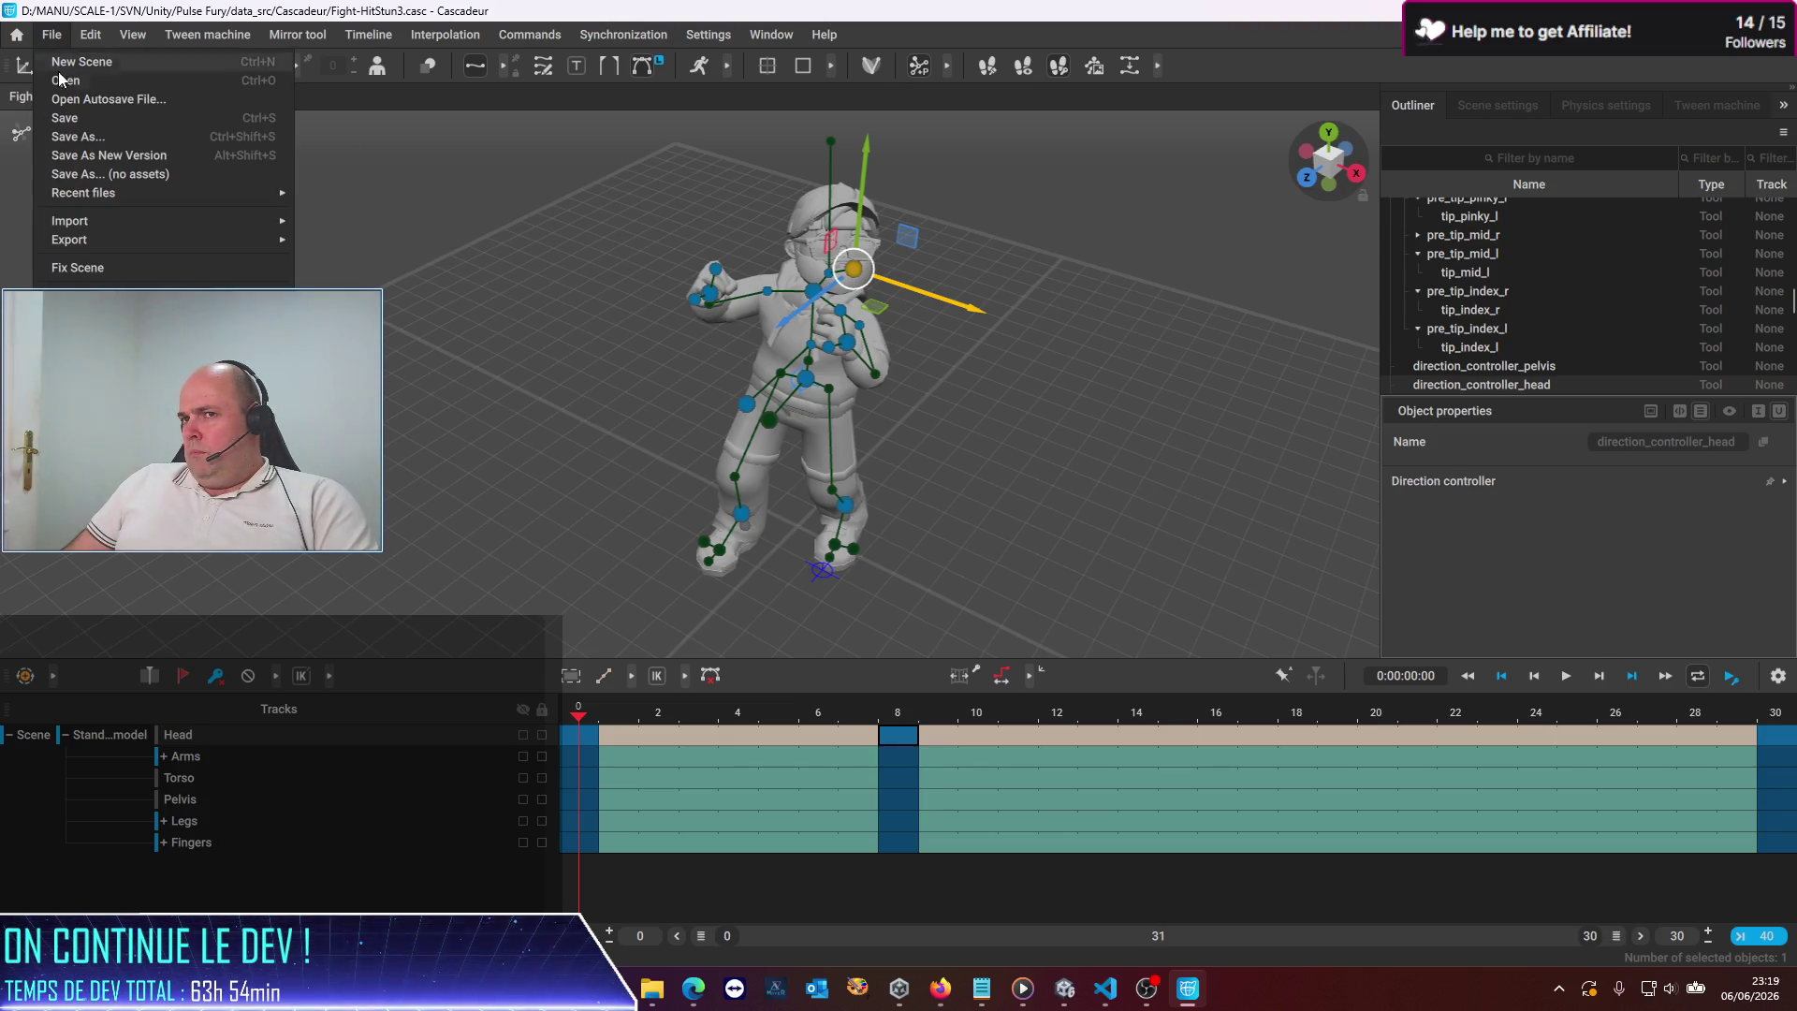
Export the Fight-HitStun3 animation as FBX, frames 0–40, to the LittleGuy folder, then close Cascadeur
mouse_move(70, 239)
click(385, 246)
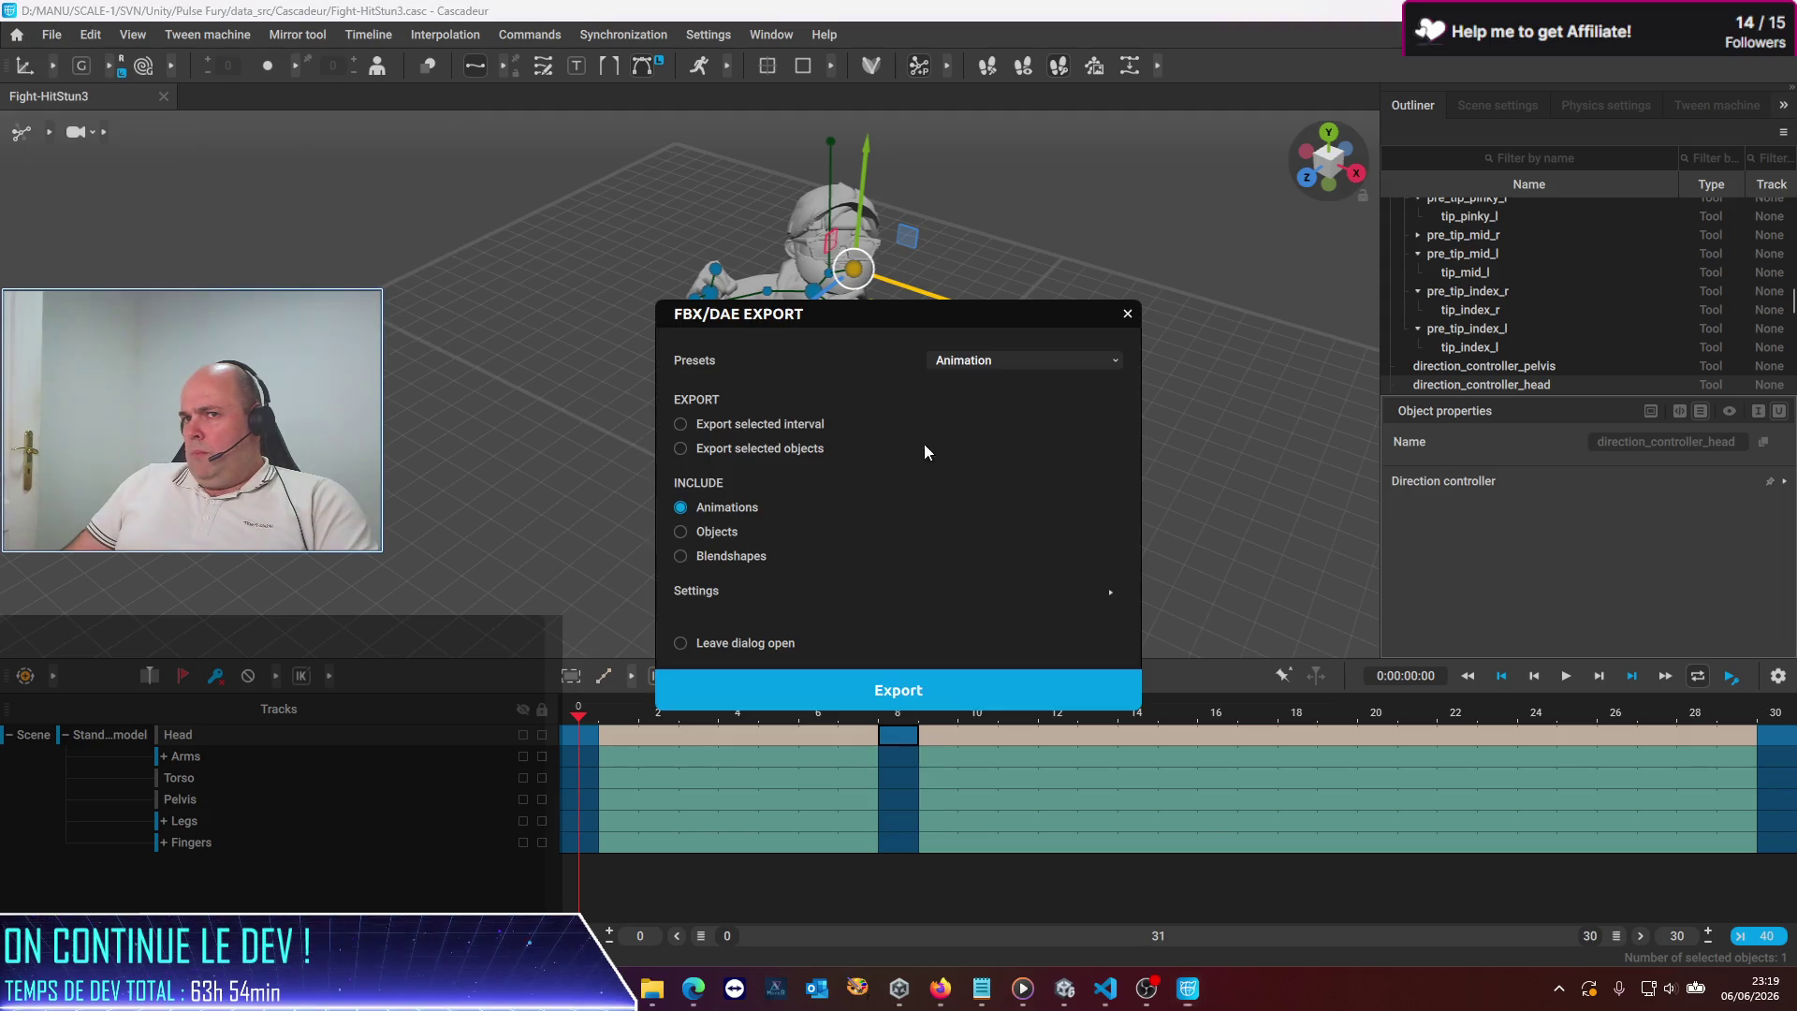
click(896, 690)
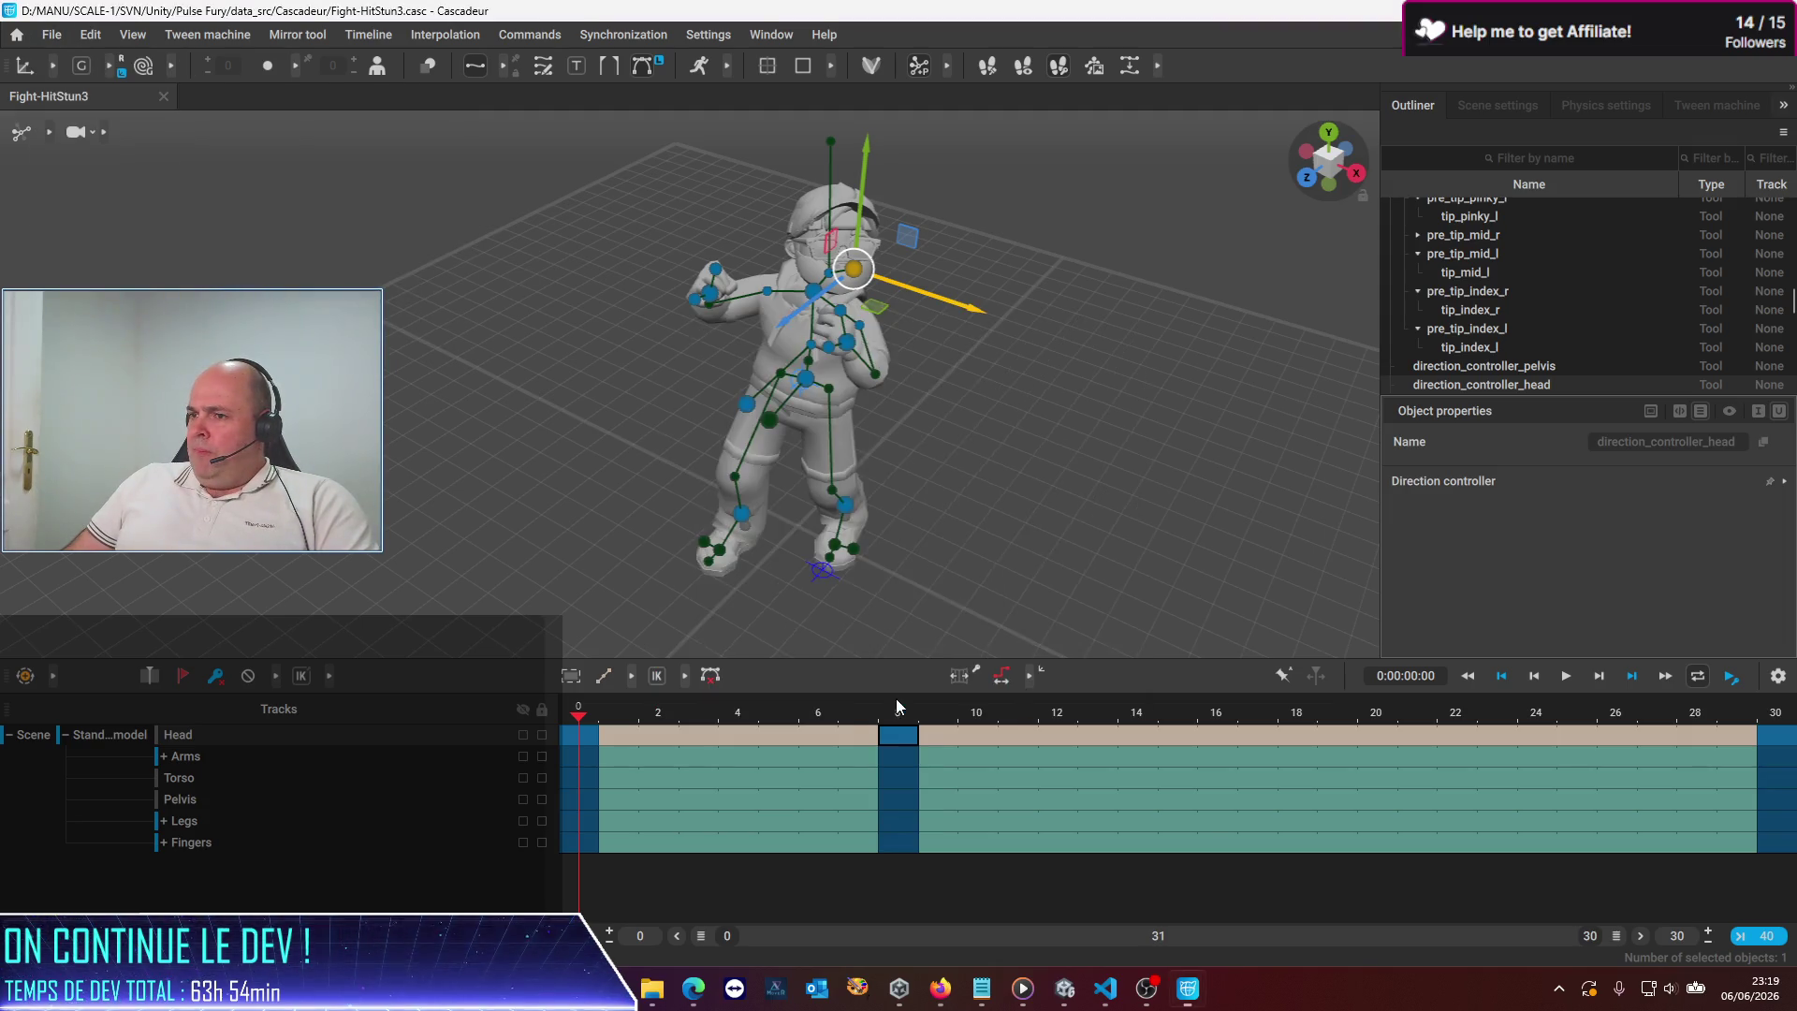
click(305, 277)
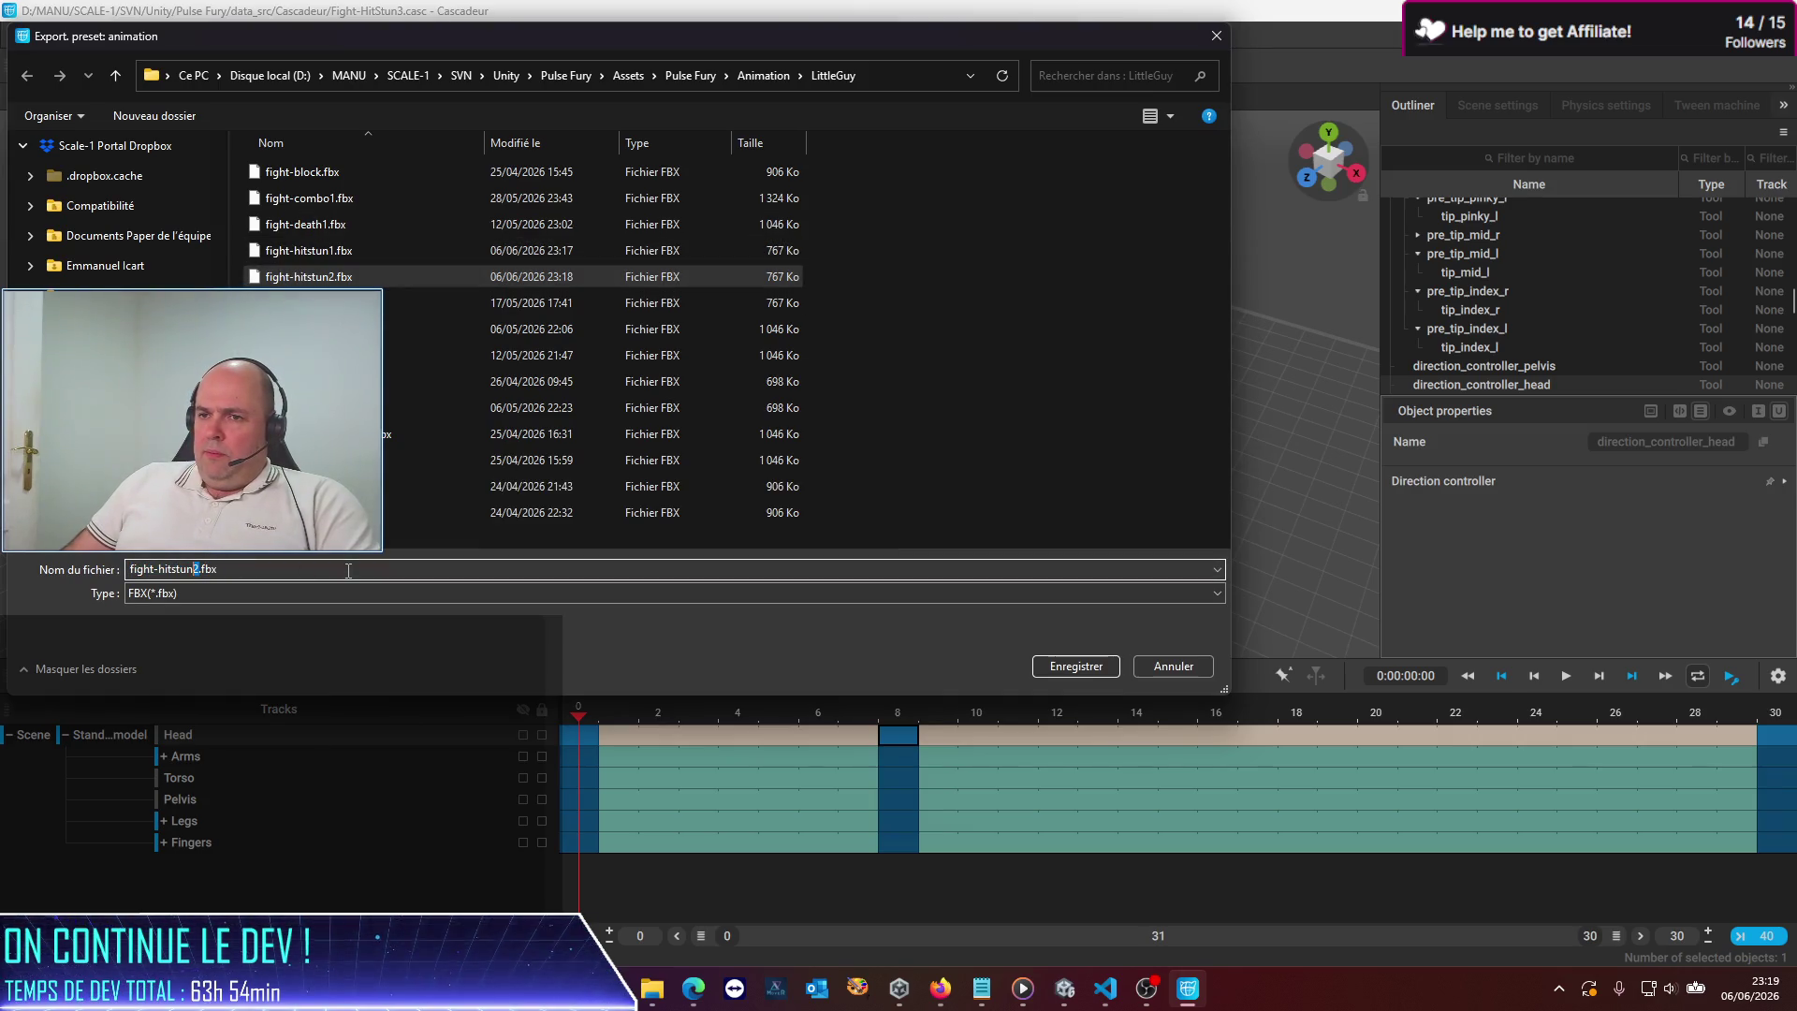
key(Return)
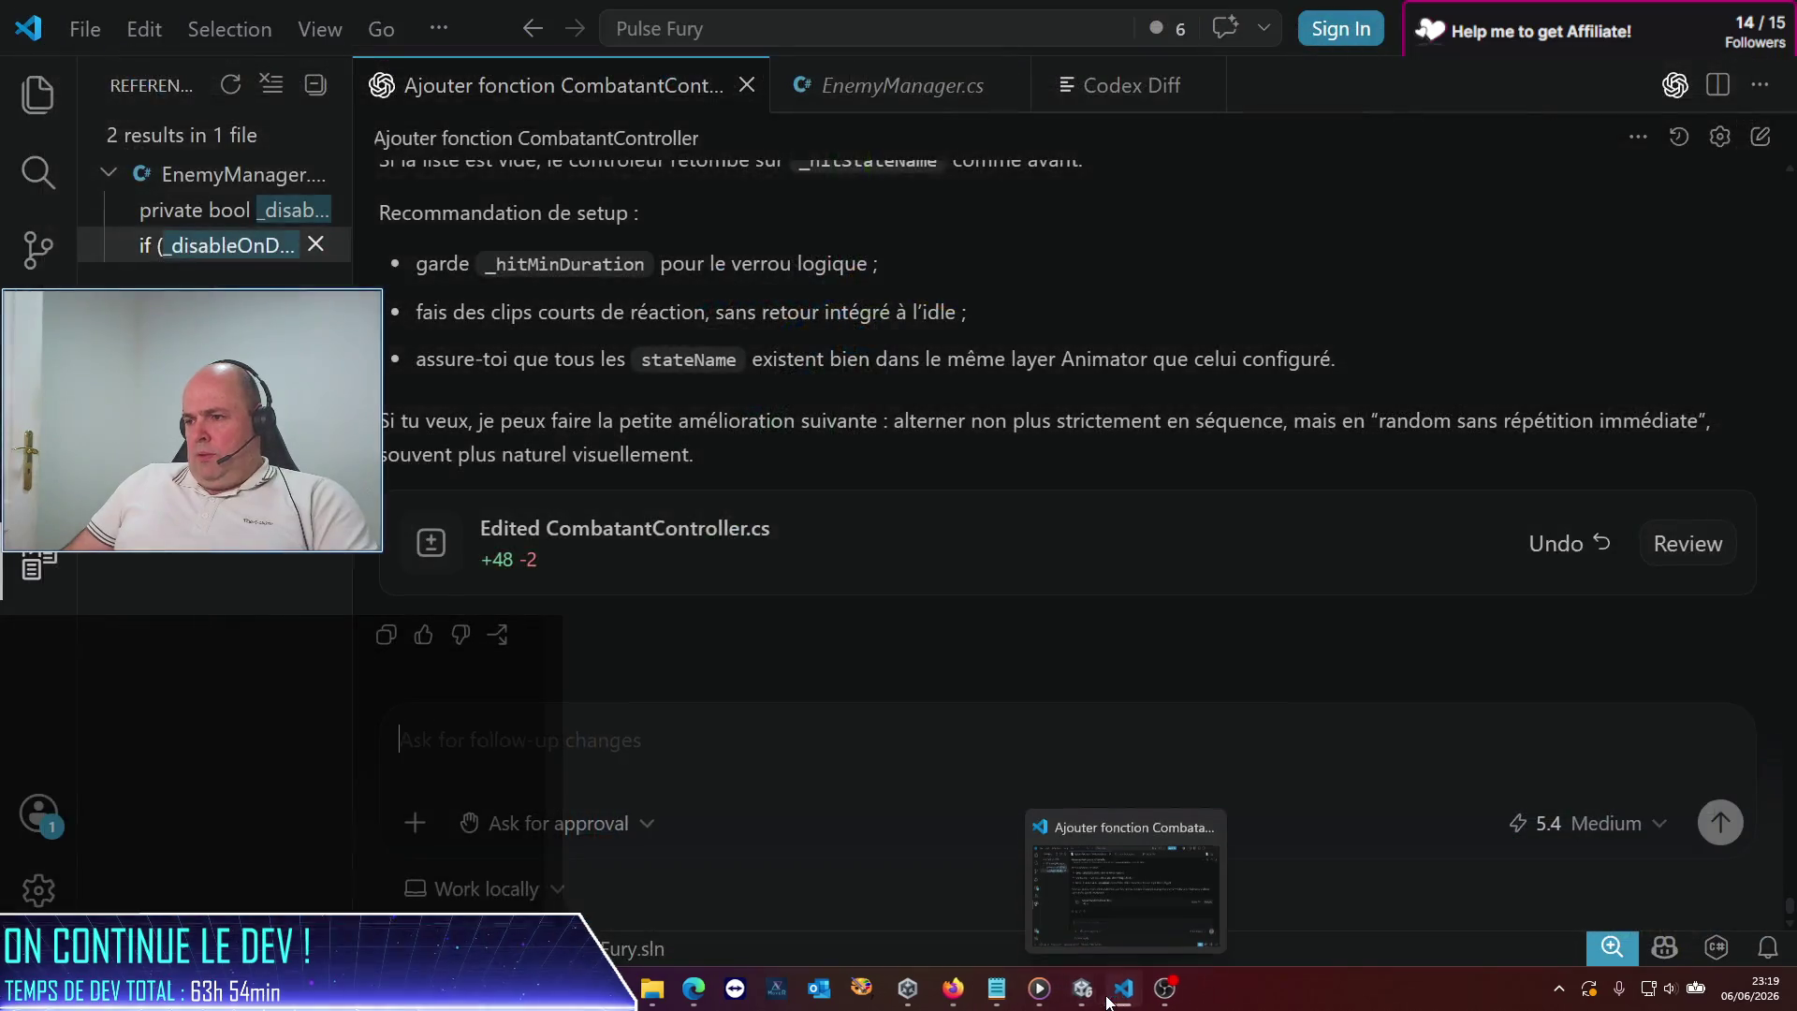
click(1126, 988)
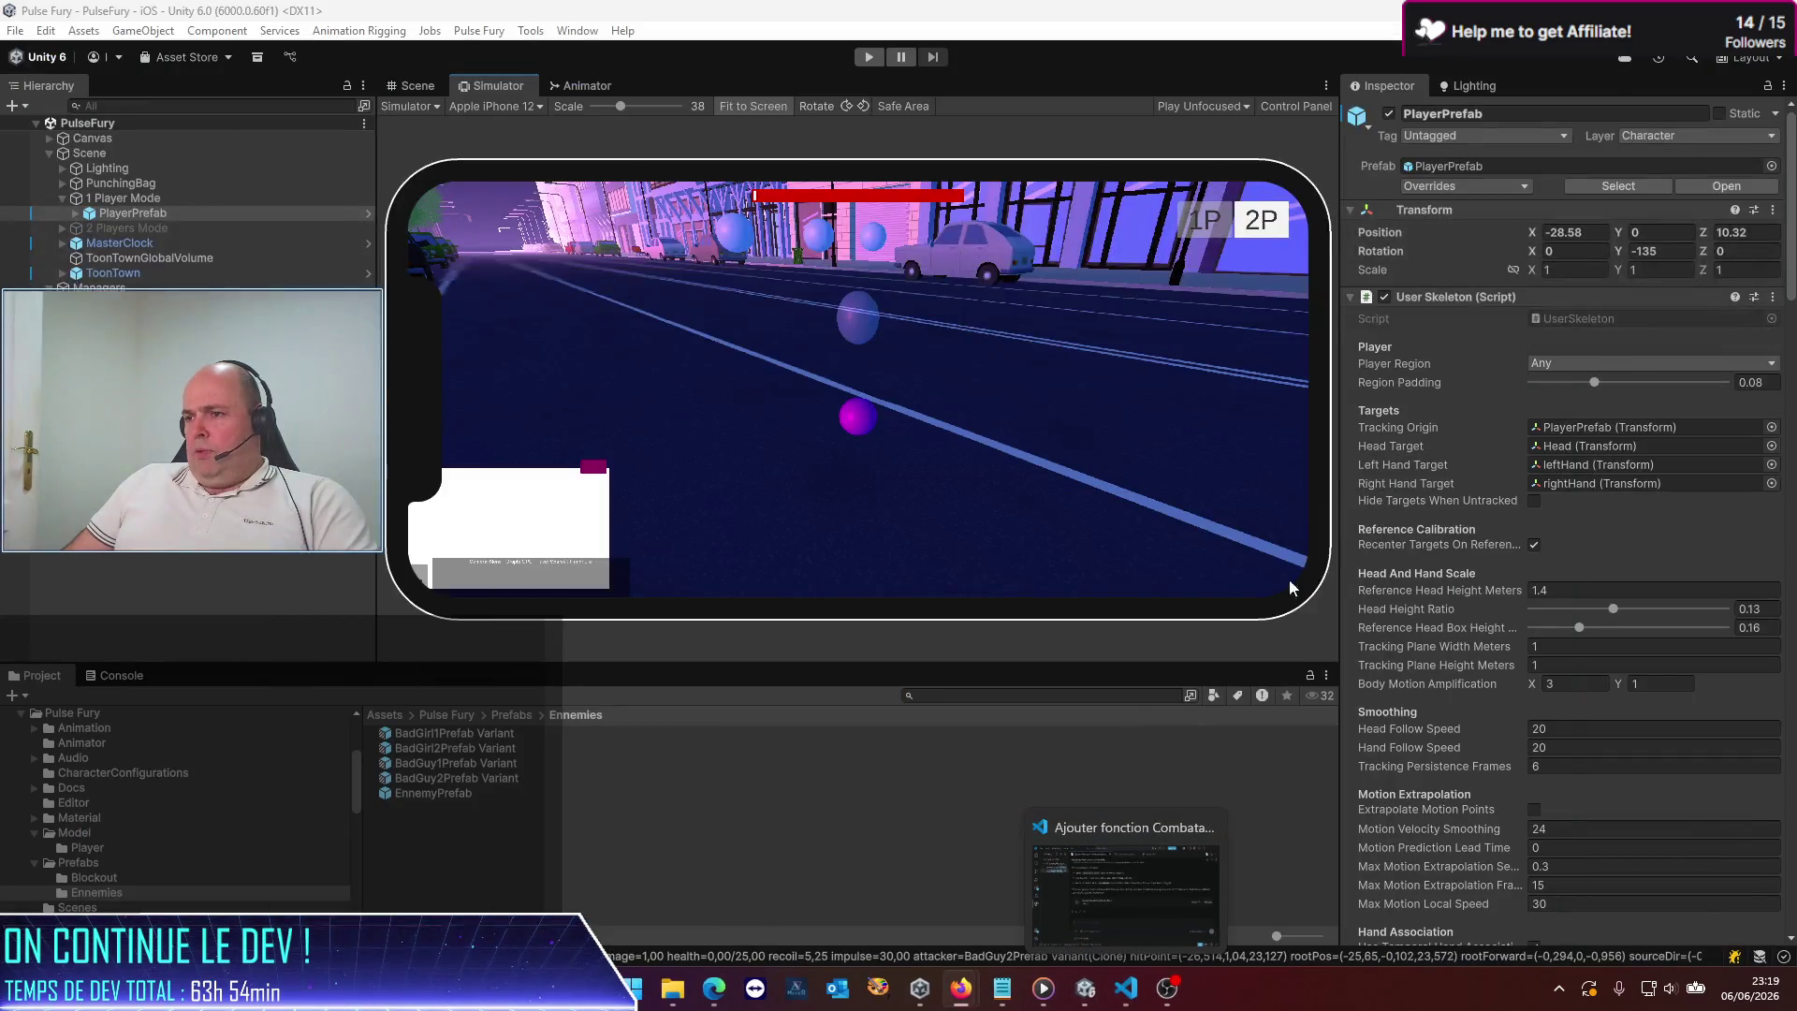
Return to VS Code and scroll through Codex's reply about the sequential _hitStateNames hit-stuns
click(1126, 988)
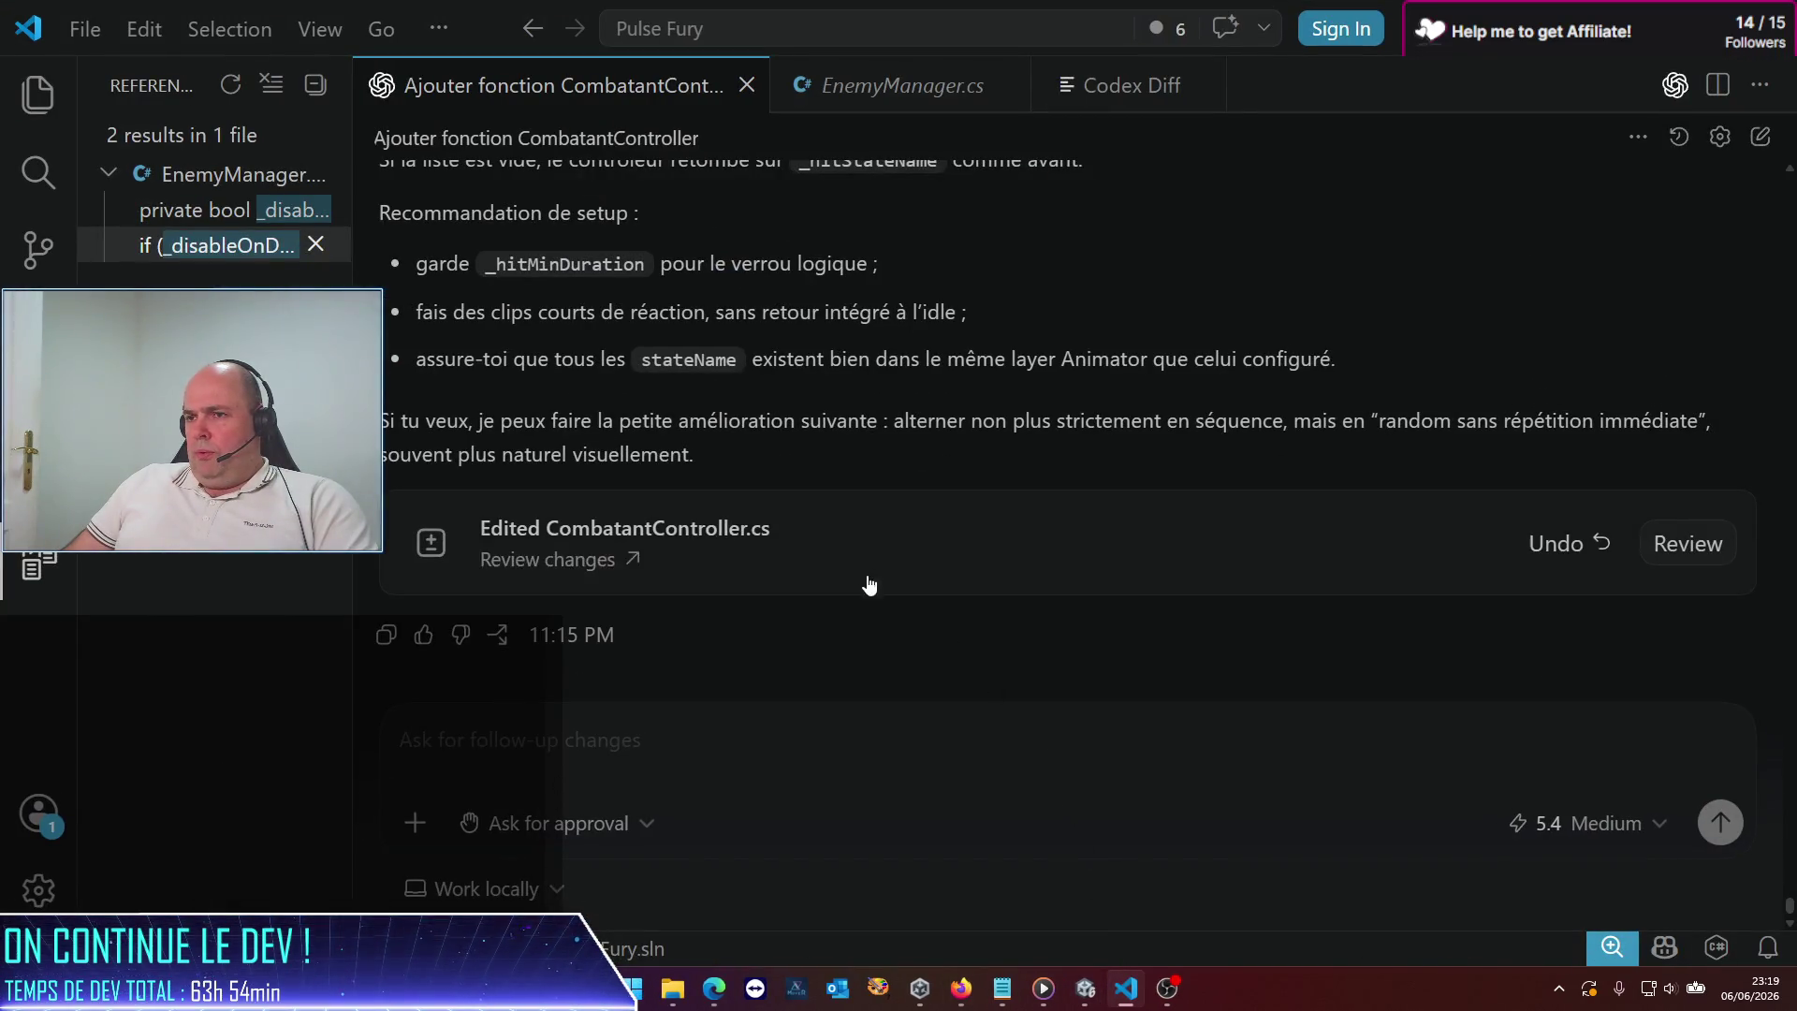
scroll(852, 560, up, 10)
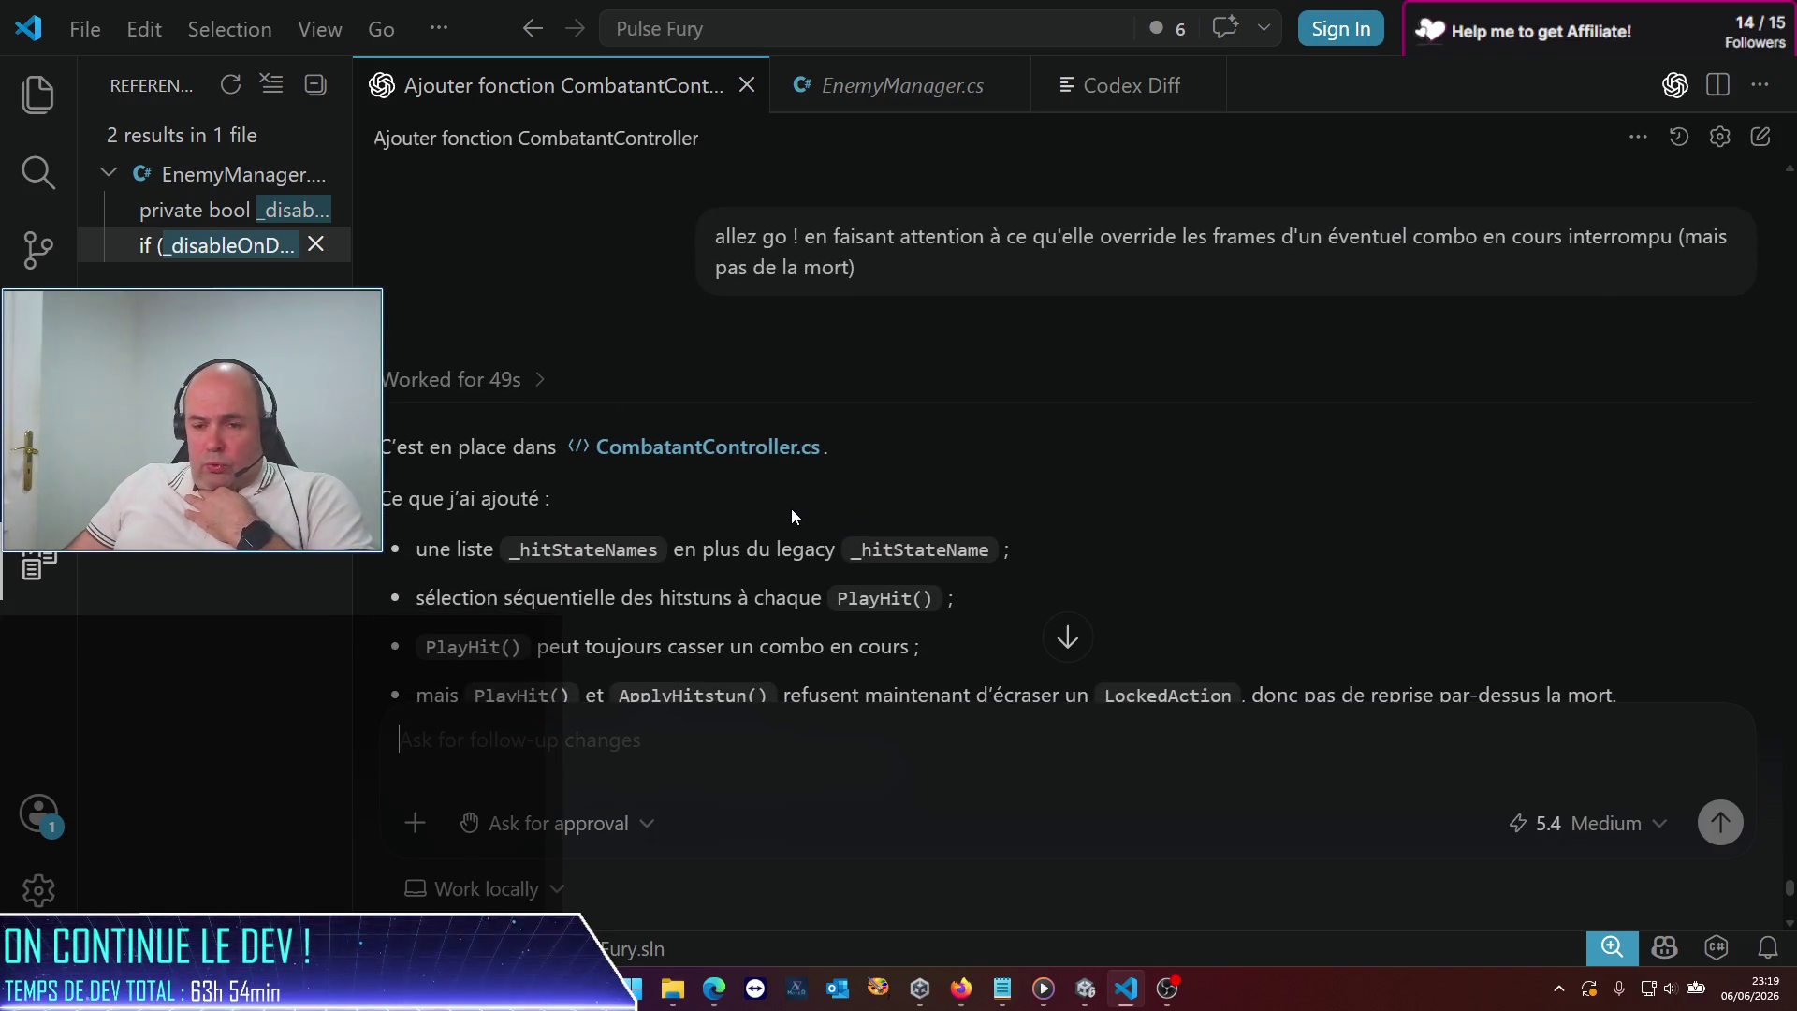
scroll(790, 509, down, 2)
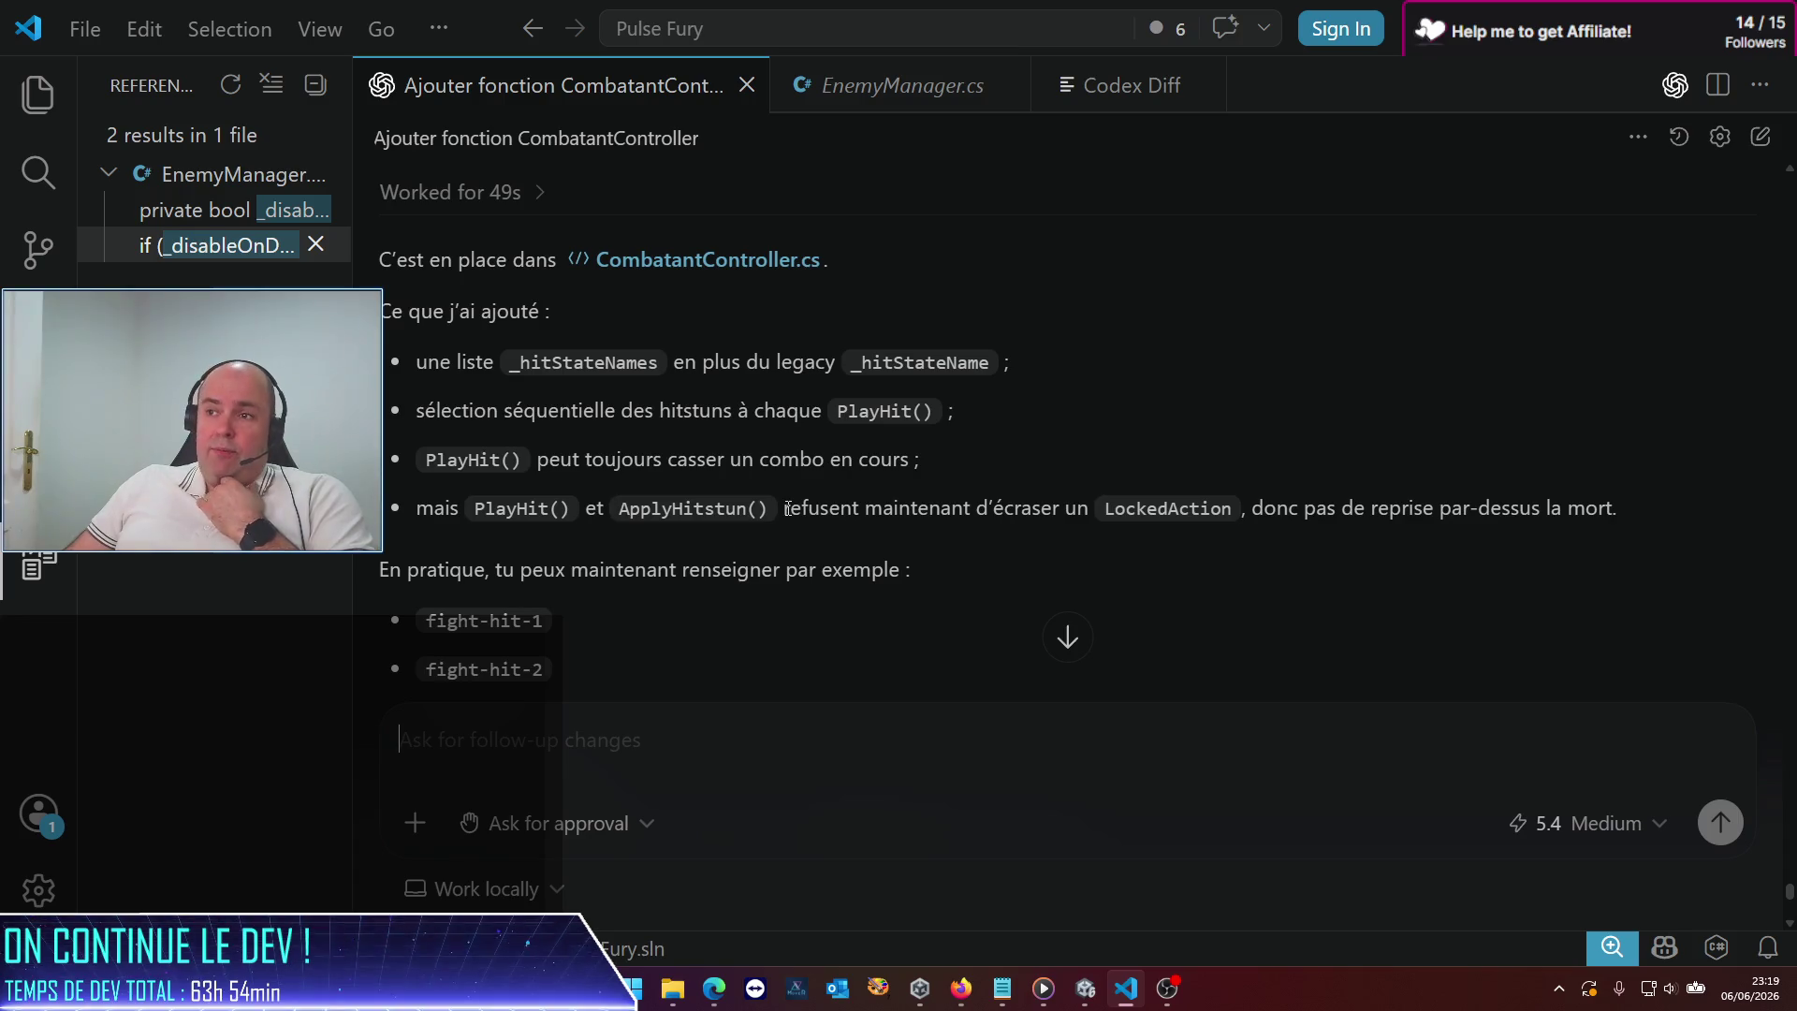
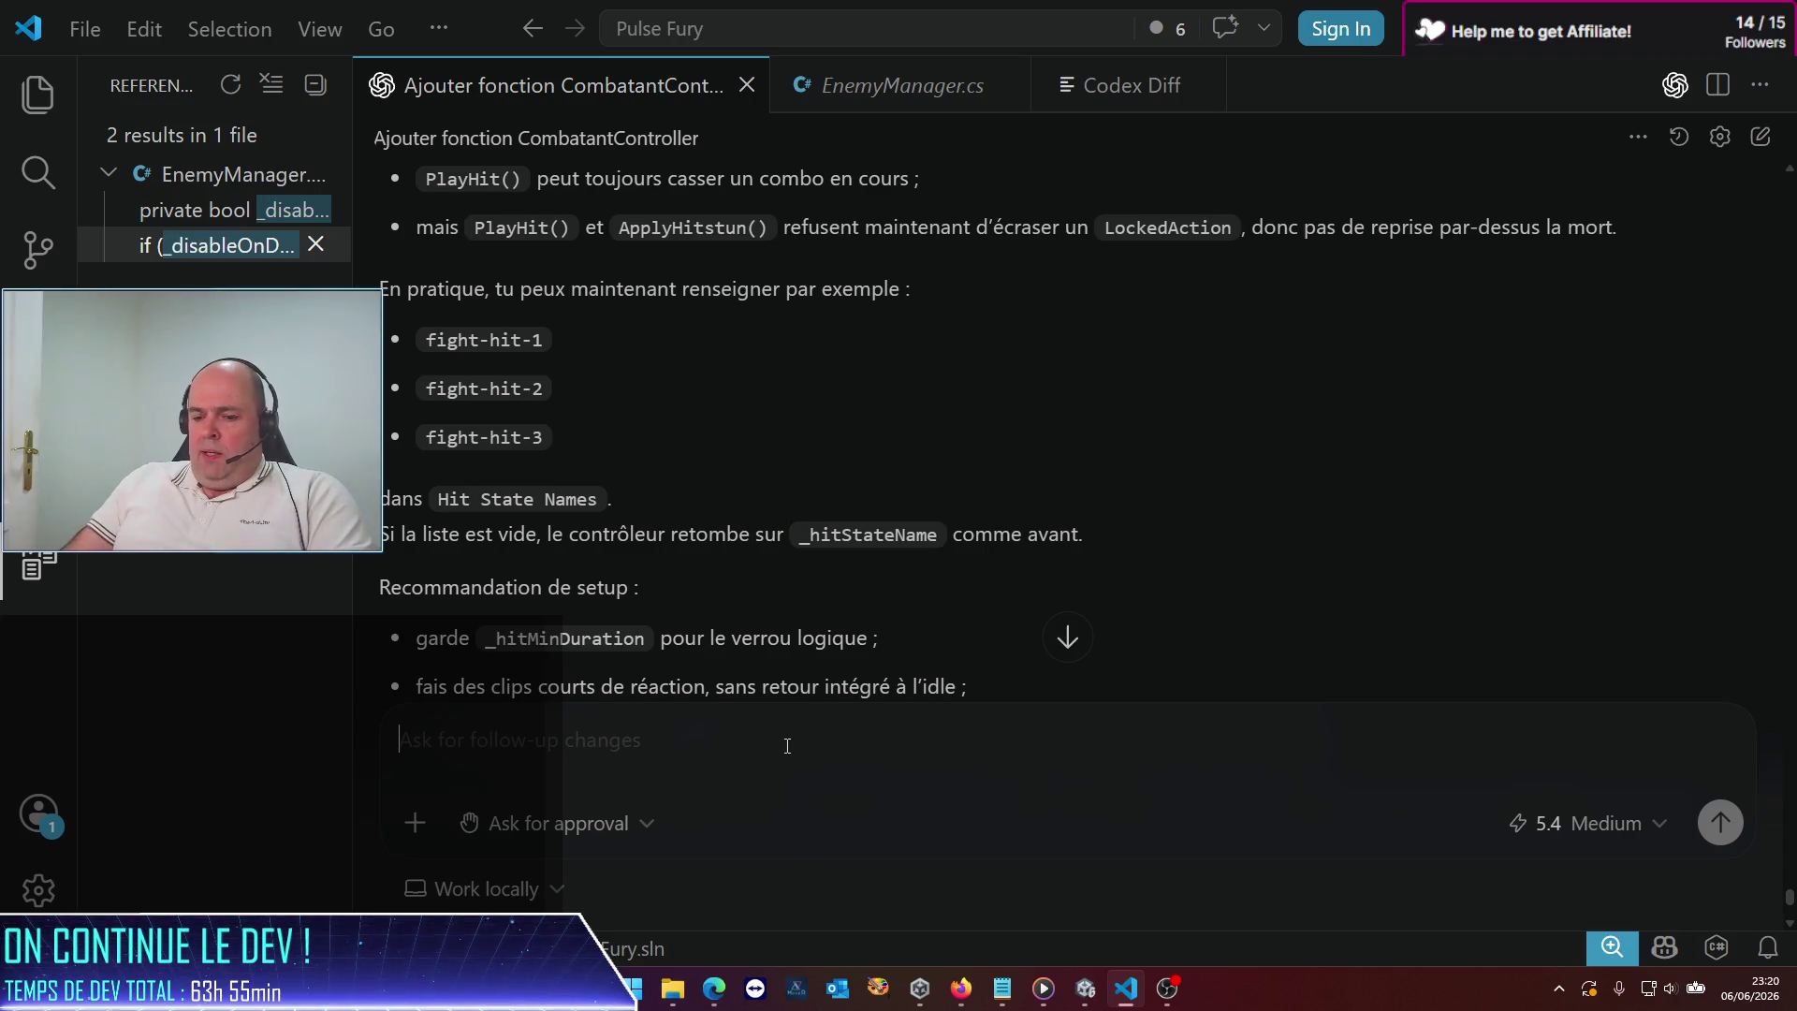
Have Codex delete _hitStateName from CombatantController.cs, check the usage page, then switch to Unity
text(s)
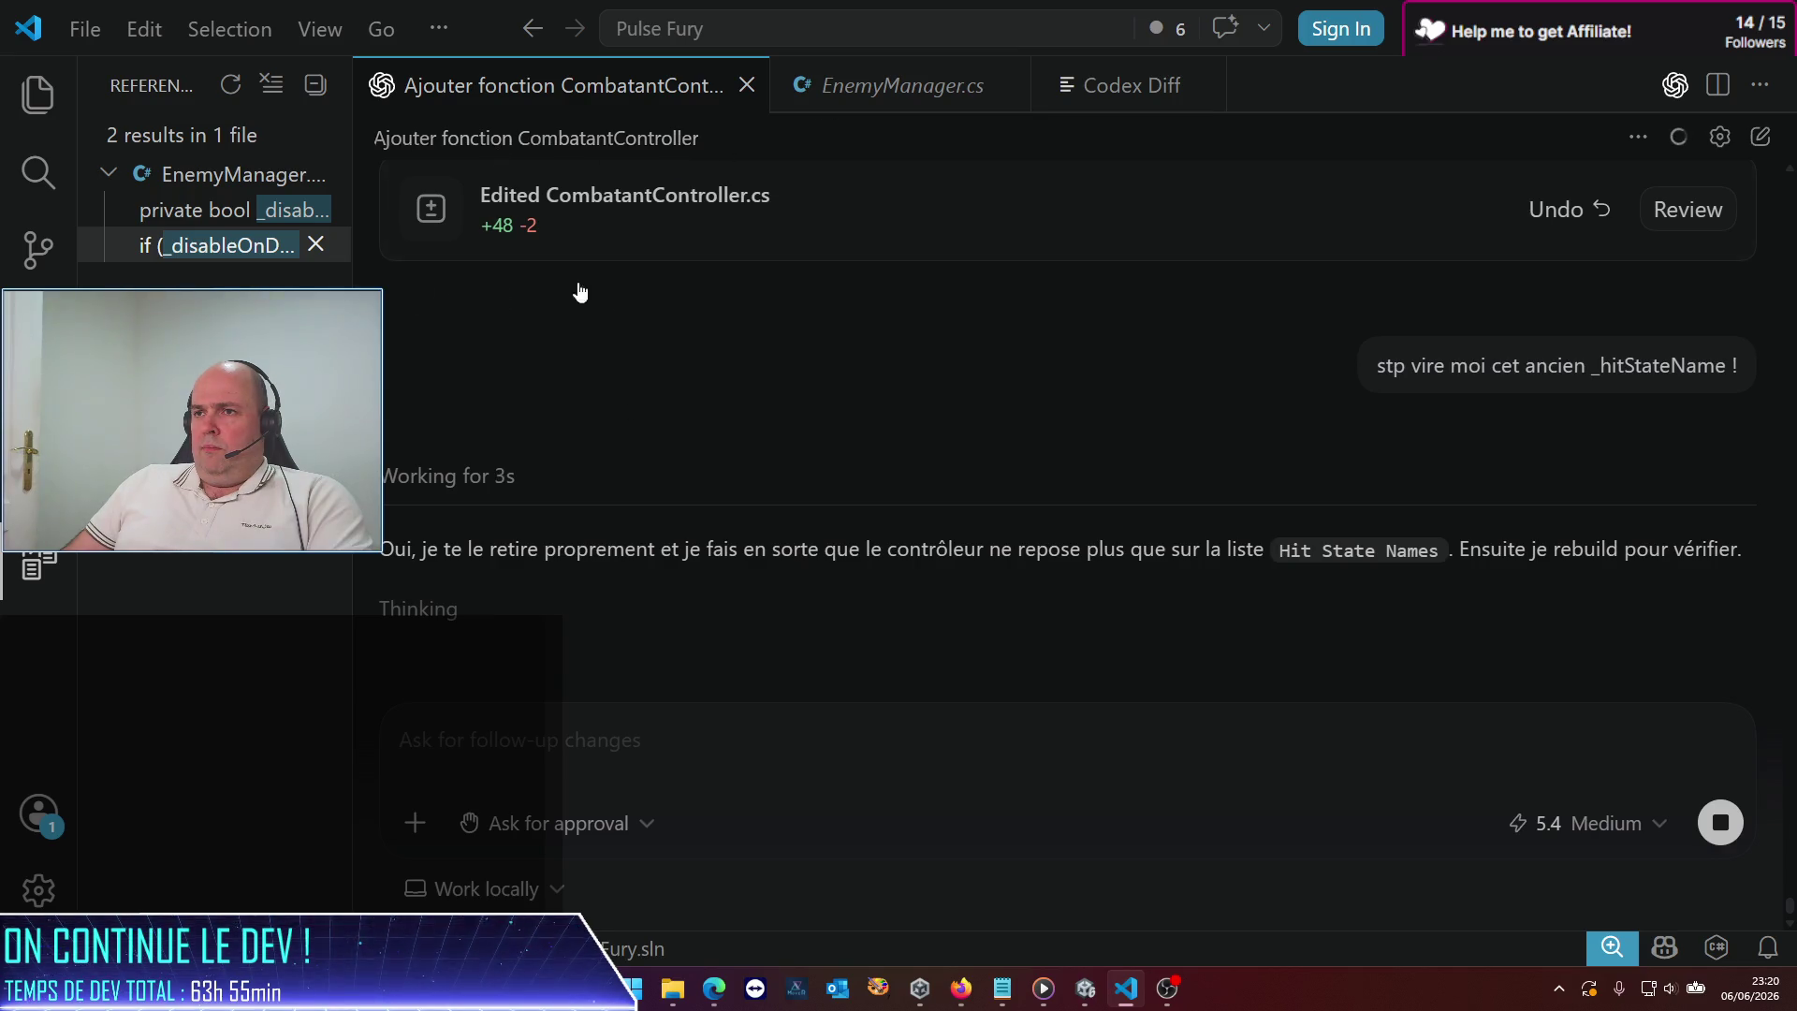
scroll(727, 596, up, 5)
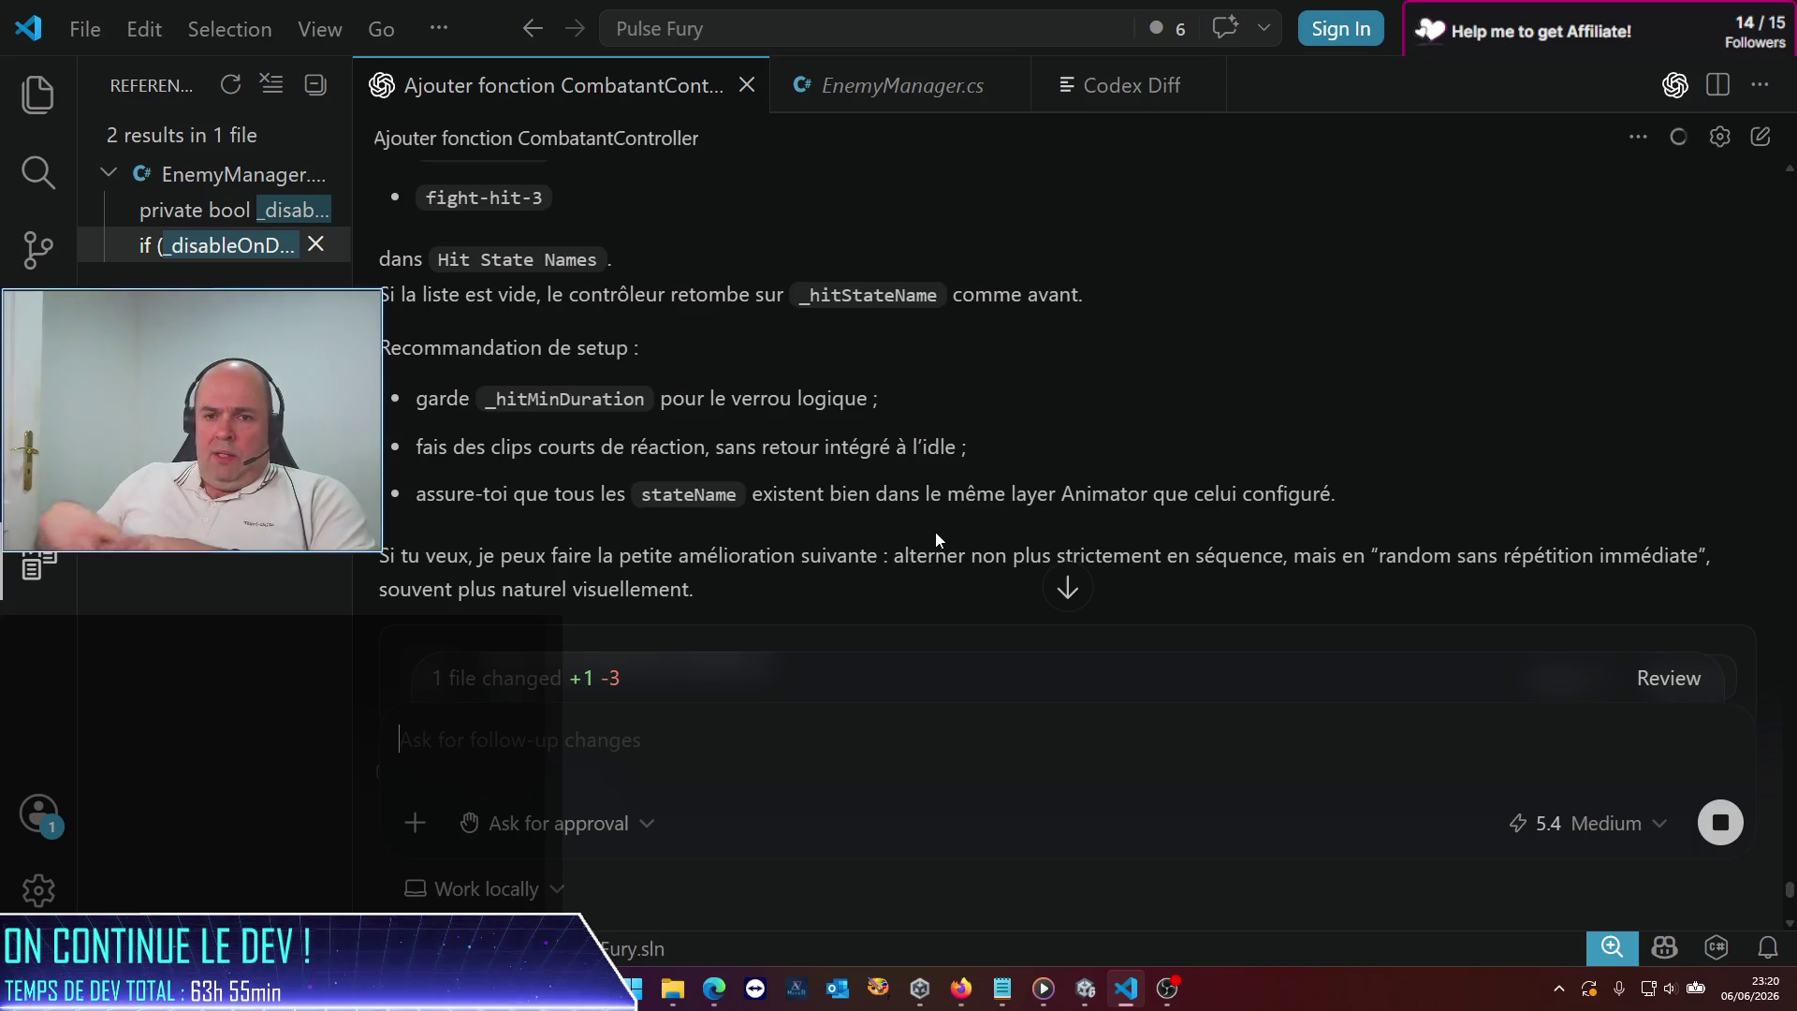
mouse_move(714, 988)
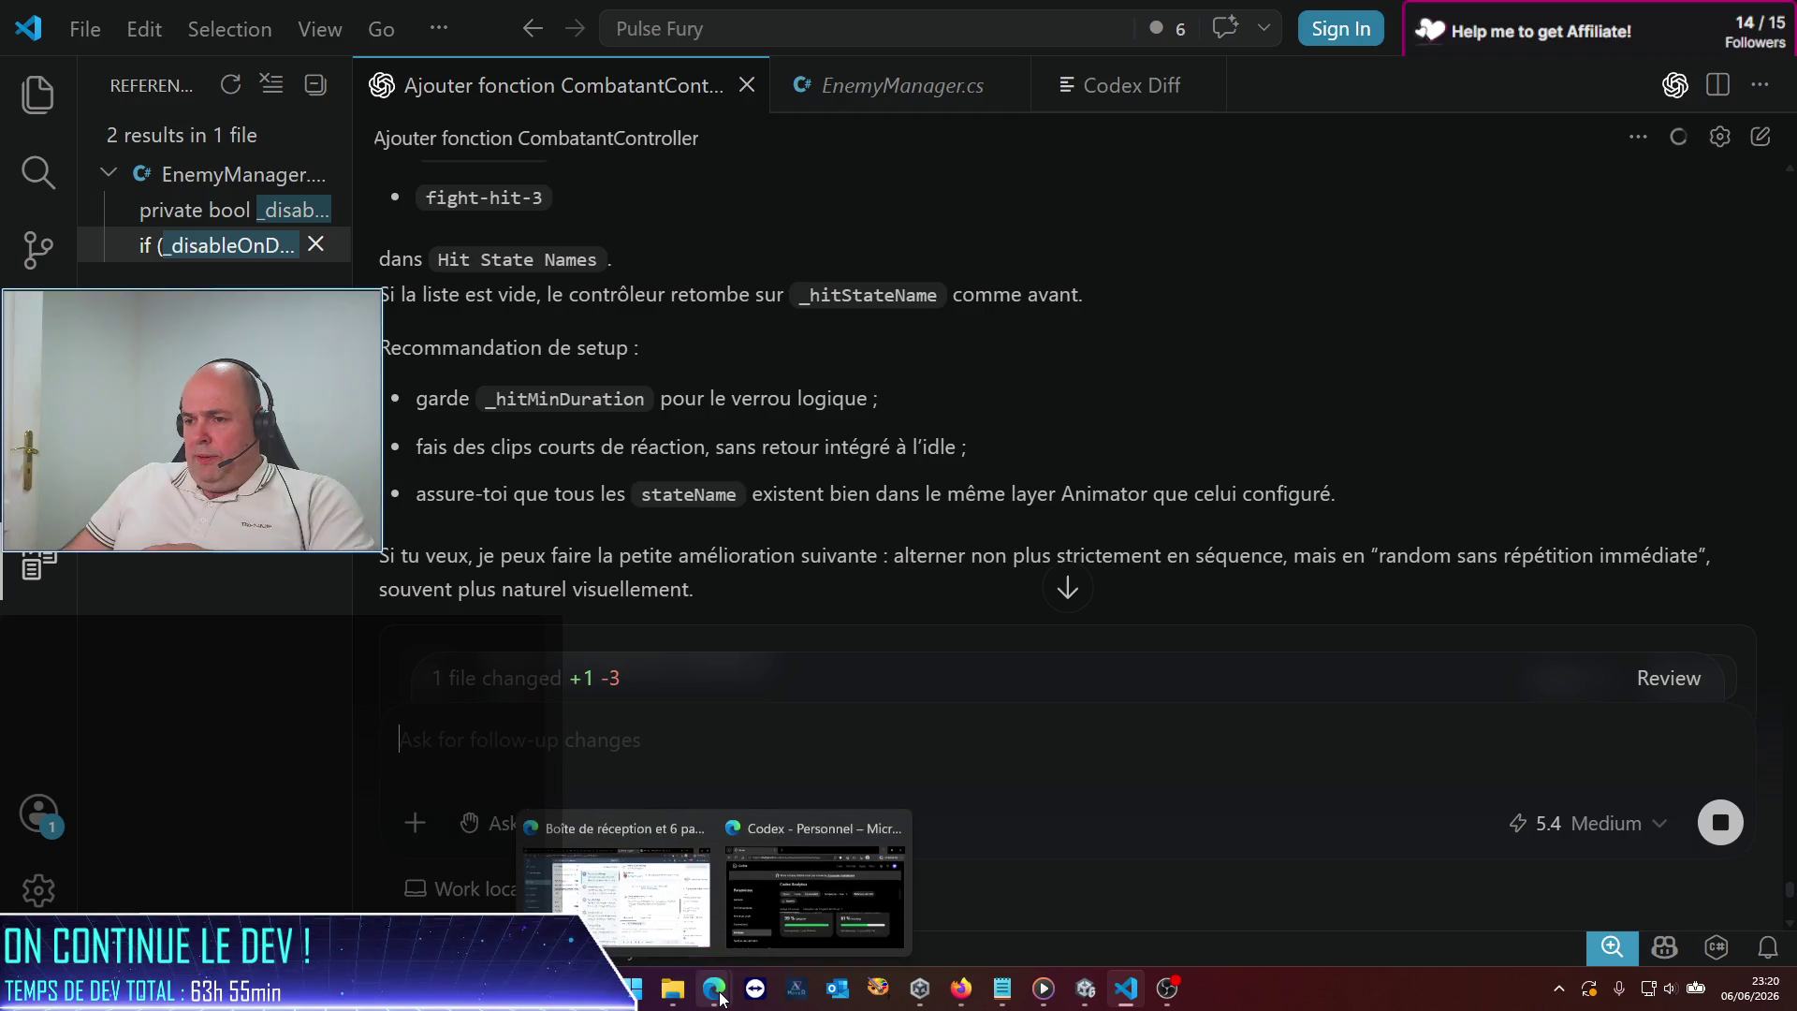
click(765, 917)
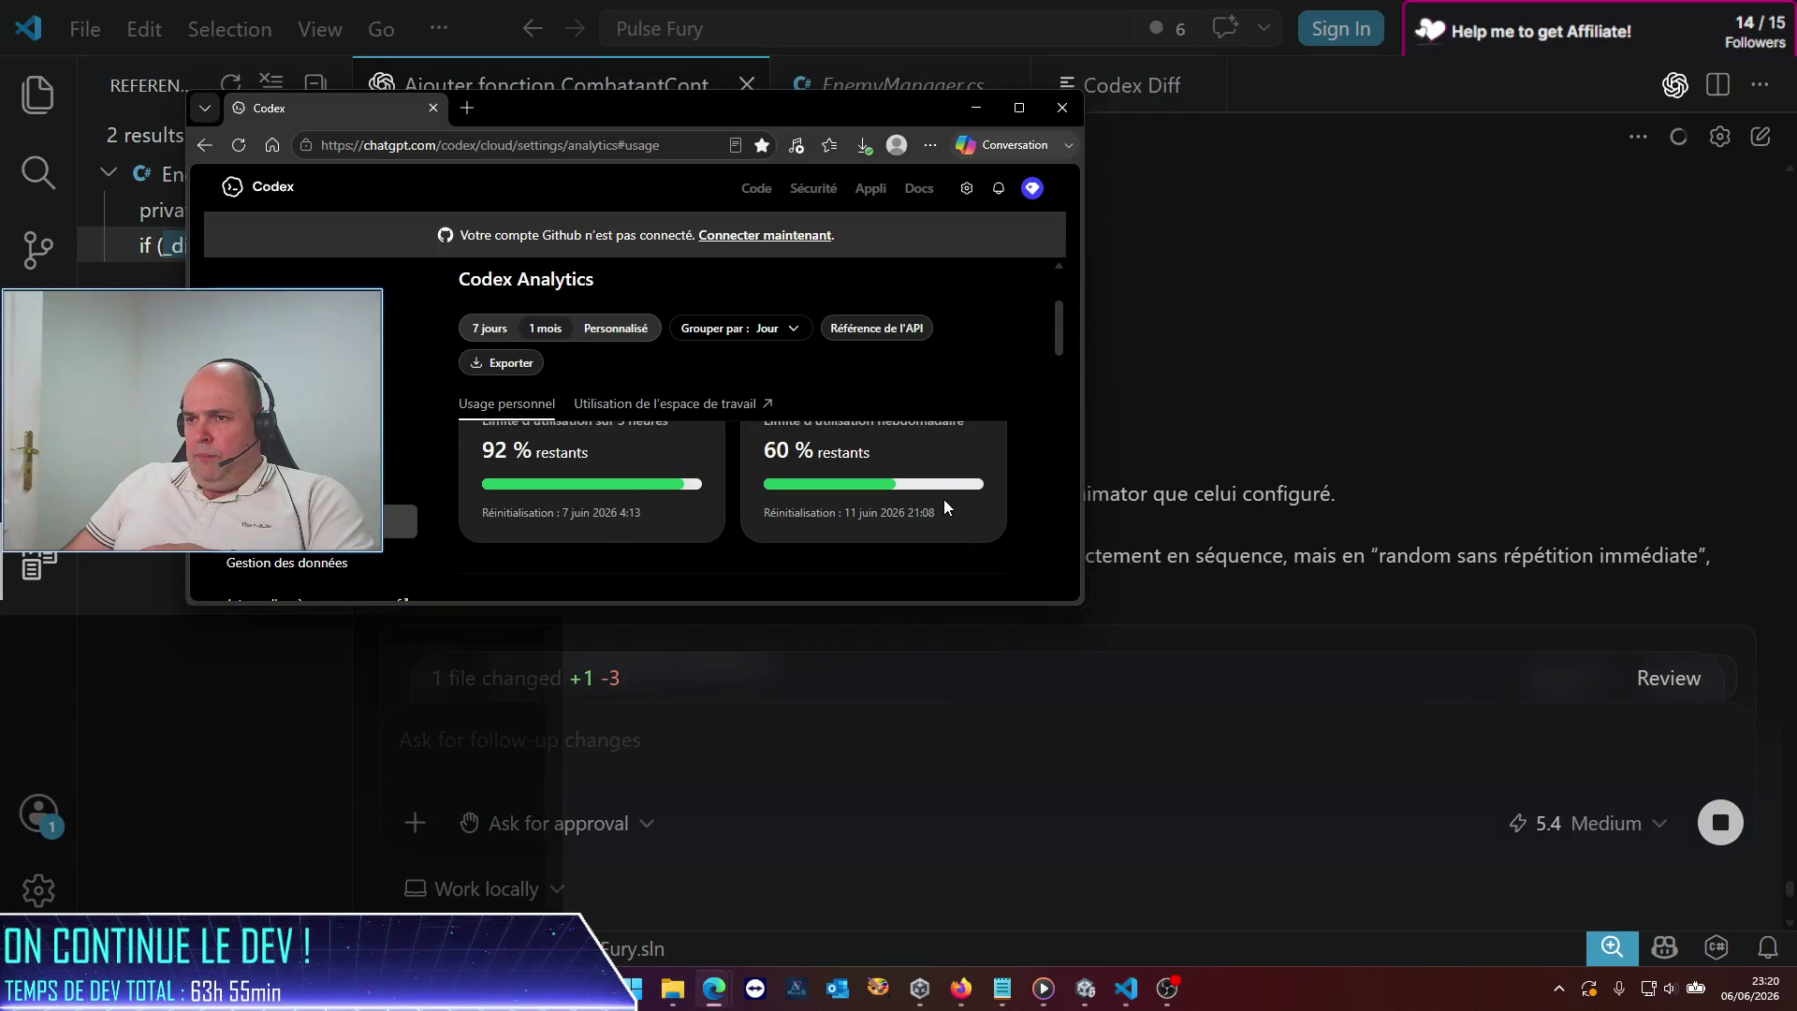
click(976, 108)
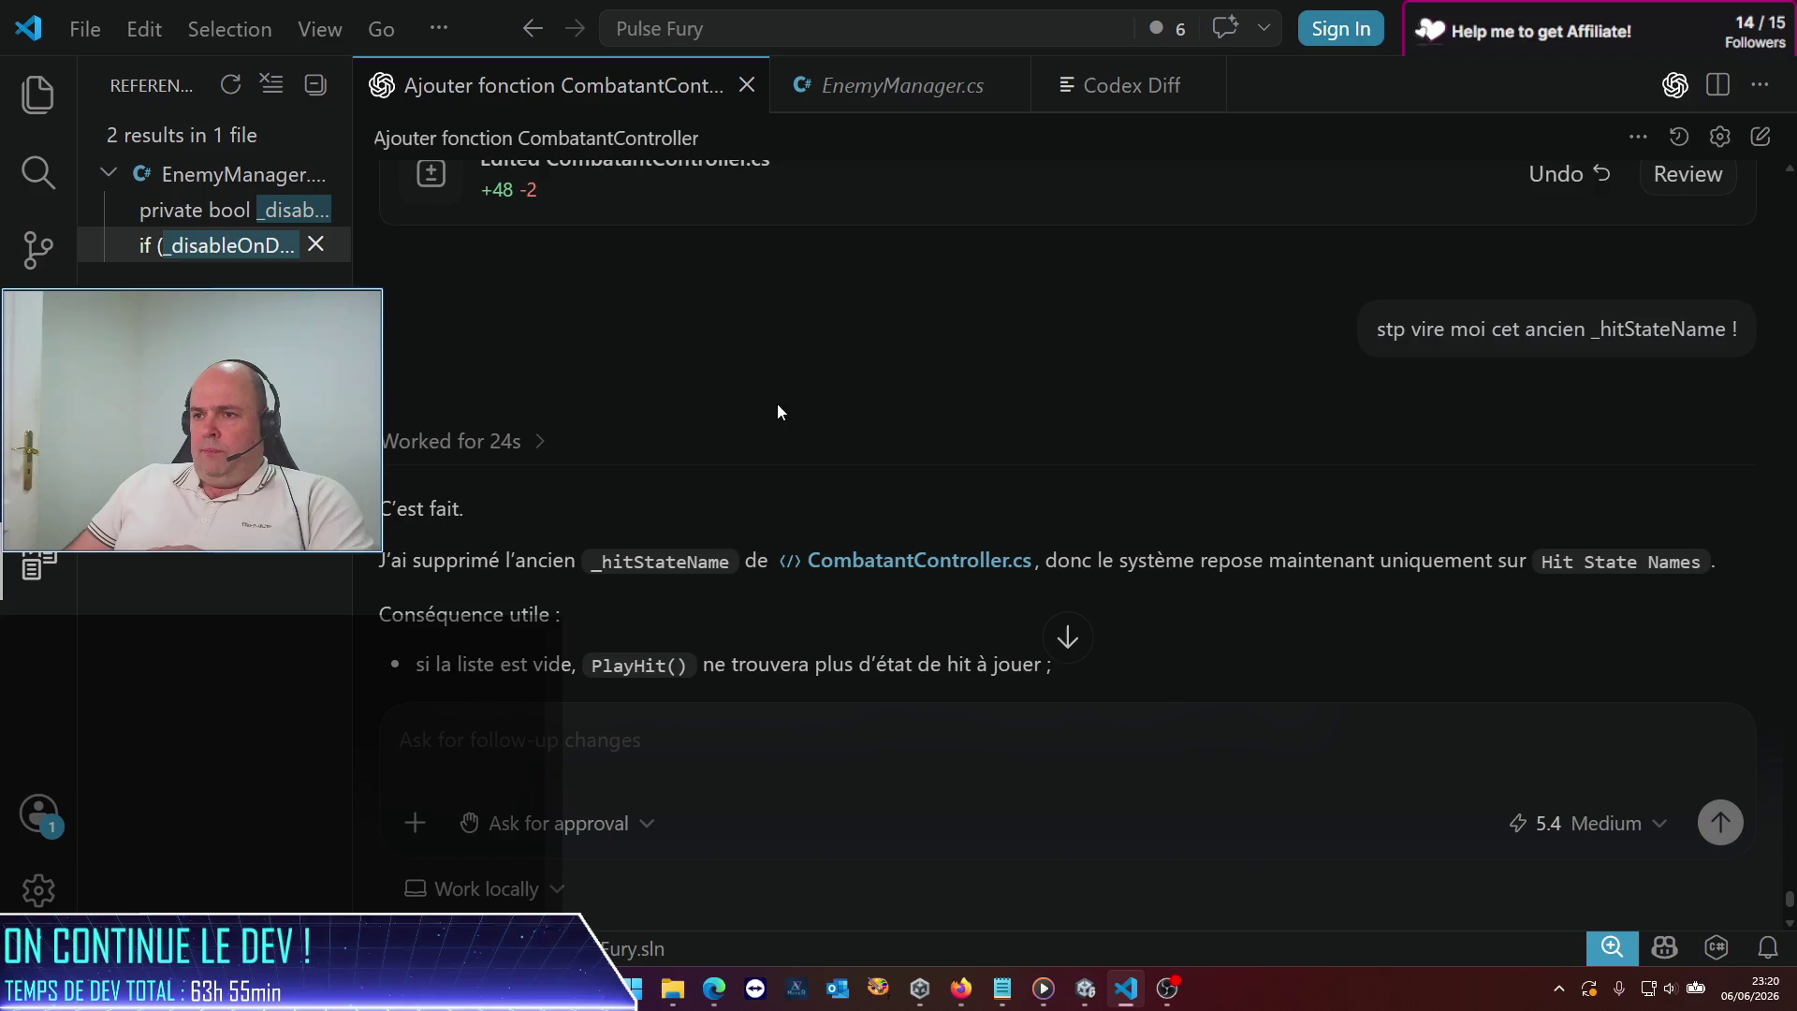
scroll(791, 436, down, 3)
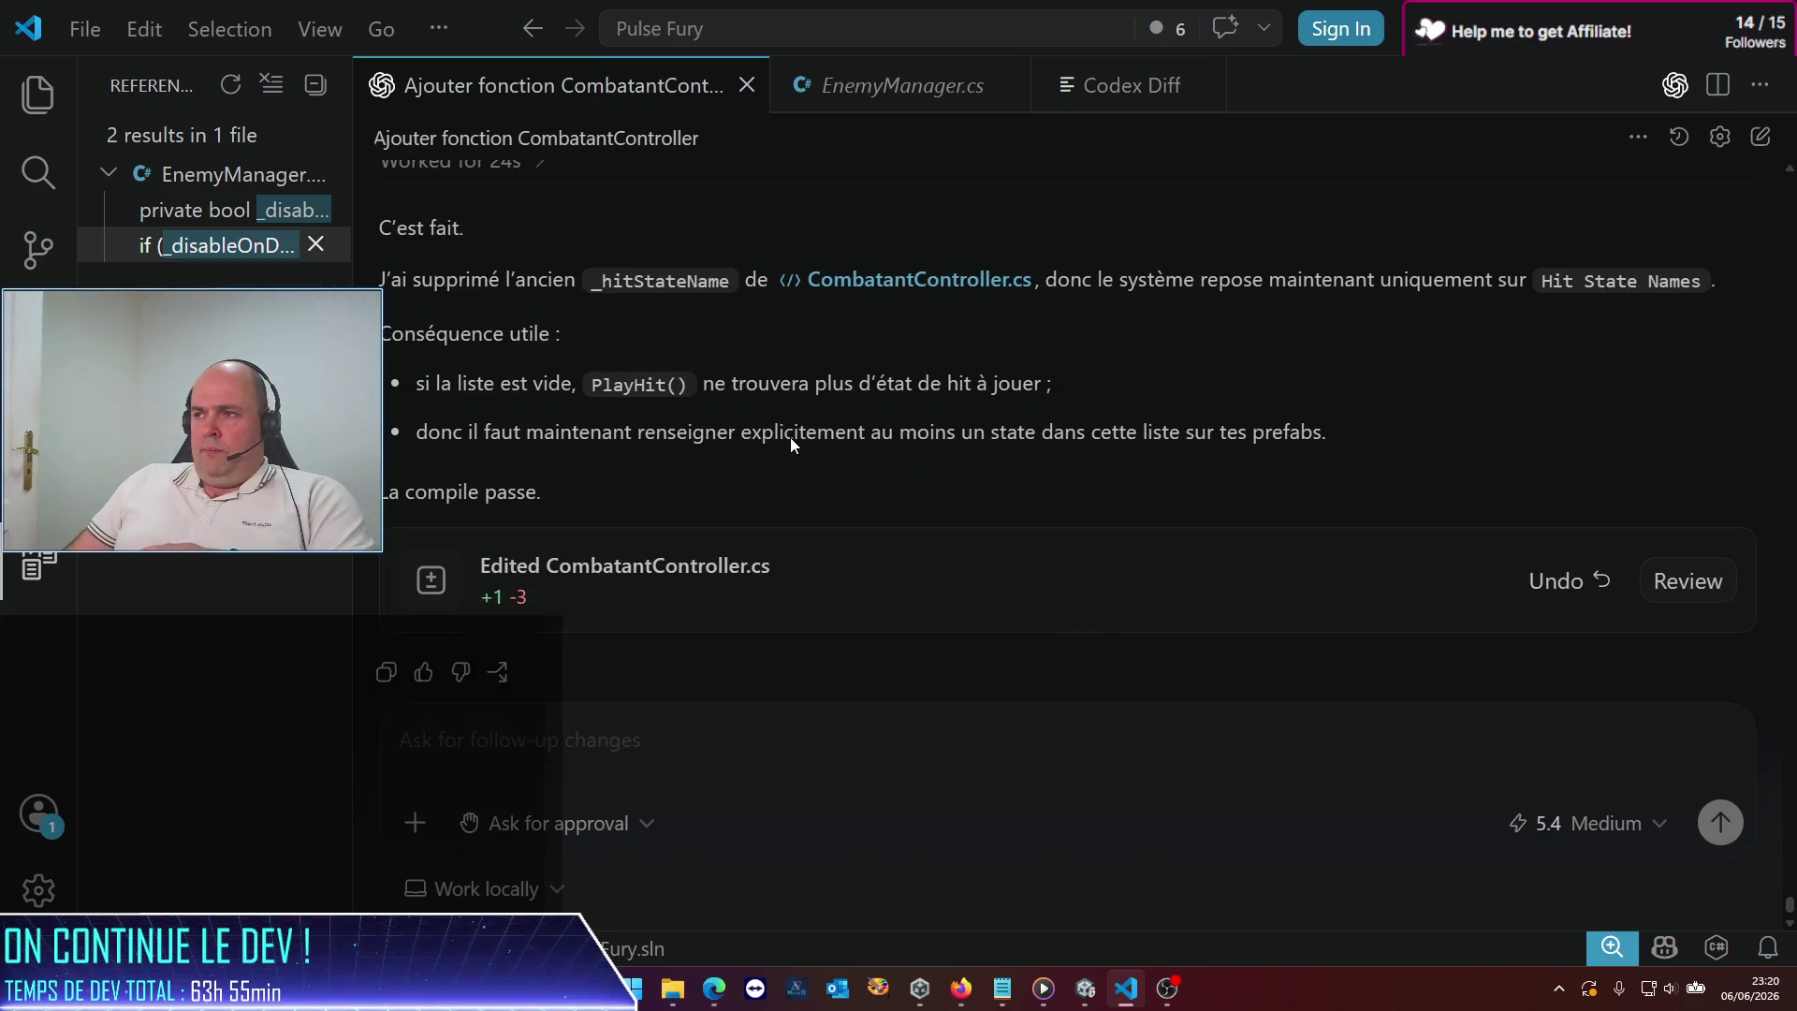
scroll(790, 436, down, 1)
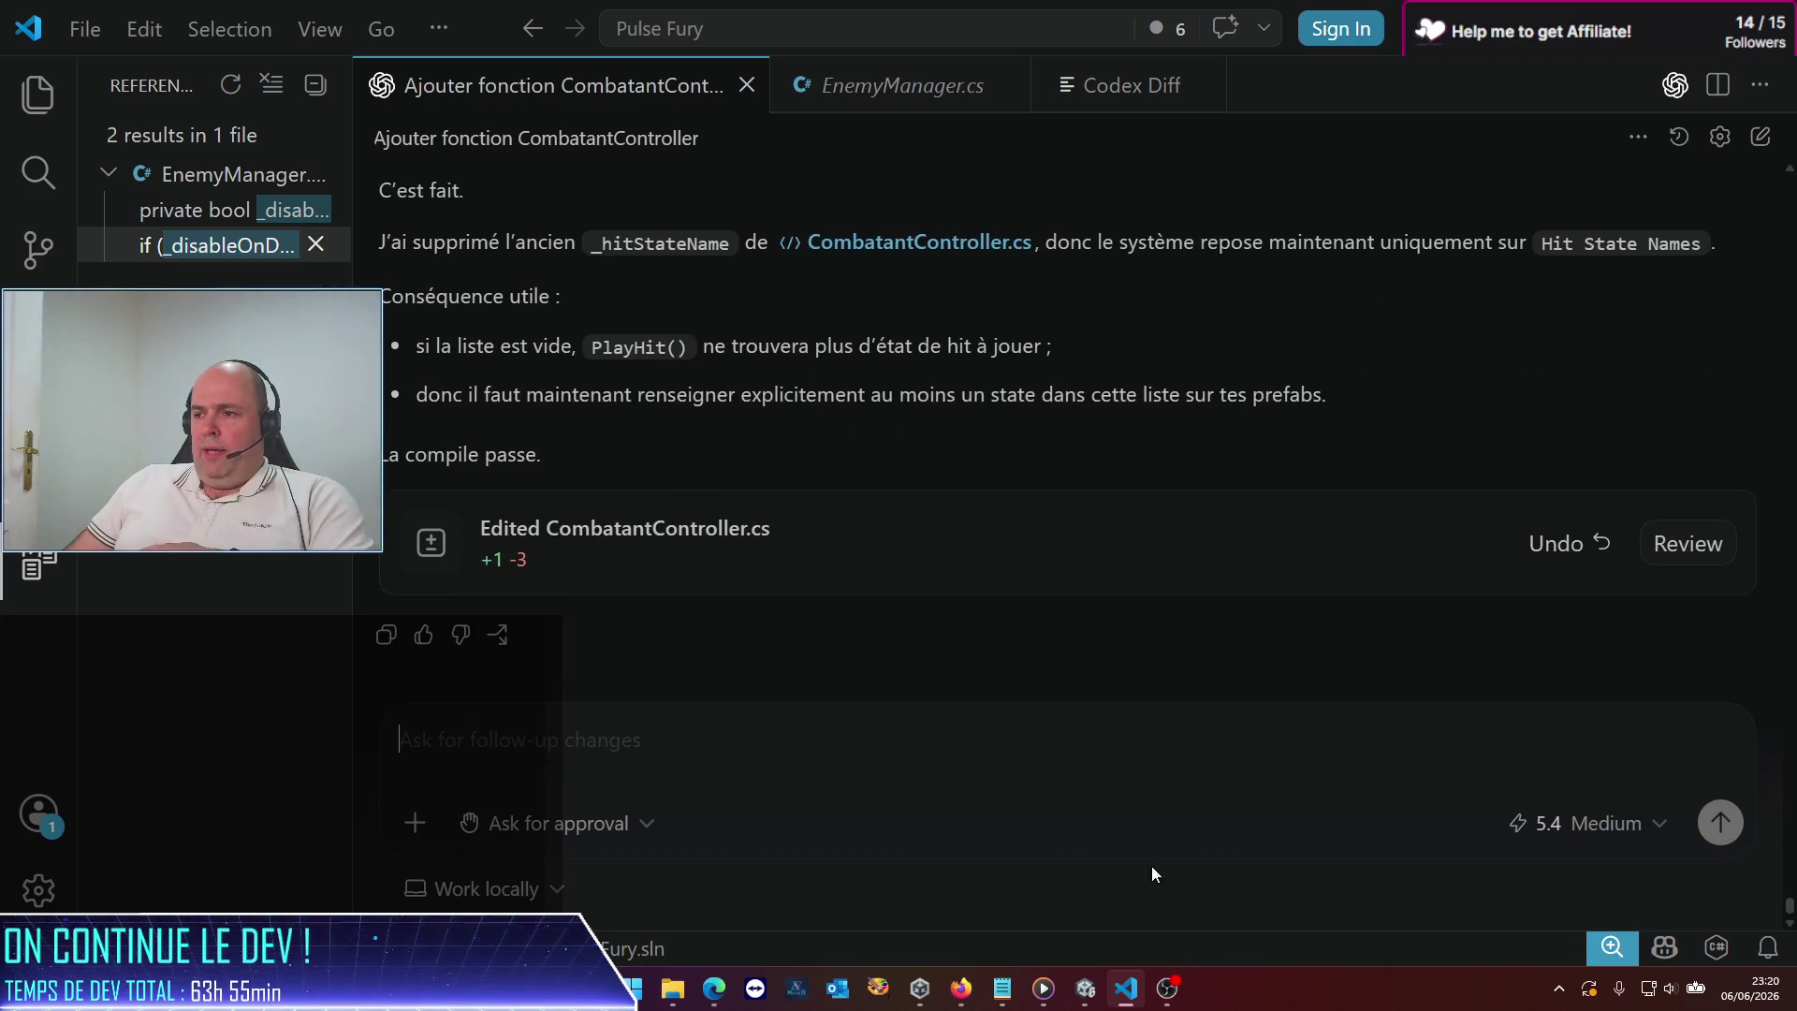
click(1098, 1000)
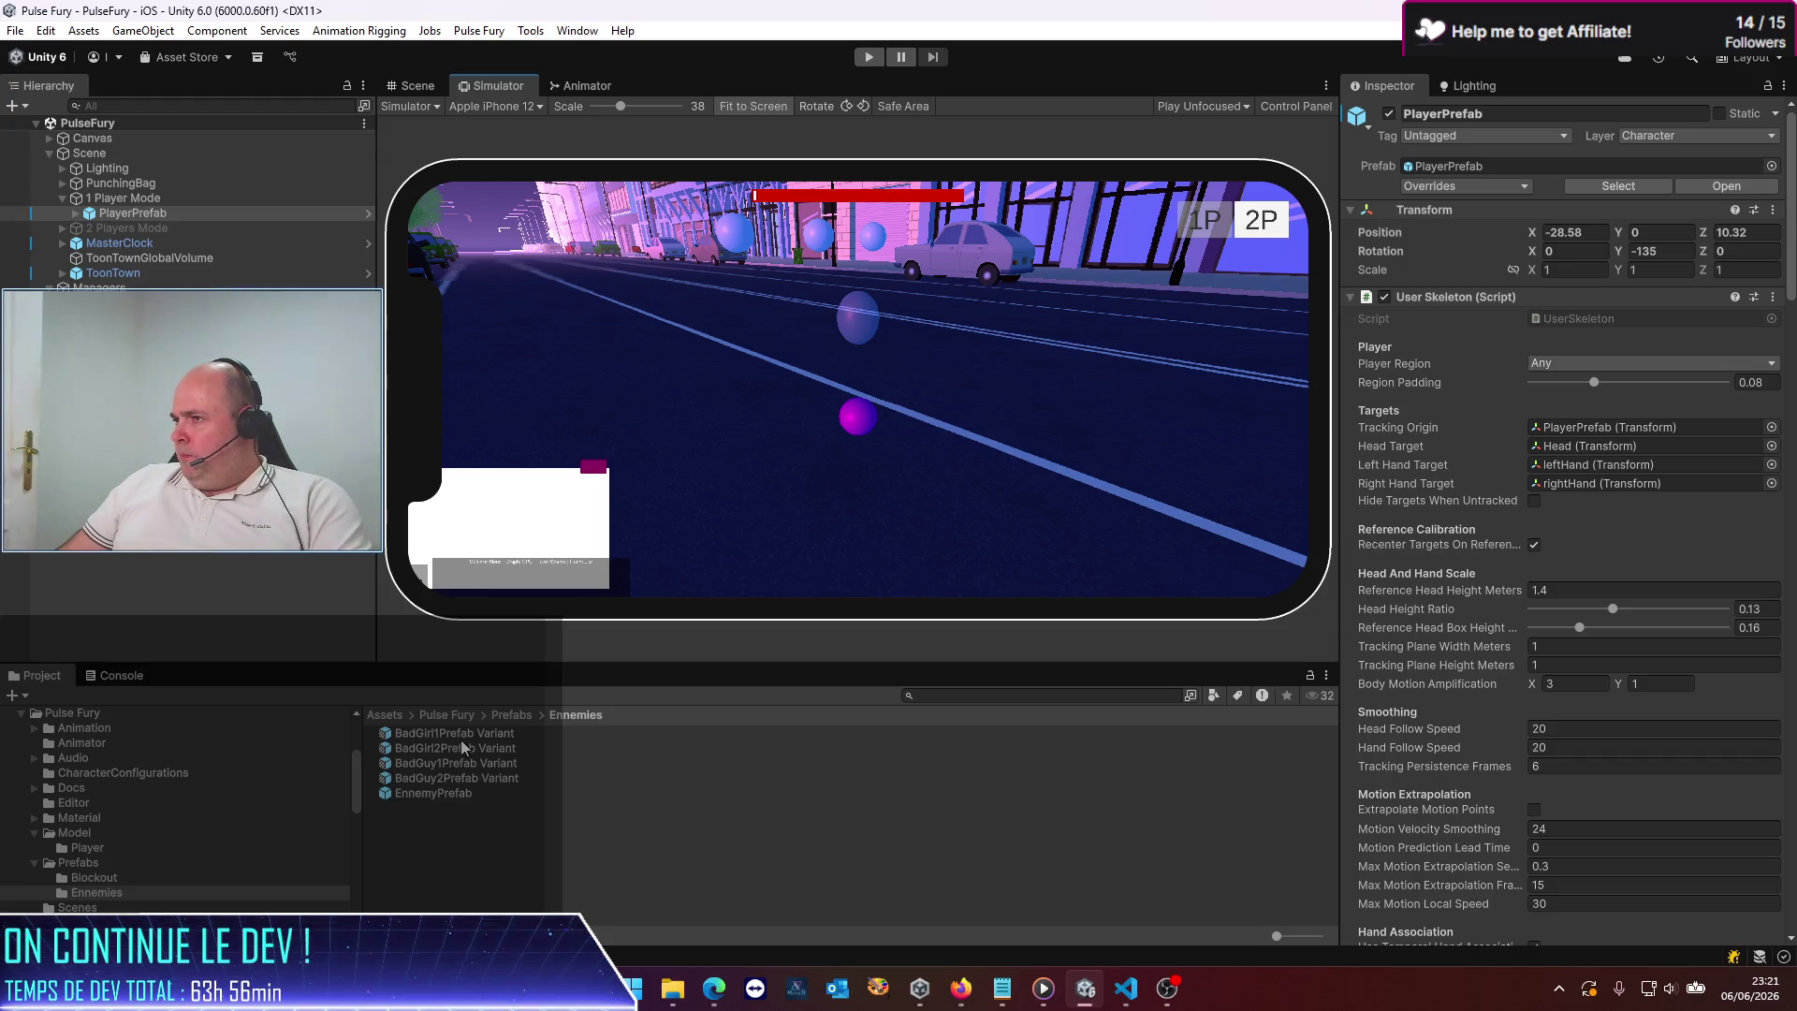
Browse to Assets > Pulse Fury > Animation > LittleGuy and select fight-hitstun1 through fight-hitstun3
click(455, 715)
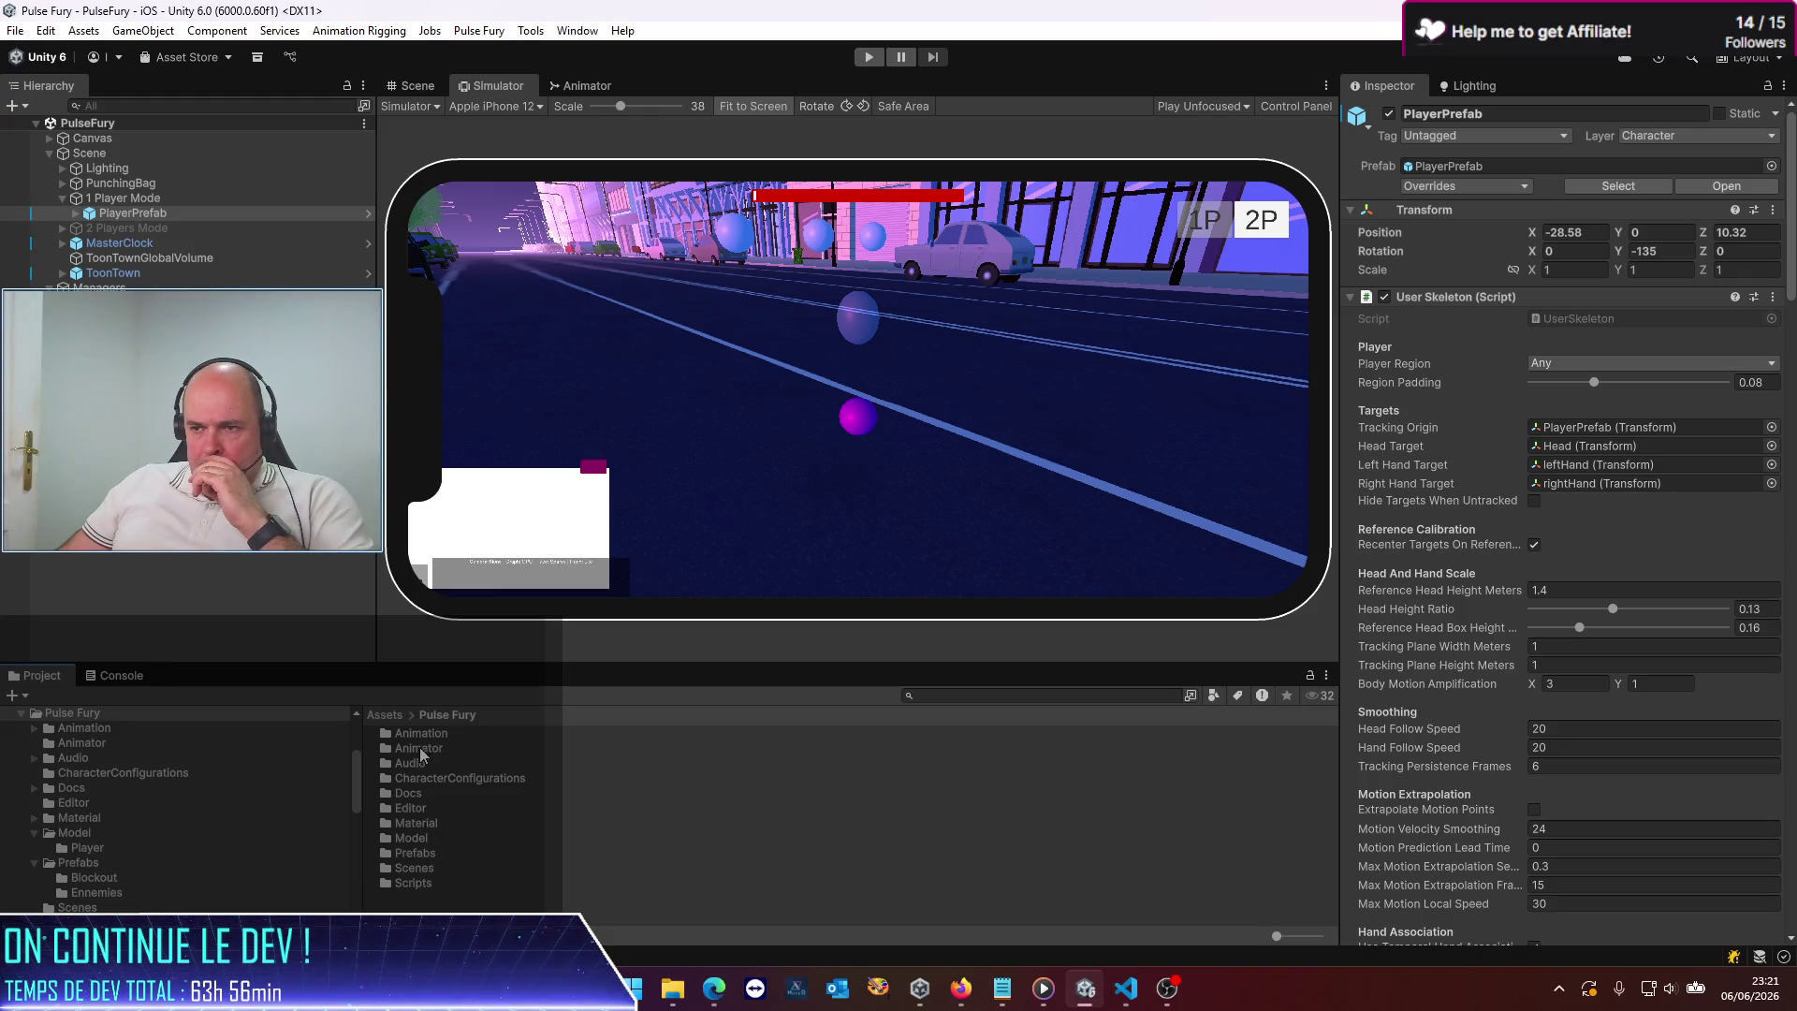
double_click(416, 733)
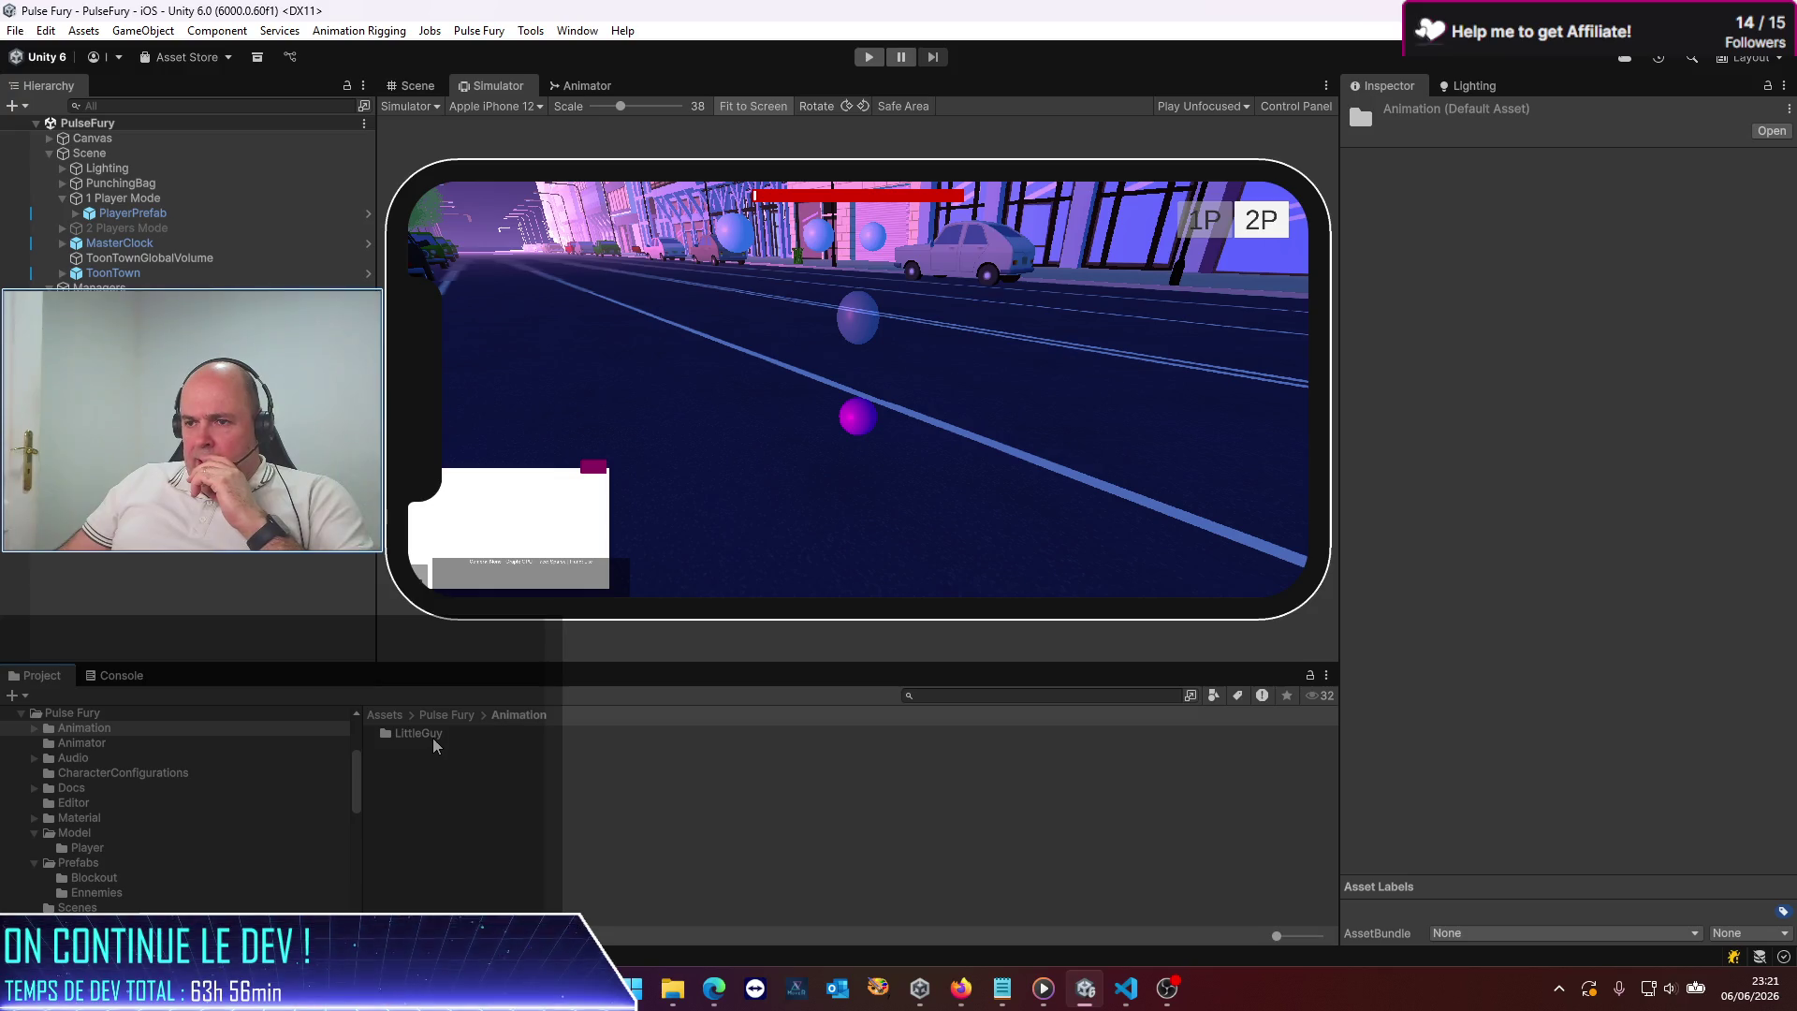
double_click(433, 737)
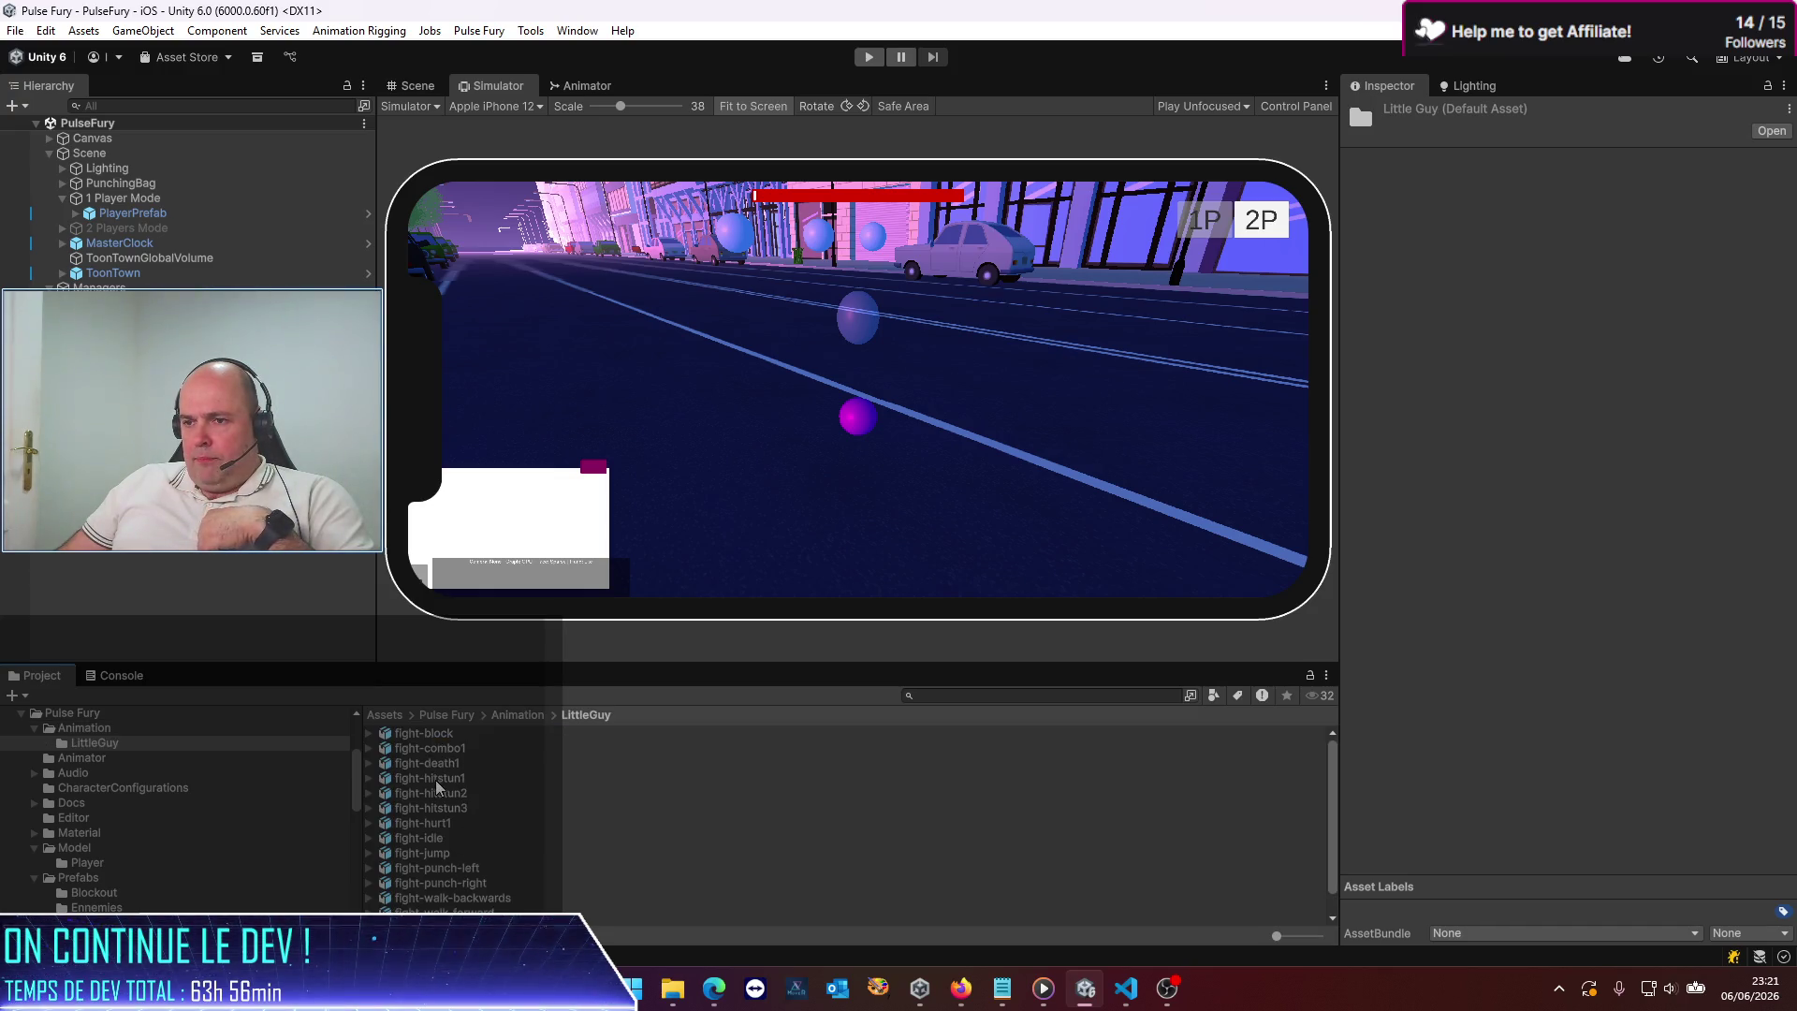
click(436, 782)
shift+click(441, 811)
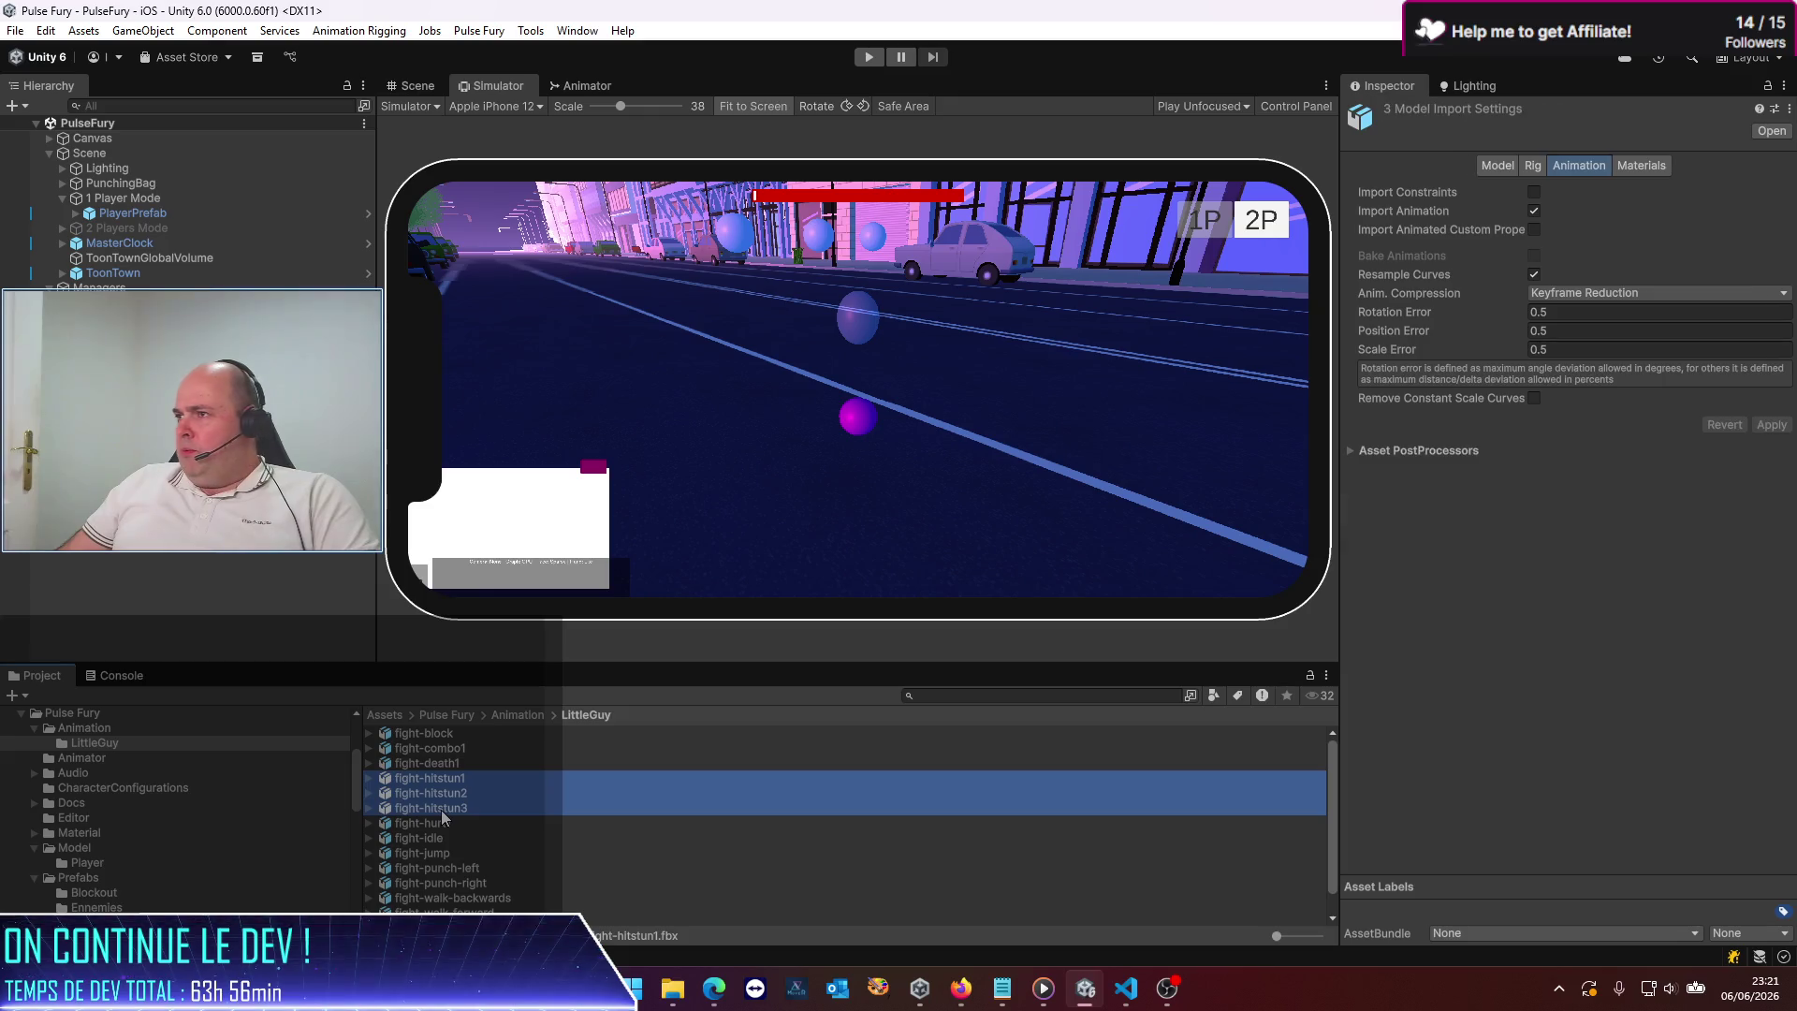
Set the clips' rig to Humanoid, copying the avatar from Guys_Man_TallAvatar, and apply
click(1530, 172)
click(1576, 192)
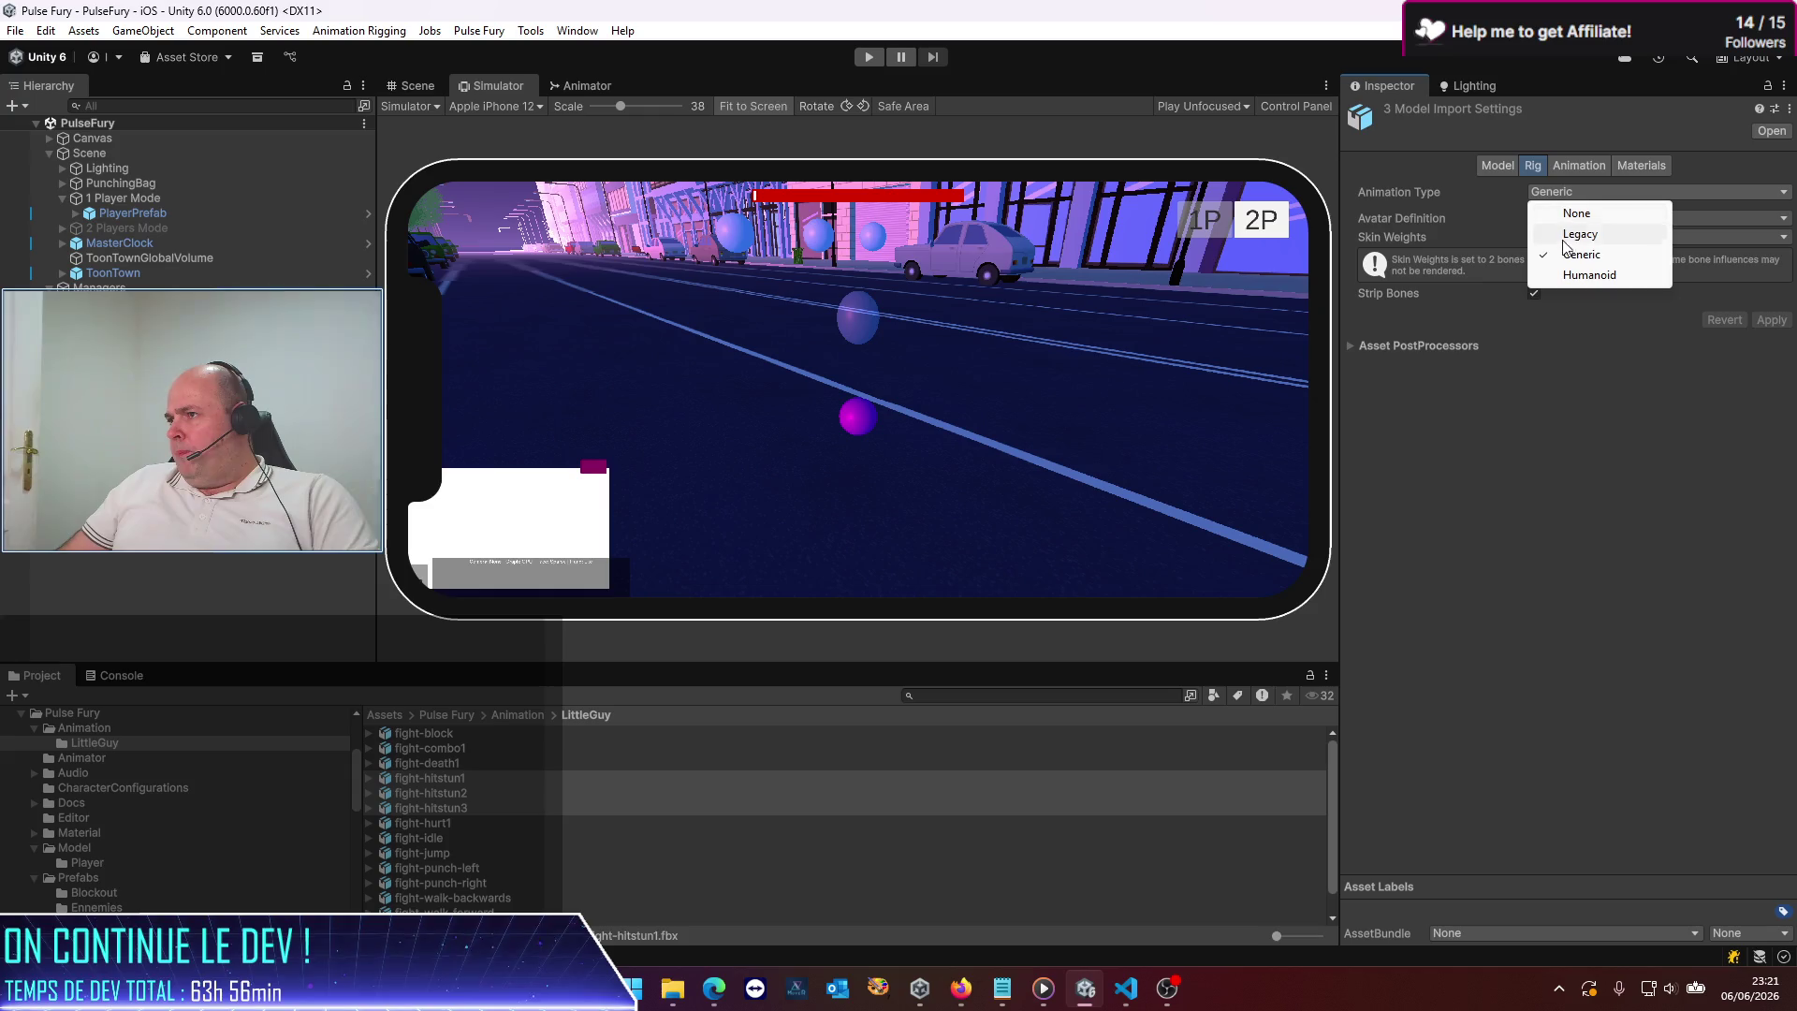
click(1590, 273)
click(1624, 220)
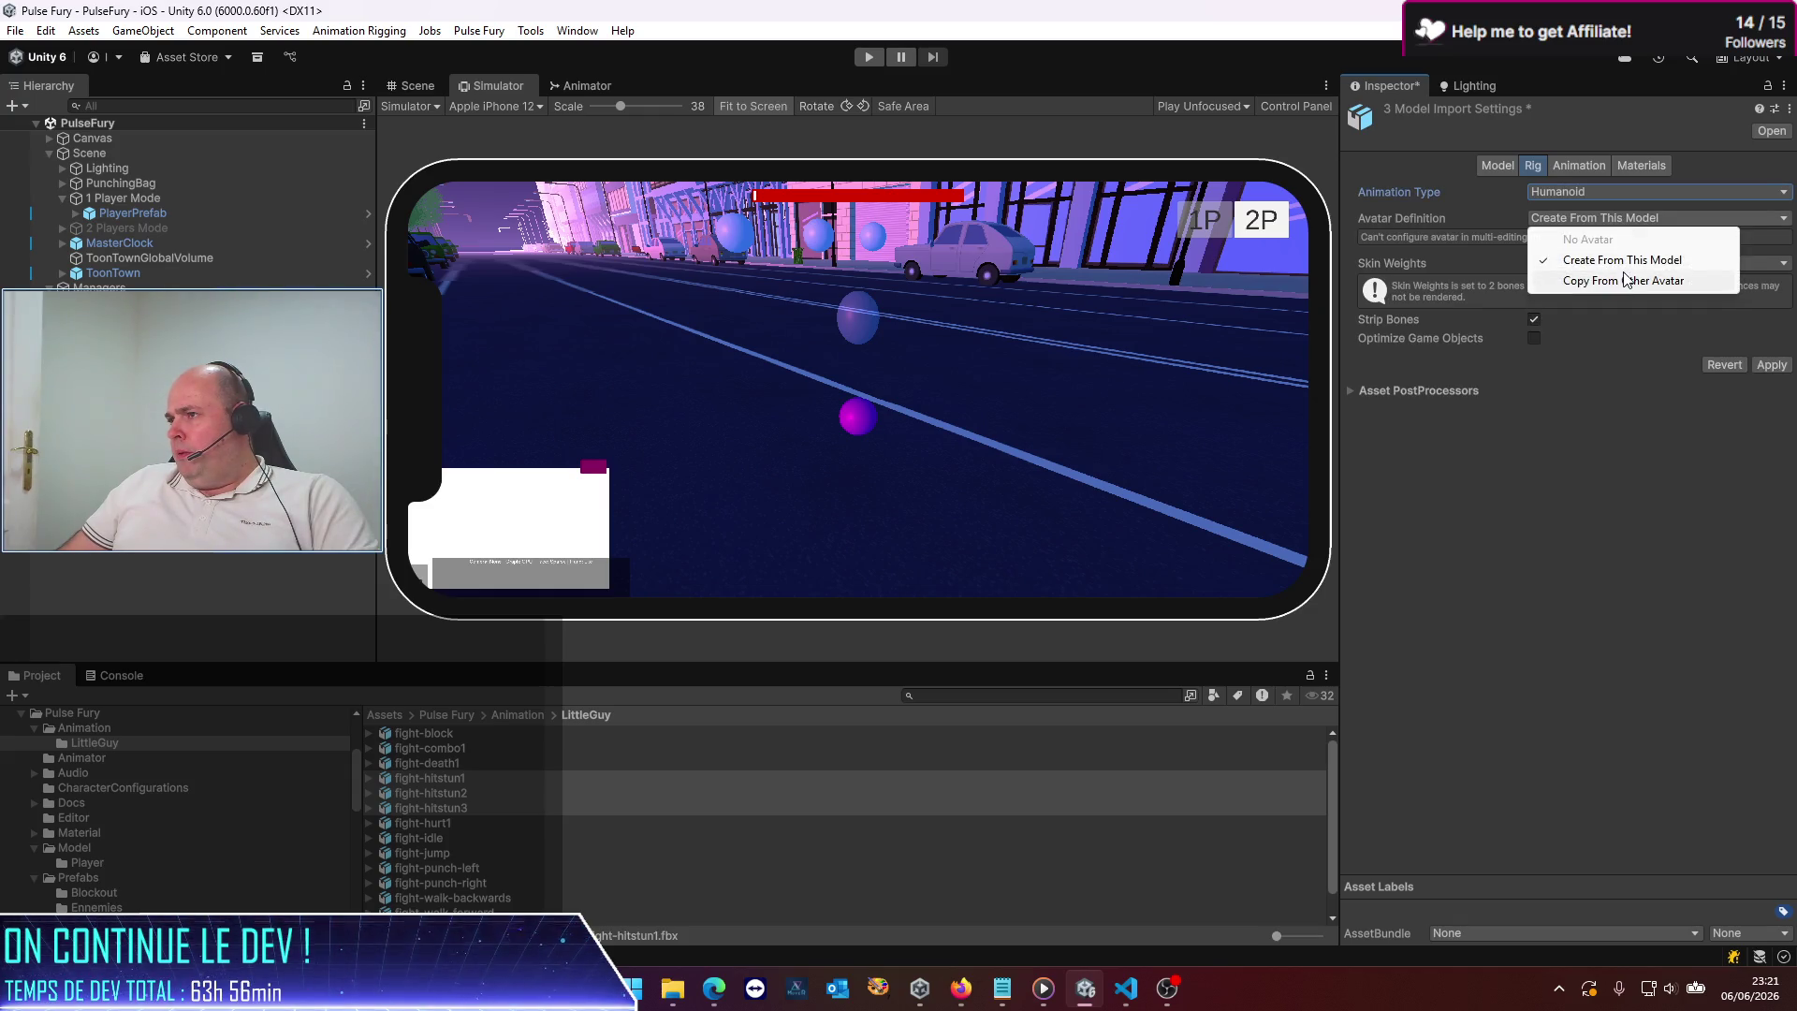
click(1624, 281)
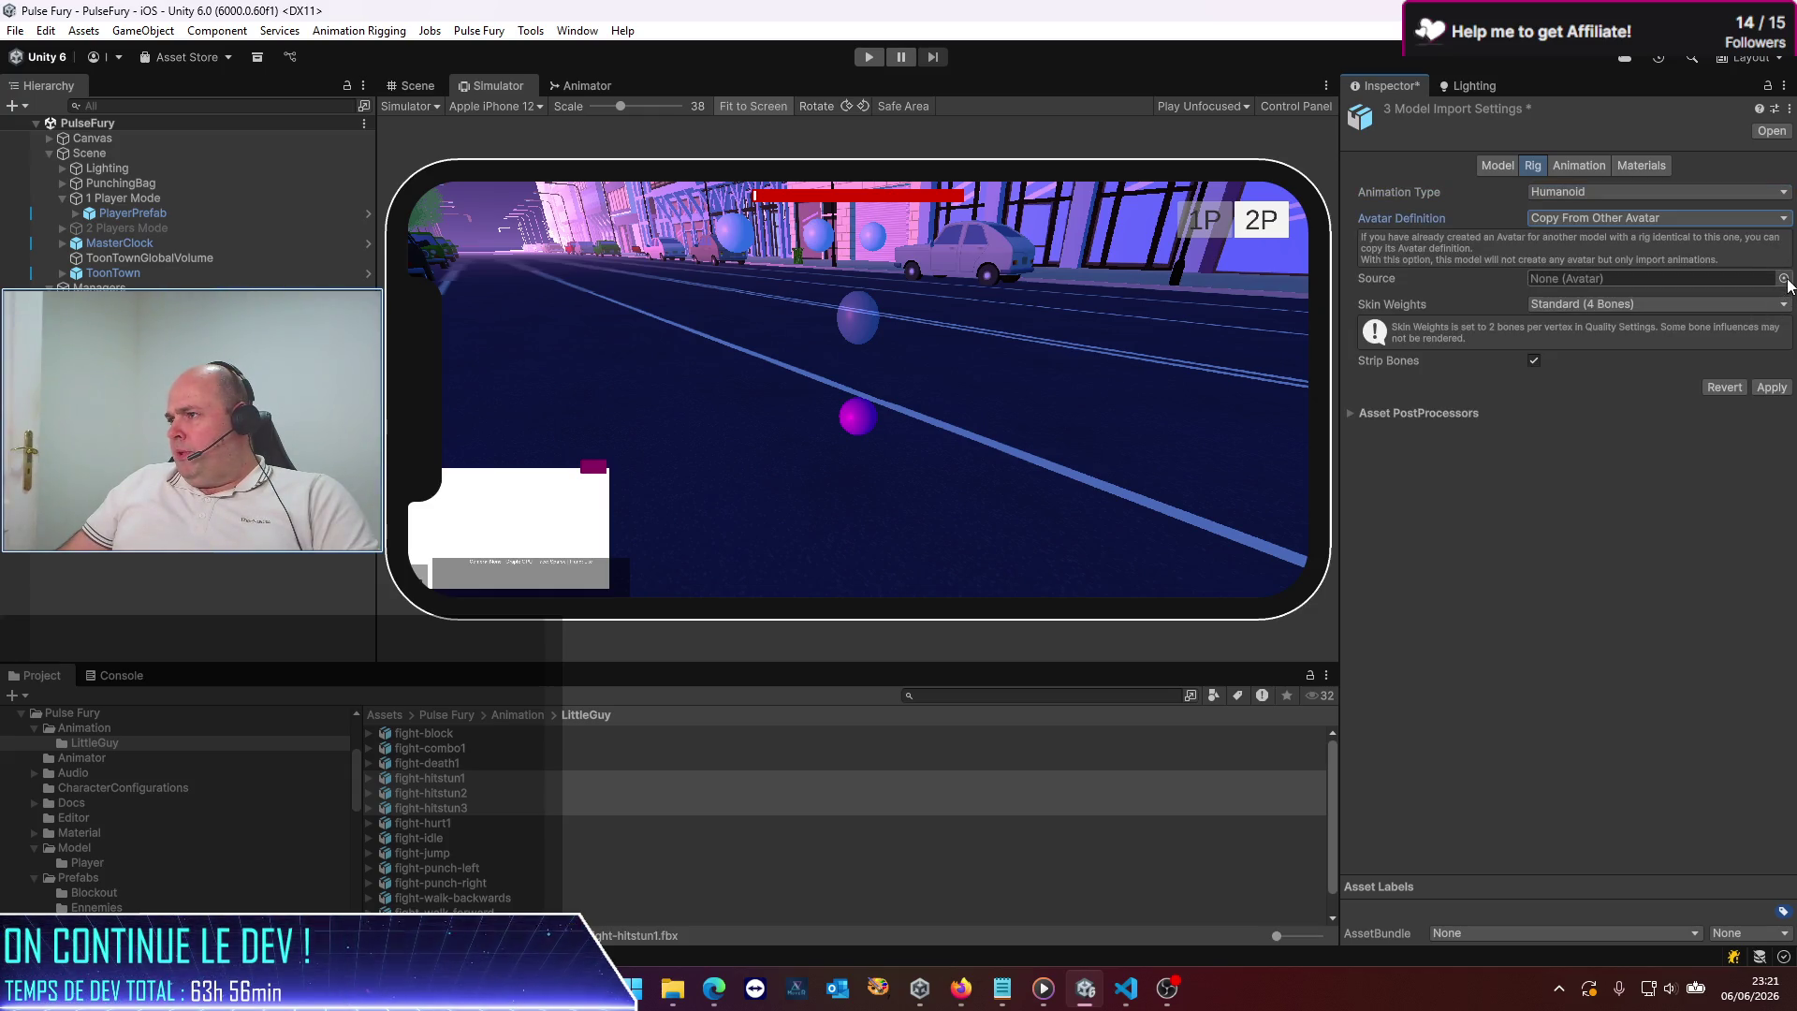
click(1784, 278)
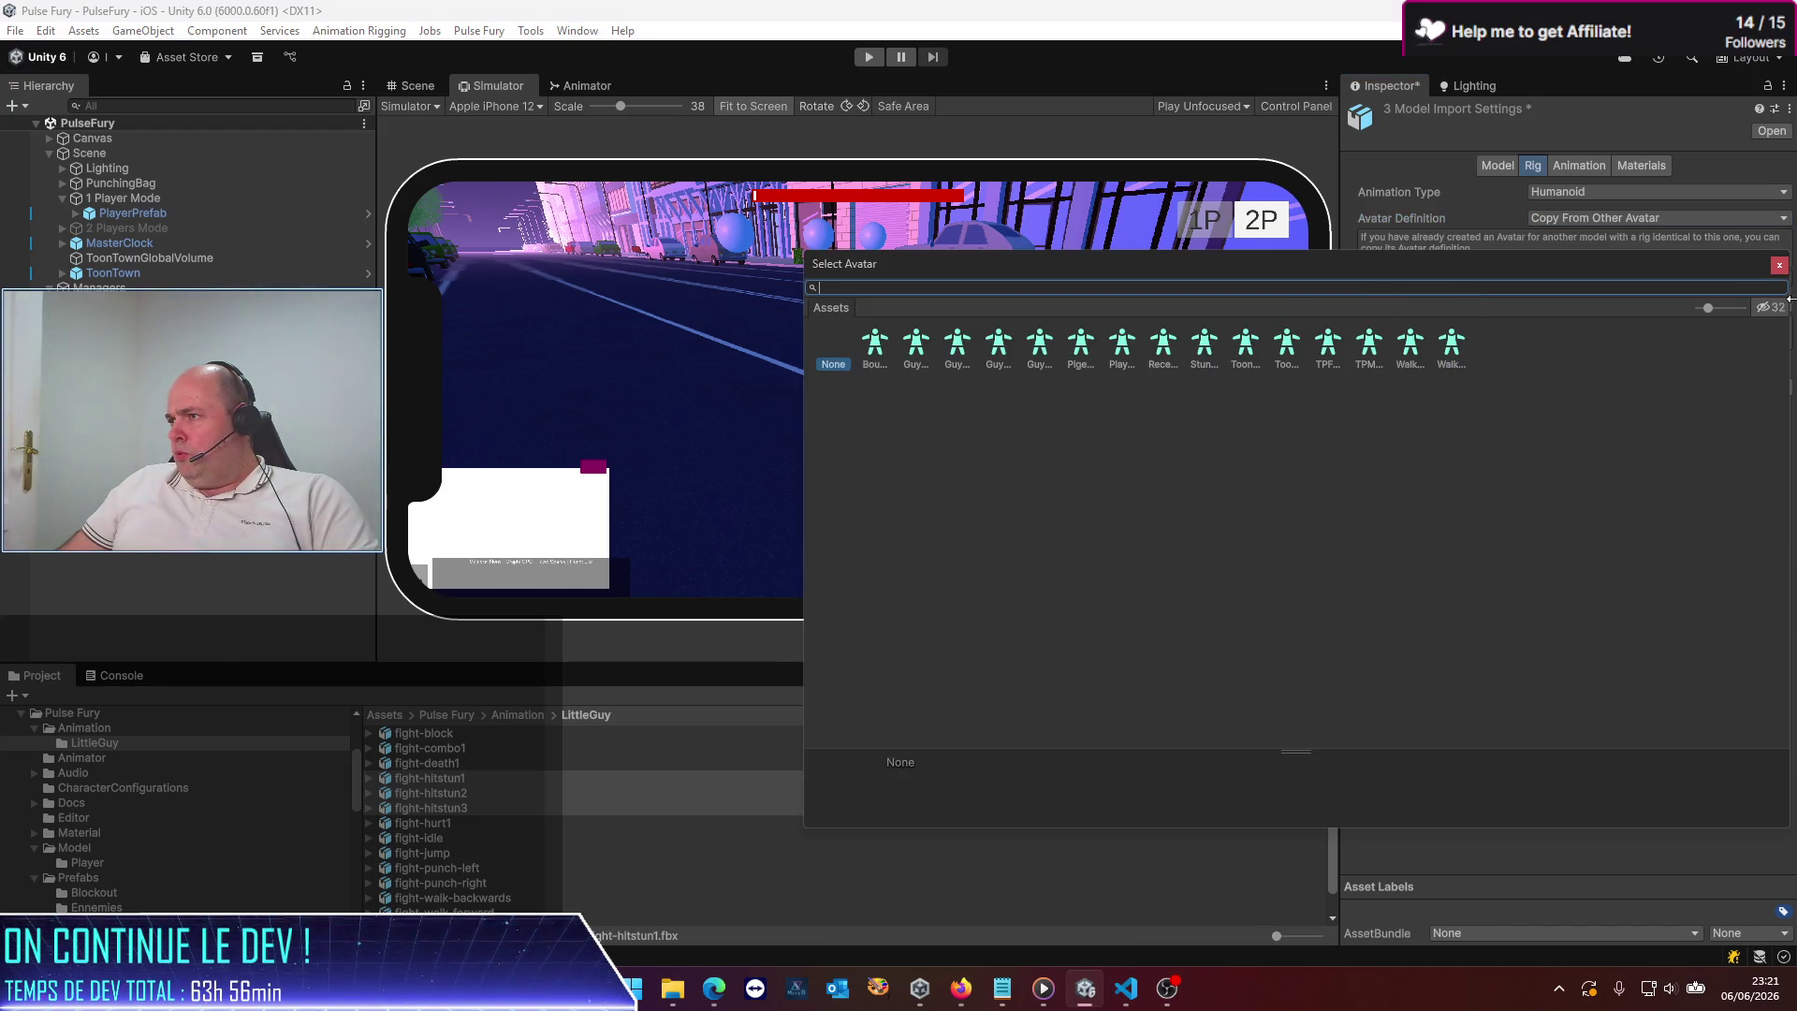
drag(1709, 307, 1698, 308)
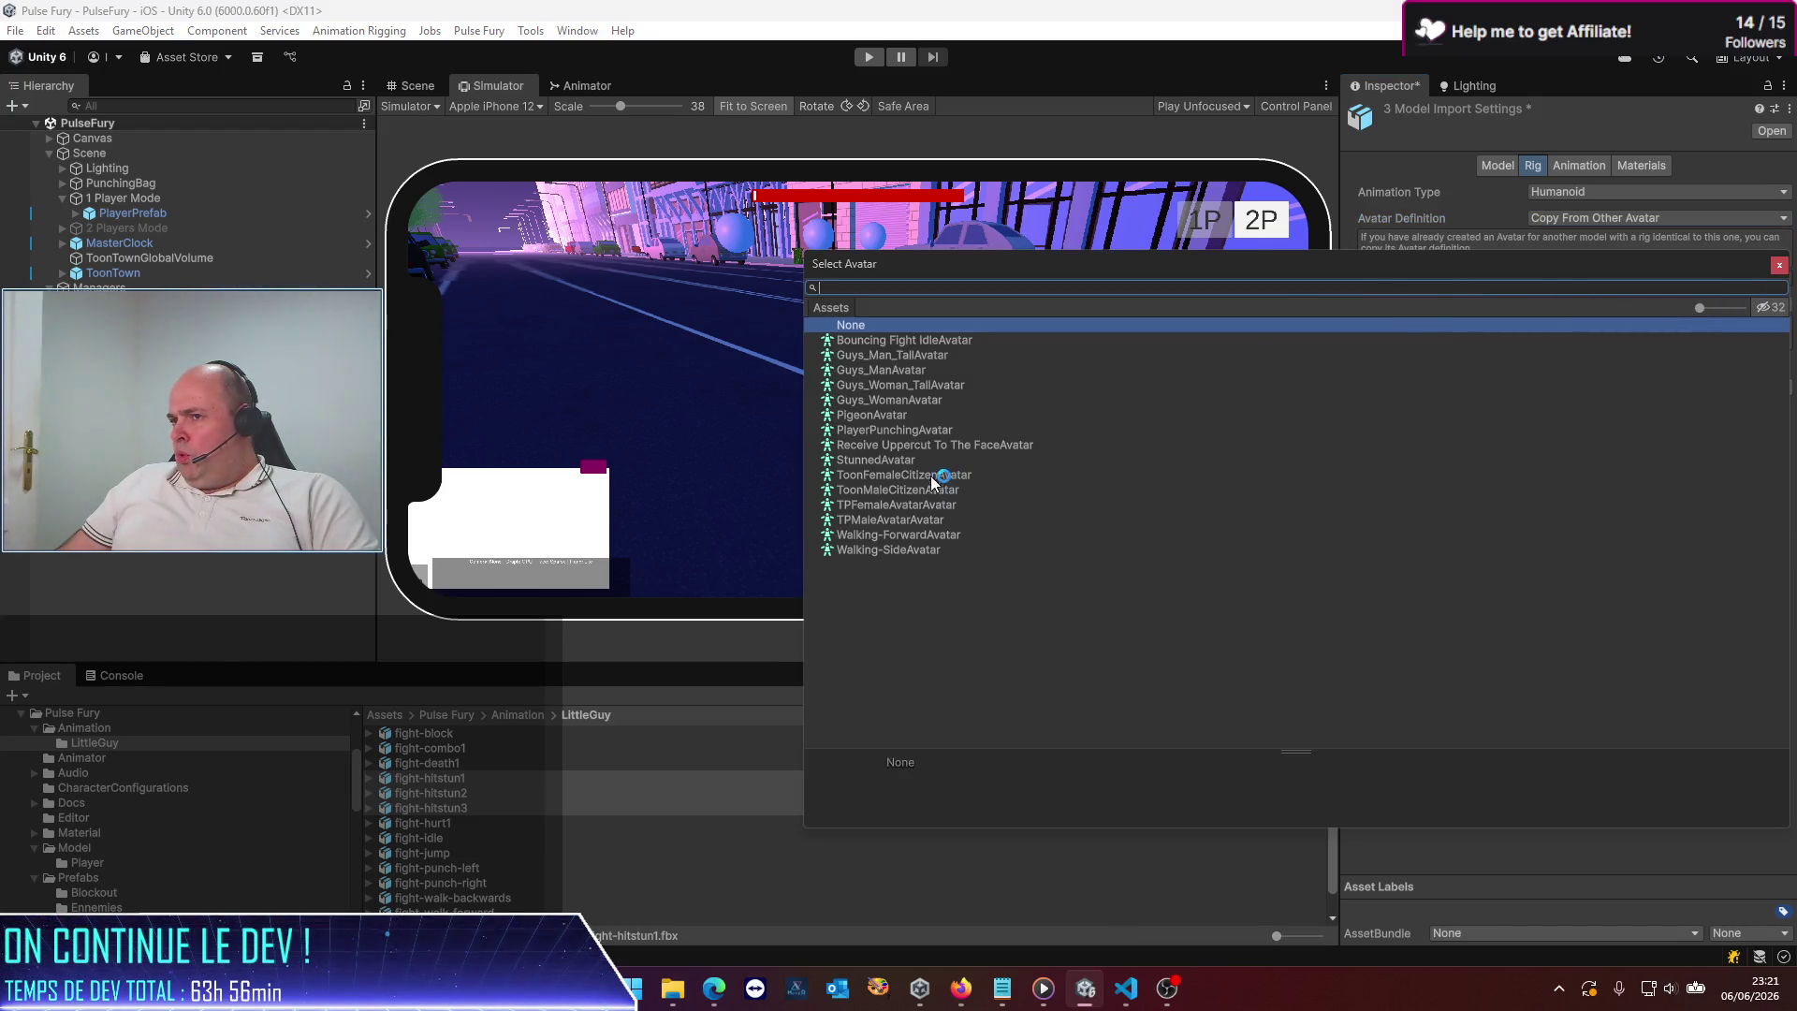
double_click(933, 356)
click(1771, 386)
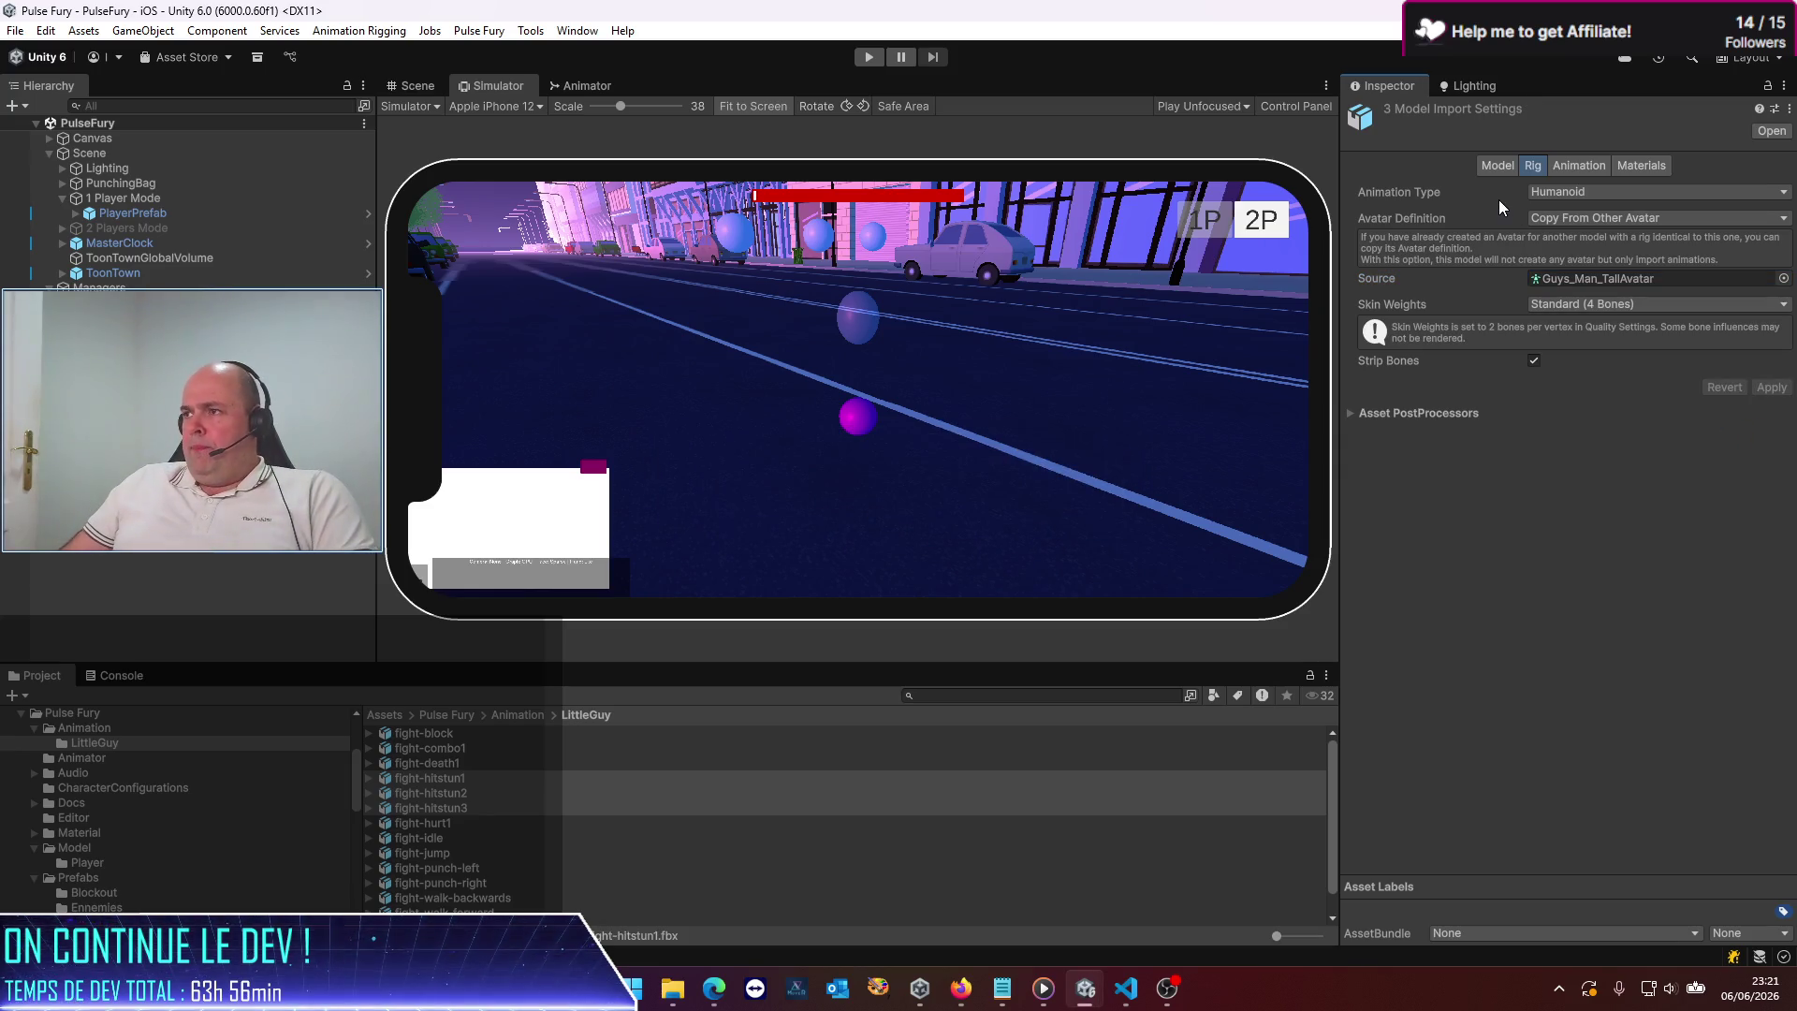
Review the Model, Animation and Materials import tabs, then select only fight-hitstun1
click(1501, 168)
click(1589, 162)
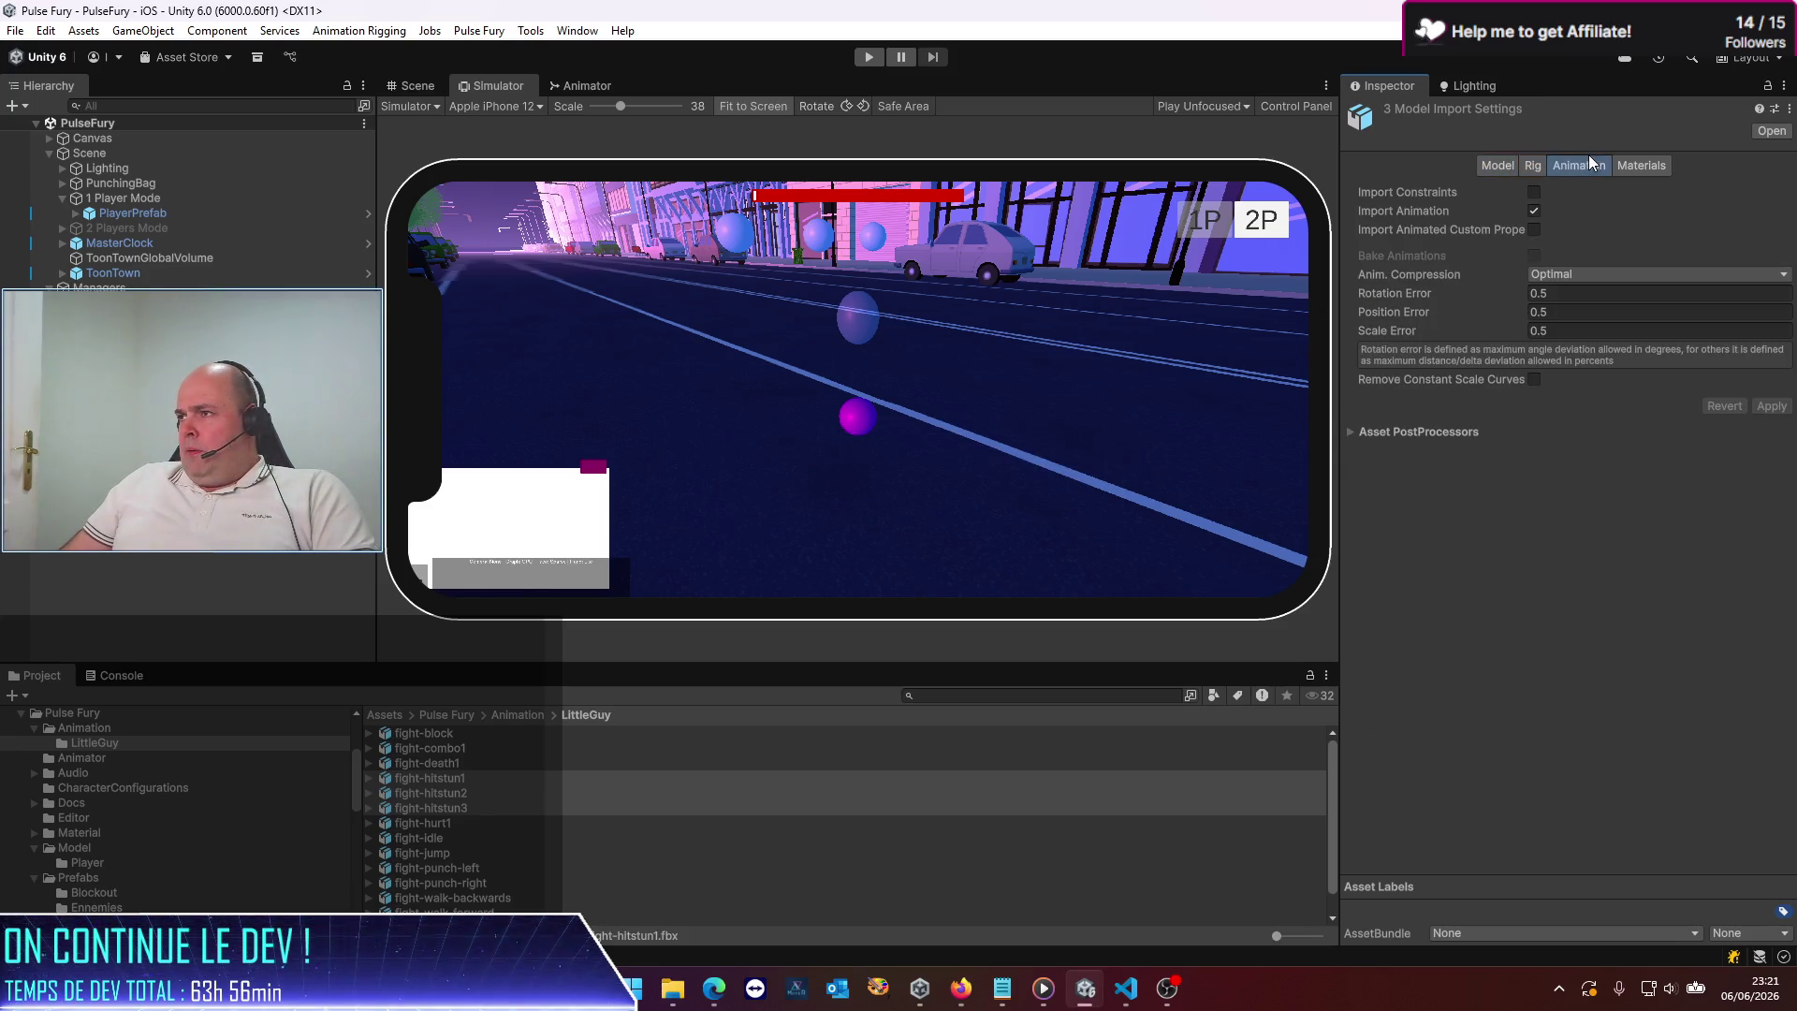
click(1655, 166)
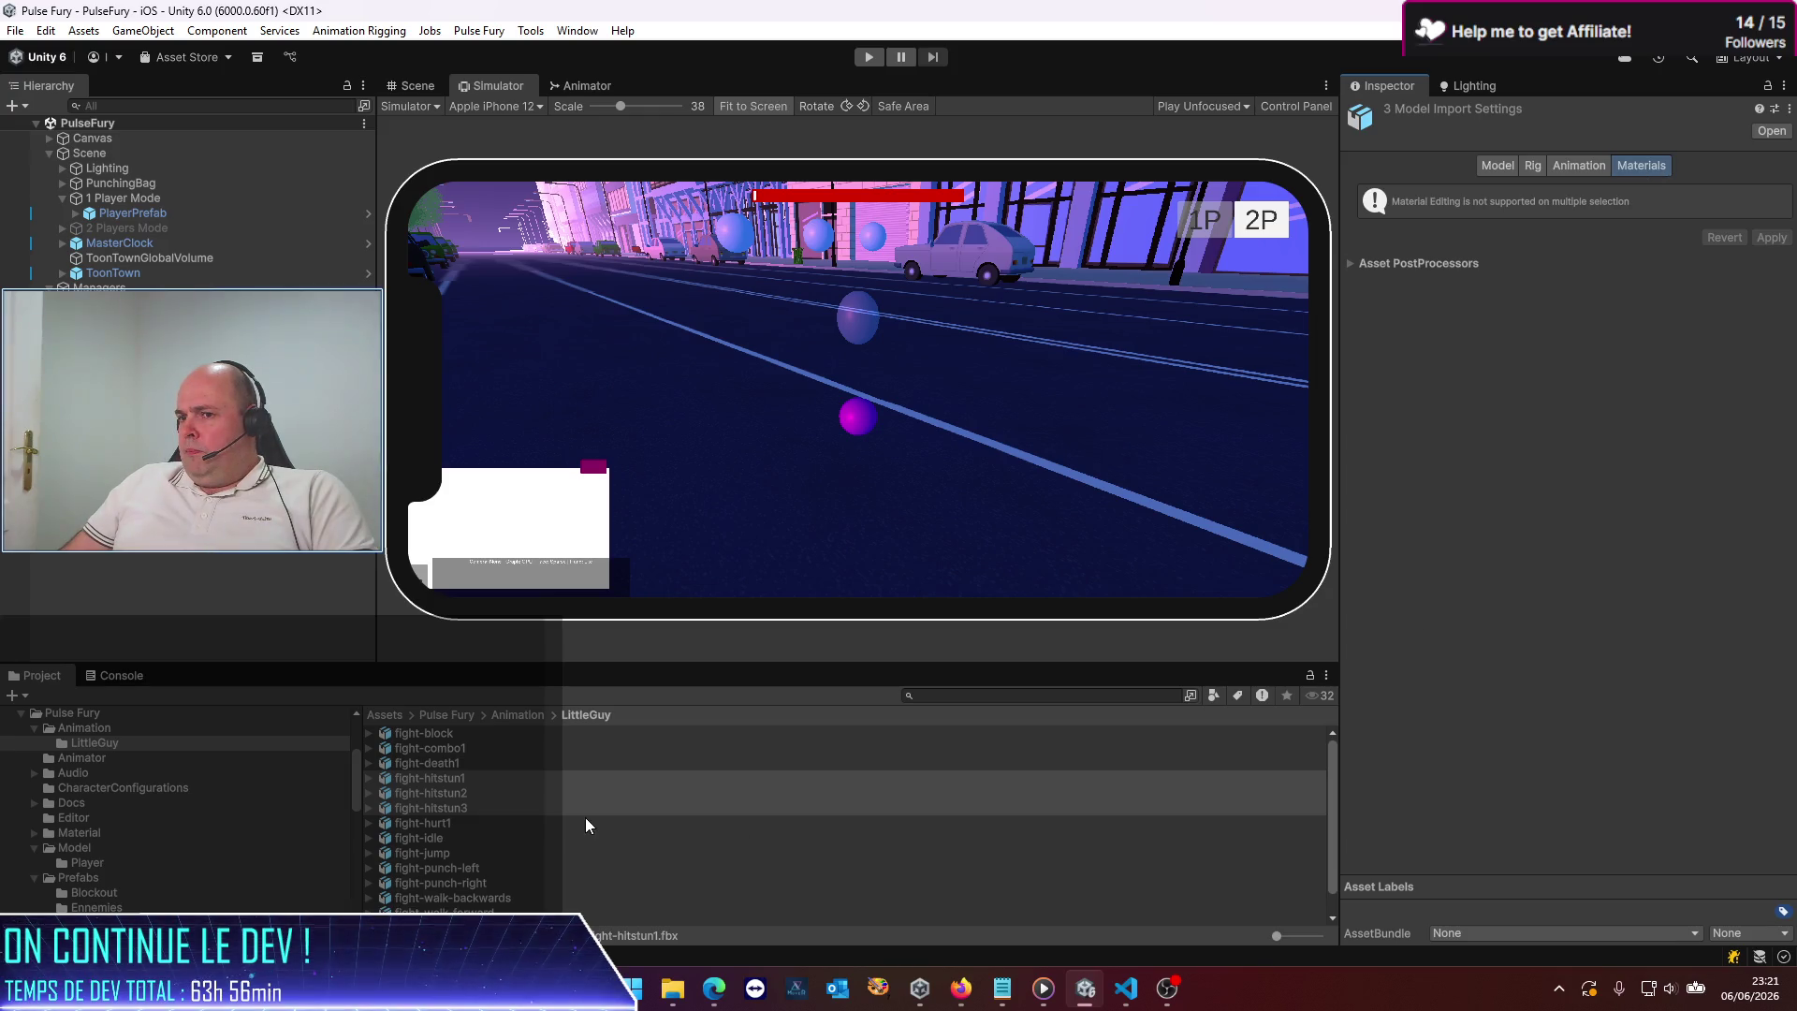
click(496, 778)
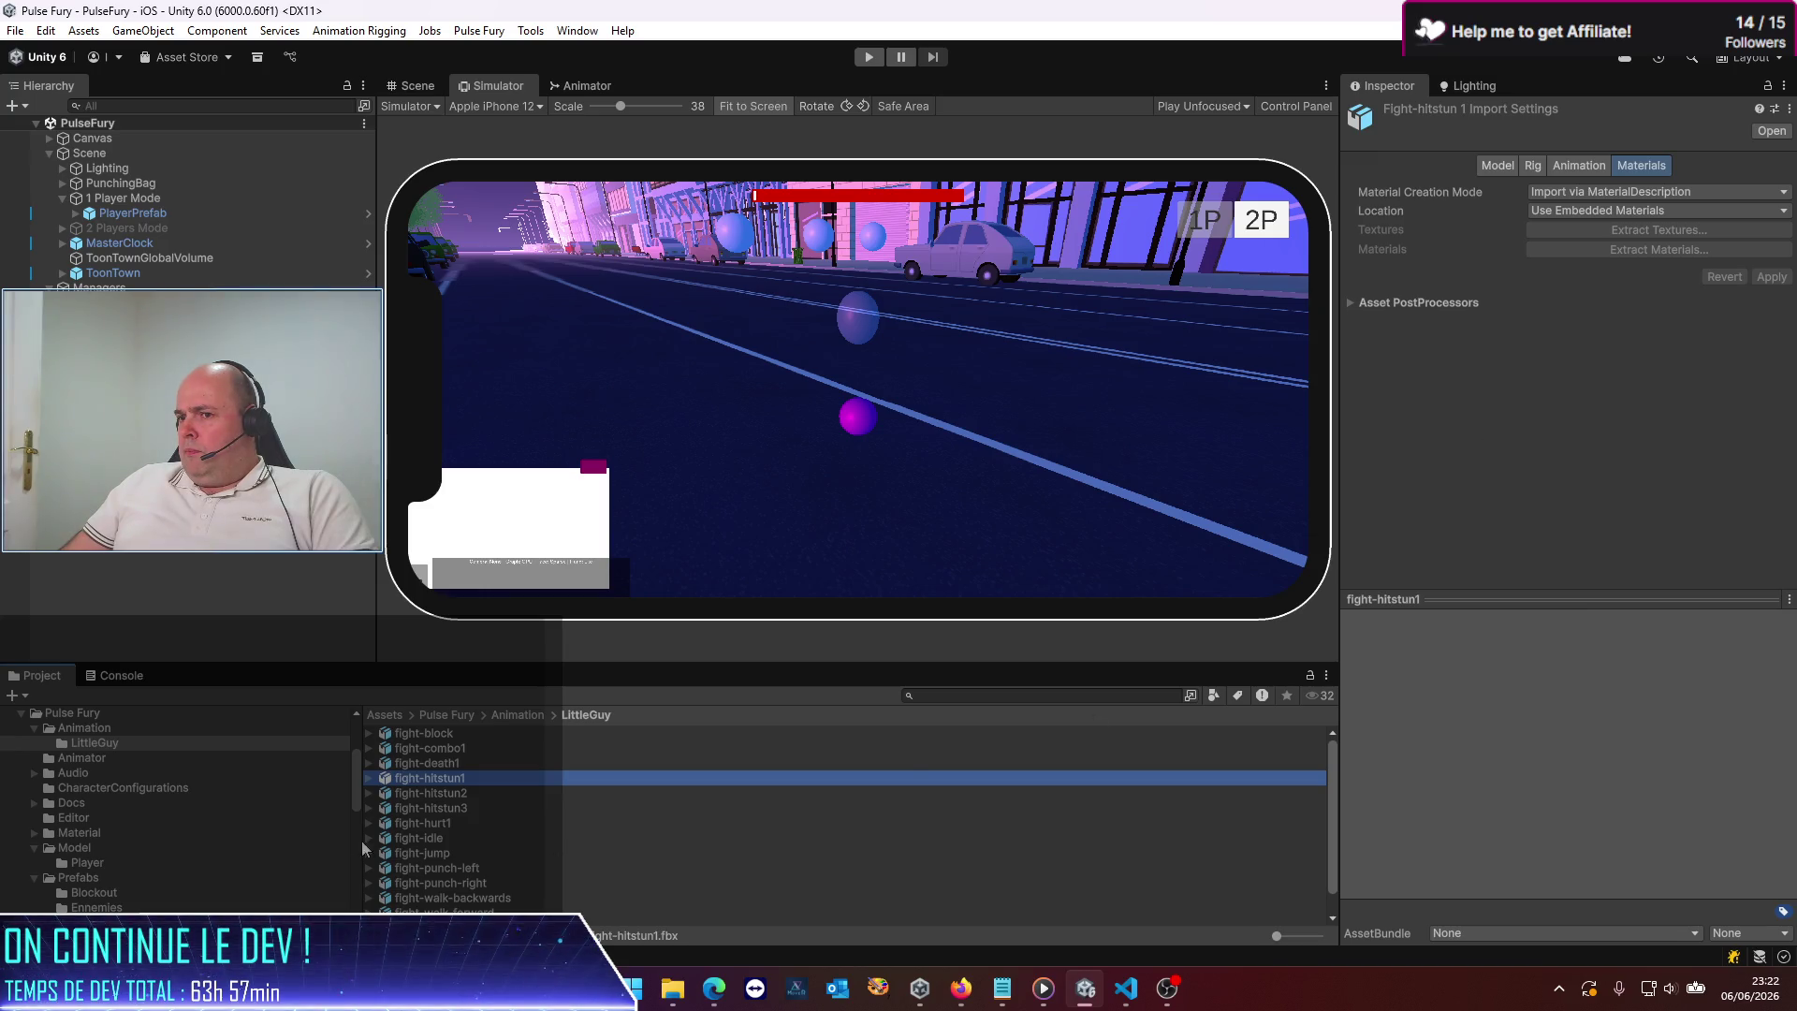
Select fight-hitstun3 and show its Animation import settings
click(433, 794)
click(435, 778)
click(435, 808)
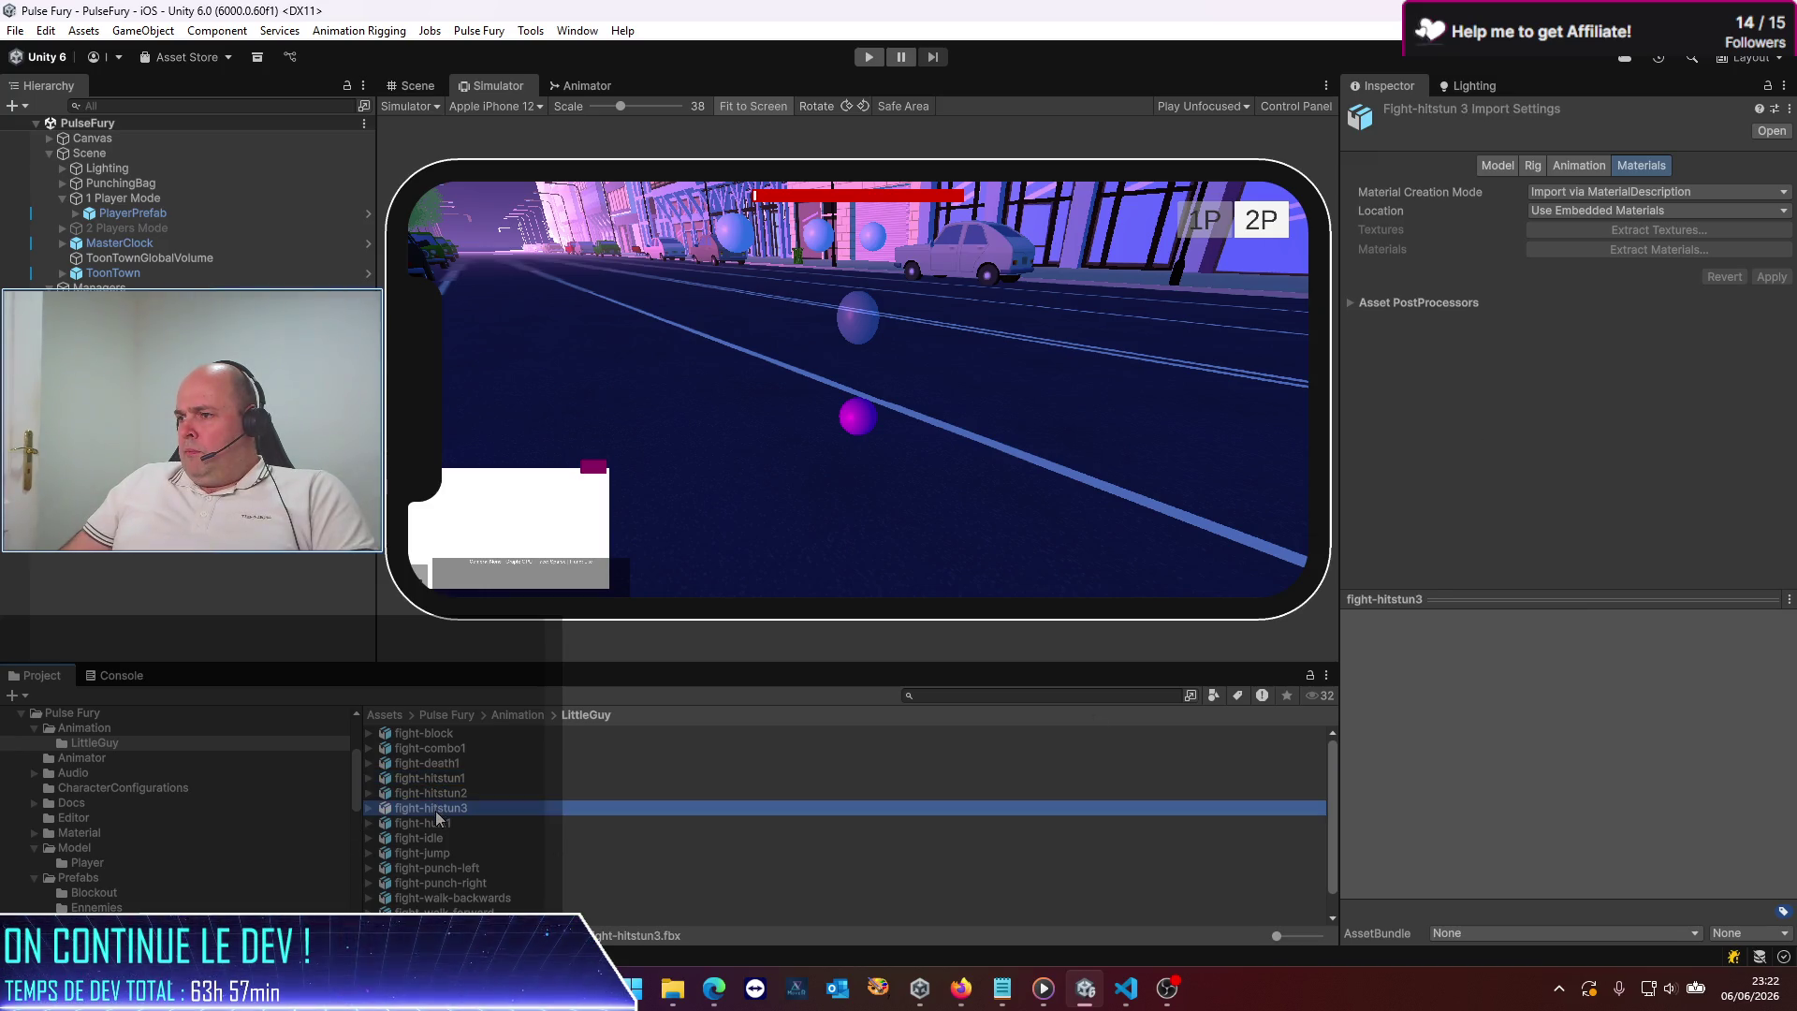
click(1579, 165)
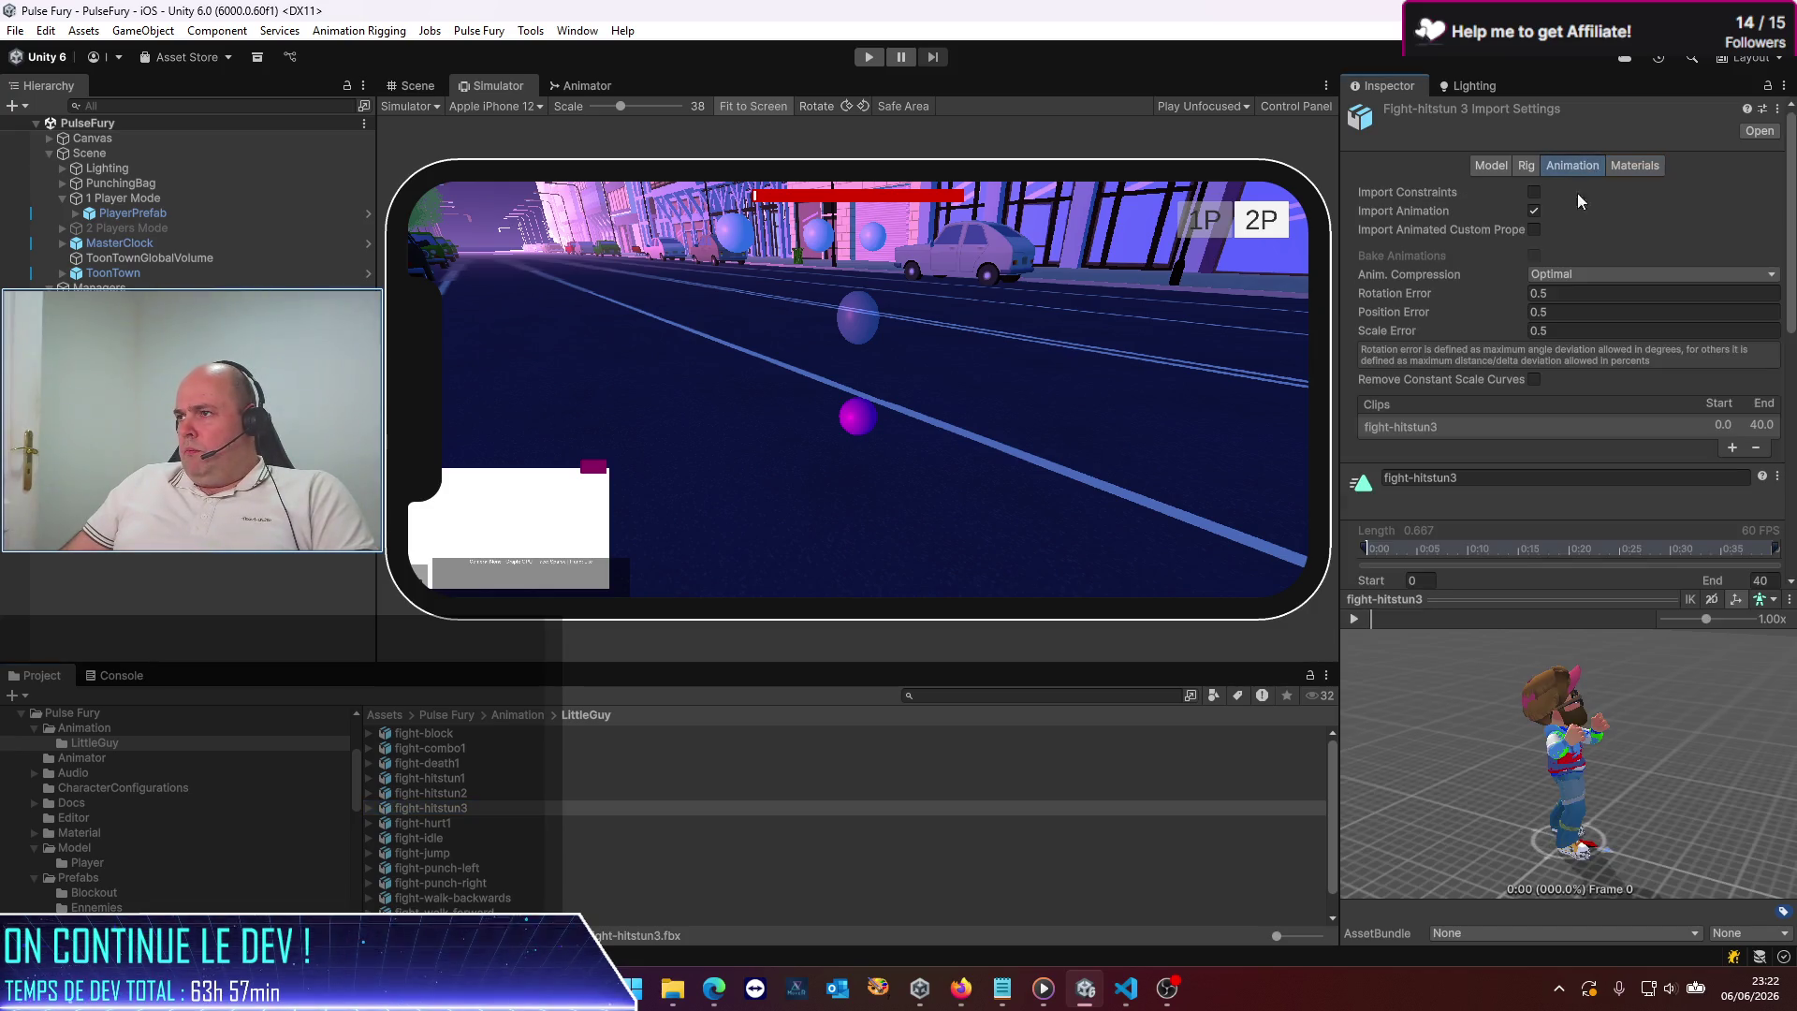
Select fight-hitstun1 and play, then stop, its animation preview
click(433, 779)
click(435, 779)
key(Escape)
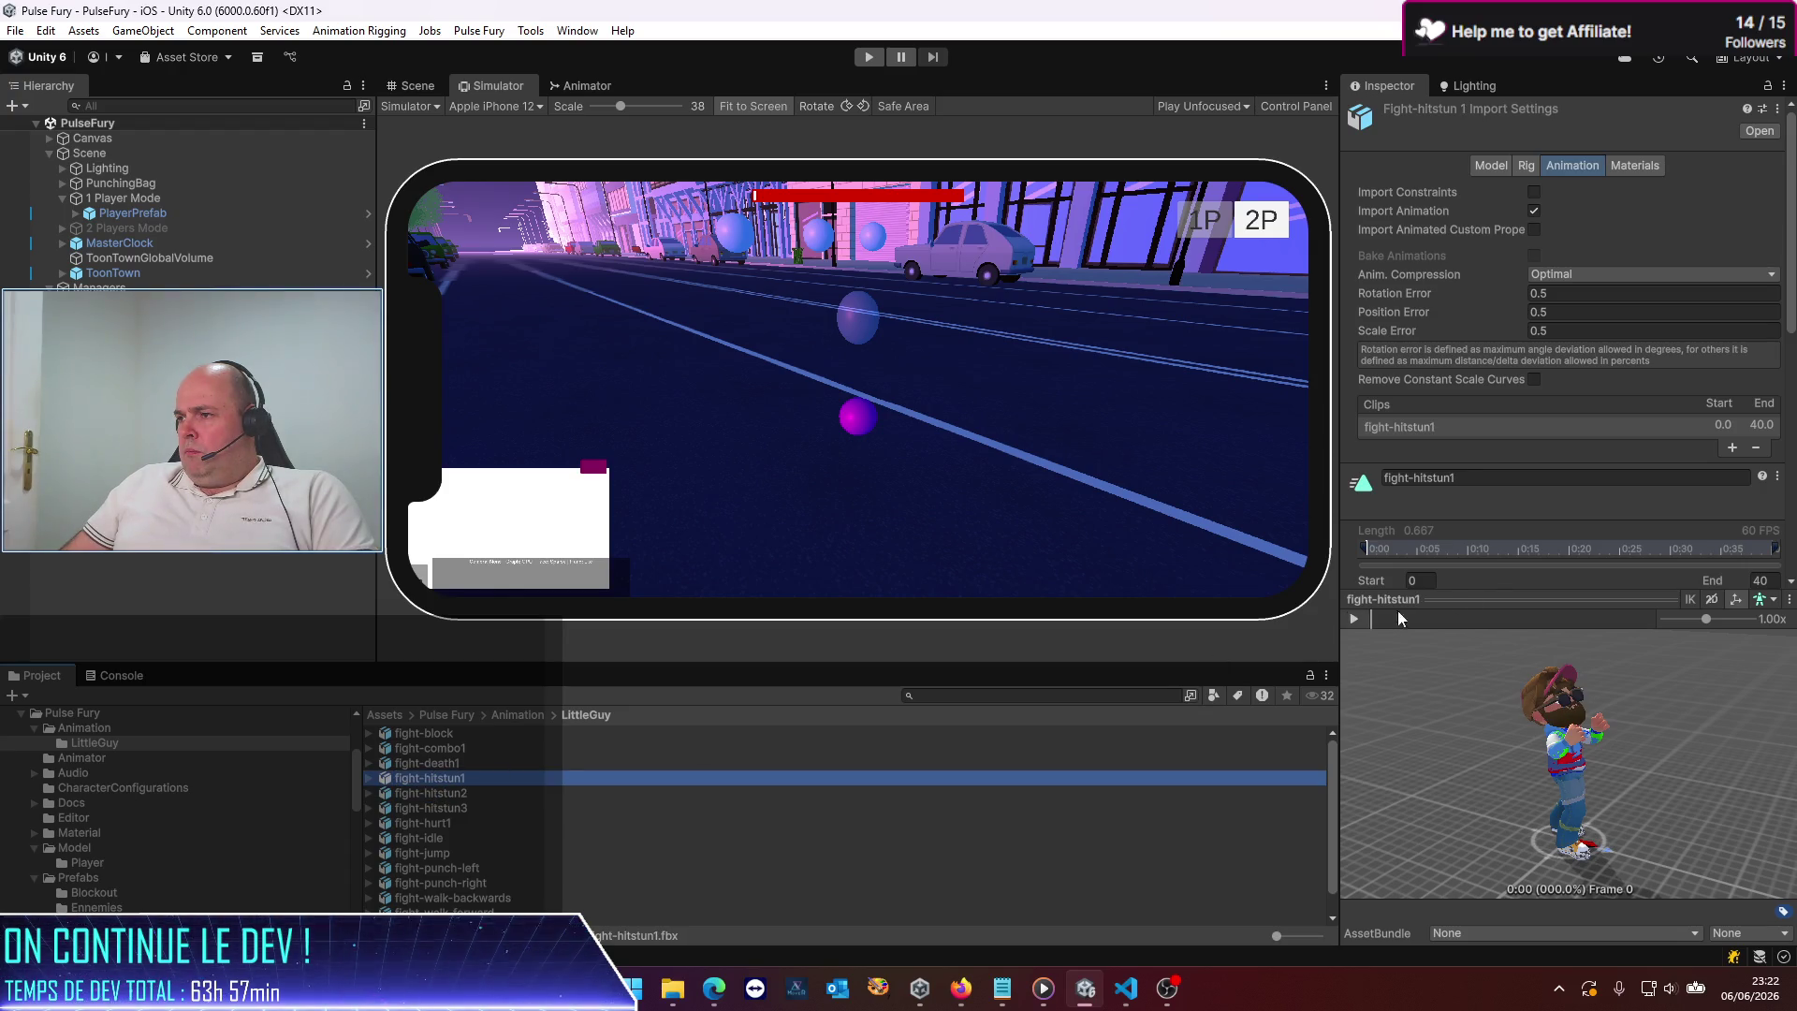
click(1355, 620)
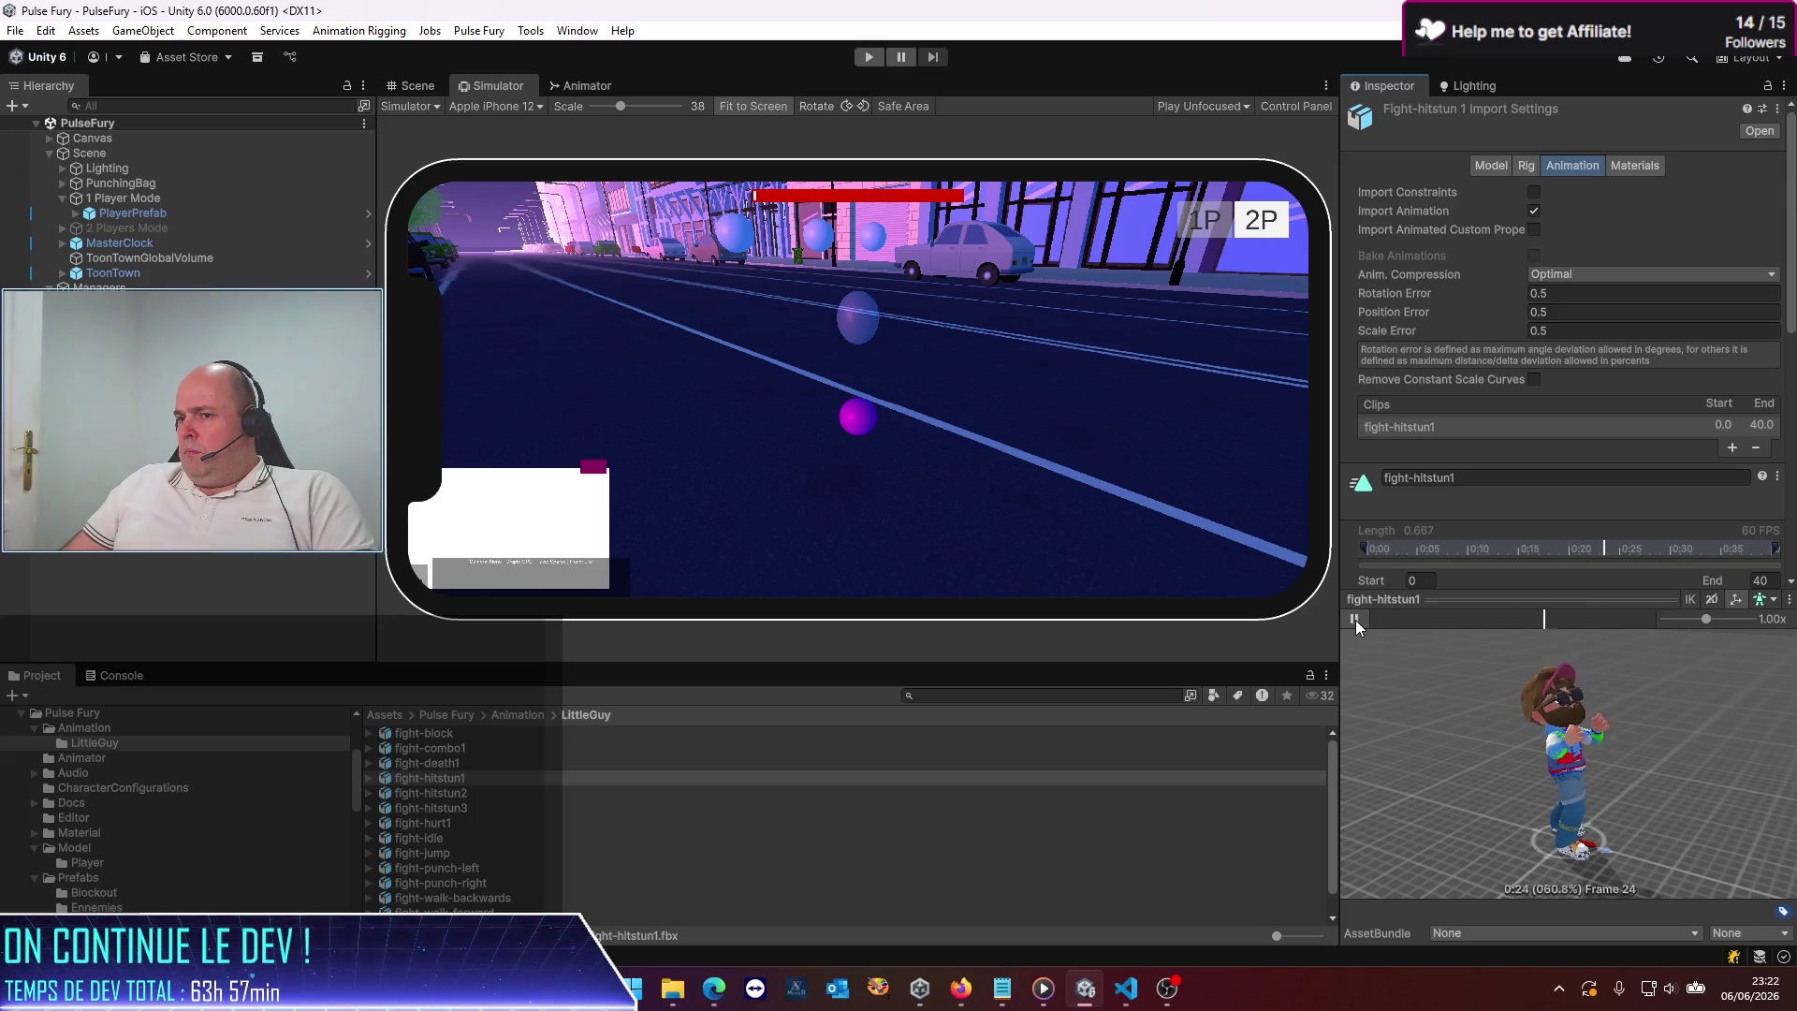
click(1355, 620)
Preview the fight-hitstun3 animation and widen the Inspector panel
click(470, 807)
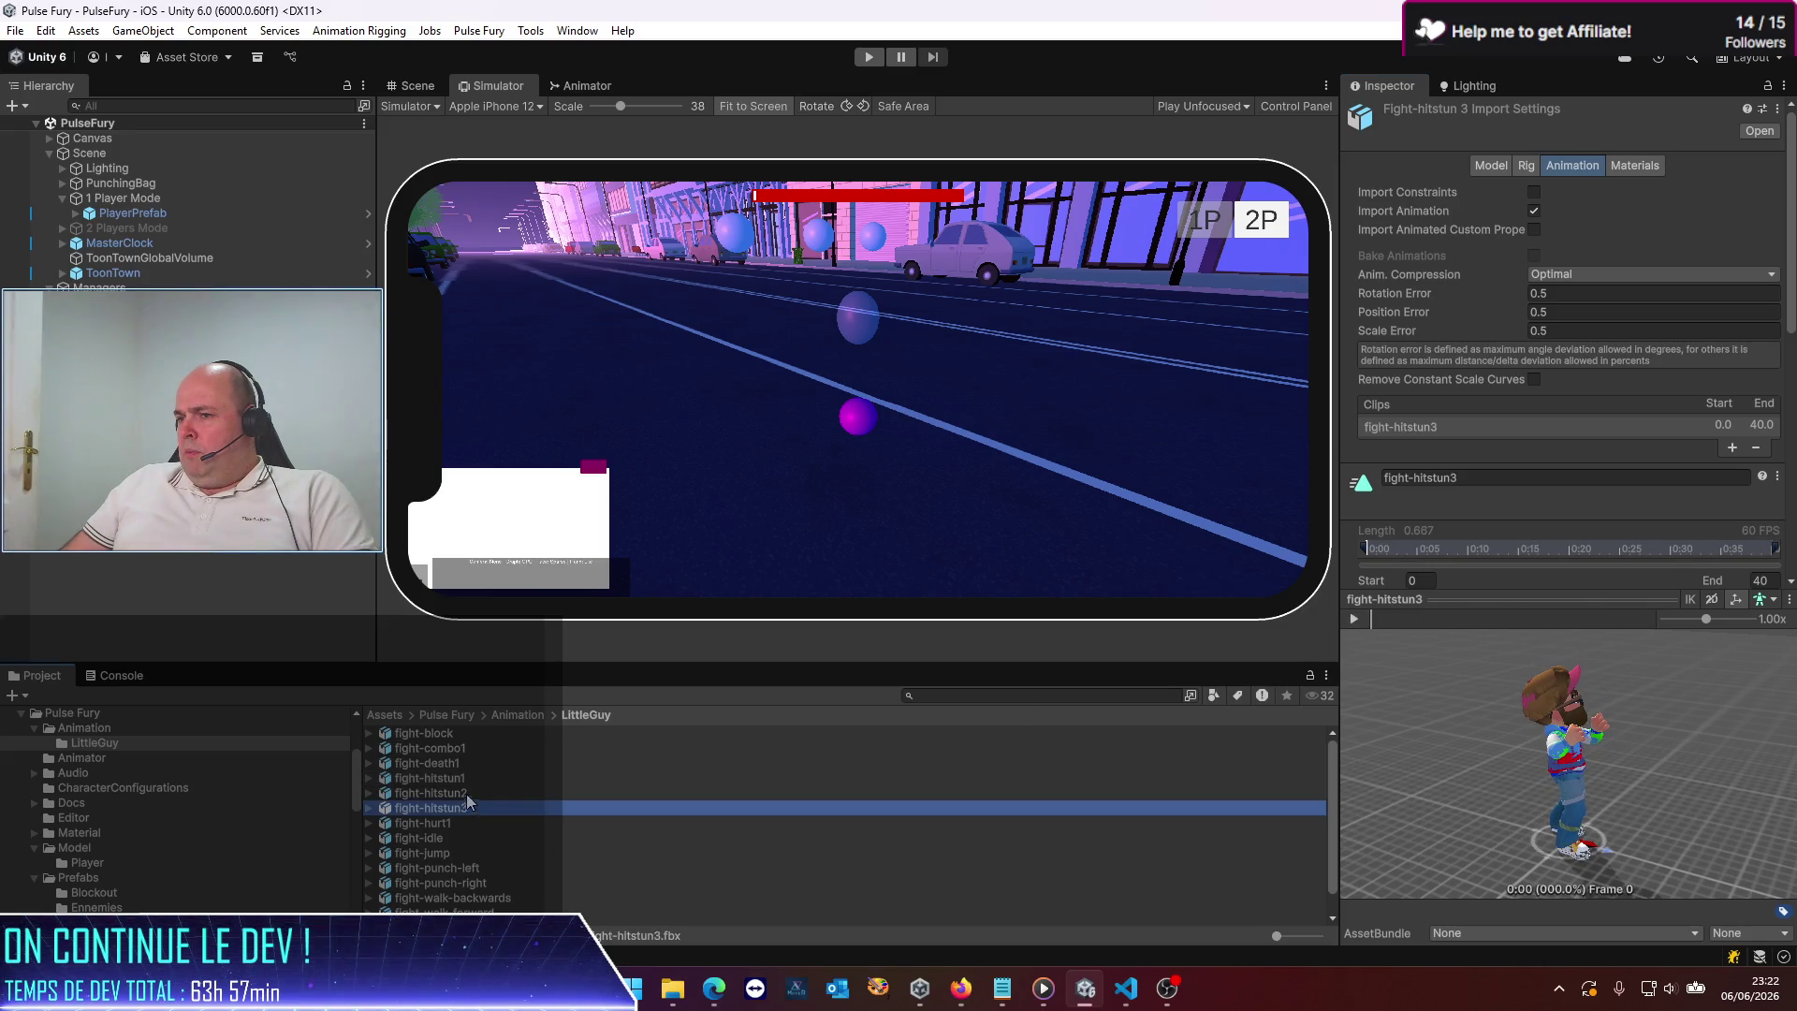
click(1363, 621)
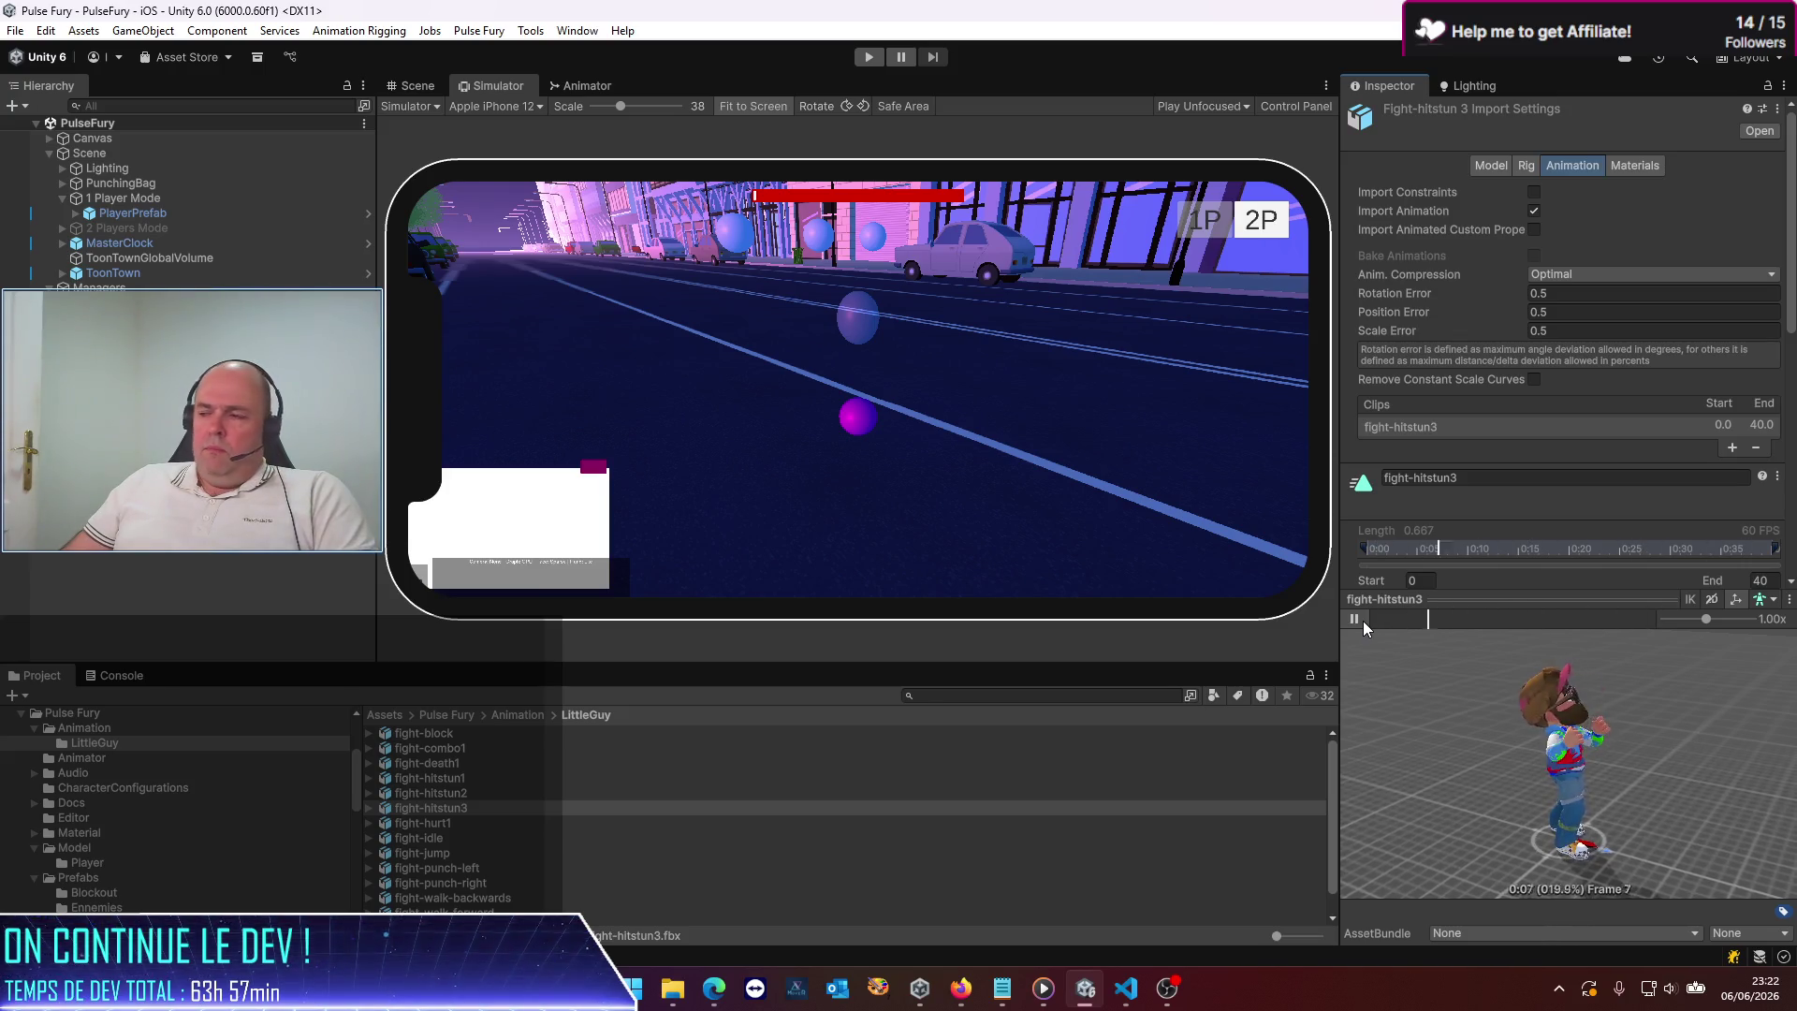
click(1353, 618)
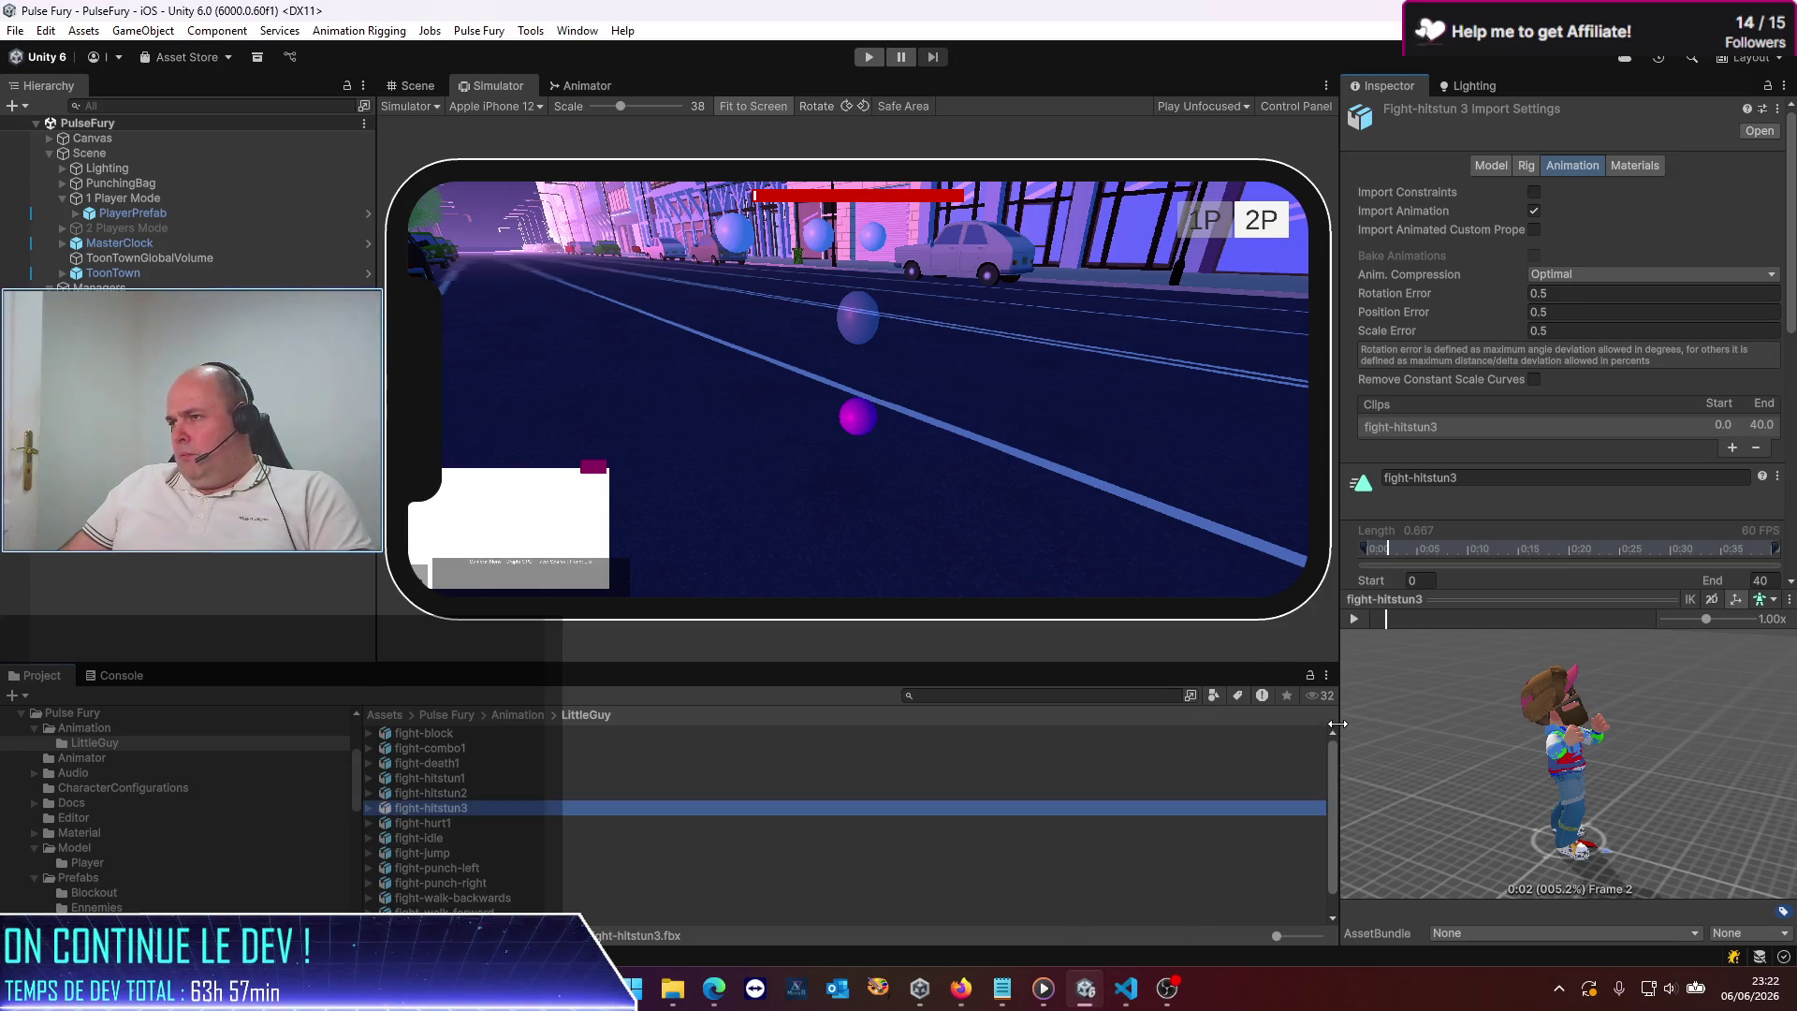
drag(1338, 730, 1157, 722)
scroll(1368, 444, down, 5)
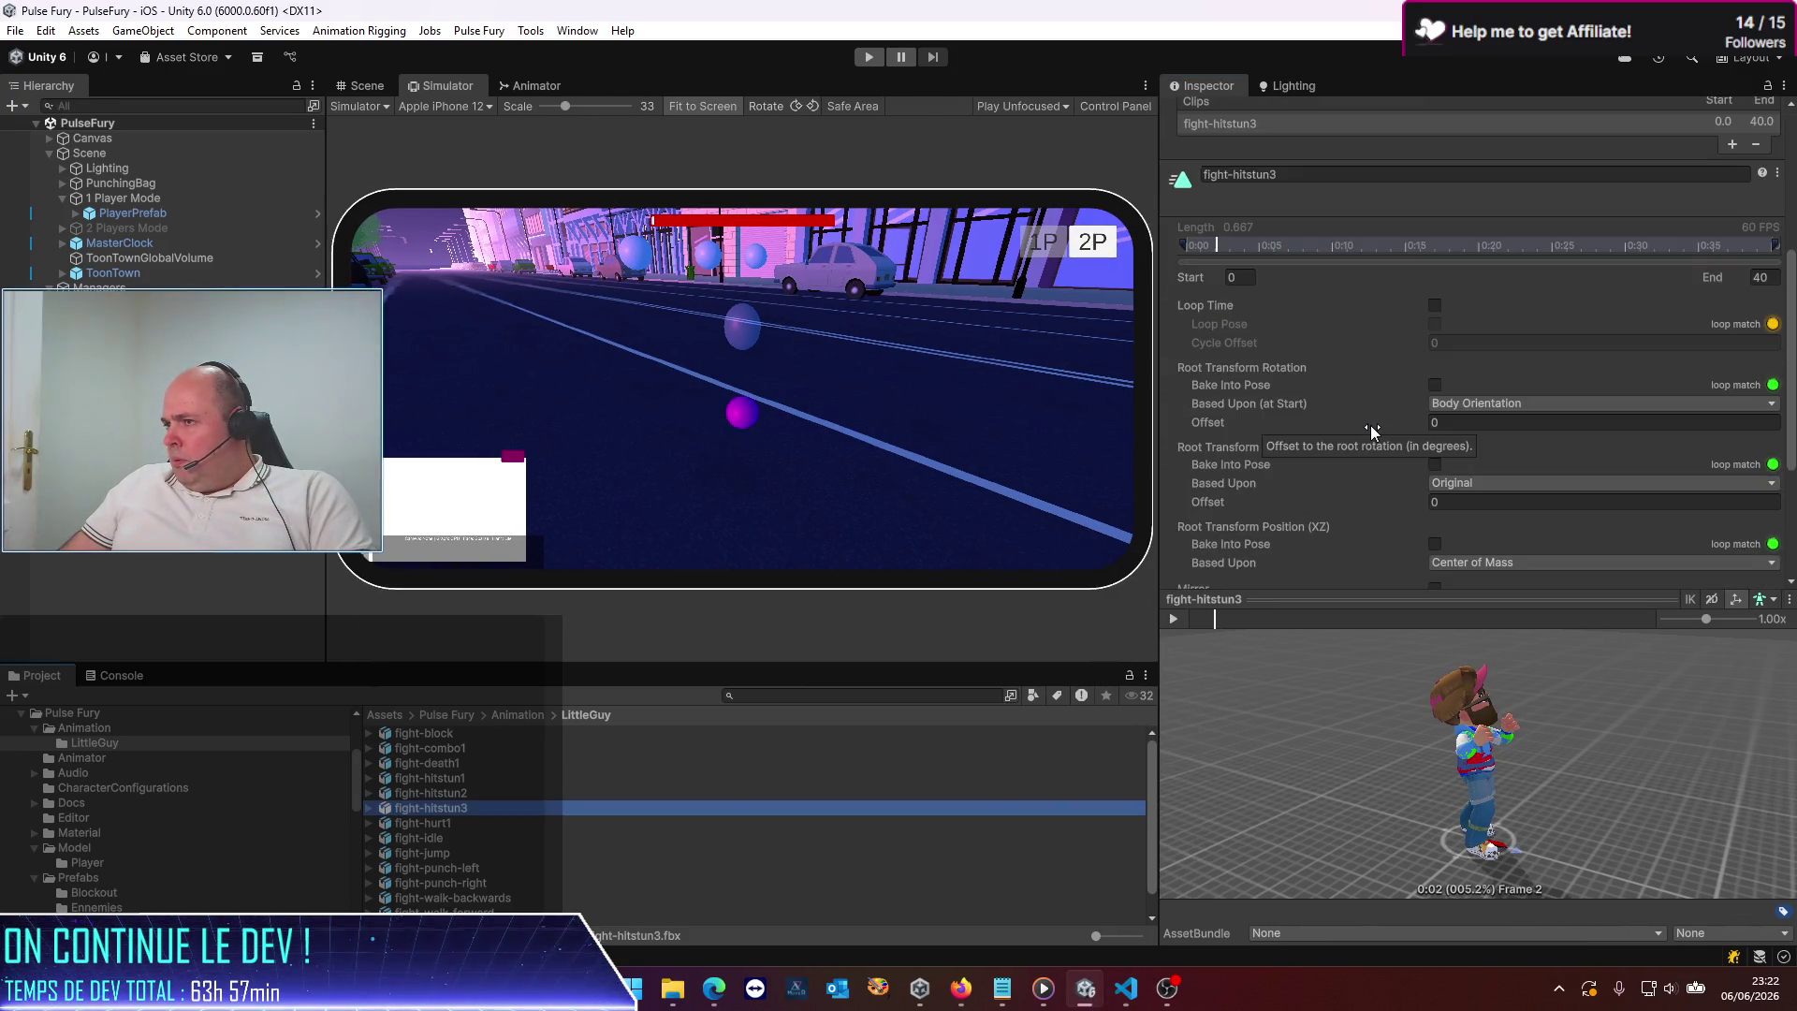
scroll(1370, 432, up, 5)
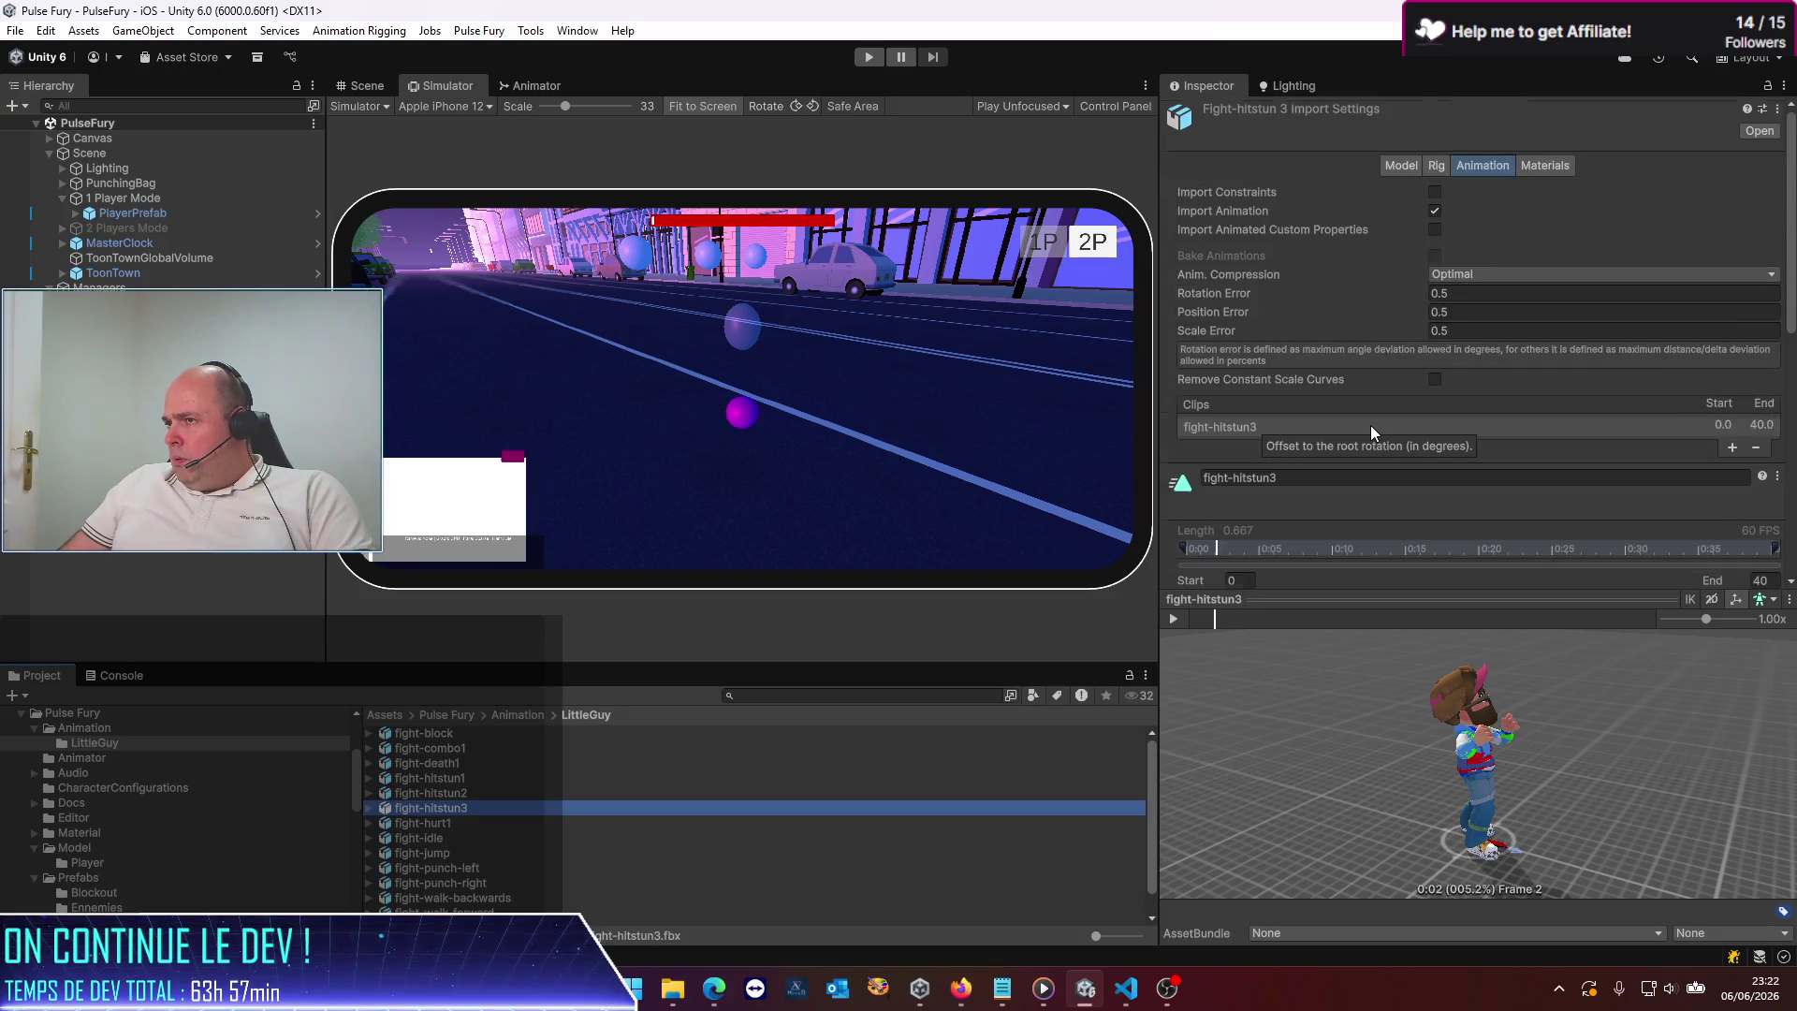
Review fight-combo1's Model, Rig and Animation import settings for reference
click(461, 748)
click(1403, 165)
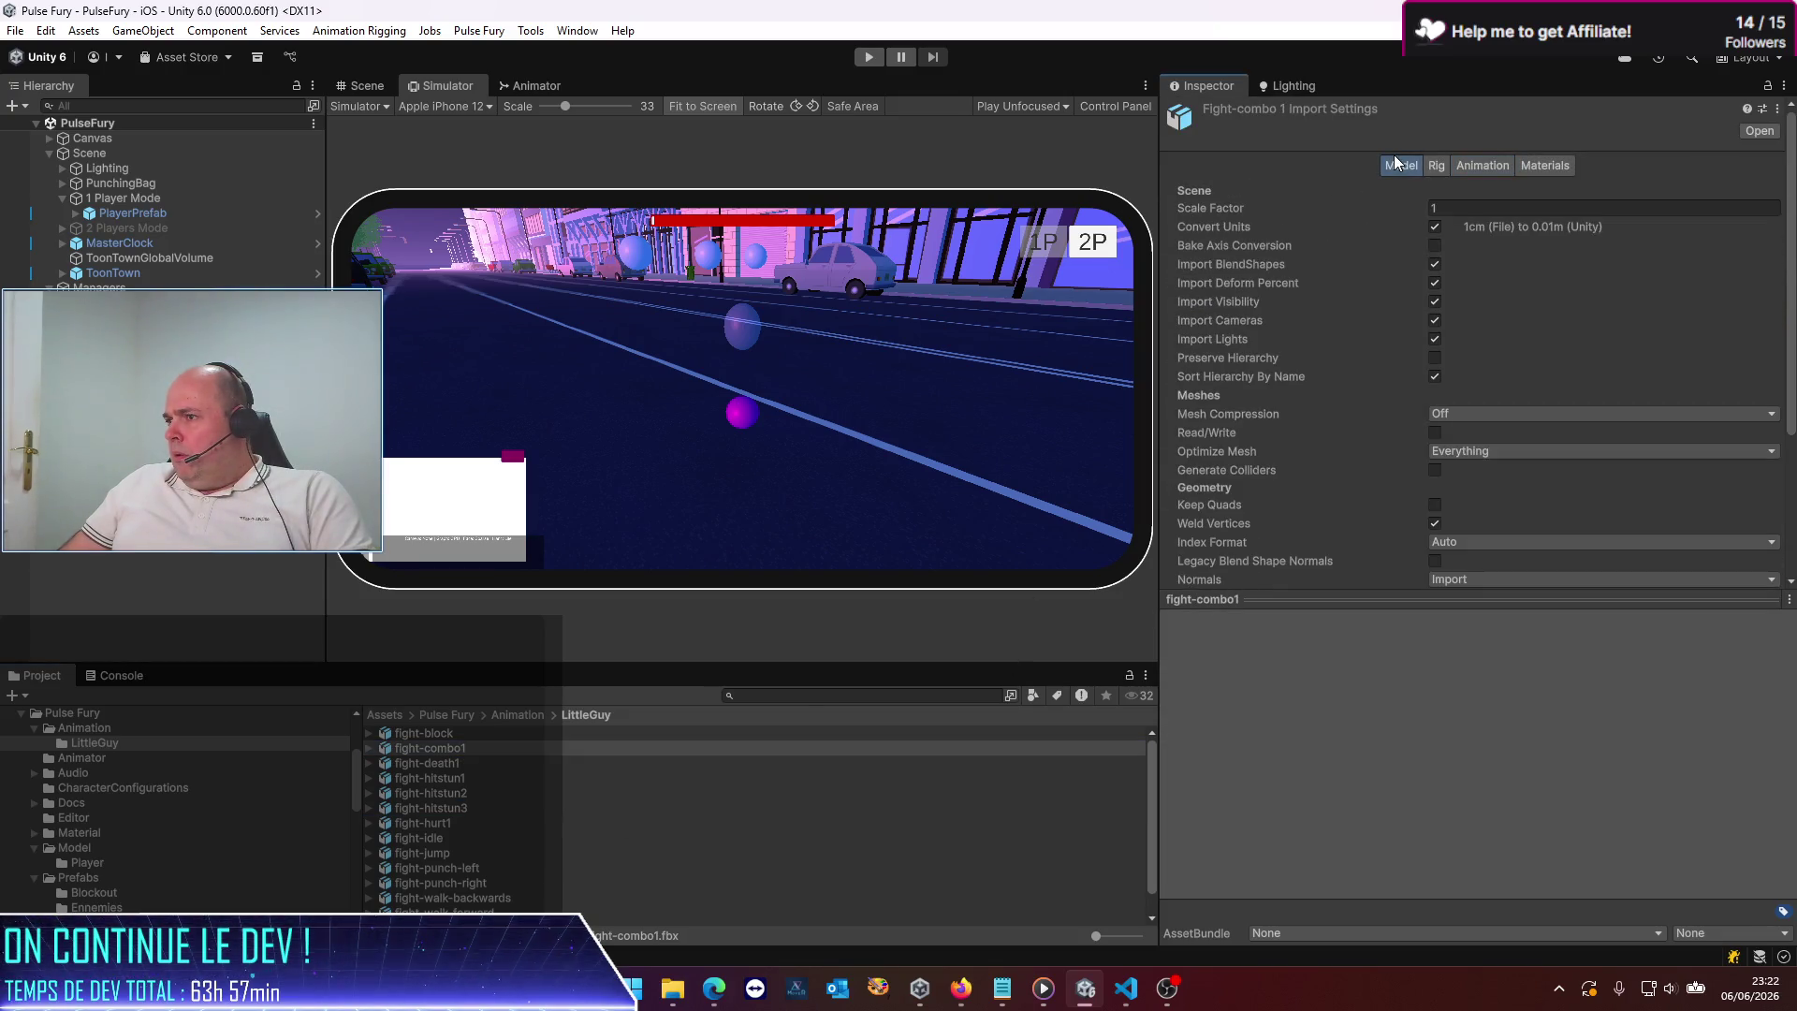
scroll(1362, 313, down, 3)
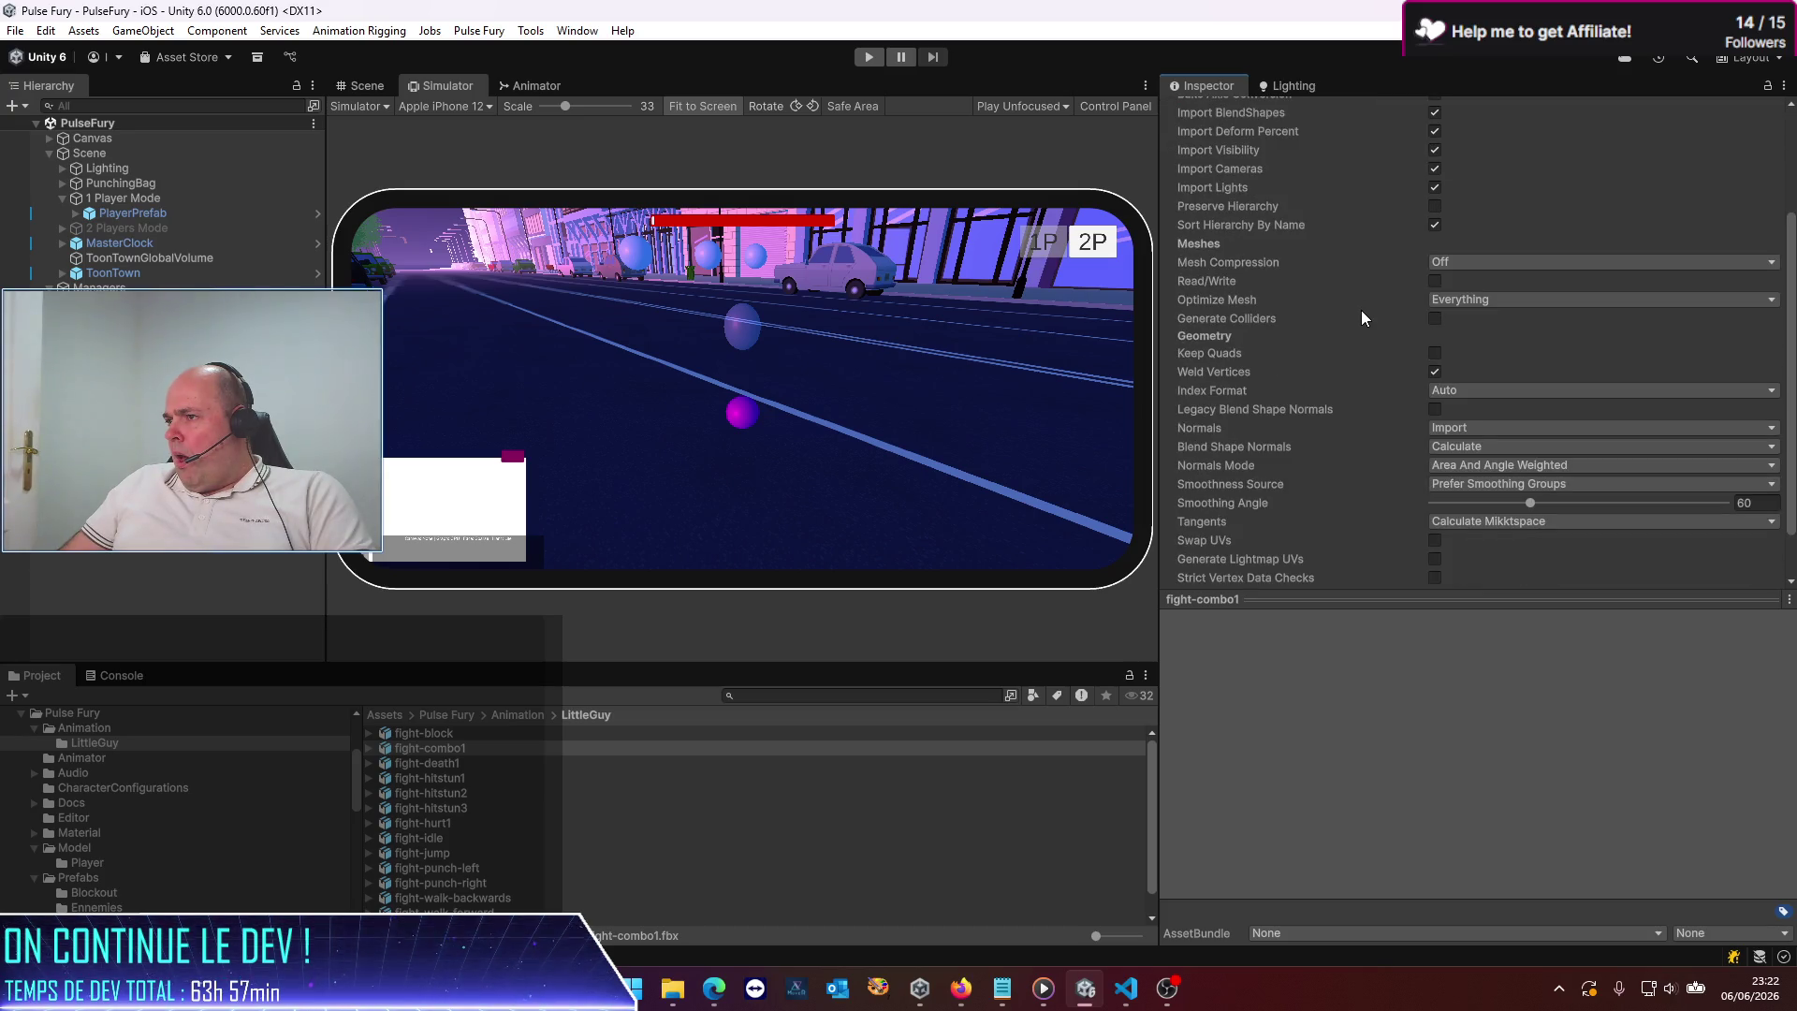
scroll(1361, 318, down, 1)
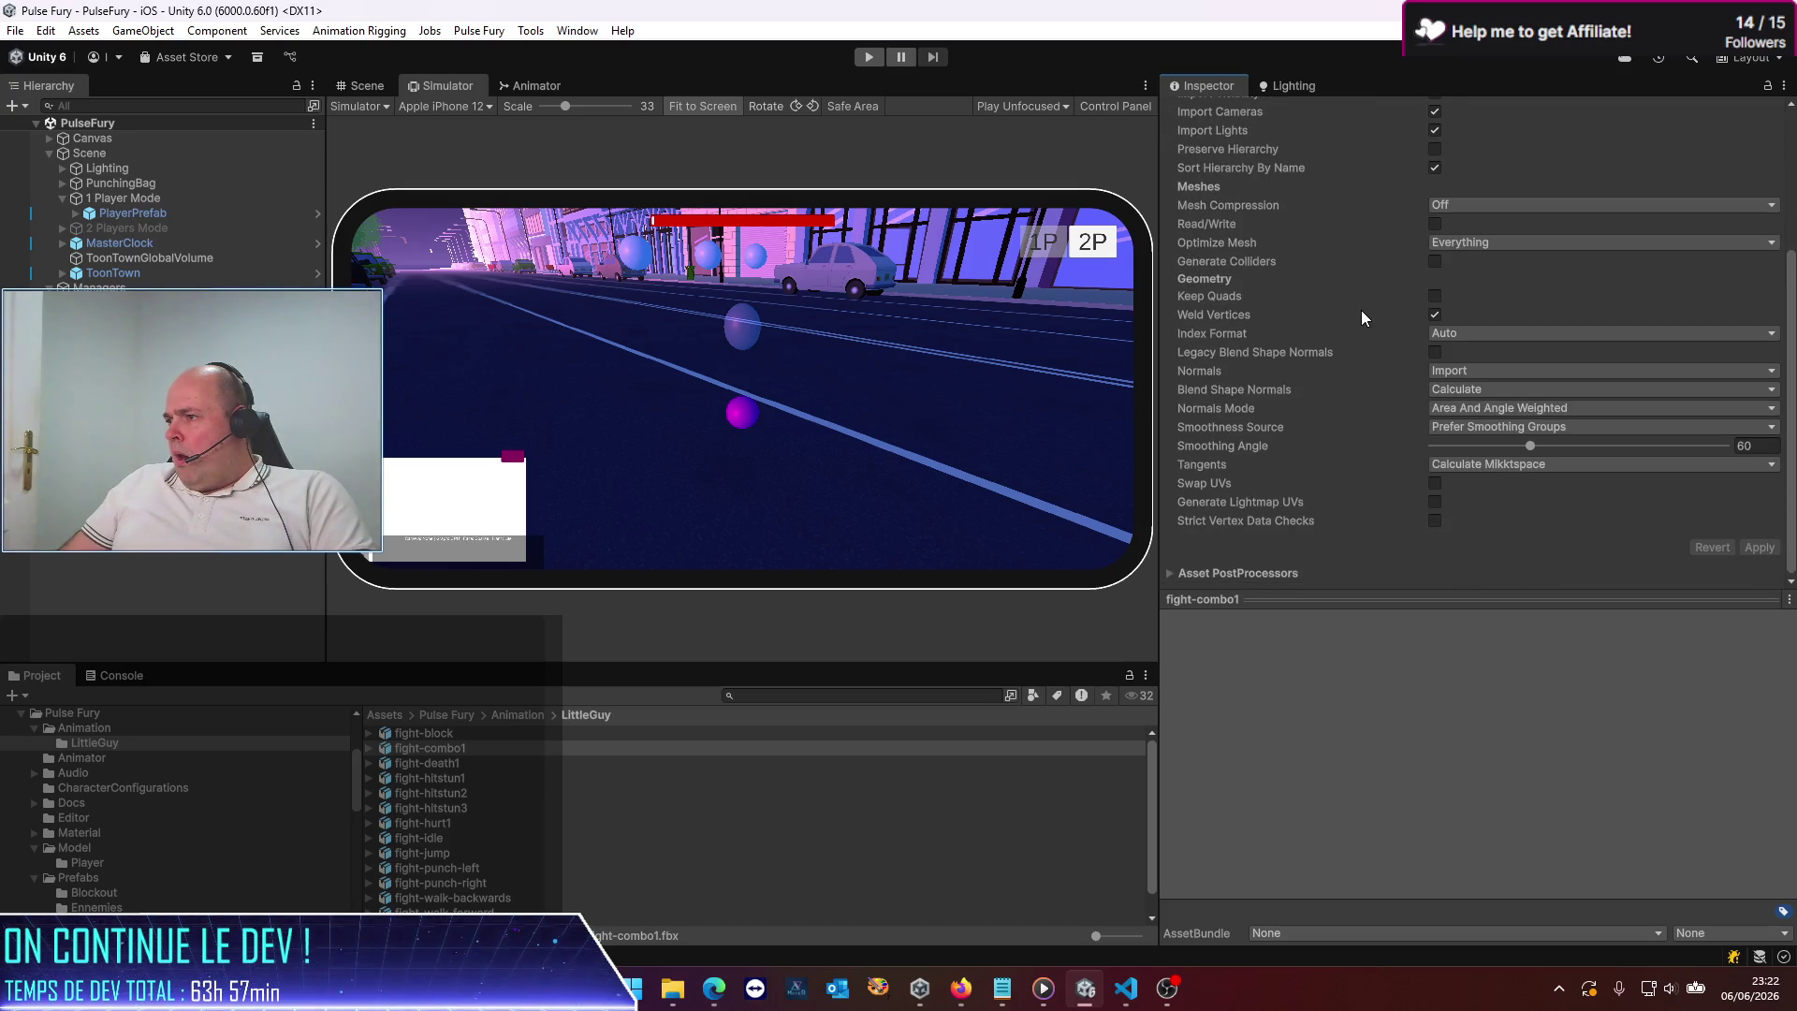
scroll(1363, 318, up, 4)
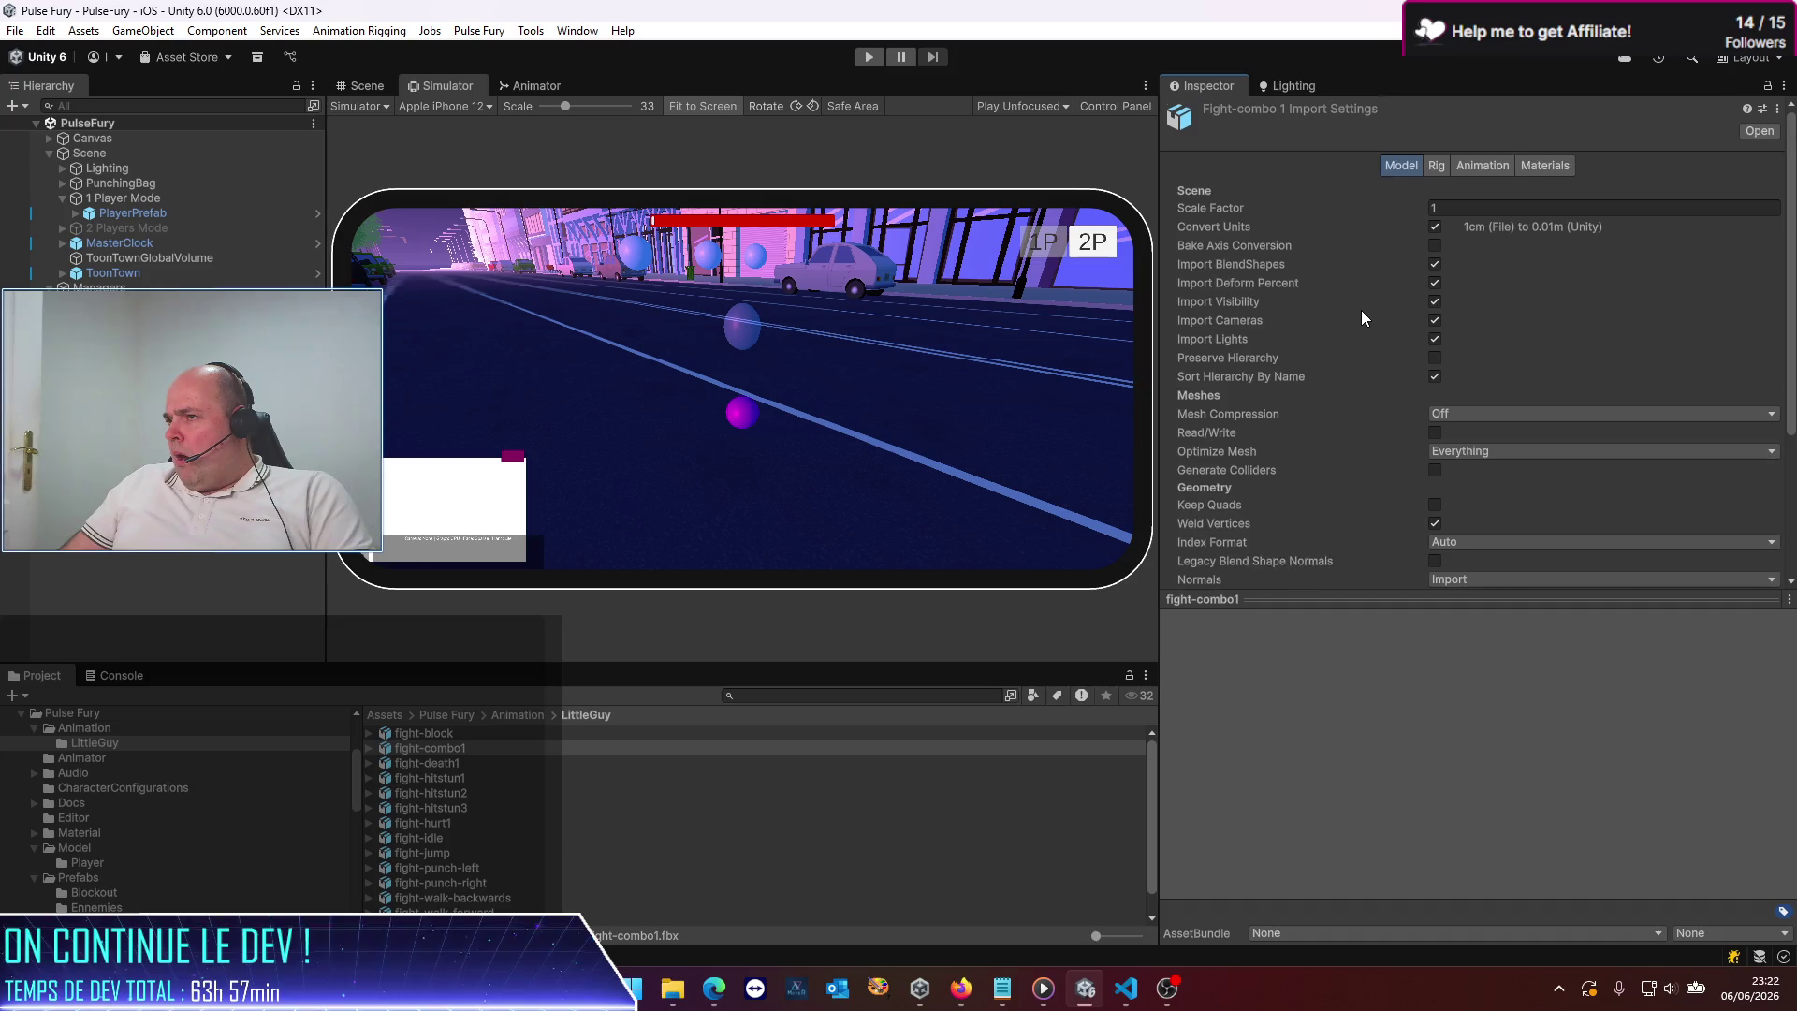
click(1442, 164)
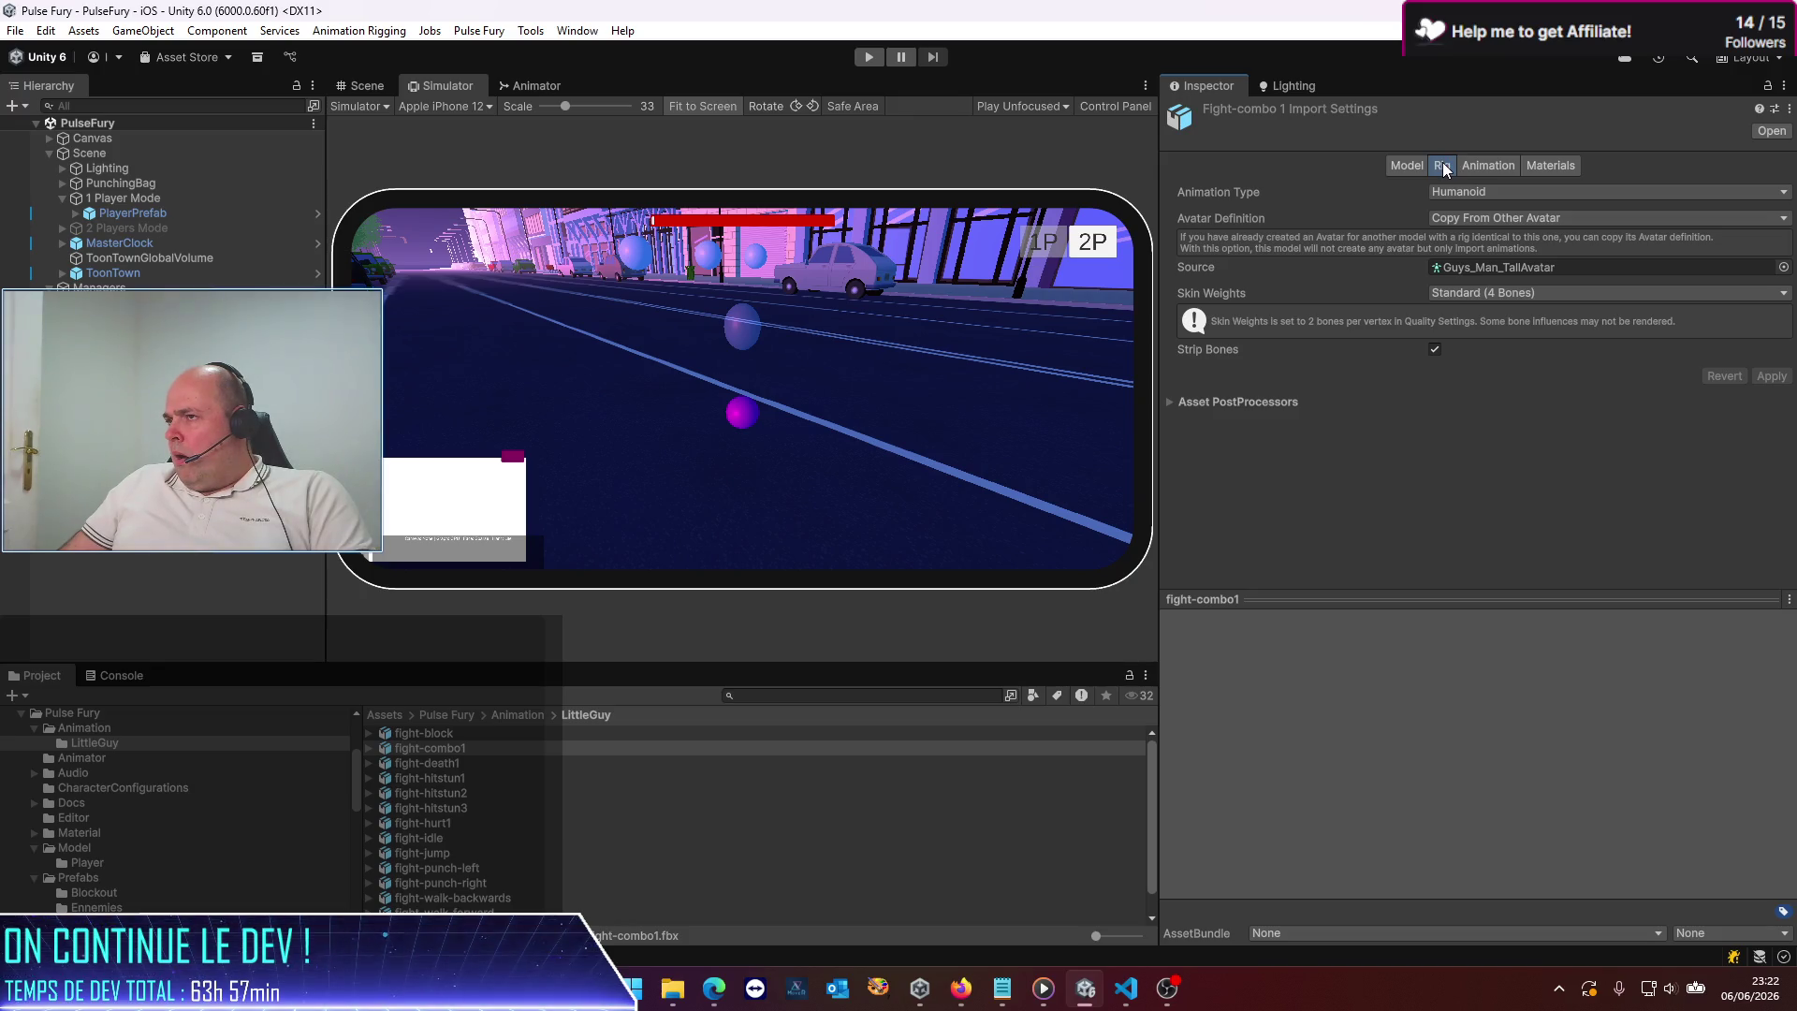
click(1486, 163)
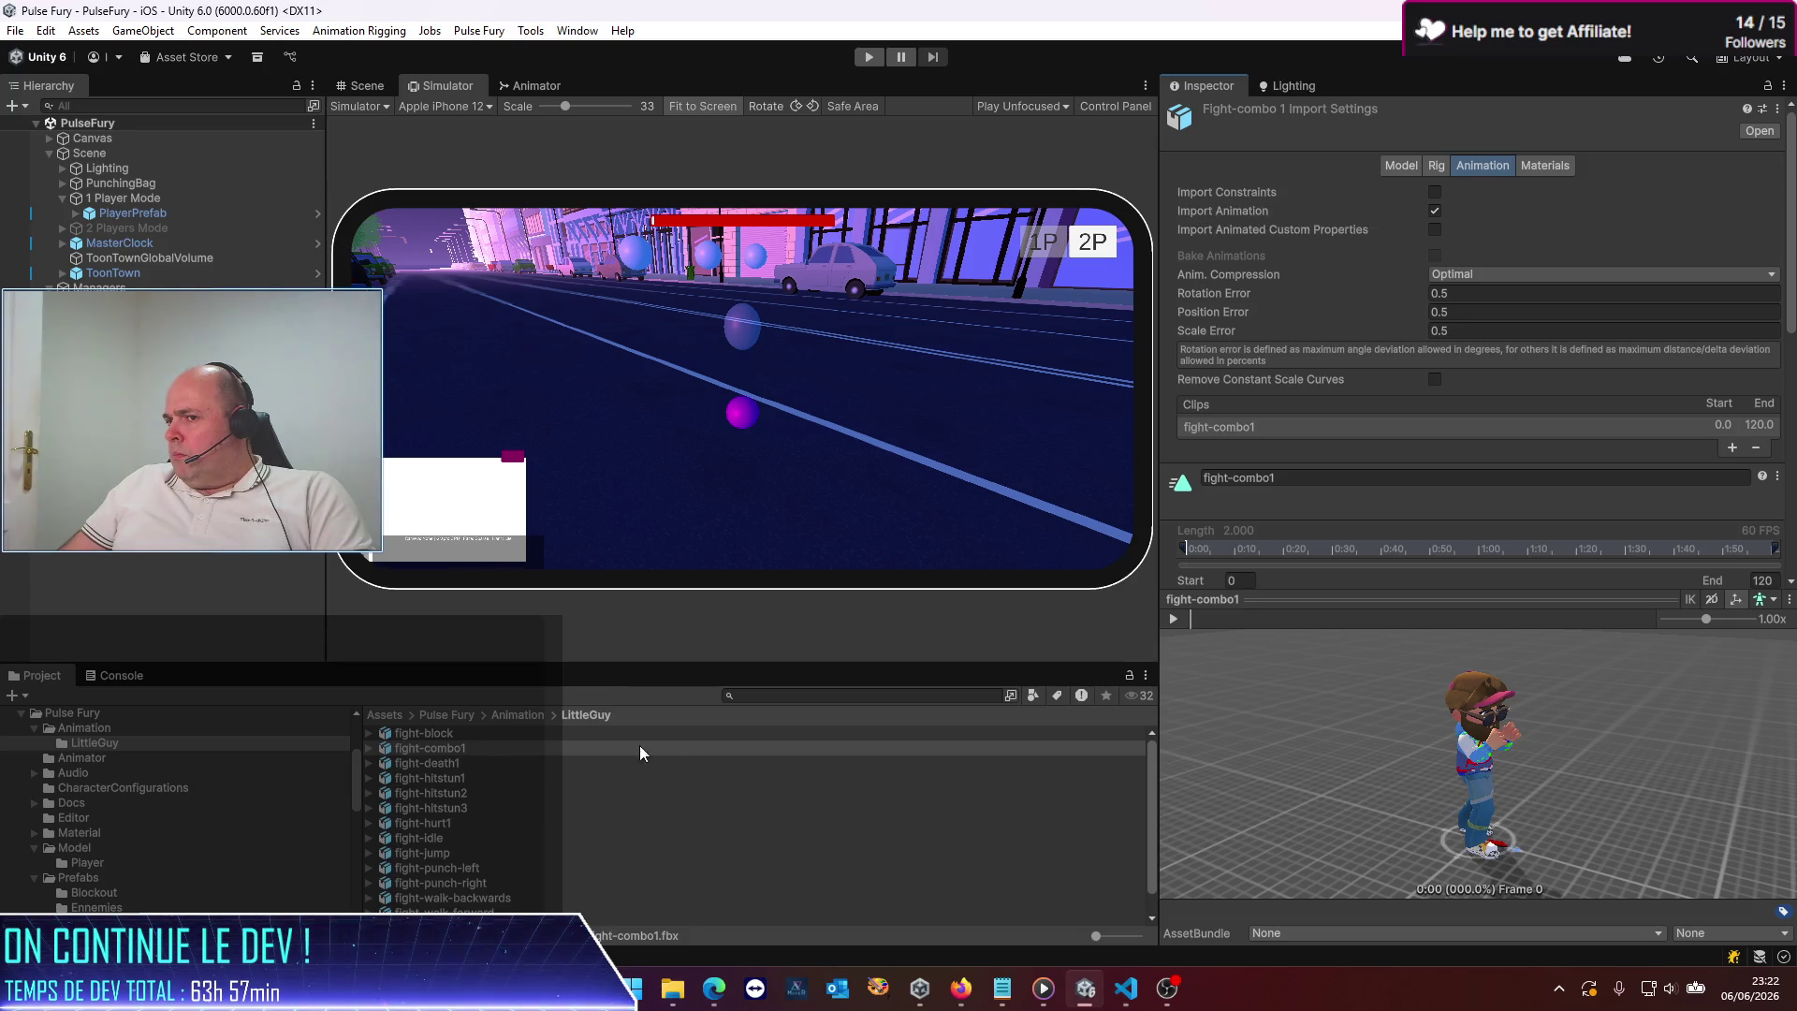
Open fight-hitstun1's animation settings, compare with fight-death1, and scroll to Loop Time
click(456, 781)
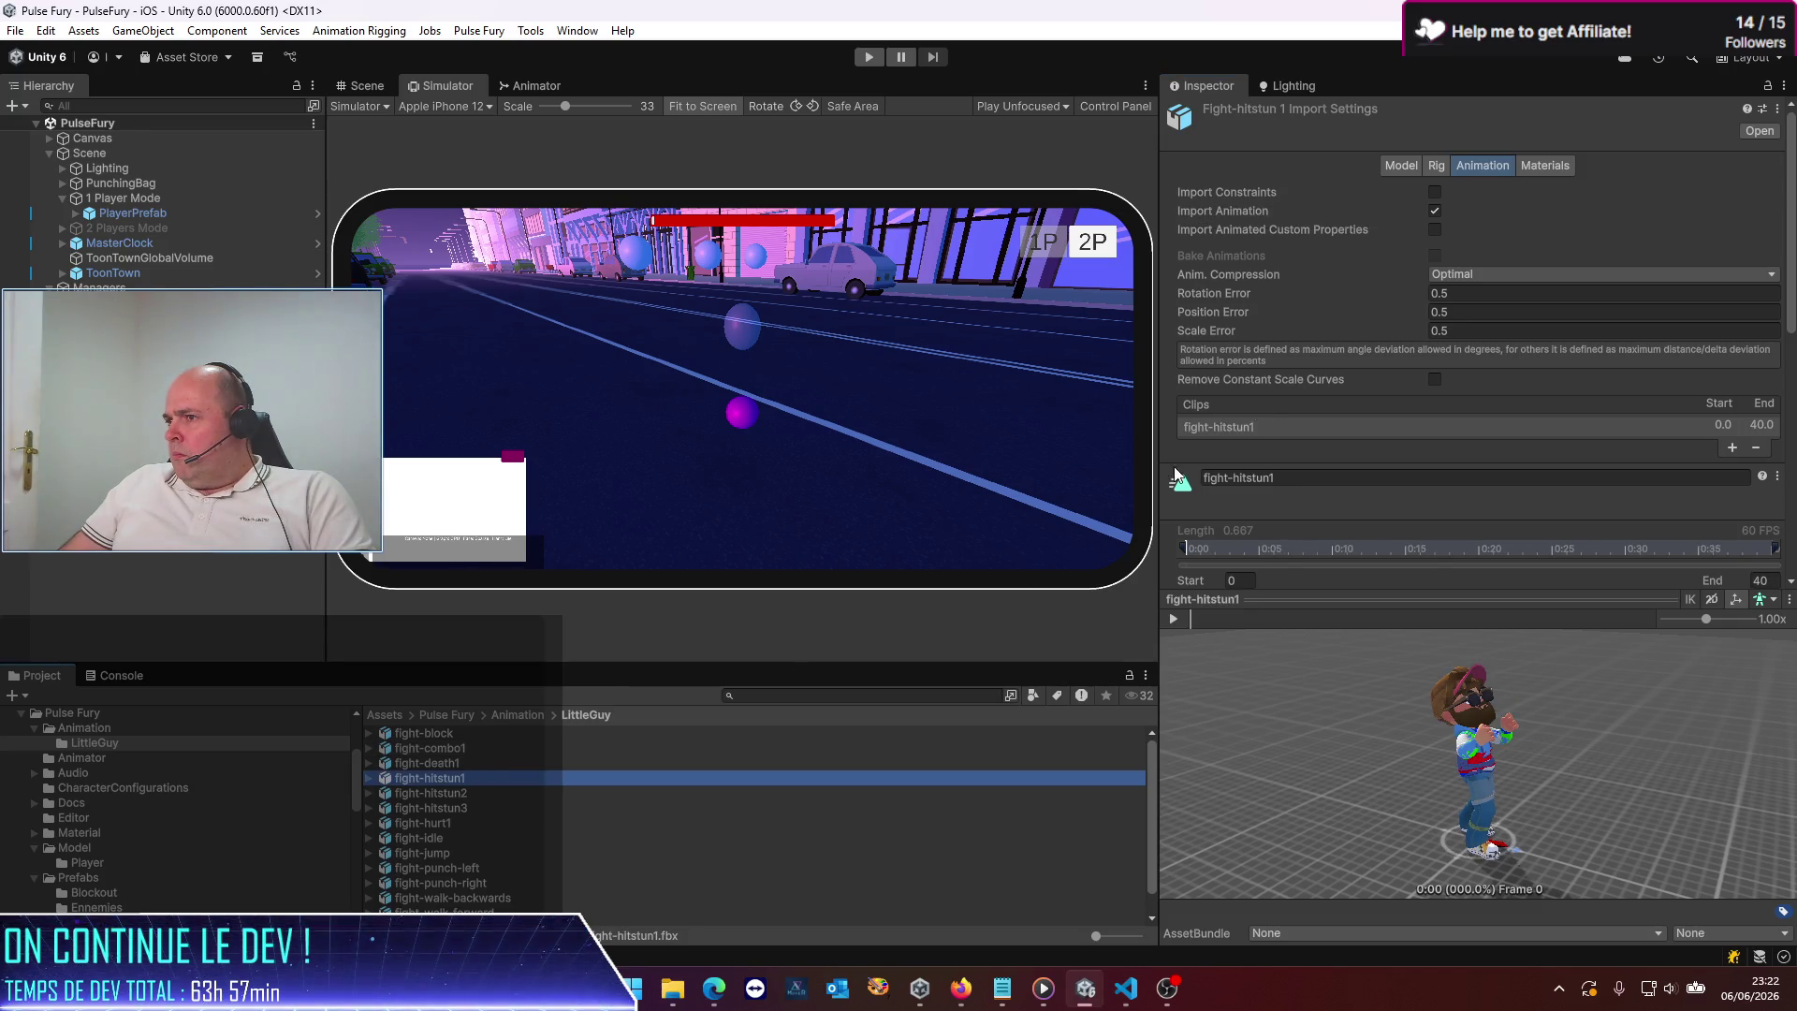
scroll(1265, 391, down, 5)
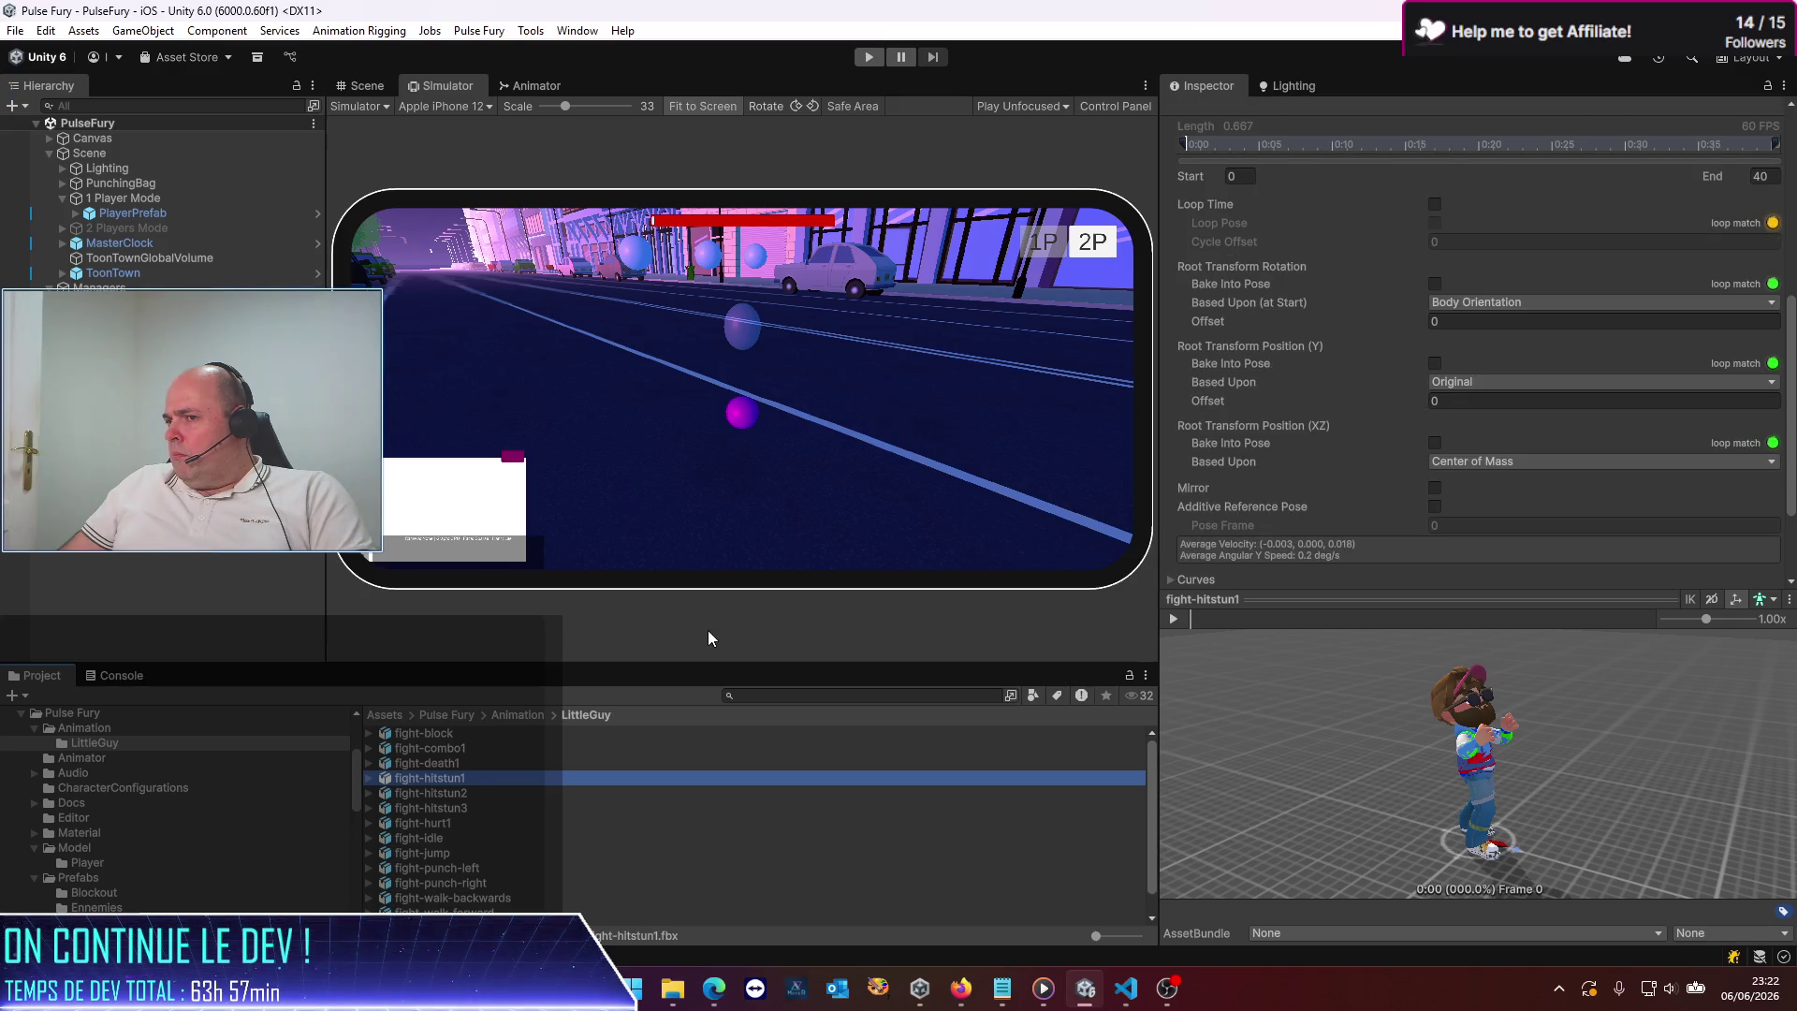
click(441, 763)
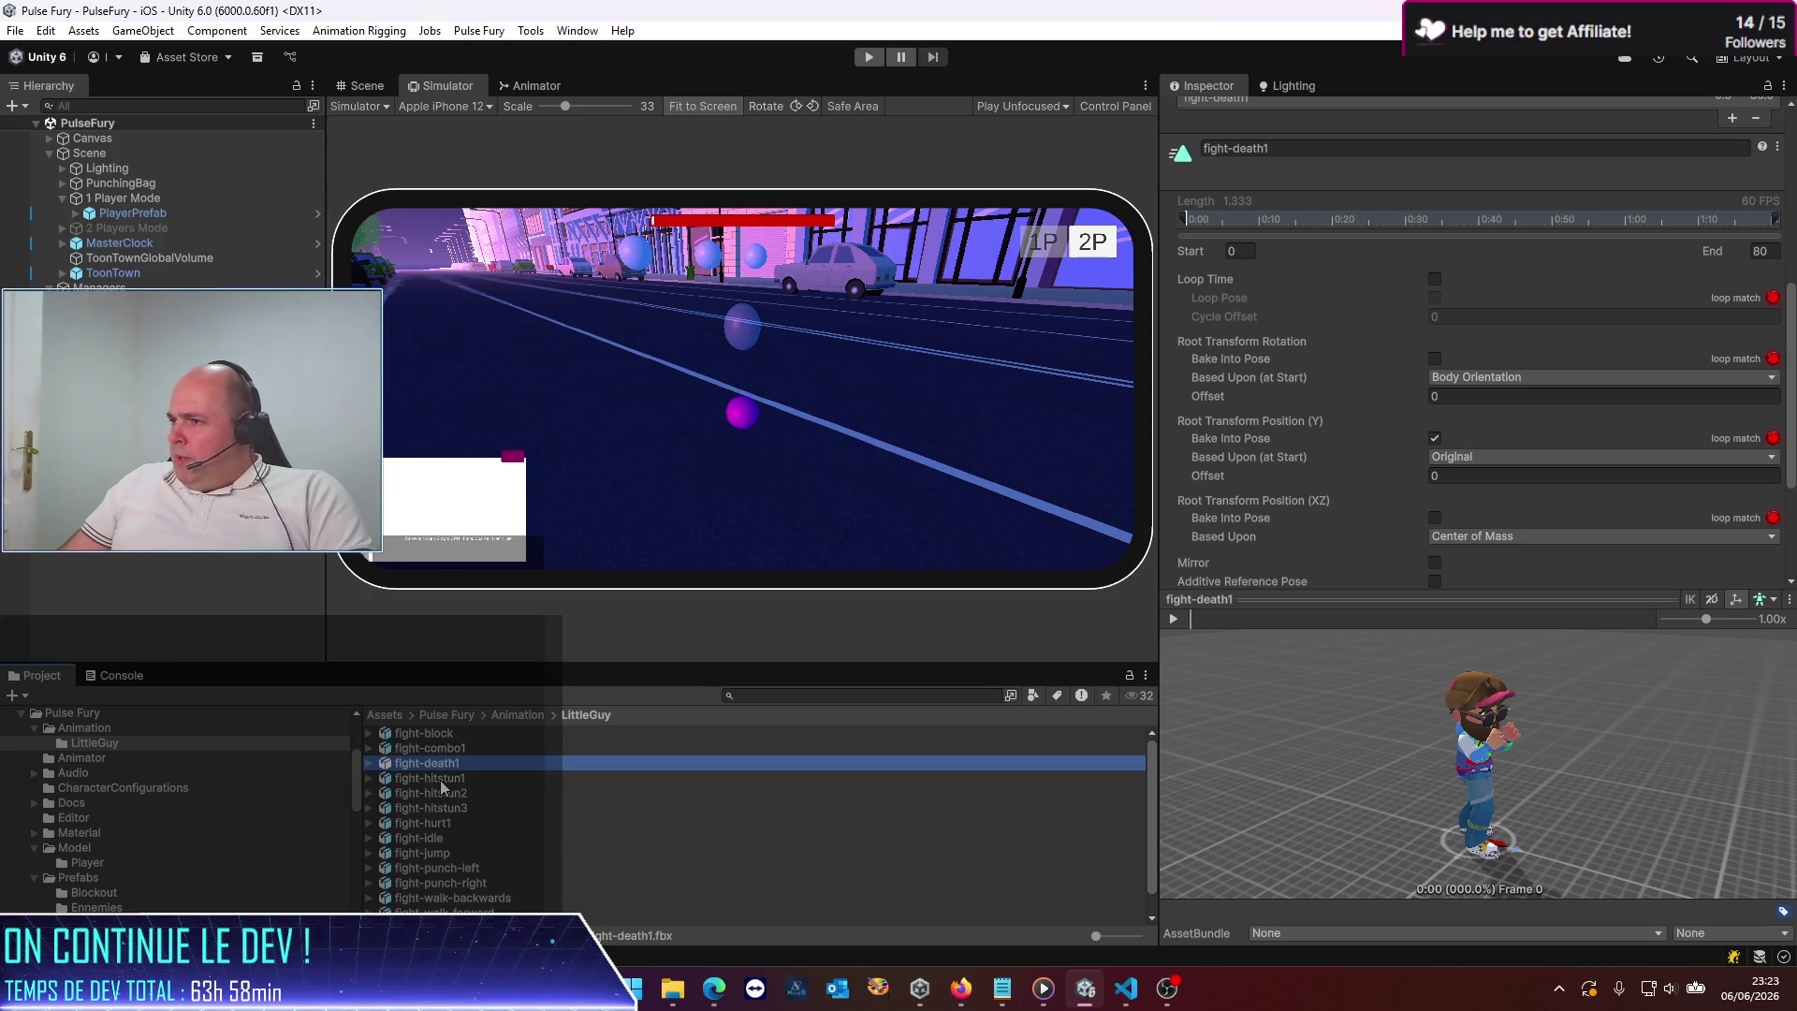
click(441, 782)
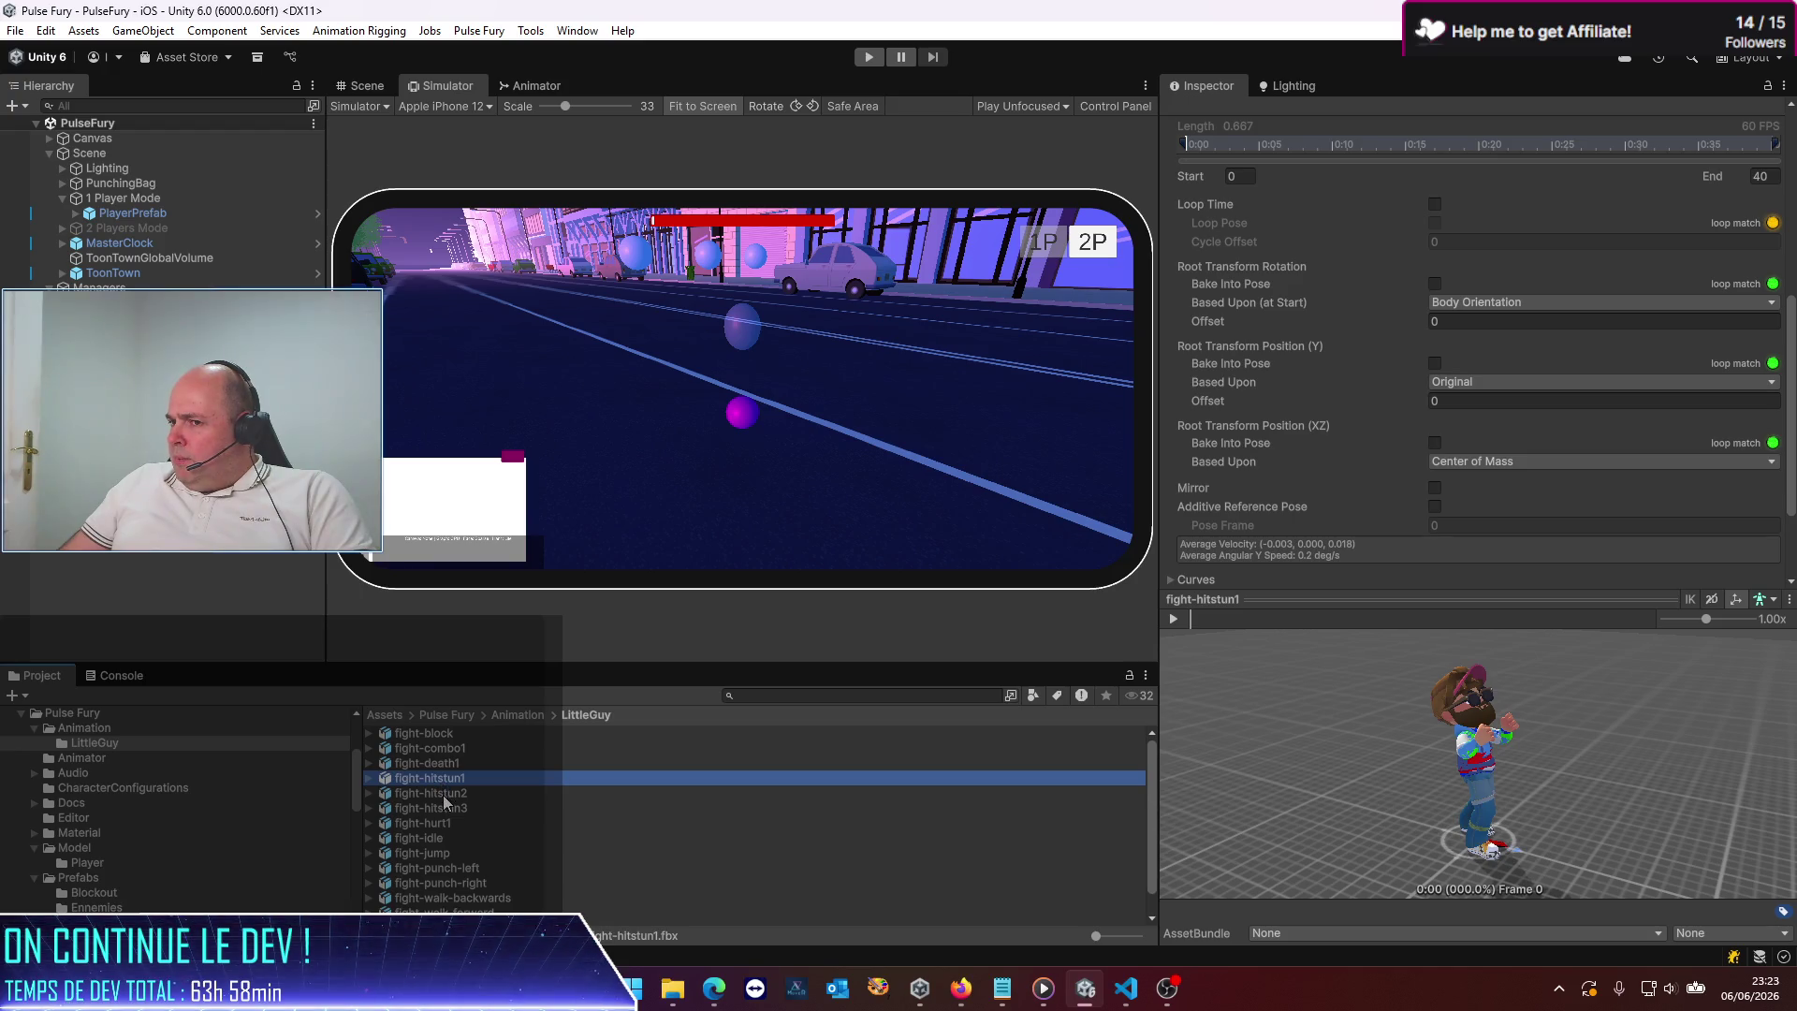
ctrl+click(430, 793)
ctrl+click(440, 809)
click(446, 781)
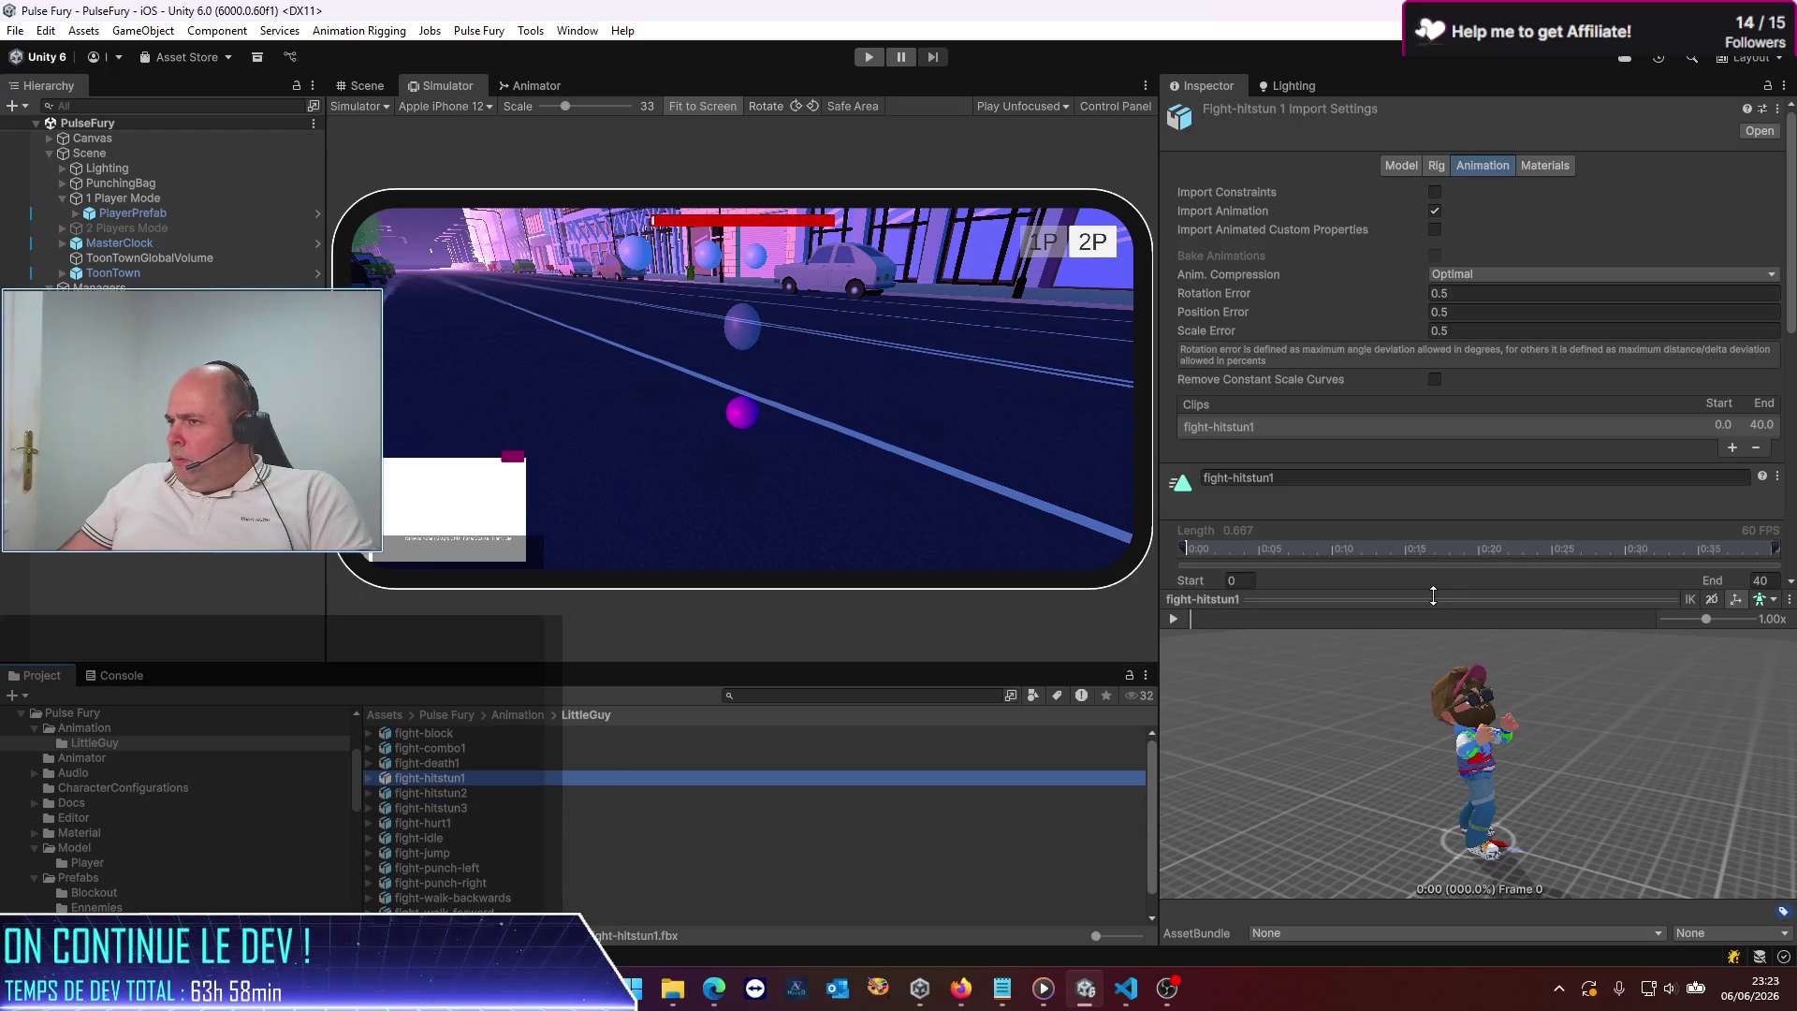
scroll(1412, 329, down, 3)
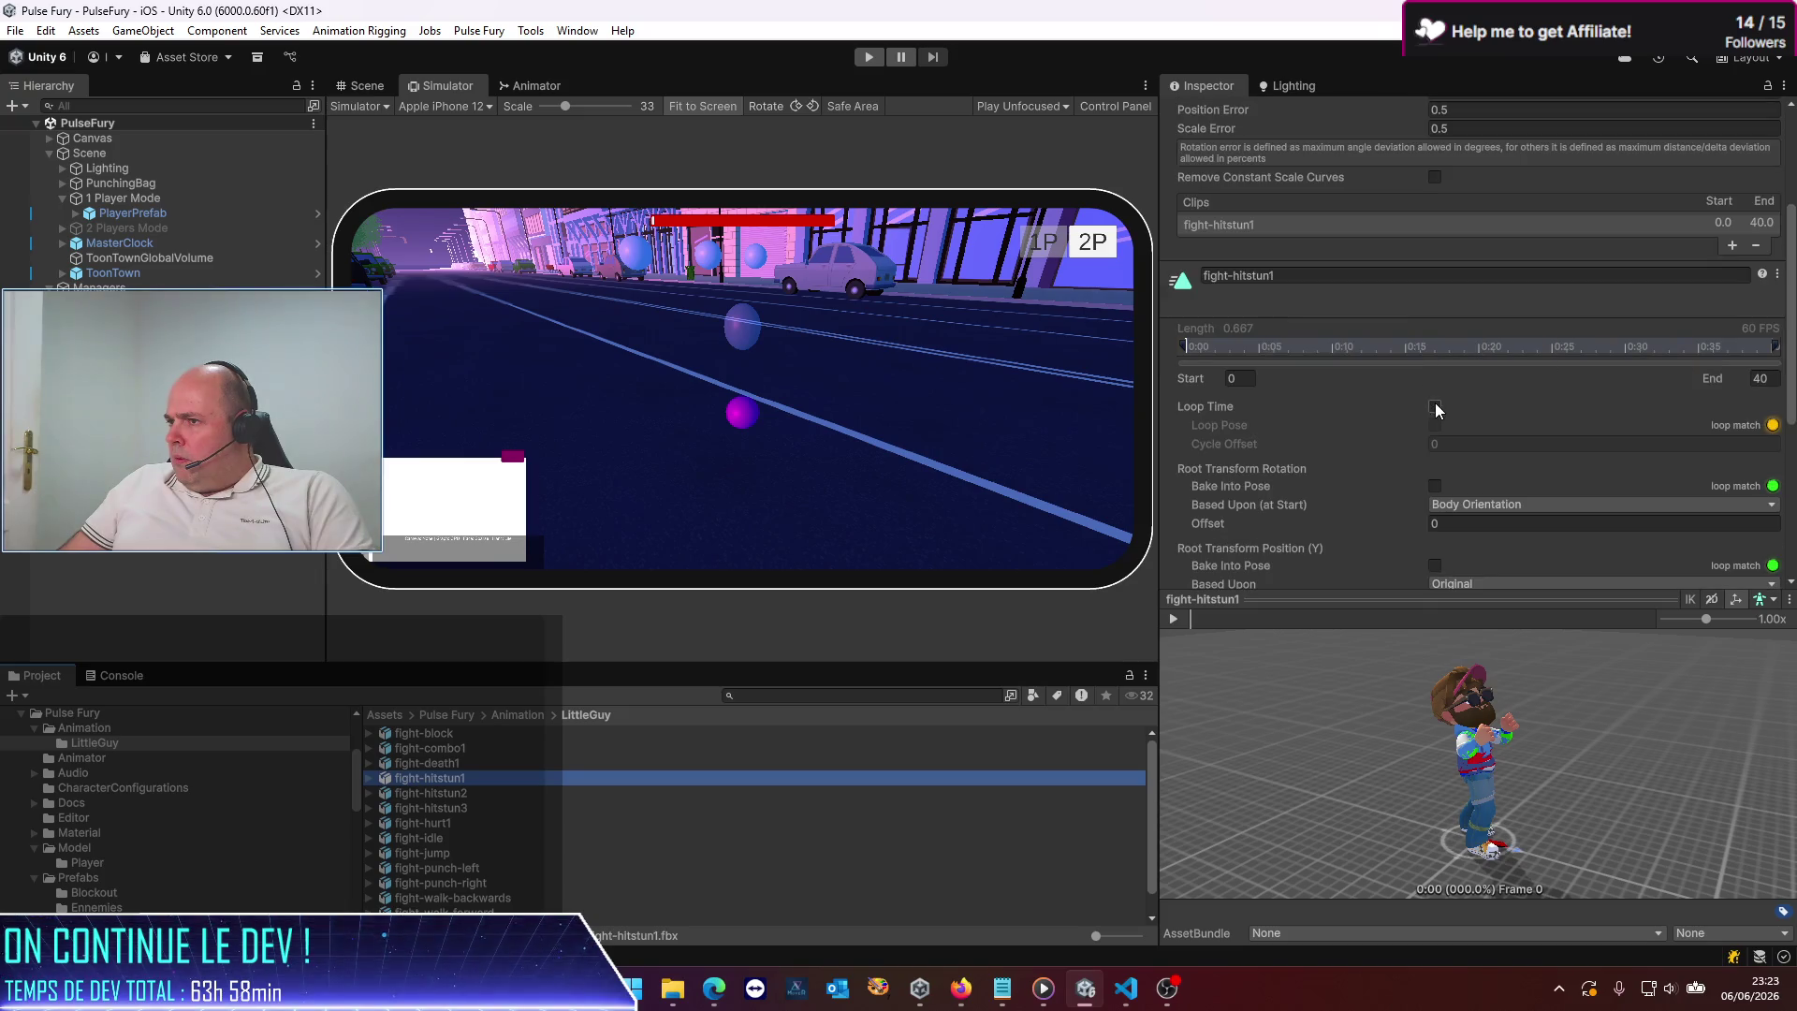
Enable Bake Into Pose for Root Transform Position (Y), based upon Original, and apply
scroll(1435, 402, down, 2)
click(1435, 466)
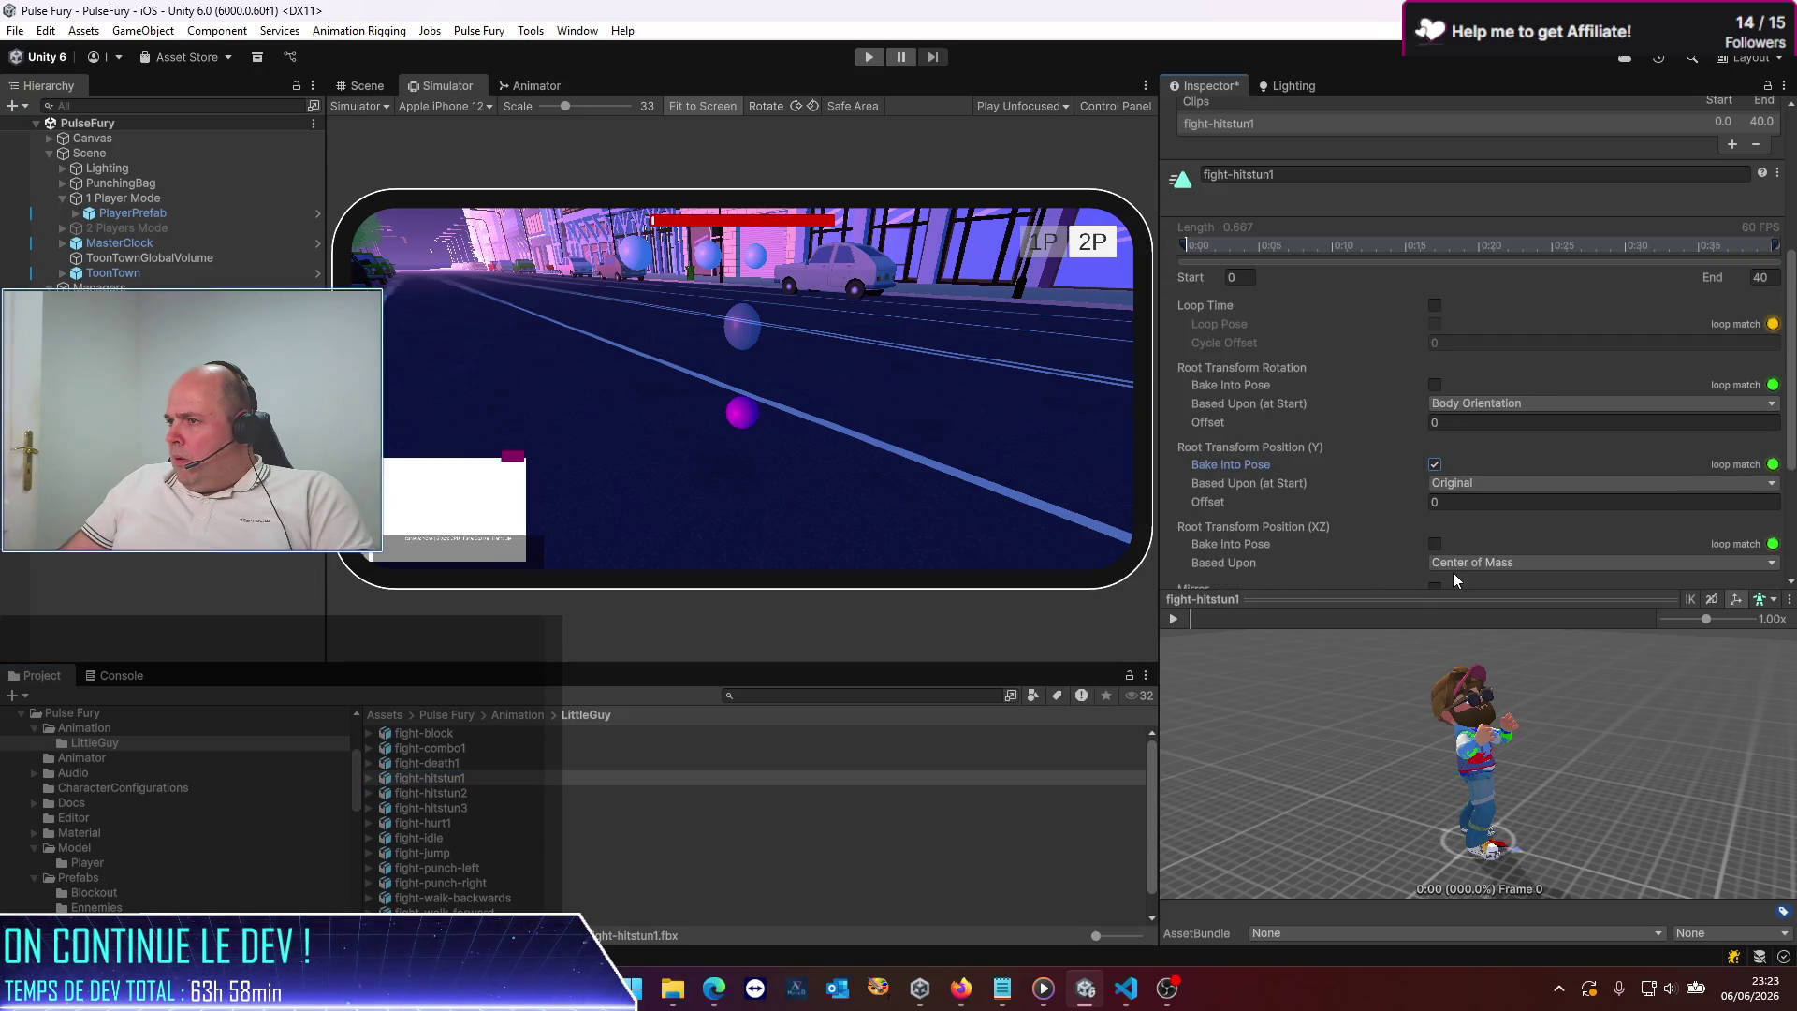
click(1489, 483)
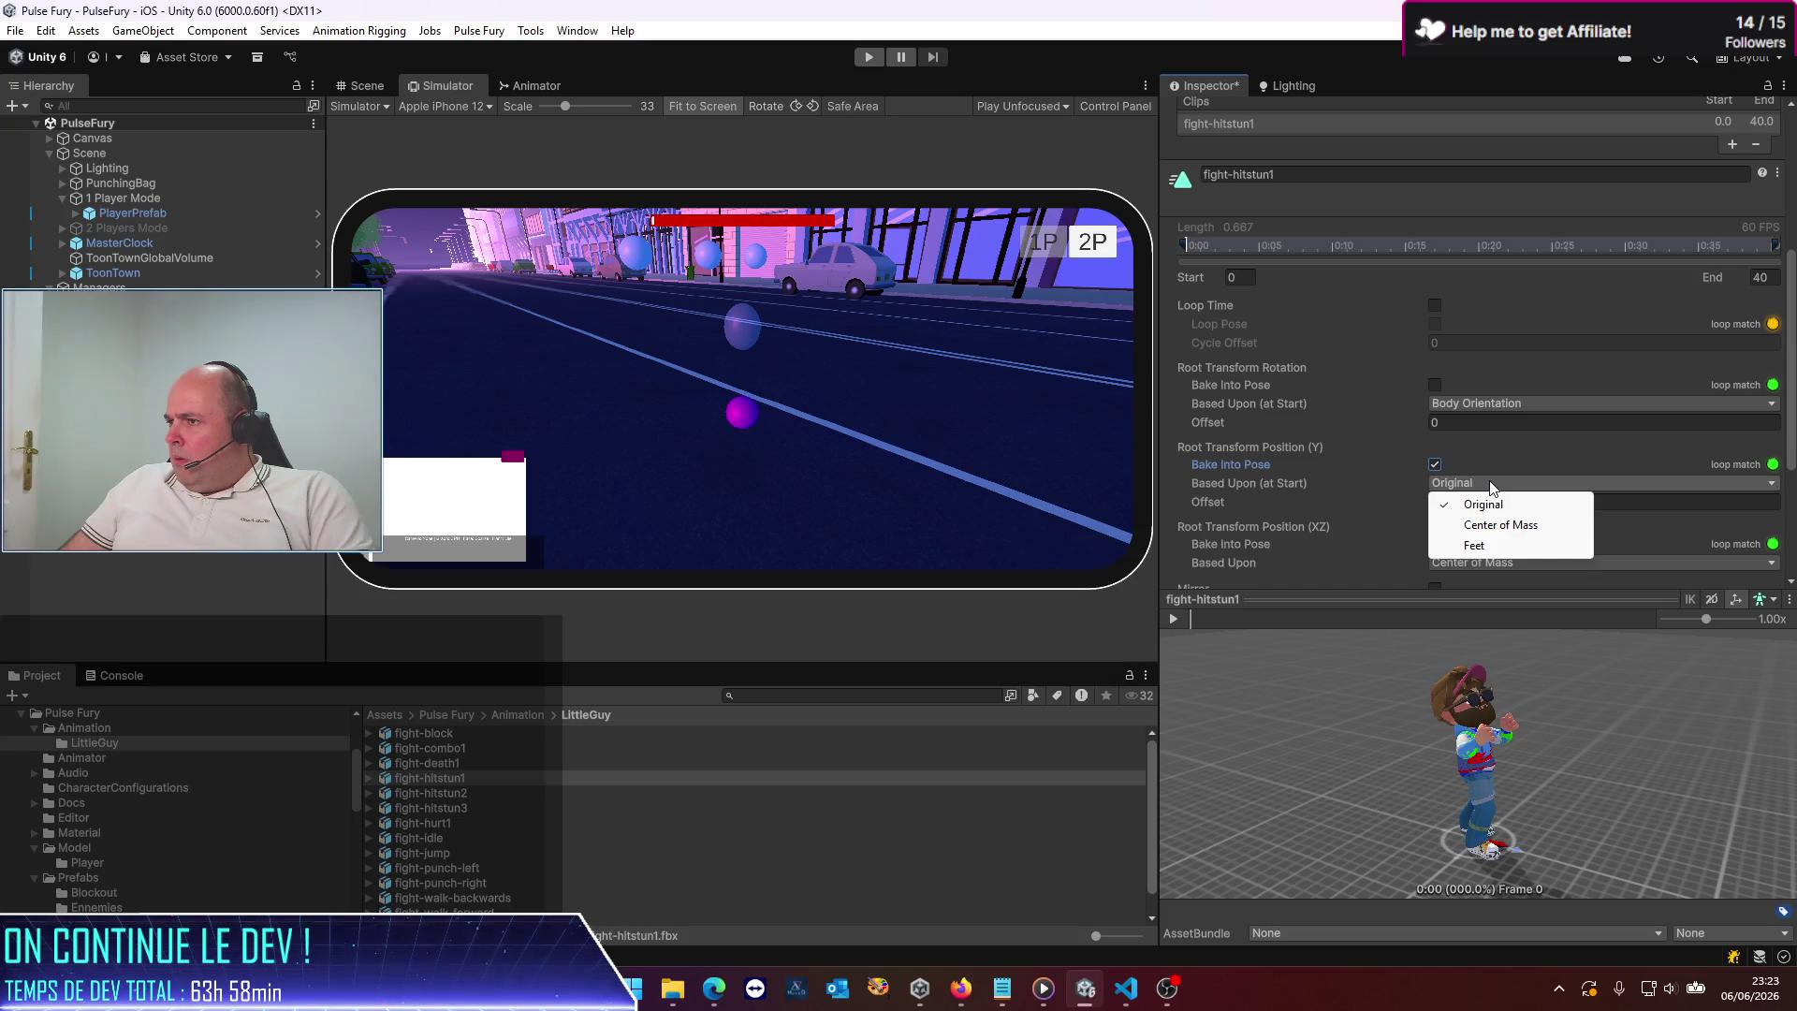
click(1445, 461)
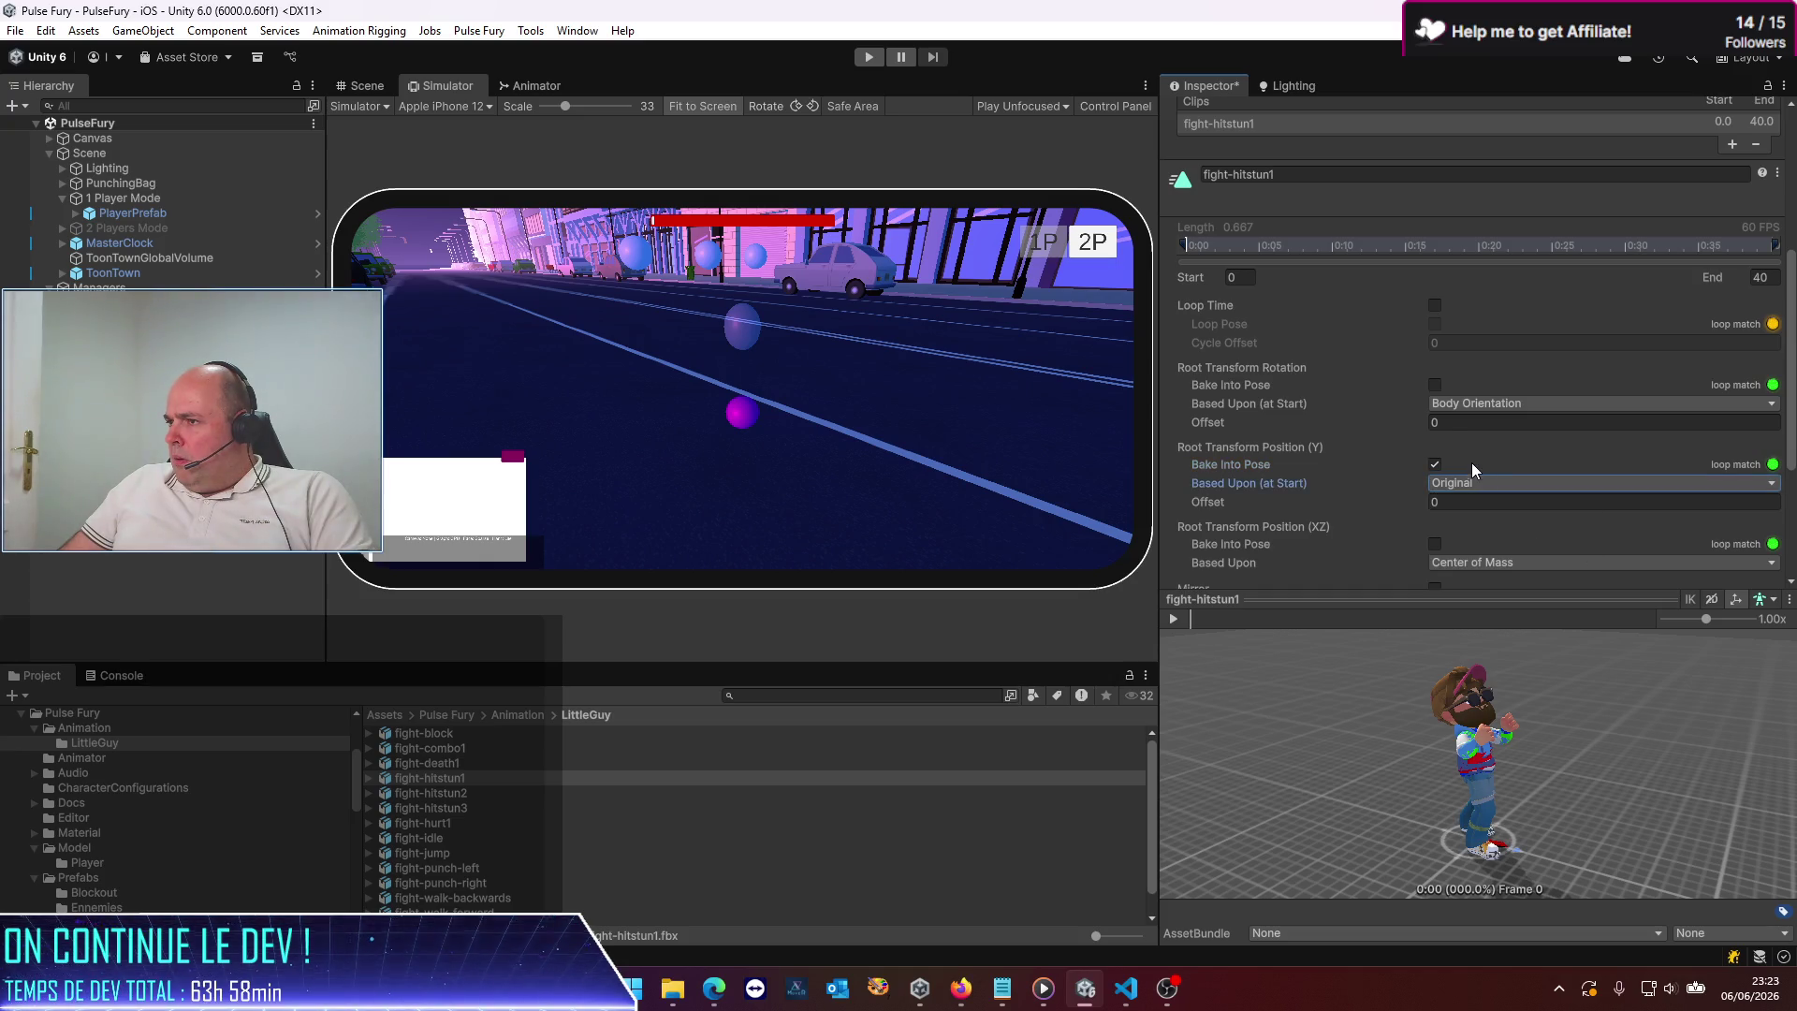
scroll(1528, 487, down, 3)
scroll(1741, 529, down, 2)
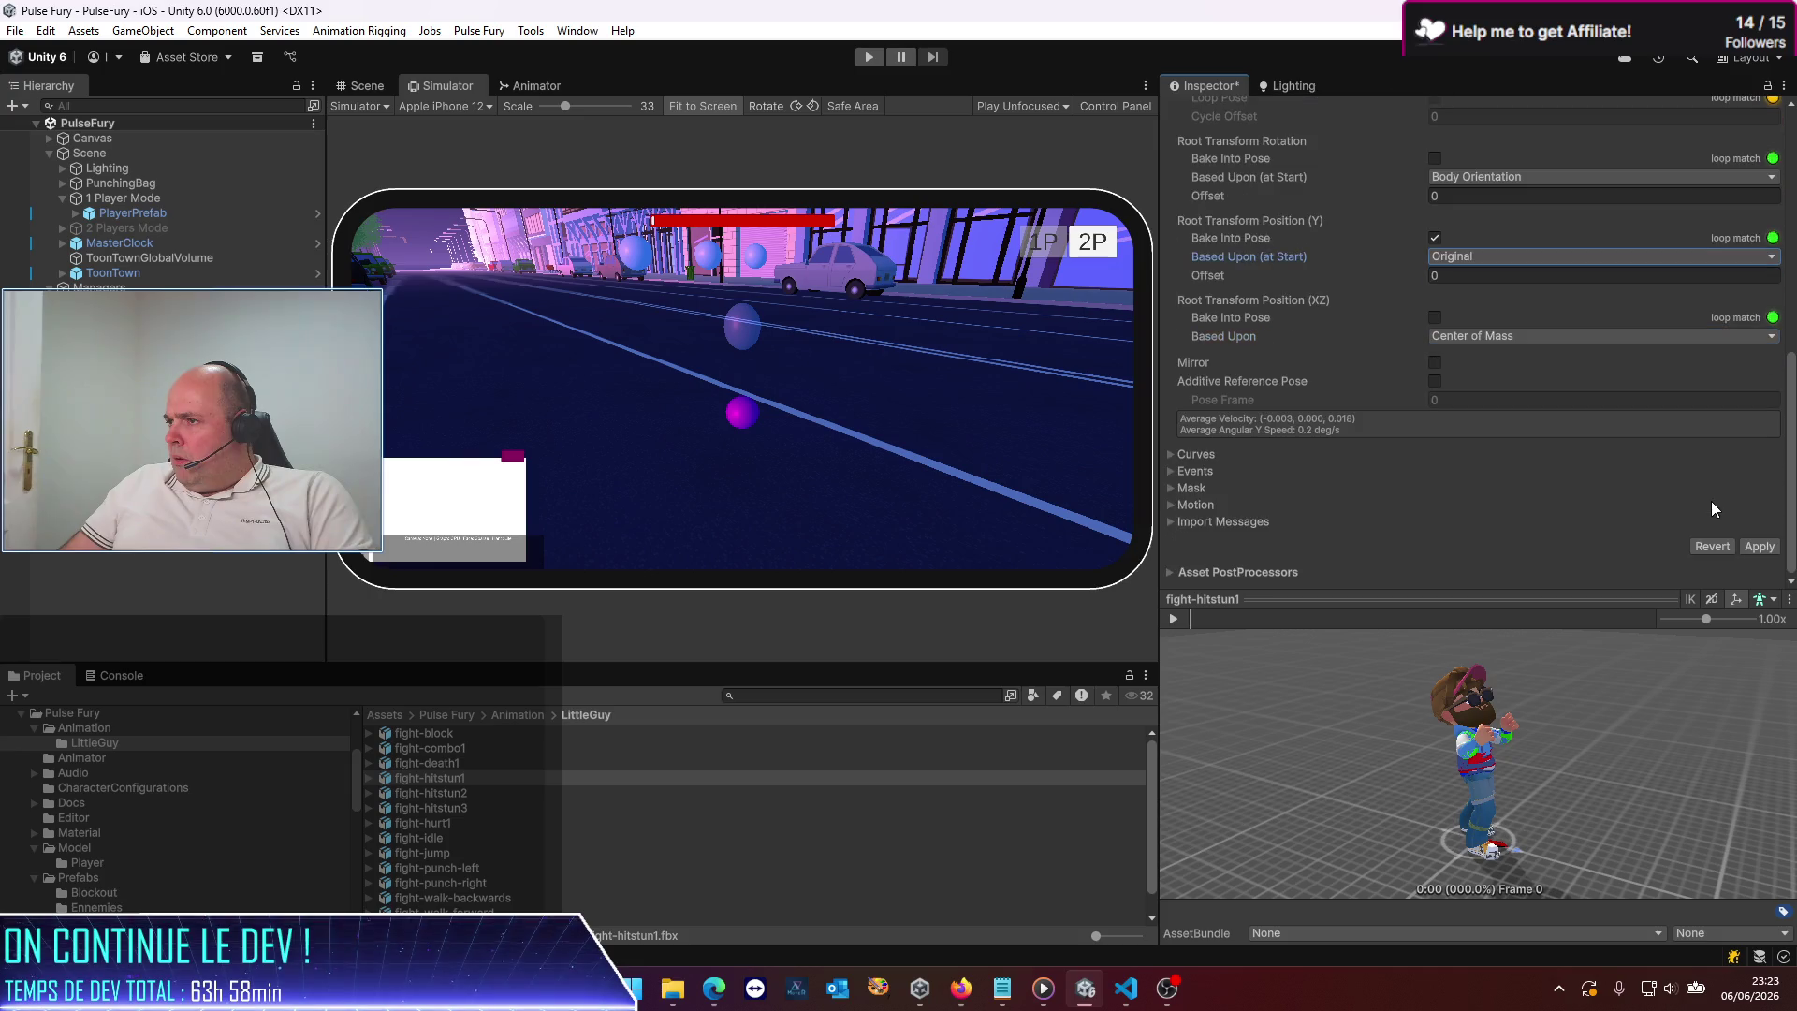
click(1760, 546)
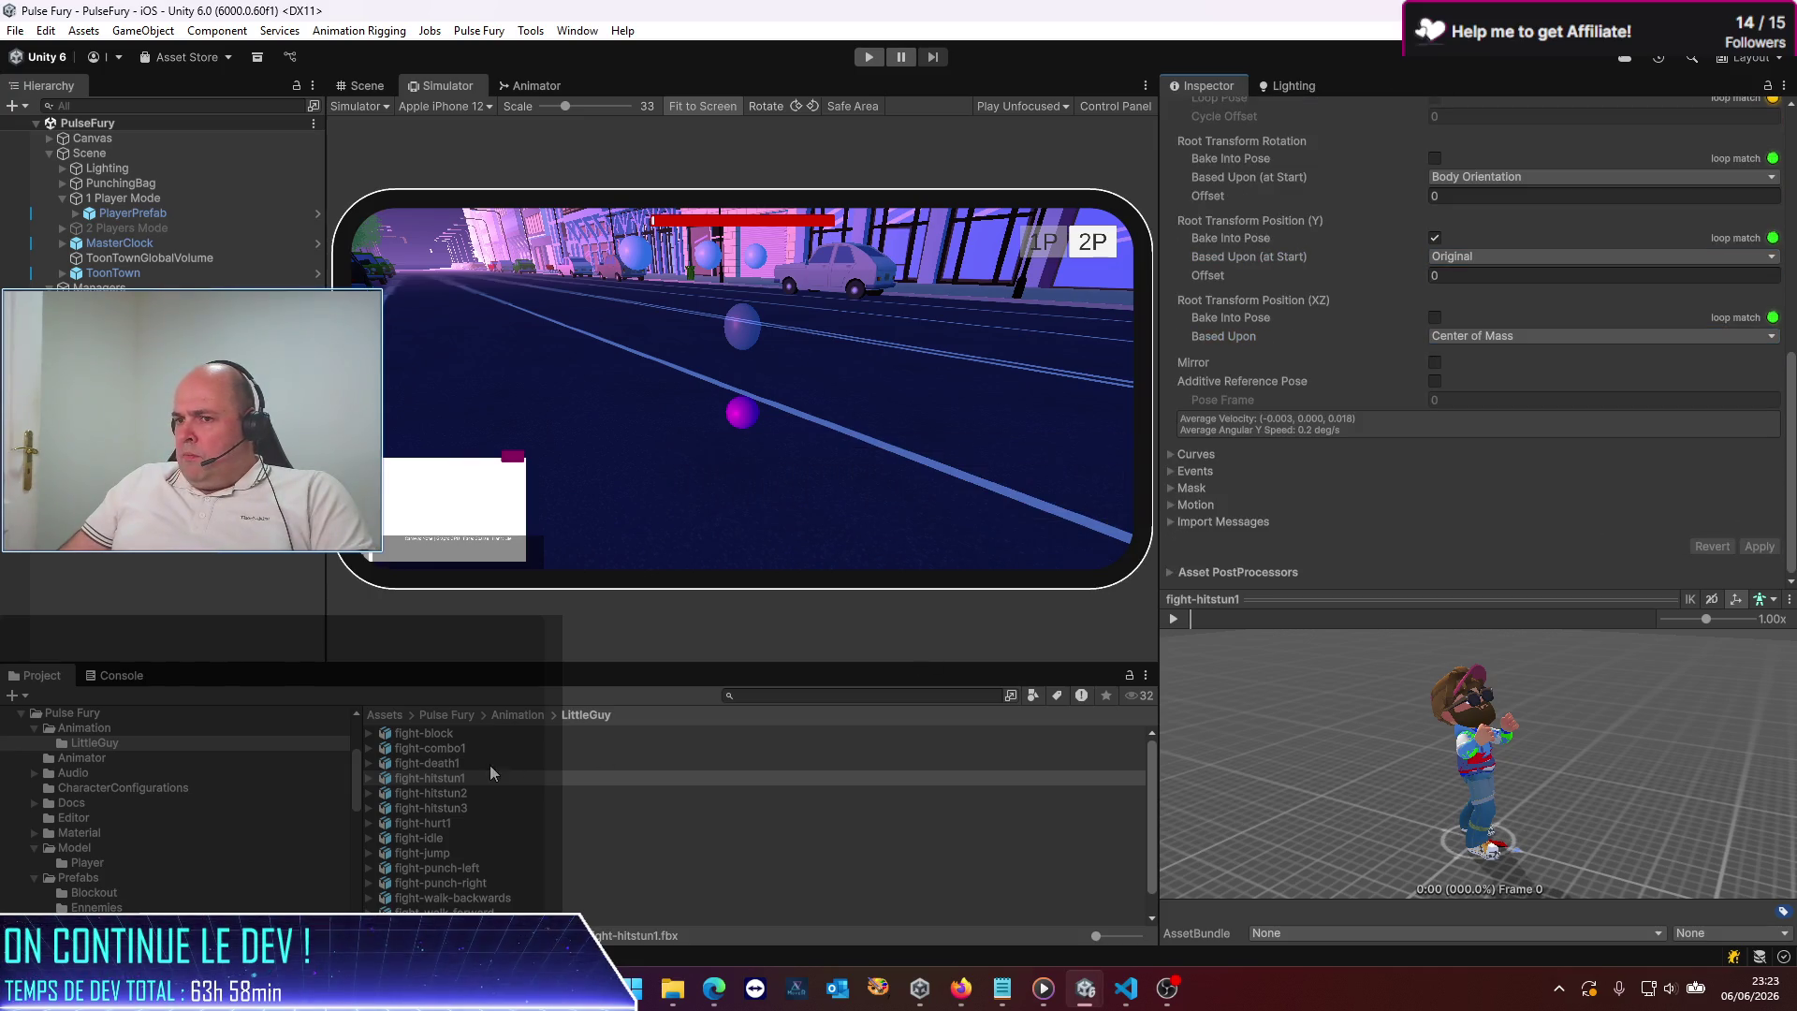
Compare fight-death1's root transform settings against fight-hitstun1's
click(456, 764)
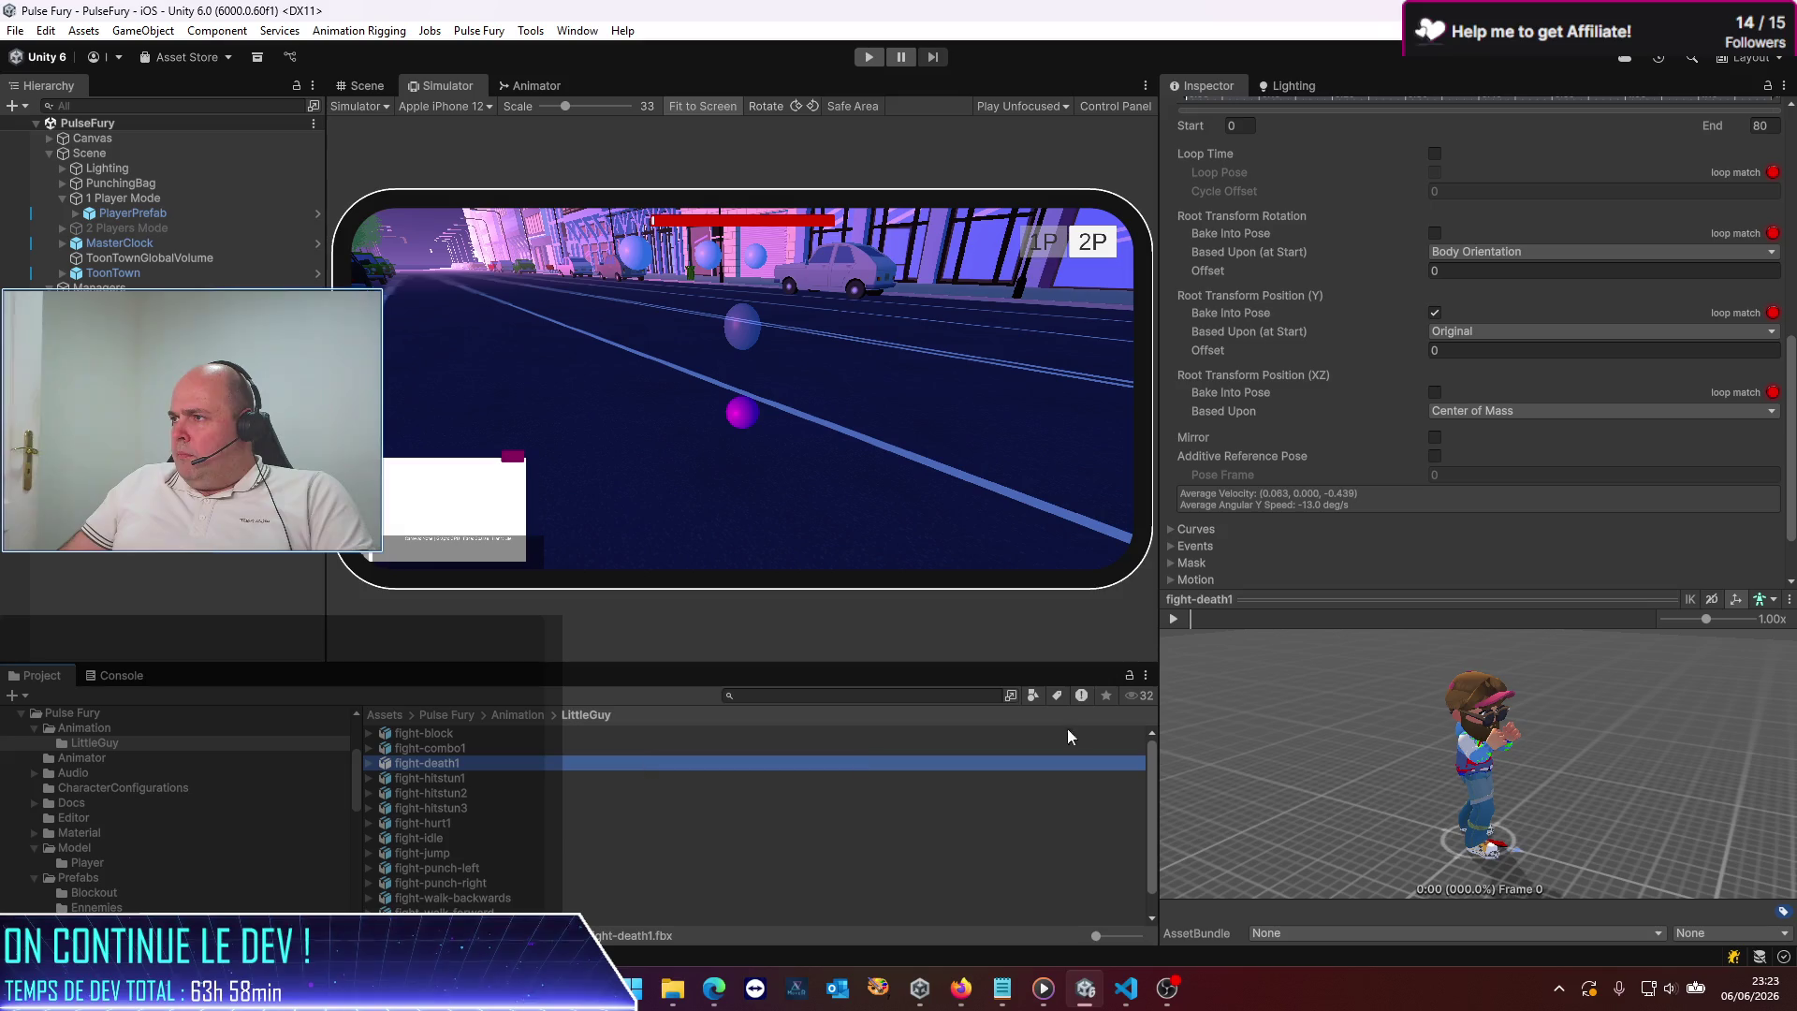
click(448, 781)
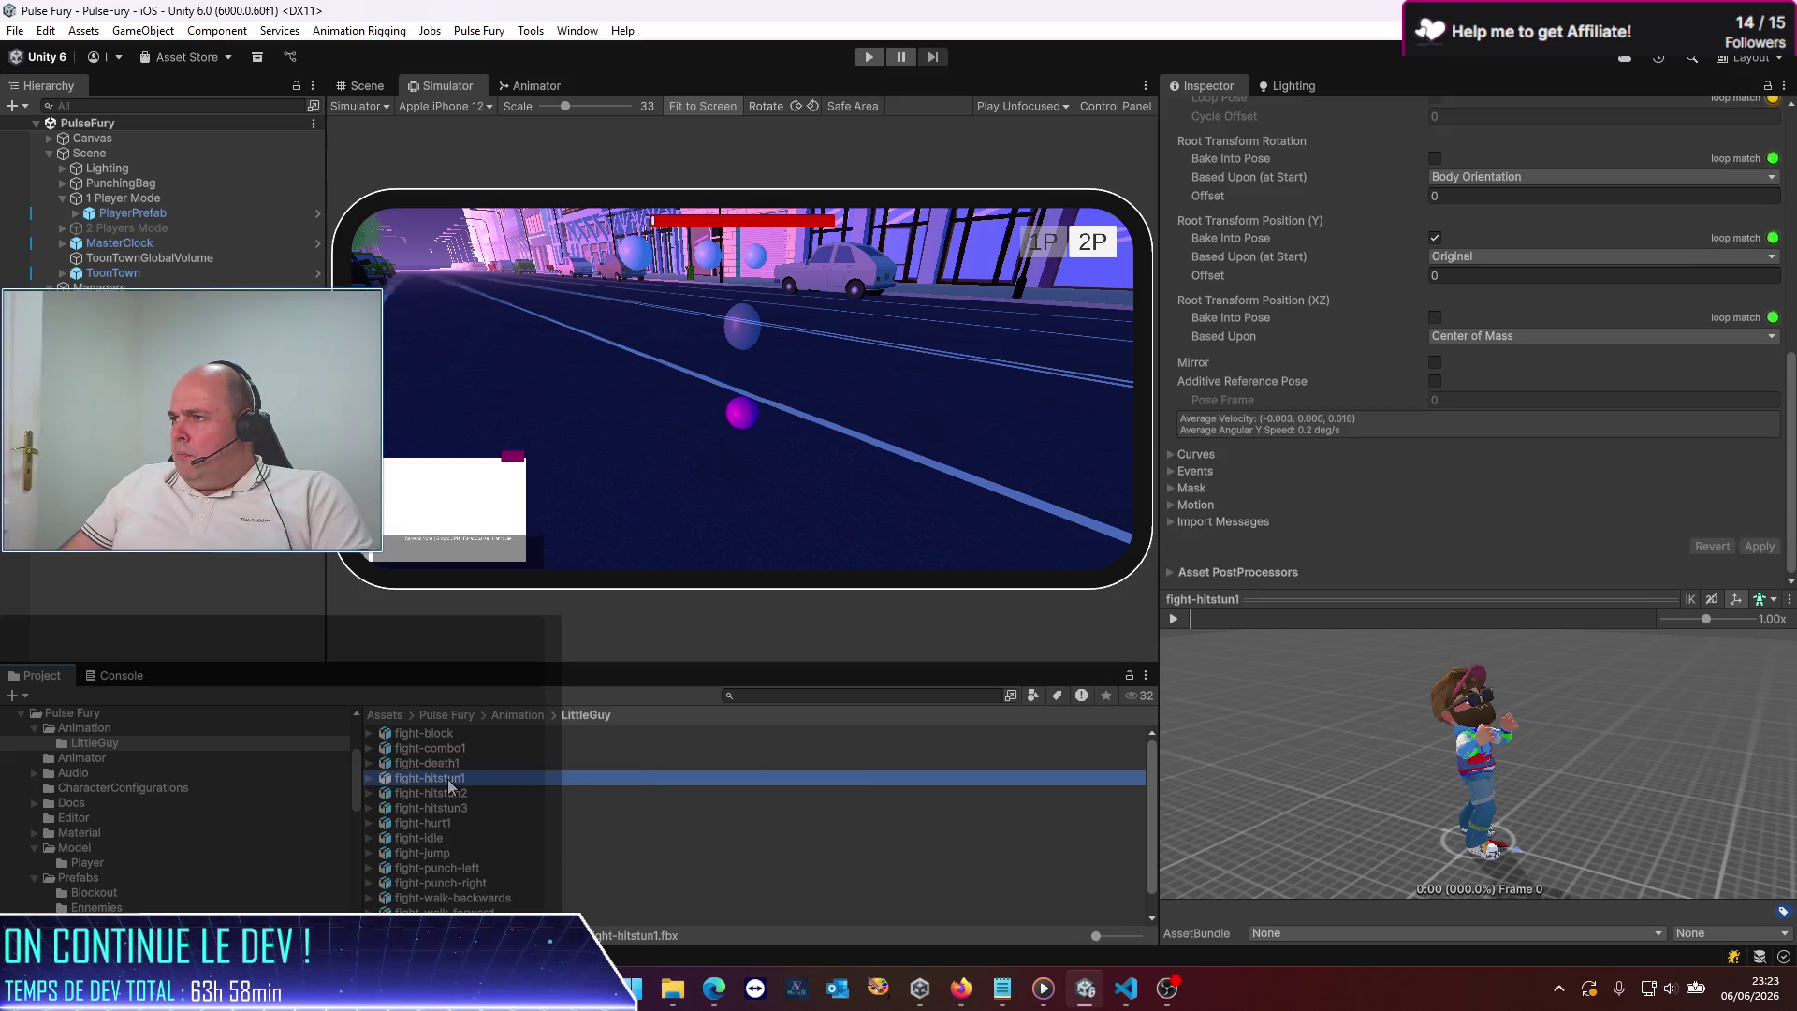
click(433, 764)
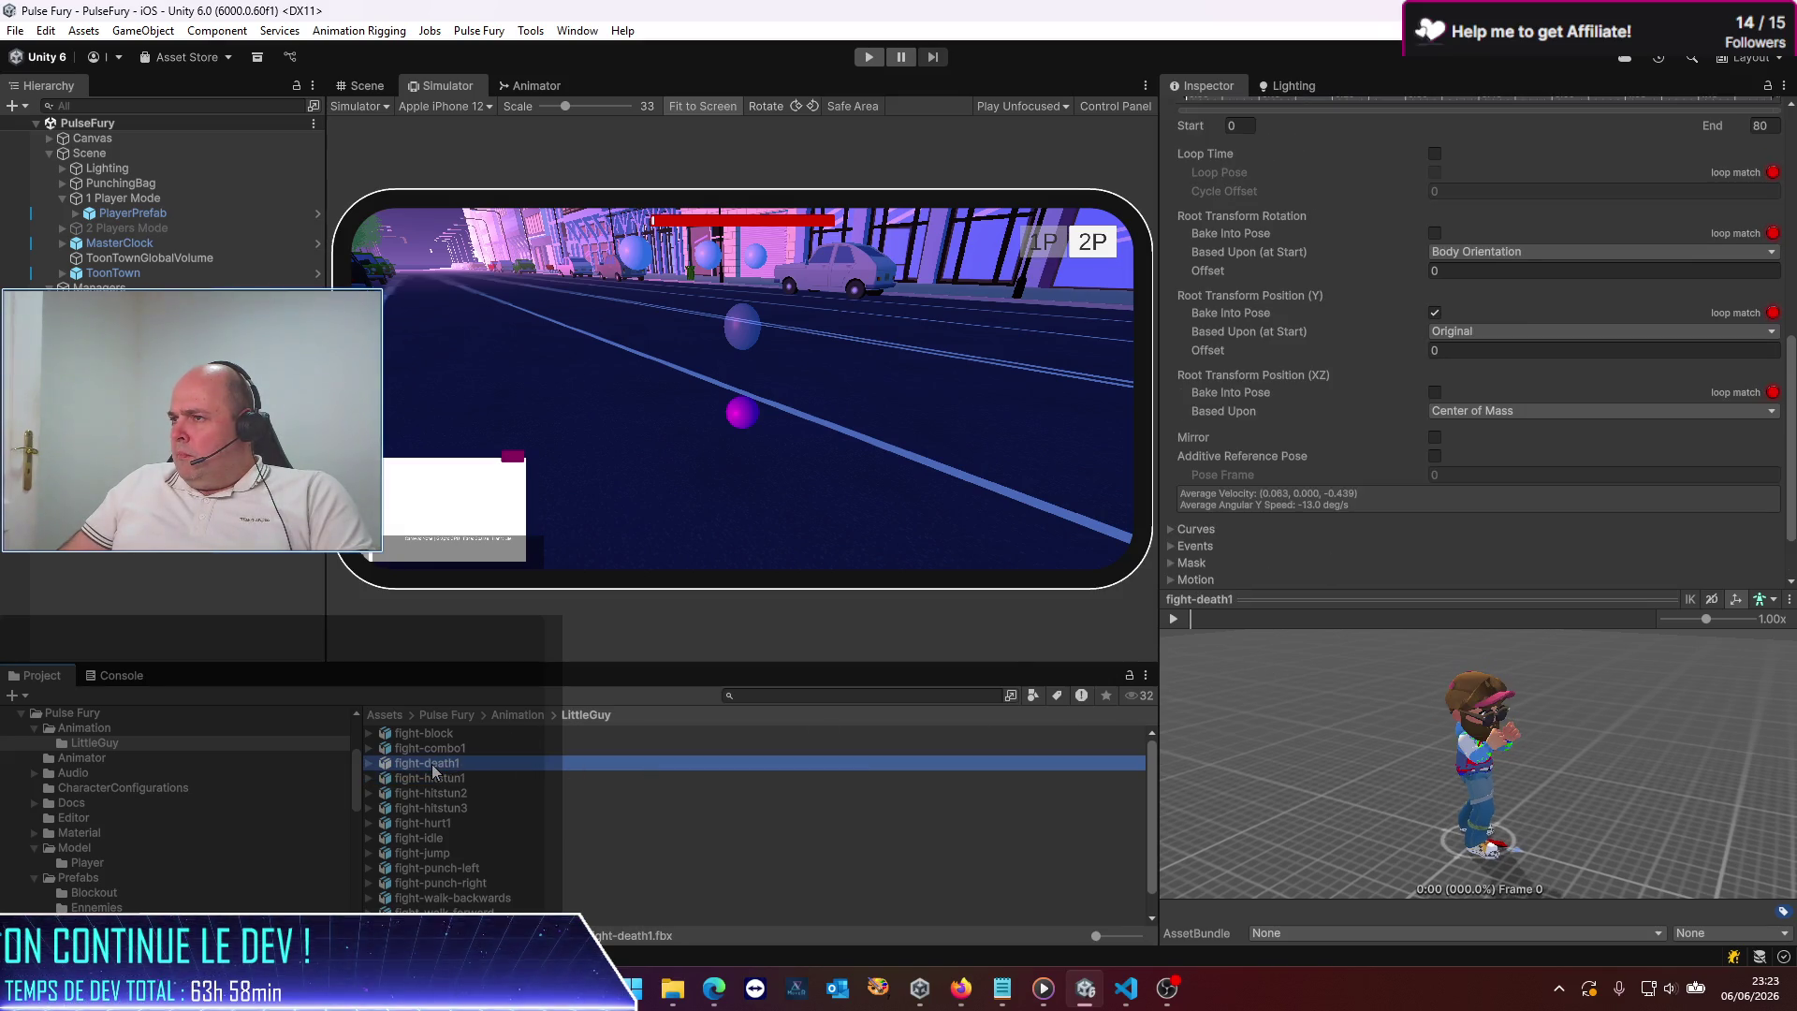
scroll(1406, 425, up, 10)
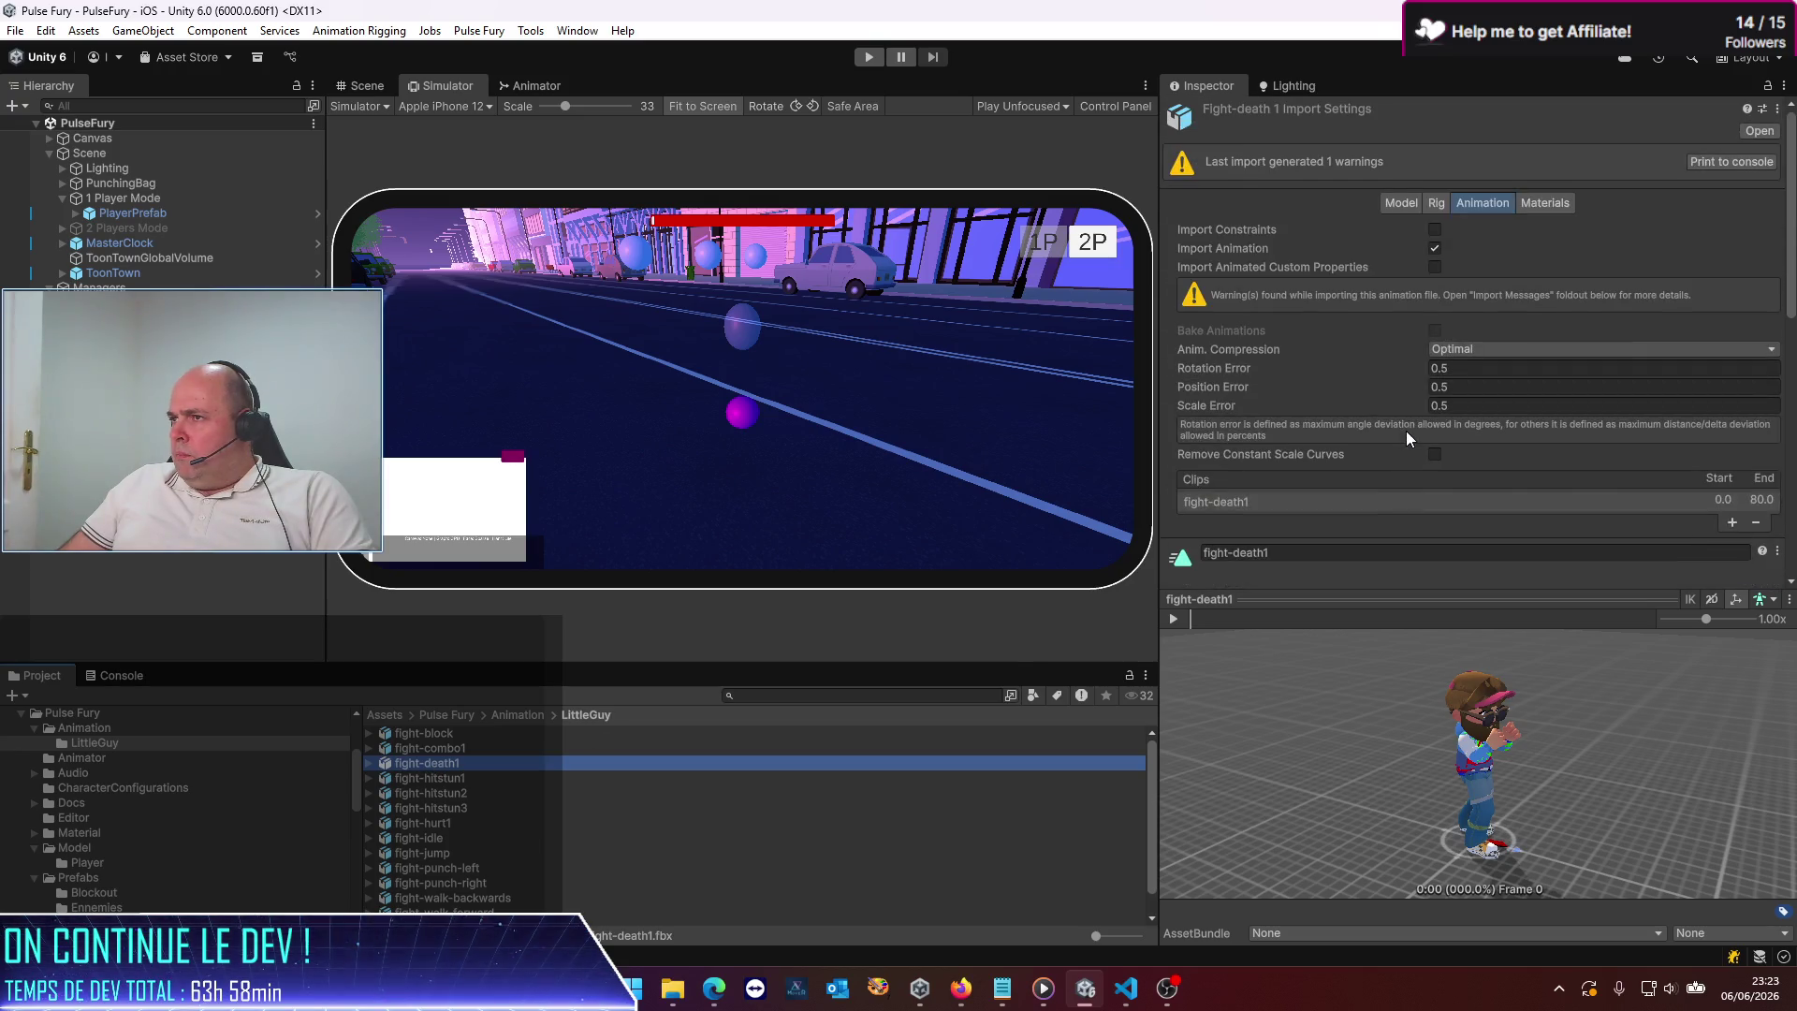
scroll(1400, 440, down, 1)
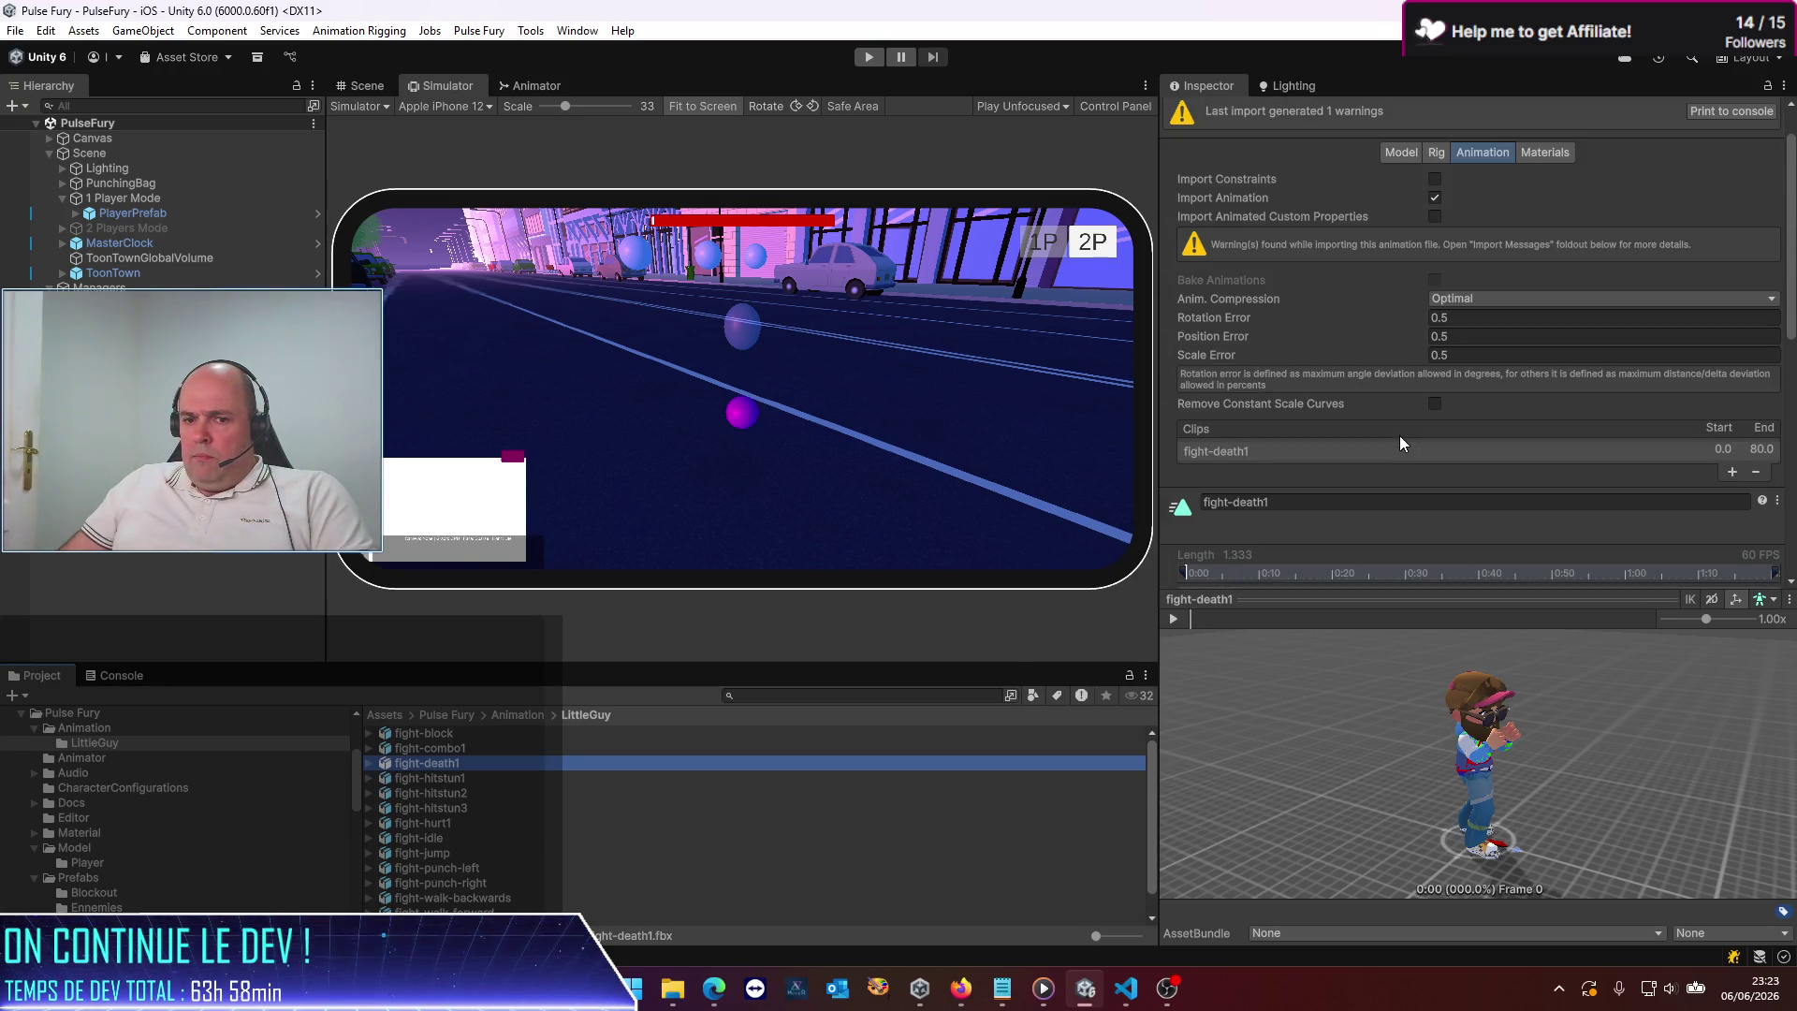
scroll(1400, 435, down, 4)
scroll(1400, 436, down, 3)
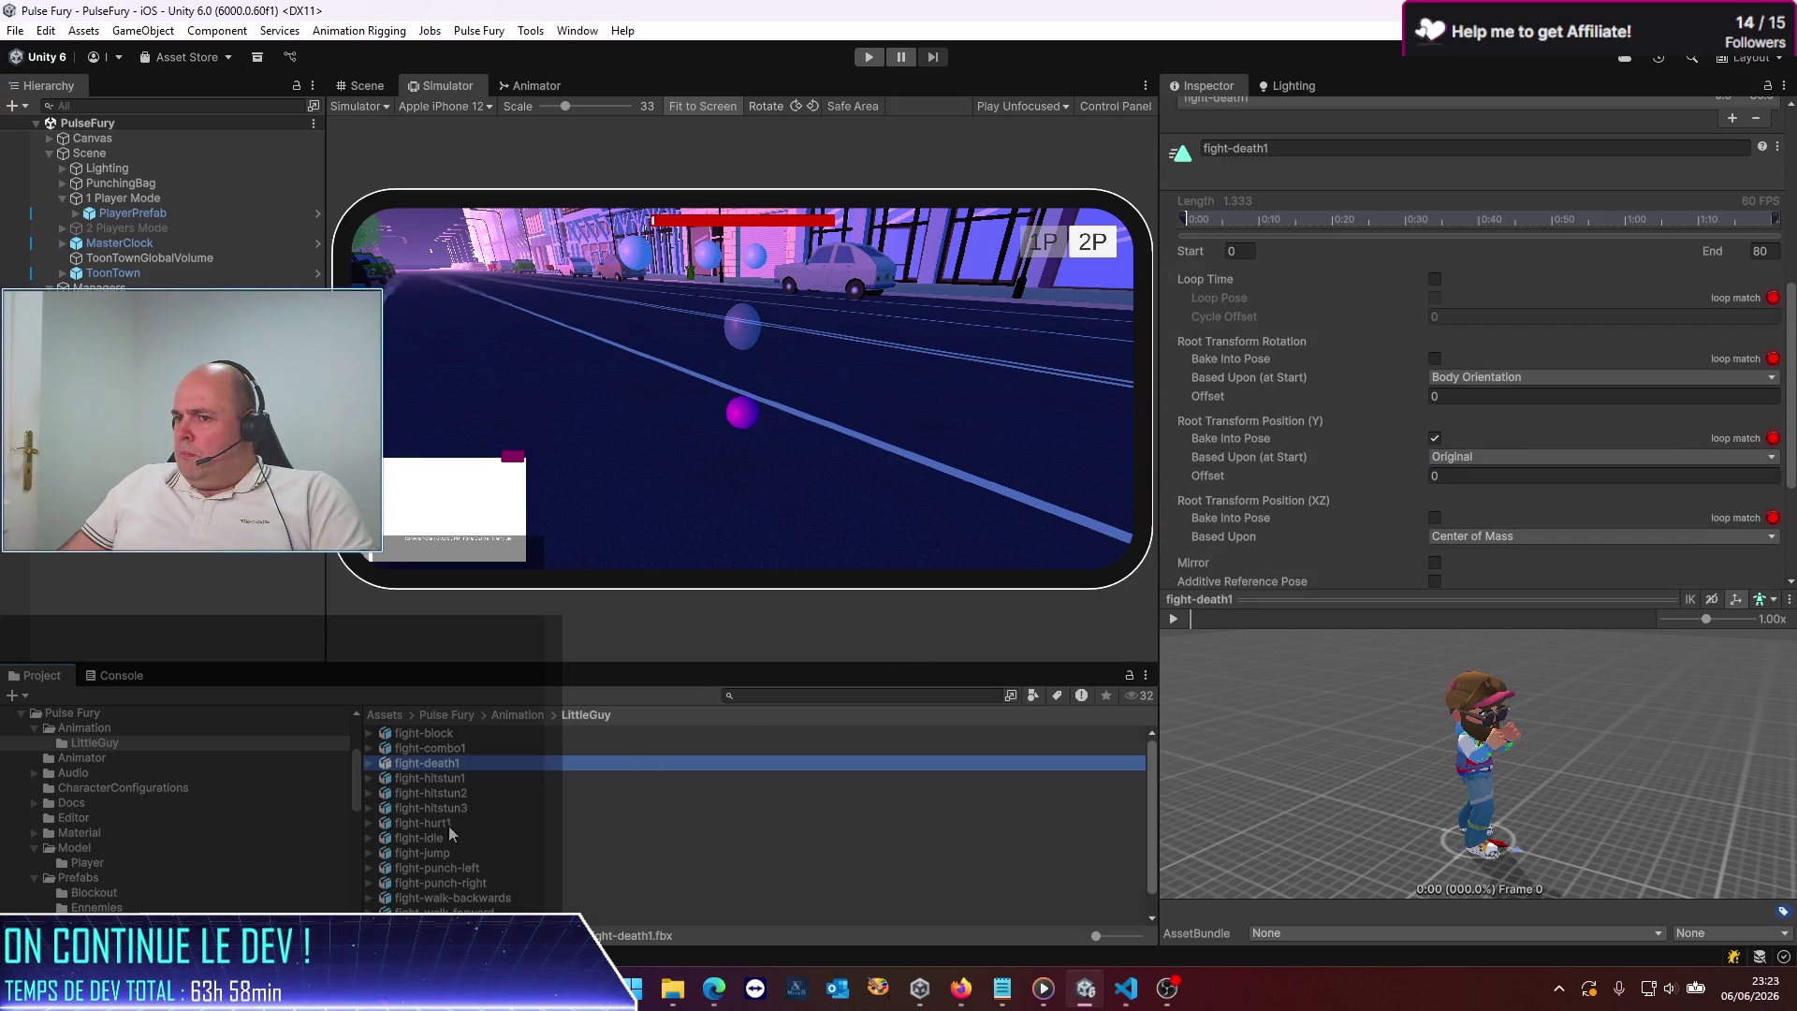
click(445, 780)
scroll(1334, 494, up, 1)
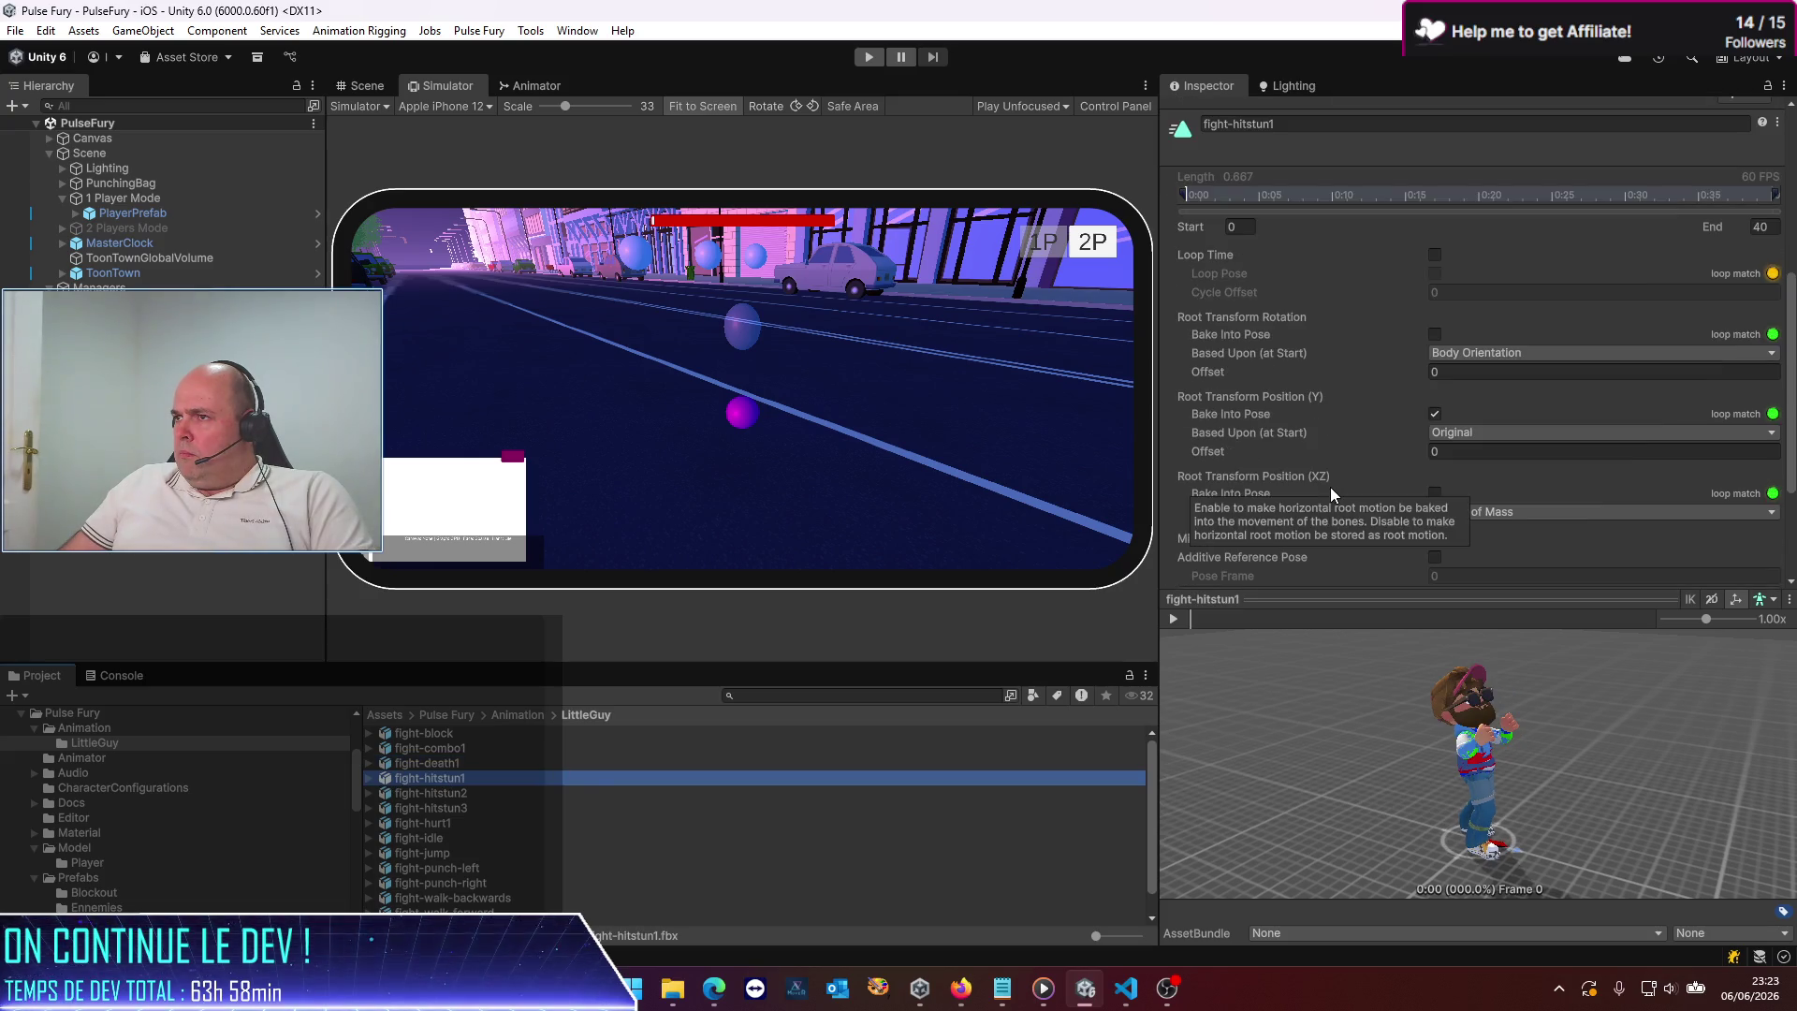
Flip between fight-death1 and fight-hitstun1 settings again, then play the fight-hitstun1 preview
click(448, 763)
click(448, 780)
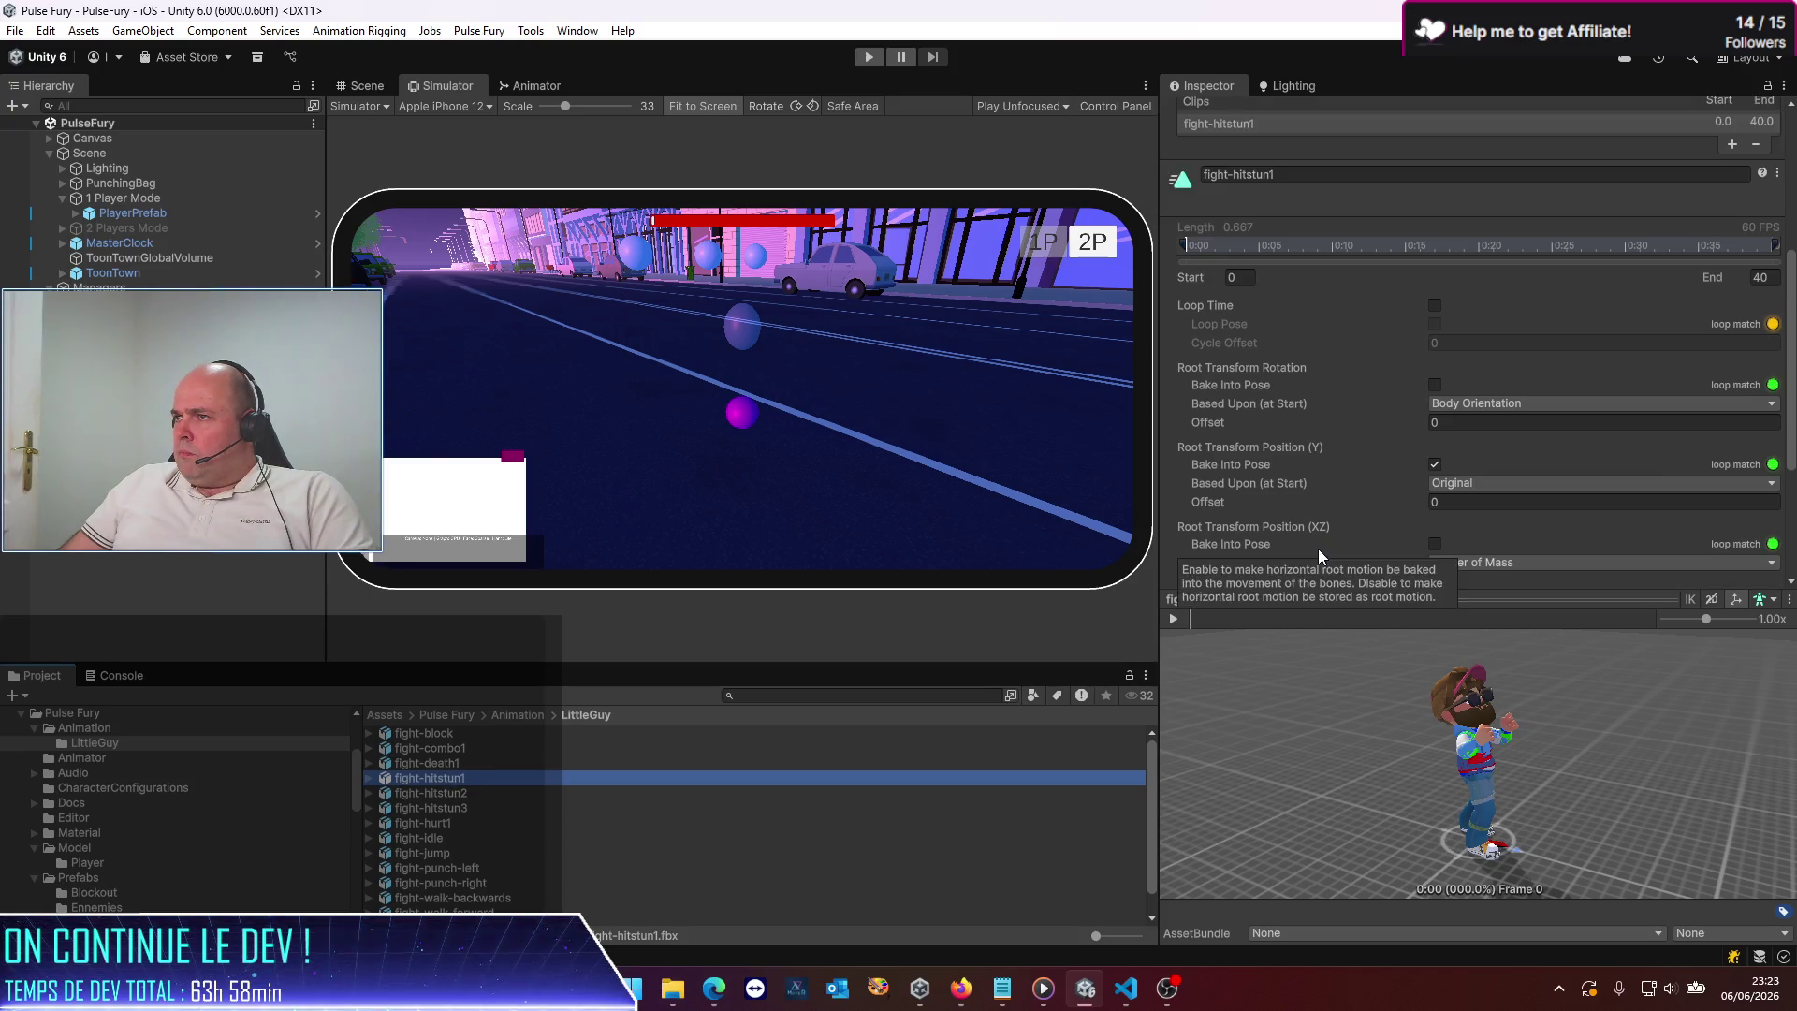
click(458, 763)
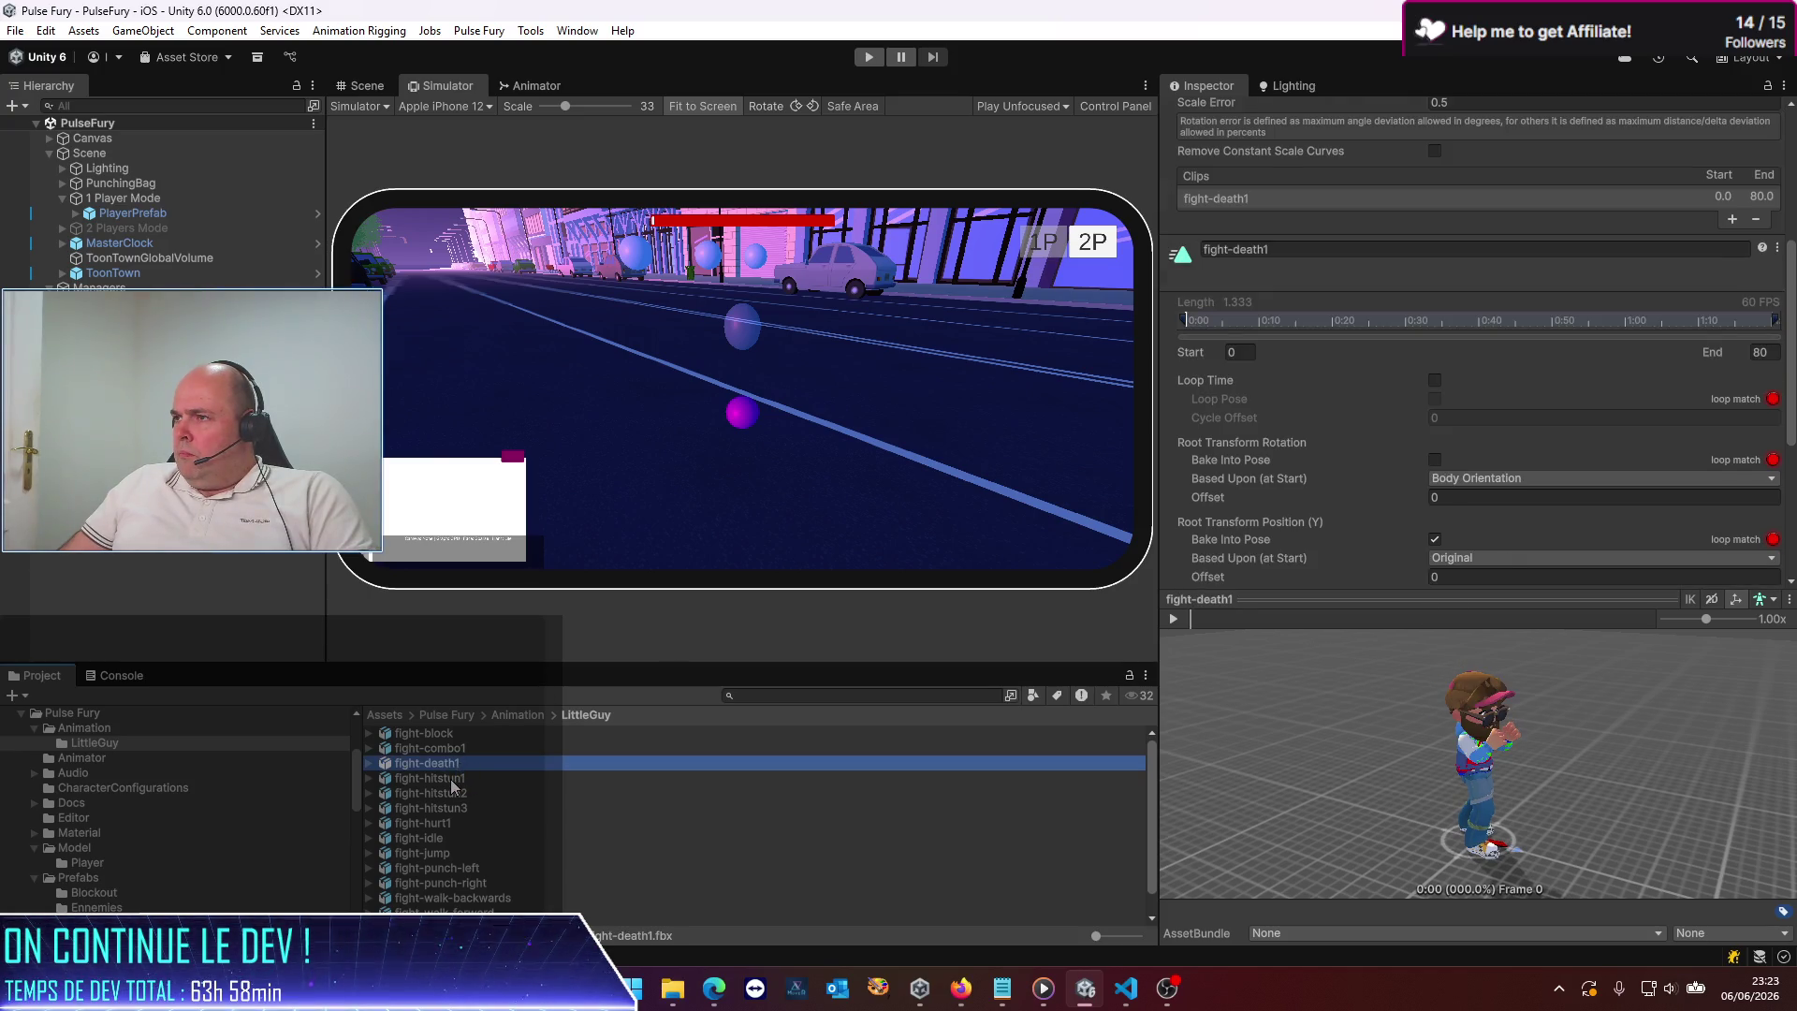
click(450, 778)
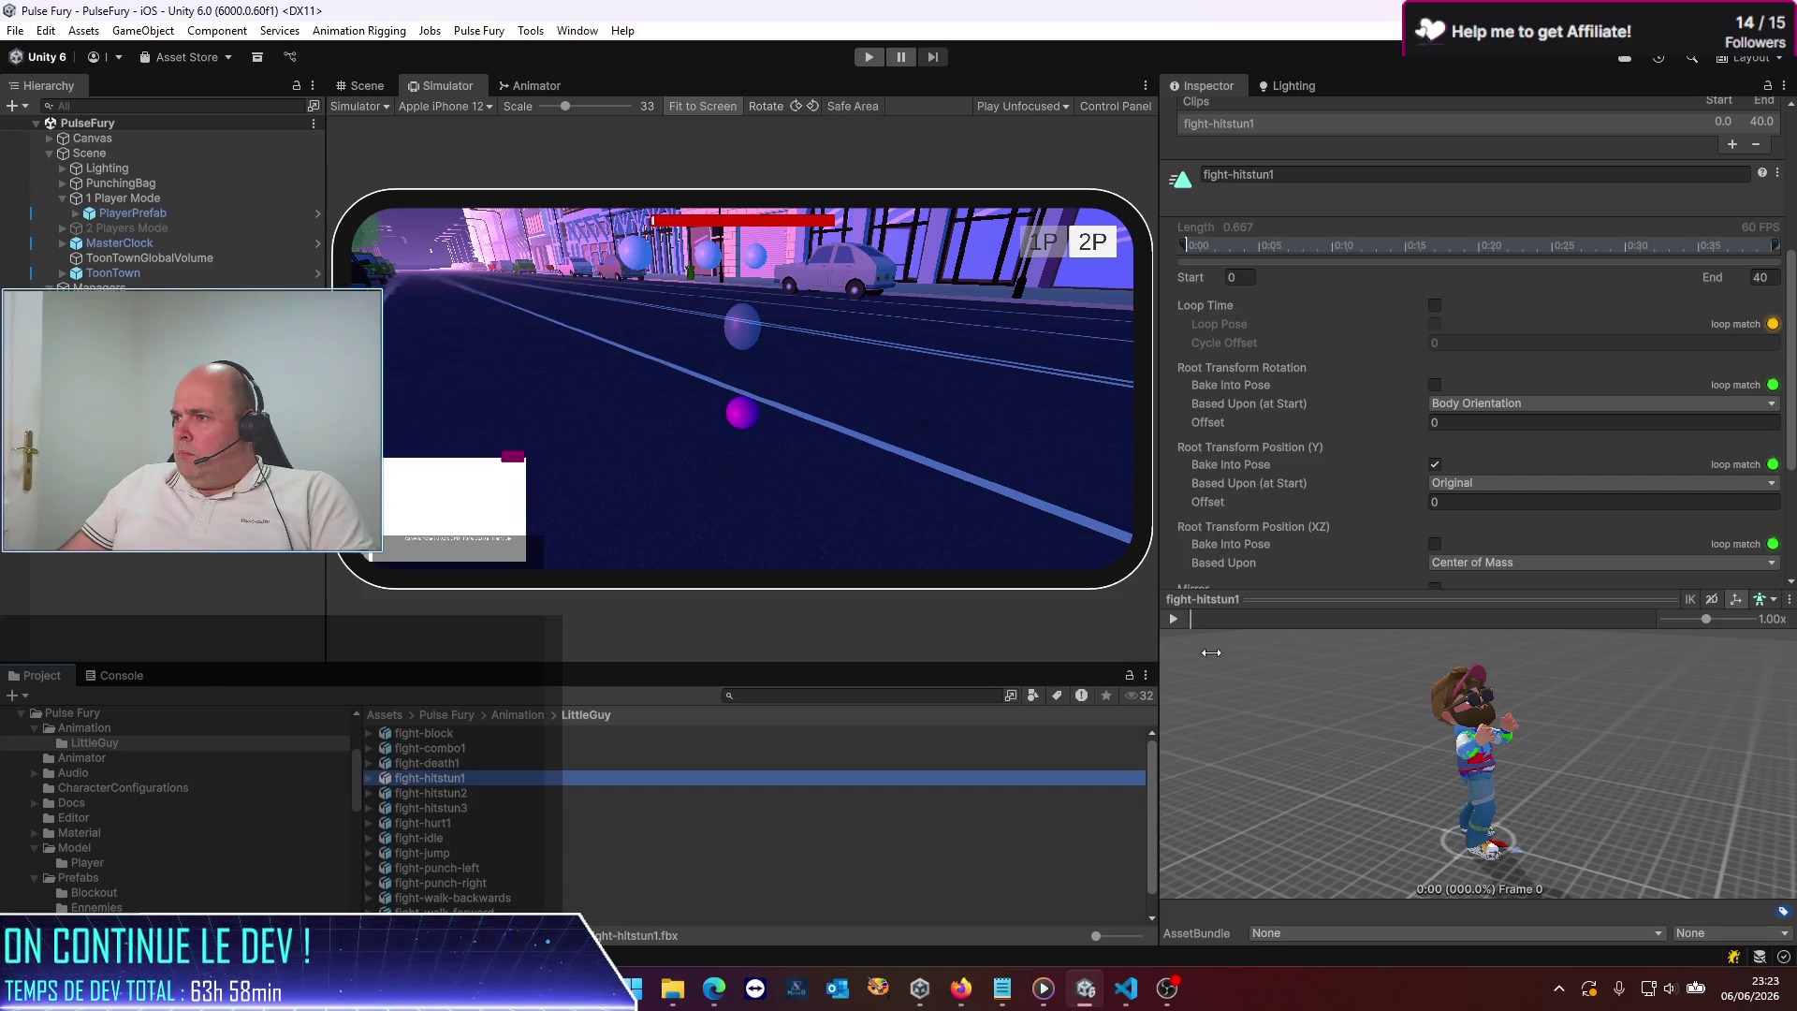
scroll(1456, 477, down, 1)
scroll(1404, 507, down, 1)
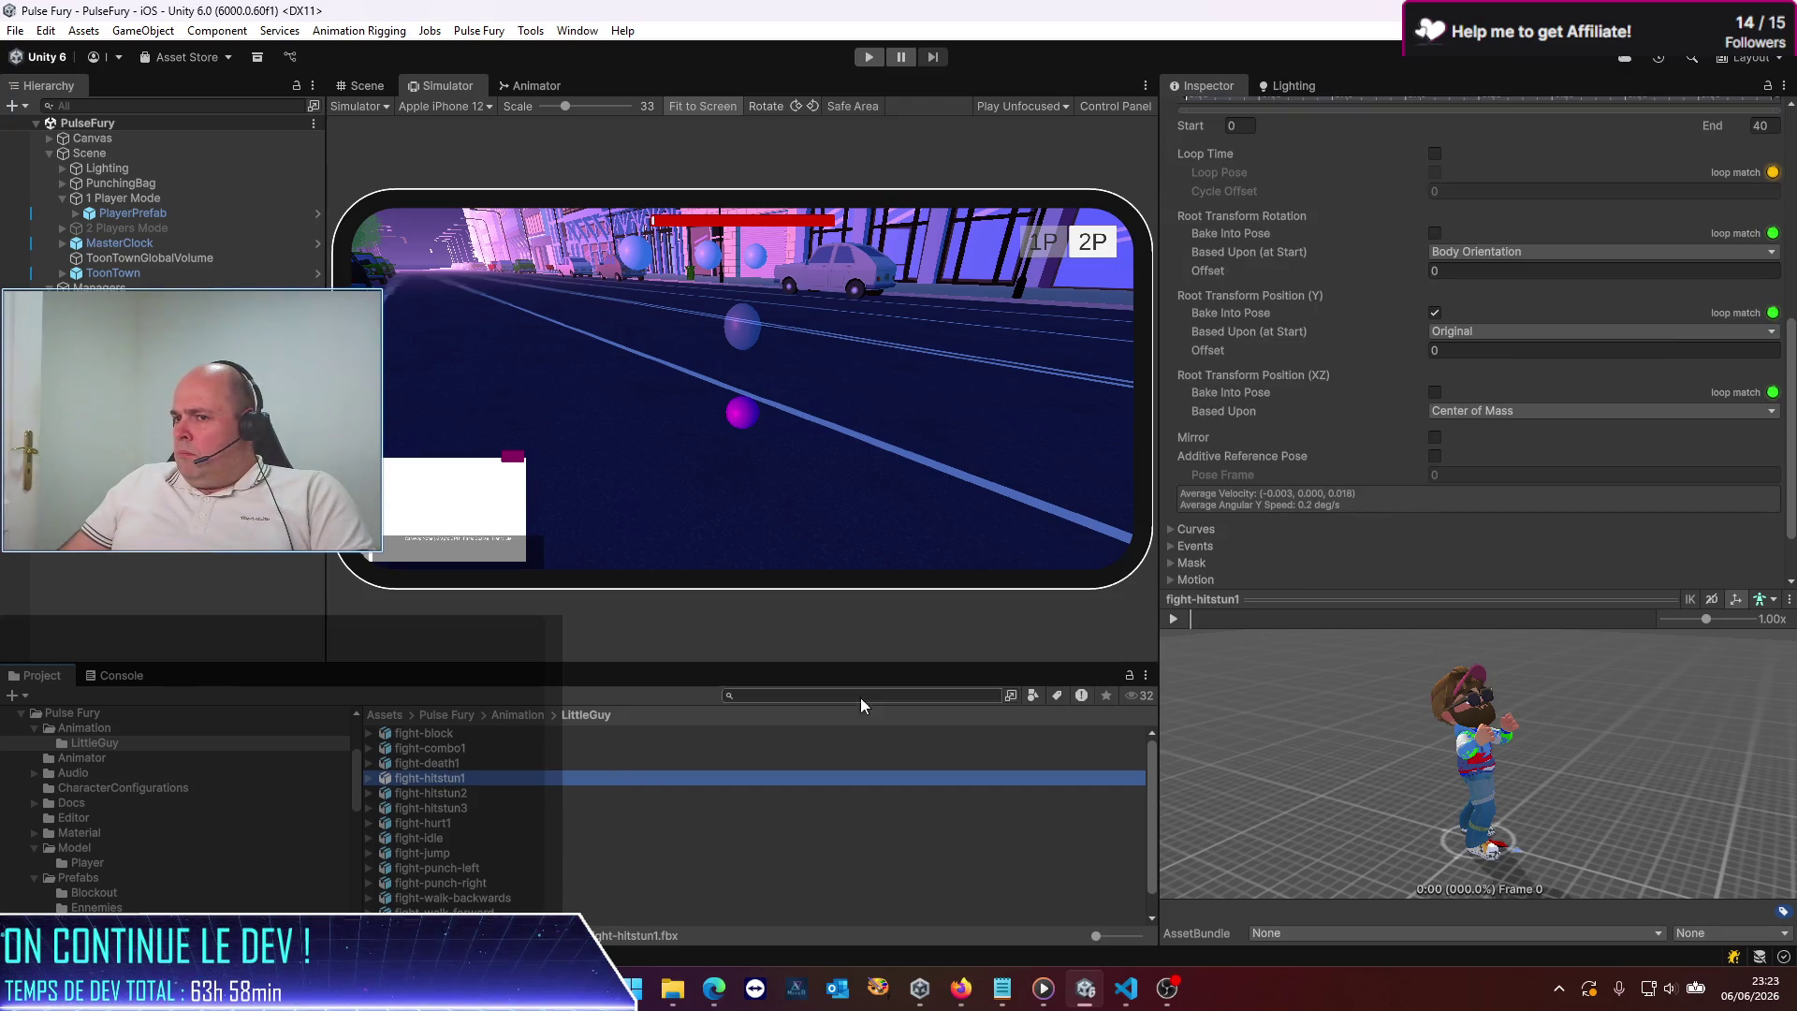
click(453, 766)
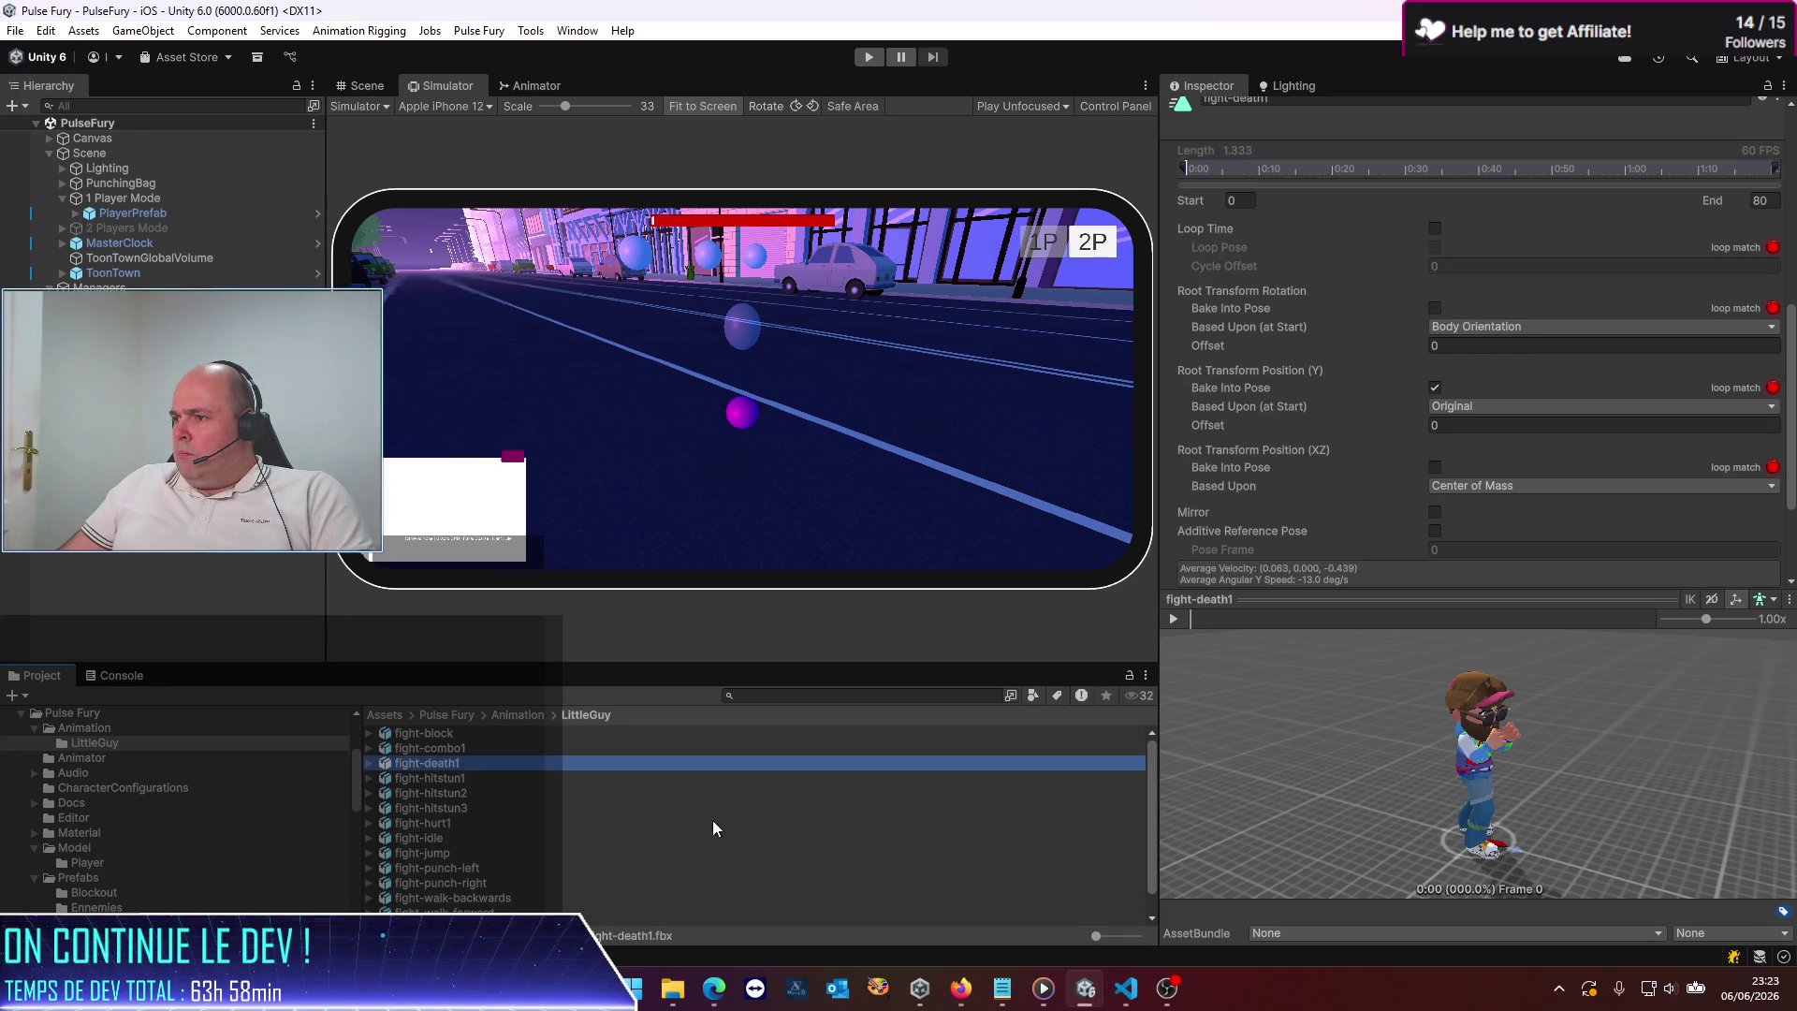
click(463, 781)
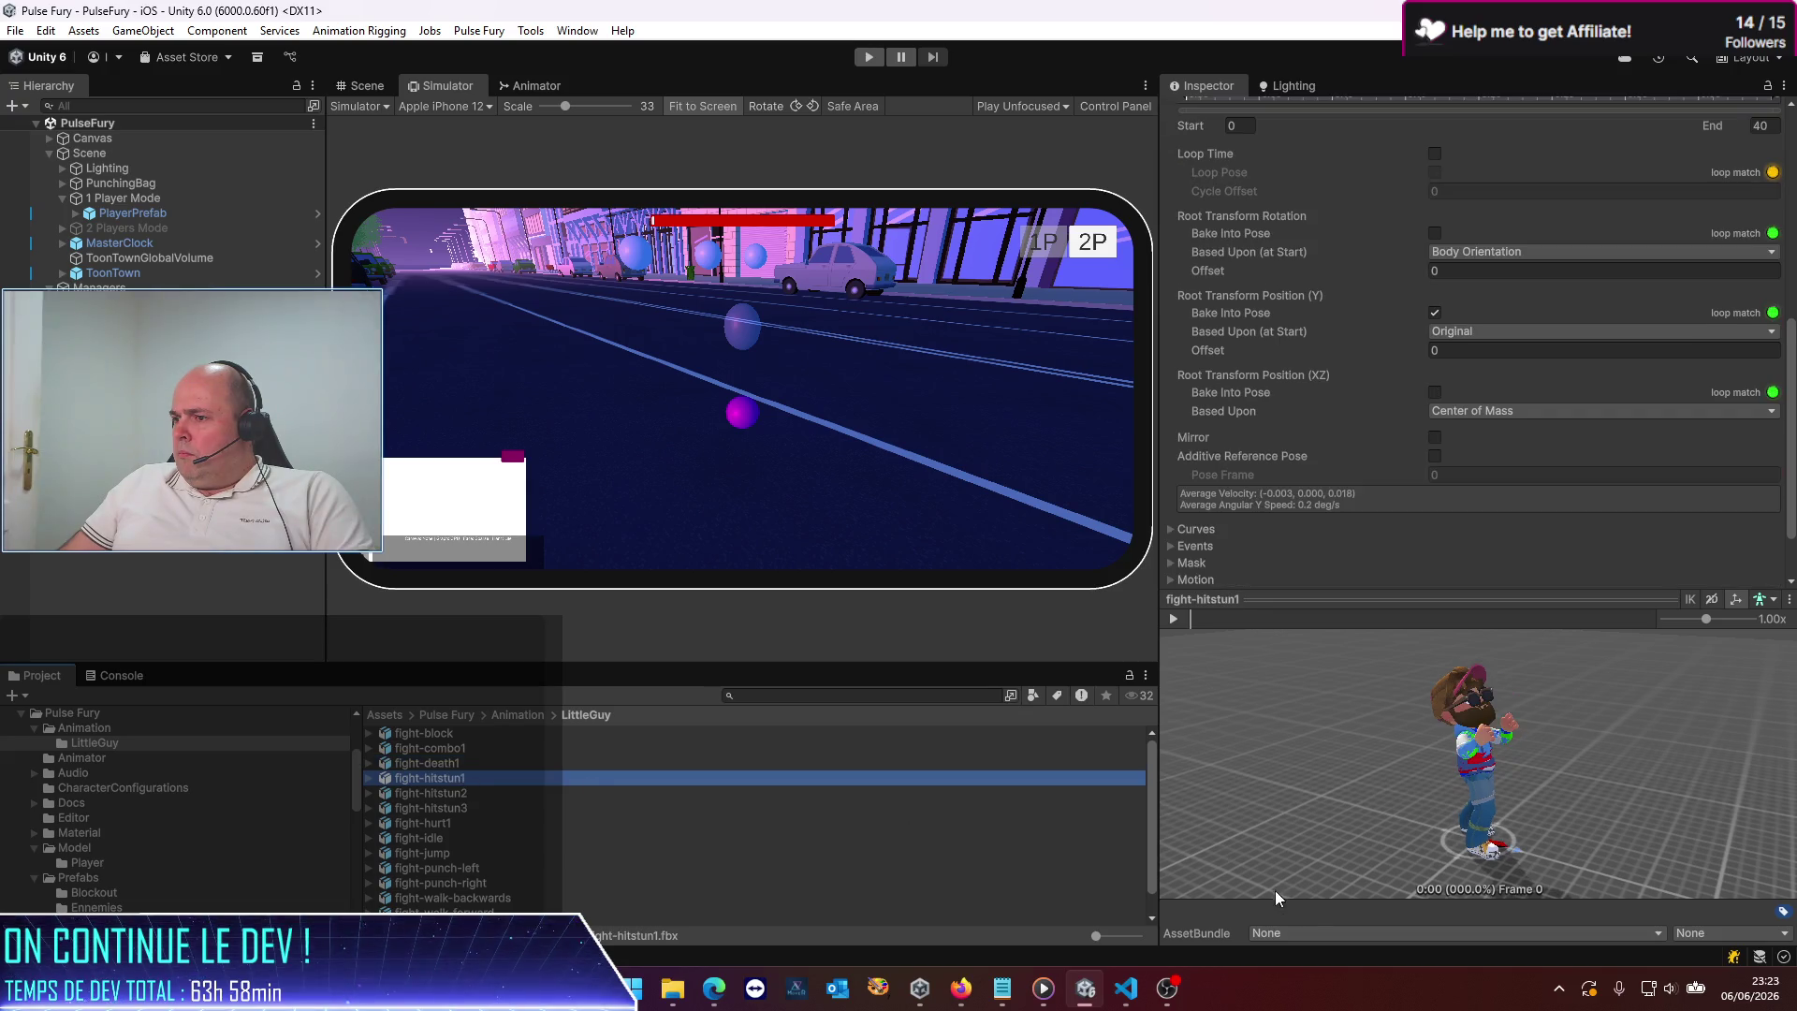
click(1176, 620)
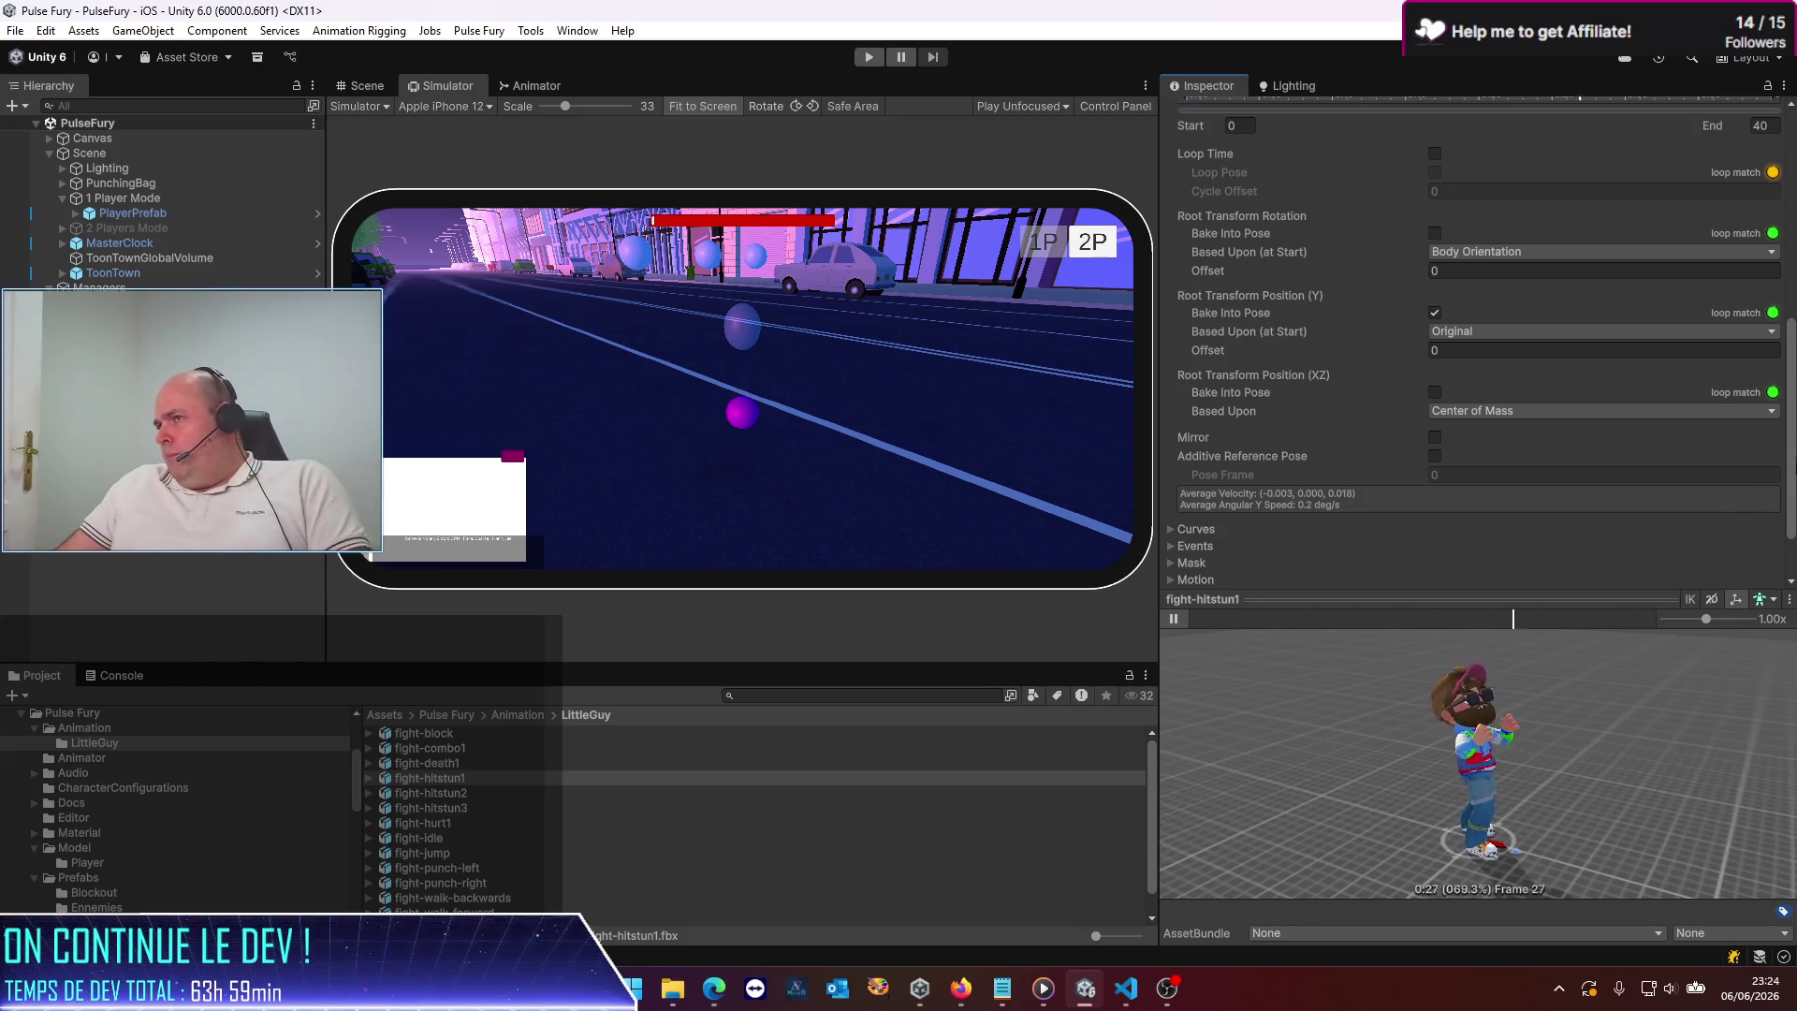
scroll(1606, 261, up, 3)
scroll(1606, 260, down, 3)
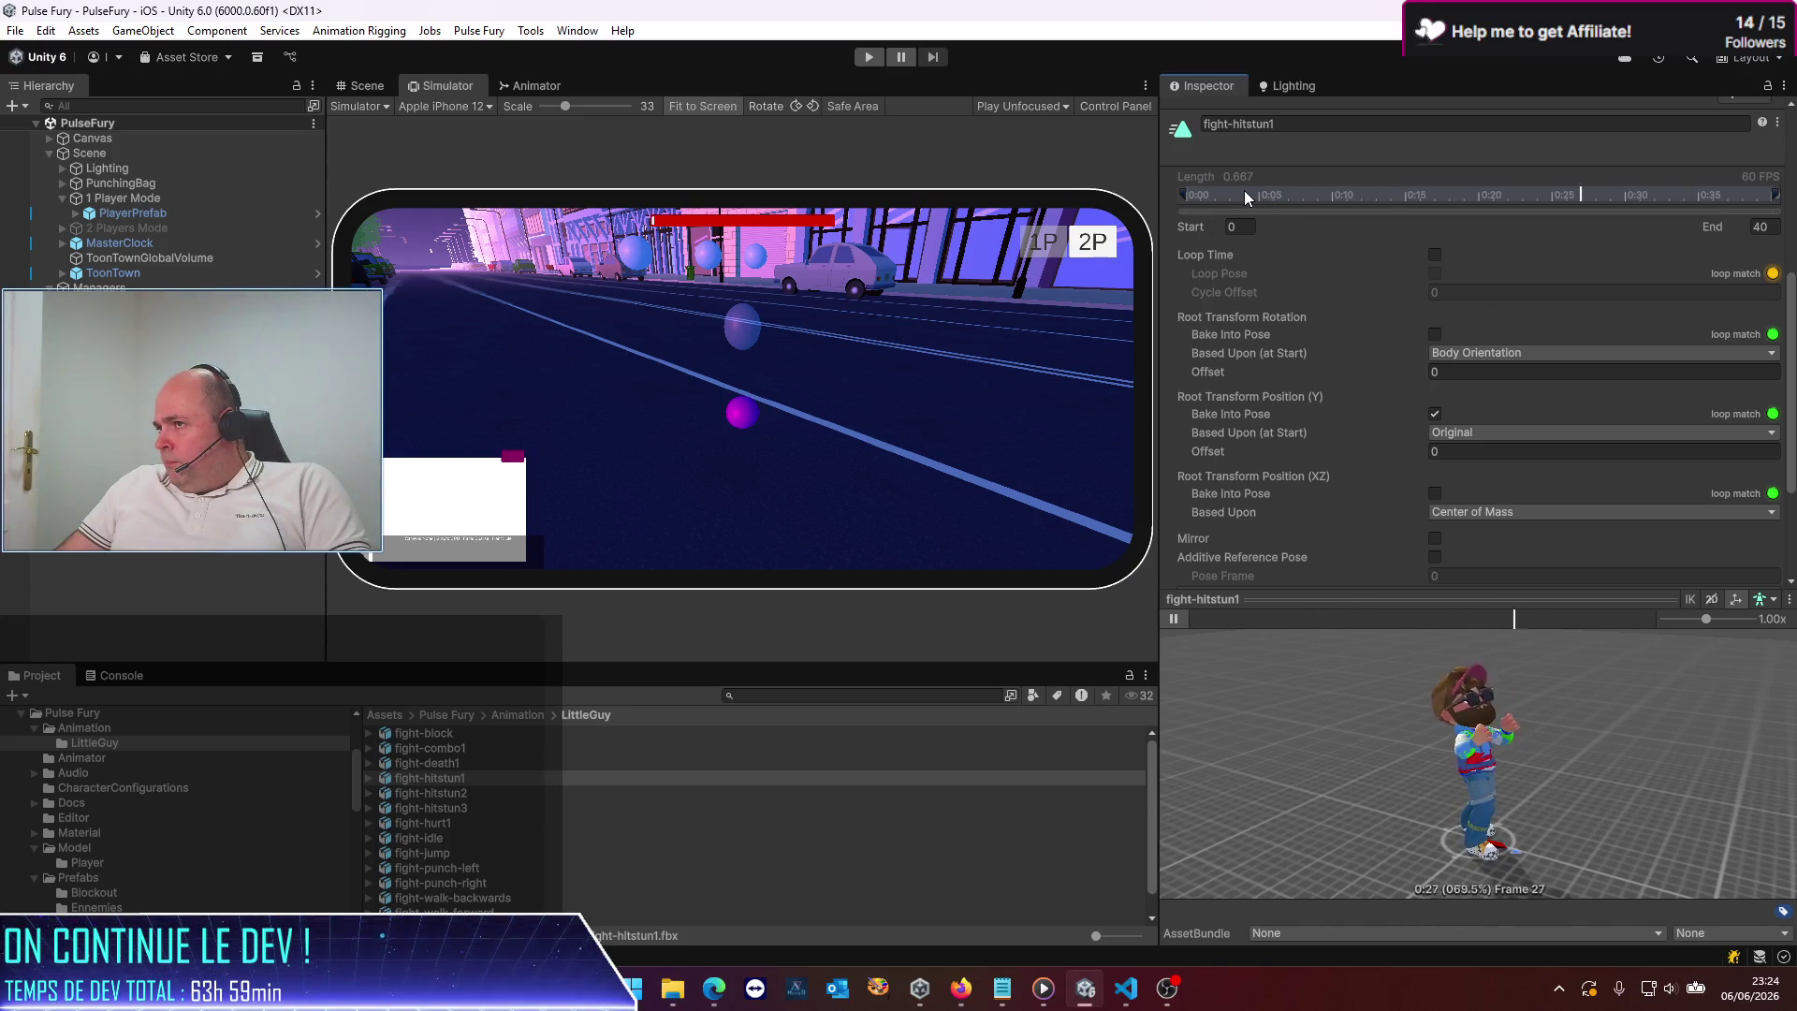
click(1176, 618)
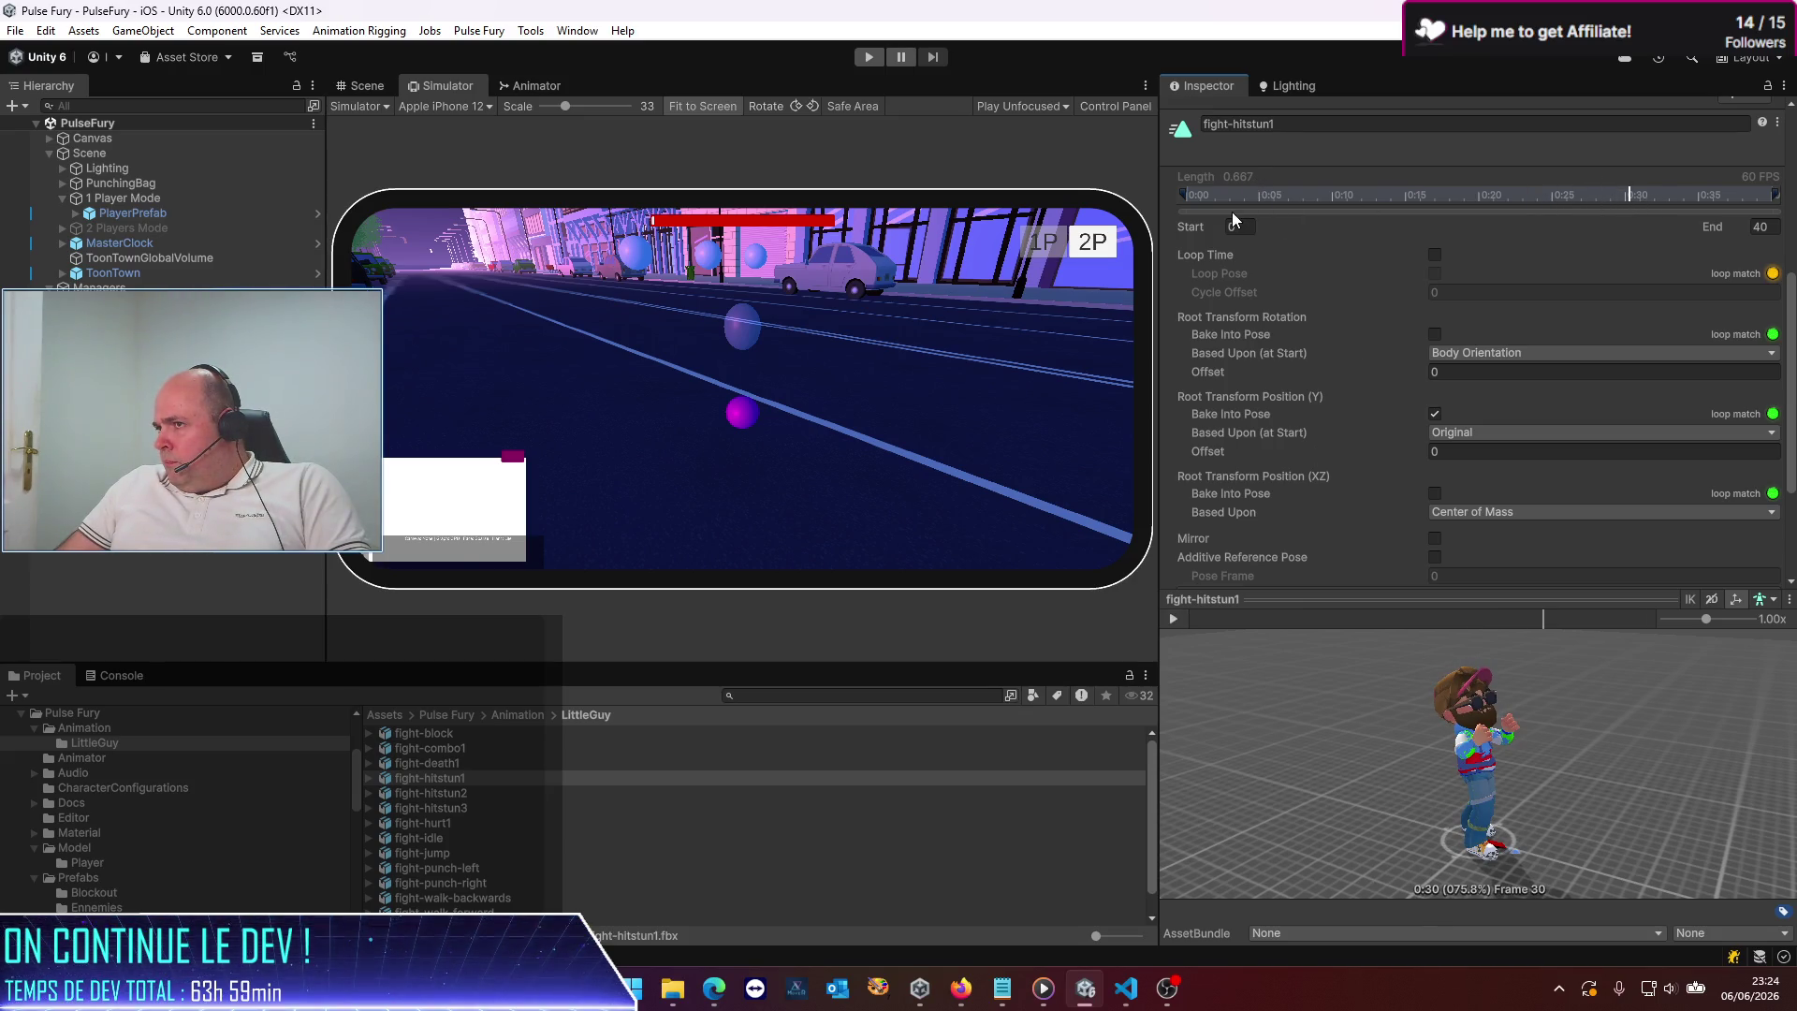
mouse_move(1546, 619)
mouse_down()
mouse_move(1496, 616)
mouse_move(1657, 603)
mouse_move(1269, 596)
mouse_up()
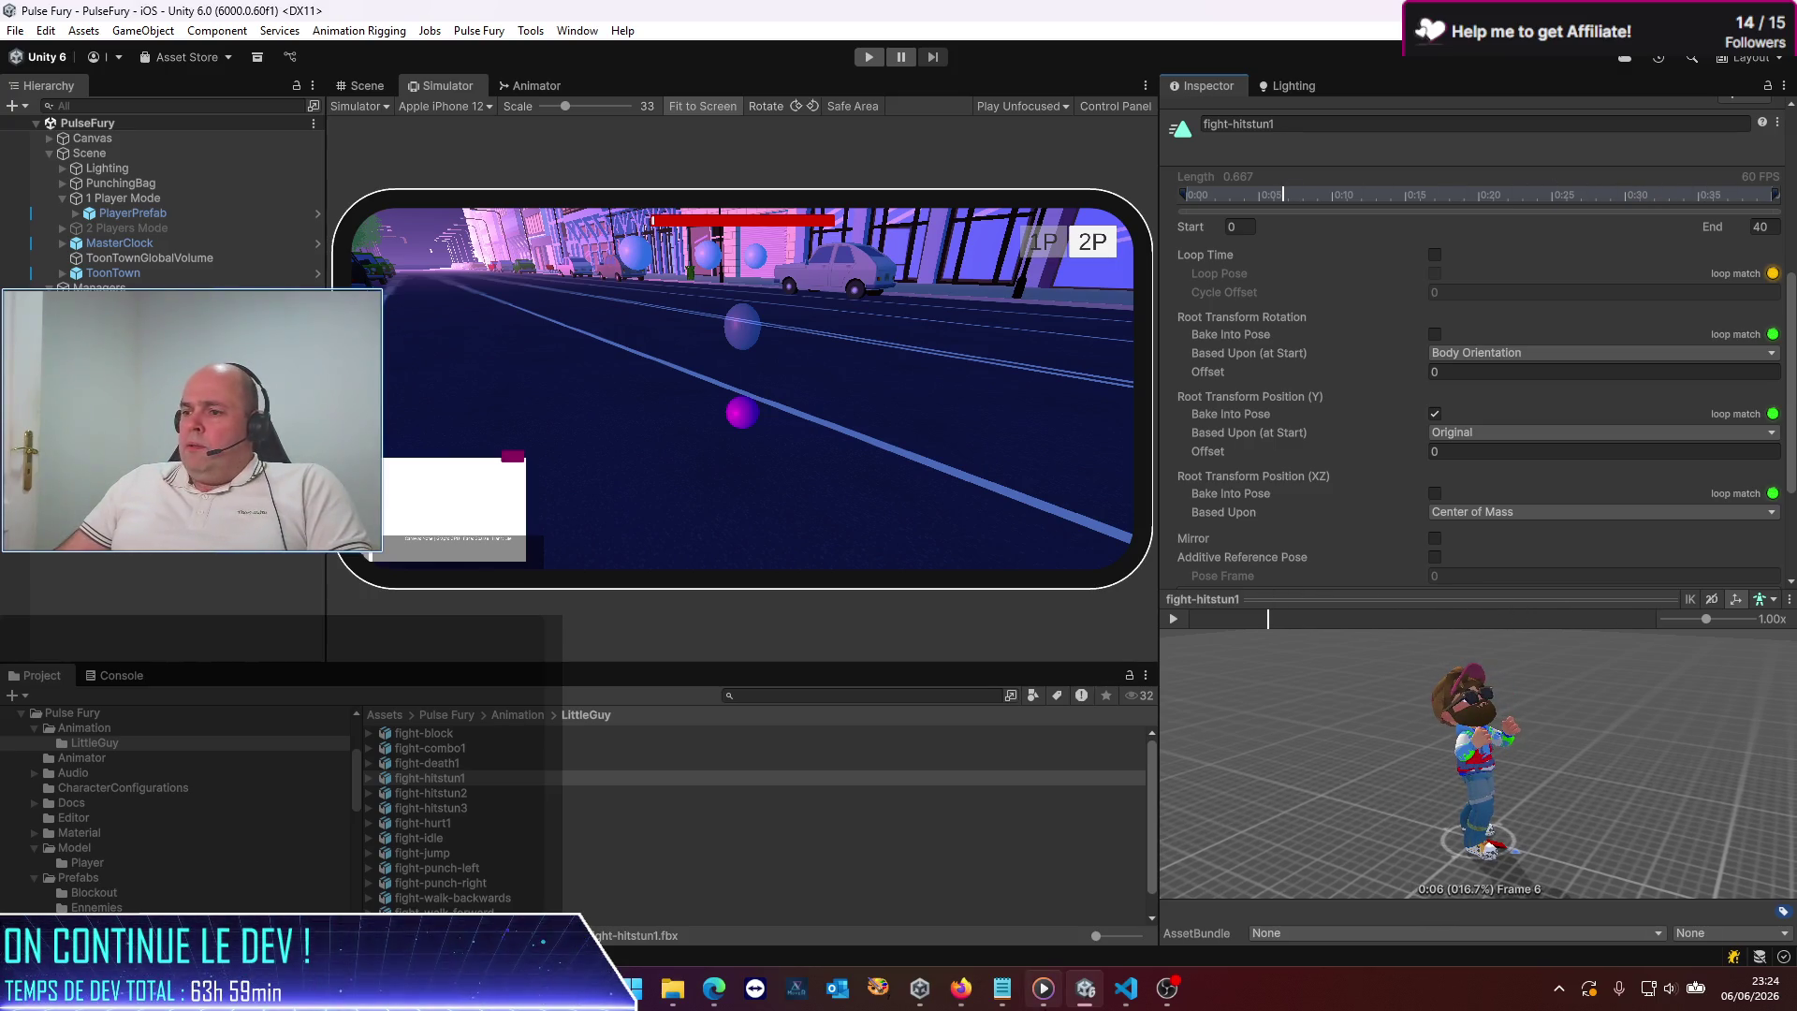
click(635, 990)
click(638, 992)
click(636, 990)
click(638, 993)
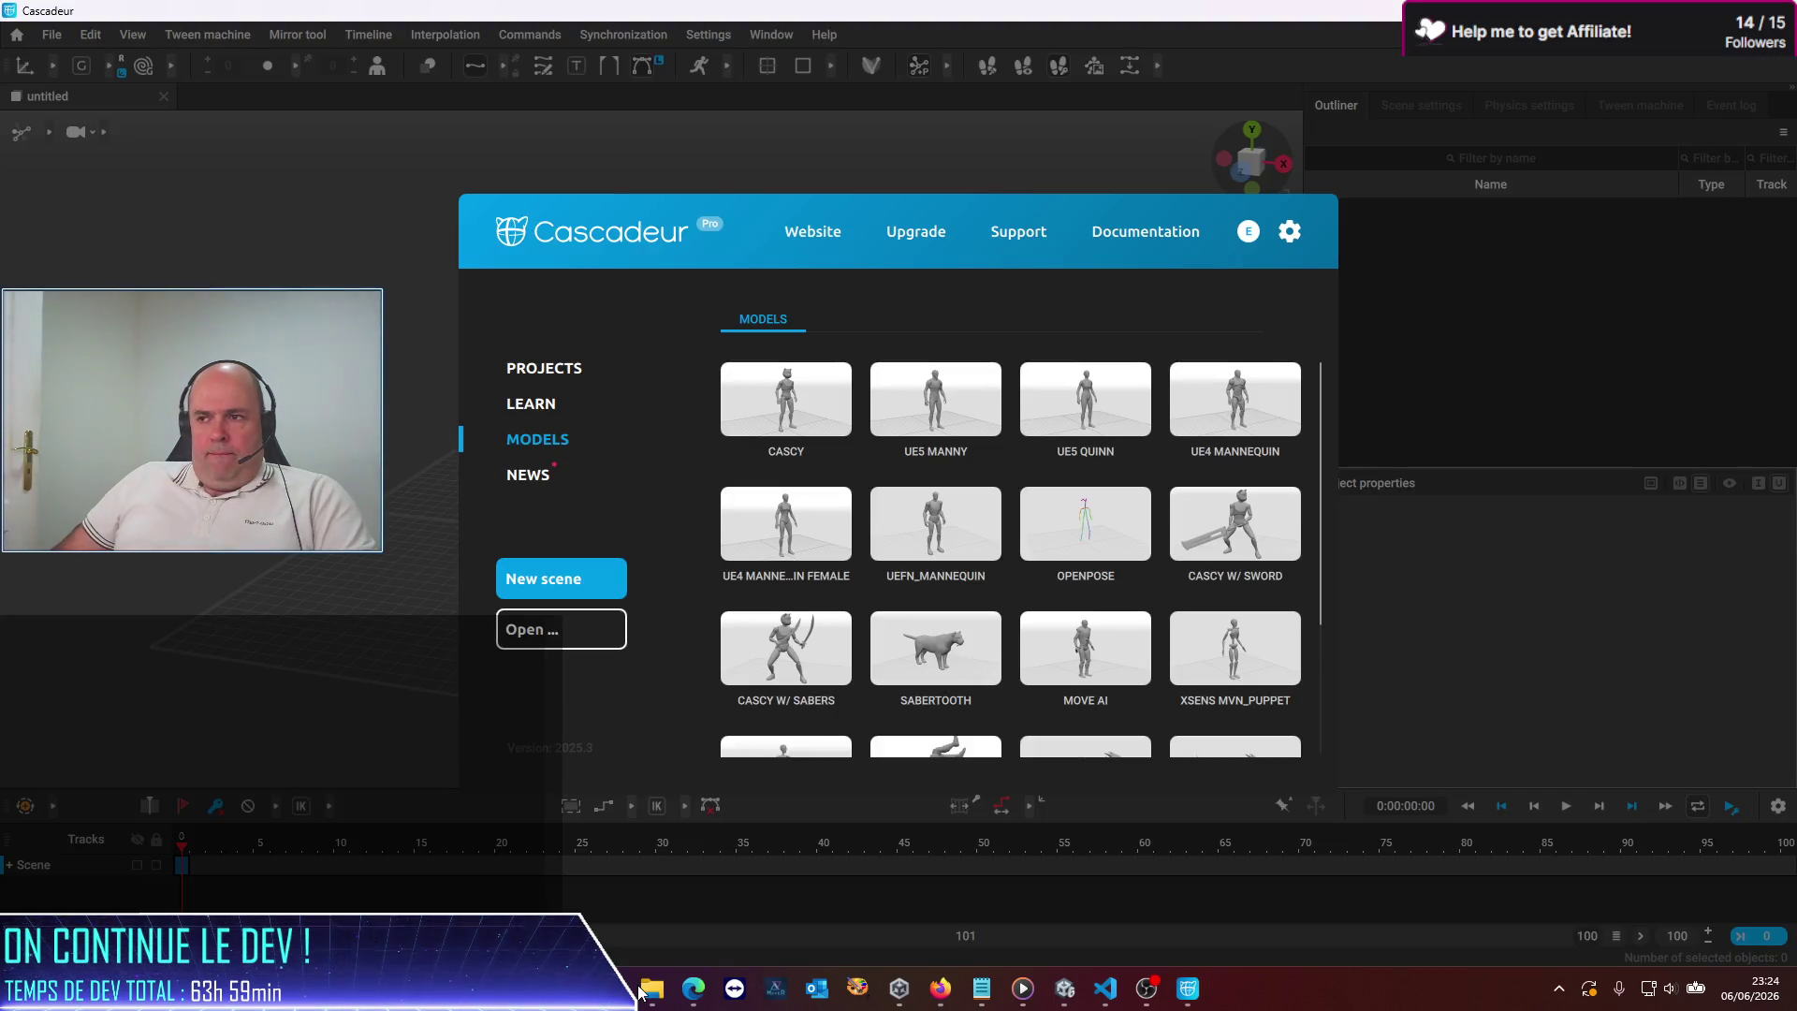
Open Fight-HitStun1.casc from the Open Scene dialog and jump to frame 12
click(557, 646)
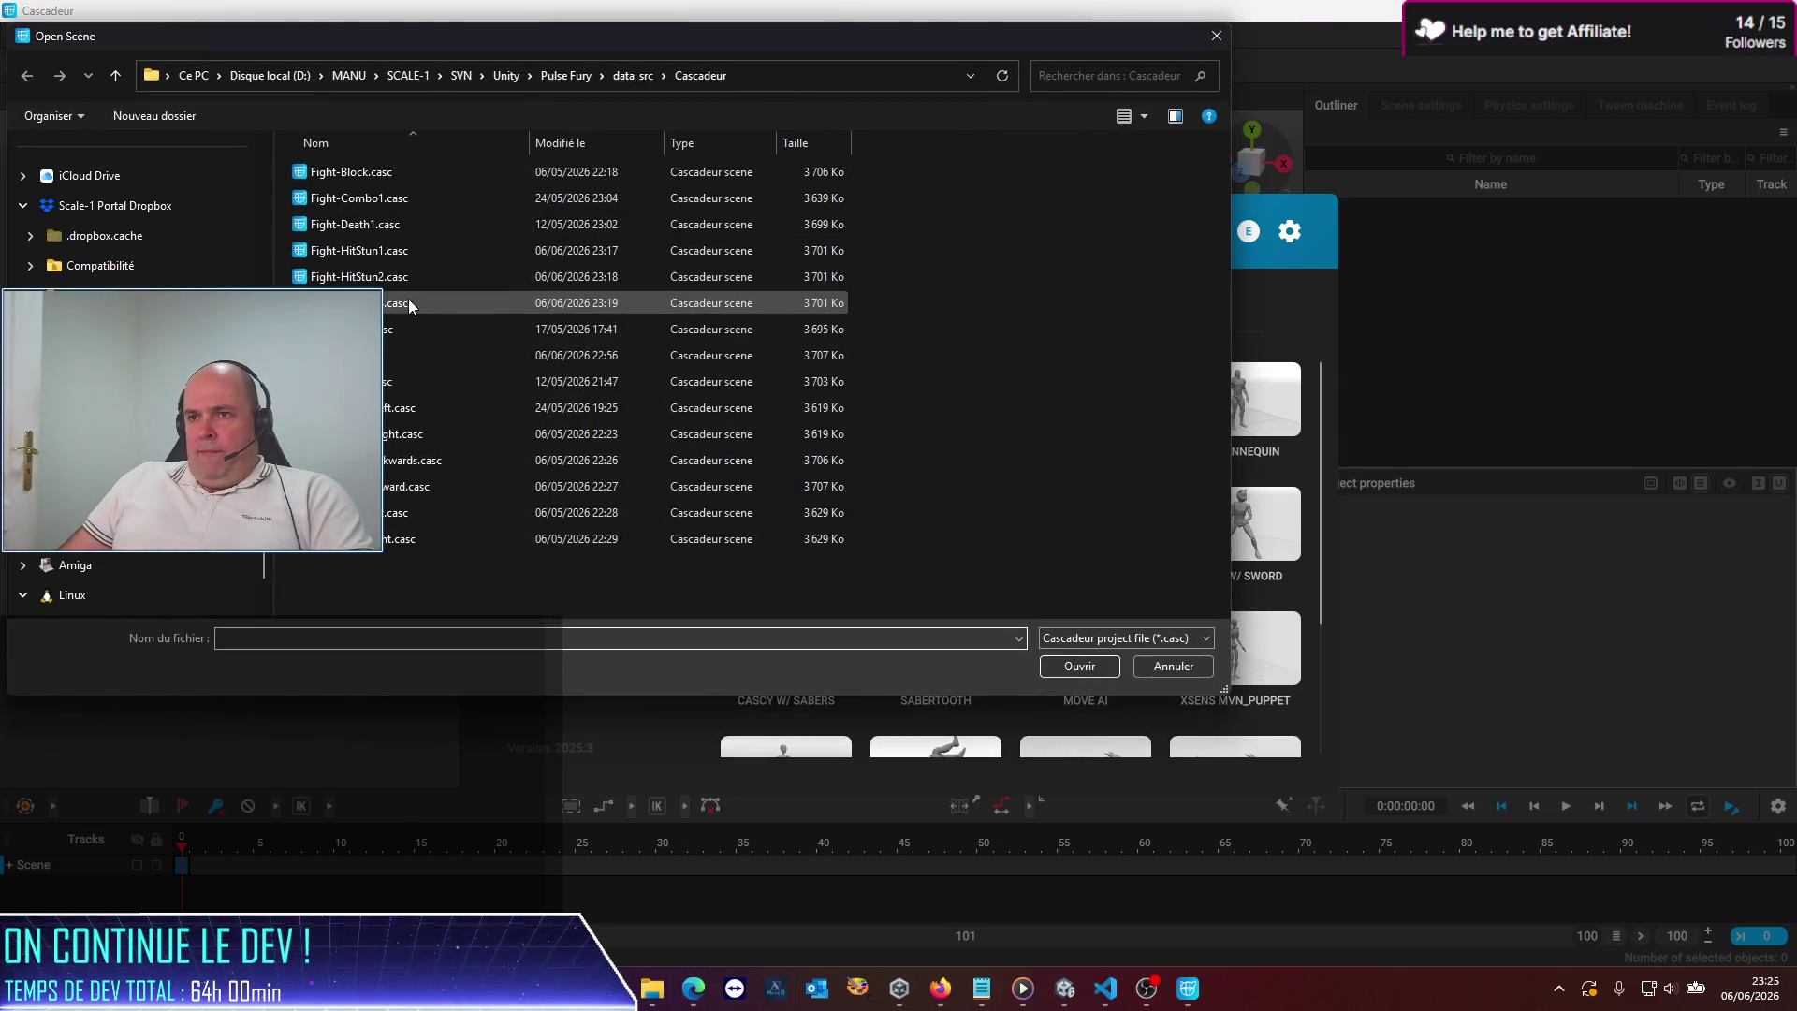
double_click(391, 250)
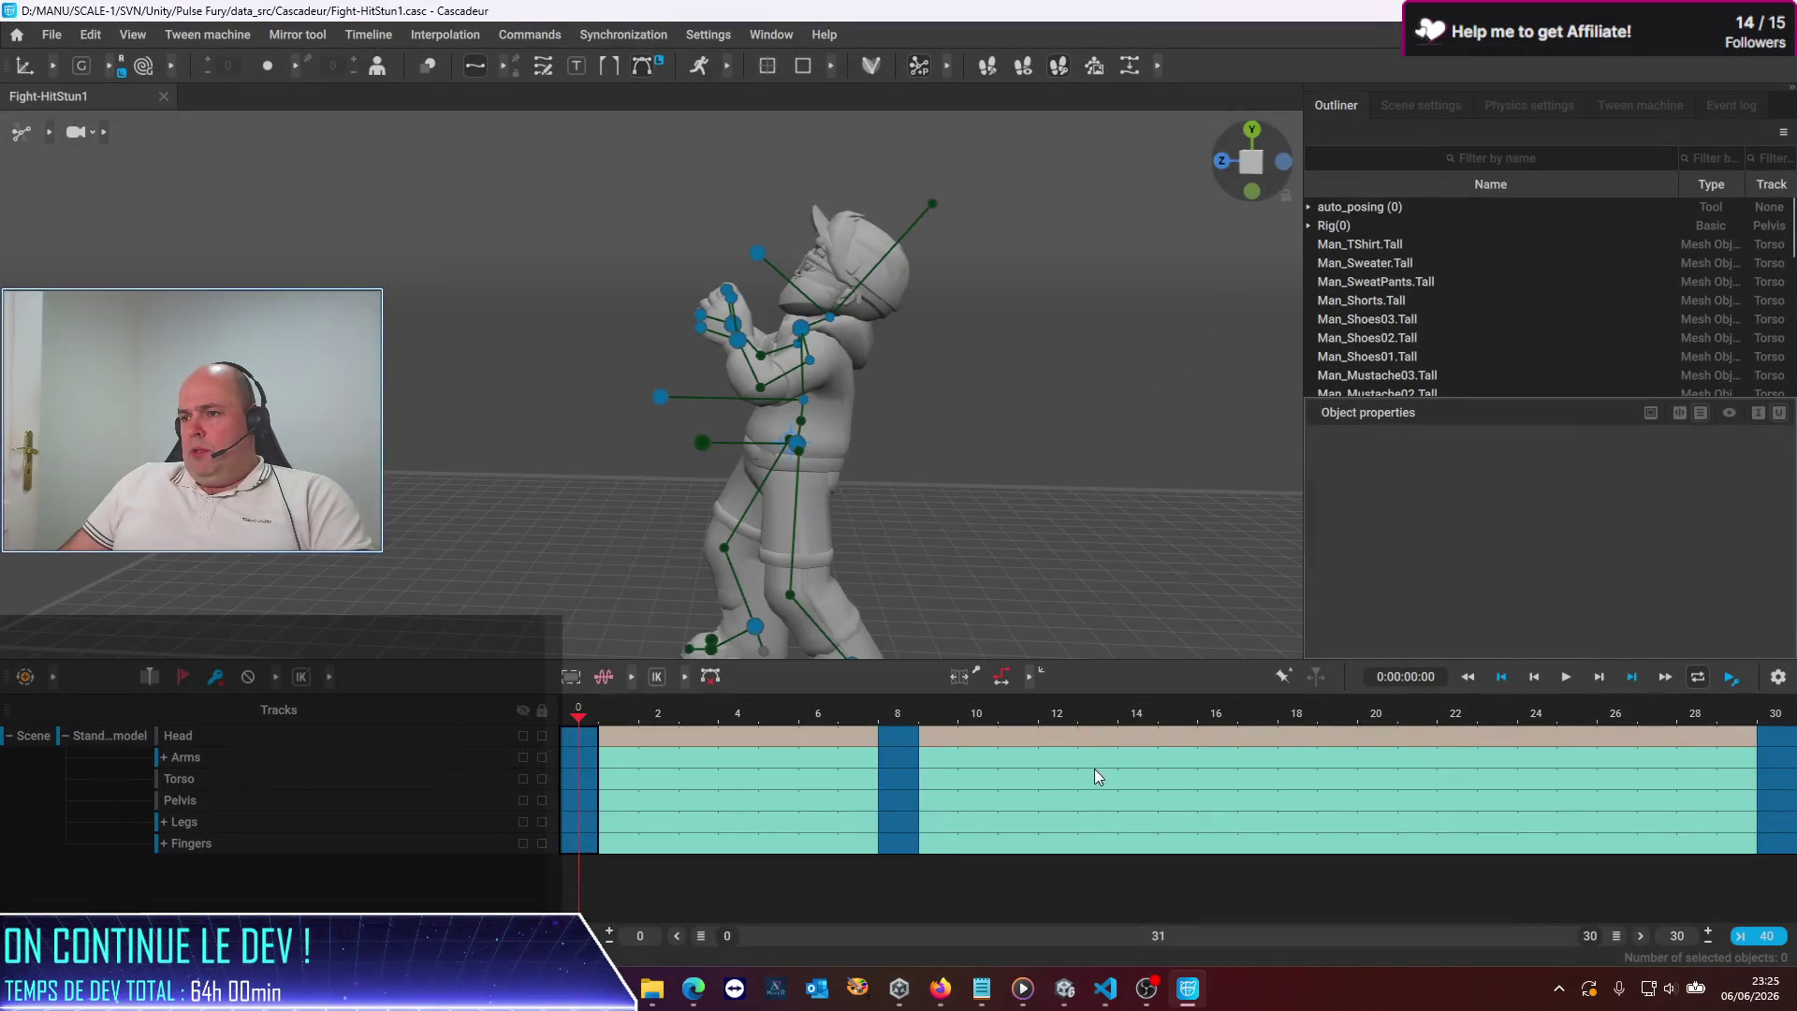
click(1076, 738)
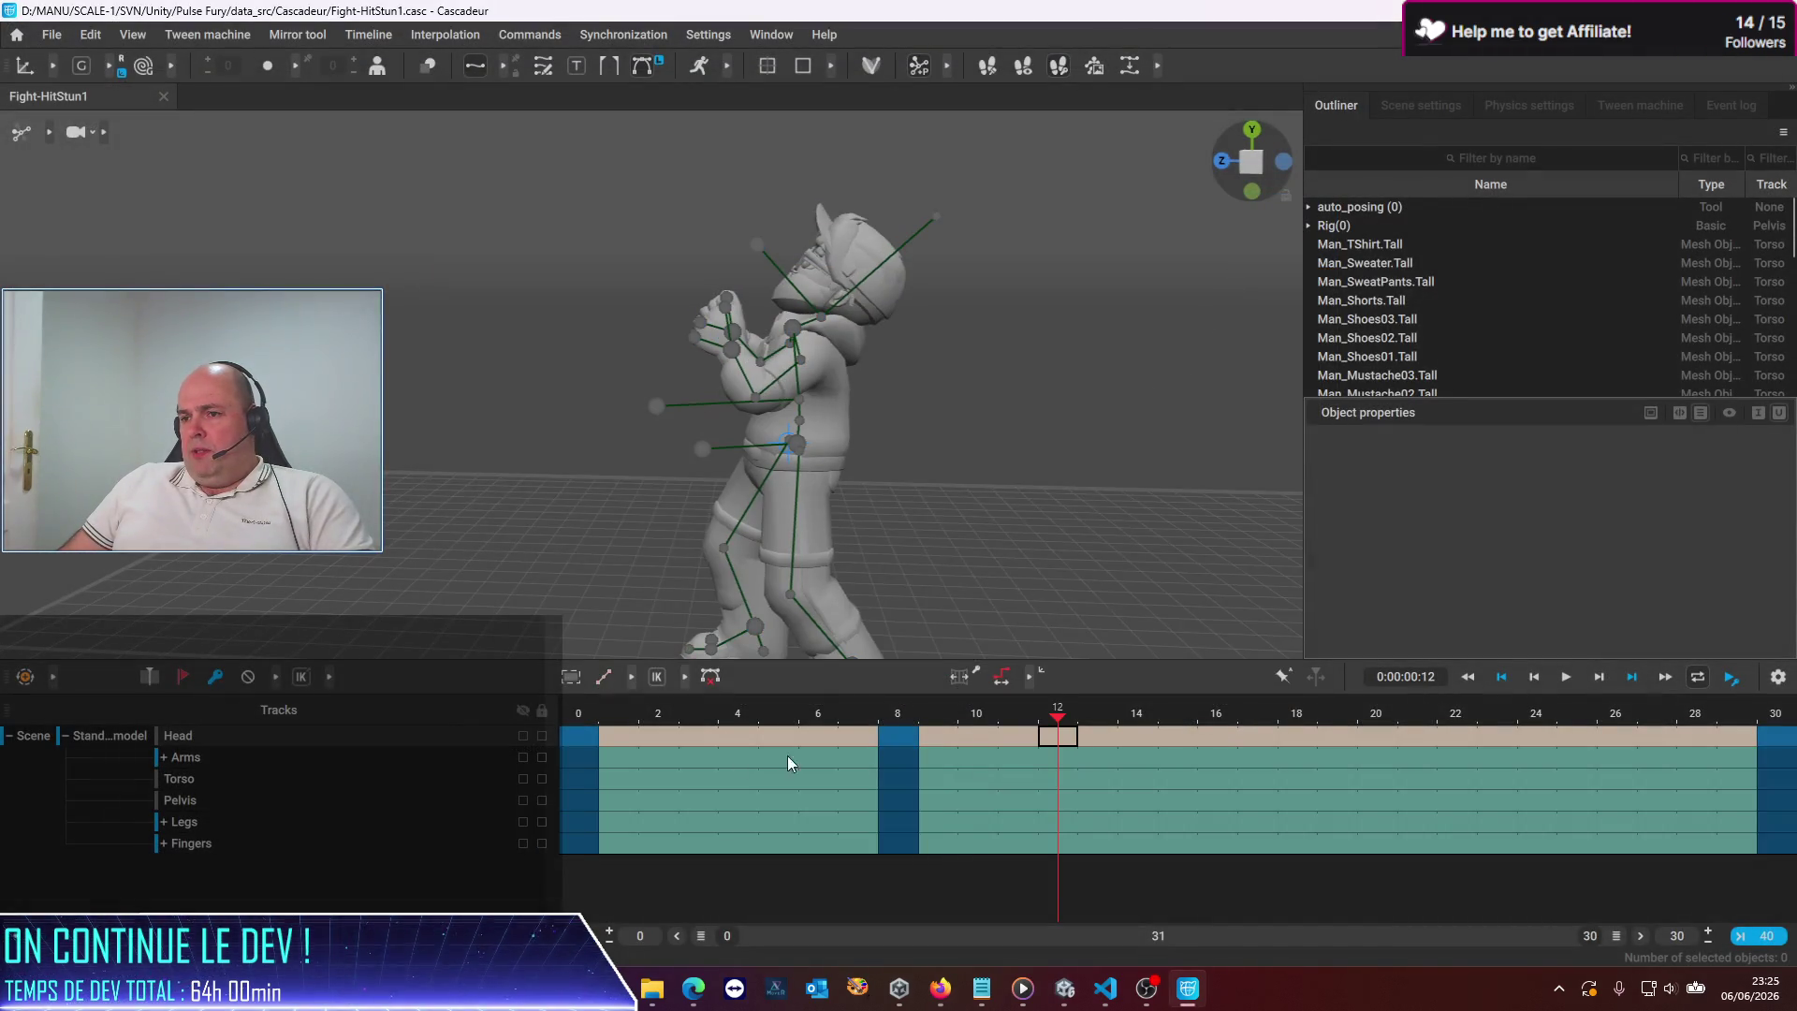
Inspect the early frames and select the Head keys from frame 2 to 29
click(638, 730)
click(667, 735)
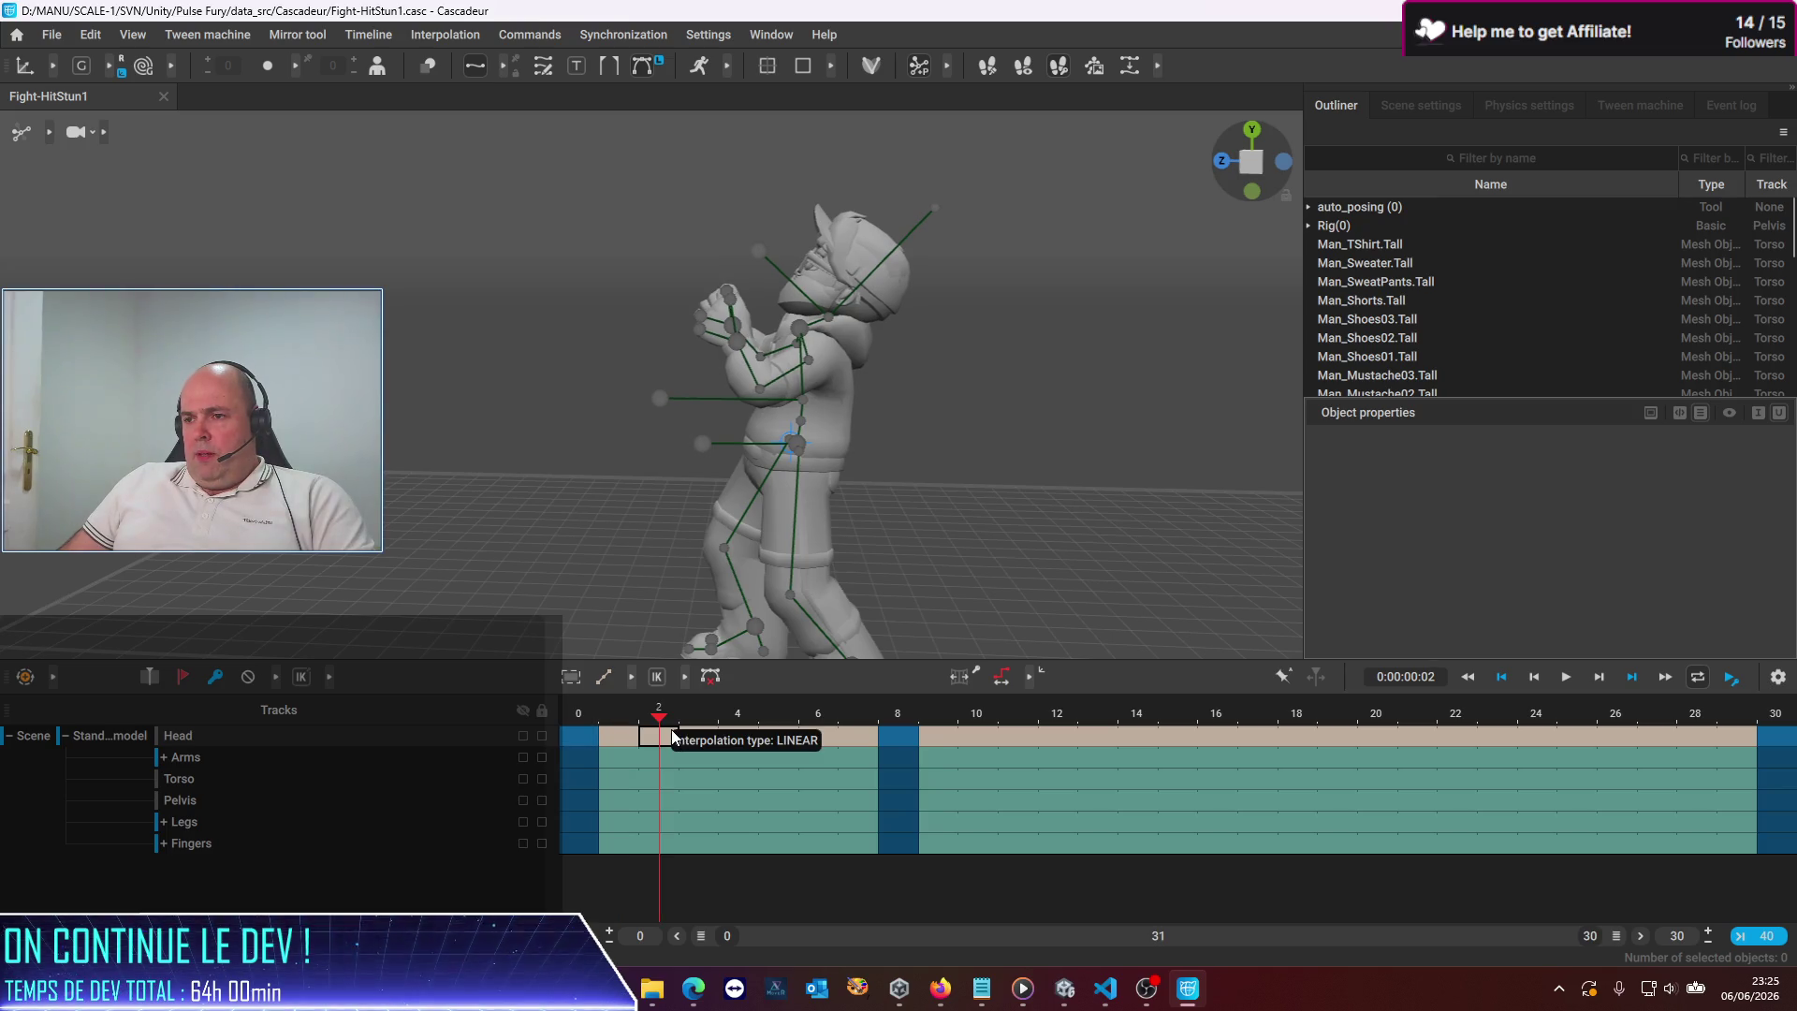
mouse_move(671, 737)
mouse_down()
mouse_move(1774, 736)
mouse_move(233, 745)
mouse_up()
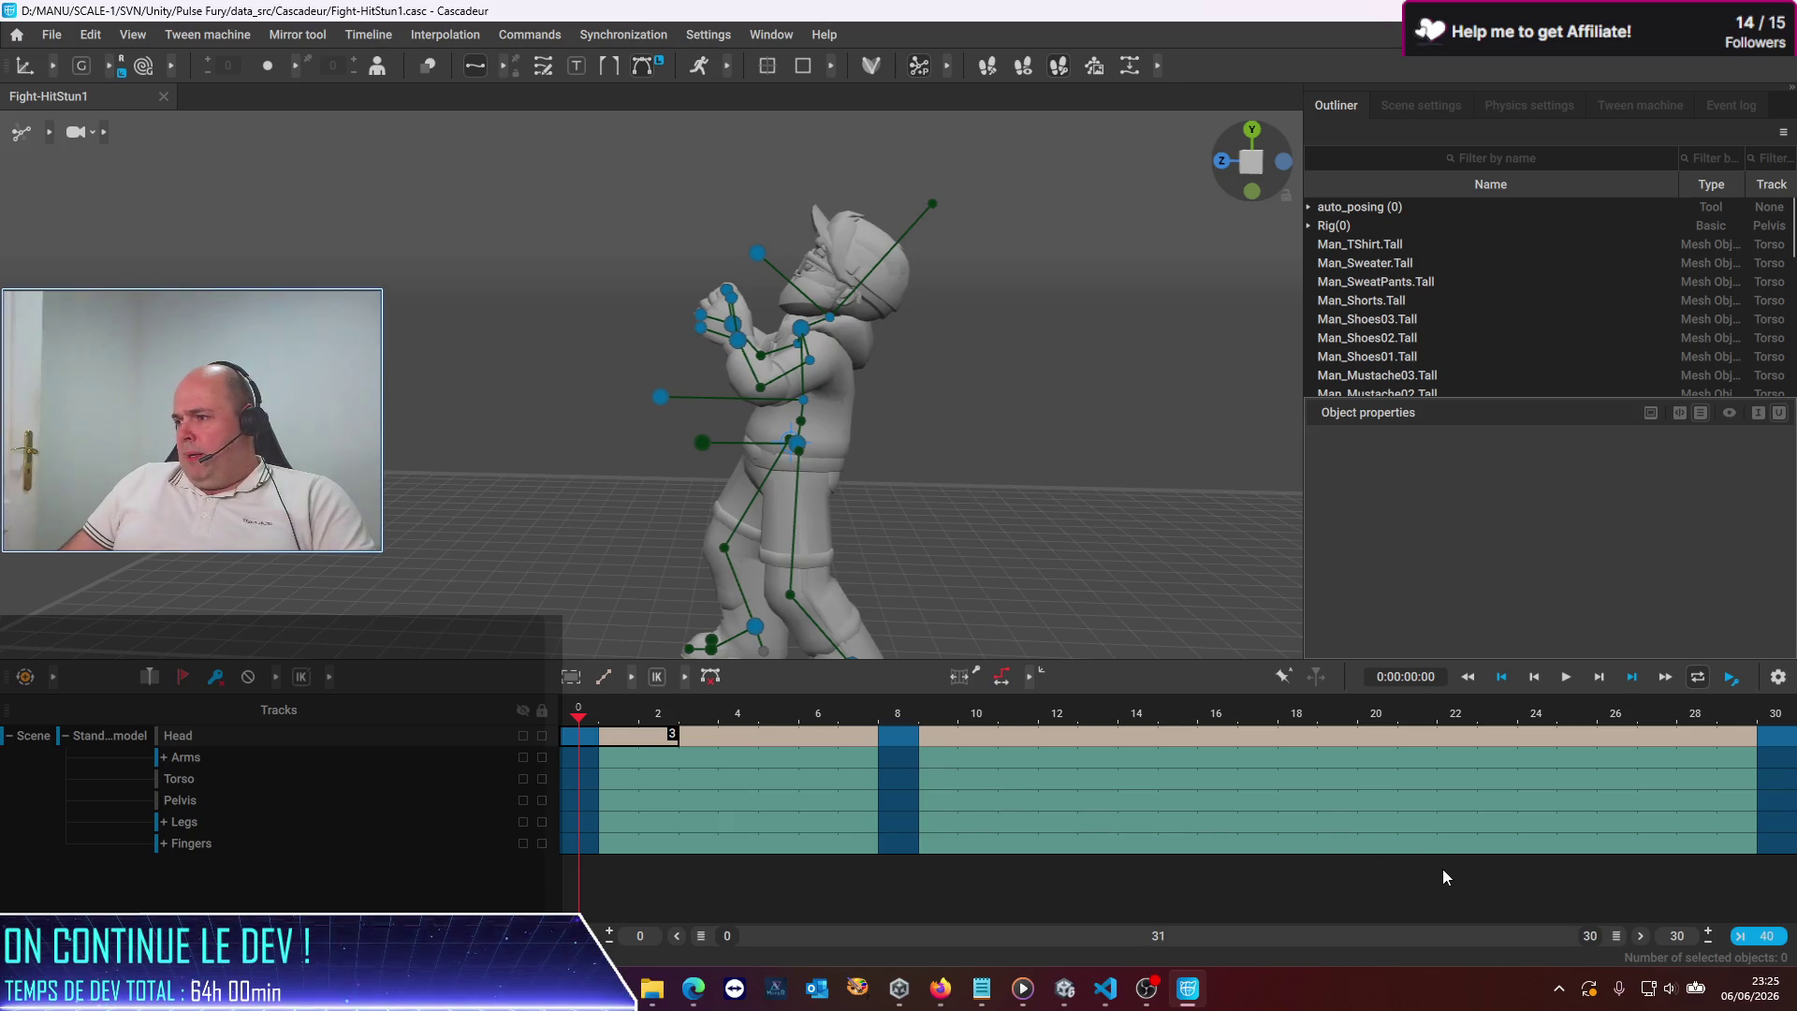
key(space)
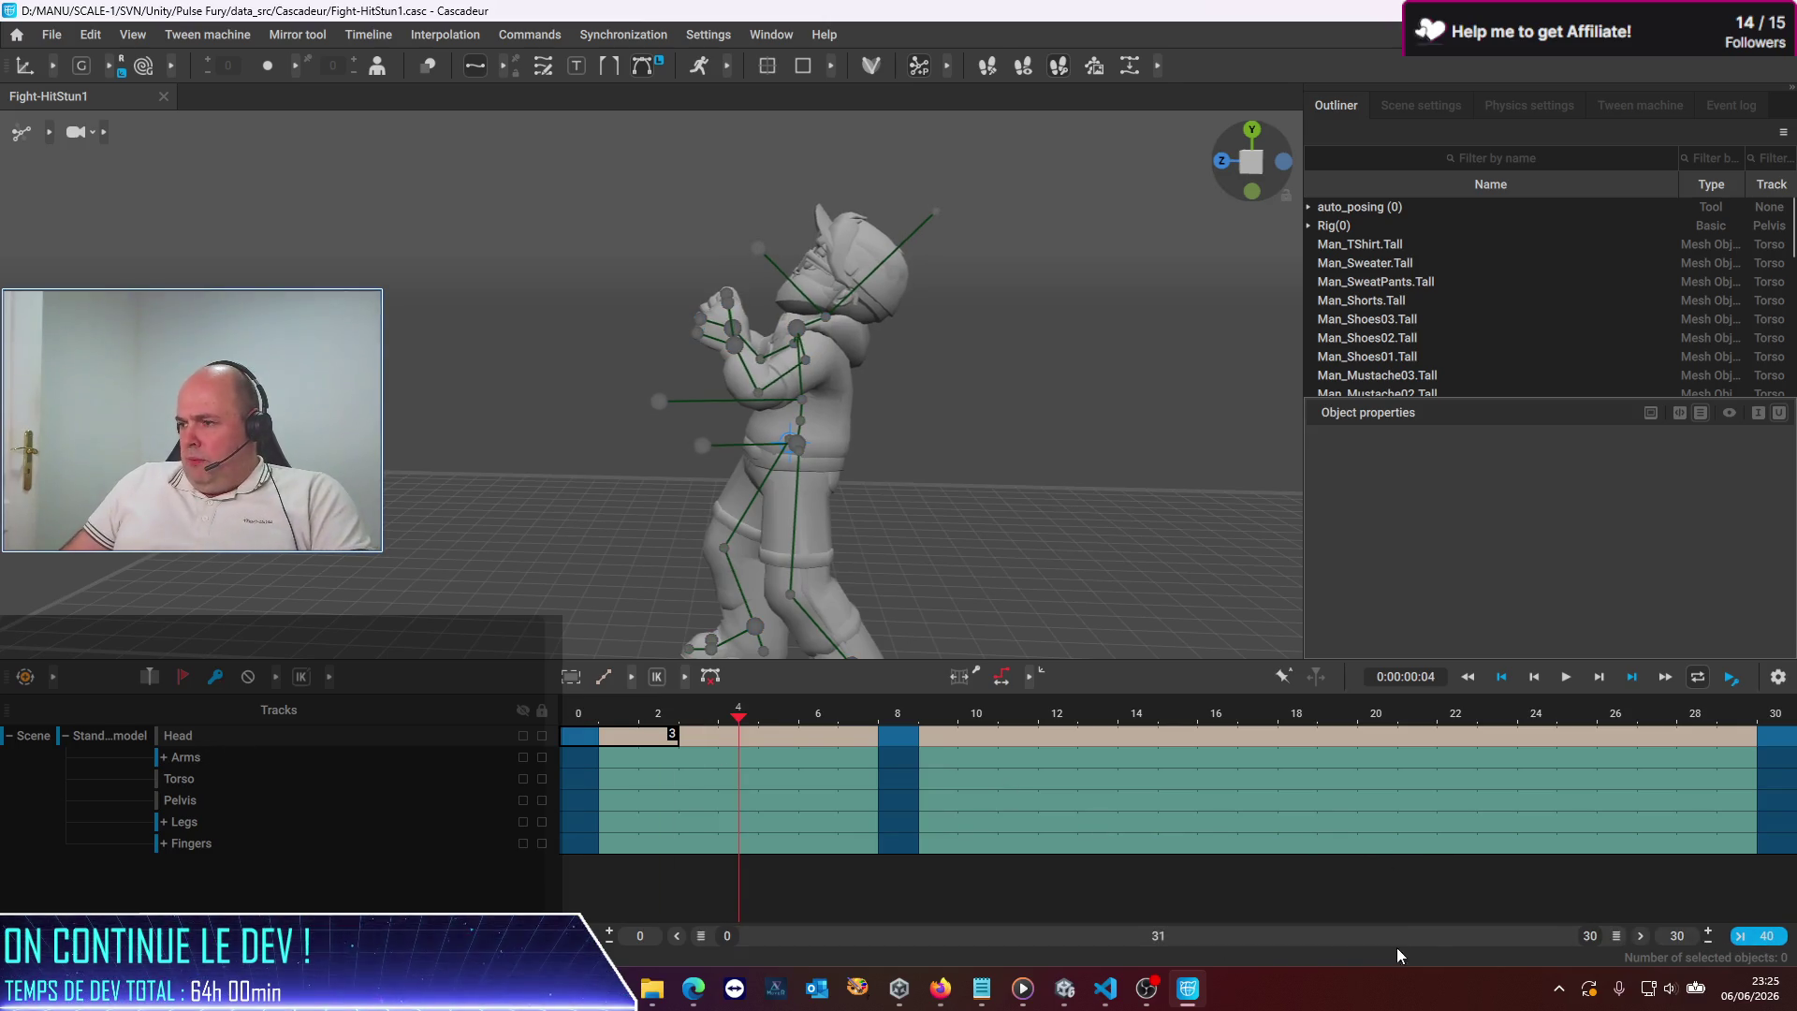
Extend the timeline to frame 40, select all tracks there, and clear keys after frame 30
click(1774, 938)
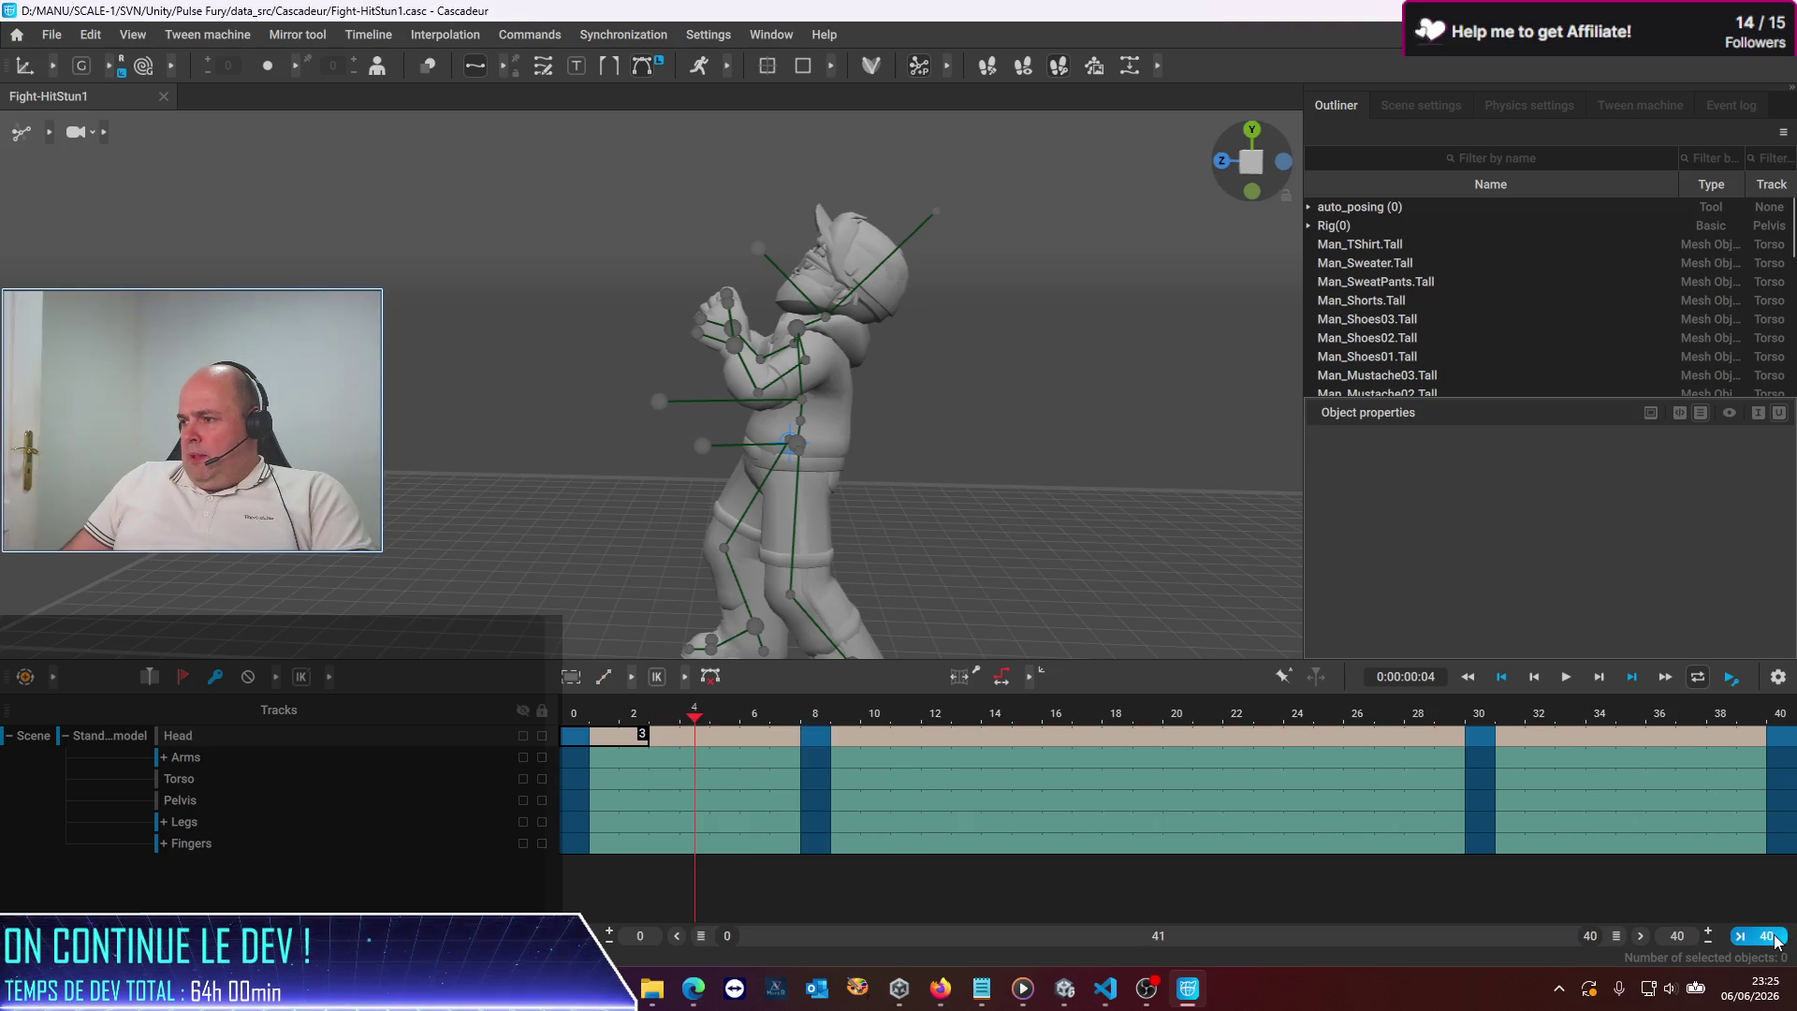
click(1788, 732)
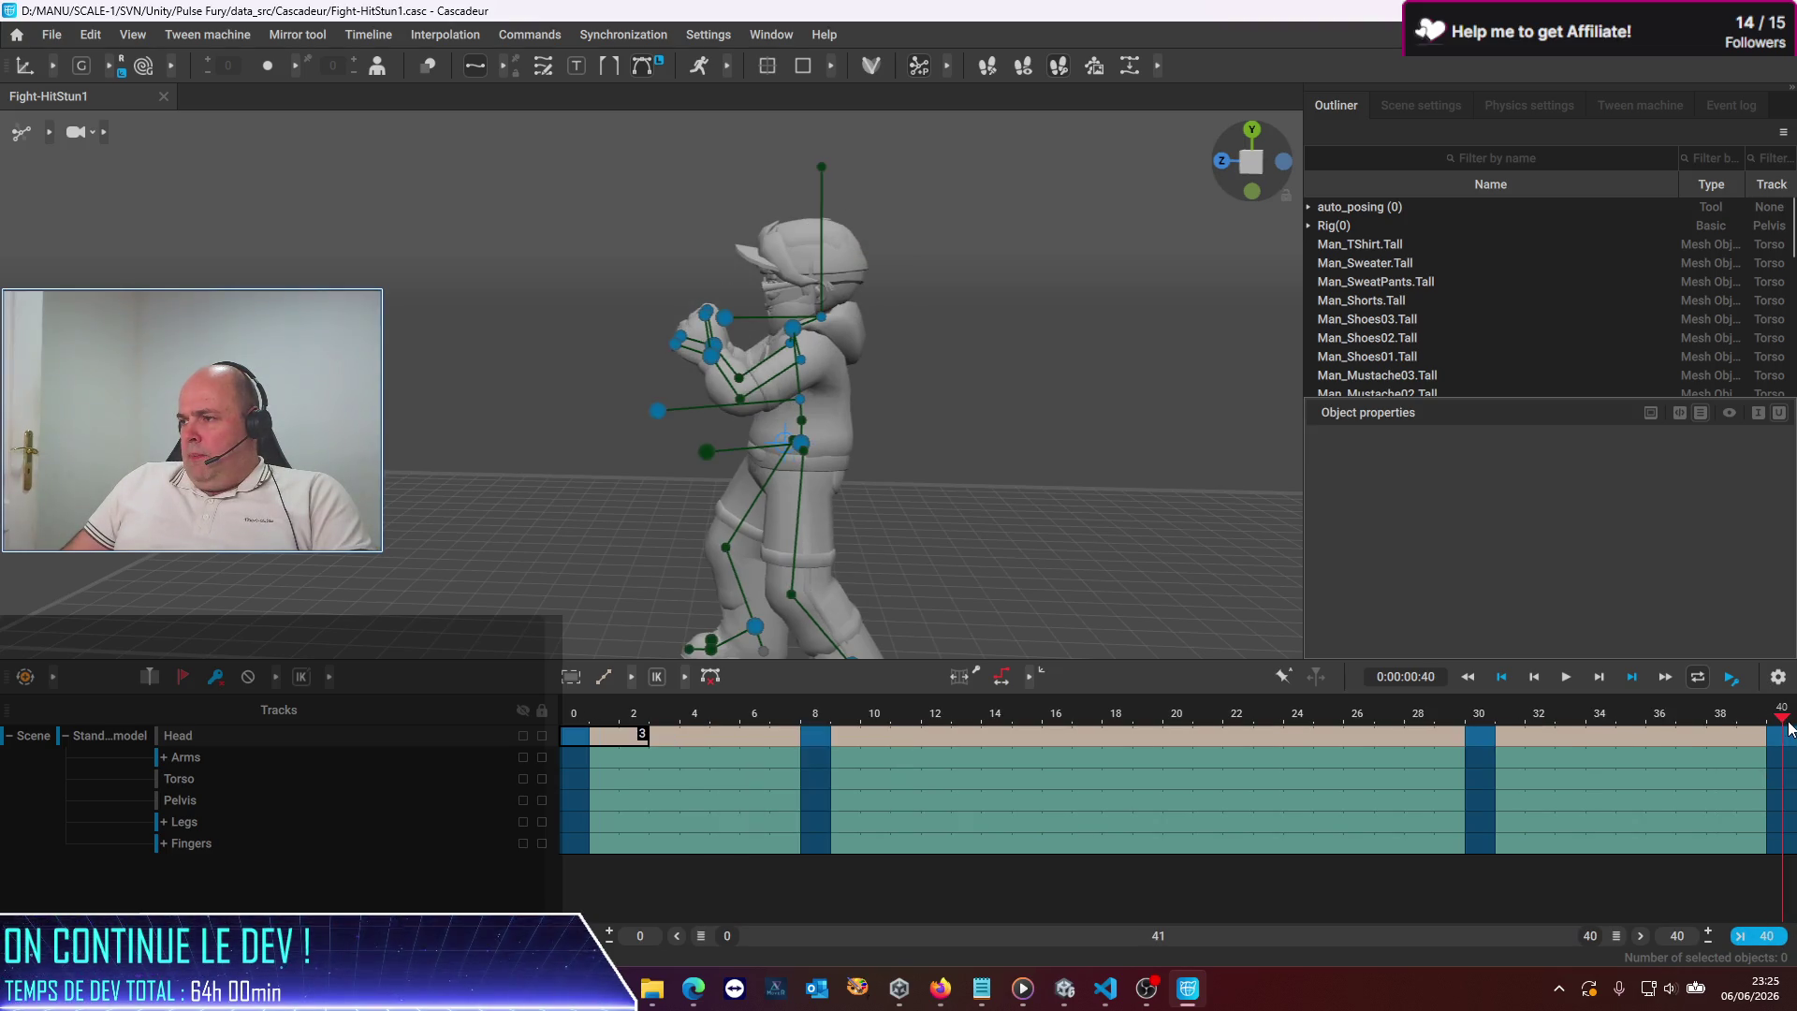
click(1788, 844)
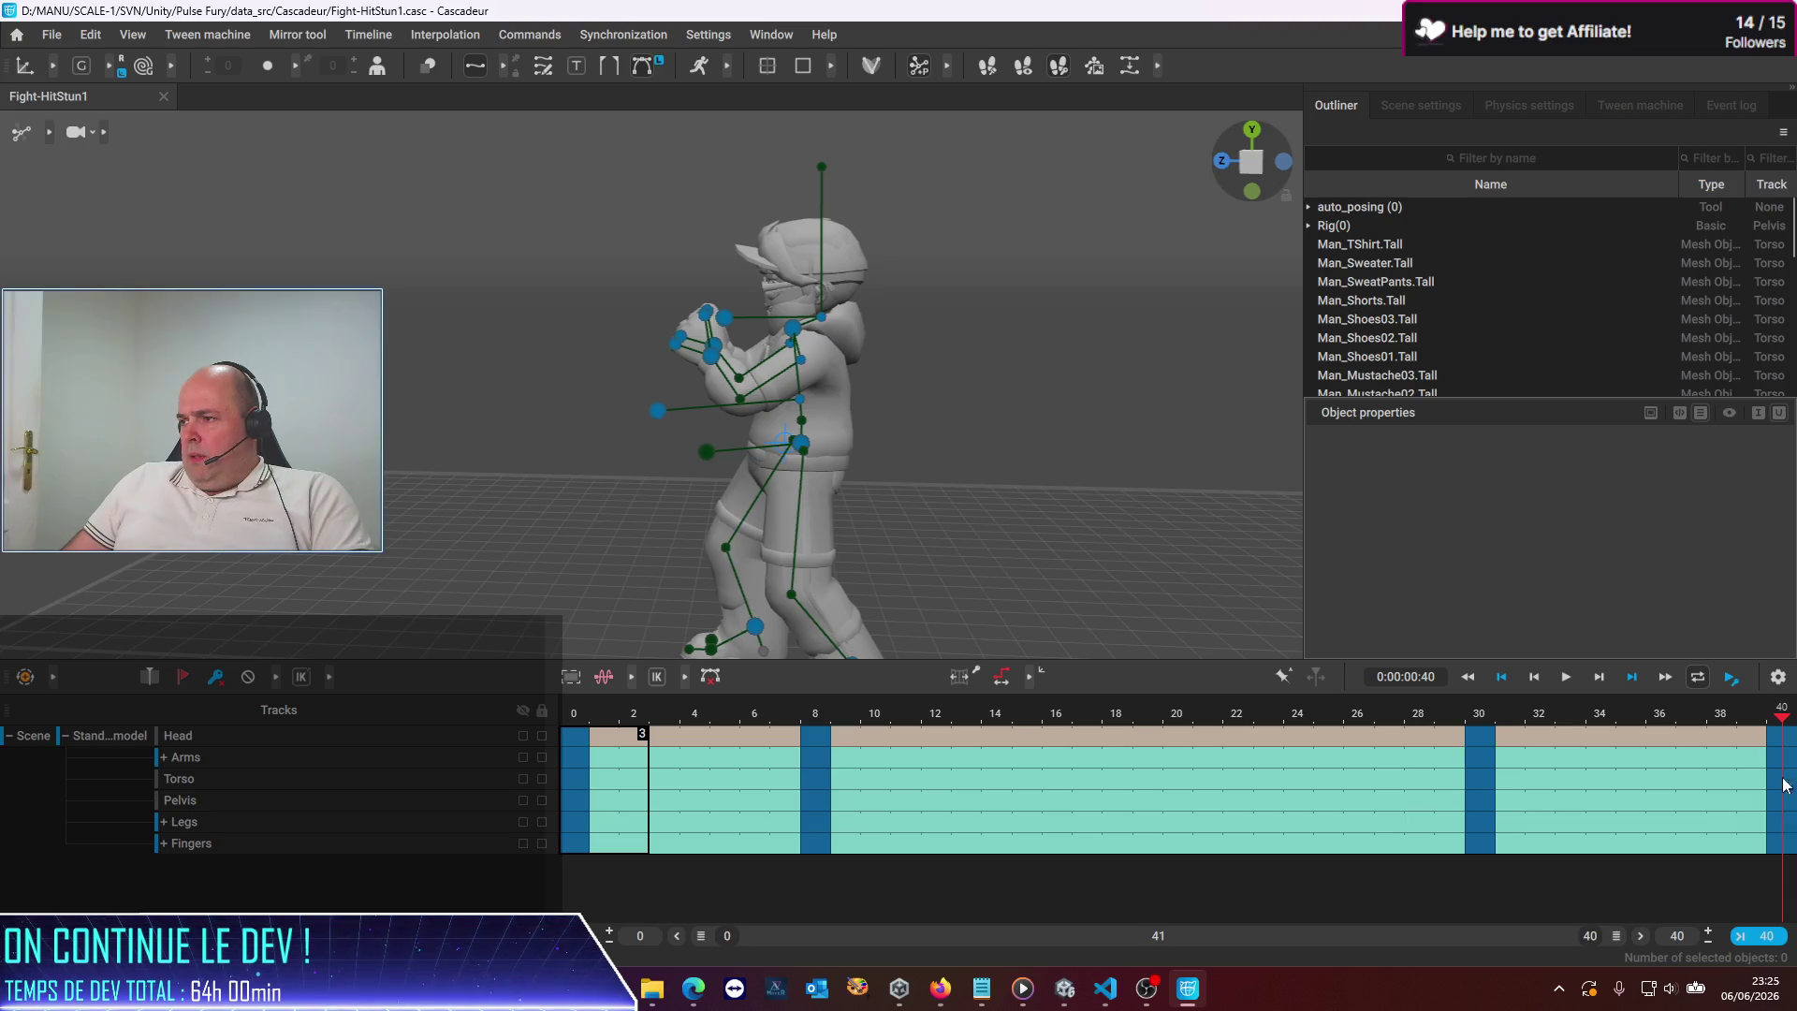
click(1784, 757)
click(1788, 739)
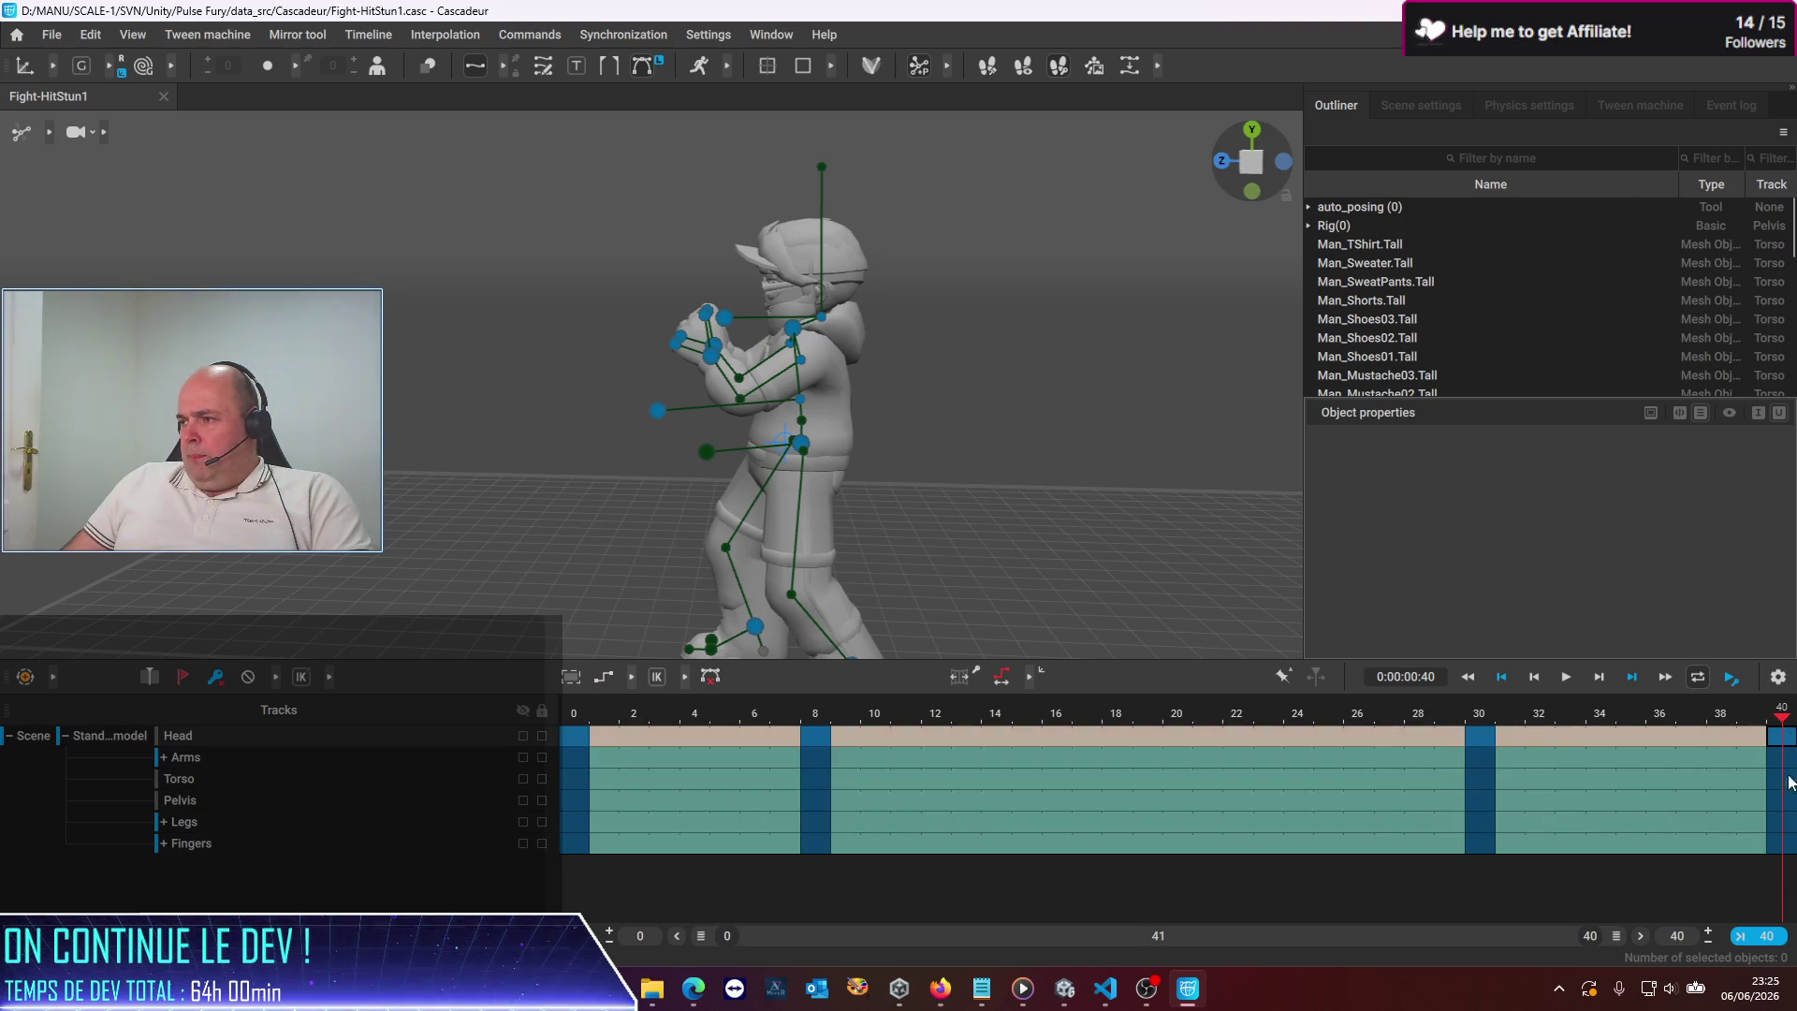
click(1790, 851)
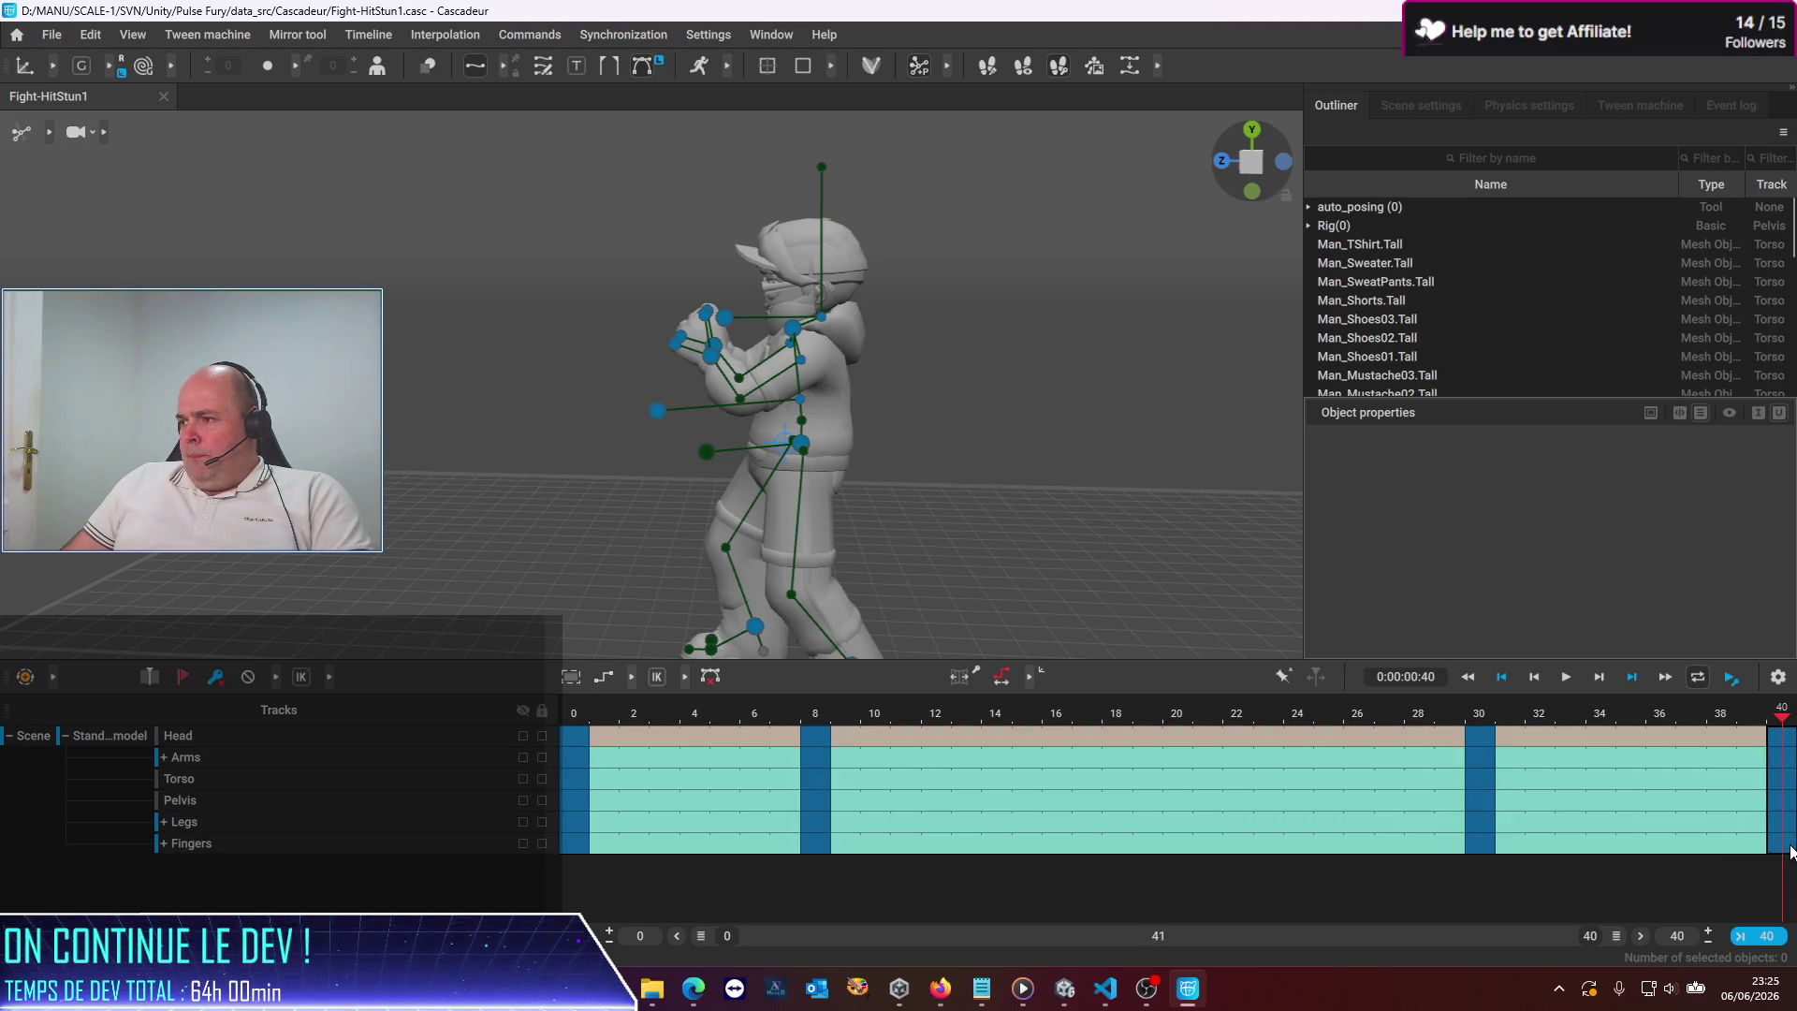
click(215, 678)
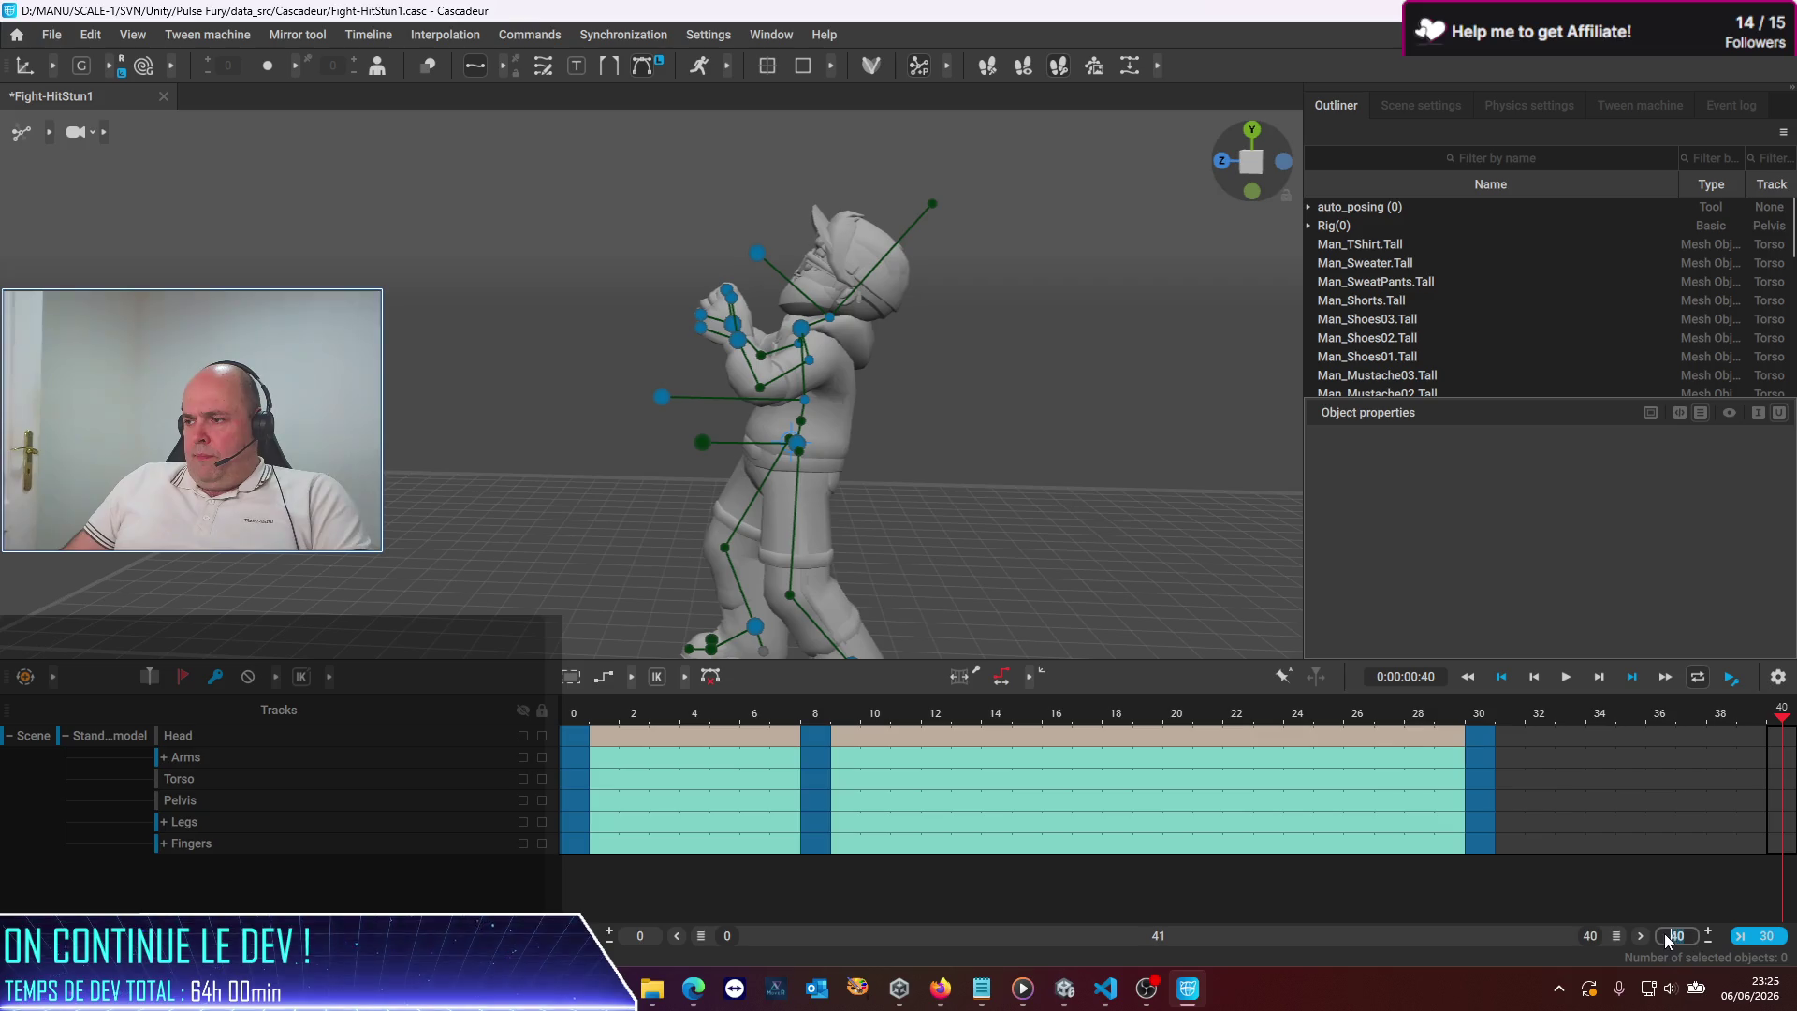
Set the timeline end frame to 30, then undo the earlier clear
text(3)
key(Return)
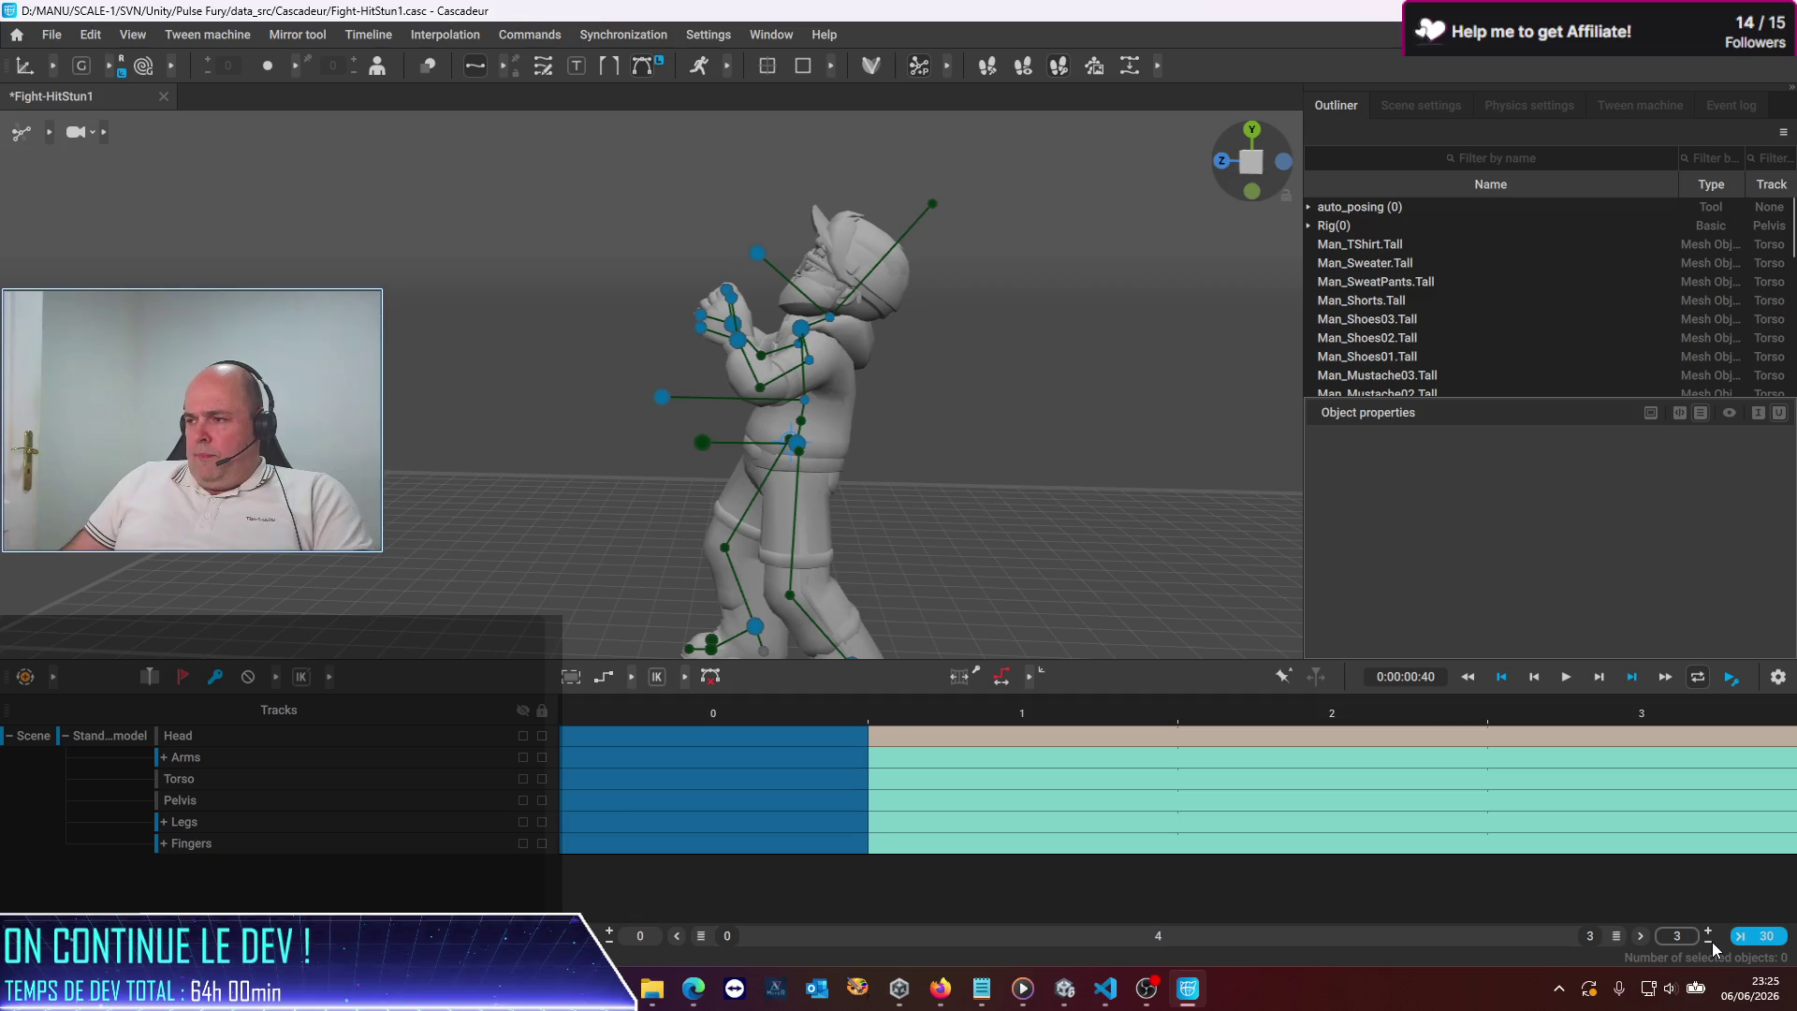
text(0)
key(Return)
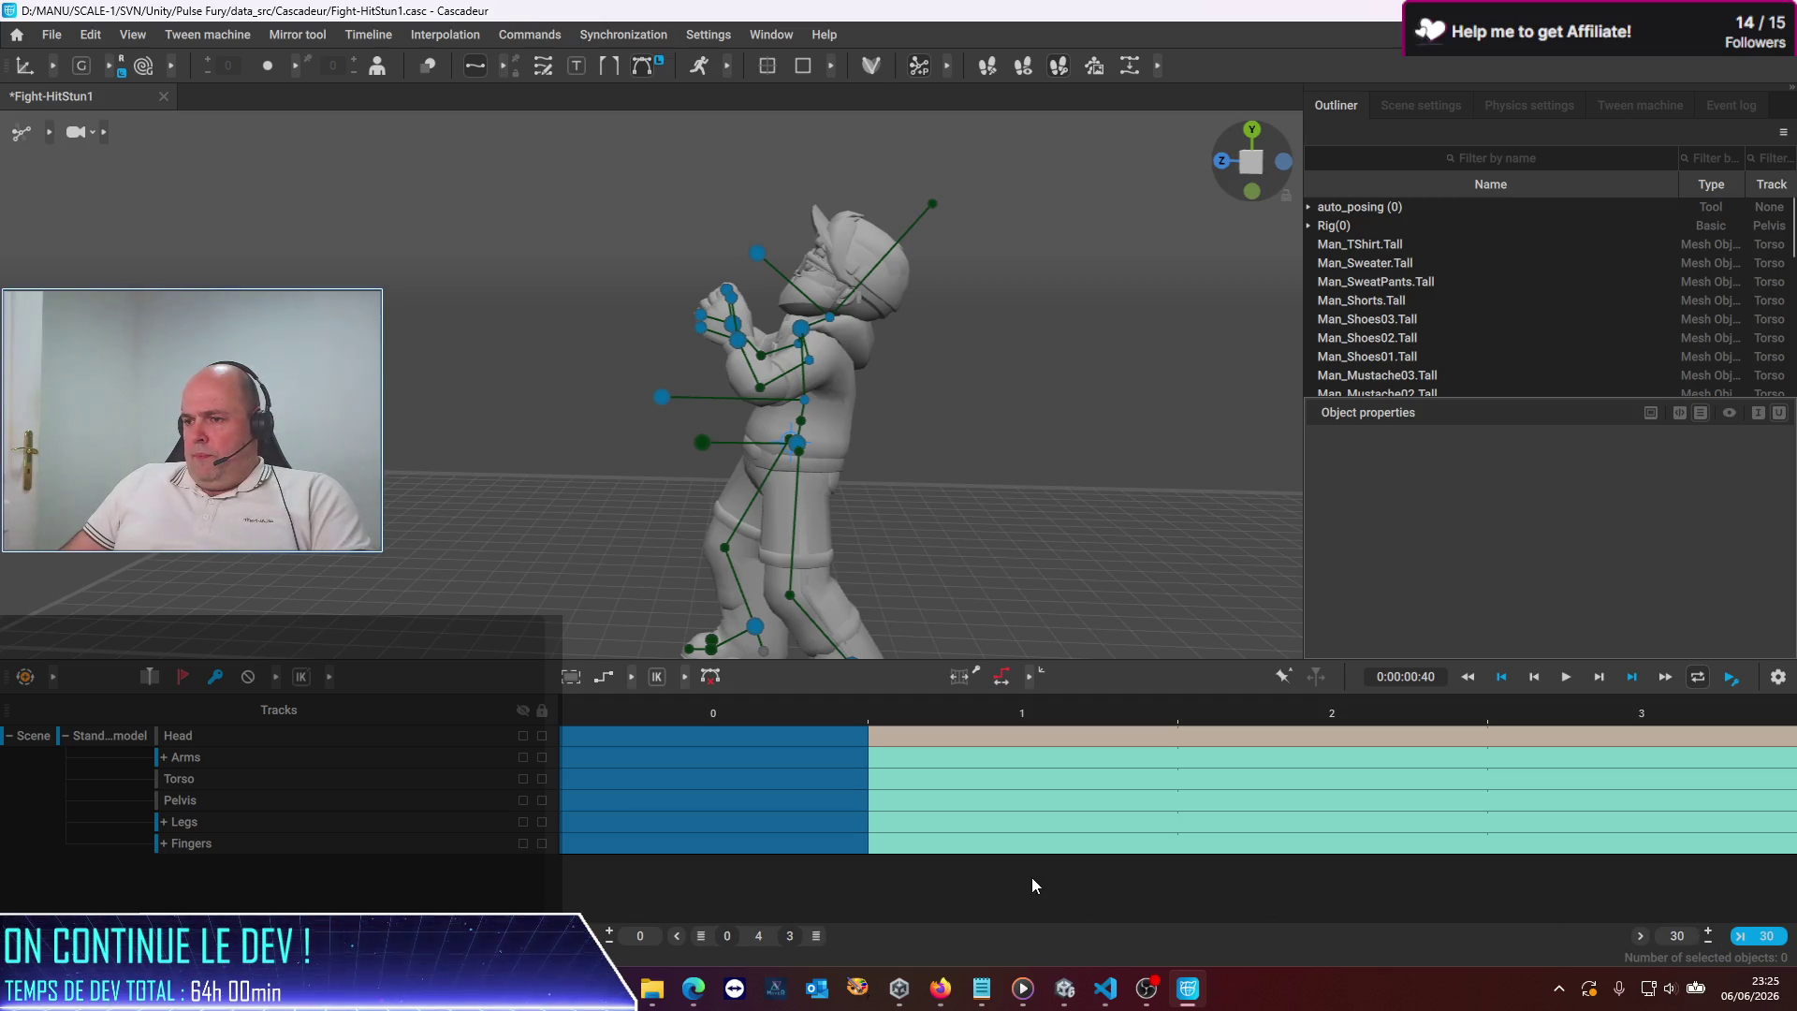
key(ctrl+z)
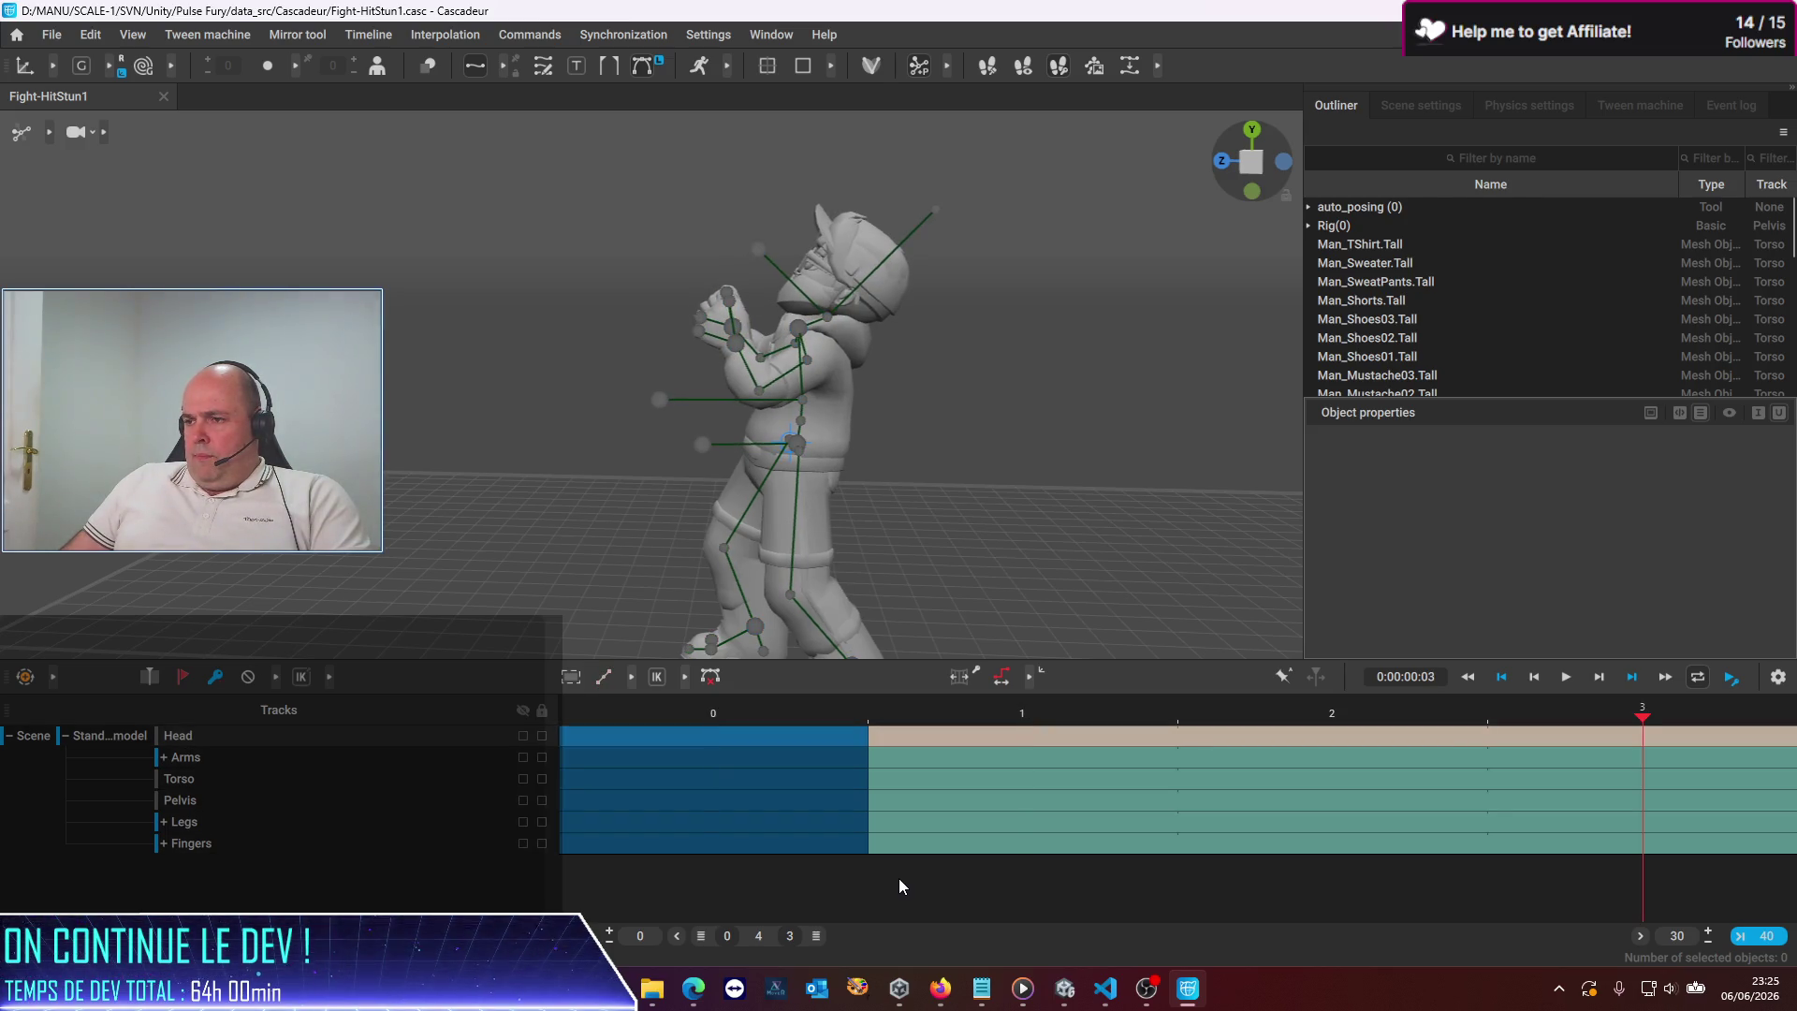
Adjust the visible timeline range and set the end frame back to 40
mouse_move(1640, 936)
mouse_down()
mouse_move(929, 945)
mouse_move(1032, 932)
mouse_move(972, 927)
mouse_up()
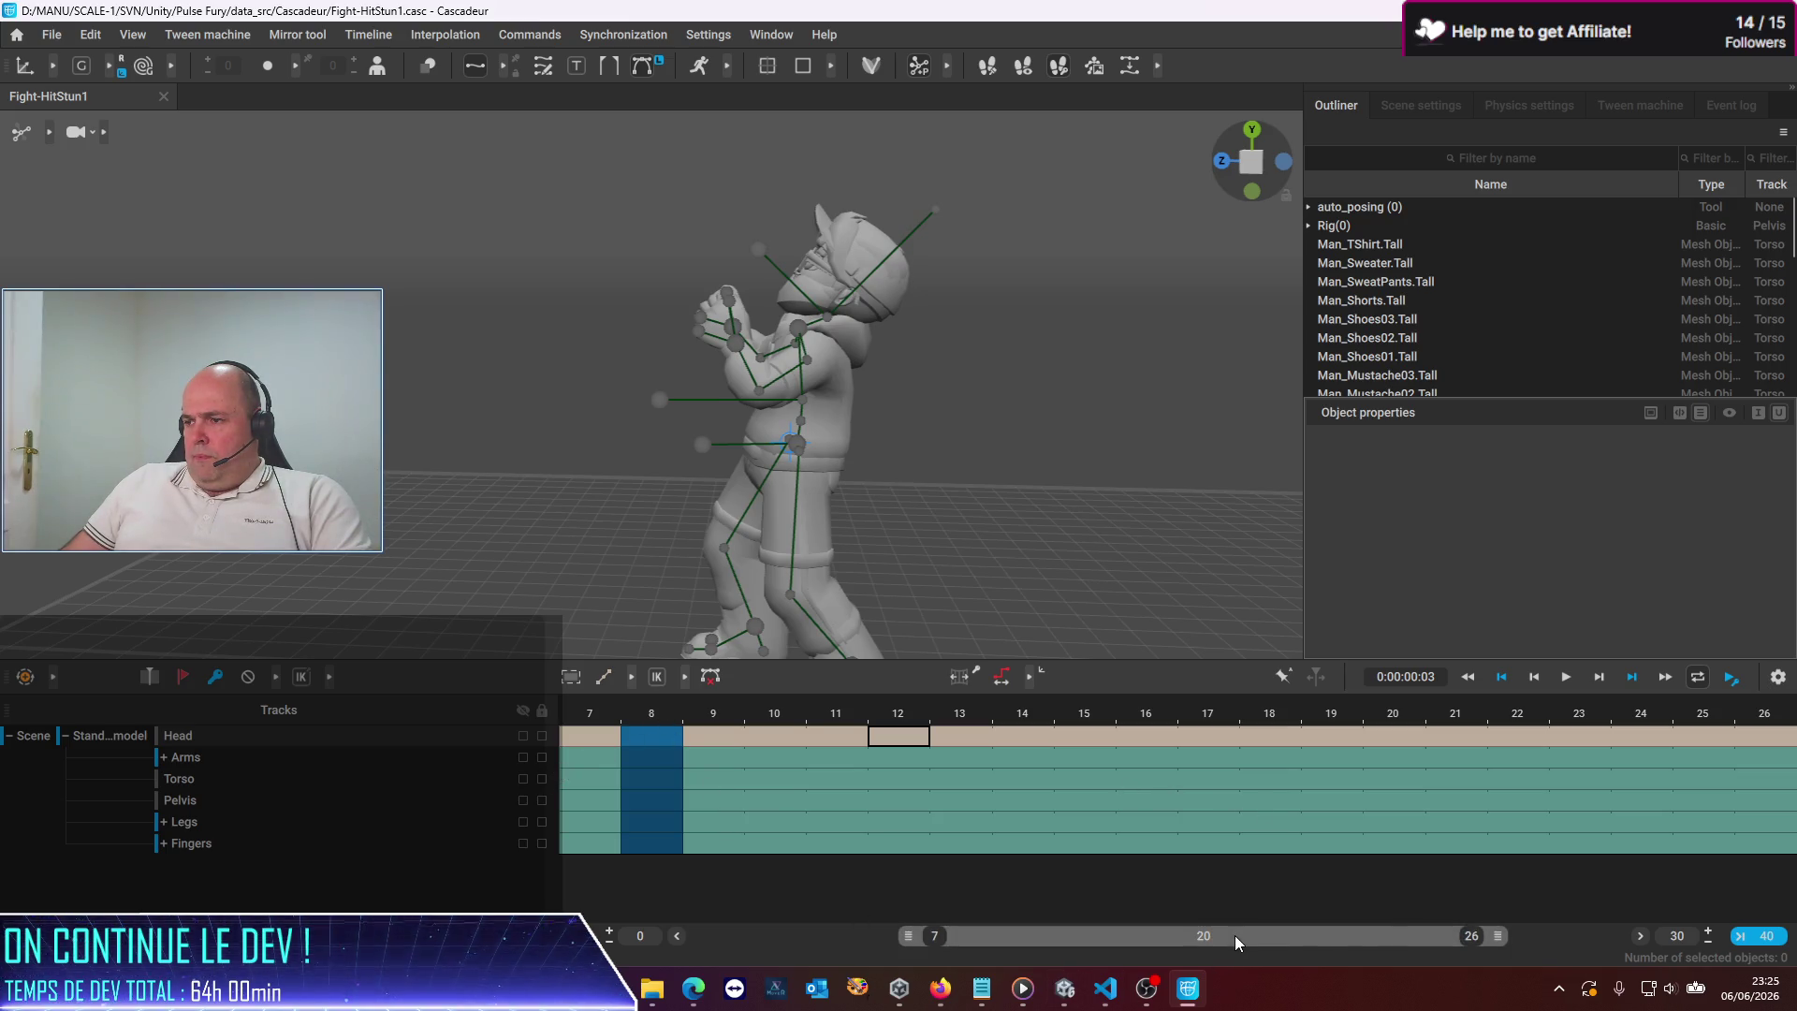
drag(1429, 940, 1686, 936)
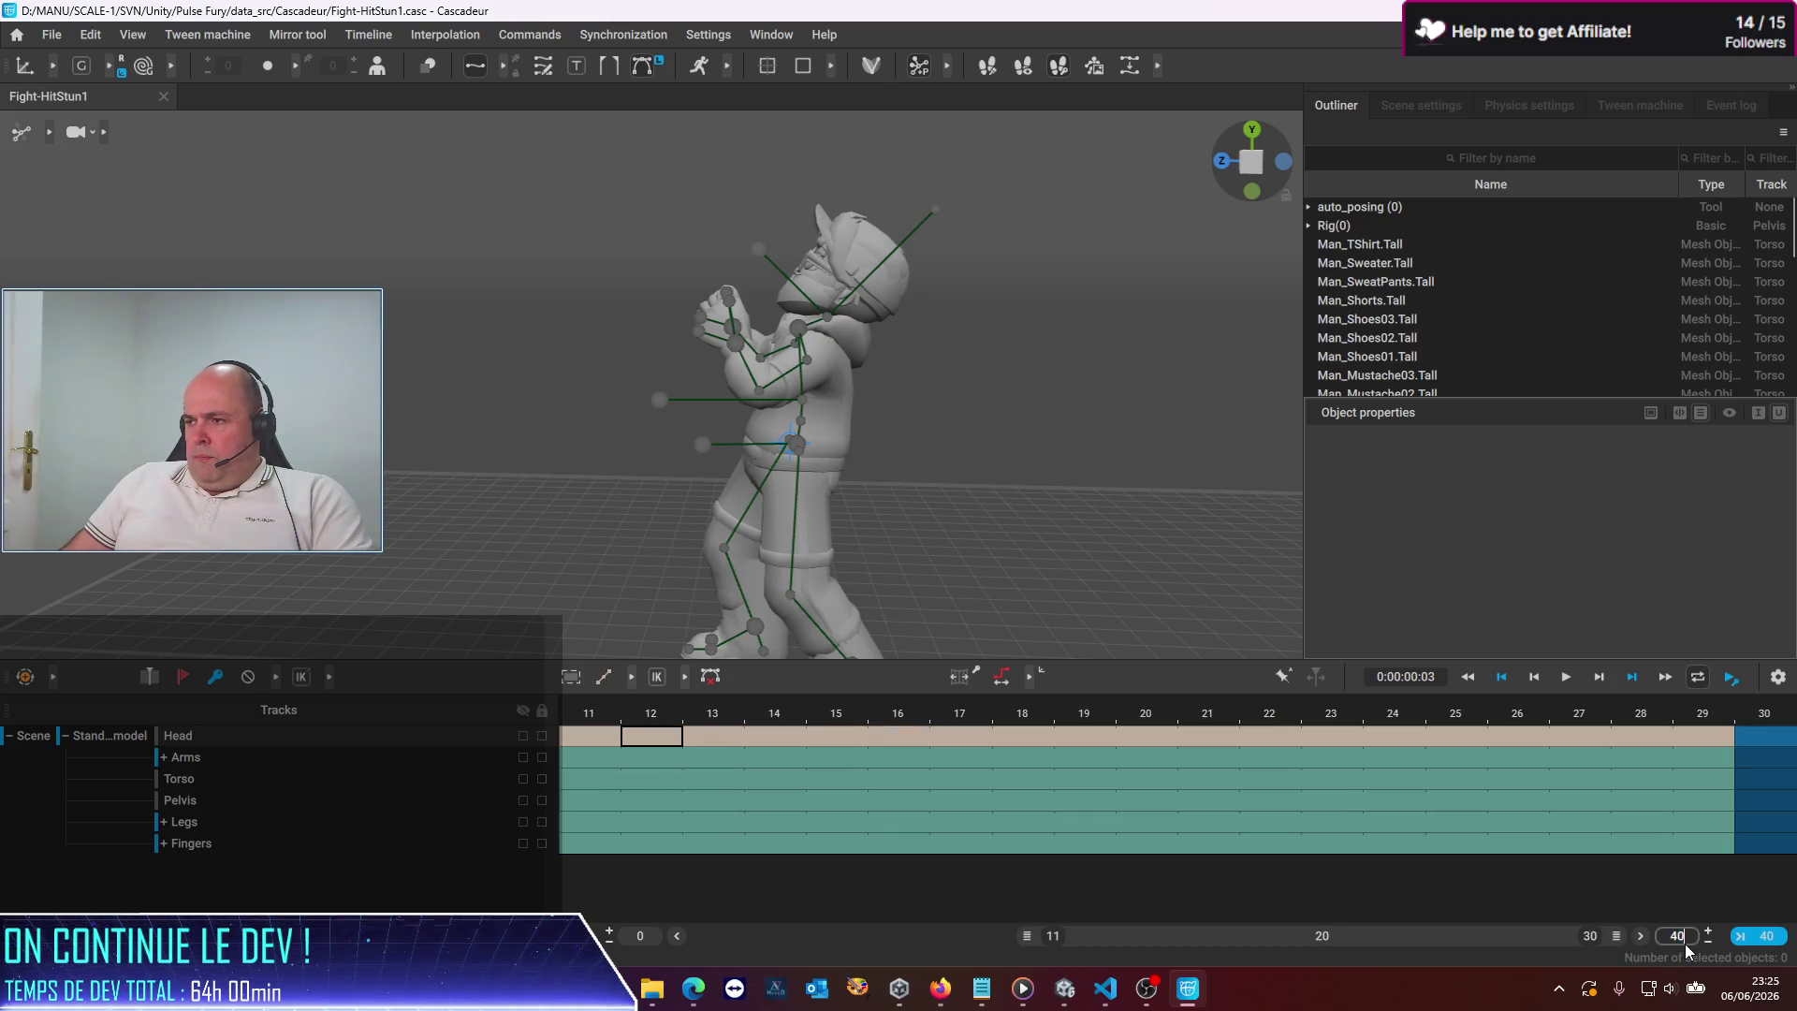
text(40)
key(Return)
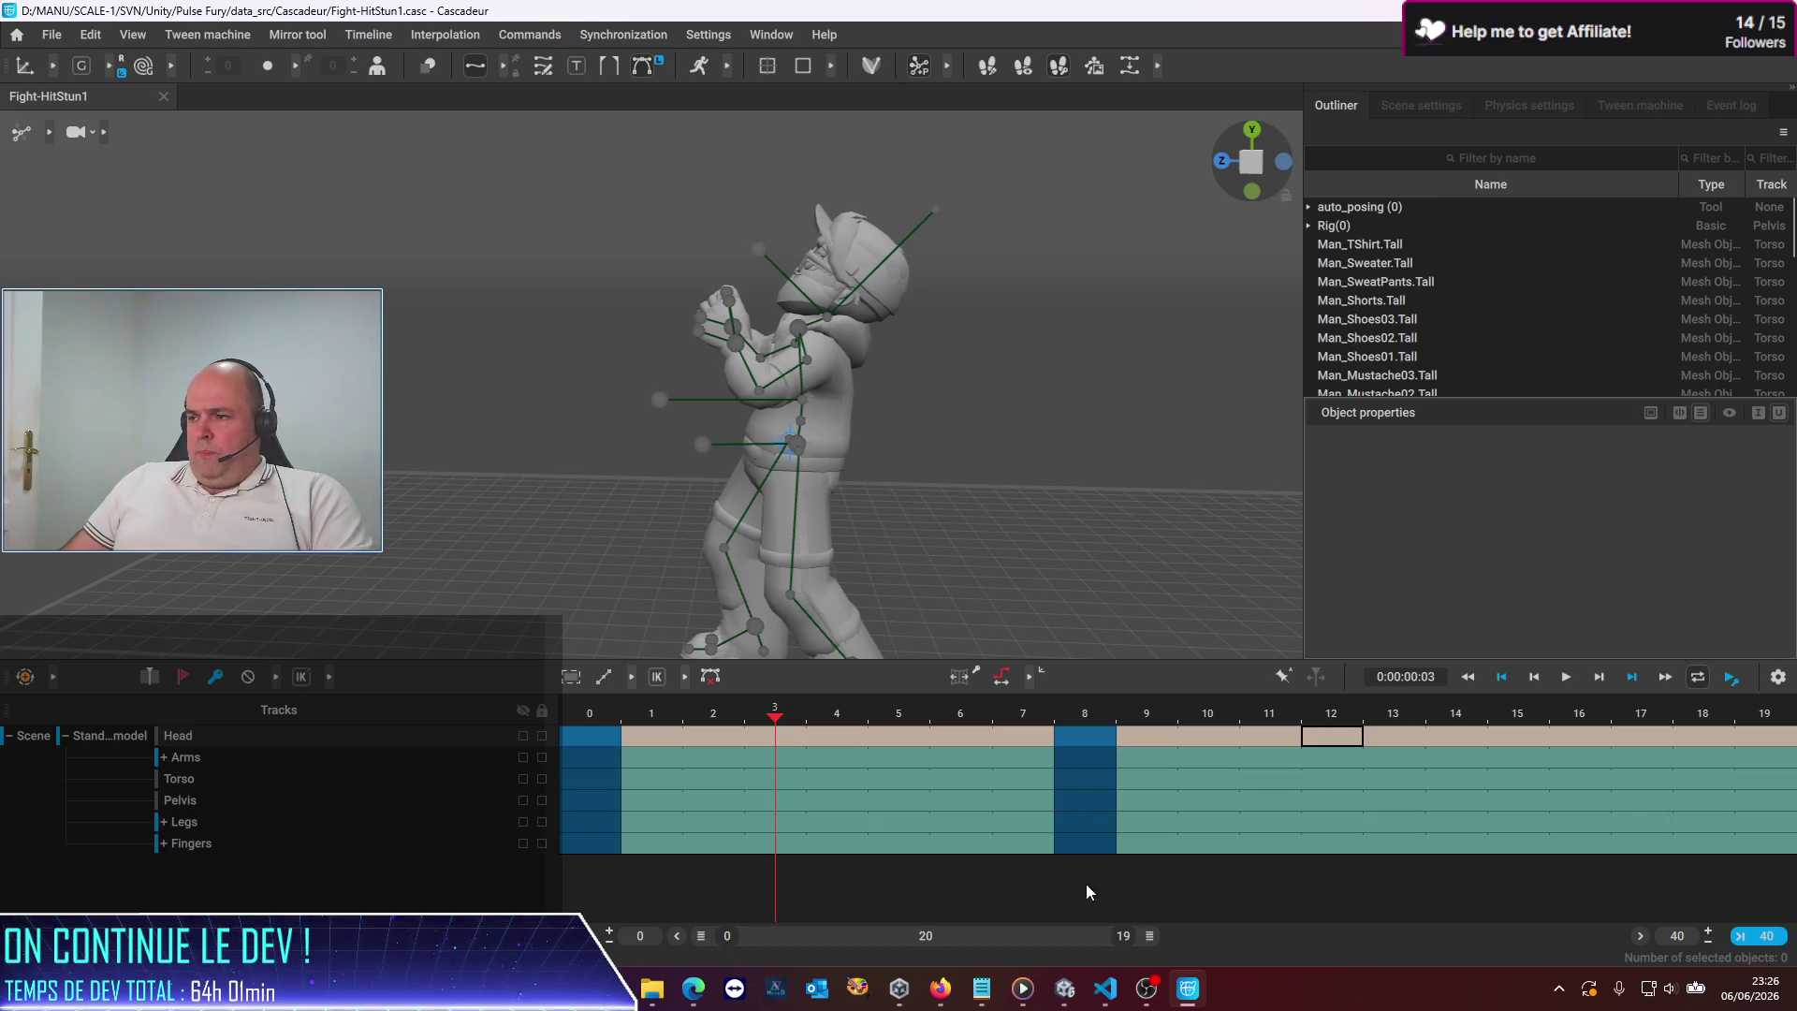
Clear all tracks' keys after frame 30 at frame 40 and set the end frame to 30
click(1774, 936)
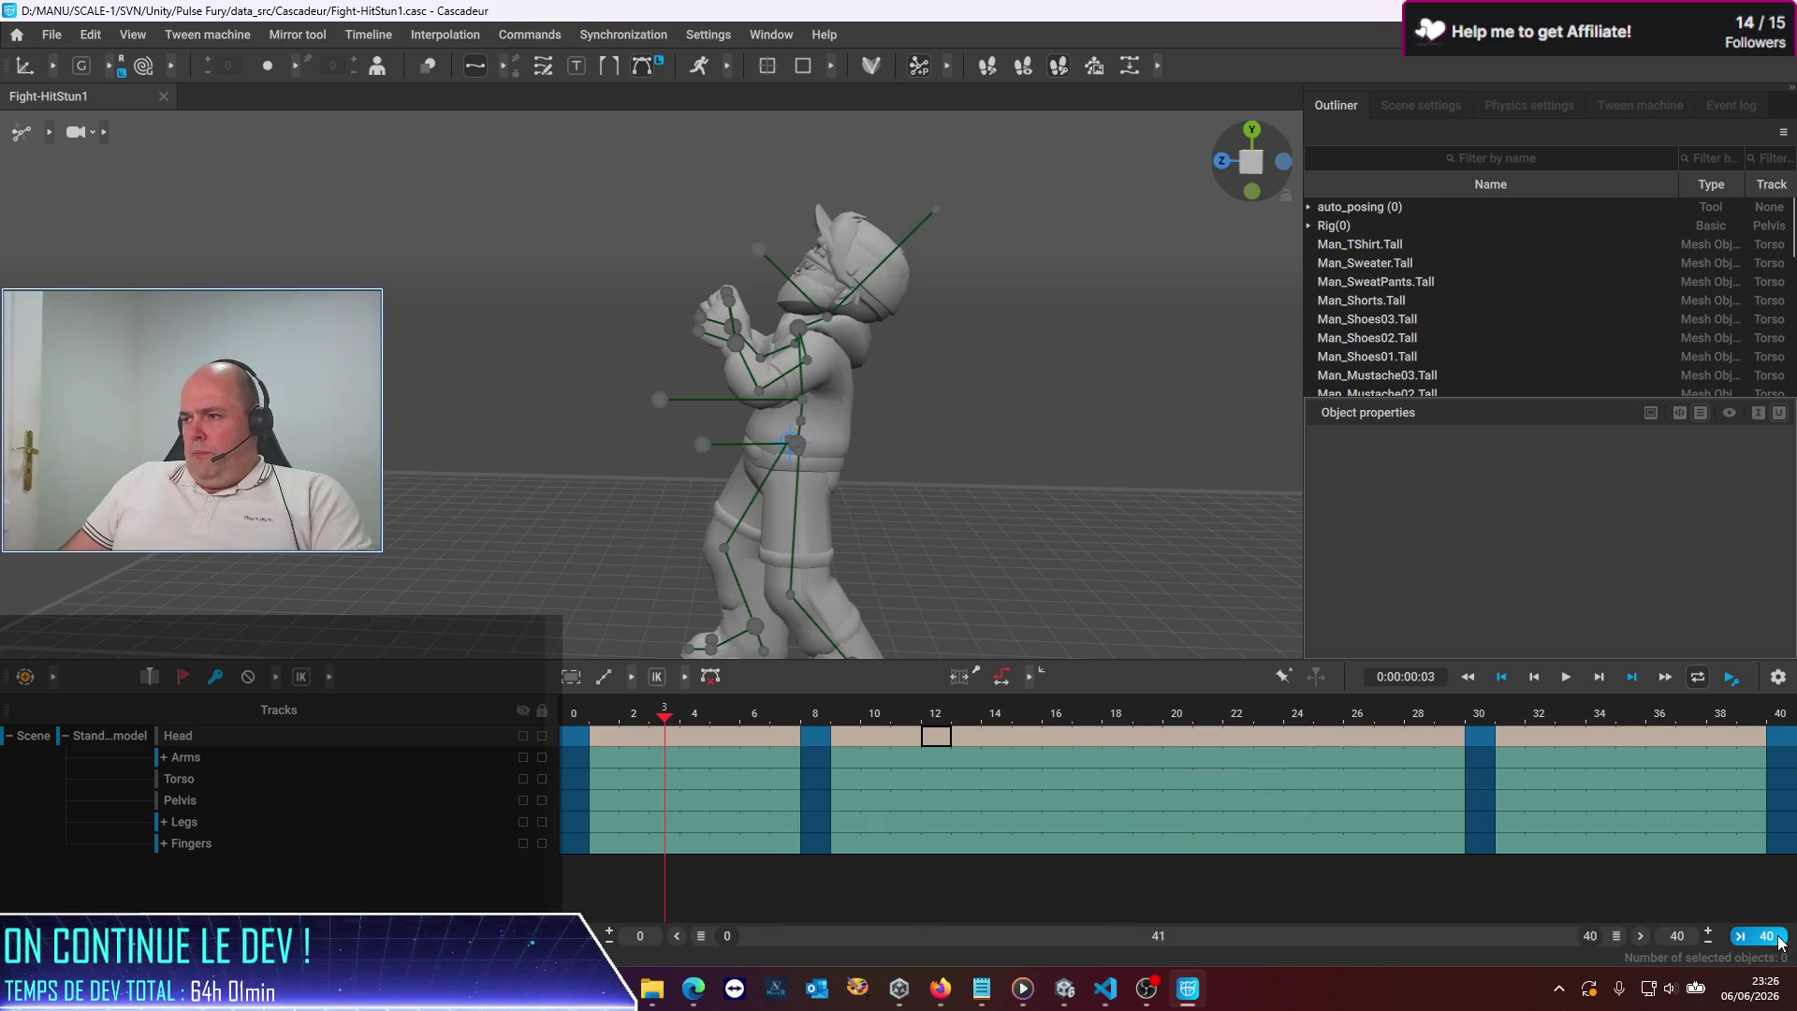
click(1783, 715)
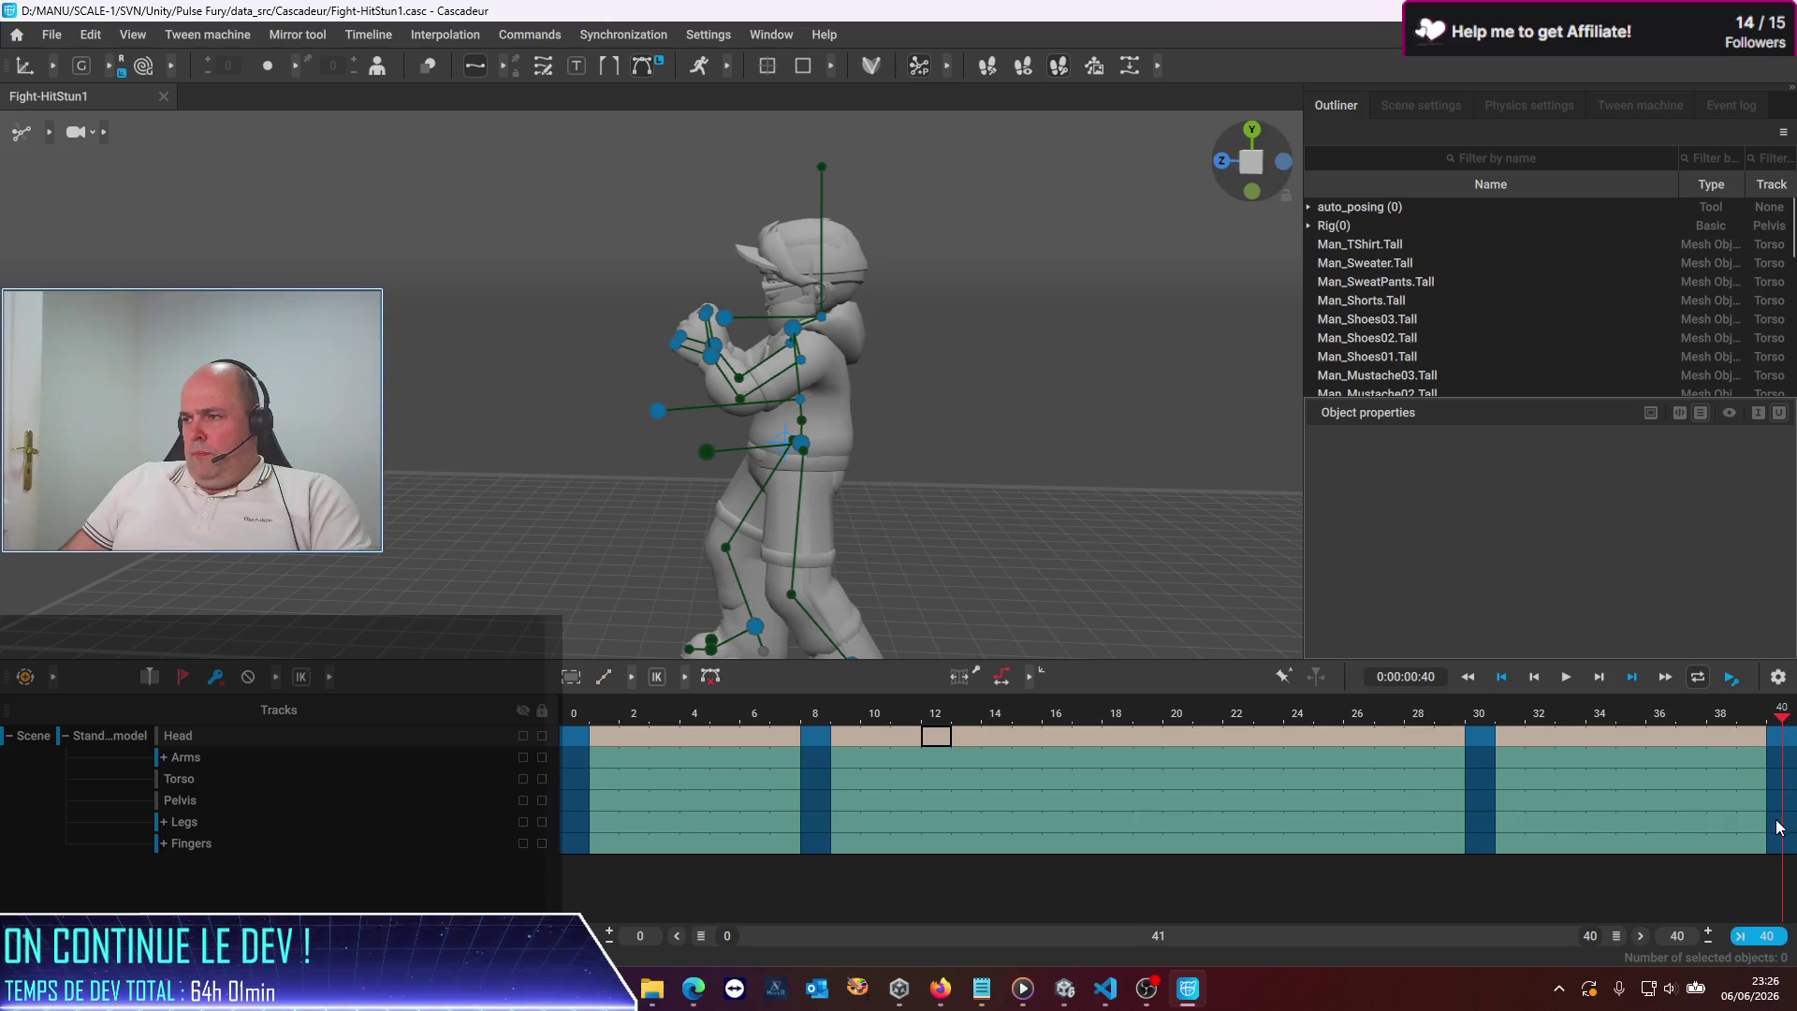
click(1791, 852)
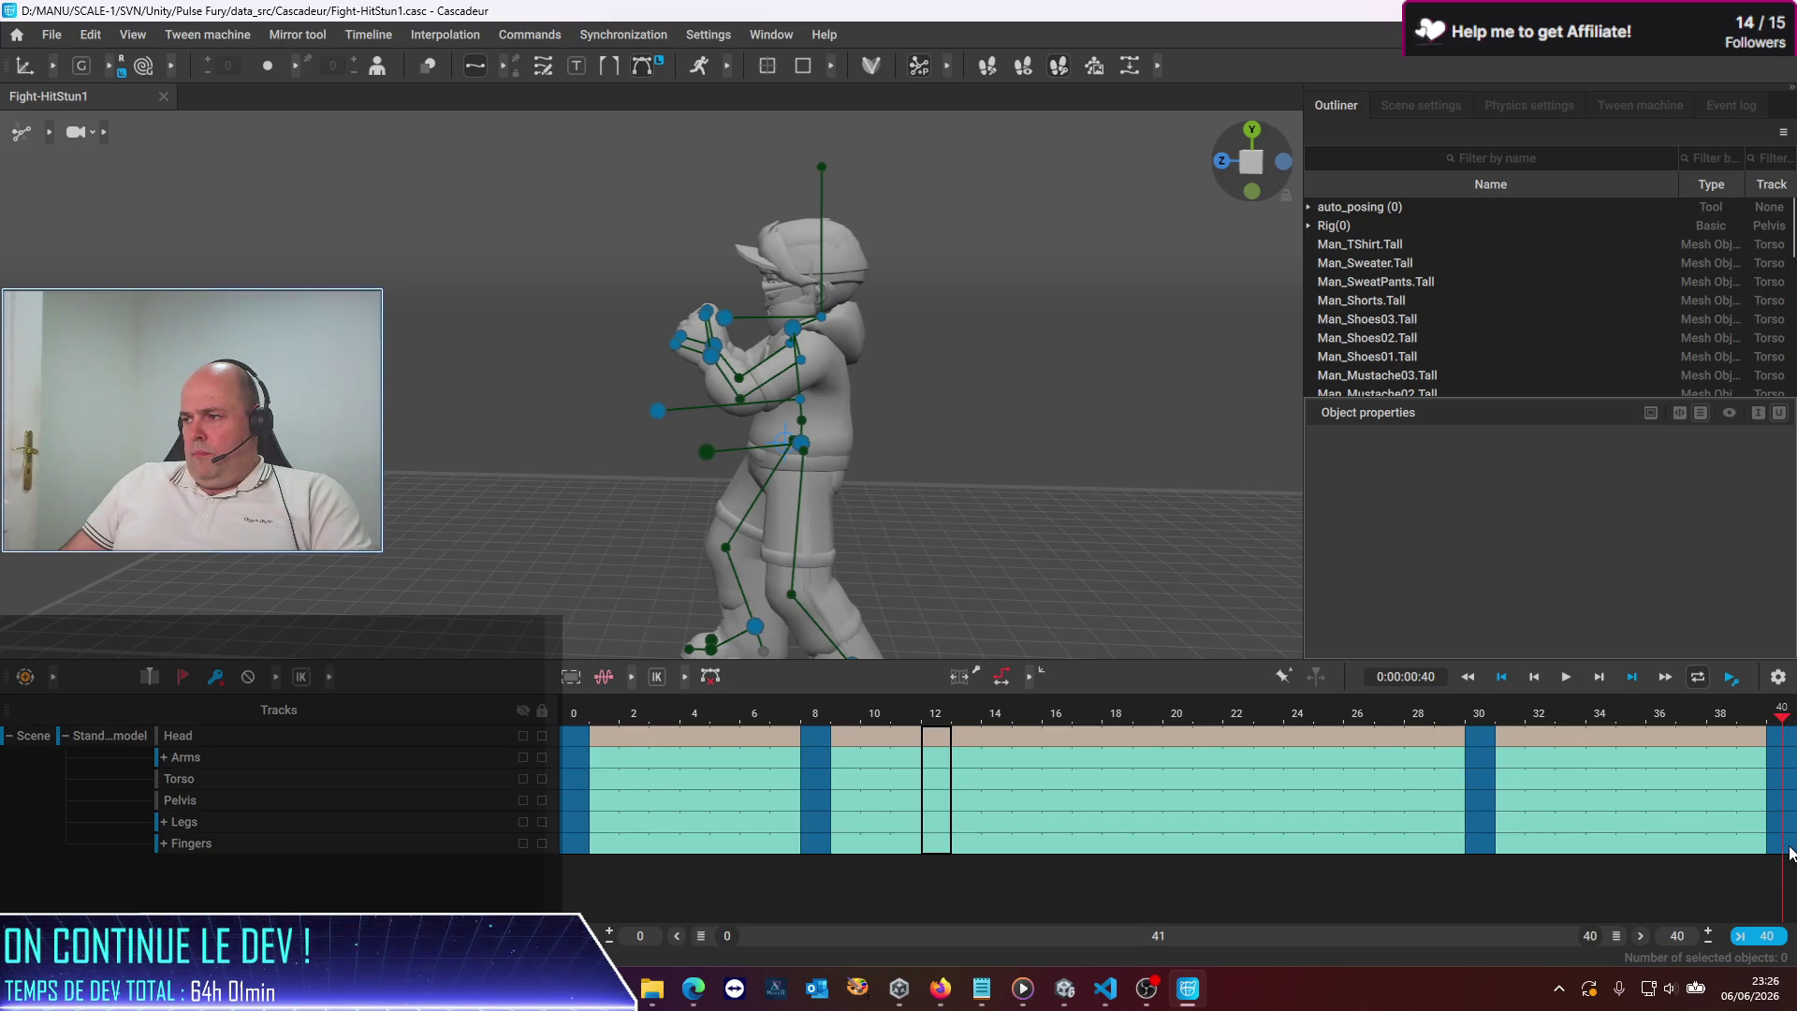
click(1781, 746)
click(1781, 854)
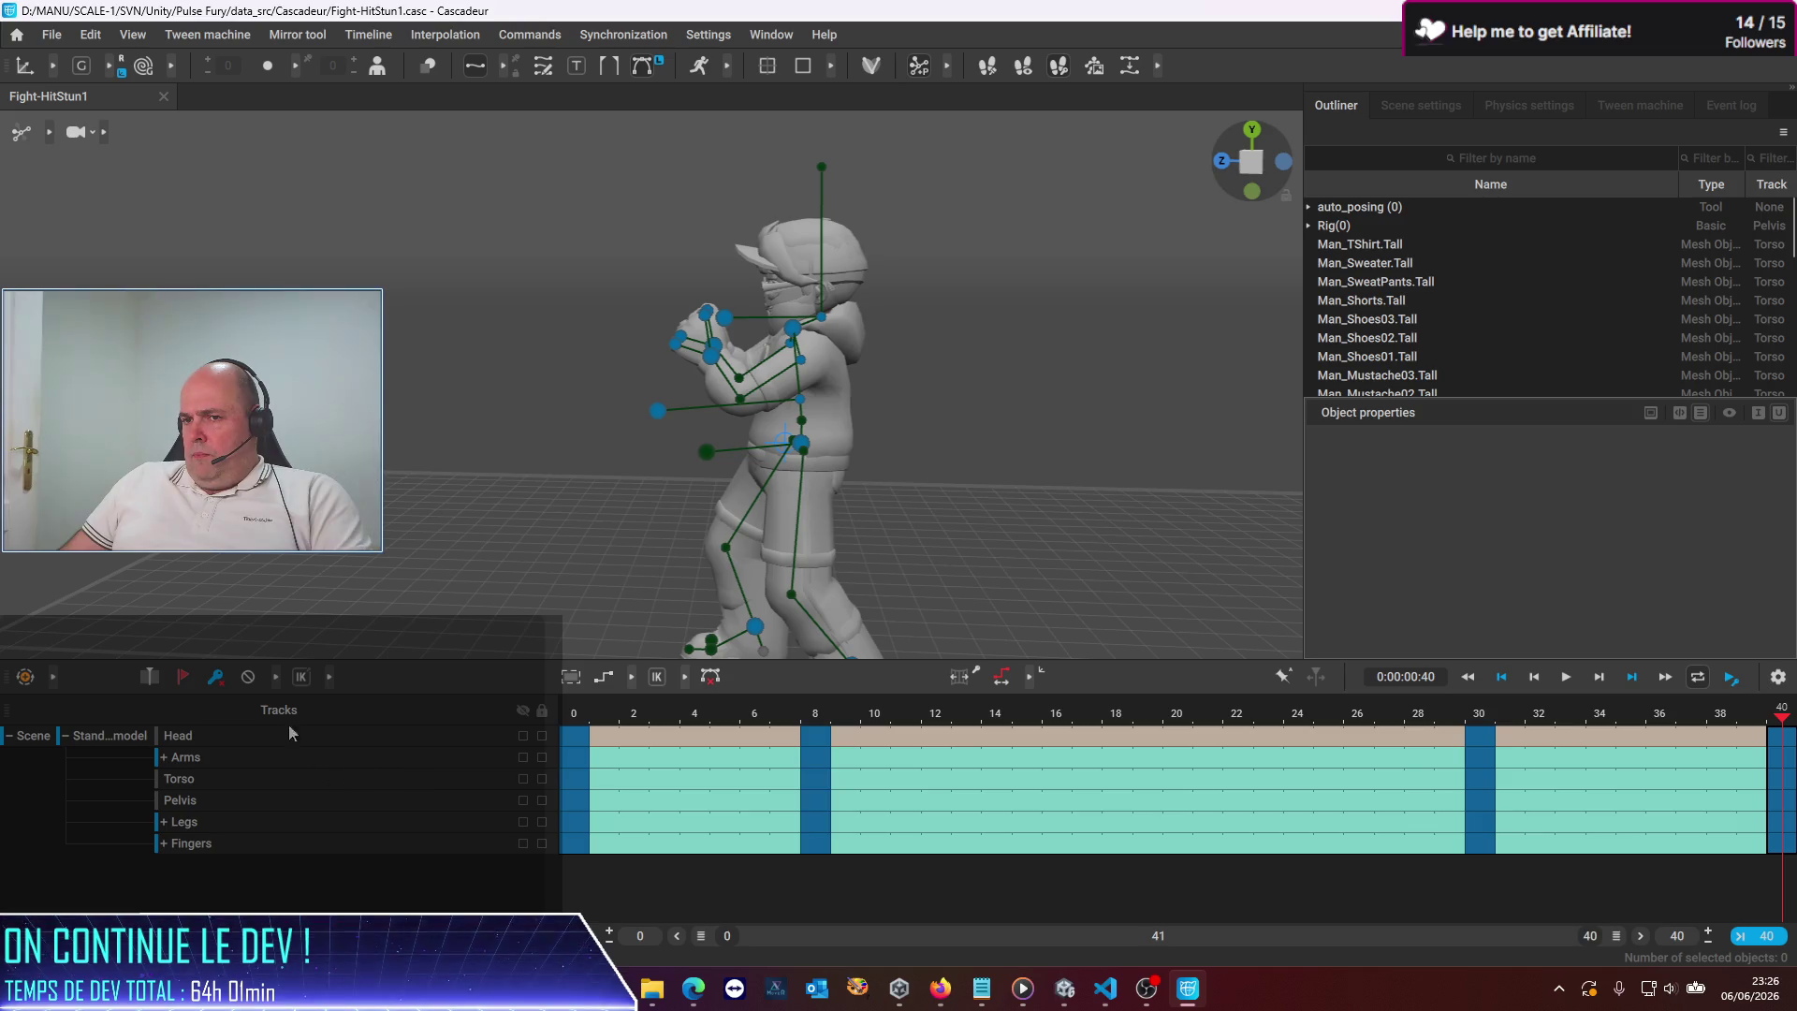
click(206, 682)
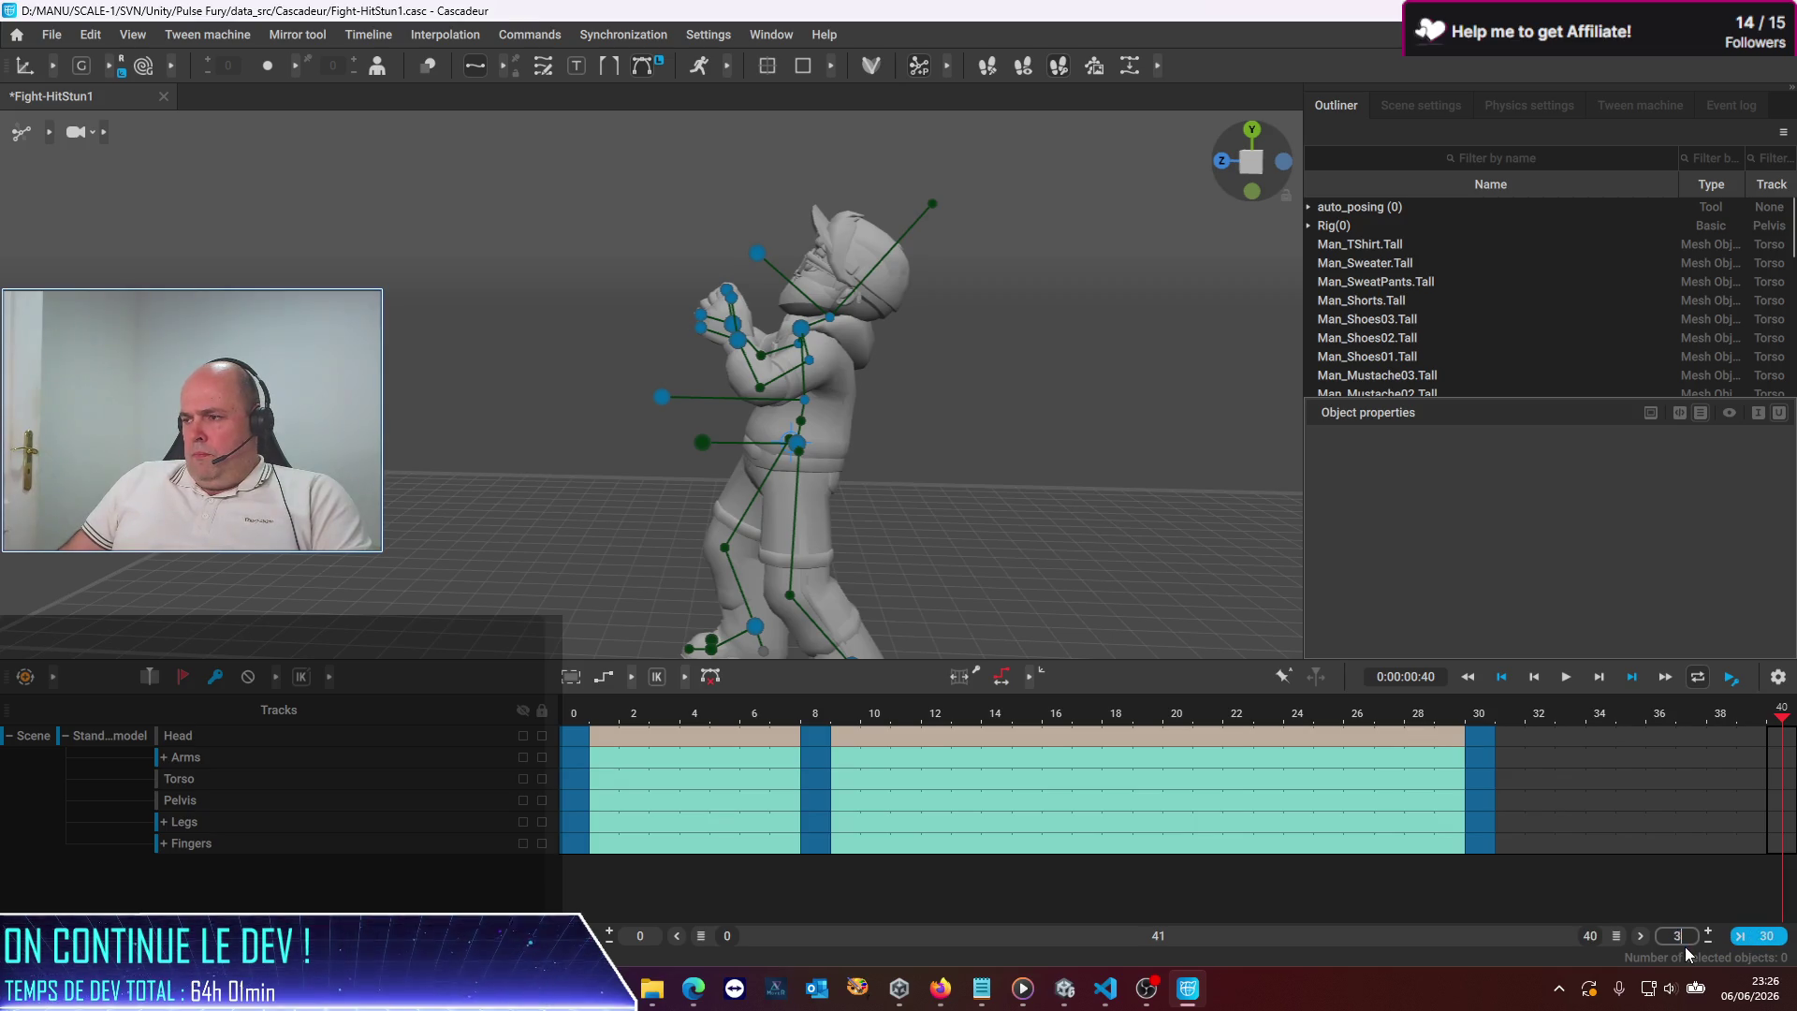
text(30)
key(Return)
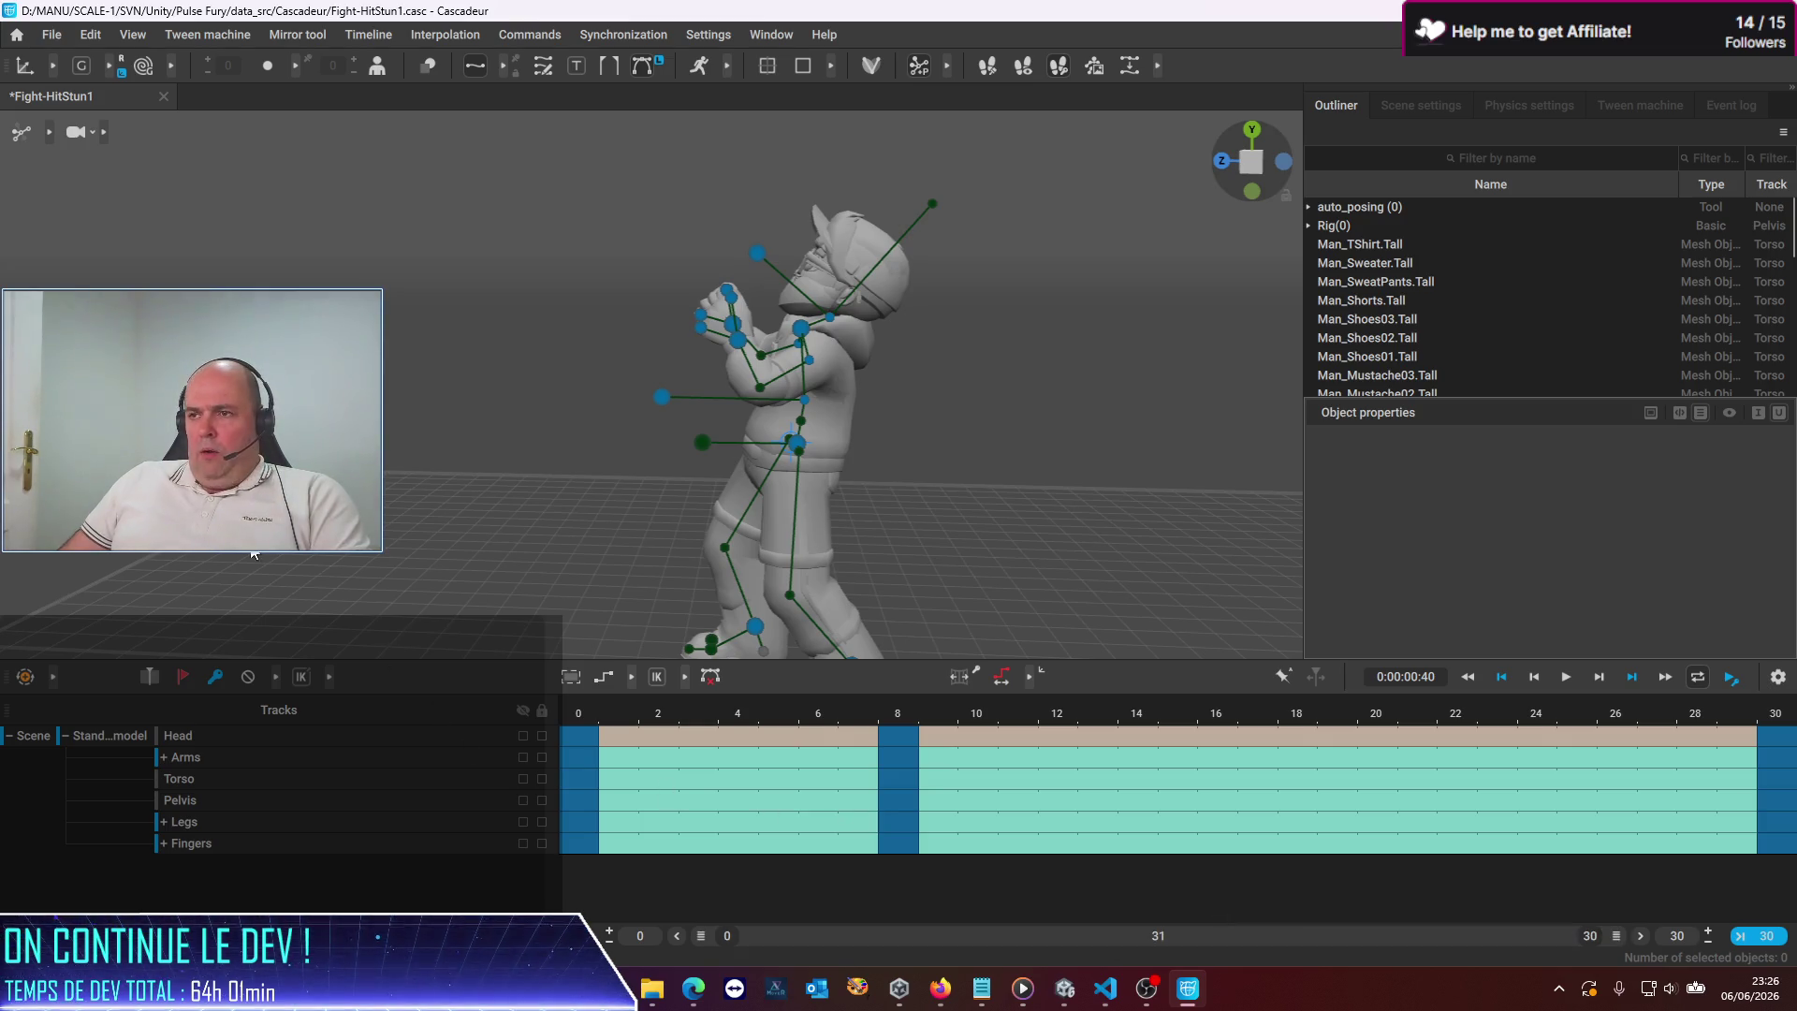
Export the animation as FBX, overwriting fight-hitstun1.fbx, and return to Unity
click(52, 34)
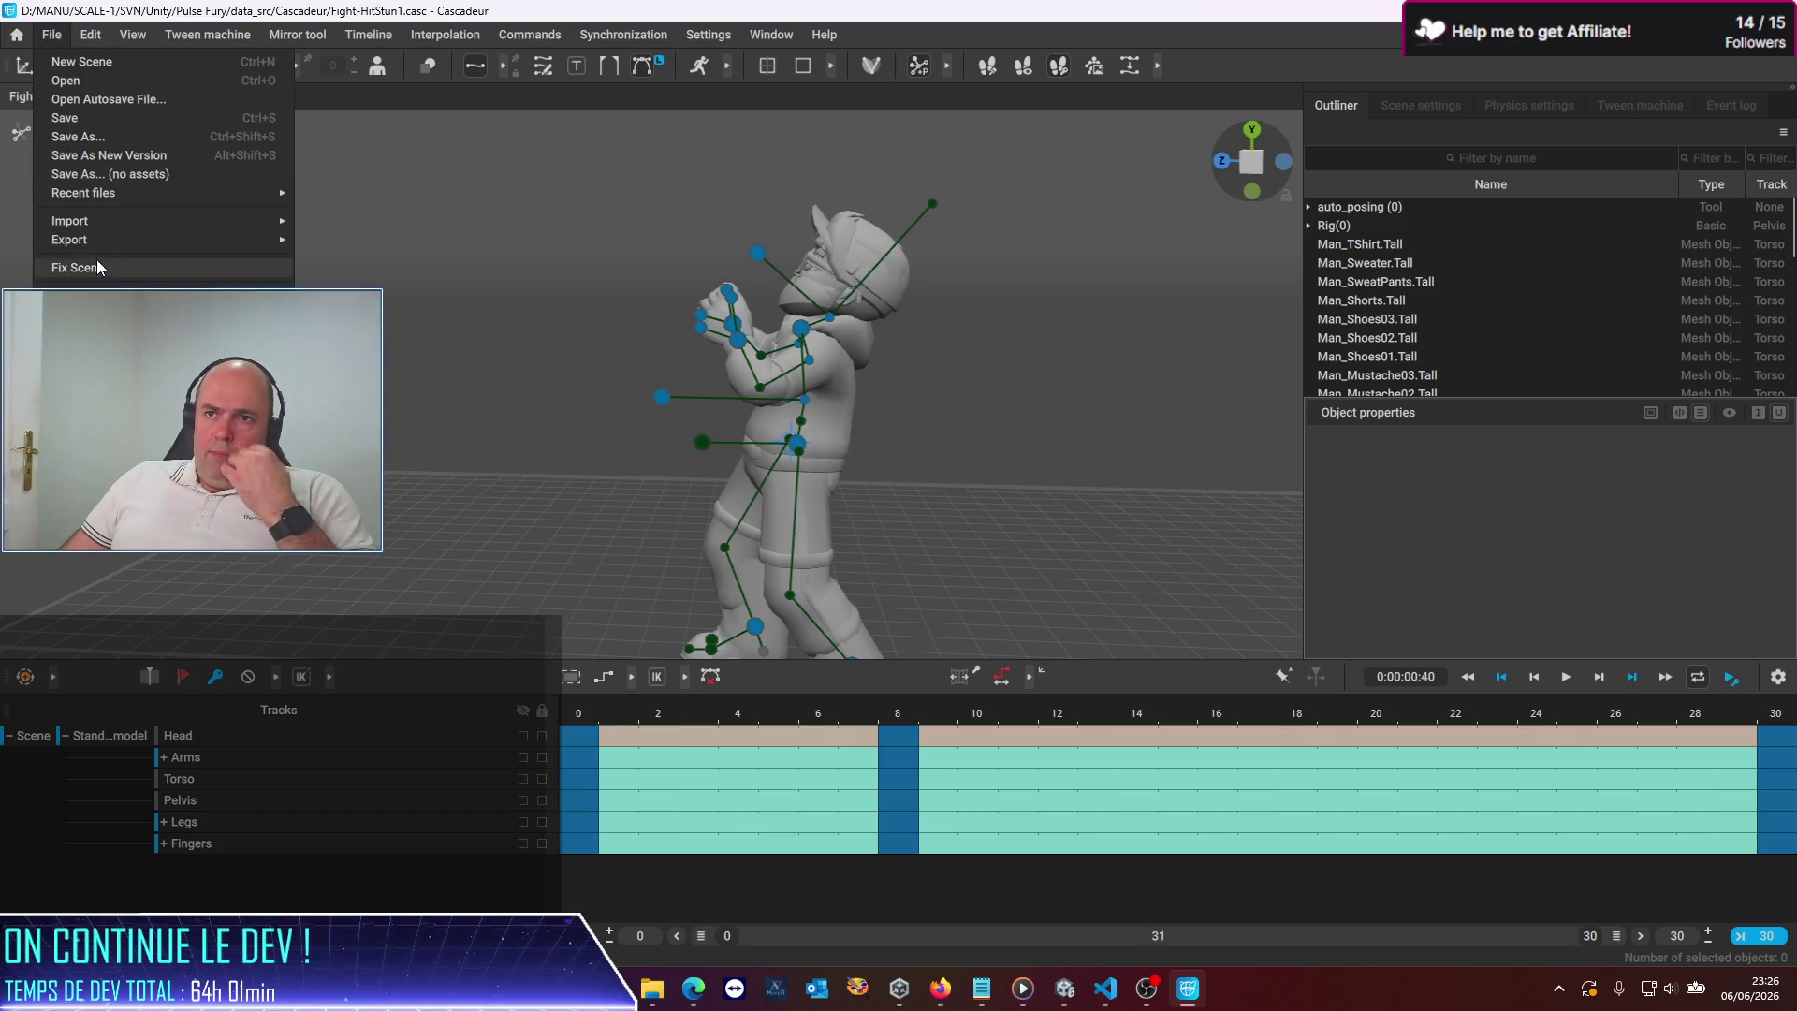
mouse_move(105, 239)
click(354, 239)
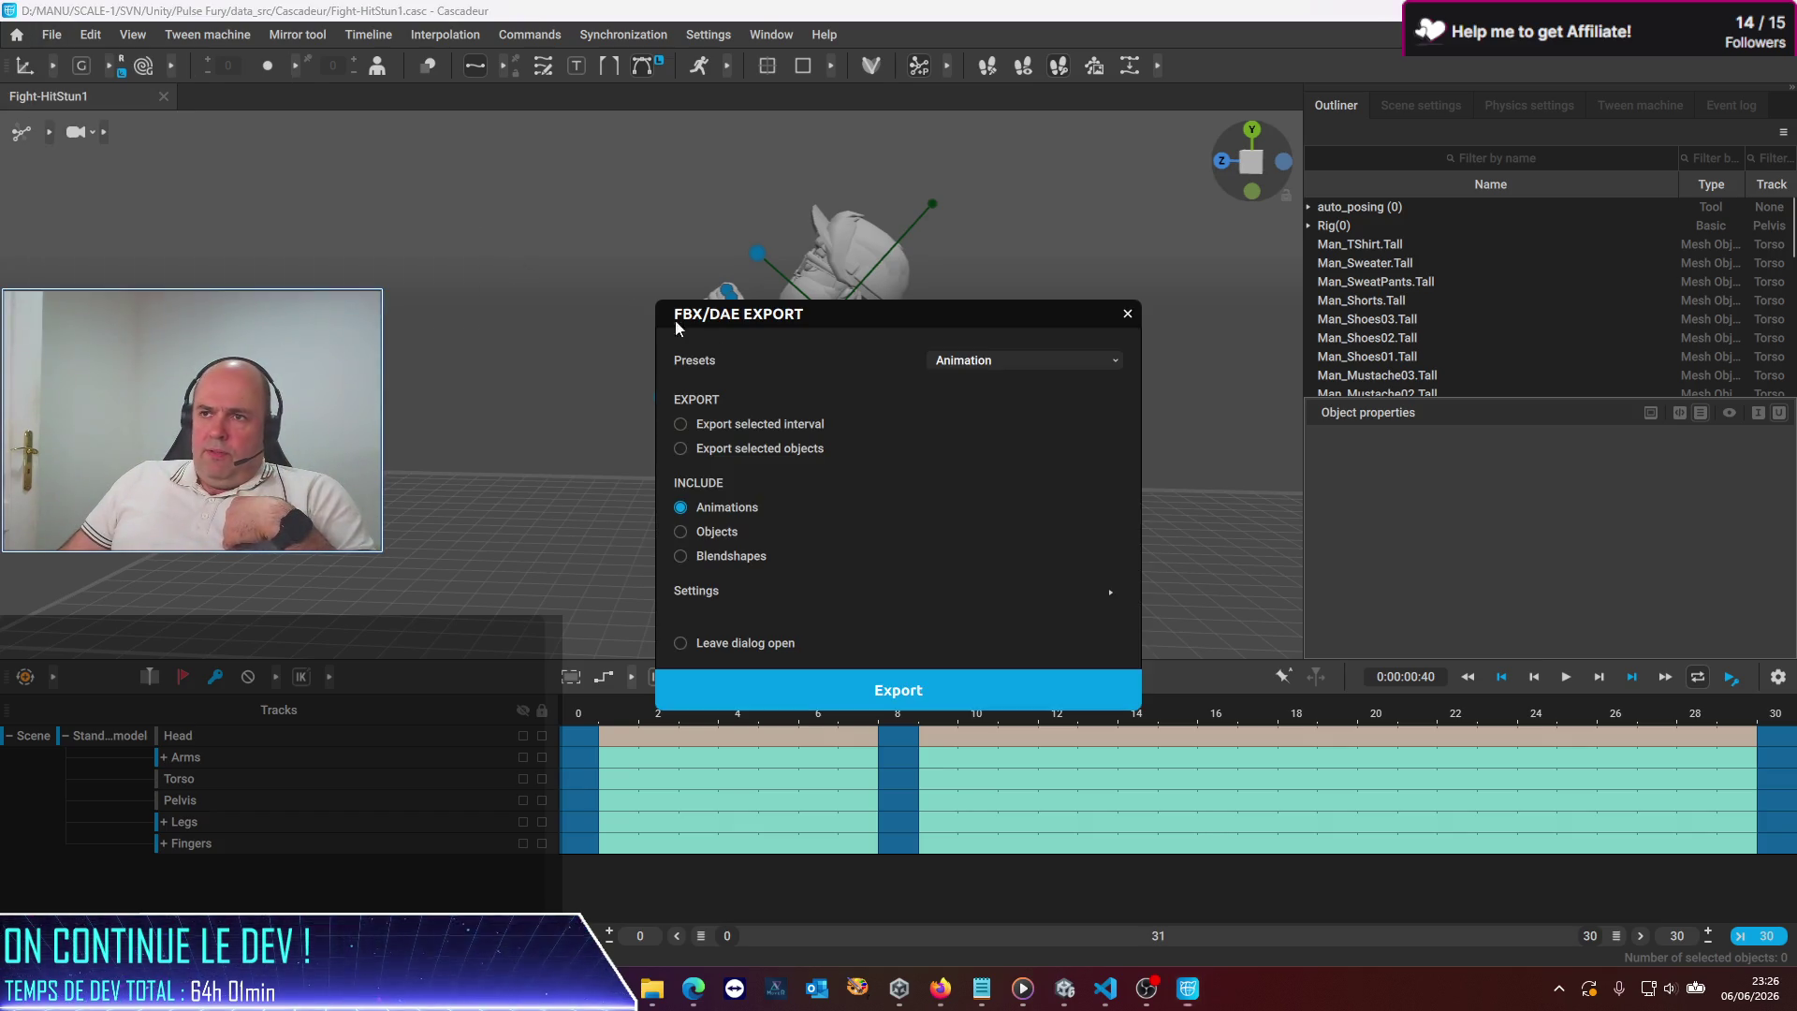
click(852, 692)
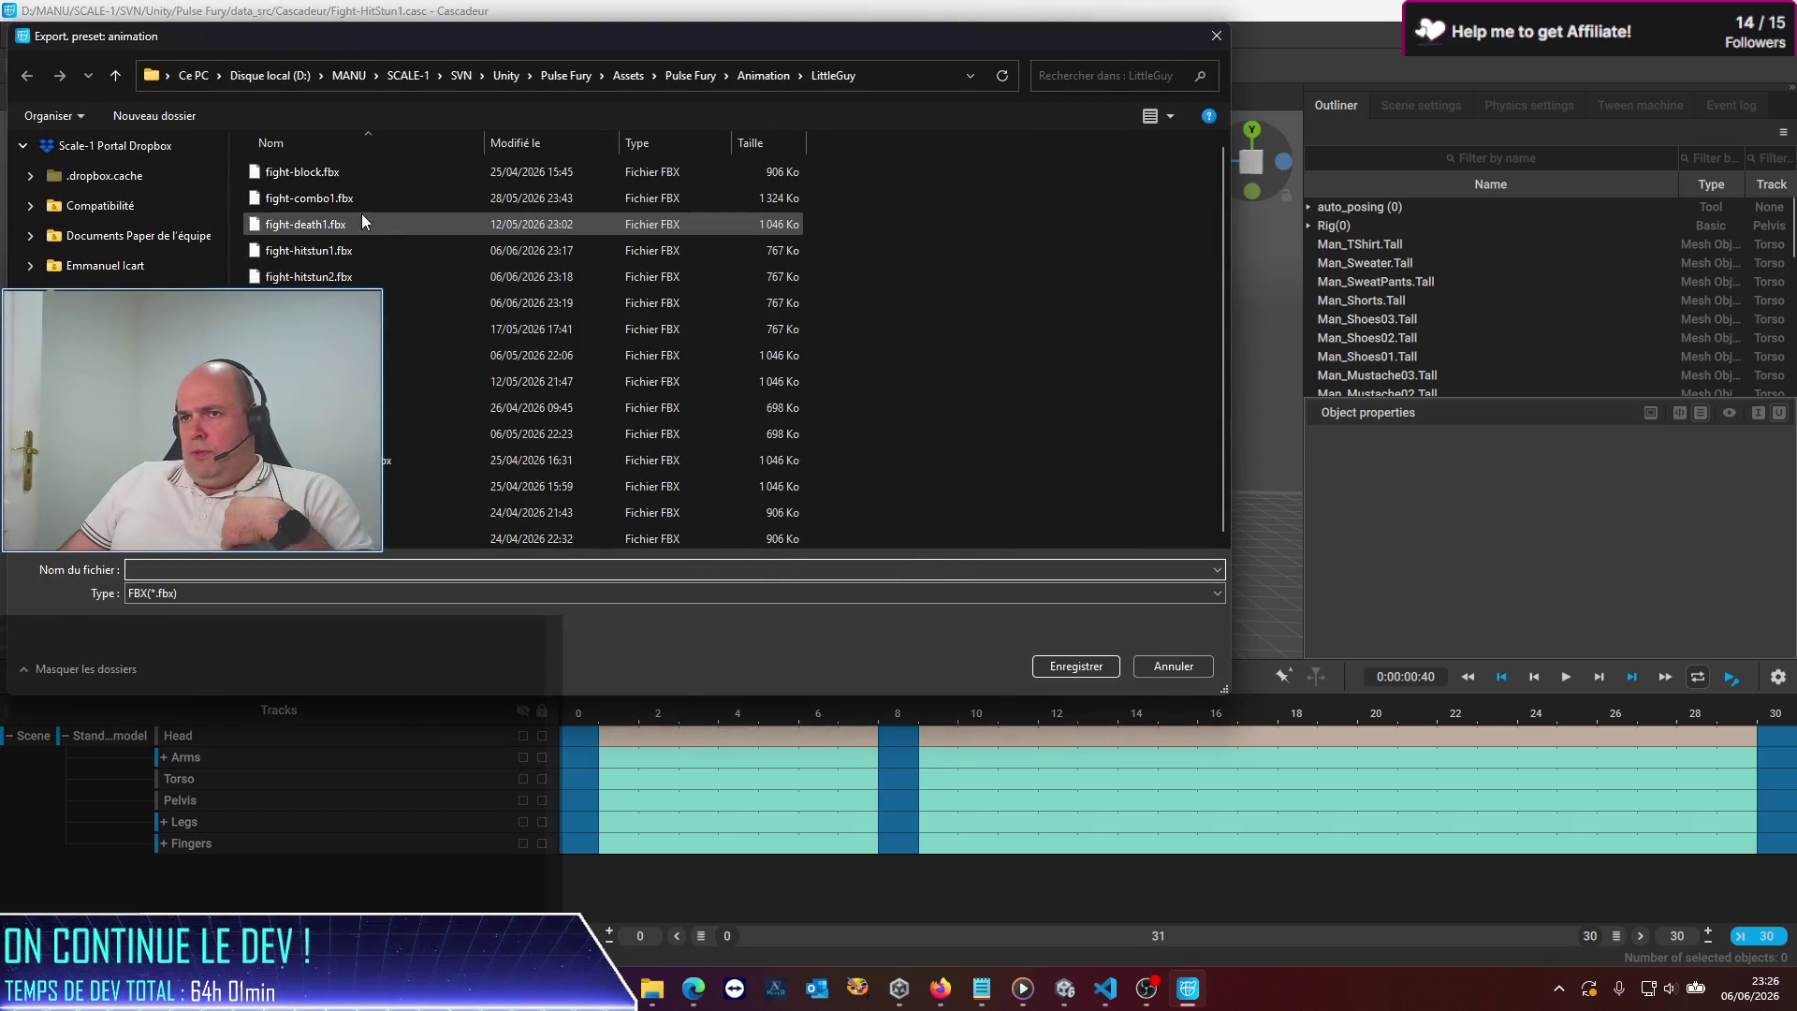
double_click(312, 249)
click(945, 493)
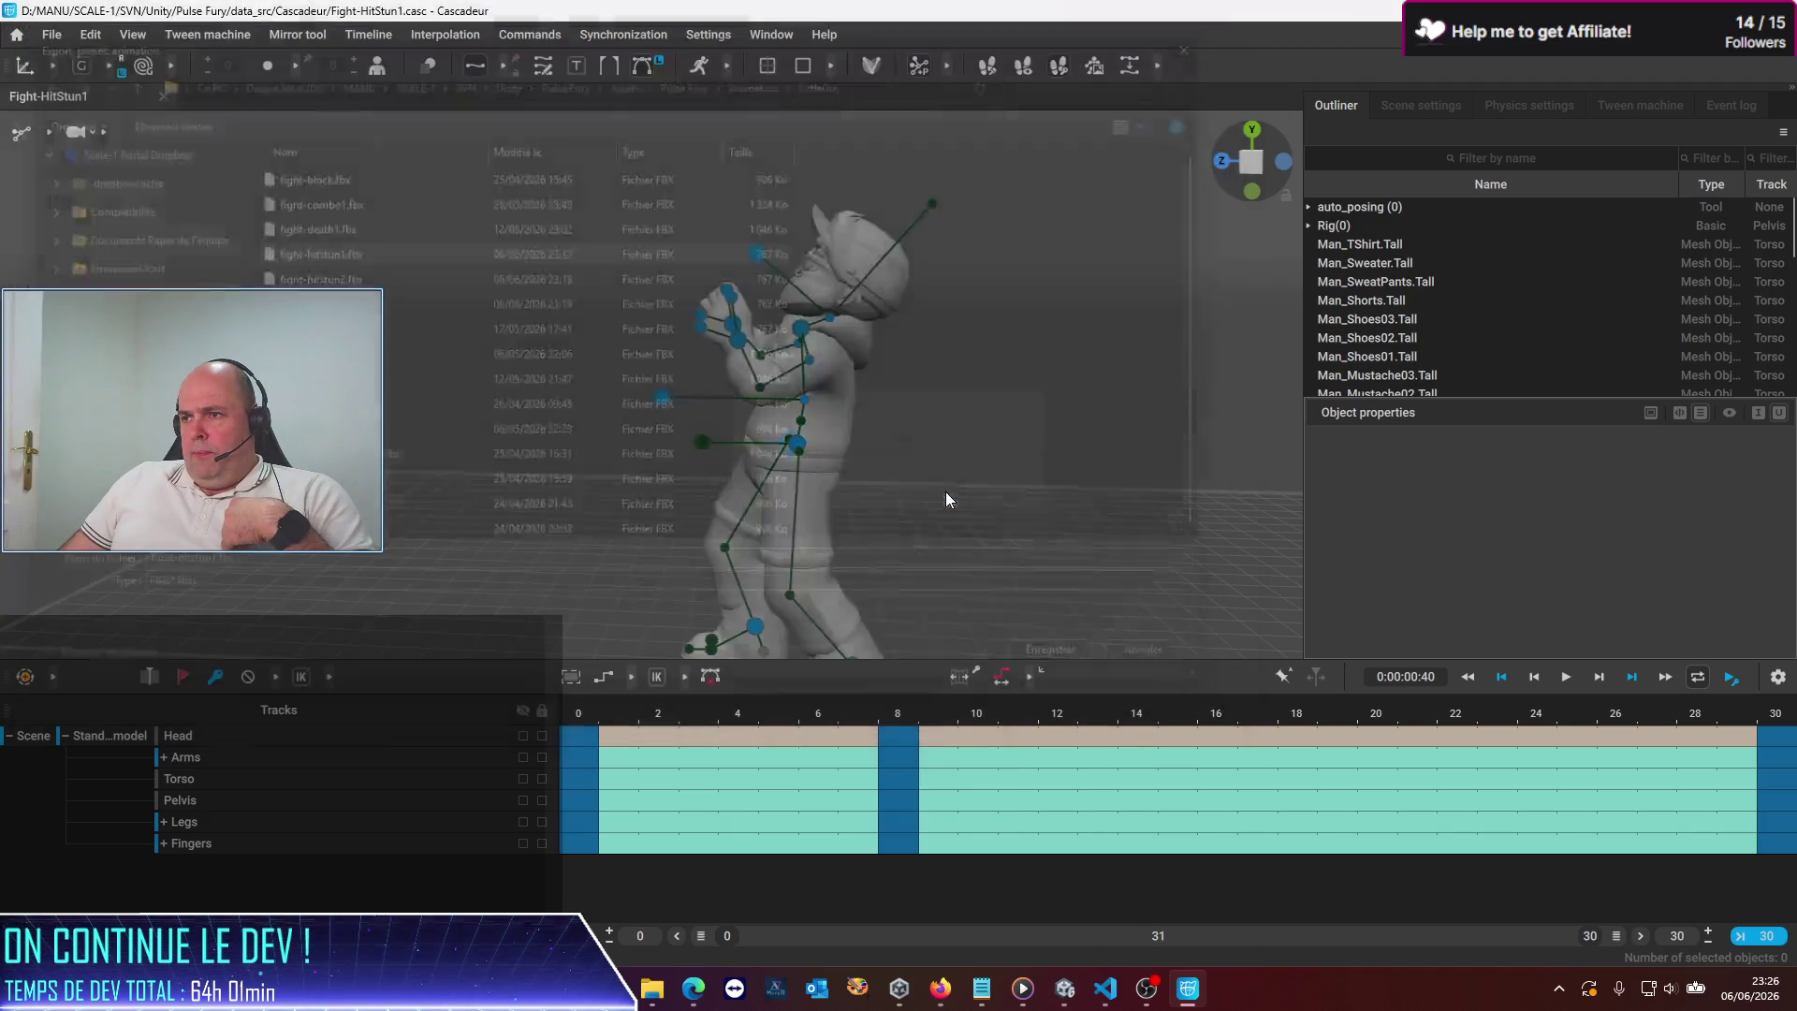
click(1067, 990)
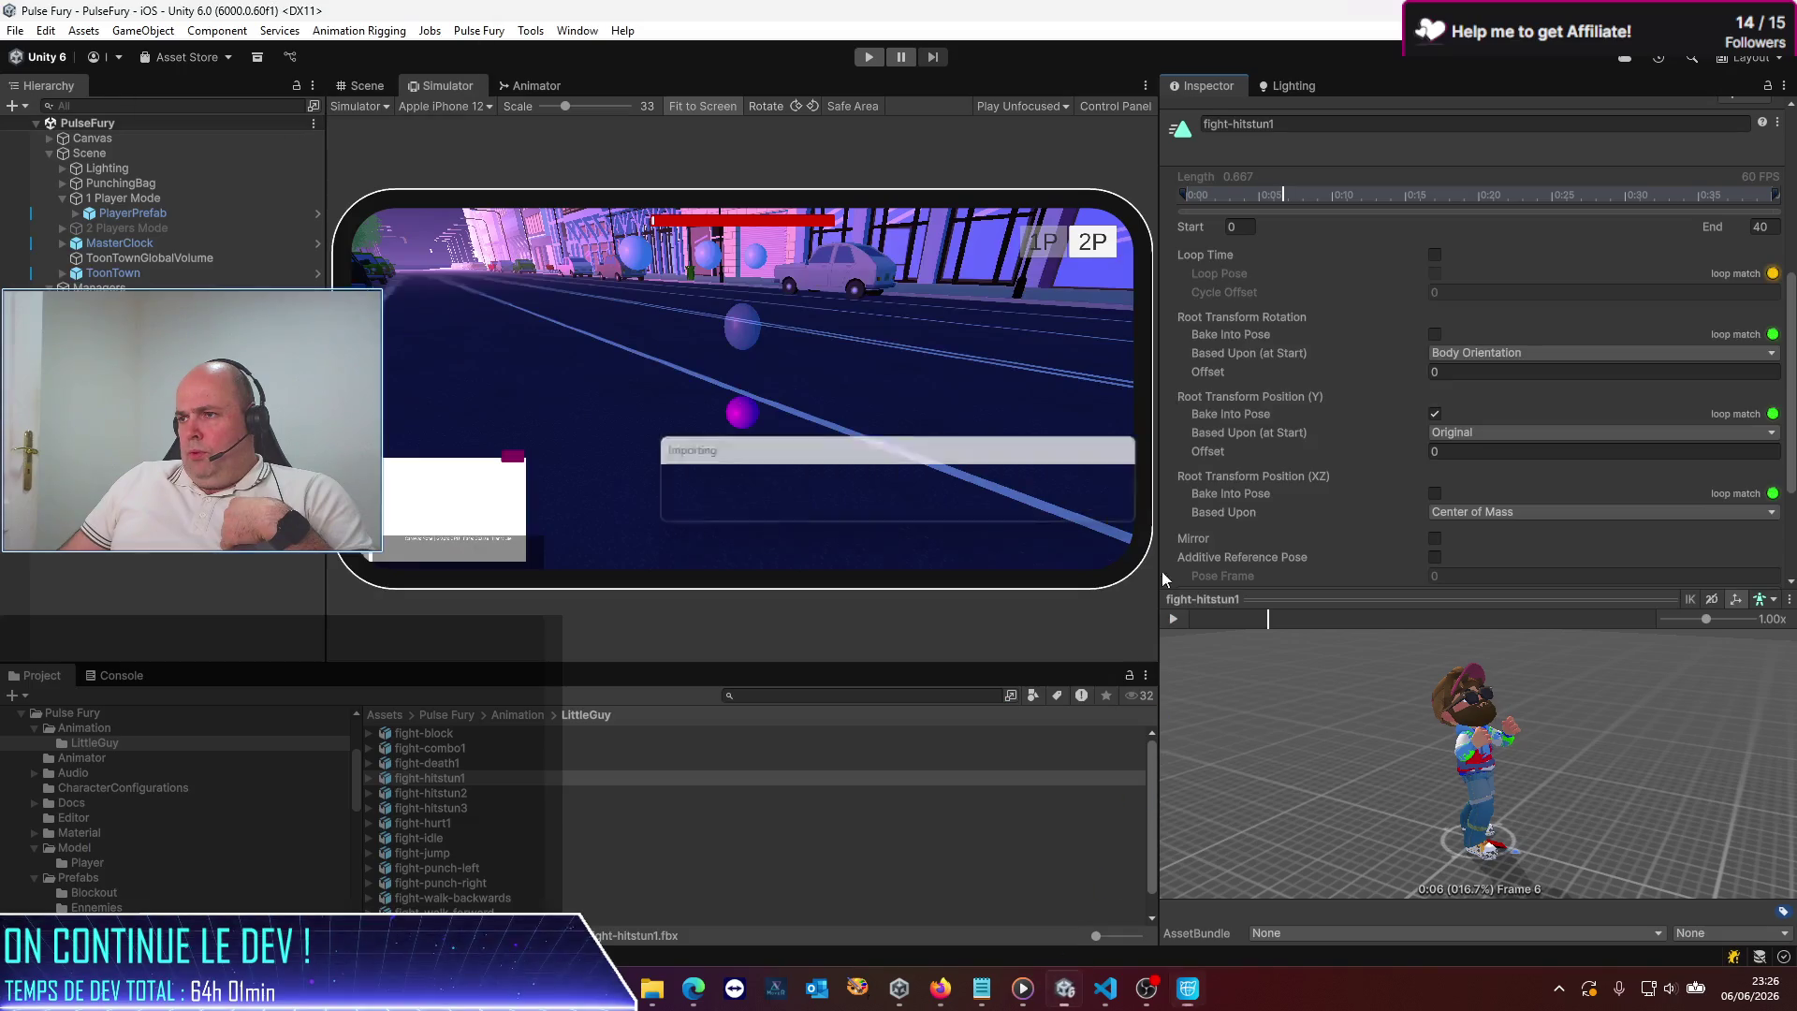
Preview the reimported fight-hitstun1 clip in Unity, then bring Cascadeur's Fight-HitStun1 scene forward
click(1175, 619)
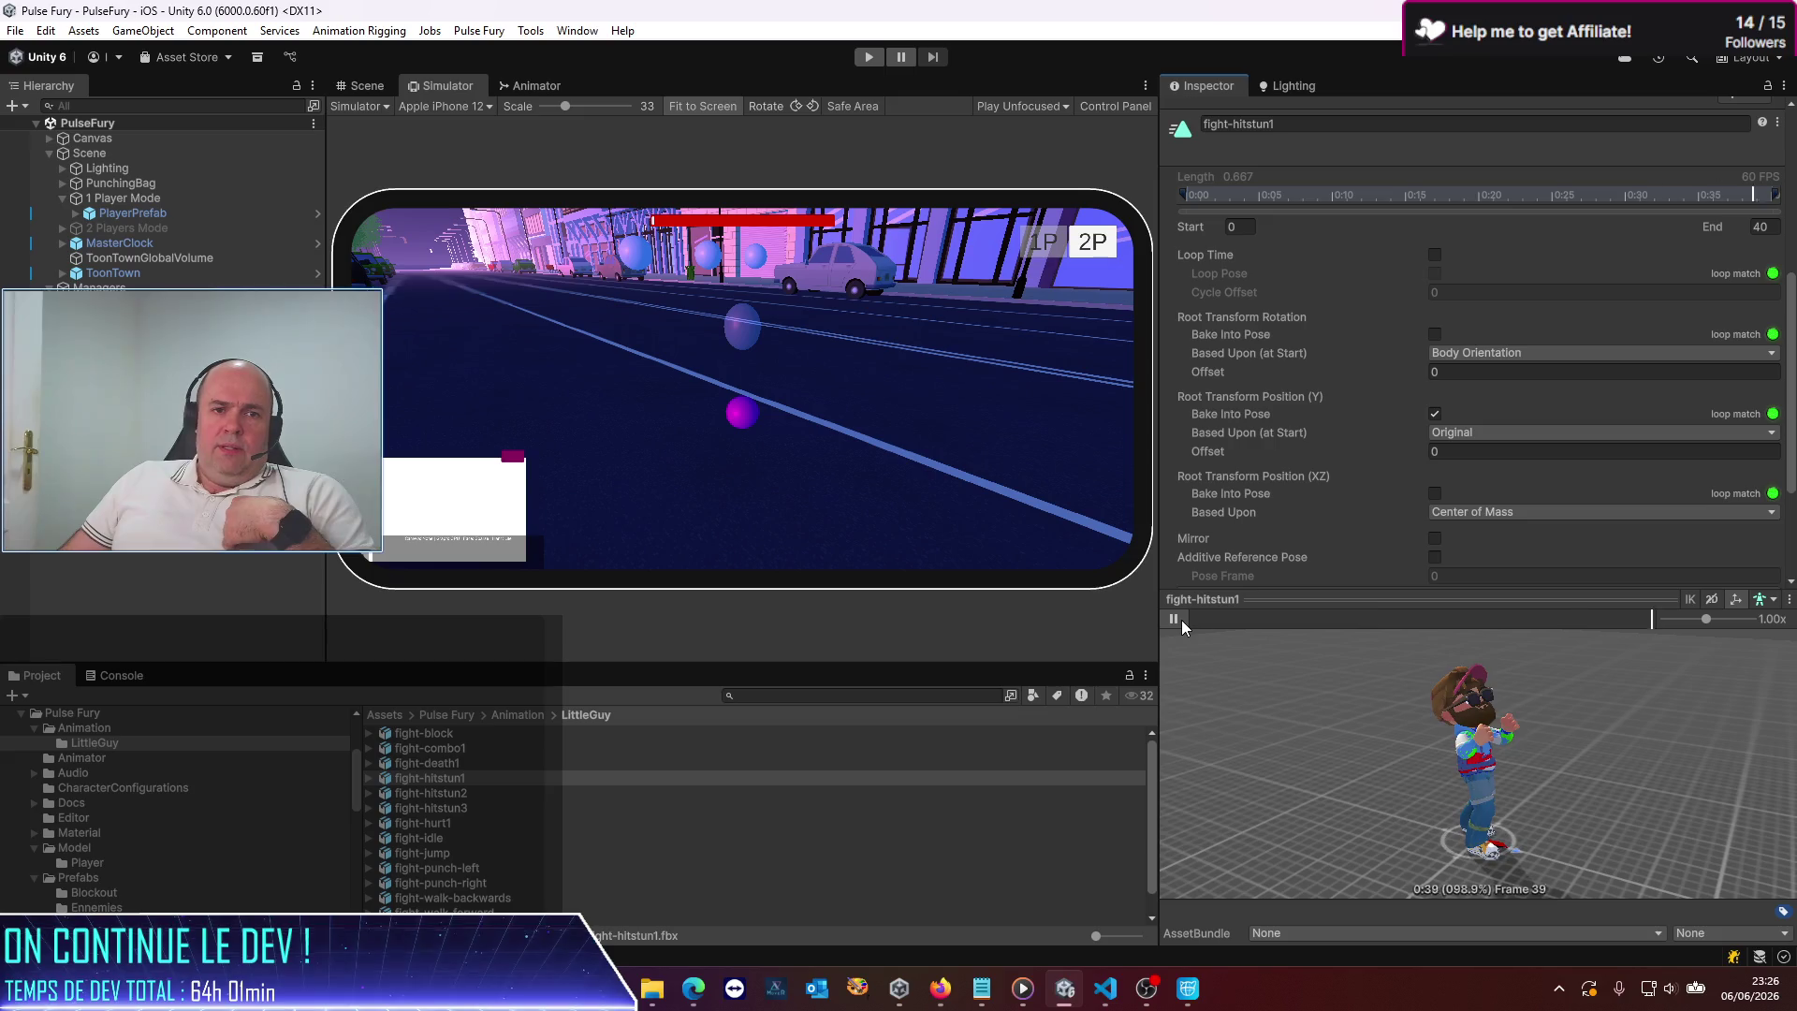
click(1173, 621)
key(alt+Tab)
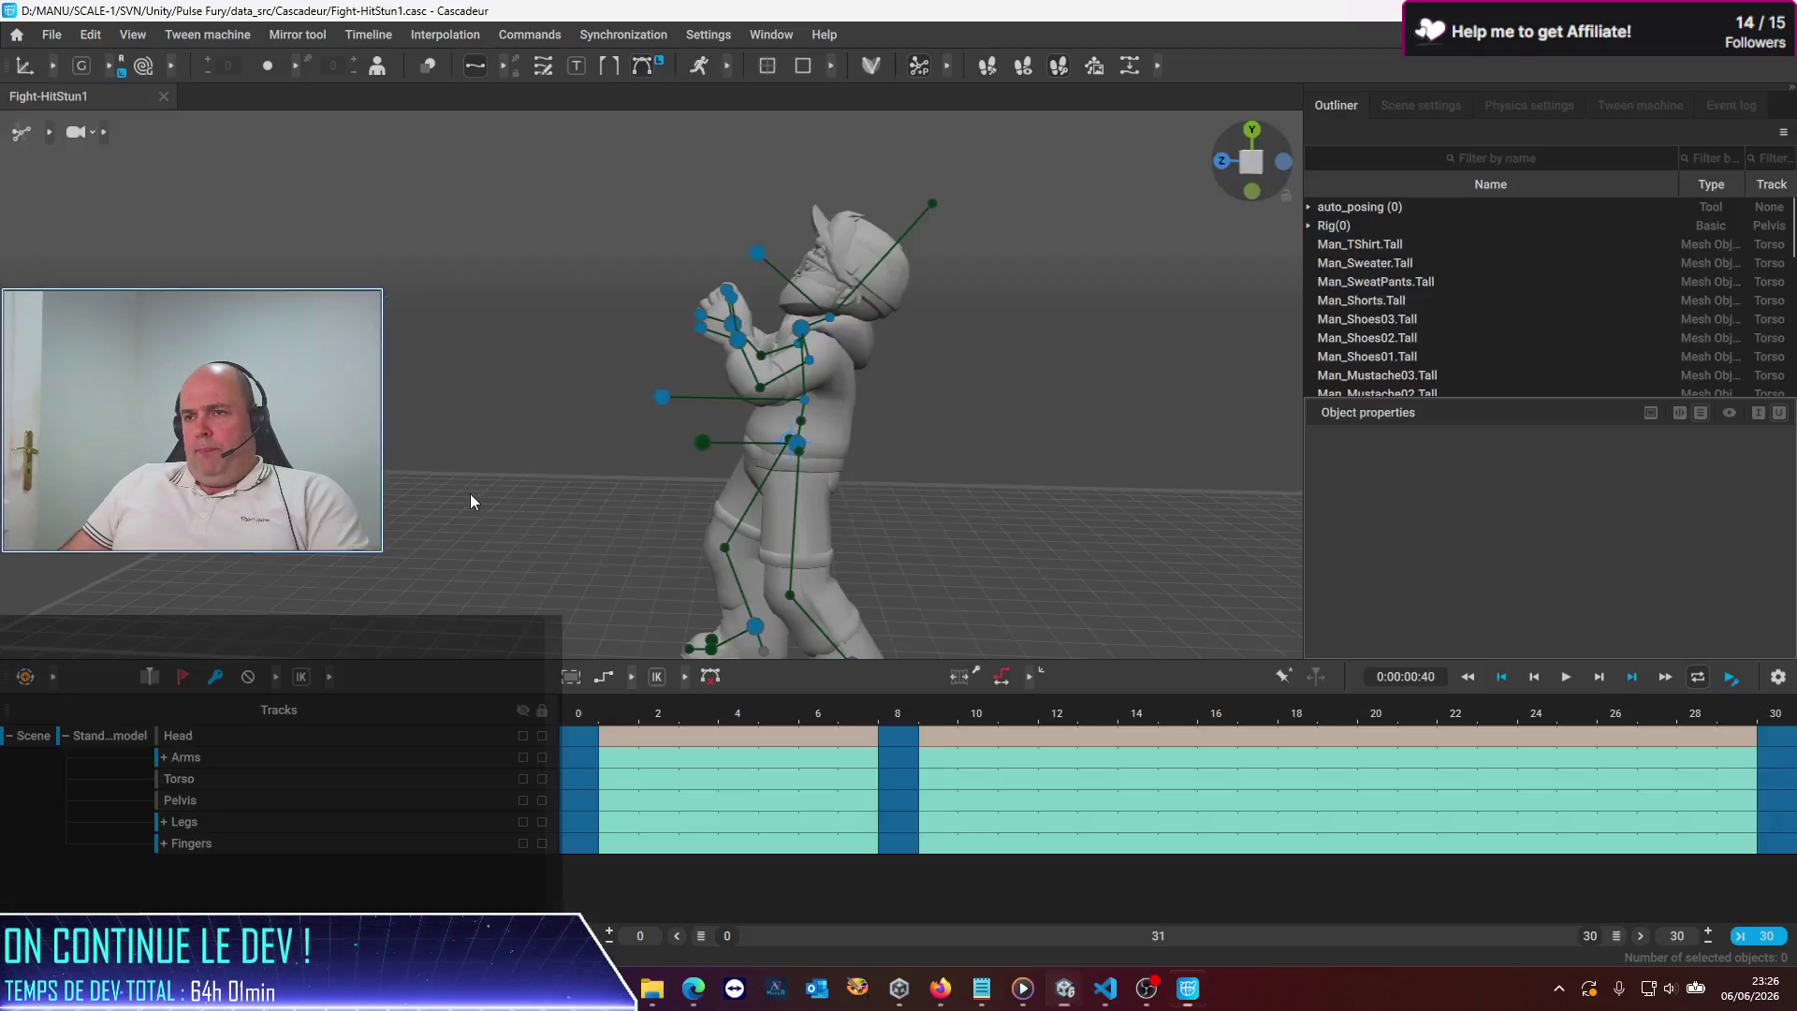
click(54, 34)
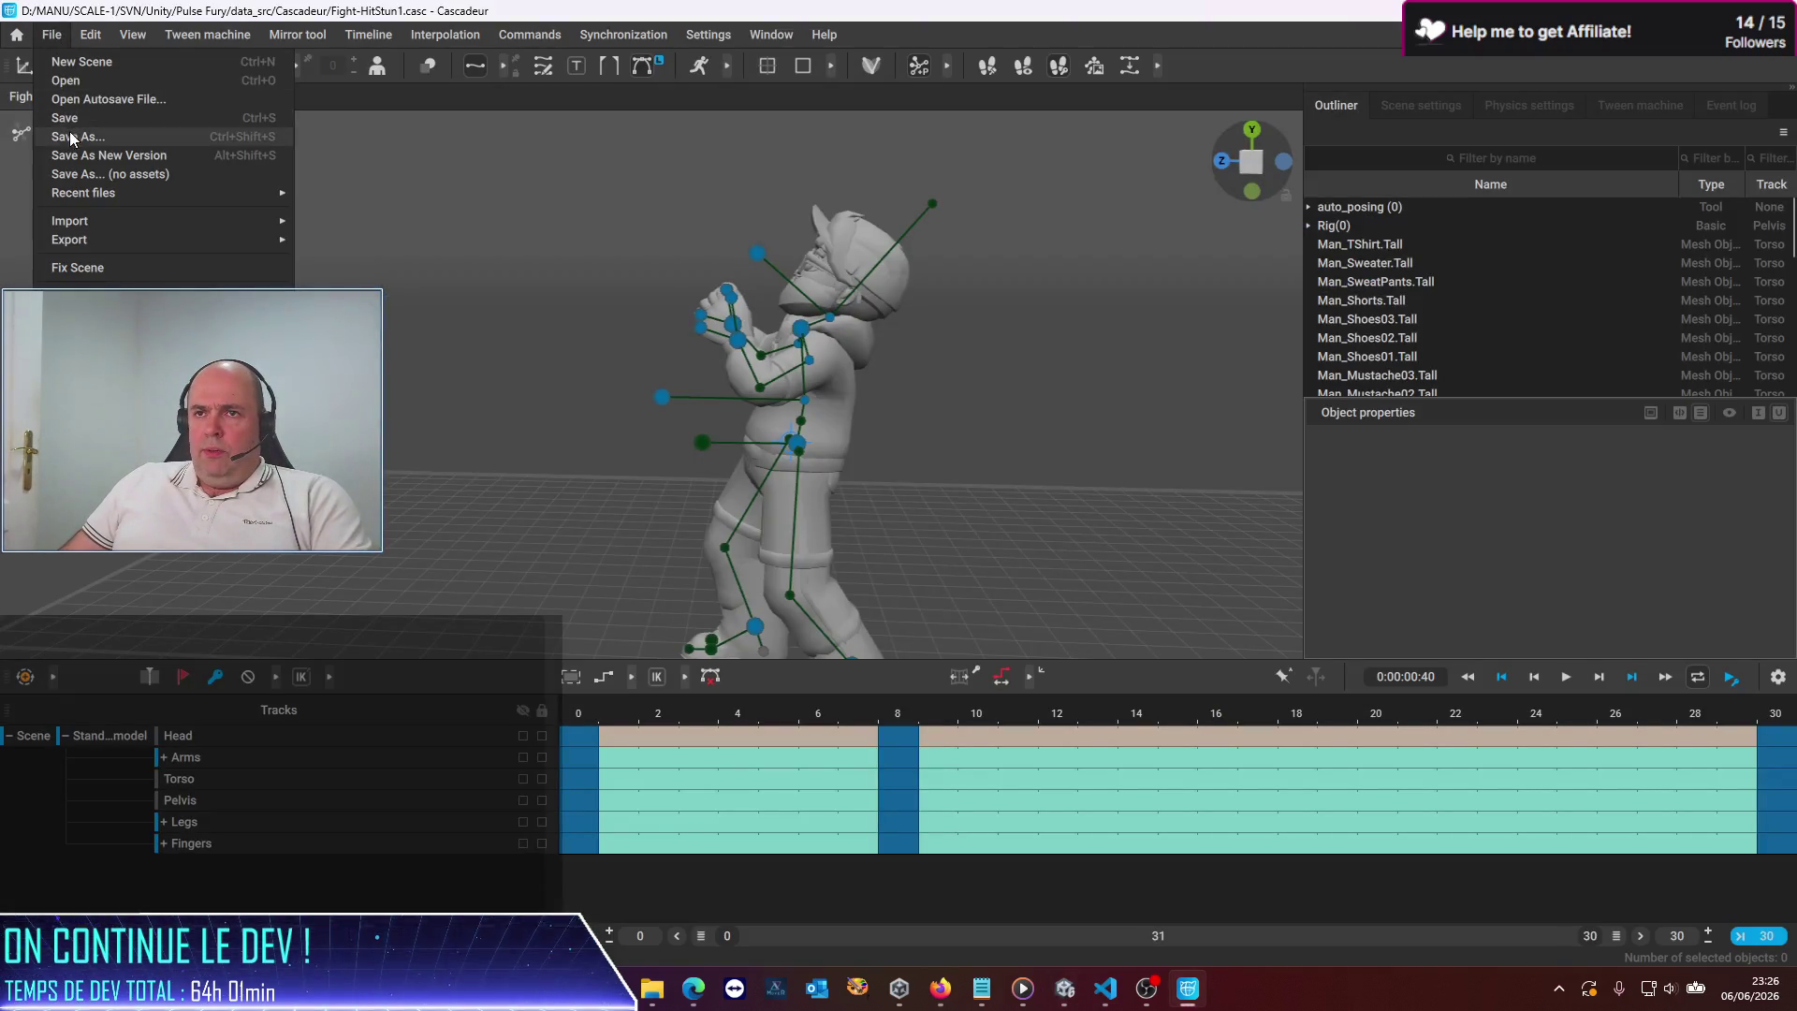
Open Fight-HitStun2, extend it to 40 frames, delete keys after frame 30, then end it at 30
click(109, 79)
double_click(395, 274)
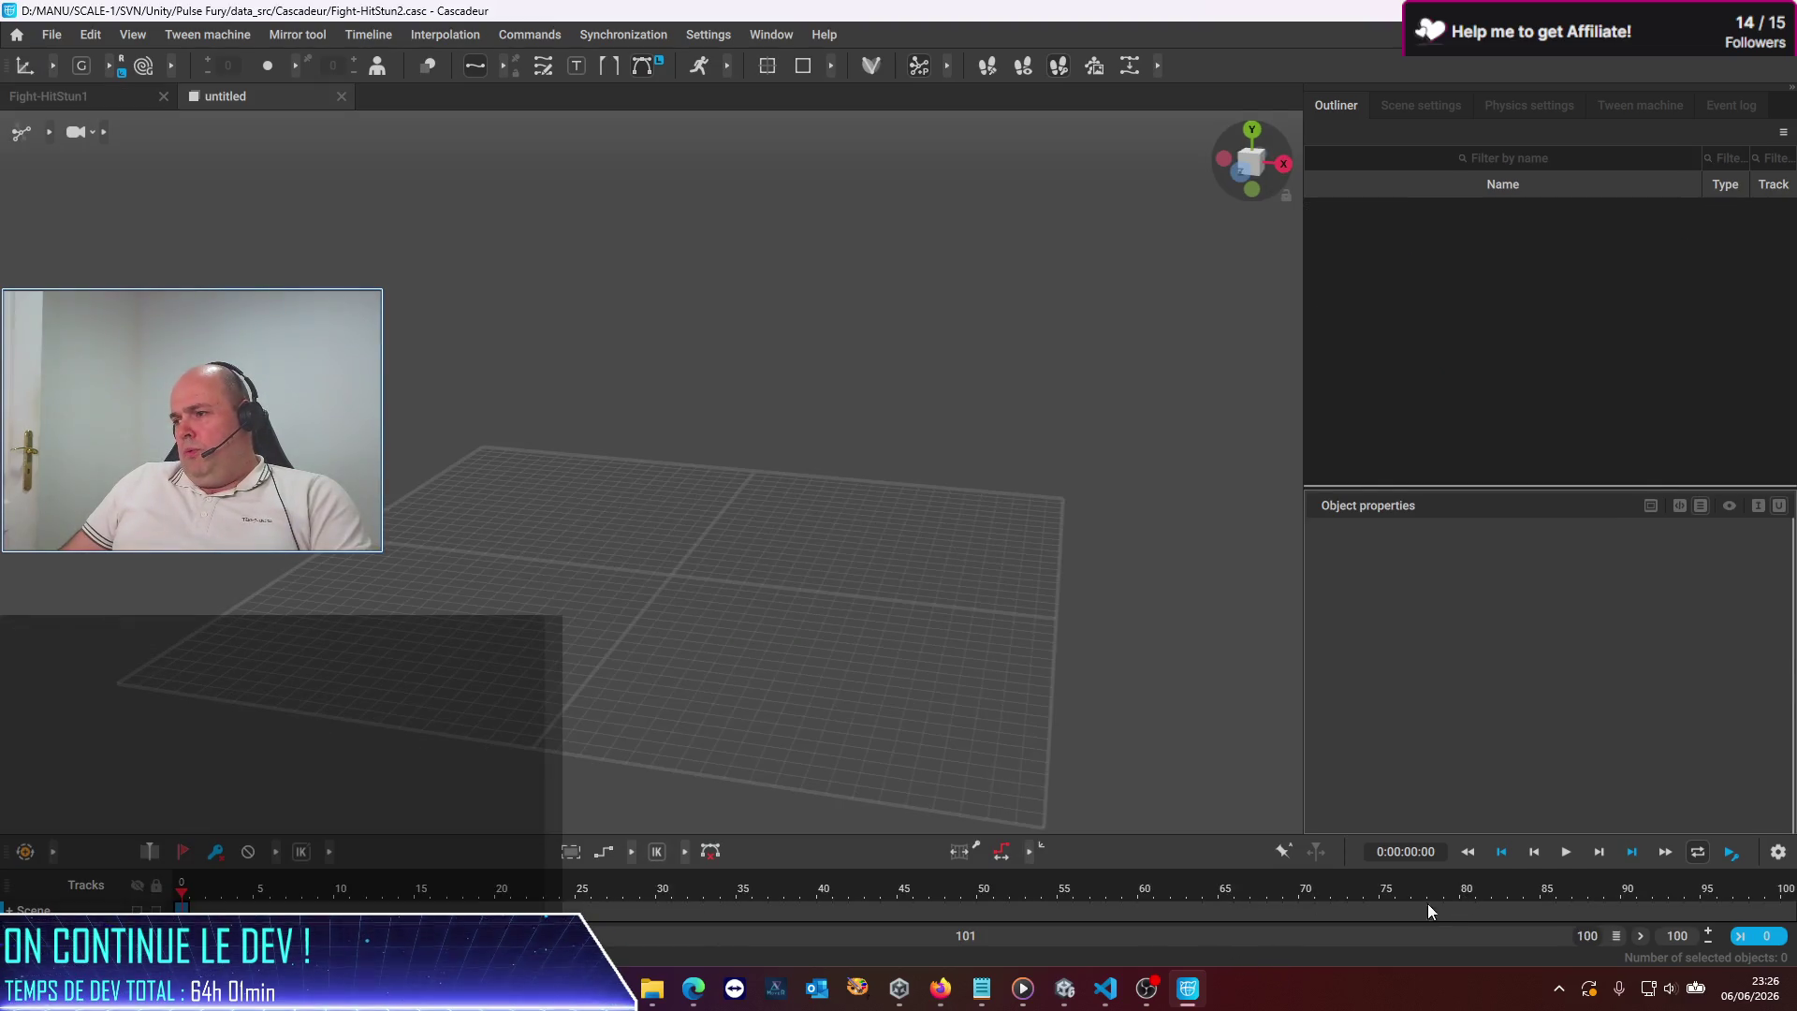
key(Right)
key(Right)
key(Right)
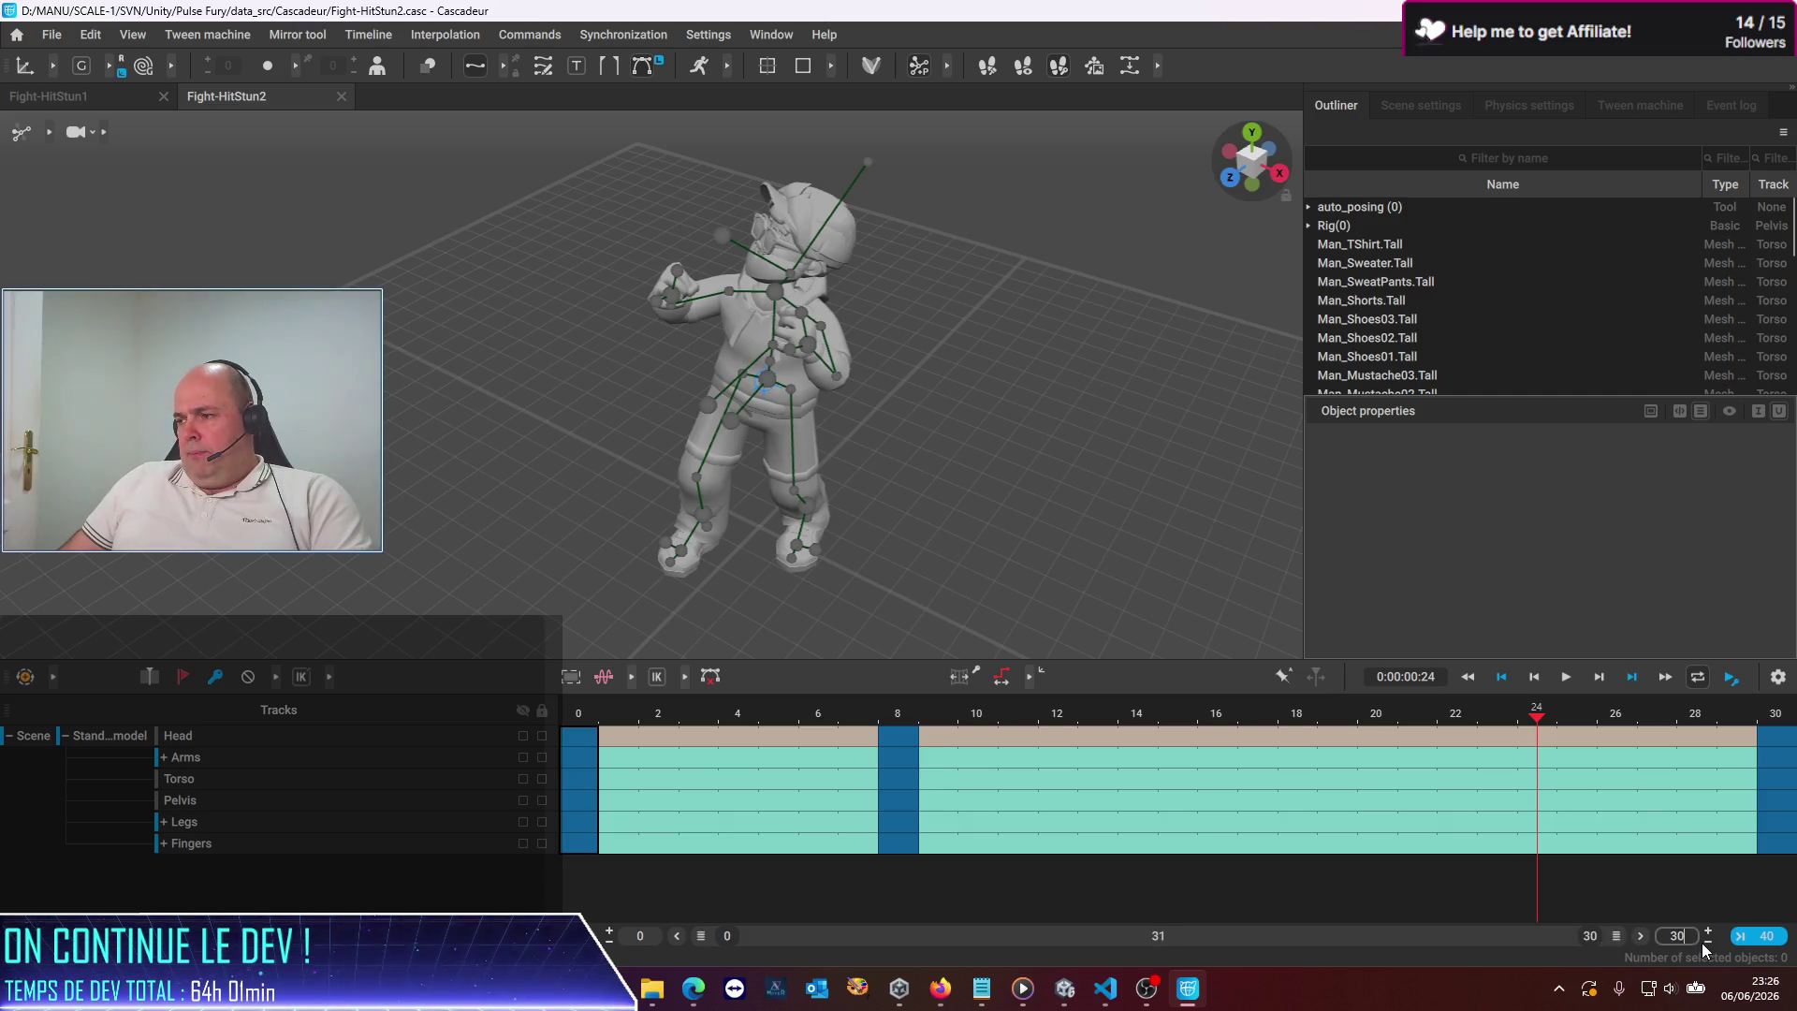
text(40)
key(Return)
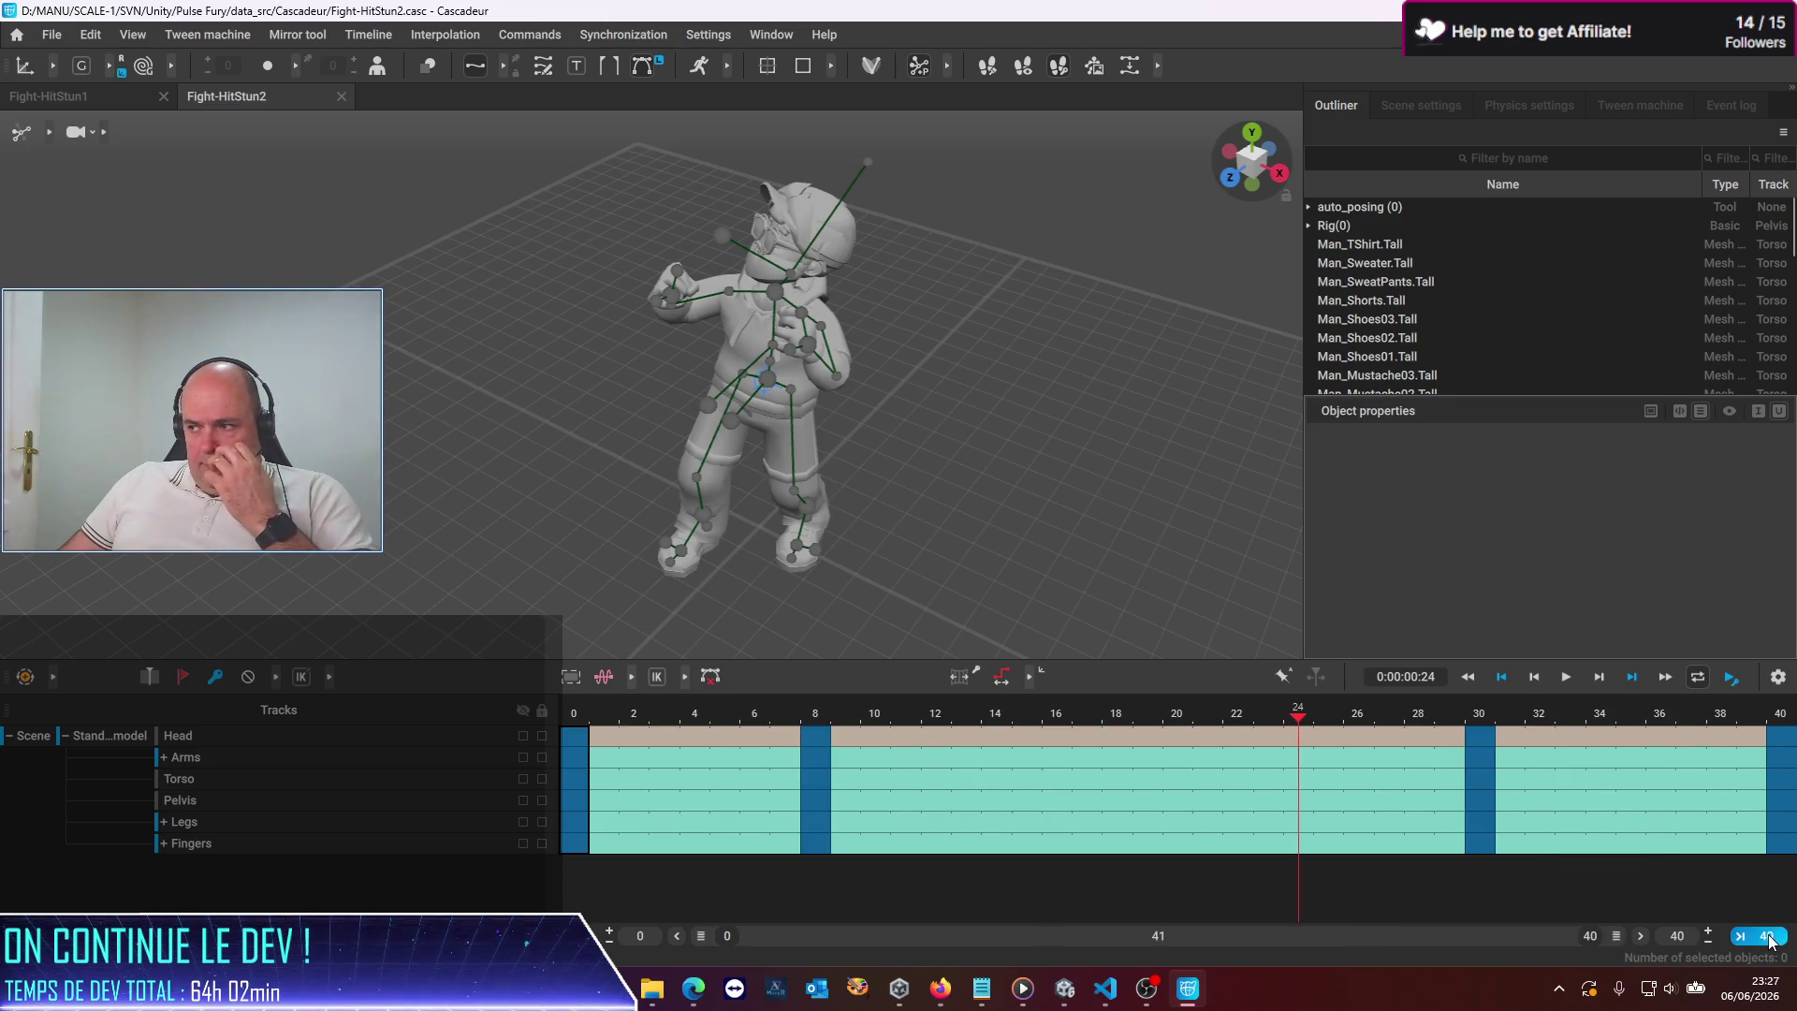
click(1786, 749)
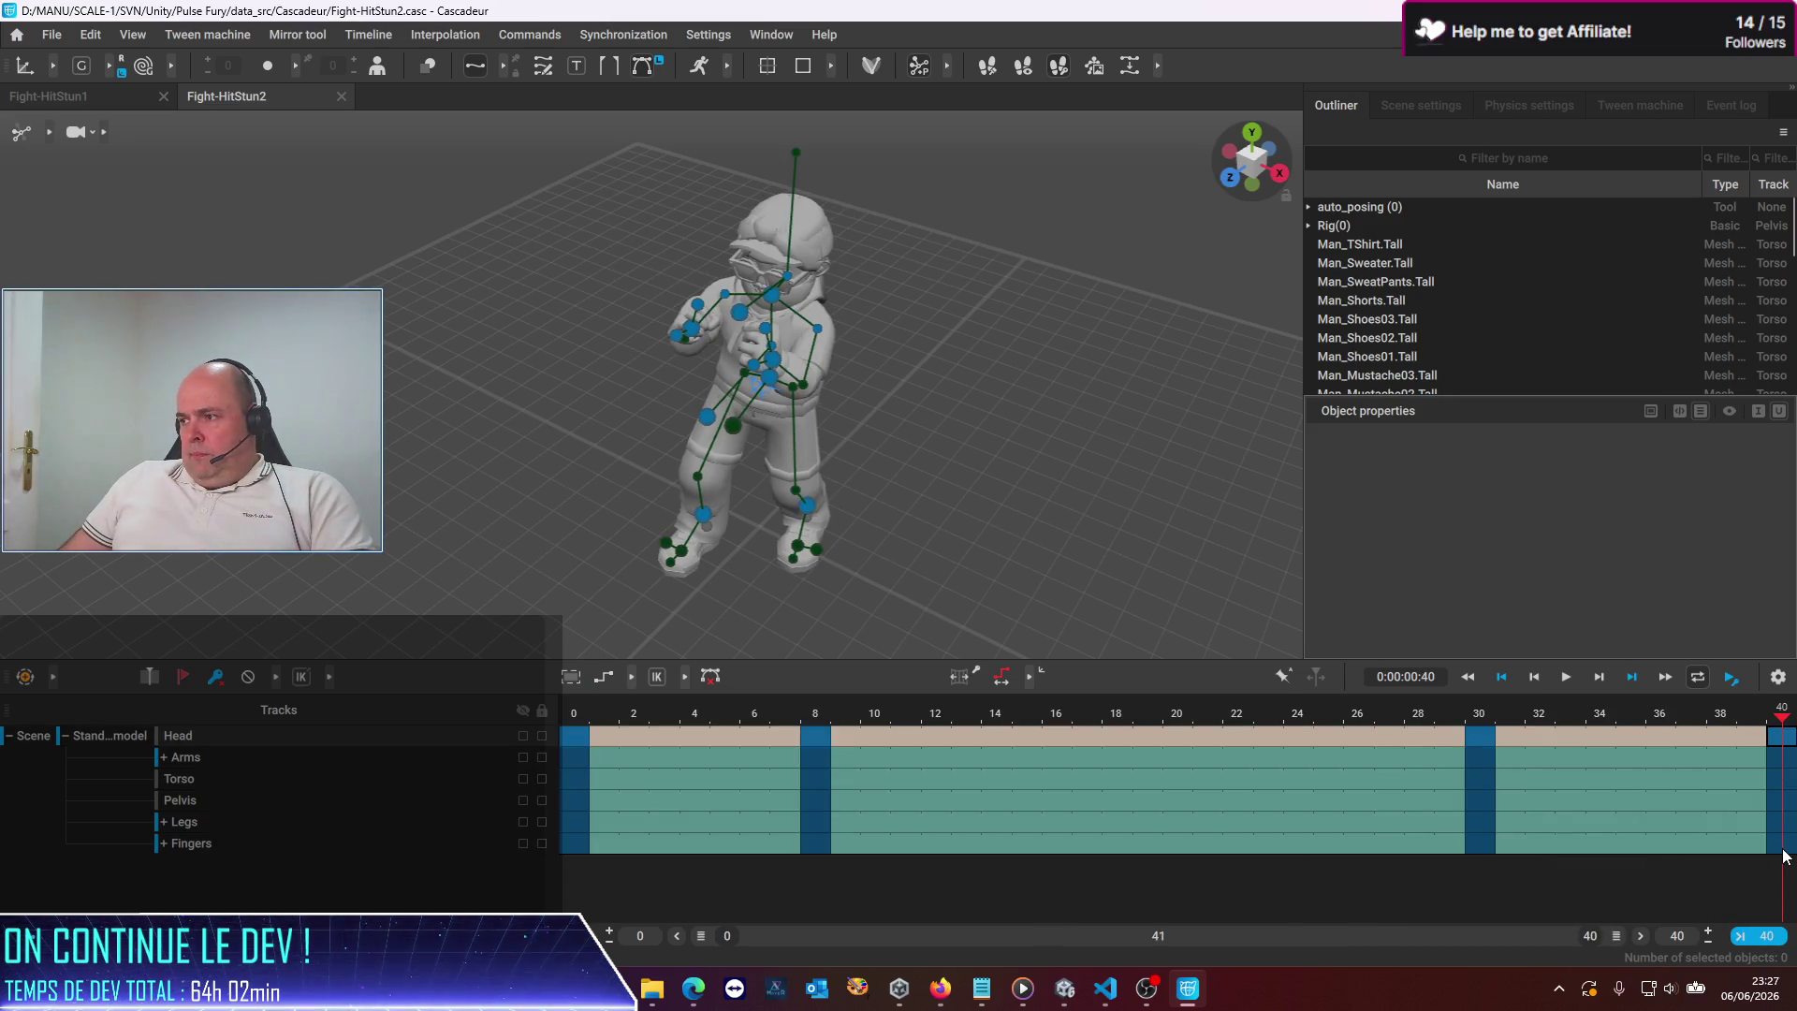
click(221, 683)
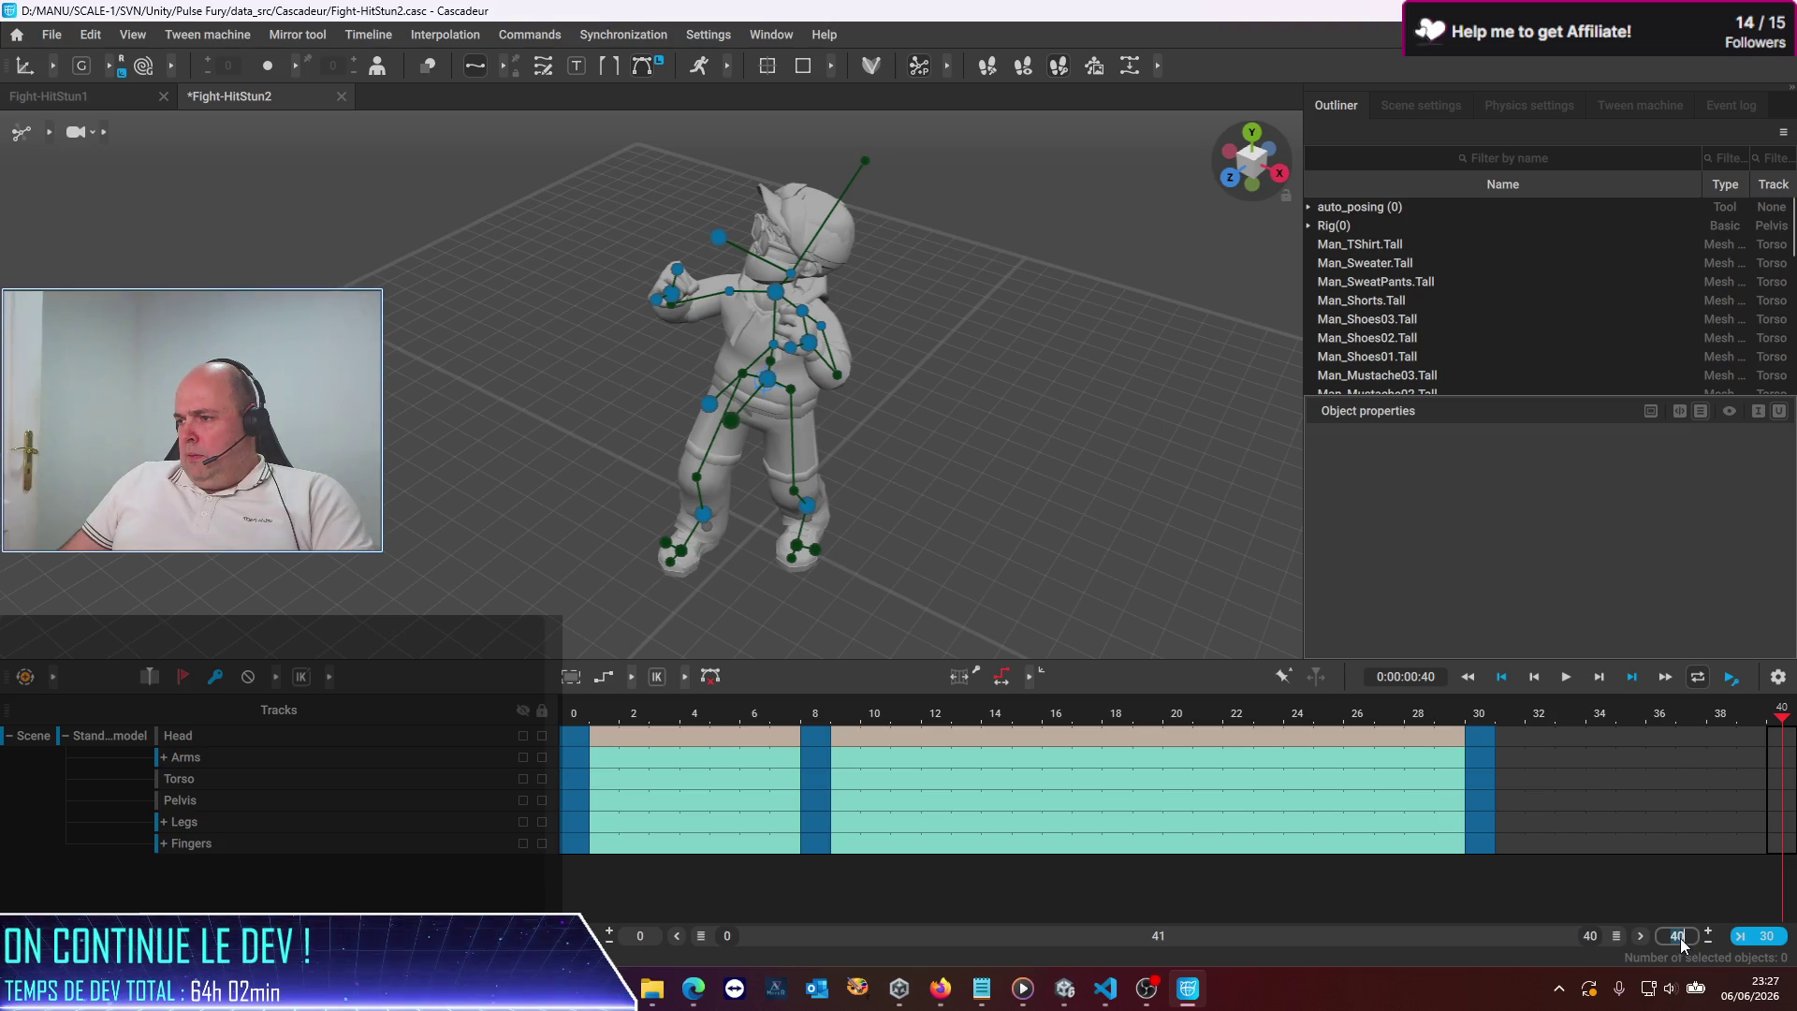
text(30)
key(Return)
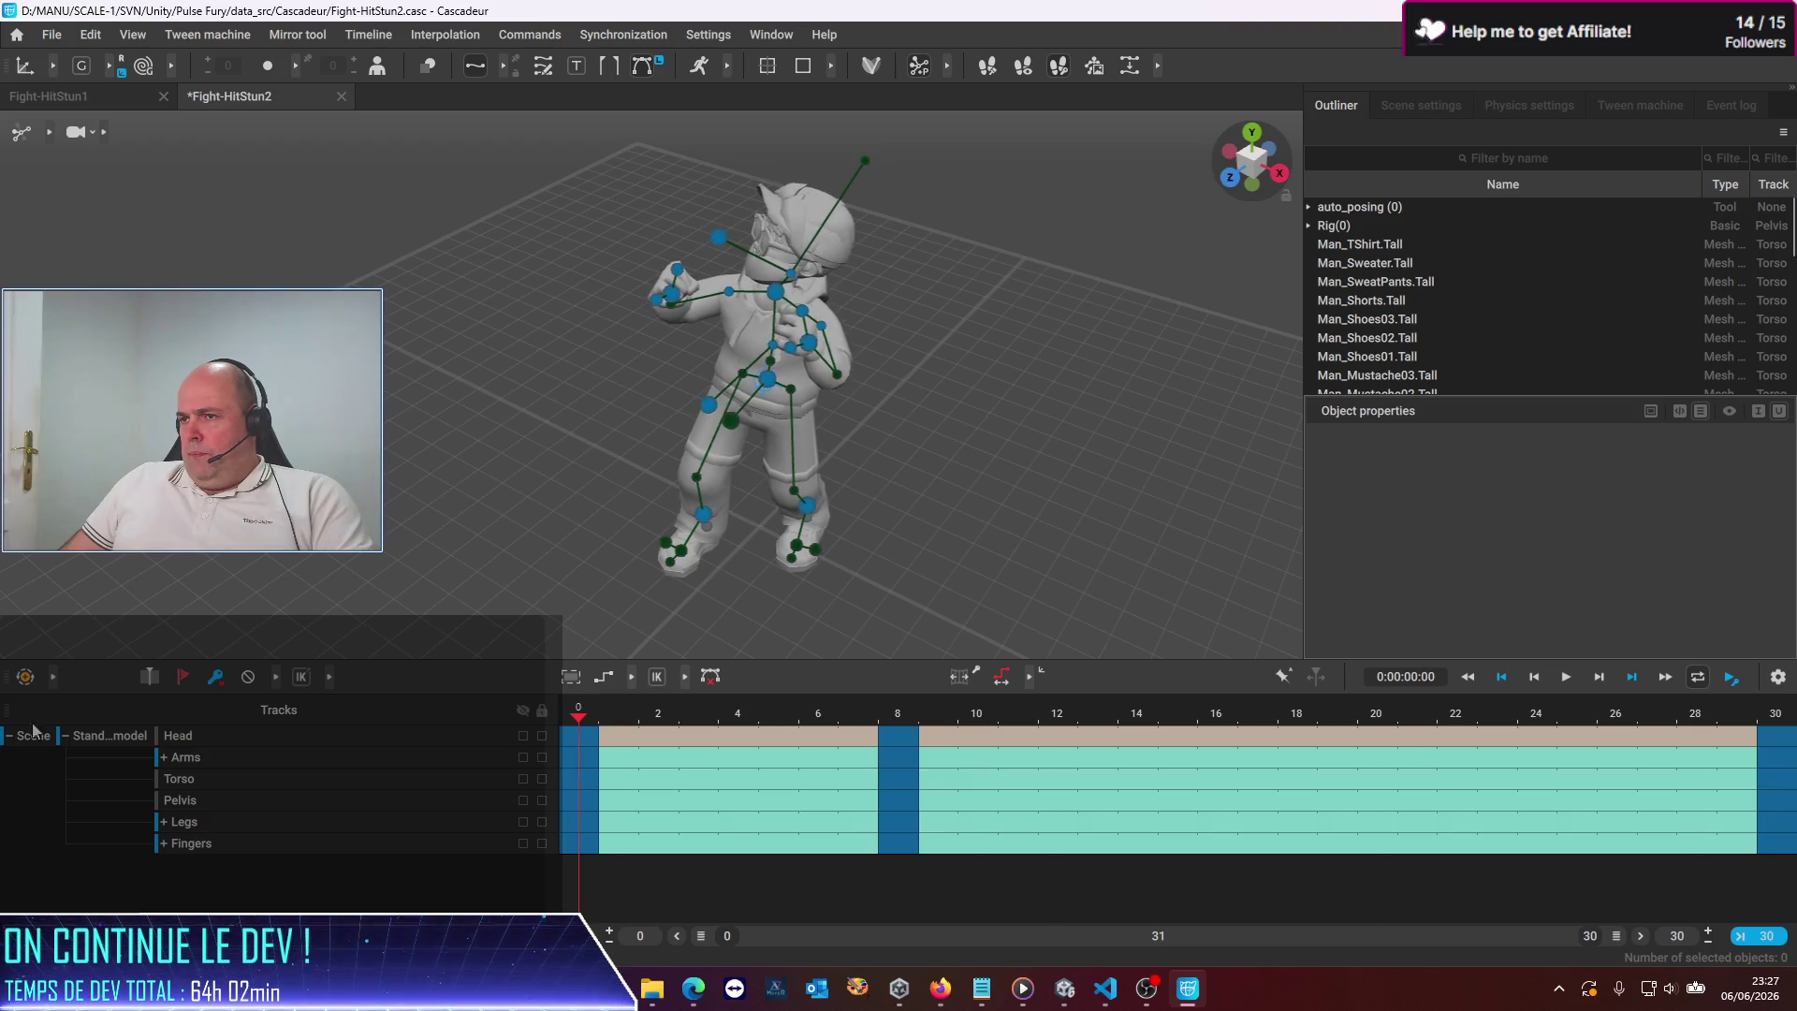
click(52, 36)
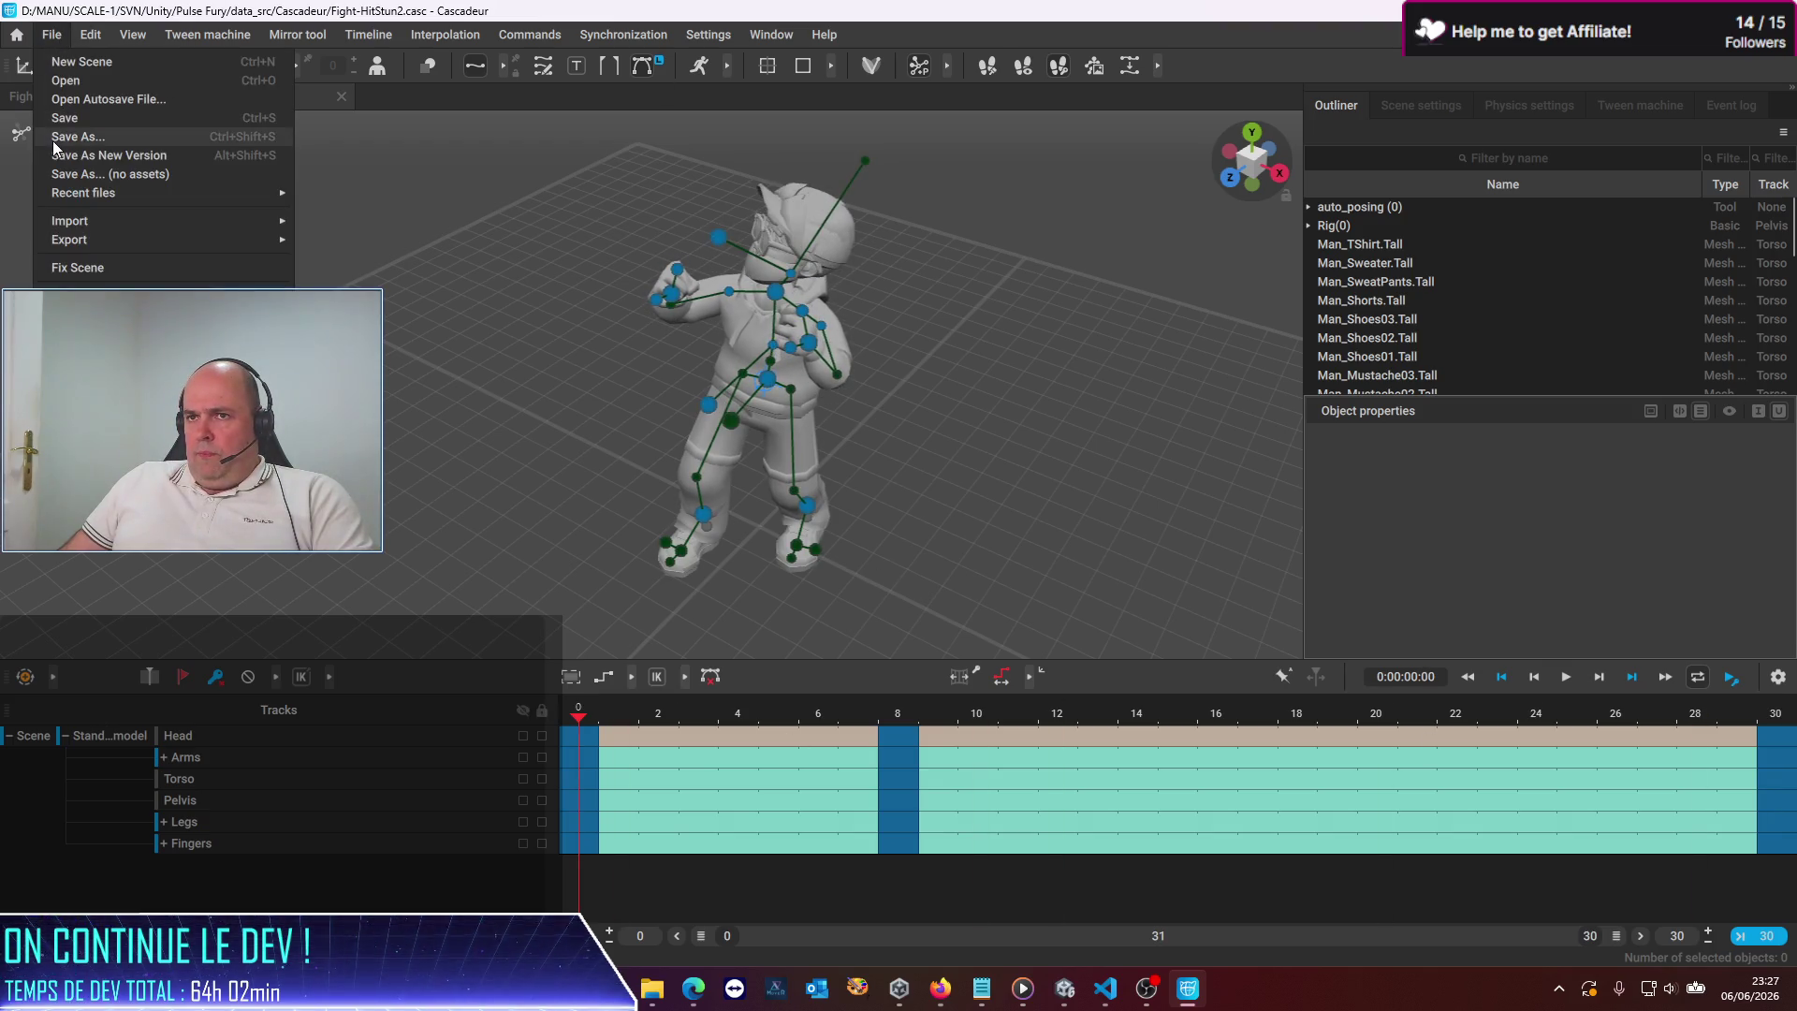
Save Fight-HitStun2 and export its animation as FBX, overwriting fight-hitstun2.fbx
click(68, 124)
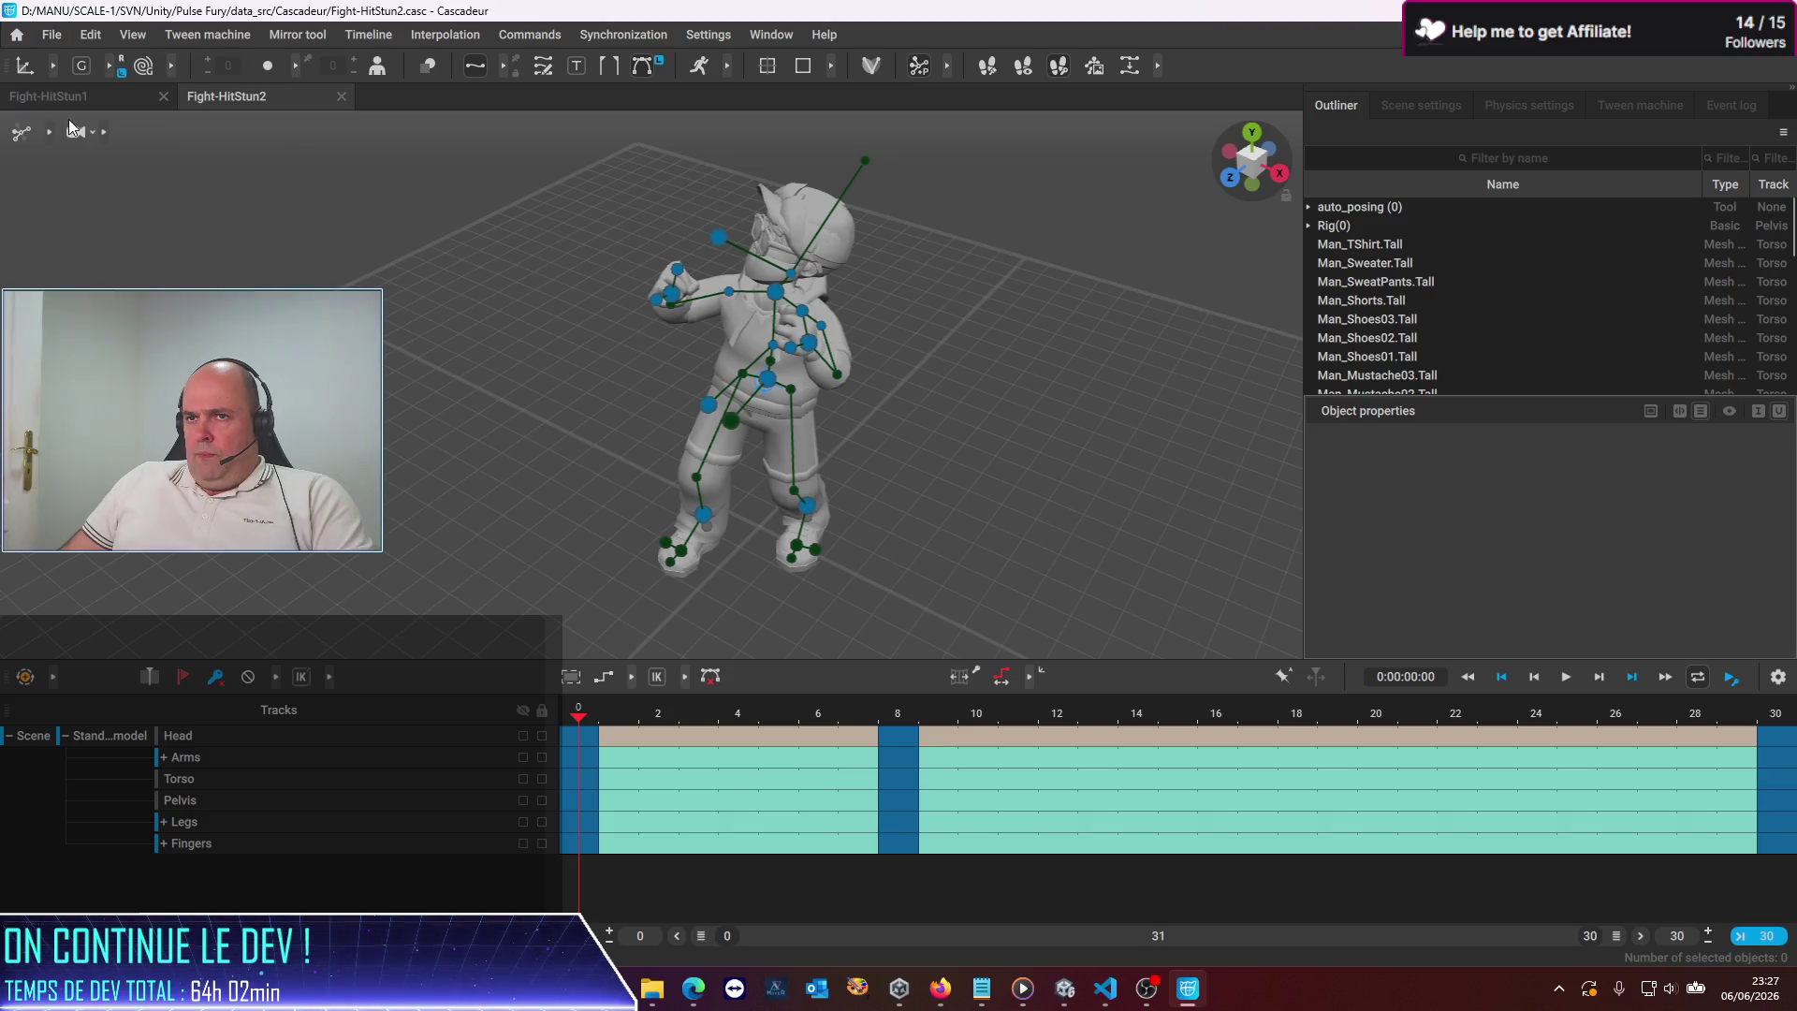
click(52, 34)
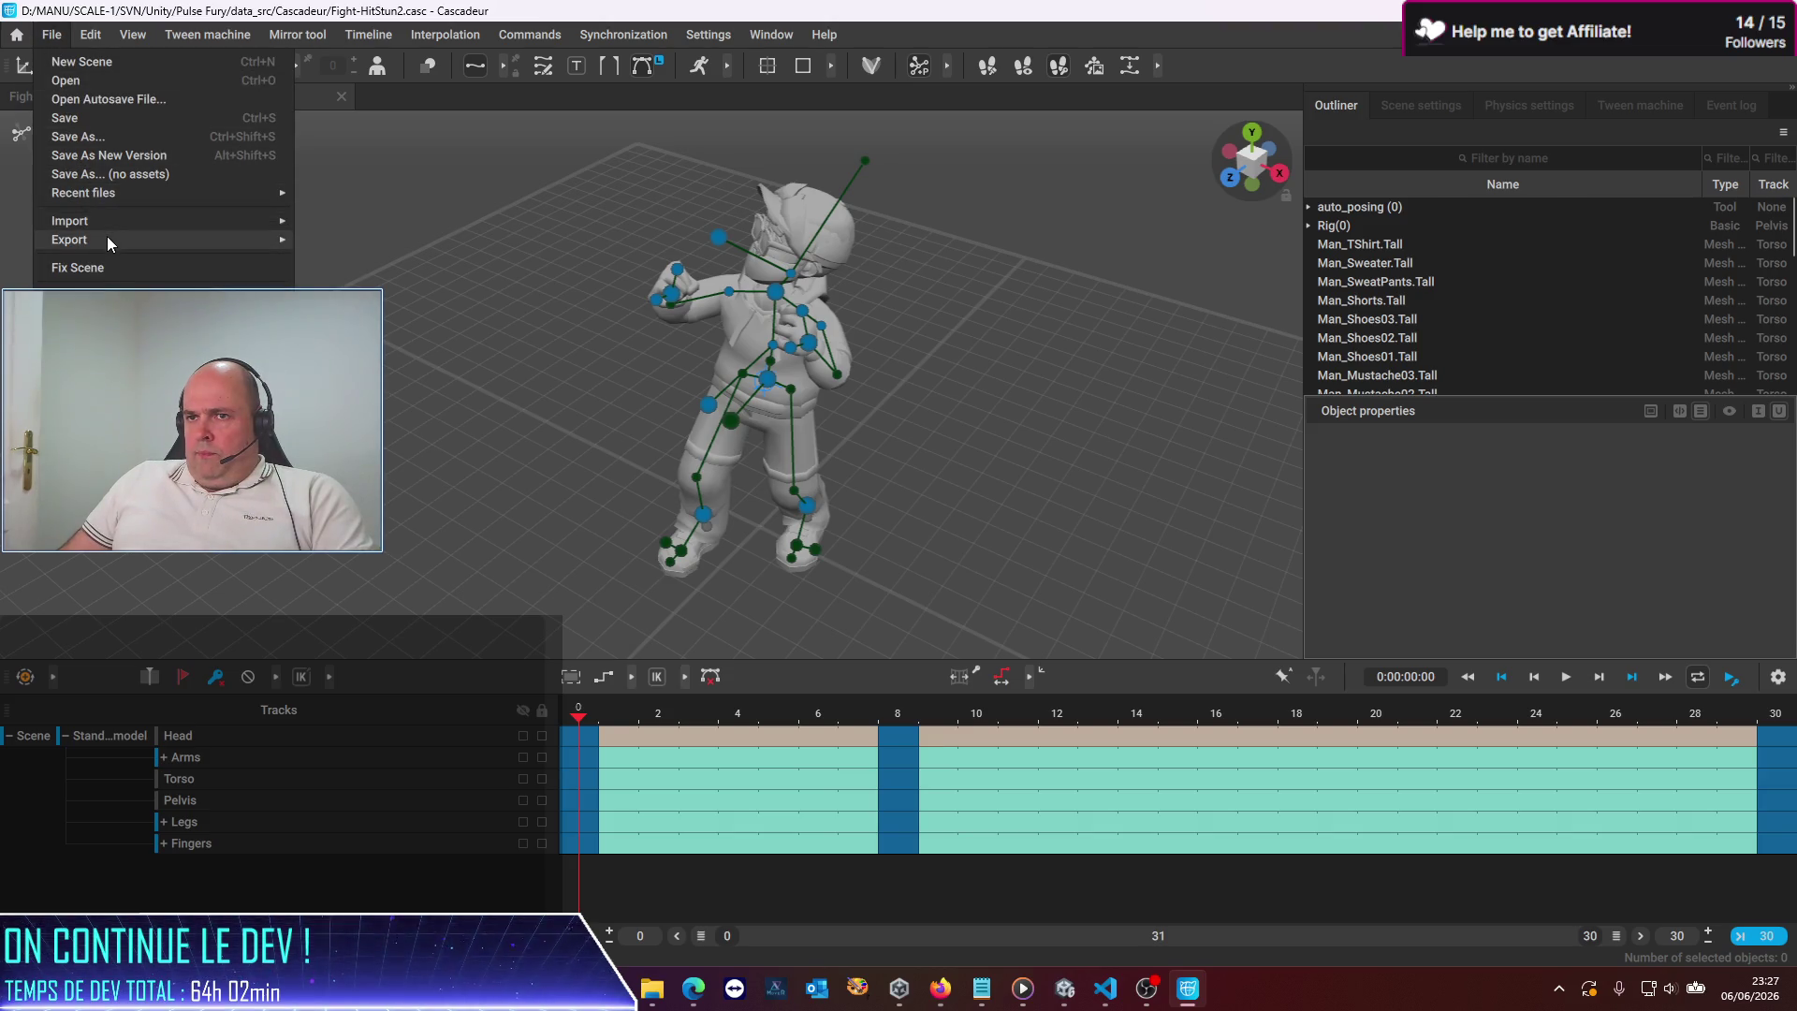
mouse_move(109, 240)
click(406, 241)
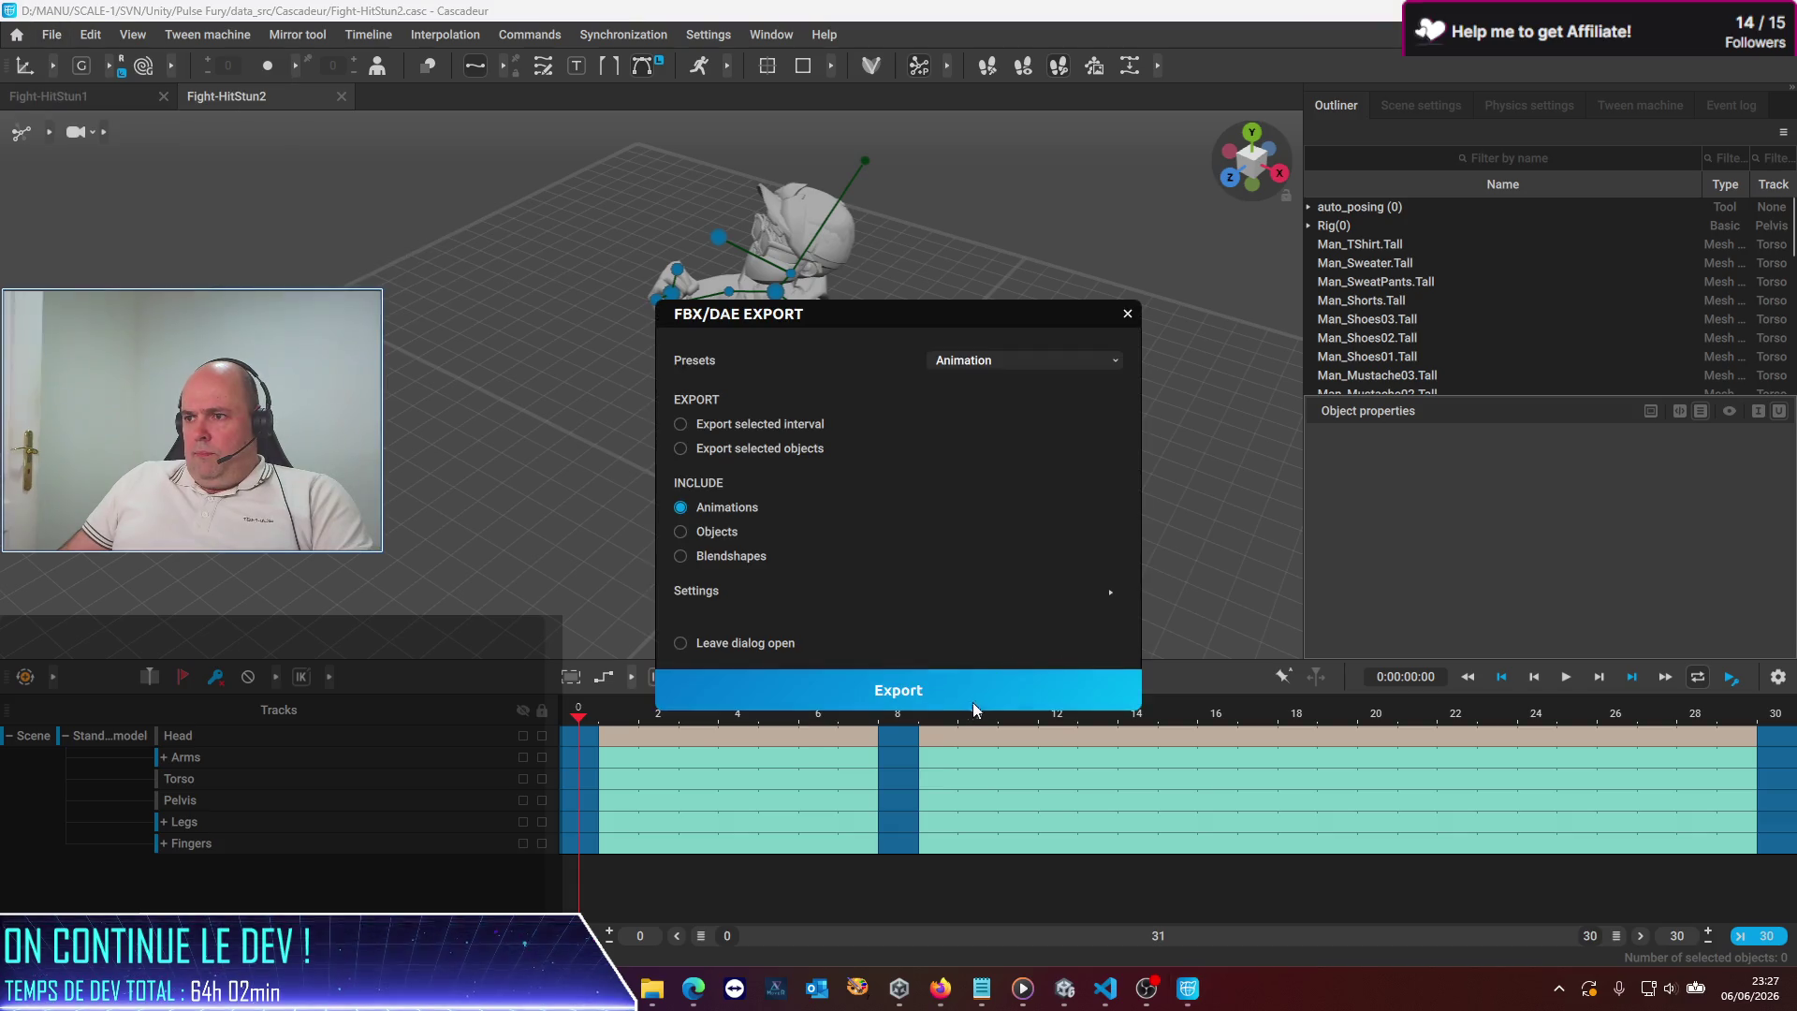
click(983, 699)
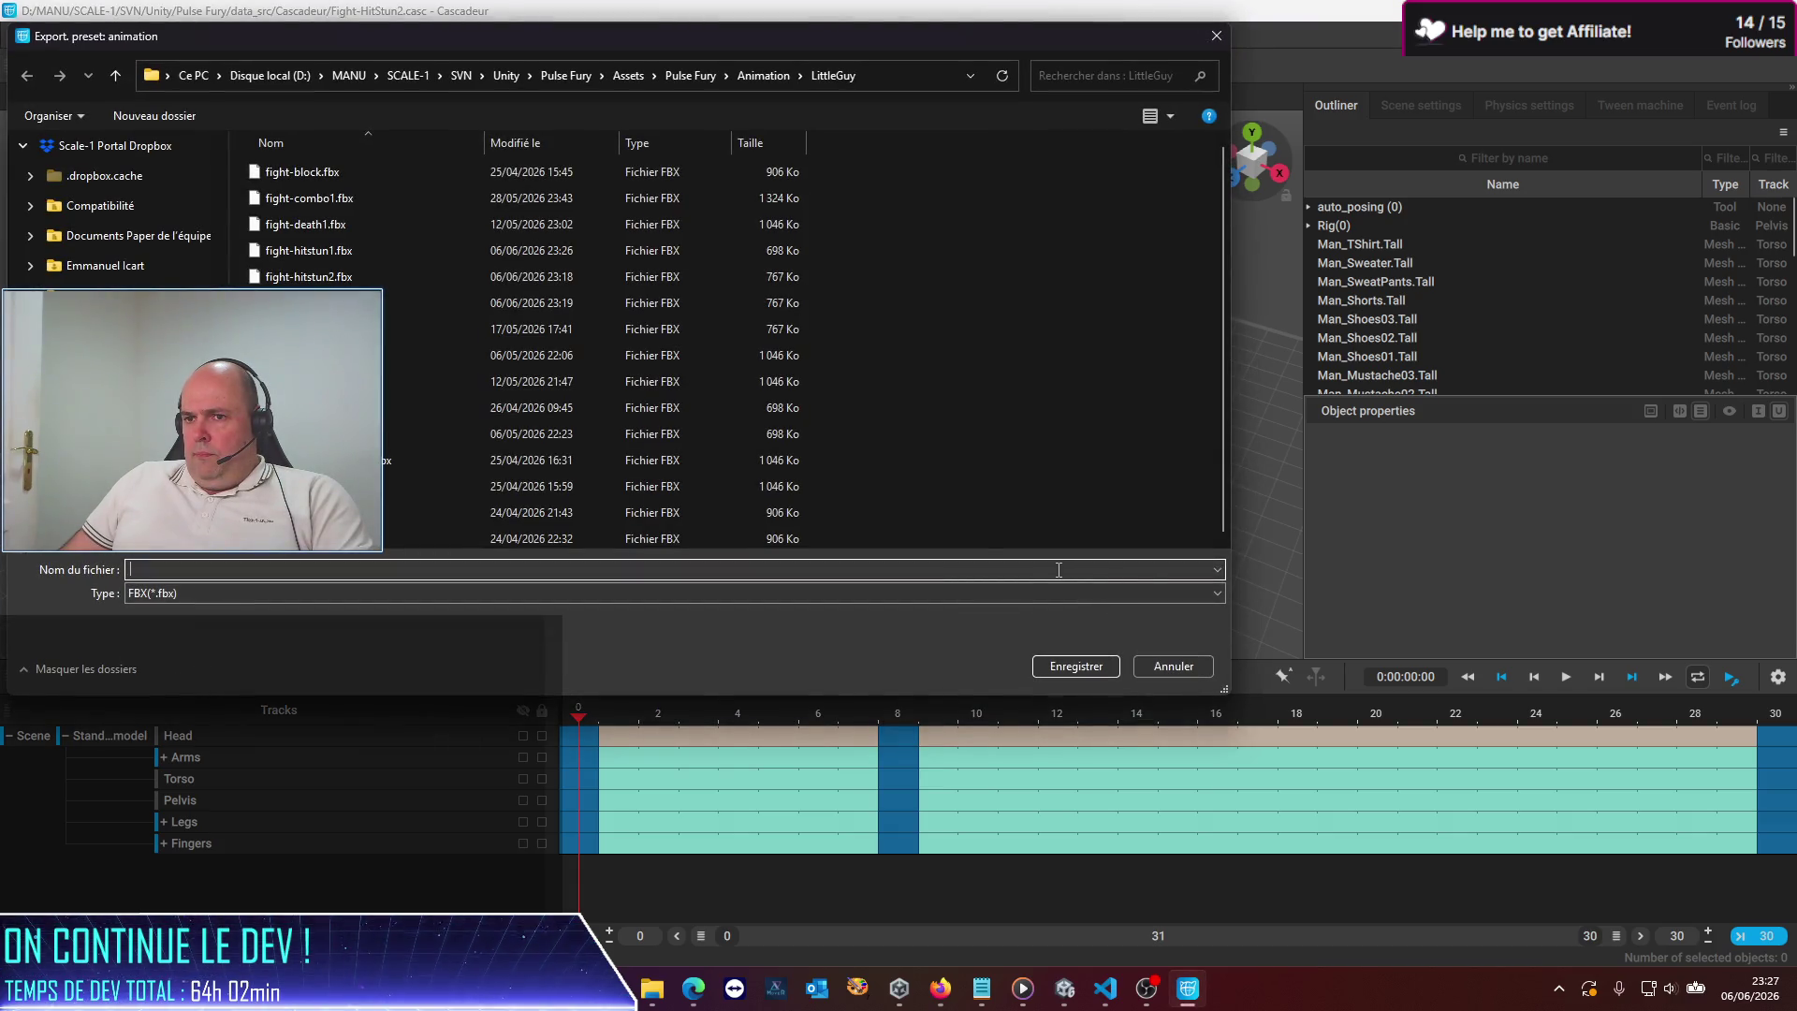
double_click(360, 277)
click(945, 491)
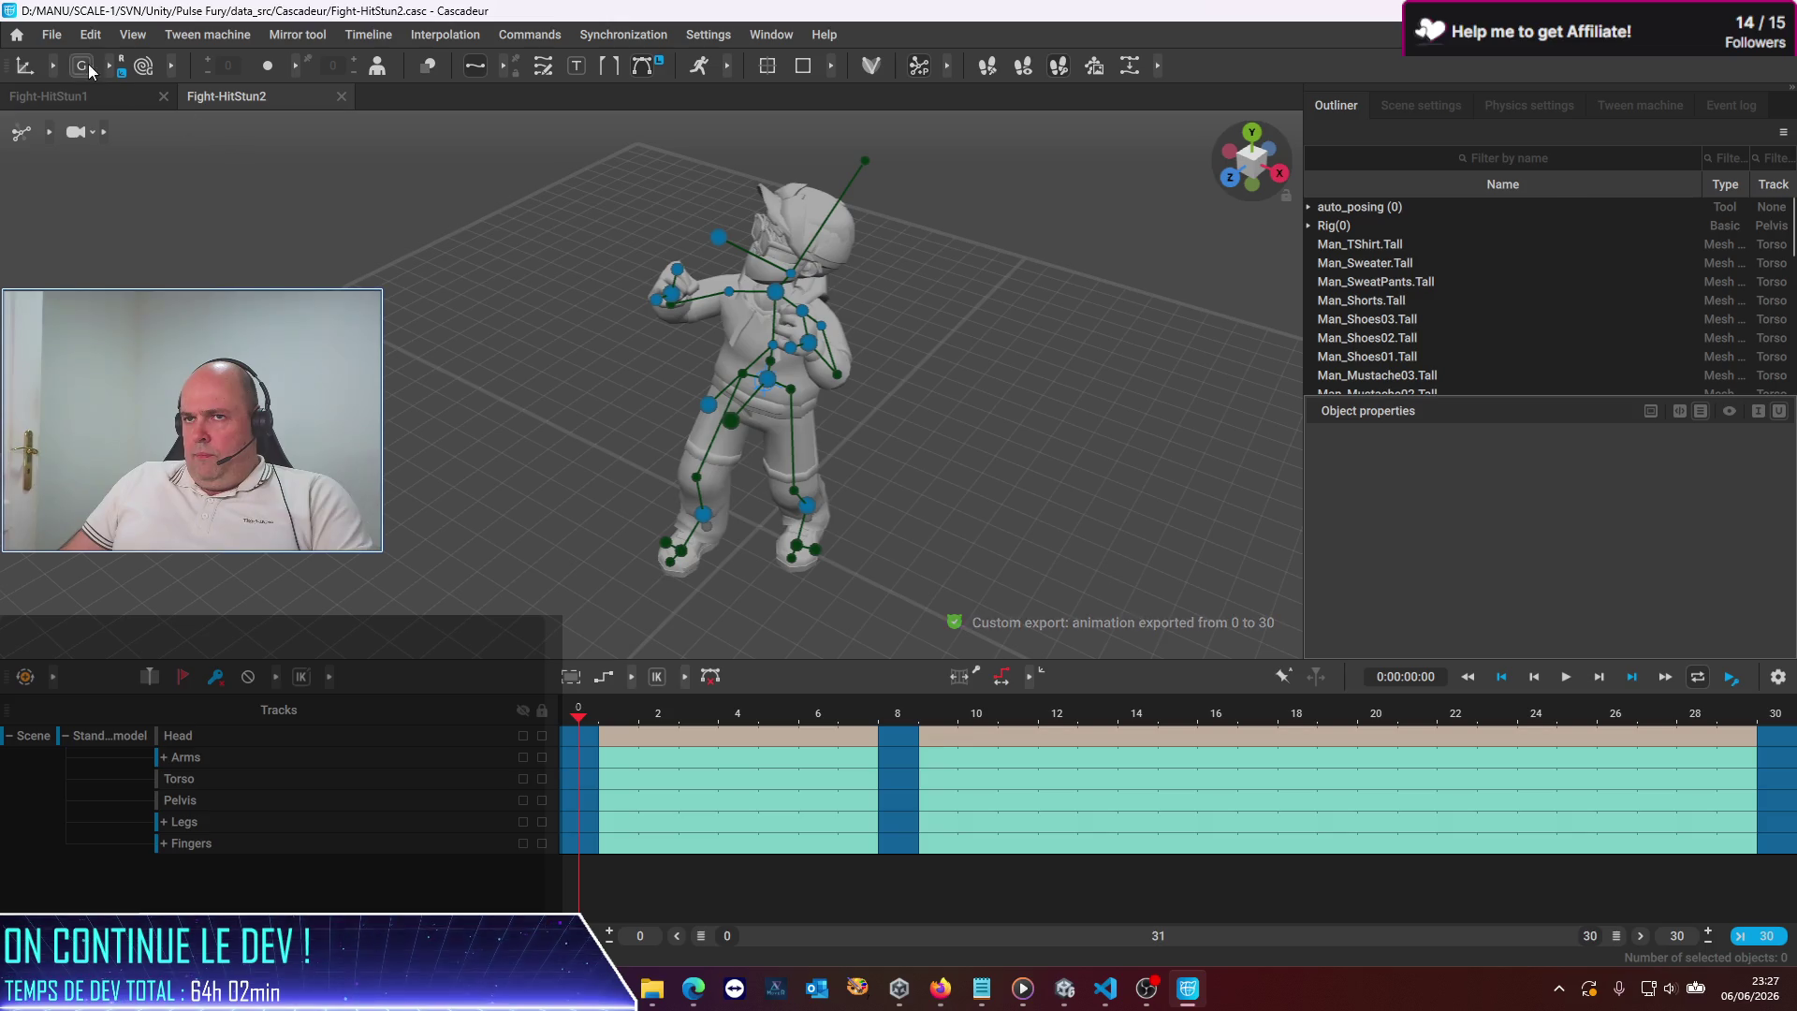
Open the Fight-HitStun3 scene
click(51, 35)
click(81, 82)
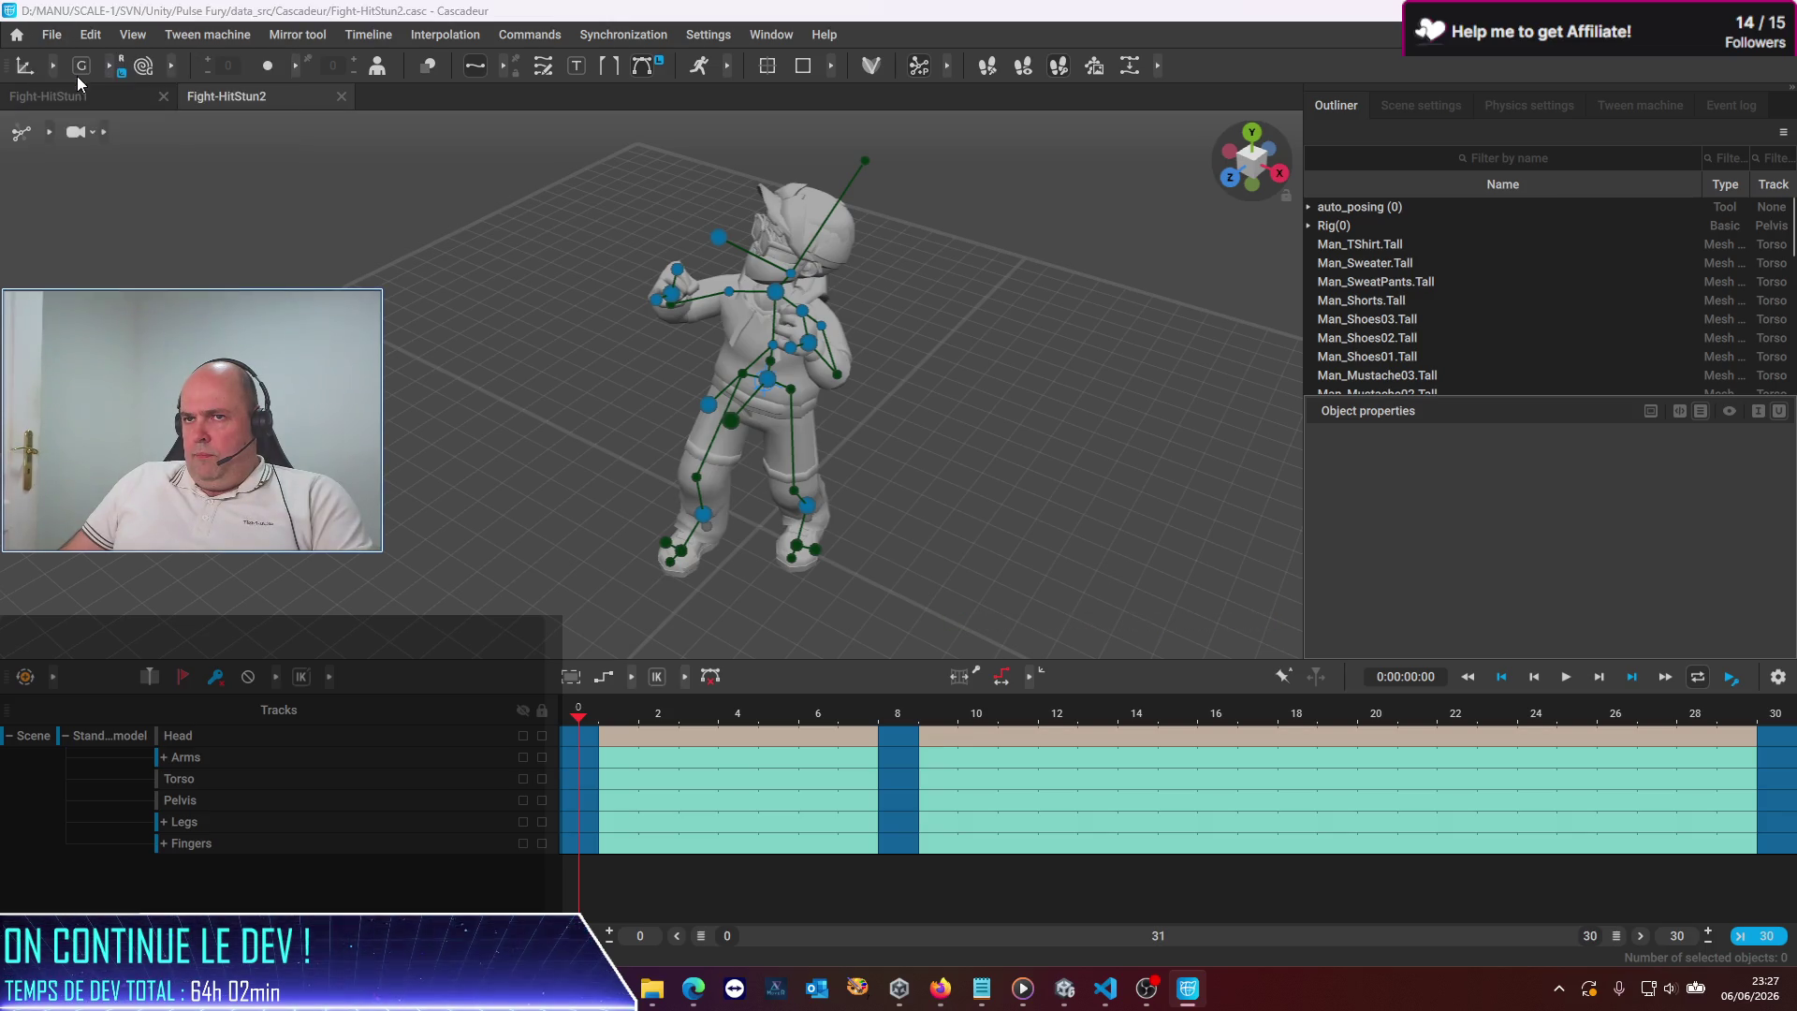
double_click(393, 276)
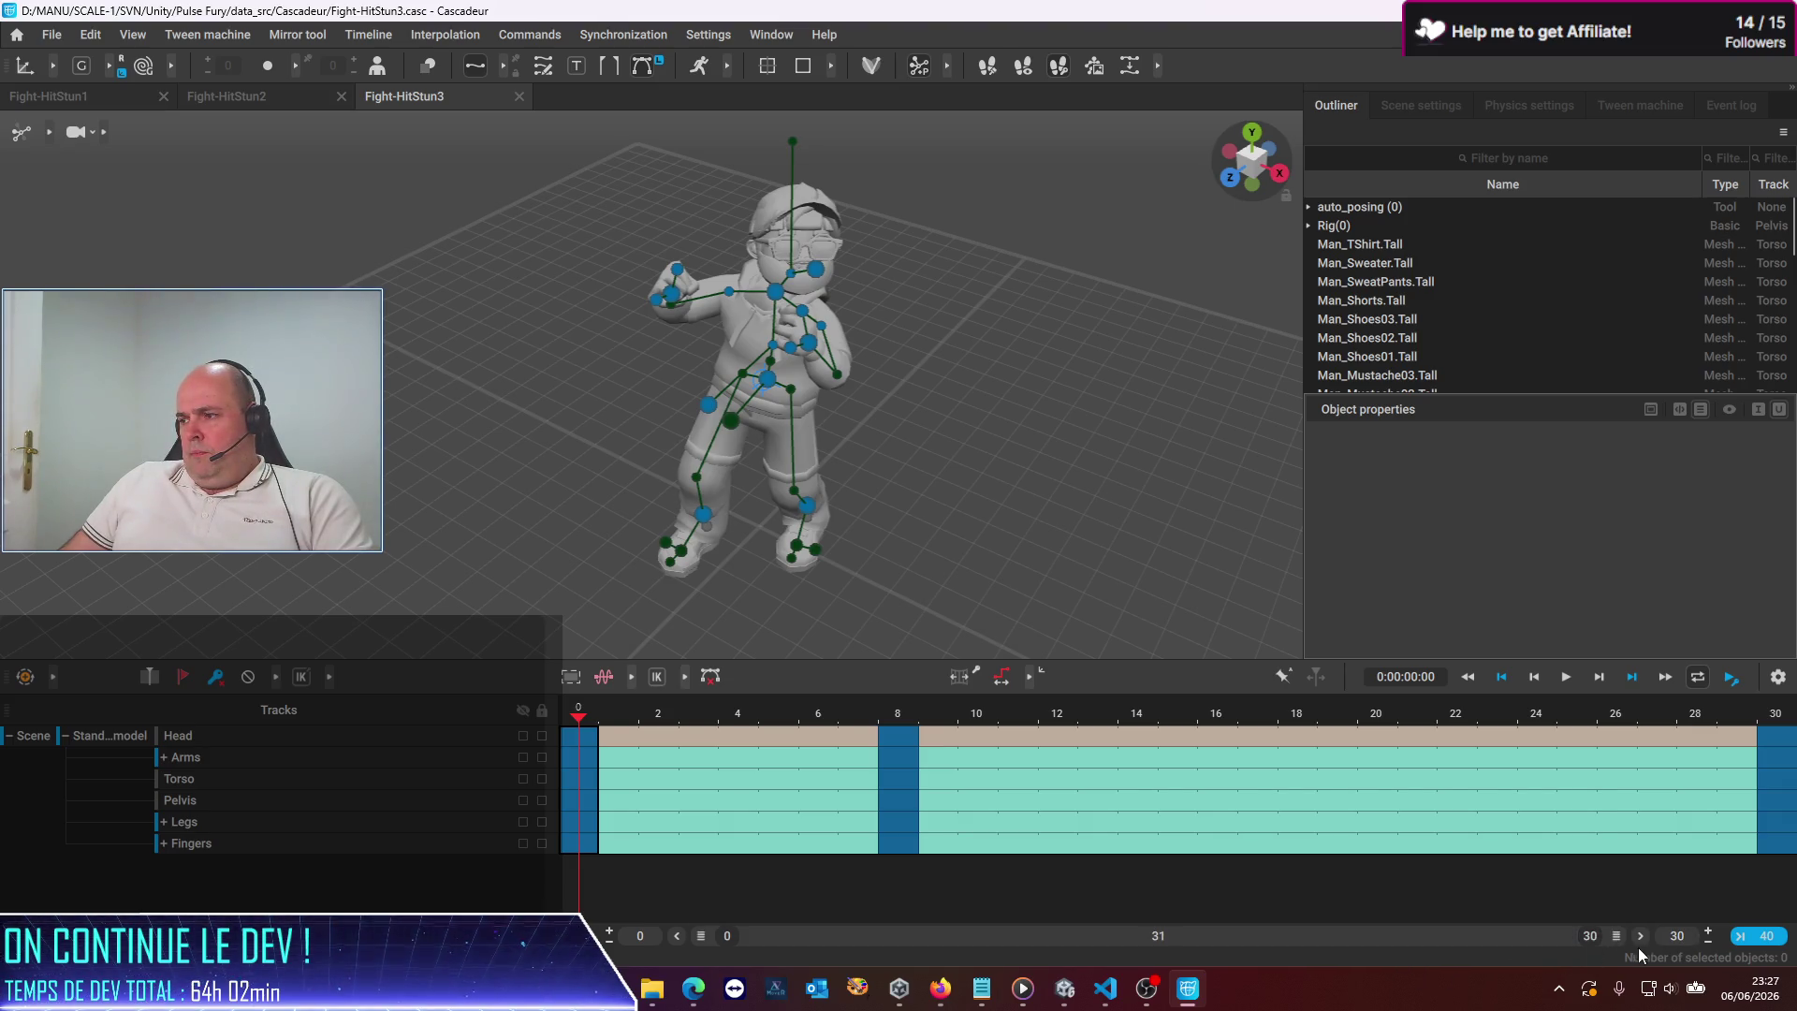
Lengthen Fight-HitStun3 to 40 frames, delete keys after frame 30, end it at 30, and save
text(40)
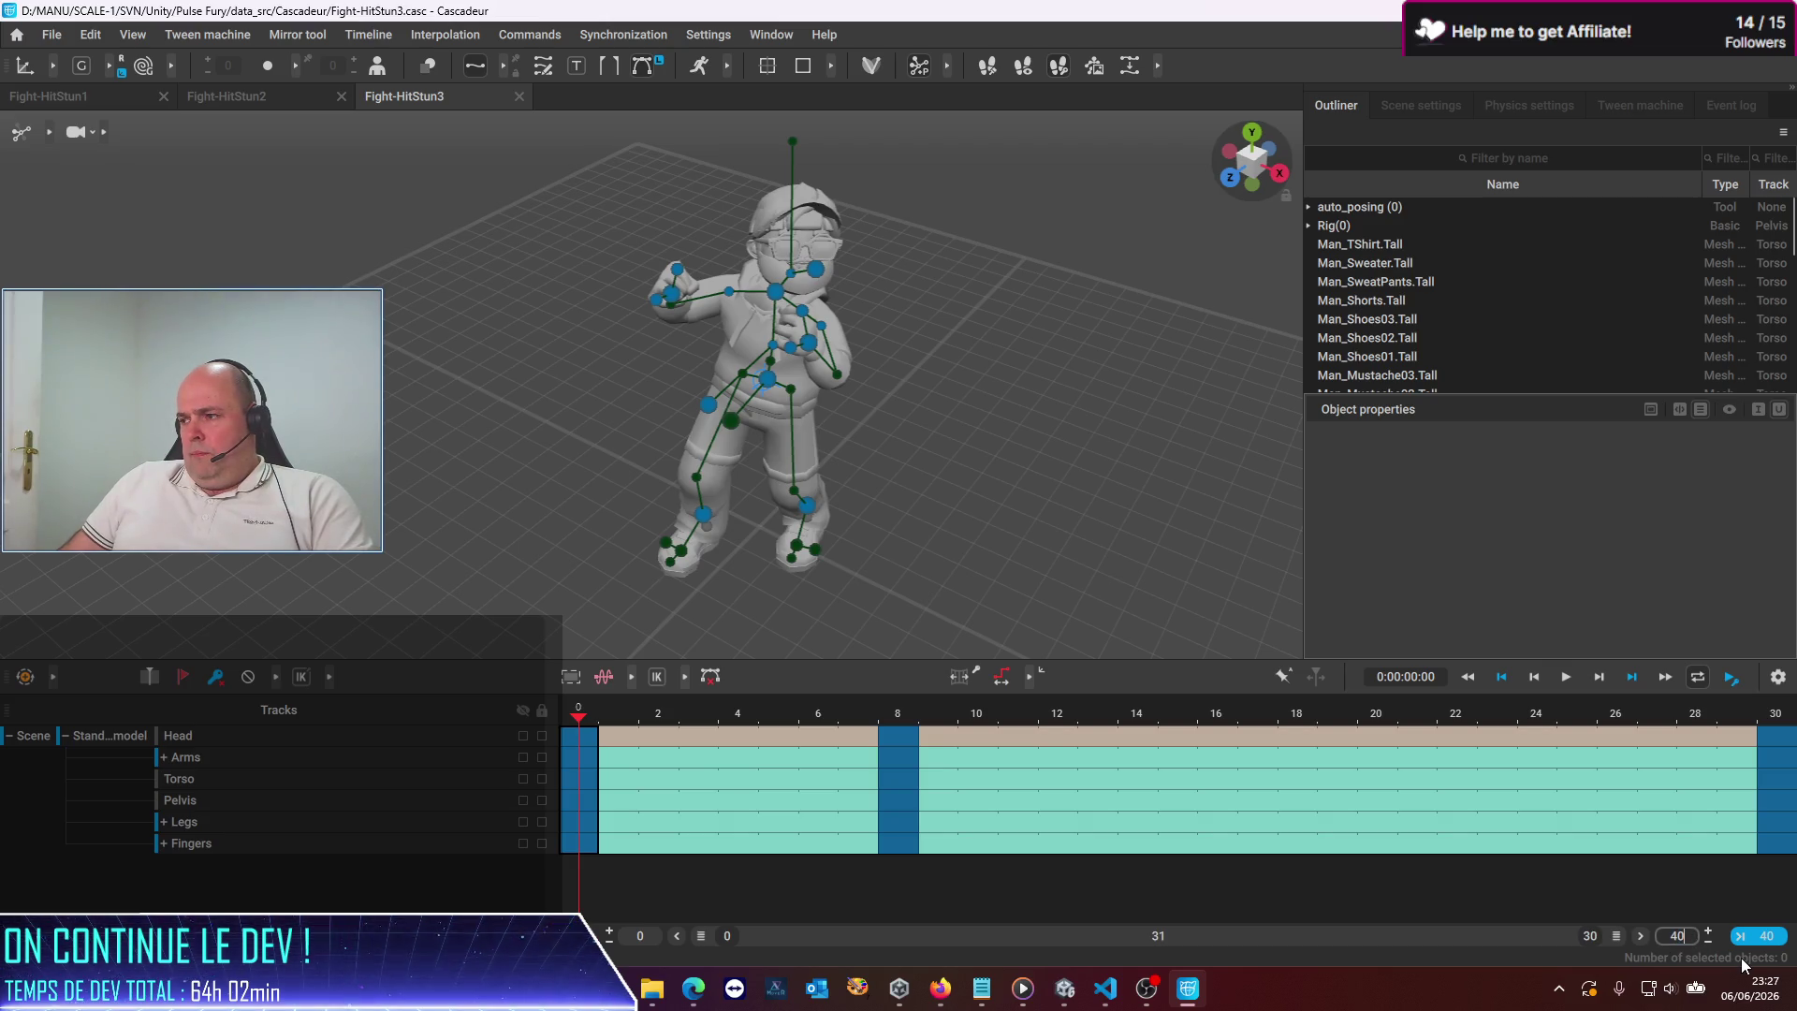
key(Return)
drag(1268, 939, 1680, 953)
click(1782, 746)
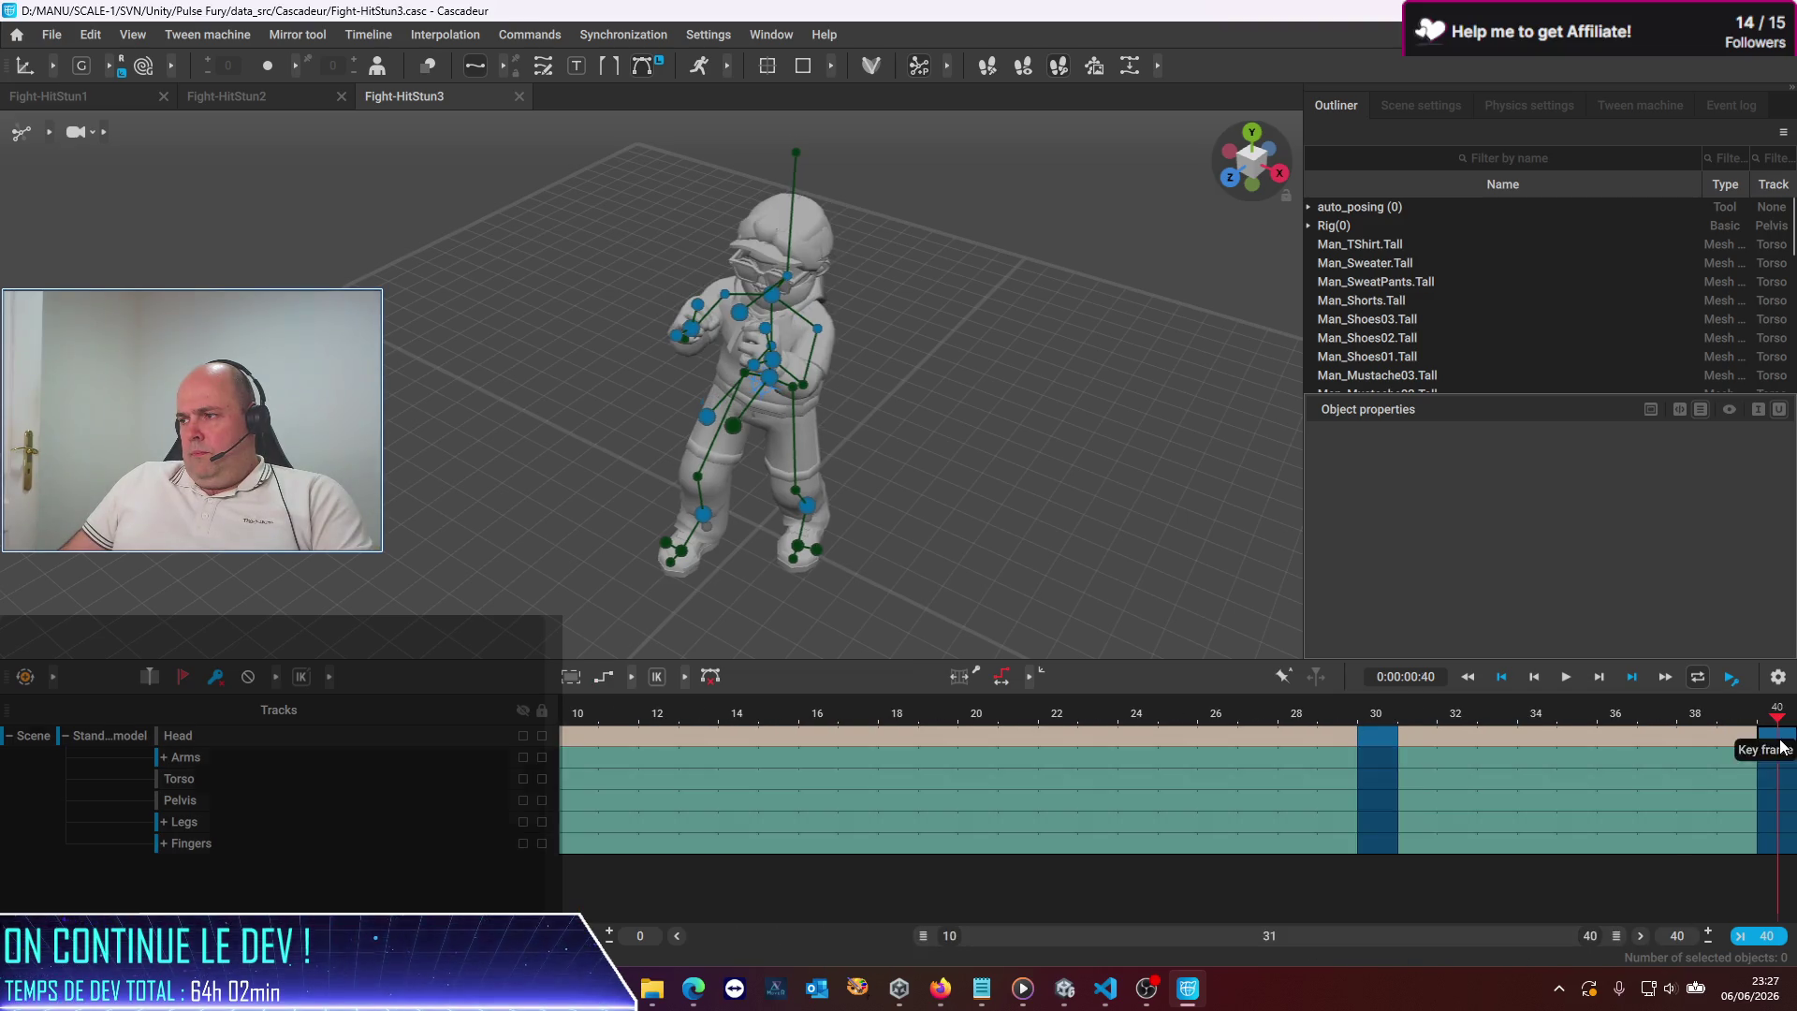
click(216, 677)
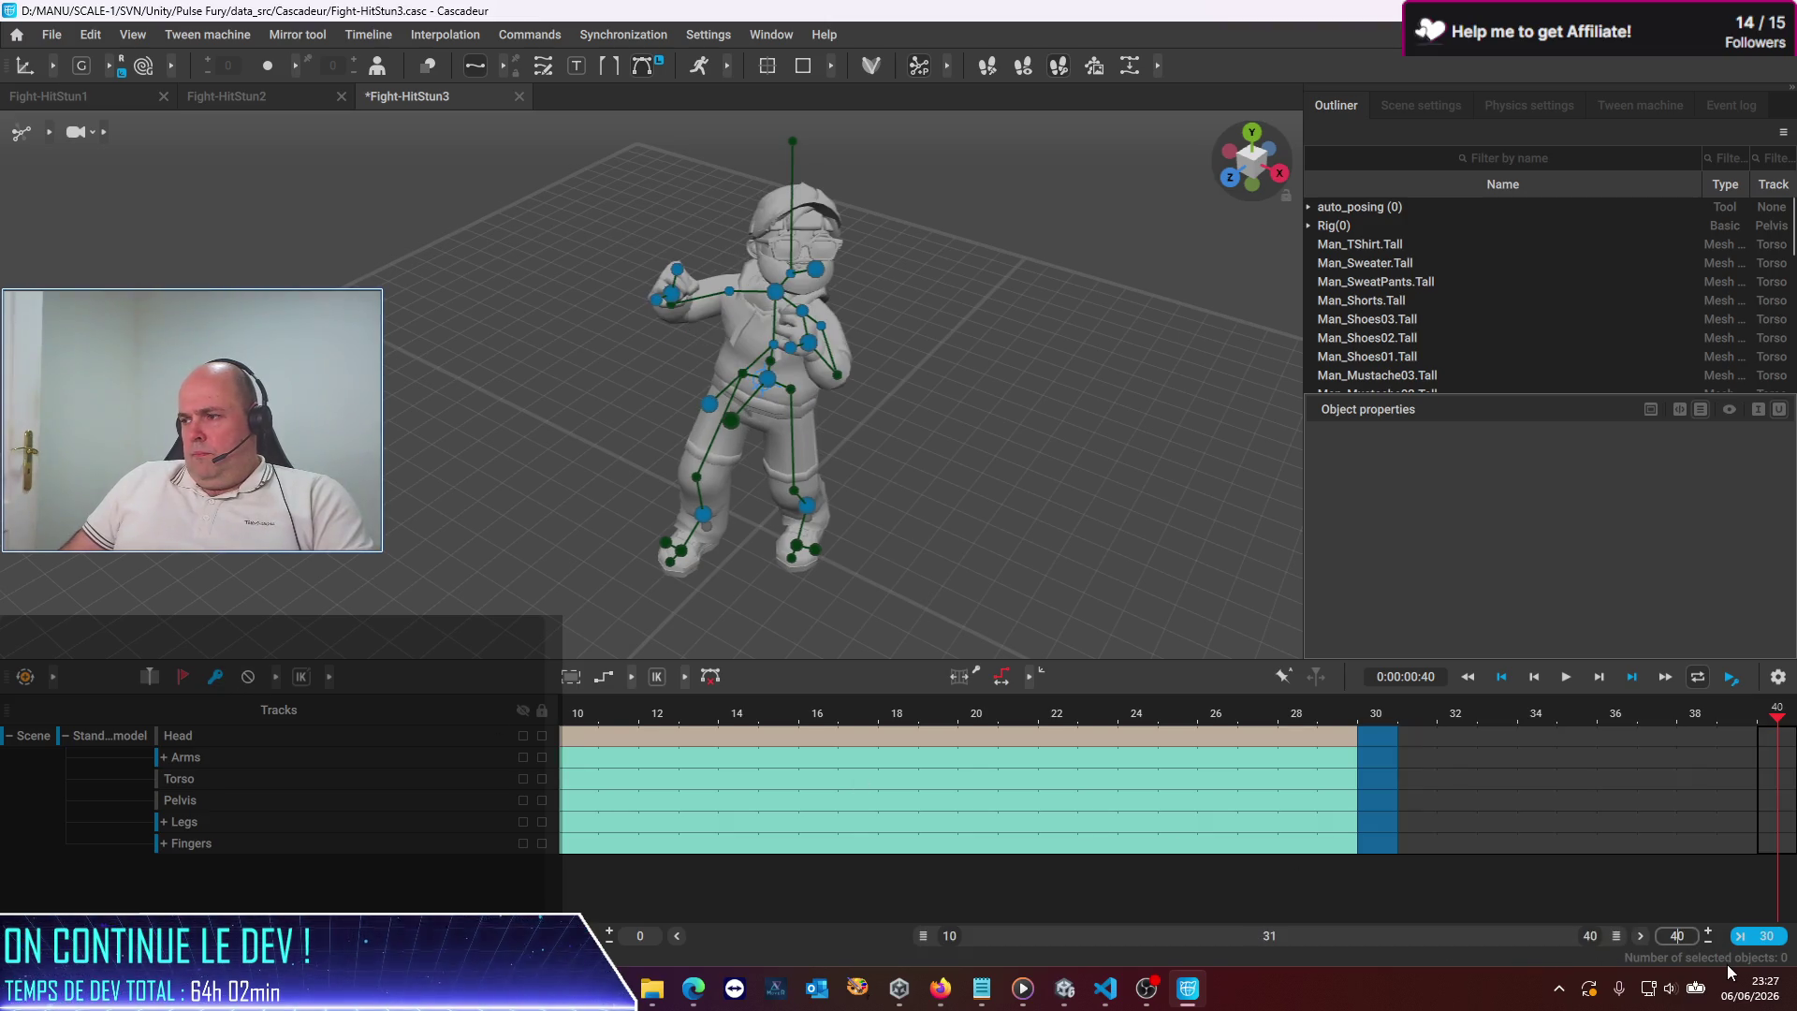
click(1751, 937)
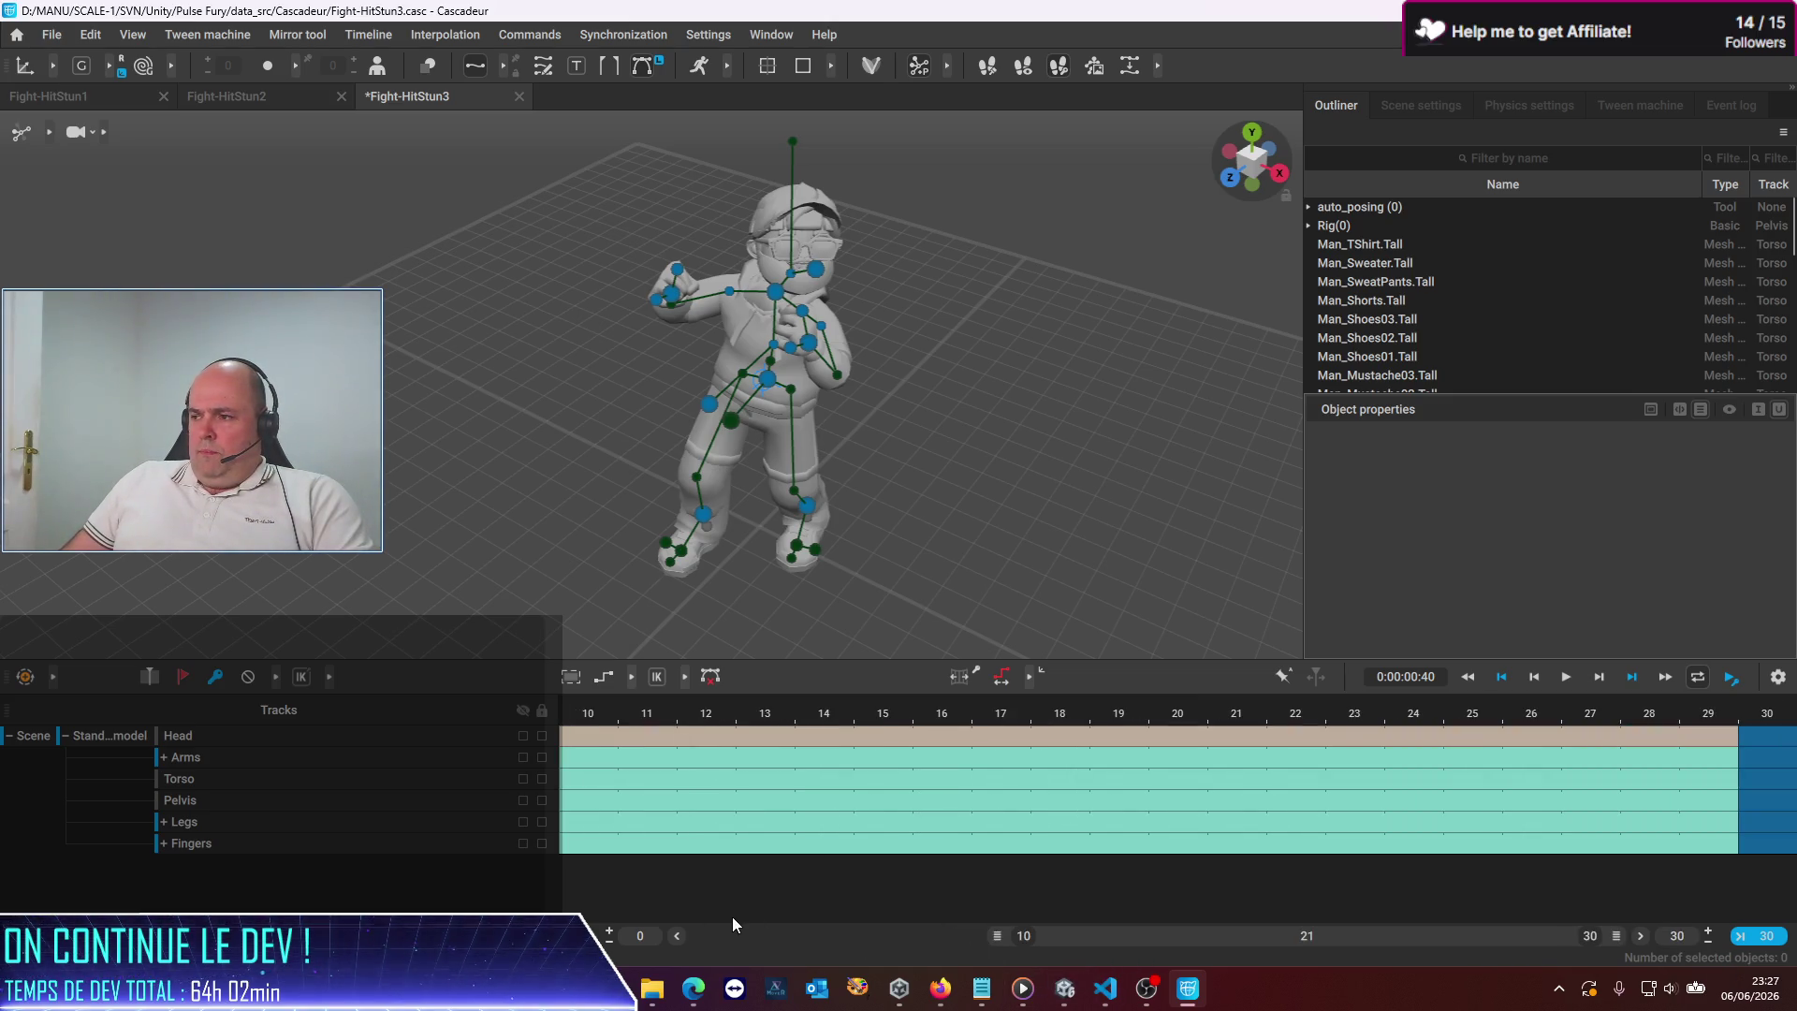
mouse_move(1031, 938)
mouse_down()
mouse_move(1544, 941)
mouse_move(749, 939)
mouse_move(518, 900)
mouse_up()
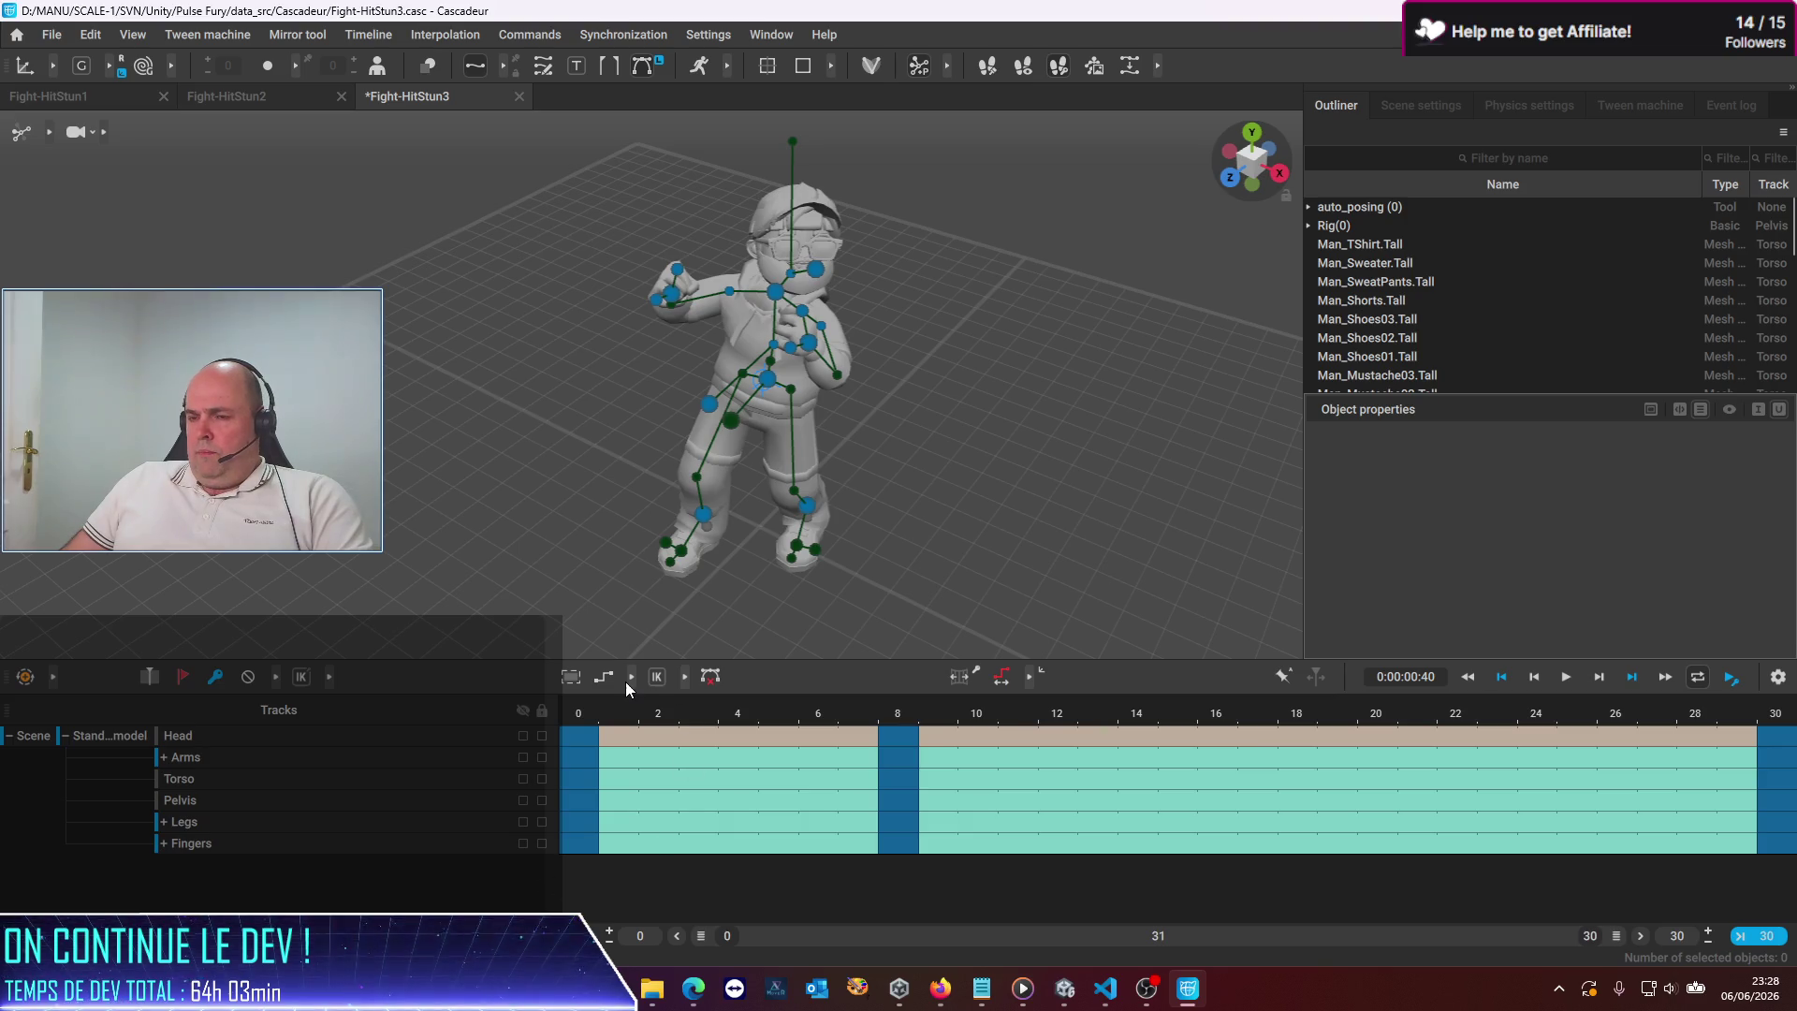
key(ctrl+s)
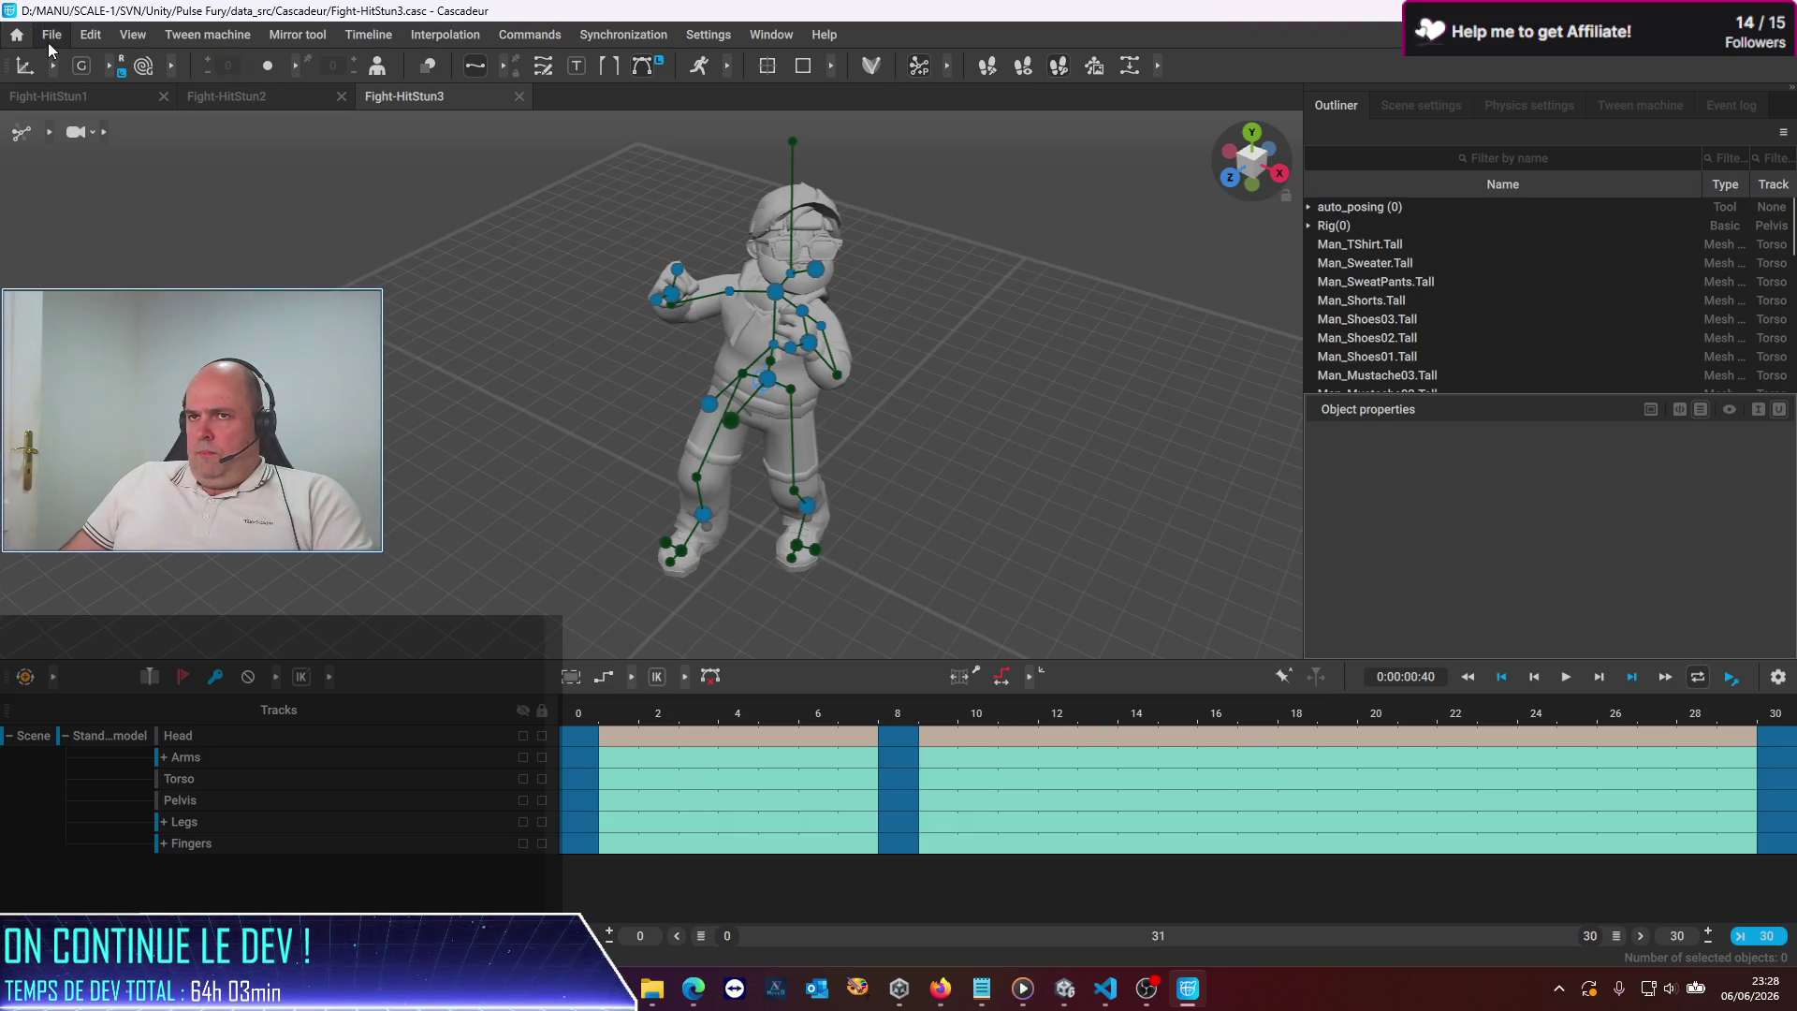
Export Fight-HitStun3 frames 0–30 as FBX, overwriting fight-hitstun3.fbx in the LittleGuy folder
click(51, 35)
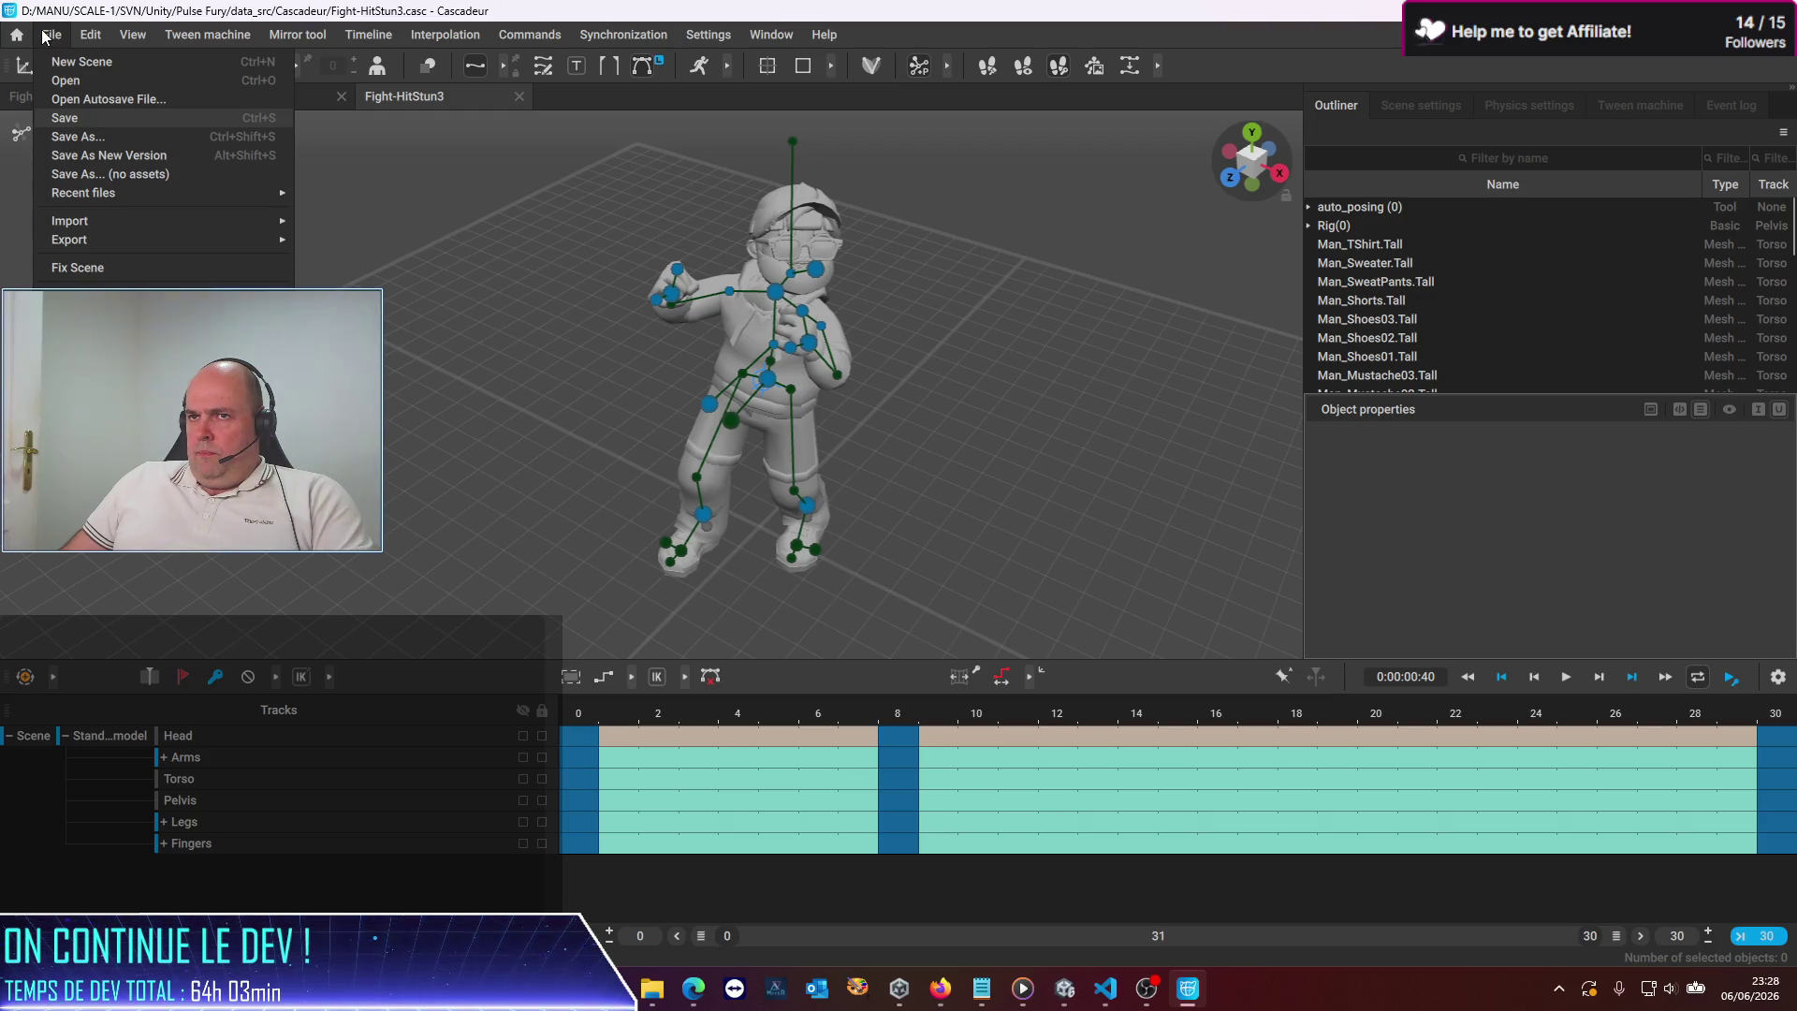
click(65, 117)
click(52, 34)
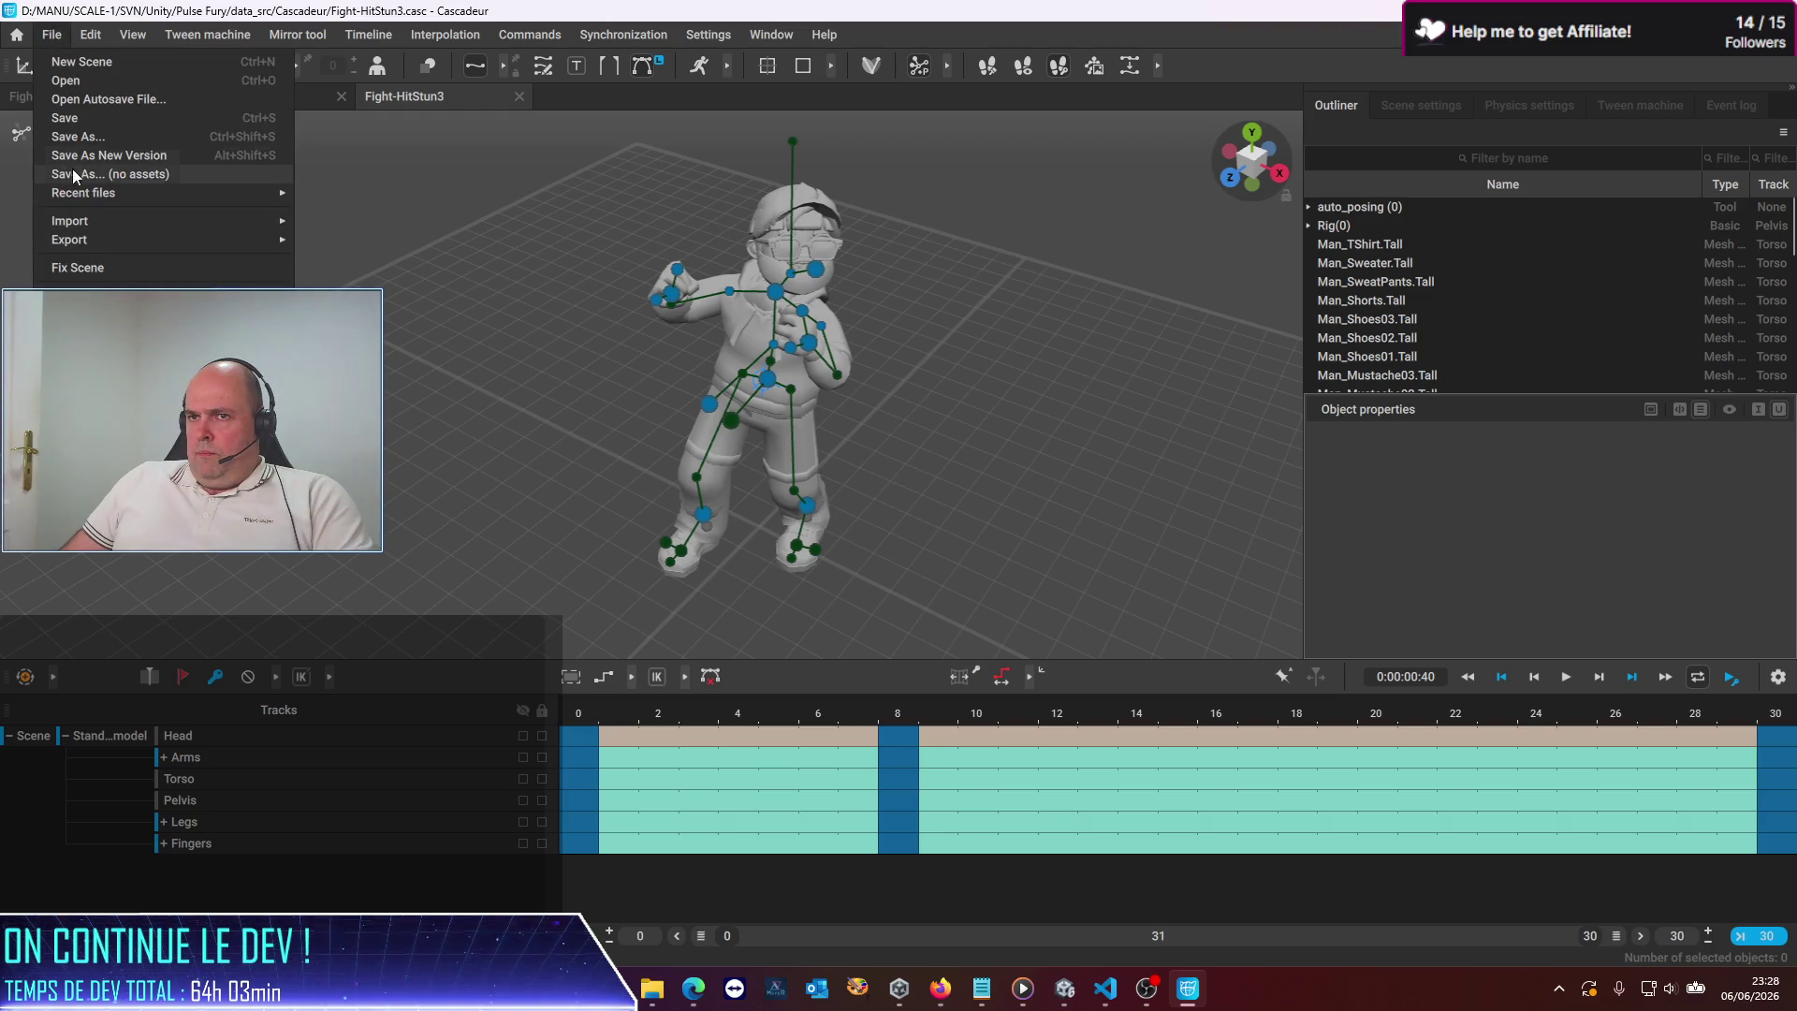
mouse_move(77, 242)
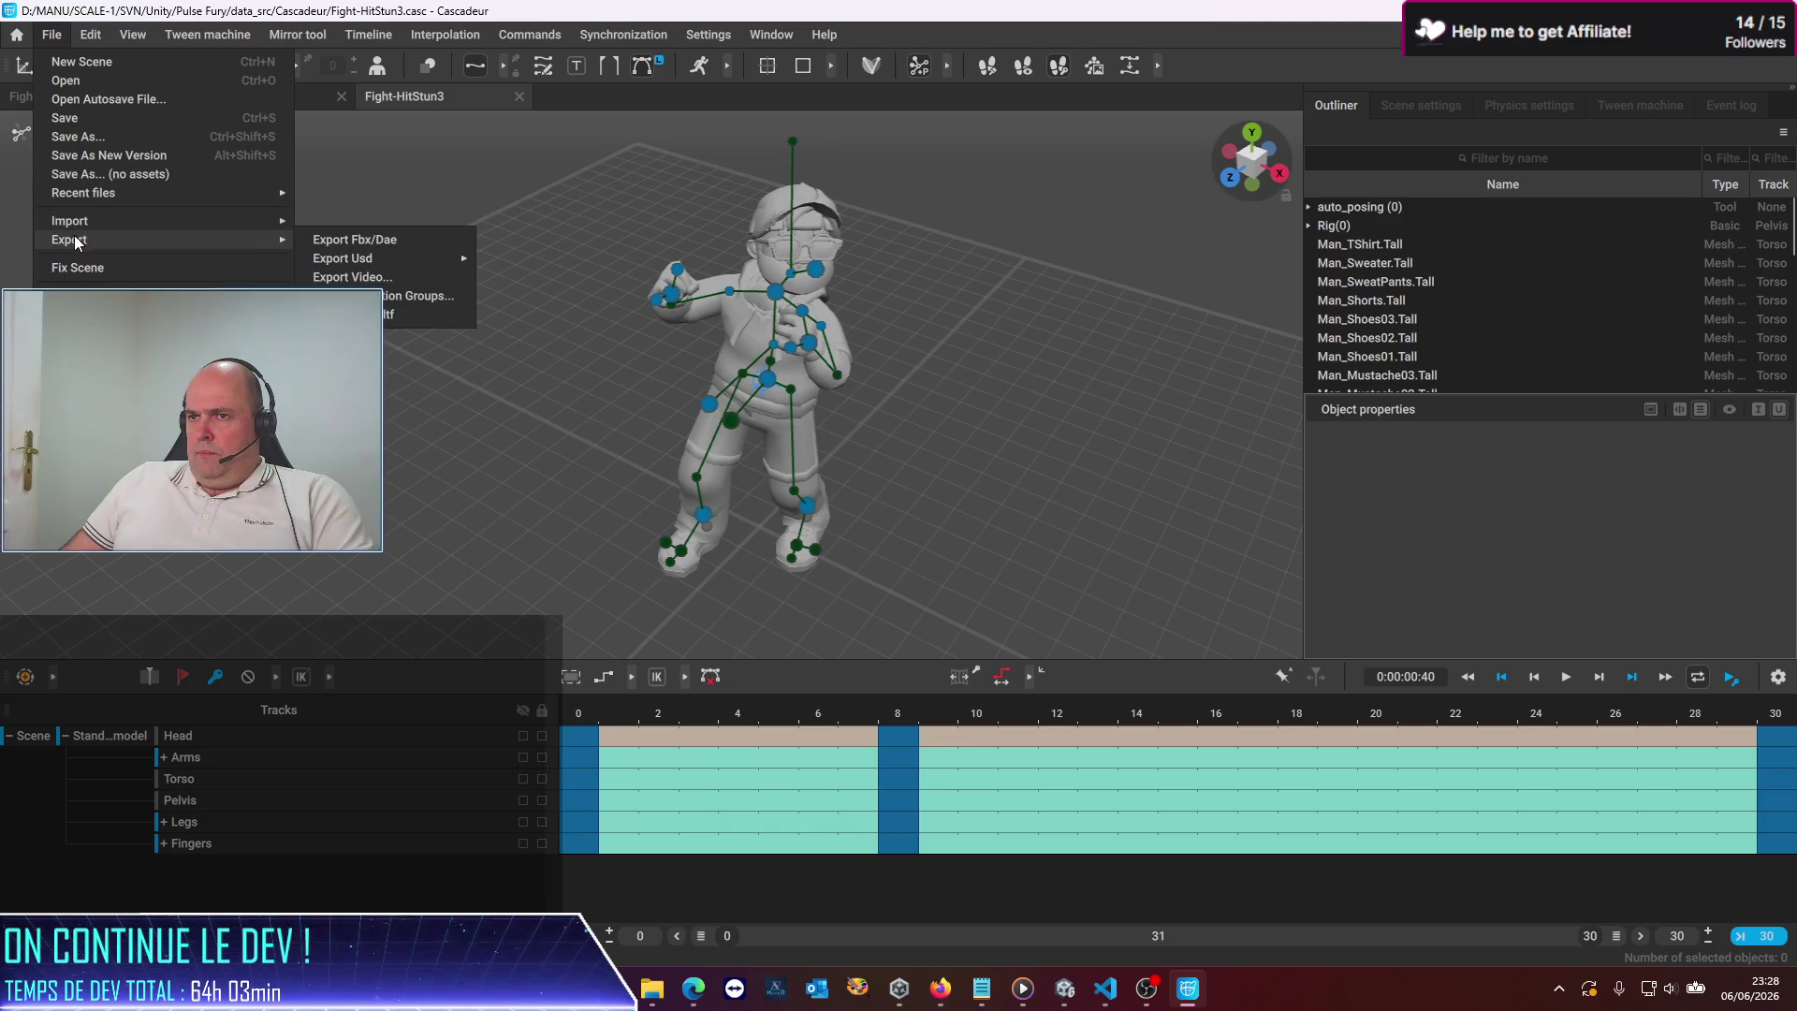
click(354, 240)
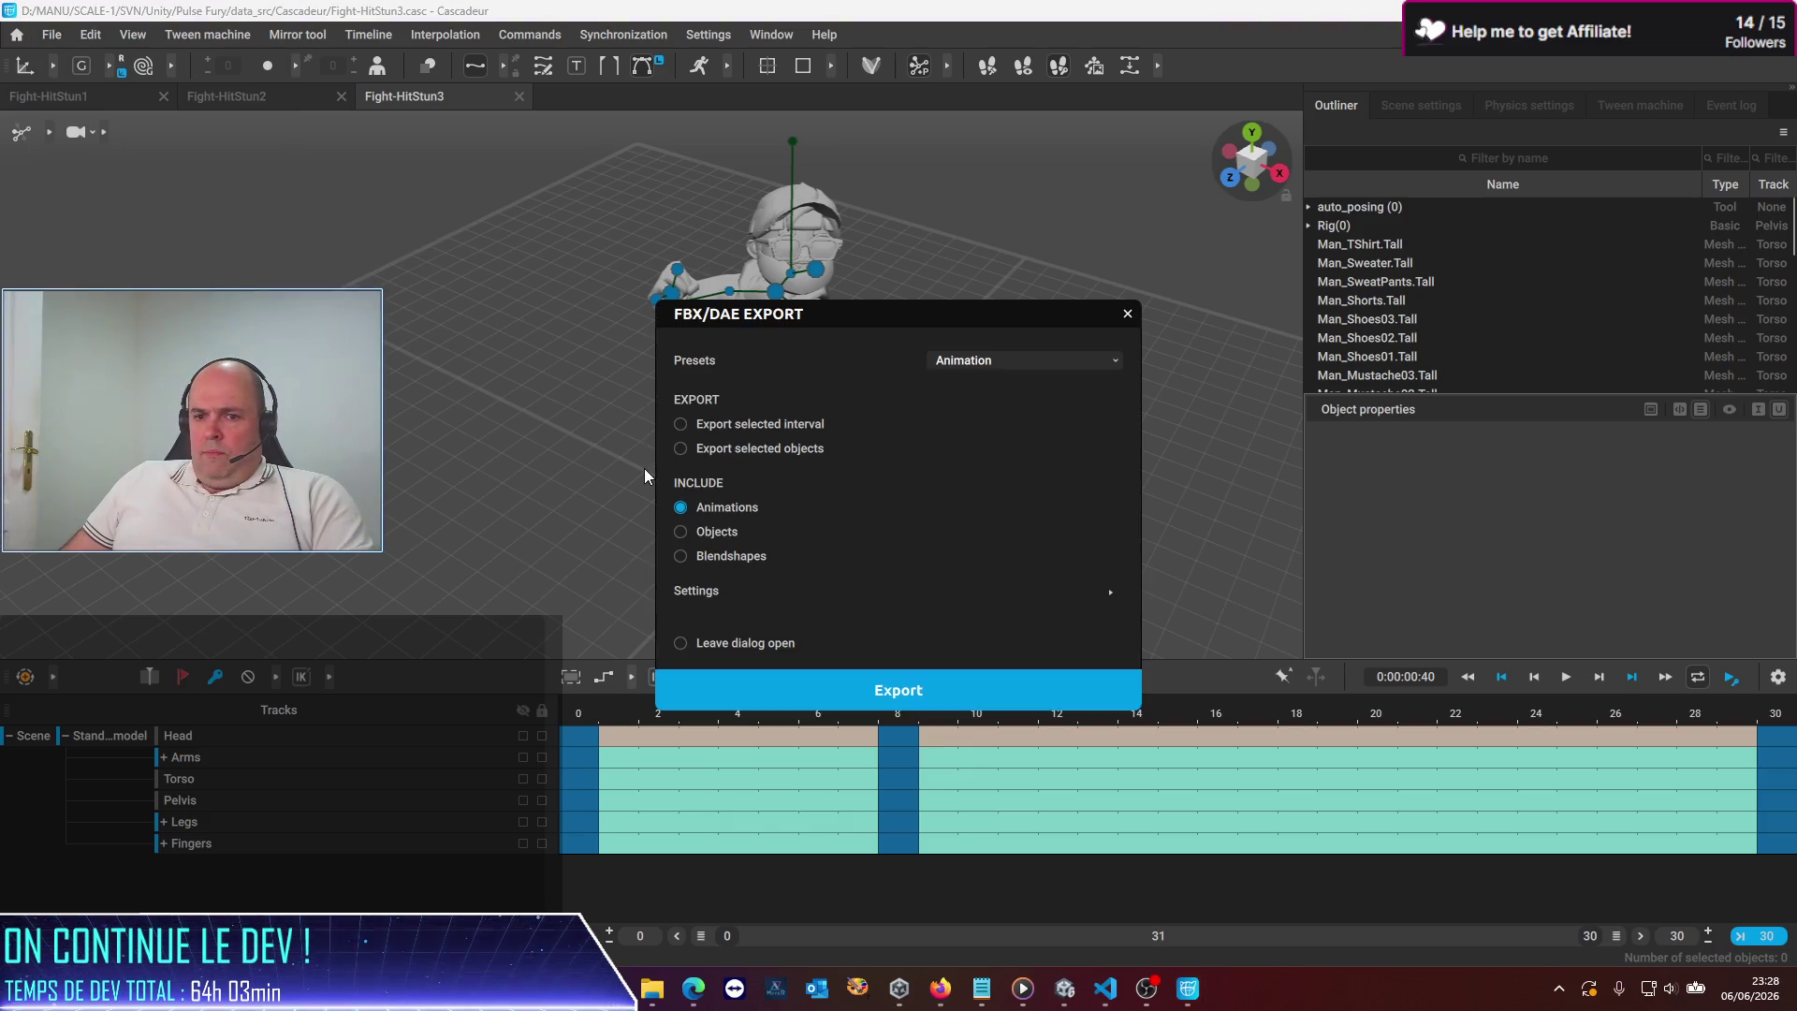
click(872, 691)
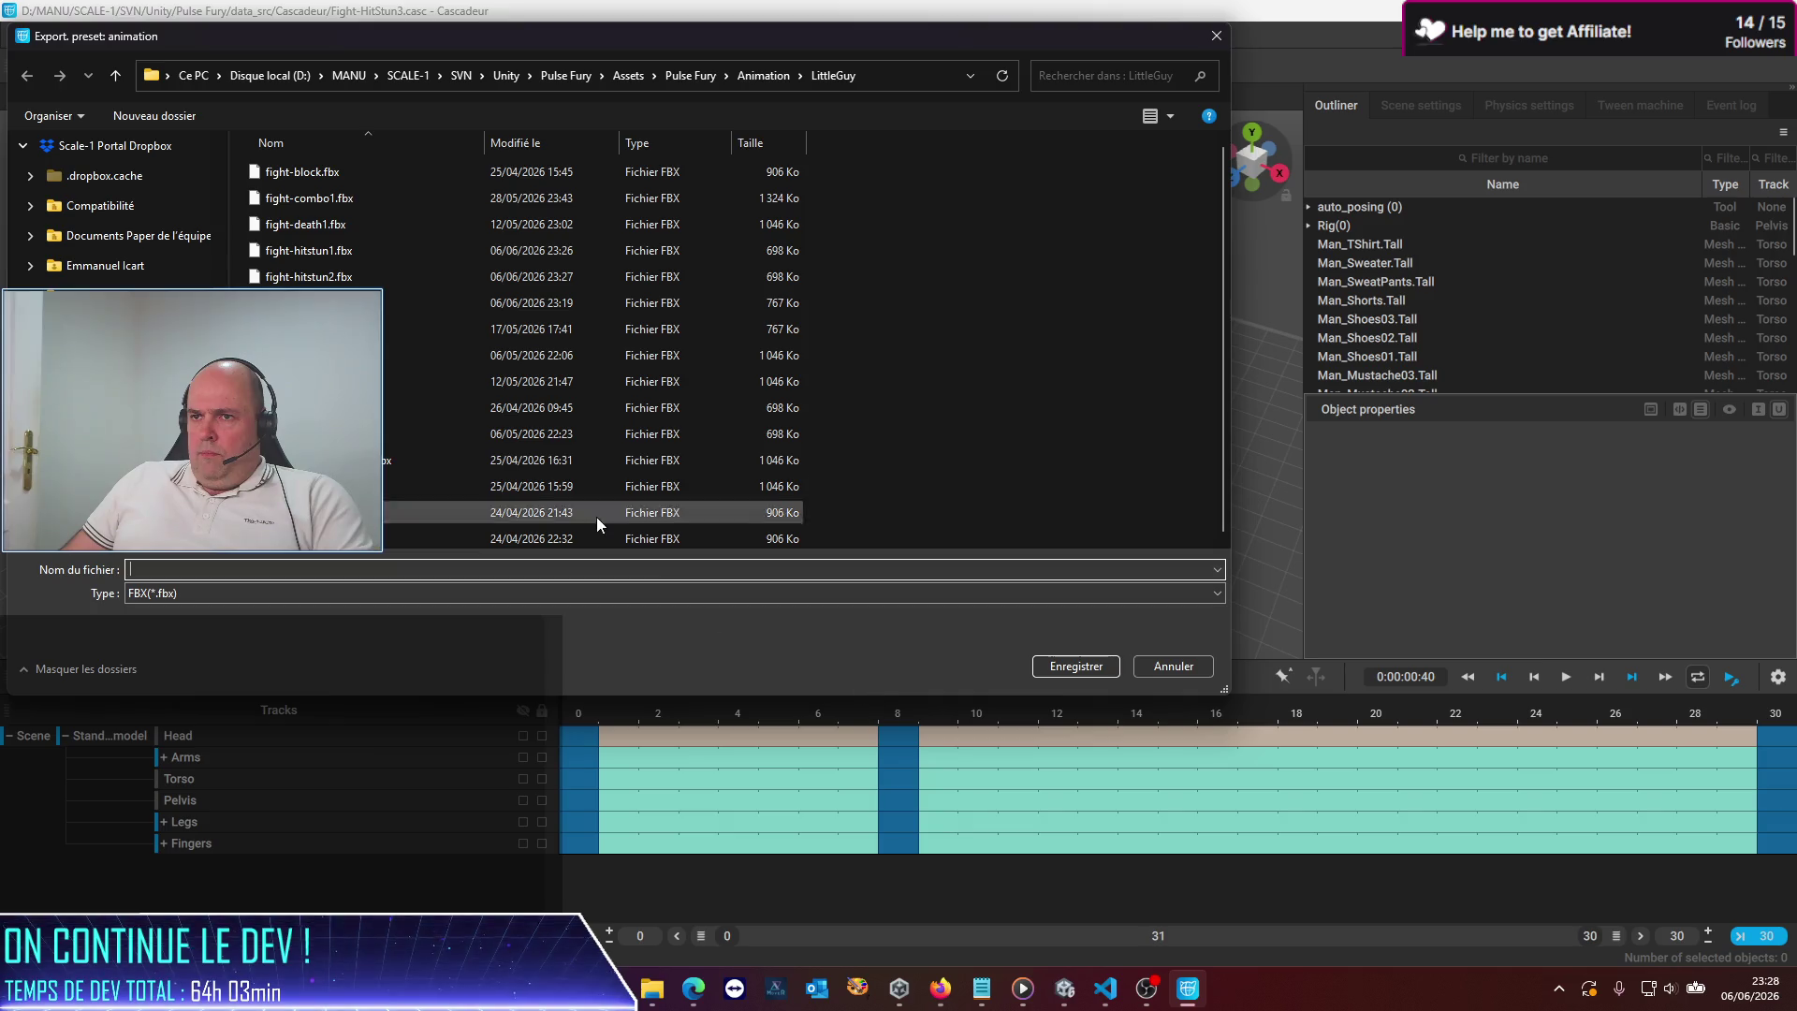
click(327, 302)
key(Return)
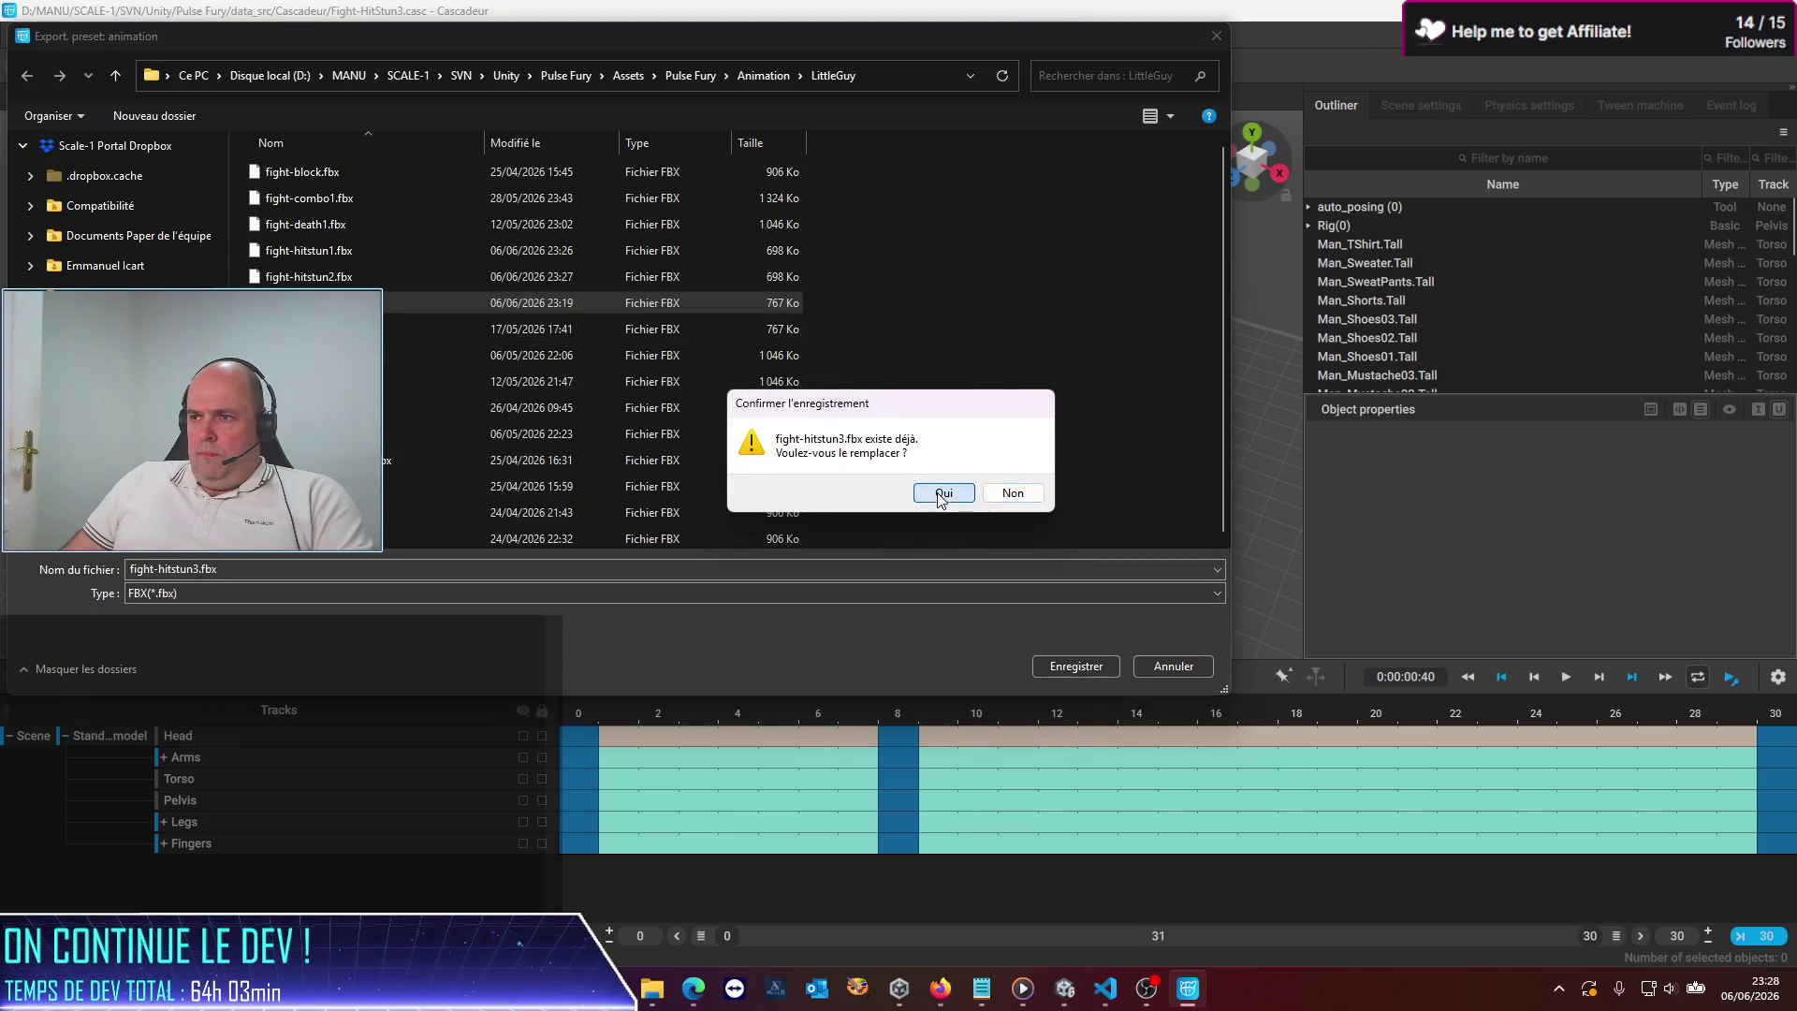
click(936, 493)
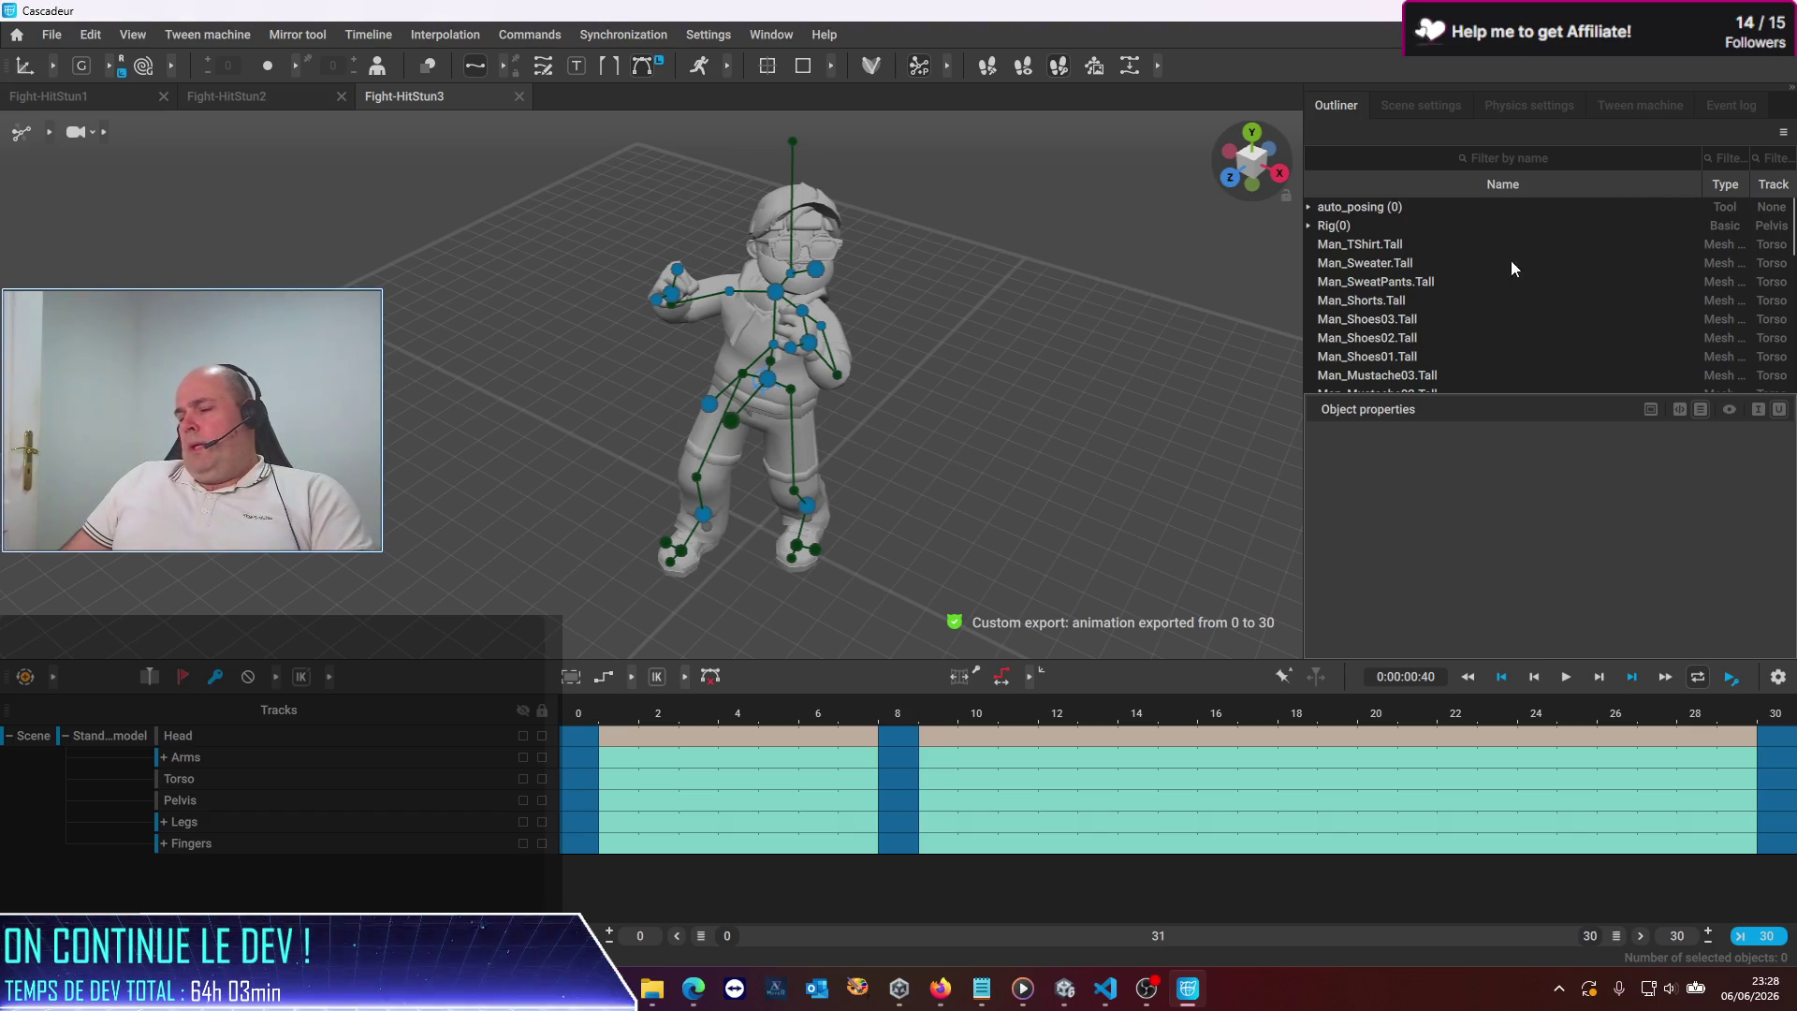
click(1077, 994)
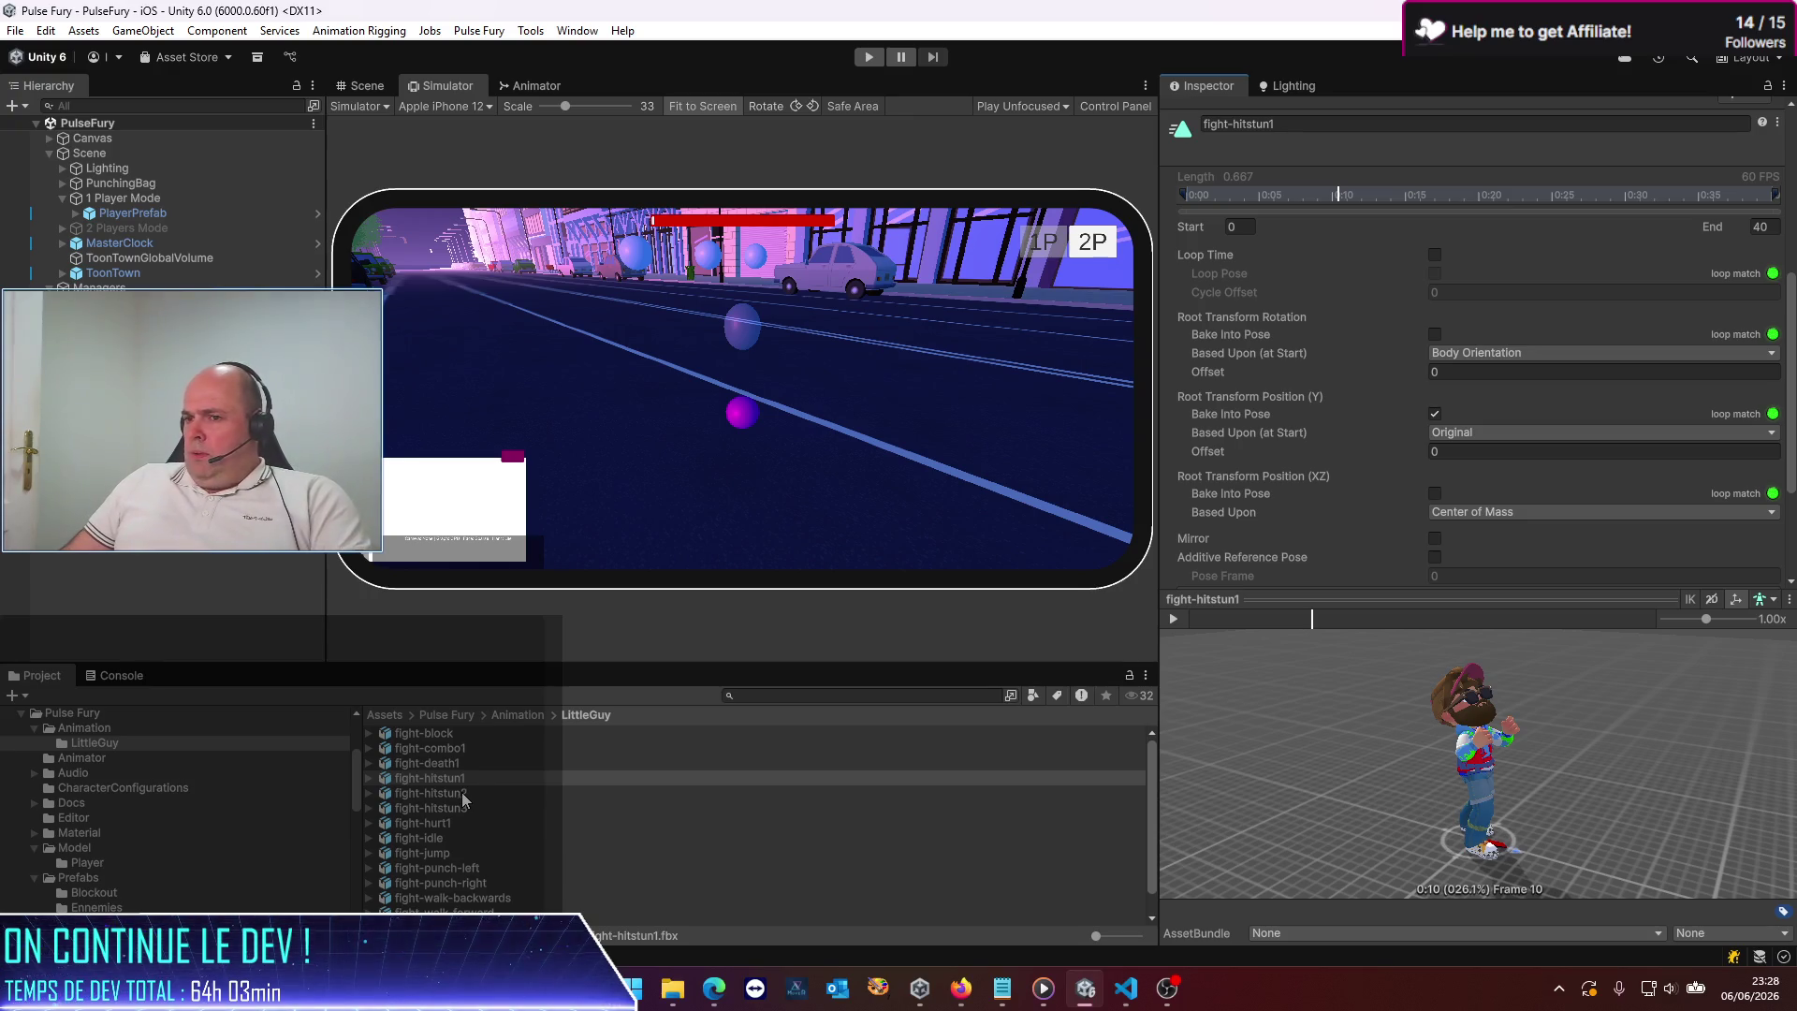
Bake fight-hitstun2's vertical root motion into the pose, apply, and preview the clip
click(463, 792)
click(1435, 412)
scroll(1591, 449, down, 3)
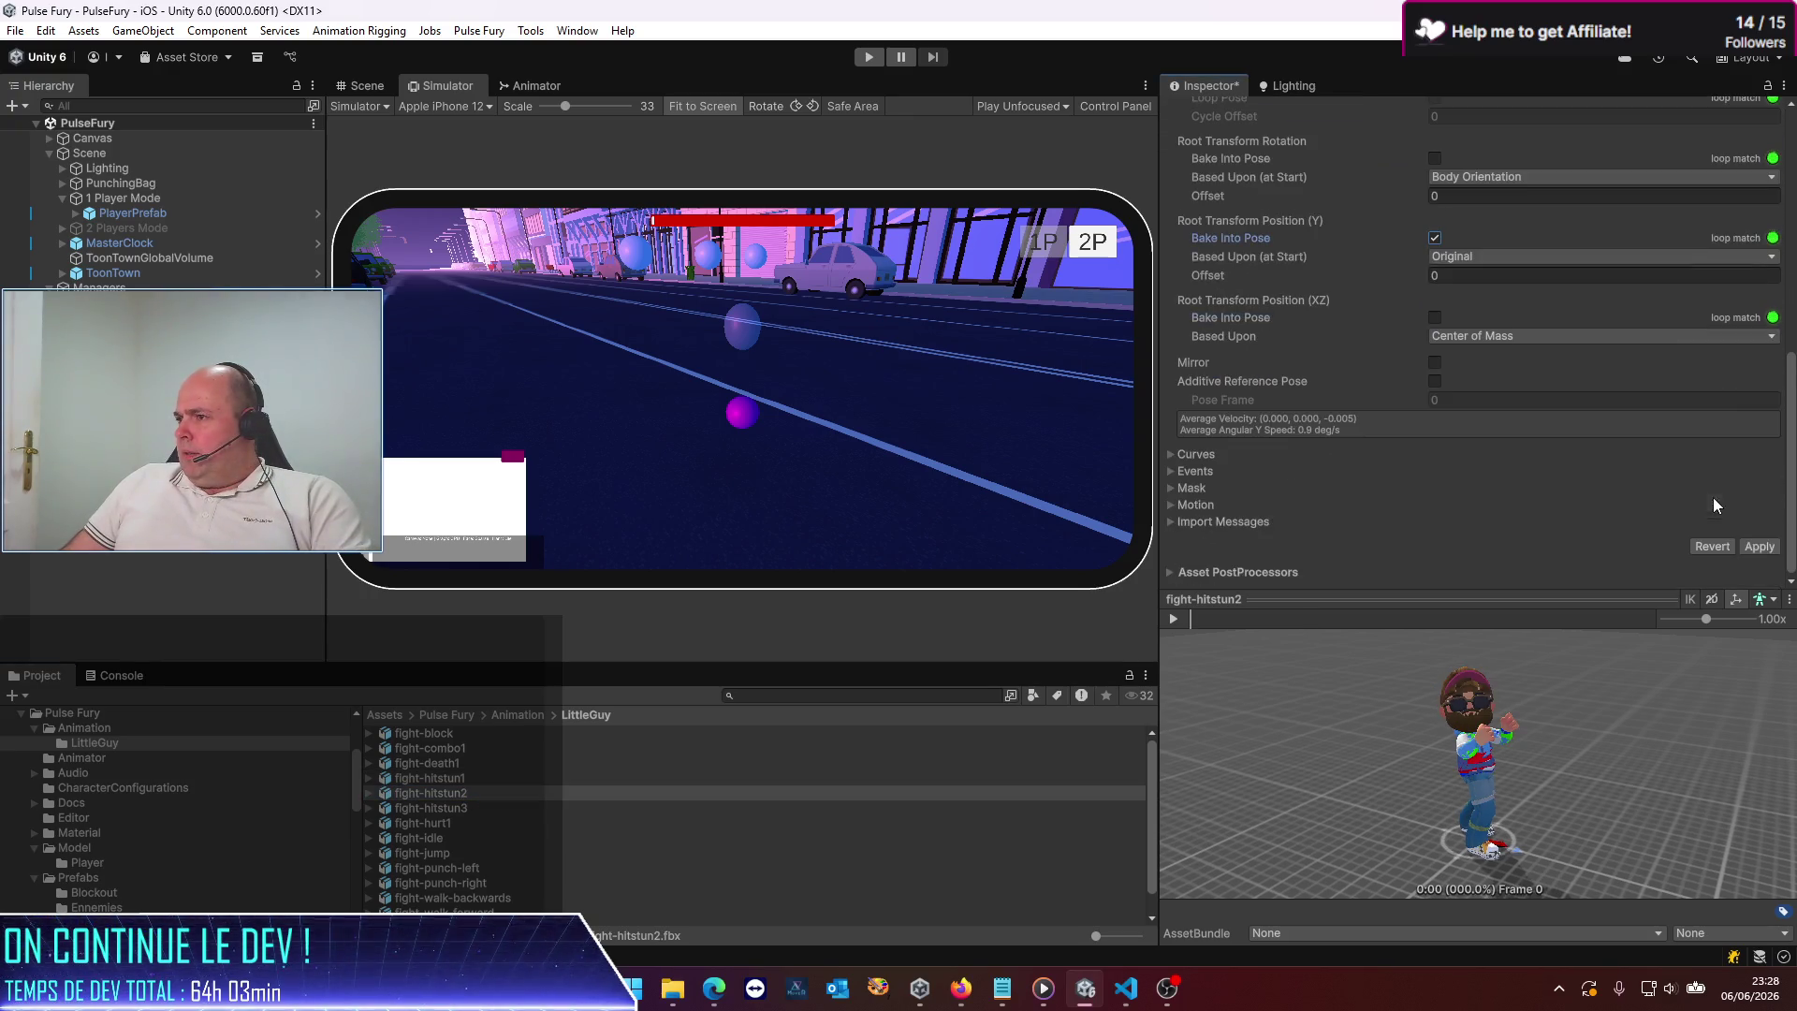
click(1760, 547)
click(1178, 620)
Bake fight-hitstun3's vertical root motion into the pose, apply and preview it, then return to Animation
click(442, 809)
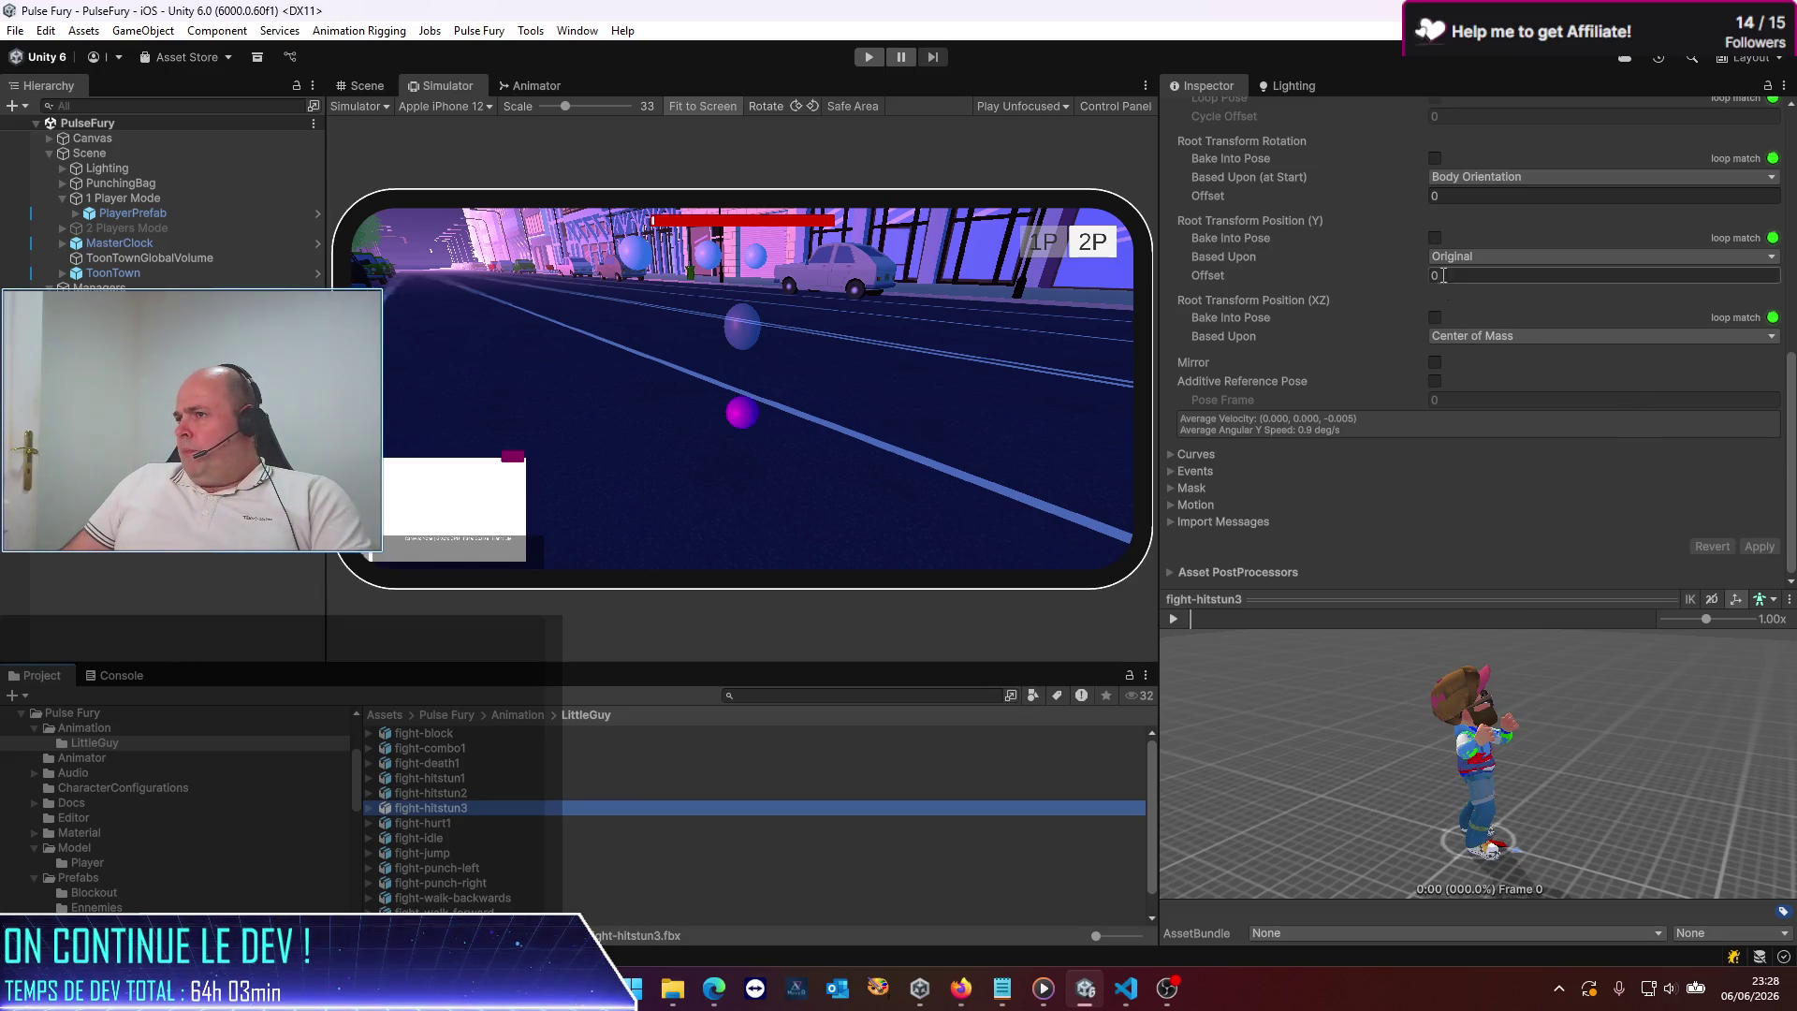
click(1435, 237)
click(1760, 547)
click(1174, 619)
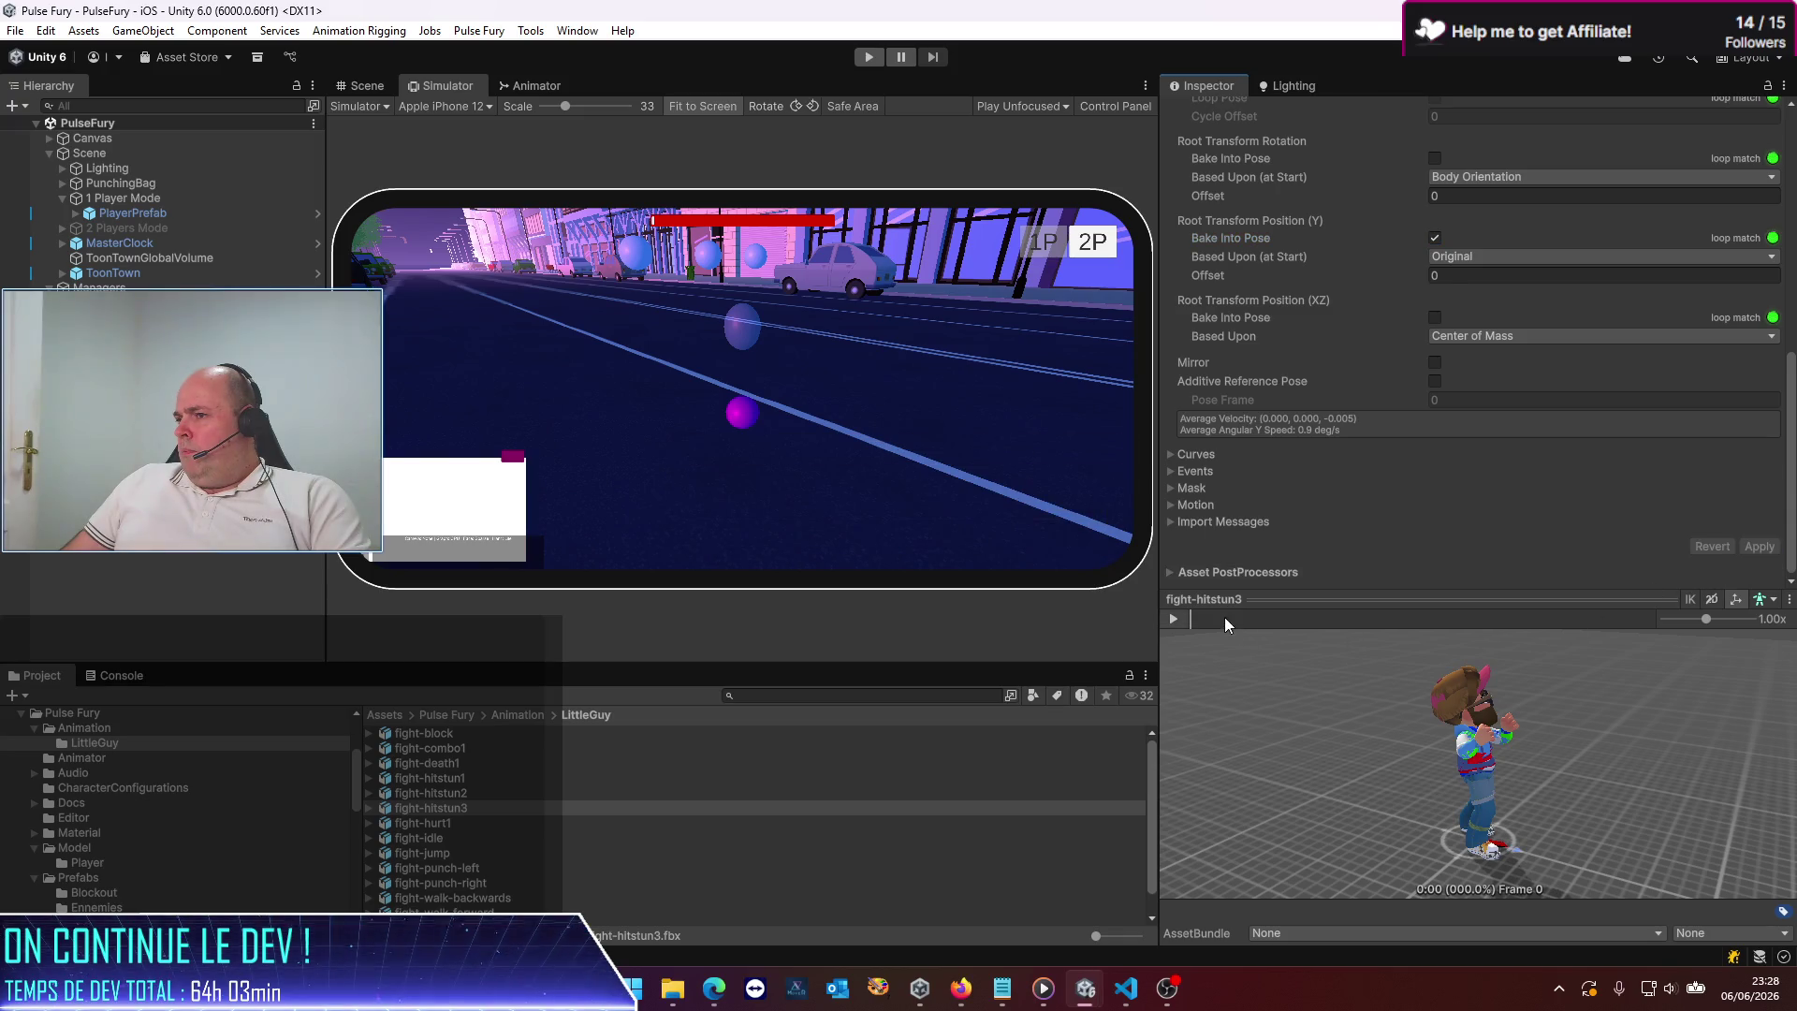
click(1177, 619)
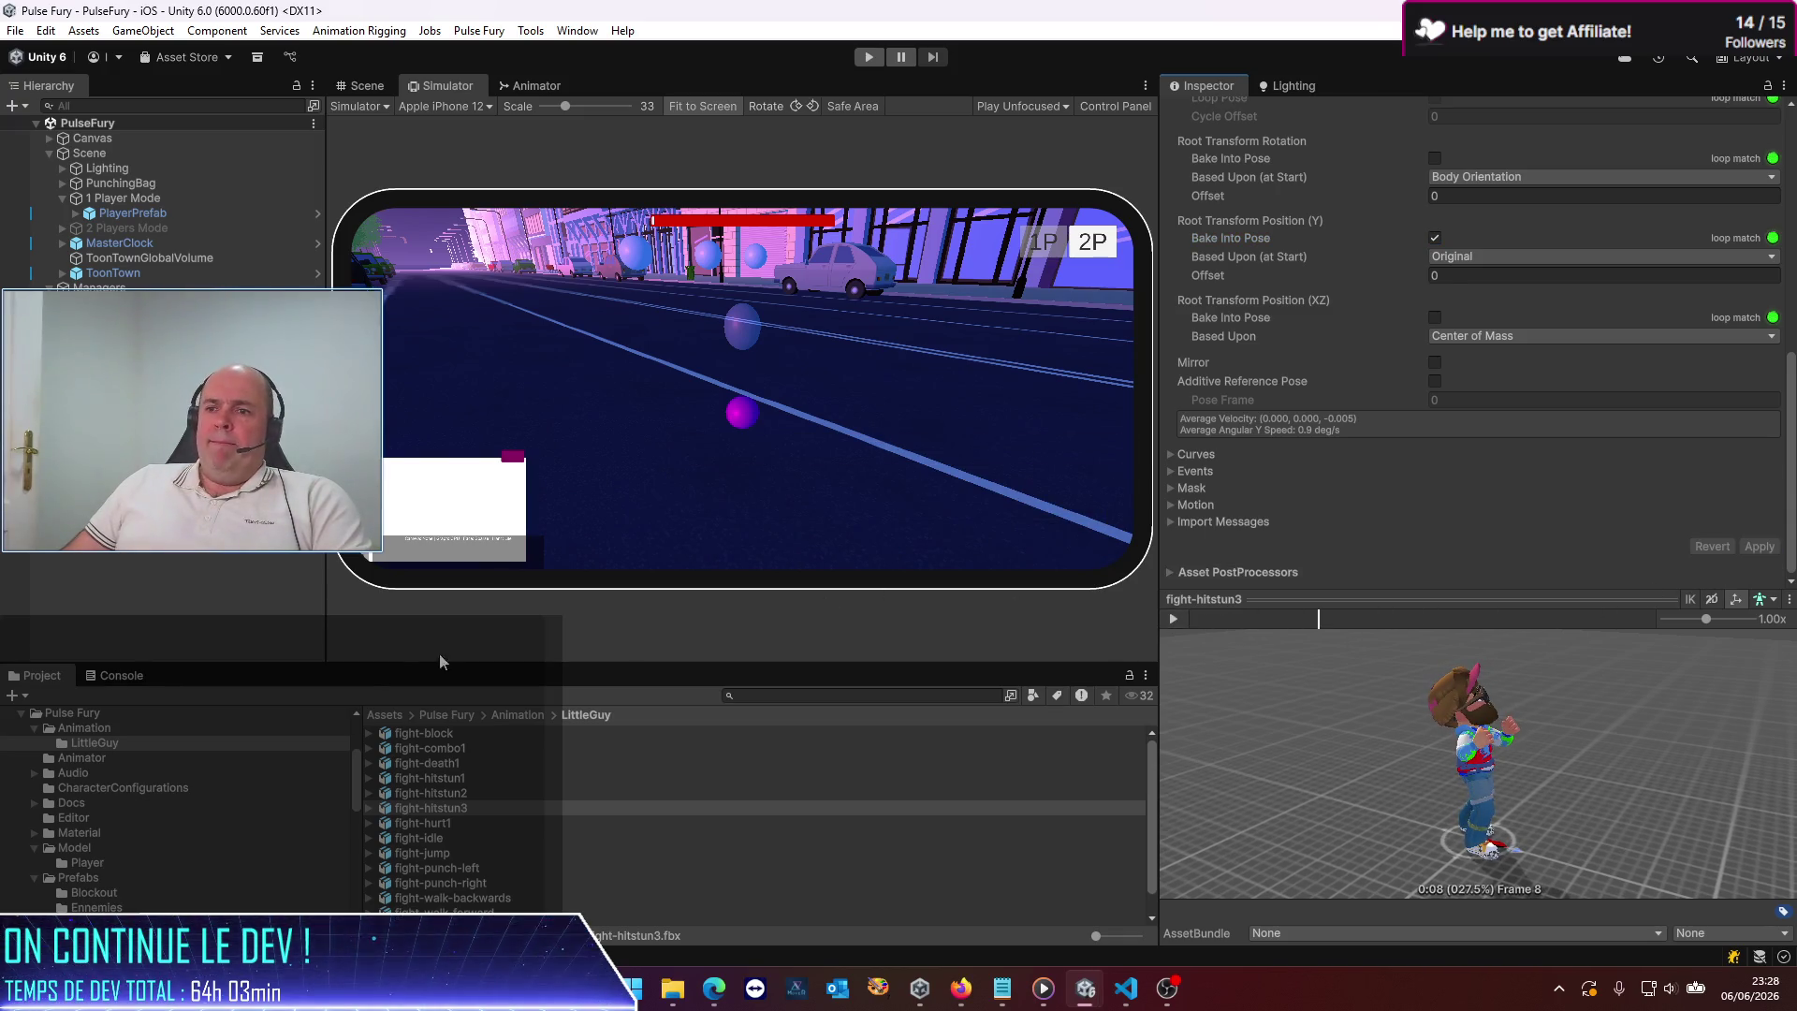
click(523, 715)
click(420, 732)
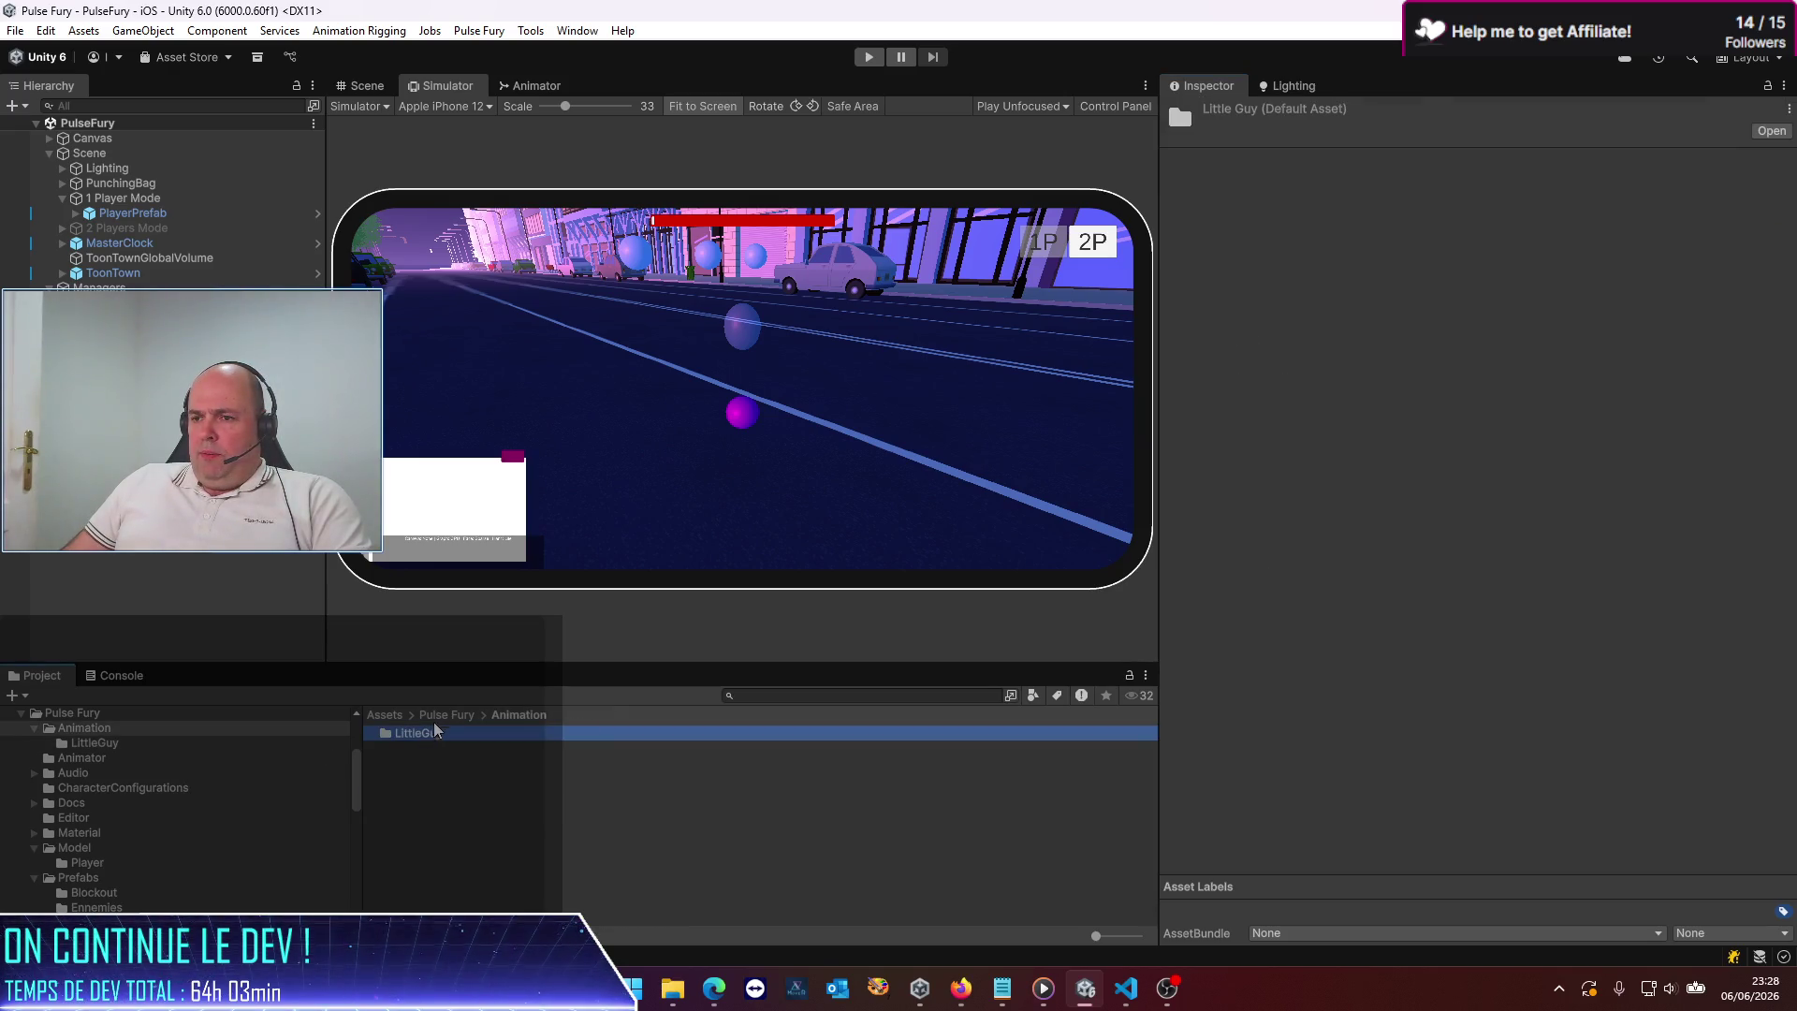
Open the EnnemyAnimator controller from the Animator folder
click(442, 715)
click(419, 748)
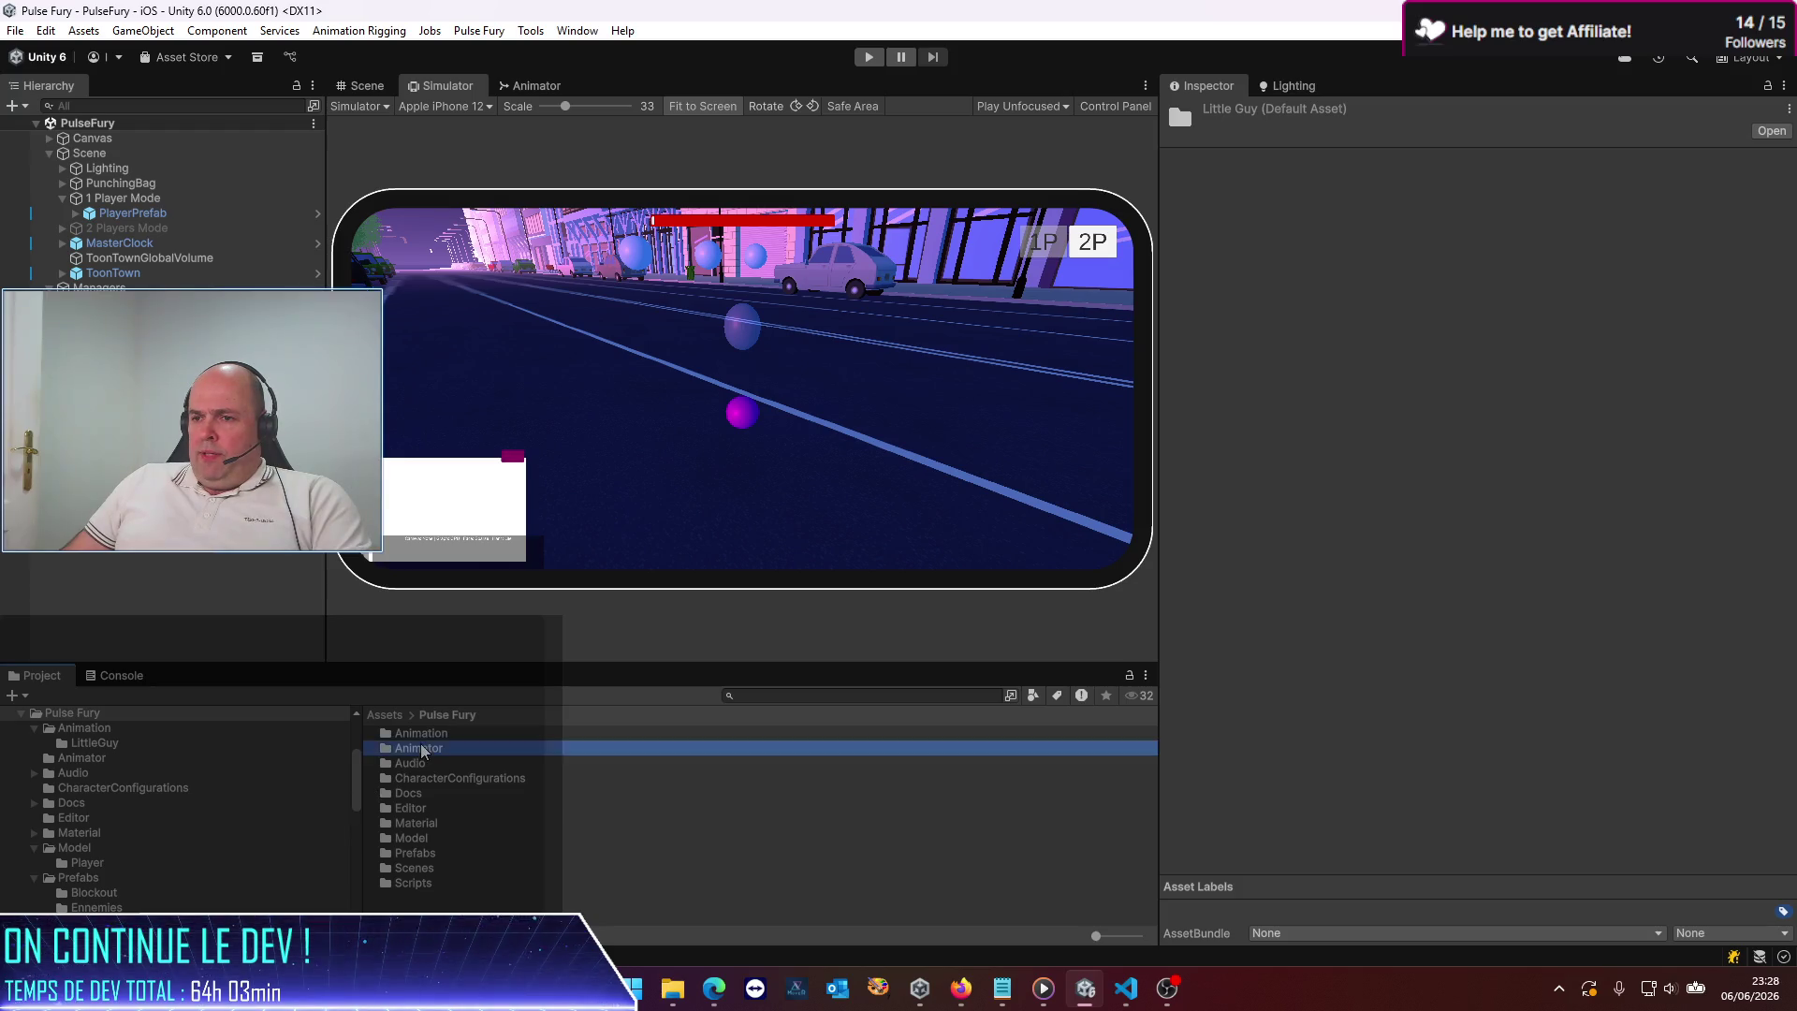
double_click(420, 744)
double_click(440, 733)
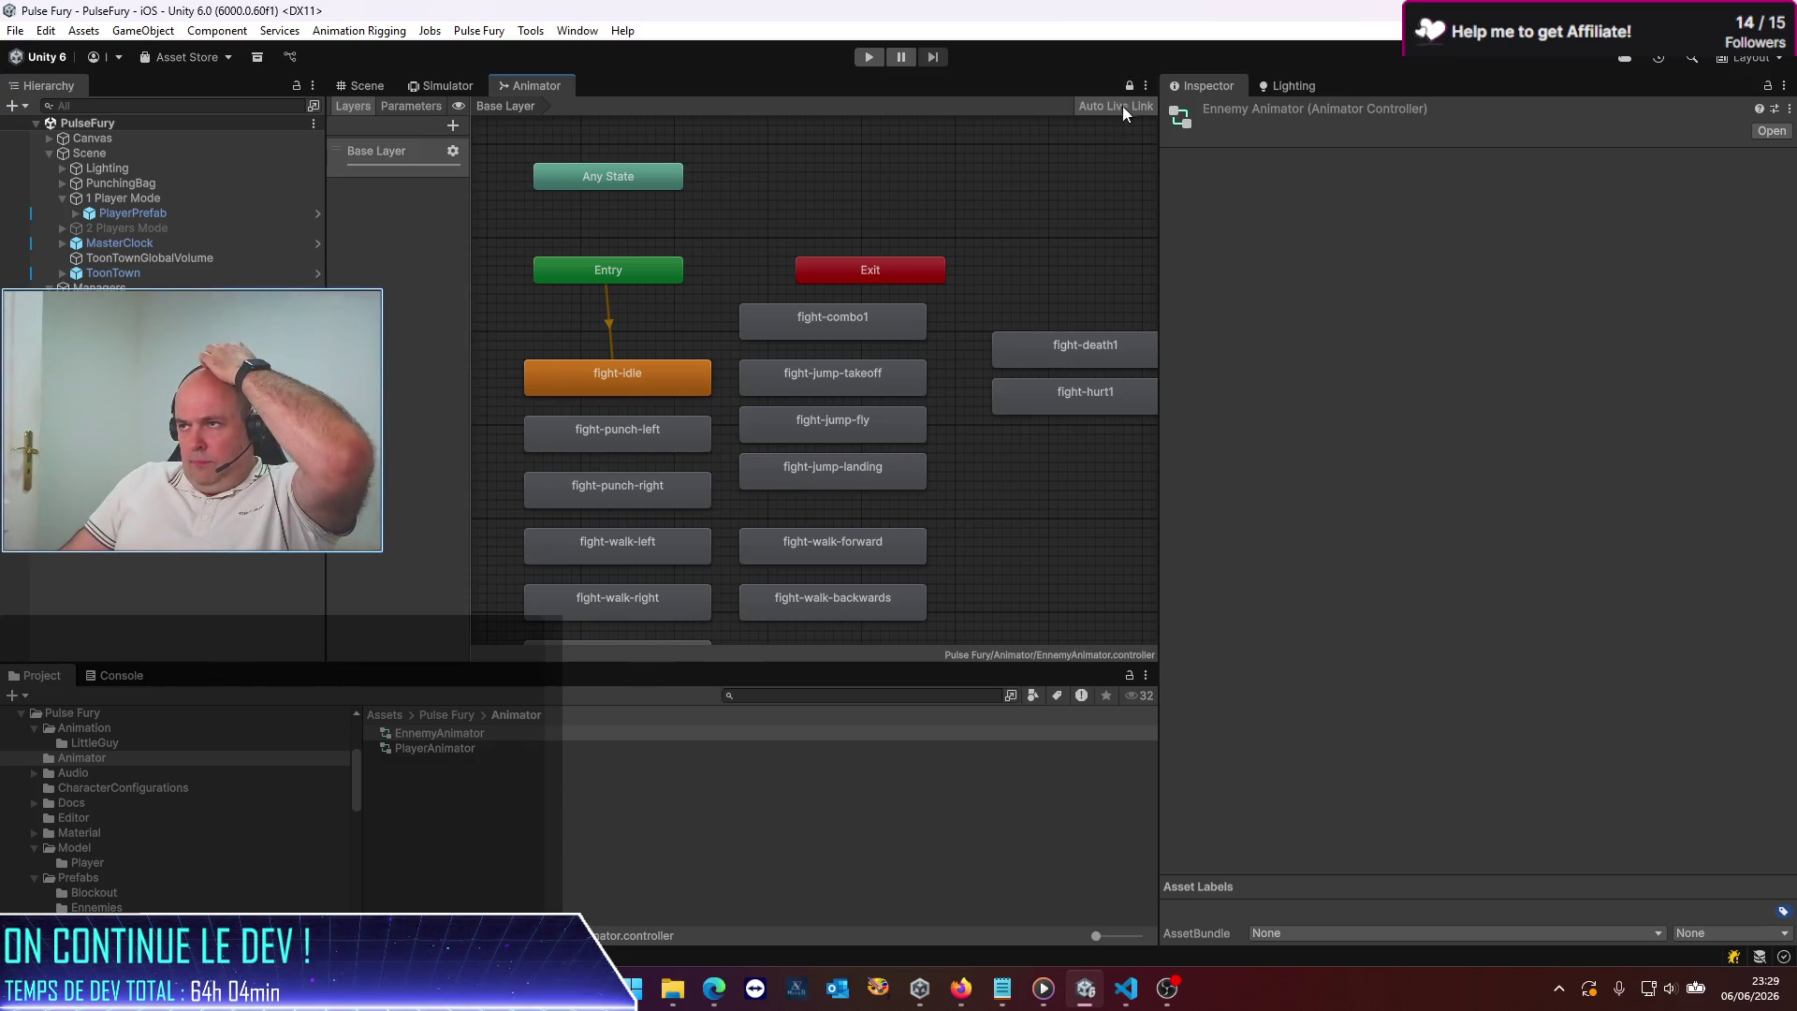
Drag fight-hitstun1–3 from Animation/LittleGuy into the enemy graph, stacked under fight-hurt1
click(449, 714)
double_click(437, 735)
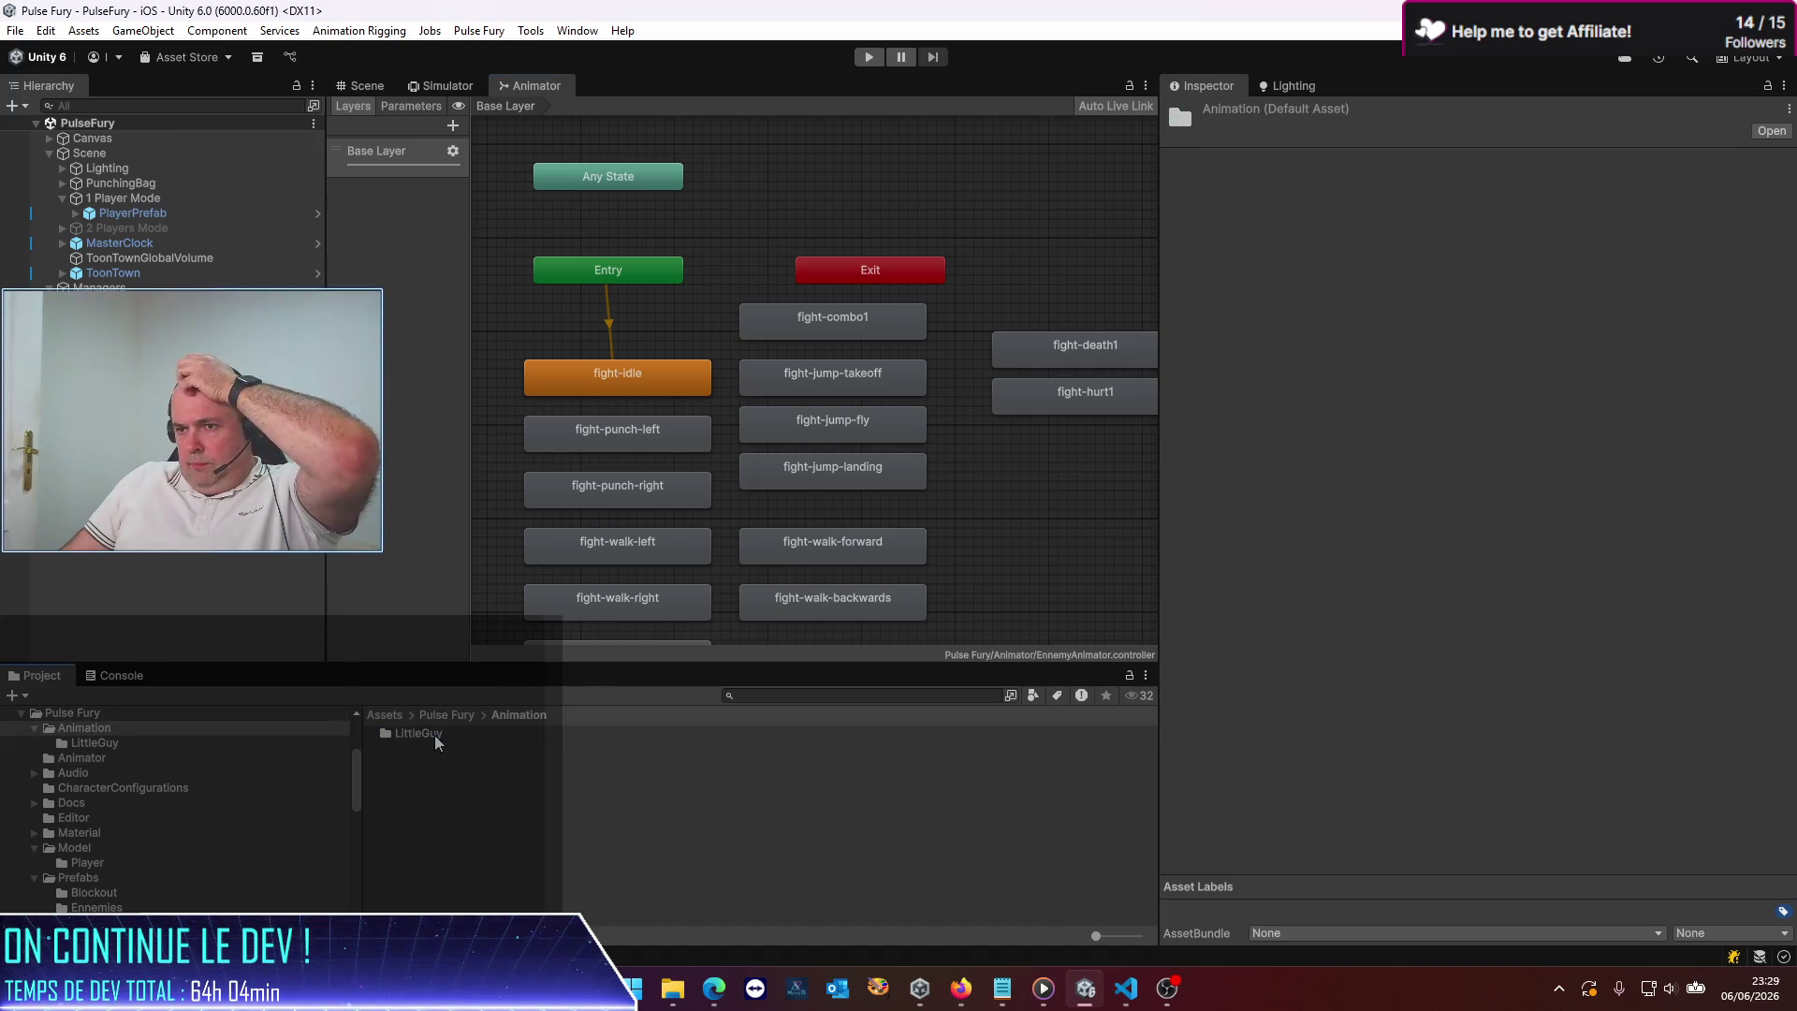
double_click(421, 735)
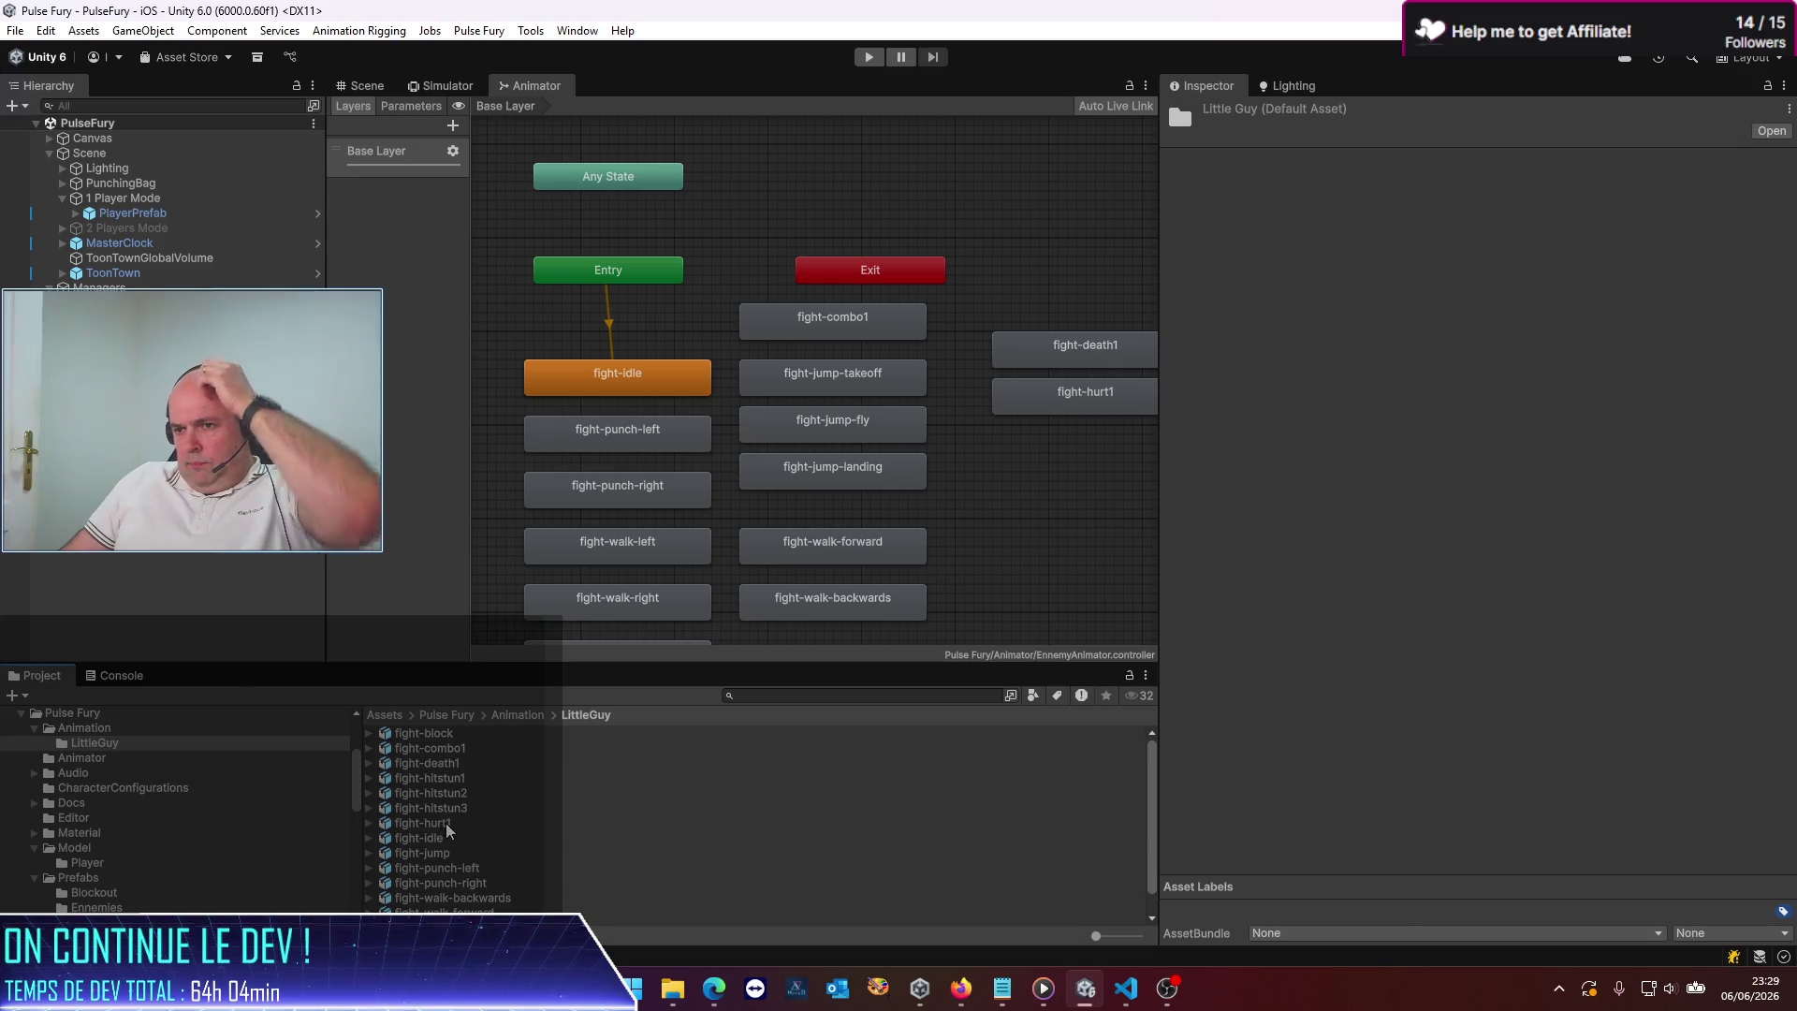
click(455, 778)
shift+click(455, 808)
mouse_move(455, 784)
mouse_down()
mouse_move(968, 588)
mouse_move(1030, 474)
mouse_up()
mouse_move(1057, 553)
mouse_down()
mouse_move(1018, 528)
mouse_move(1059, 569)
mouse_move(1014, 571)
mouse_up()
click(1002, 616)
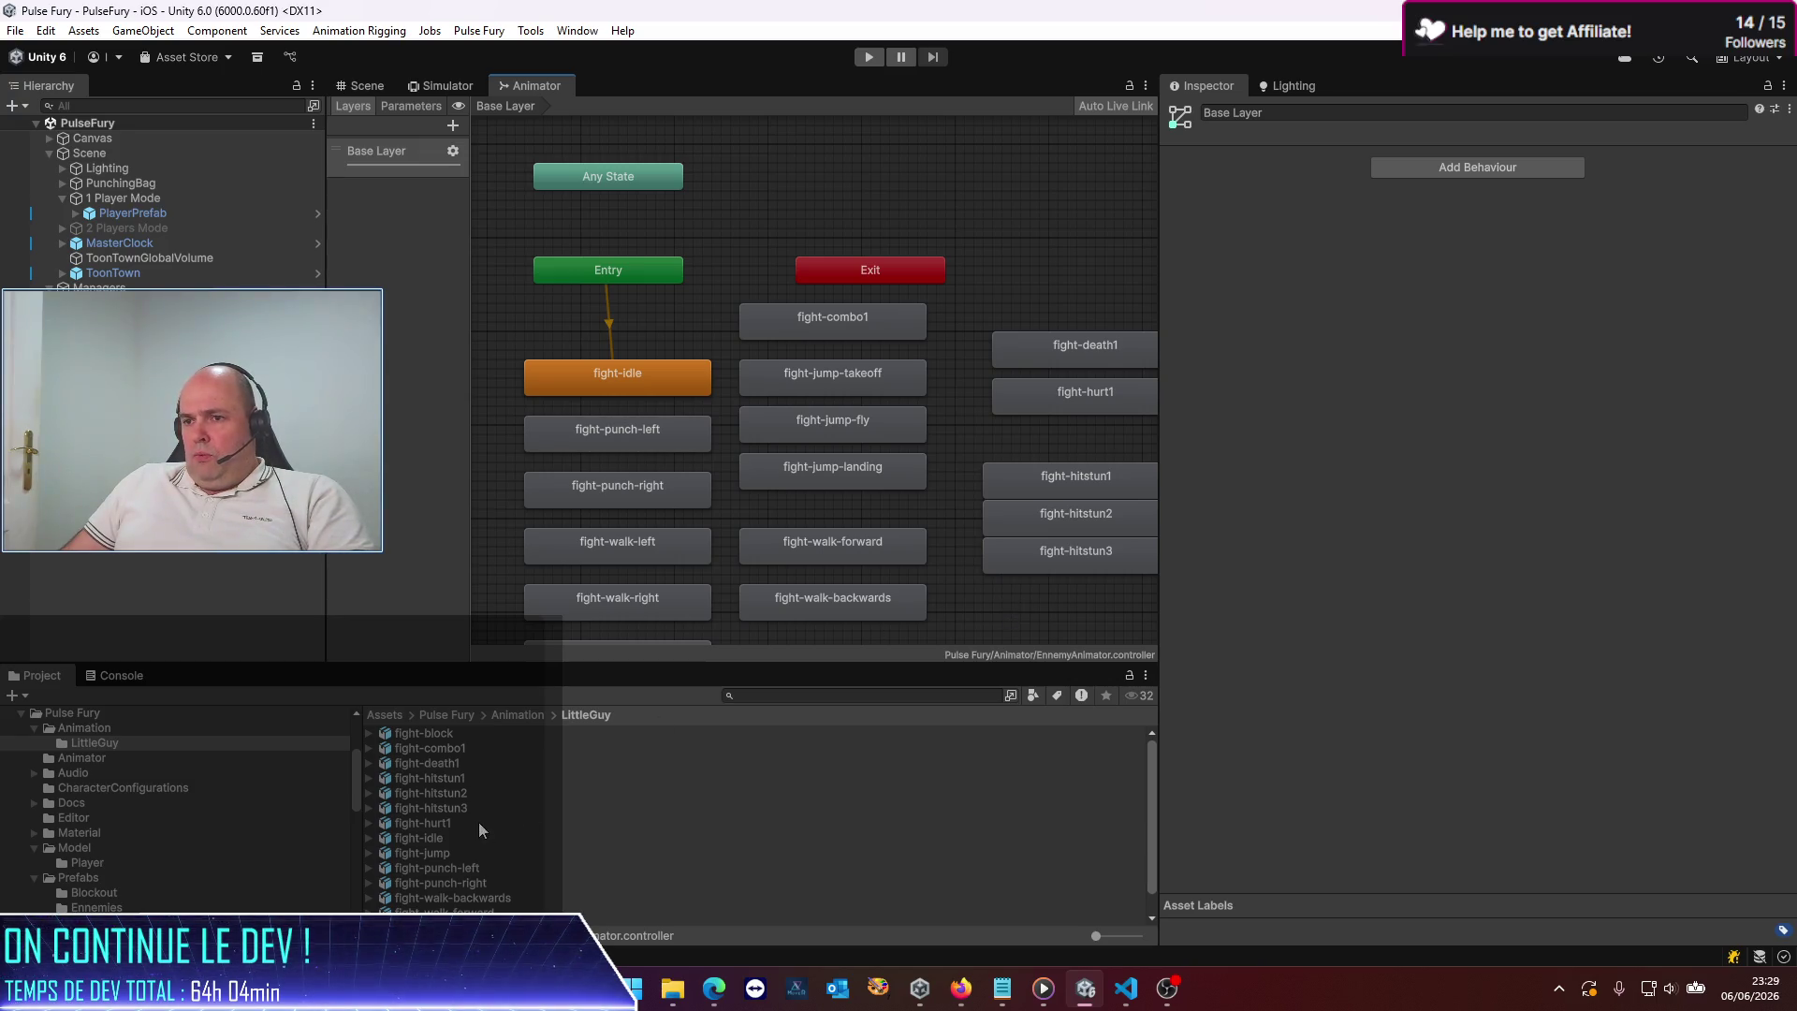
Open the PlayerAnimator controller from the Animator folder
click(525, 717)
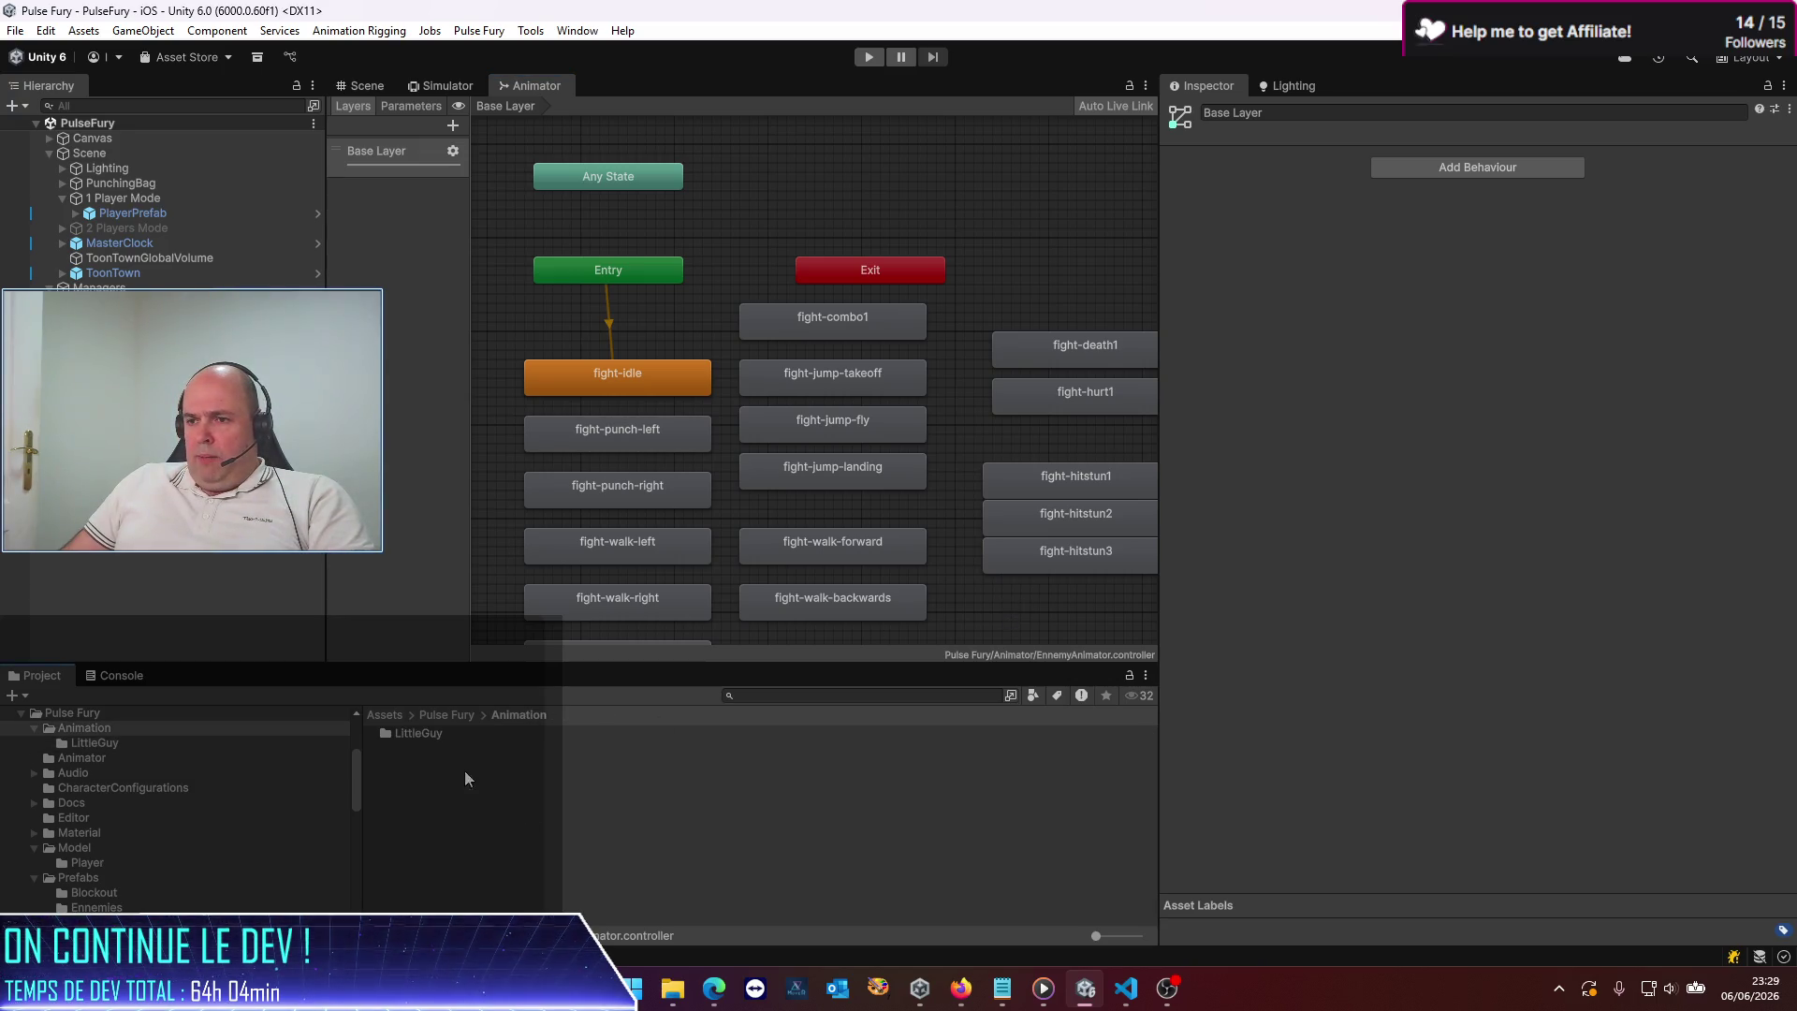
click(458, 715)
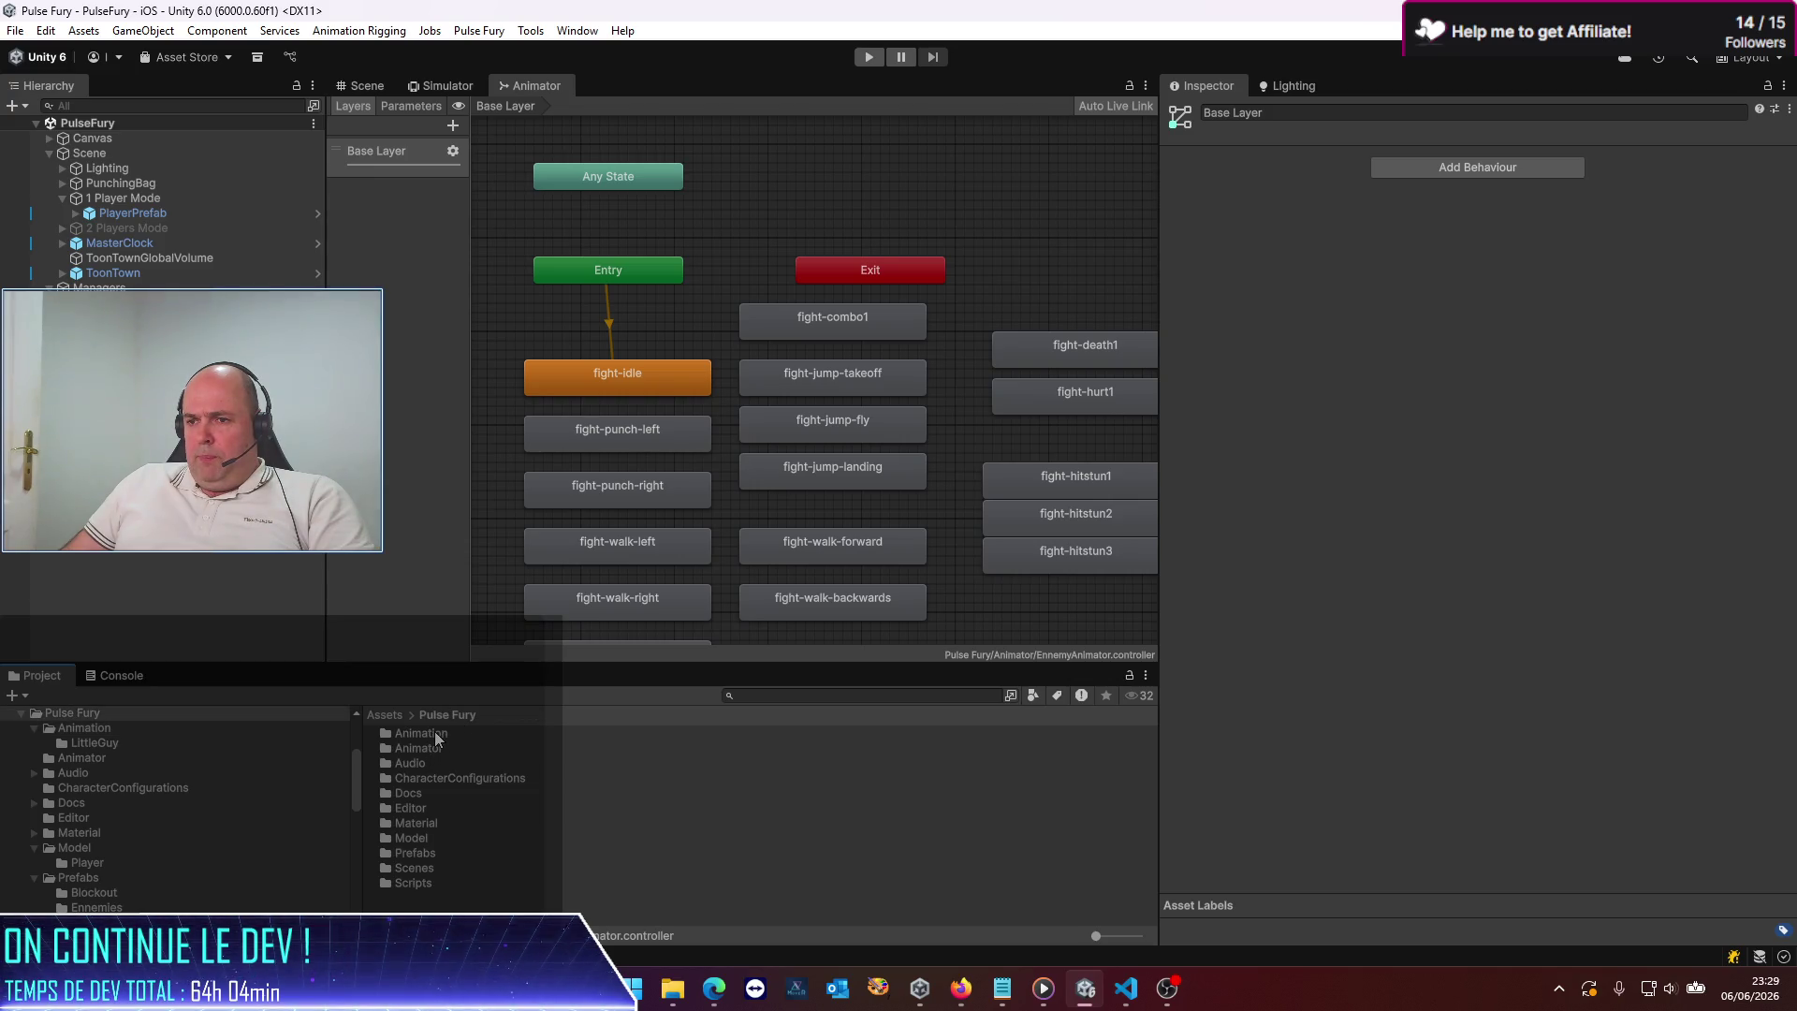
double_click(436, 744)
click(436, 749)
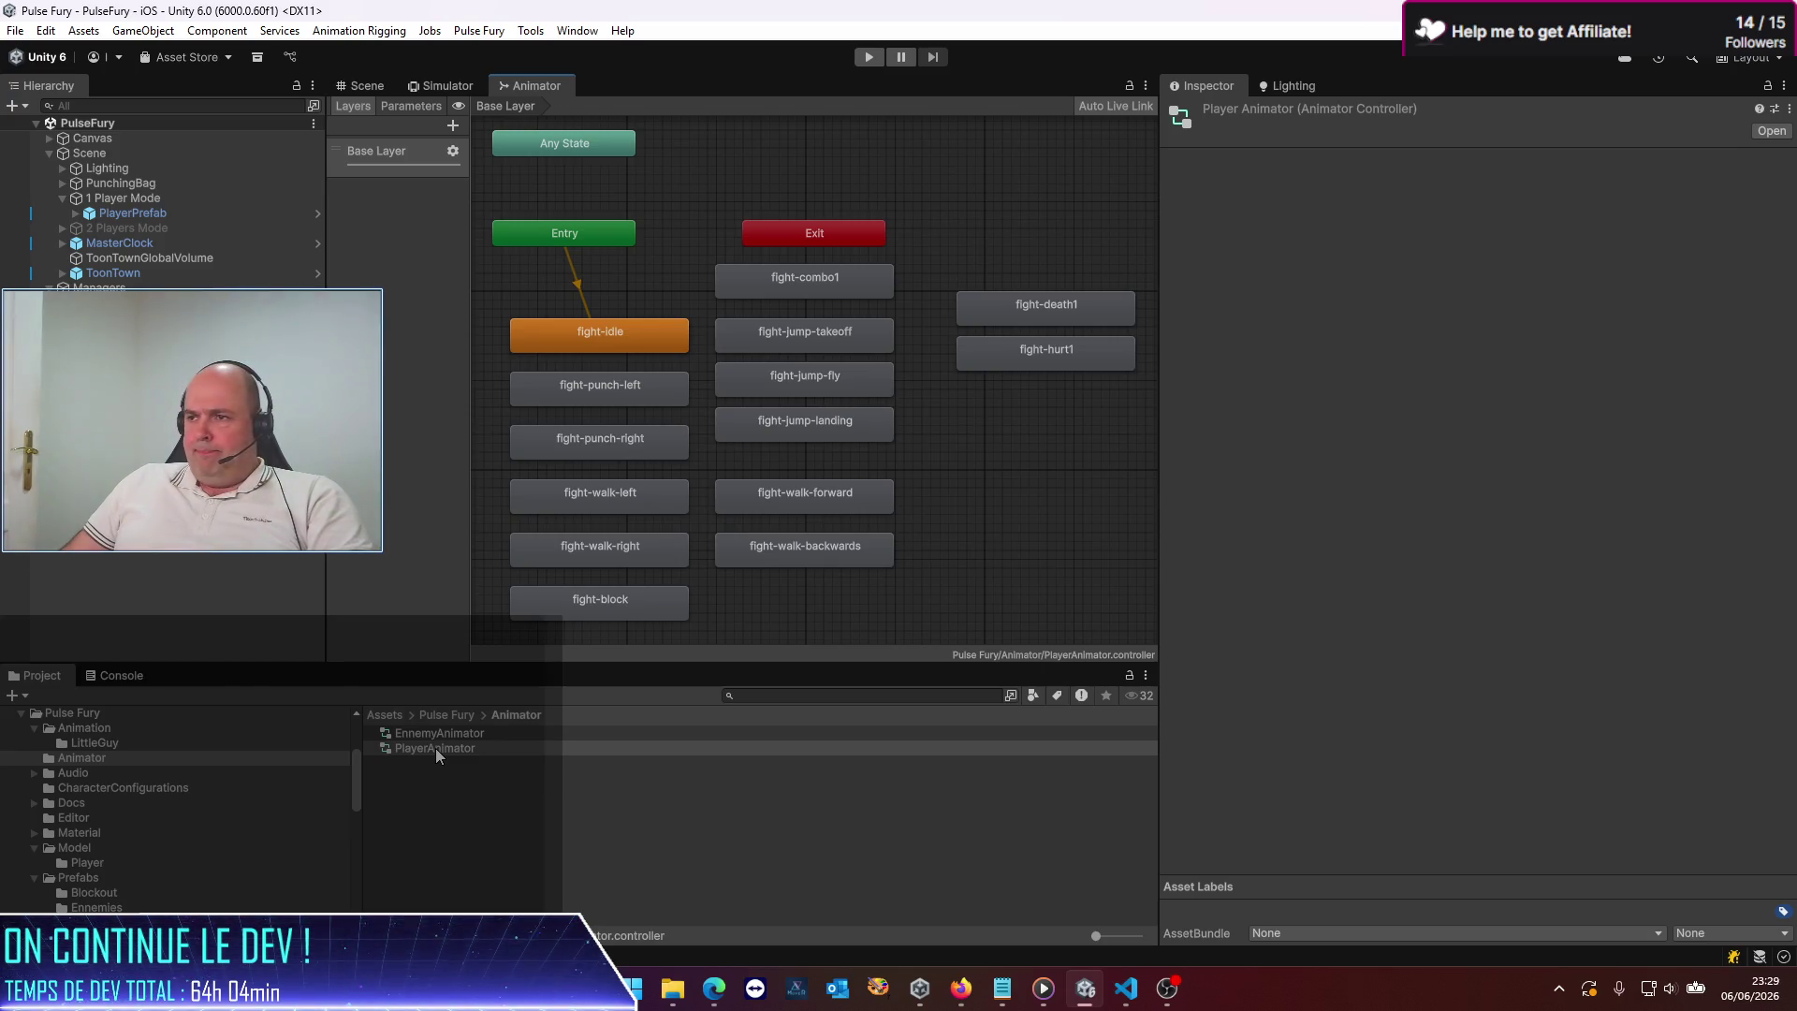
Drop fight-hitstun1–3 from Animation/LittleGuy into the player graph, lined up under fight-hurt1
click(451, 716)
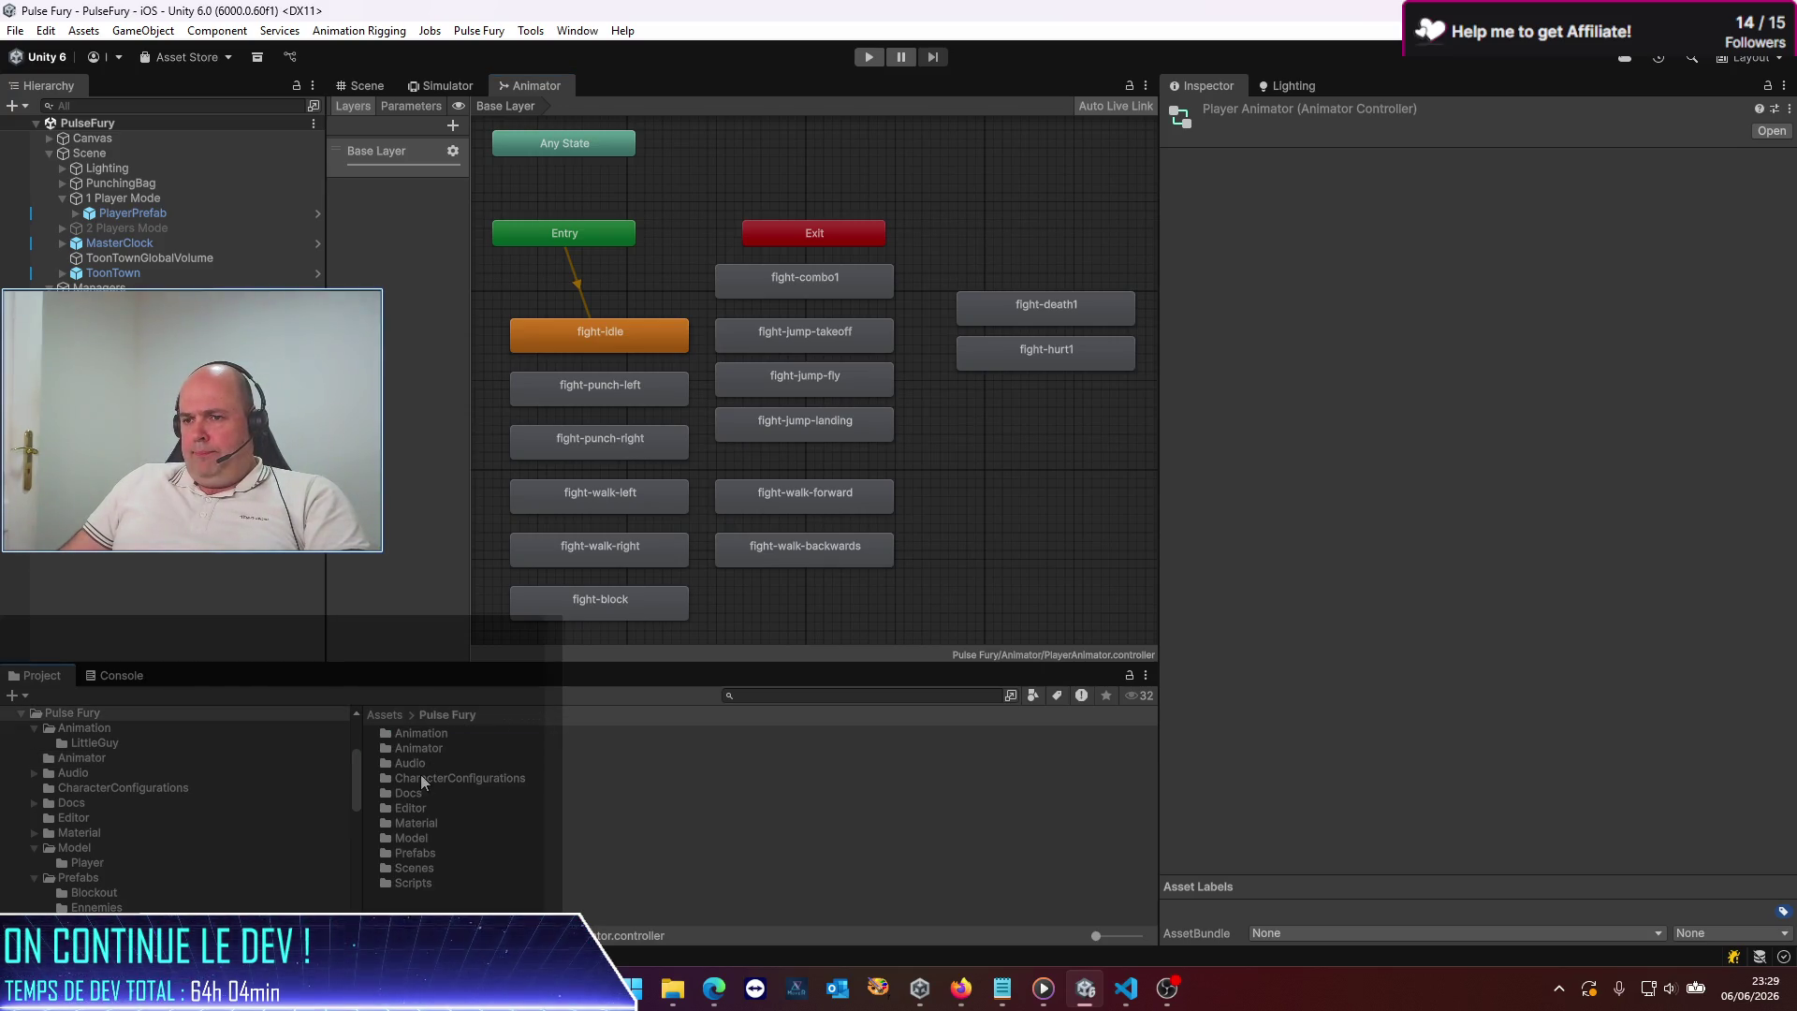
double_click(430, 733)
double_click(432, 739)
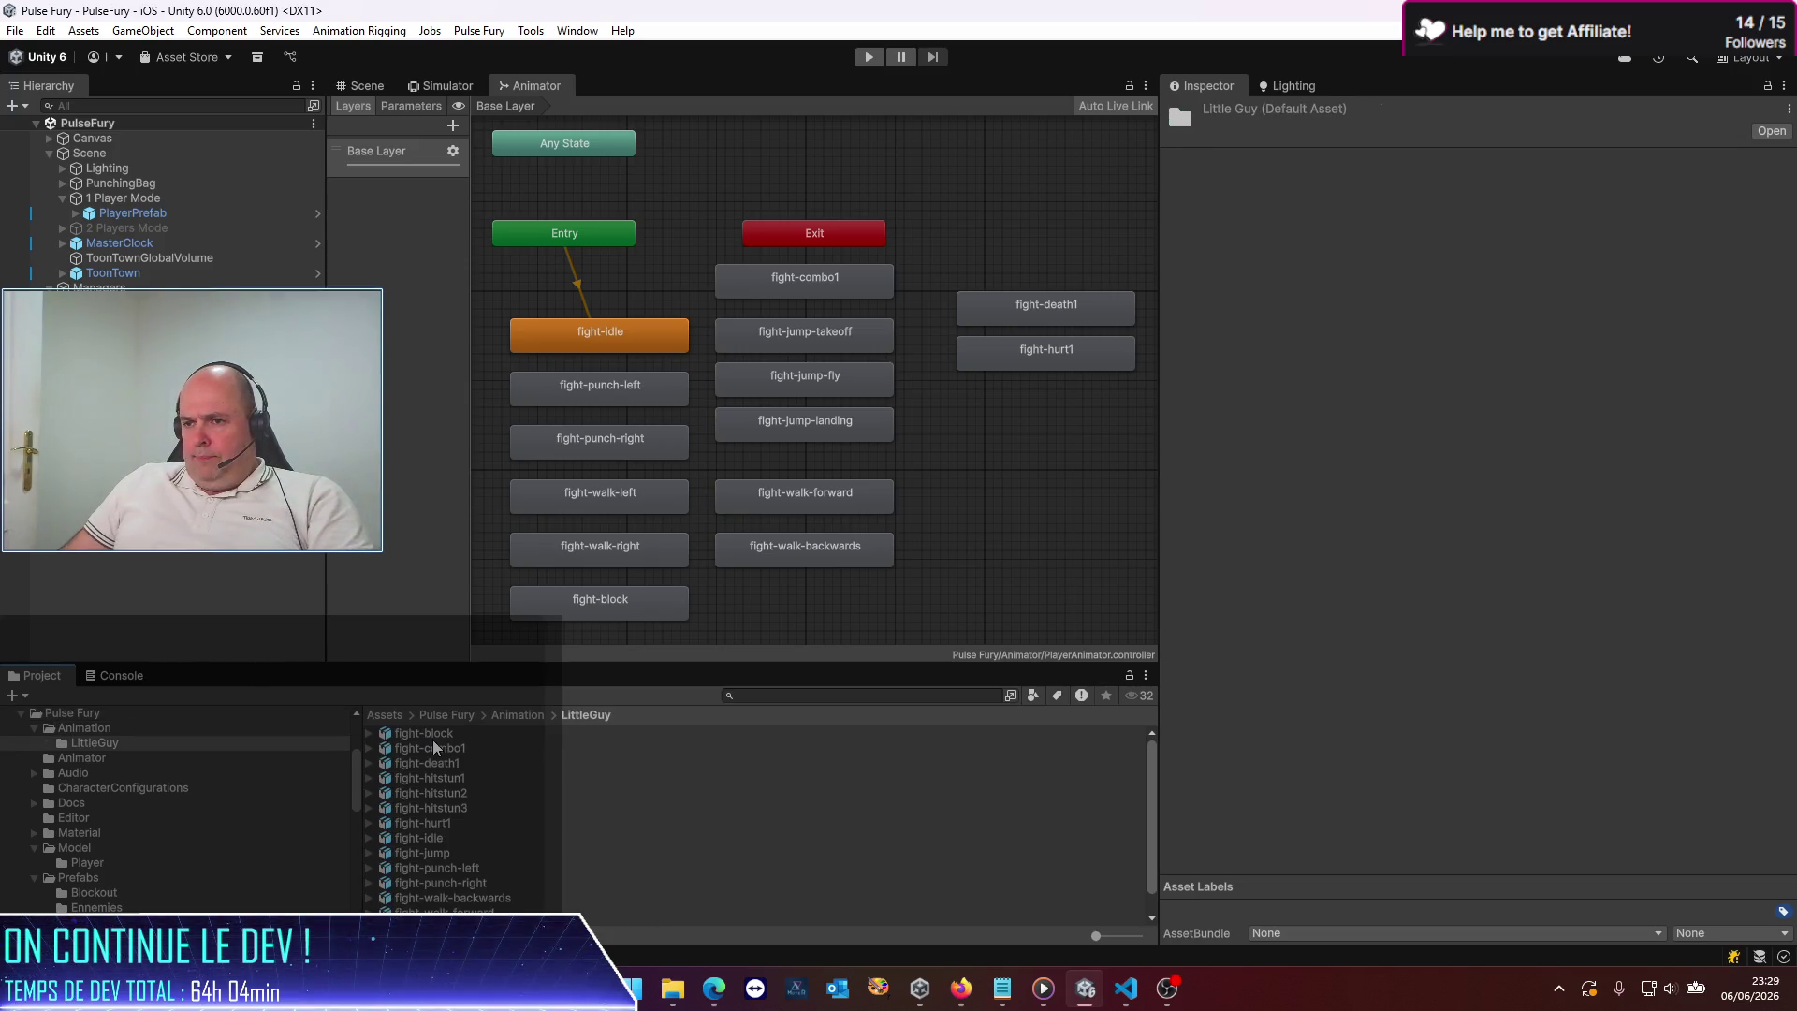
click(440, 778)
shift+click(440, 807)
mouse_move(440, 806)
mouse_down()
mouse_move(907, 612)
mouse_move(978, 557)
mouse_move(994, 485)
mouse_up()
drag(1021, 575, 1000, 537)
drag(1030, 598, 996, 588)
click(922, 618)
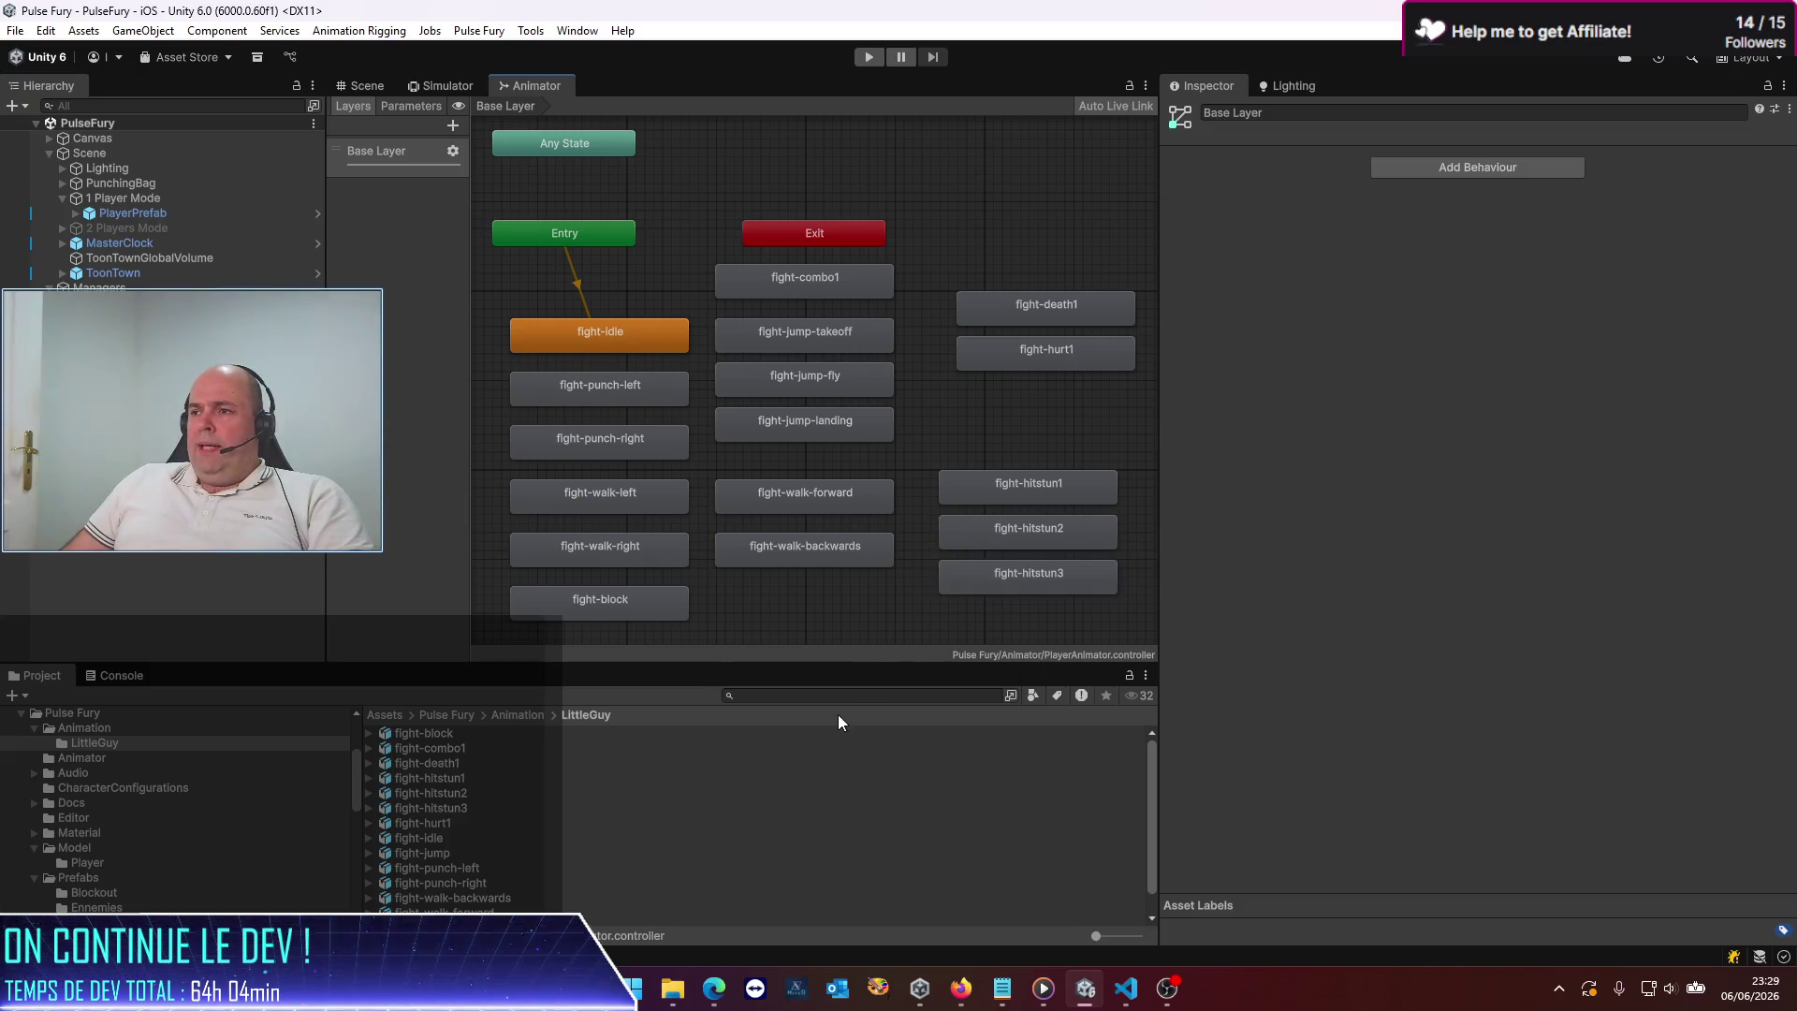
Check fight-hitstun1's import settings, clear the selection, and go back up to Pulse Fury
click(430, 778)
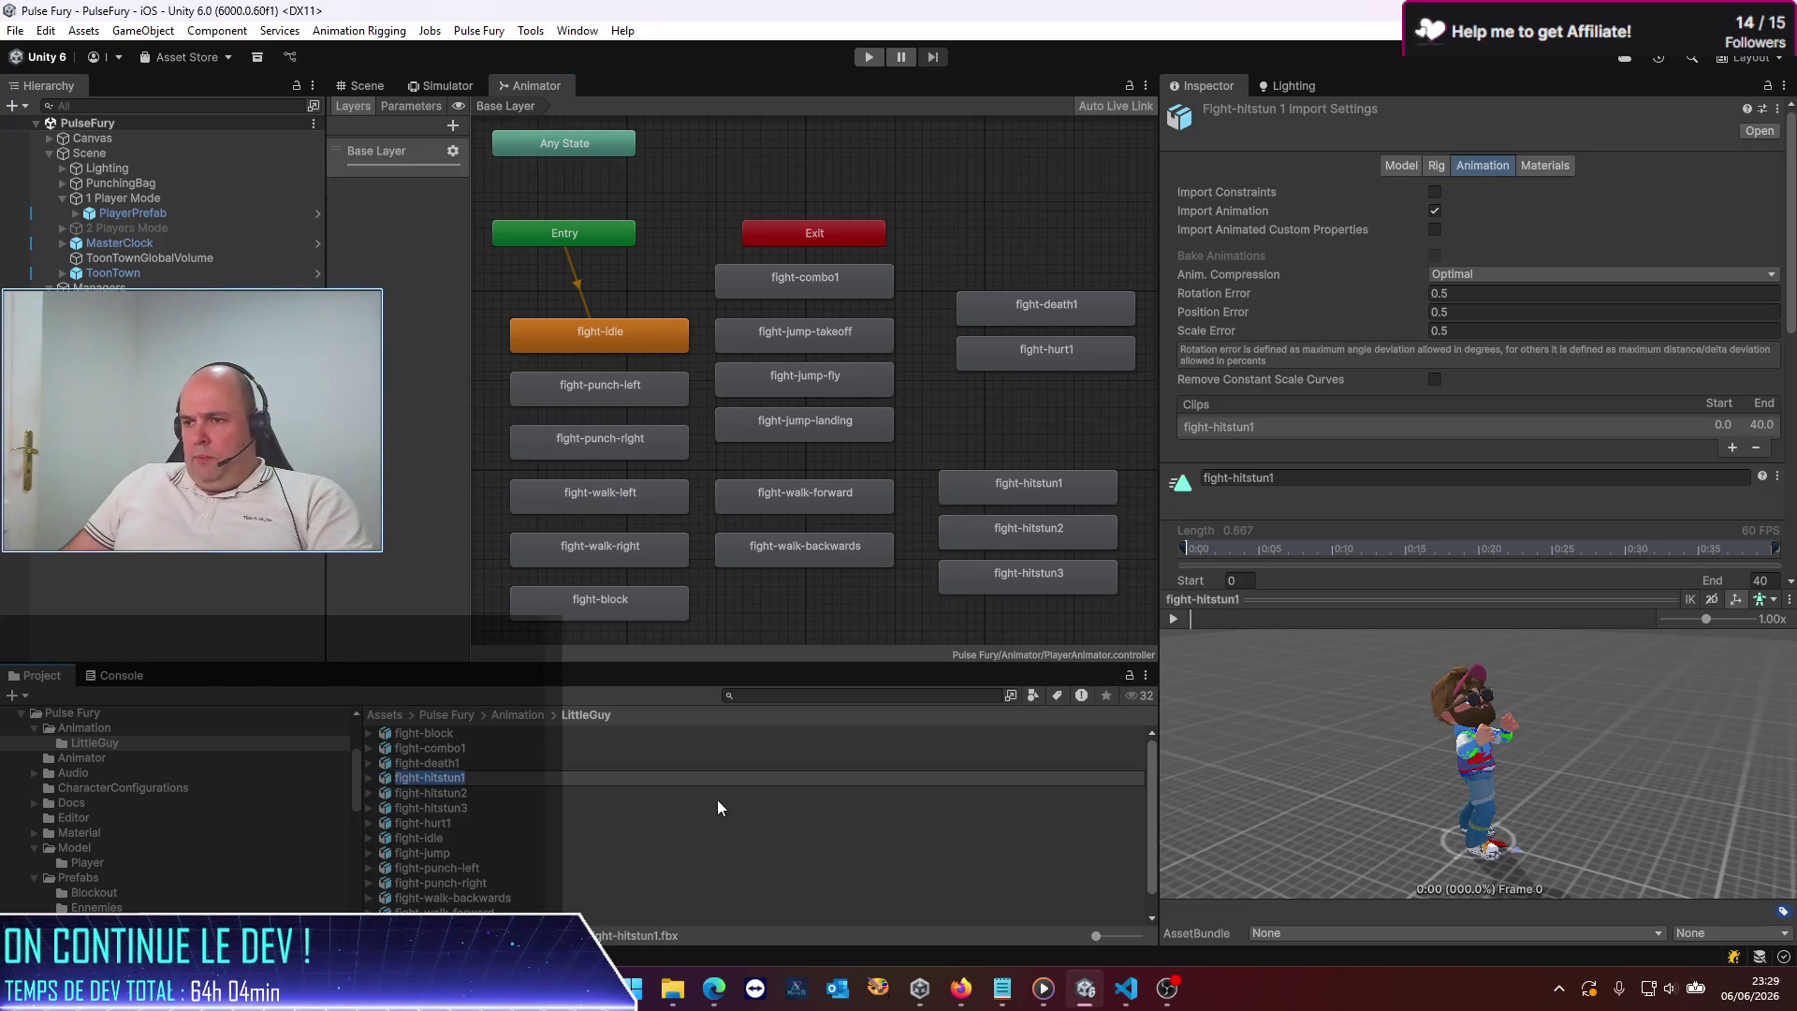
click(885, 605)
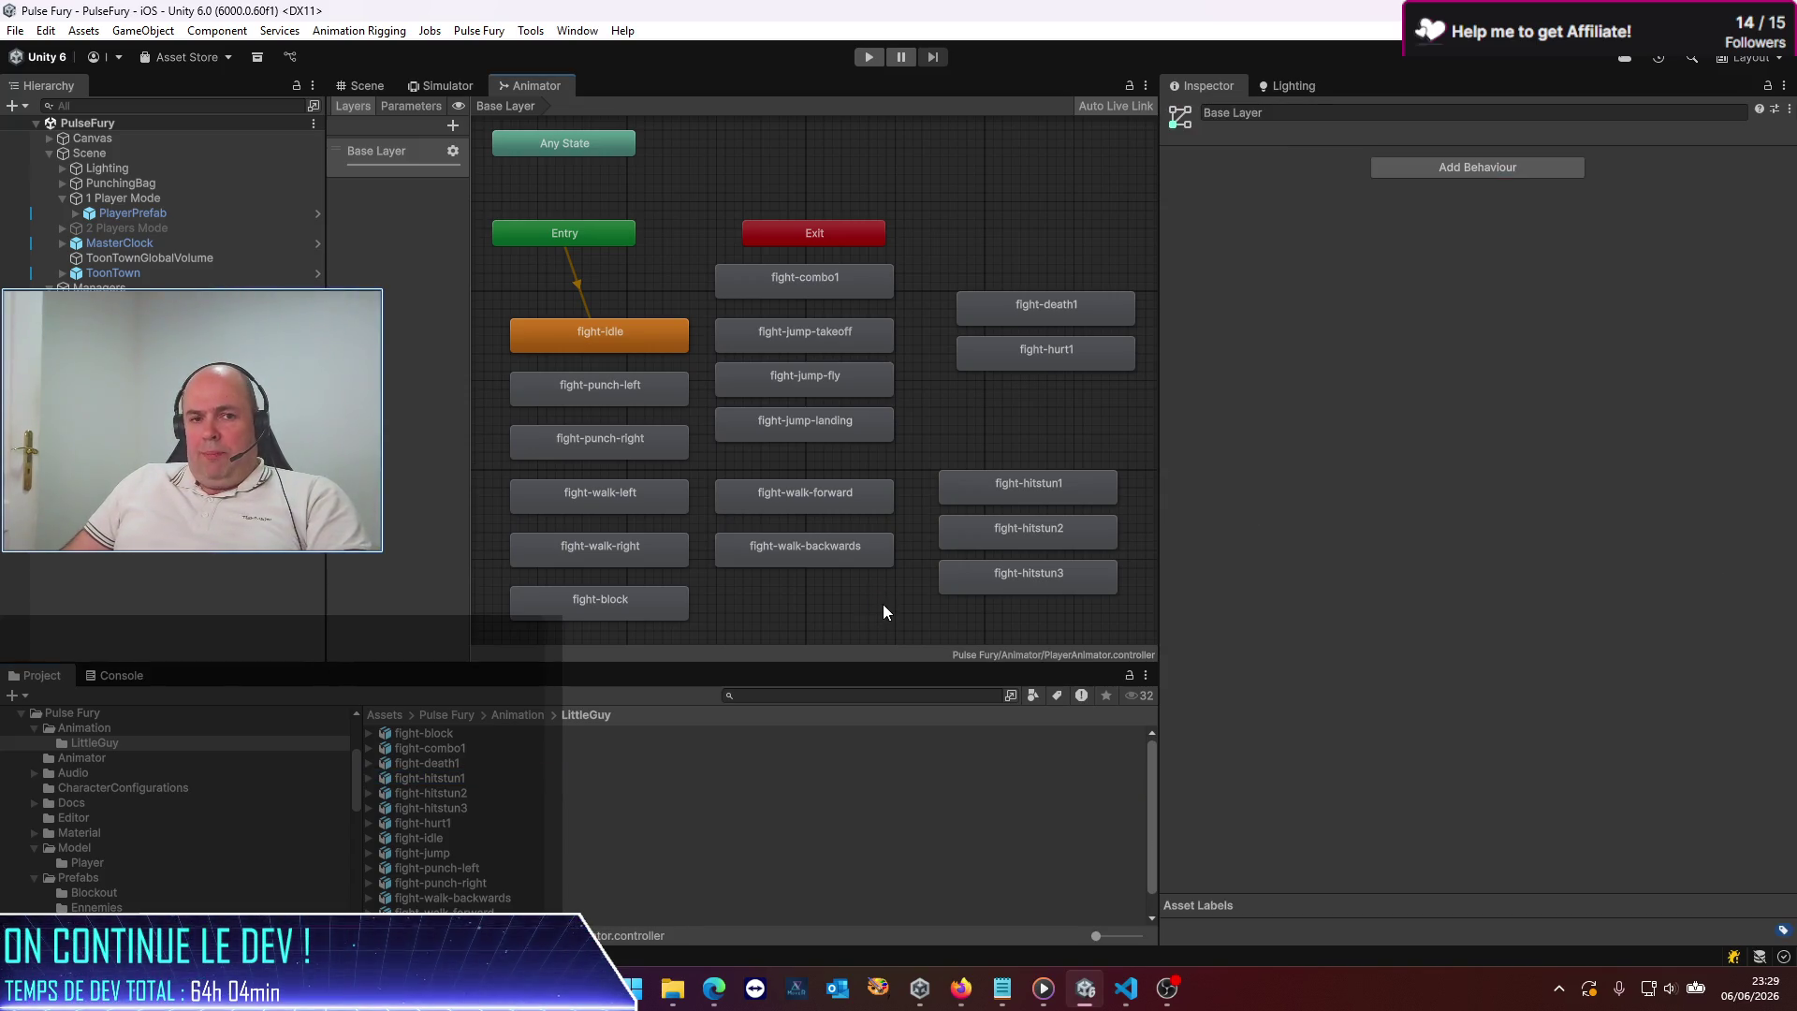
click(462, 715)
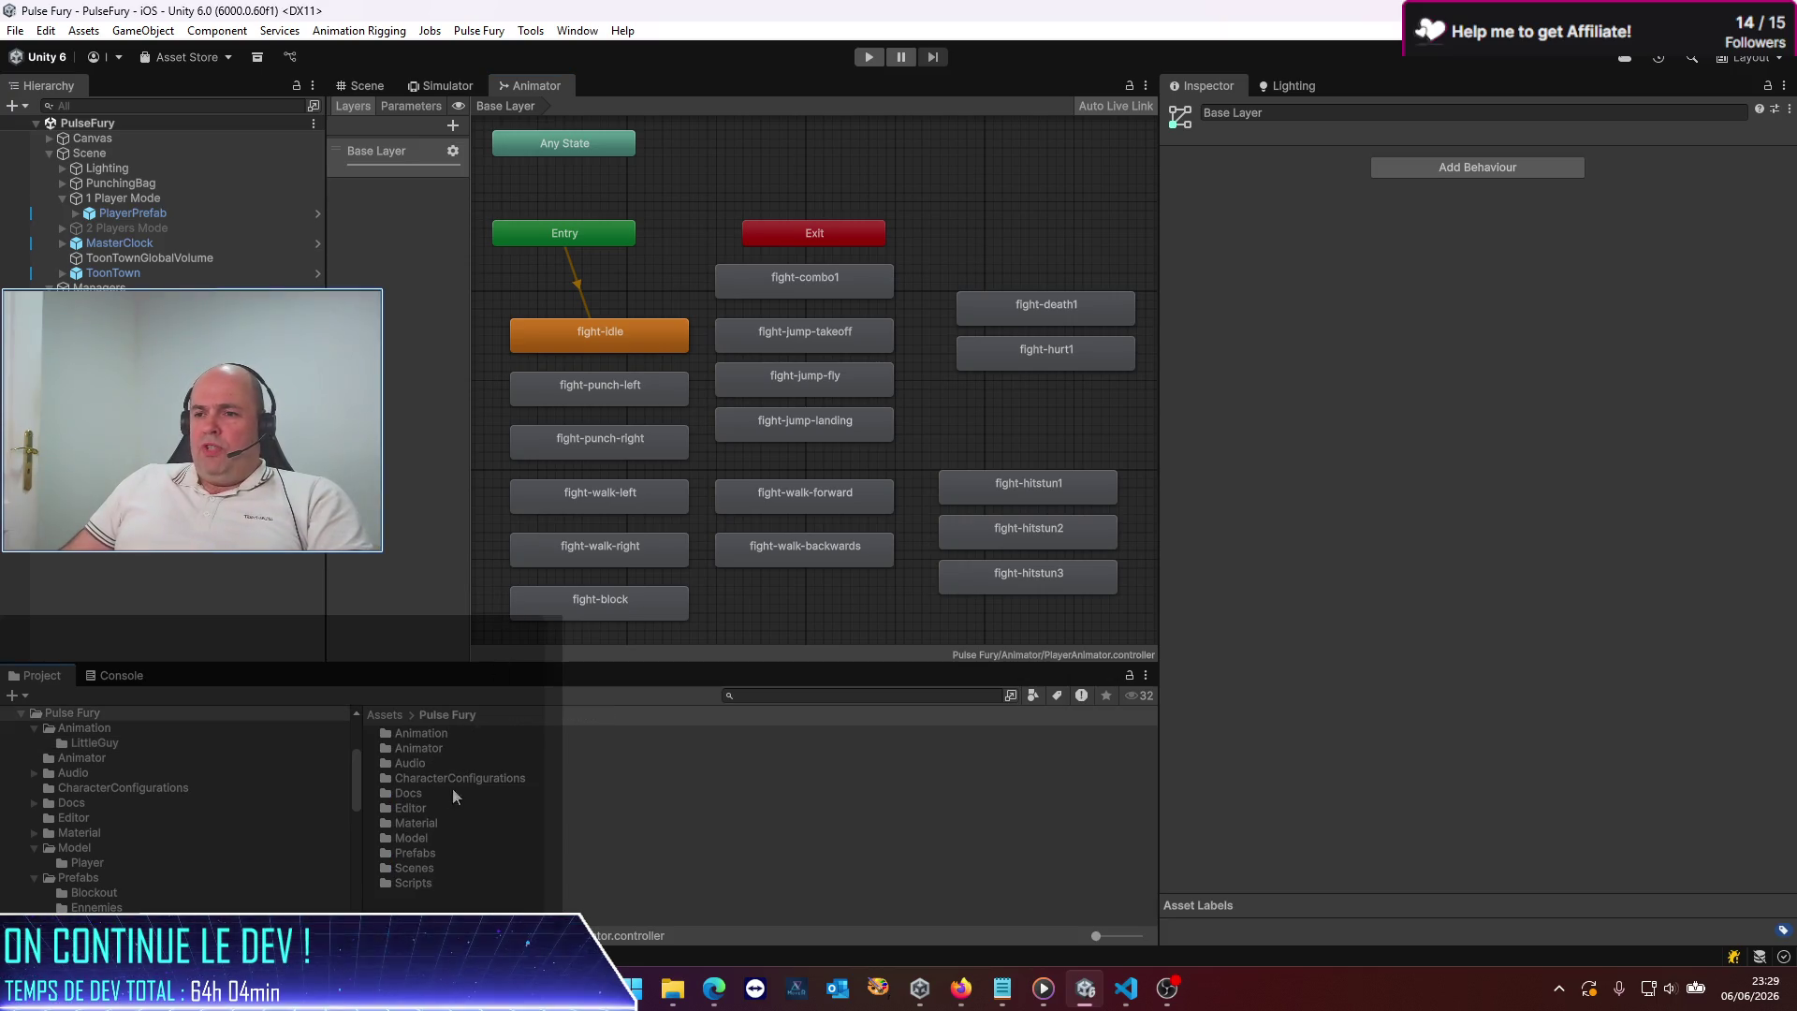
Open EnnemyPrefab from Prefabs/Ennemies for editing
click(423, 855)
double_click(423, 854)
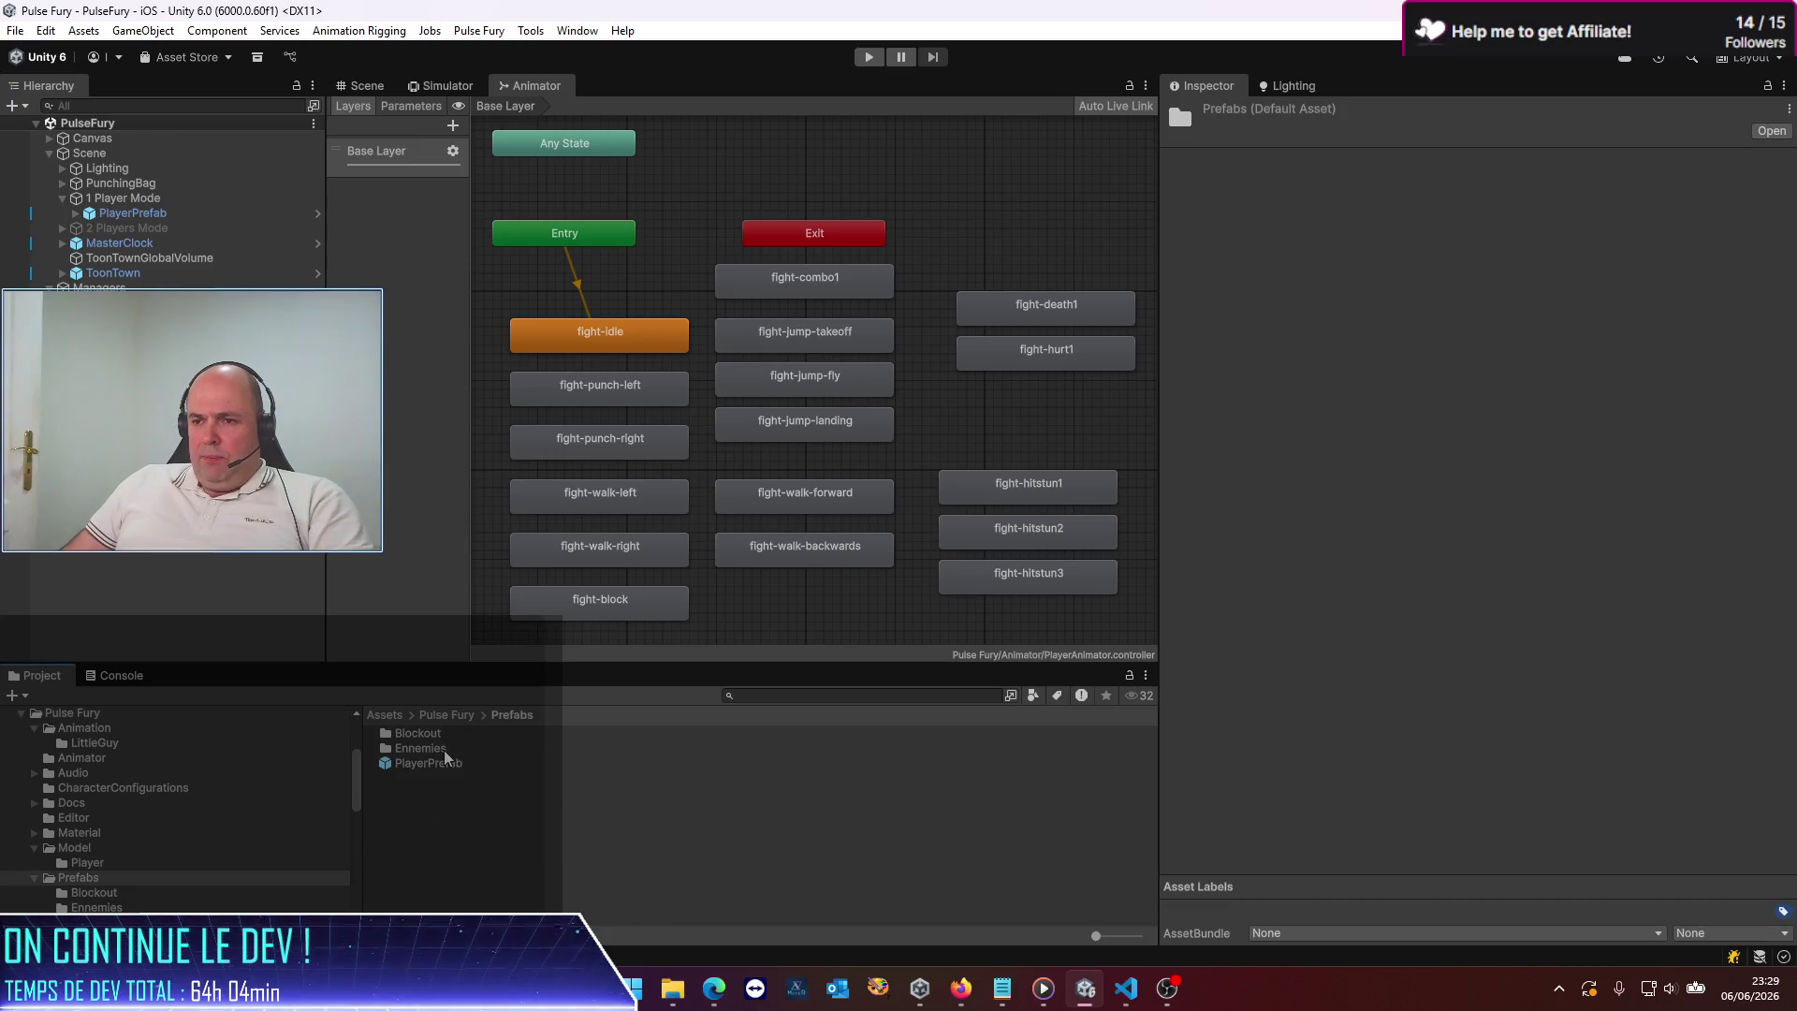
double_click(438, 762)
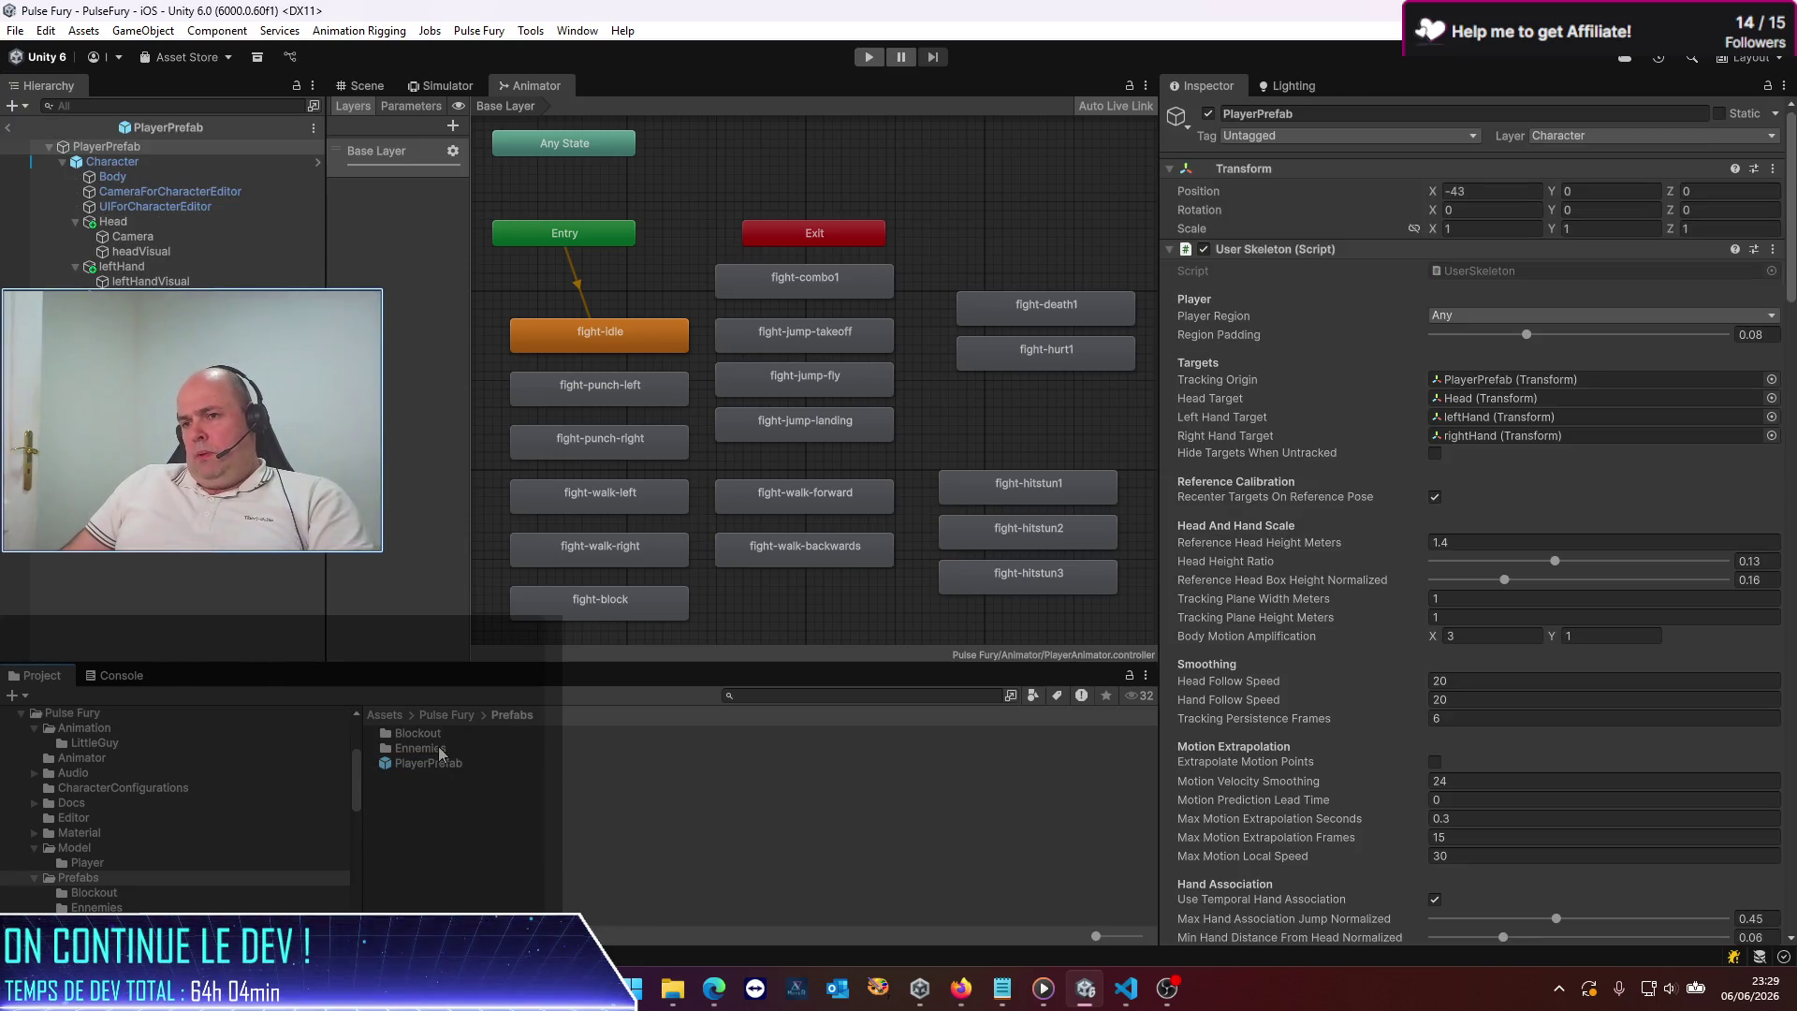
double_click(438, 748)
click(430, 792)
double_click(428, 792)
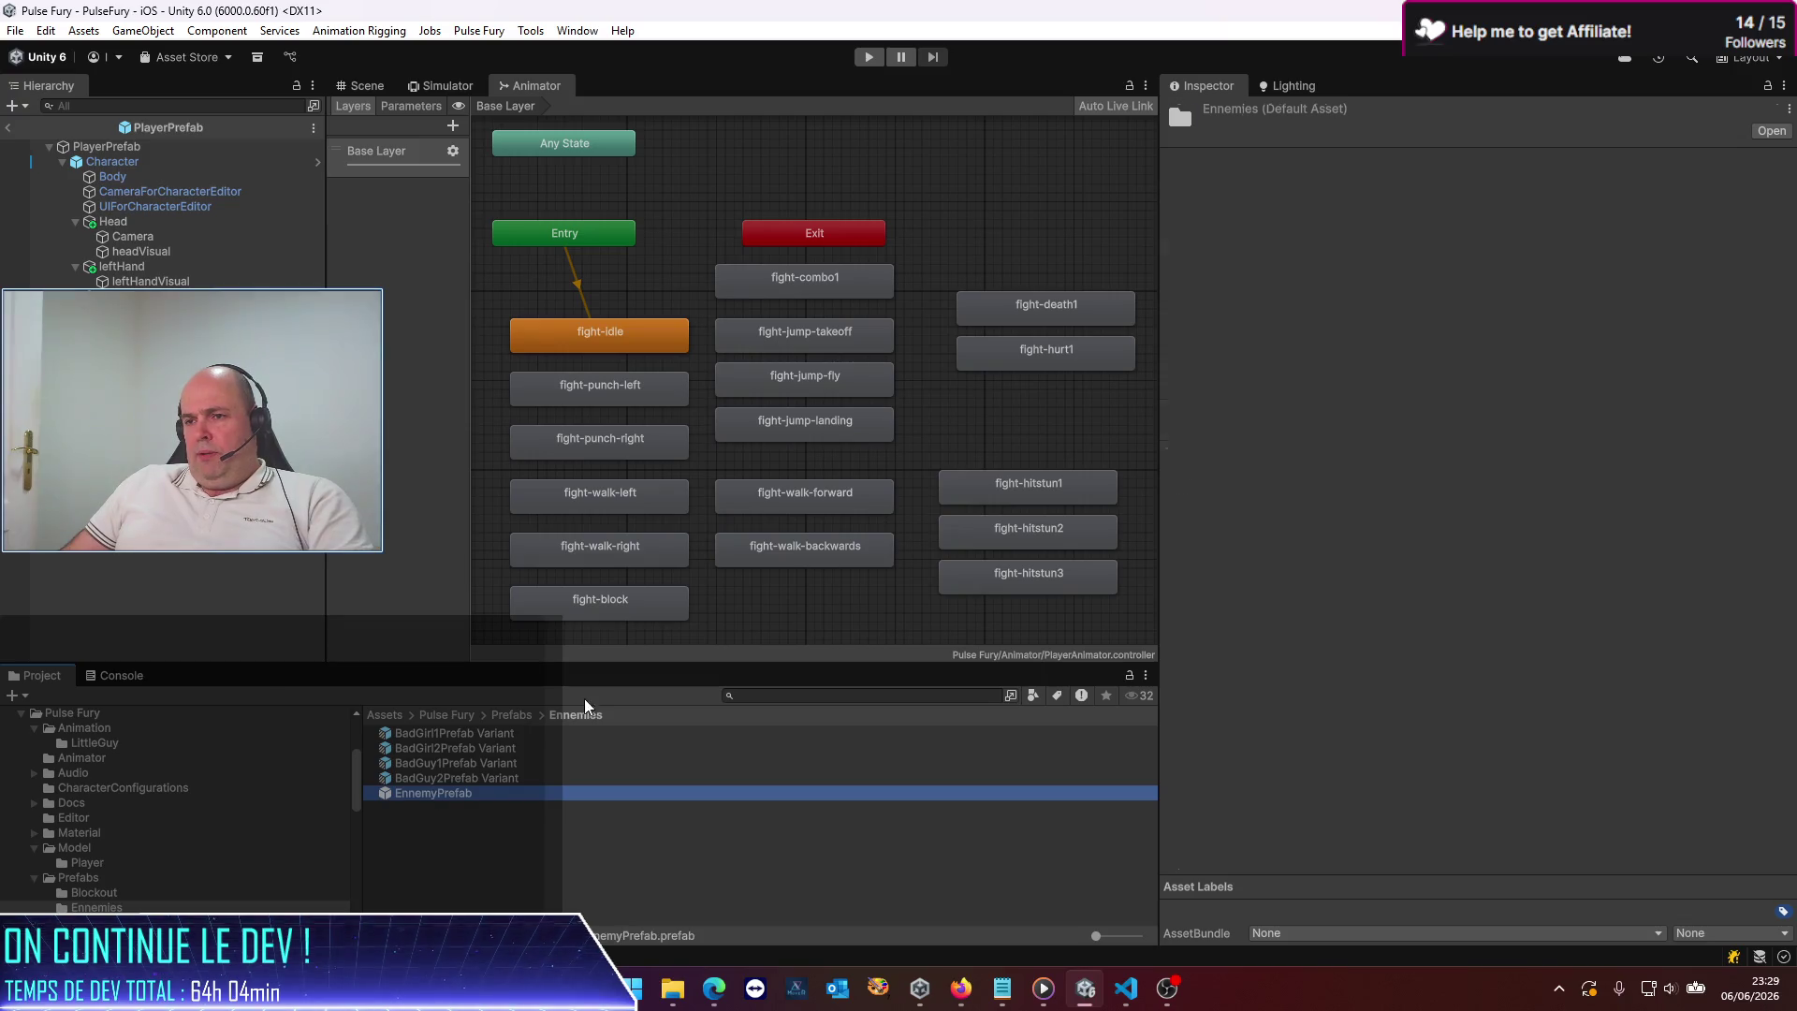
Close the Animator panel, show the Scene view, select the prefab root, and scroll to Combatant Controller
right_click(537, 88)
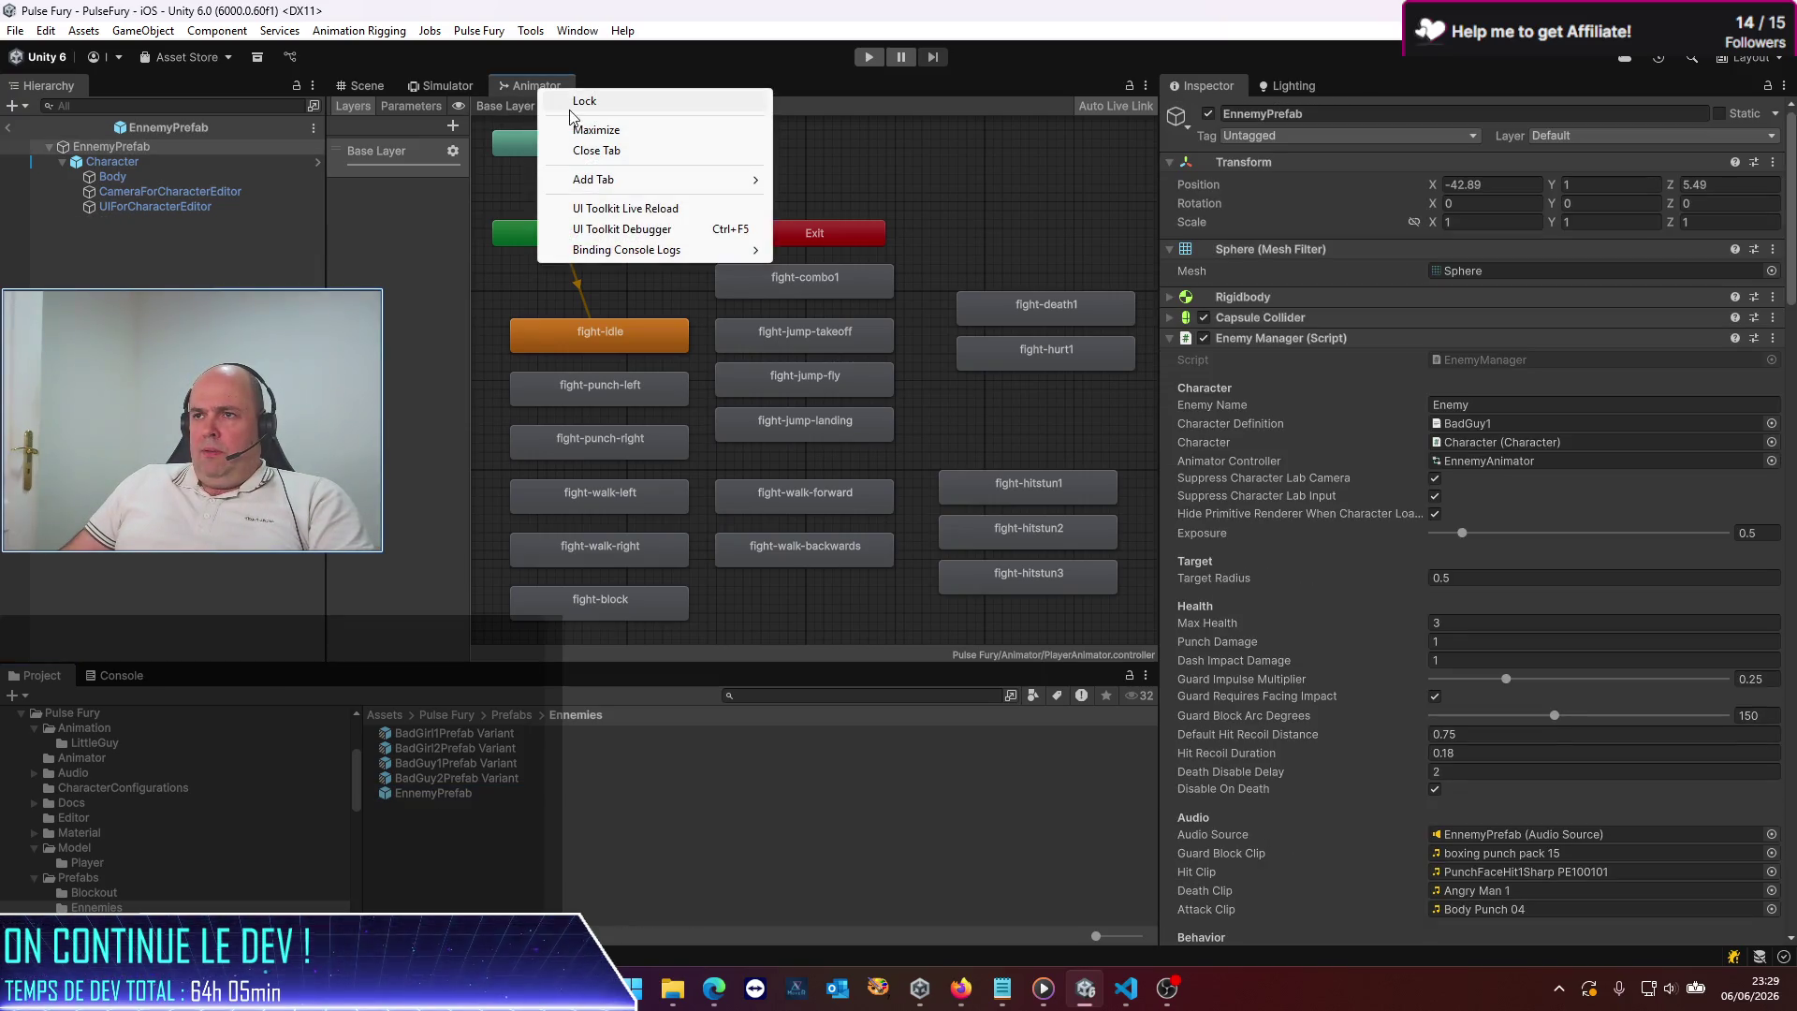
click(562, 147)
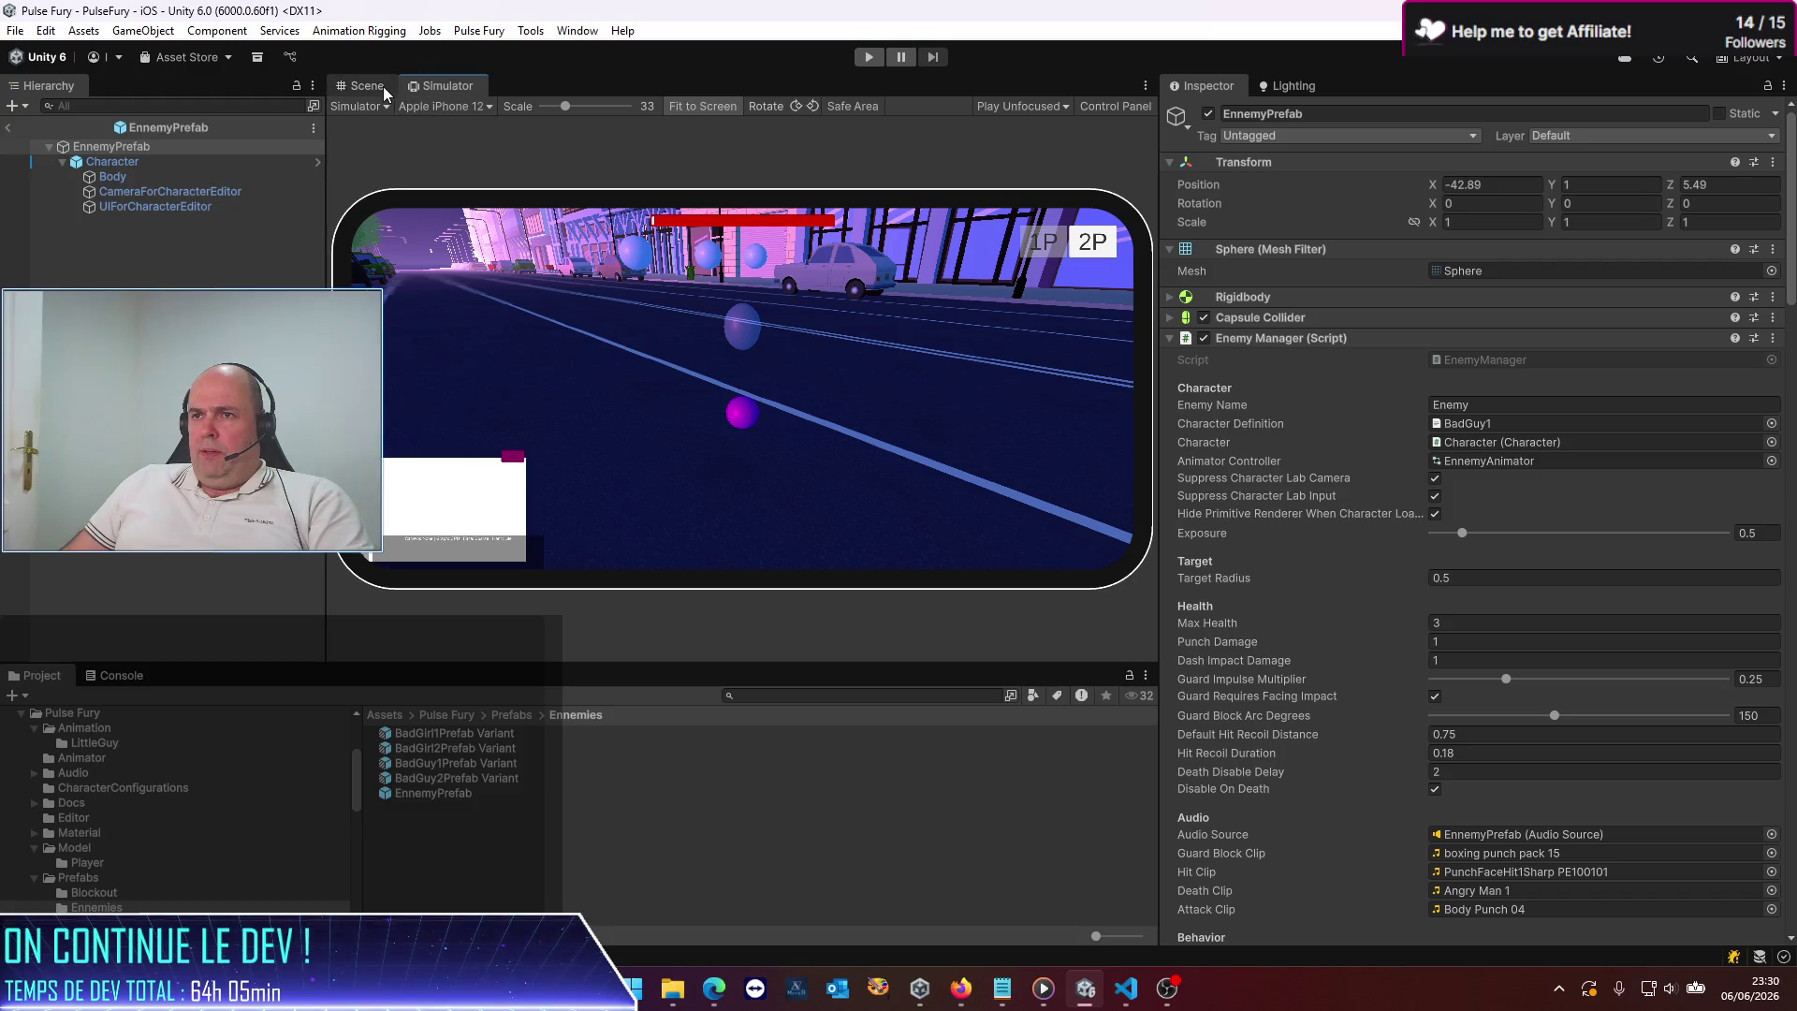
click(383, 86)
click(429, 286)
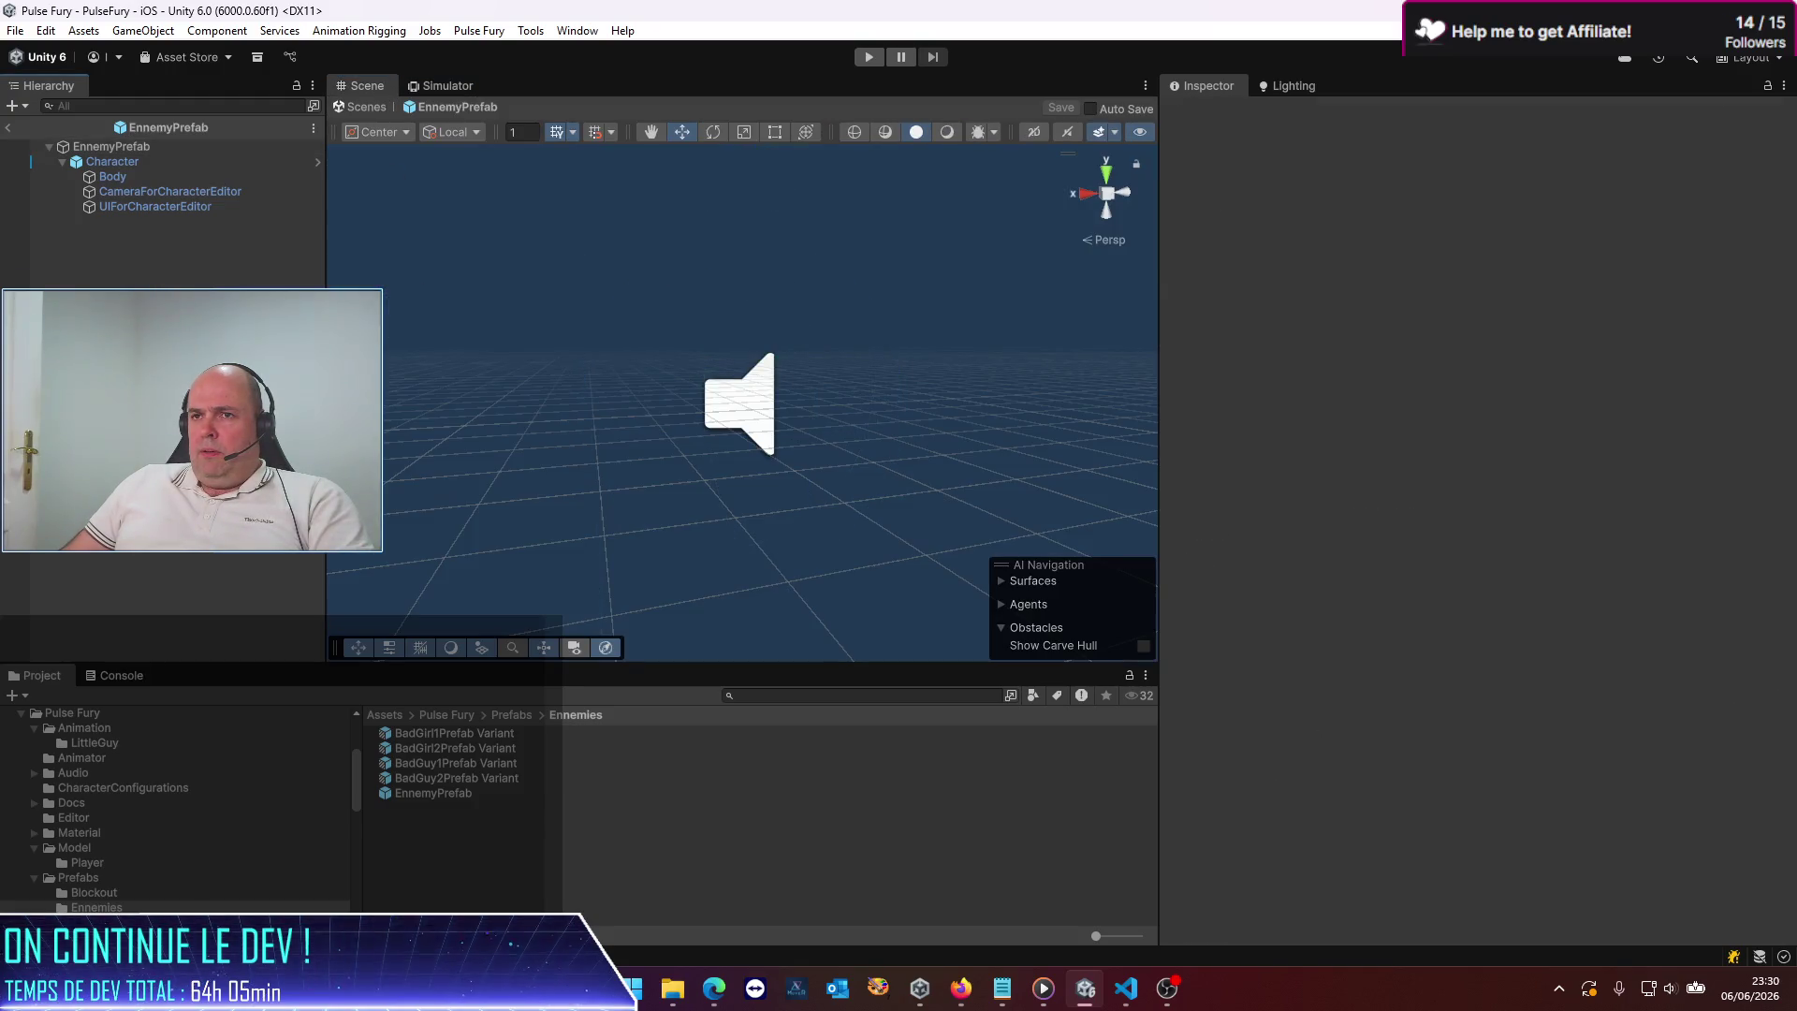
click(137, 161)
click(136, 148)
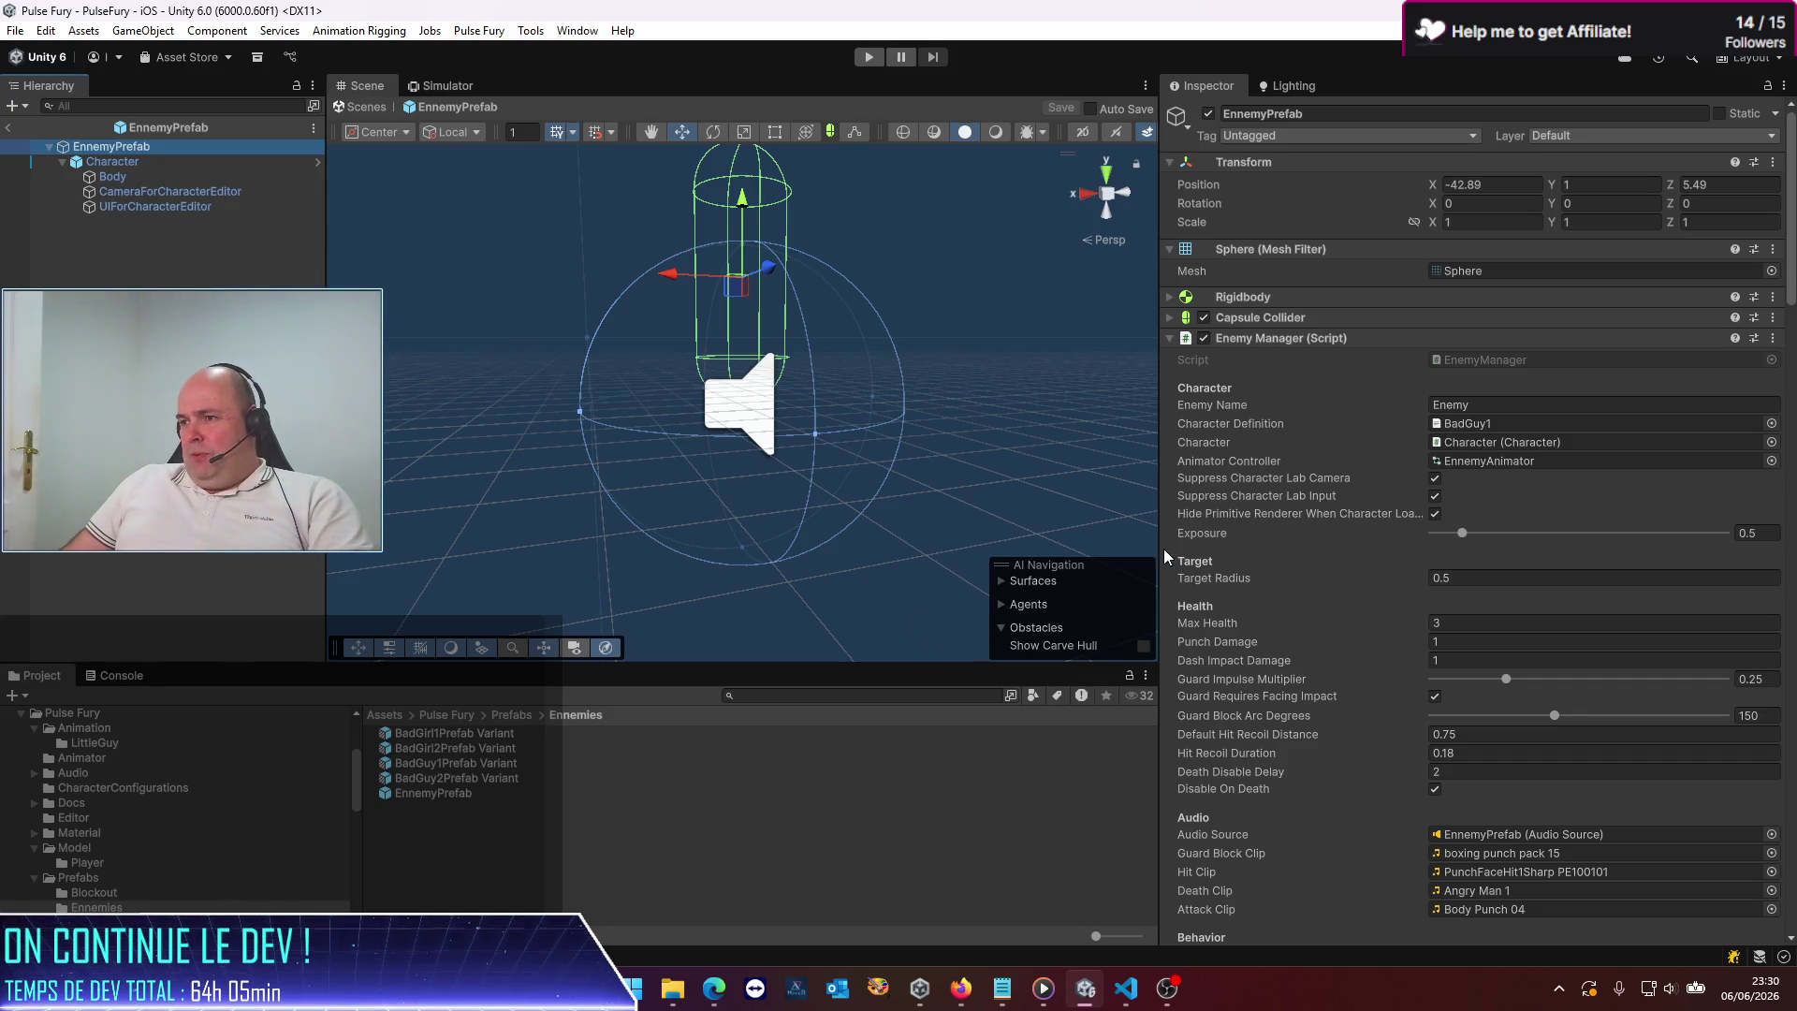
drag(1163, 548, 805, 549)
scroll(1311, 639, down, 20)
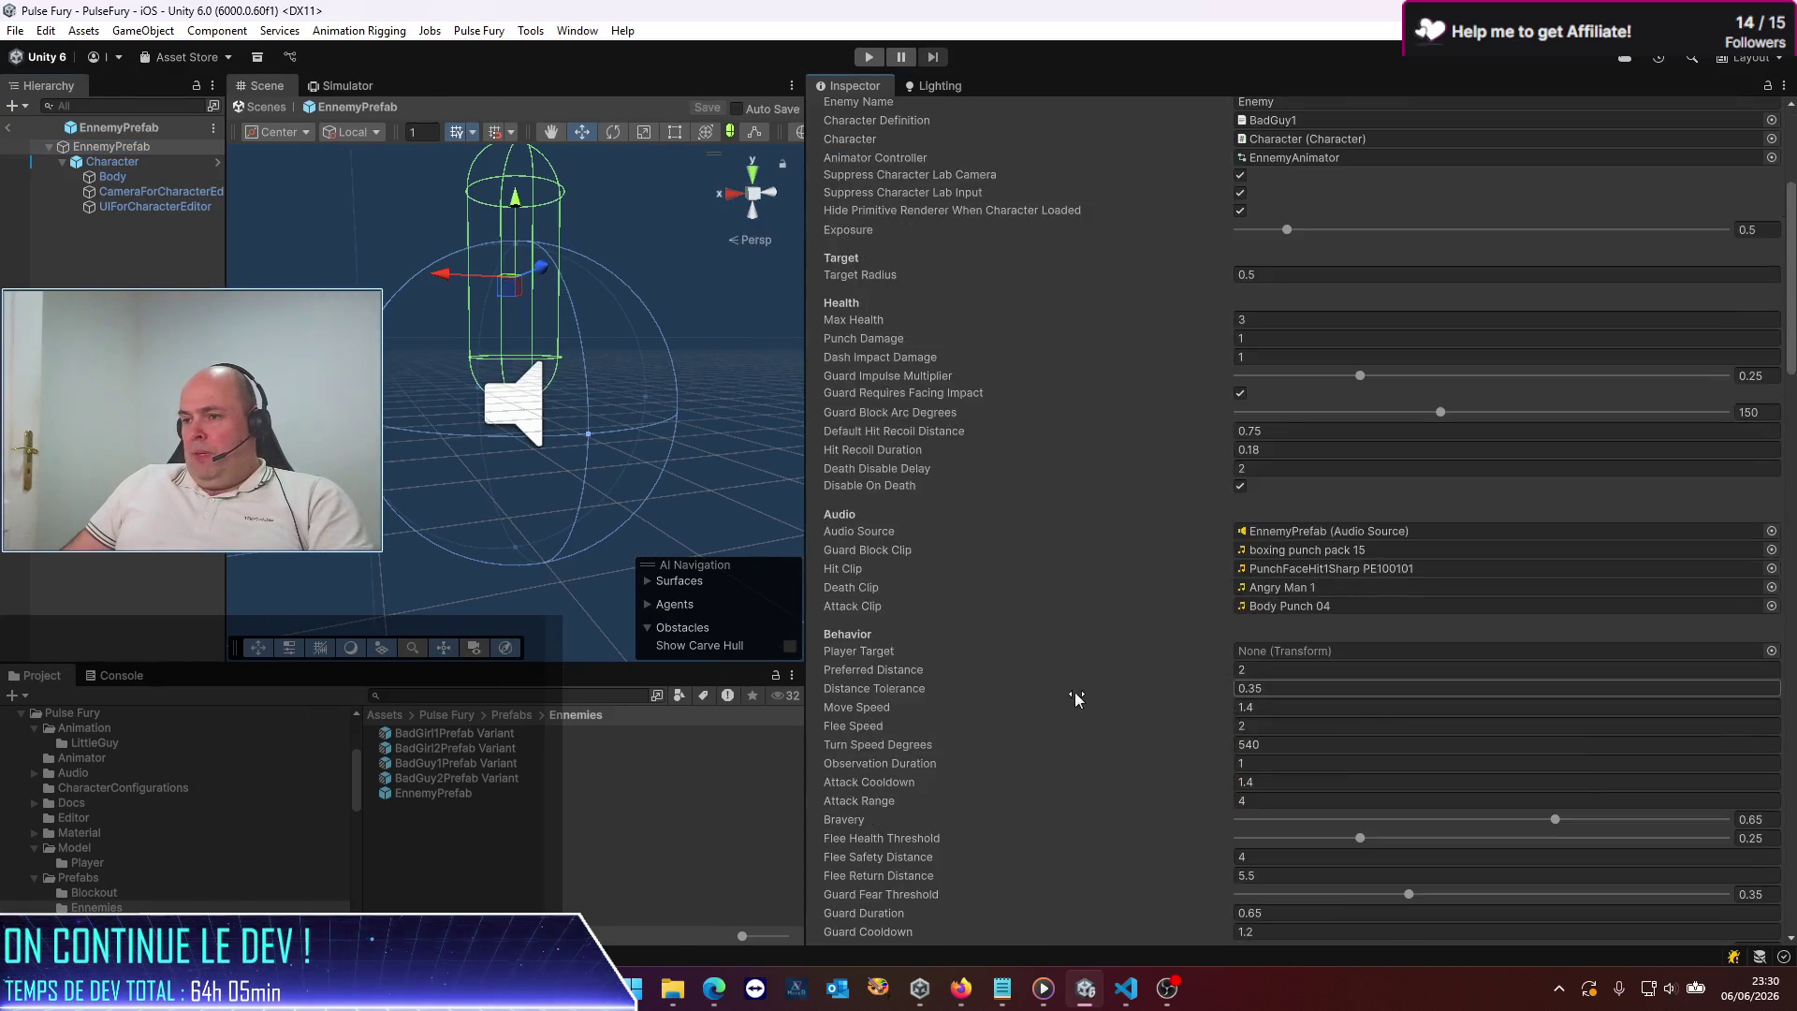
scroll(967, 719, down, 10)
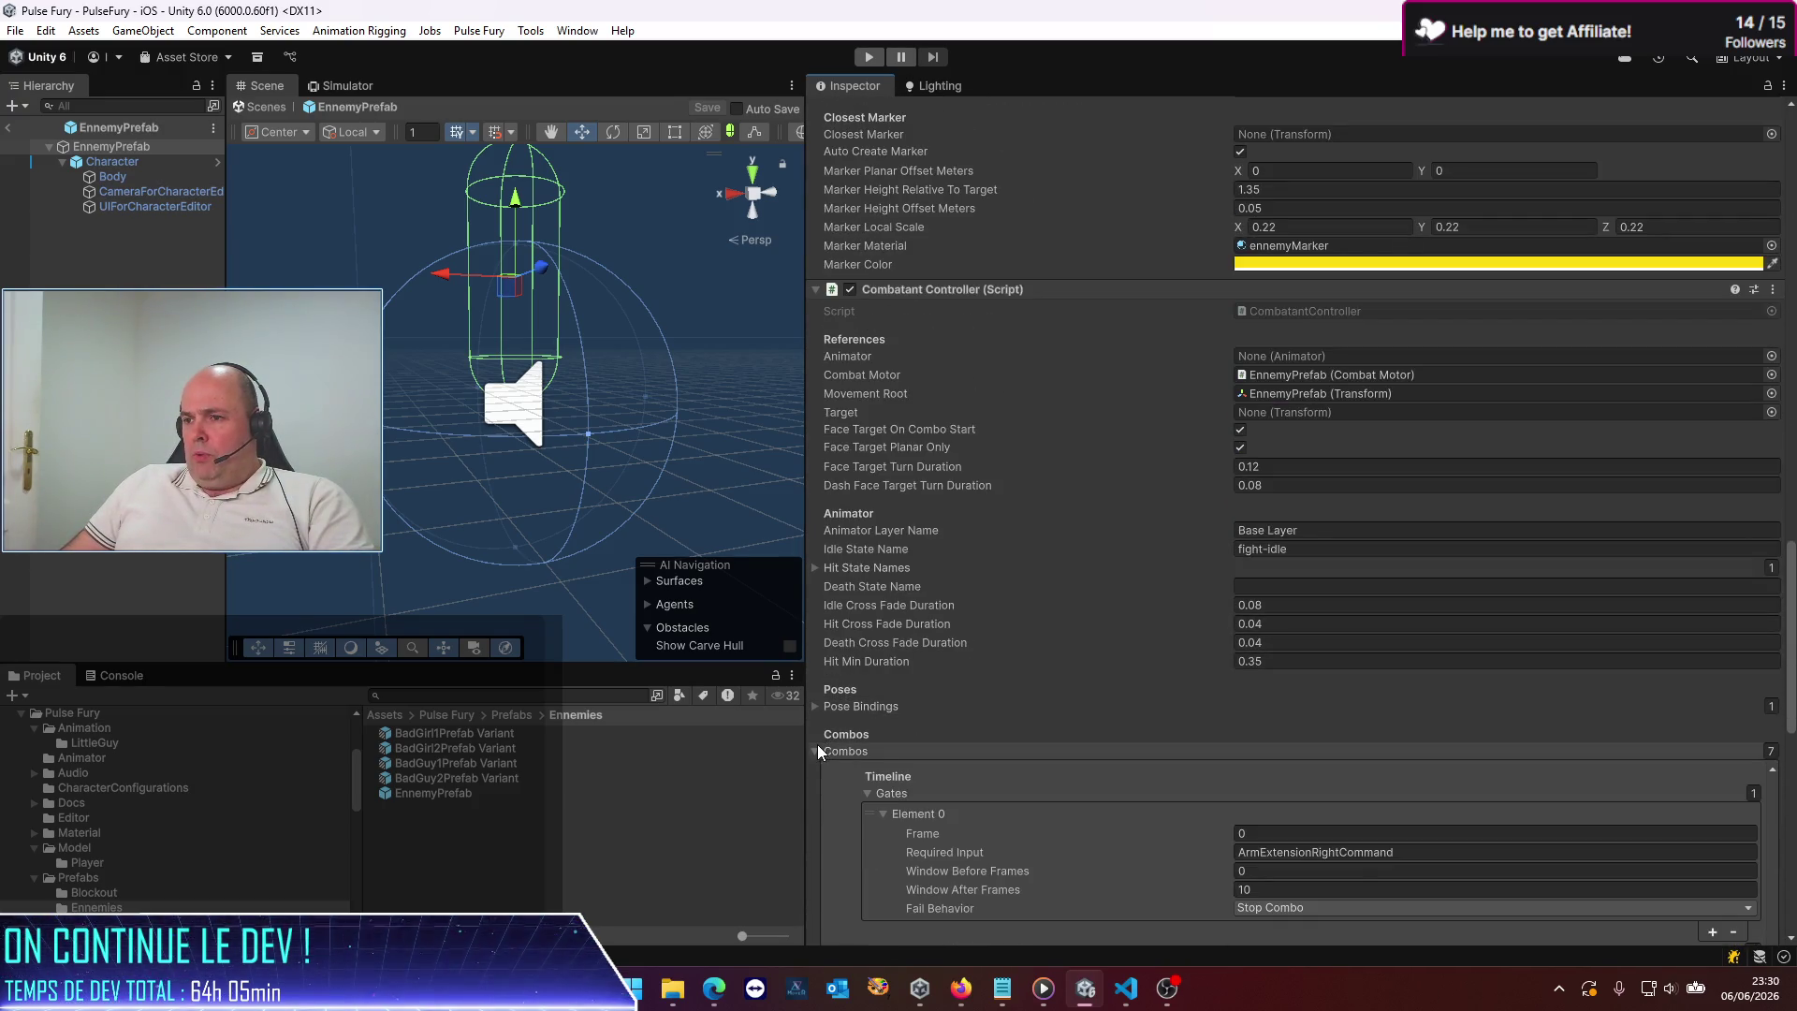
click(814, 750)
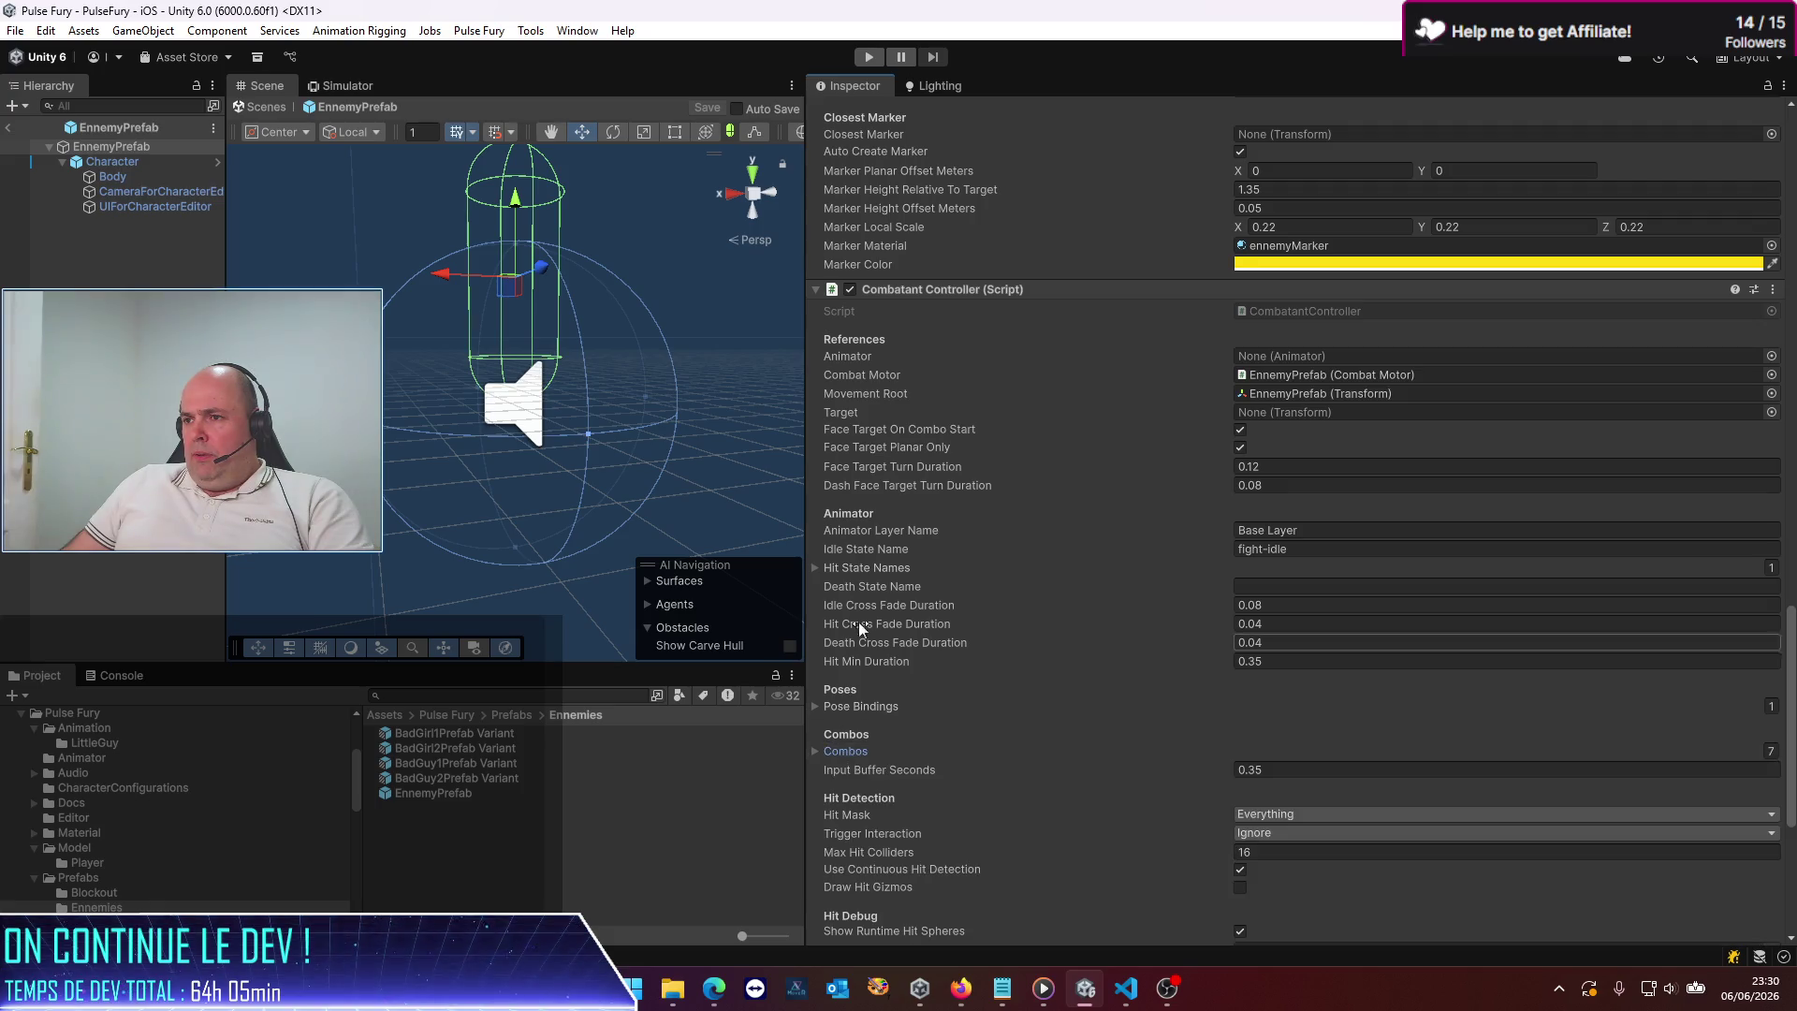
Expand Hit State Names and change Element 0 to fight-hitstun1
click(816, 569)
click(1326, 588)
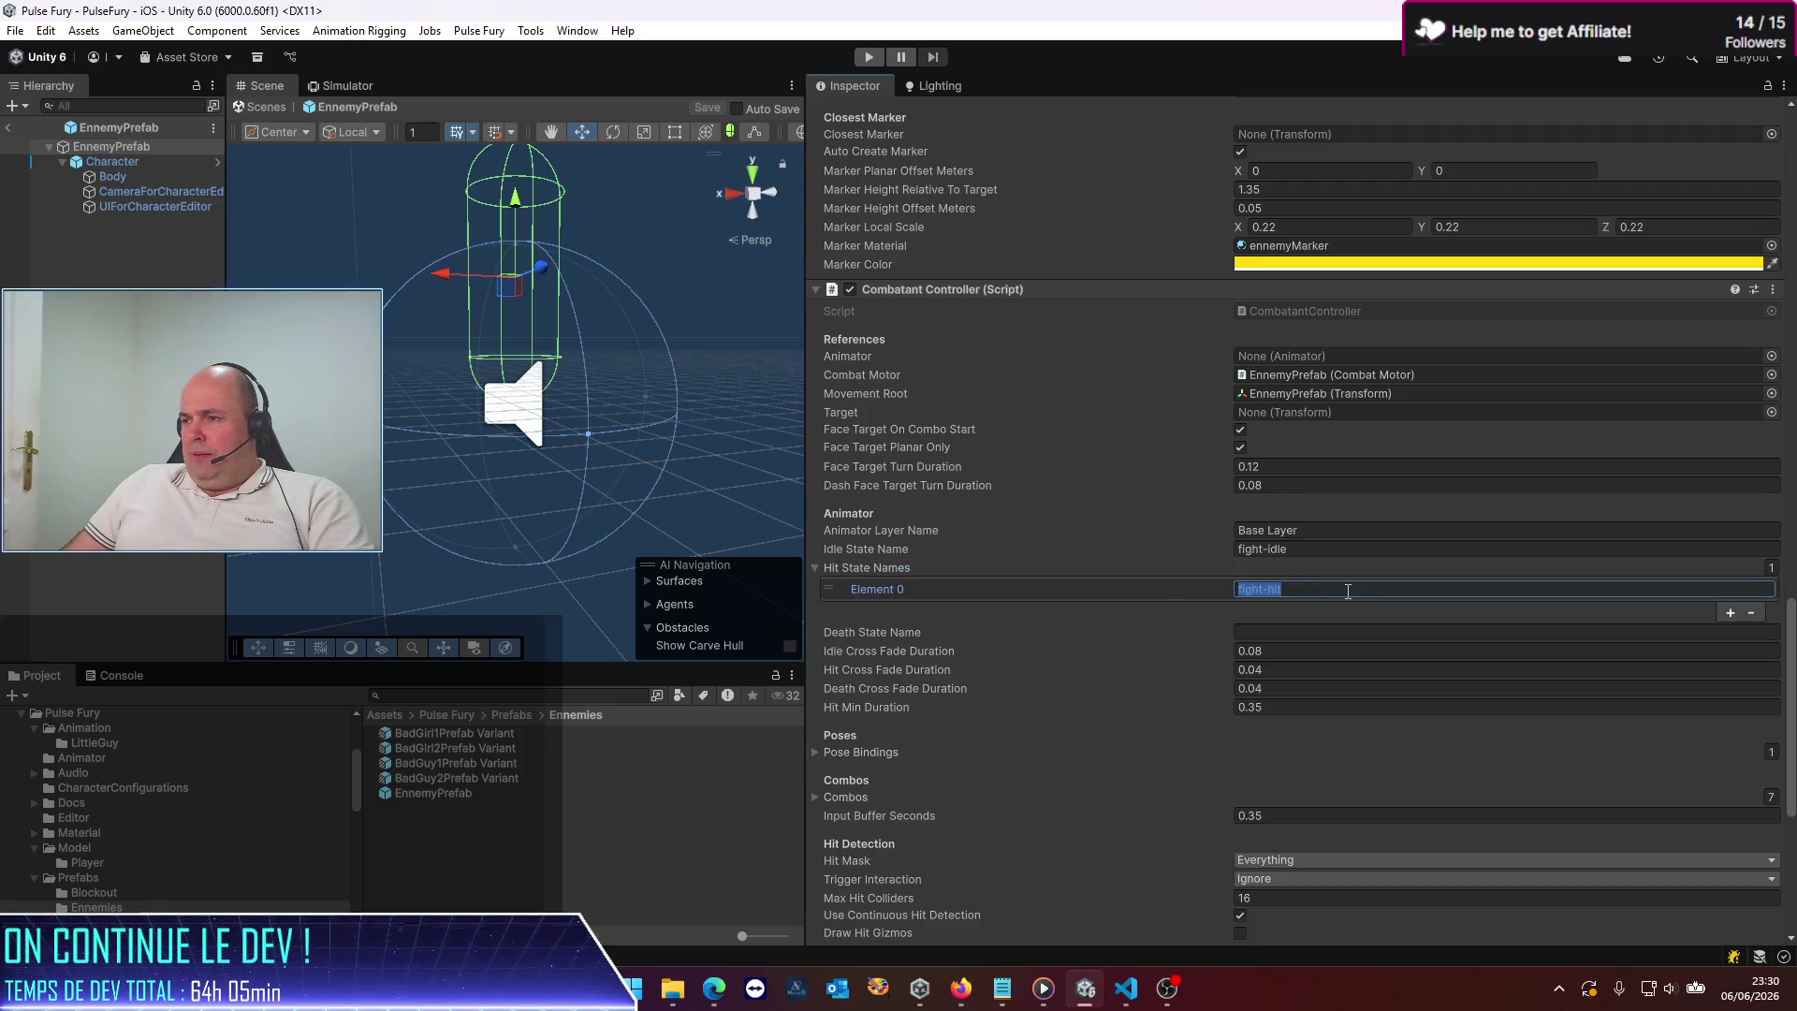
key(End)
text(stun1)
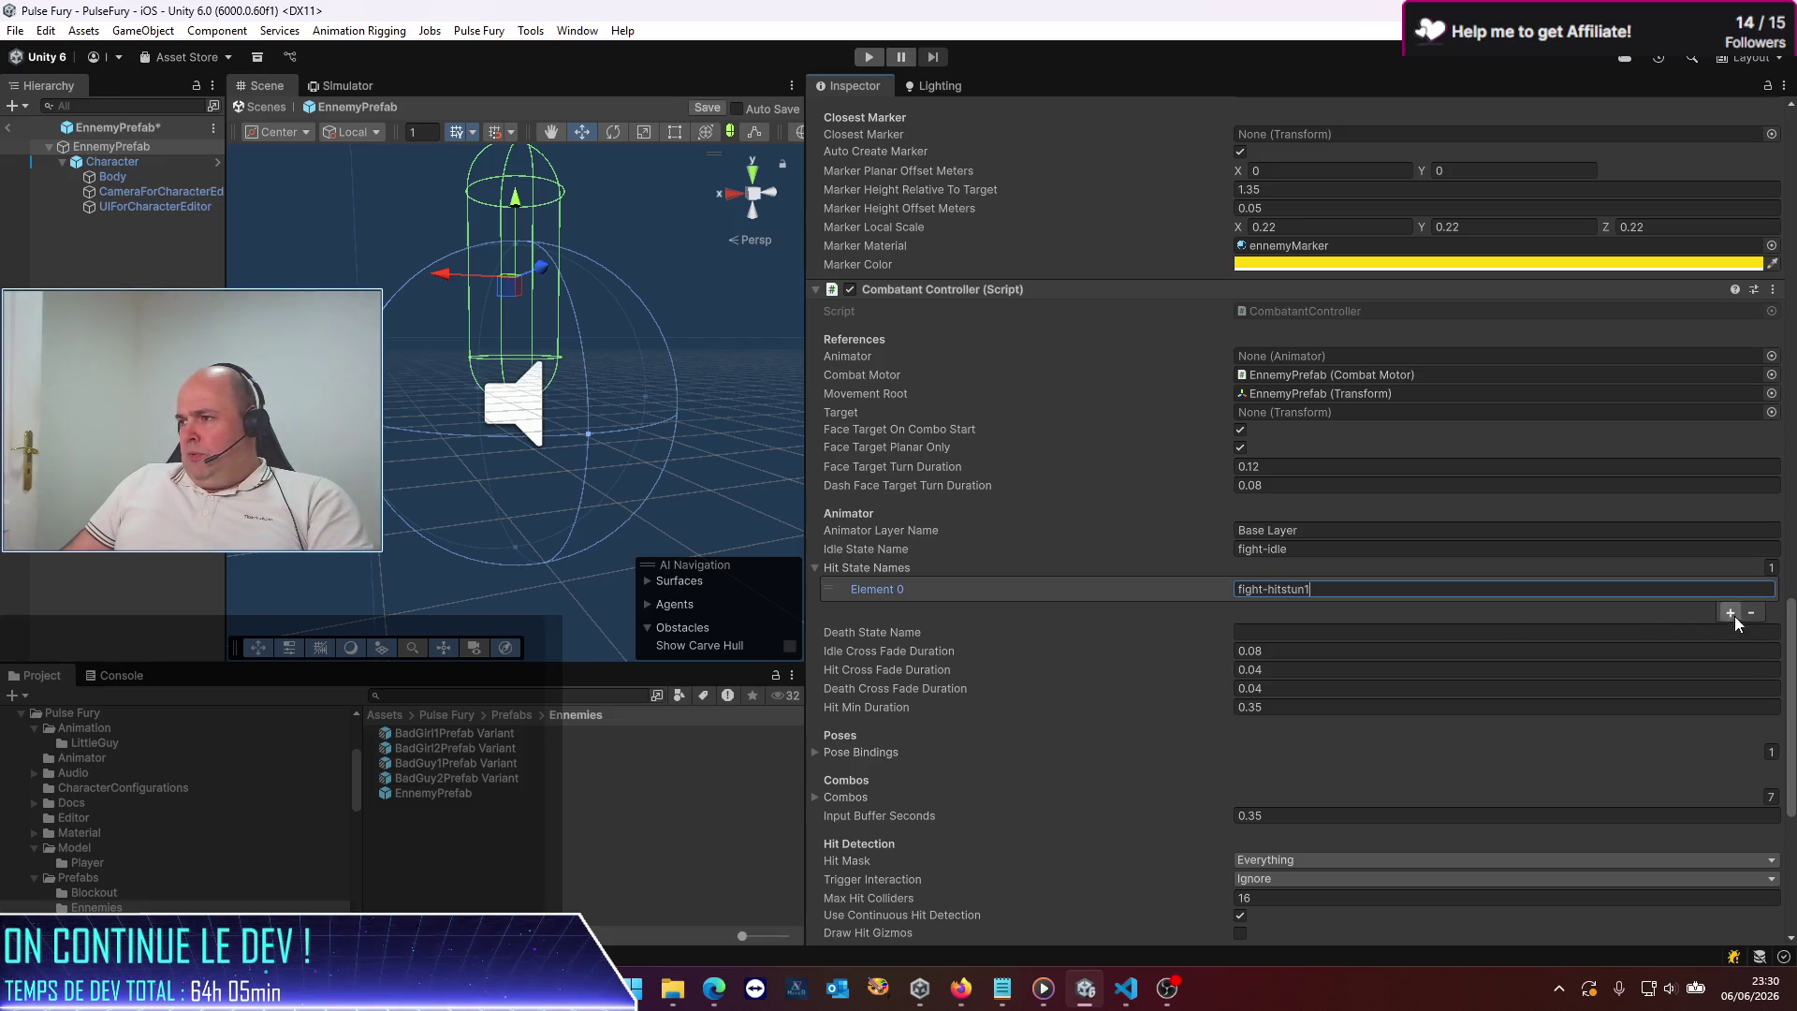
Add two more hit state entries, set to fight-hitstun2 and fight-hitstun3
click(1730, 614)
click(1380, 611)
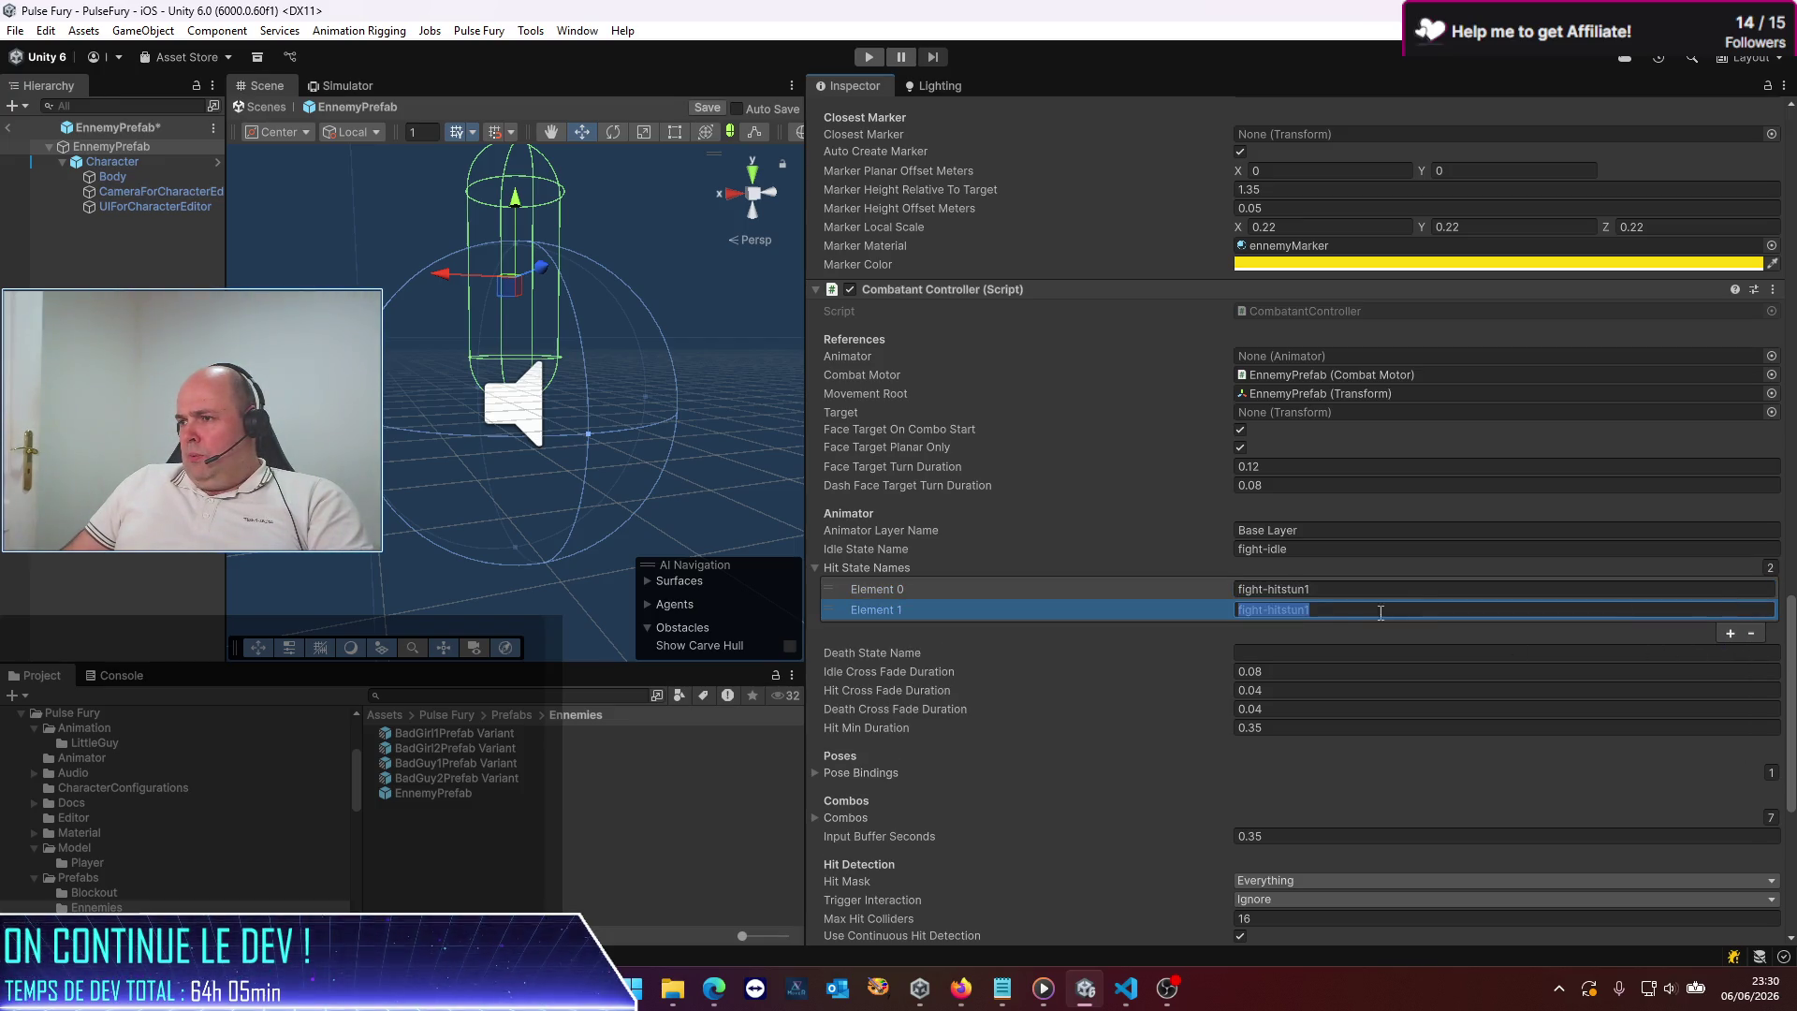
click(1730, 633)
click(1339, 610)
key(End)
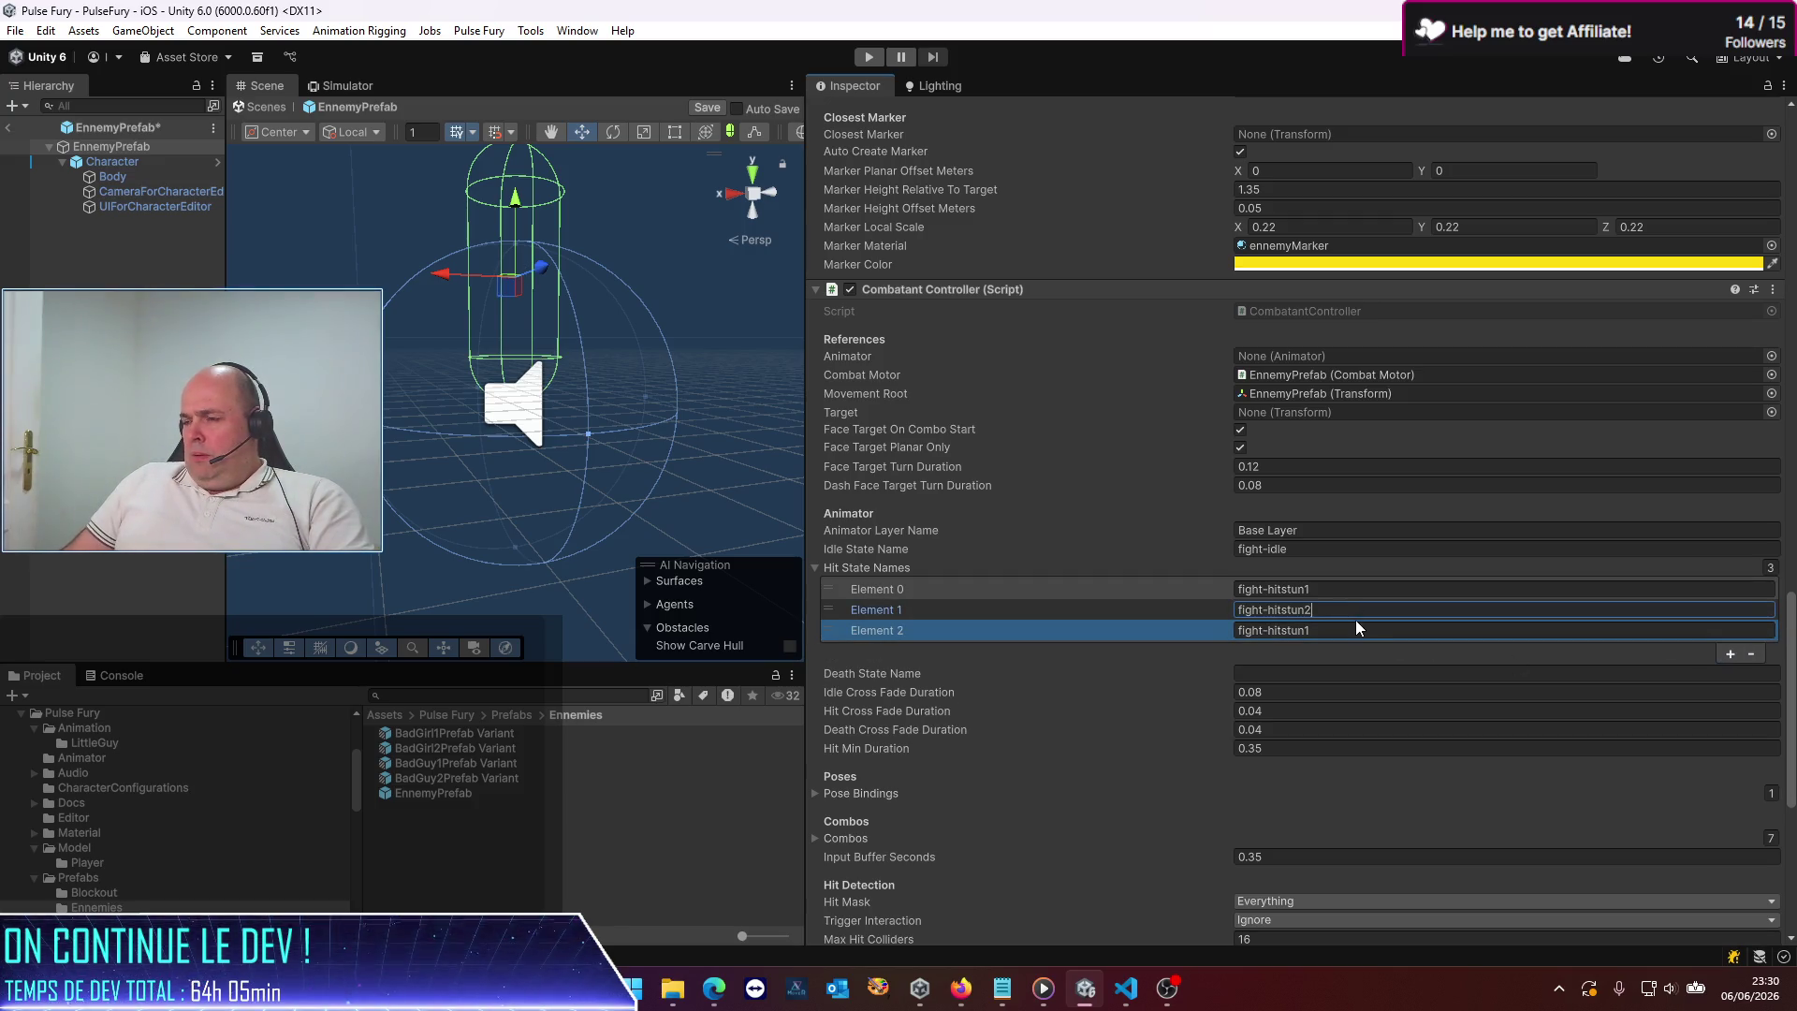
click(1339, 630)
key(End)
key(shift+Left)
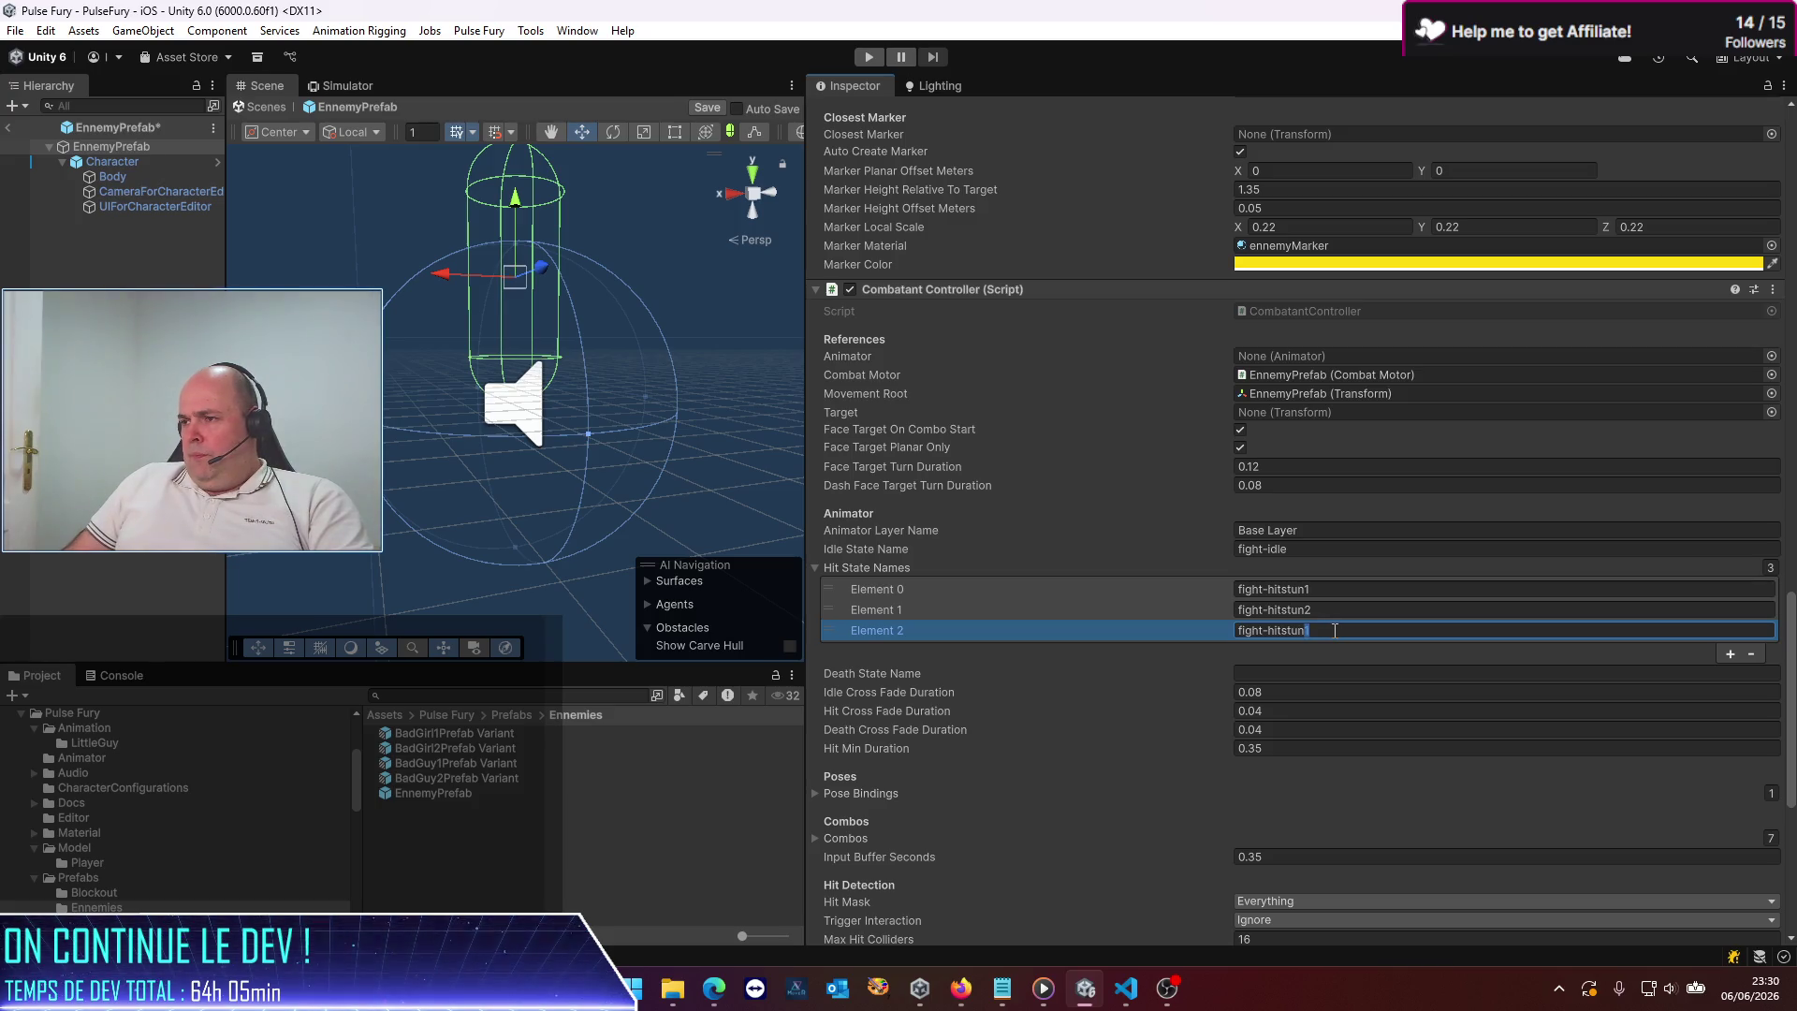
key(ctrl+a)
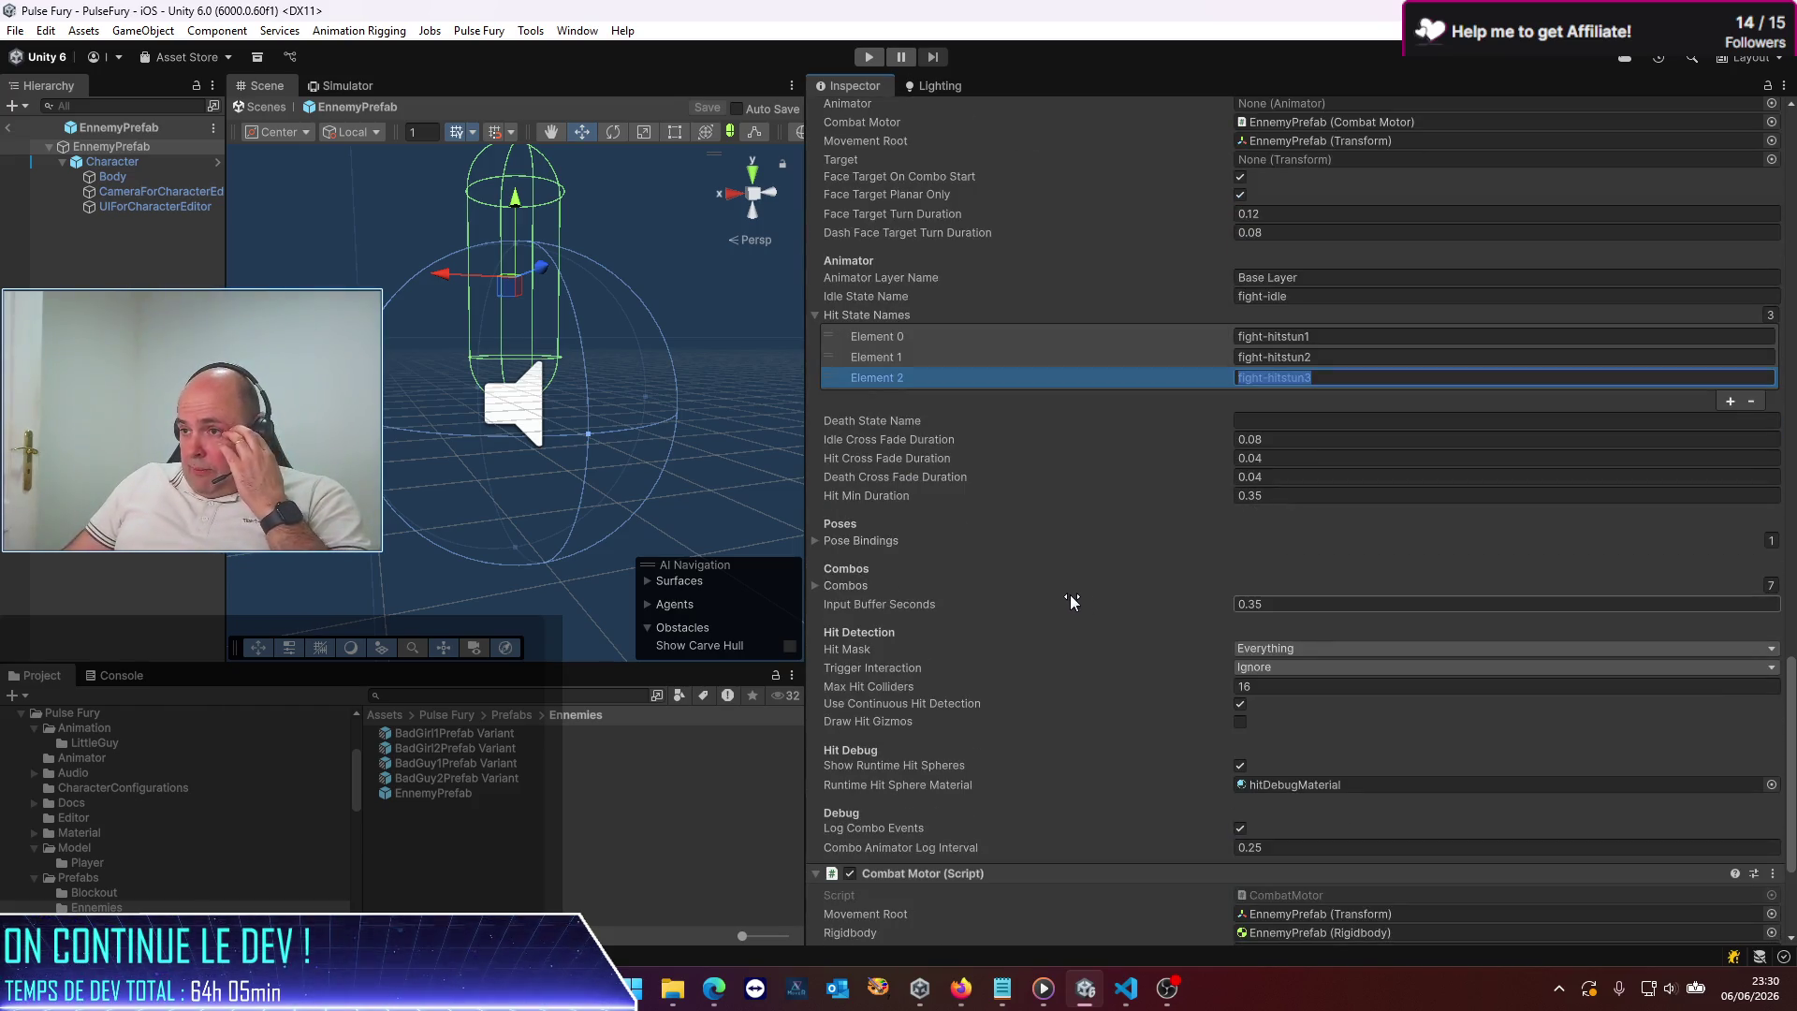
Inspect a combo's timeline, then collapse its gates list and the RotateRight combo
click(817, 586)
scroll(992, 601, down, 3)
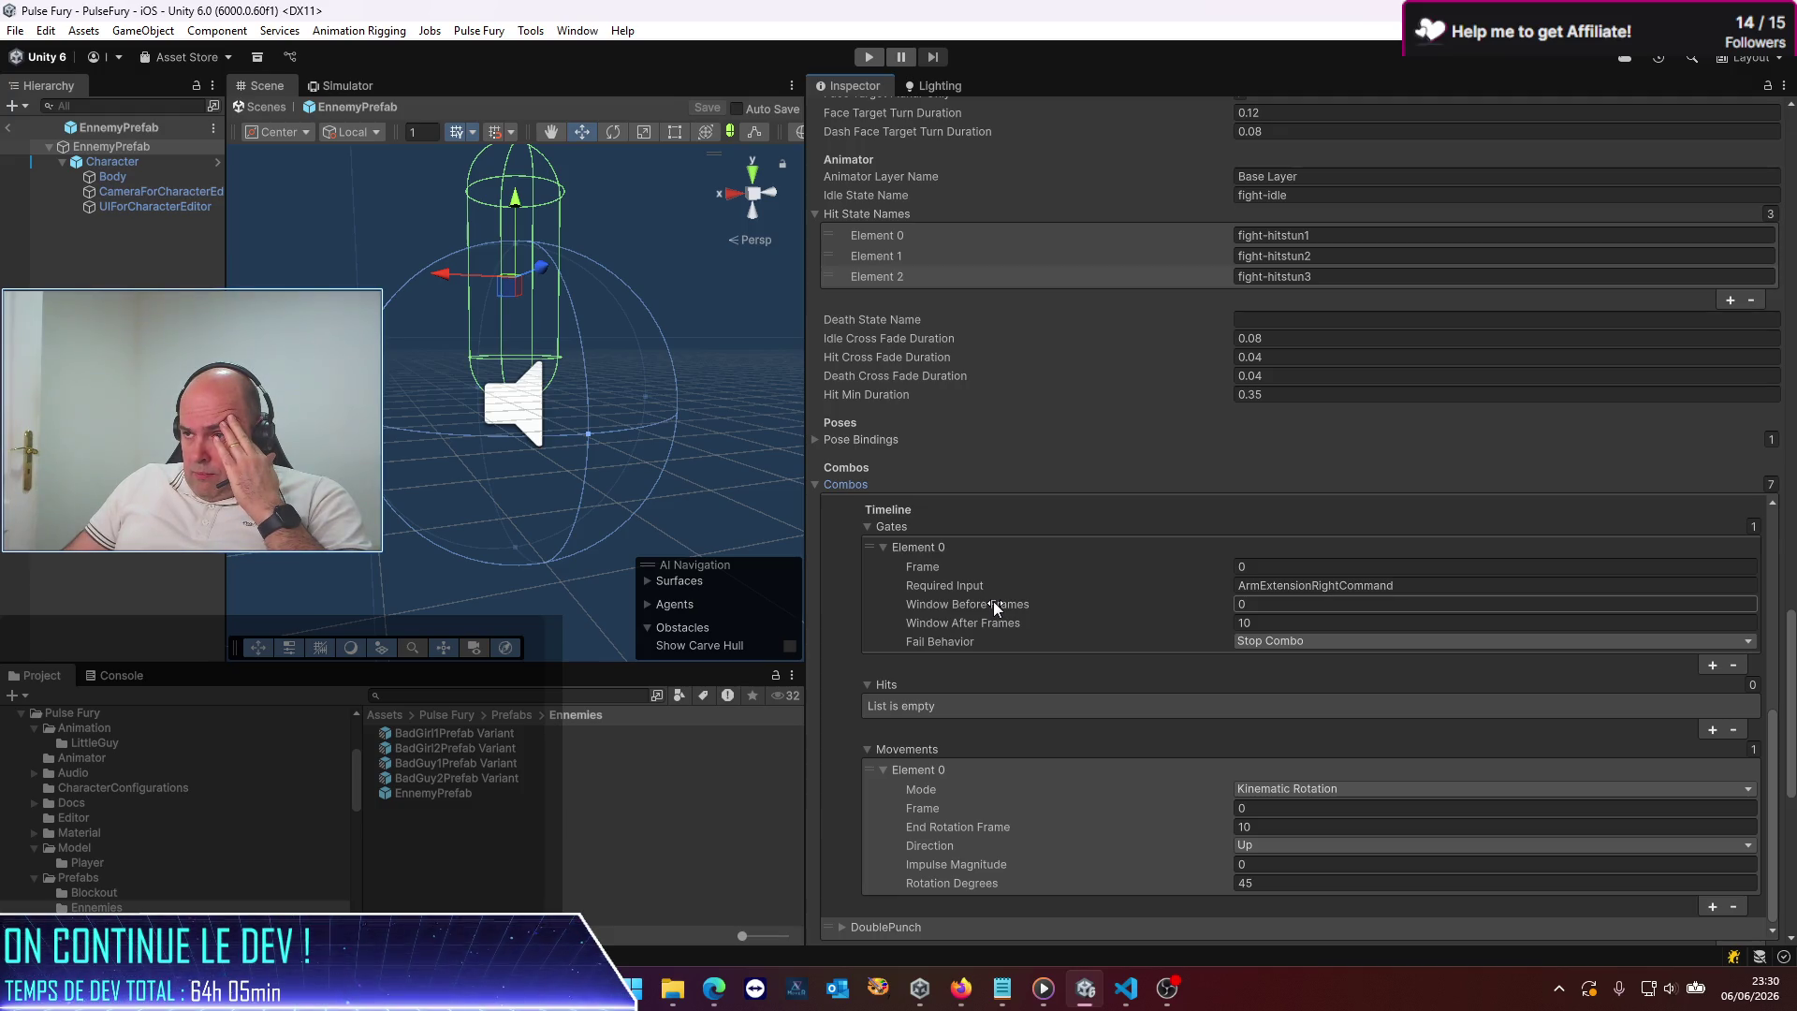
click(865, 526)
scroll(880, 543, up, 5)
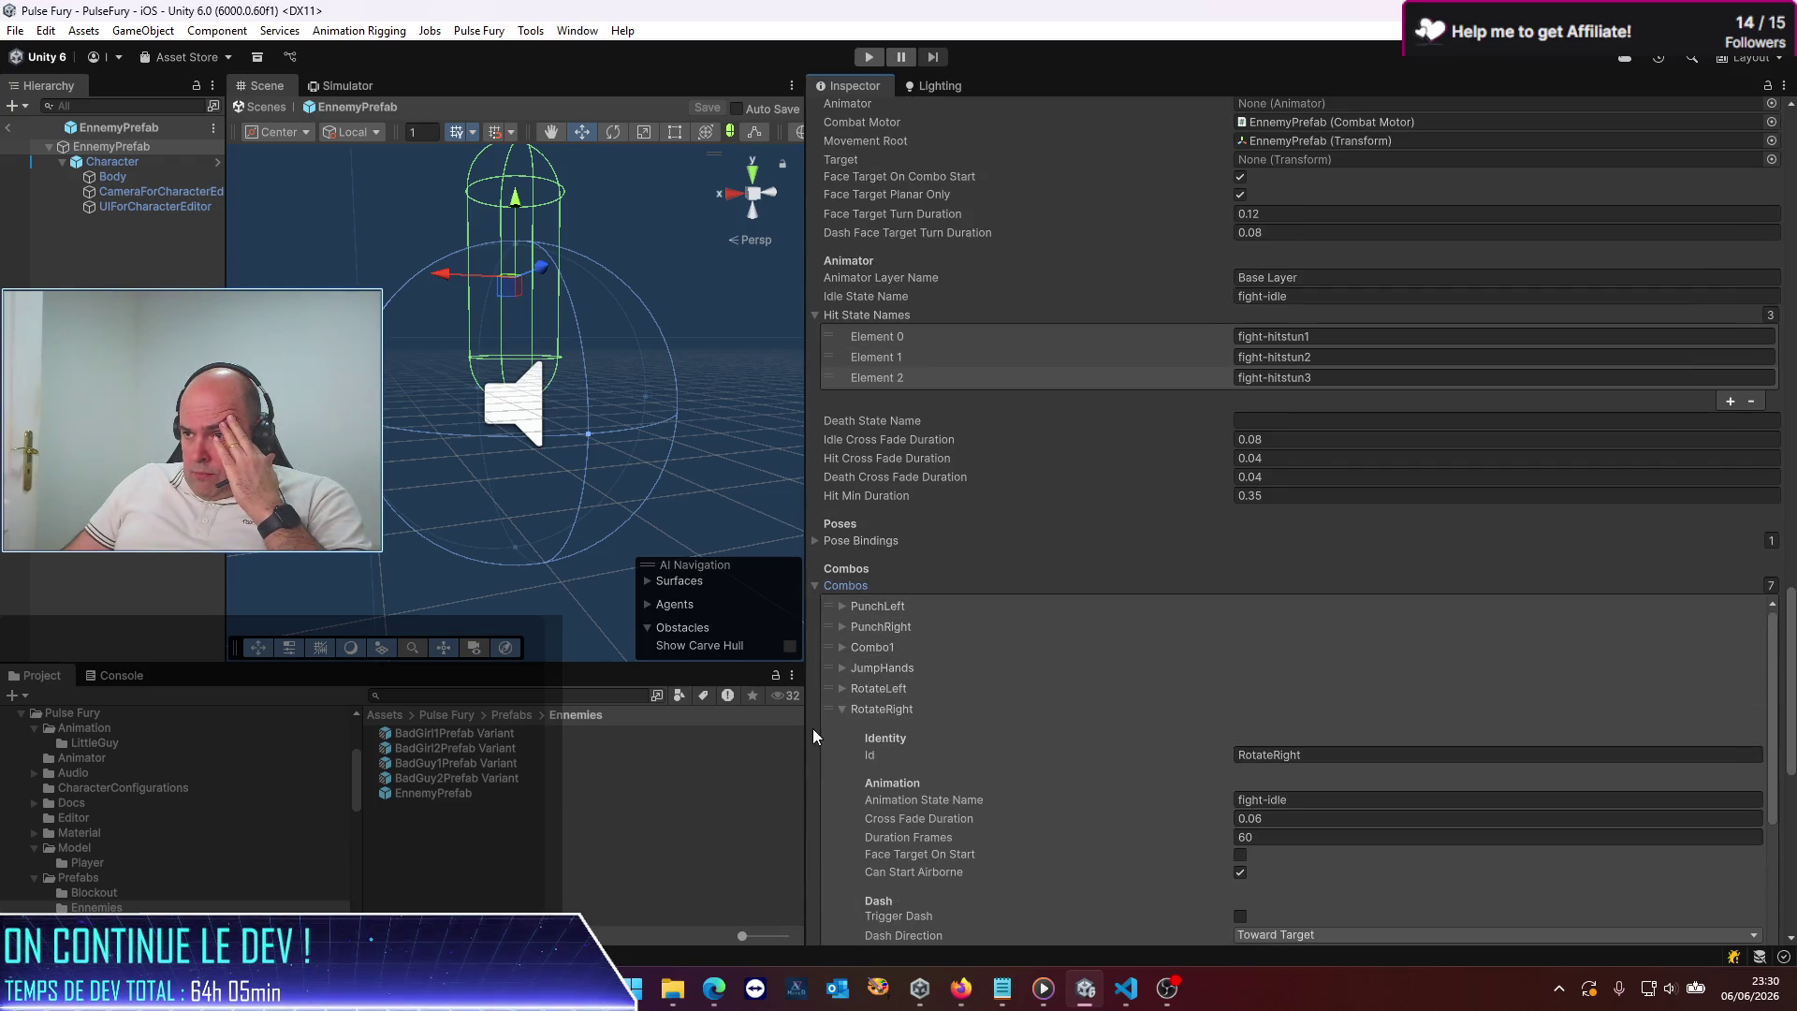
click(842, 709)
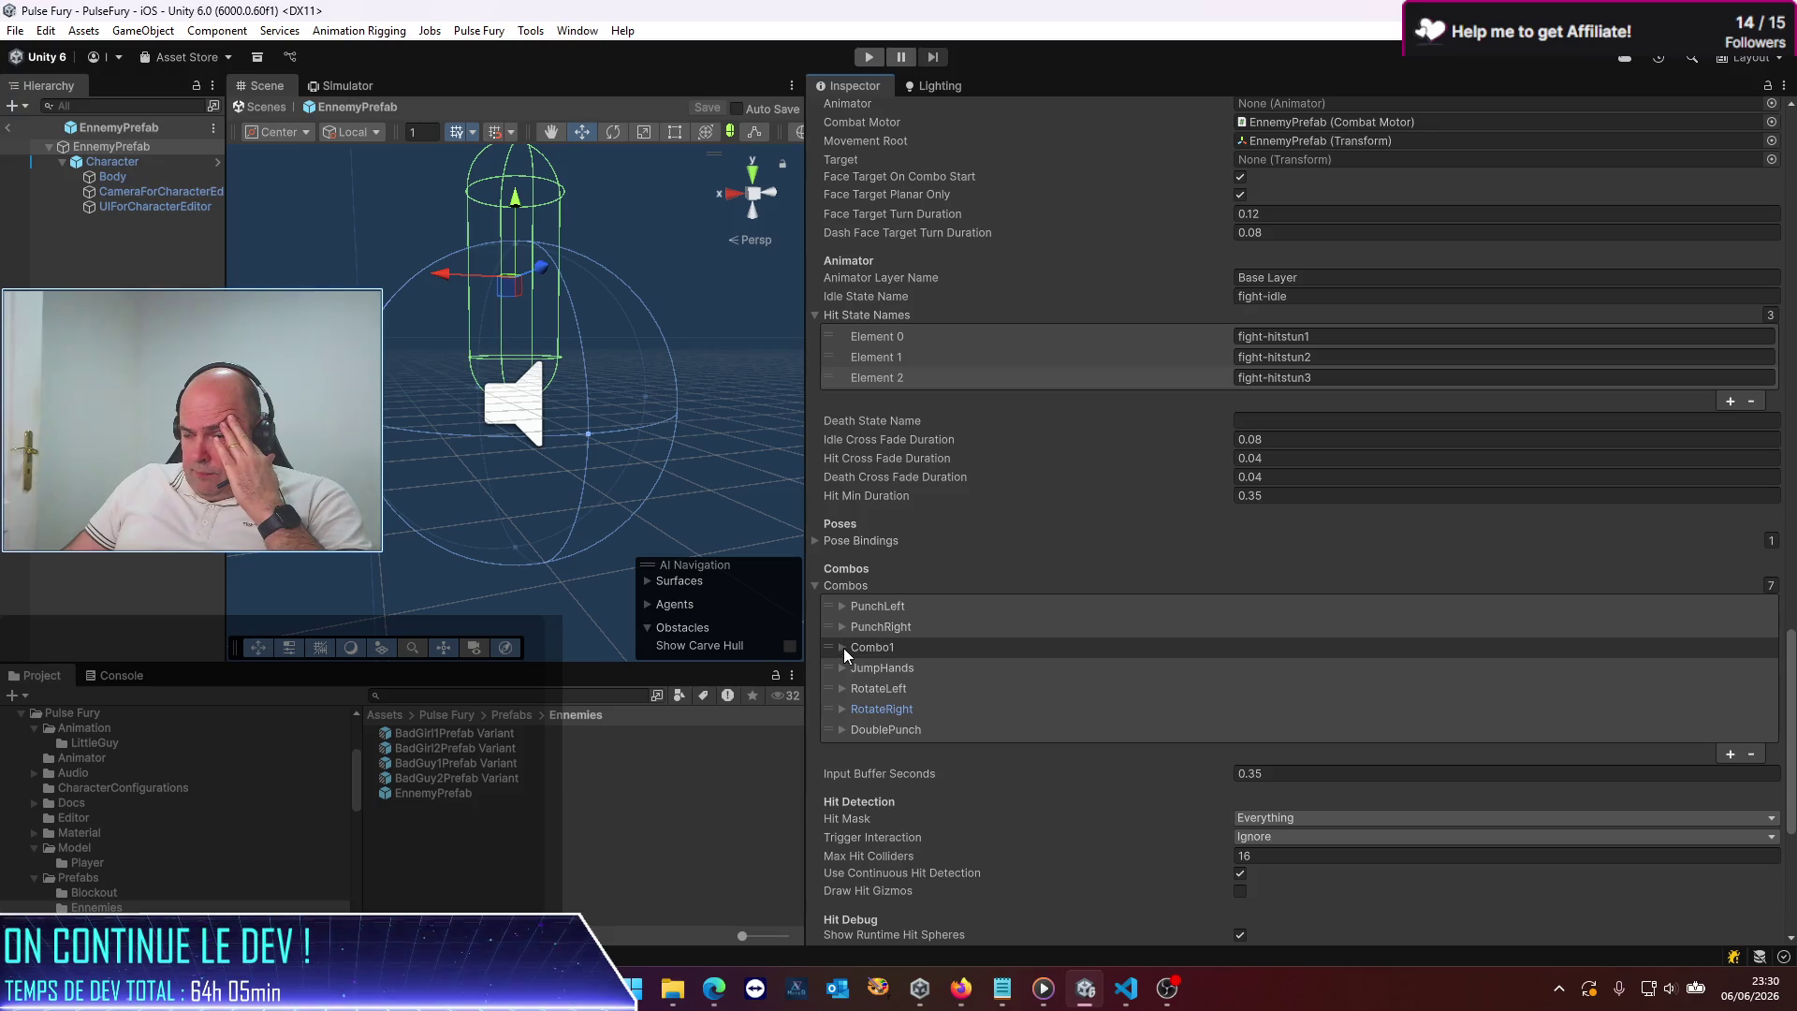
Change the PunchLeft hit's Hitstun Seconds from 0.5 to 1
click(843, 607)
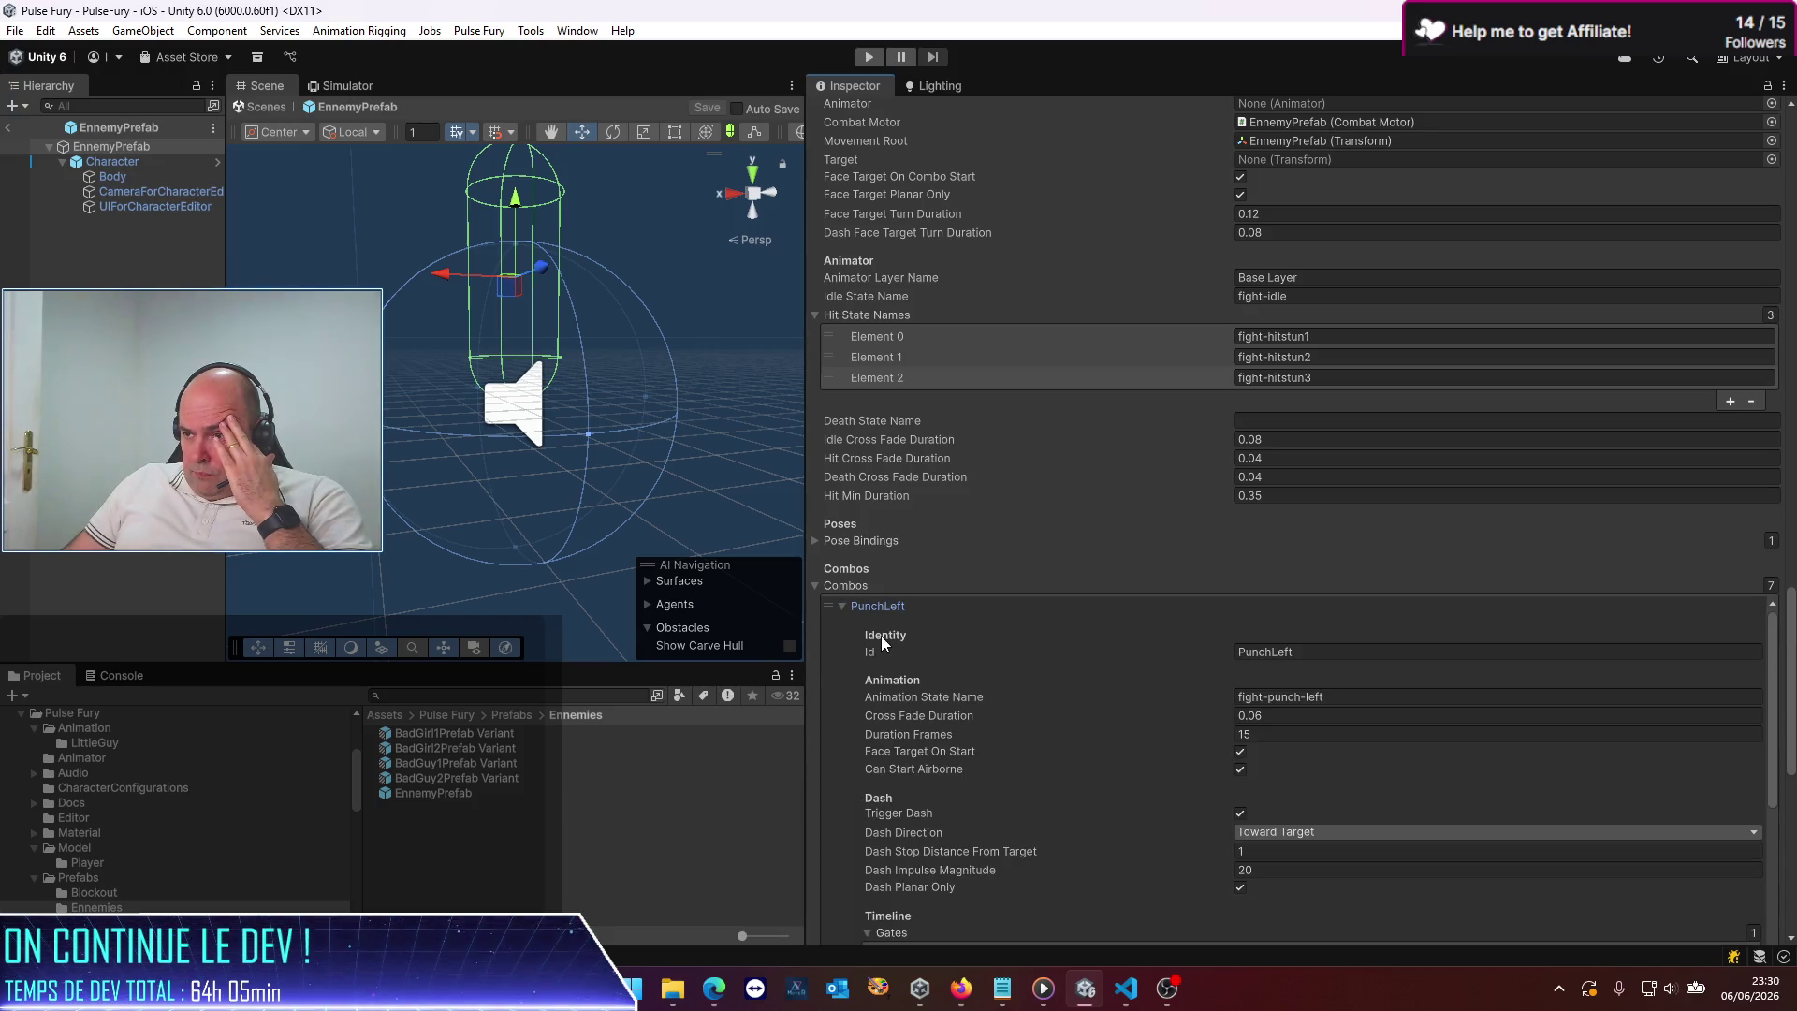
scroll(874, 685, down, 6)
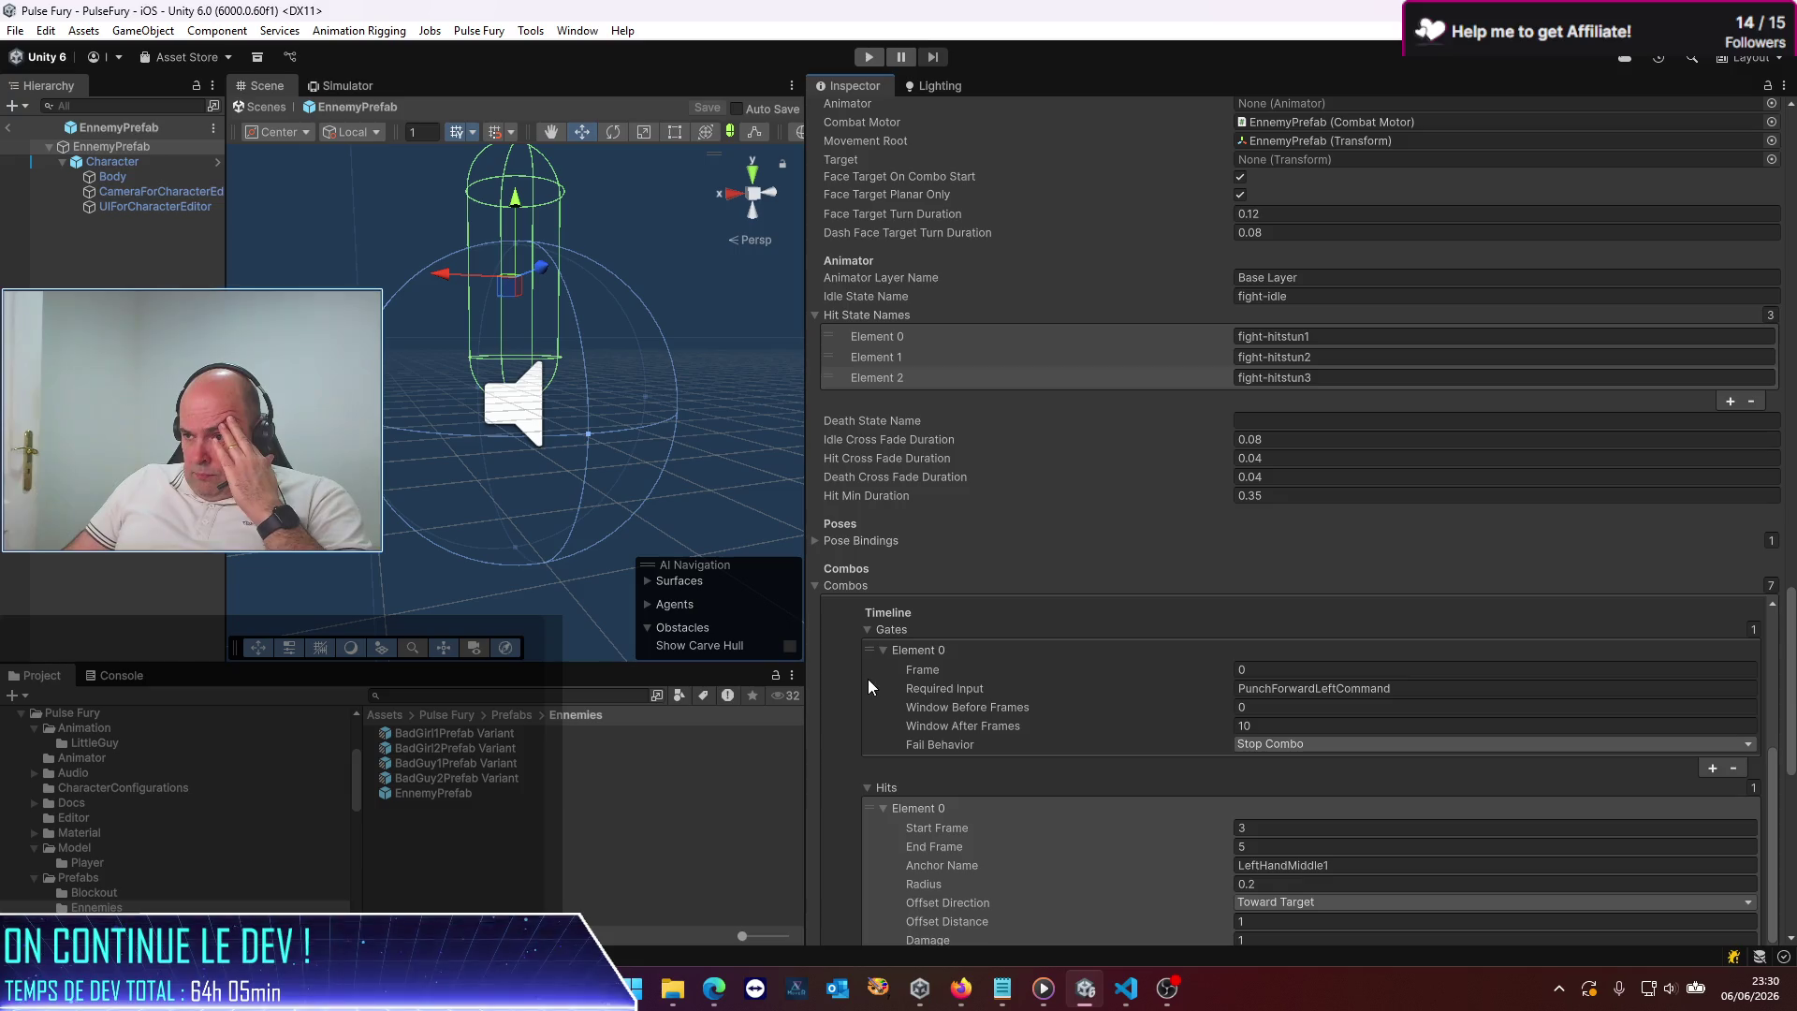
scroll(828, 732, down, 2)
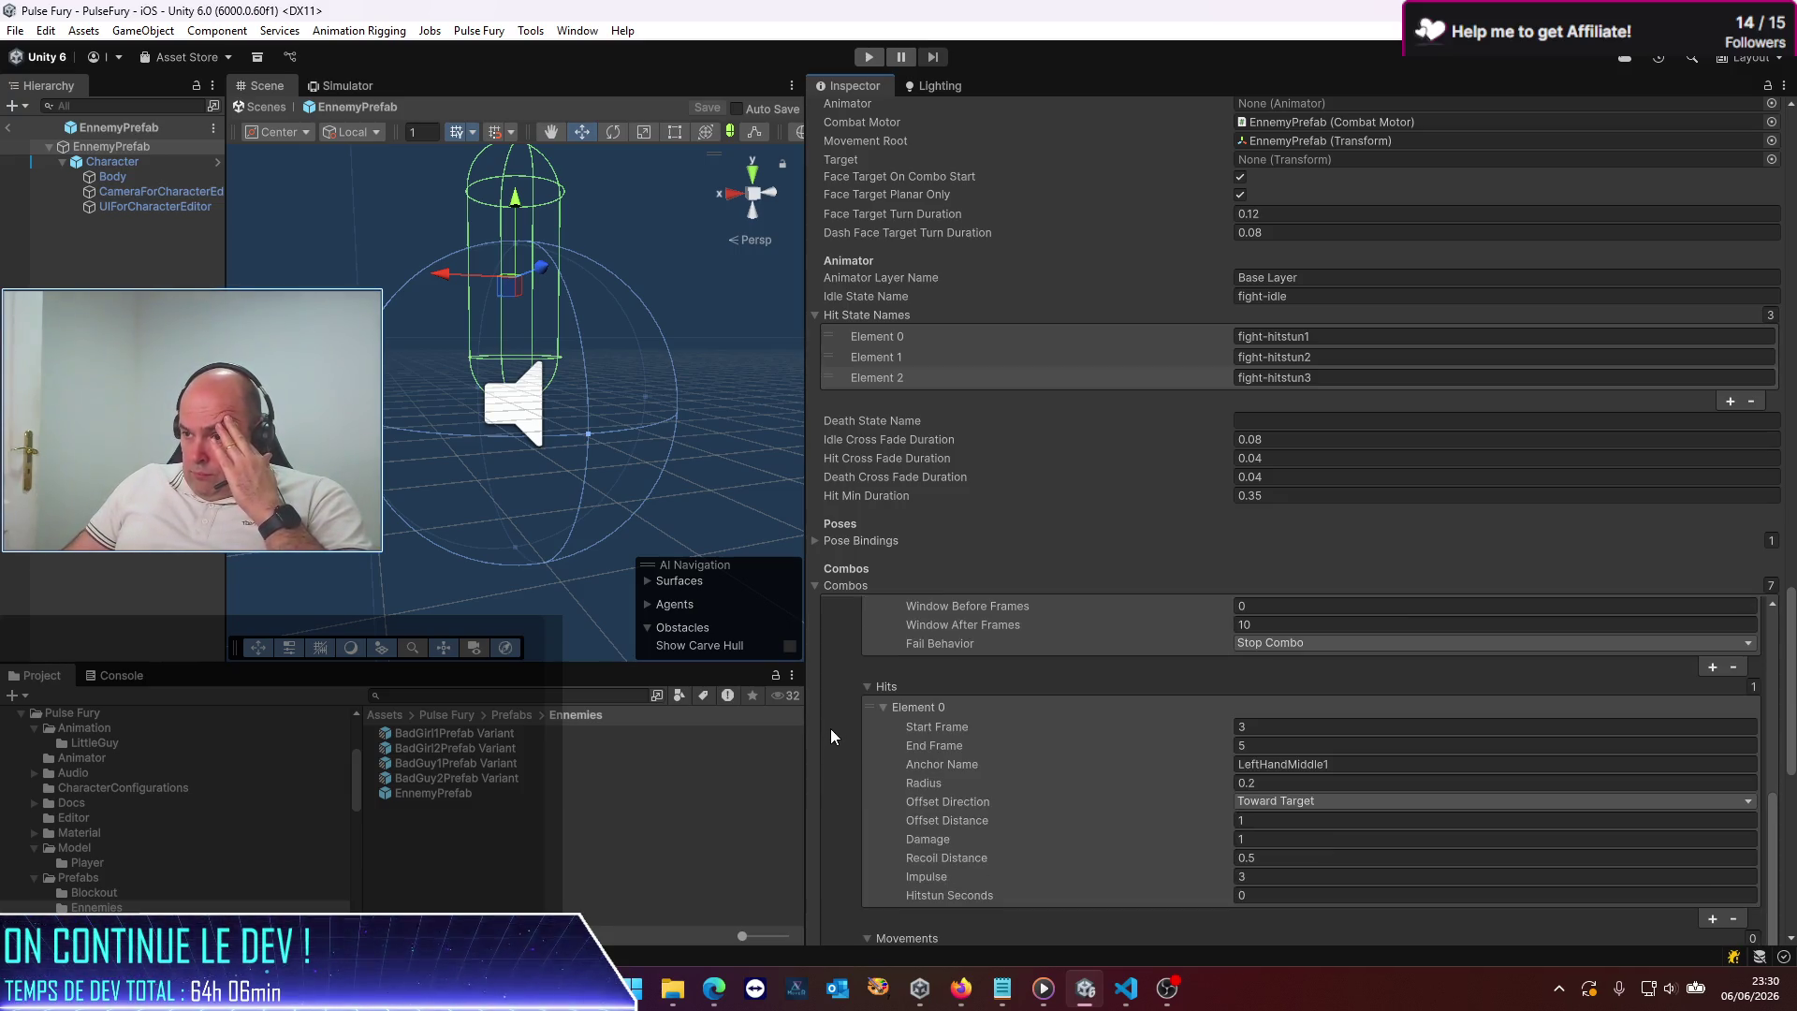
scroll(829, 729, down, 3)
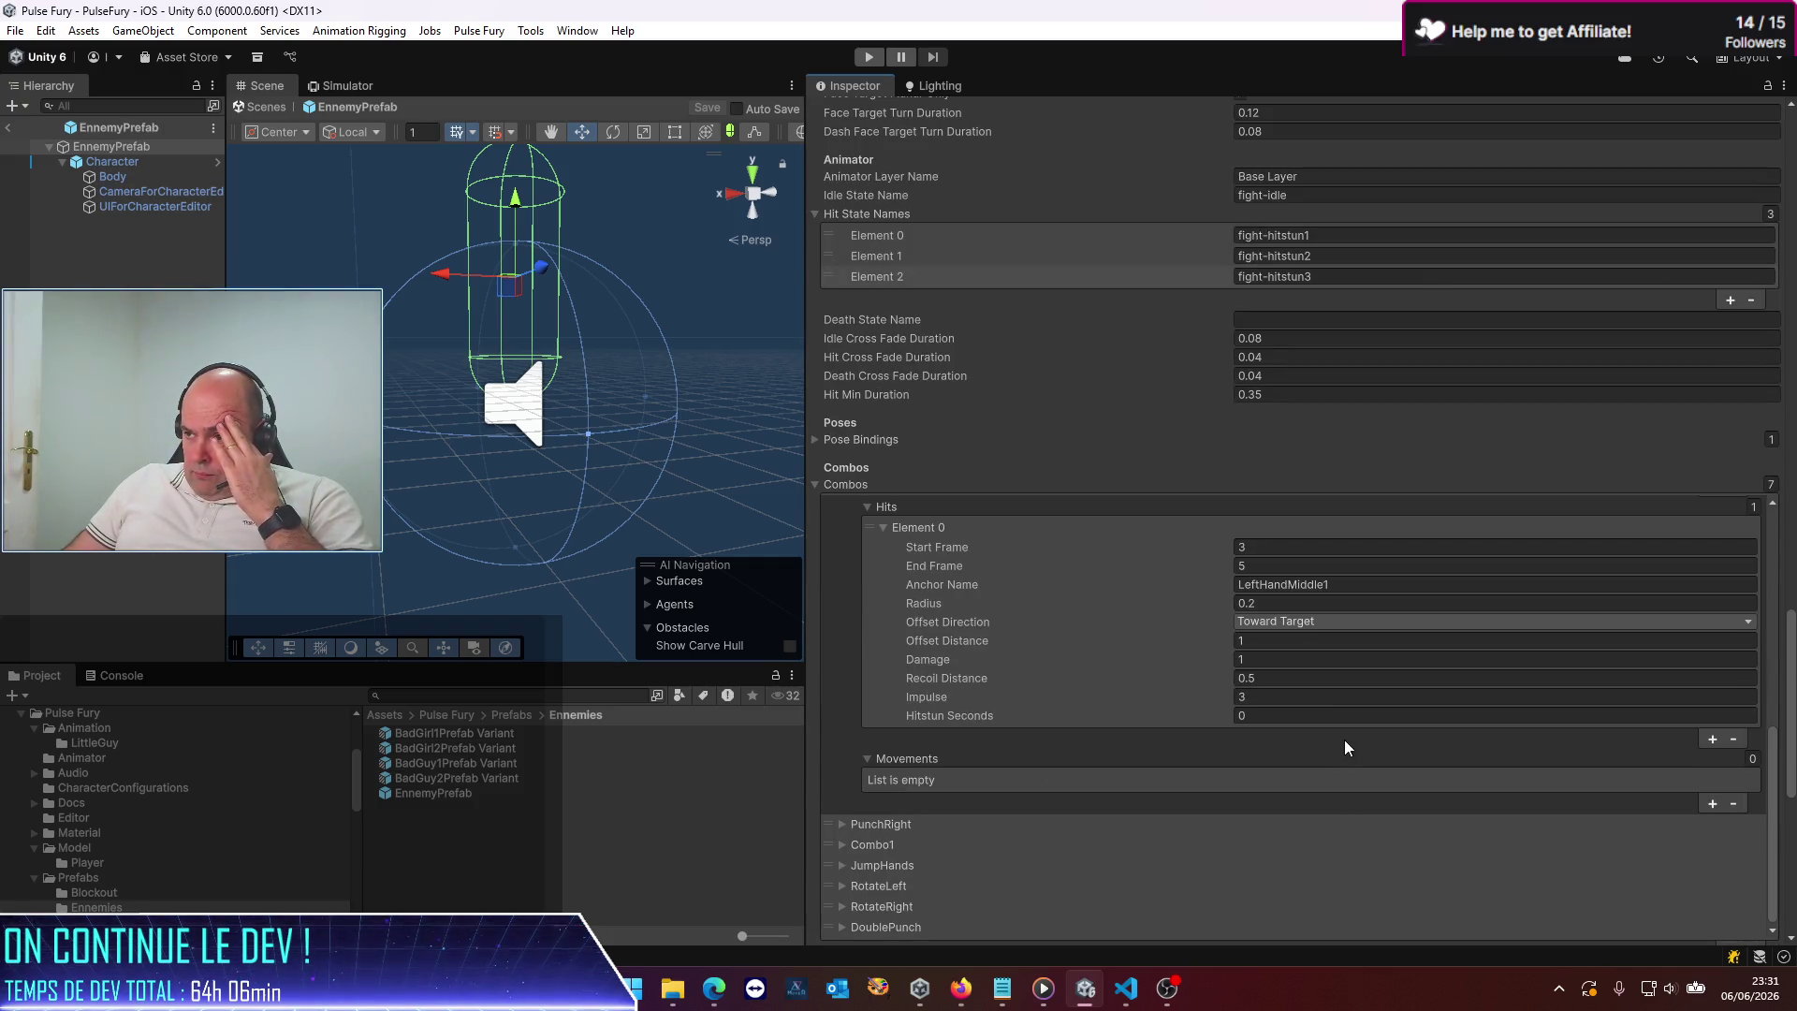
click(1298, 712)
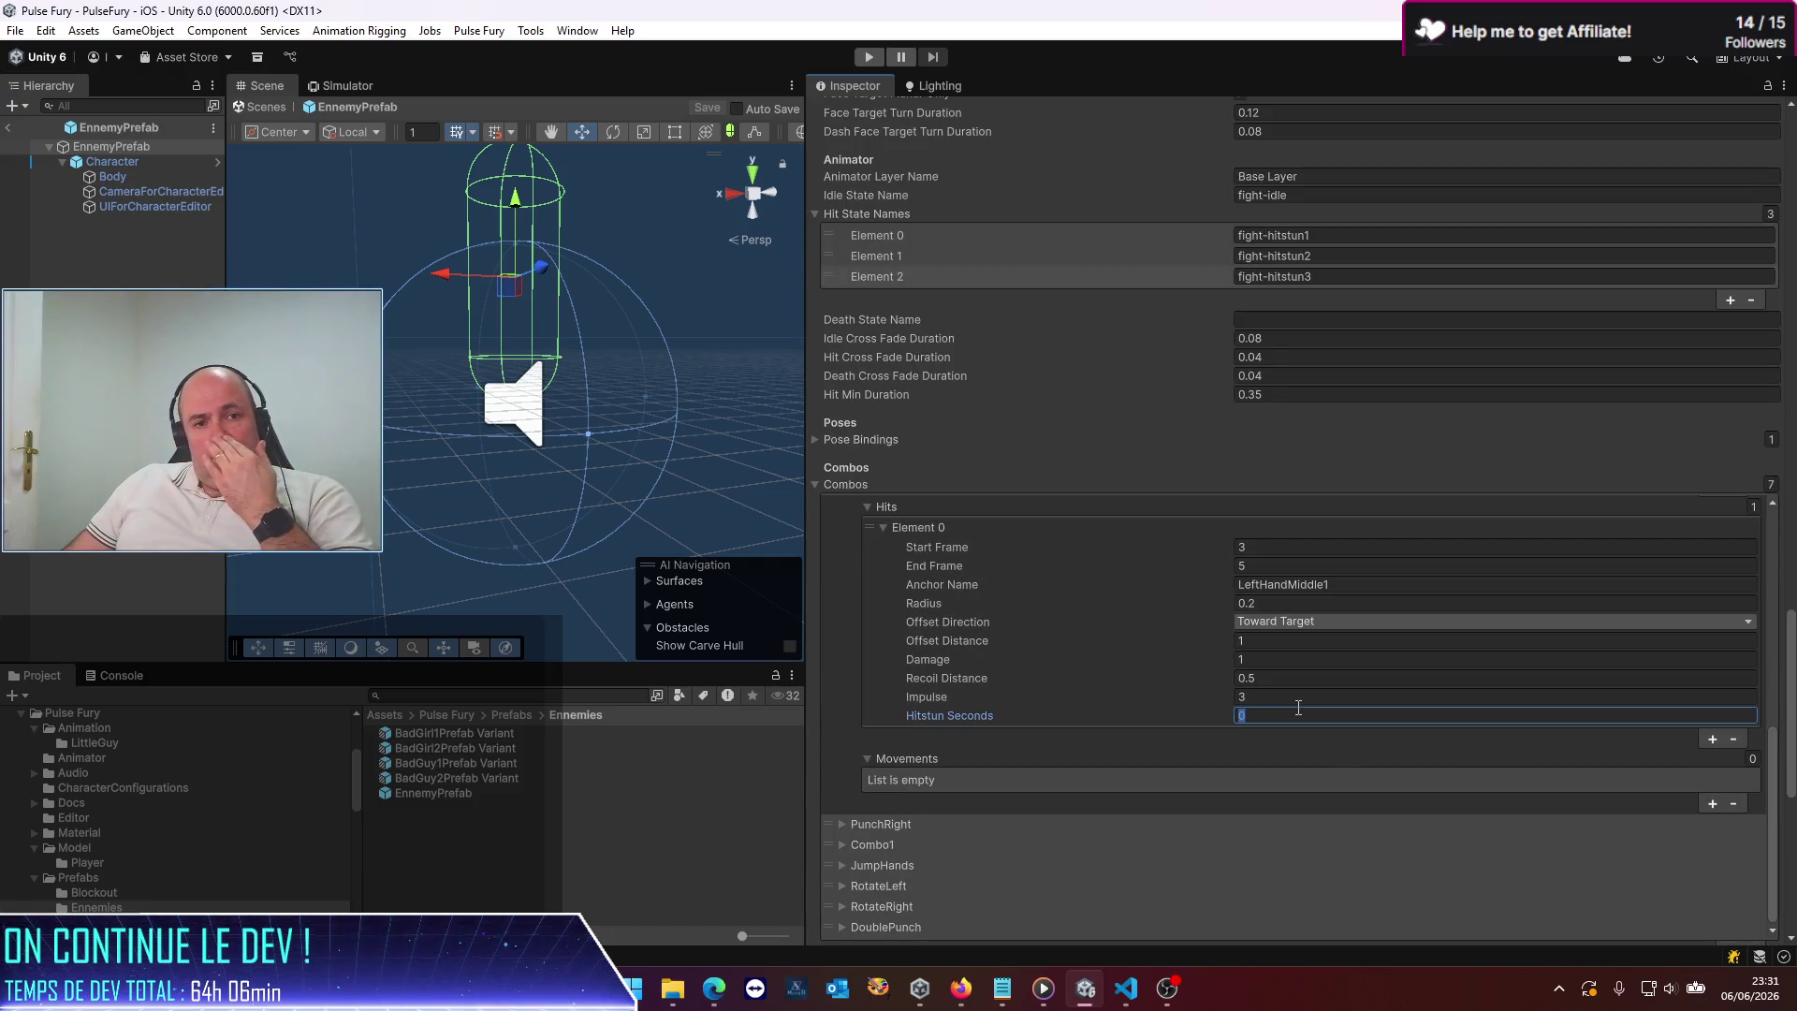
text(.5)
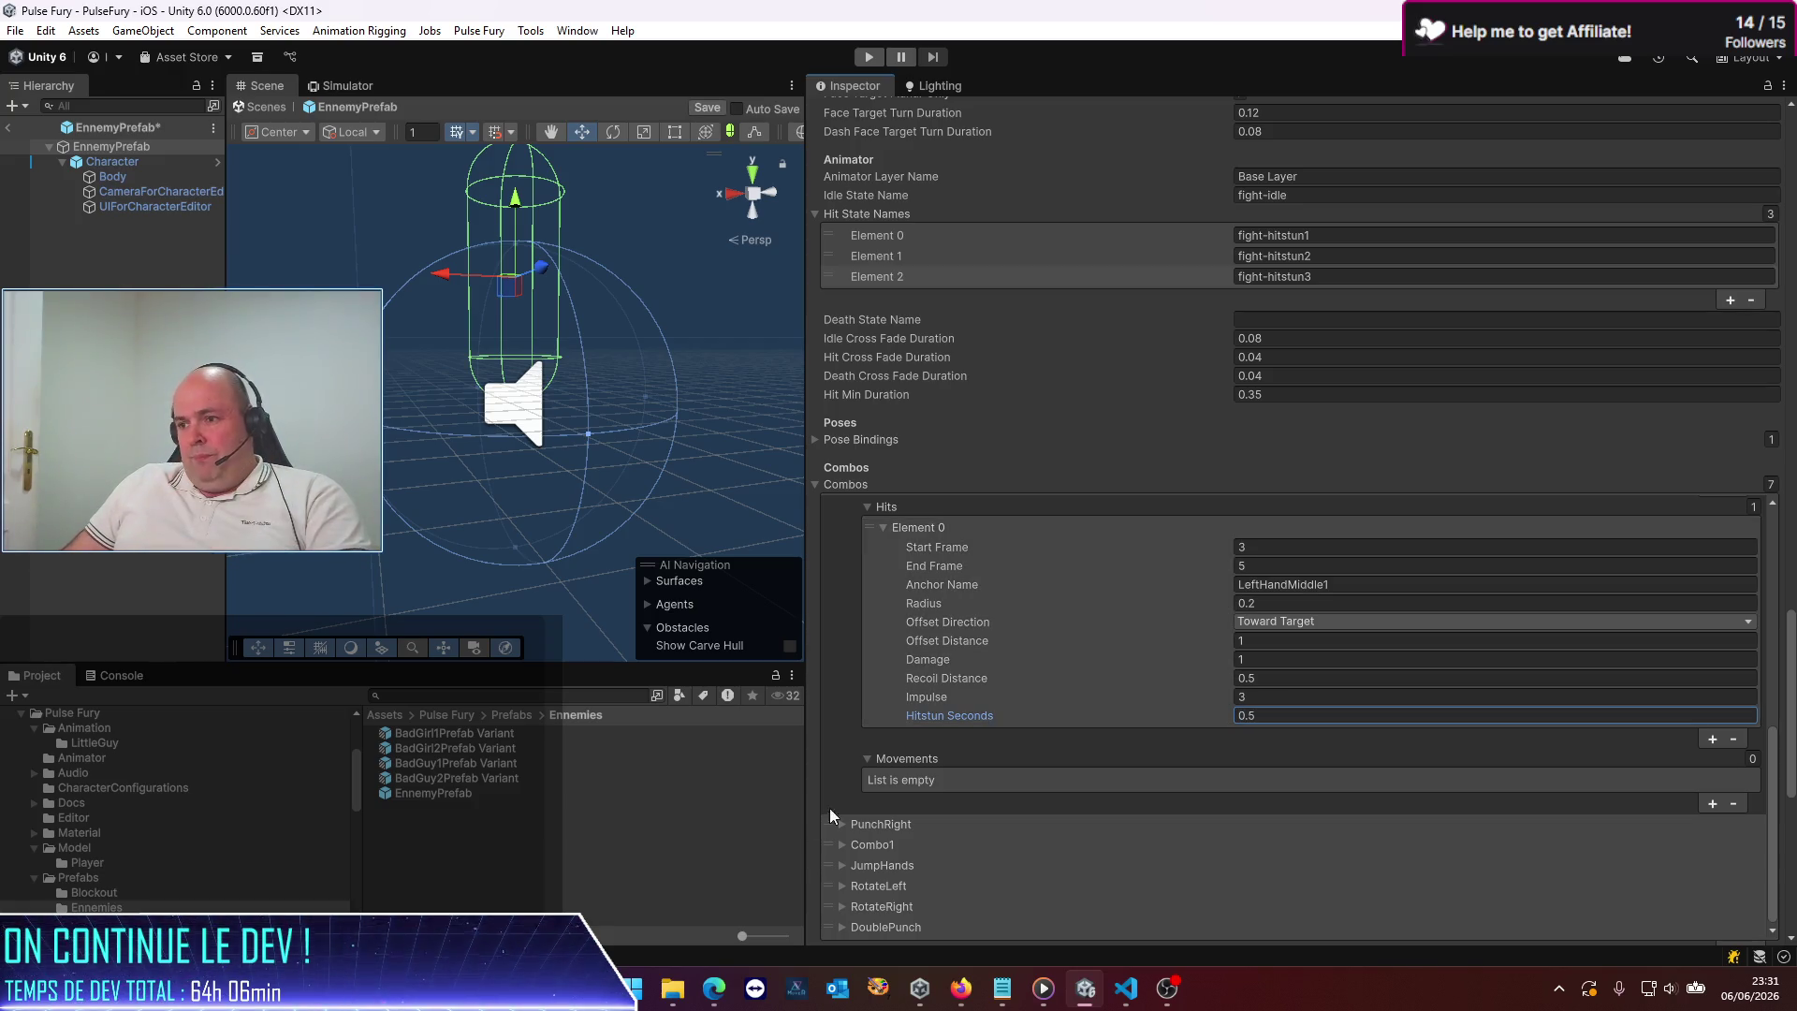
key(ctrl+a)
text(1)
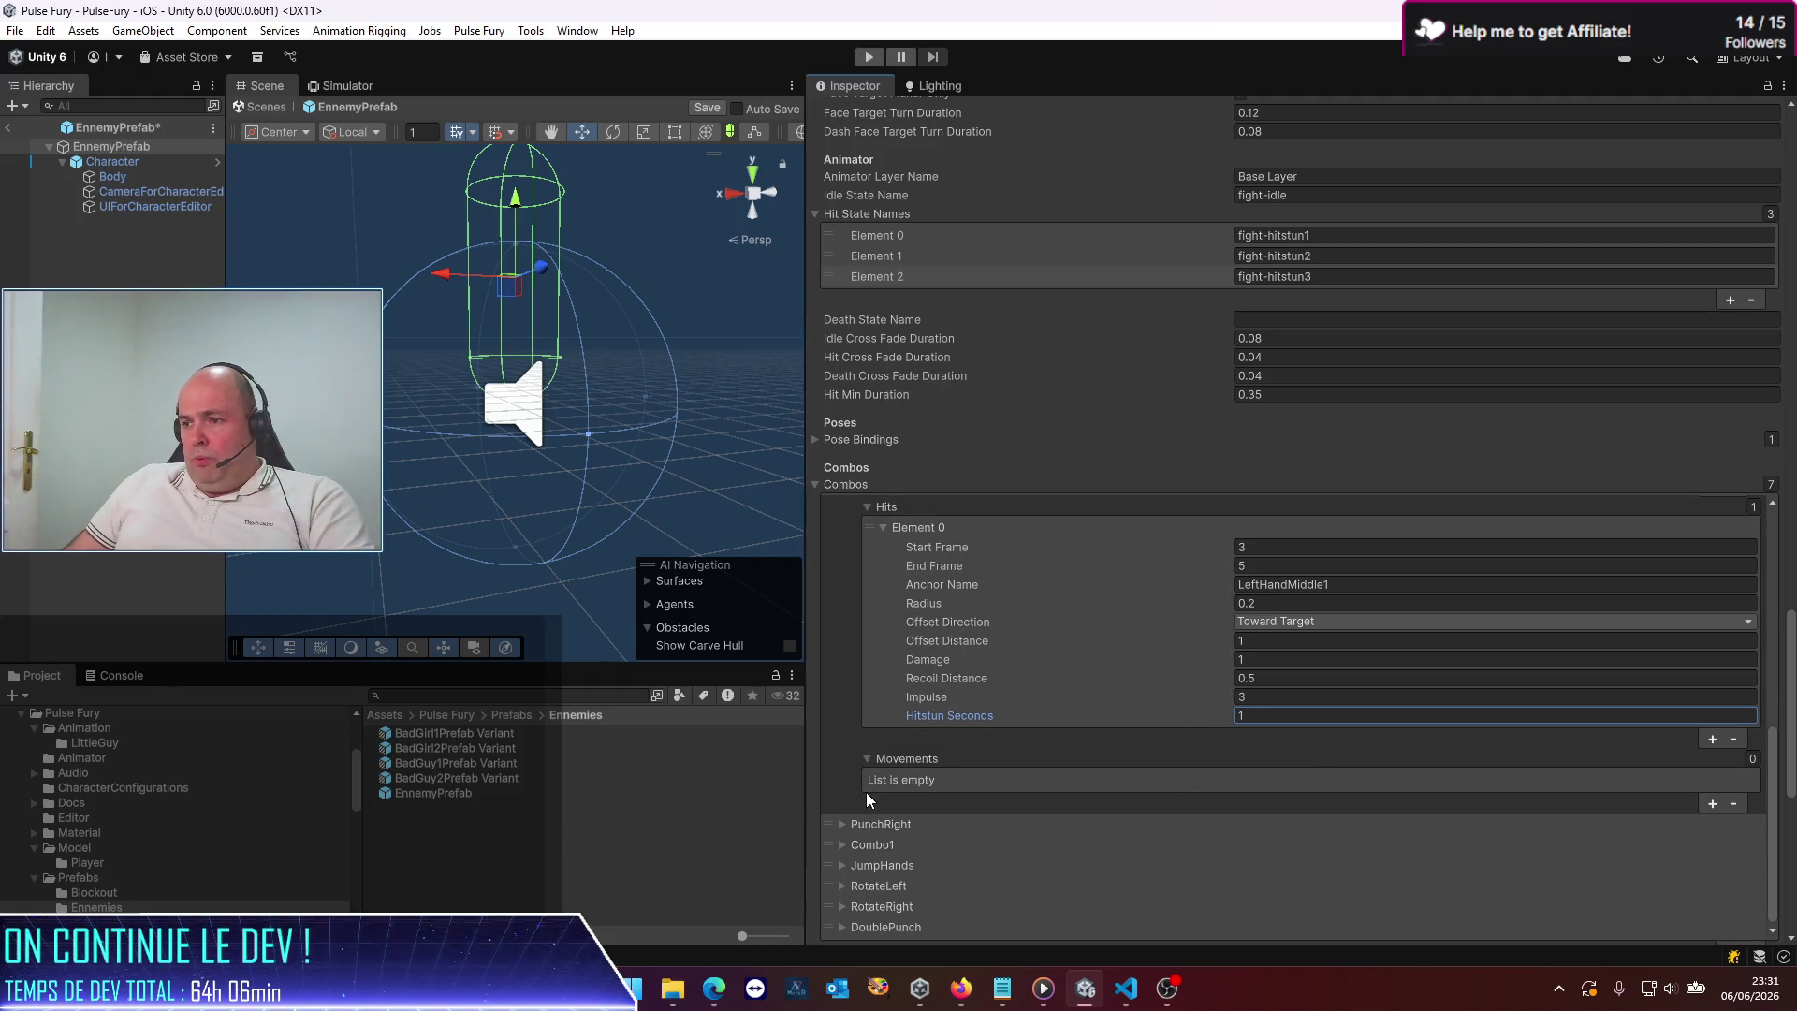
Set the PunchRight hit's Hitstun Seconds to 1 and save the enemy prefab
click(840, 824)
scroll(919, 806, down, 10)
scroll(979, 789, down, 5)
click(1290, 861)
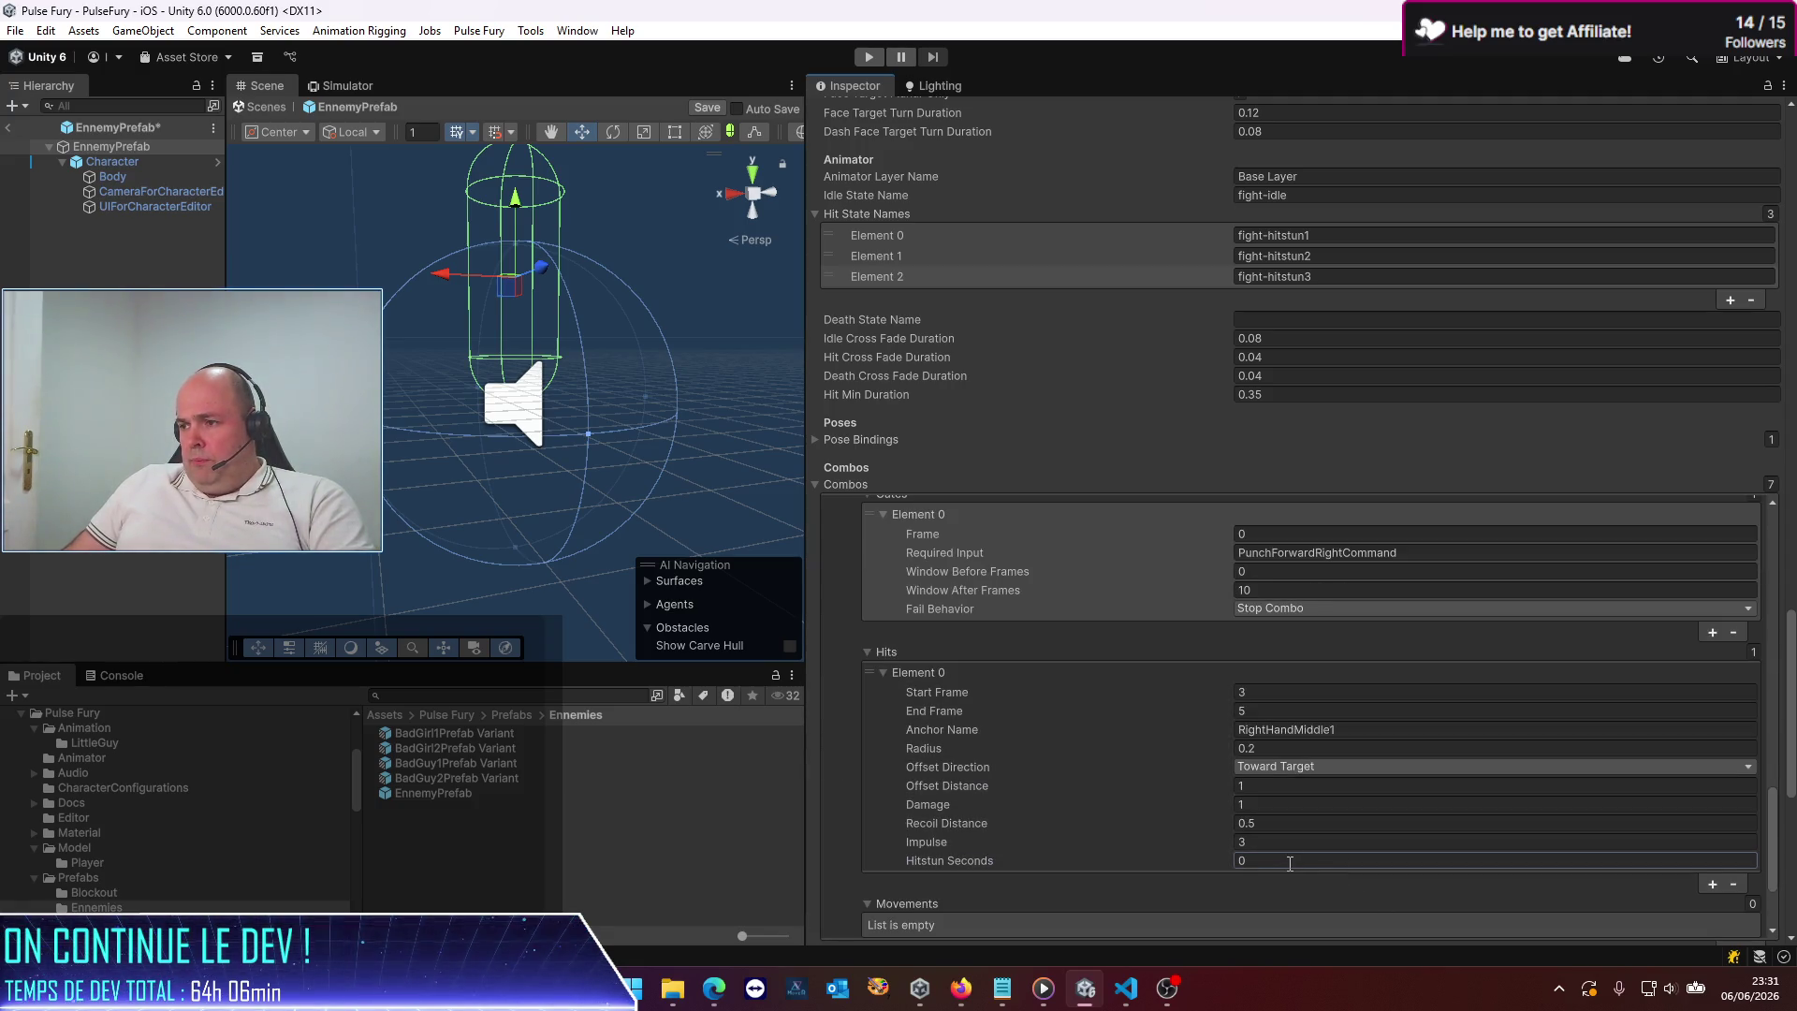
text(1)
key(ctrl+s)
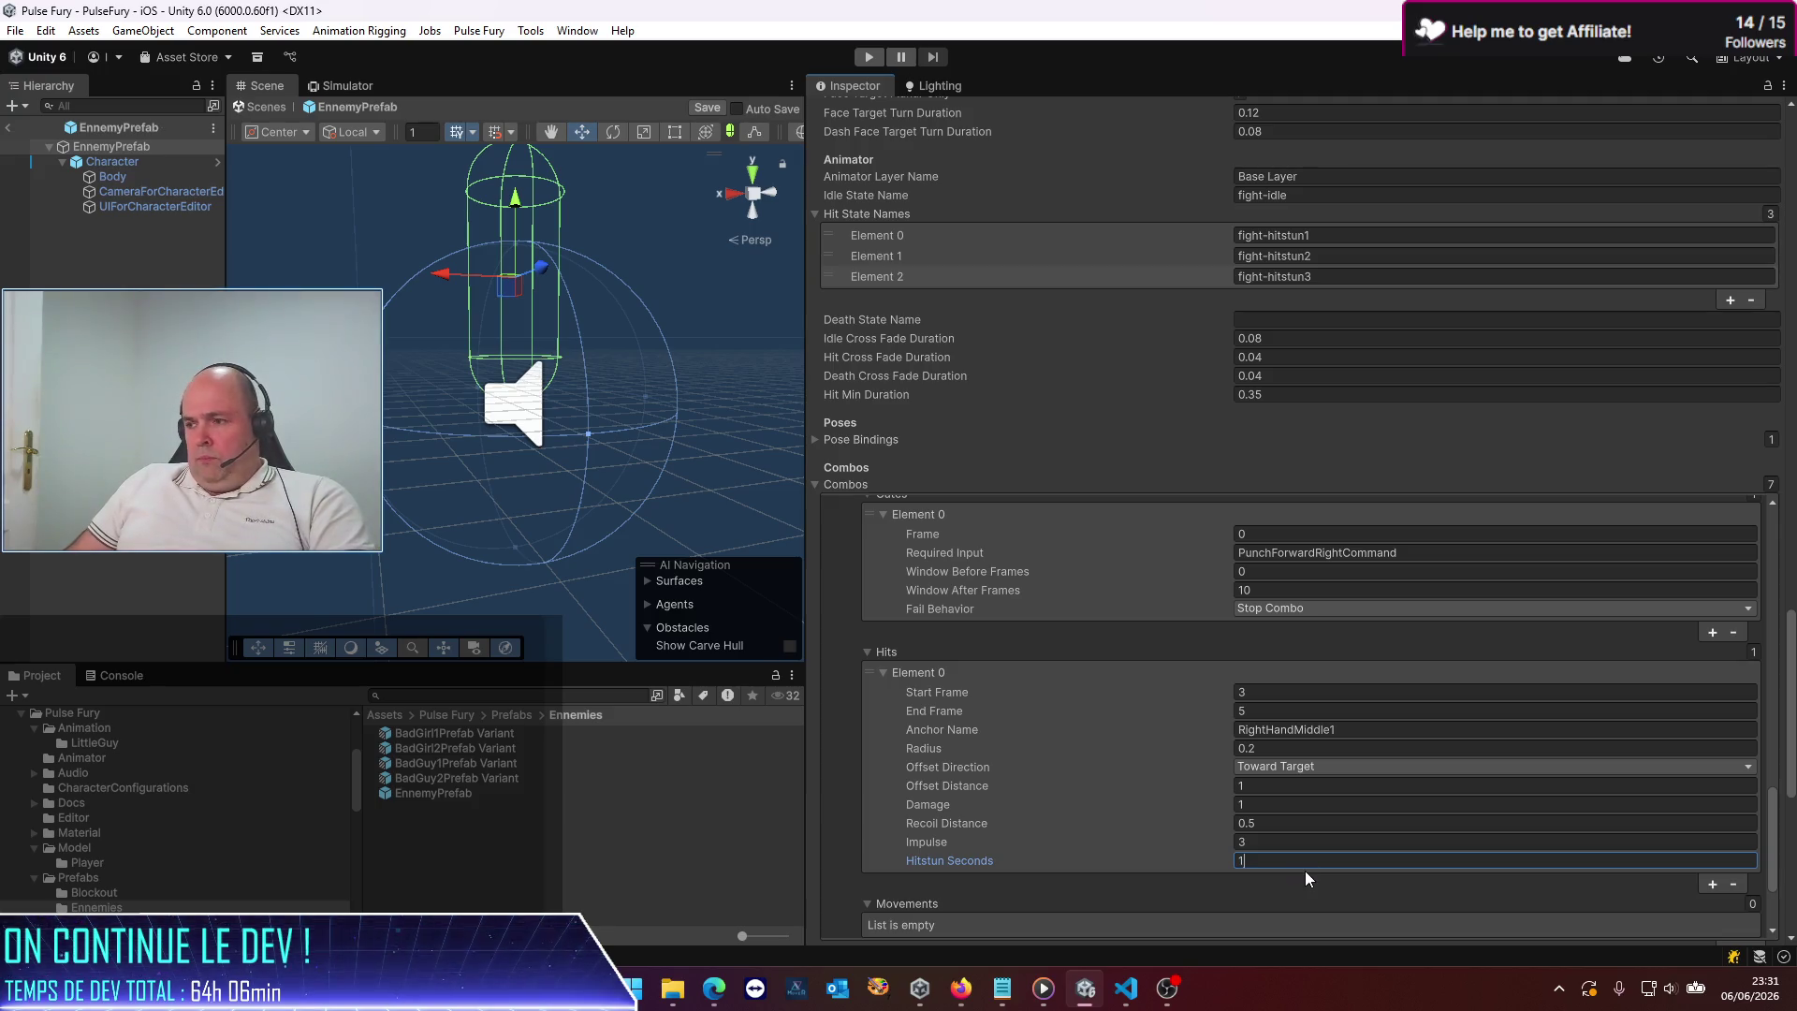
Collapse the PunchRight combo and expand Combo1's settings
scroll(993, 573, up, 4)
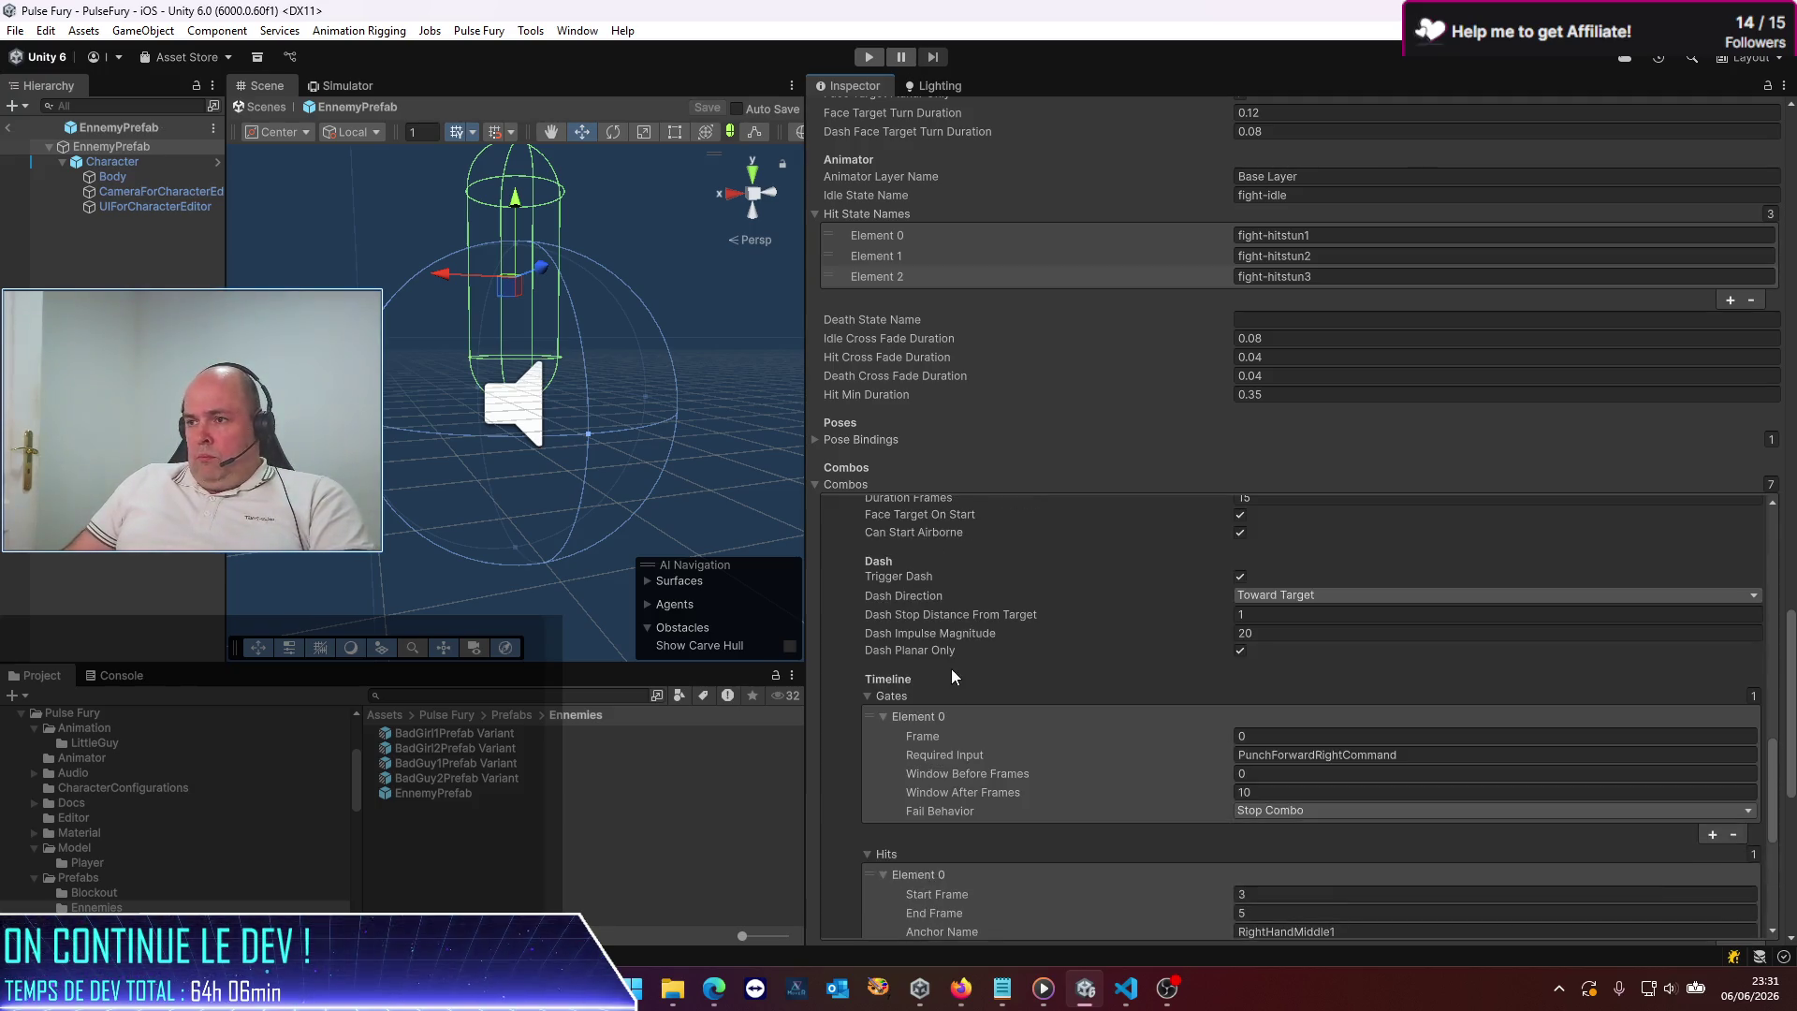
scroll(929, 665, down, 8)
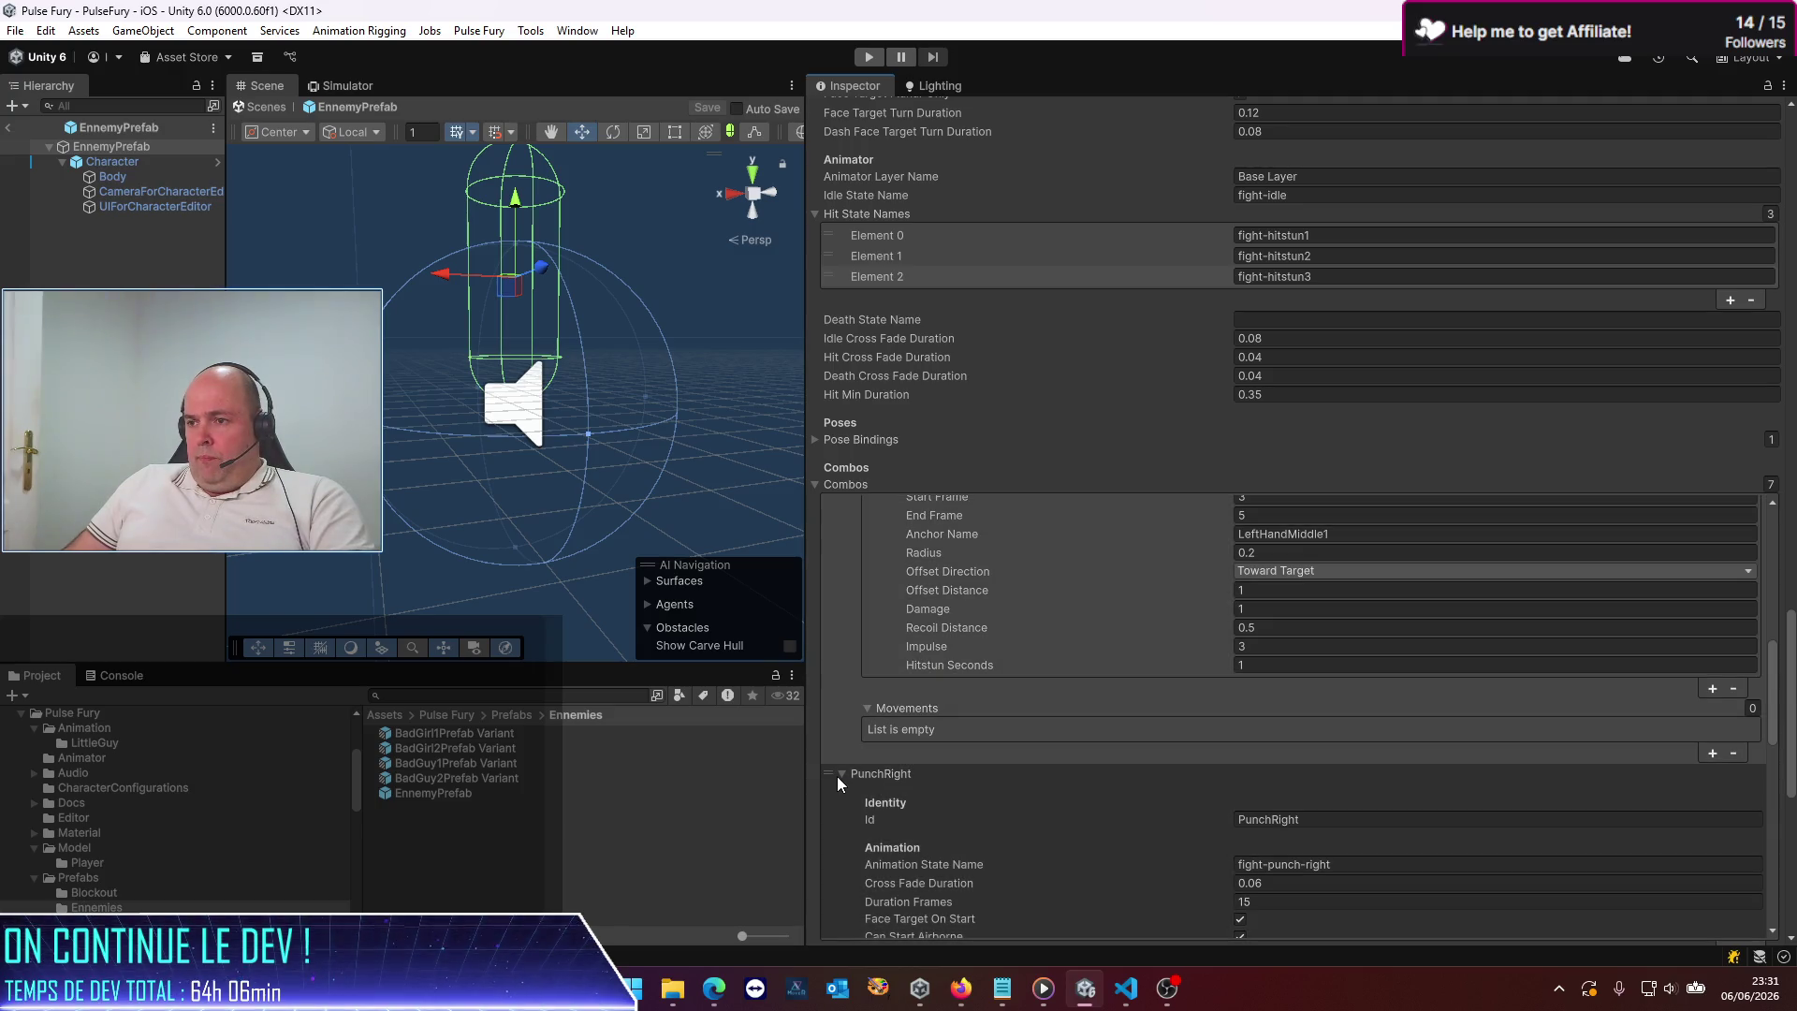
click(841, 775)
scroll(874, 749, down, 3)
click(844, 693)
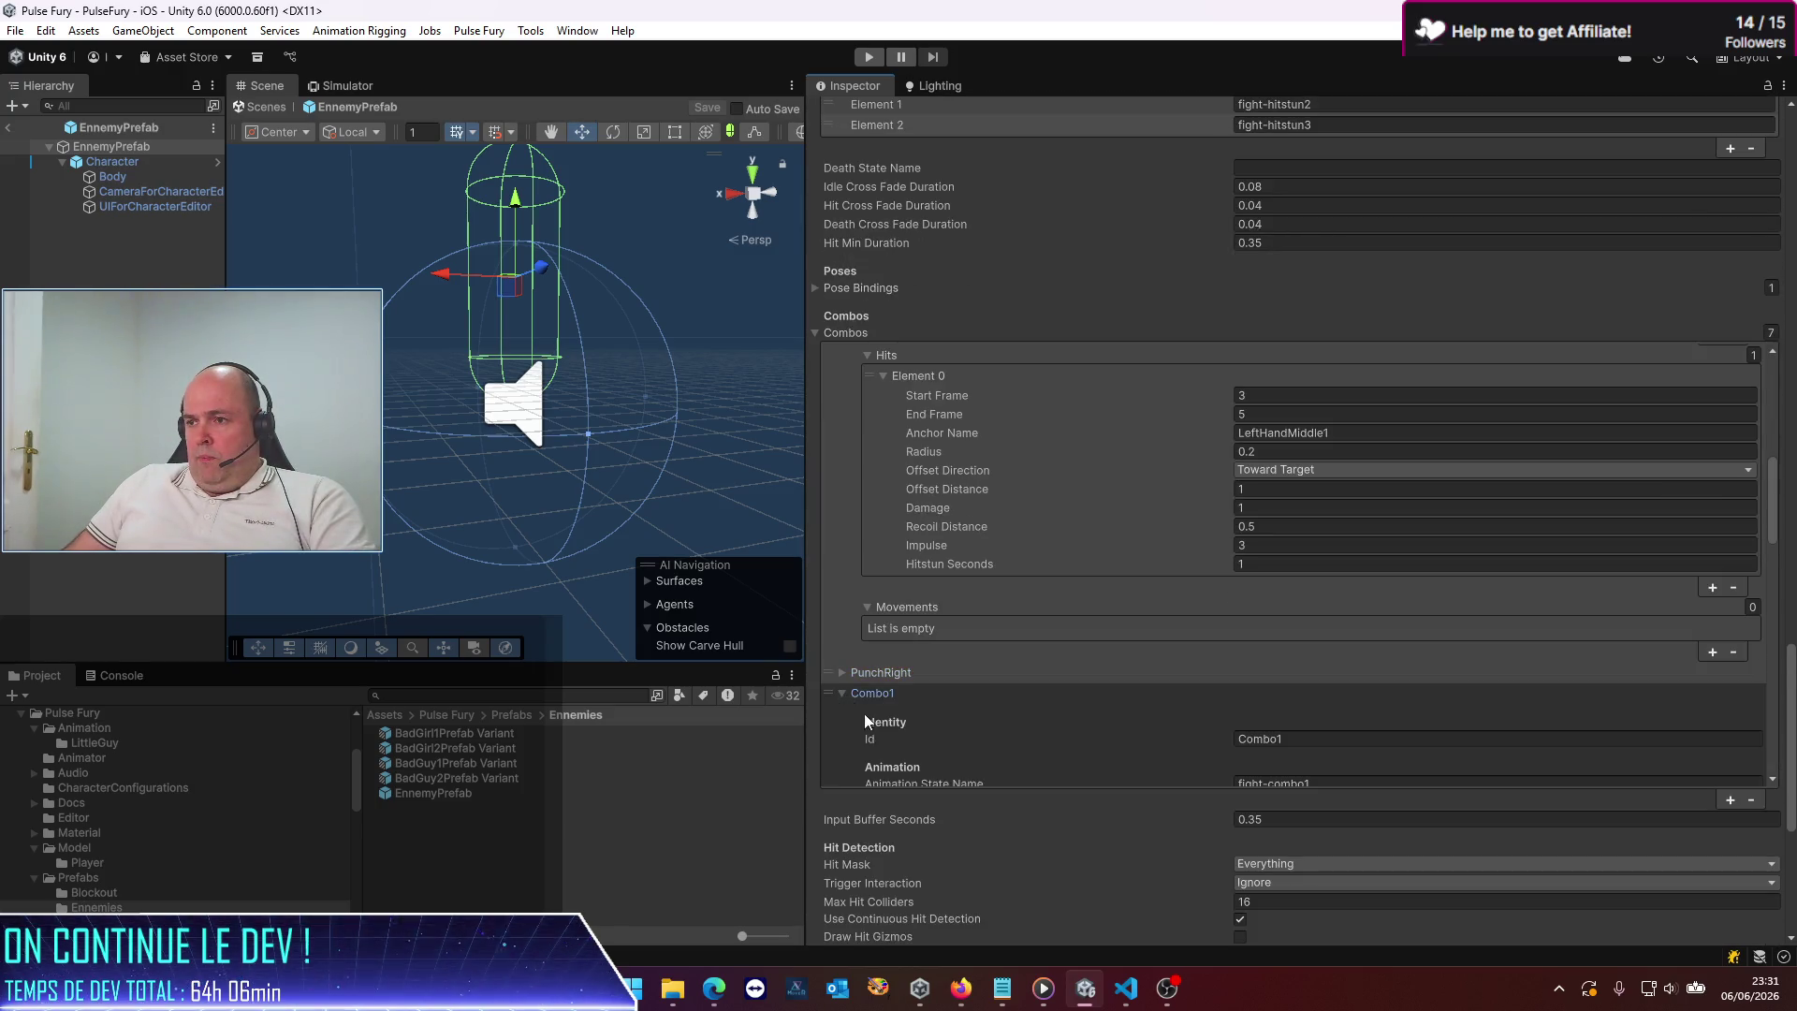
Show all four Combo1 hits and set the final hit's Hitstun Seconds to 2
scroll(870, 721, down, 15)
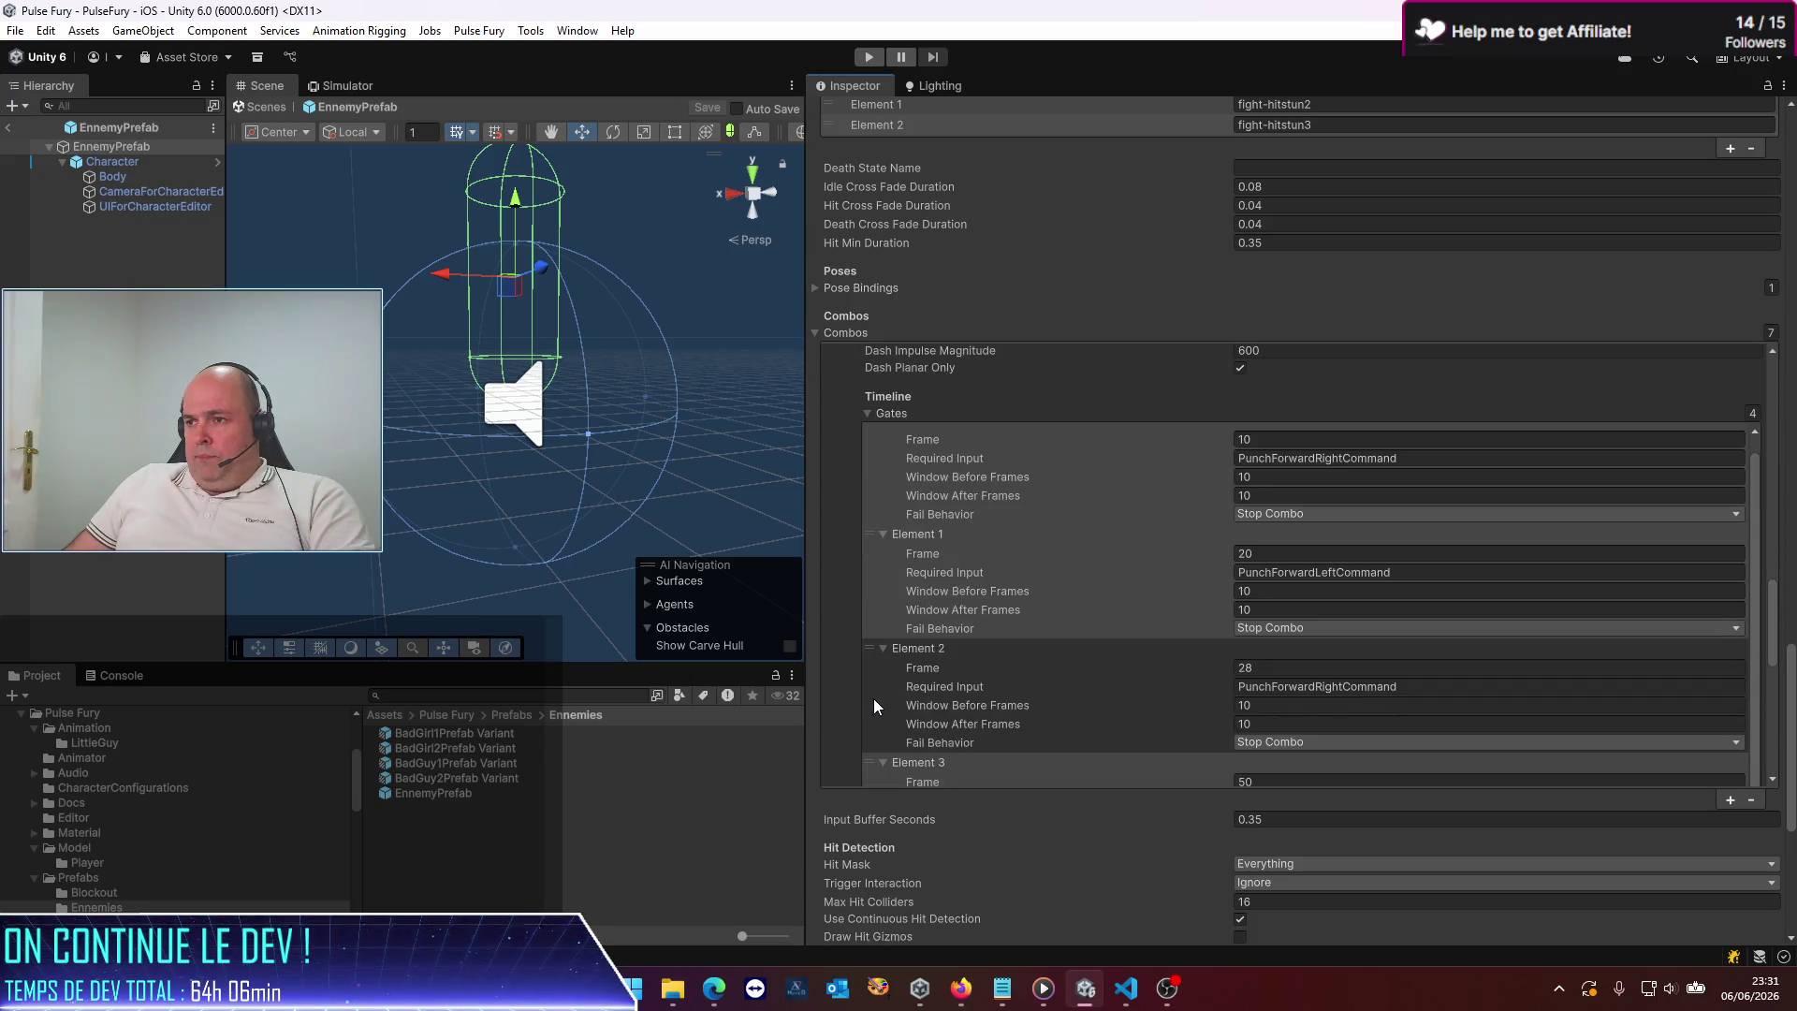
scroll(872, 678, down, 7)
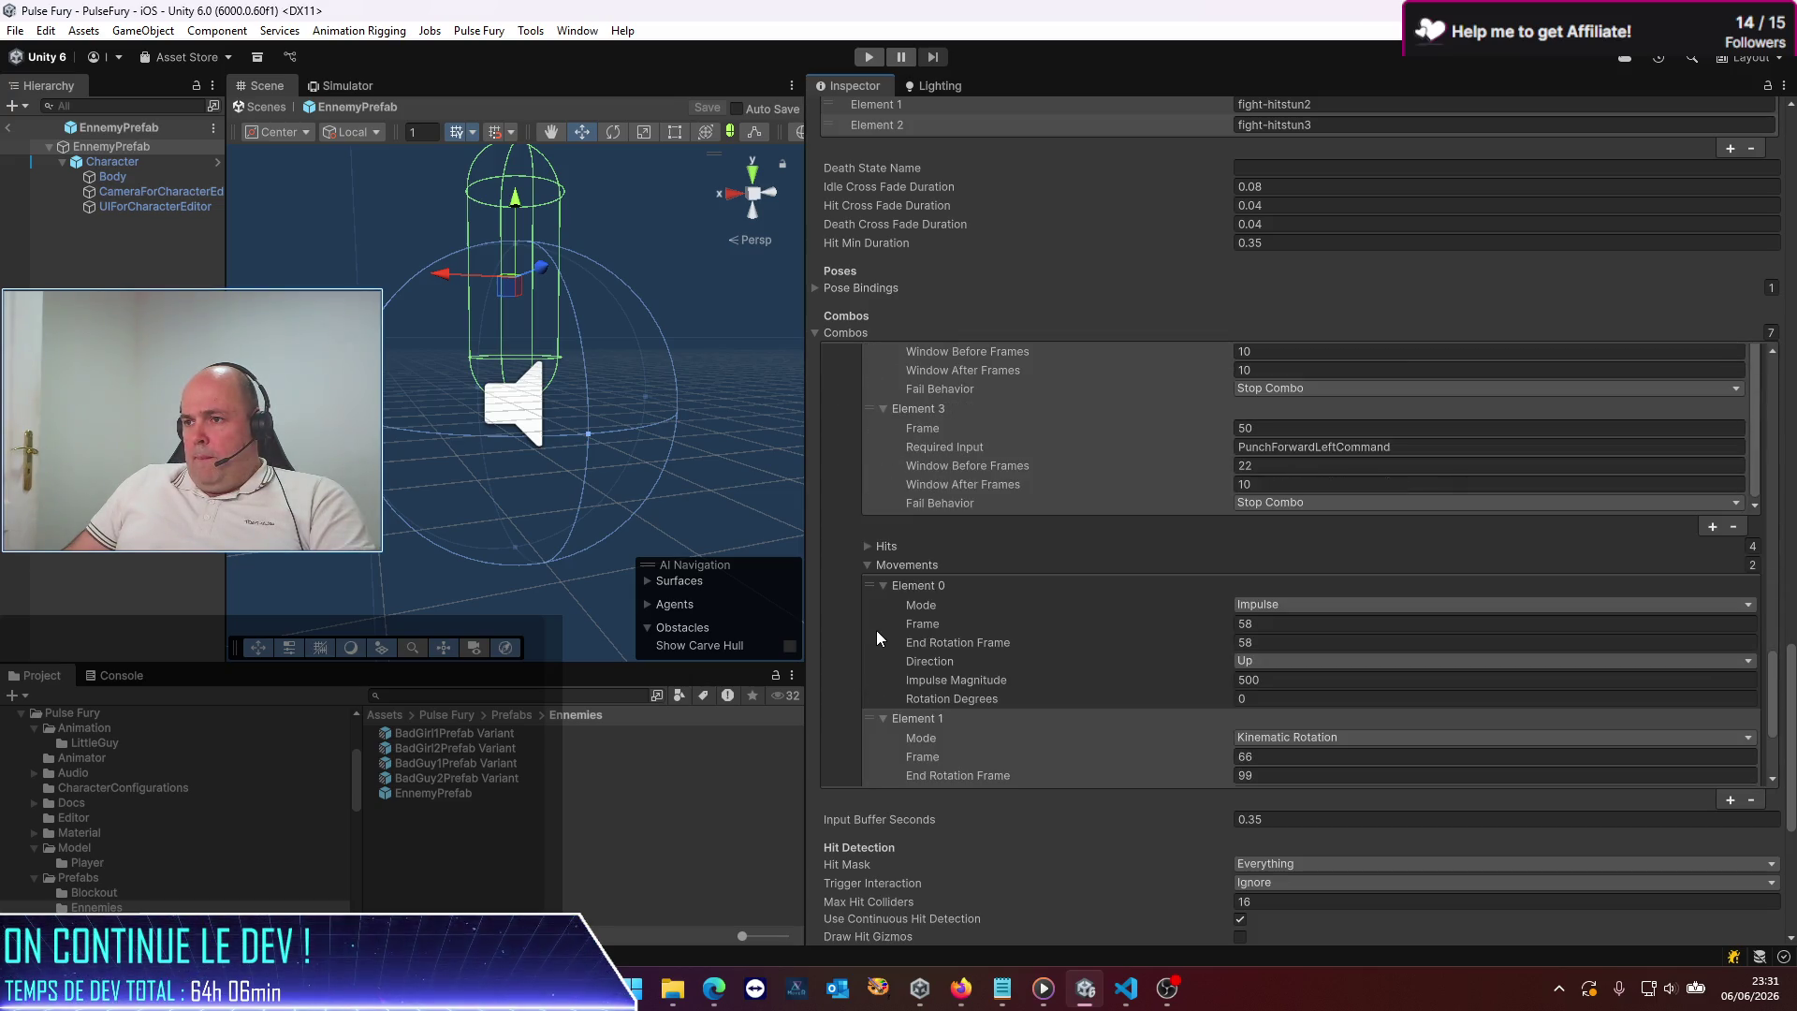
click(866, 551)
scroll(894, 651, down, 3)
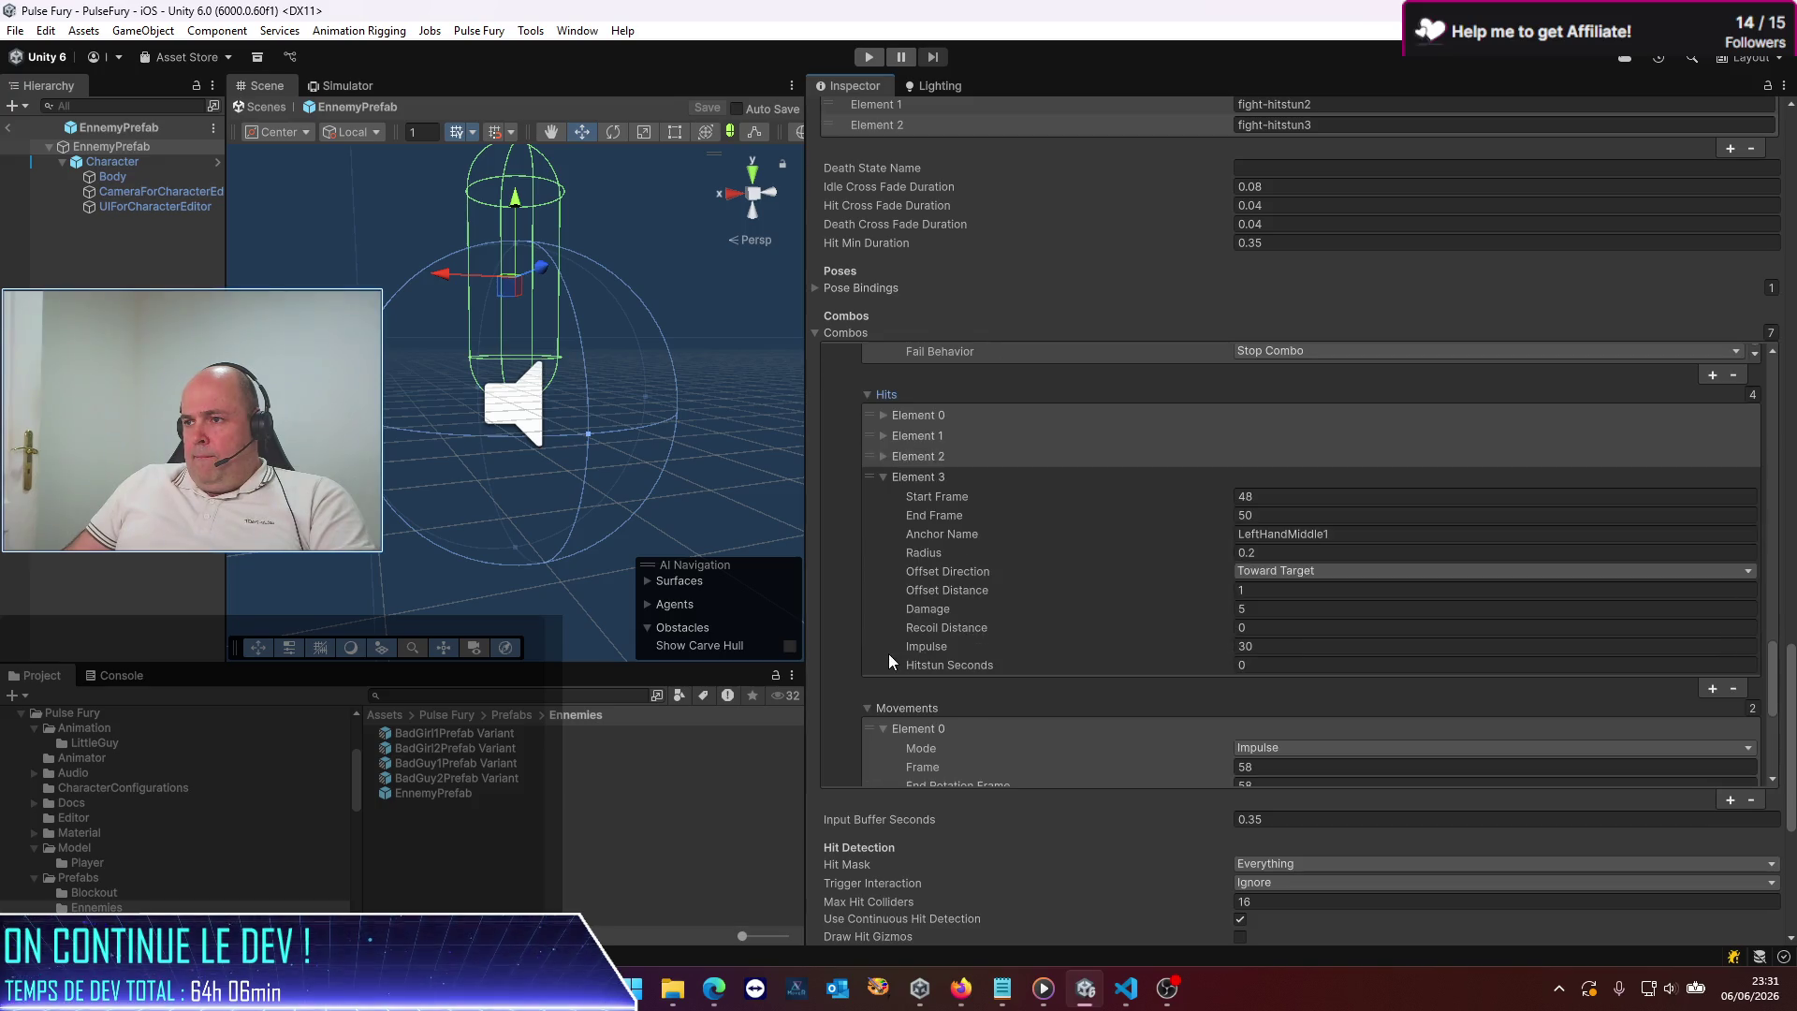
click(1312, 667)
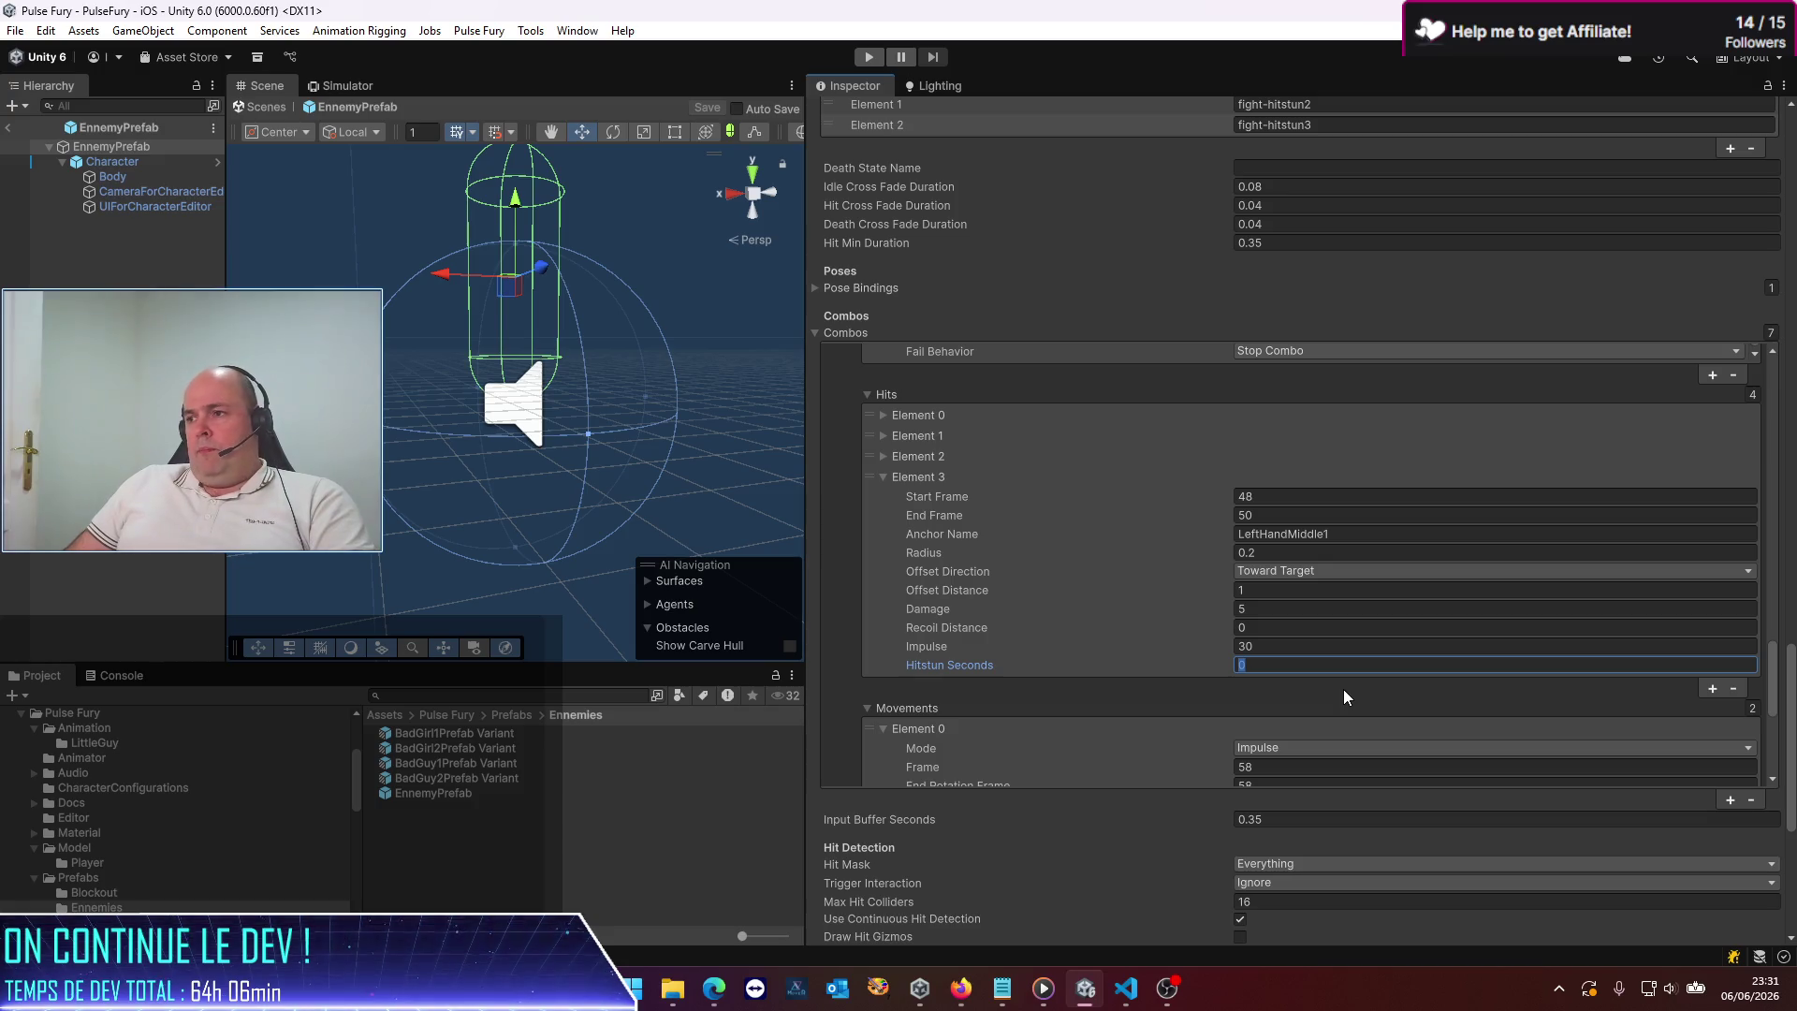
text(2)
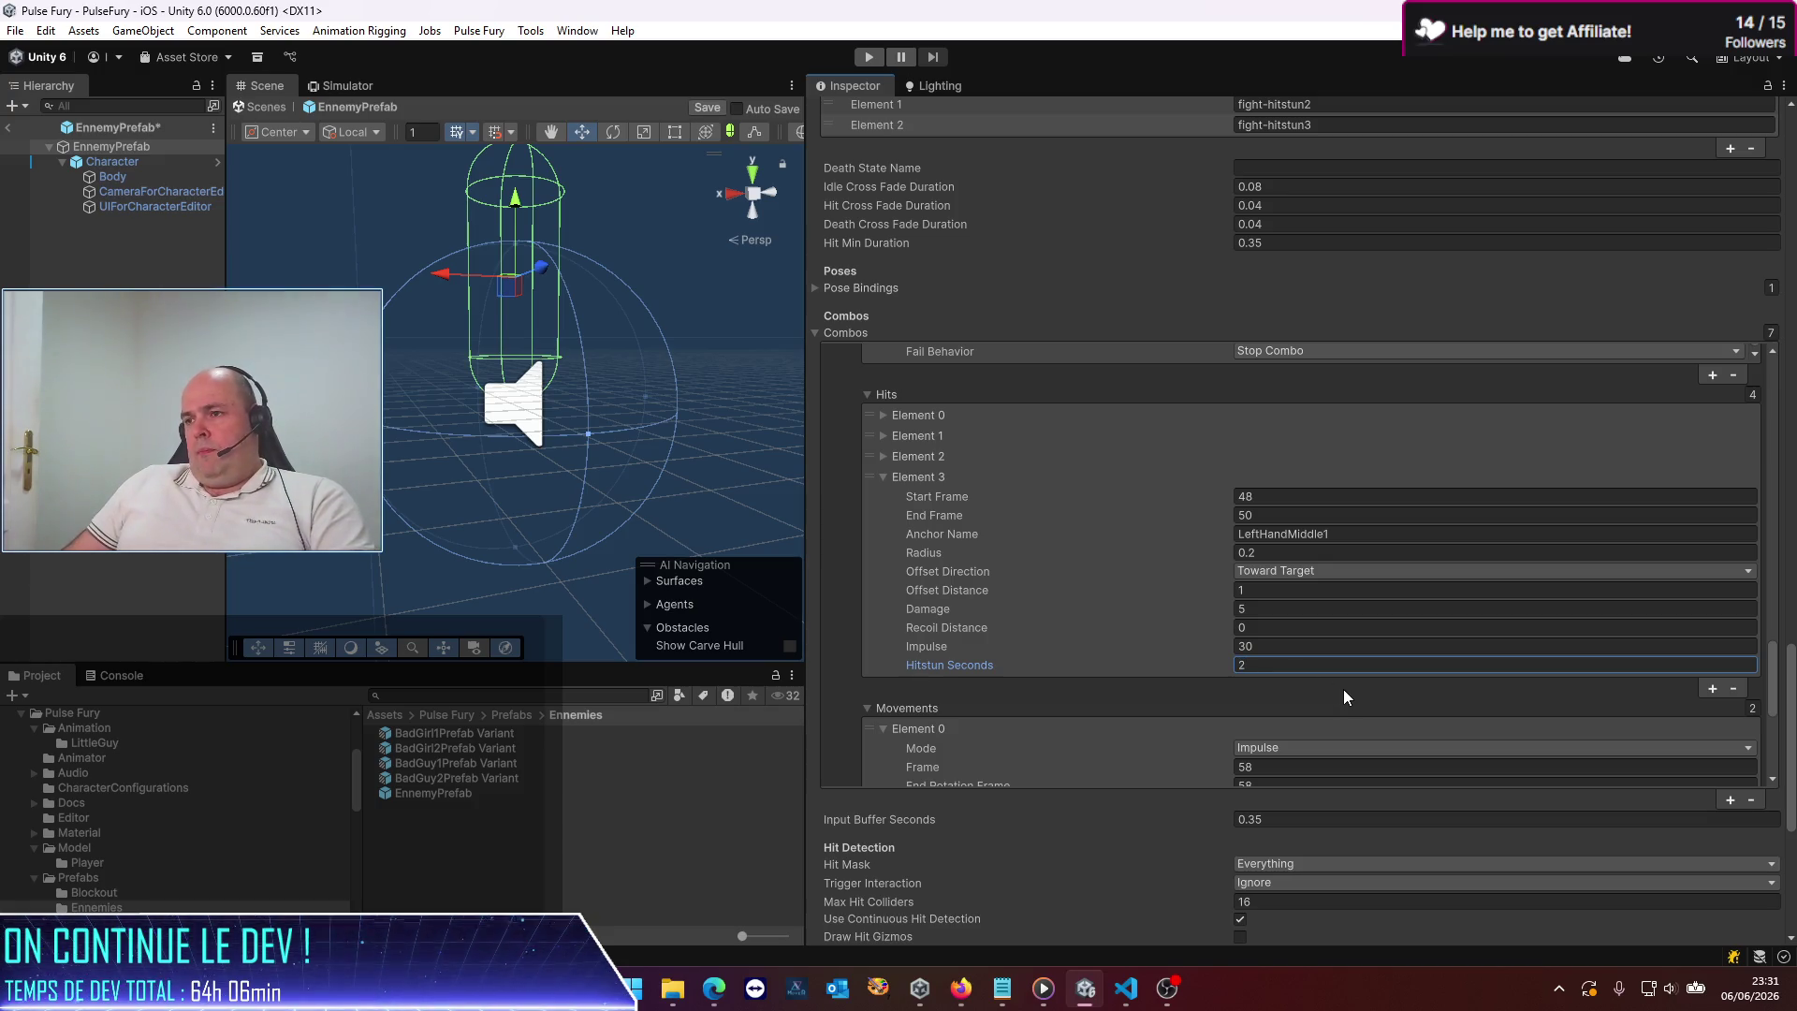
Set Hitstun Seconds to 1 on Combo1's first three hits and save the prefab
click(881, 456)
click(1263, 645)
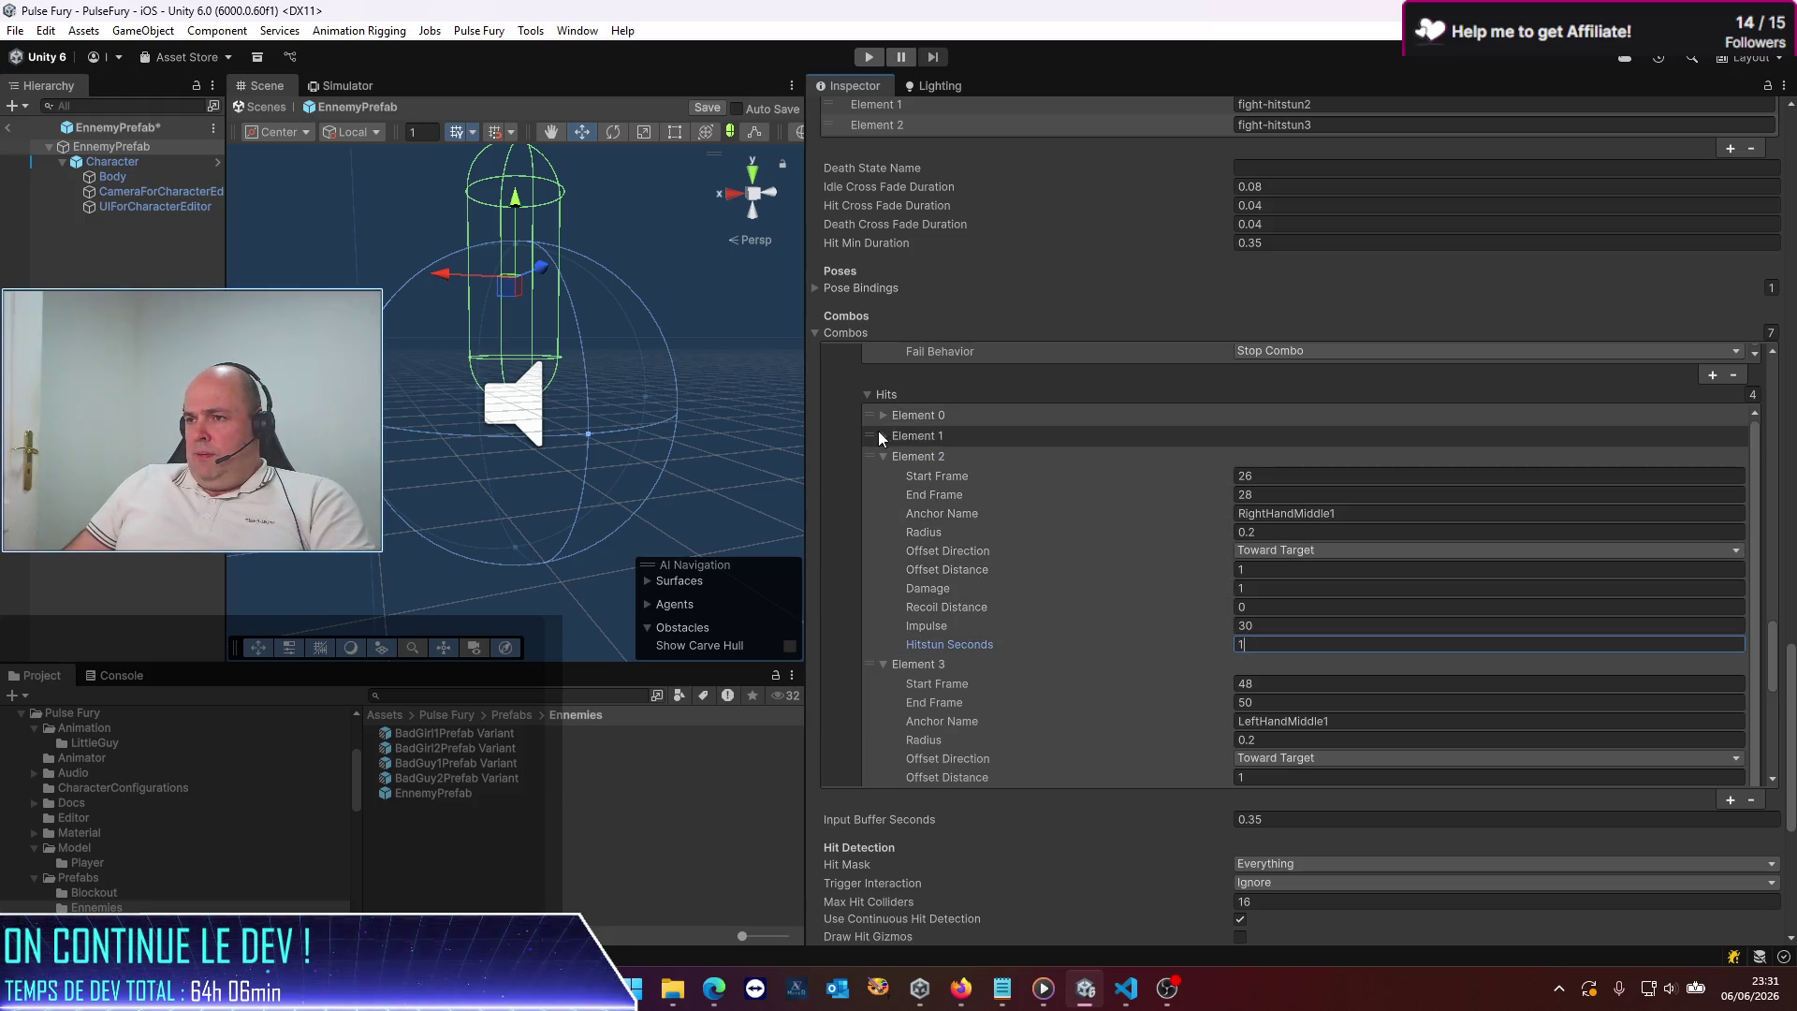
click(880, 436)
click(1283, 625)
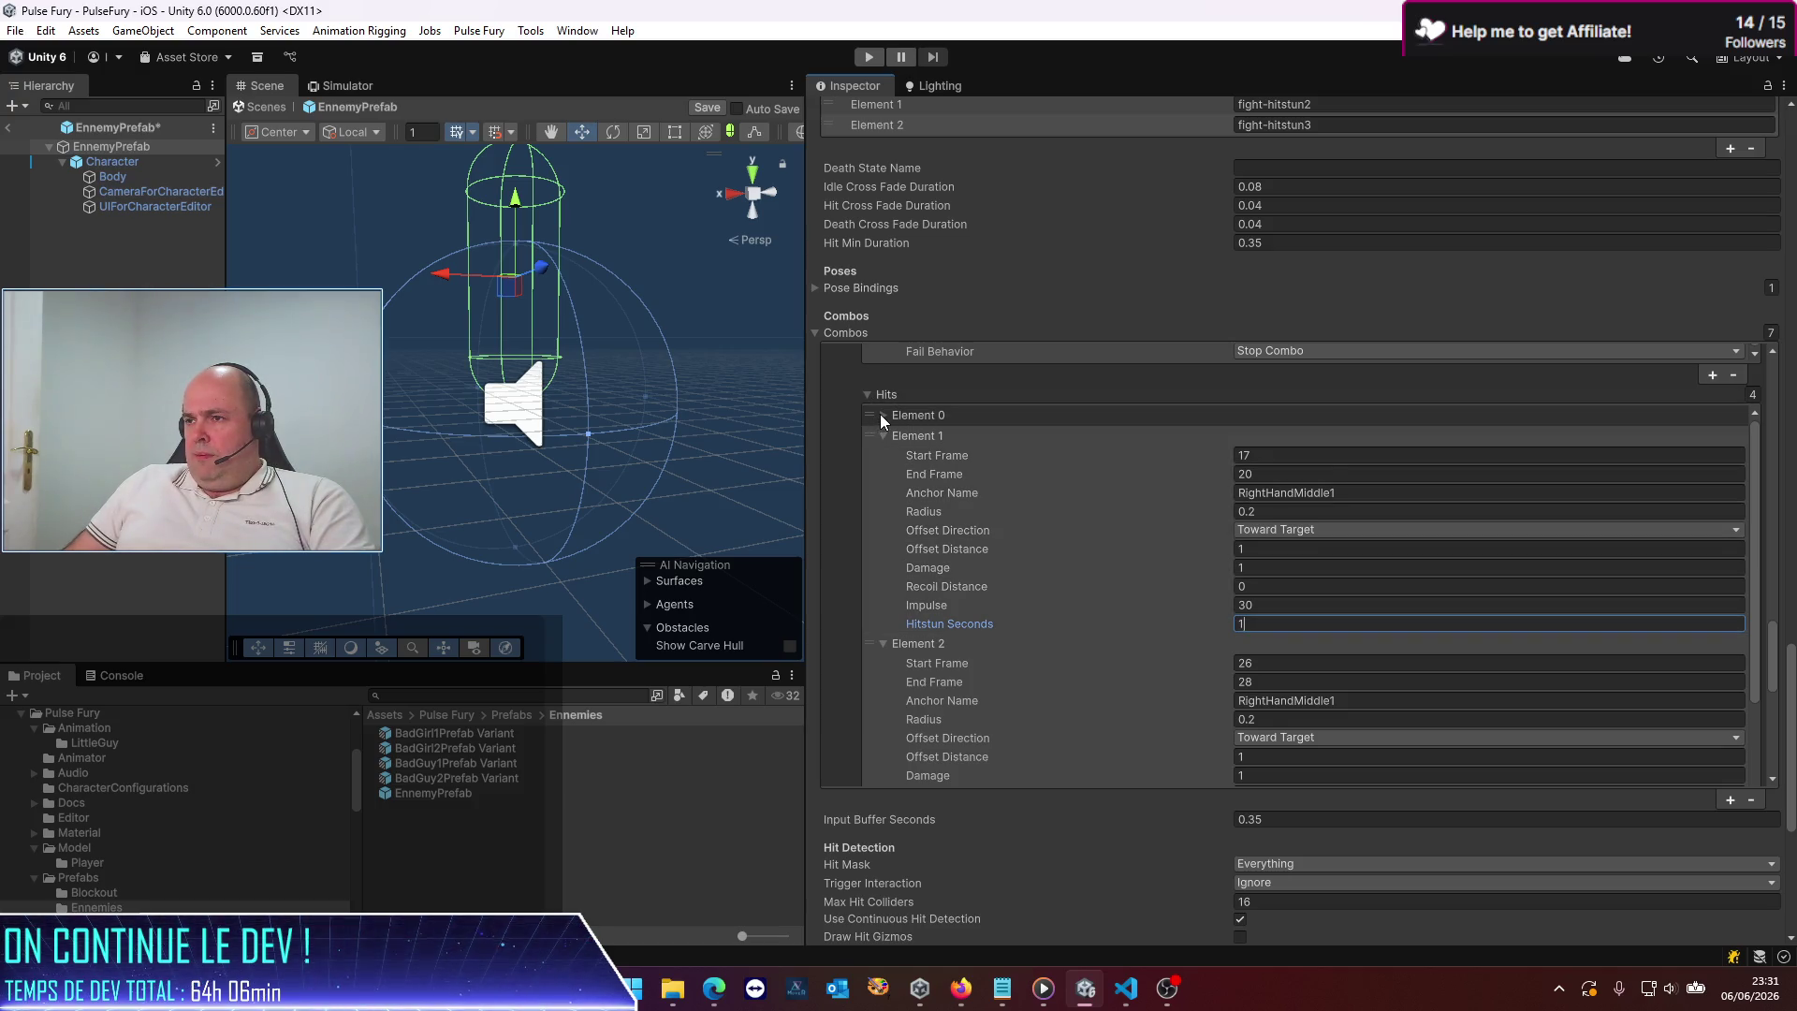
click(880, 413)
click(1264, 603)
text(1)
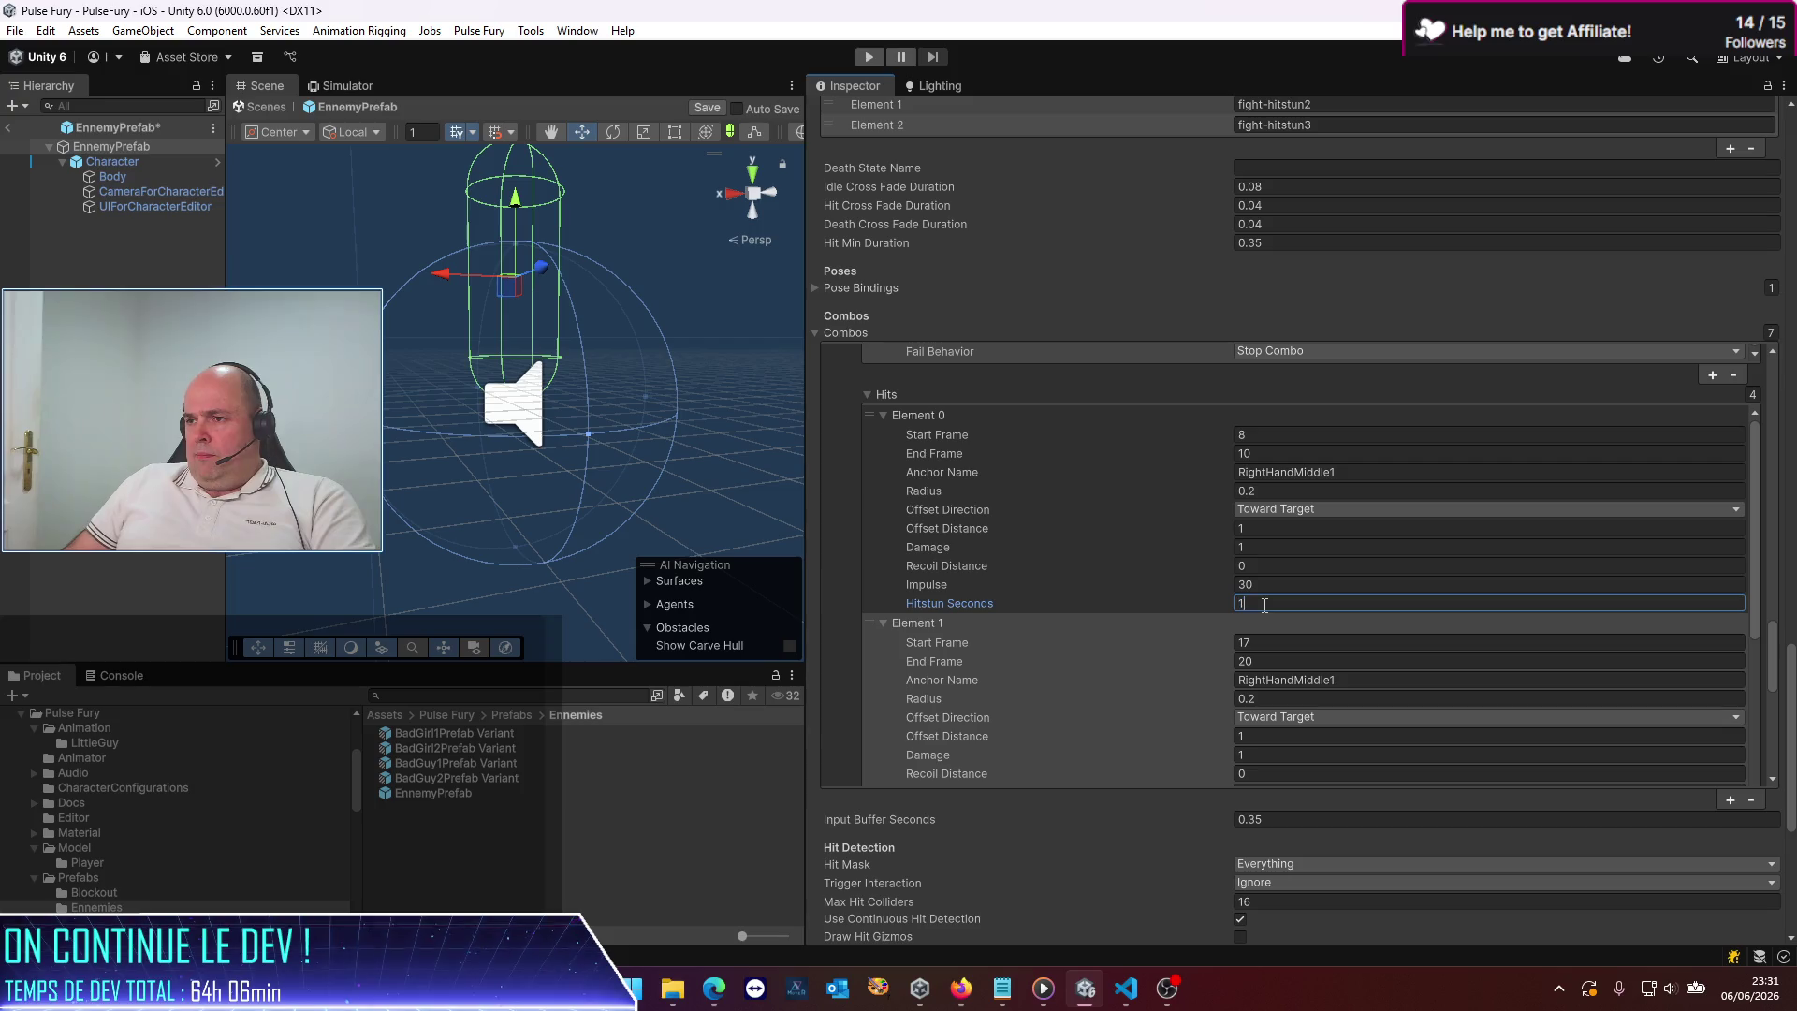
key(ctrl+s)
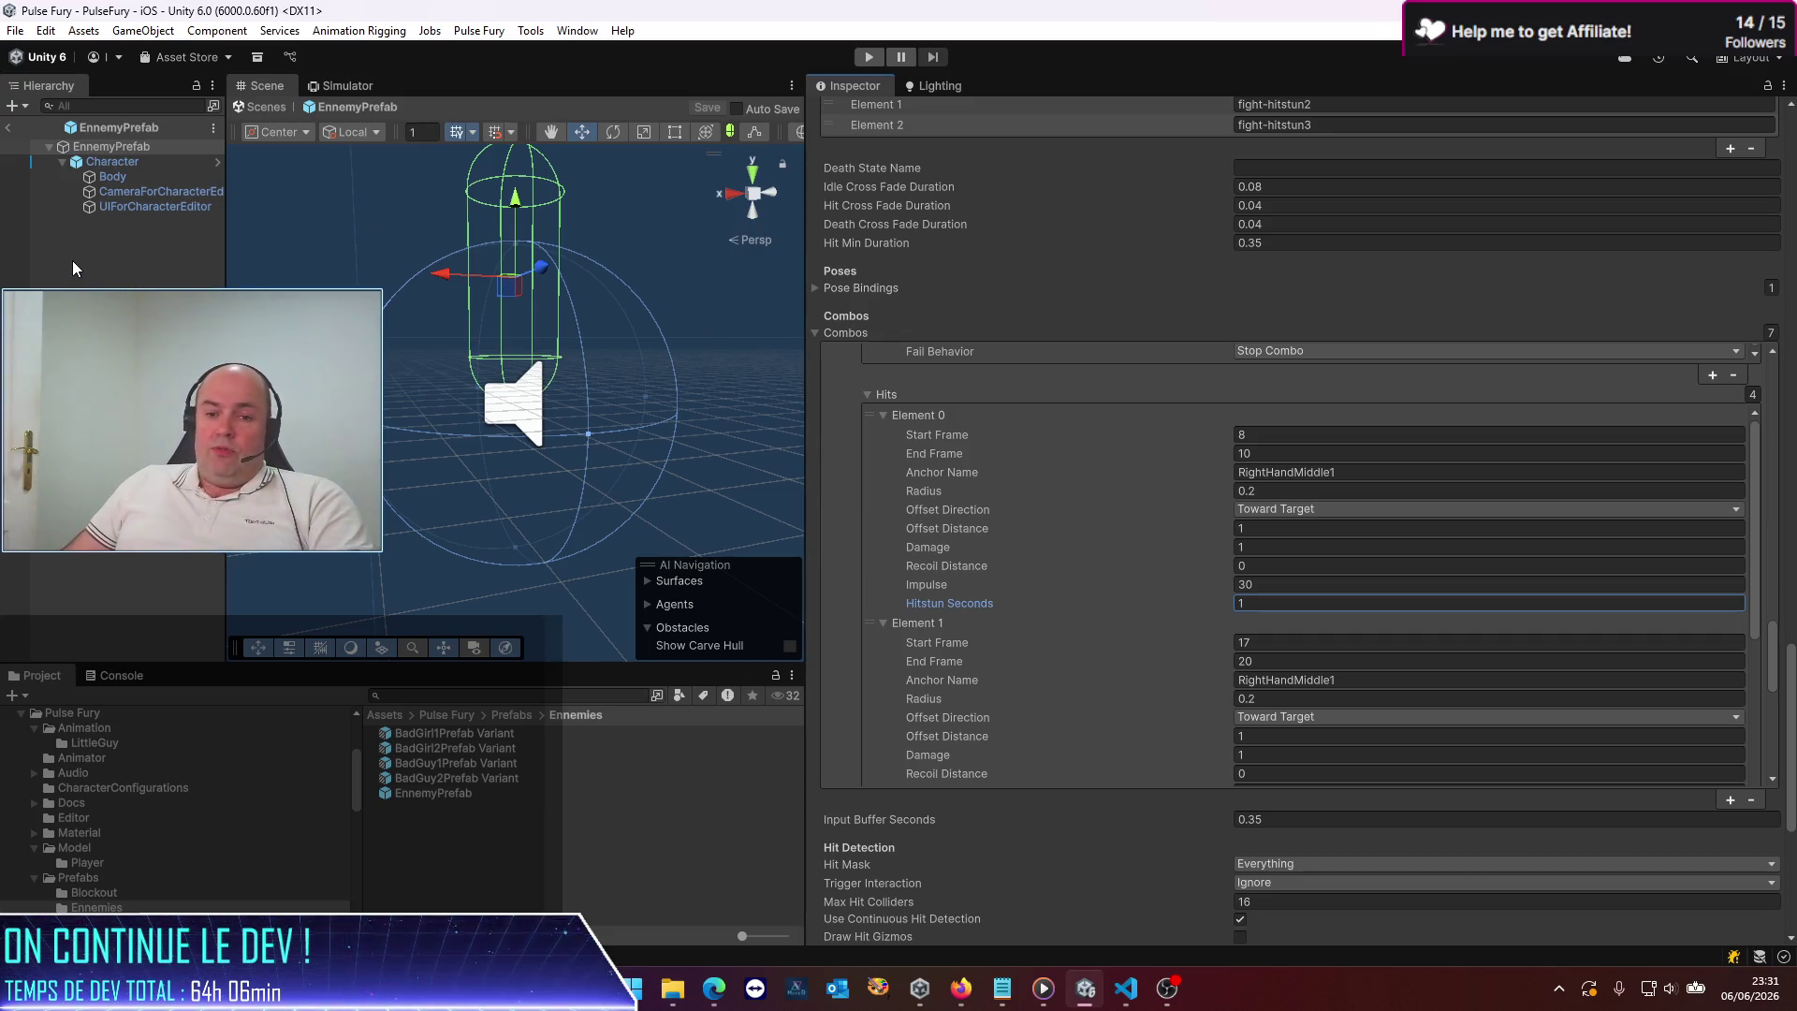
Exit the enemy prefab and open PlayerPrefab from the Prefabs folder
click(94, 281)
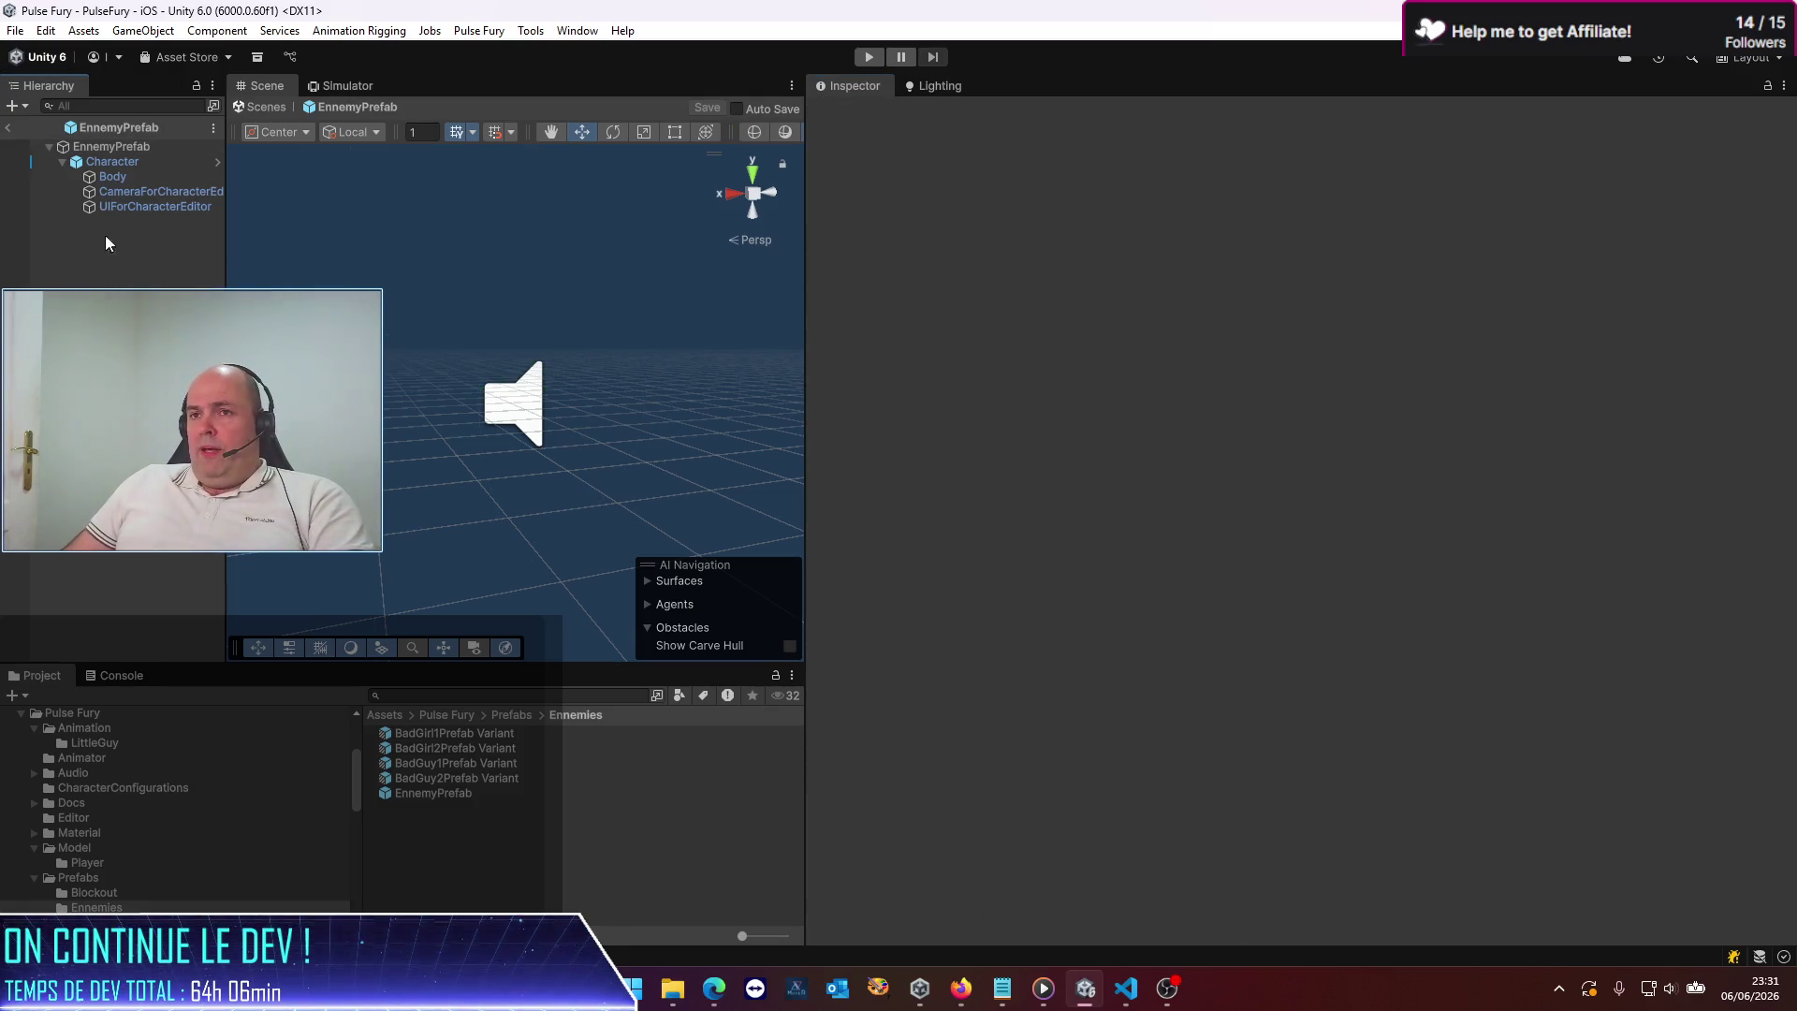
click(10, 129)
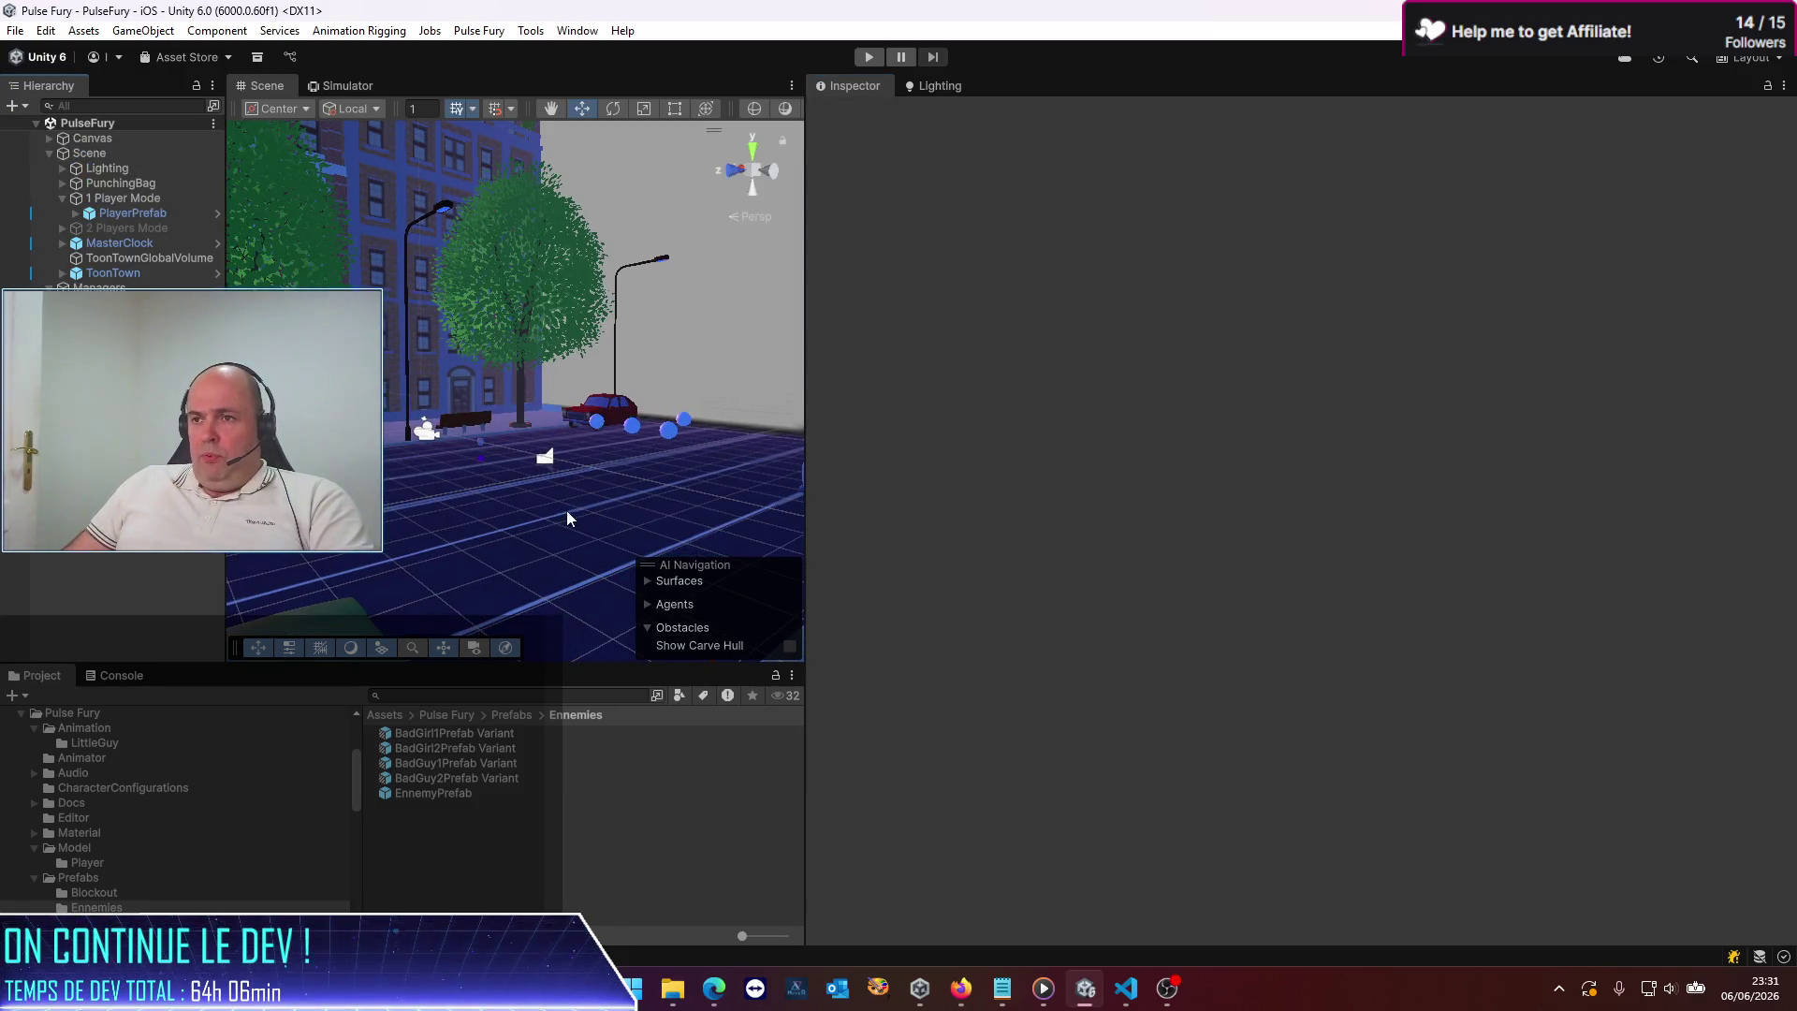
click(516, 716)
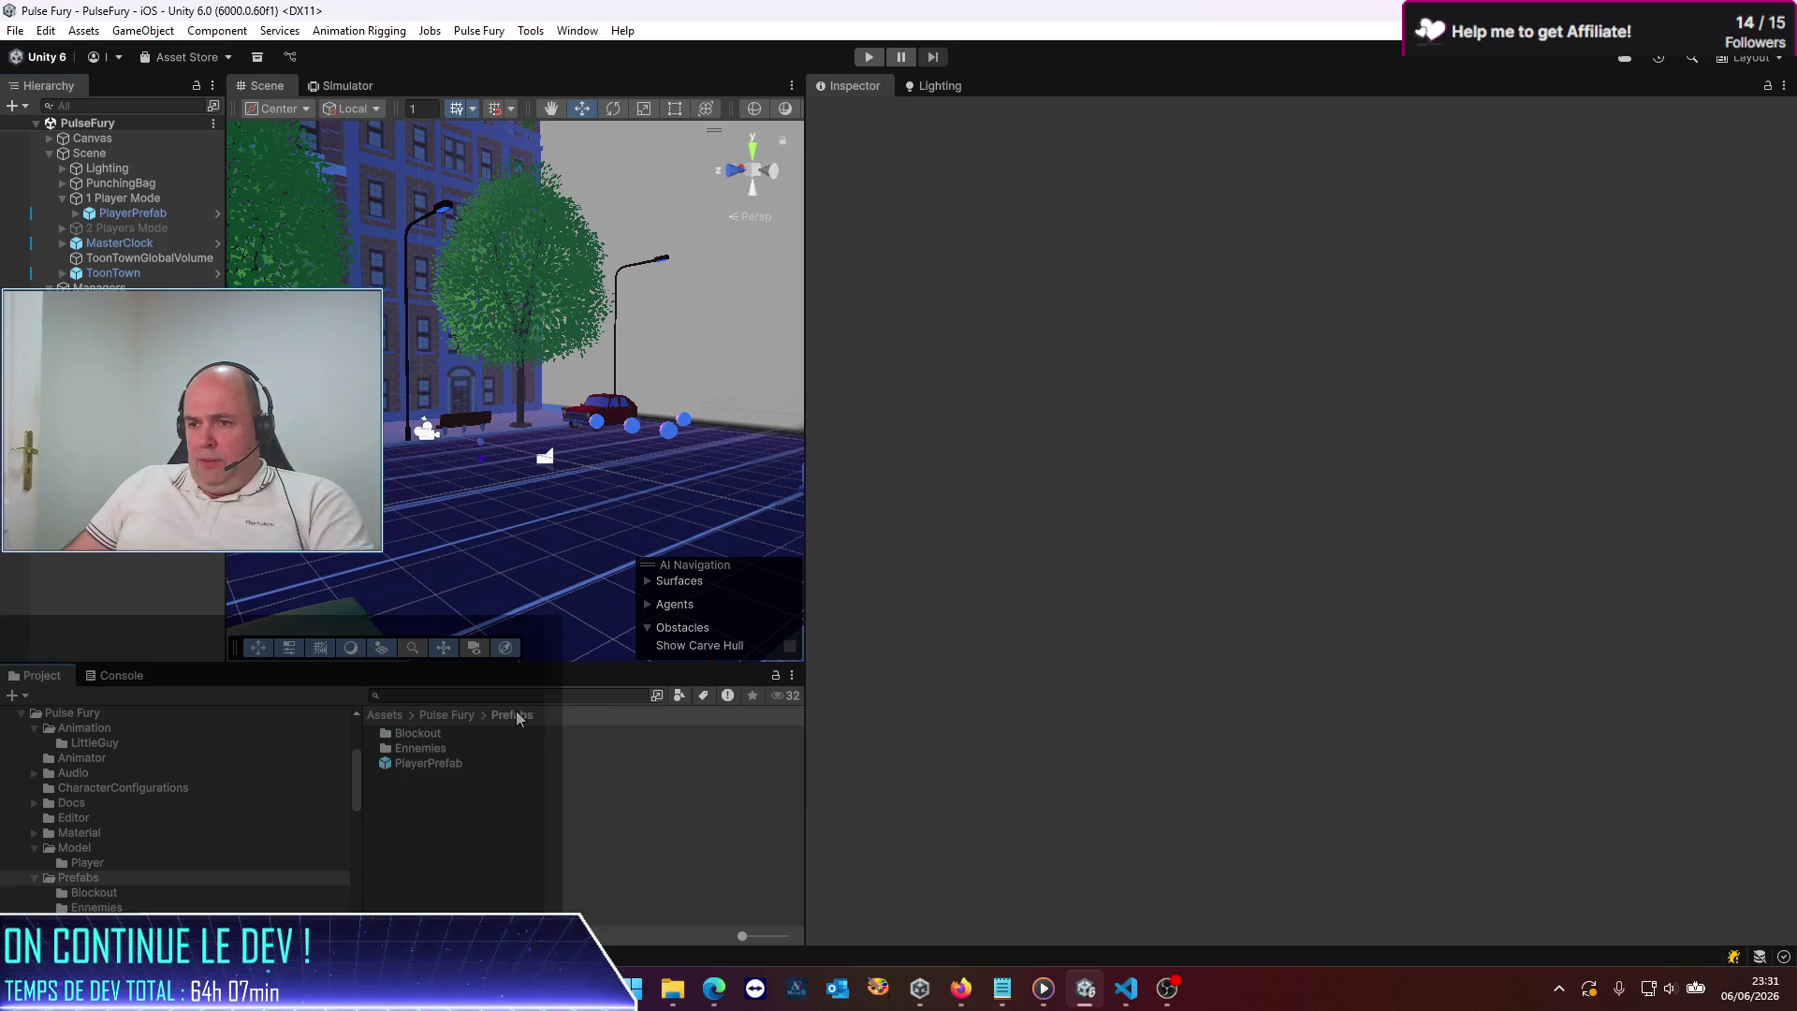
double_click(441, 761)
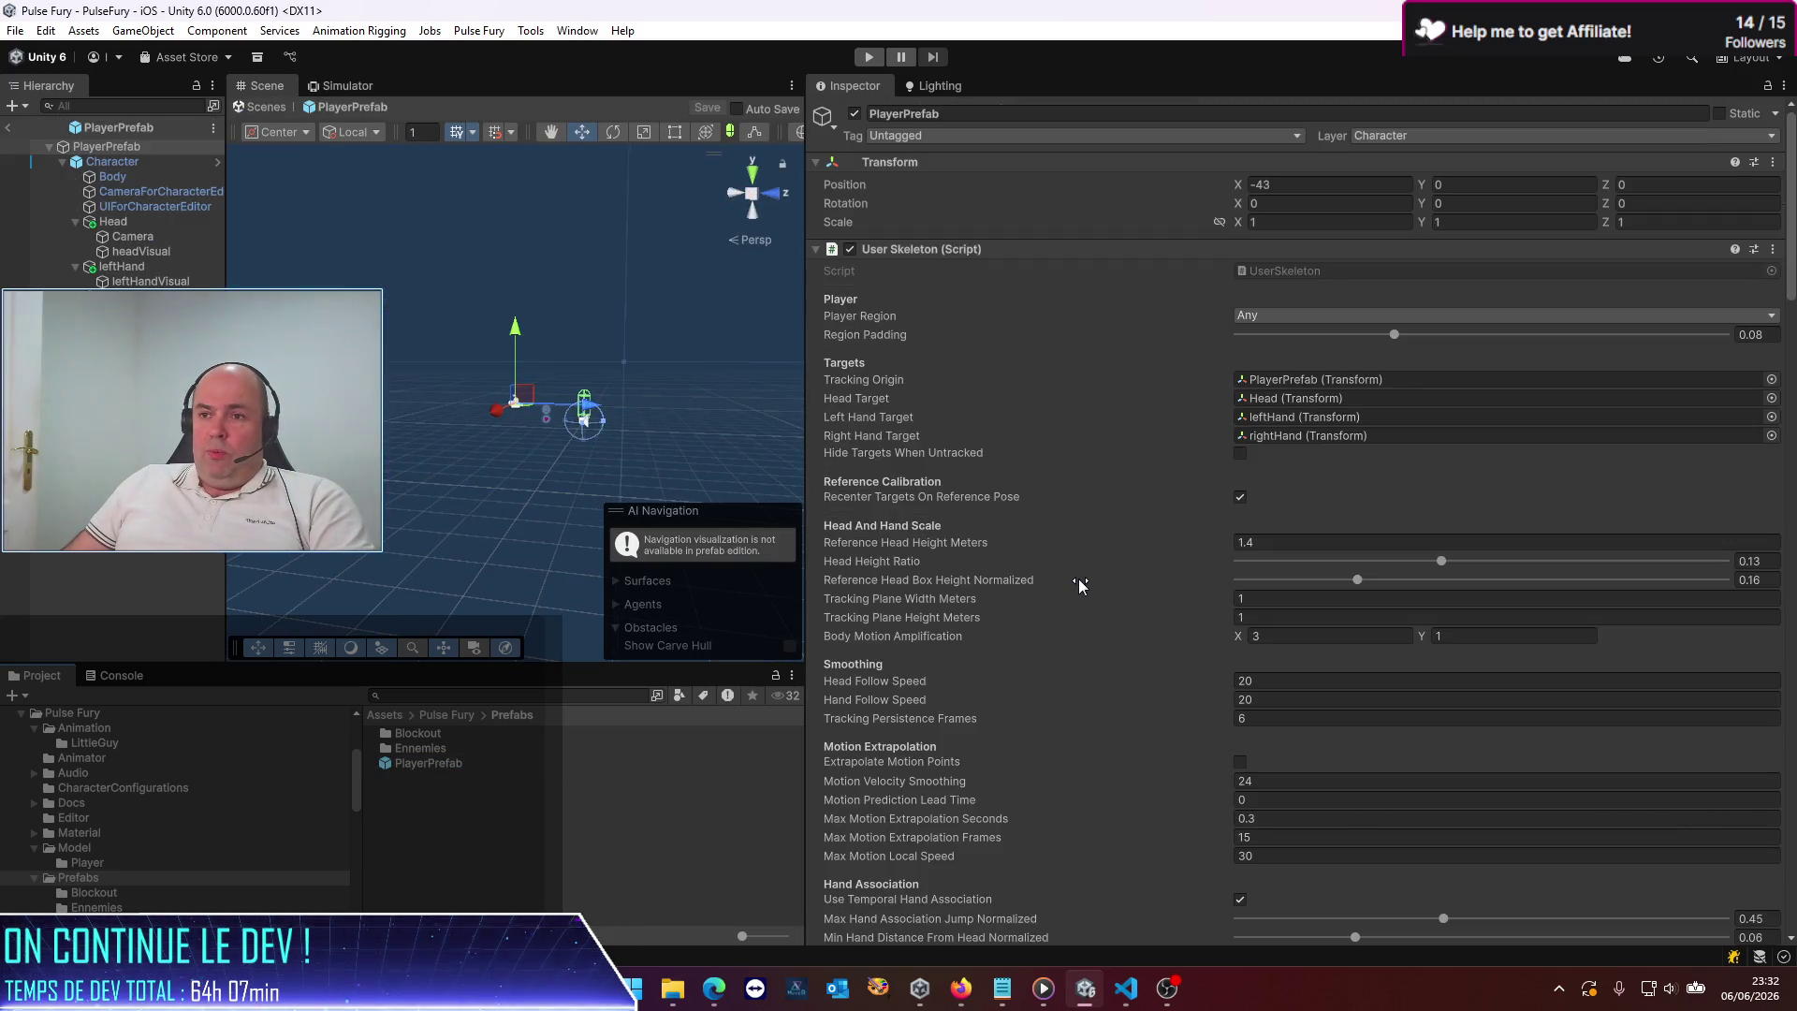
Rename the first Hit State Names entry to fight-hitstun1
scroll(1079, 580, down, 20)
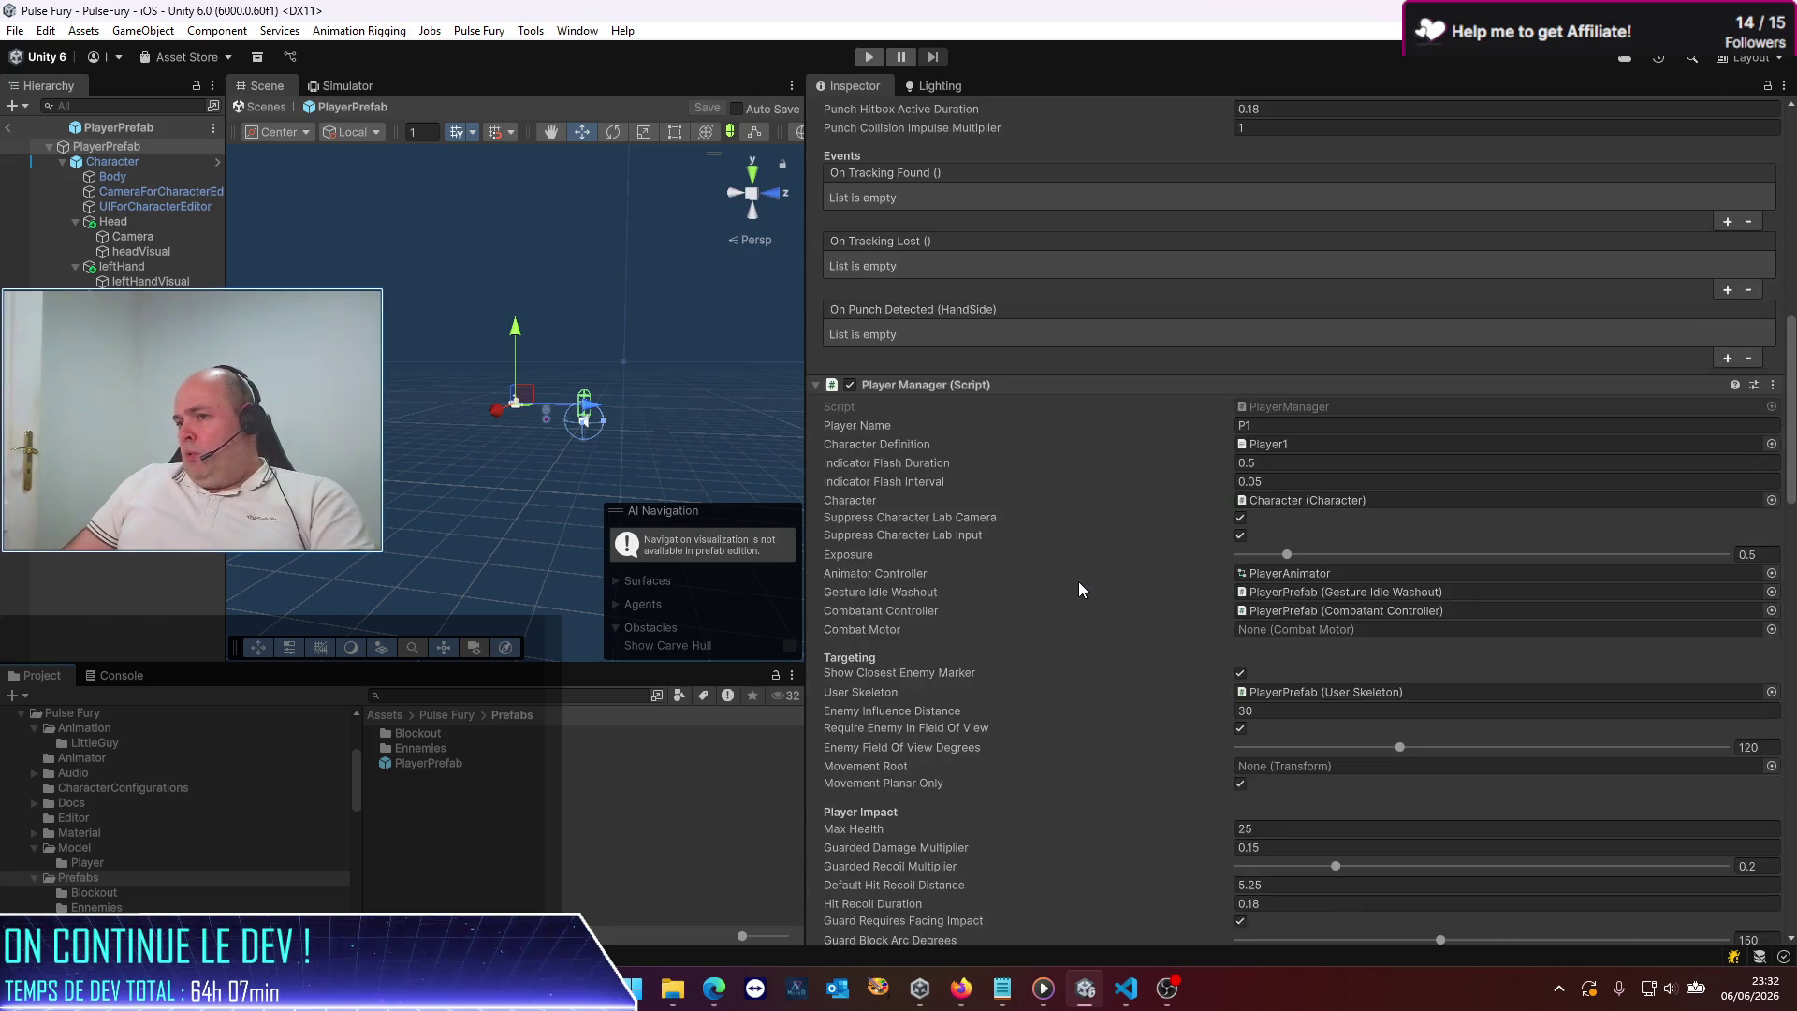
scroll(1078, 581, down, 10)
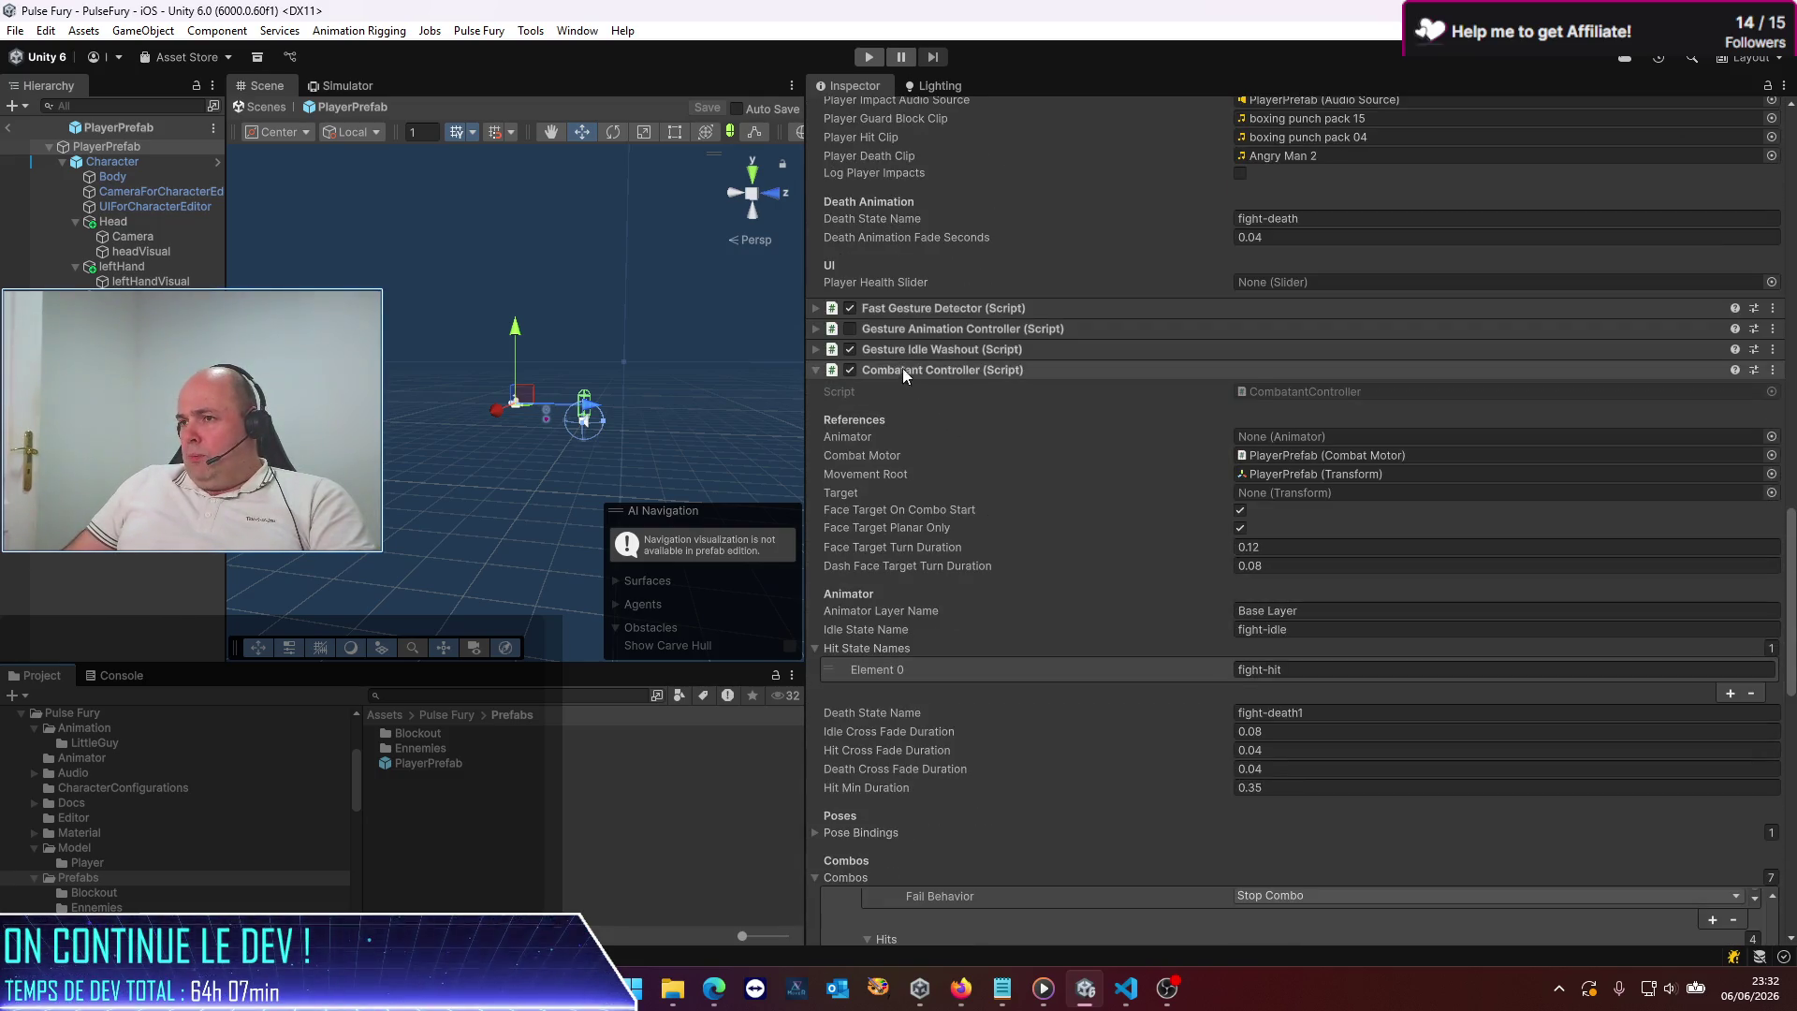
scroll(1015, 547, down, 12)
scroll(1014, 547, down, 5)
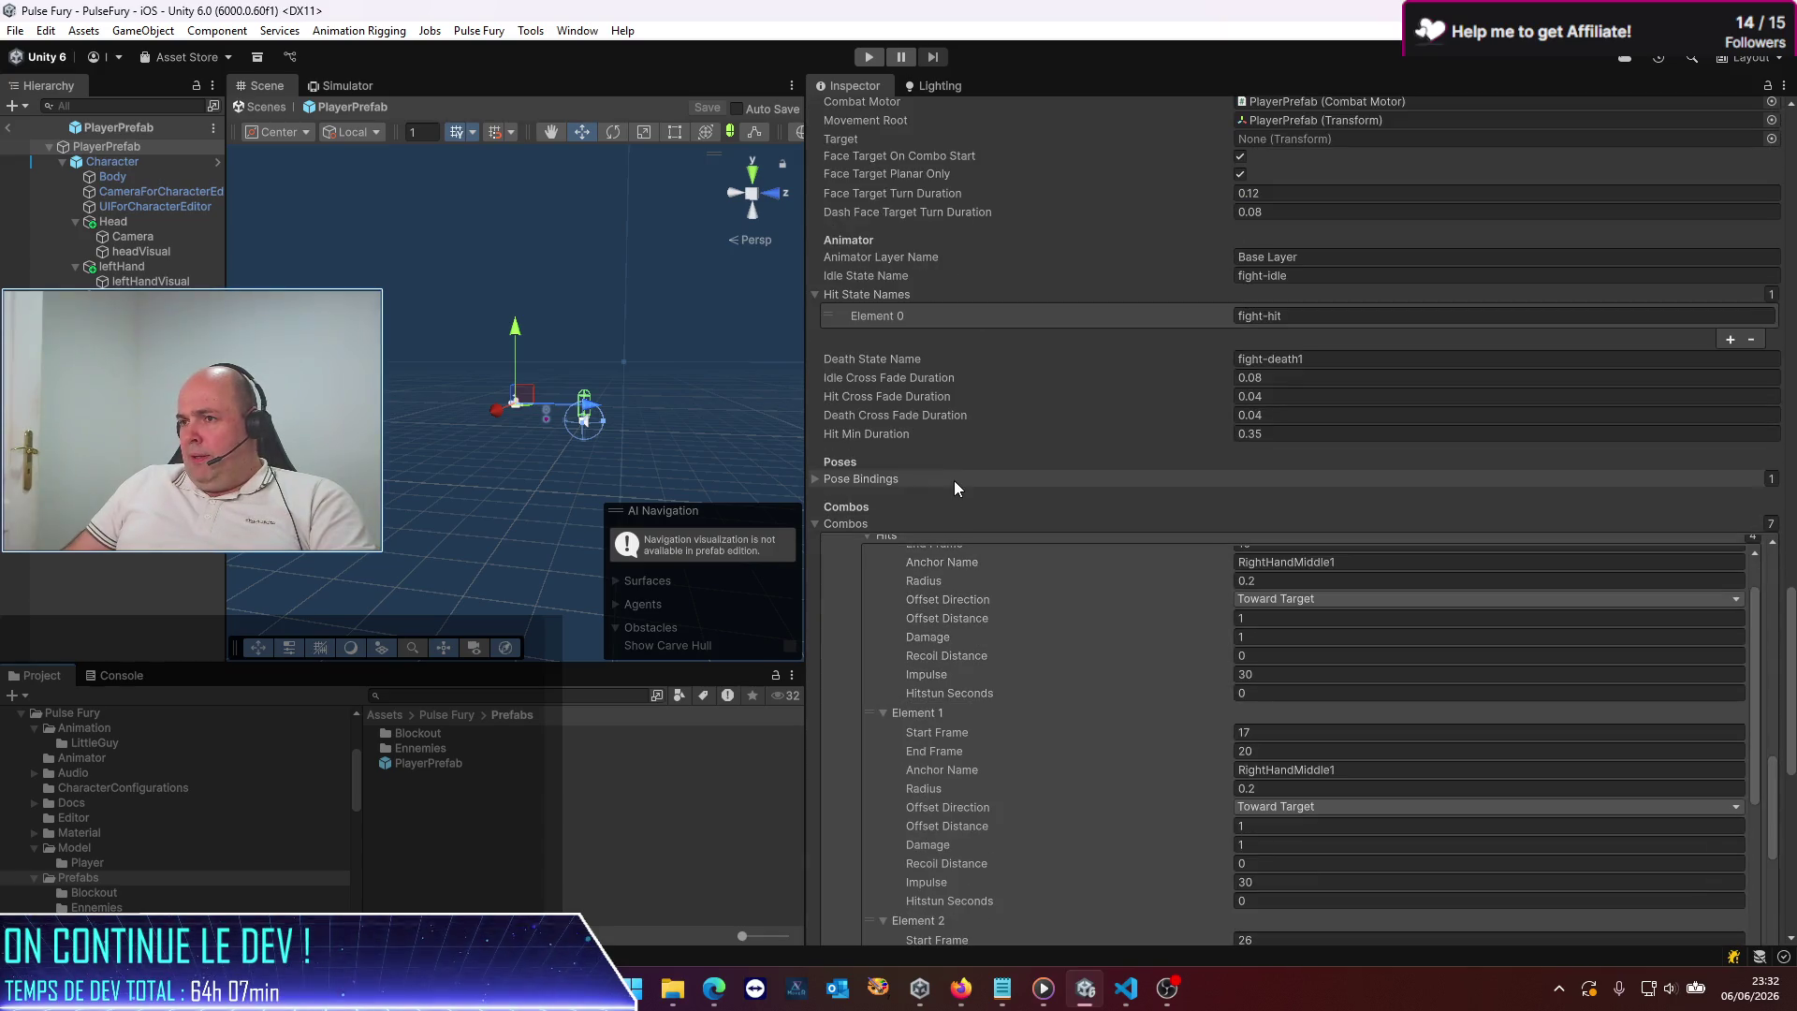
click(1321, 365)
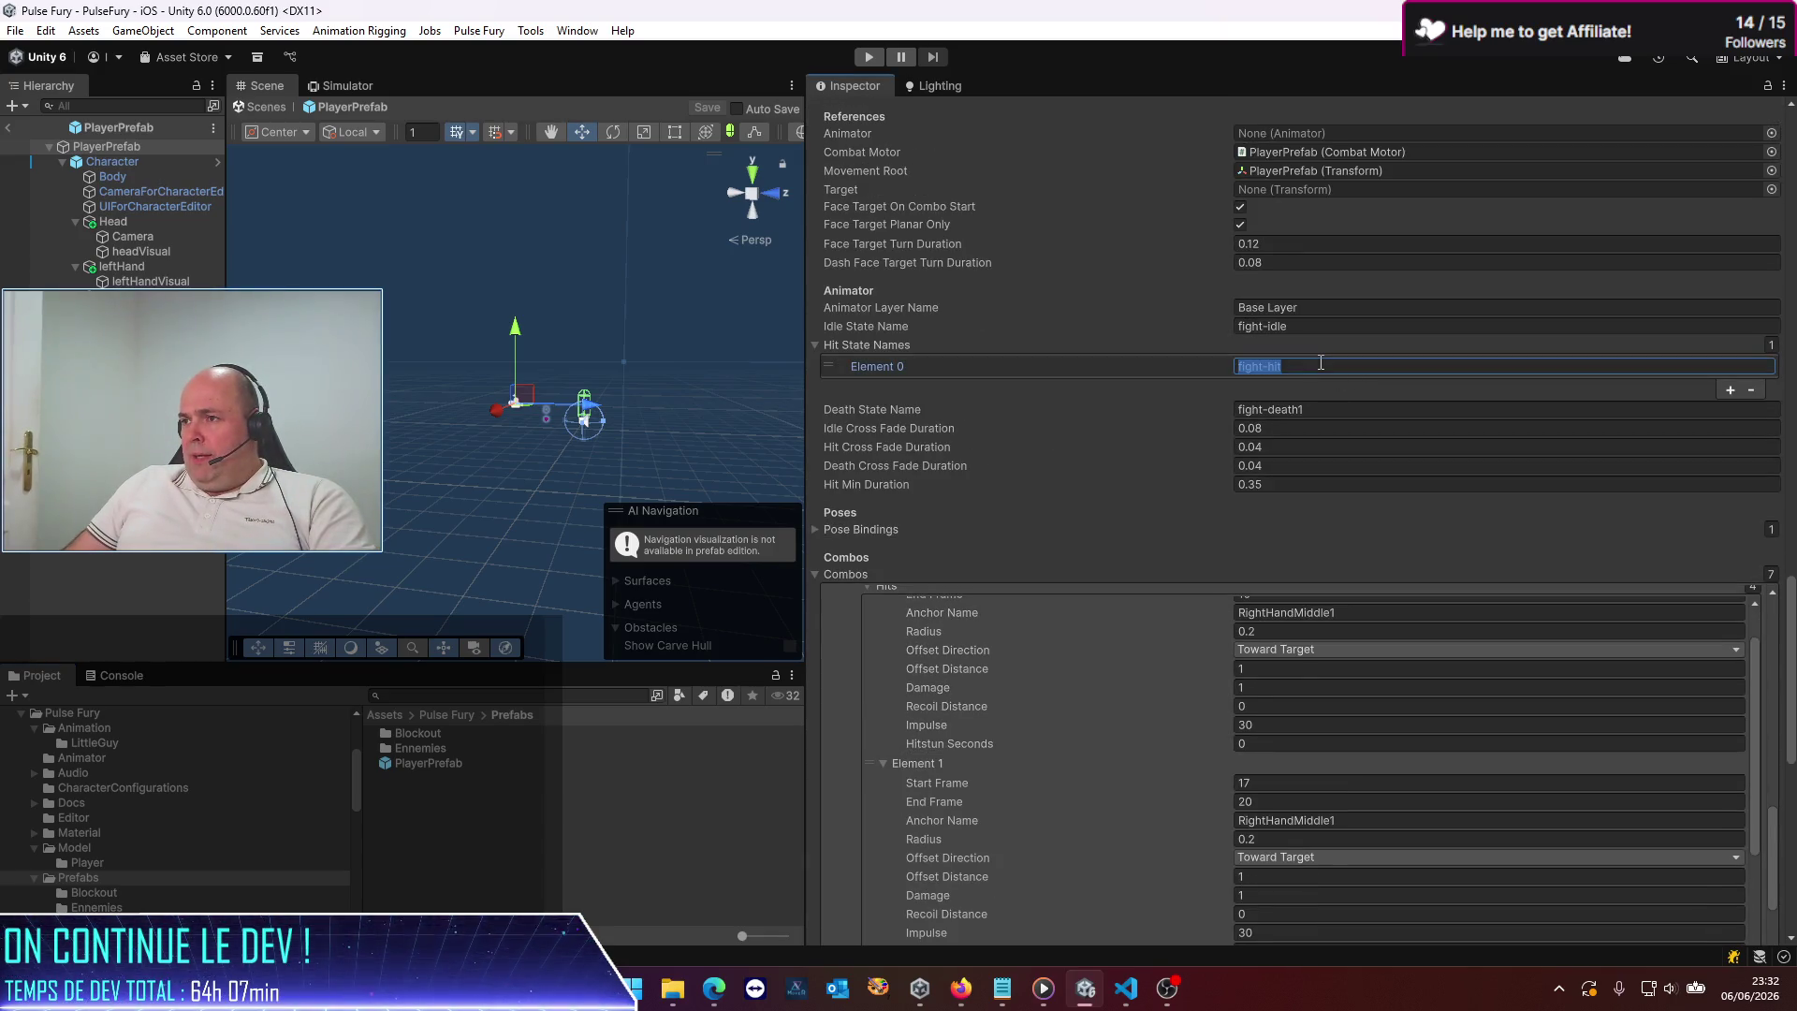
text(fight-hitstun1)
Add a second hit state entry named fight-hitstun2
click(1730, 390)
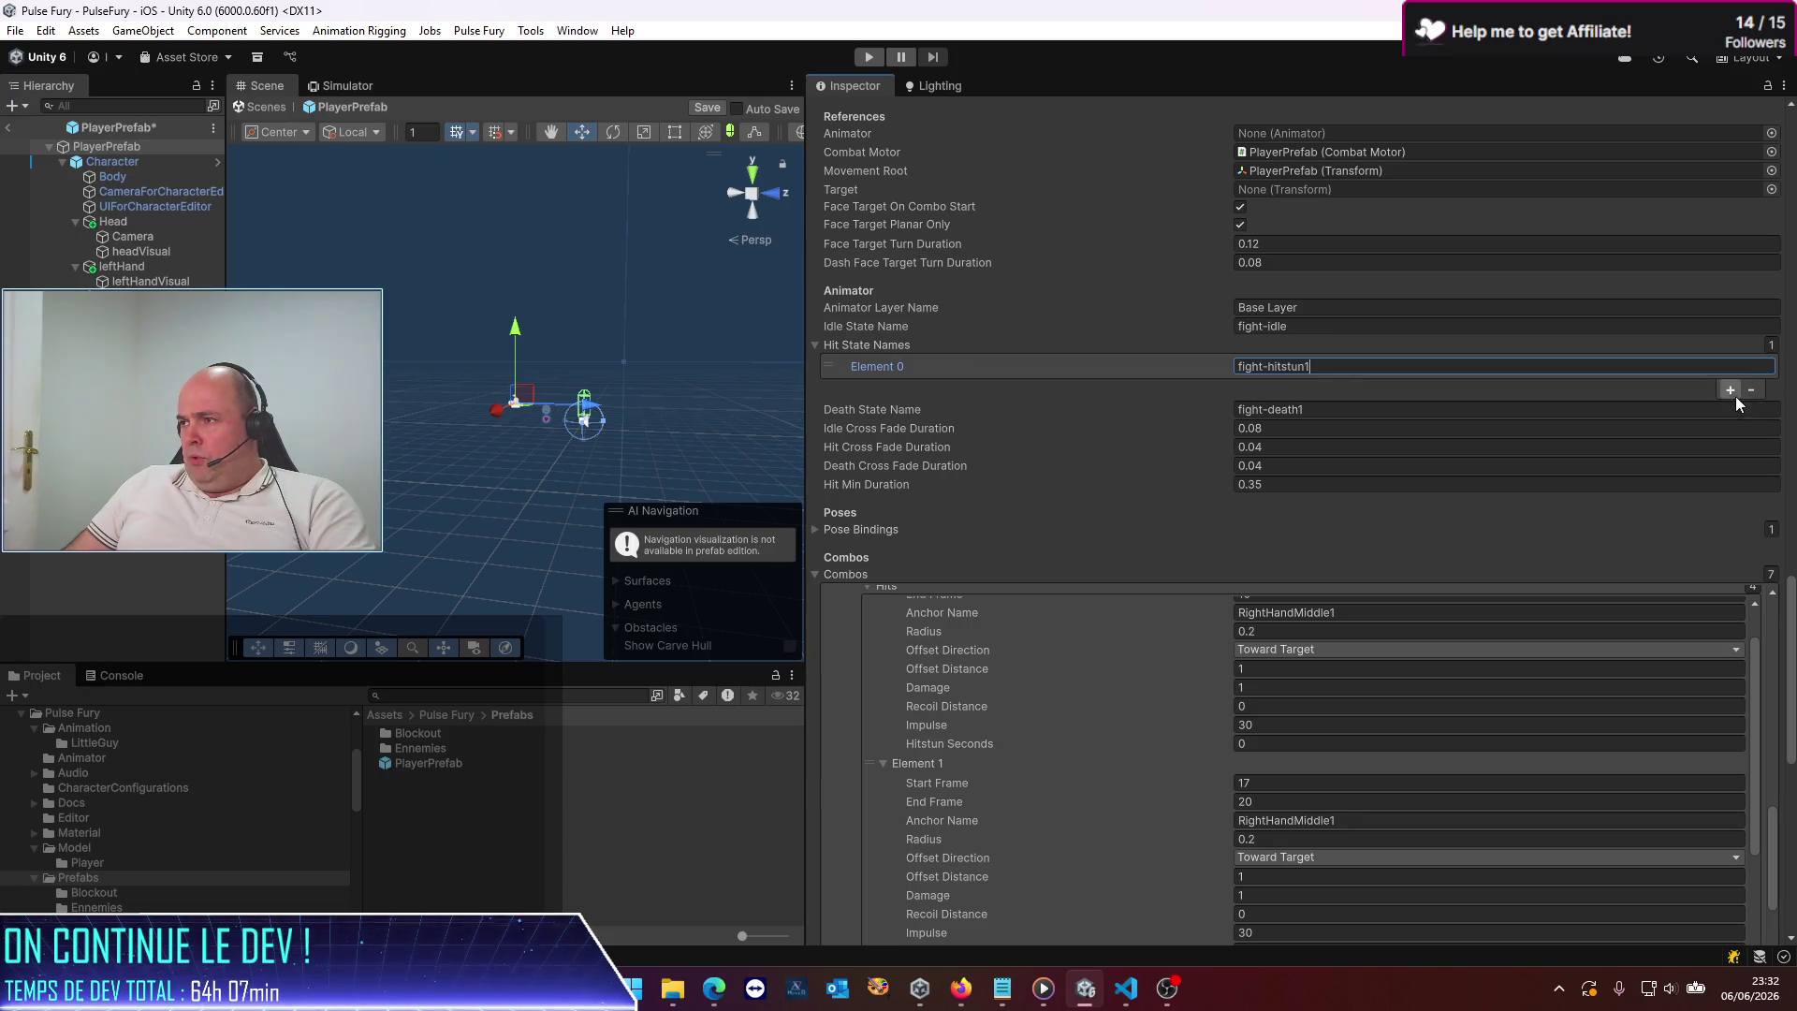
click(1733, 389)
key(End)
key(BackSpace)
text(2)
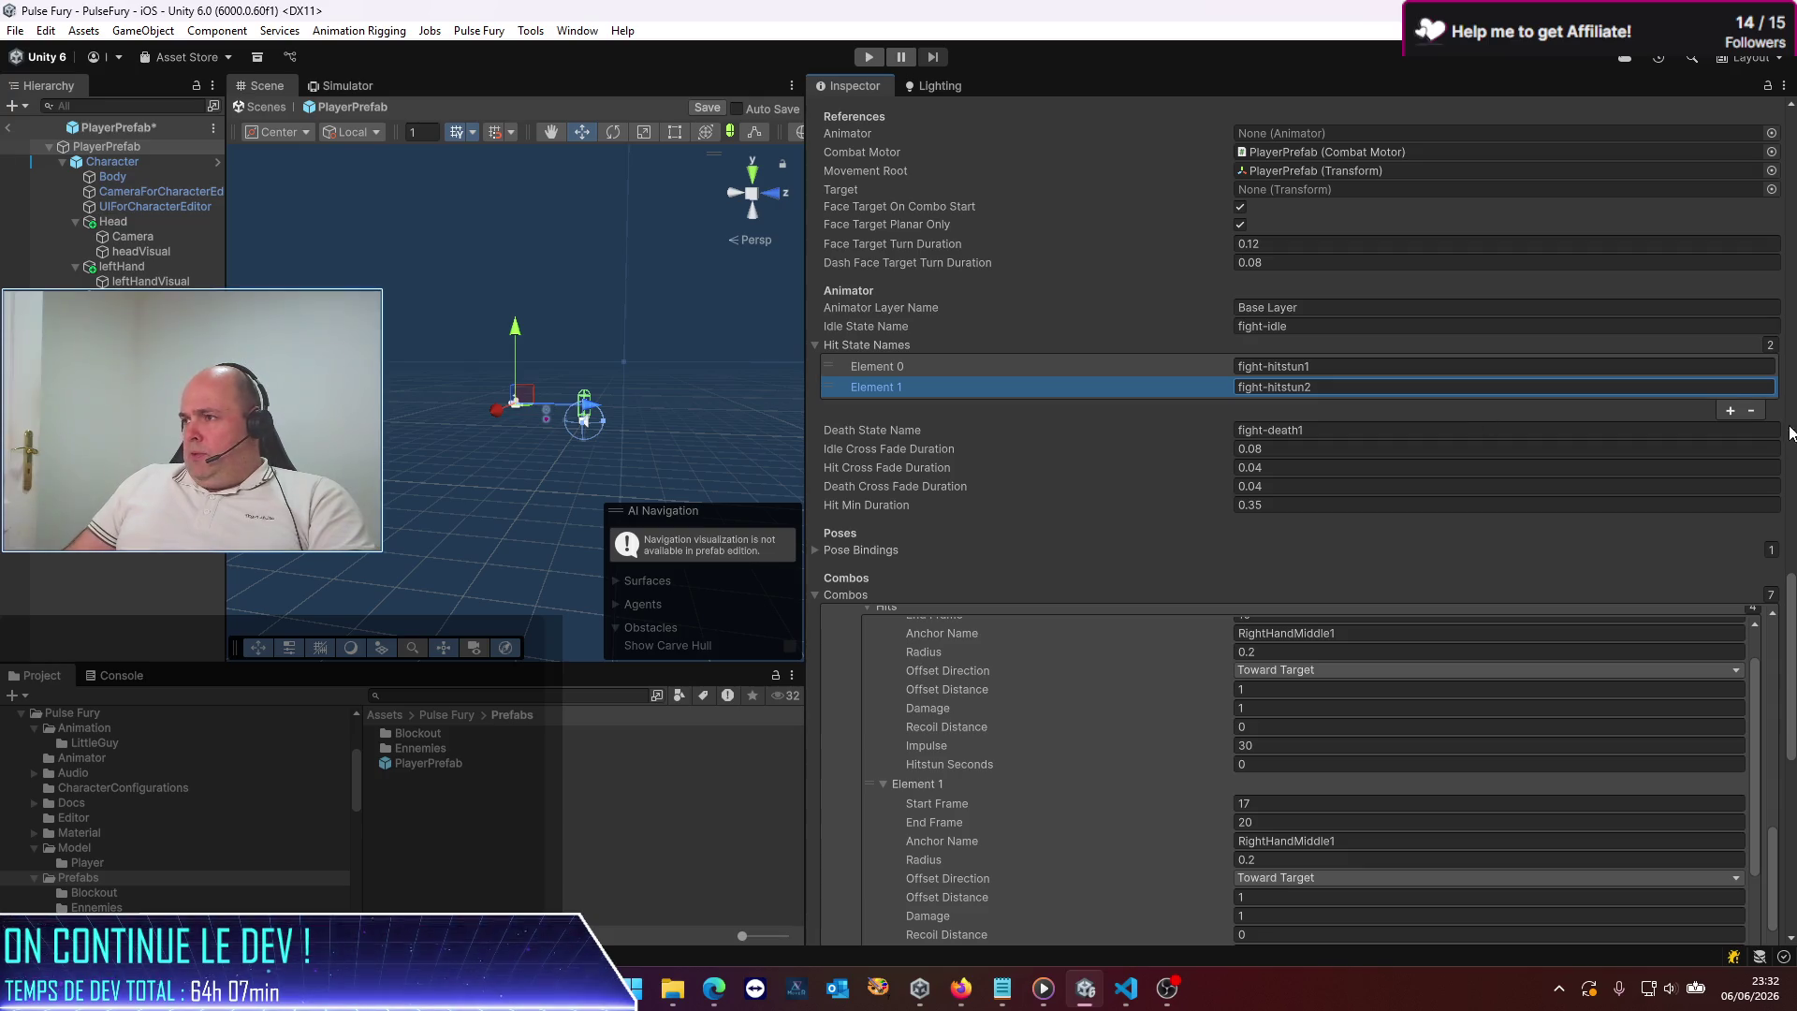
Add a third hit state entry named fight-hitstun3 and save the player prefab
click(1731, 410)
click(1378, 408)
key(shift+Home)
key(Left)
key(BackSpace)
text(3)
key(ctrl+s)
scroll(1055, 504, down, 2)
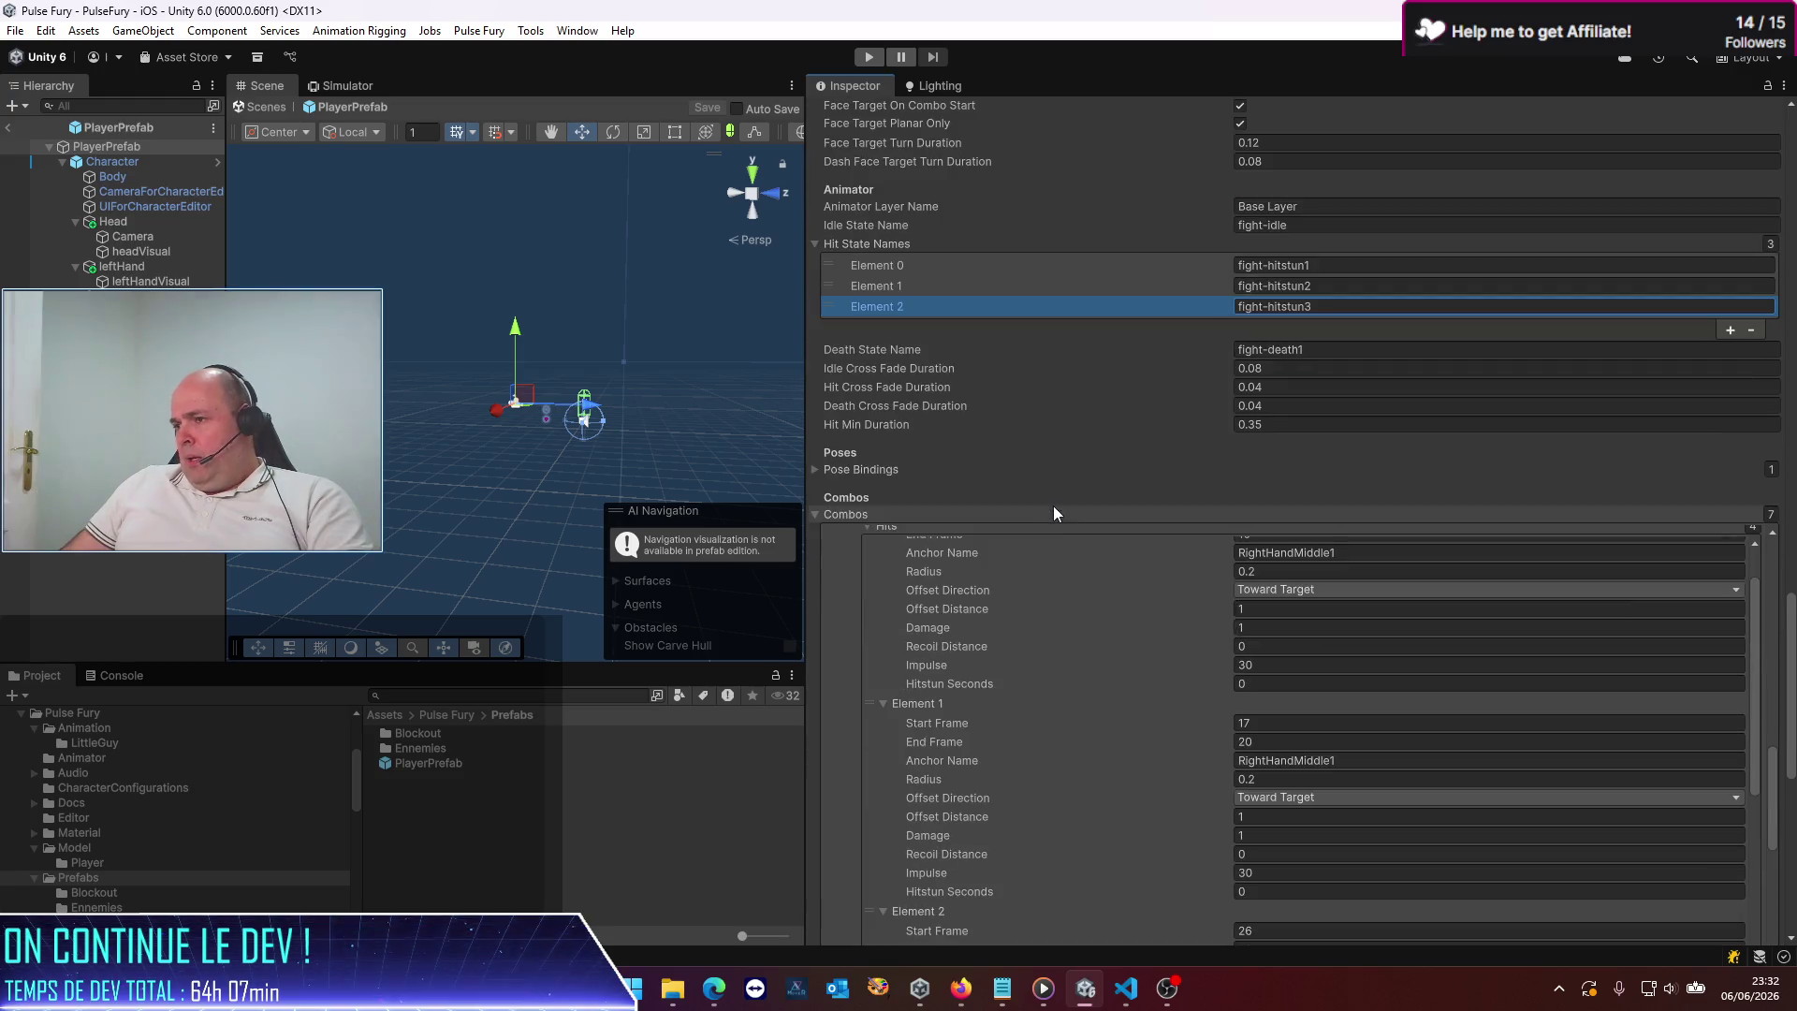
Set the player's PunchLeft hit Hitstun Seconds to 1
scroll(1024, 671, down, 10)
scroll(1026, 662, up, 12)
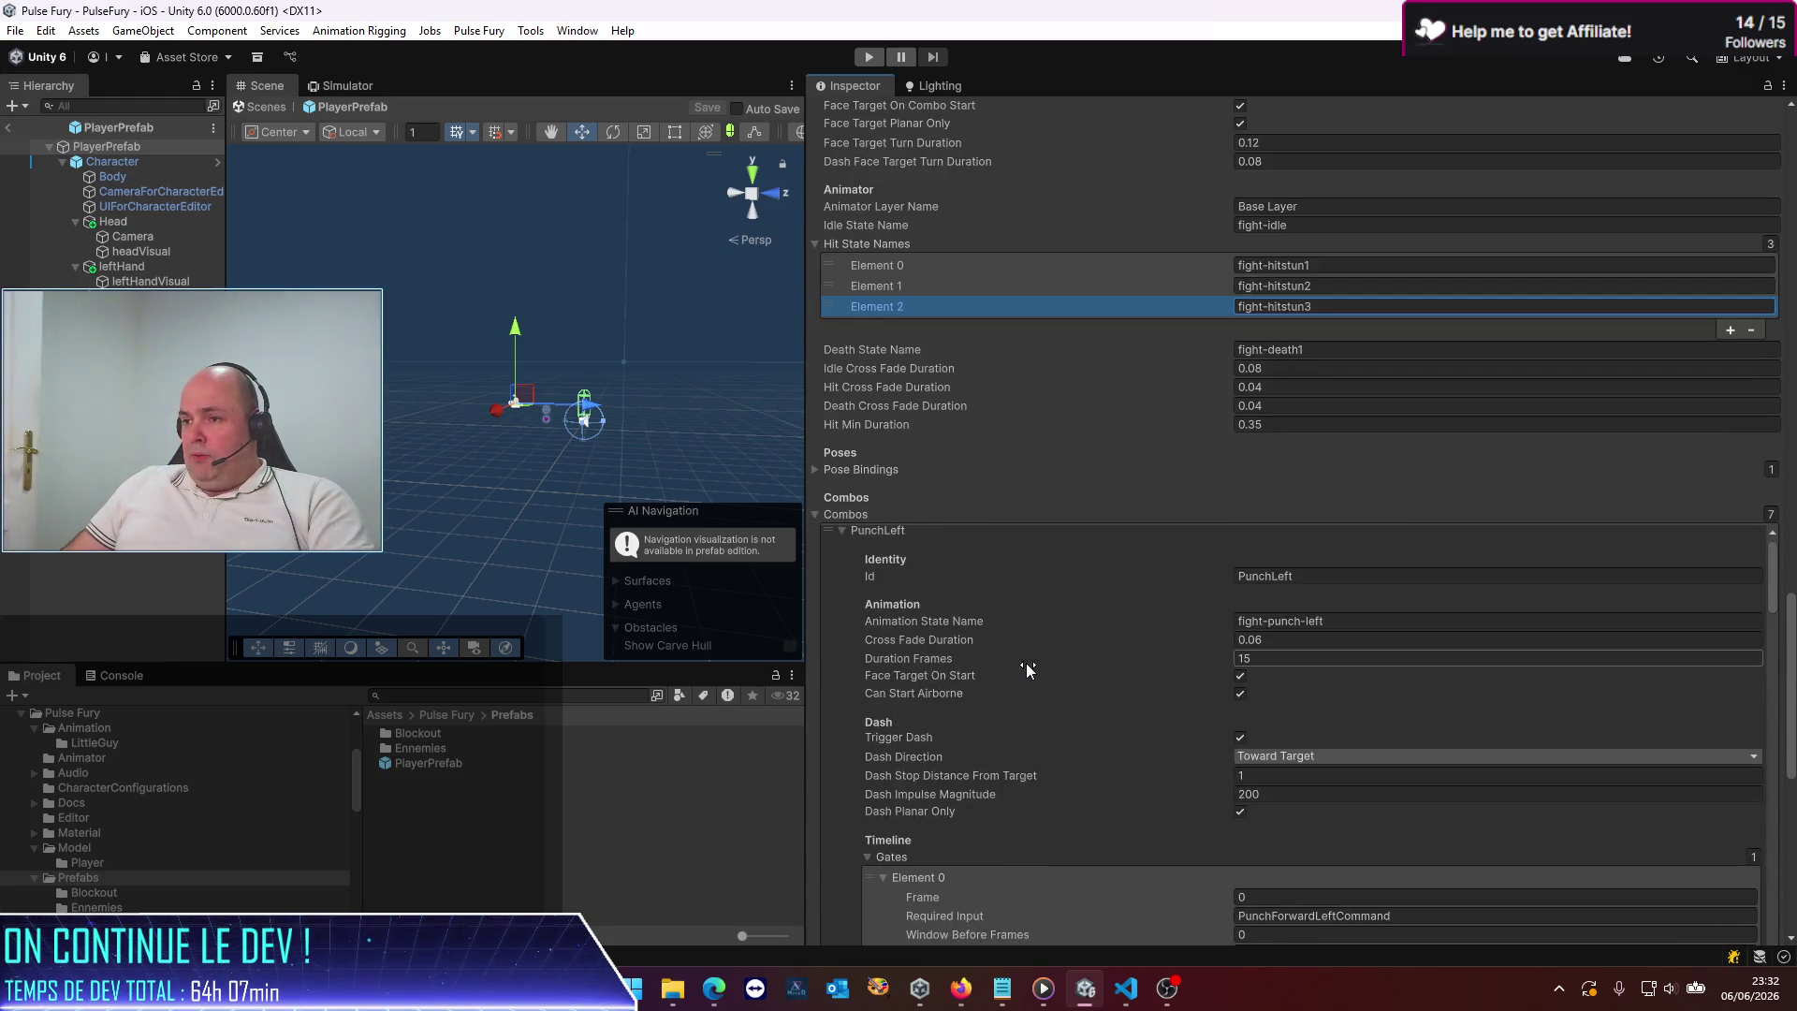
scroll(1564, 653, down, 3)
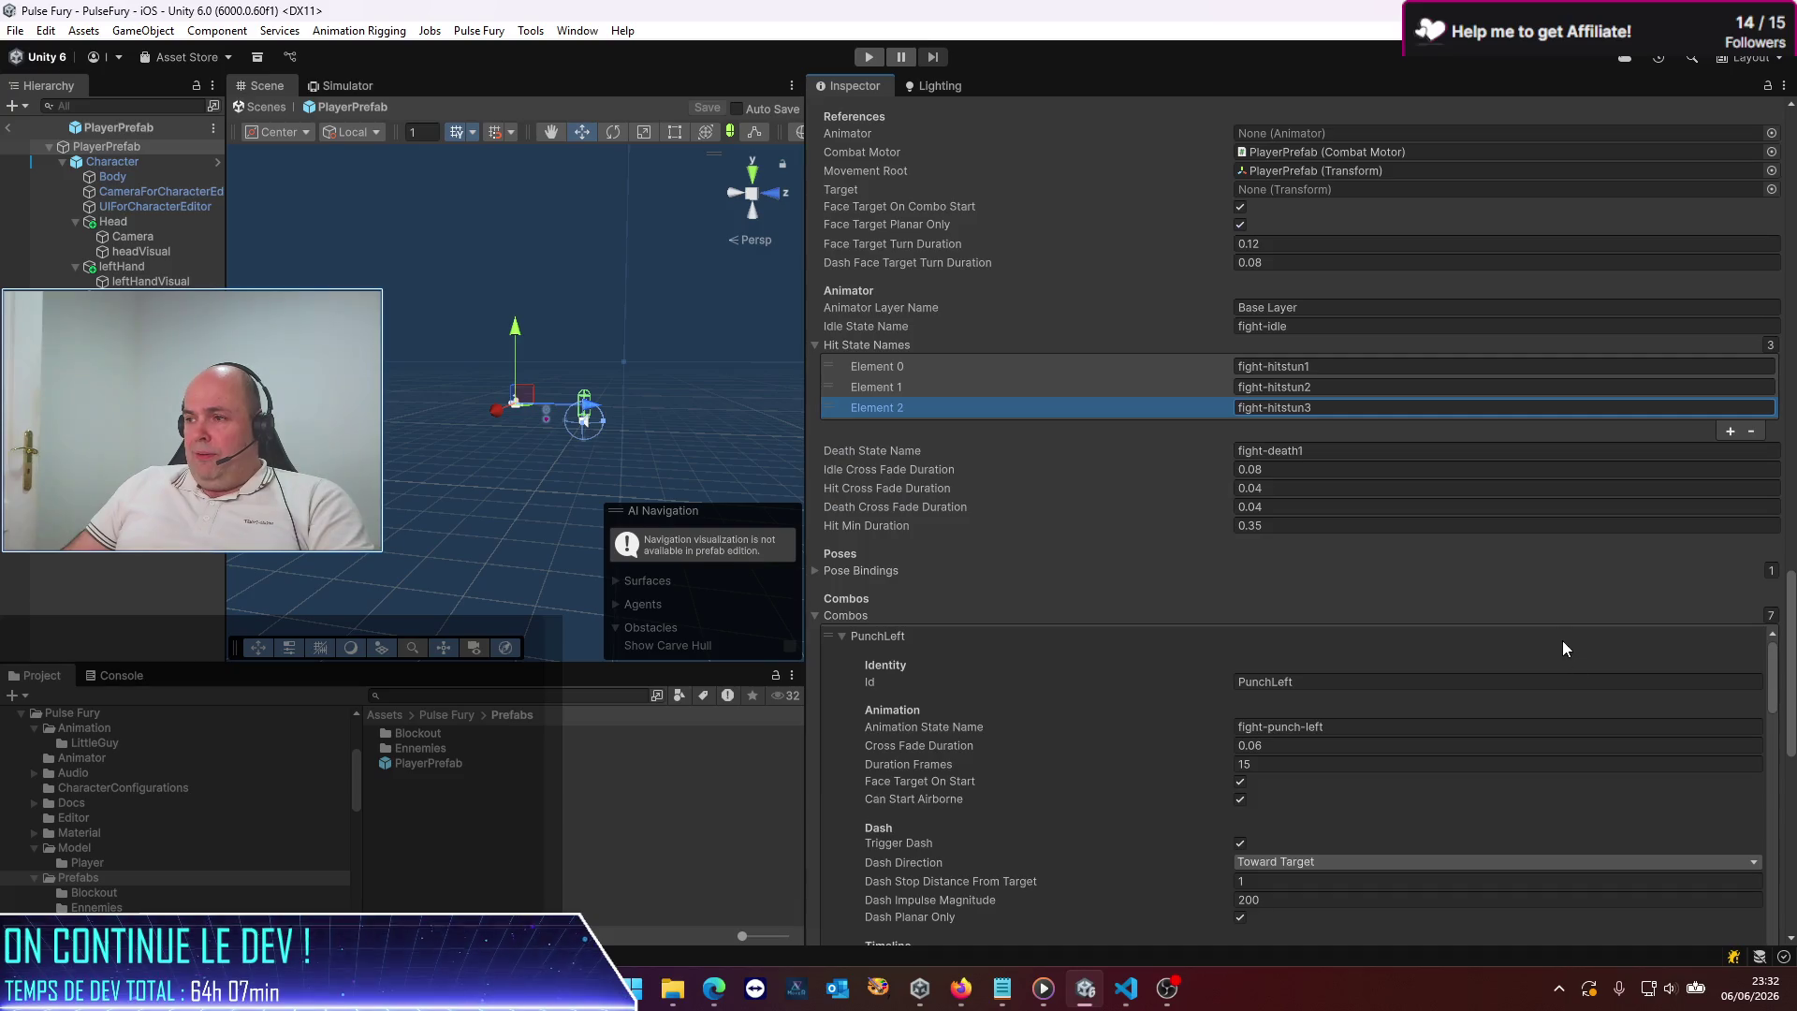
scroll(1004, 722, down, 2)
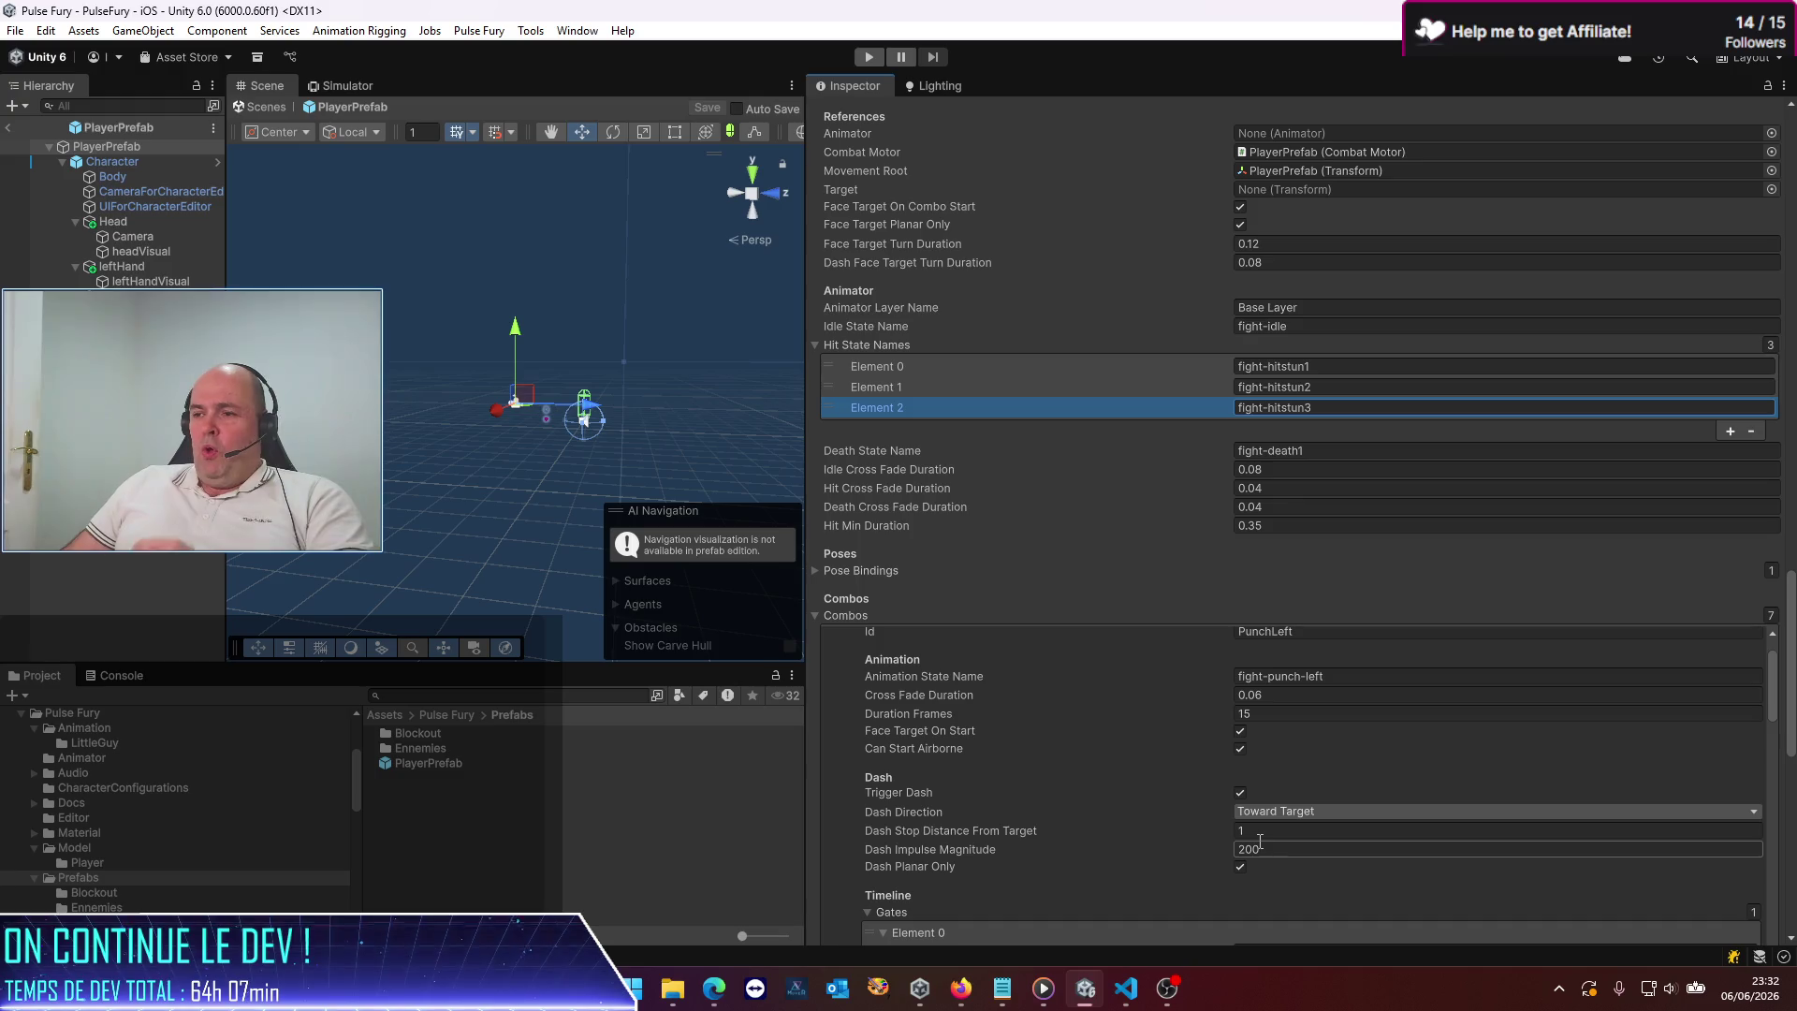
scroll(1153, 818, up, 2)
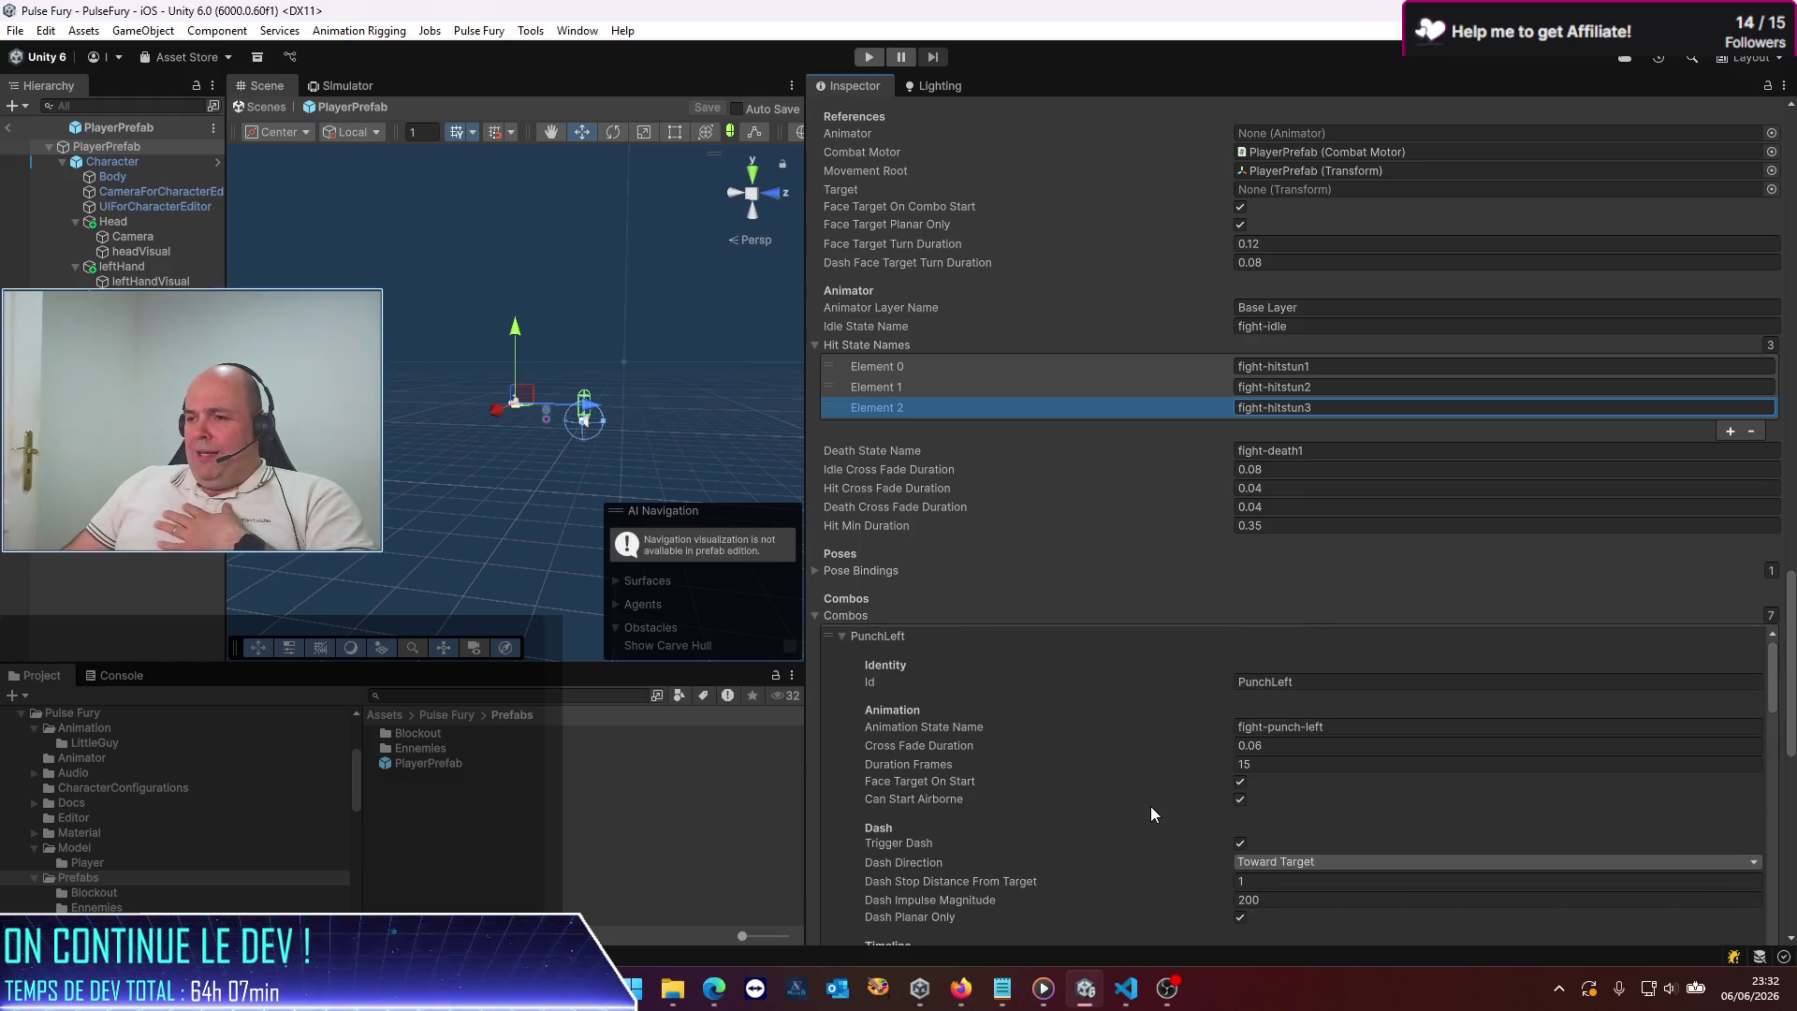
scroll(1149, 801, up, 1)
scroll(1149, 801, down, 5)
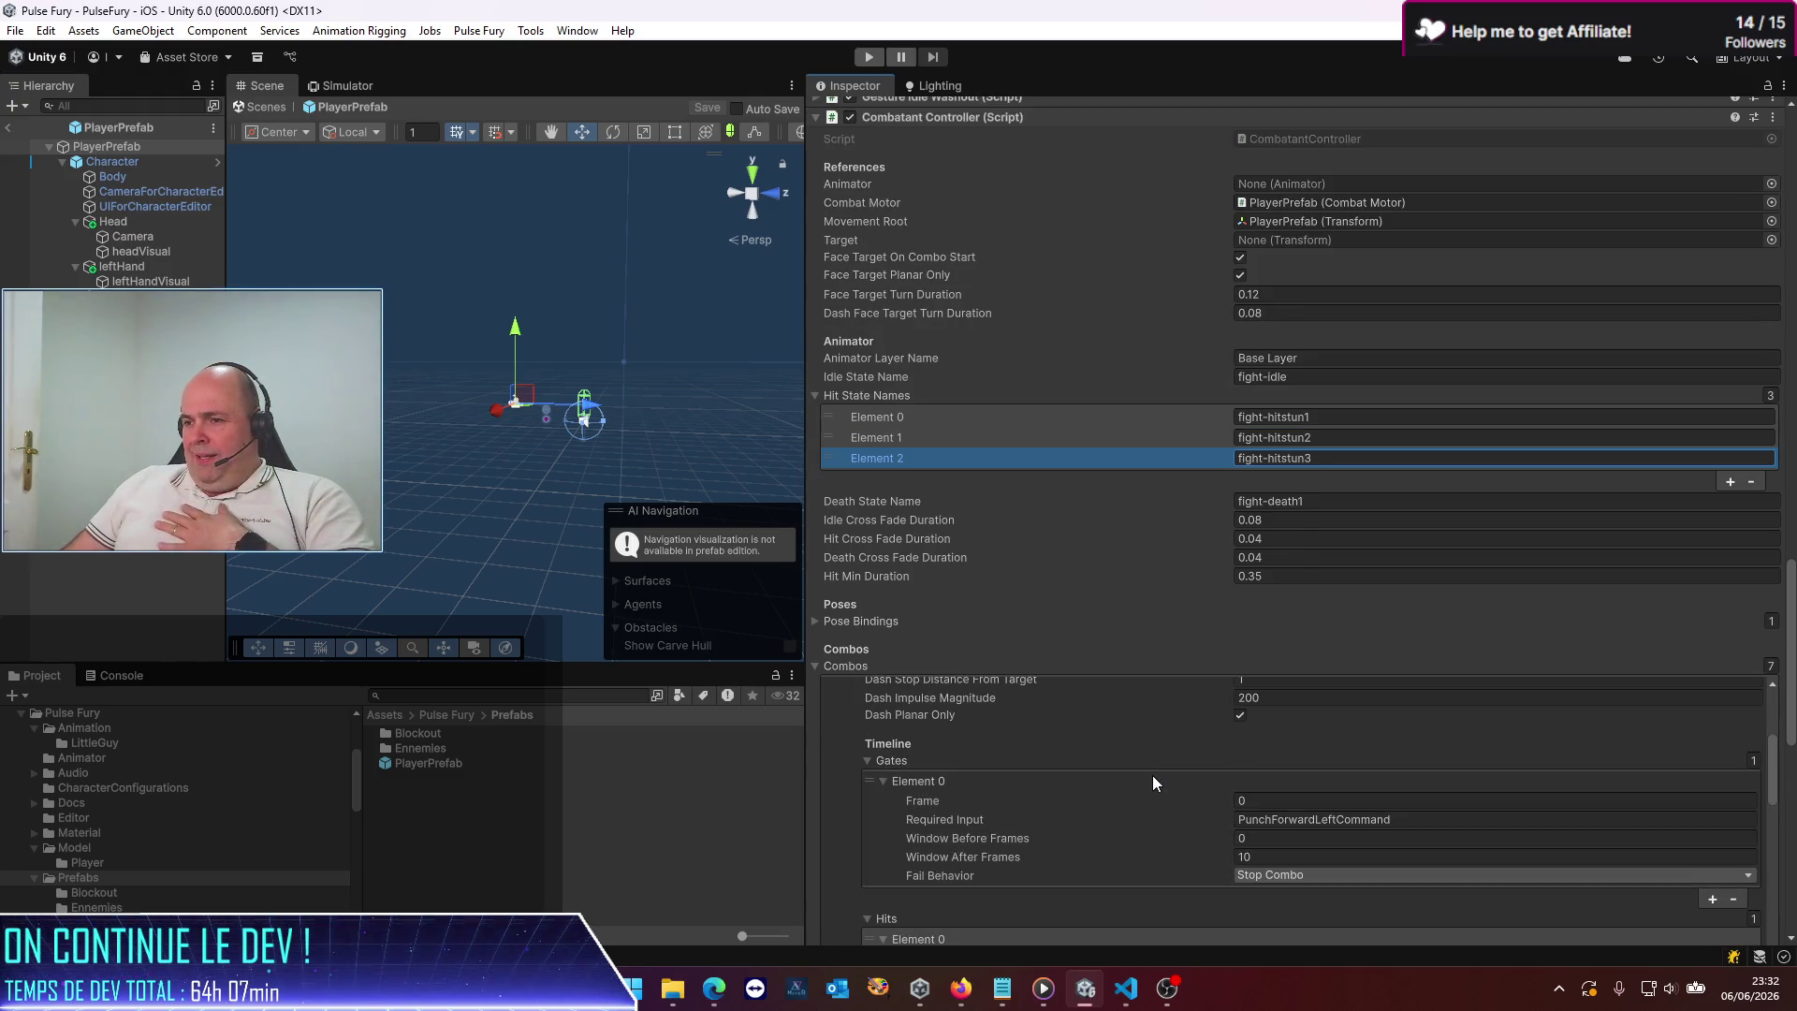
scroll(1153, 775, down, 5)
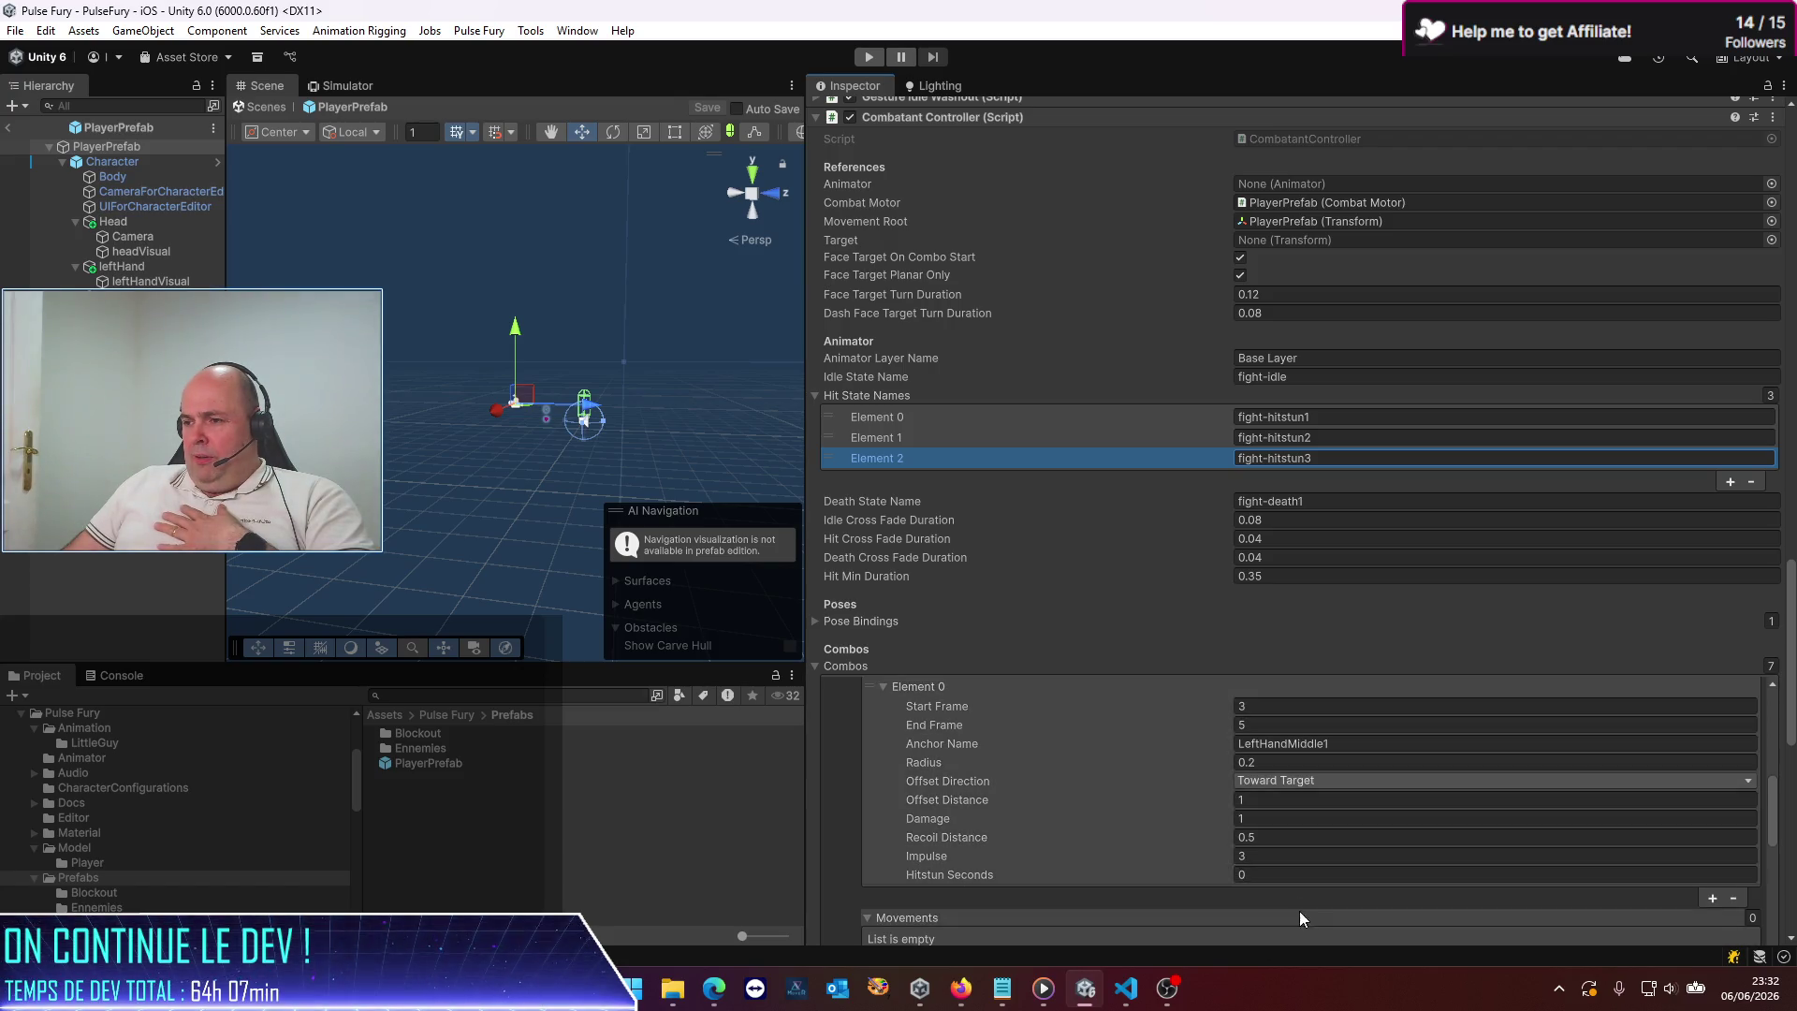
click(1400, 877)
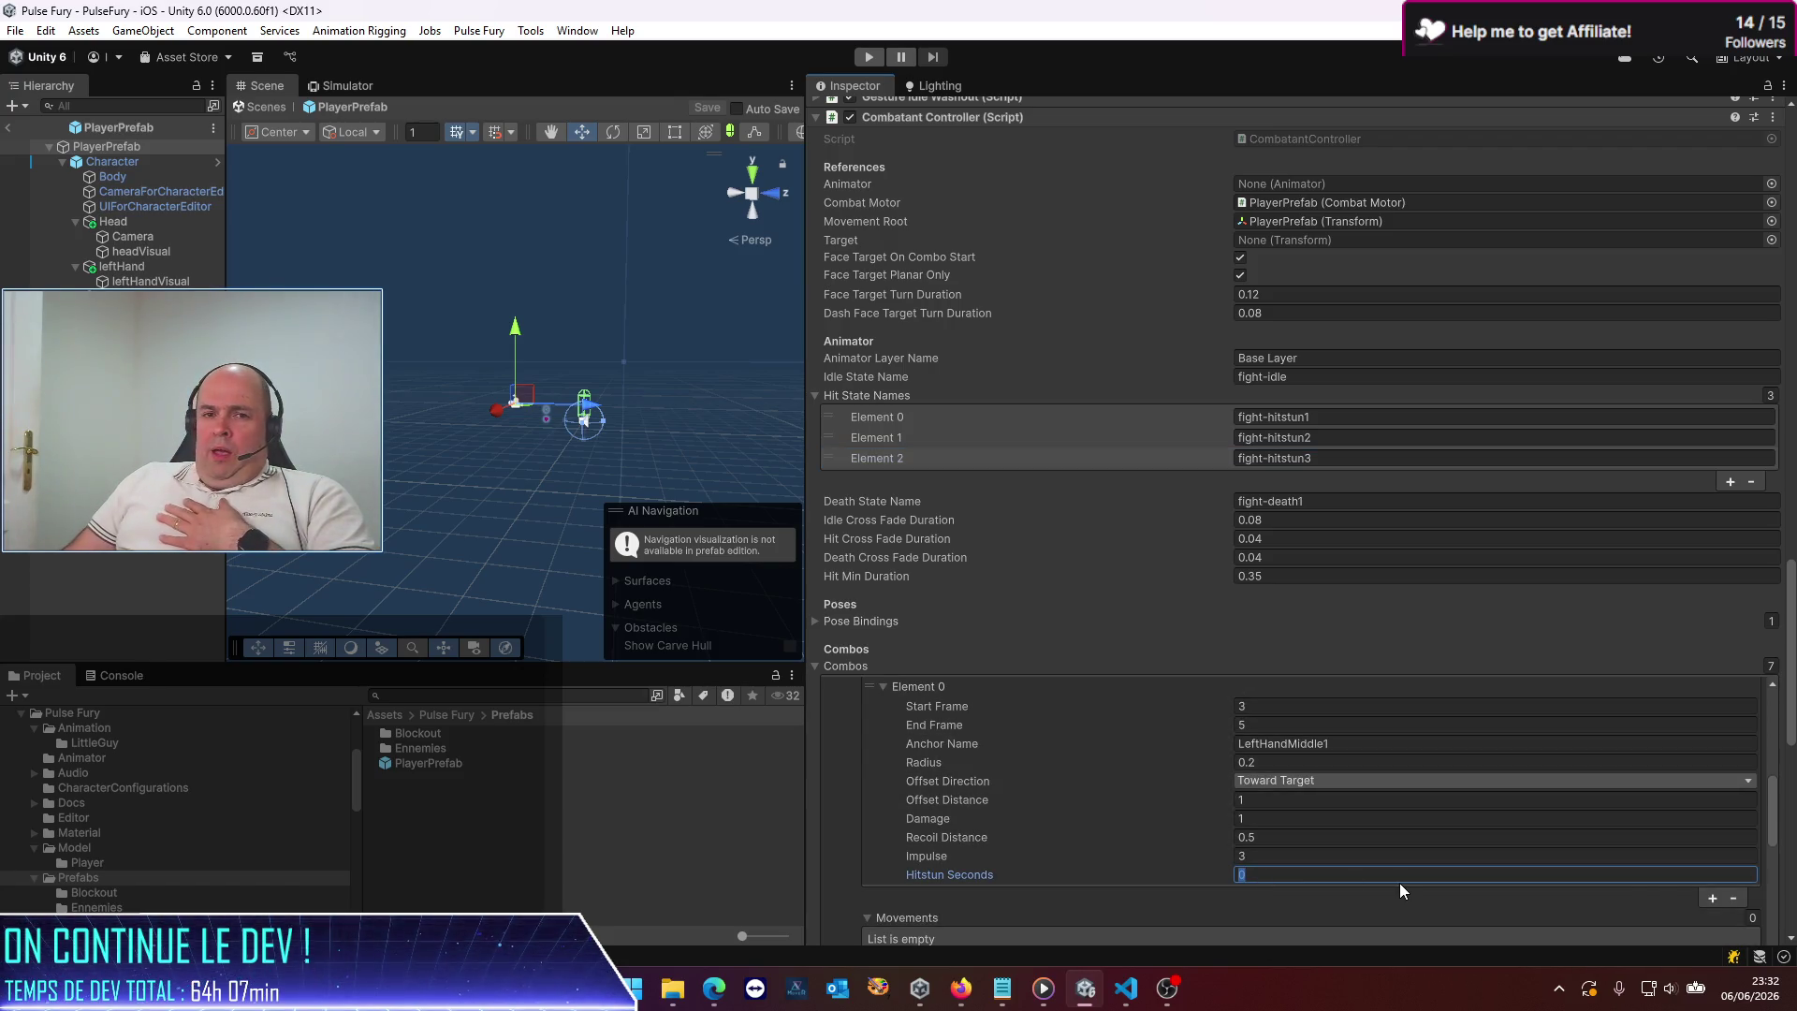
text(1)
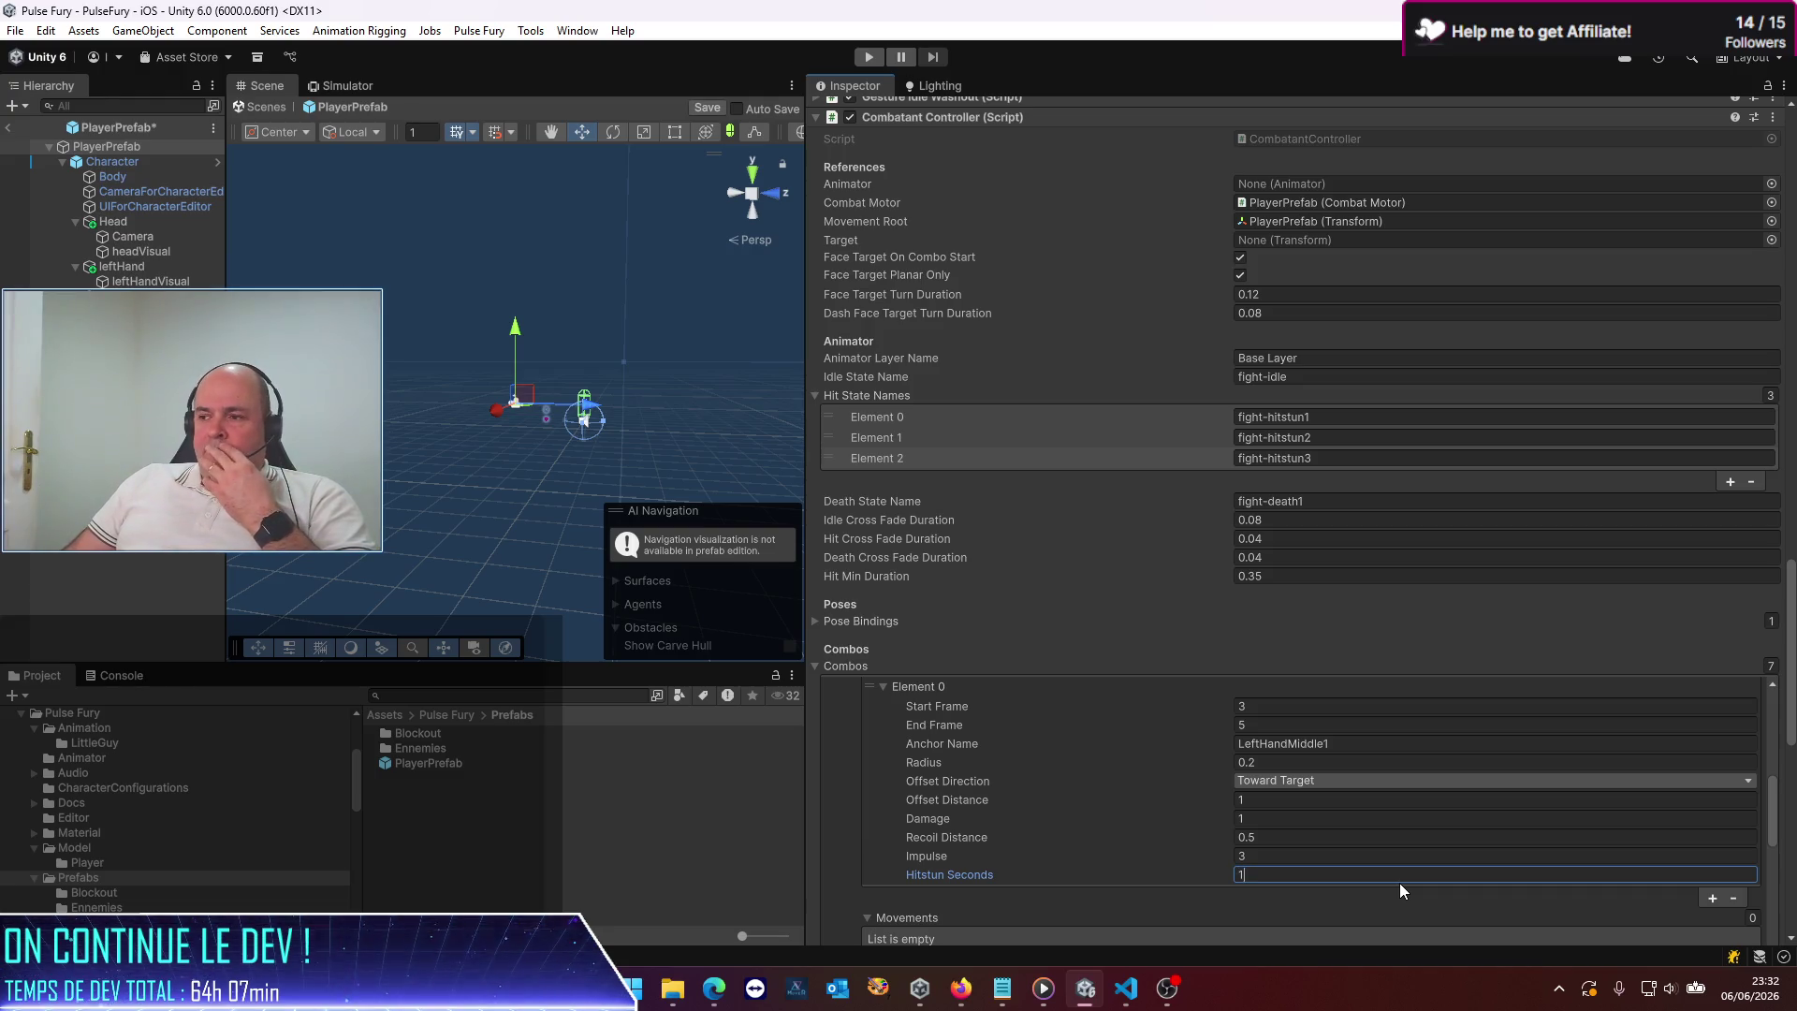
Set the PunchRight hit's Hitstun Seconds to 1
scroll(1348, 889, down, 2)
scroll(1240, 869, down, 2)
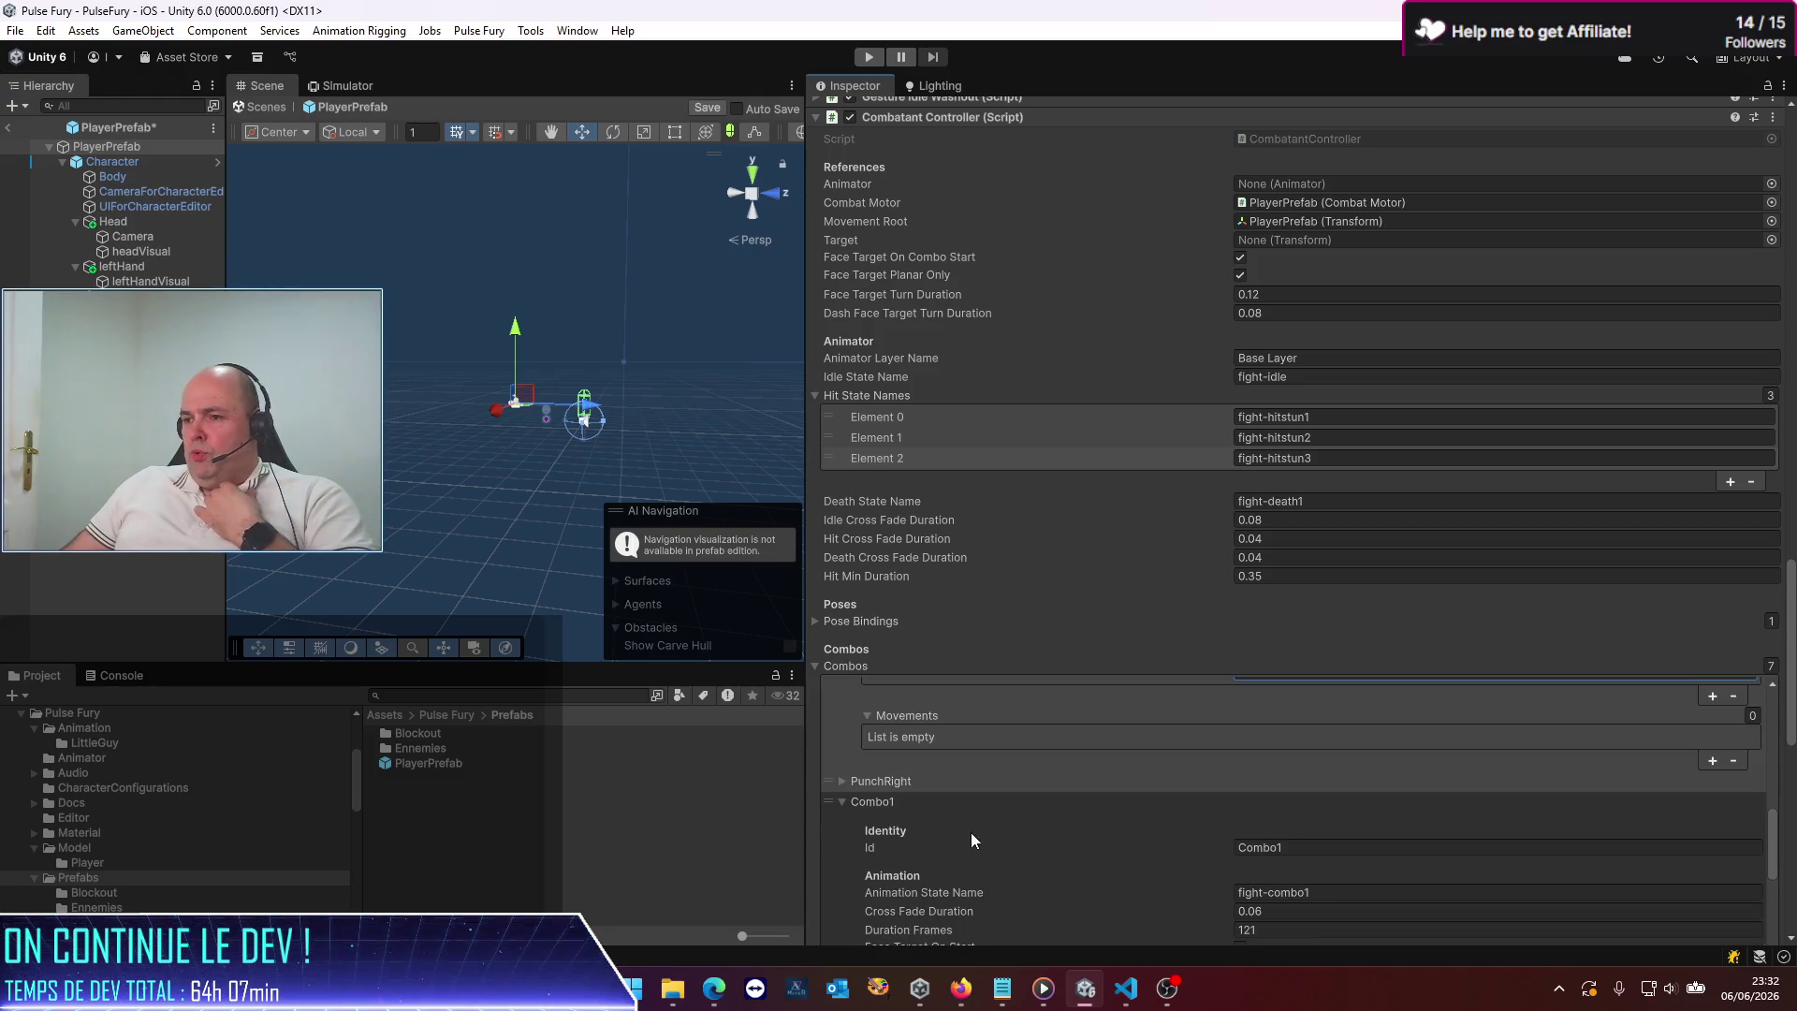
scroll(844, 777, down, 5)
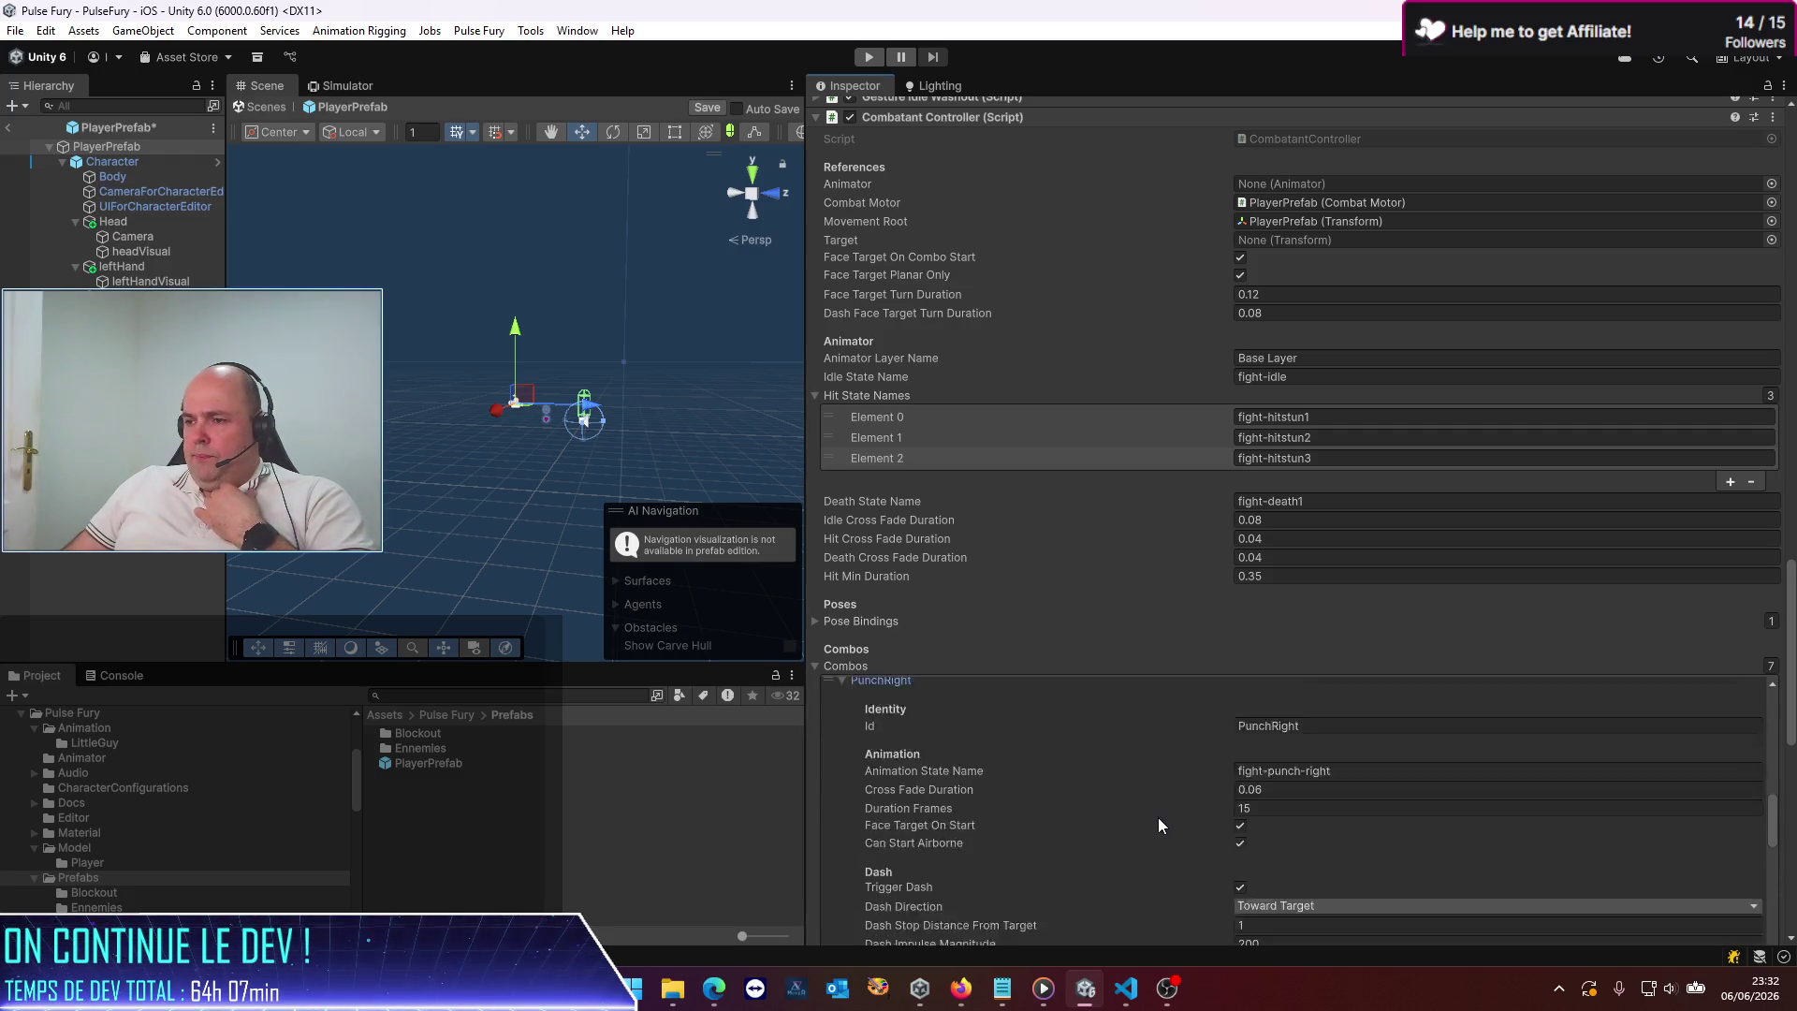
scroll(1061, 811, down, 5)
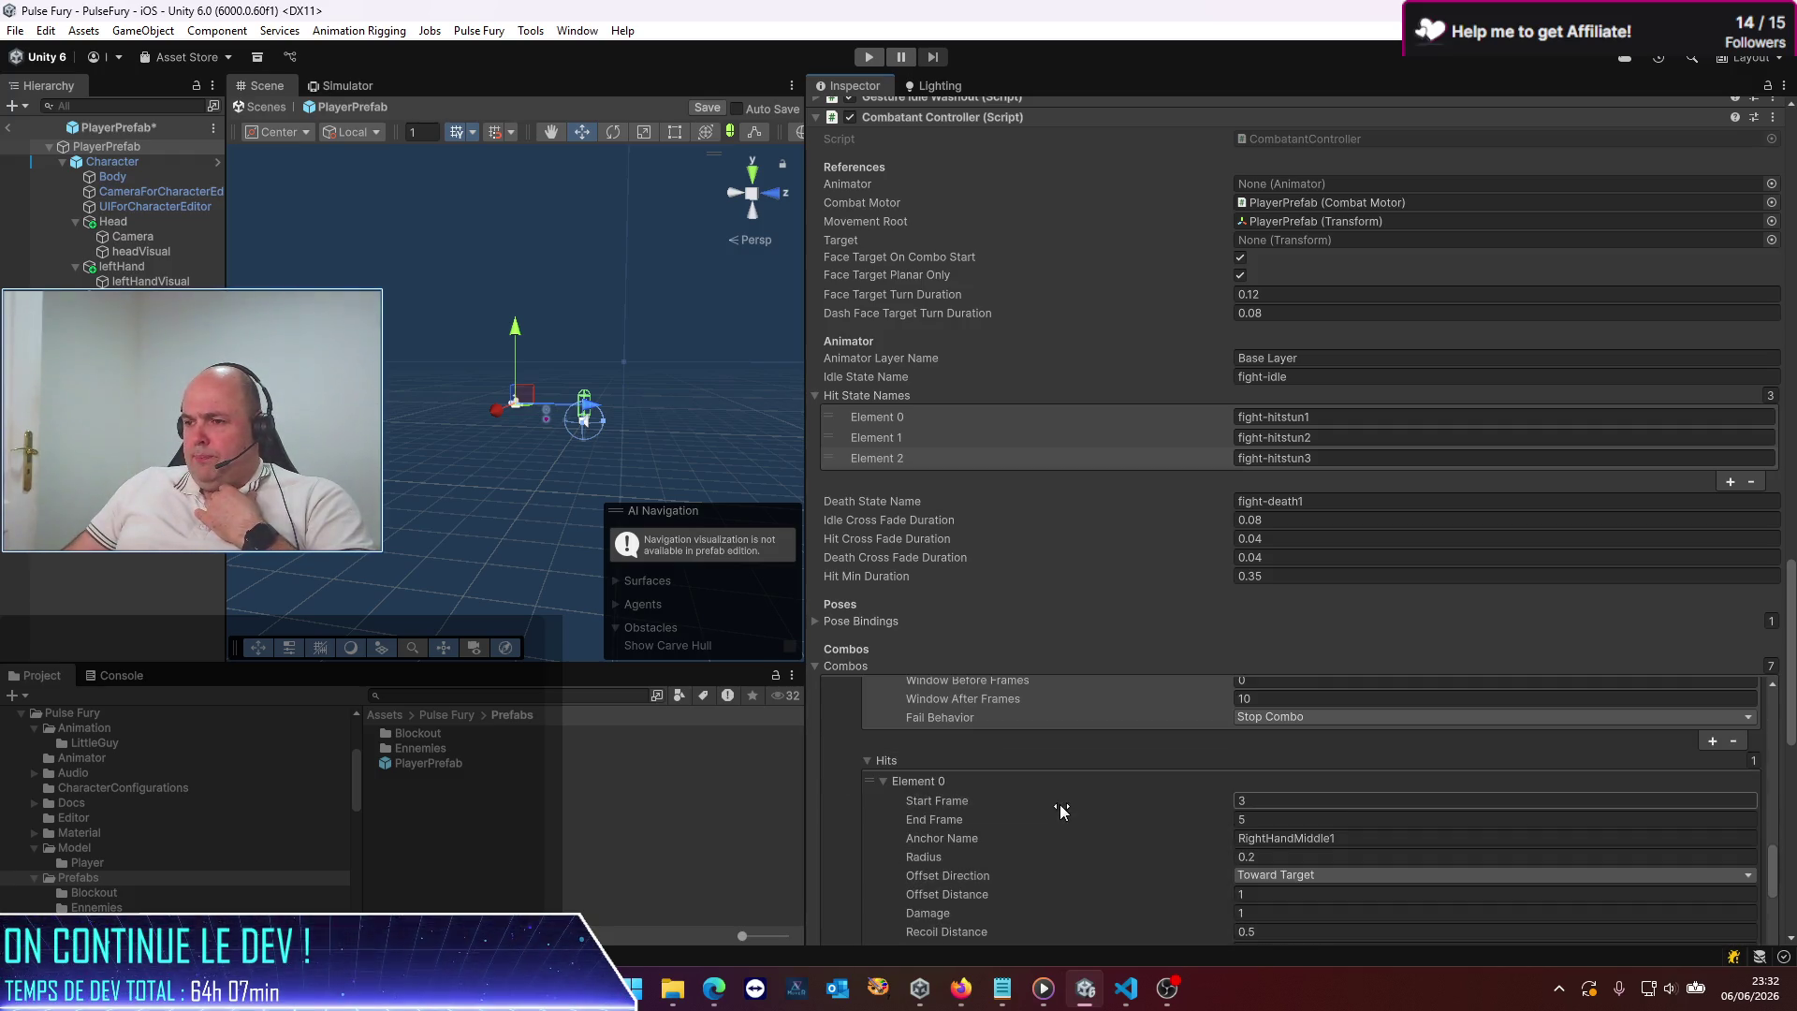
scroll(1060, 803, down, 3)
click(1285, 818)
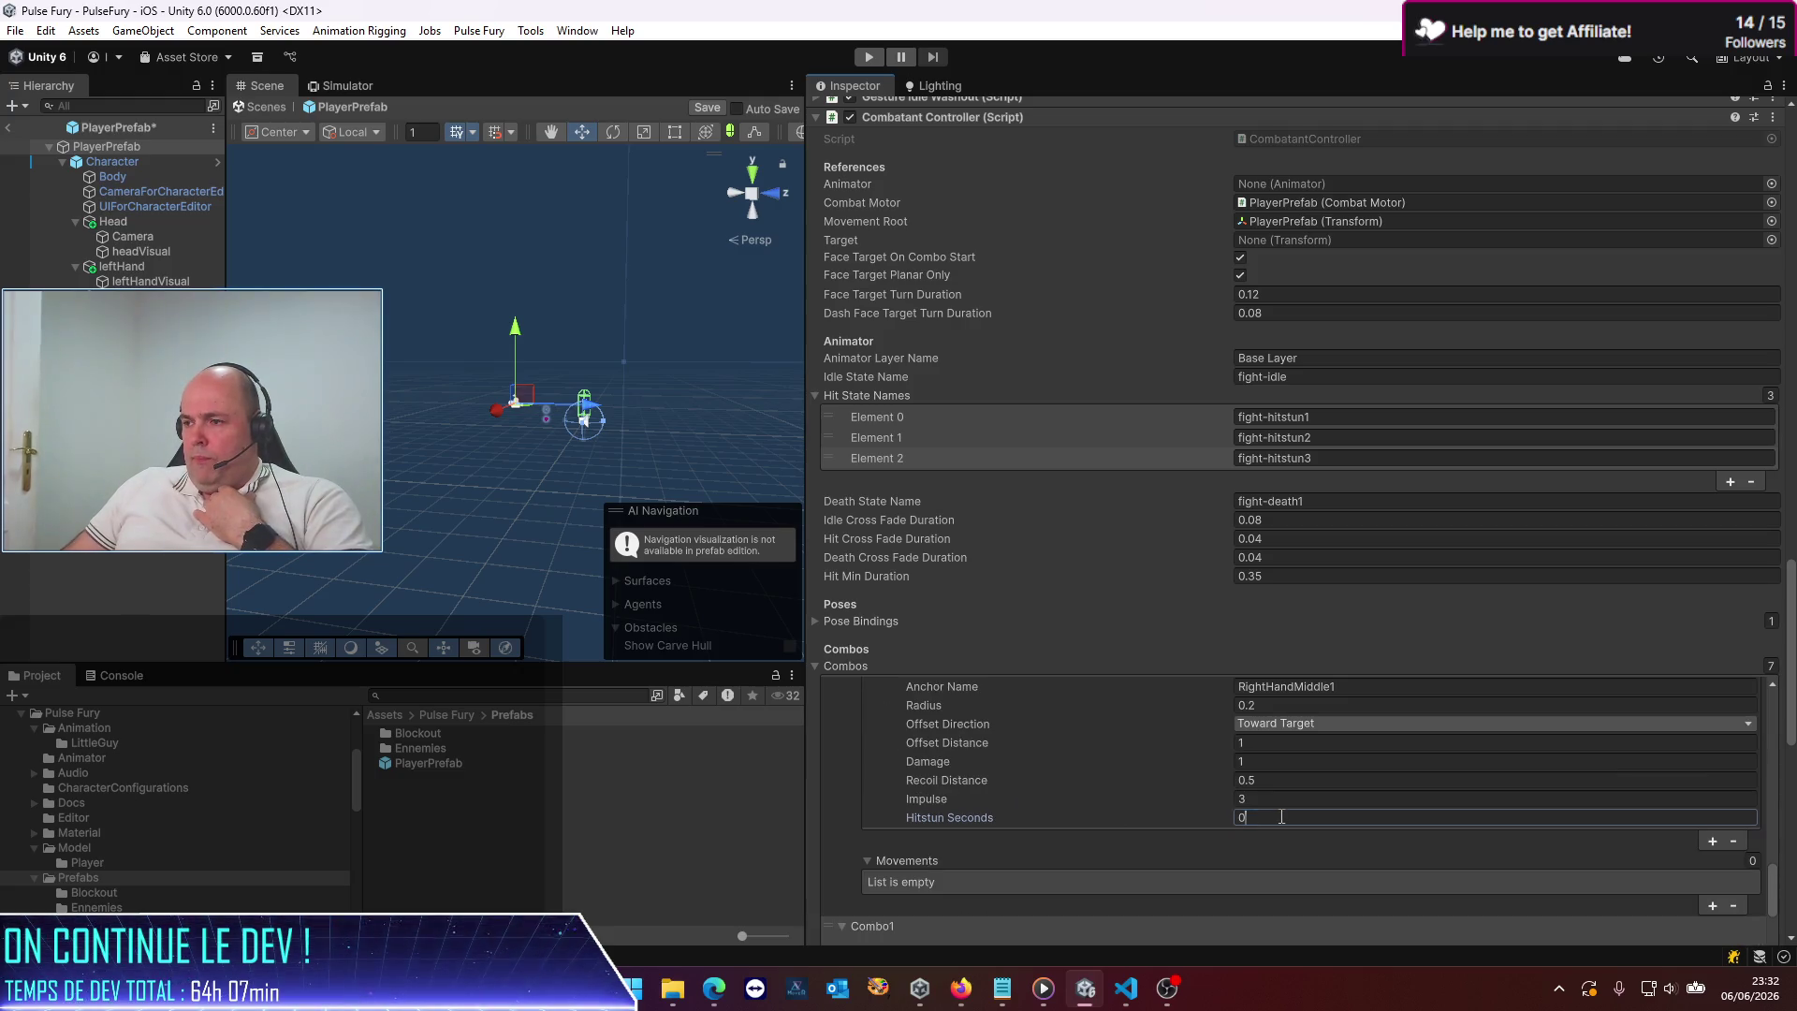
Set Hitstun Seconds to 1 on Combo1's first and second hits
scroll(1200, 827, down, 4)
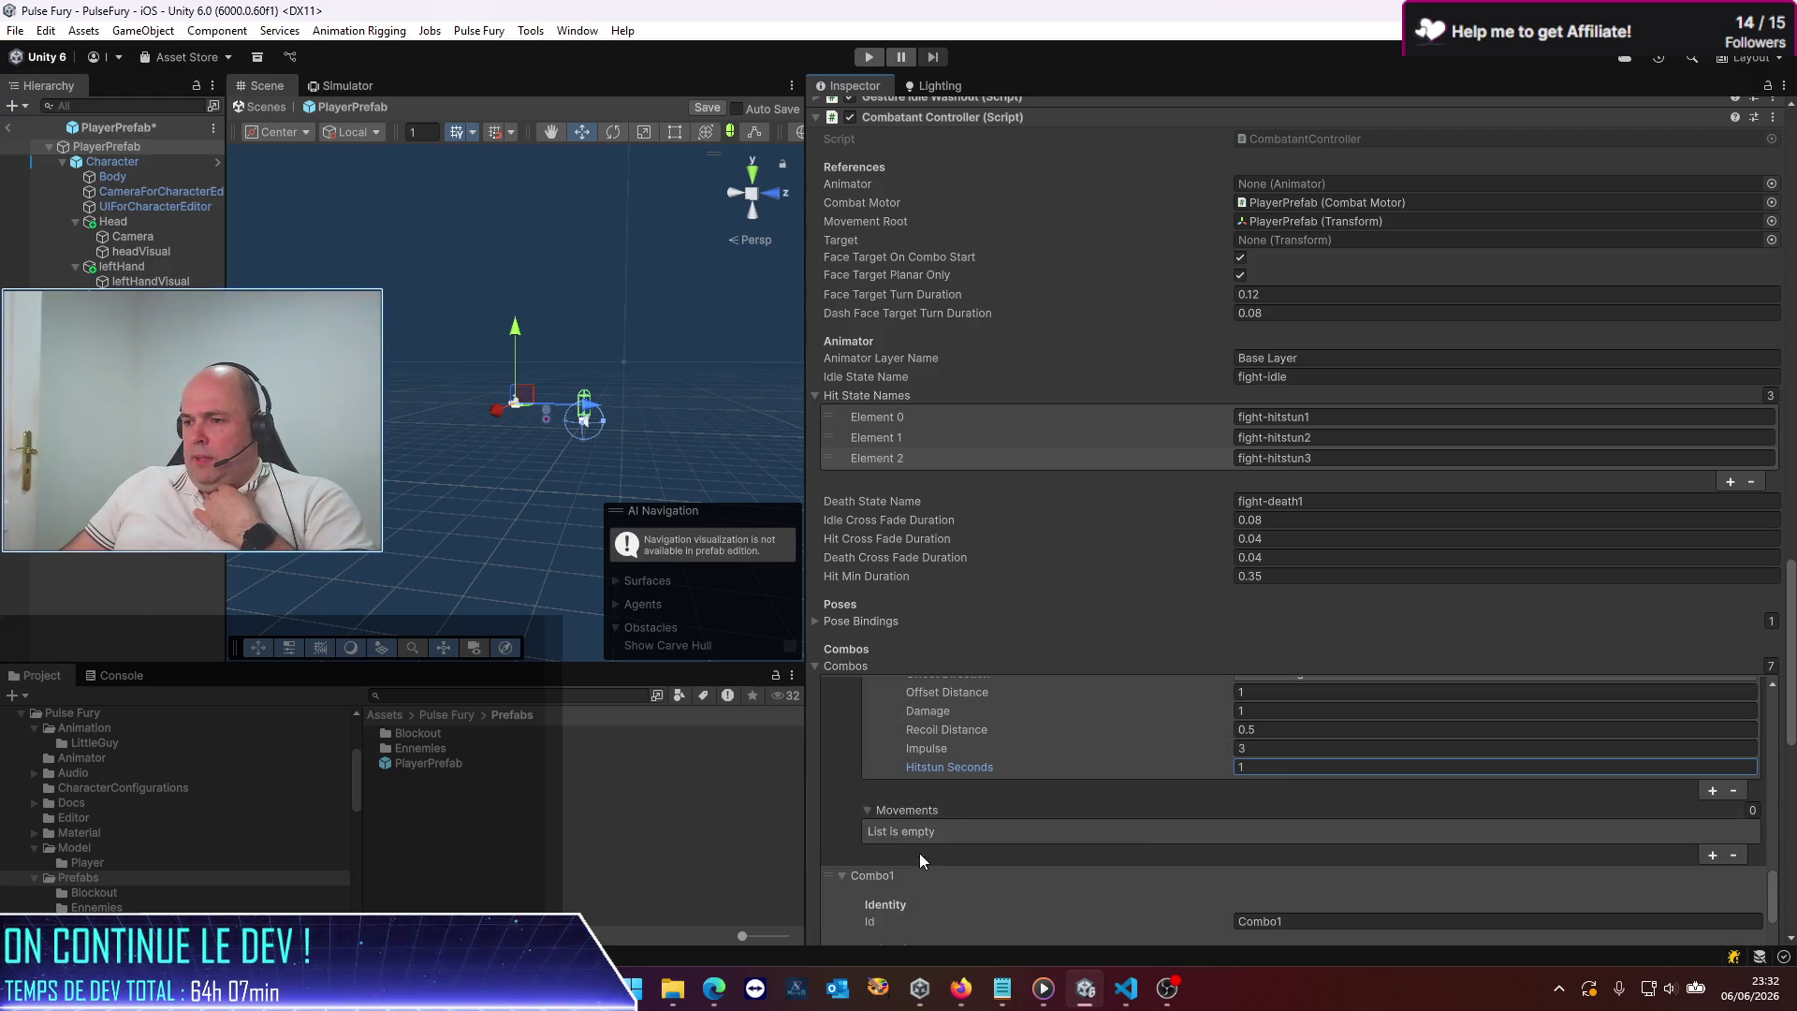
scroll(1114, 859, down, 2)
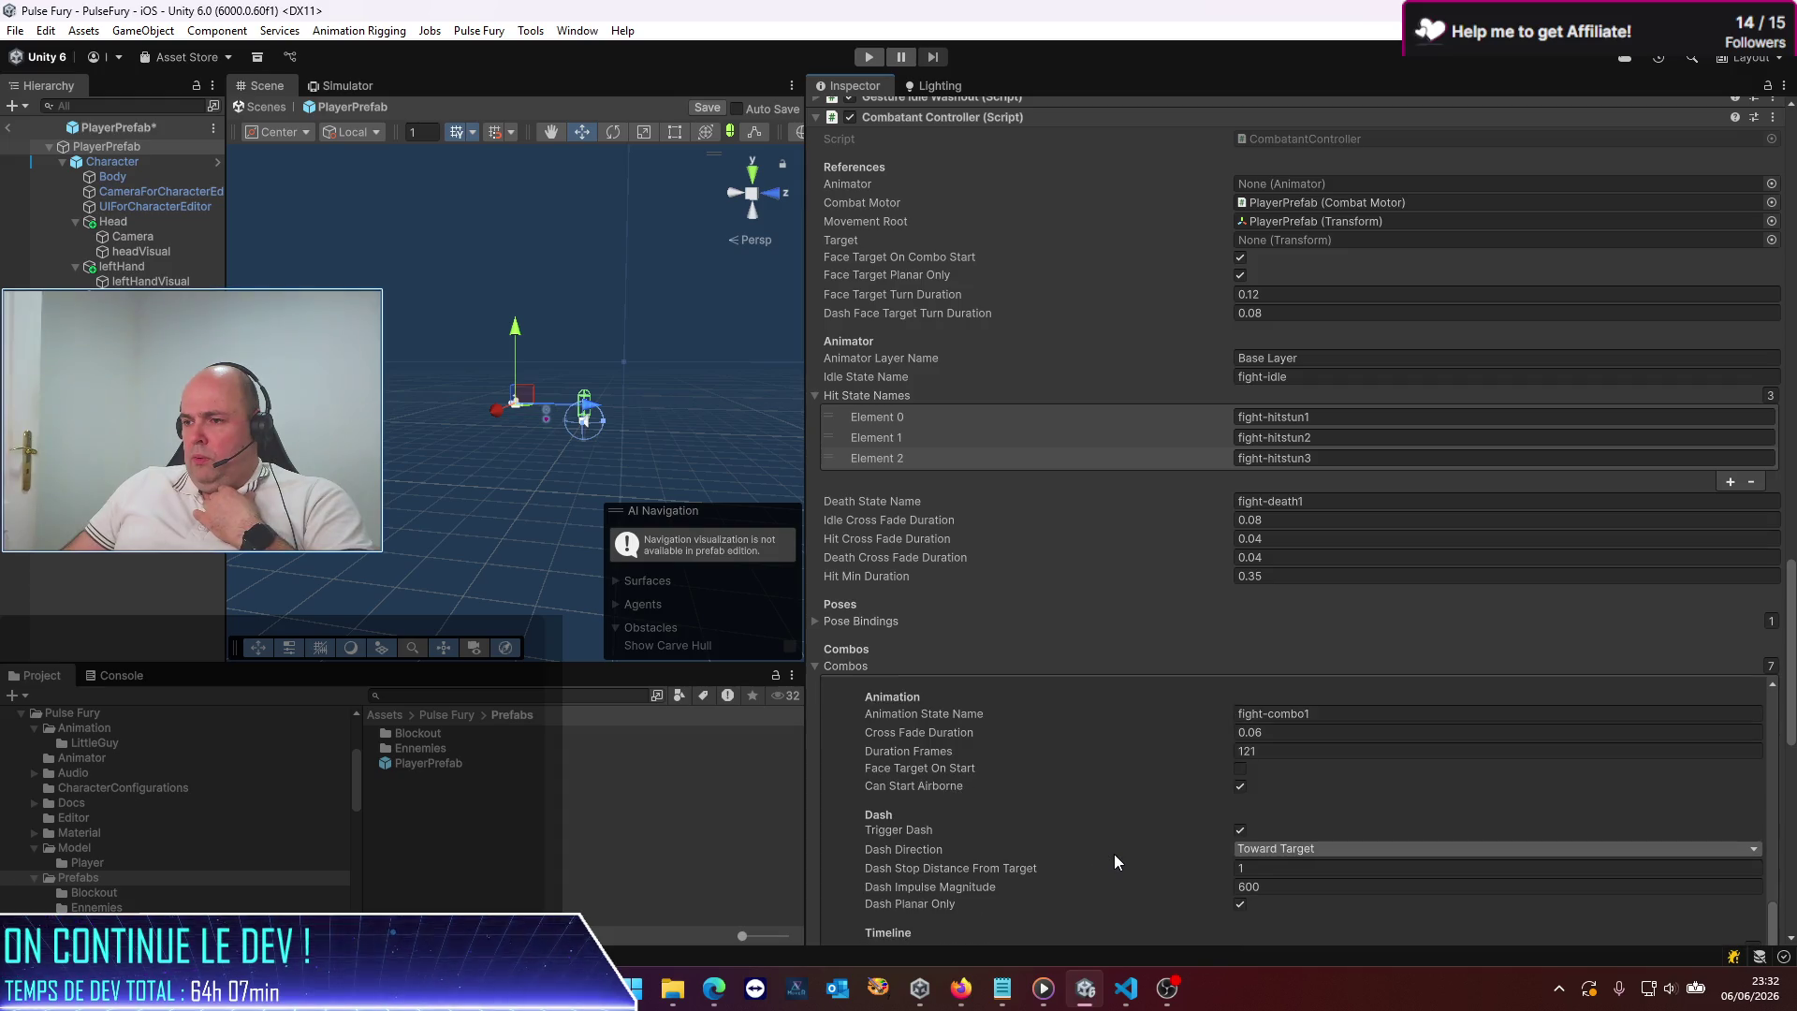
scroll(1114, 854, down, 8)
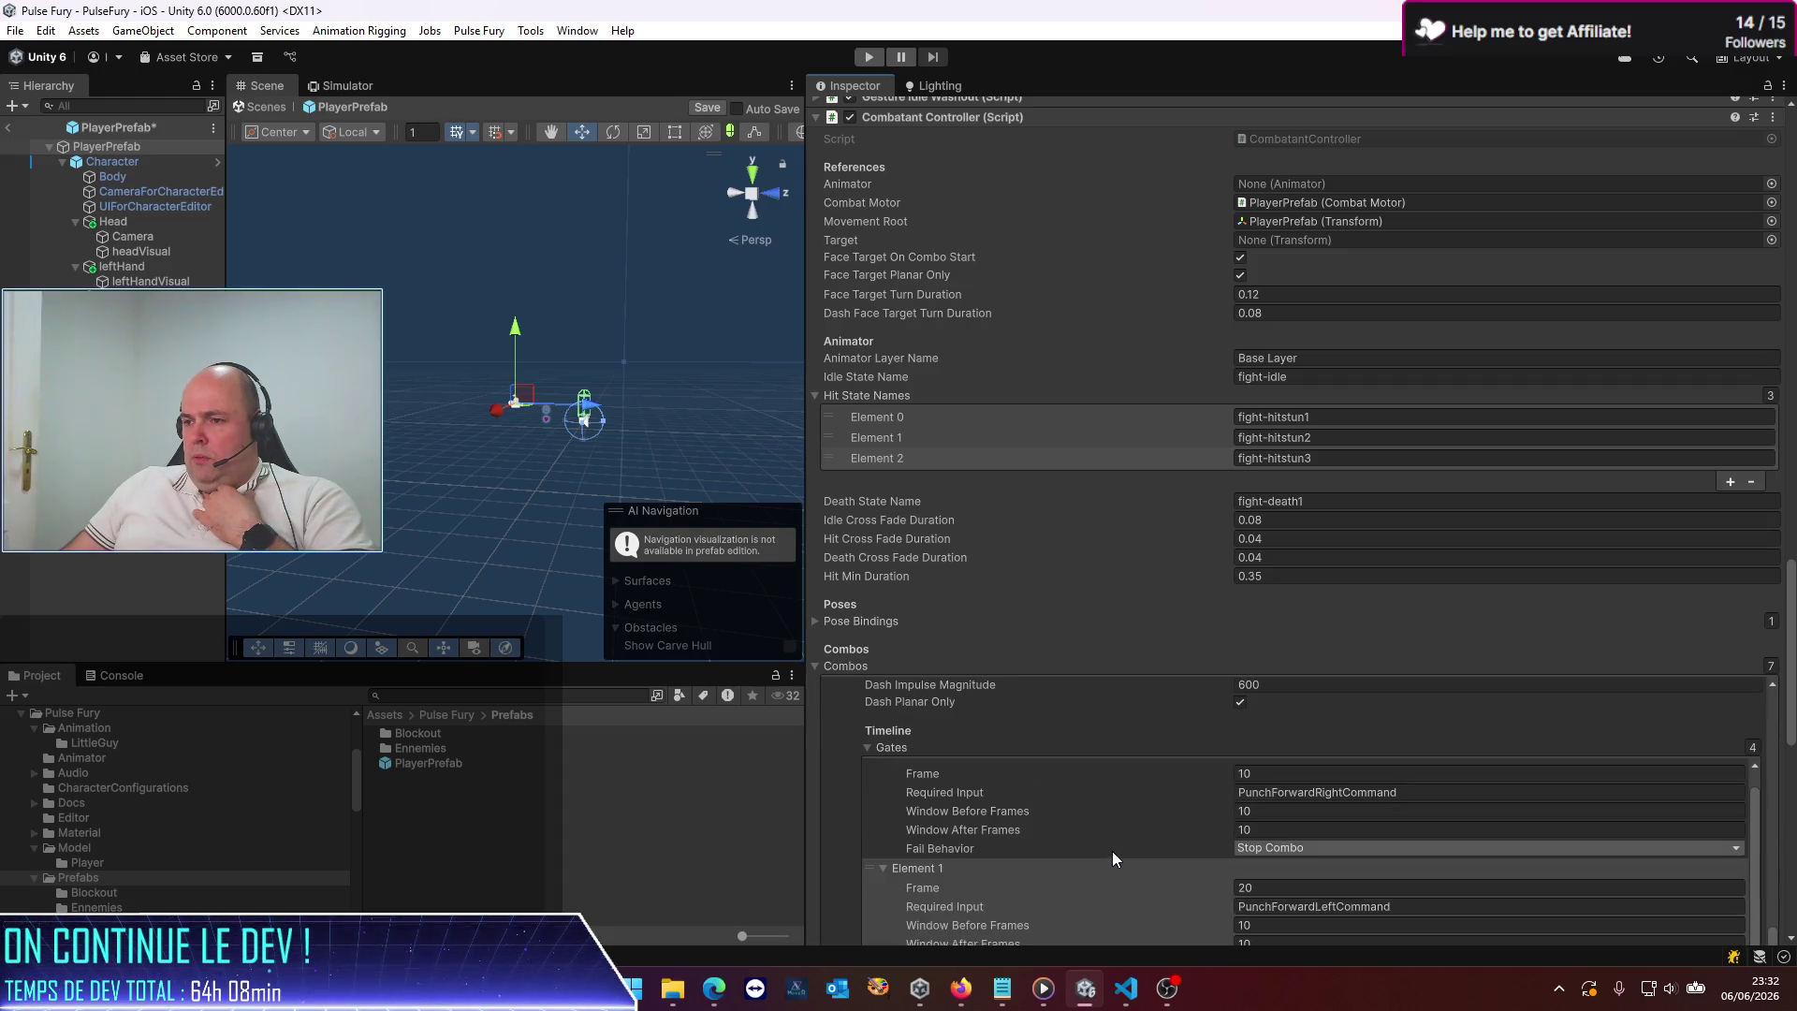
scroll(1112, 854, down, 5)
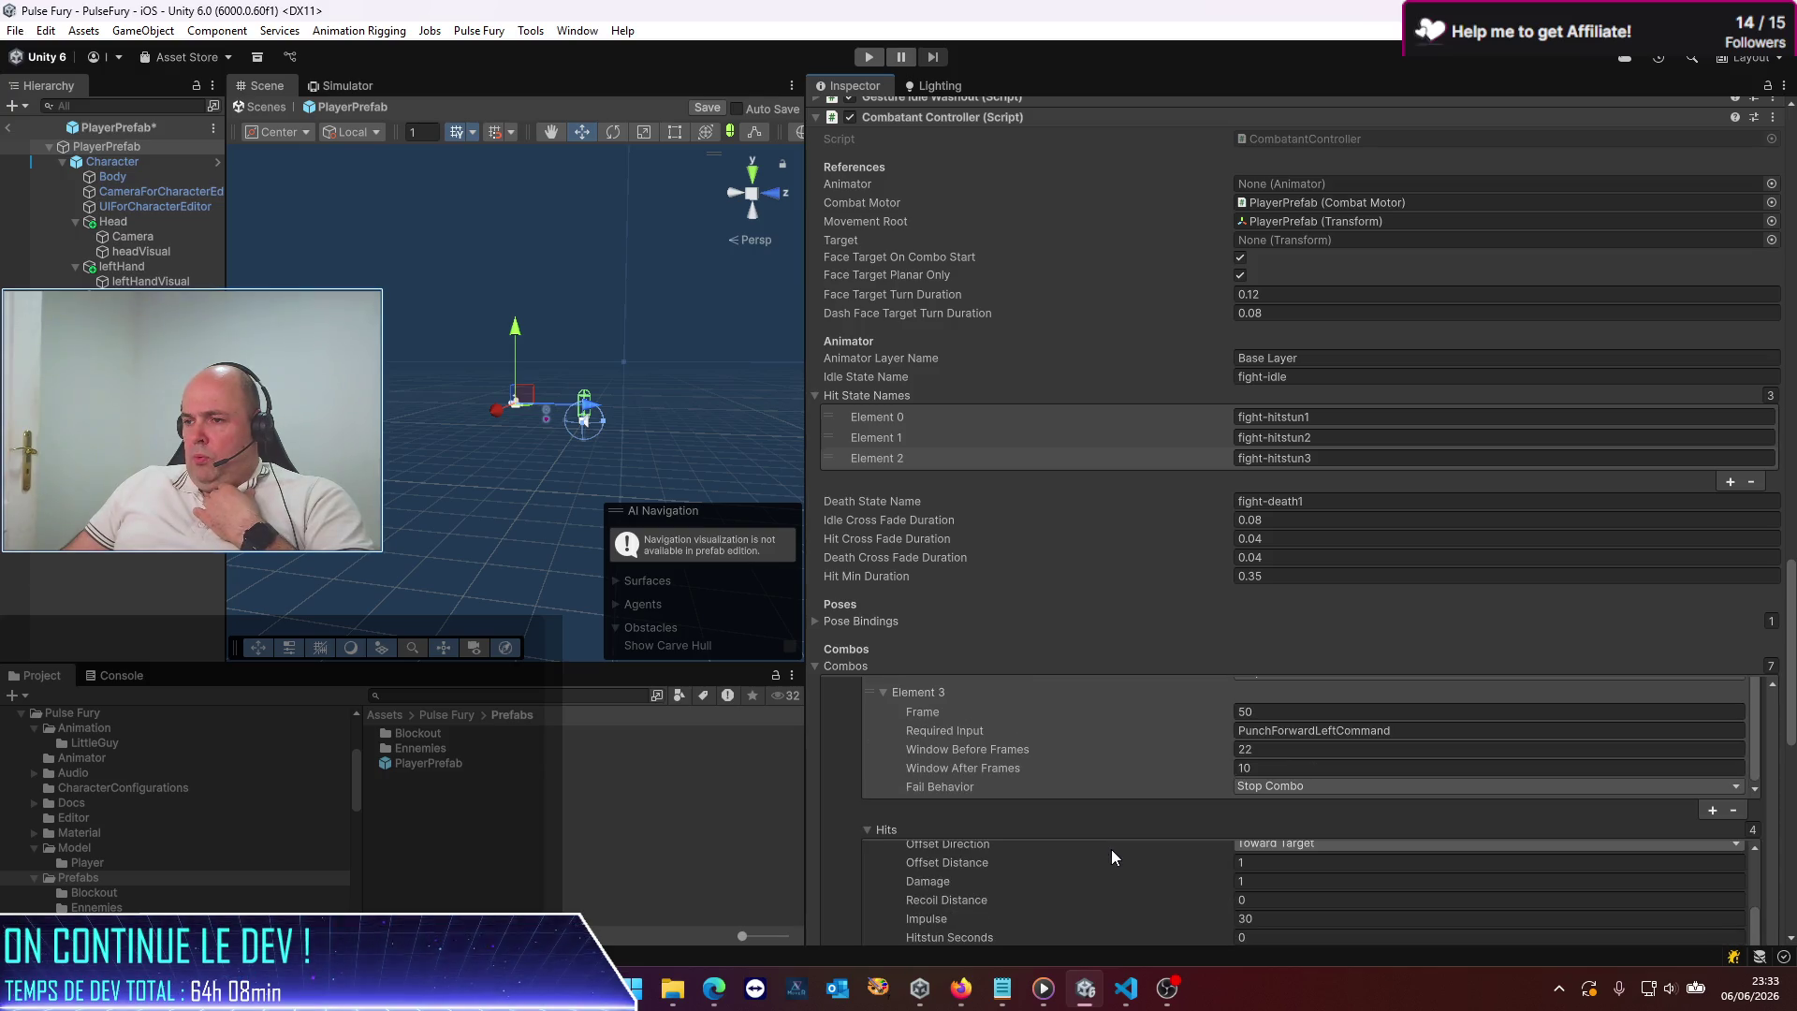
scroll(1112, 854, down, 1)
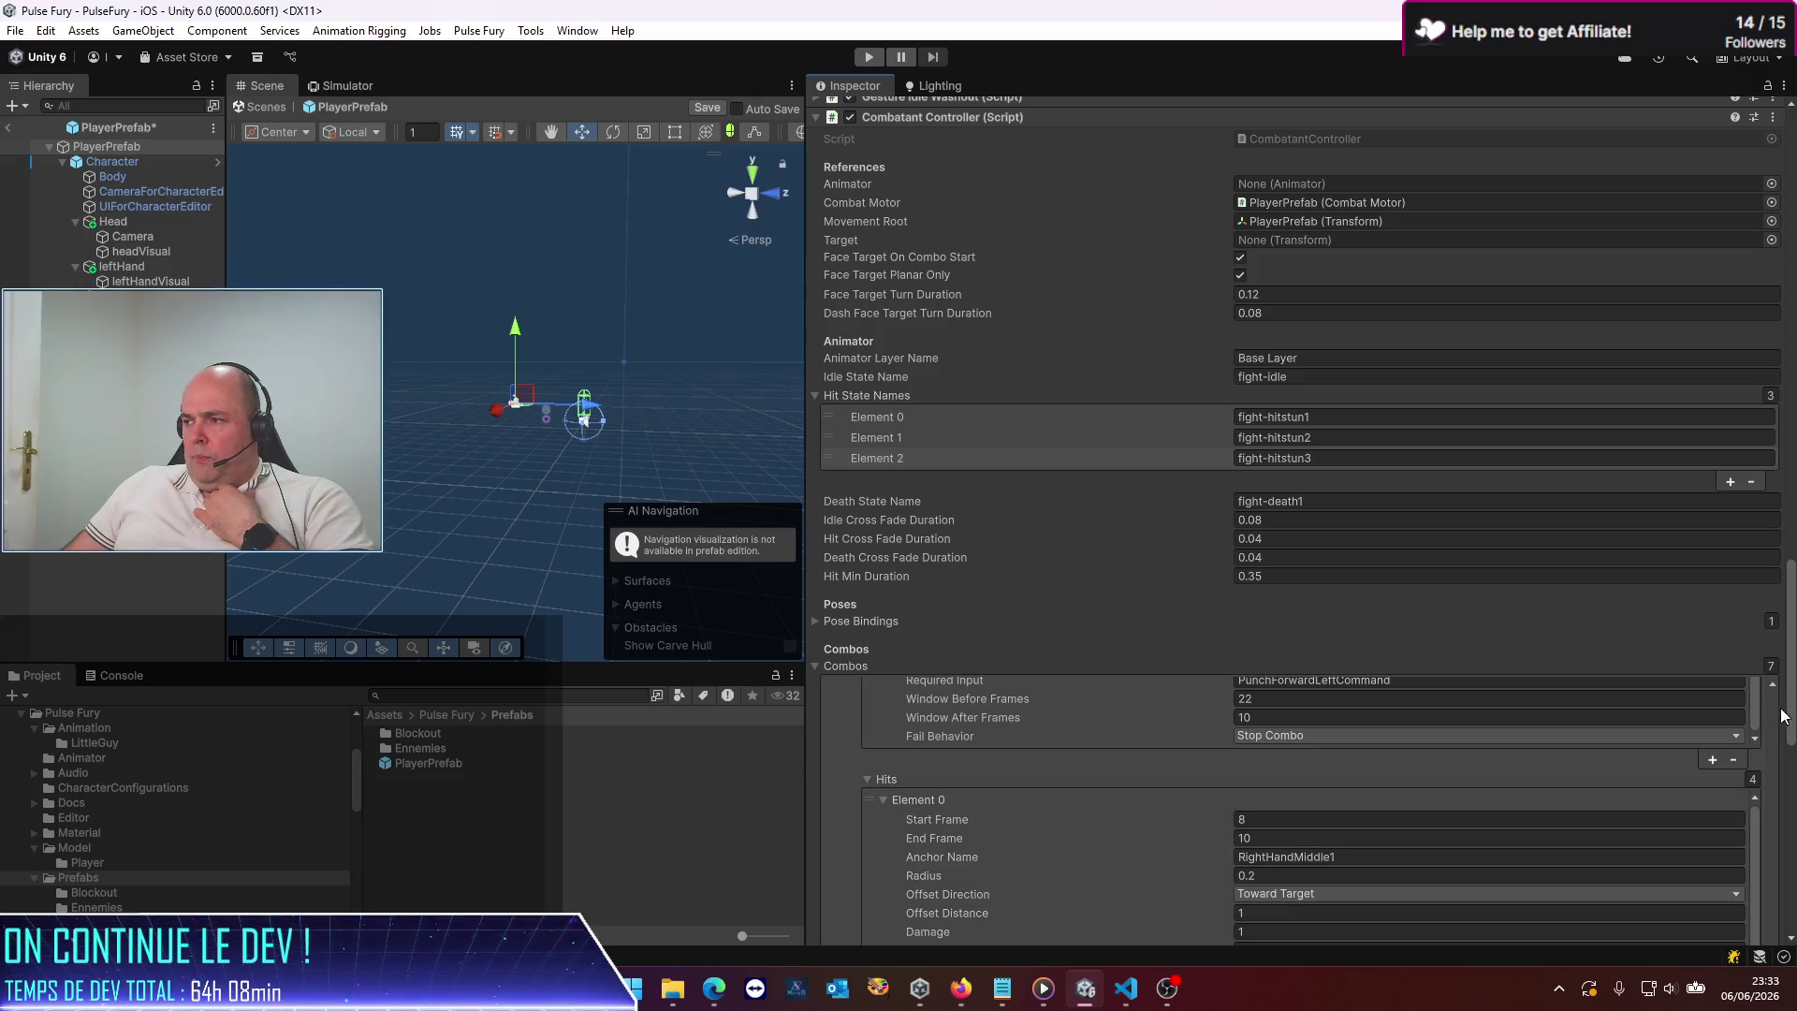
drag(1790, 716, 1793, 847)
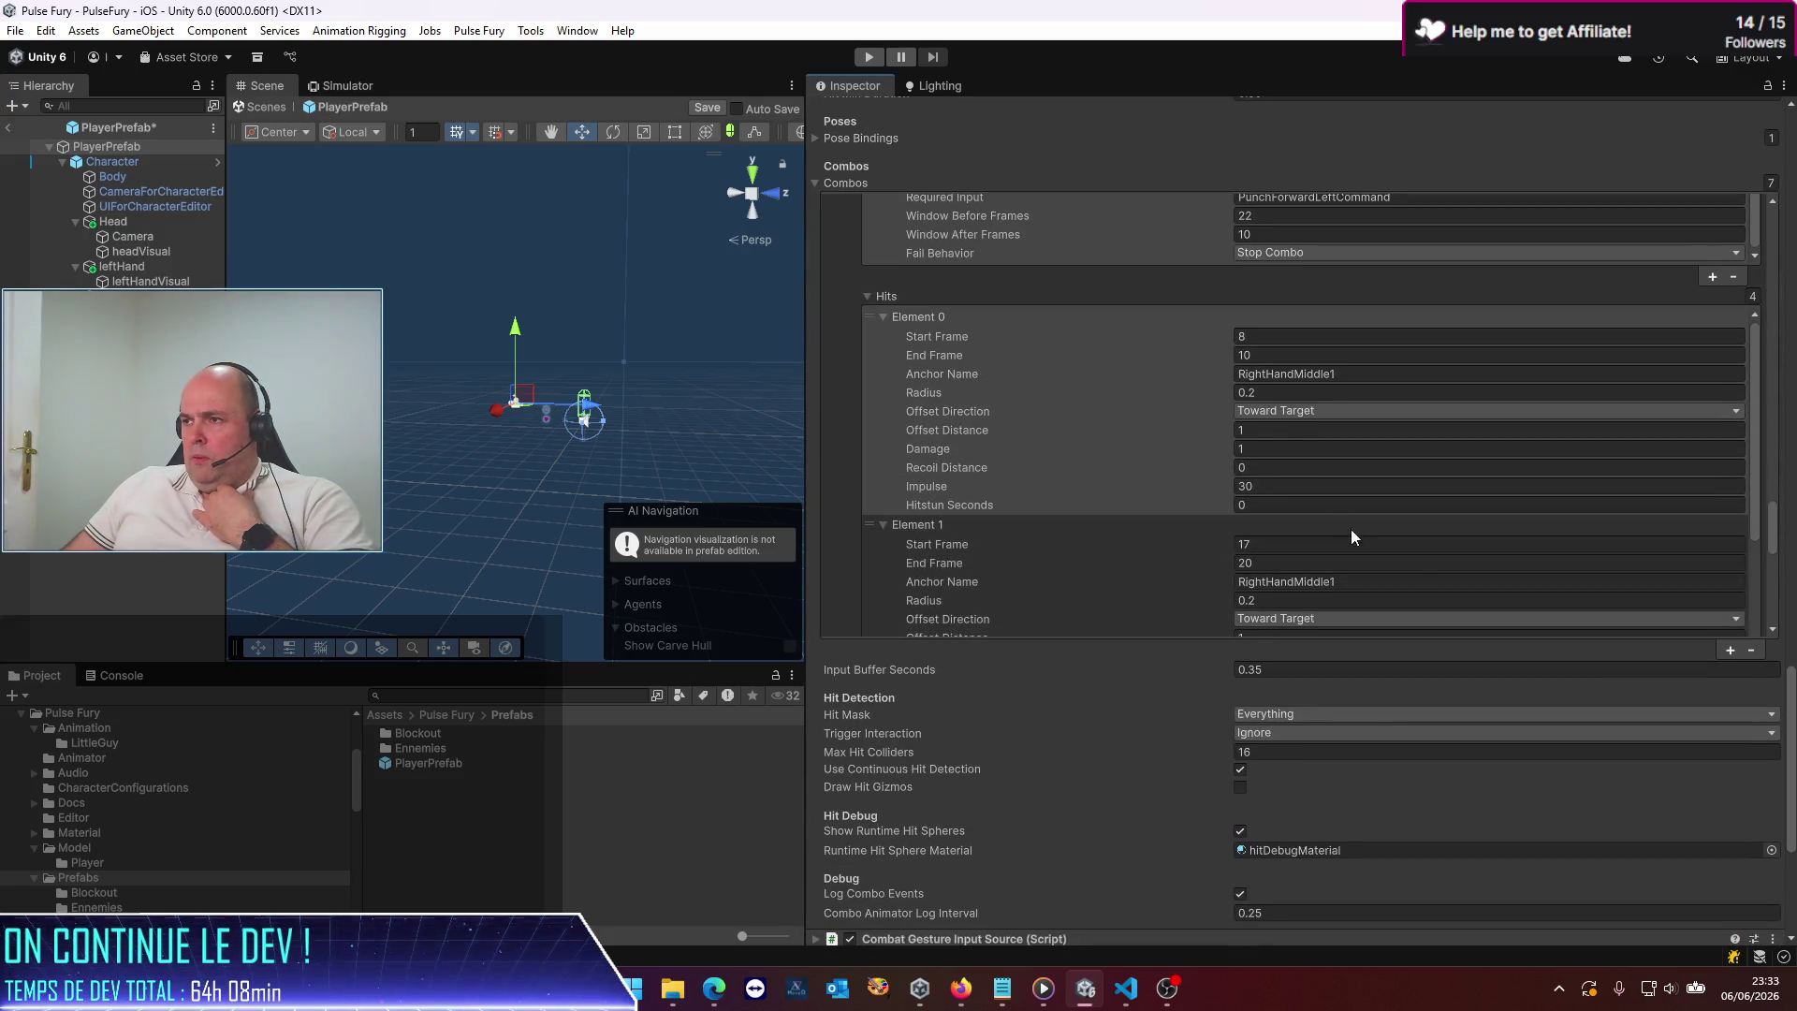
click(1244, 428)
key(Tab)
key(Tab)
key(Tab)
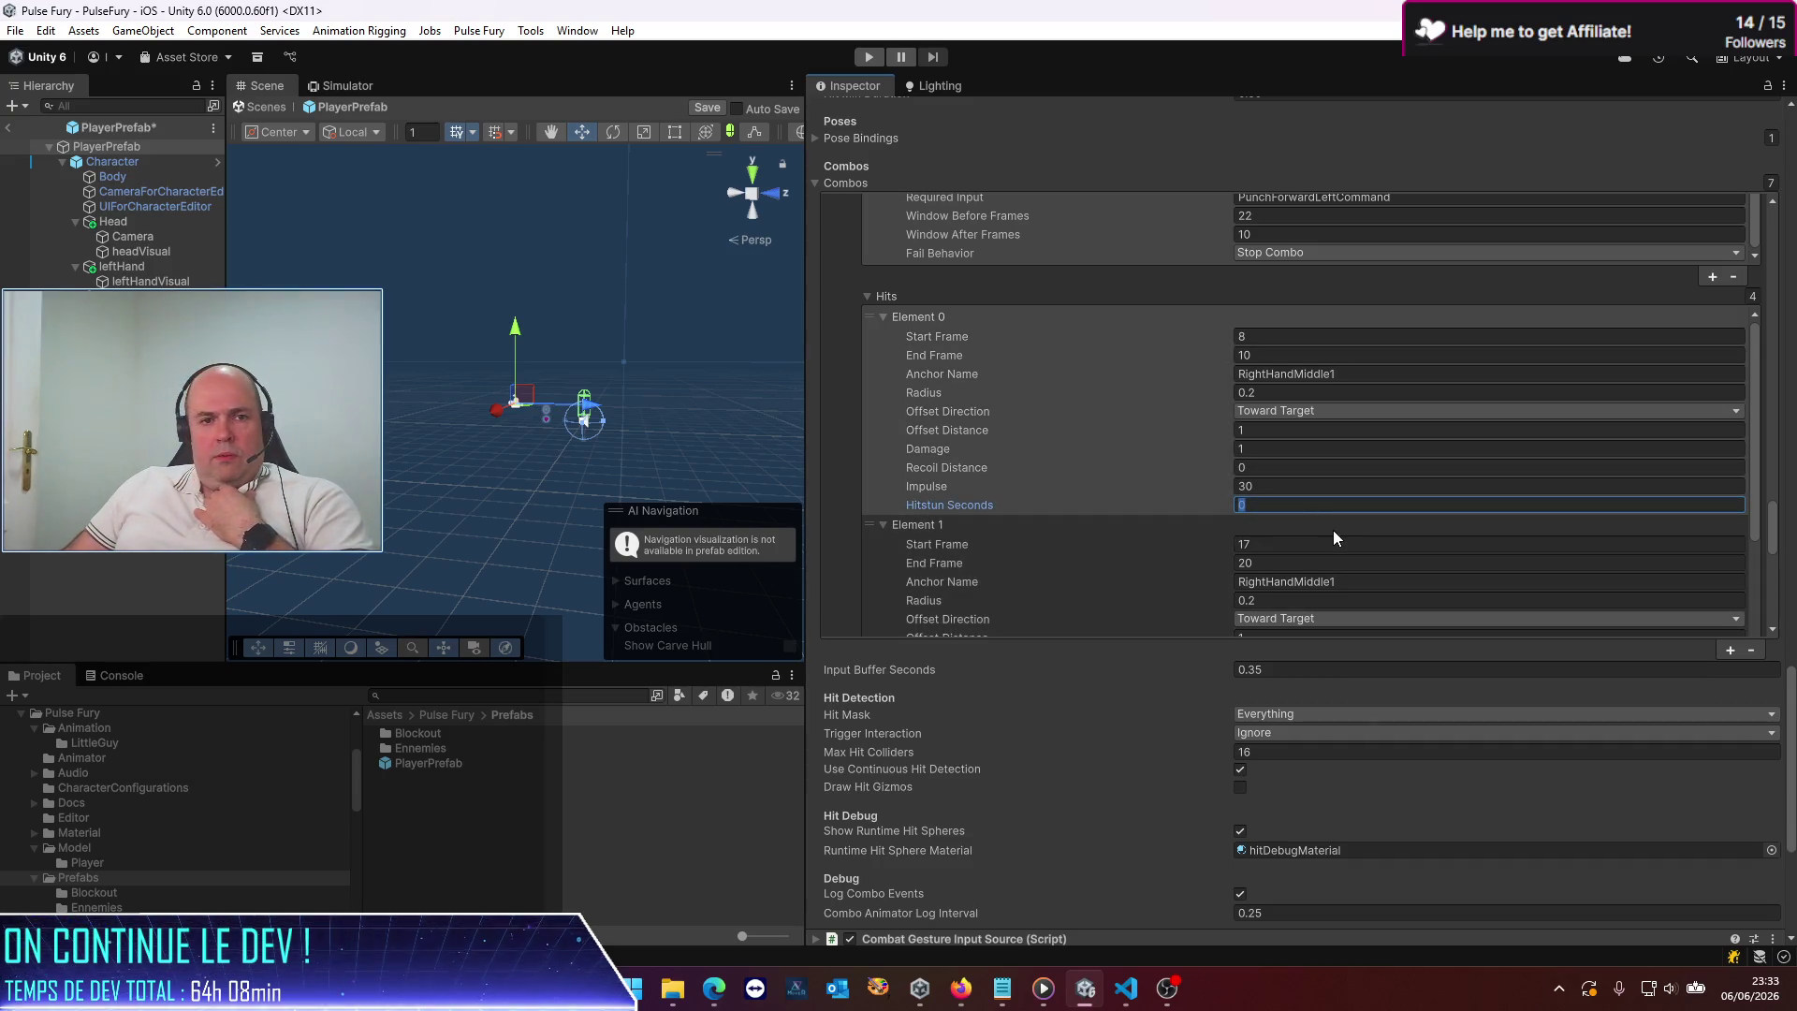
text(1)
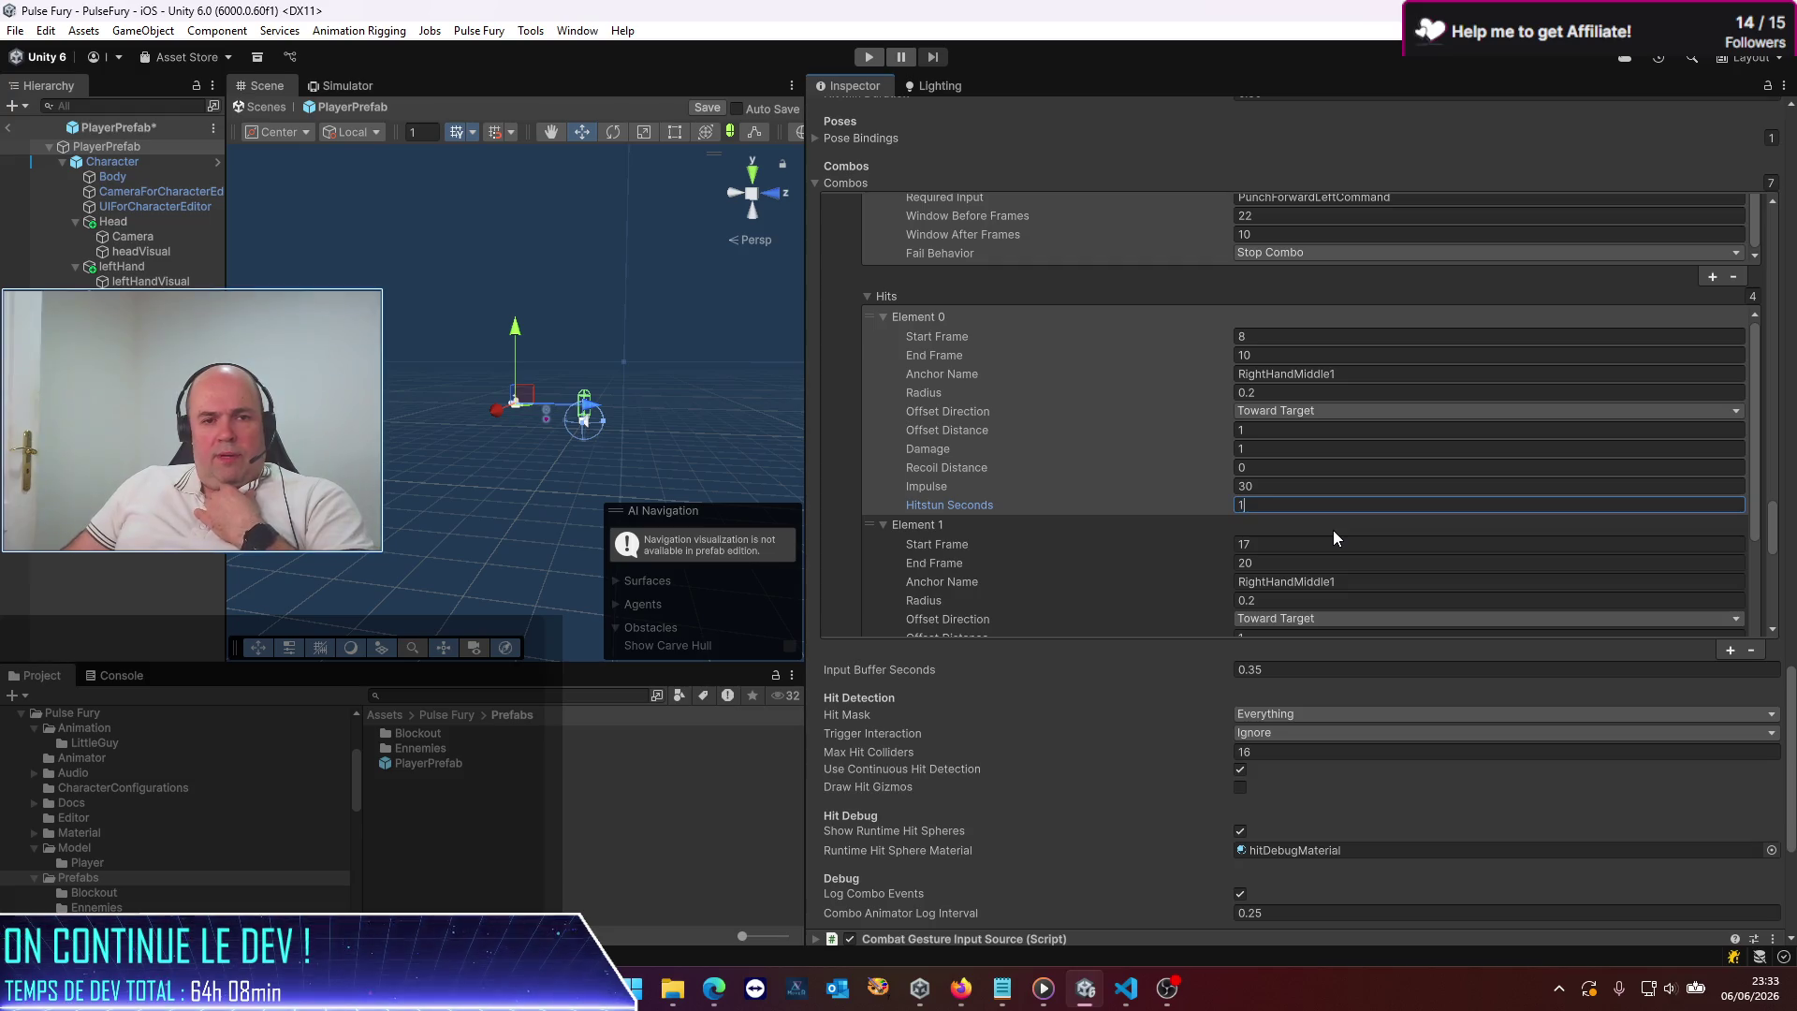
scroll(1320, 524, down, 3)
click(1296, 561)
text(1)
Give Combo1's third hit 1 and its final hit 3 Hitstun Seconds, then save
scroll(1299, 531, down, 2)
scroll(1299, 531, down, 2)
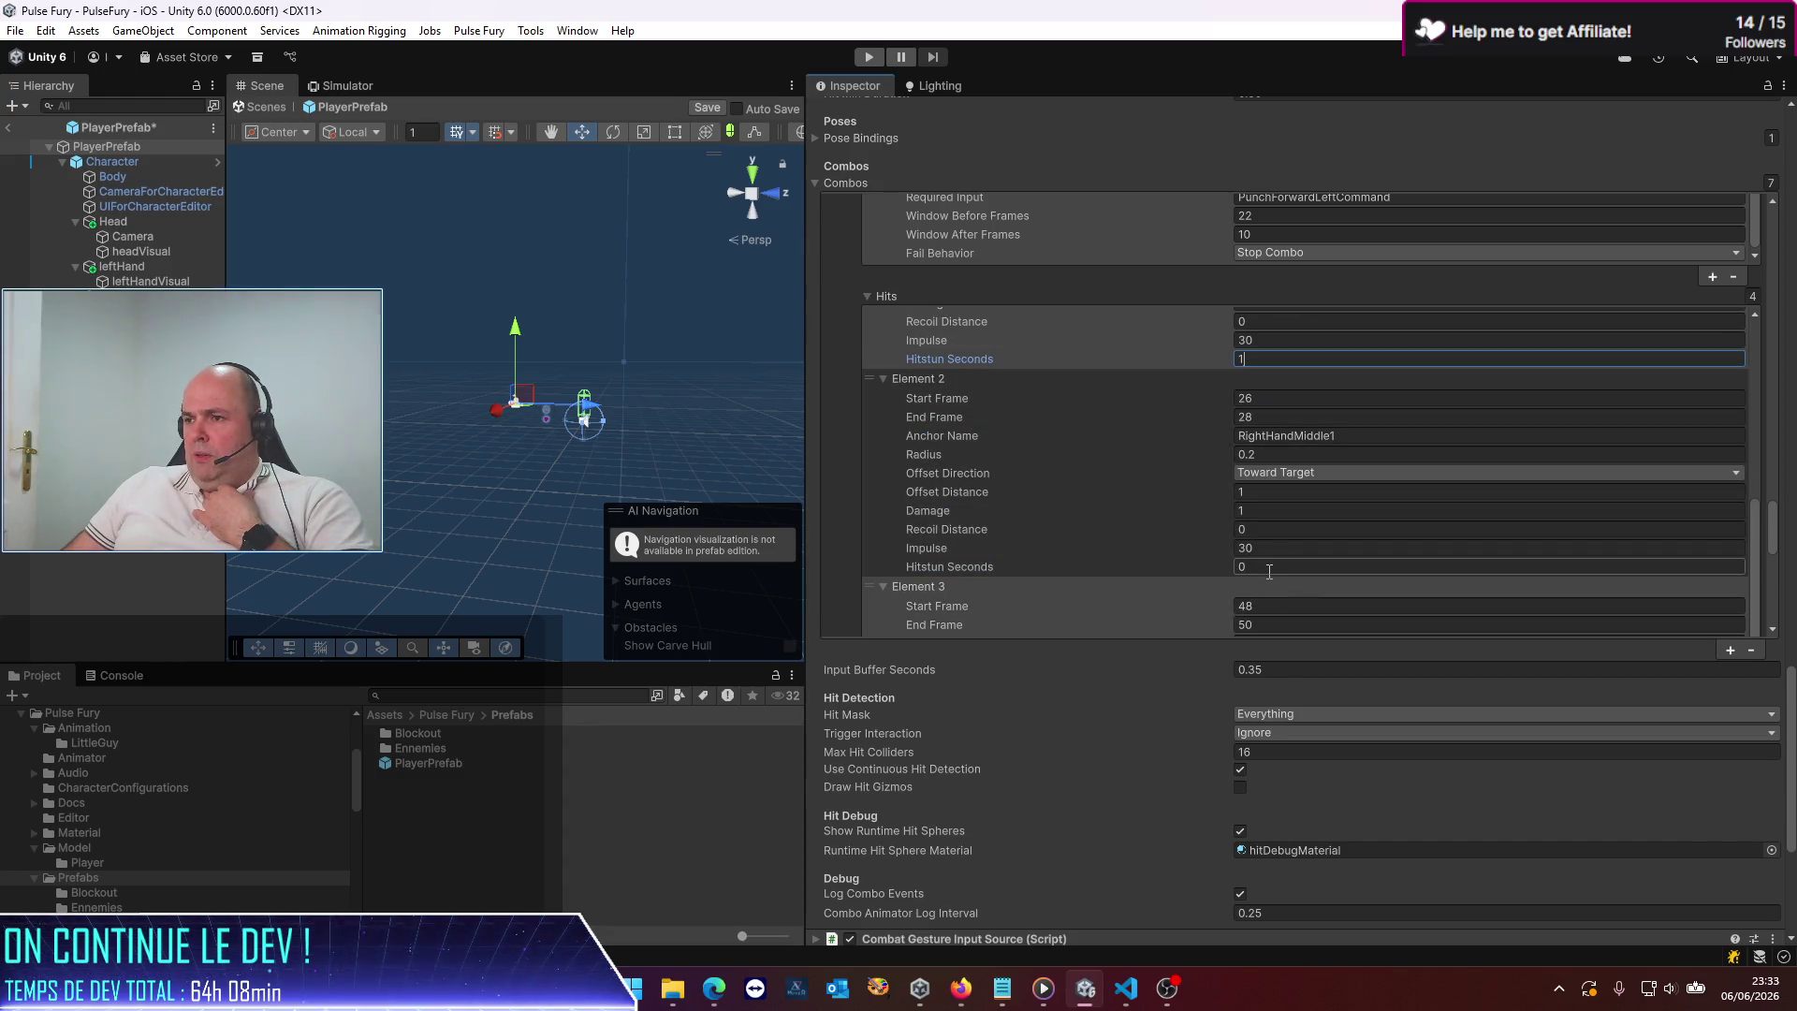
click(1270, 567)
text(1)
scroll(1306, 588, down, 5)
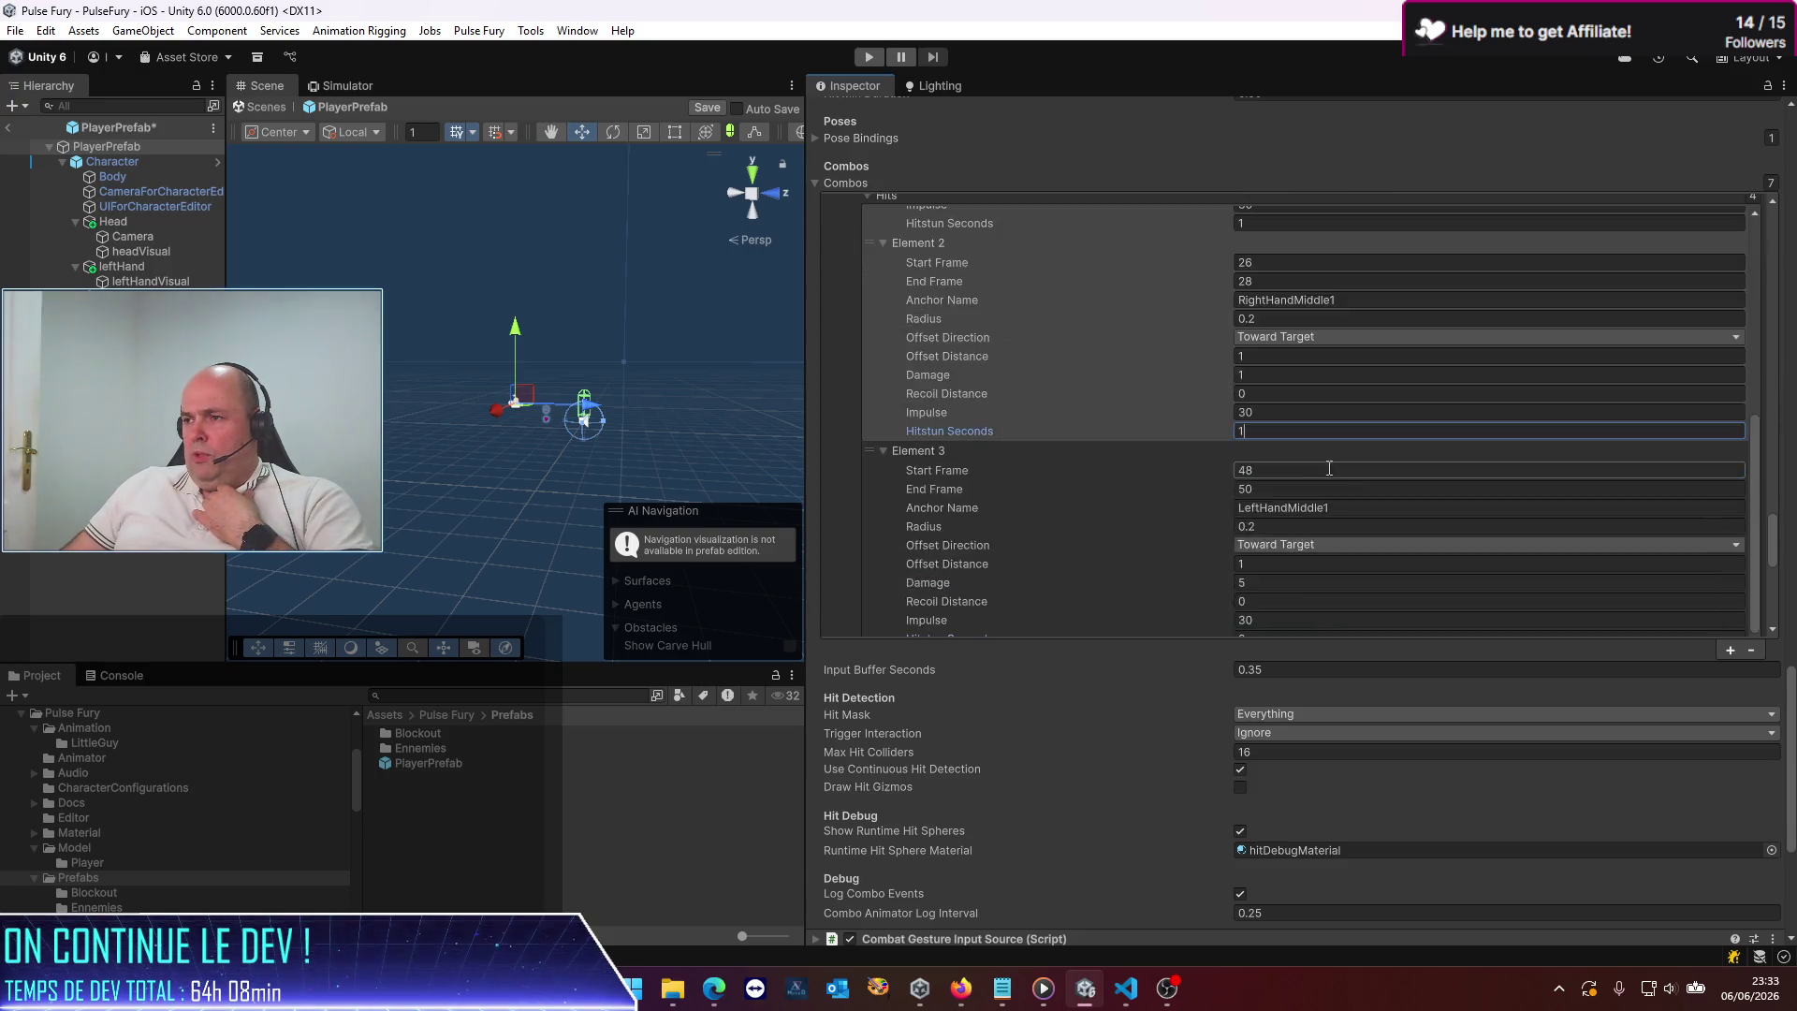
click(1275, 537)
text(3)
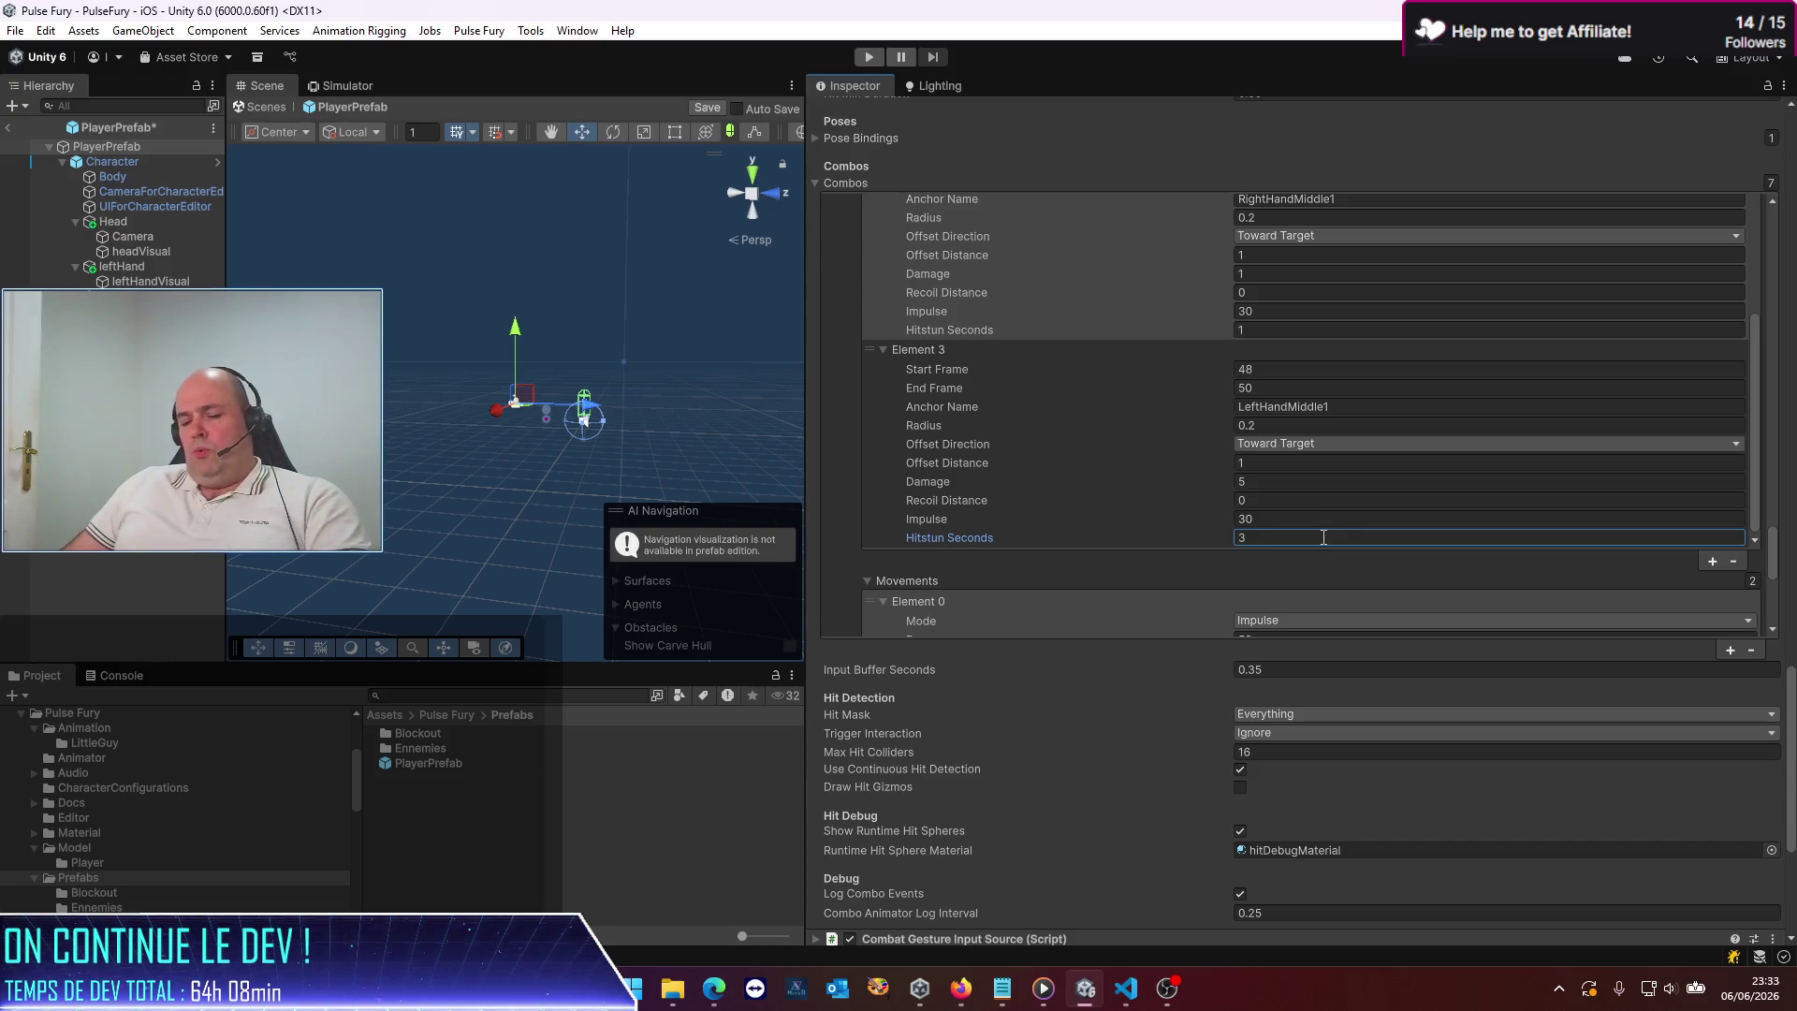
key(ctrl+s)
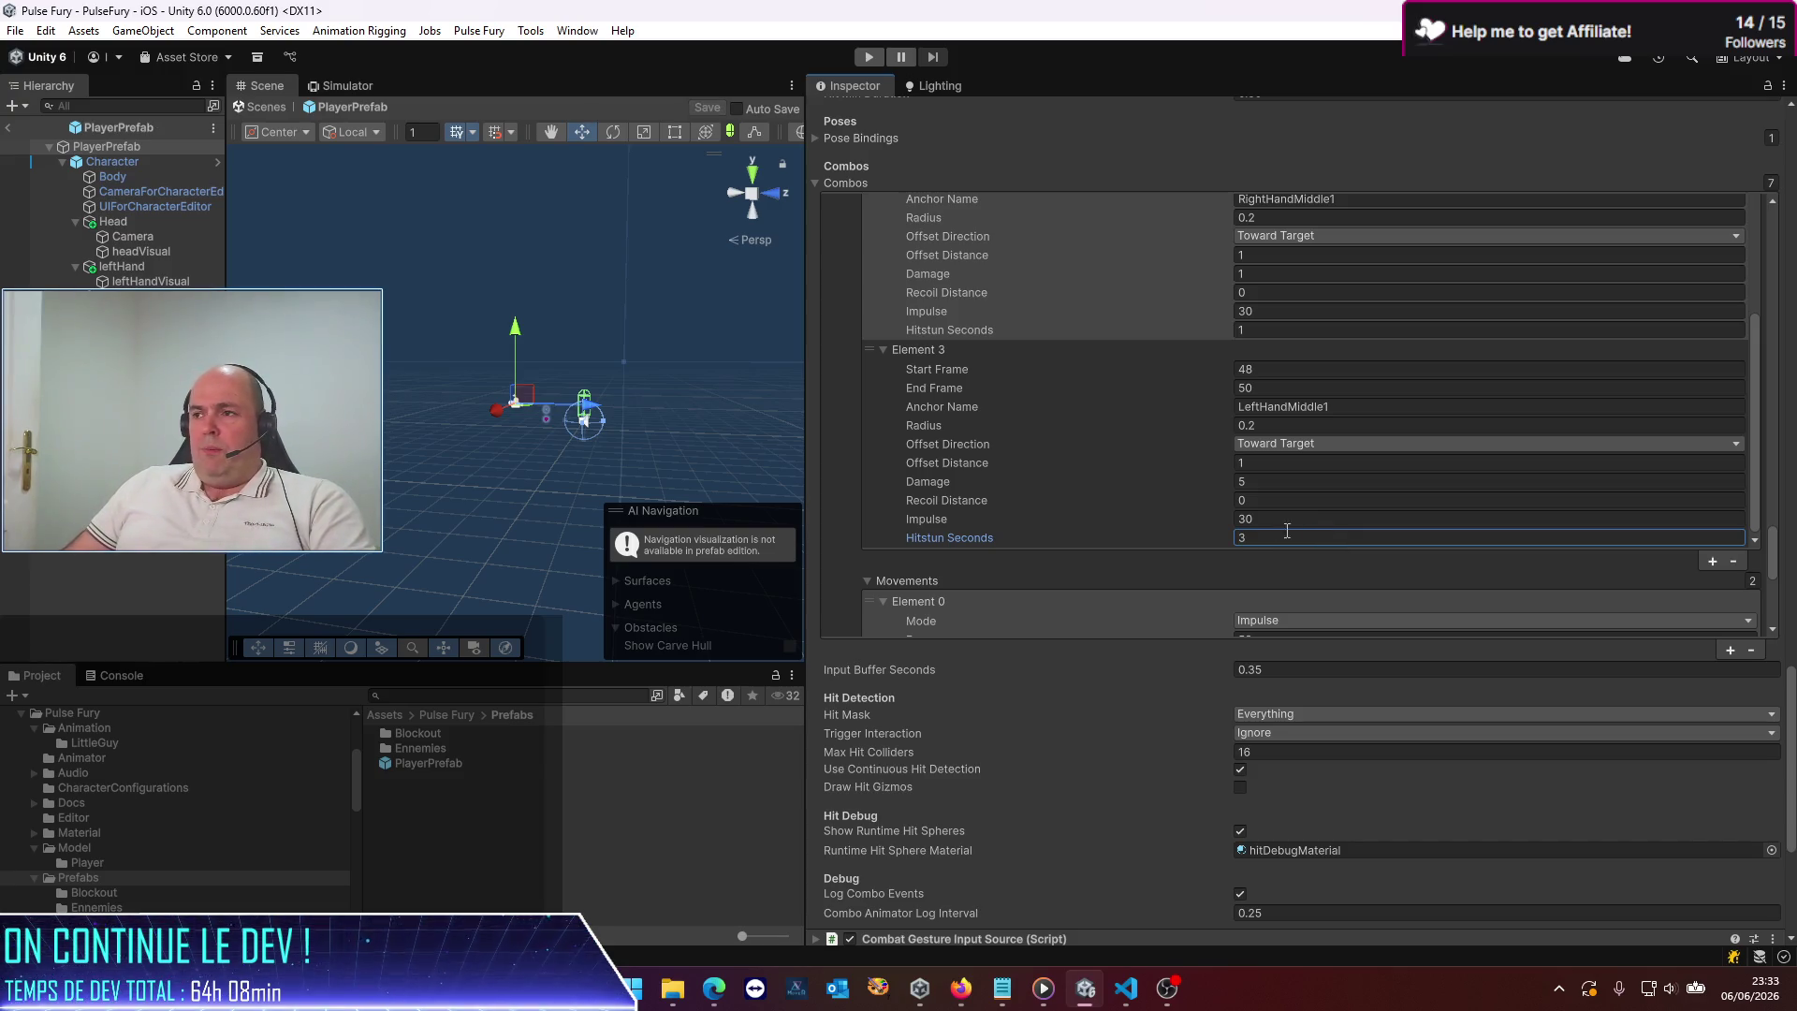
scroll(1103, 503, down, 2)
scroll(1103, 502, down, 1)
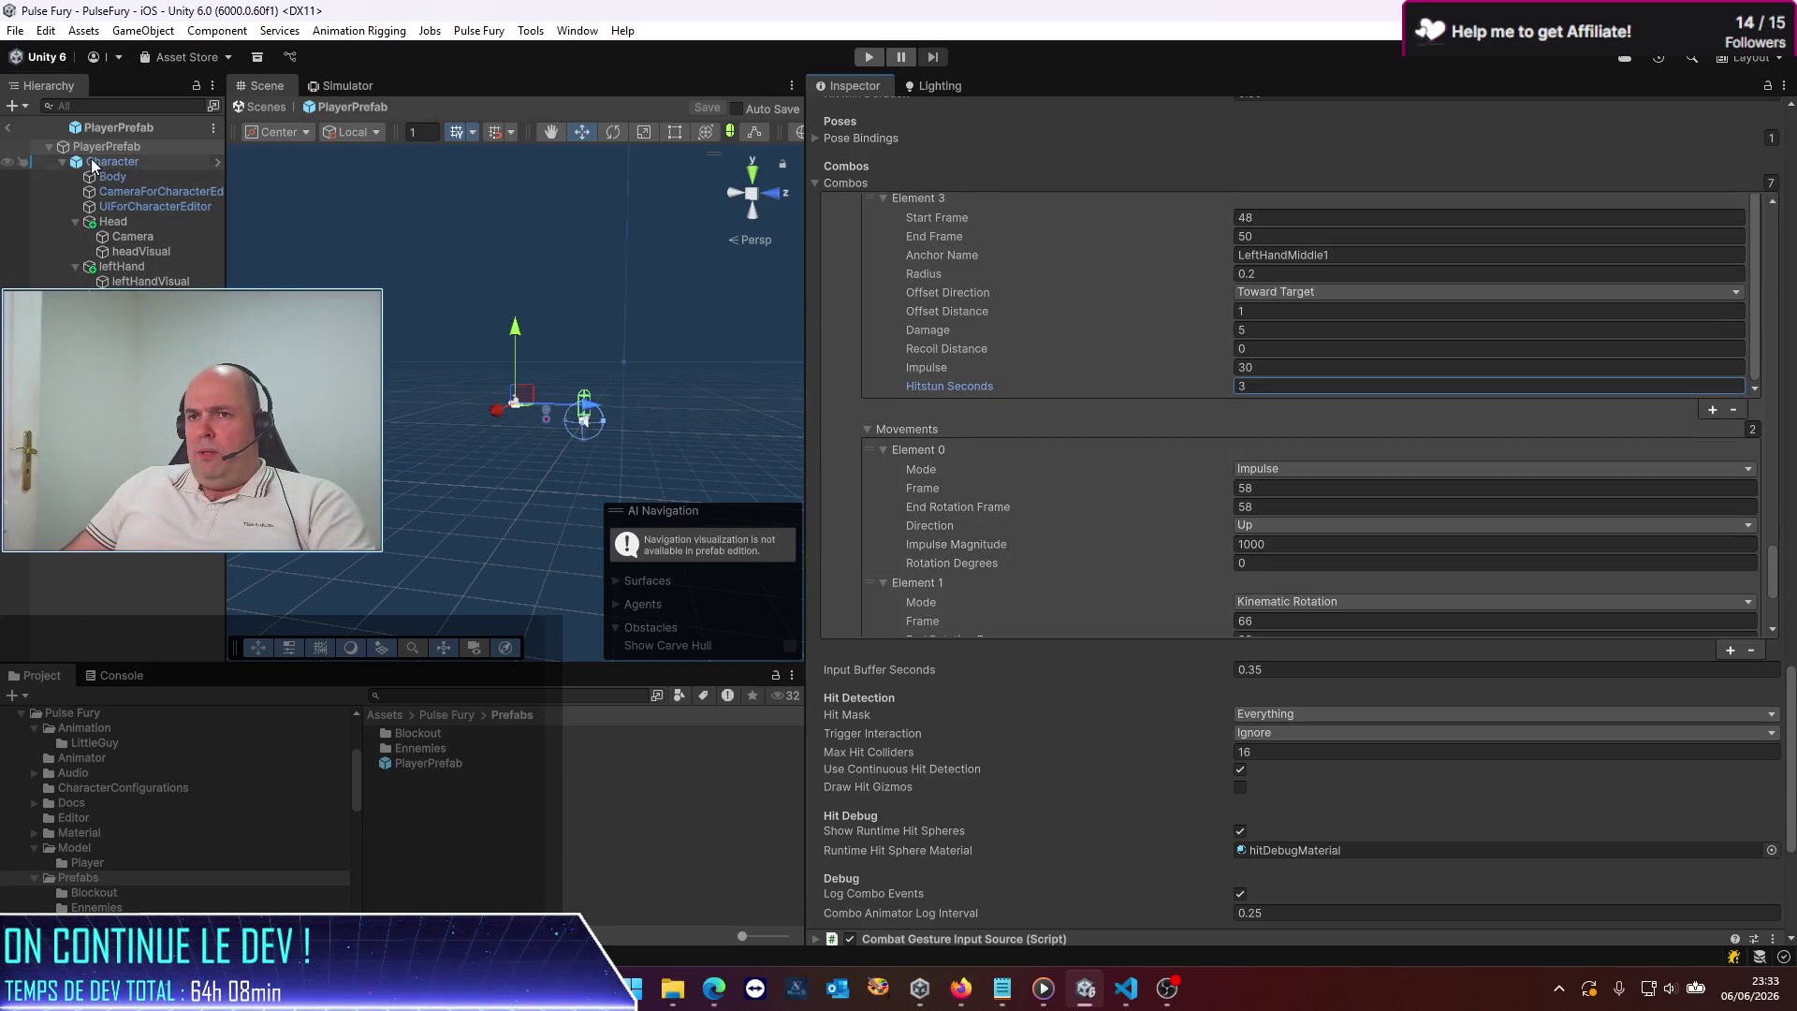
Leave the player prefab and open EnnemyPrefab from the Ennemies folder
click(9, 127)
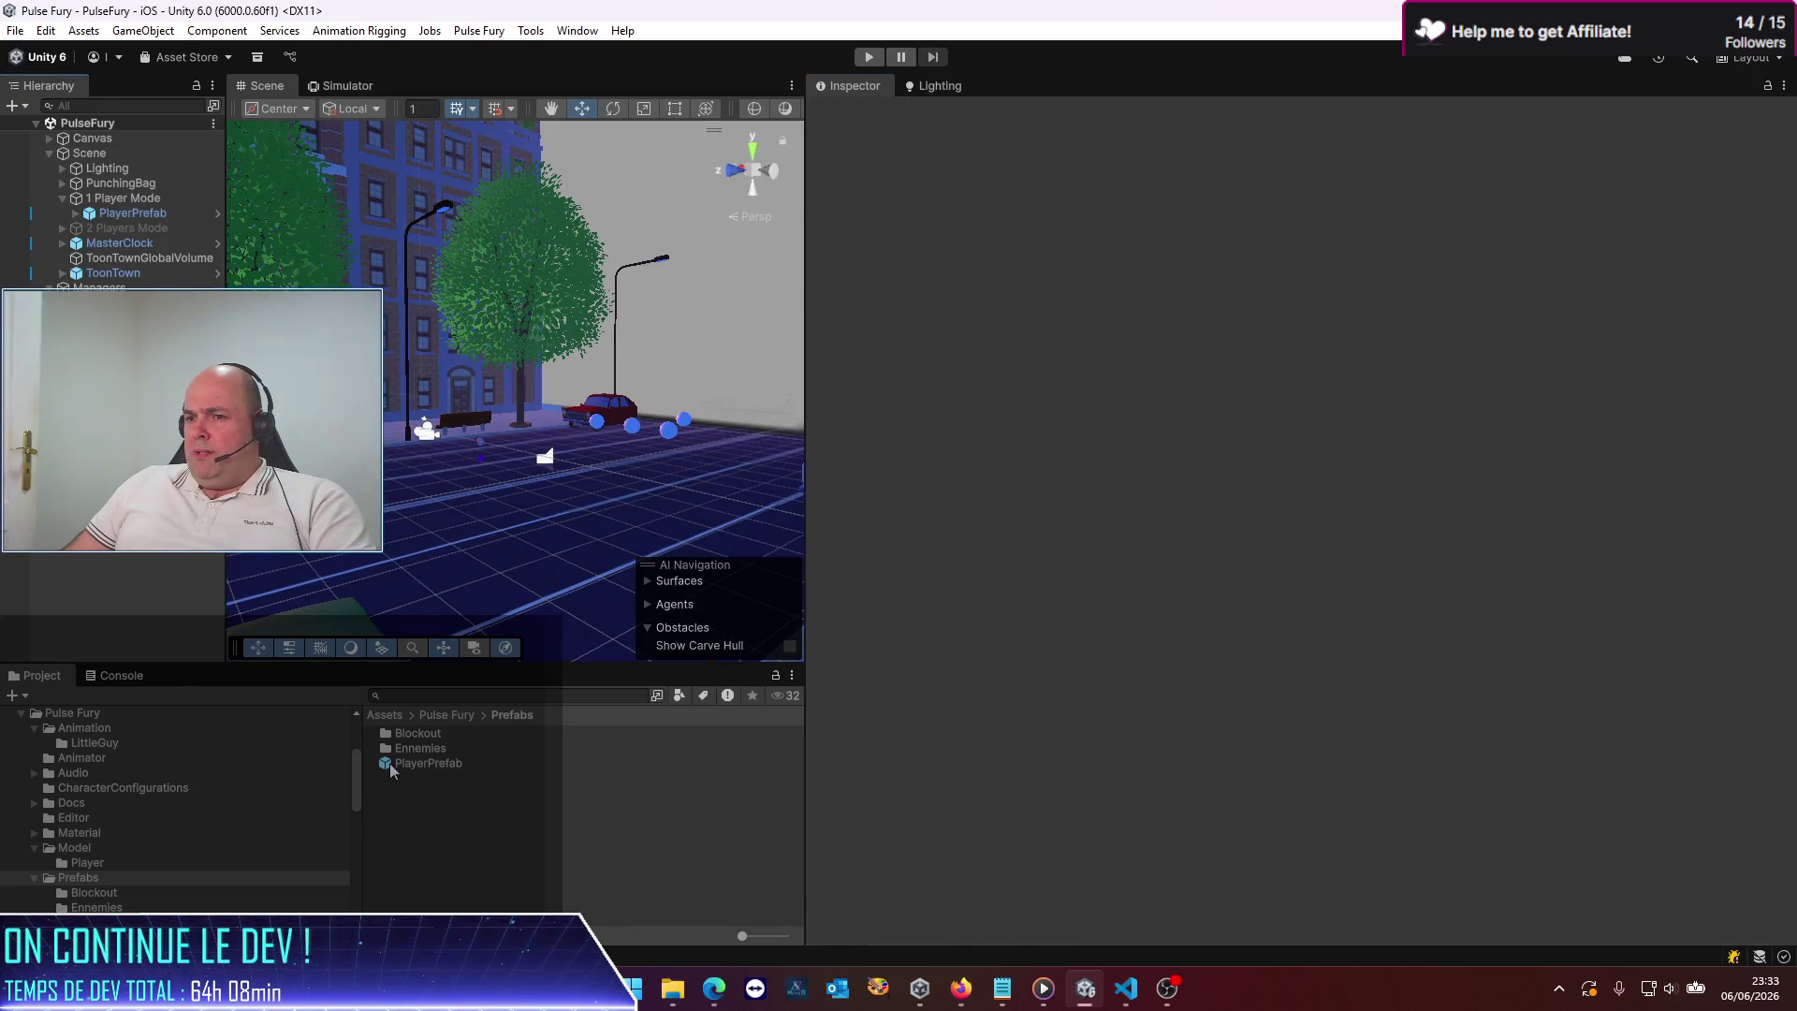
double_click(417, 747)
click(425, 794)
double_click(423, 790)
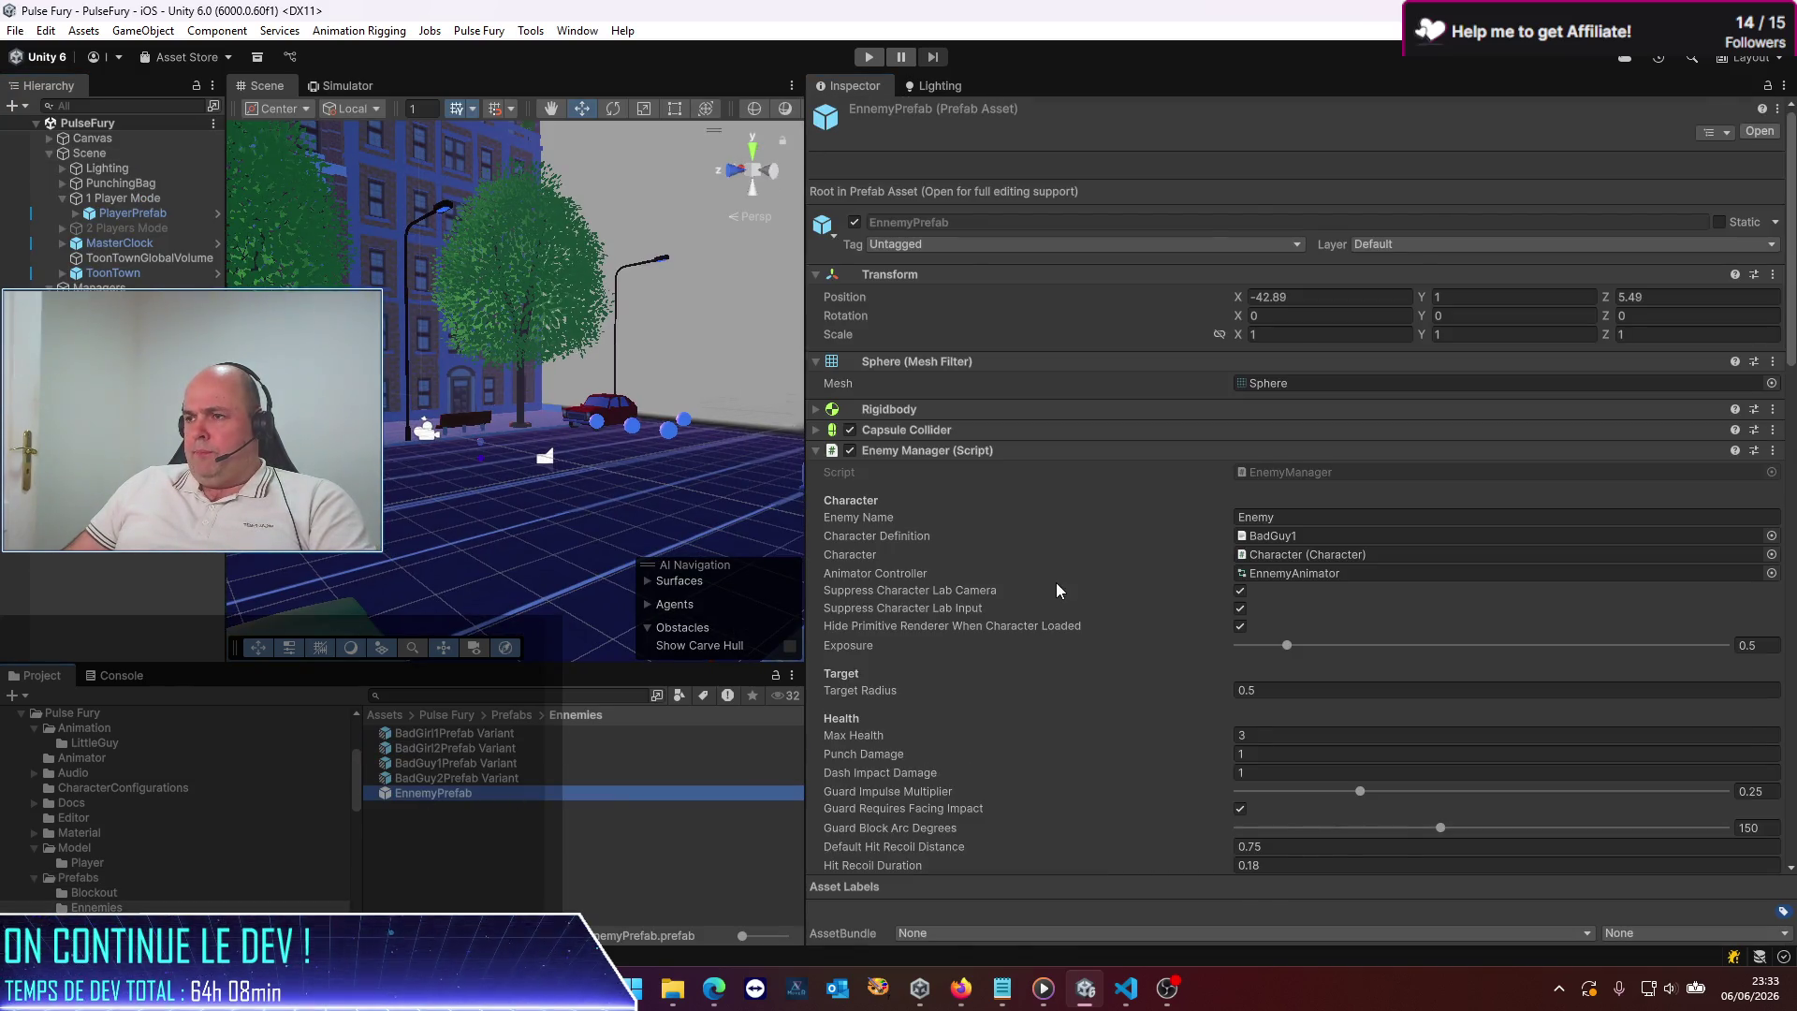
Review EnnemyPrefab's combo hit settings and exit back to the PulseFury scene
scroll(1025, 597, down, 20)
scroll(1005, 603, down, 15)
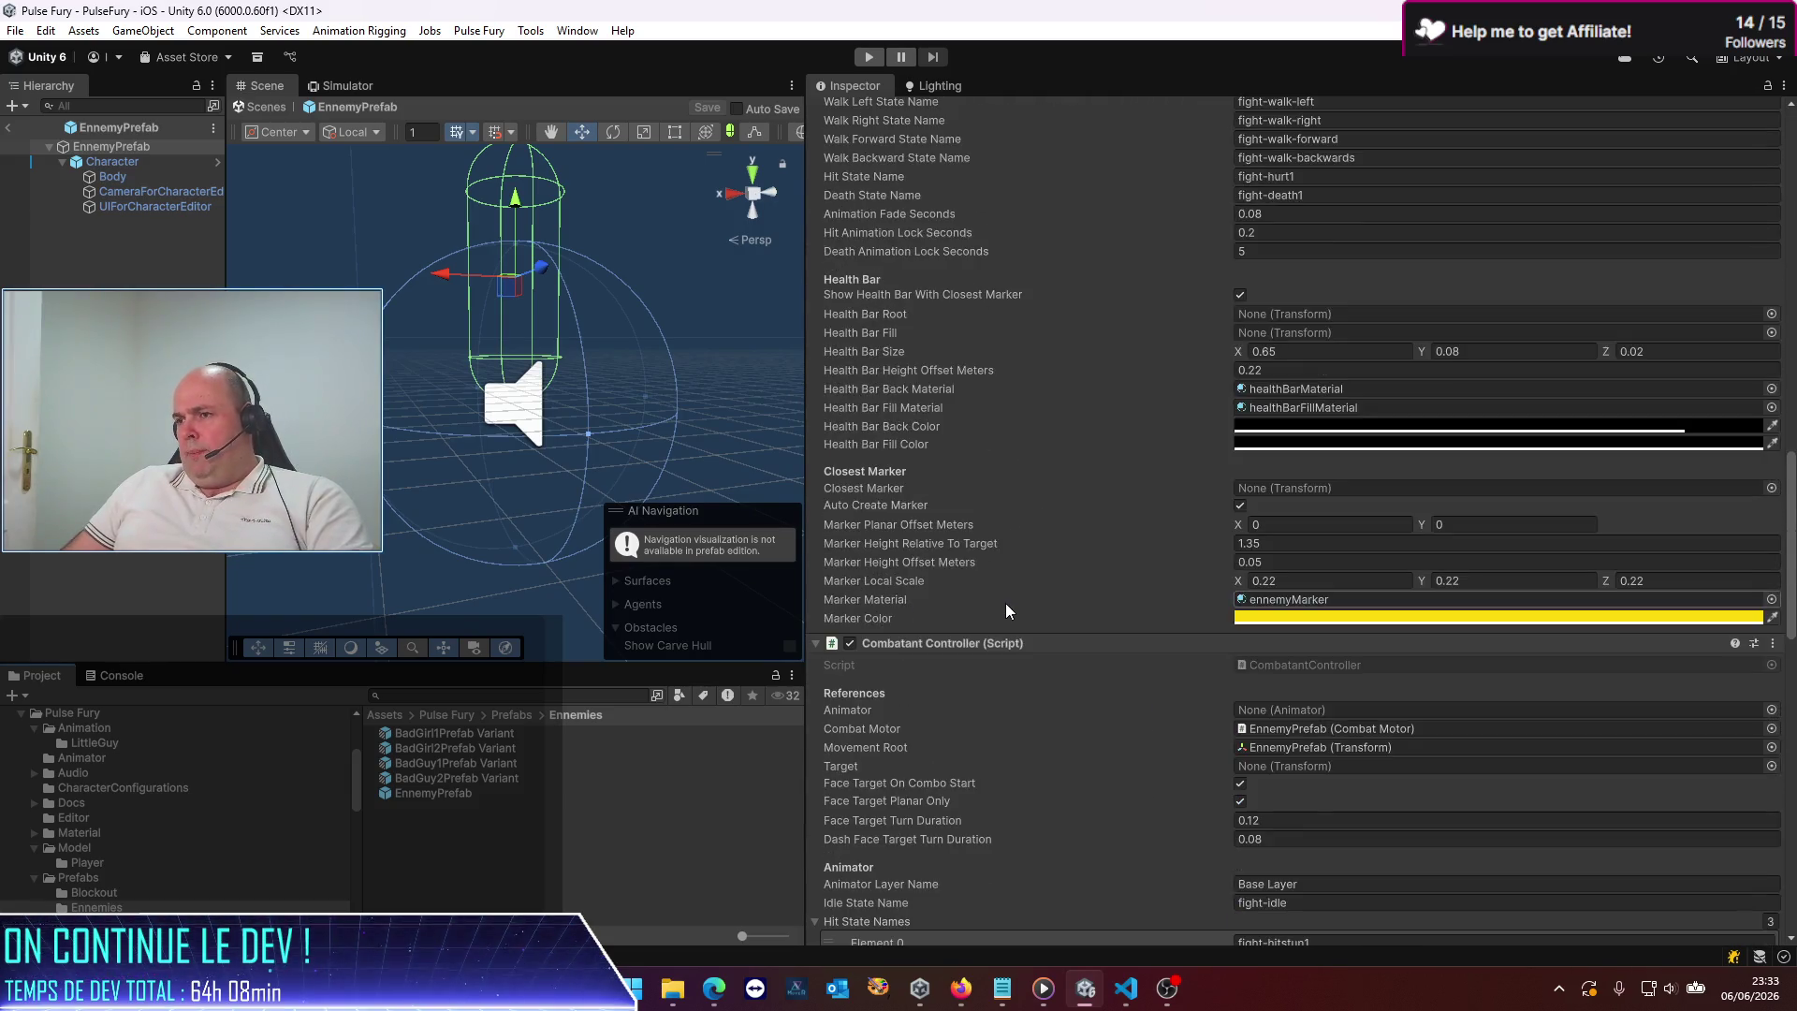
scroll(840, 753, down, 5)
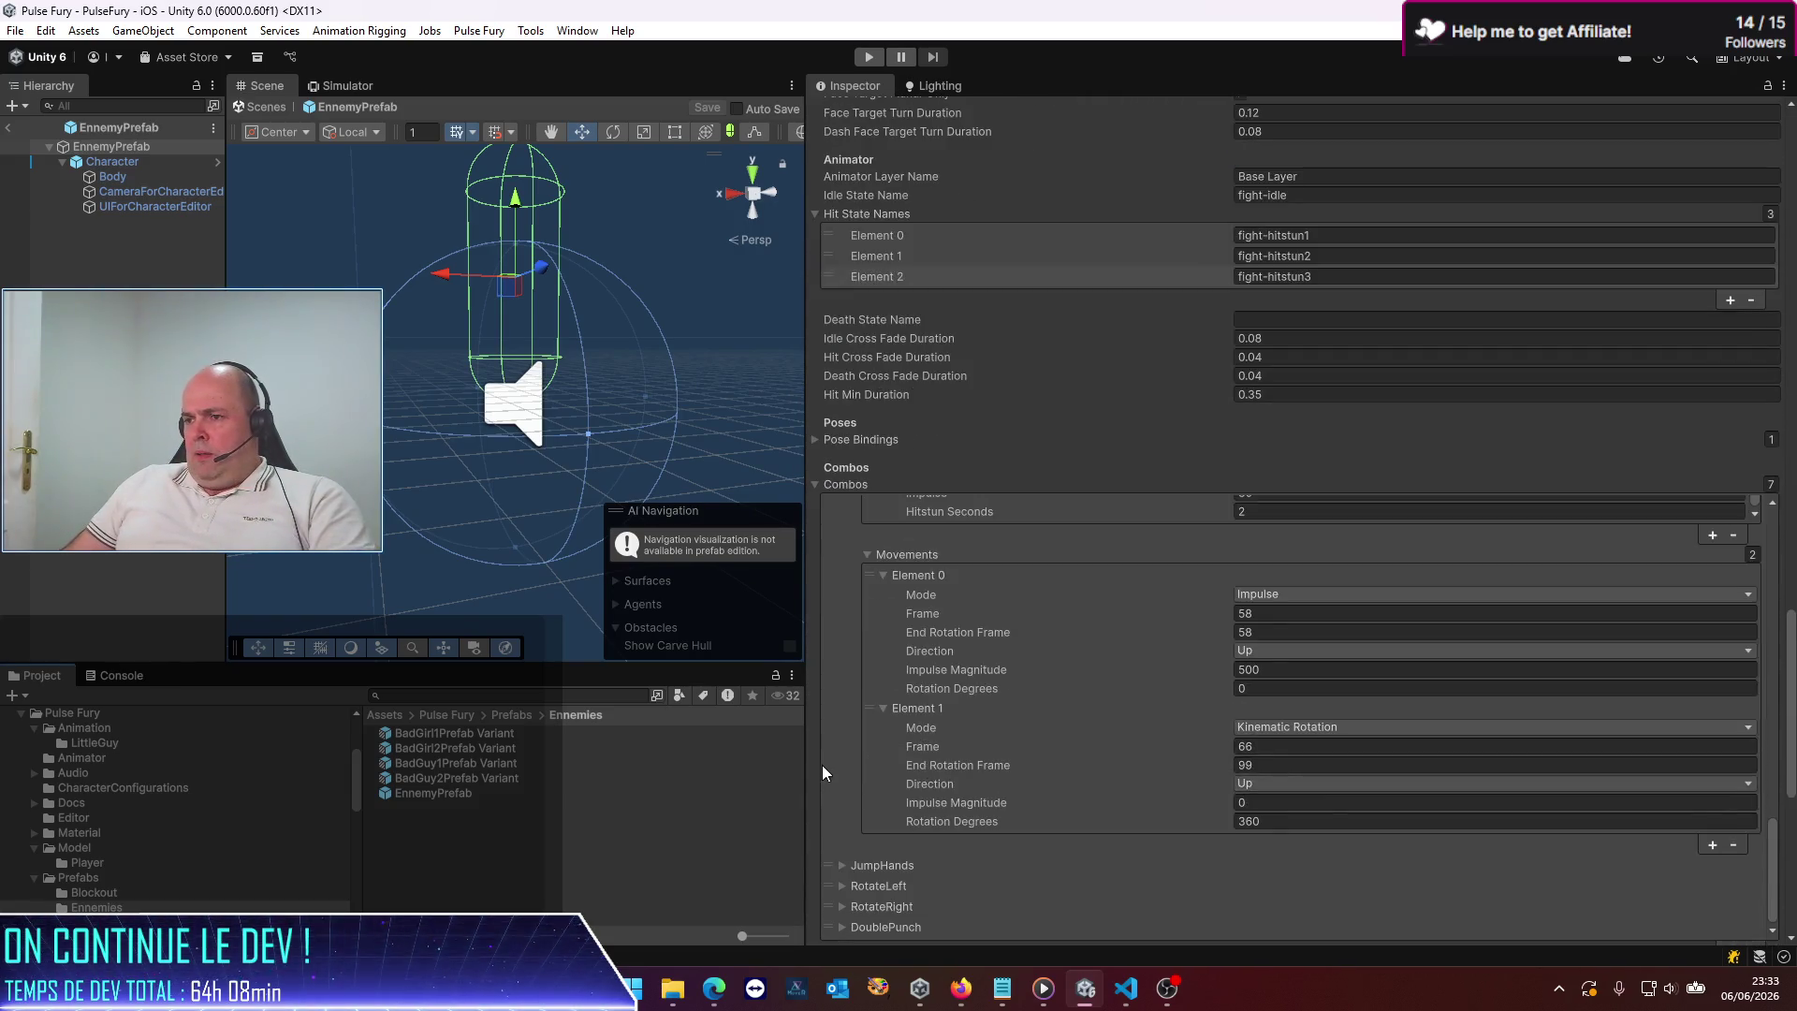
scroll(1049, 599, up, 5)
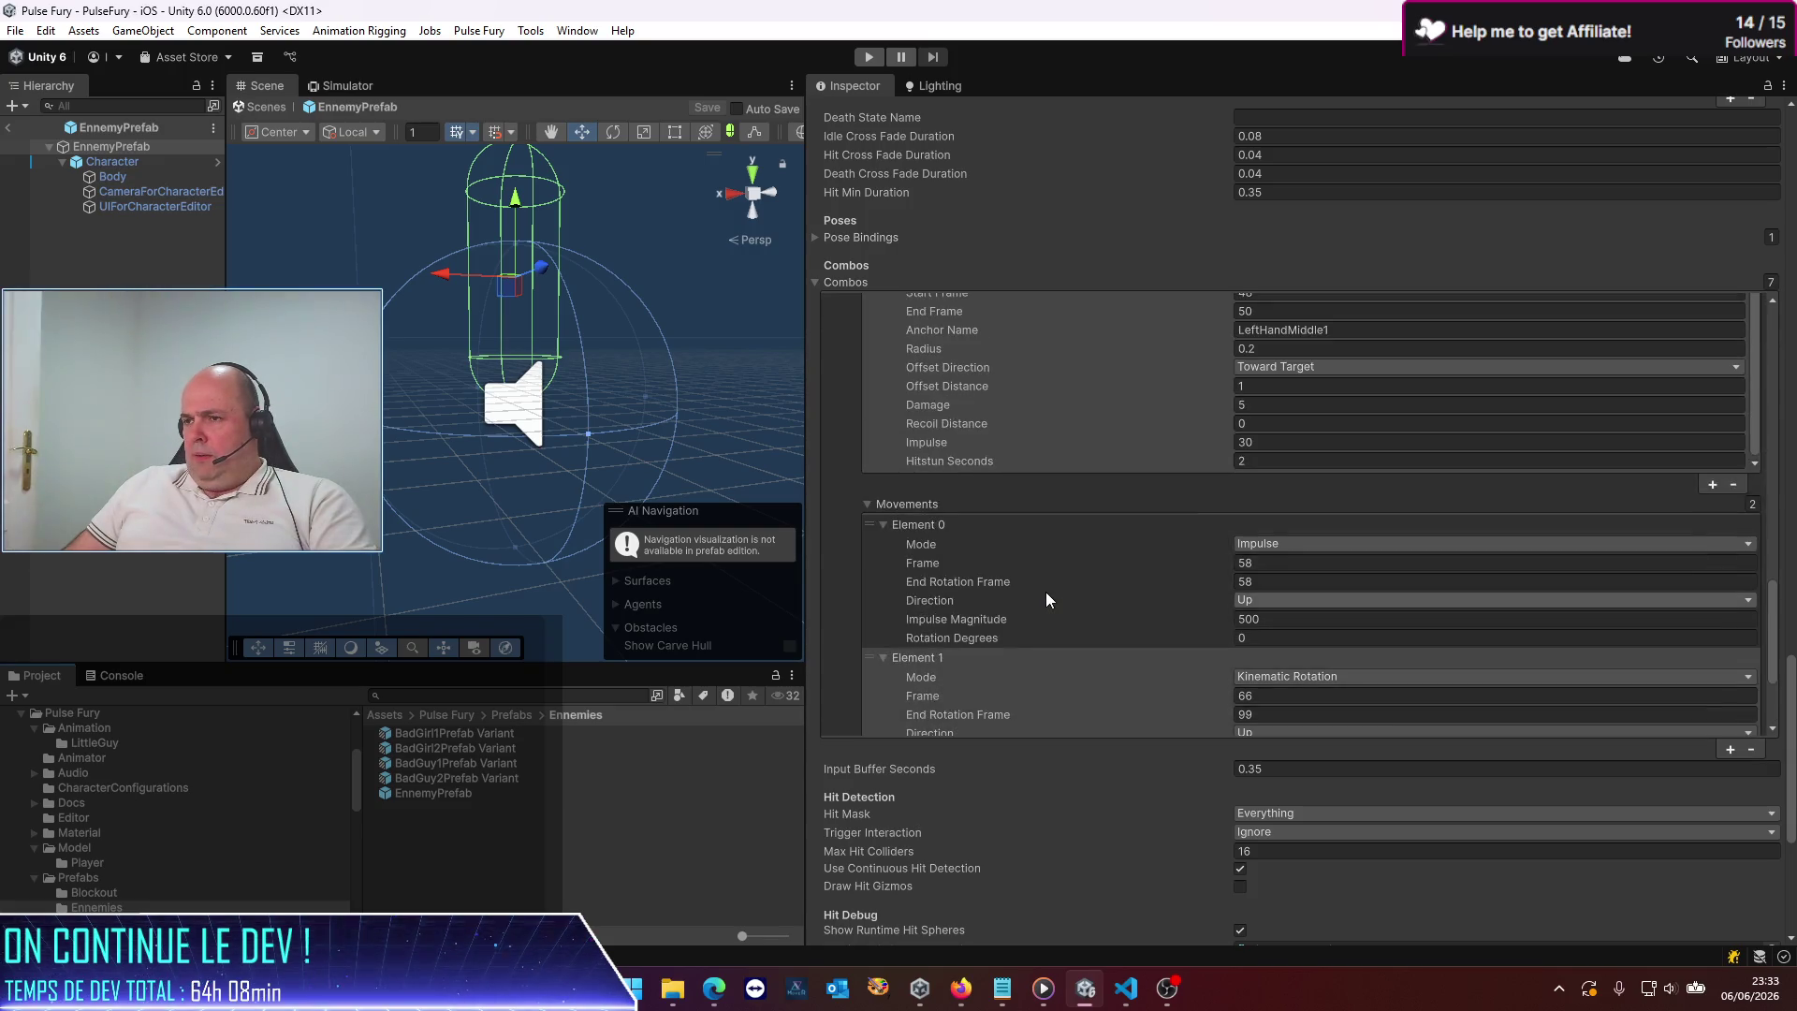
scroll(1092, 594, up, 10)
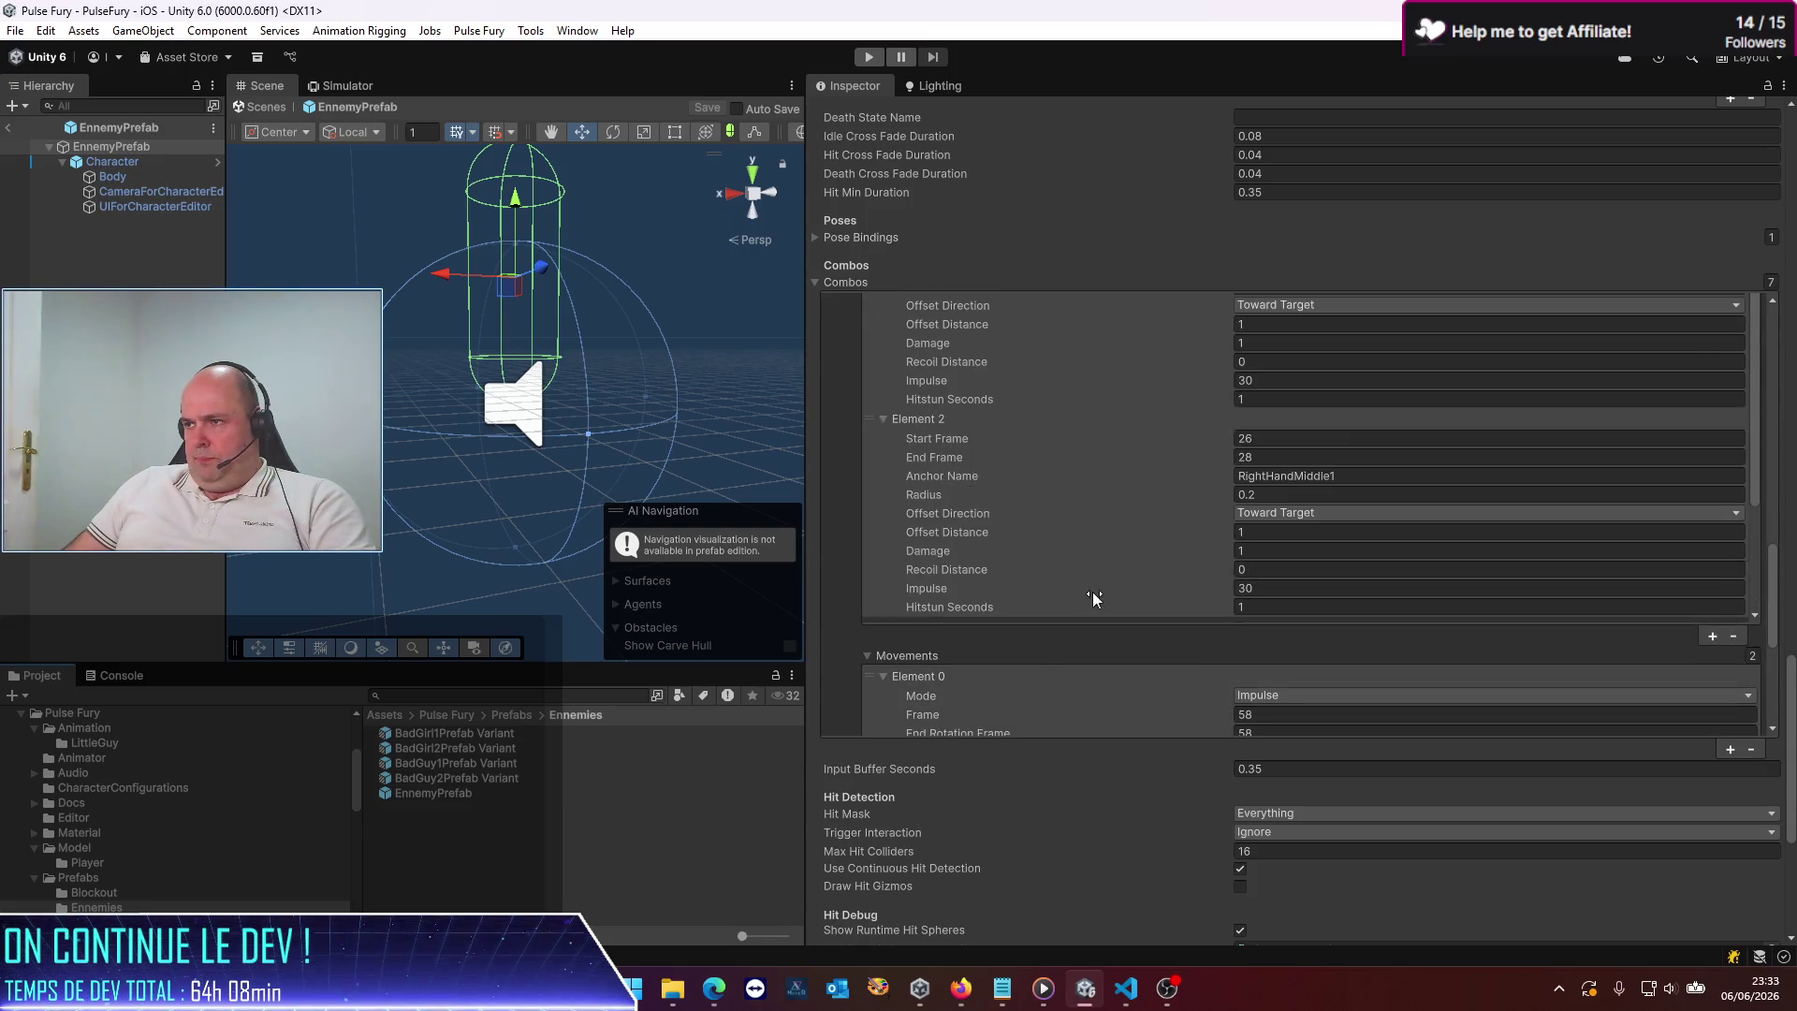
scroll(1086, 592, up, 5)
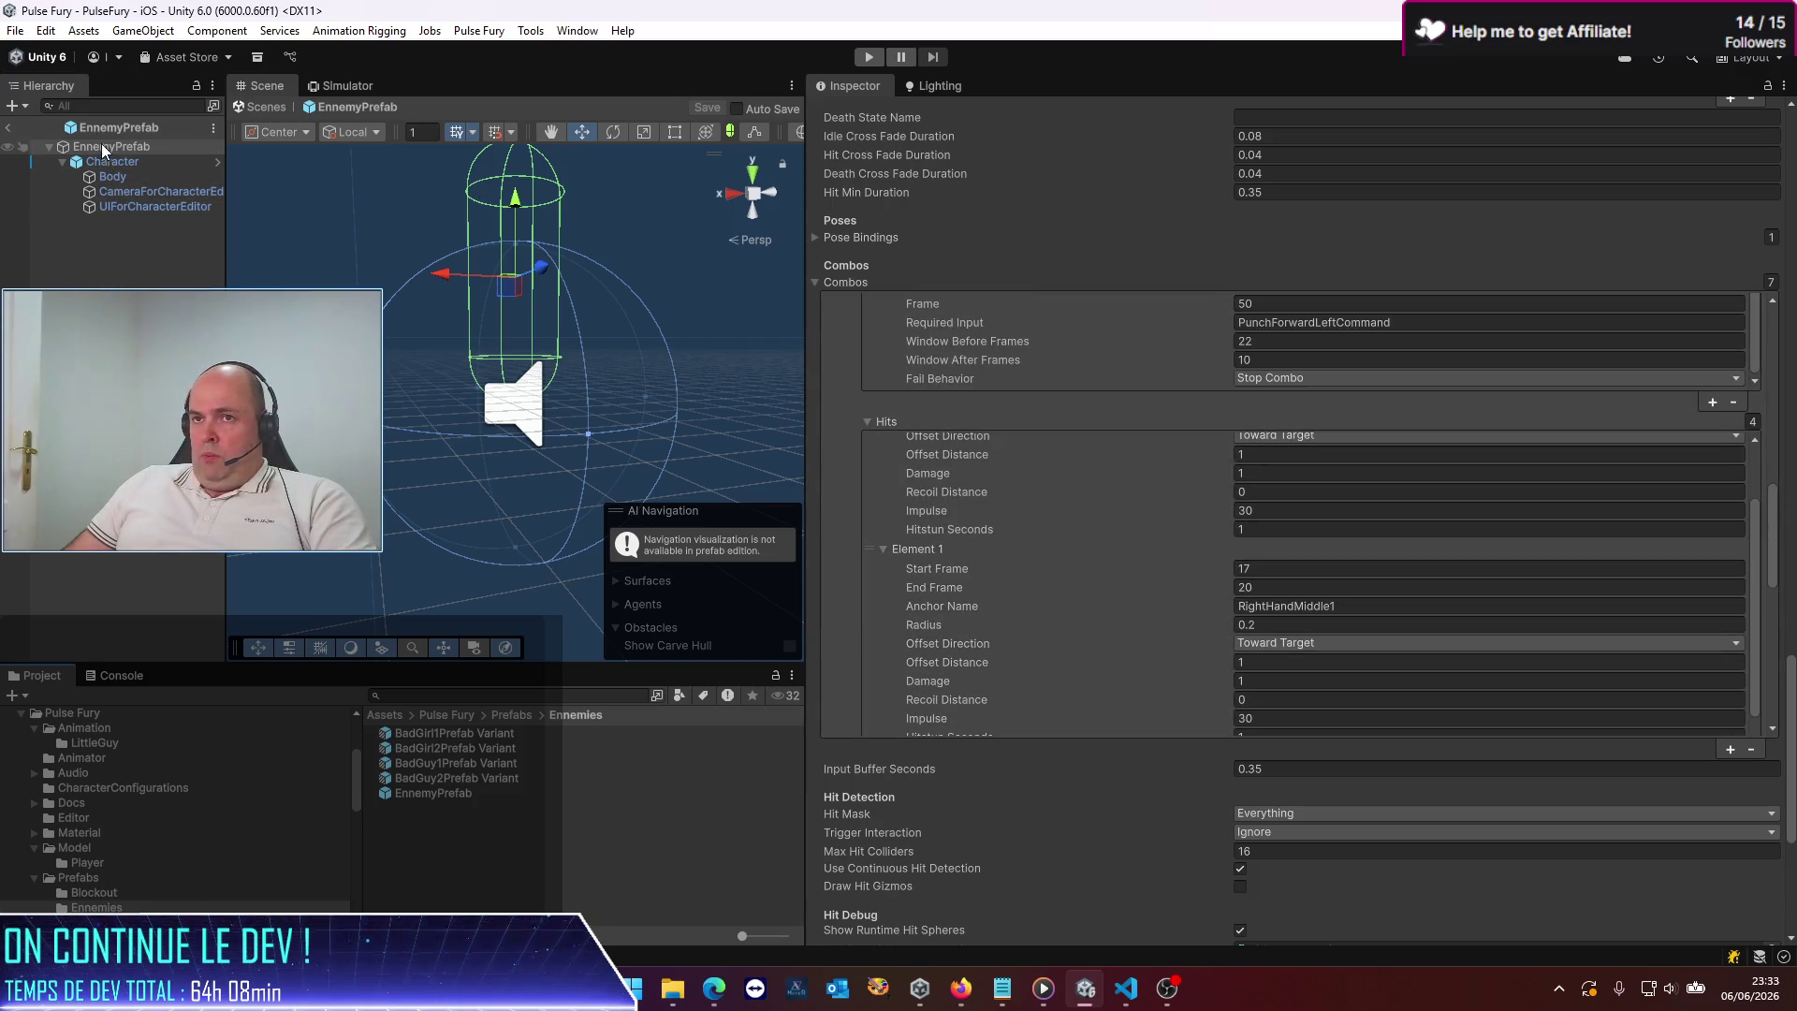
click(7, 127)
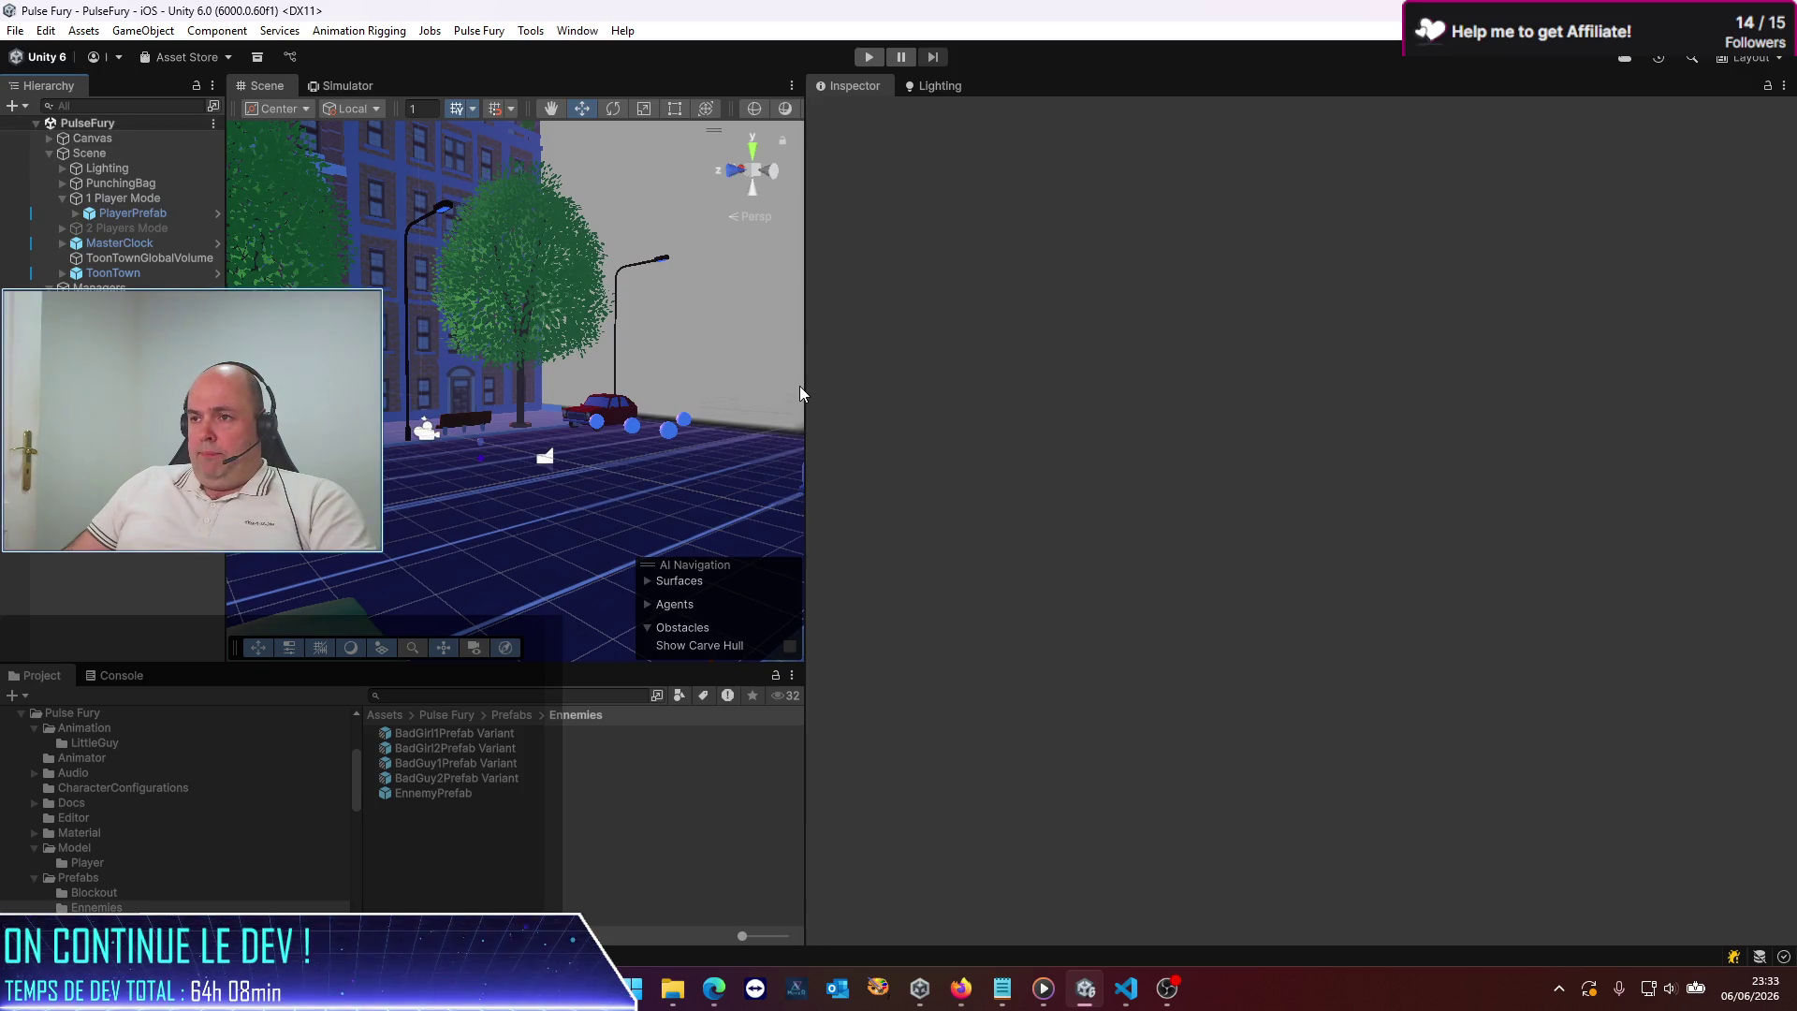
Widen the scene area and show an enlarged iPhone simulator view
drag(803, 393, 994, 426)
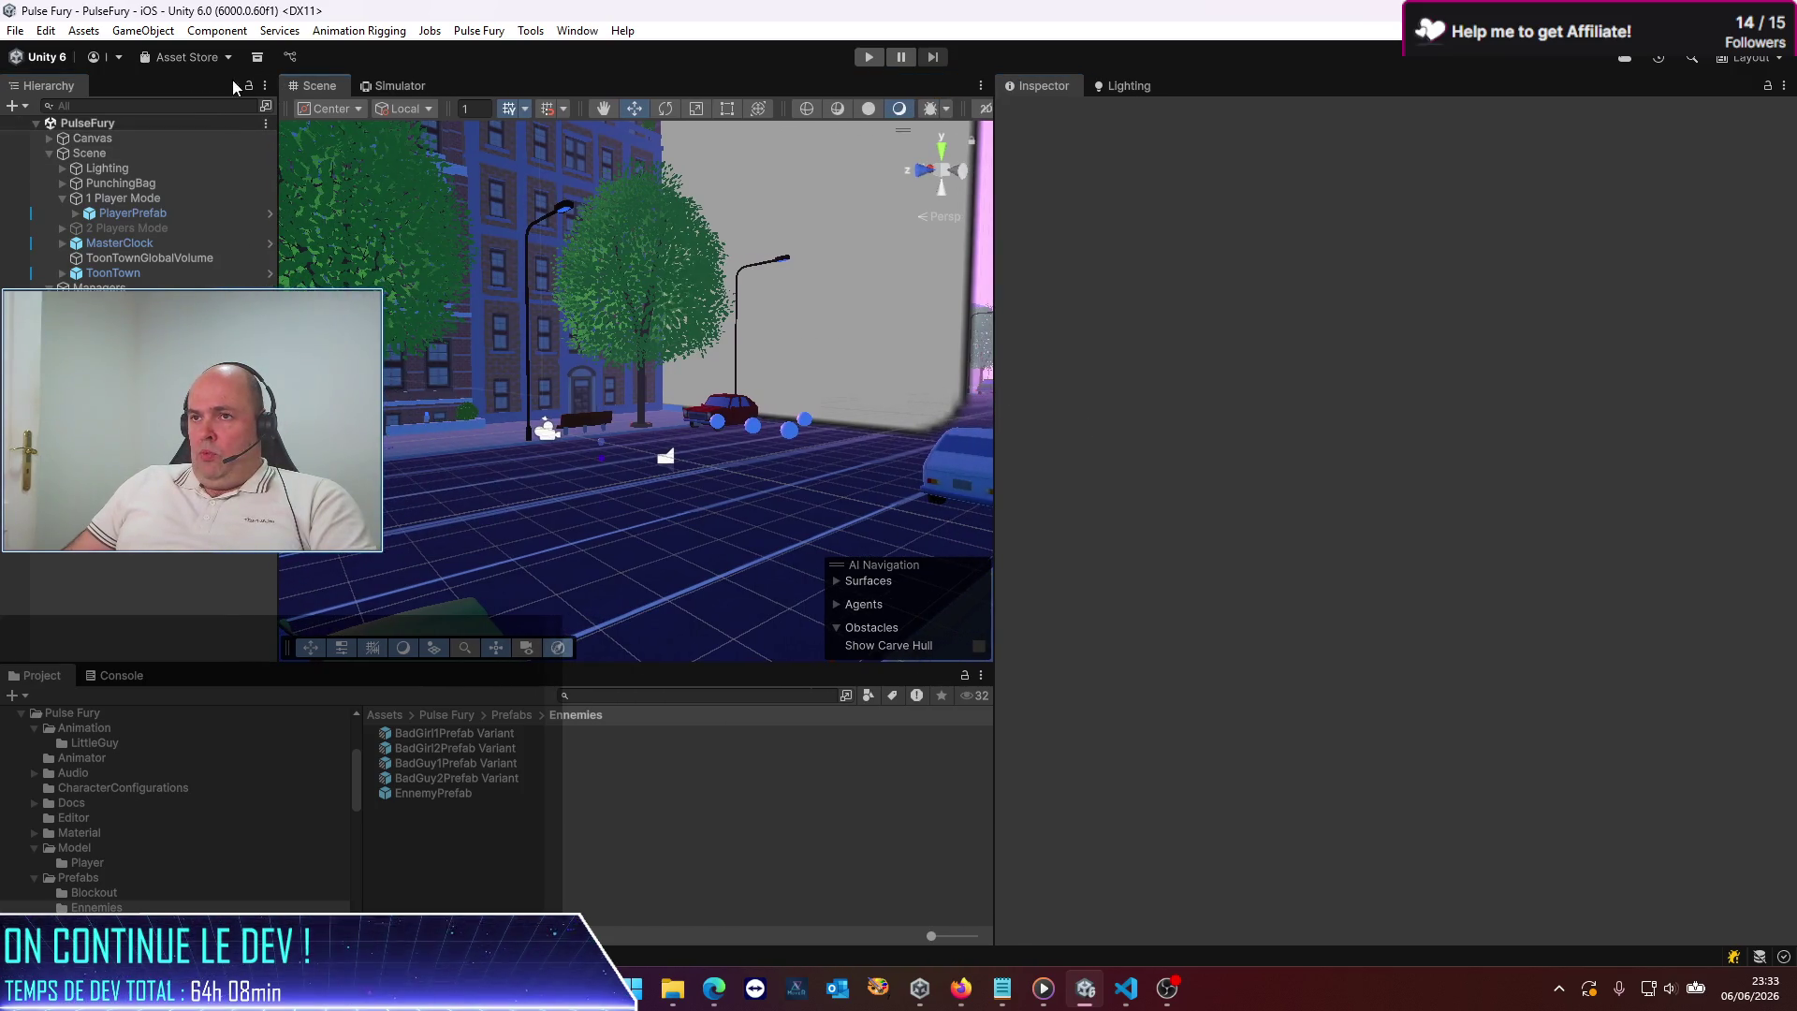
click(401, 87)
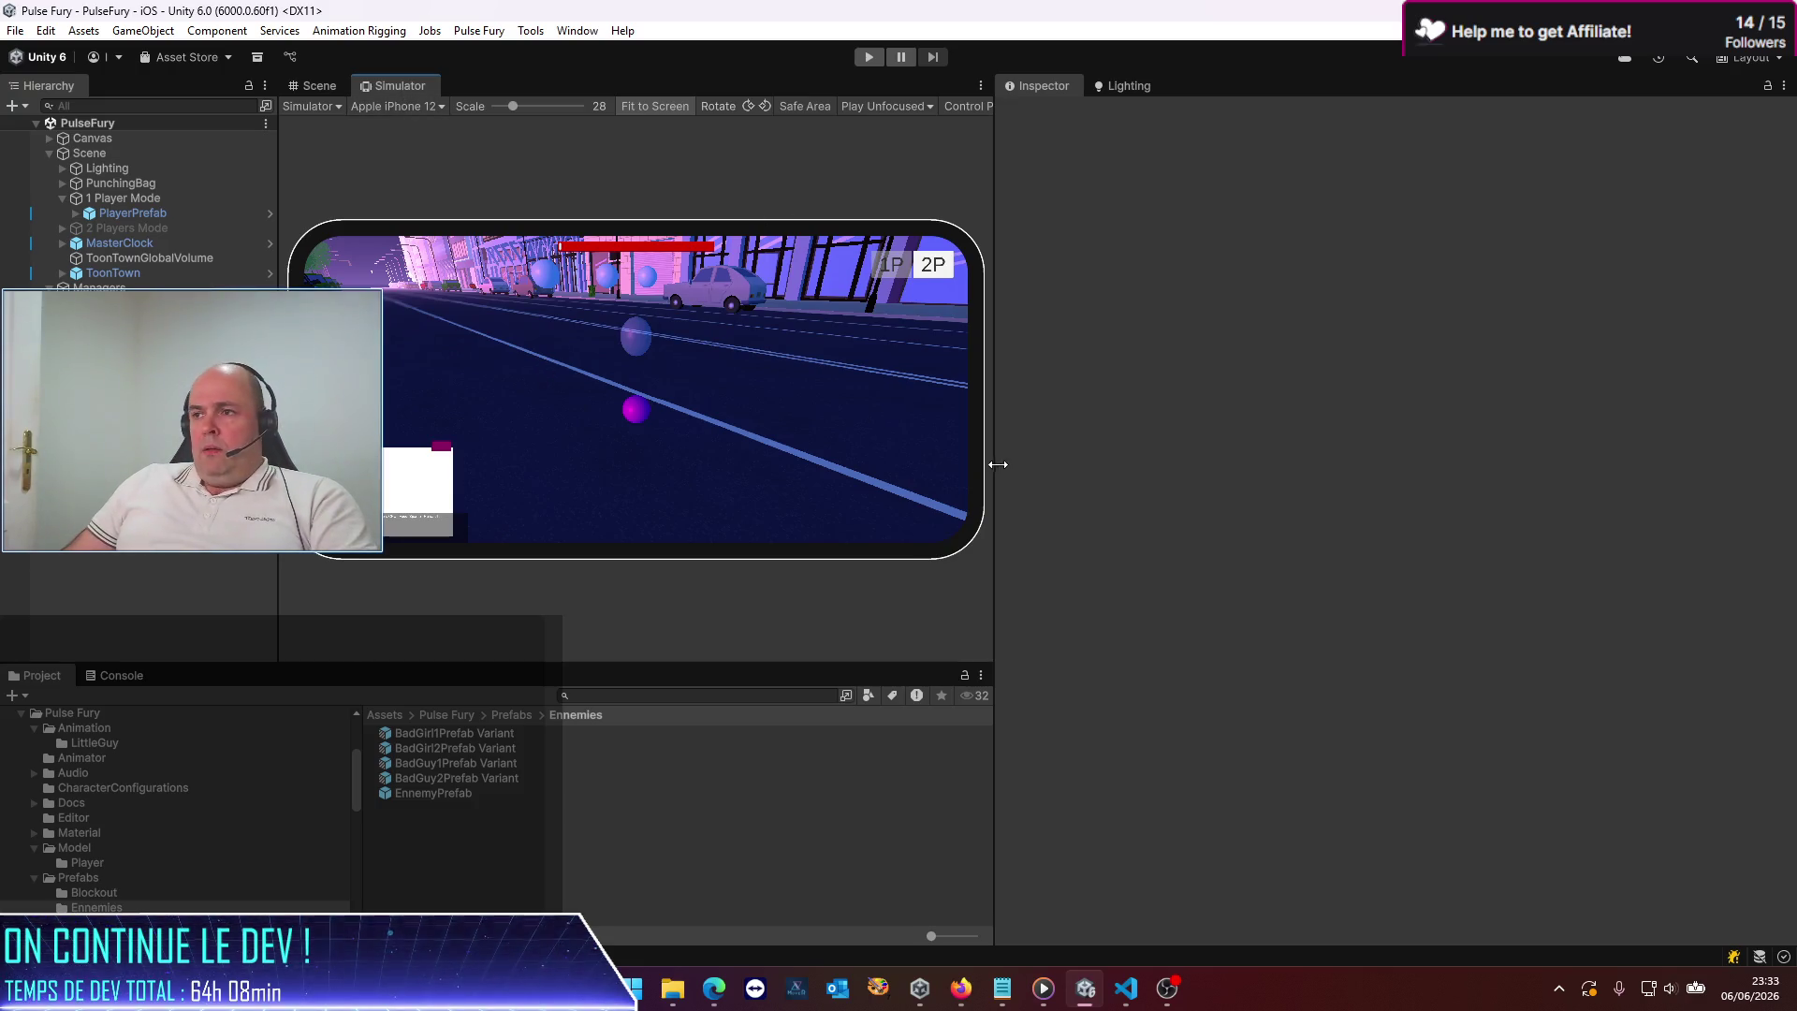
mouse_move(993, 469)
mouse_down()
mouse_move(1480, 509)
mouse_move(1420, 509)
mouse_move(1499, 533)
mouse_up()
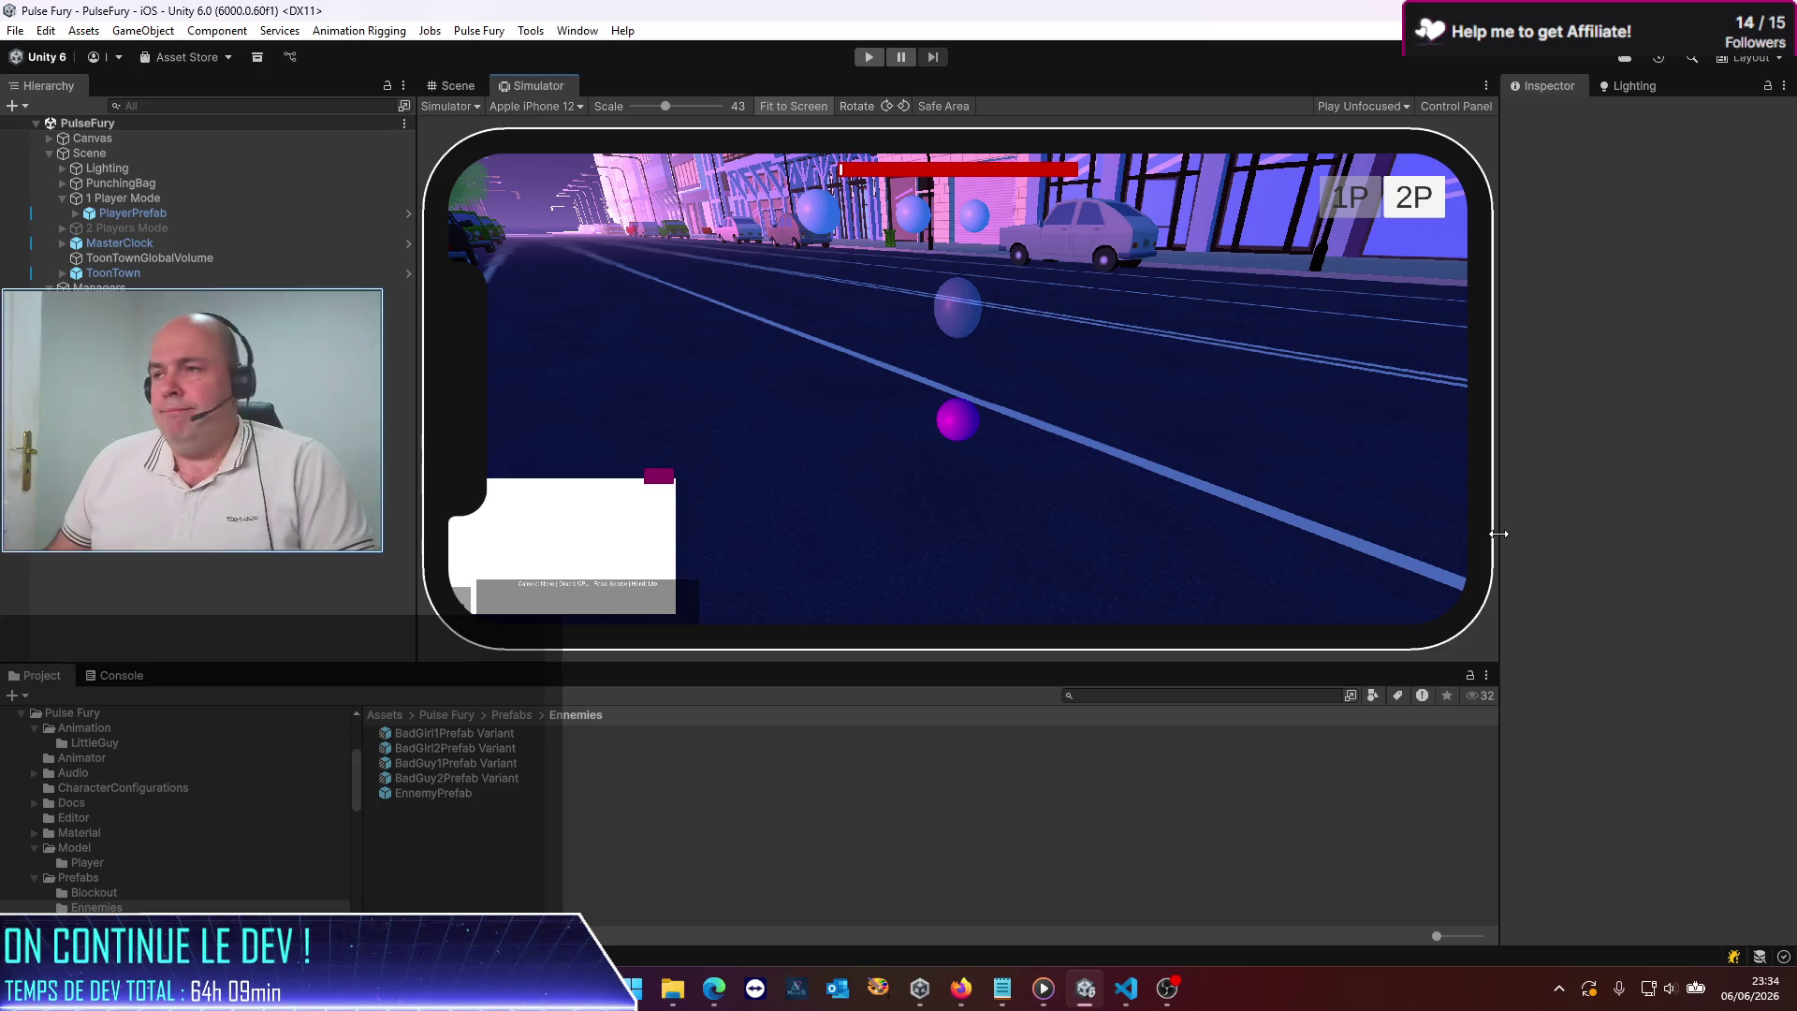
Run a play-mode test with the enemy taking punches, then stop it
click(874, 60)
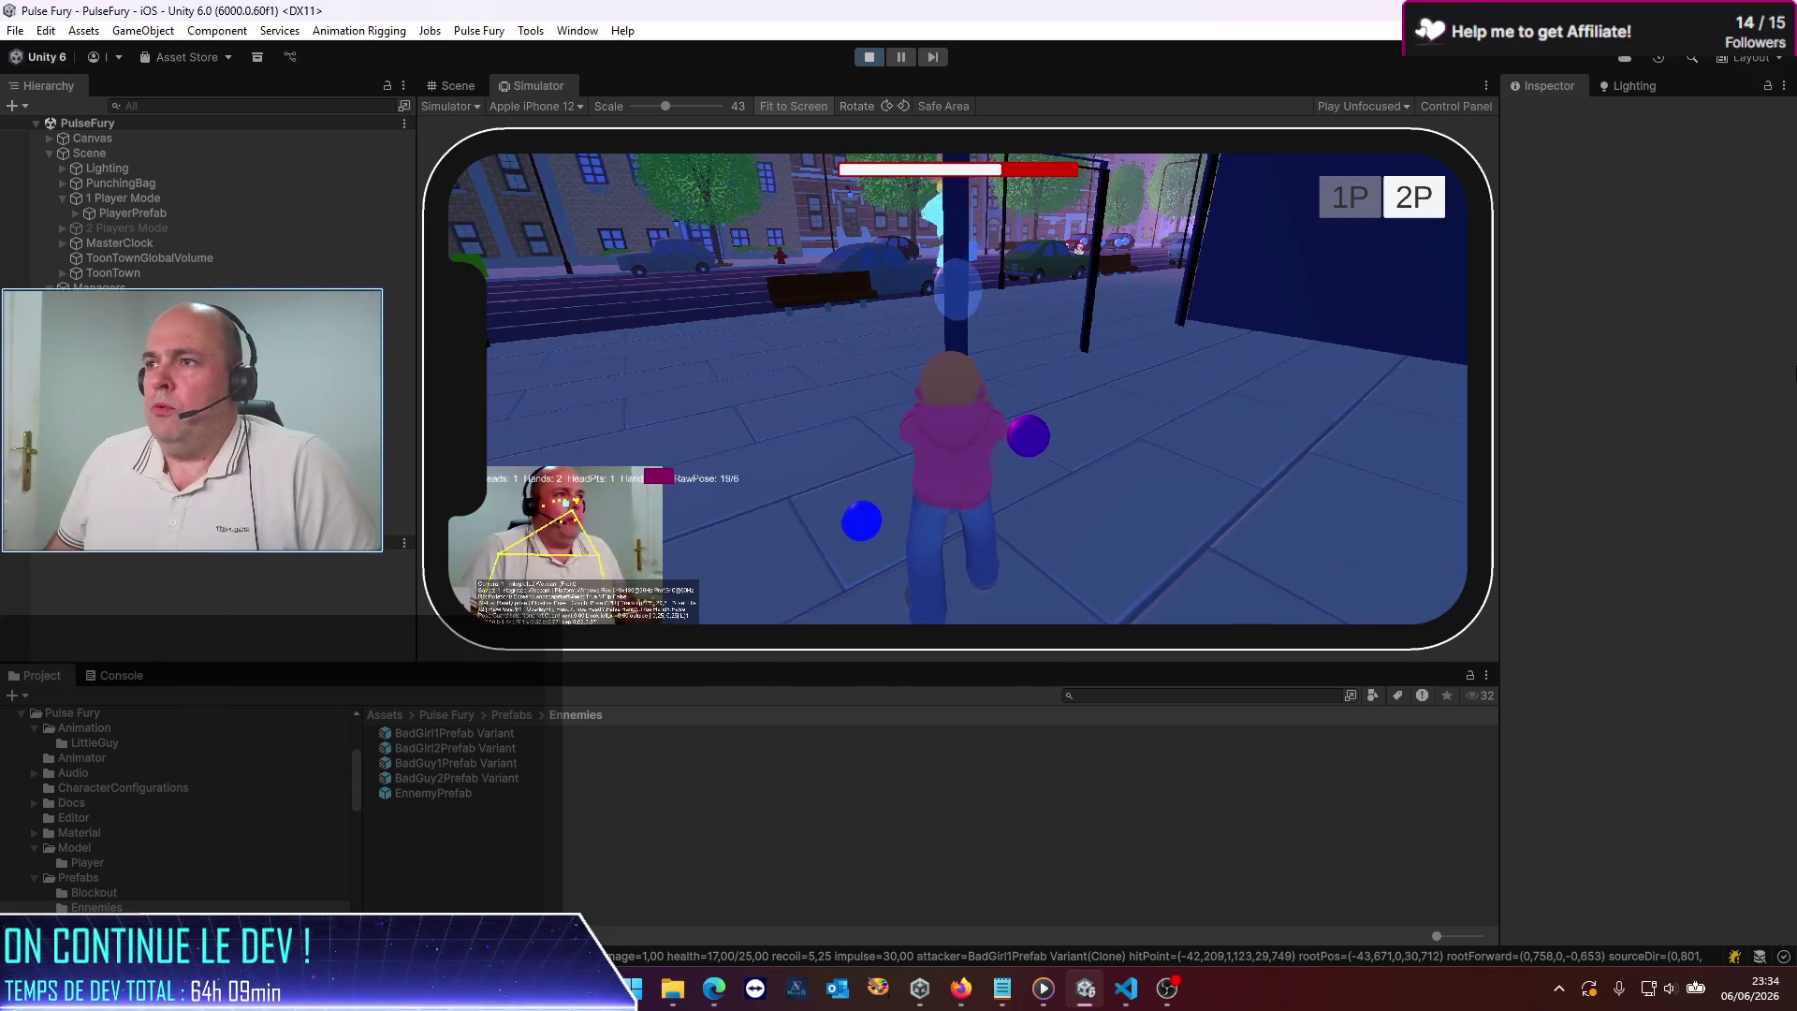
click(873, 58)
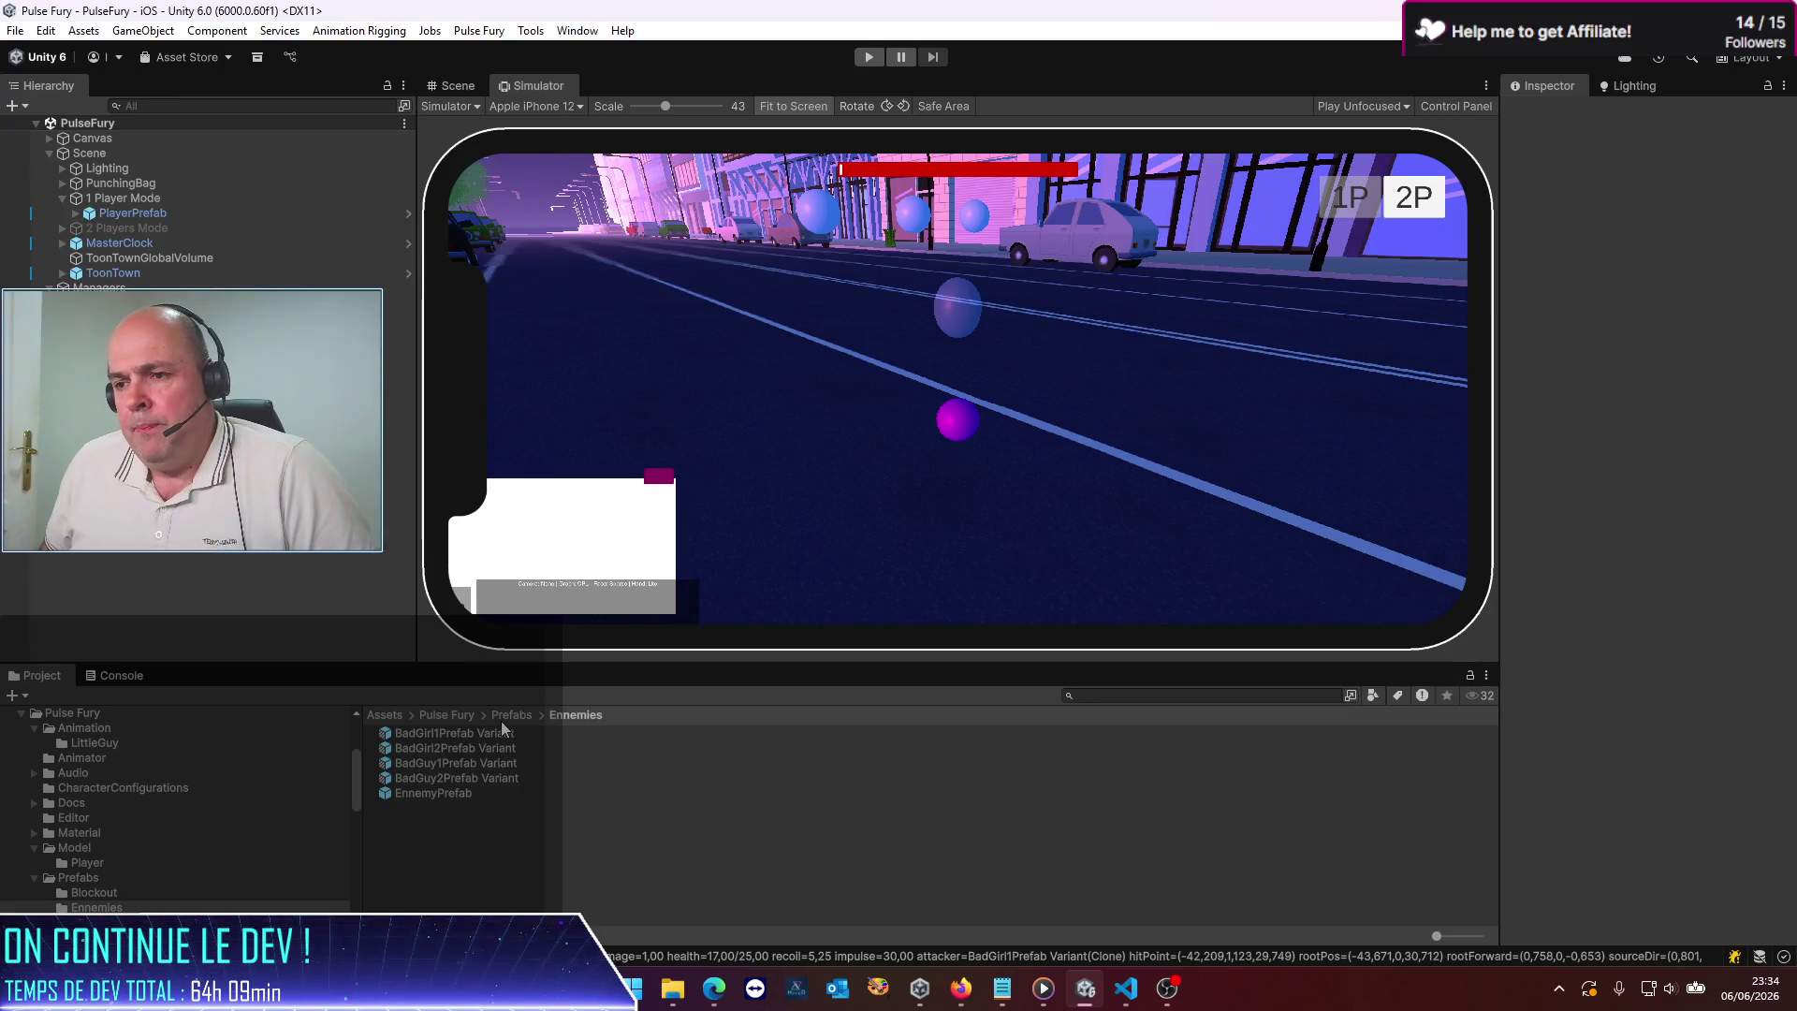
click(451, 716)
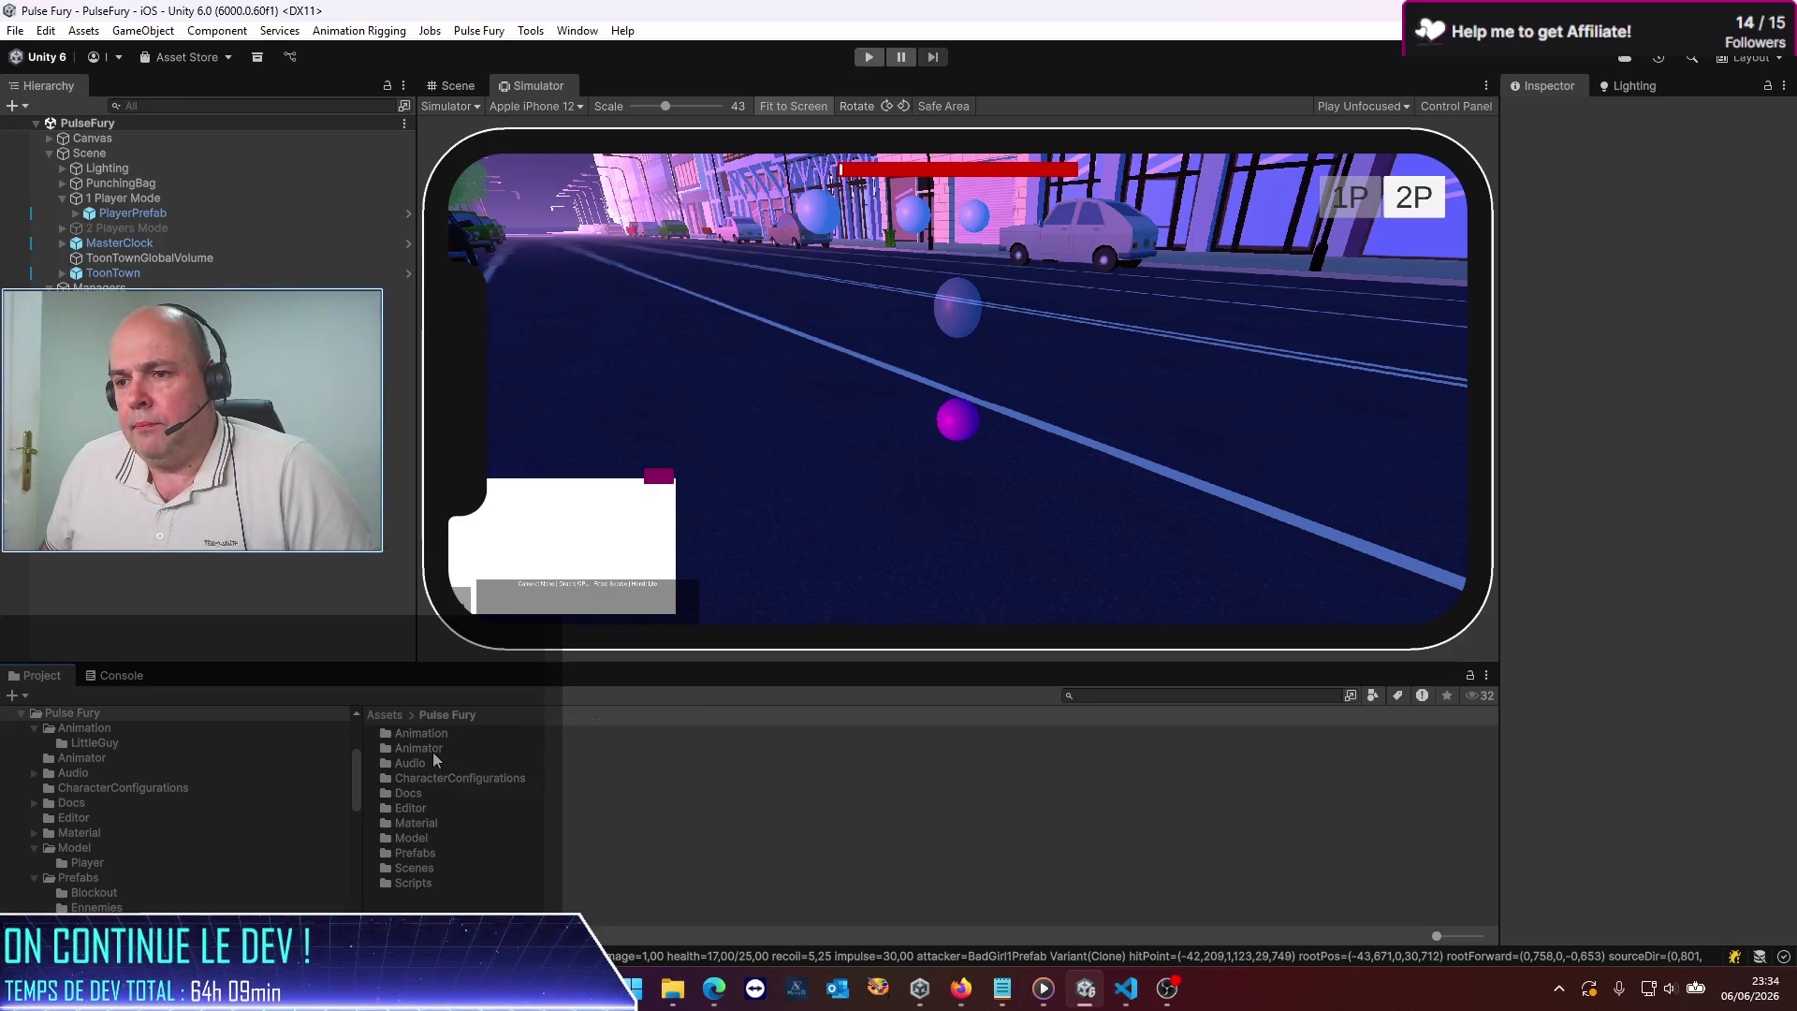
In Animation/LittleGuy, make the fight-hitstun1 clip loop and apply the change
double_click(433, 737)
double_click(426, 735)
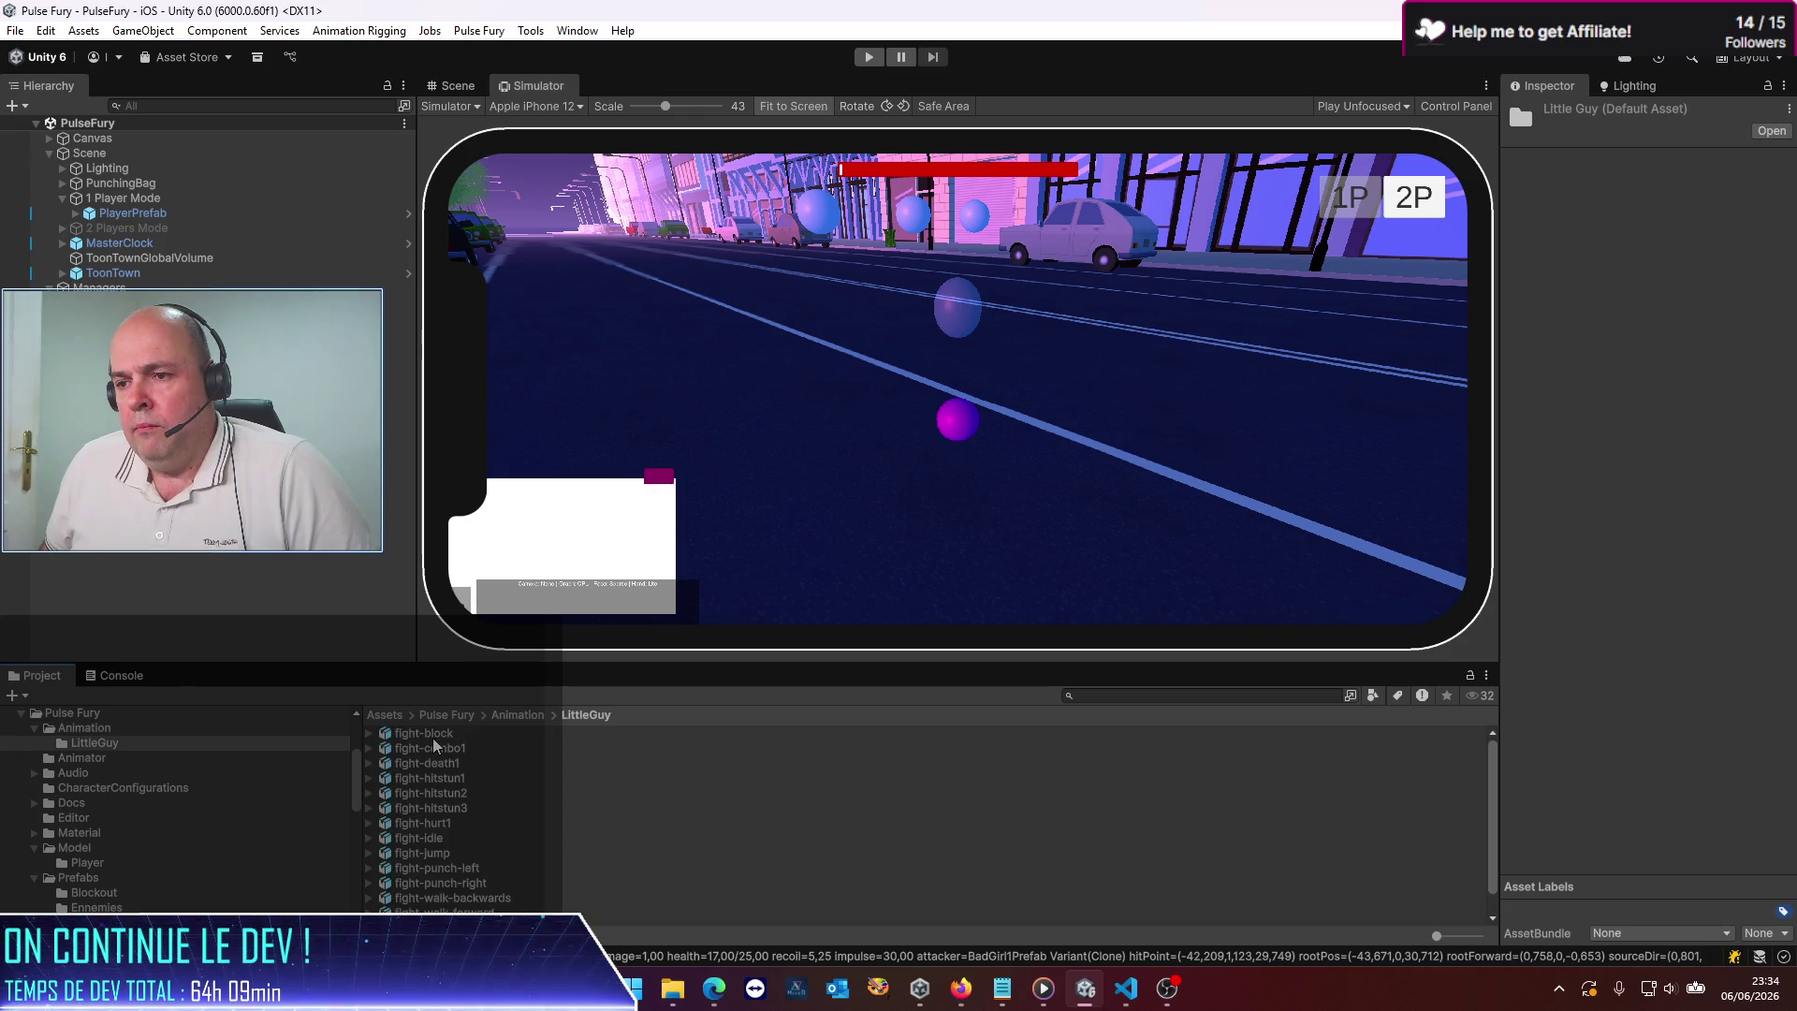
click(444, 779)
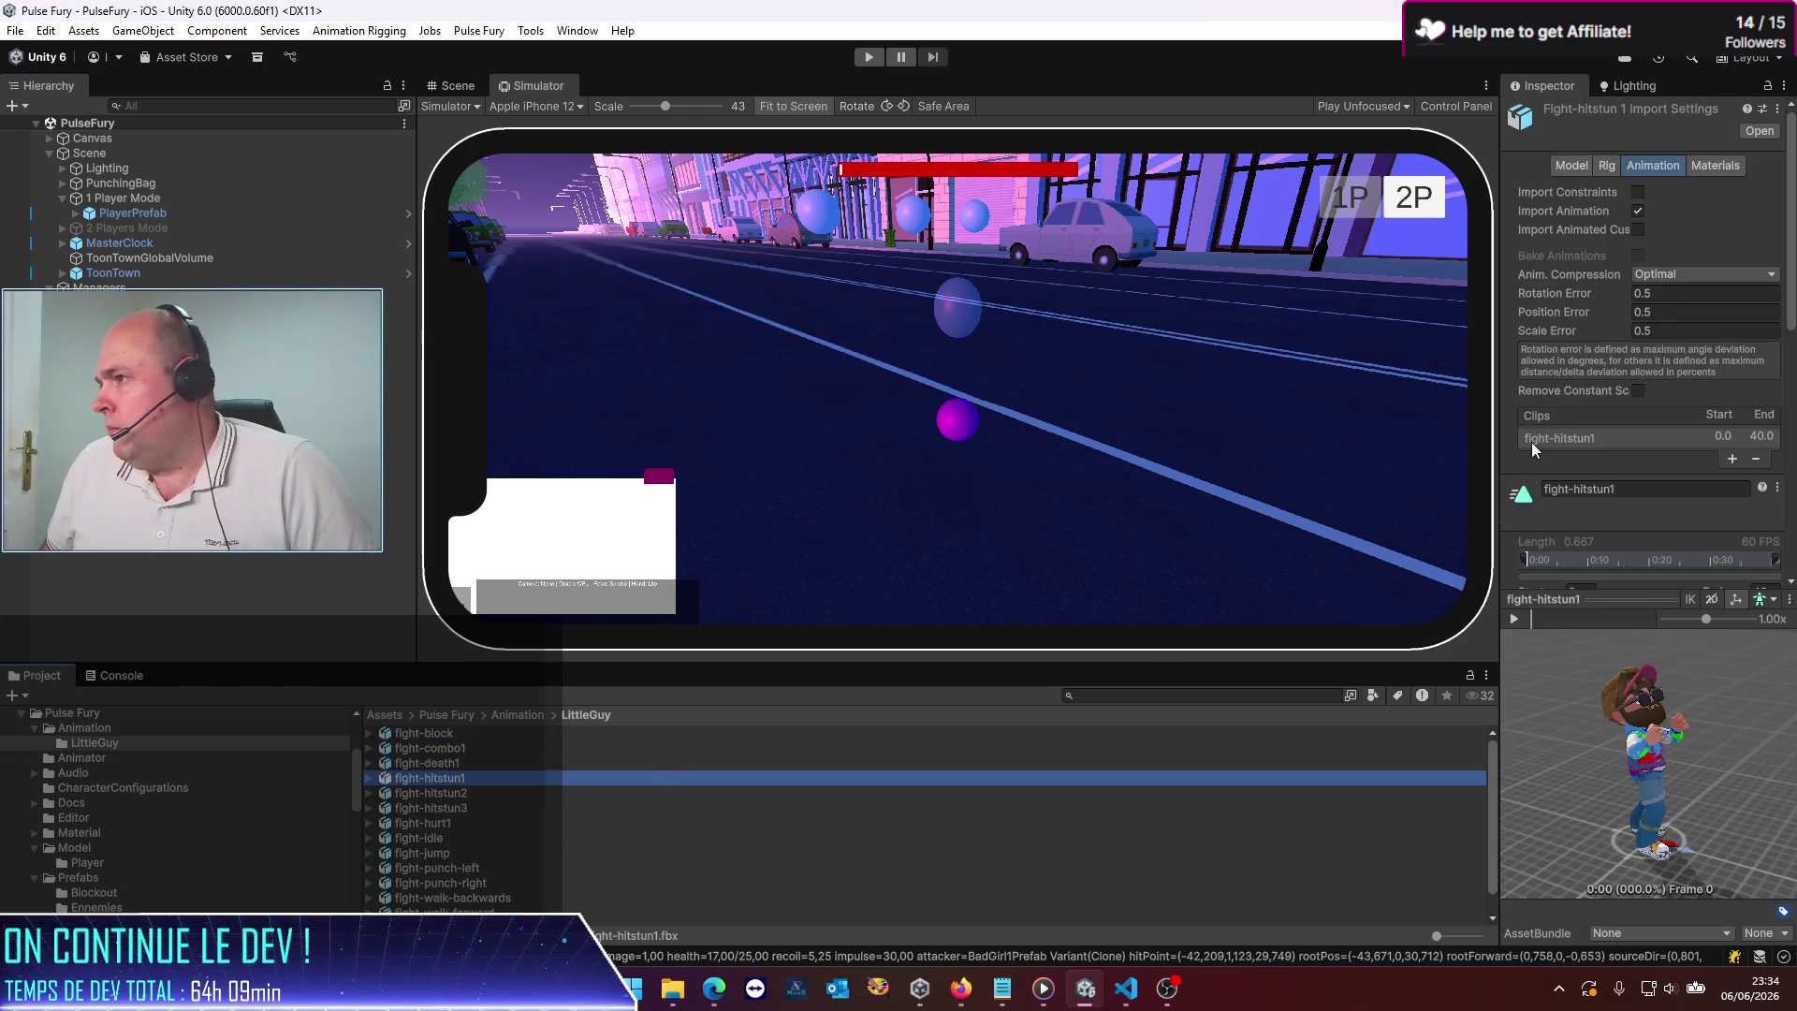
drag(1503, 385, 1053, 384)
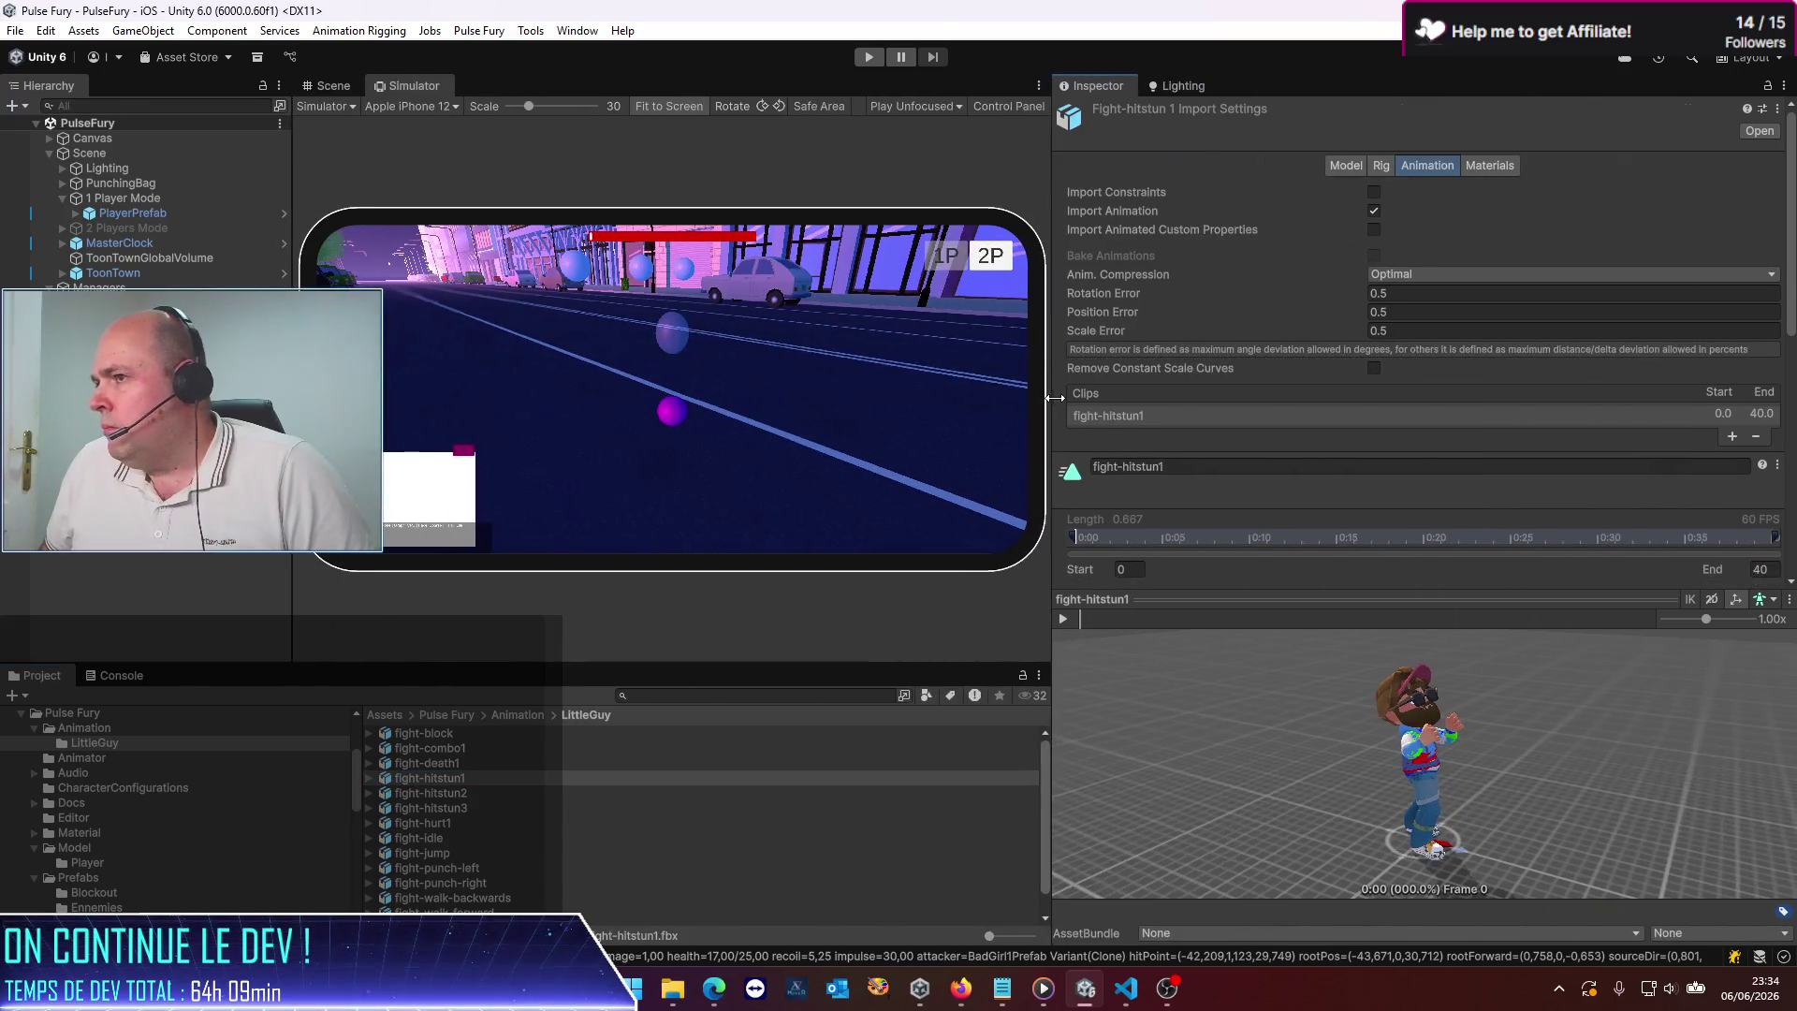
scroll(1260, 275, down, 1)
scroll(1260, 275, down, 3)
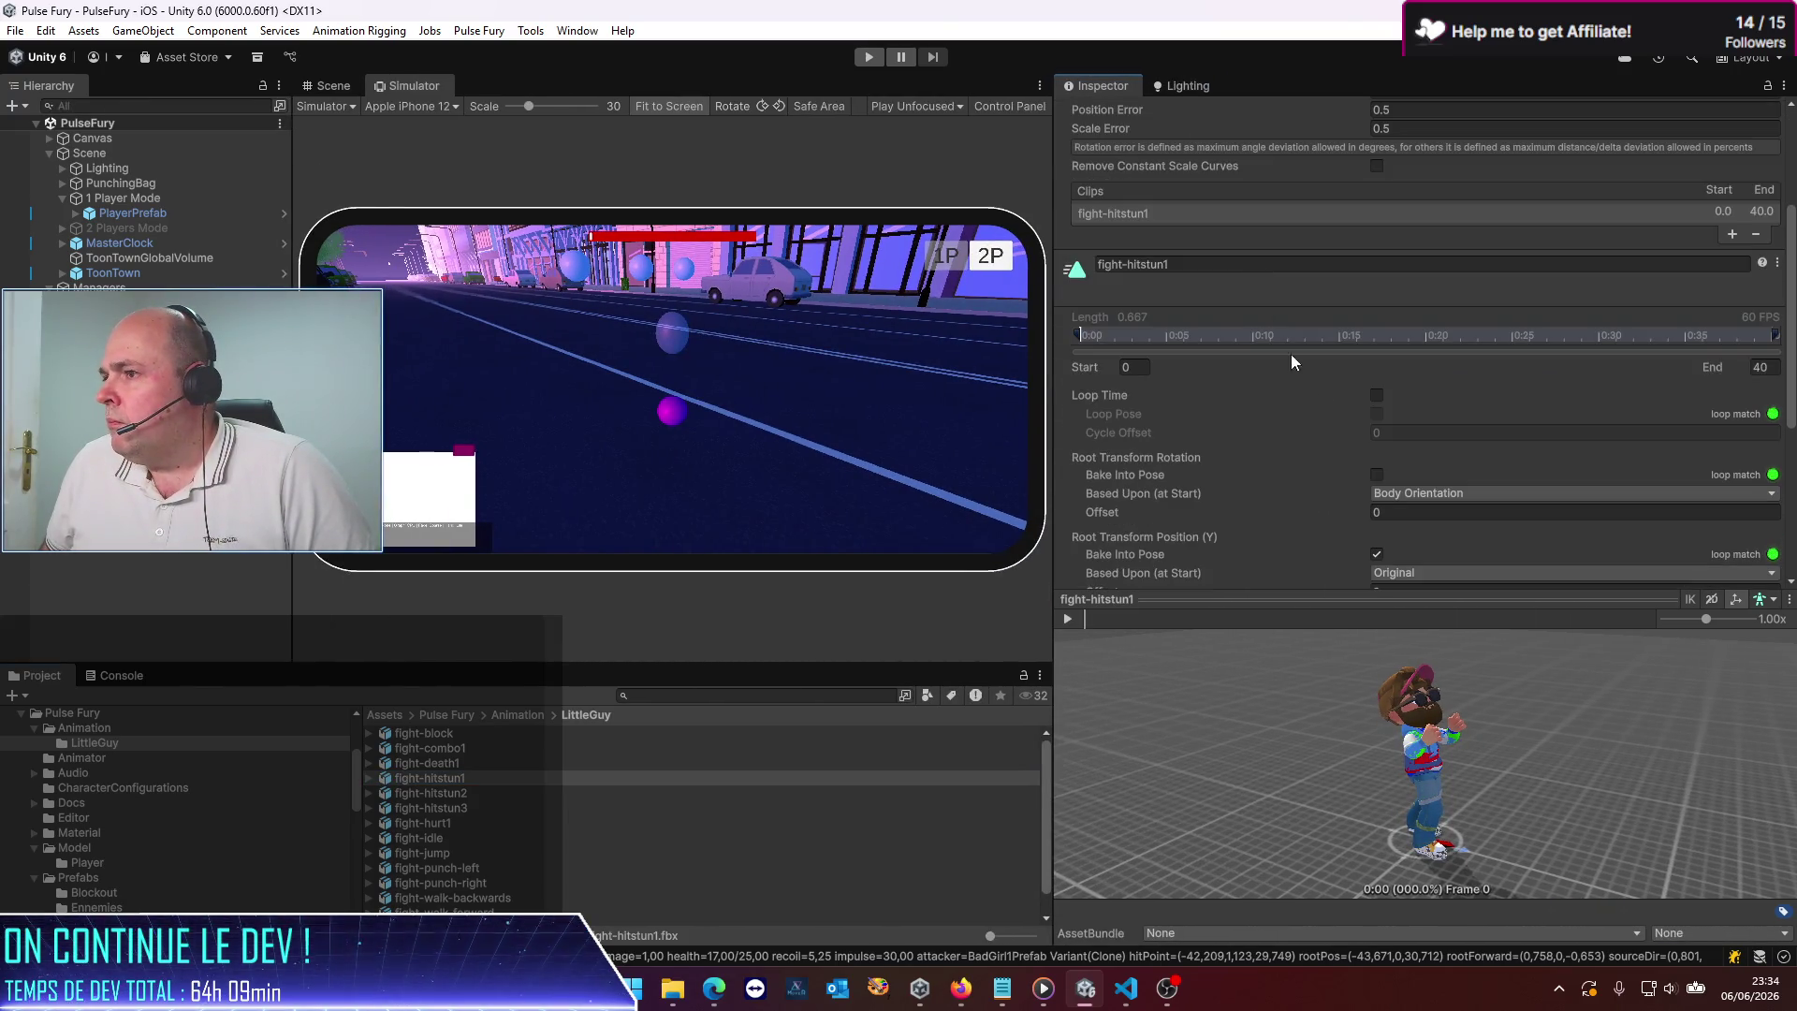
scroll(1644, 489, down, 6)
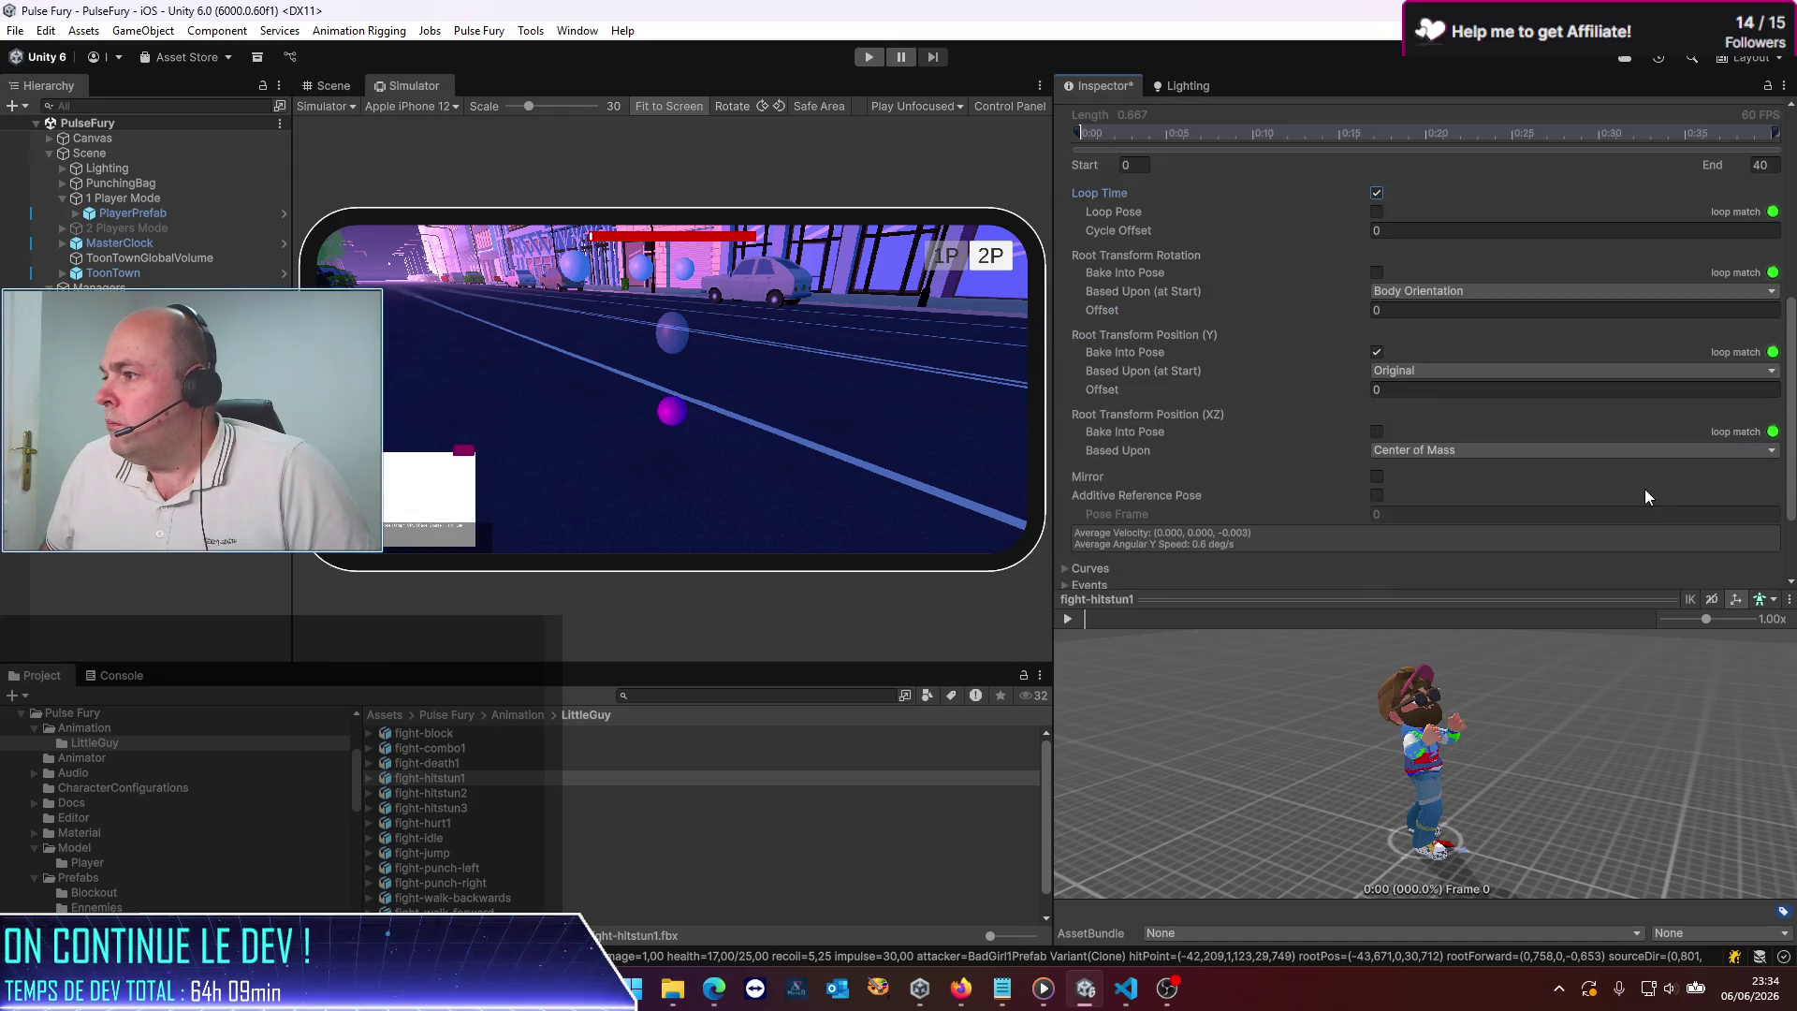
click(1760, 547)
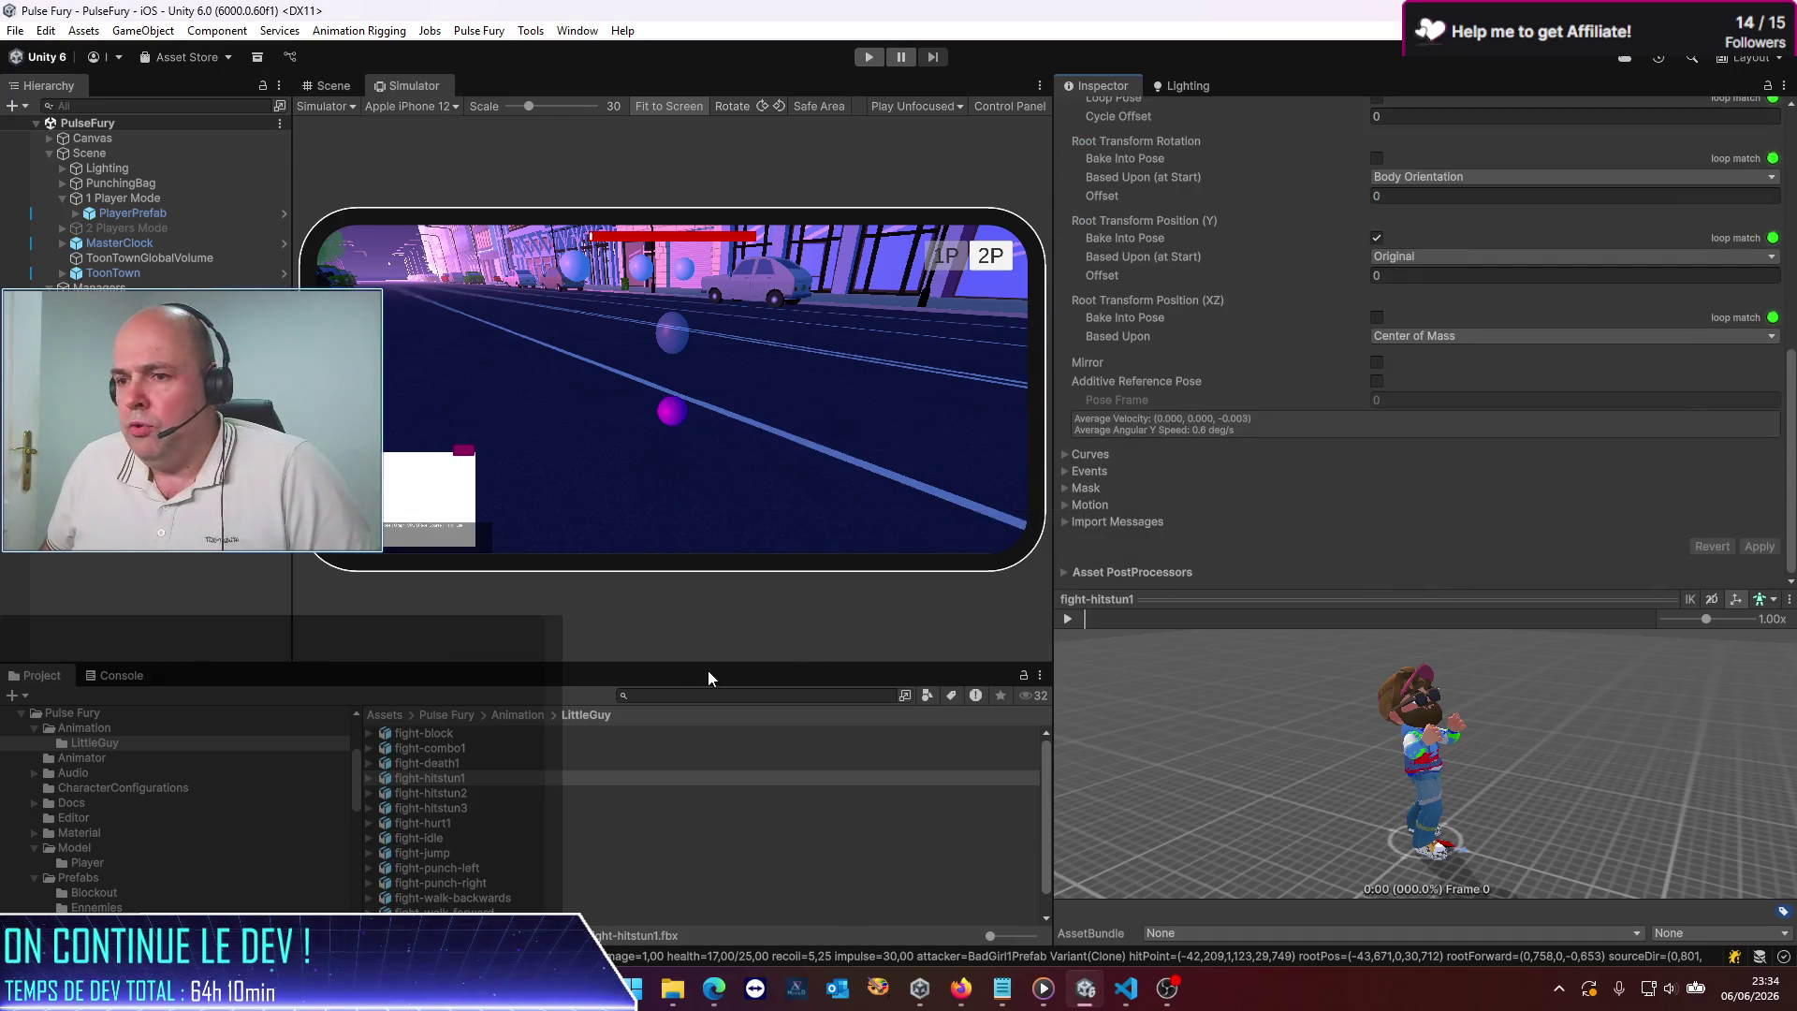
Tick Loop Time on the fight-hitstun2 clip
click(450, 794)
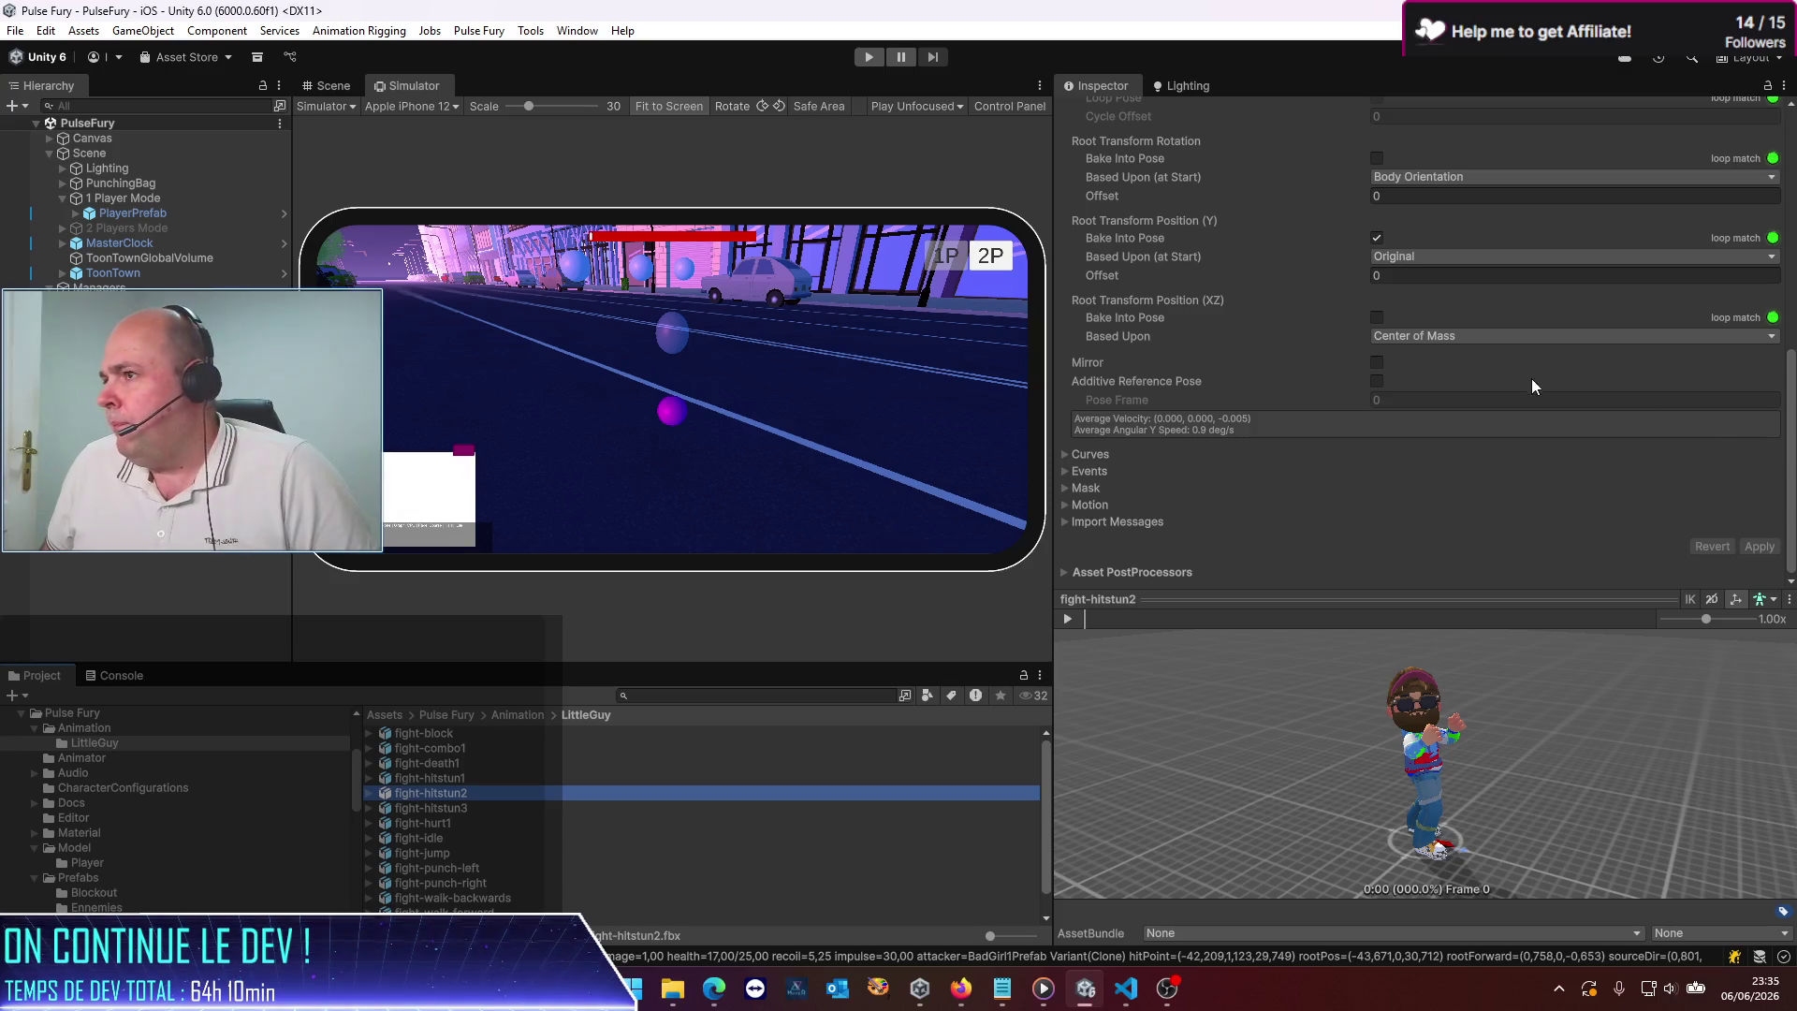
scroll(1336, 475, up, 3)
click(1376, 230)
scroll(1346, 459, down, 3)
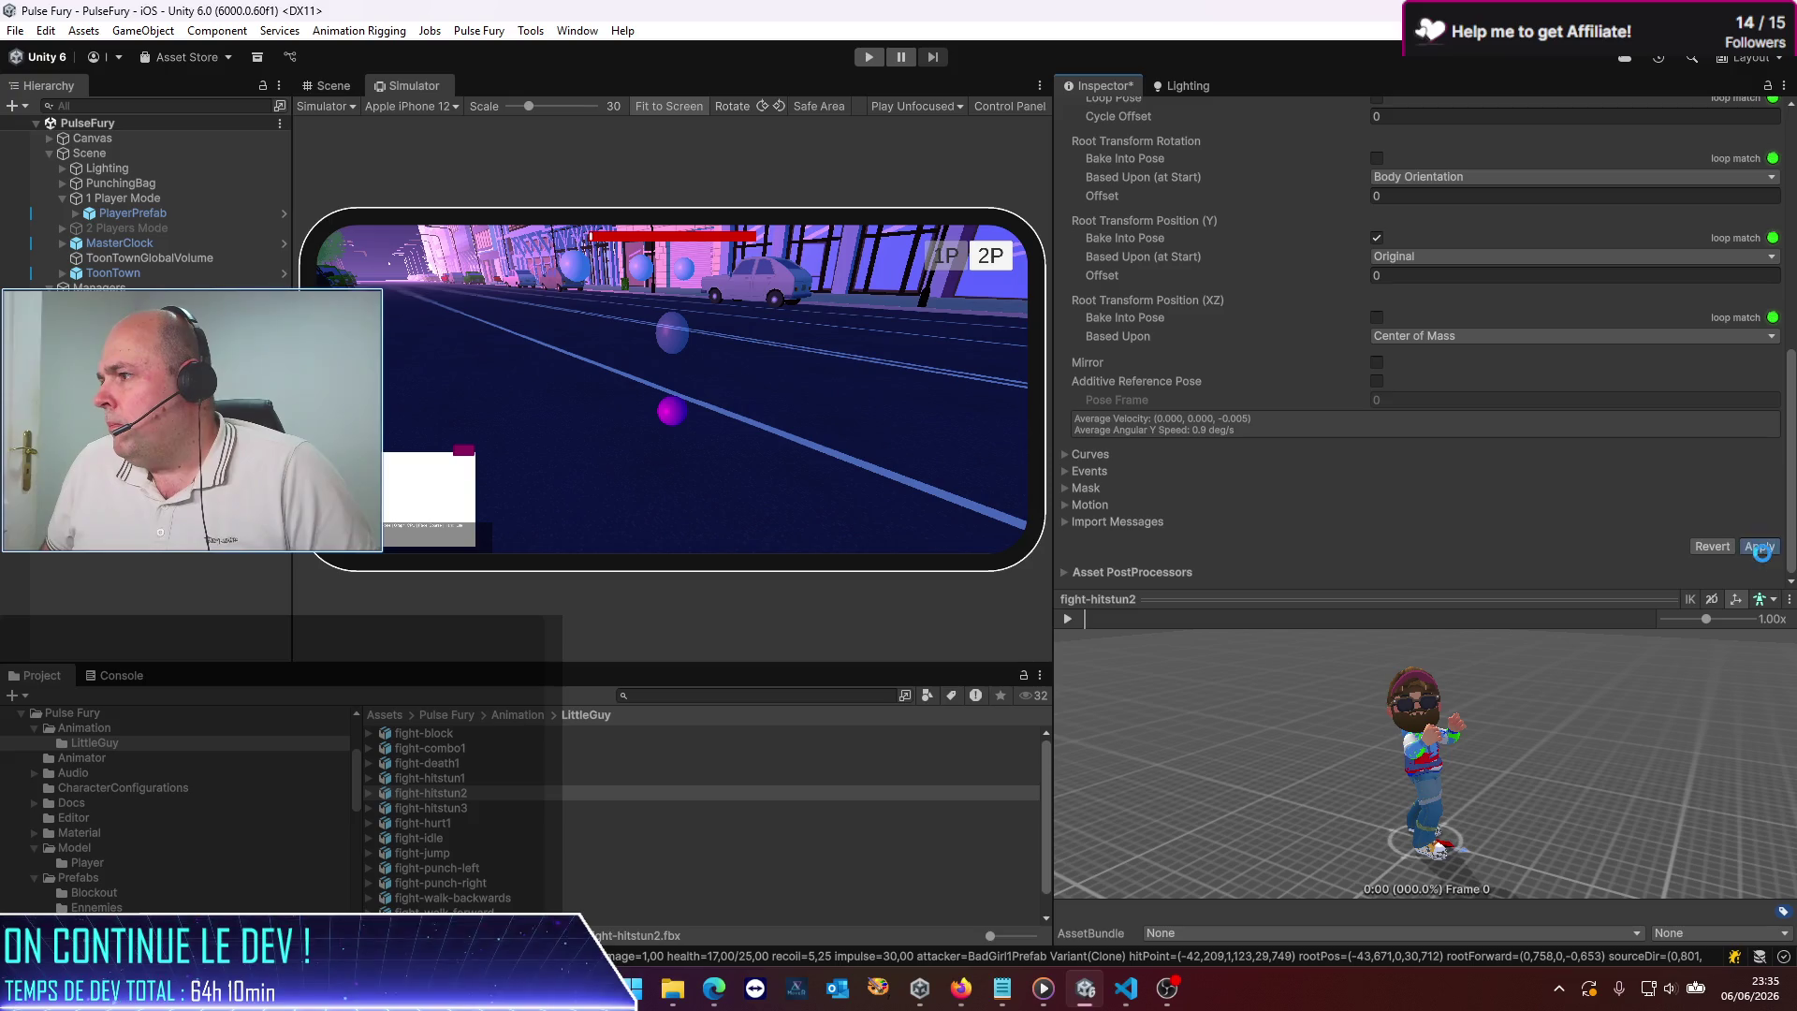
Loop and apply fight-hitstun3, then restart play mode in an enlarged simulator
click(446, 812)
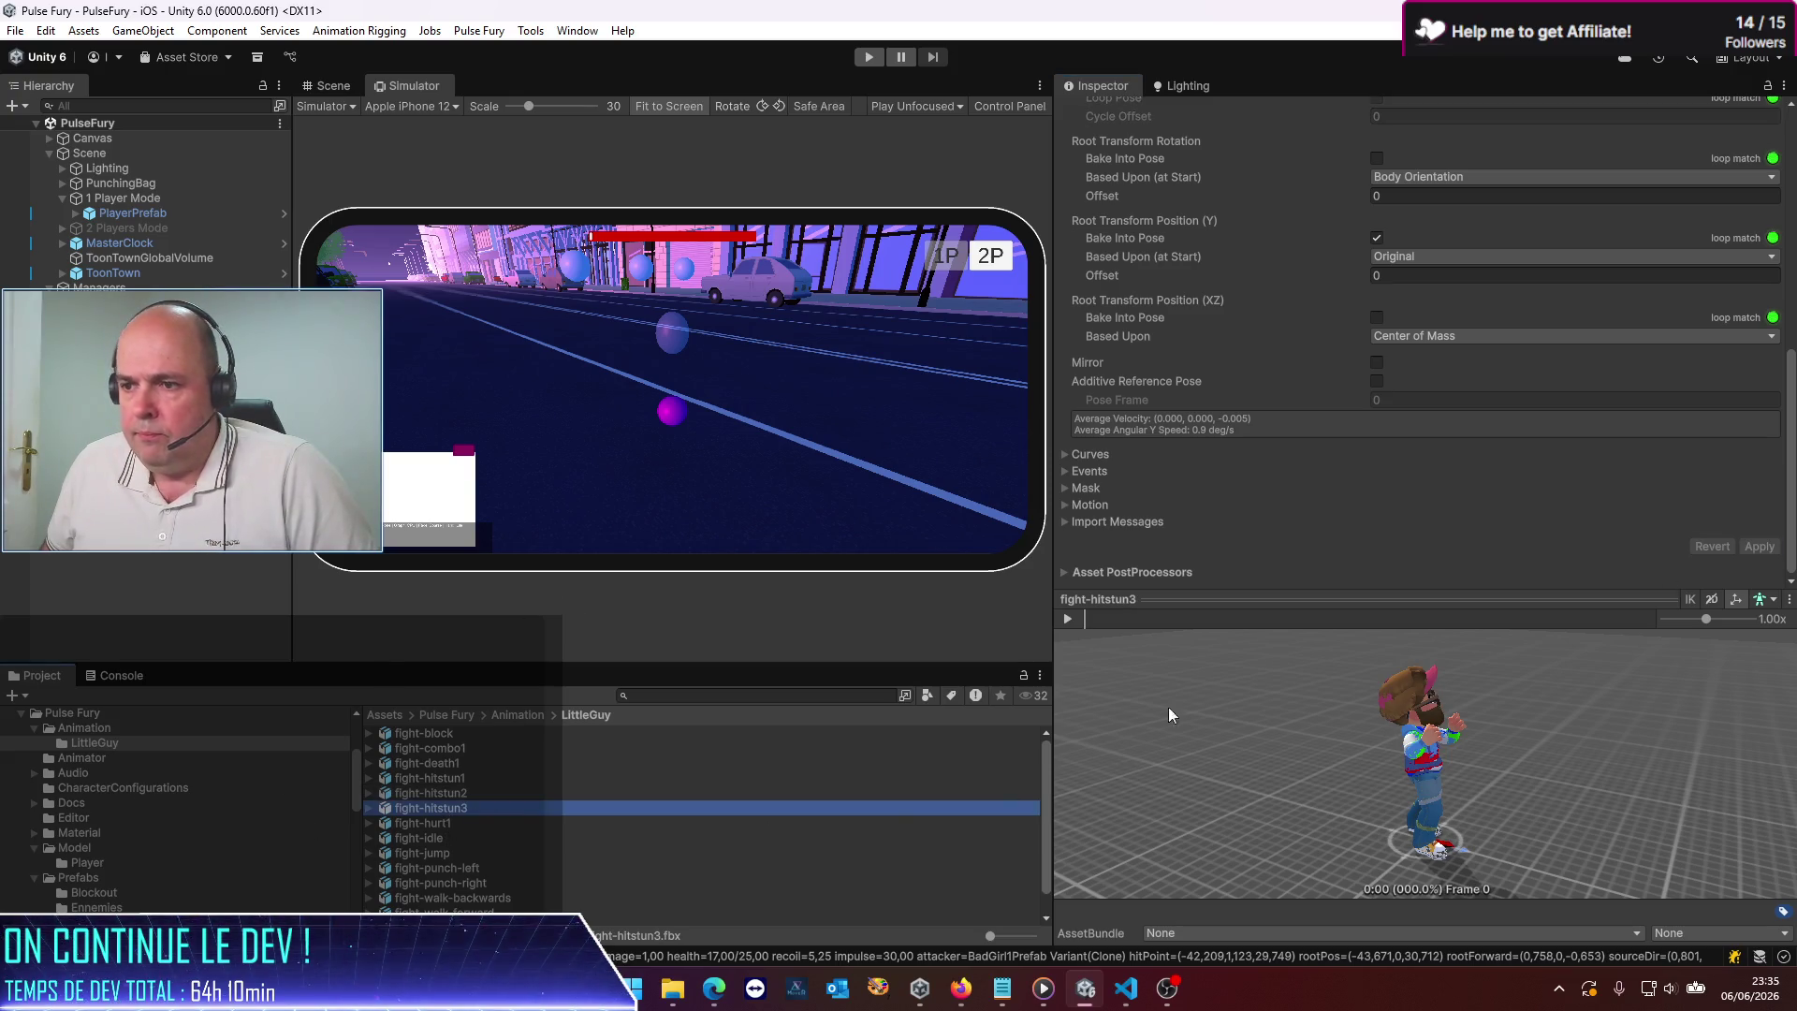
scroll(1301, 534, up, 5)
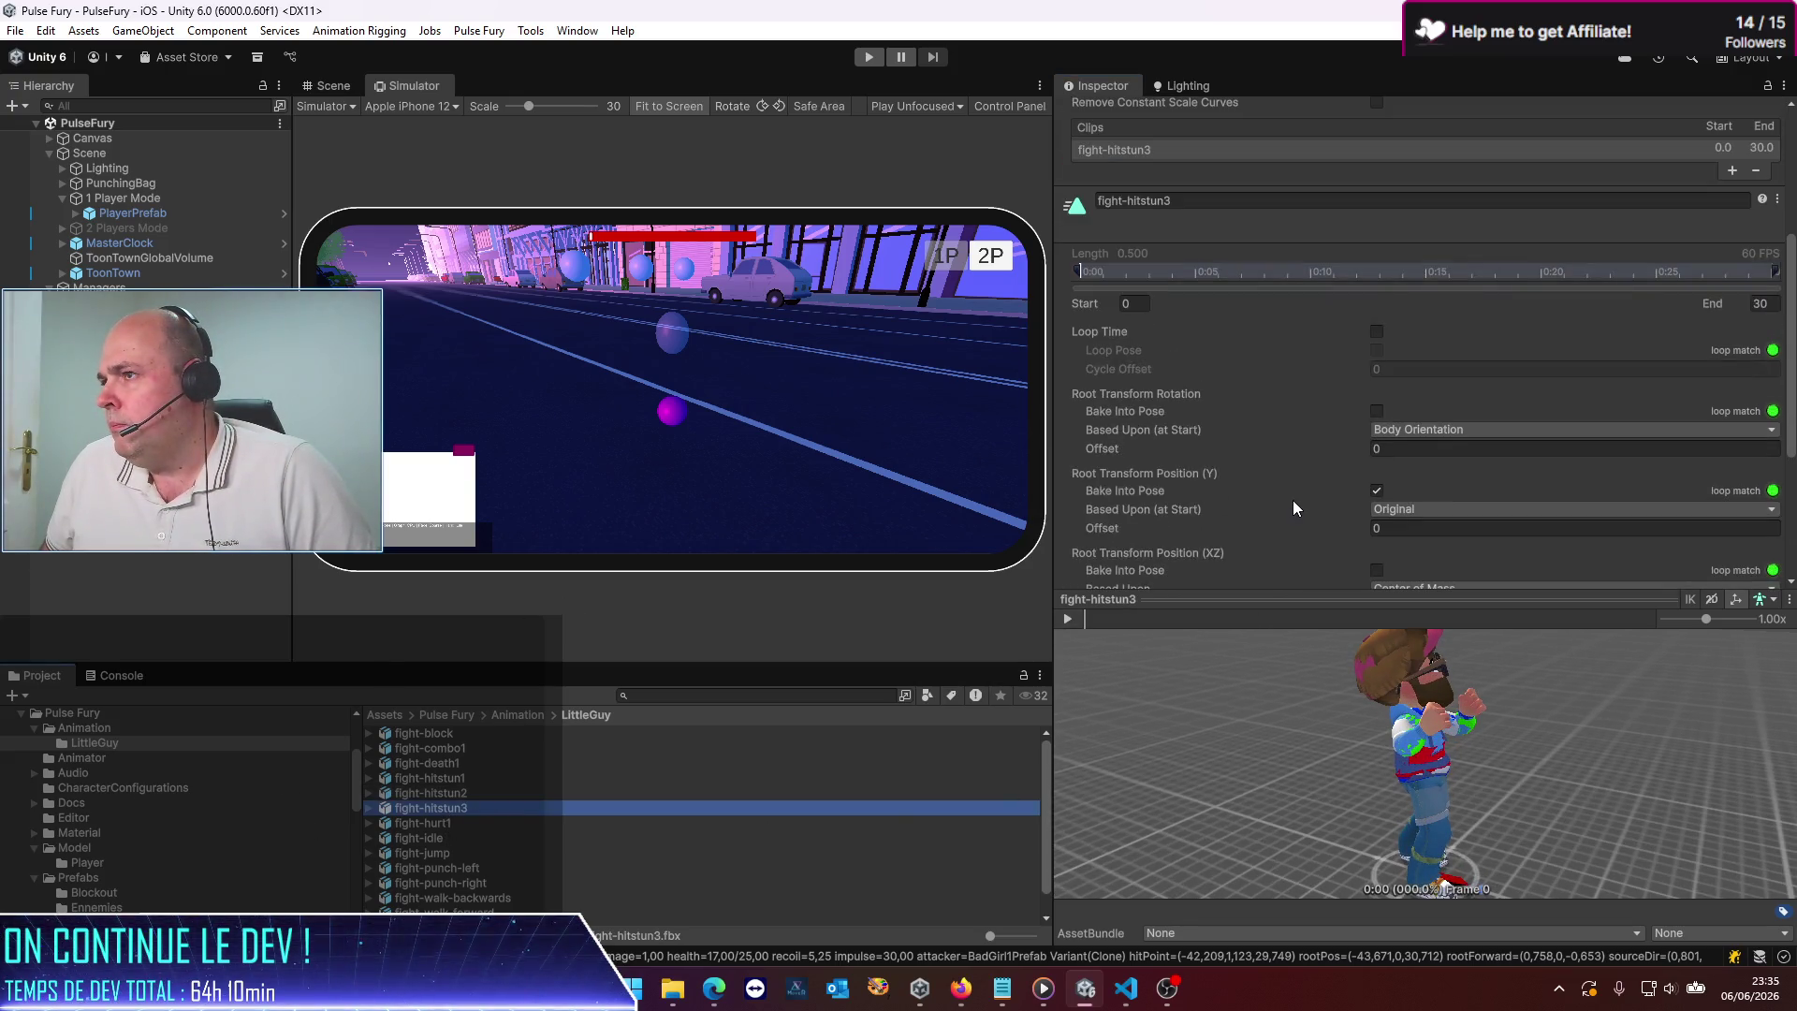
click(1376, 333)
scroll(1451, 468, down, 5)
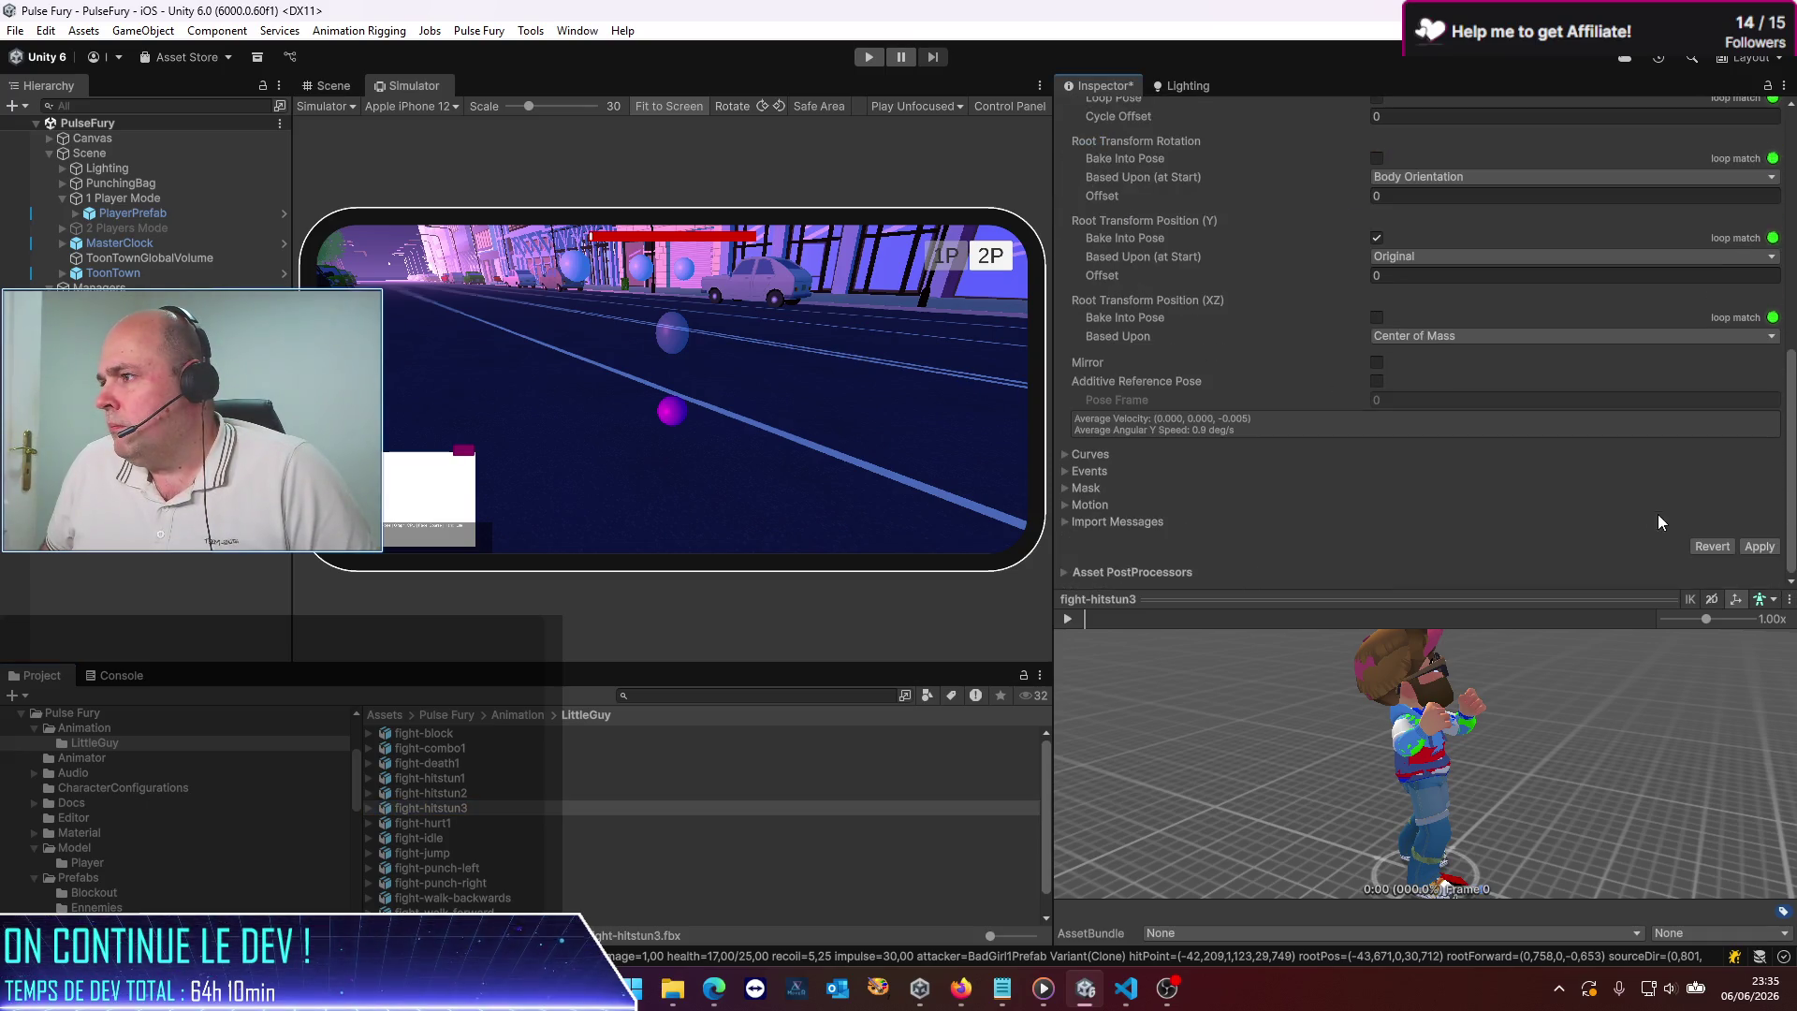
click(1776, 553)
drag(1051, 421, 1460, 427)
click(867, 58)
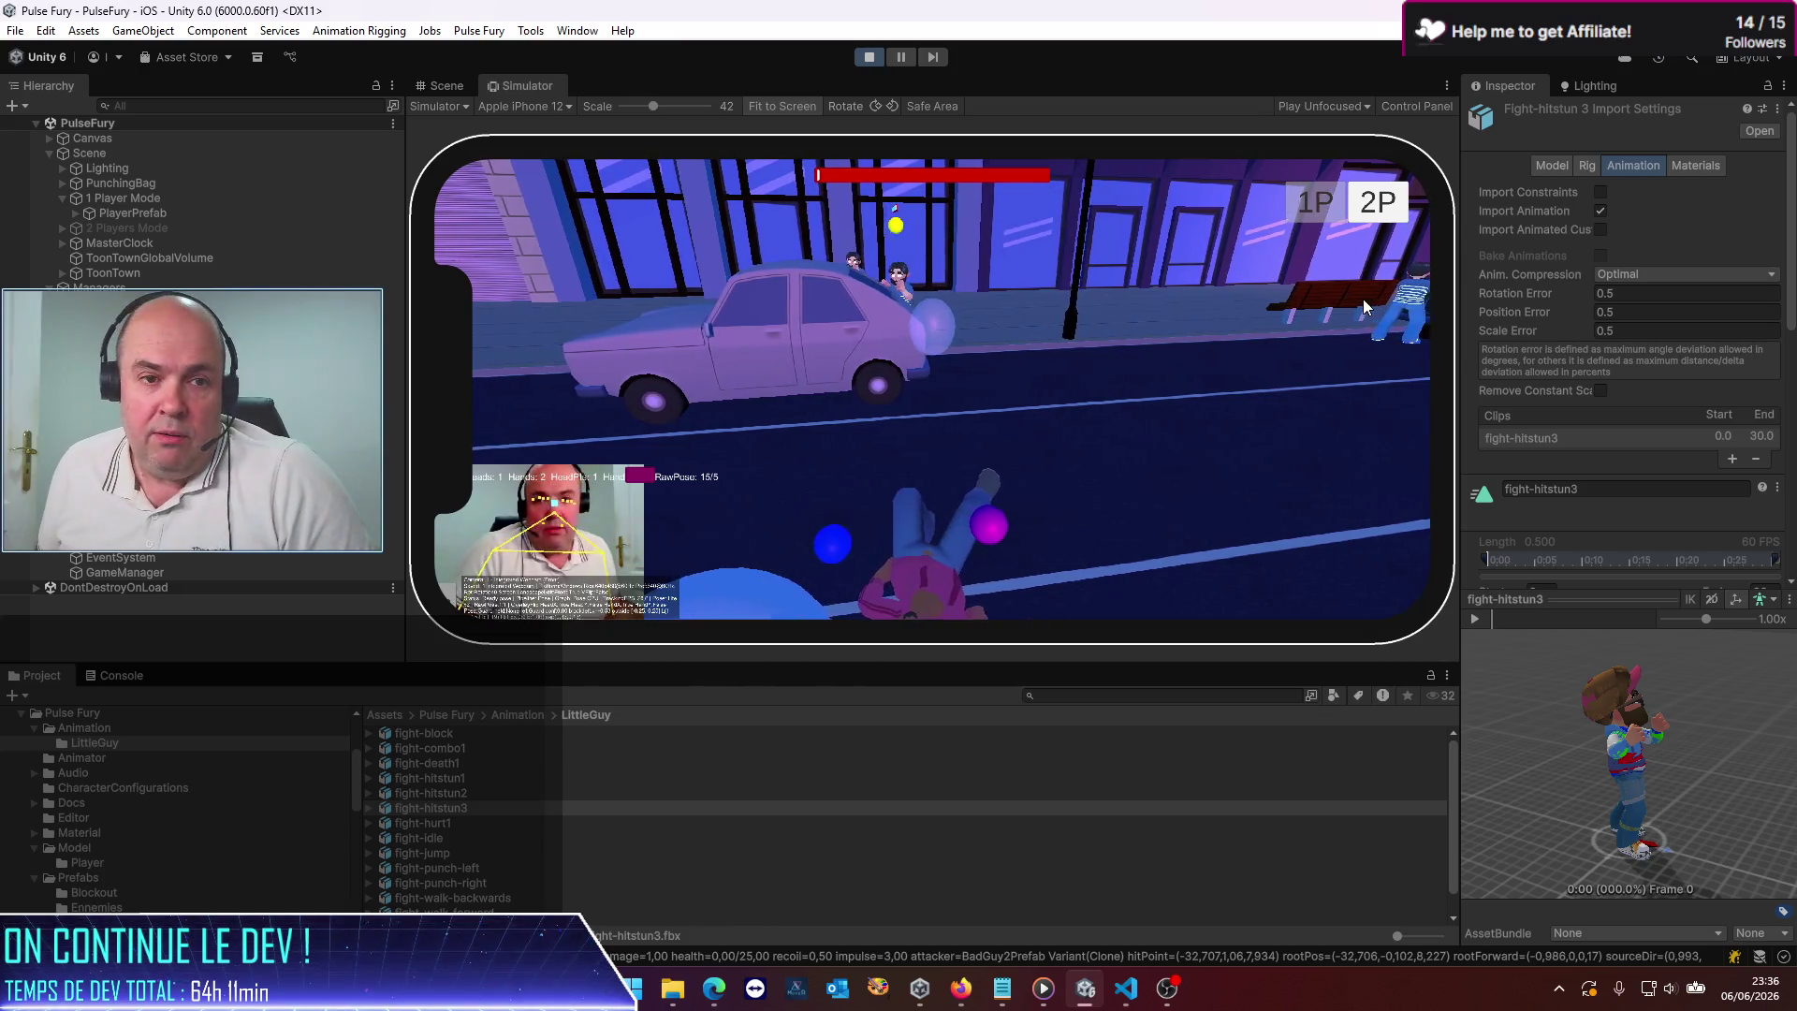
Watch the hit enemy up close in the Scene view during play, then stop play mode
click(430, 85)
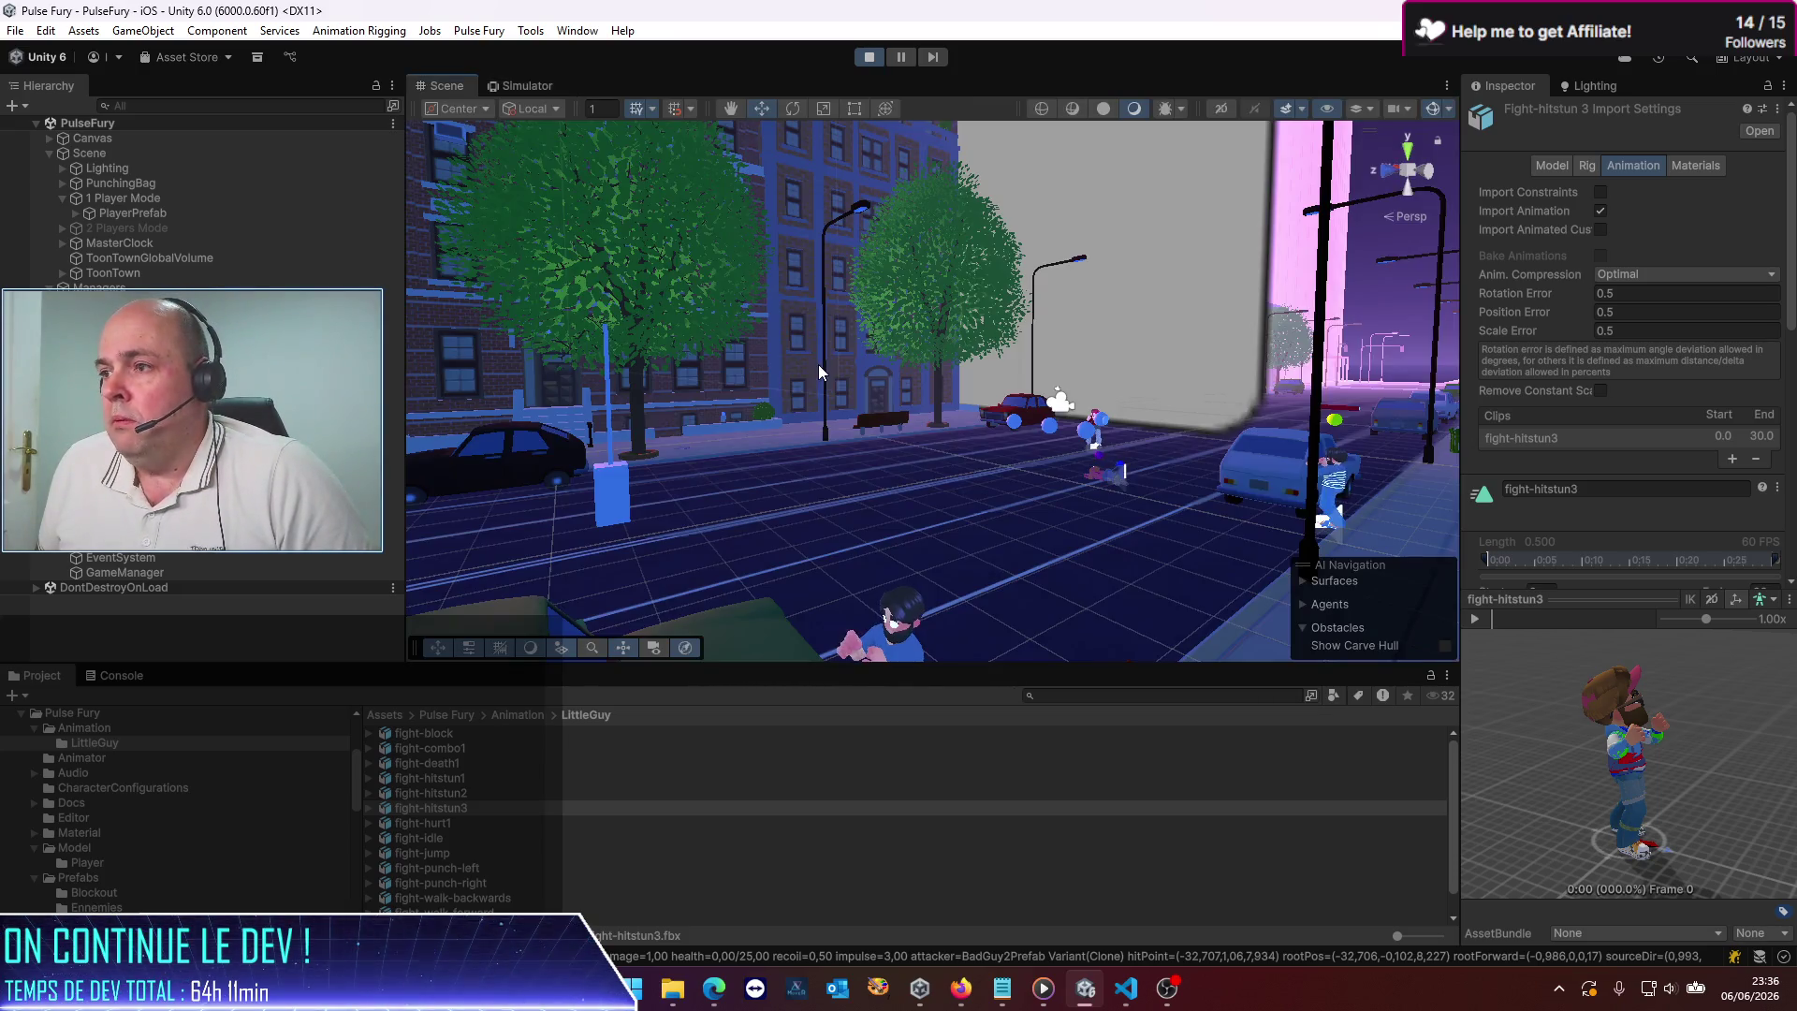
scroll(936, 571, up, 5)
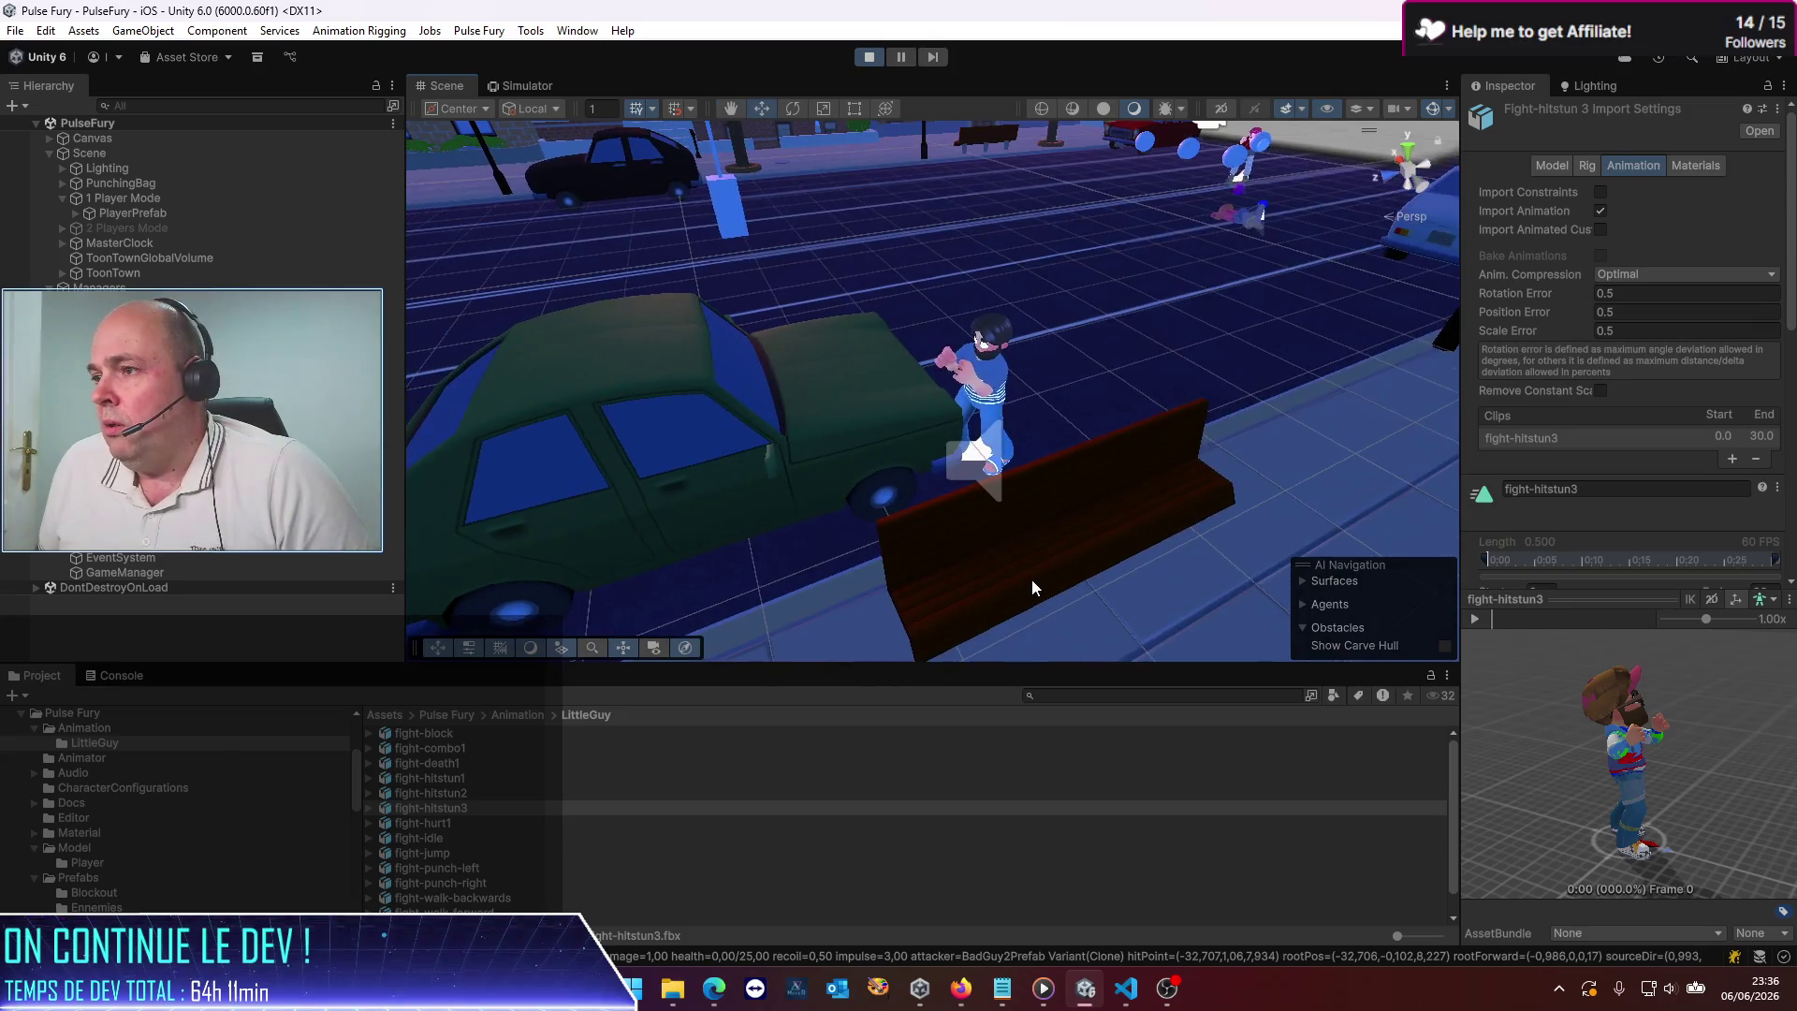
mouse_move(1005, 547)
mouse_down()
mouse_move(1066, 519)
mouse_move(995, 510)
mouse_move(1056, 479)
mouse_move(1002, 502)
mouse_move(1042, 353)
mouse_move(1007, 418)
mouse_move(850, 441)
mouse_move(964, 455)
mouse_up()
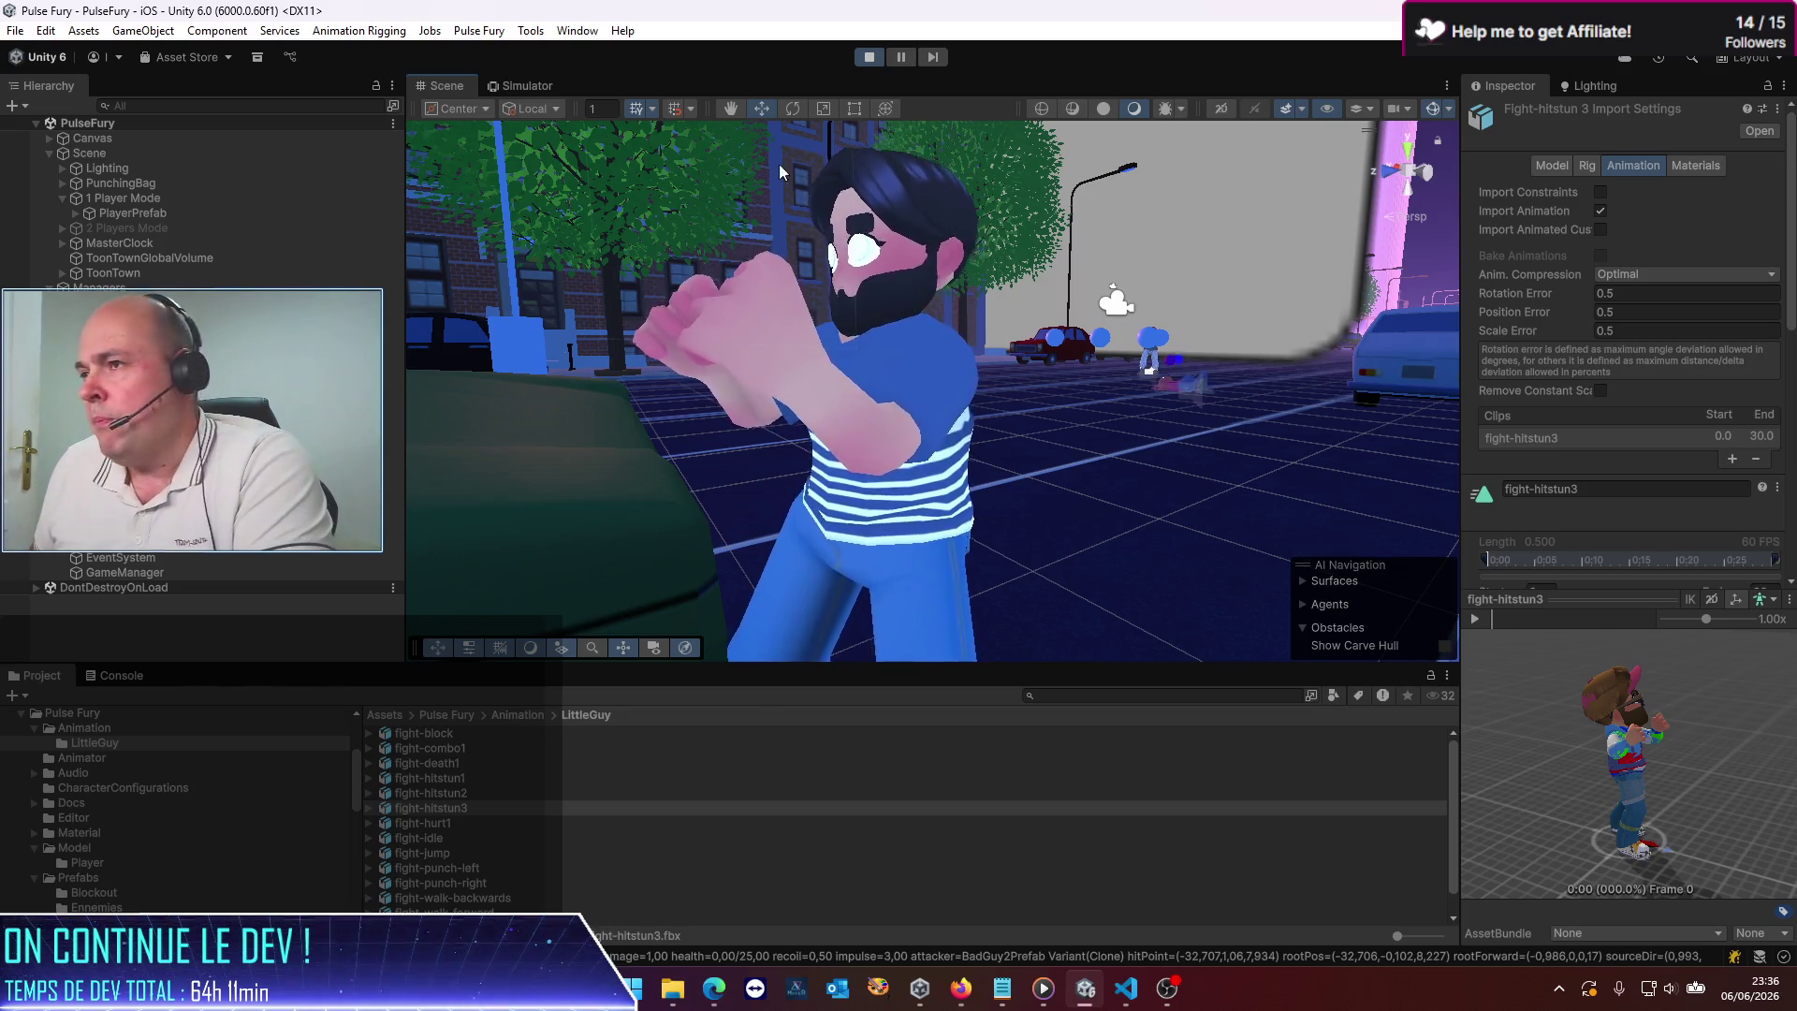
click(869, 57)
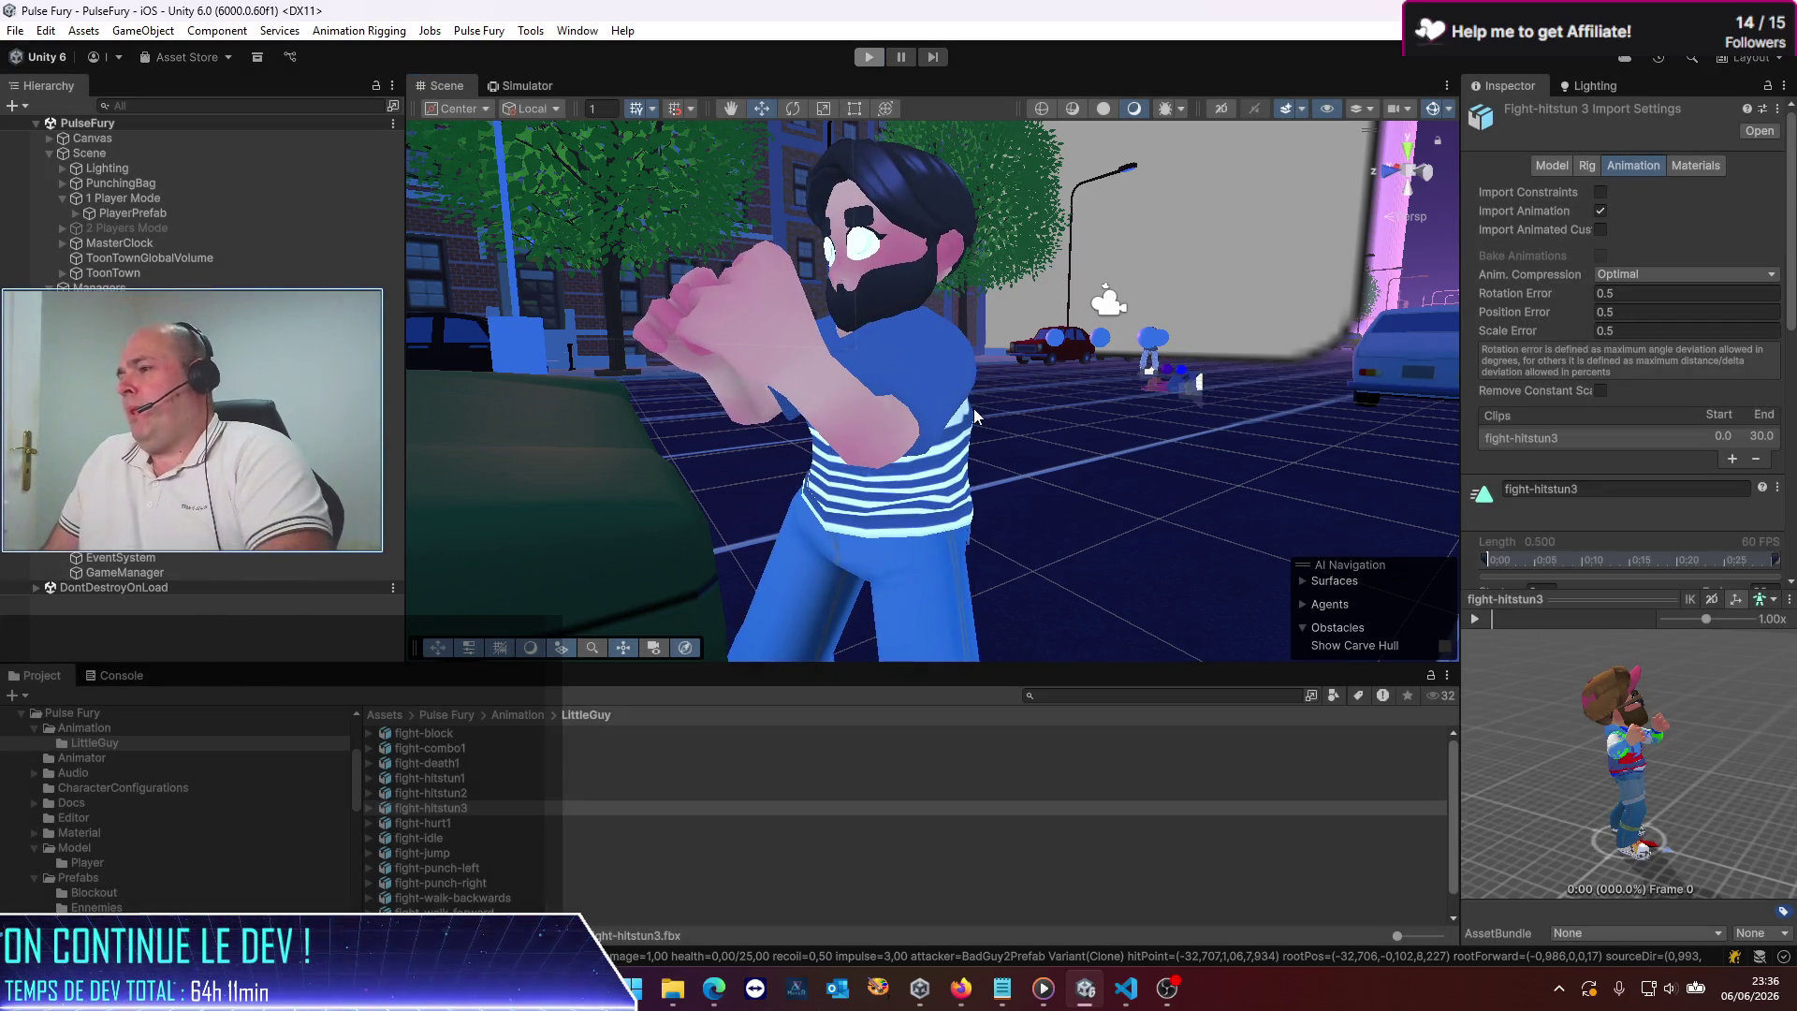